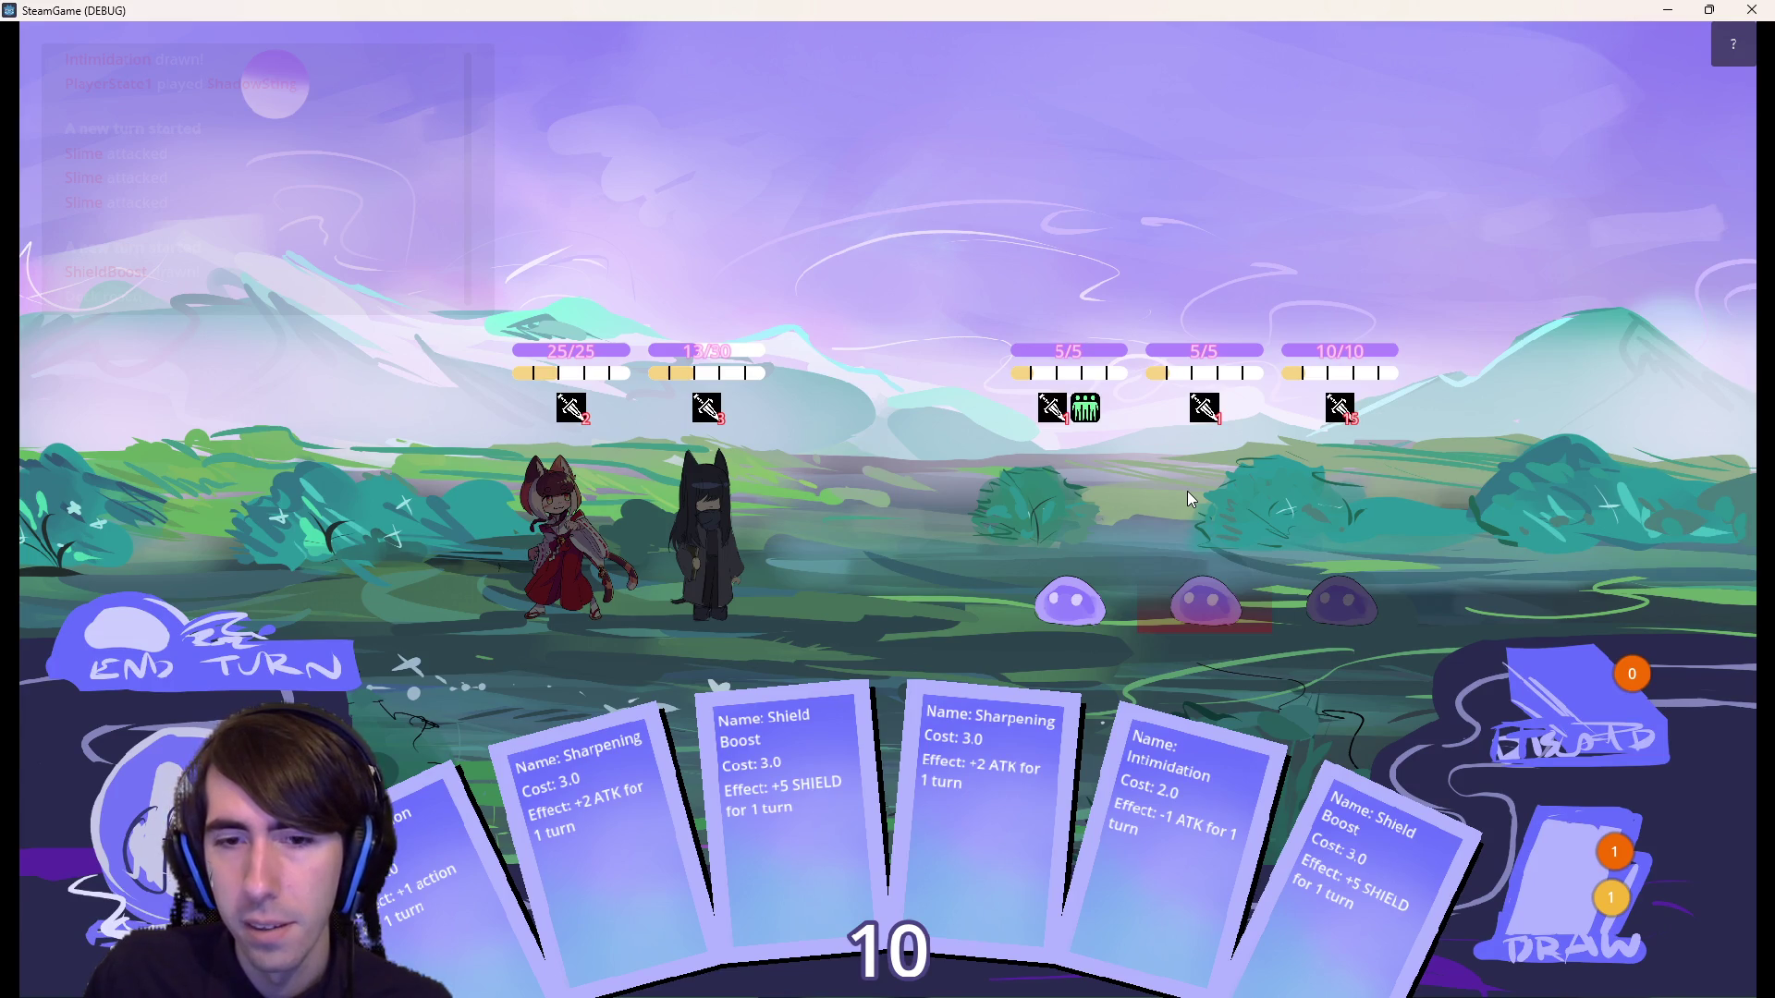
Draw a card, Shadow Sting and attack the middle slime to defeat it, then end the turn.
left_click(1189, 496)
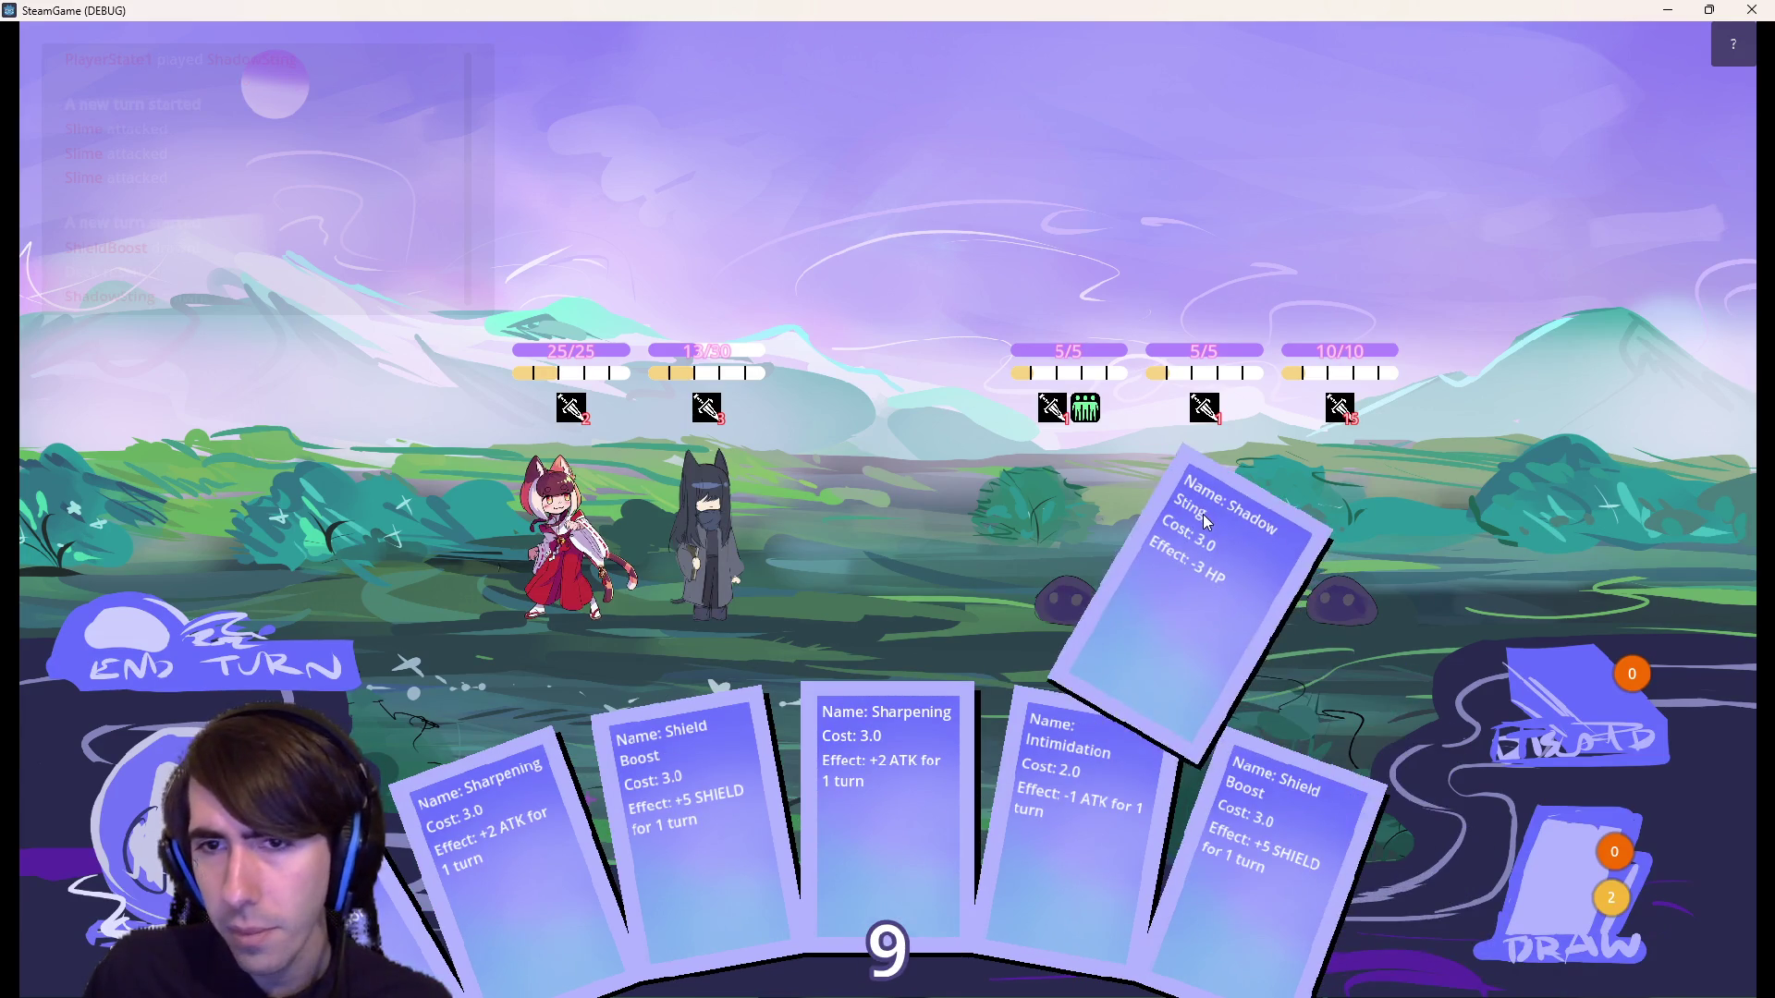
left_click_drag(1207, 522, 1206, 596)
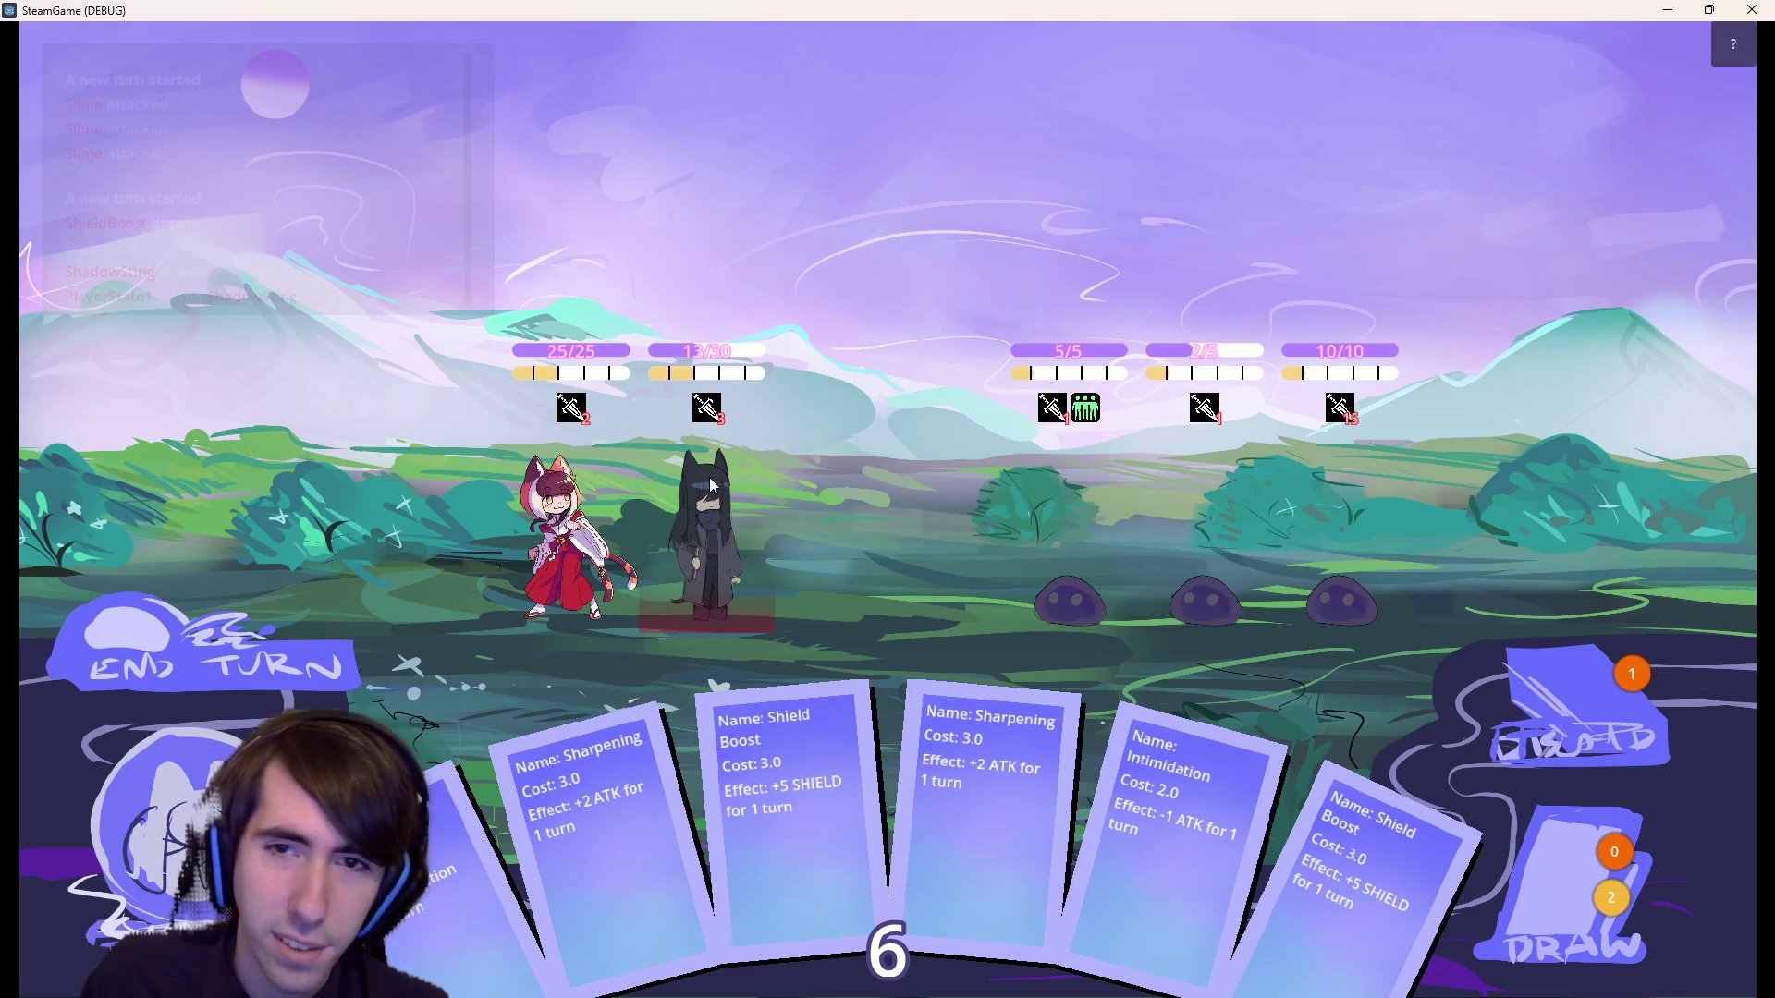
left_click(1223, 536)
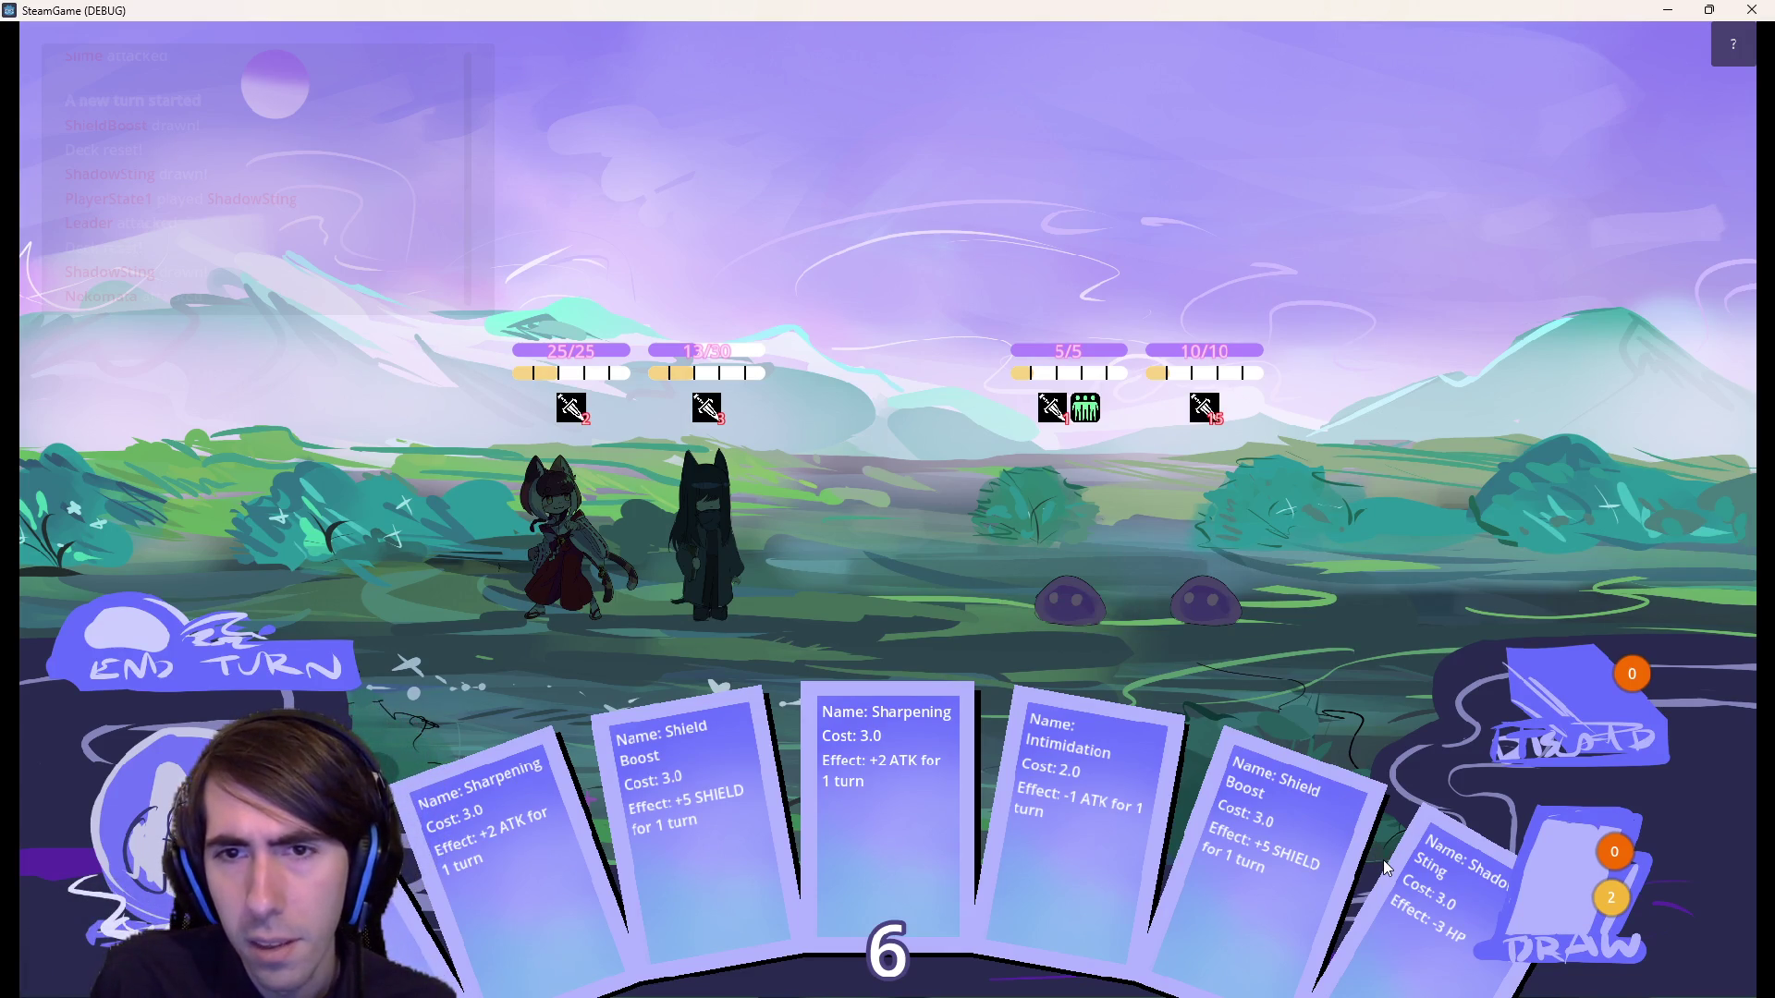
mouse_move(1414, 832)
left_mouse_down()
mouse_move(1201, 514)
mouse_move(1110, 582)
mouse_move(1248, 522)
left_mouse_up()
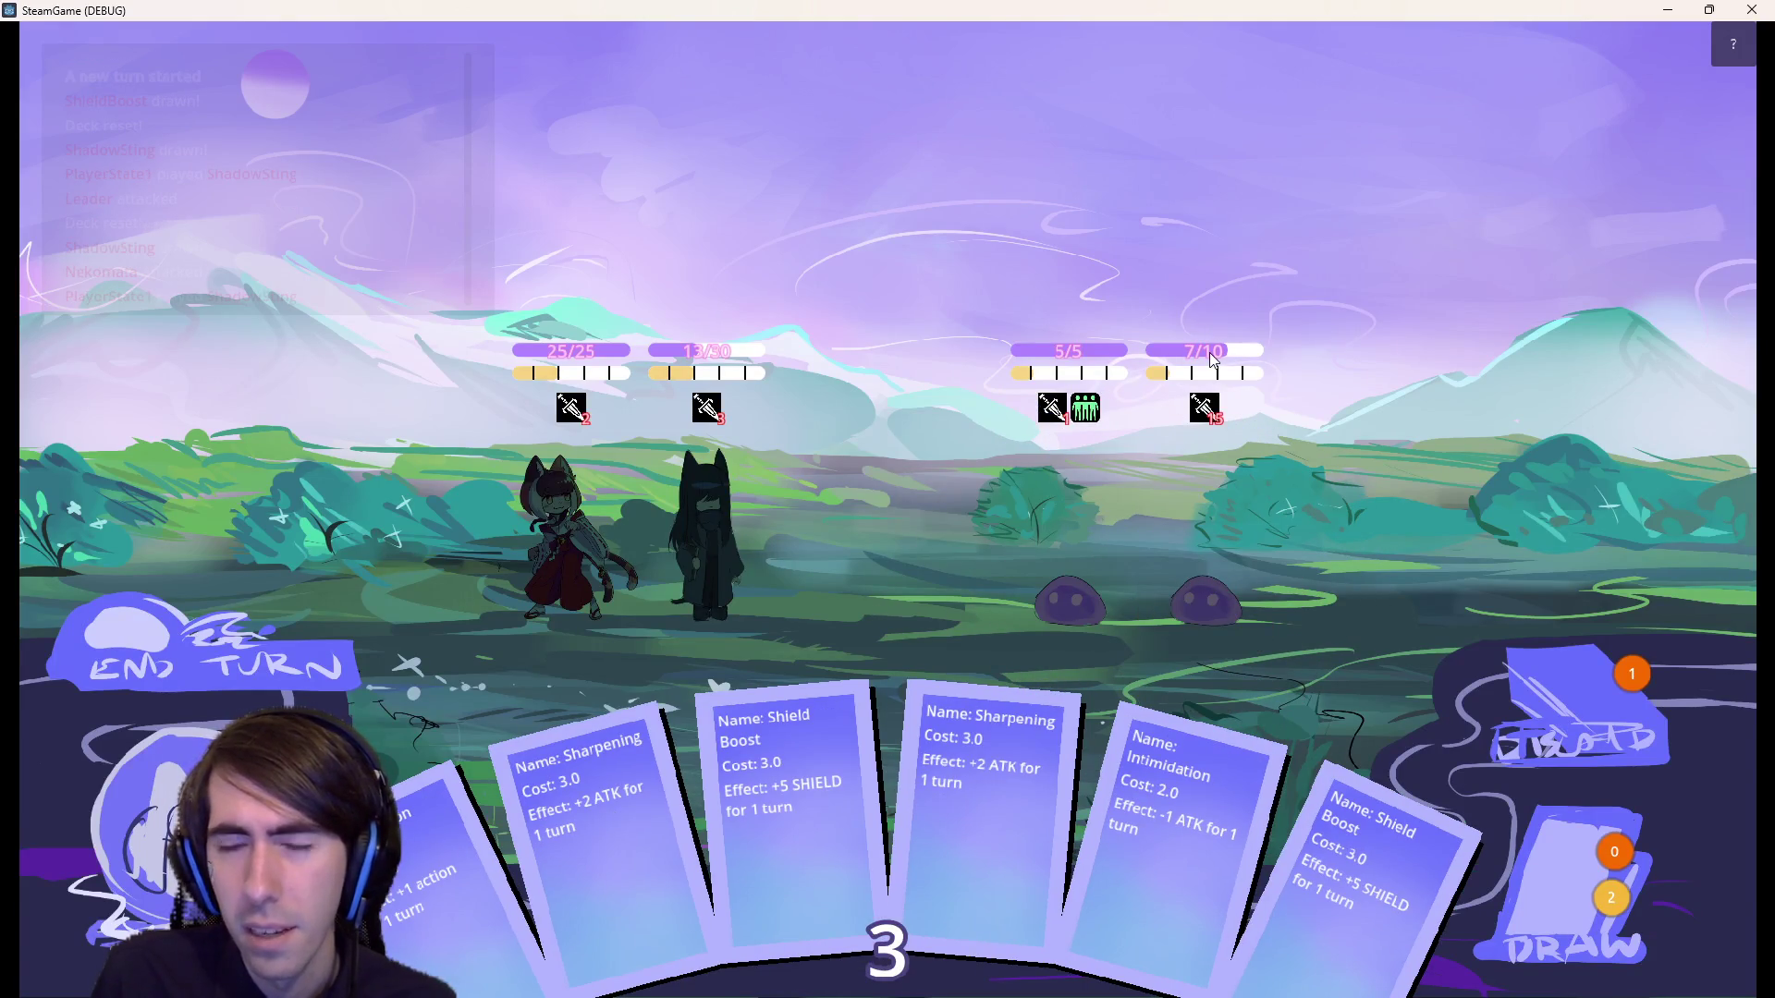
left_click(317, 660)
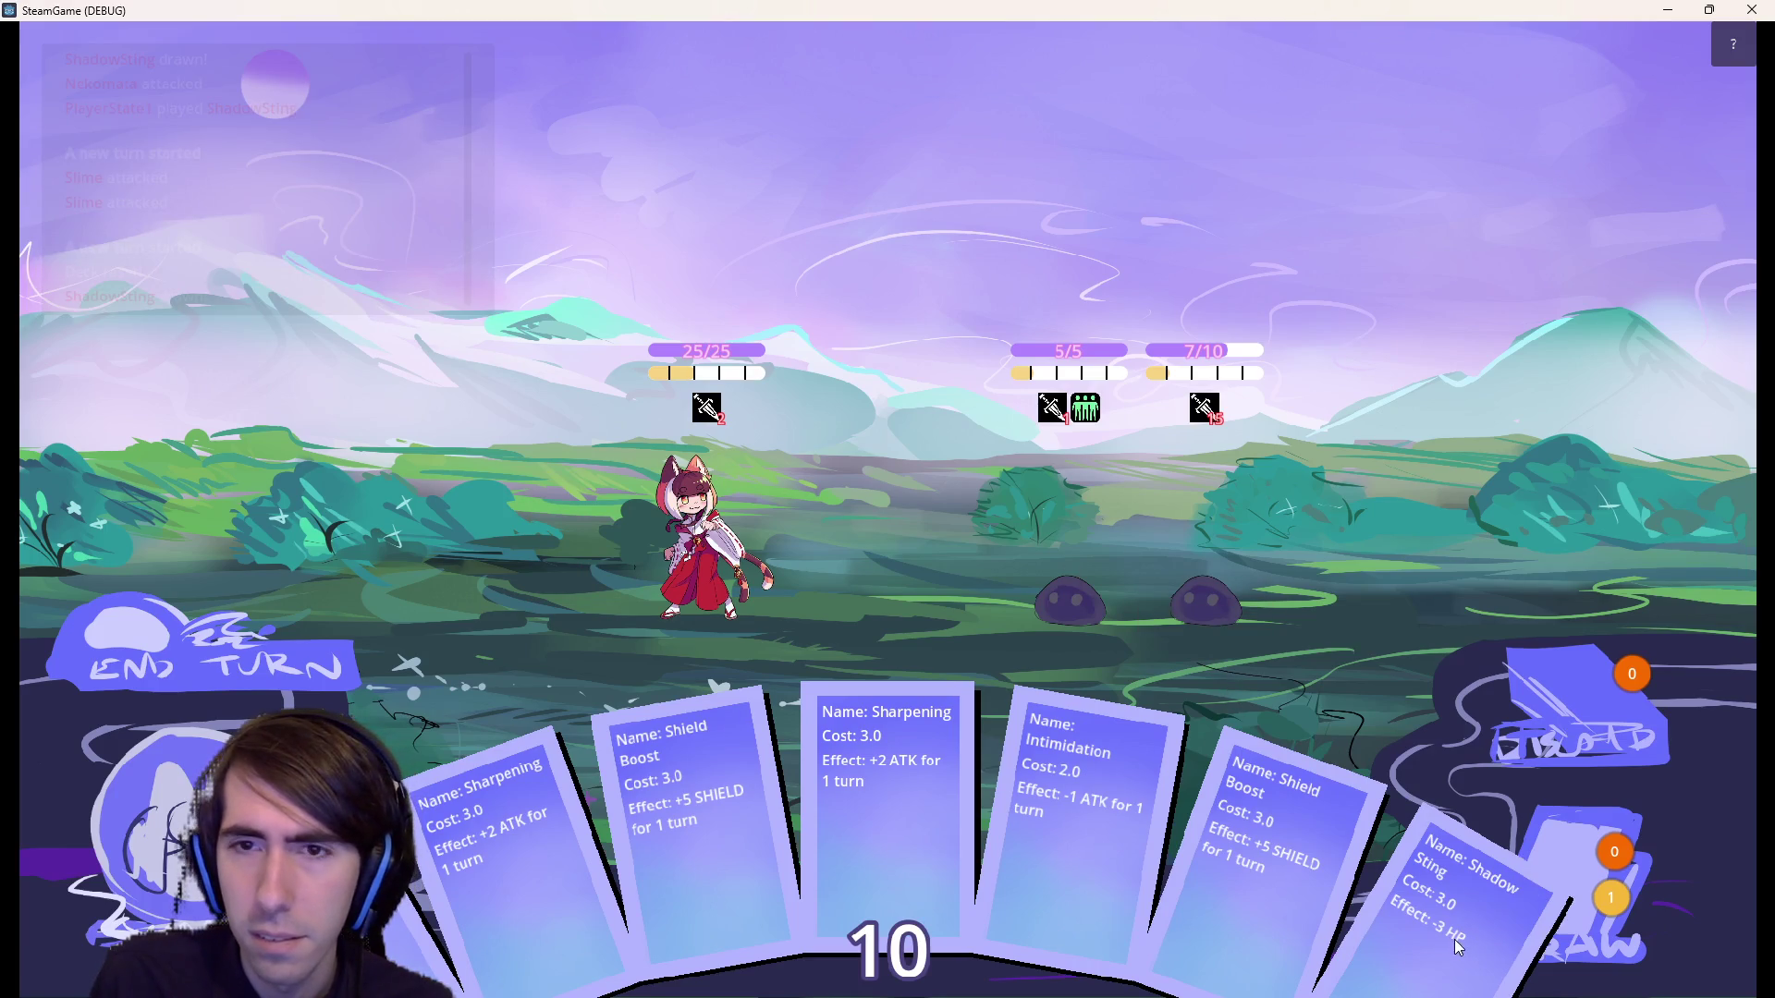
Sting the right slime, buff the cat-girl with Sharpening, end the turn, and close the game.
mouse_move(1441, 906)
left_mouse_down()
mouse_move(1217, 559)
mouse_move(1195, 562)
left_mouse_up()
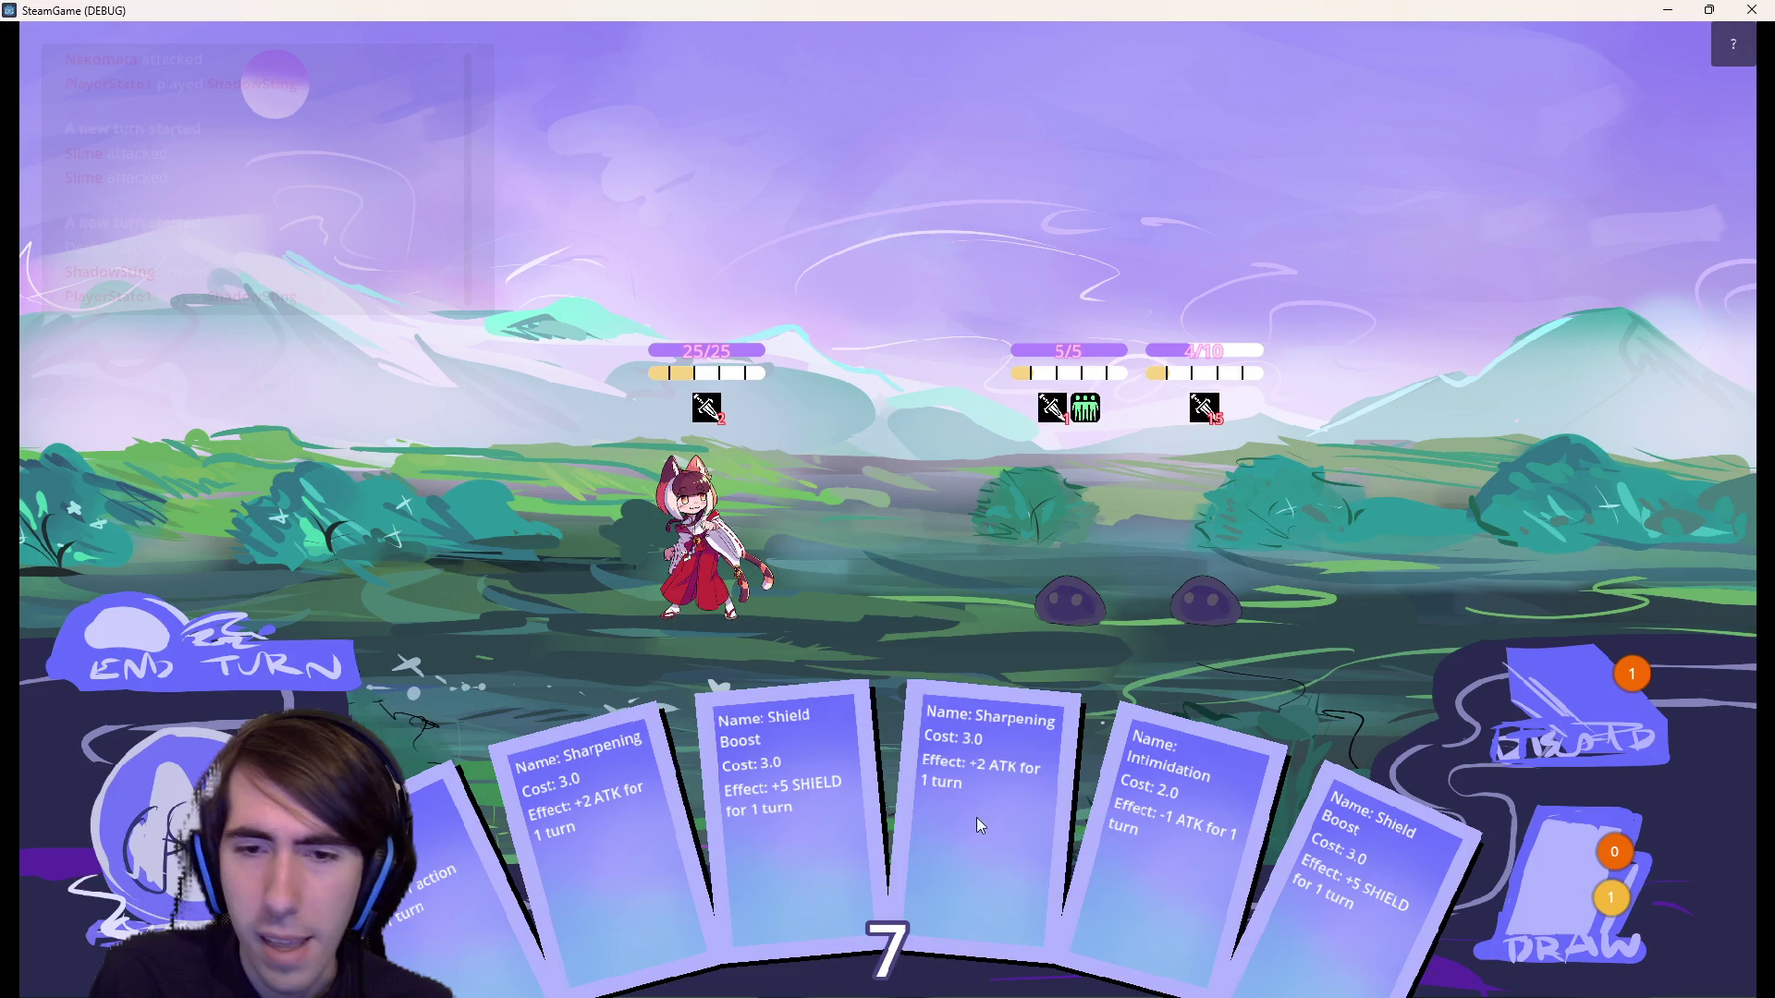
mouse_move(977, 818)
left_mouse_down()
mouse_move(707, 536)
mouse_move(1224, 558)
mouse_move(1205, 566)
left_mouse_up()
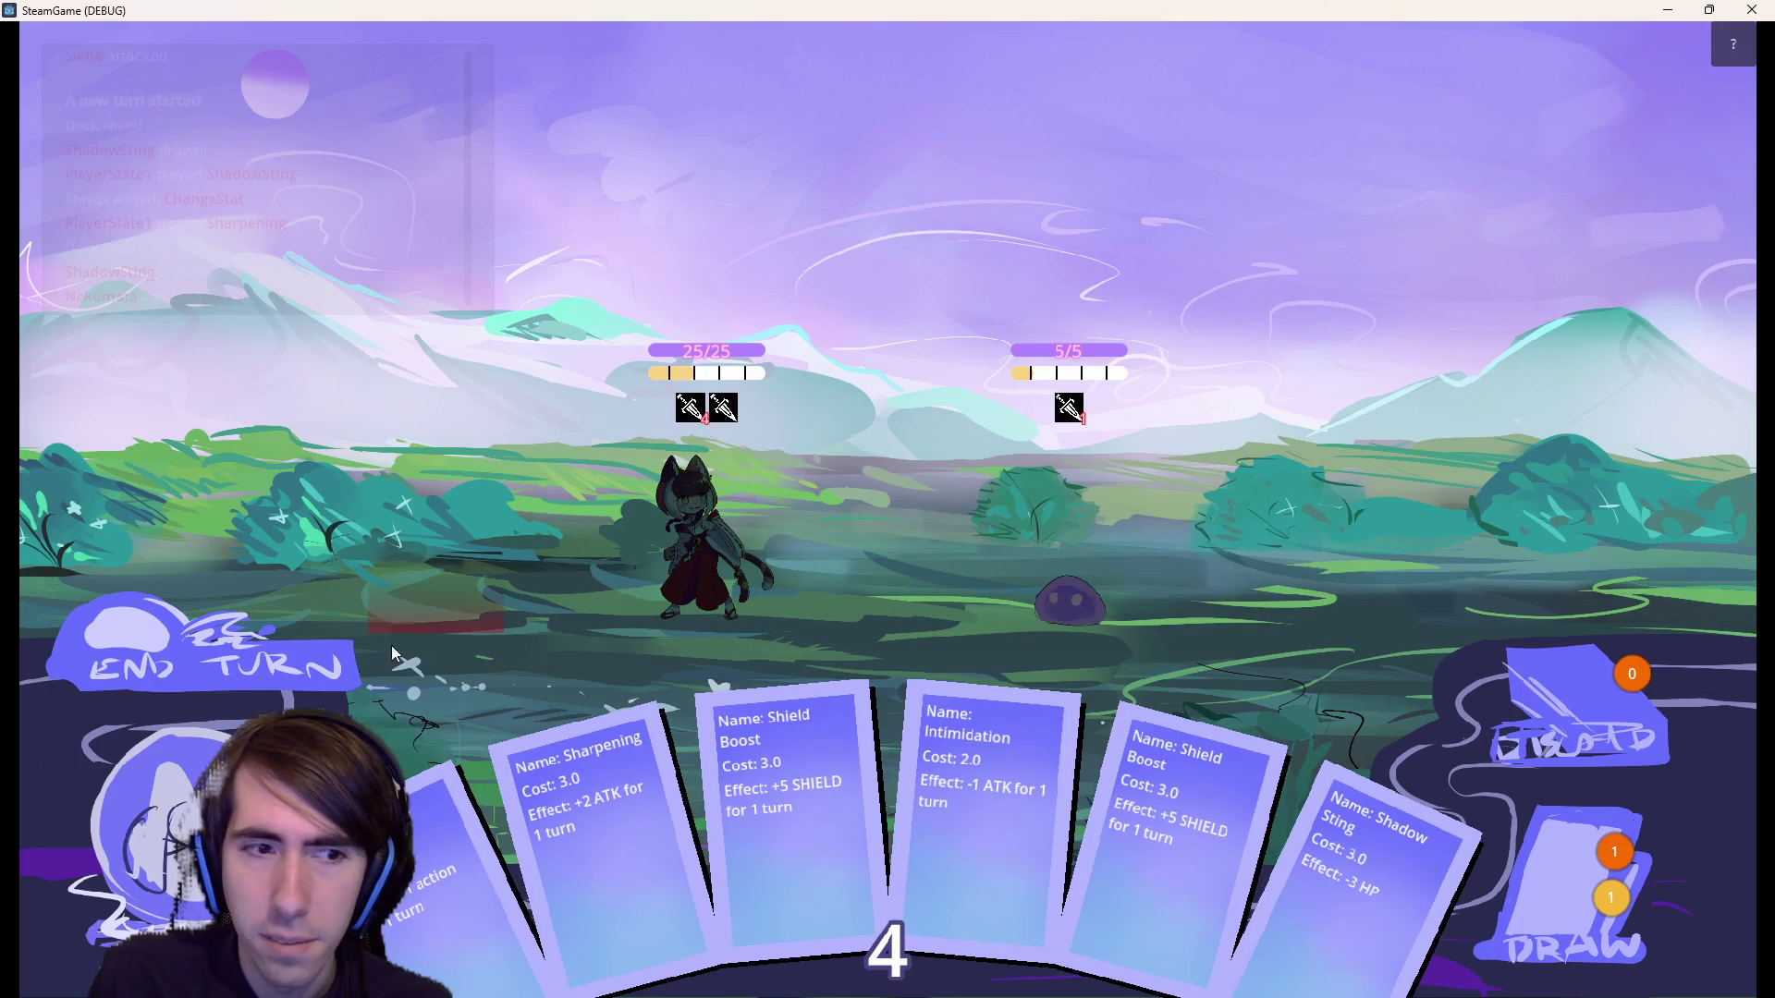
left_click(329, 656)
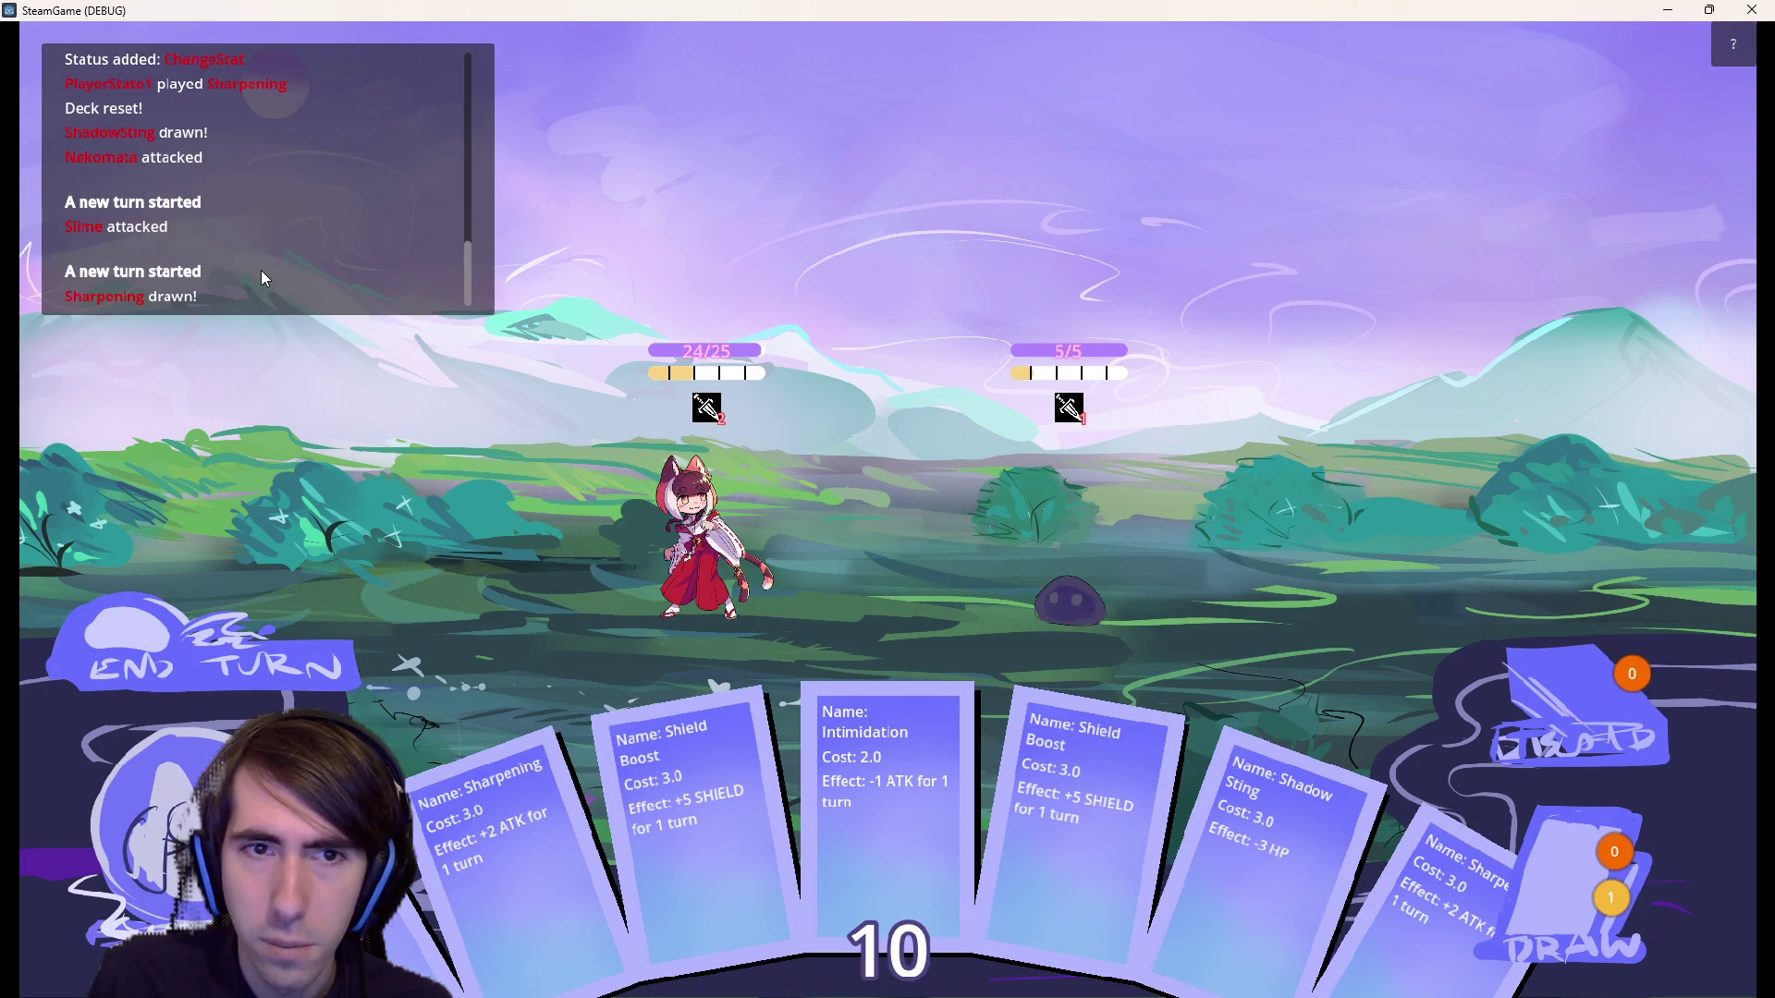
left_click(1754, 9)
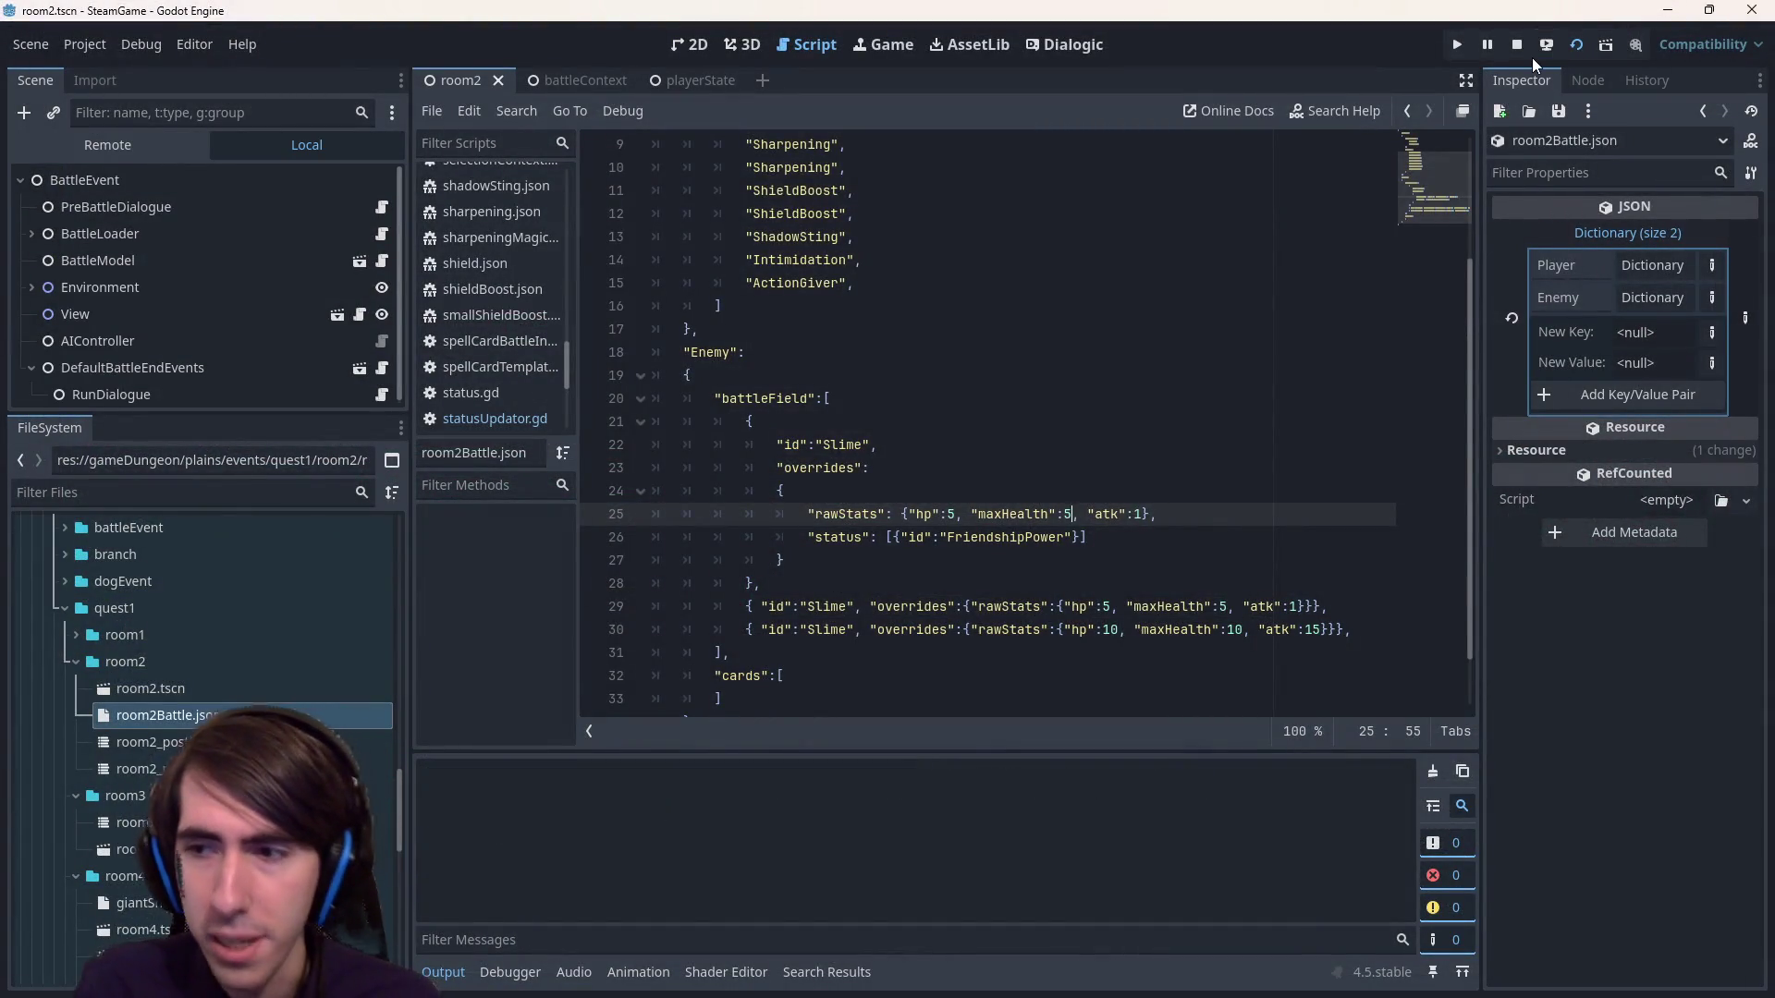
Relaunch with F6, skip the opening dialogue, and place the dark character and red-clad girl on the battlefield.
key("F6")
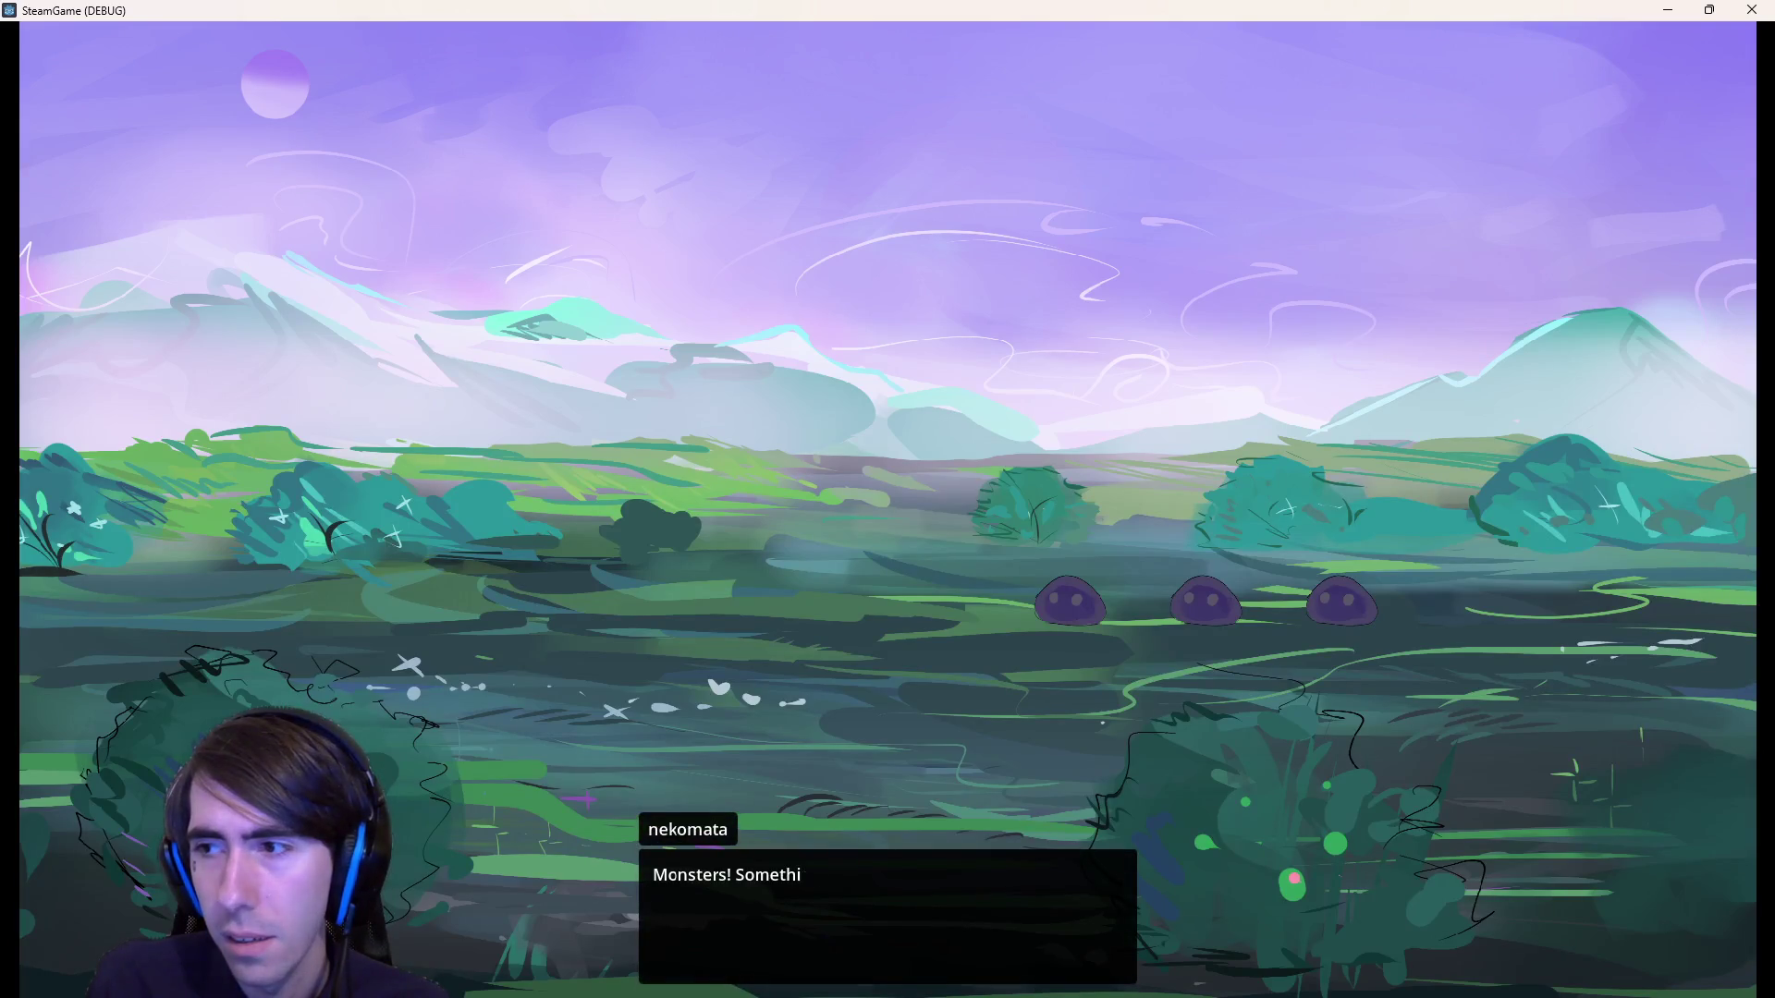
left_click(879, 418)
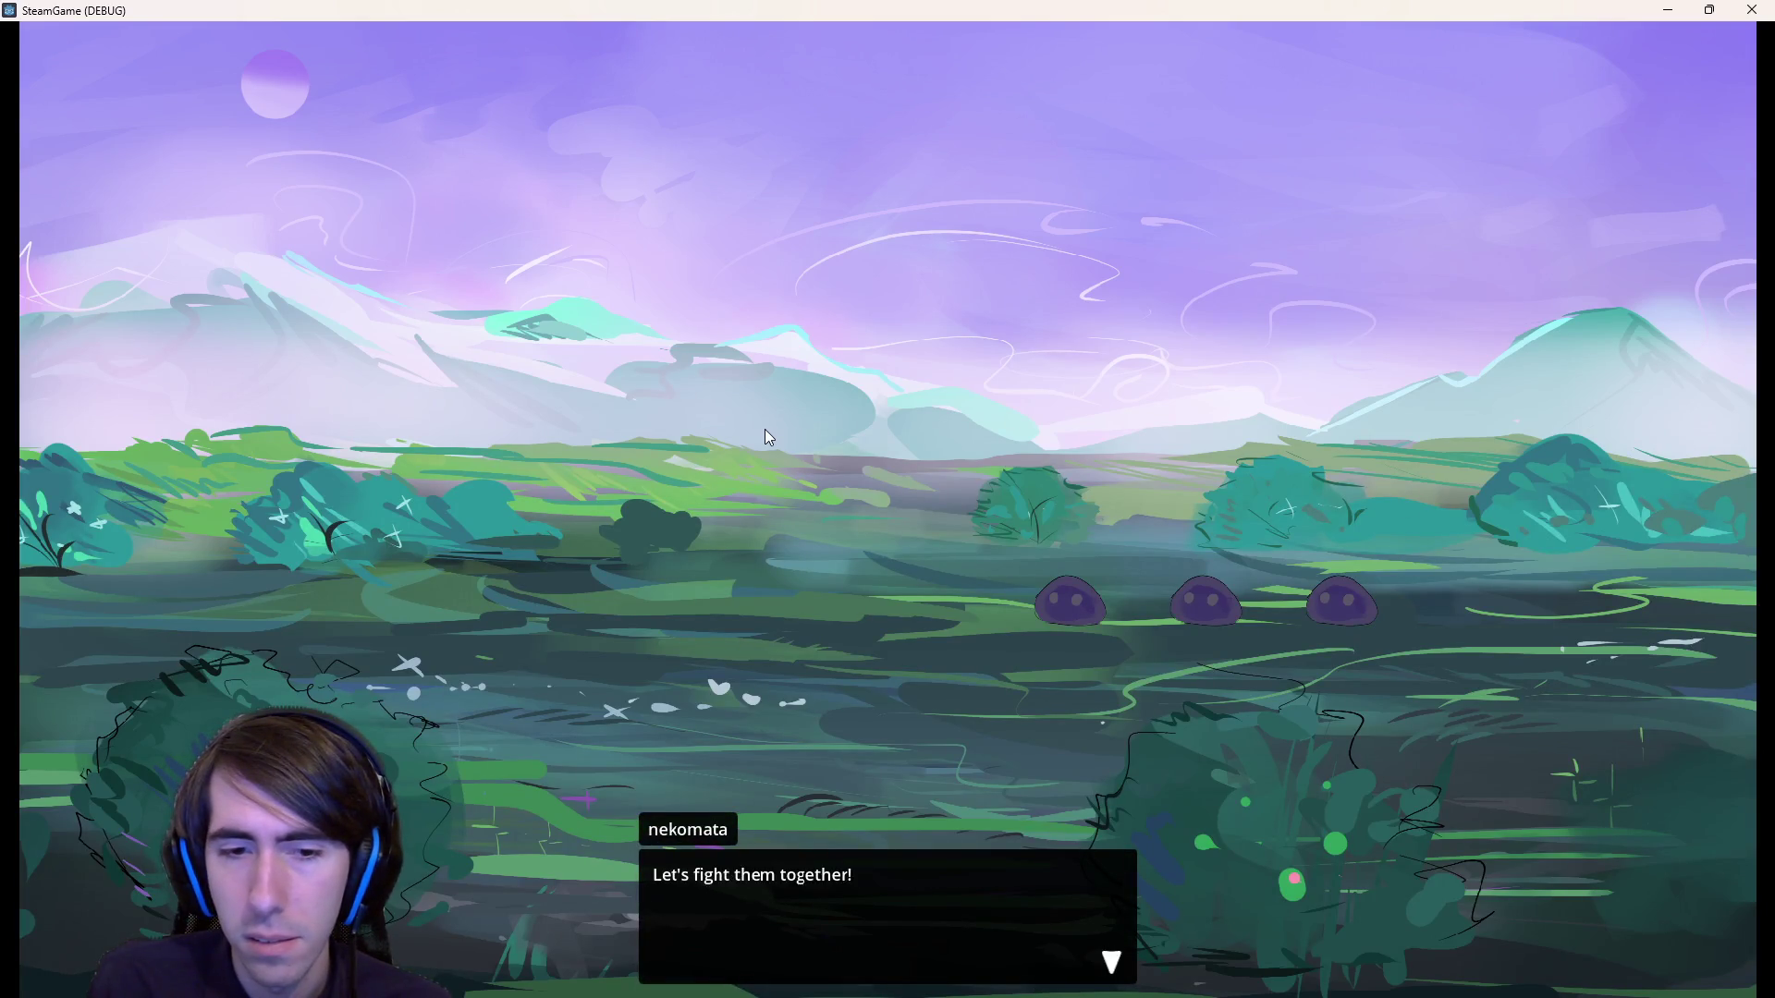
left_click(764, 429)
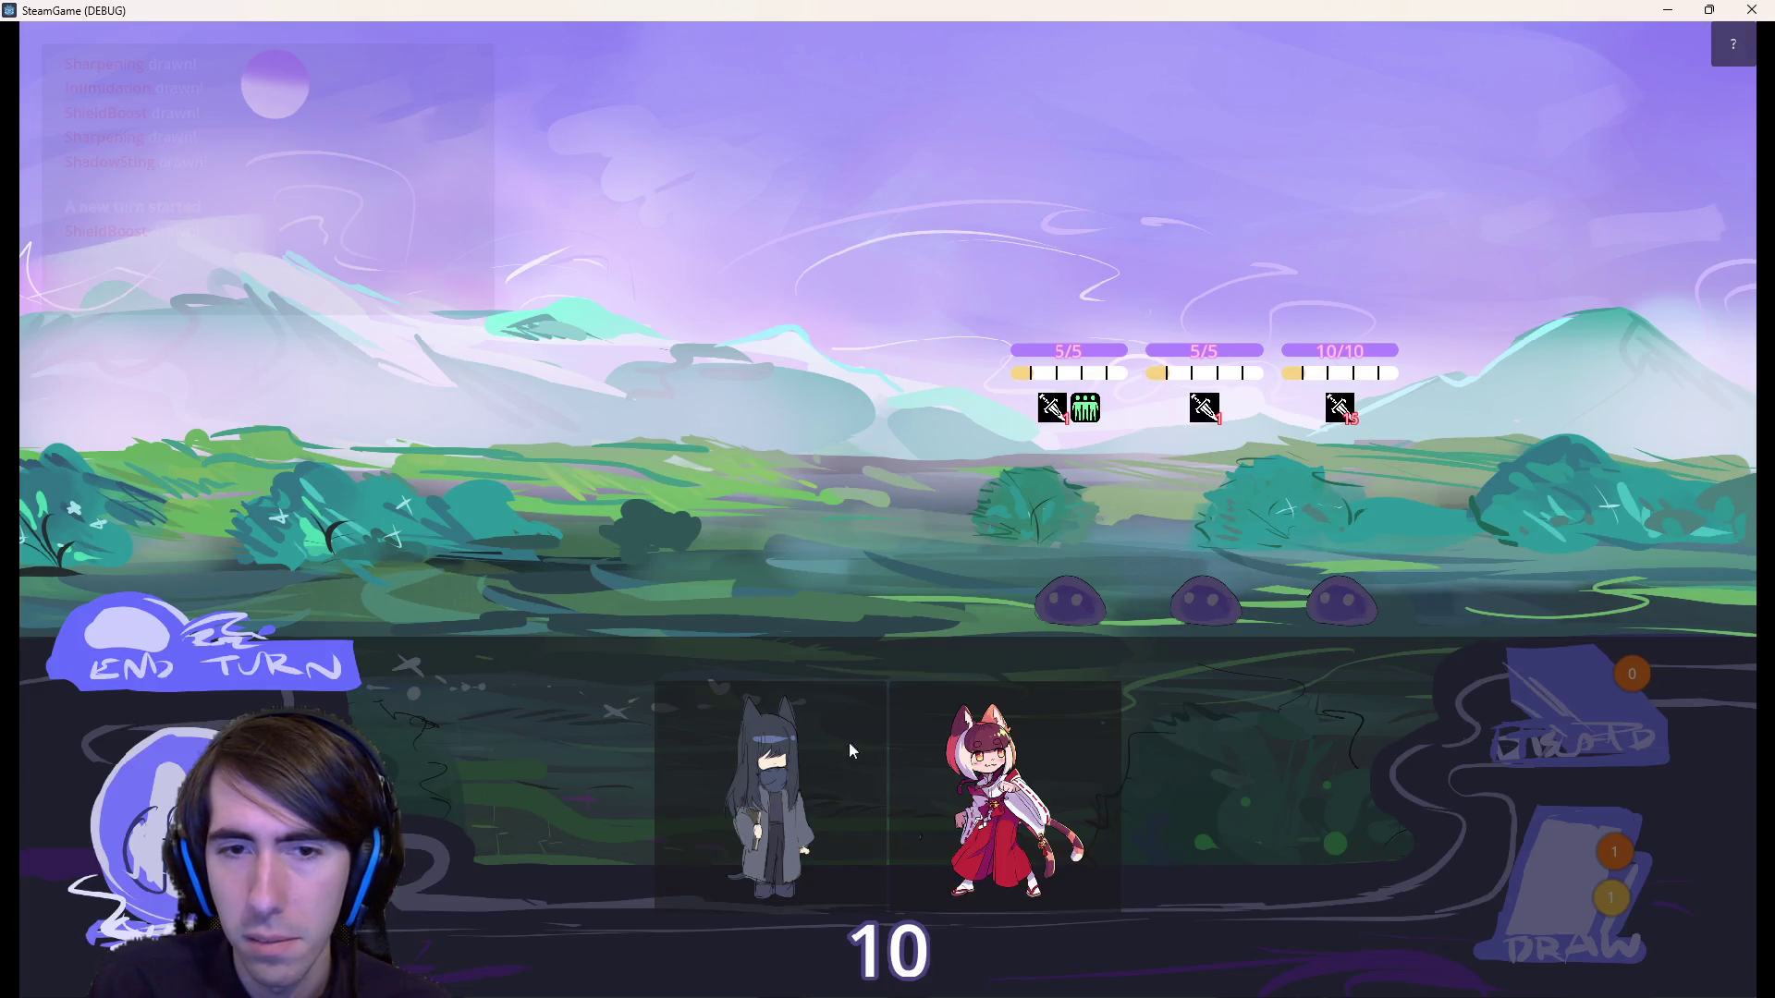
mouse_move(849, 741)
left_mouse_down()
mouse_move(730, 433)
mouse_move(647, 462)
left_mouse_up()
mouse_move(892, 786)
left_mouse_down()
mouse_move(734, 584)
mouse_move(585, 508)
left_mouse_up()
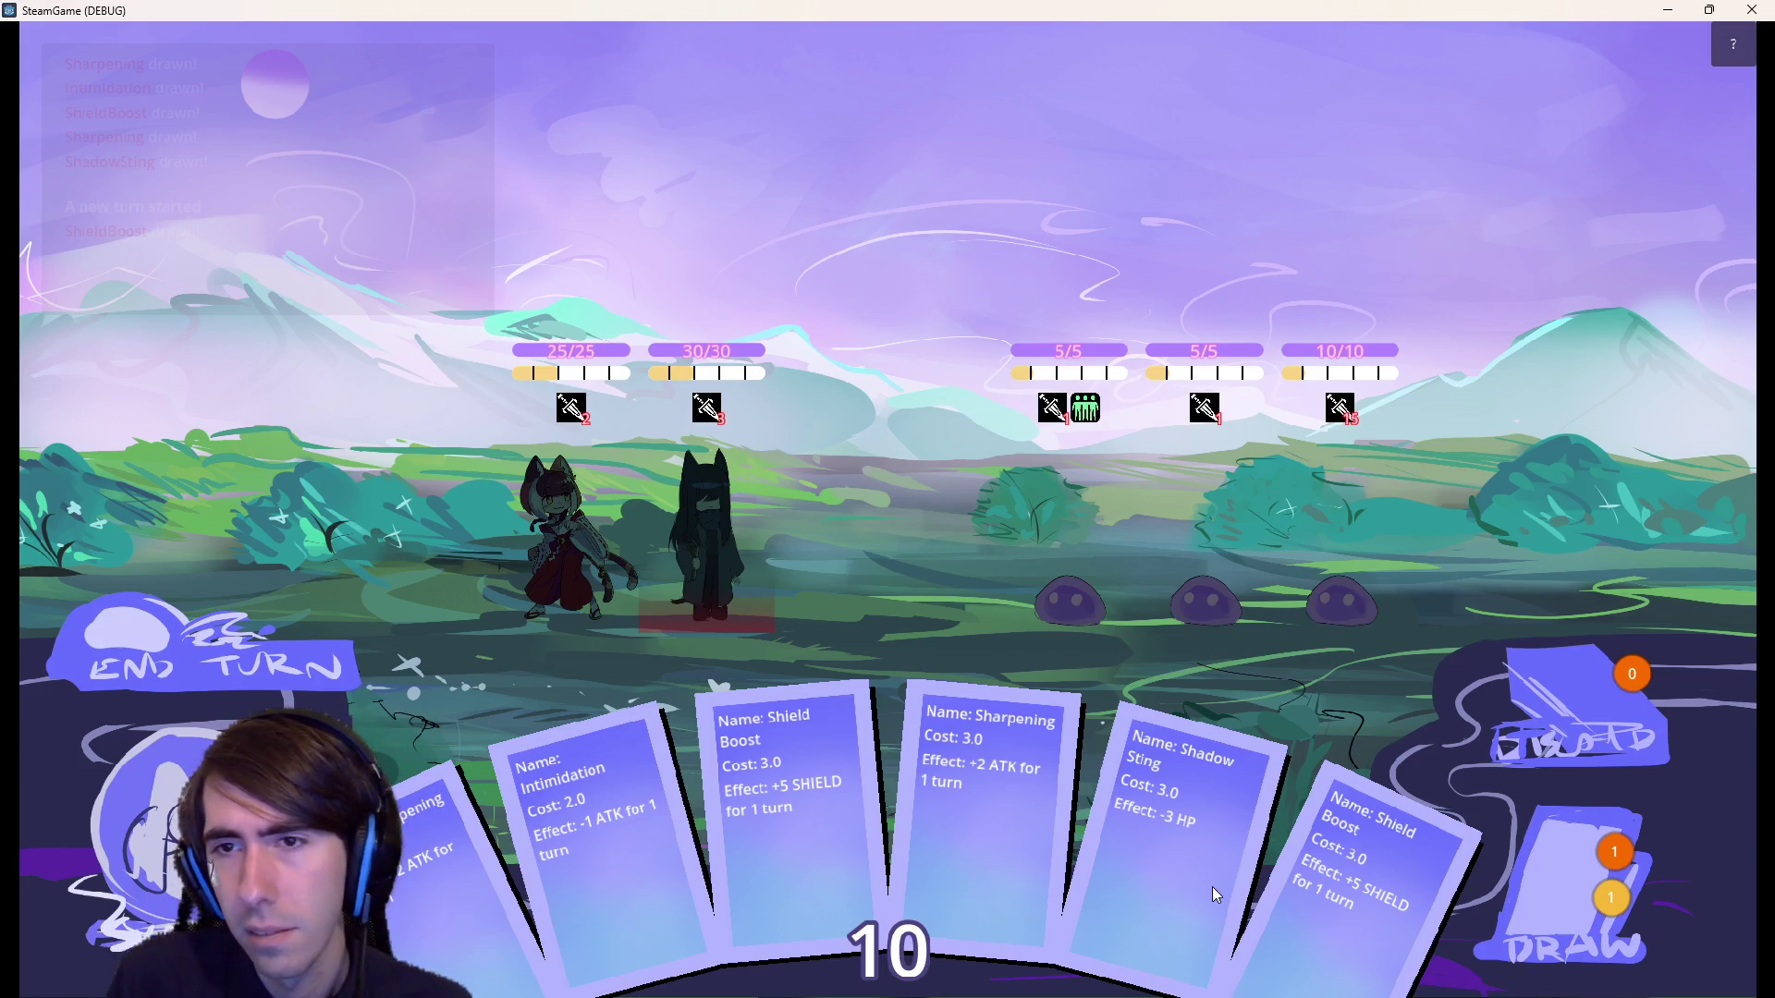
Sting the third slime, stack two Shield Boosts on the second character, and end the turn.
mouse_move(1212, 886)
left_mouse_down()
mouse_move(1211, 832)
mouse_move(1361, 562)
left_mouse_up()
mouse_move(1290, 913)
left_mouse_down()
mouse_move(784, 610)
mouse_move(724, 601)
mouse_move(748, 621)
left_mouse_up()
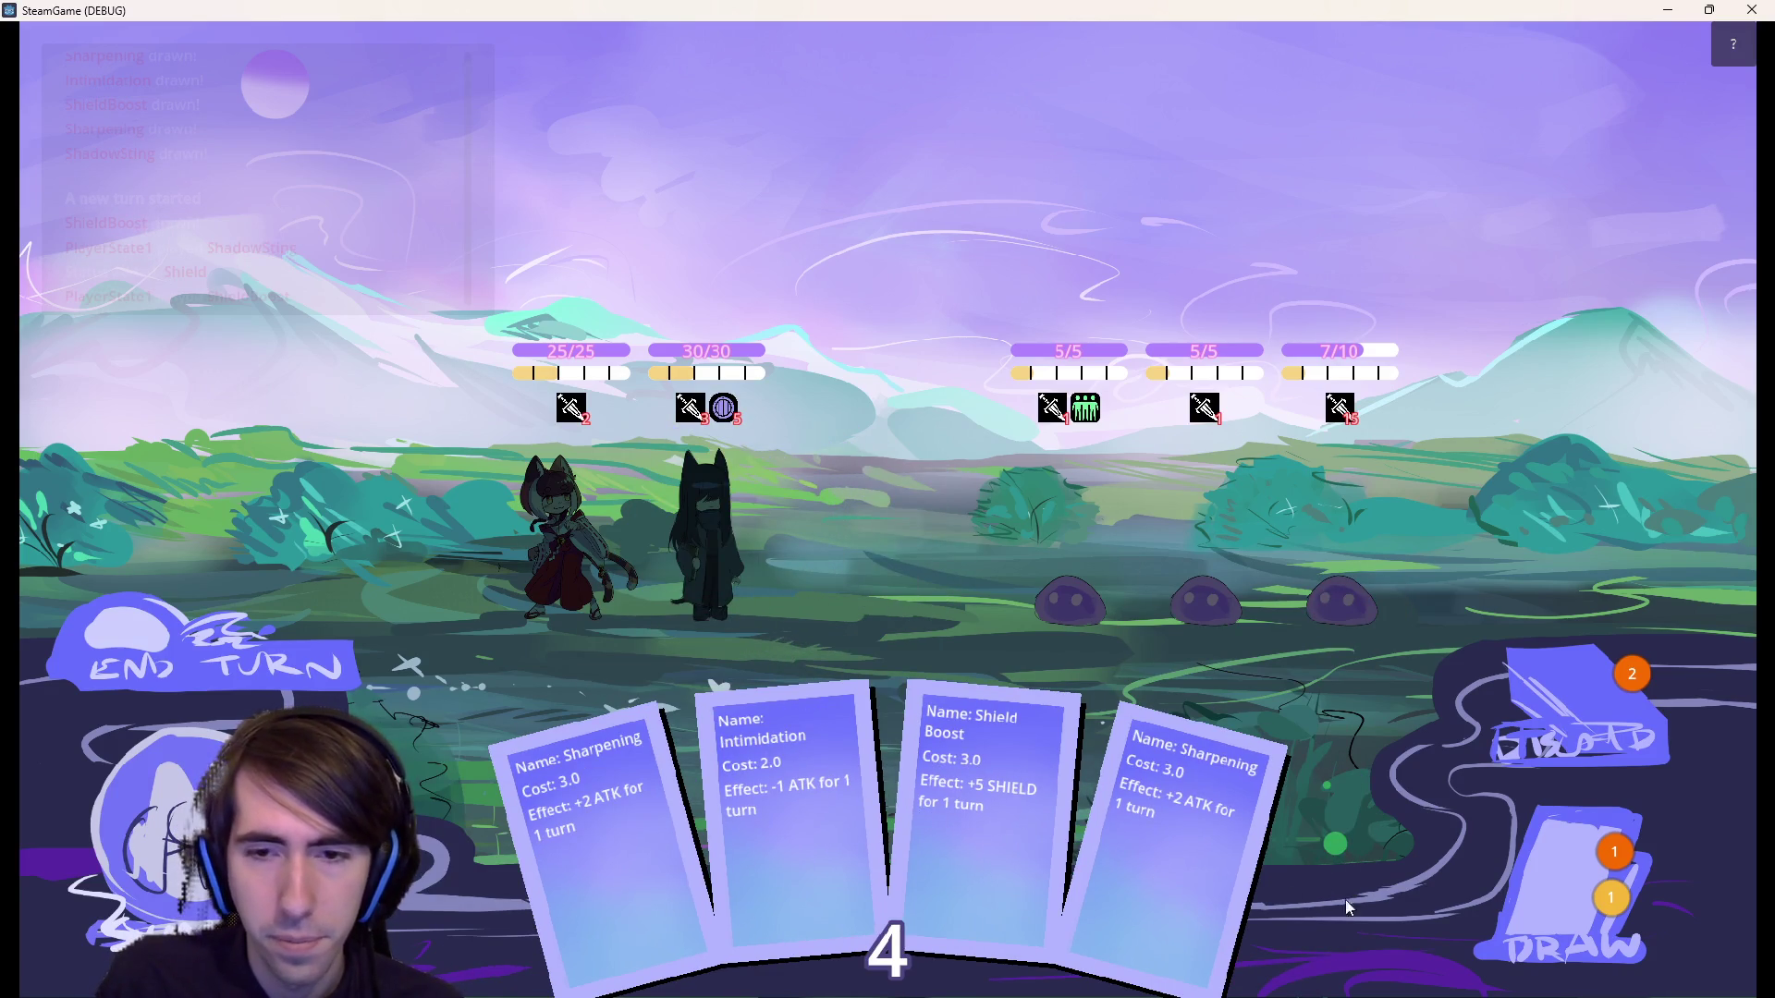
left_click(1567, 888)
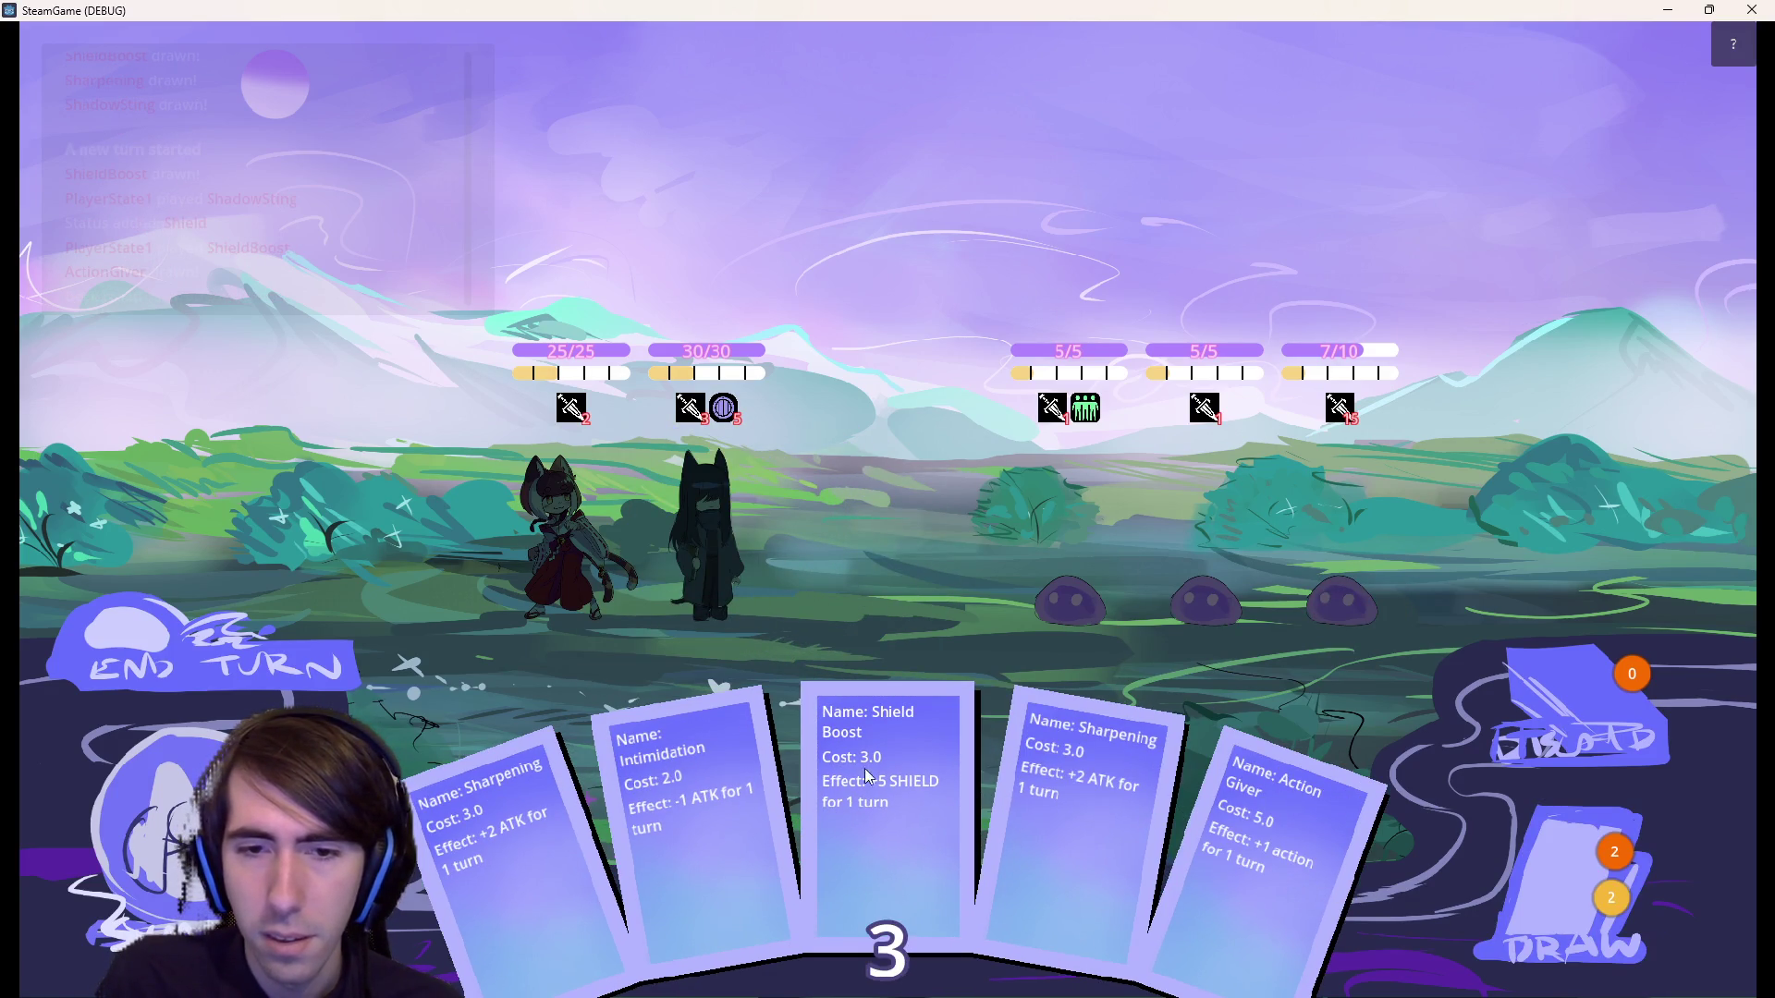
mouse_move(869, 777)
left_mouse_down()
mouse_move(864, 323)
mouse_move(723, 525)
left_mouse_up()
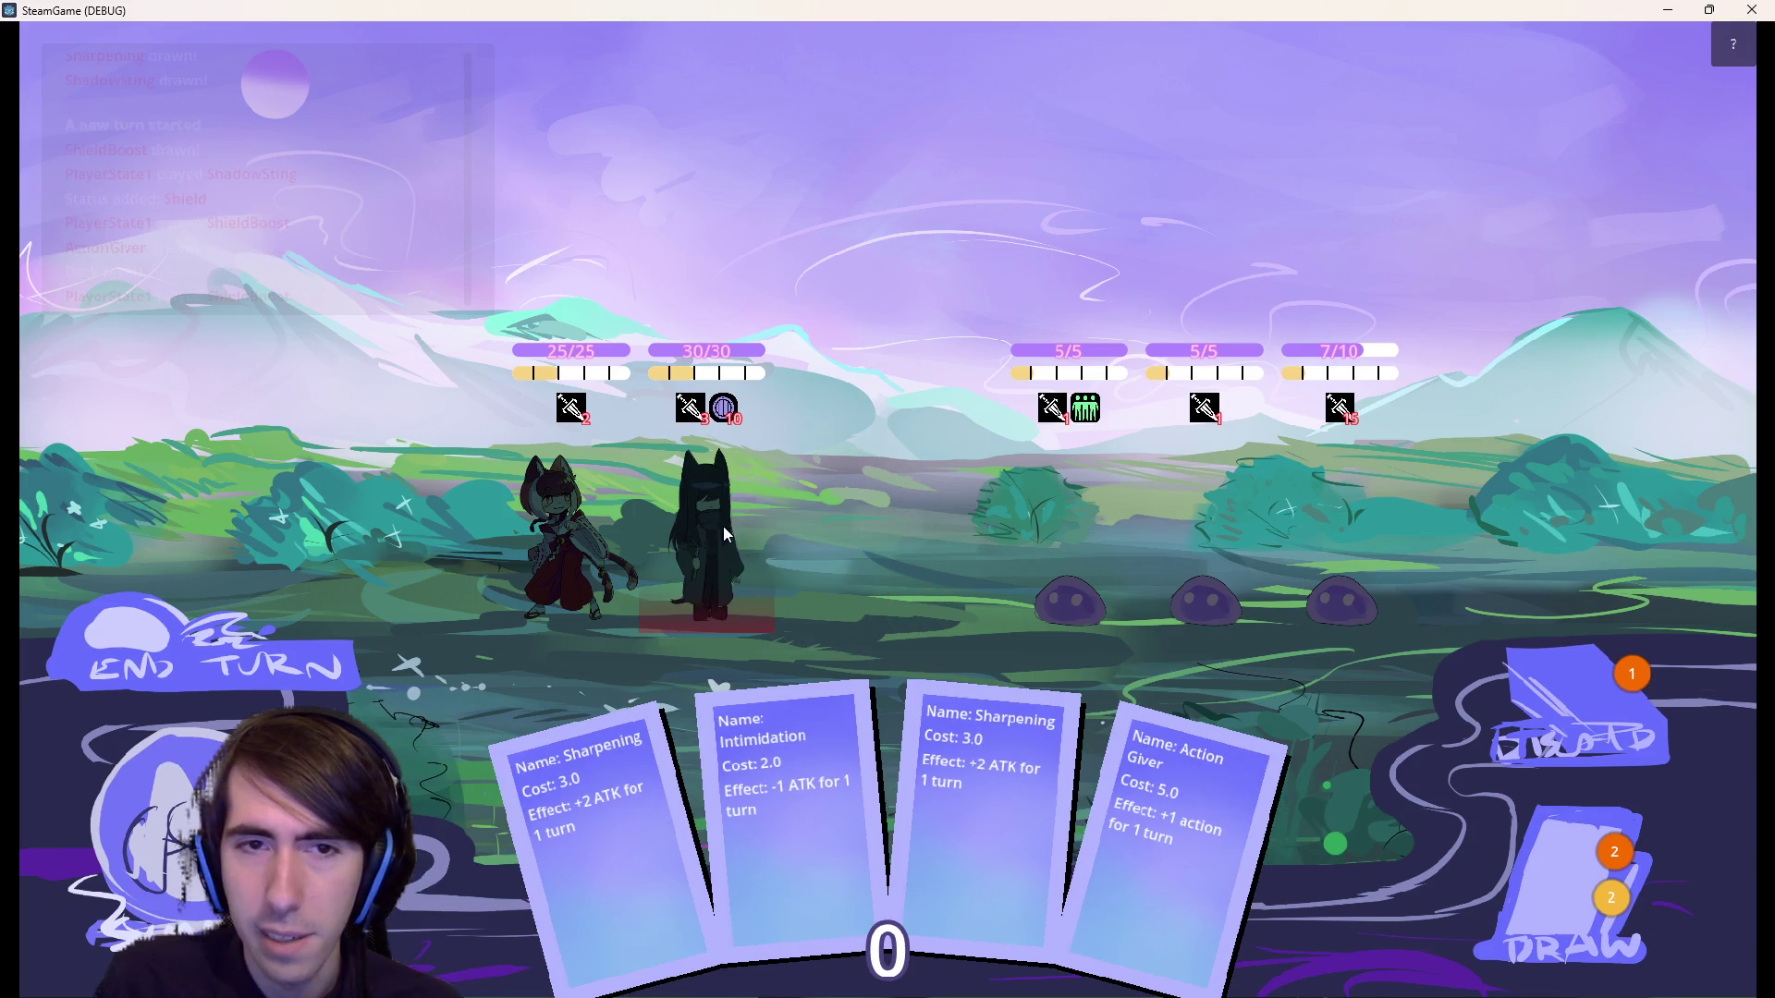
left_click(269, 651)
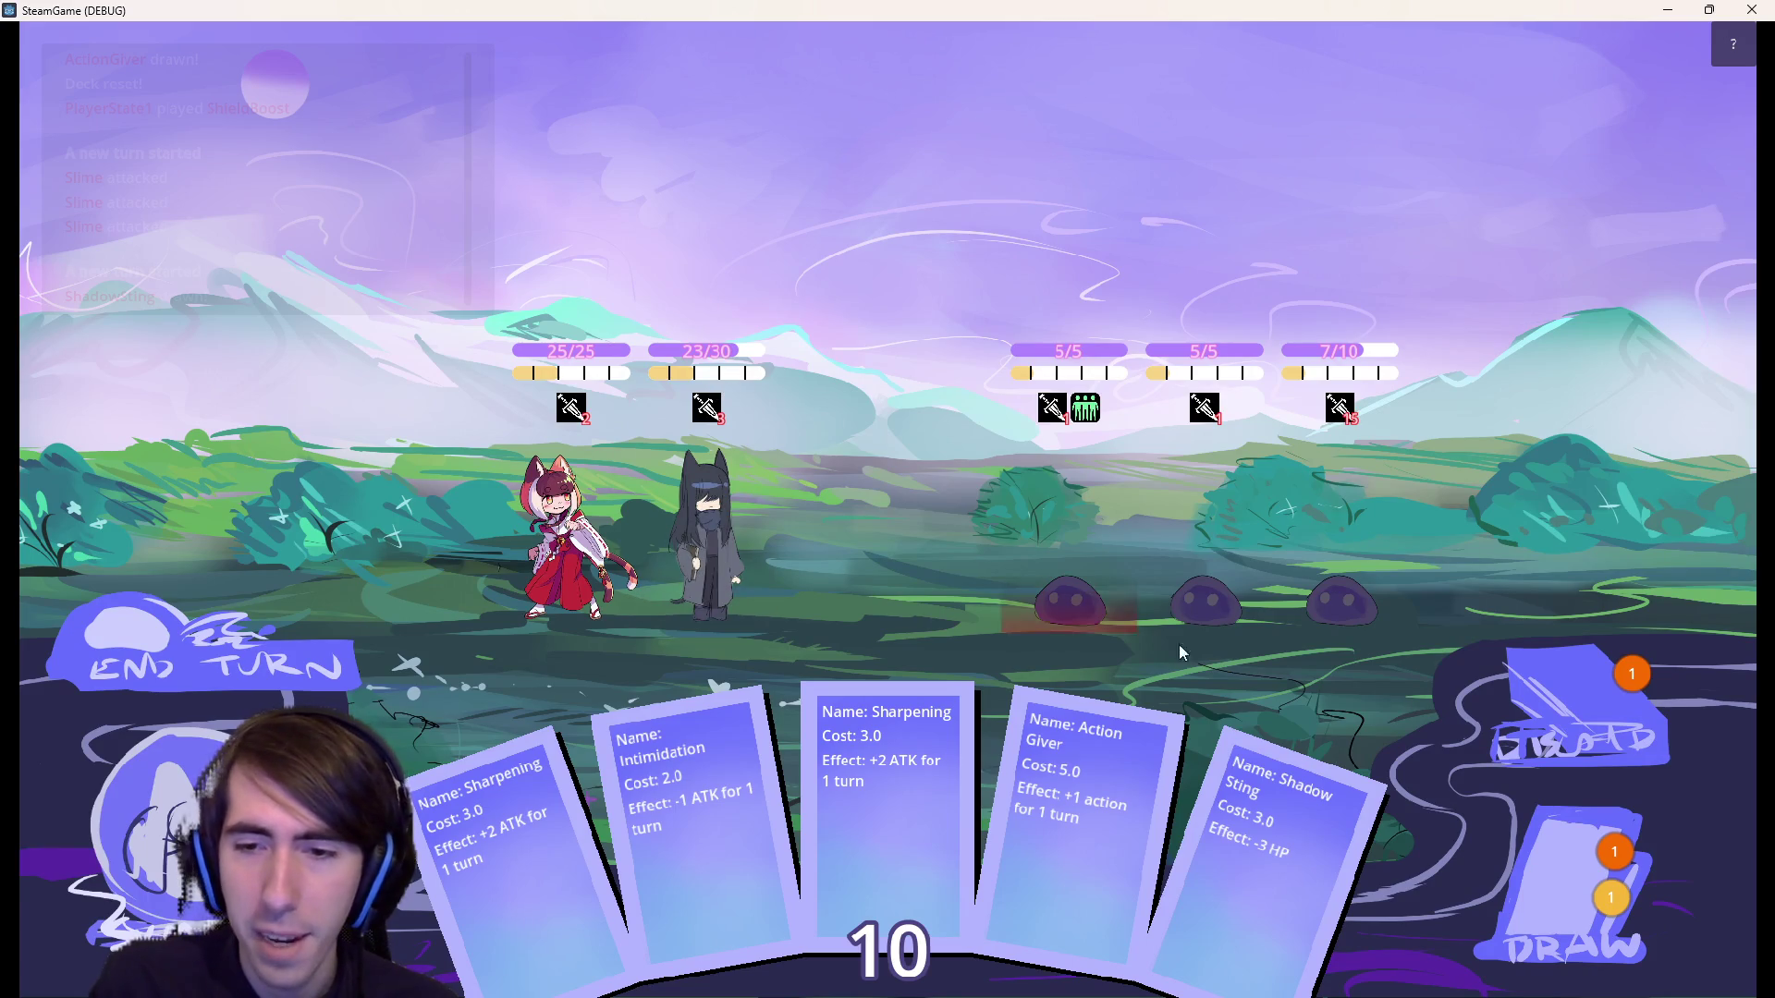
Sting the third slime again, draw extra cards, shield the dark-haired ally, and end the turn.
left_click_drag(1283, 817, 1344, 602)
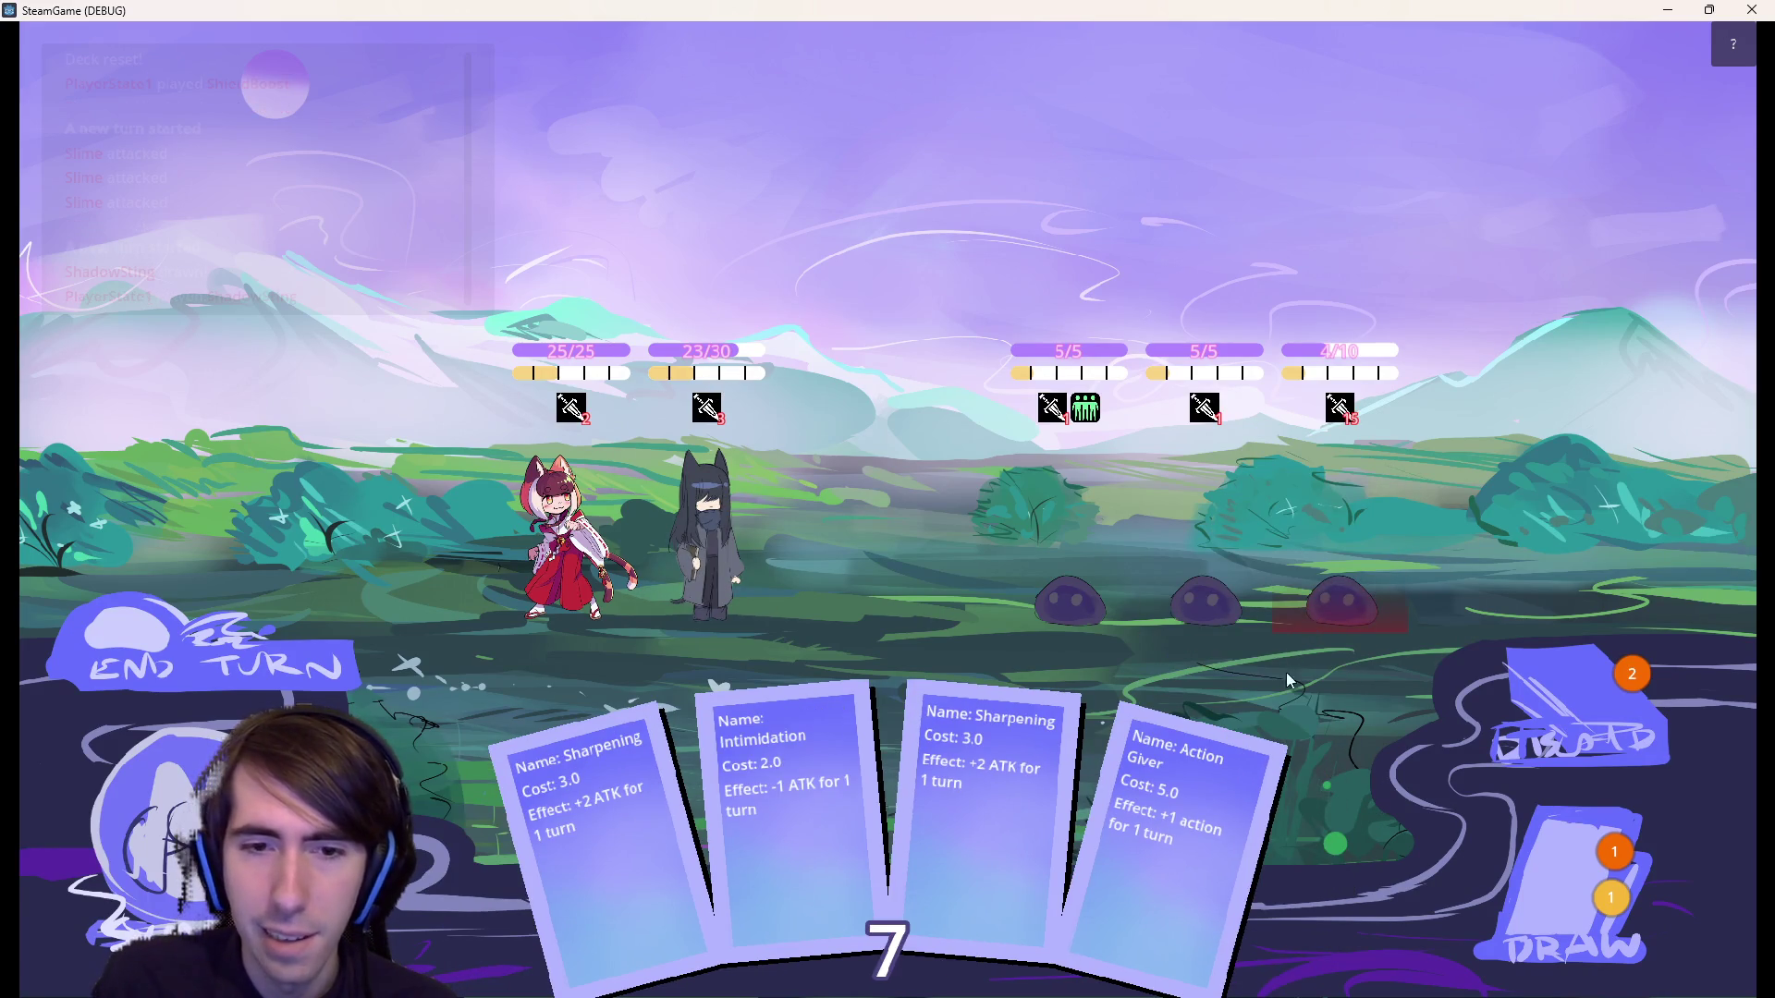
left_click(1537, 891)
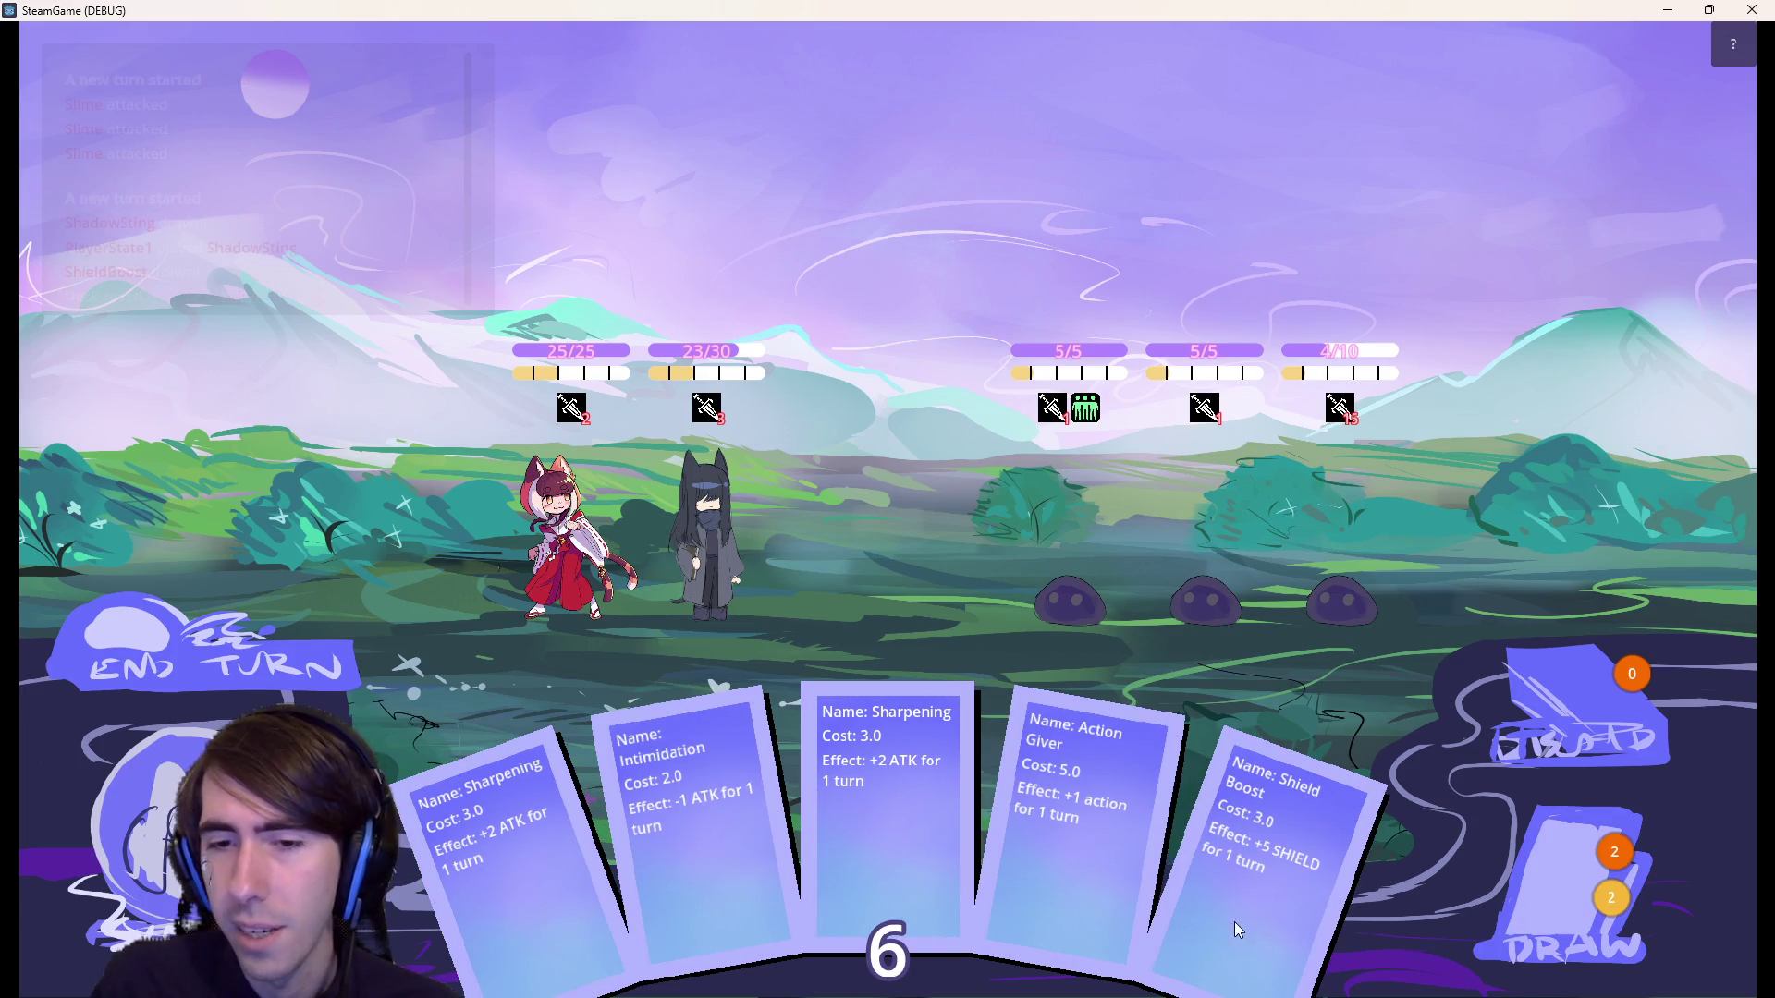
mouse_move(1229, 813)
left_mouse_down()
mouse_move(1036, 688)
mouse_move(730, 545)
left_mouse_up()
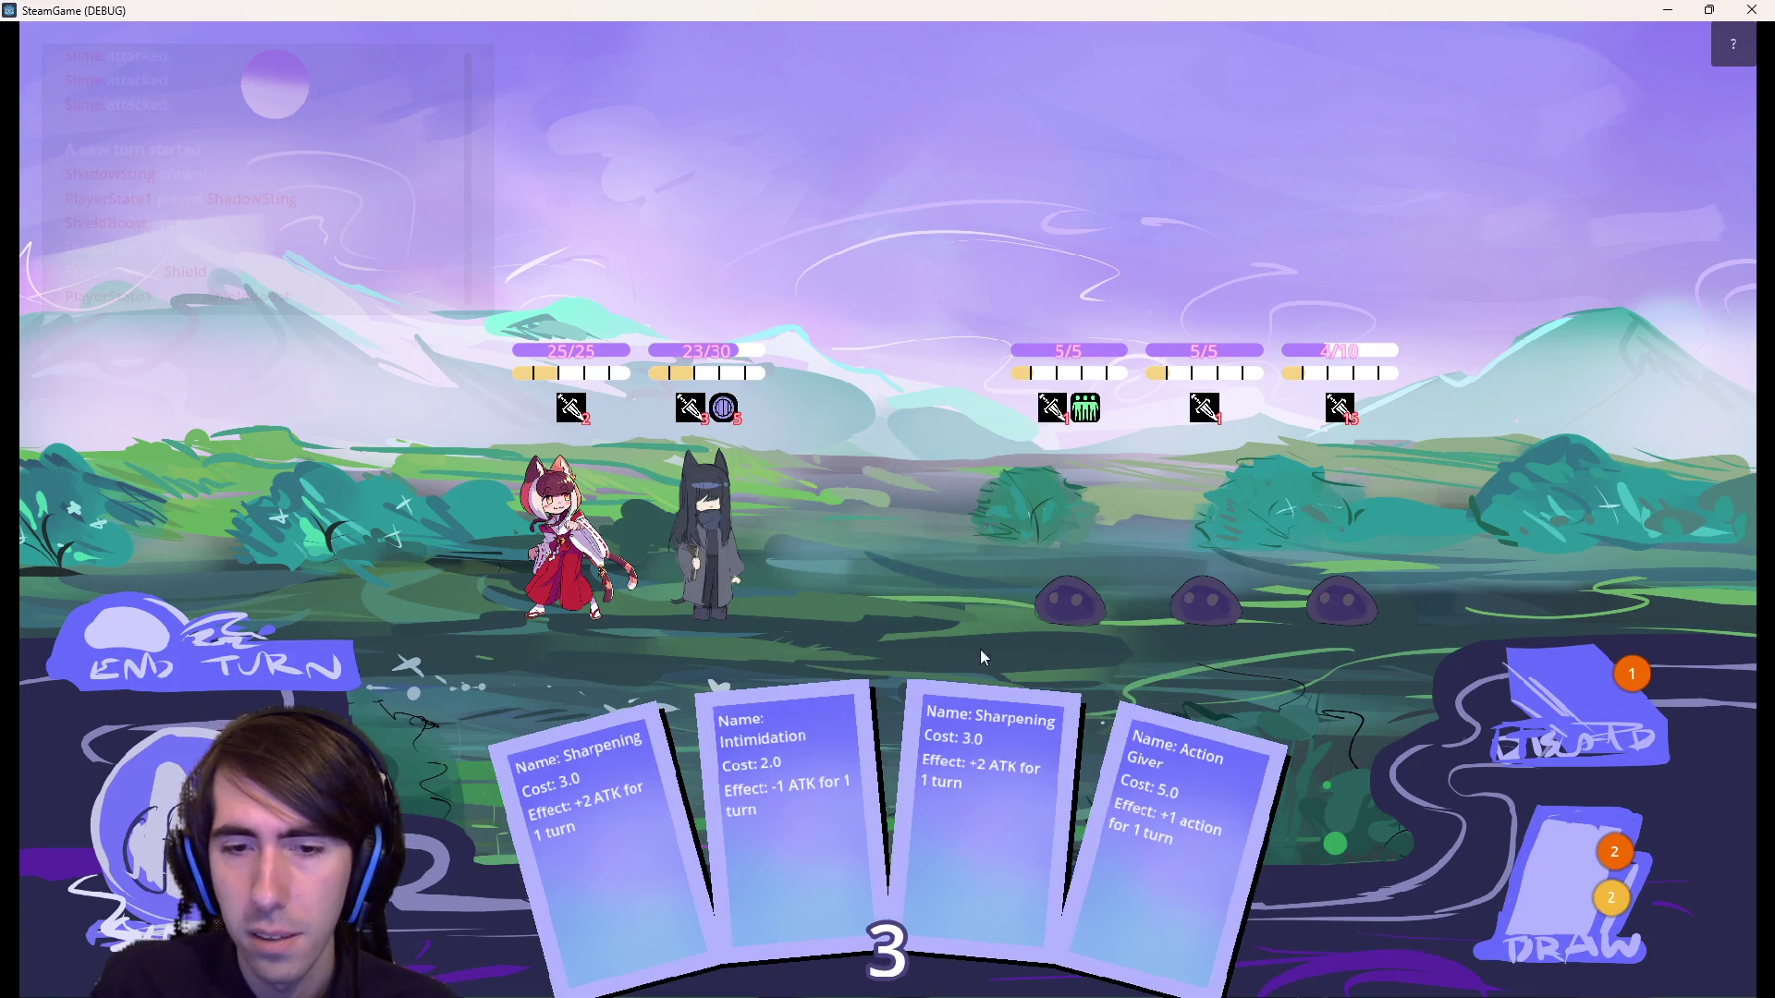
left_click(1526, 871)
left_click_drag(1368, 884, 1383, 530)
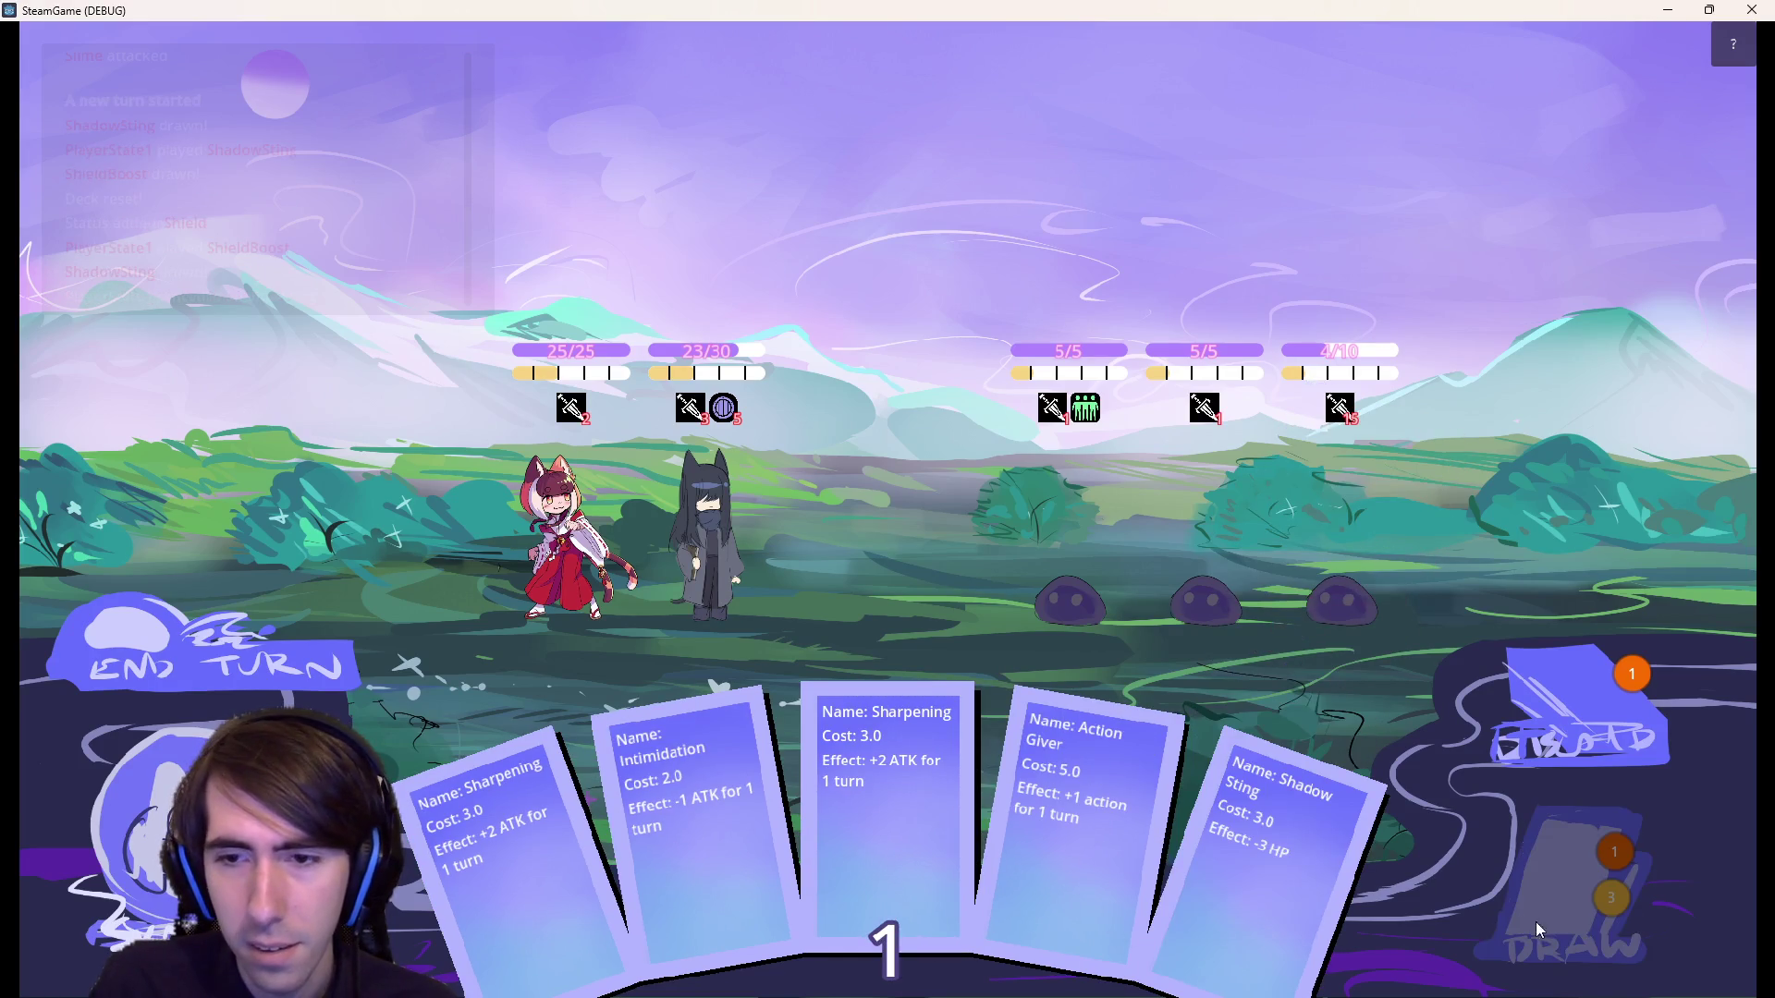
left_click(296, 667)
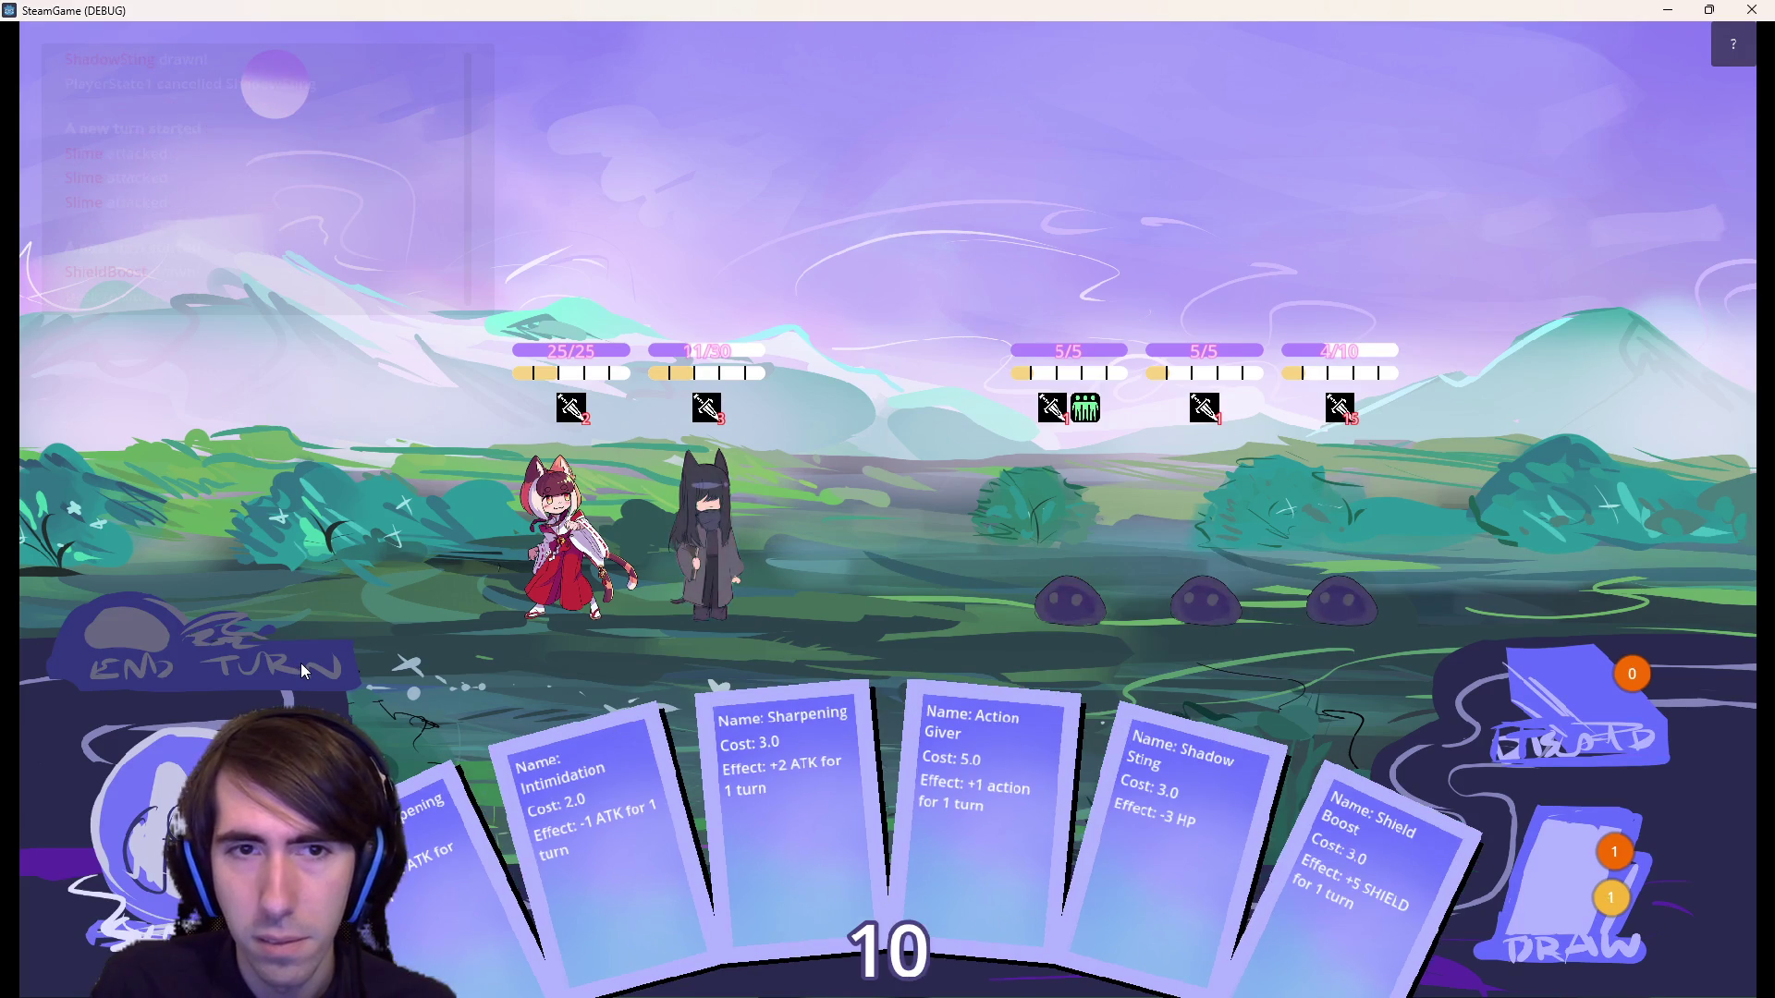
Keep shielding the dark-haired ally with Shield Boosts and finish off the third slime with Shadow Stings.
left_click_drag(1368, 860, 700, 519)
left_click_drag(1303, 851, 714, 527)
left_click_drag(1312, 823, 1310, 586)
left_click(1516, 939)
mouse_move(1302, 882)
left_mouse_down()
mouse_move(782, 552)
mouse_move(719, 552)
left_mouse_up()
left_click(307, 633)
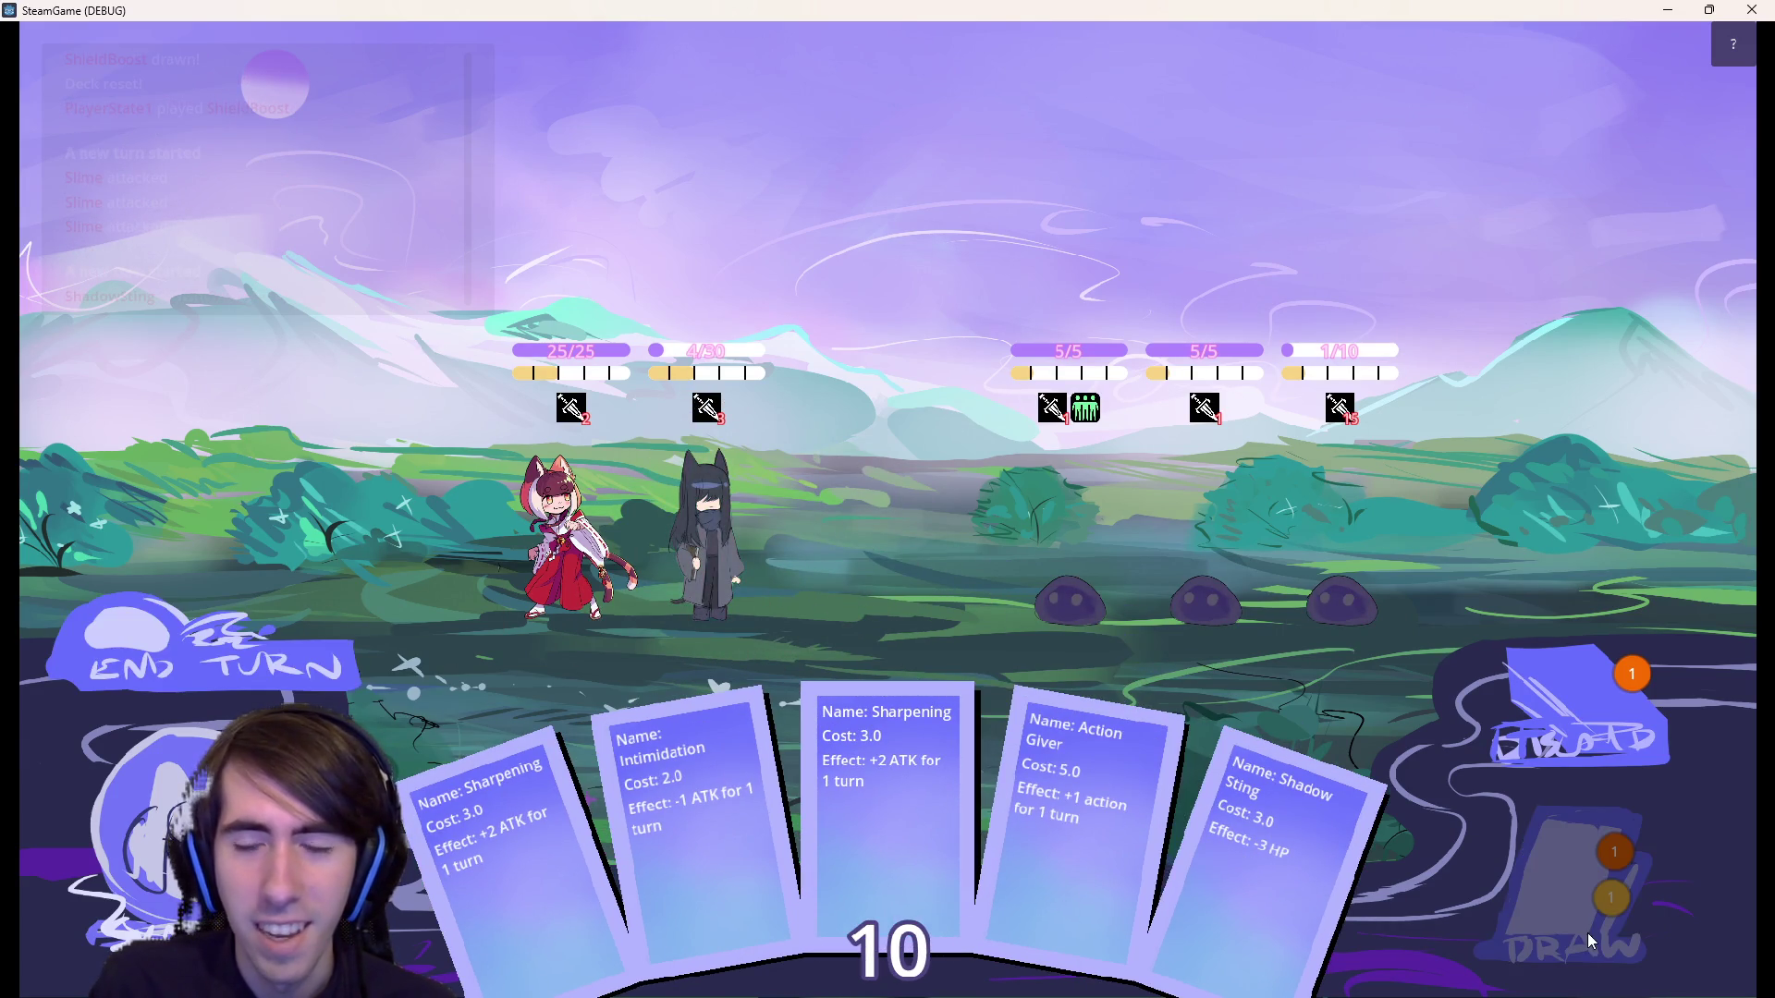
left_click_drag(1313, 890, 1344, 629)
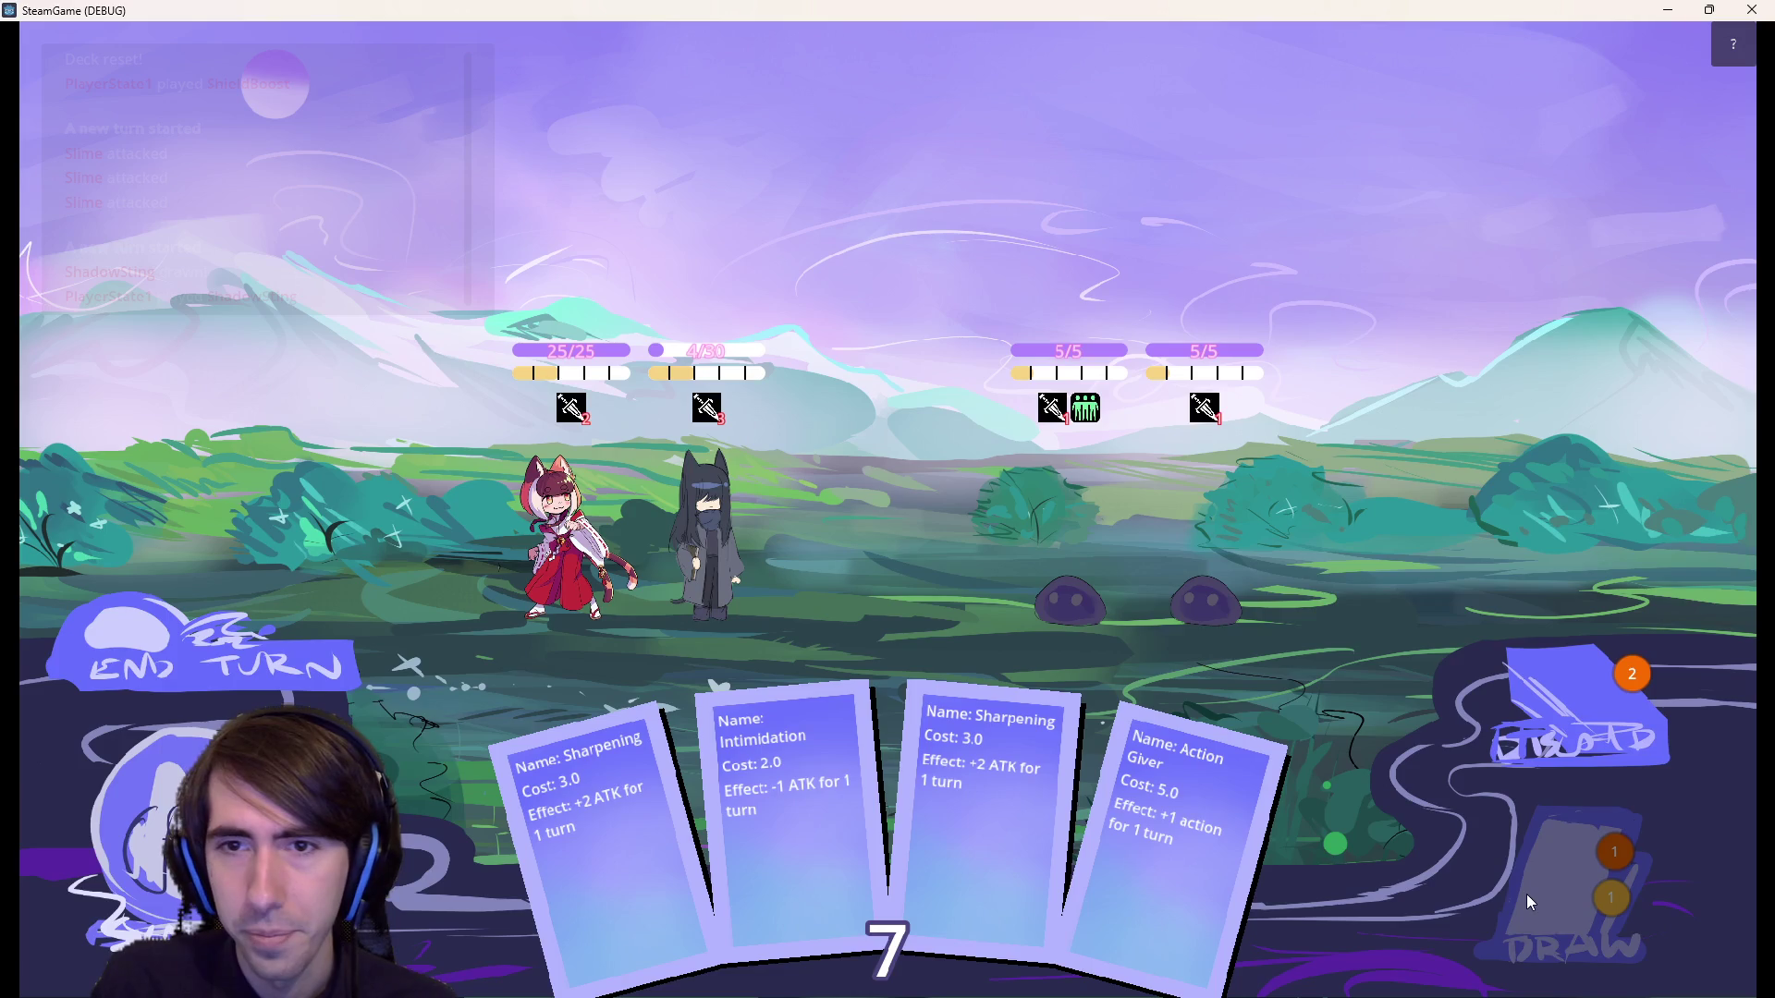
mouse_move(1200, 418)
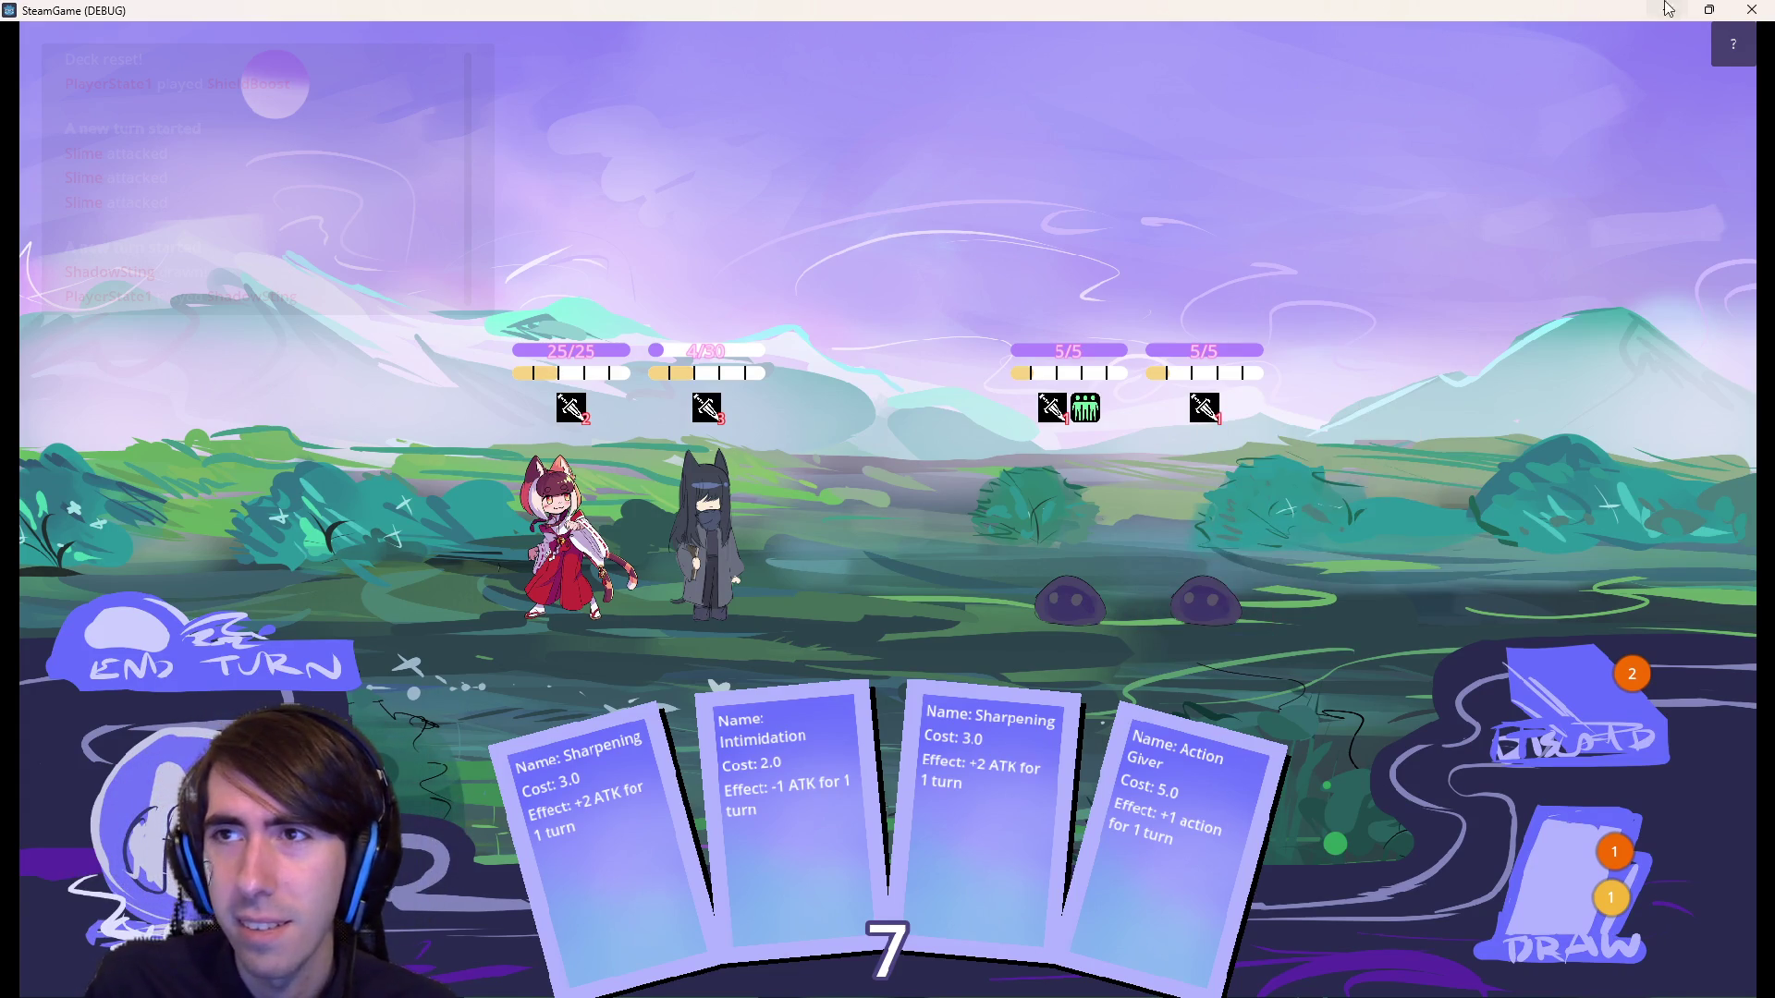
Close the running game and go to the first Slime's overrides entry in room2Battle.json.
left_click(1749, 7)
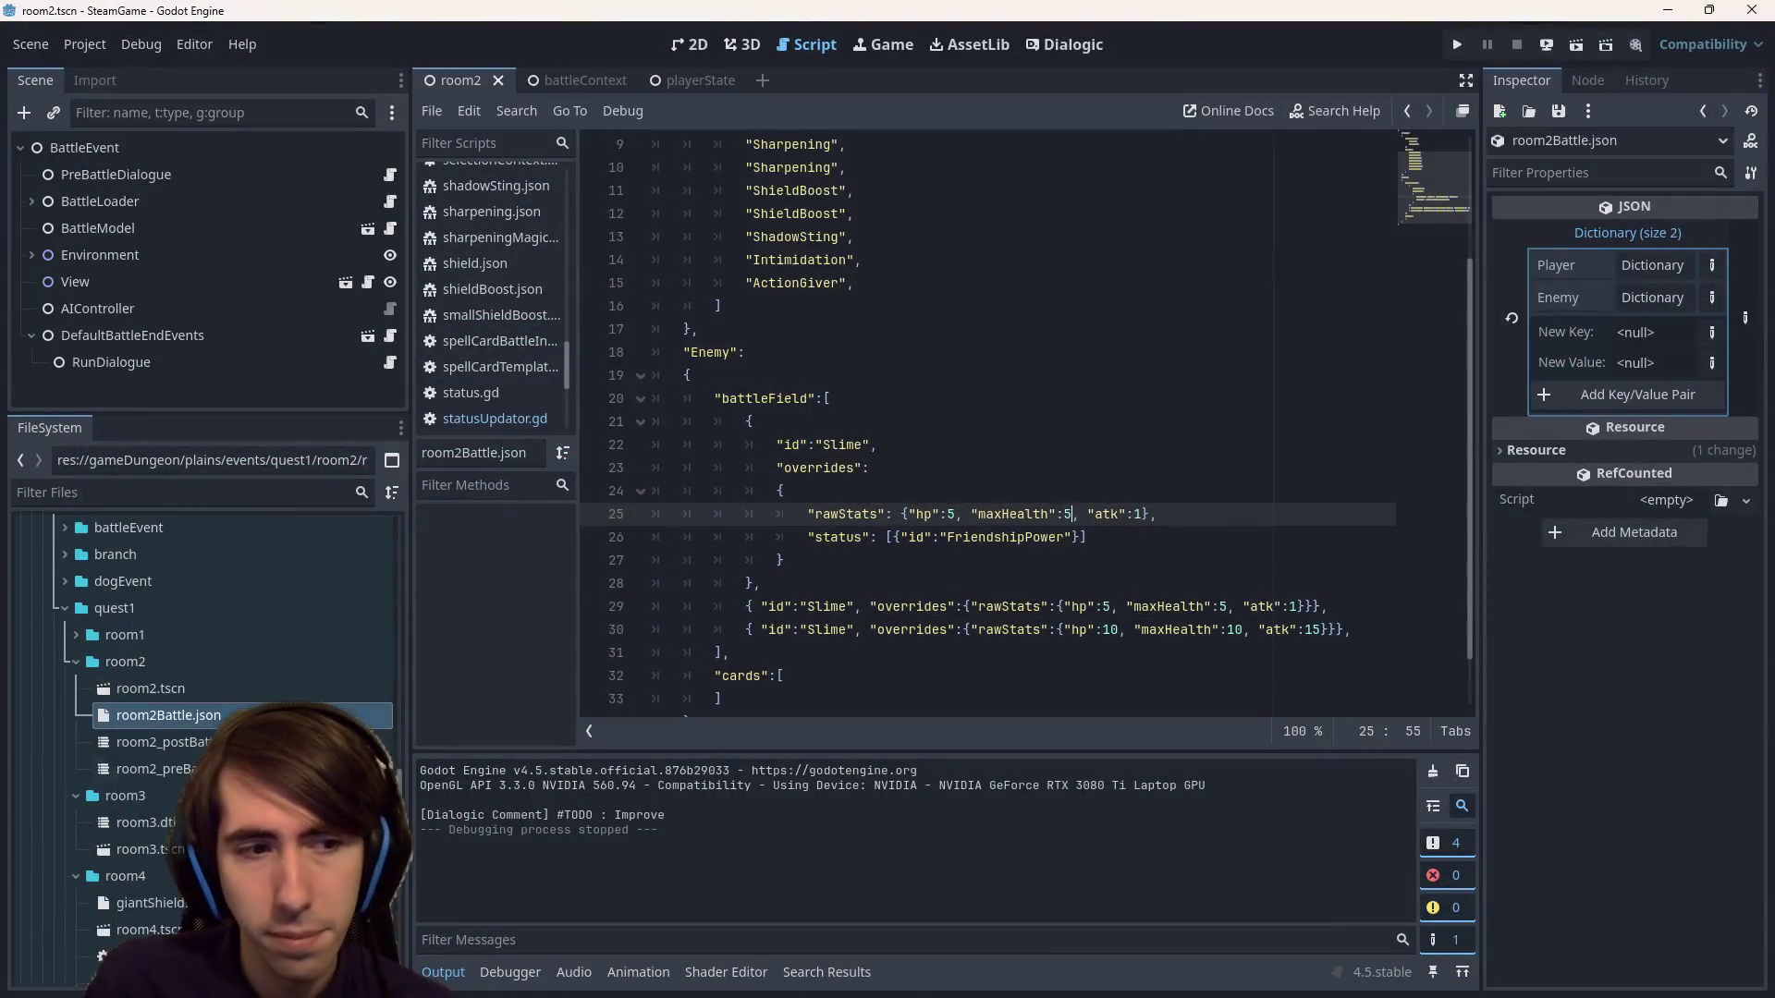
left_click(294, 492)
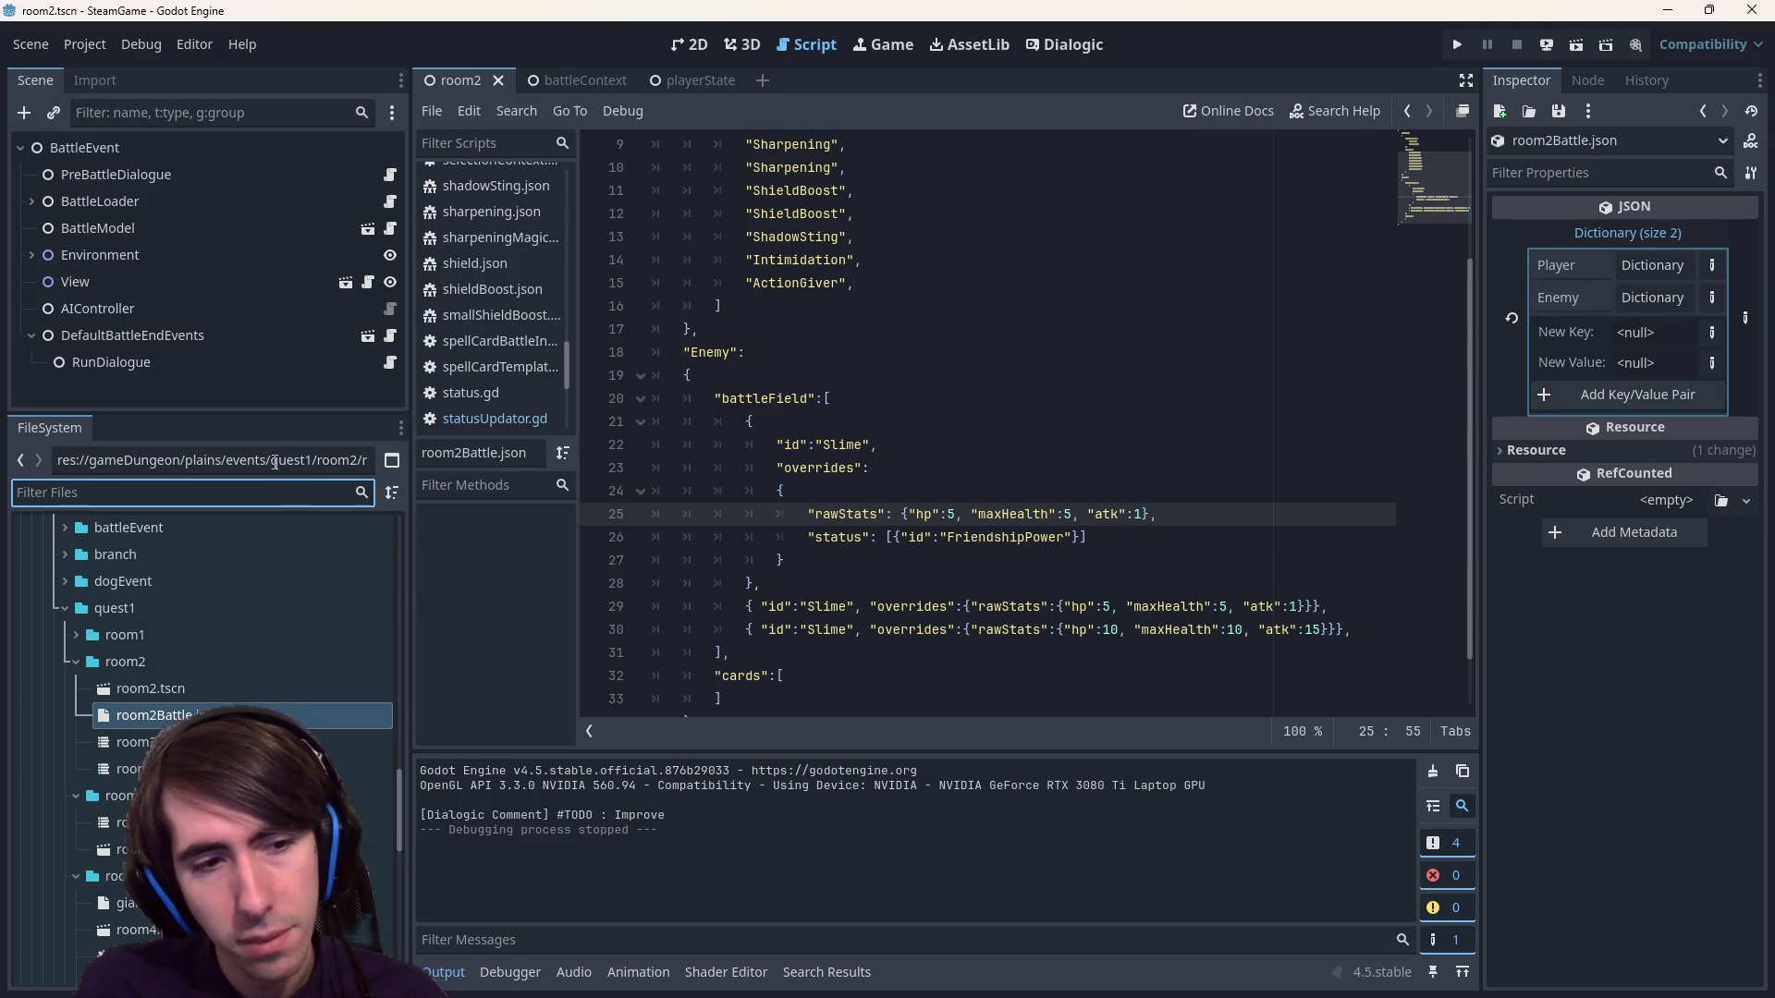
scroll(309, 653, "up", 3)
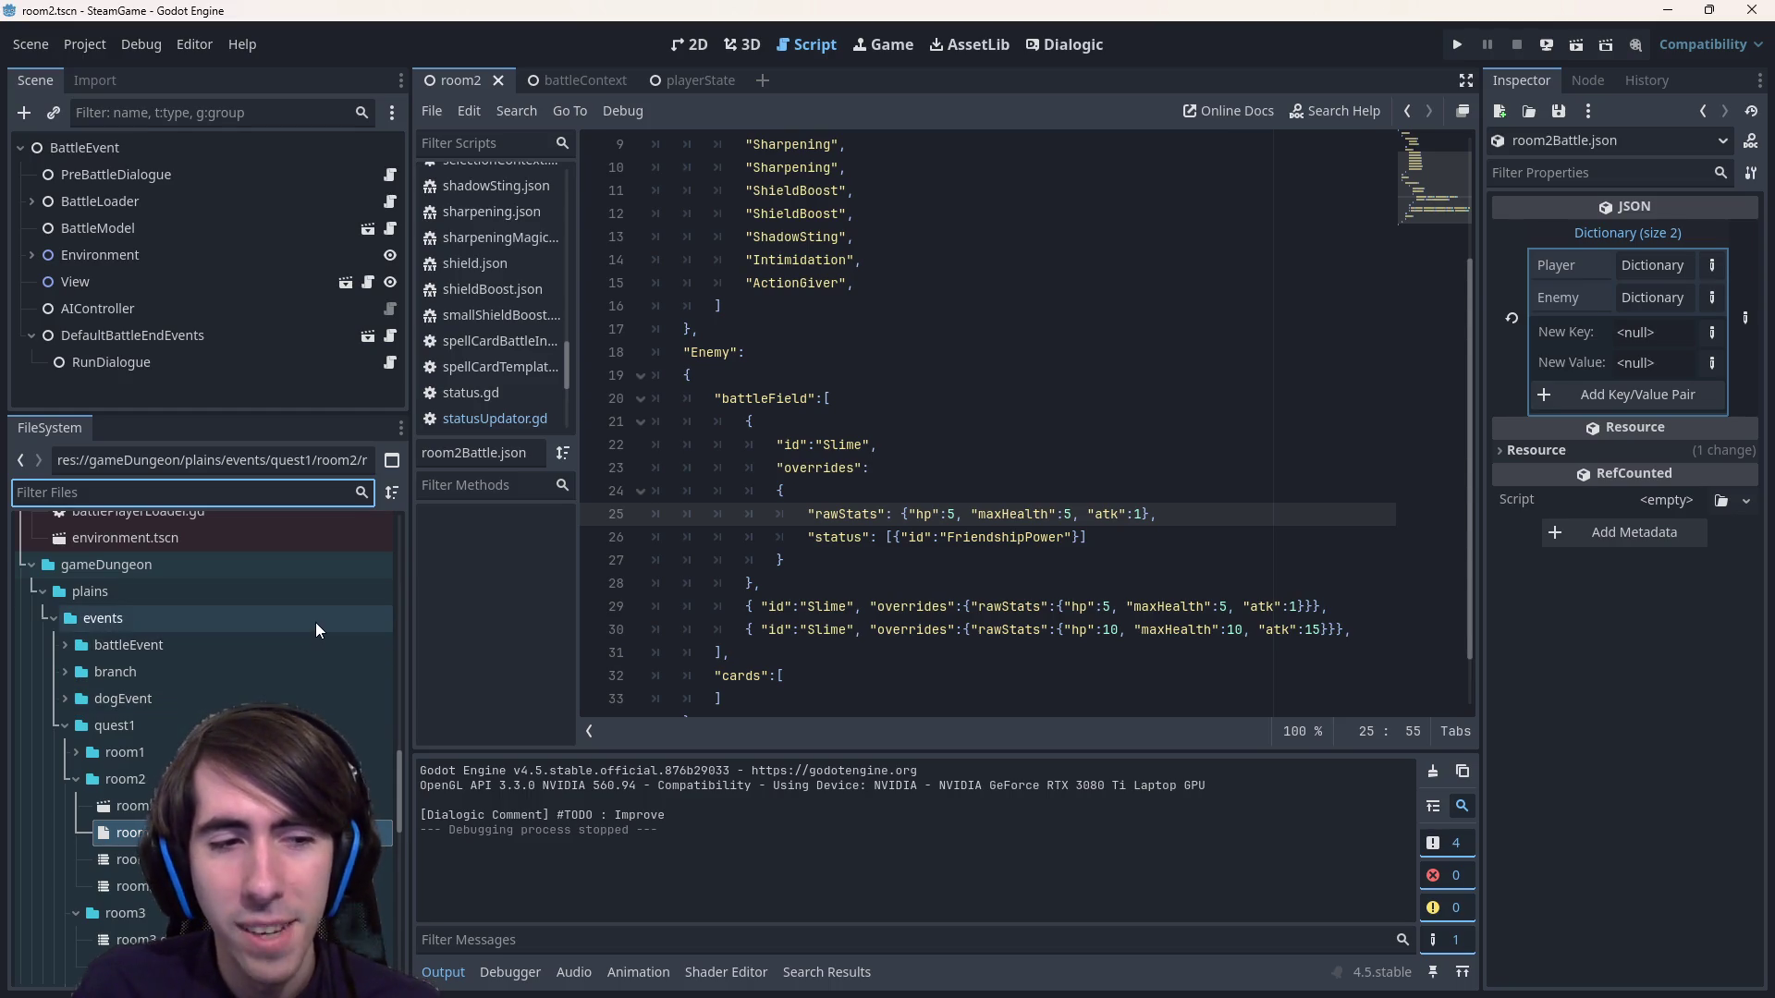
left_click(874, 467)
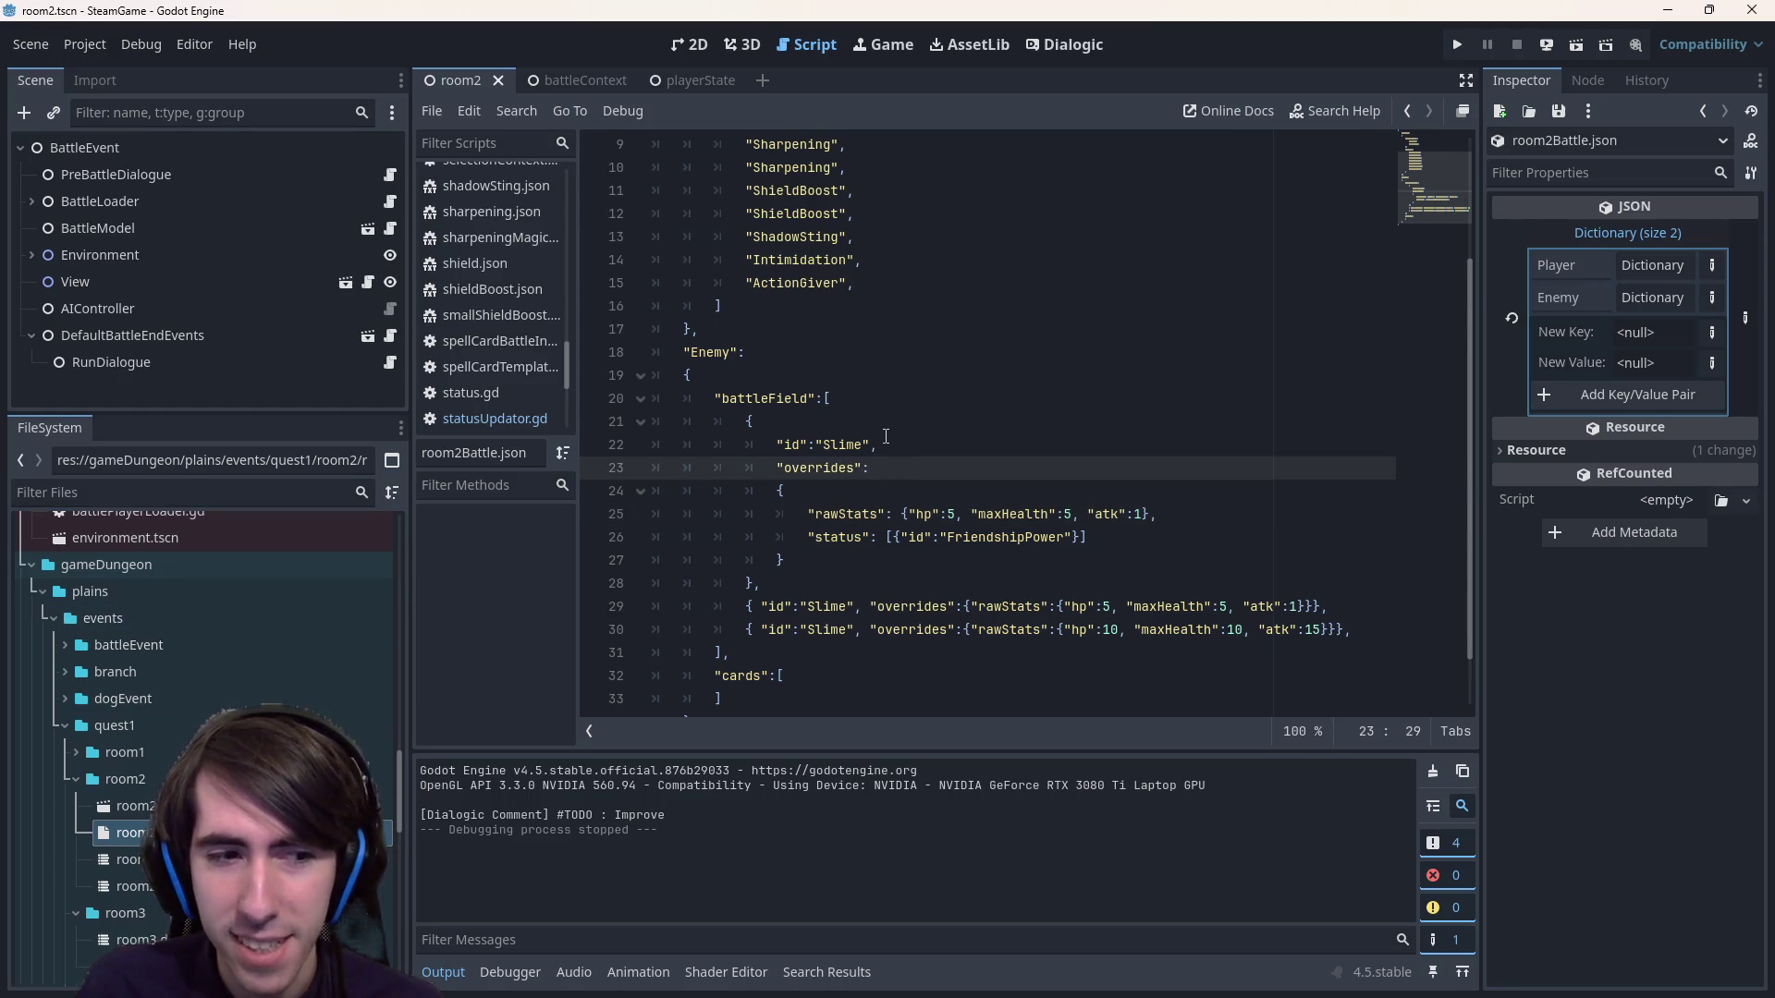
scroll(885, 436, "up", 3)
scroll(886, 435, "down", 4)
scroll(882, 411, "up", 4)
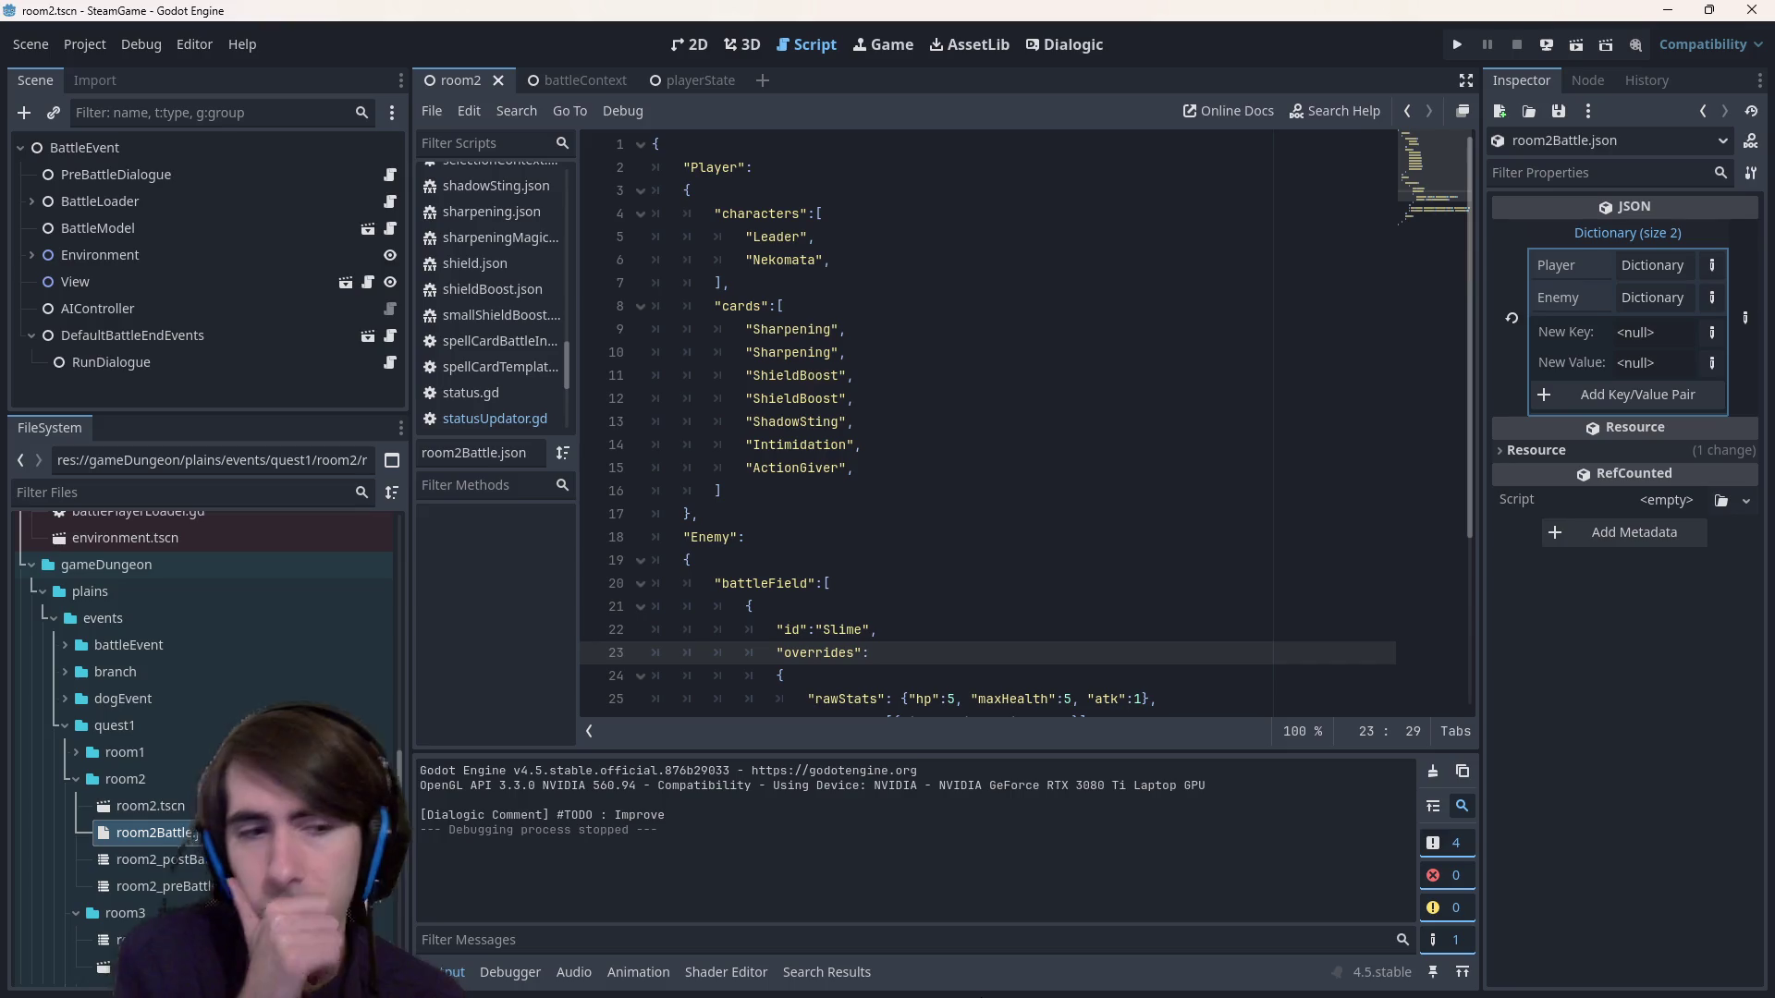
scroll(945, 587, "down", 3)
scroll(946, 586, "down", 1)
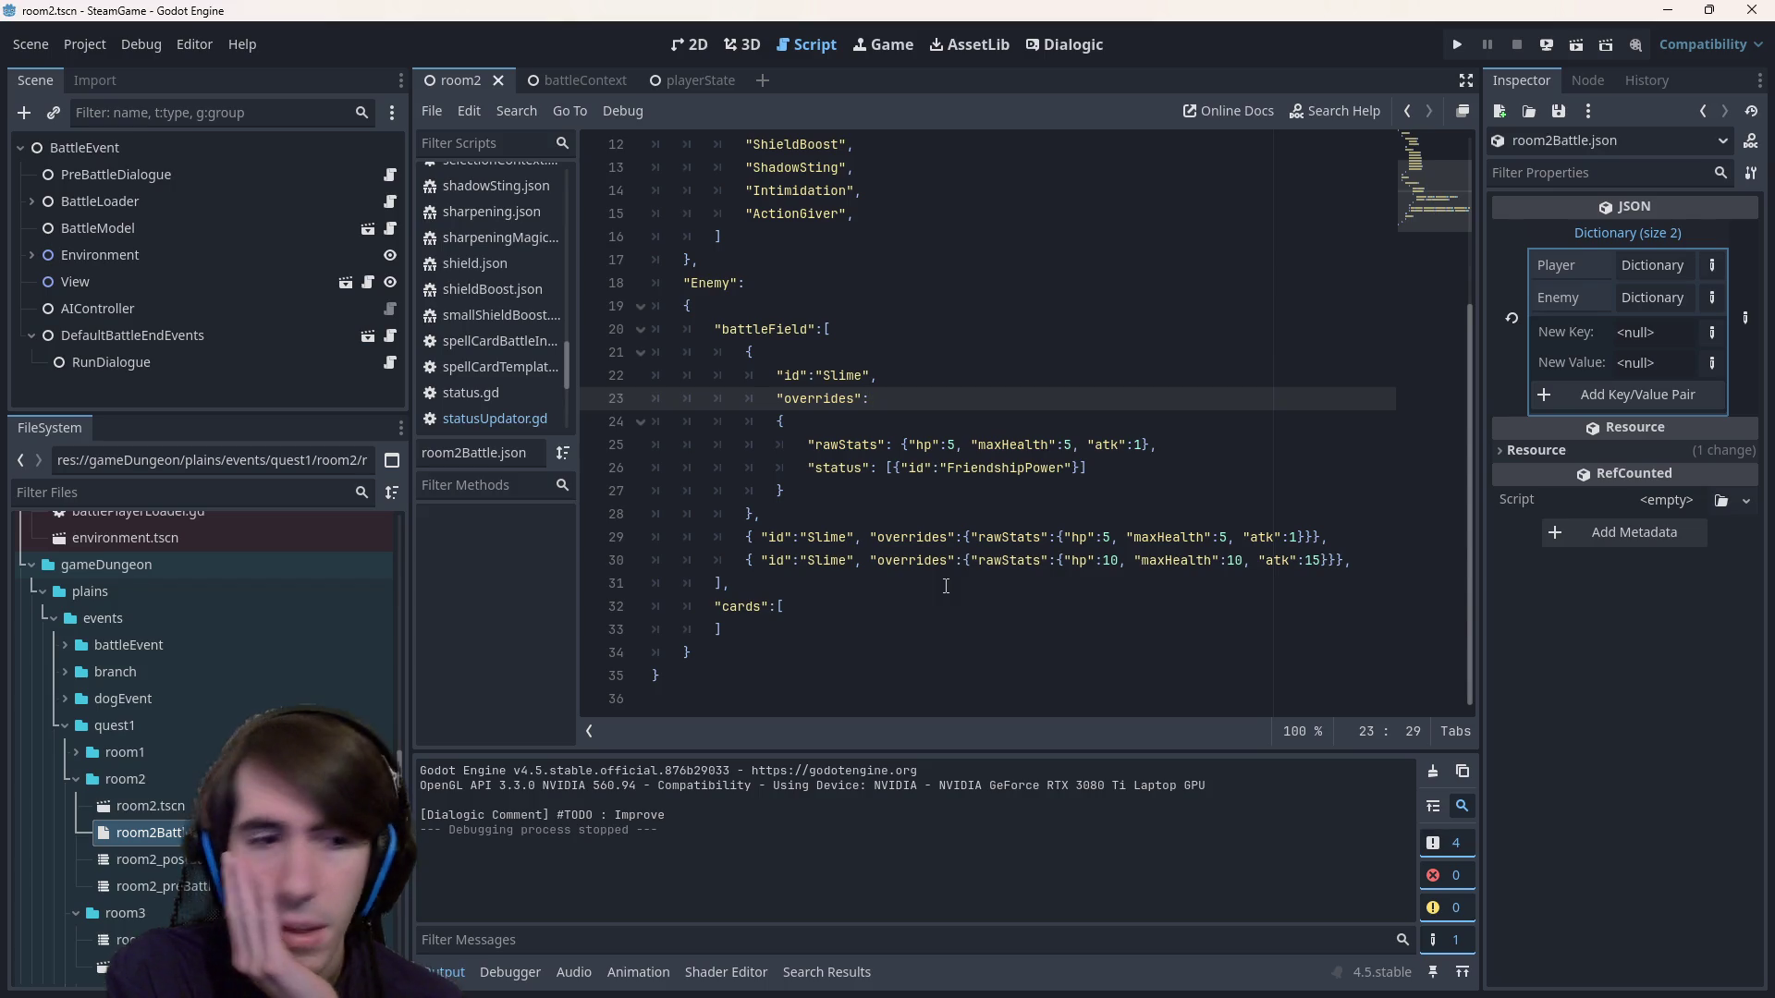
scroll(136, 752, "up", 20)
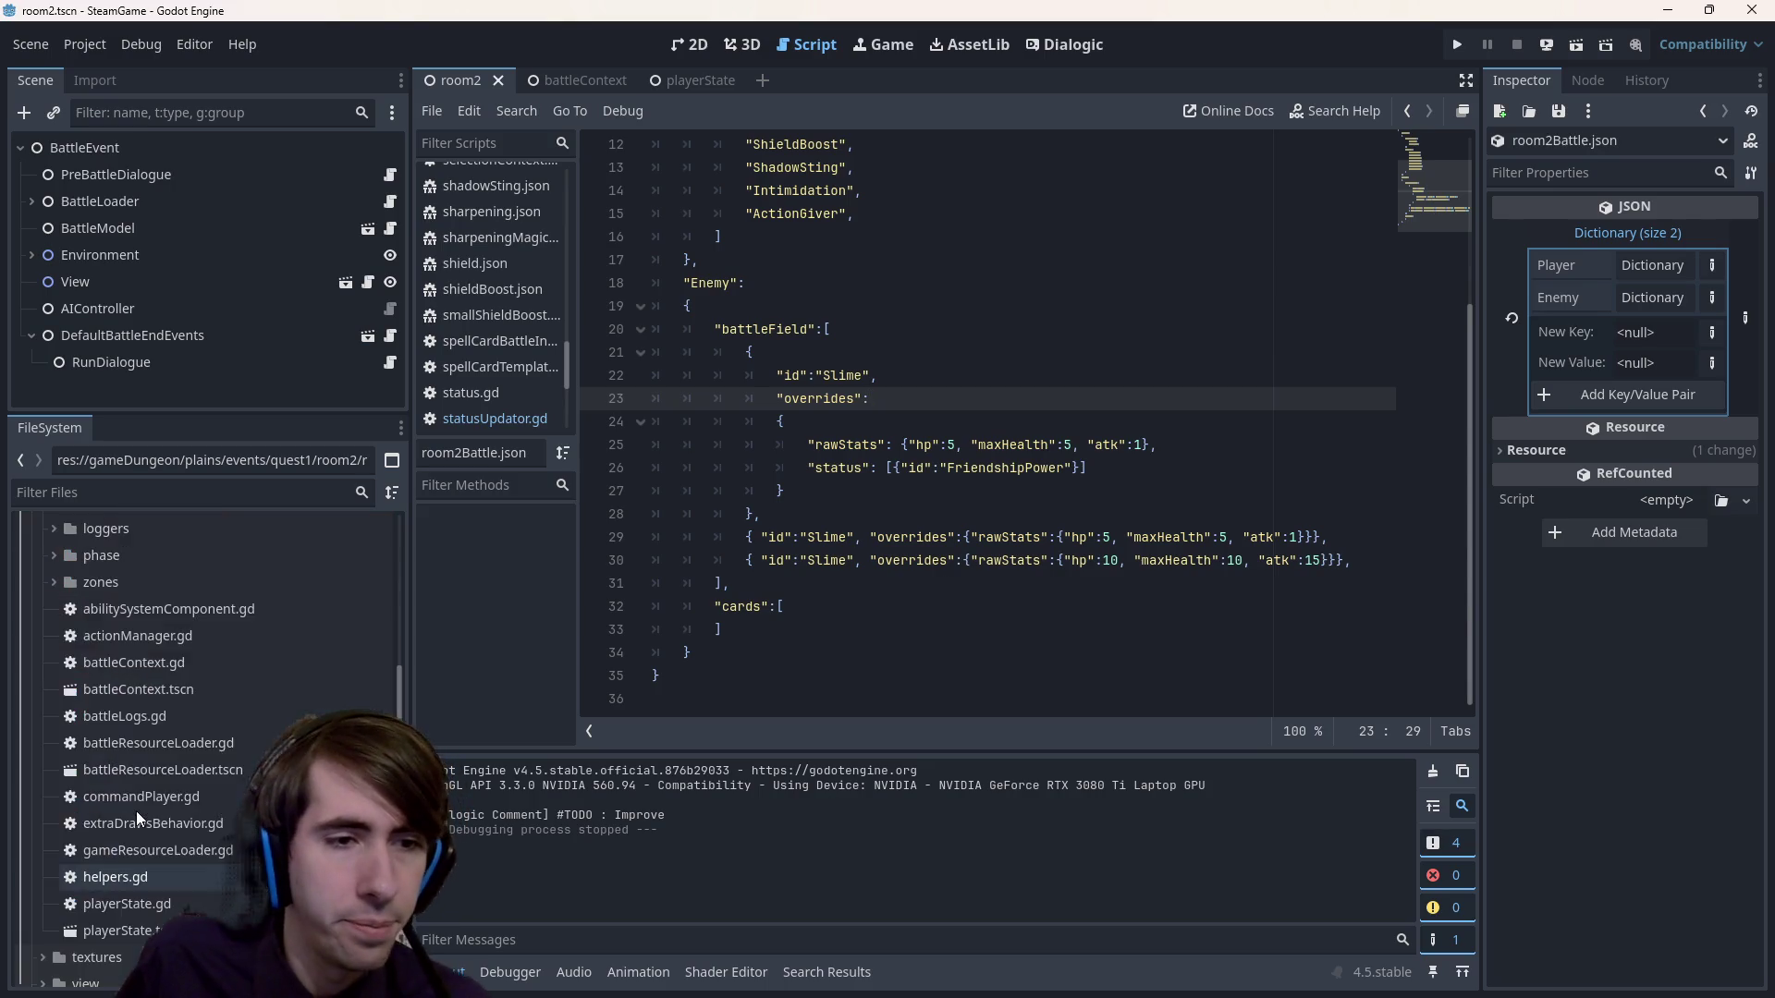
scroll(154, 752, "down", 20)
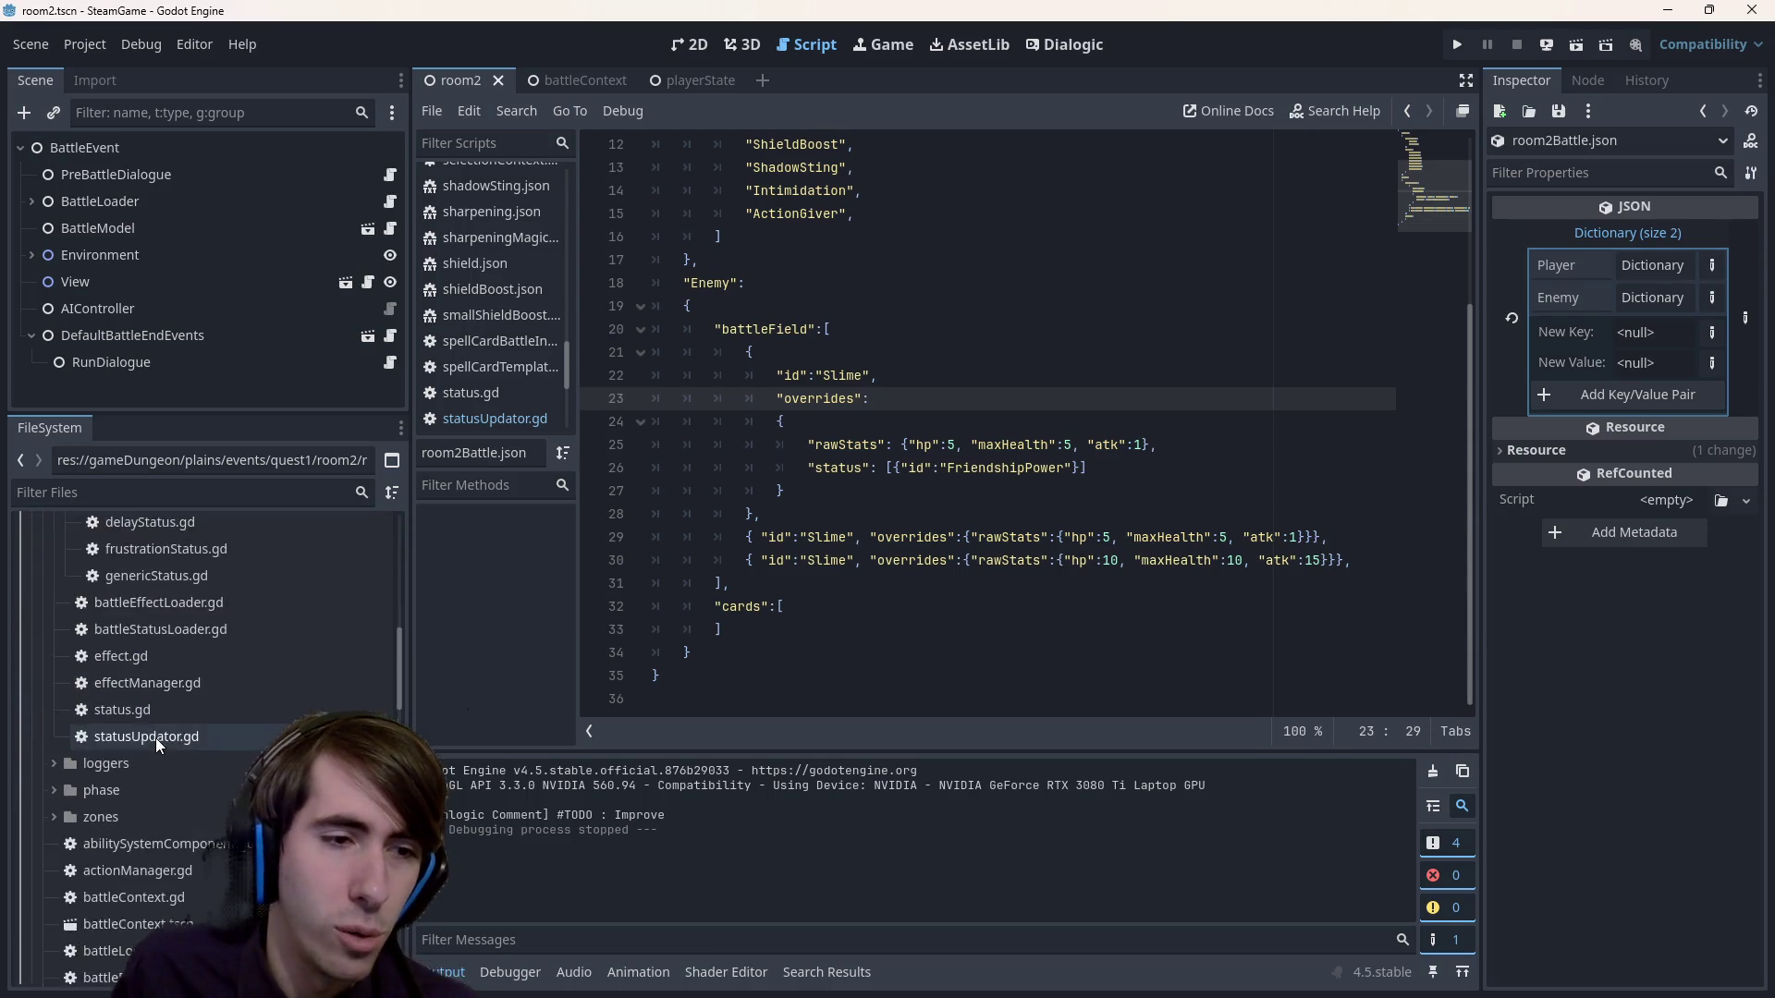
scroll(157, 732, "up", 3)
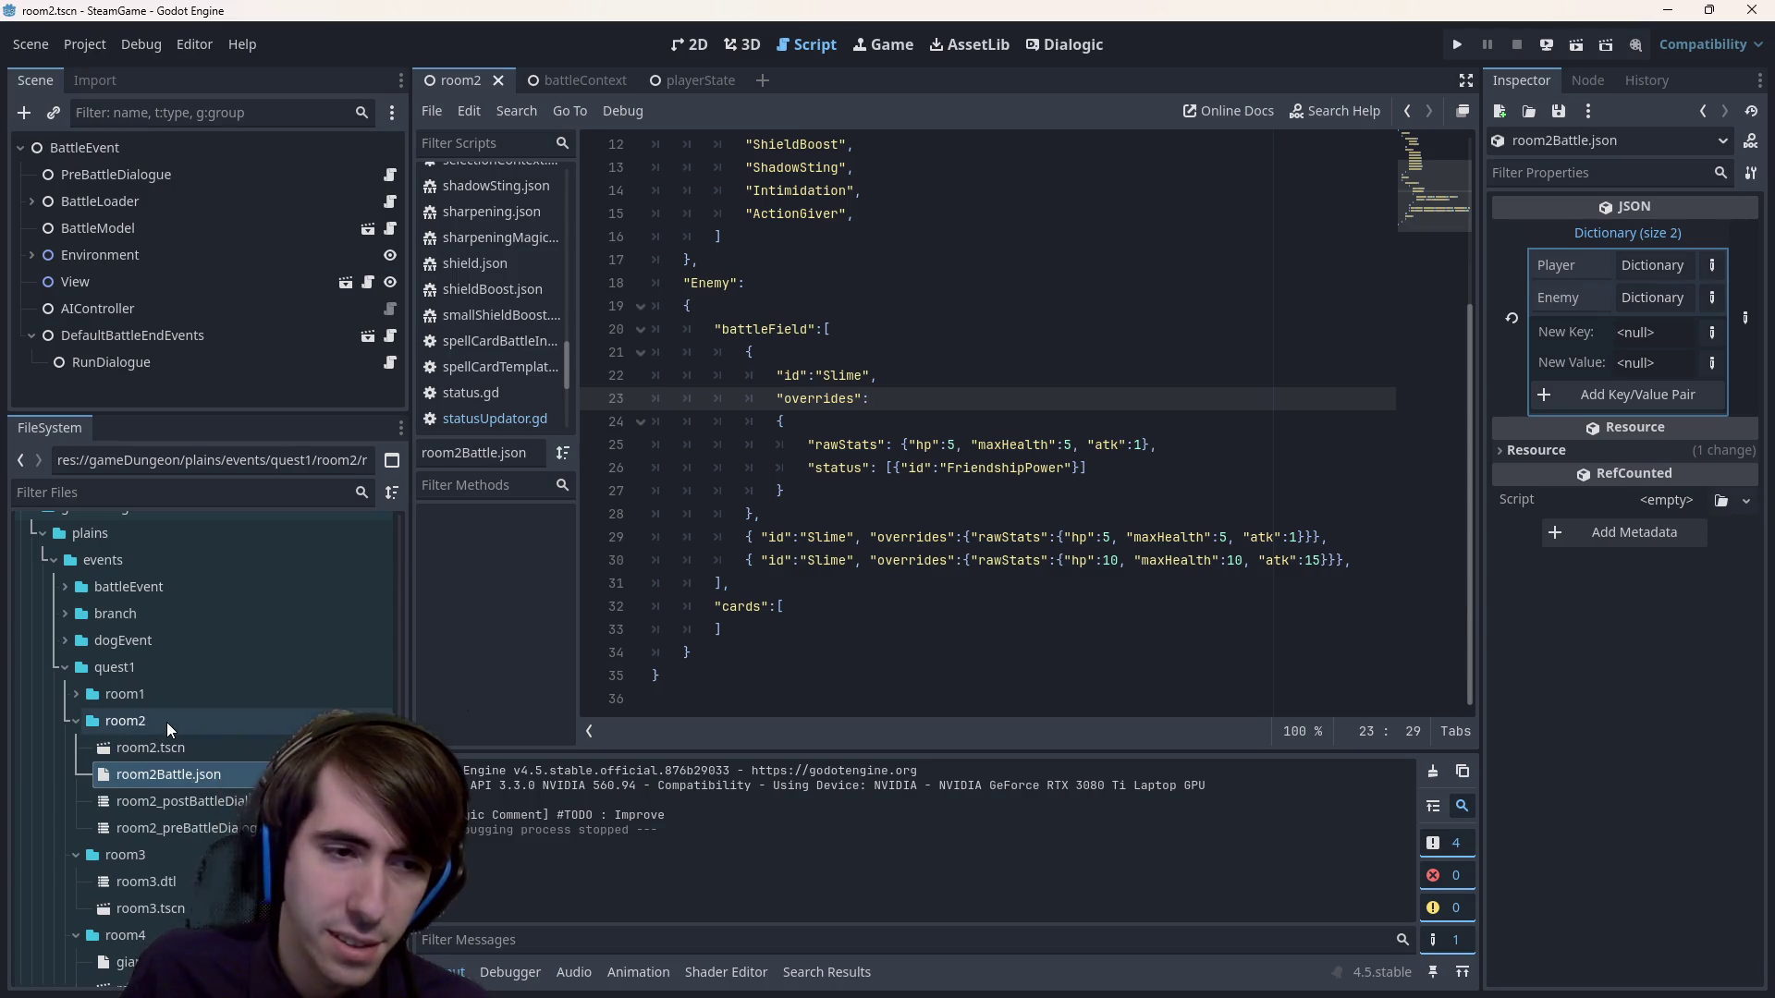
scroll(1067, 451, "up", 4)
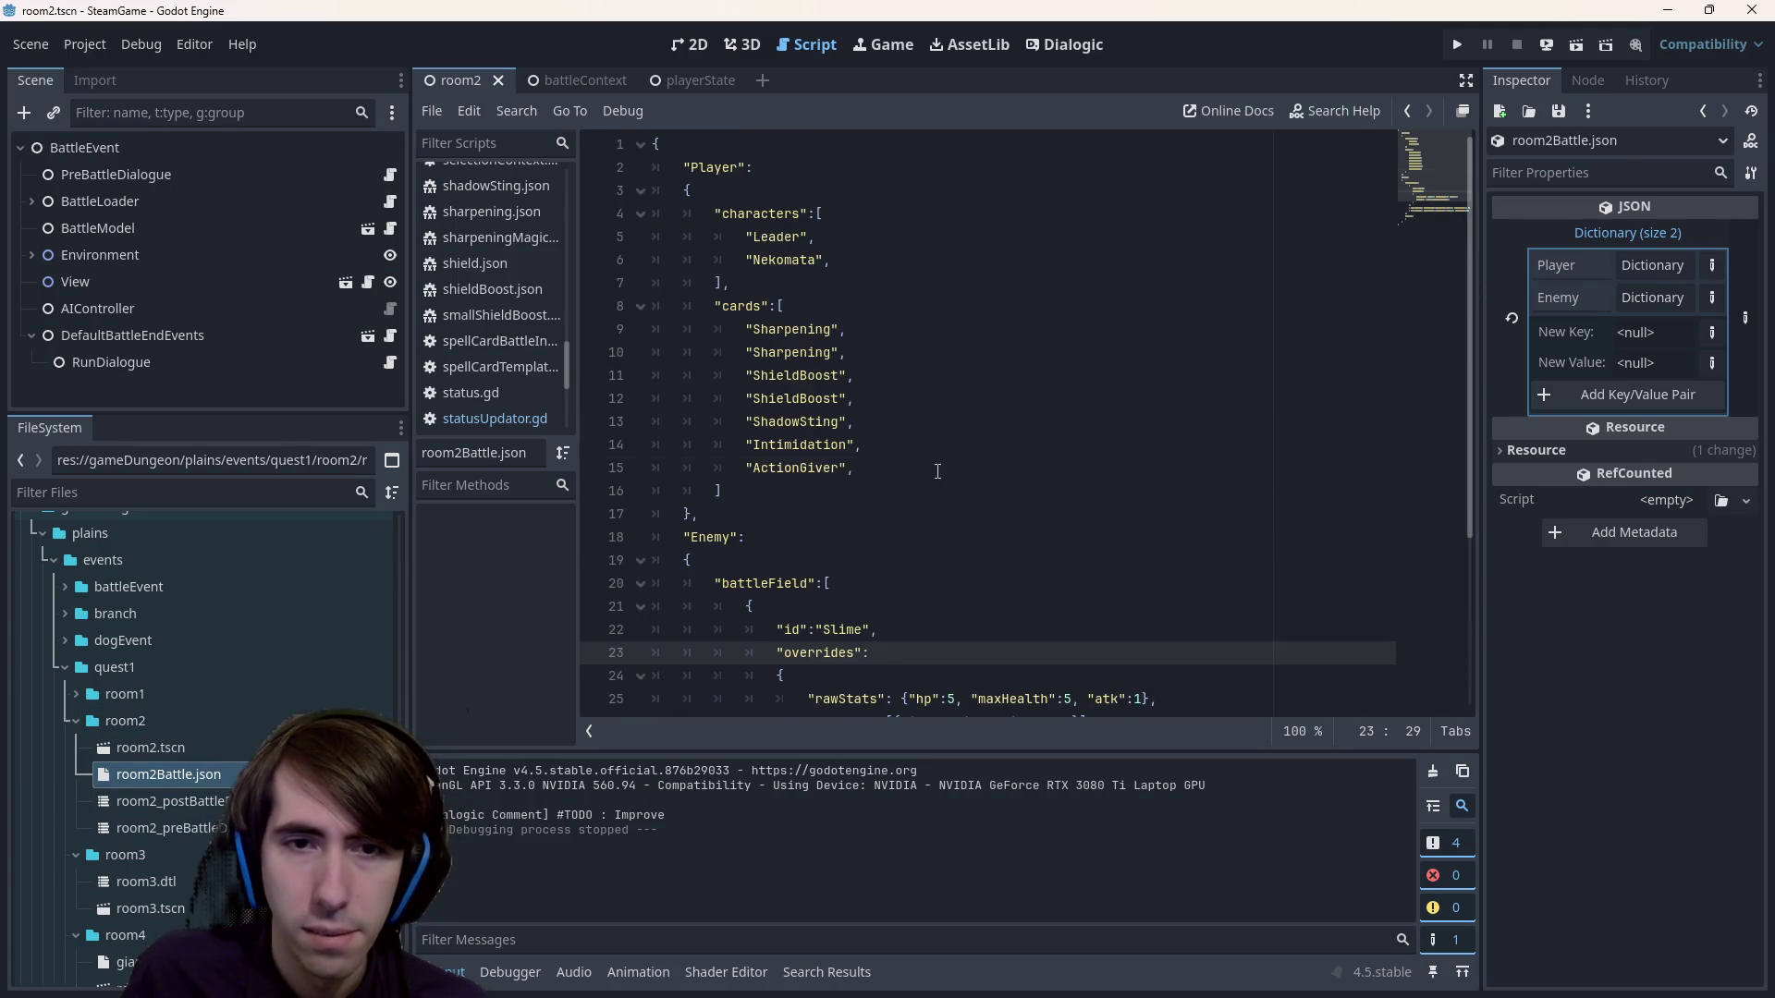
Delete the ShadowSting line from the card list, save room2Battle.json, and run the current scene.
left_click(912, 445)
left_click(741, 413)
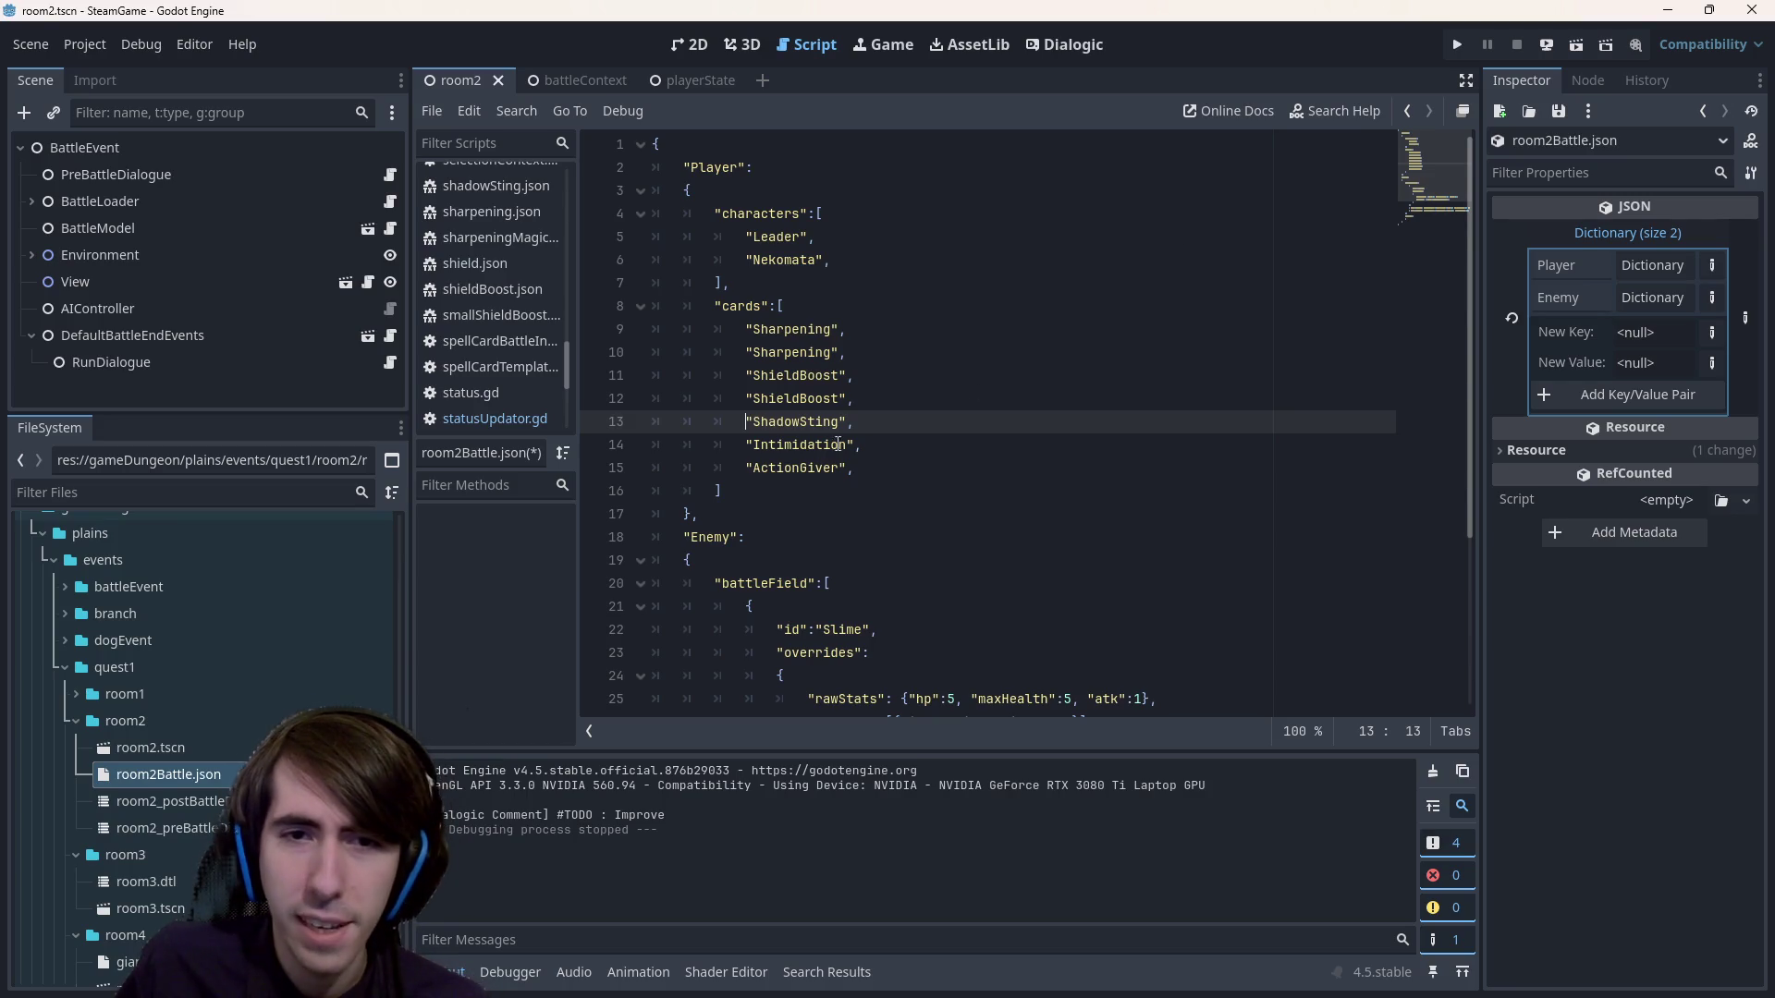
left_click_drag(855, 422, 566, 420)
key("BackSpace")
key("BackSpace")
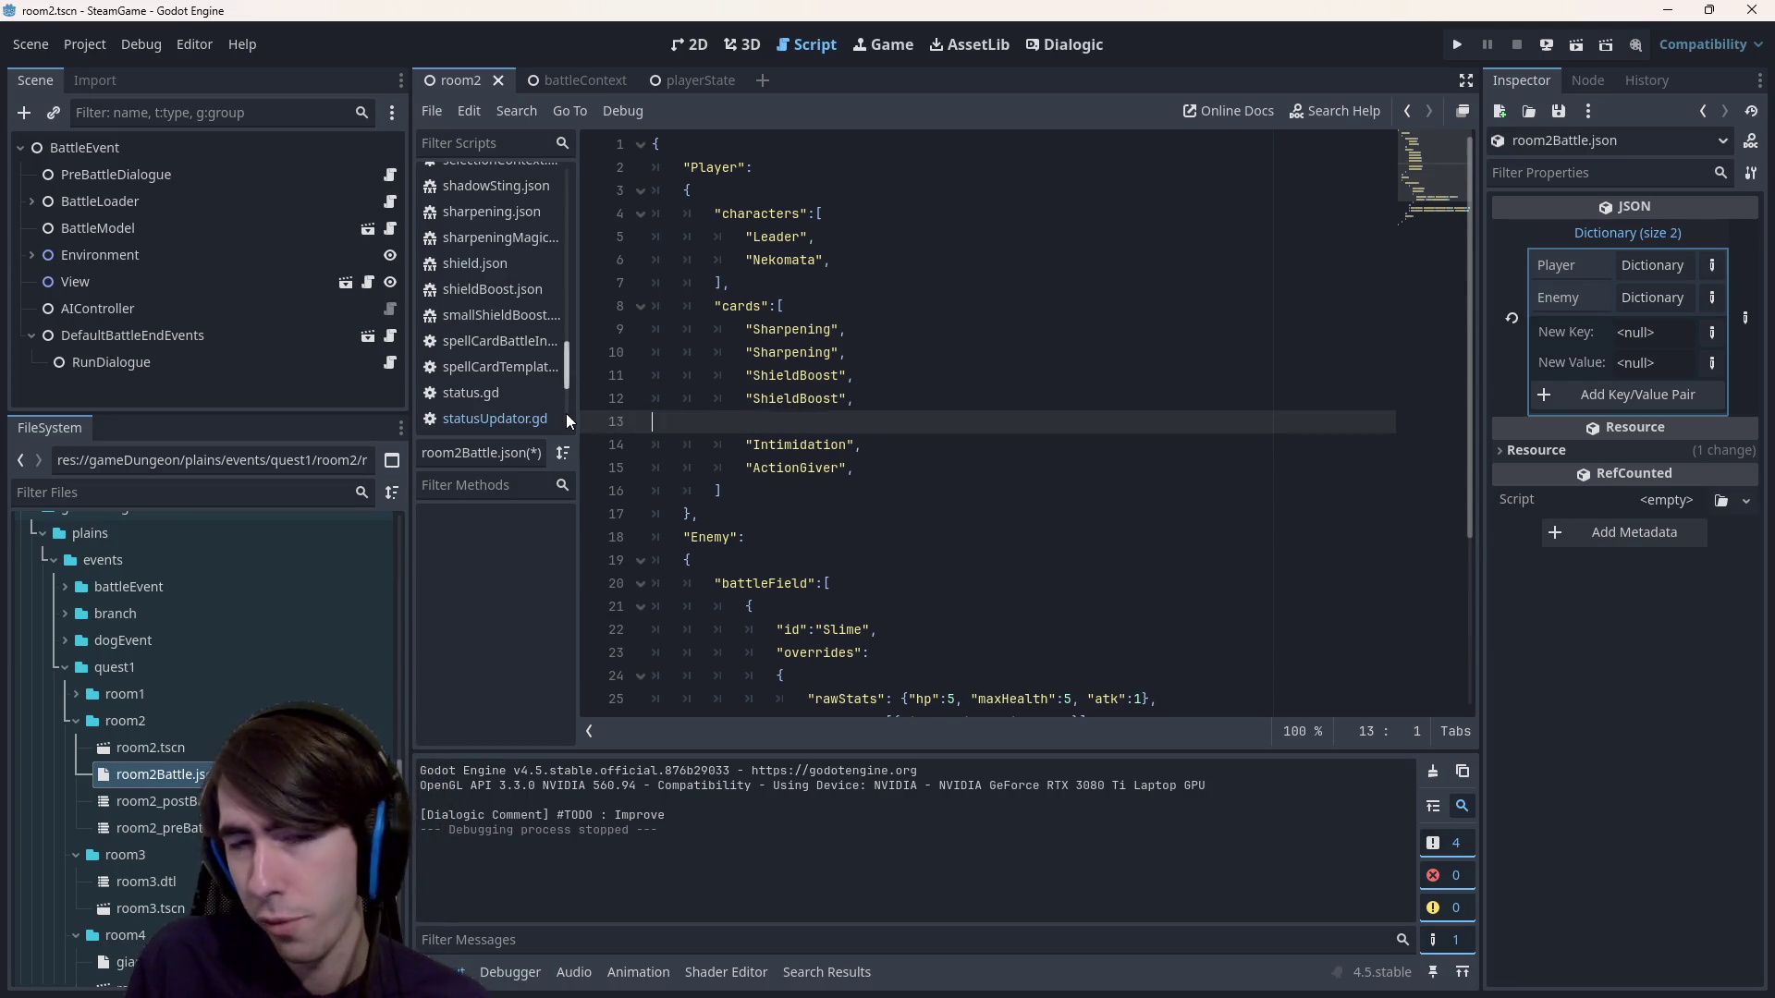
key("ctrl+s")
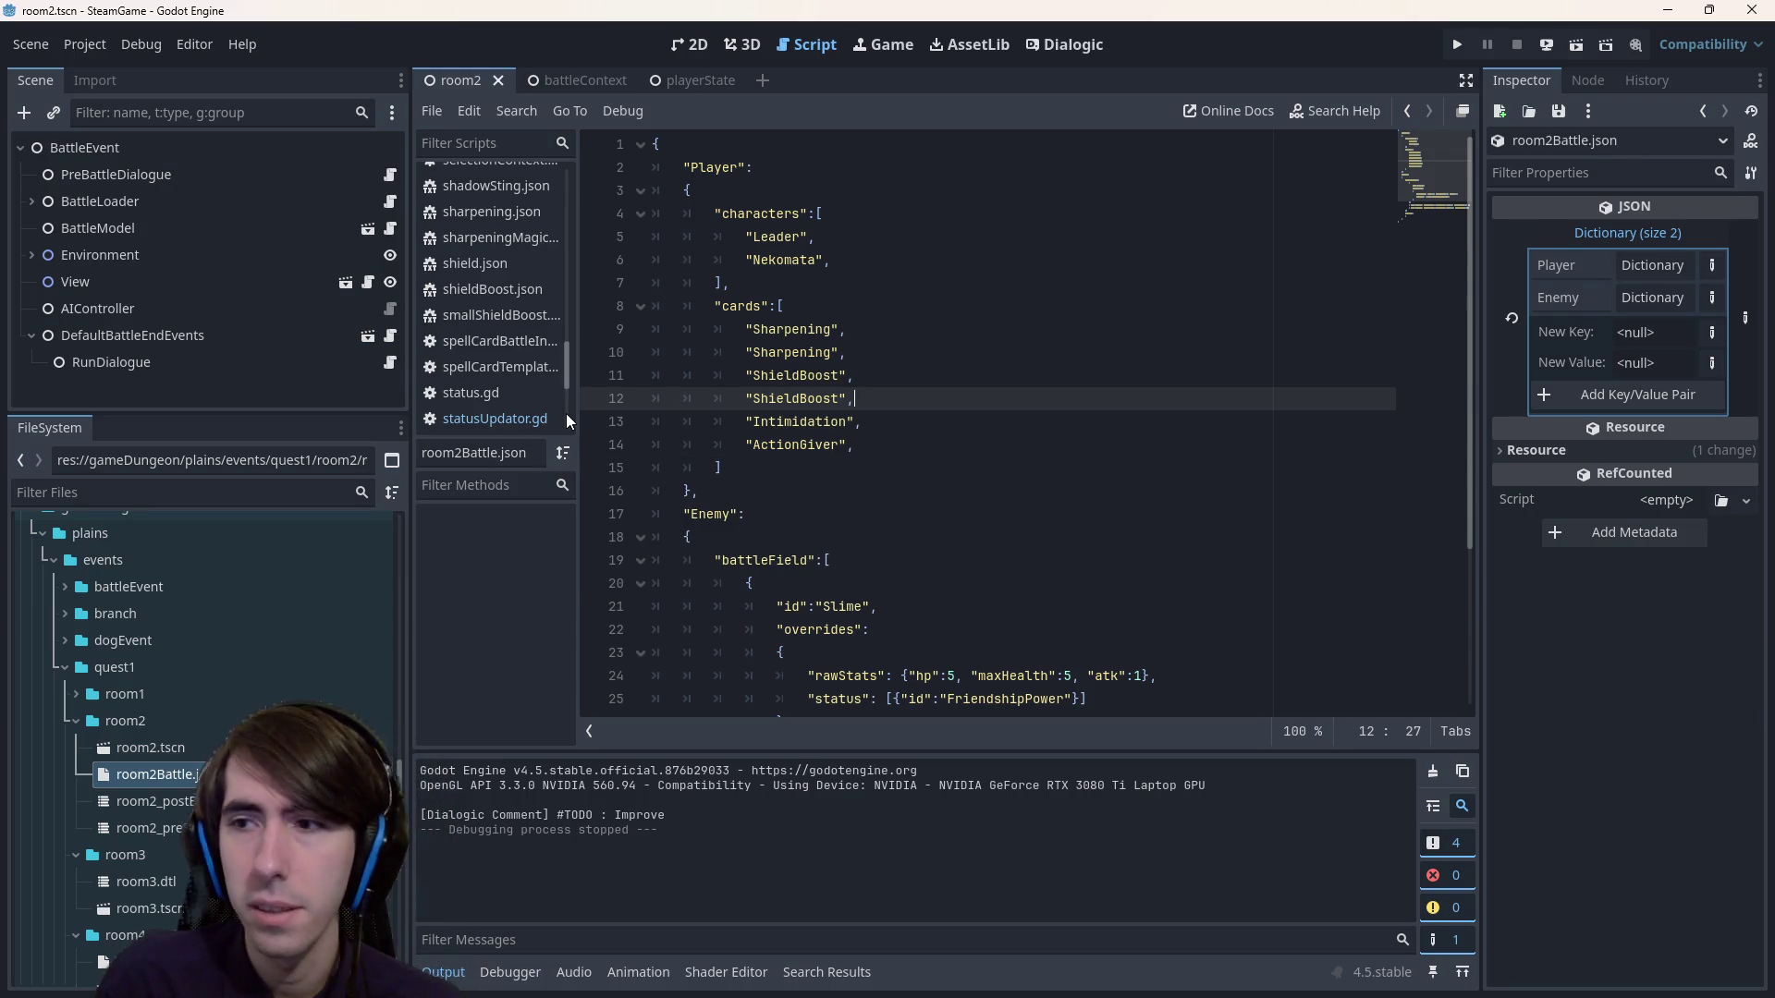
left_click(1569, 44)
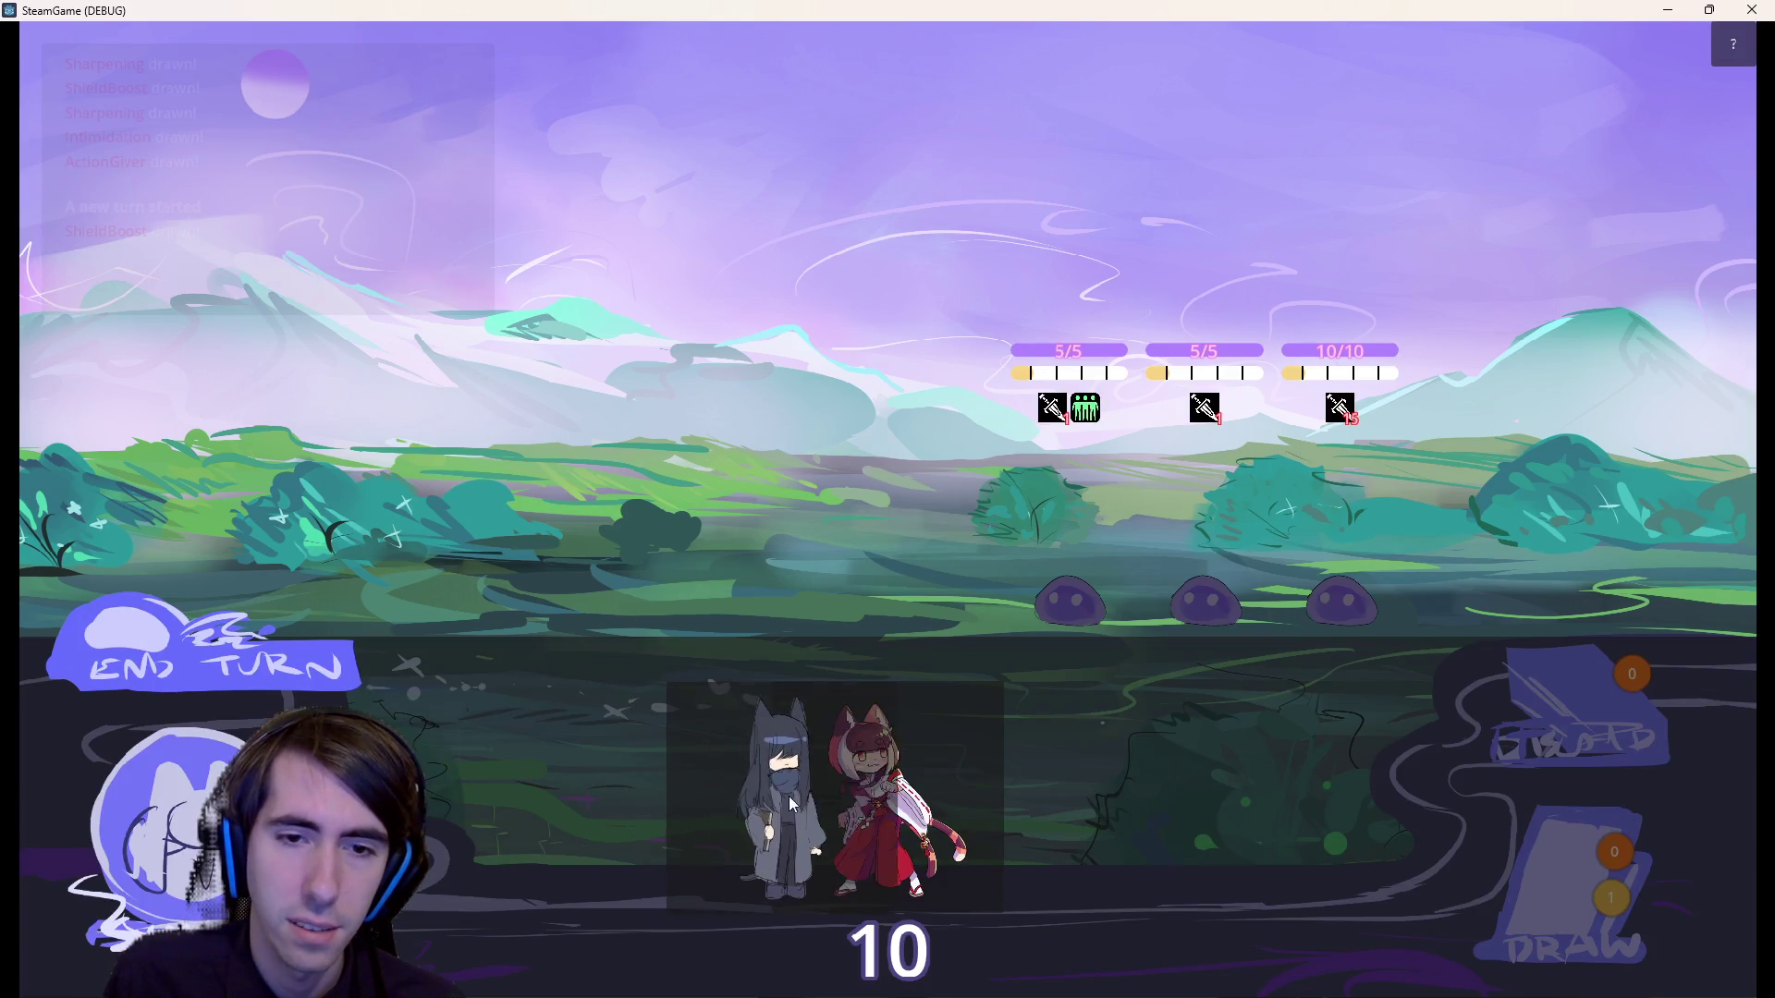
Place the red and grey characters on the battlefield, then return to the browser.
mouse_move(789, 795)
left_mouse_down()
mouse_move(712, 407)
mouse_move(845, 763)
mouse_move(717, 467)
left_mouse_up()
left_click_drag(888, 795, 543, 451)
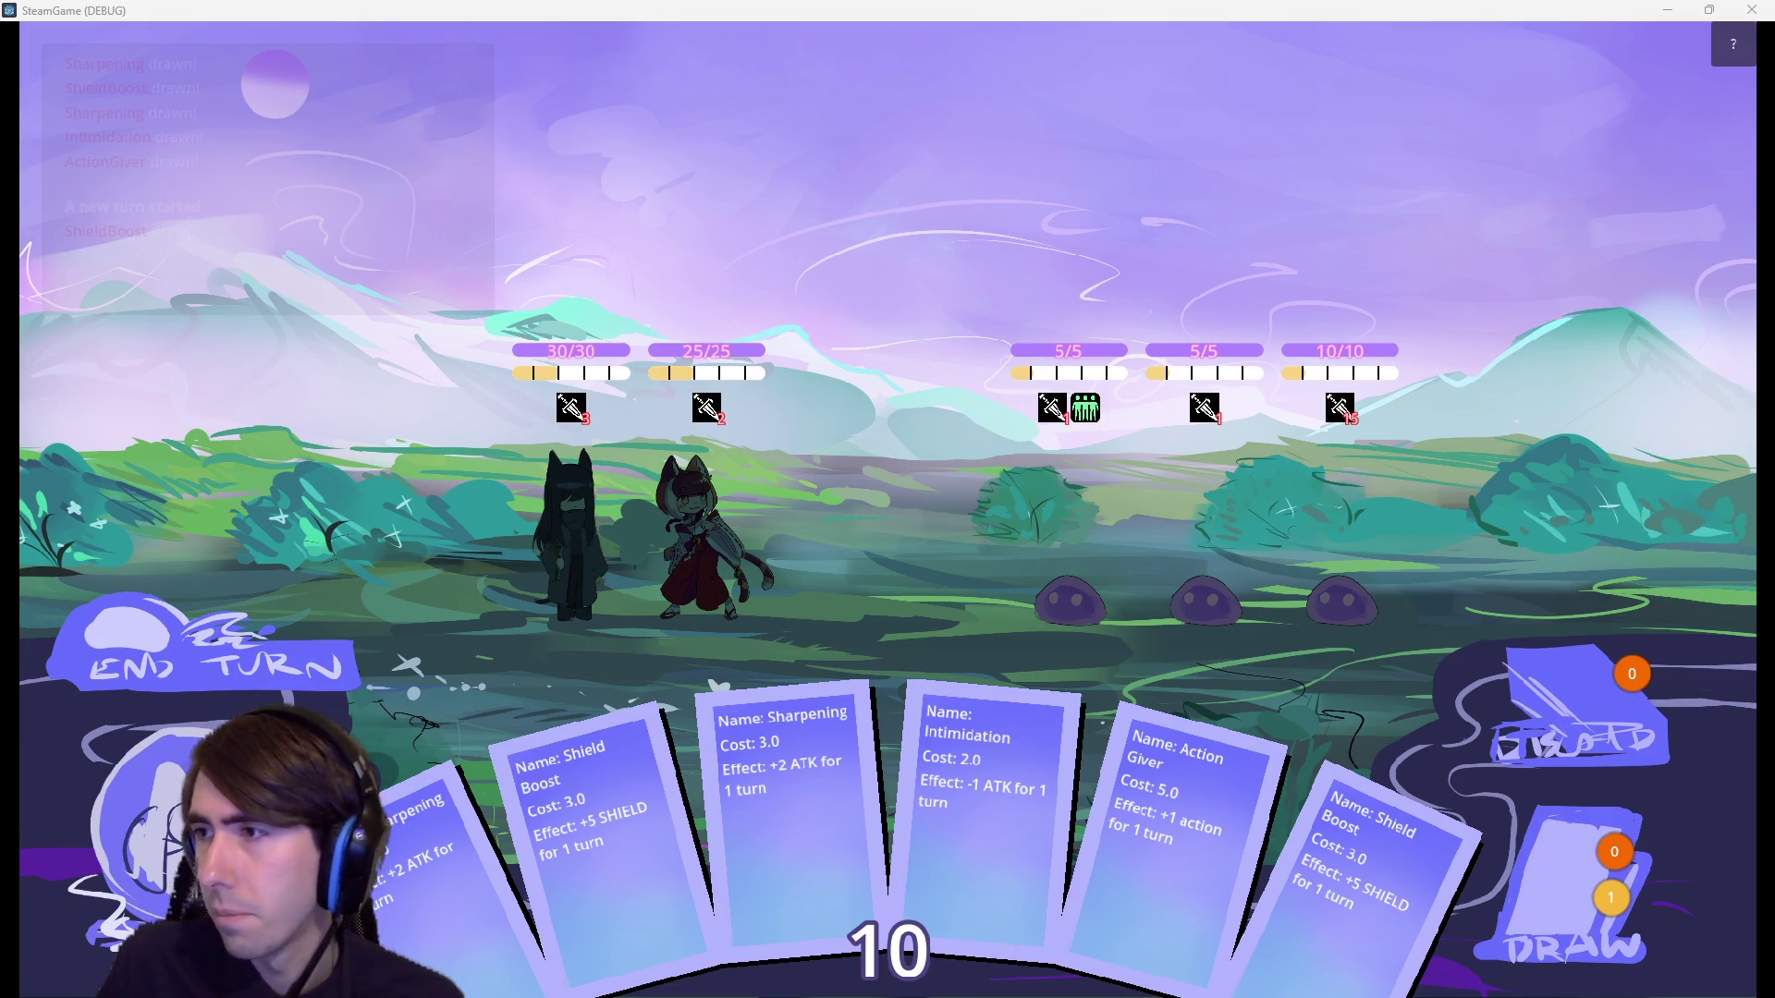
key("alt+Tab")
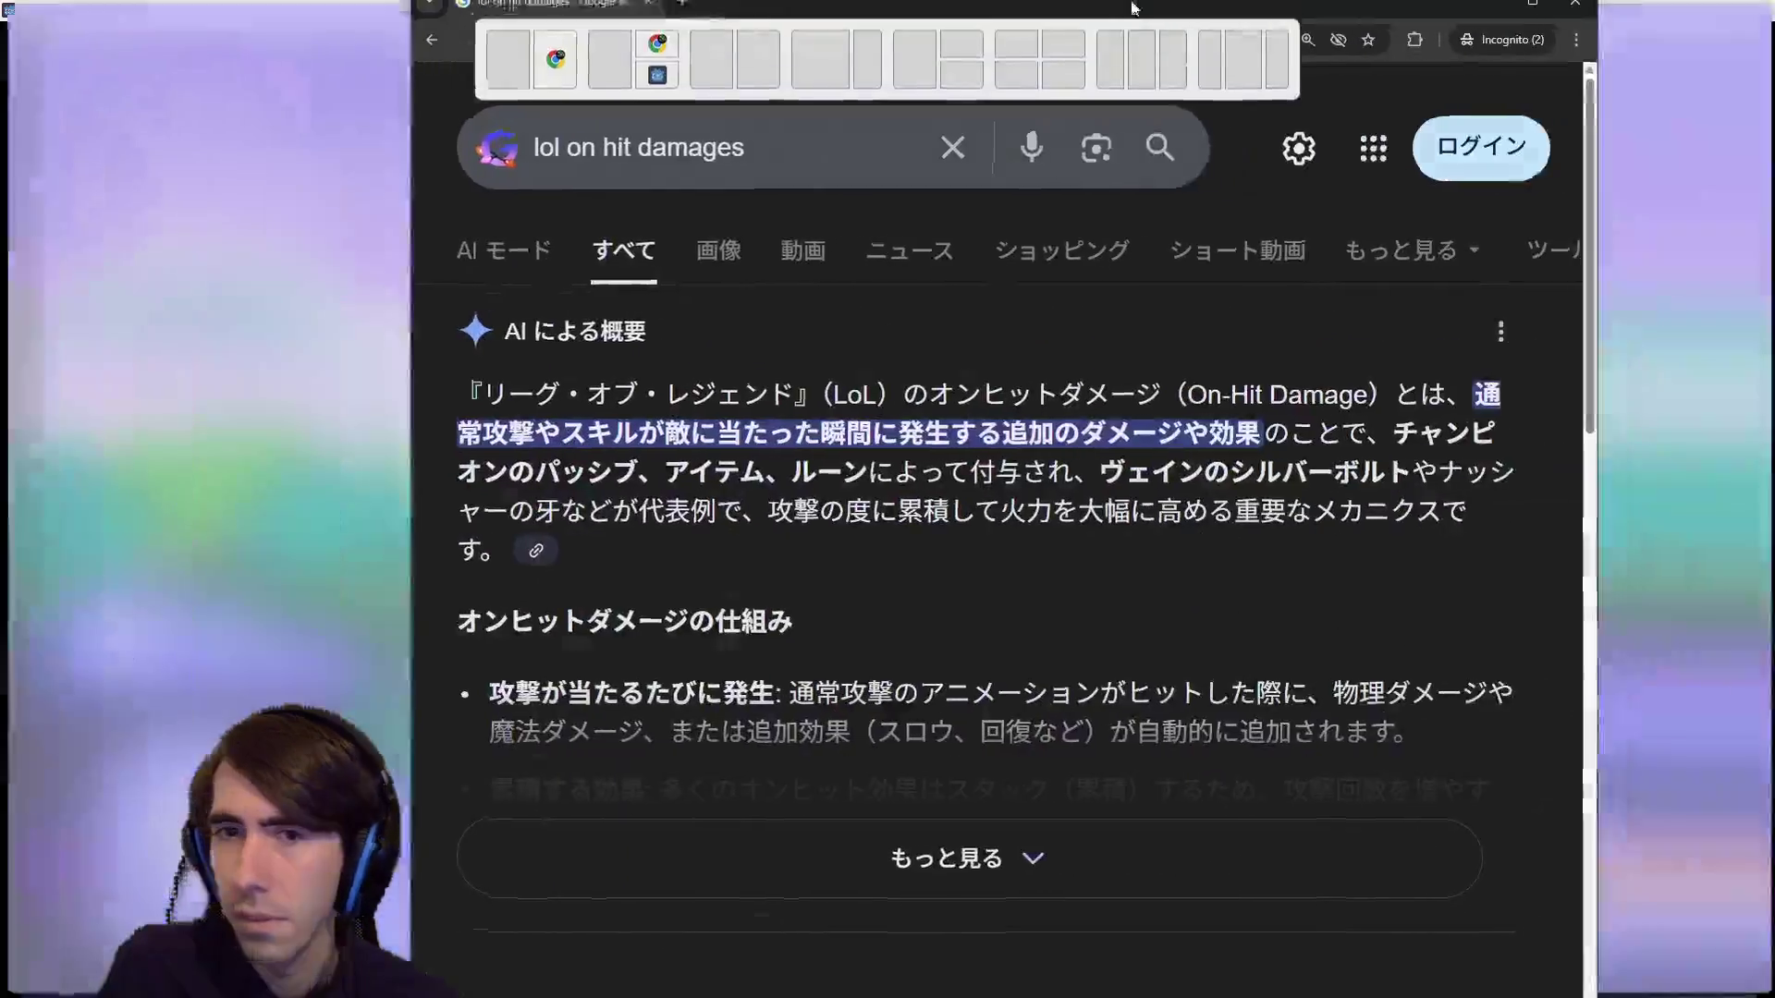
Add 'wiki' to the search and open the Attack effects, Attack damage and Damage results in new tabs.
left_click(866, 166)
type("wiki")
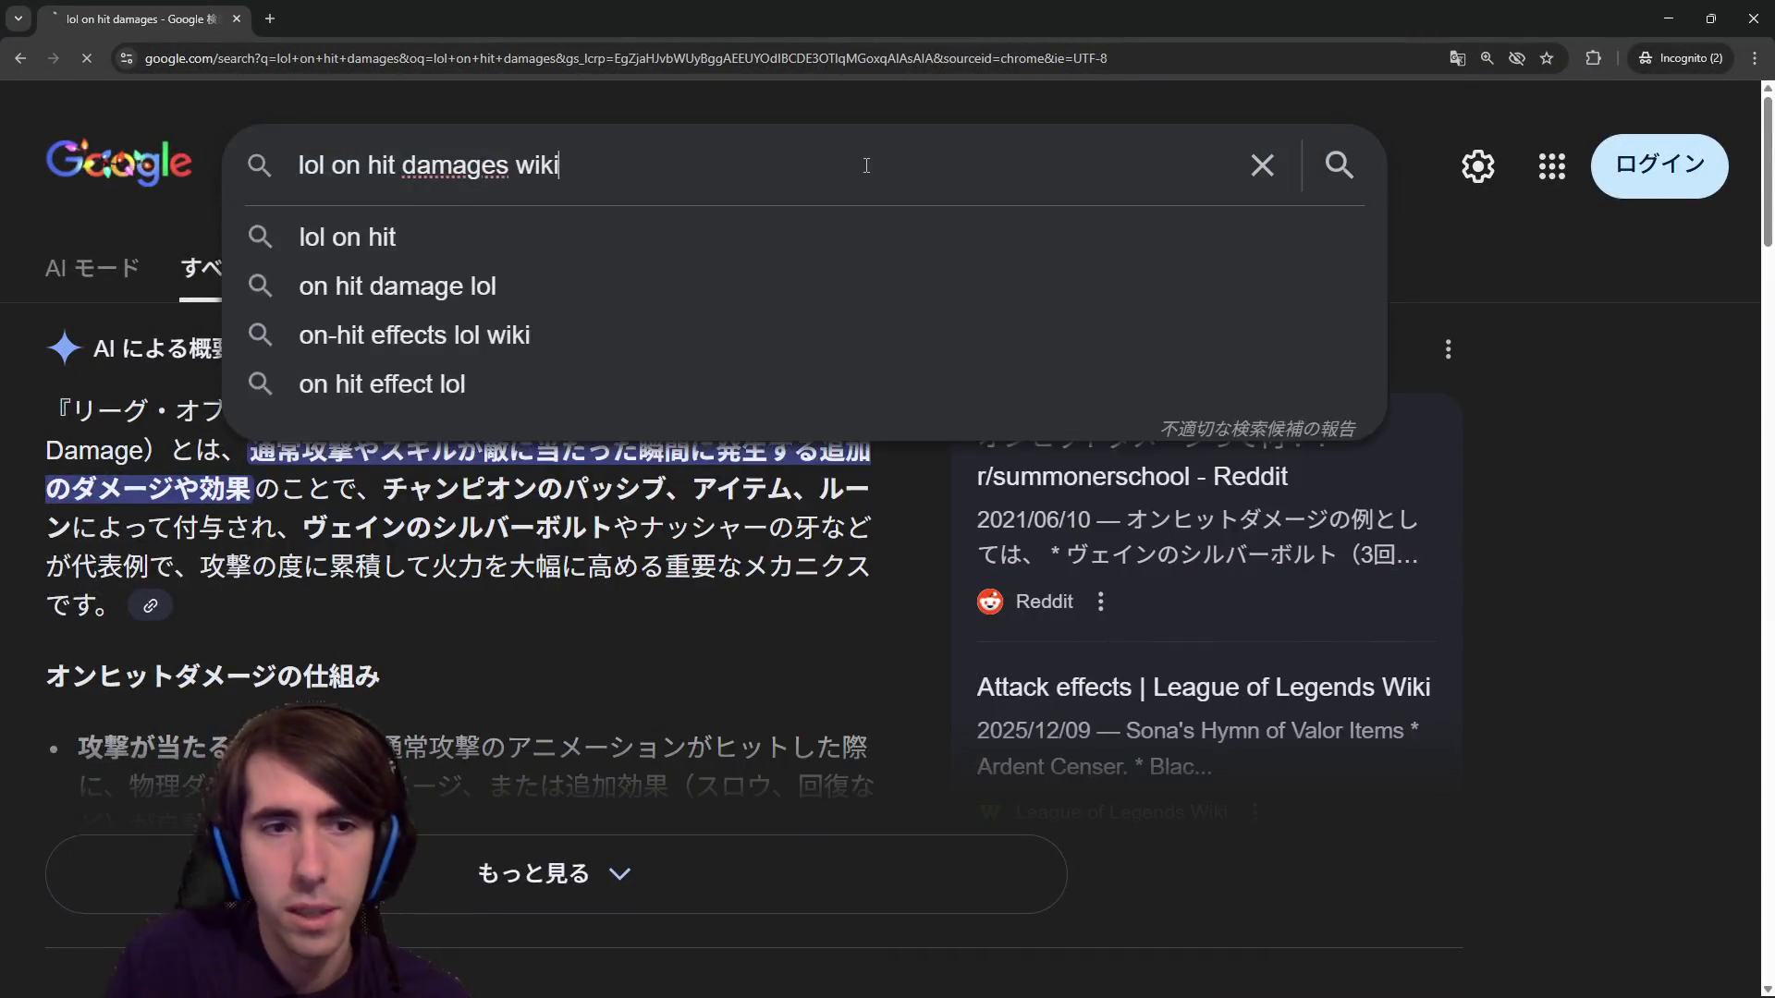
key("Return")
middle_click(195, 451)
middle_click(194, 452)
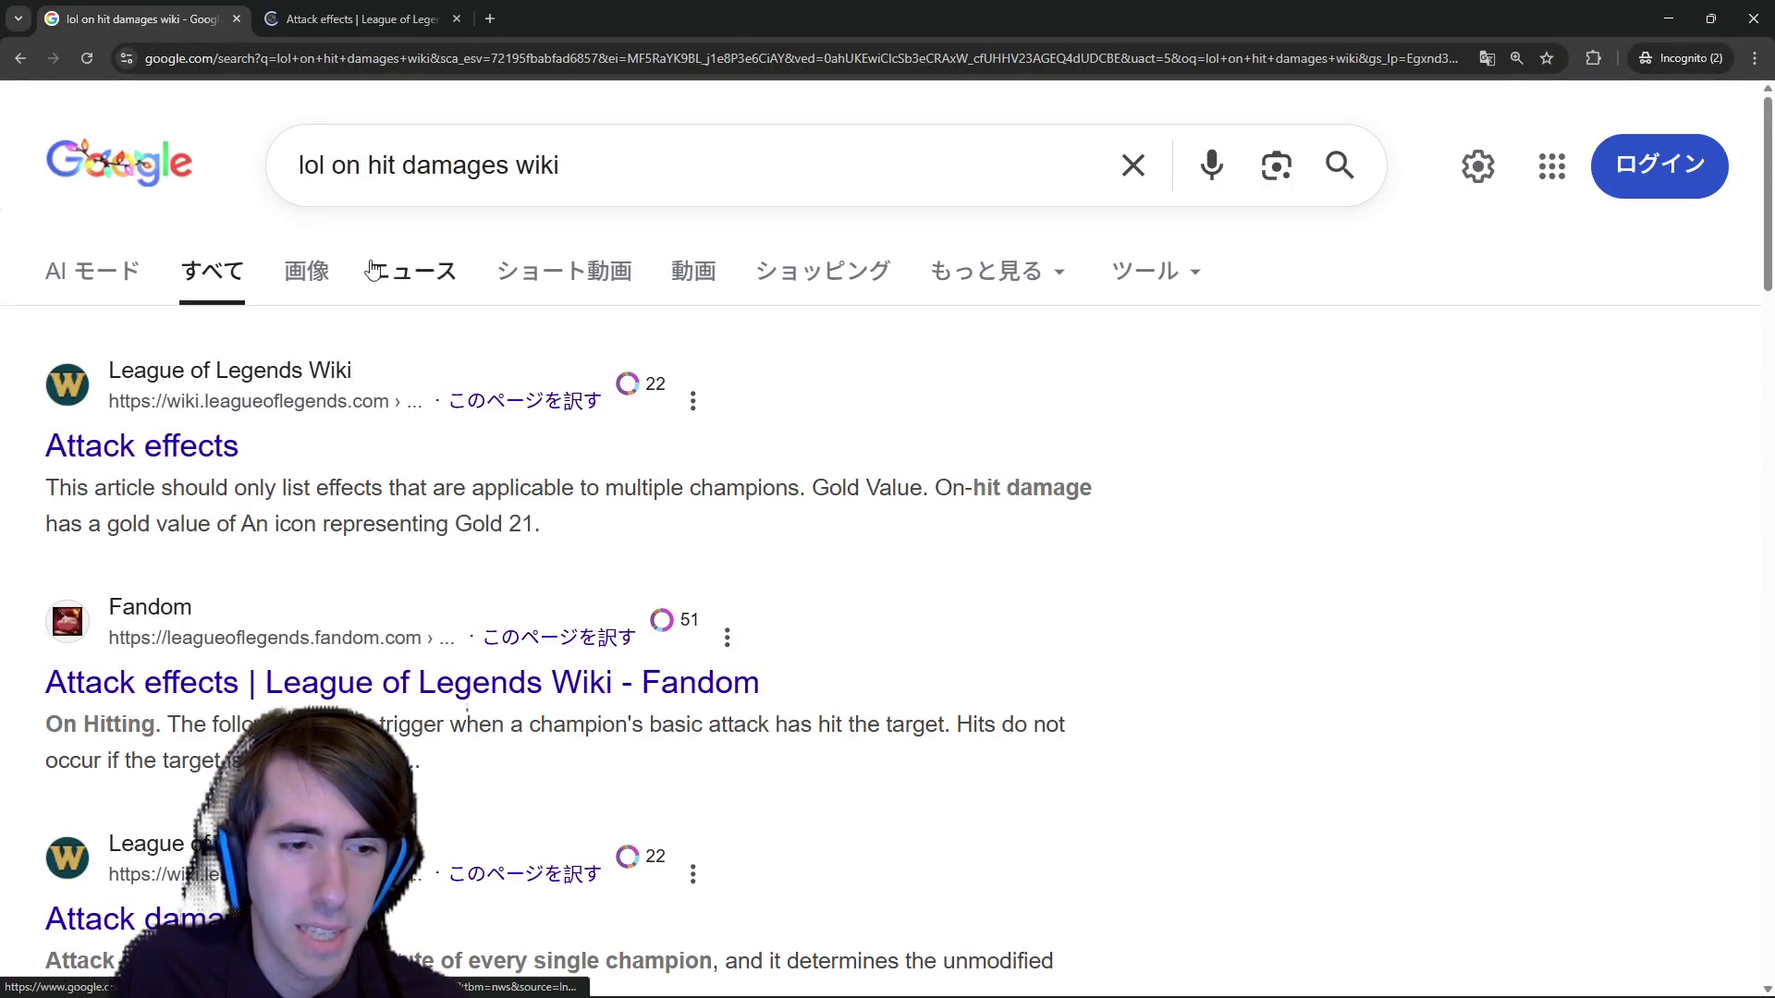
scroll(396, 385, "down", 3)
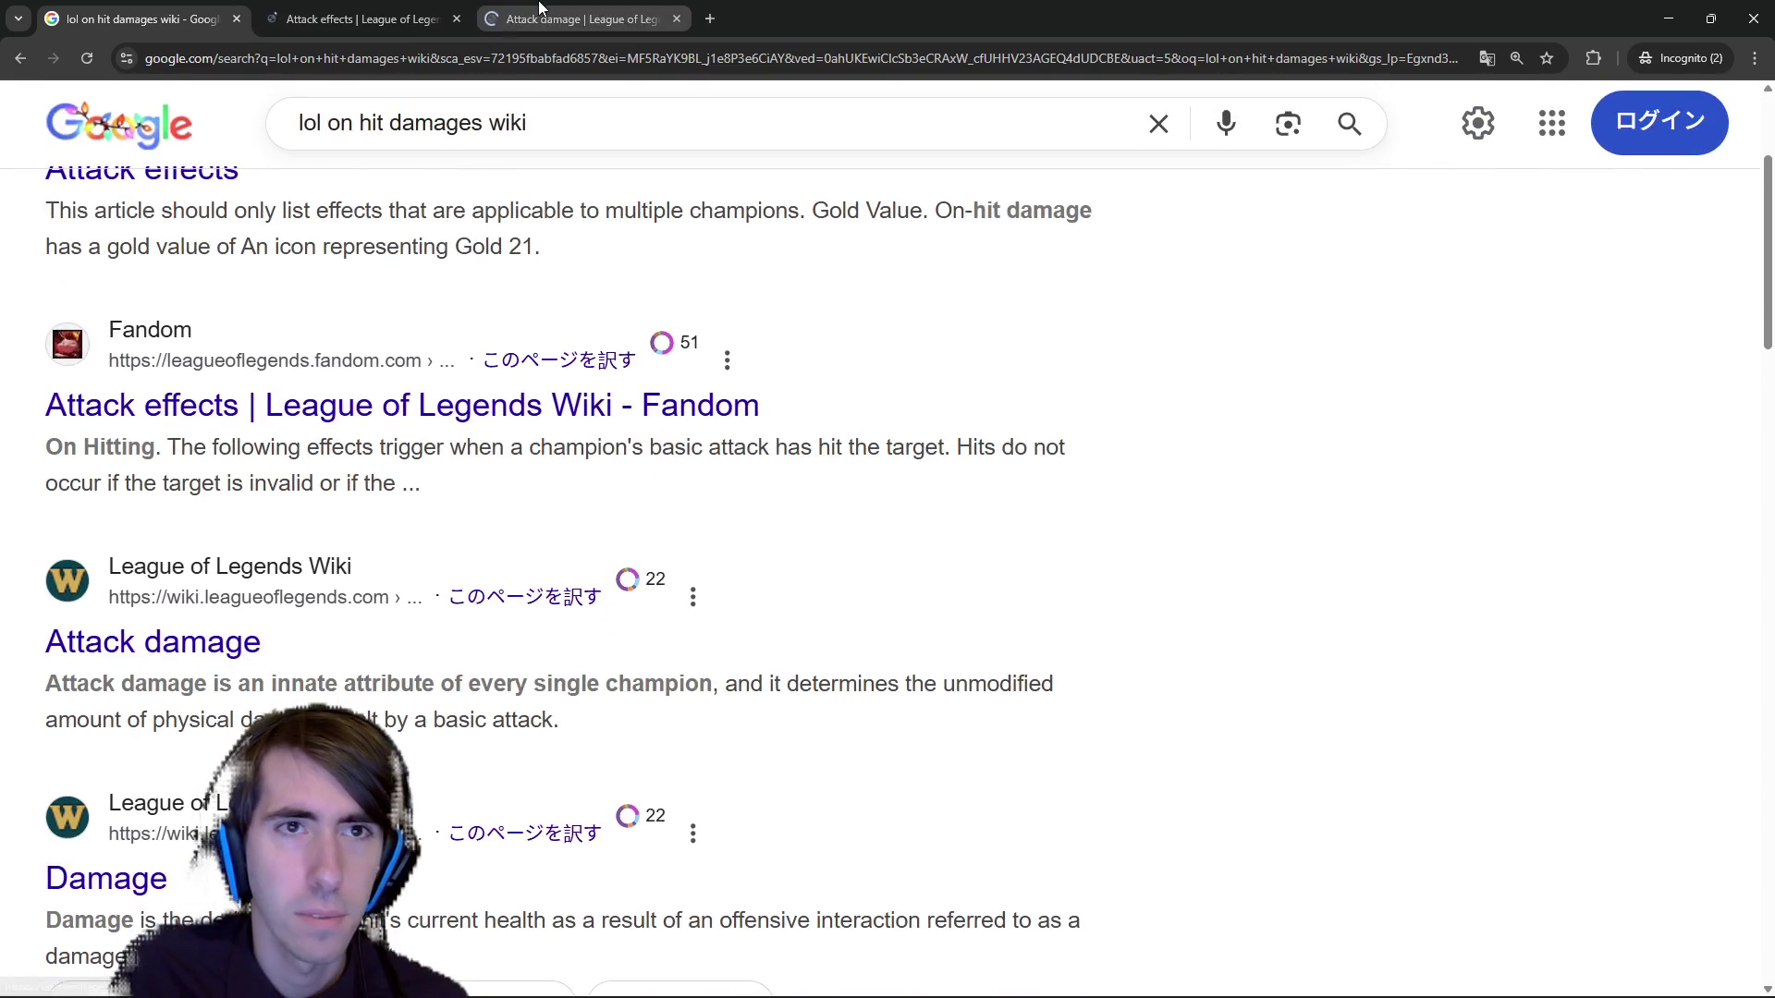
left_click(573, 19)
left_click(179, 9)
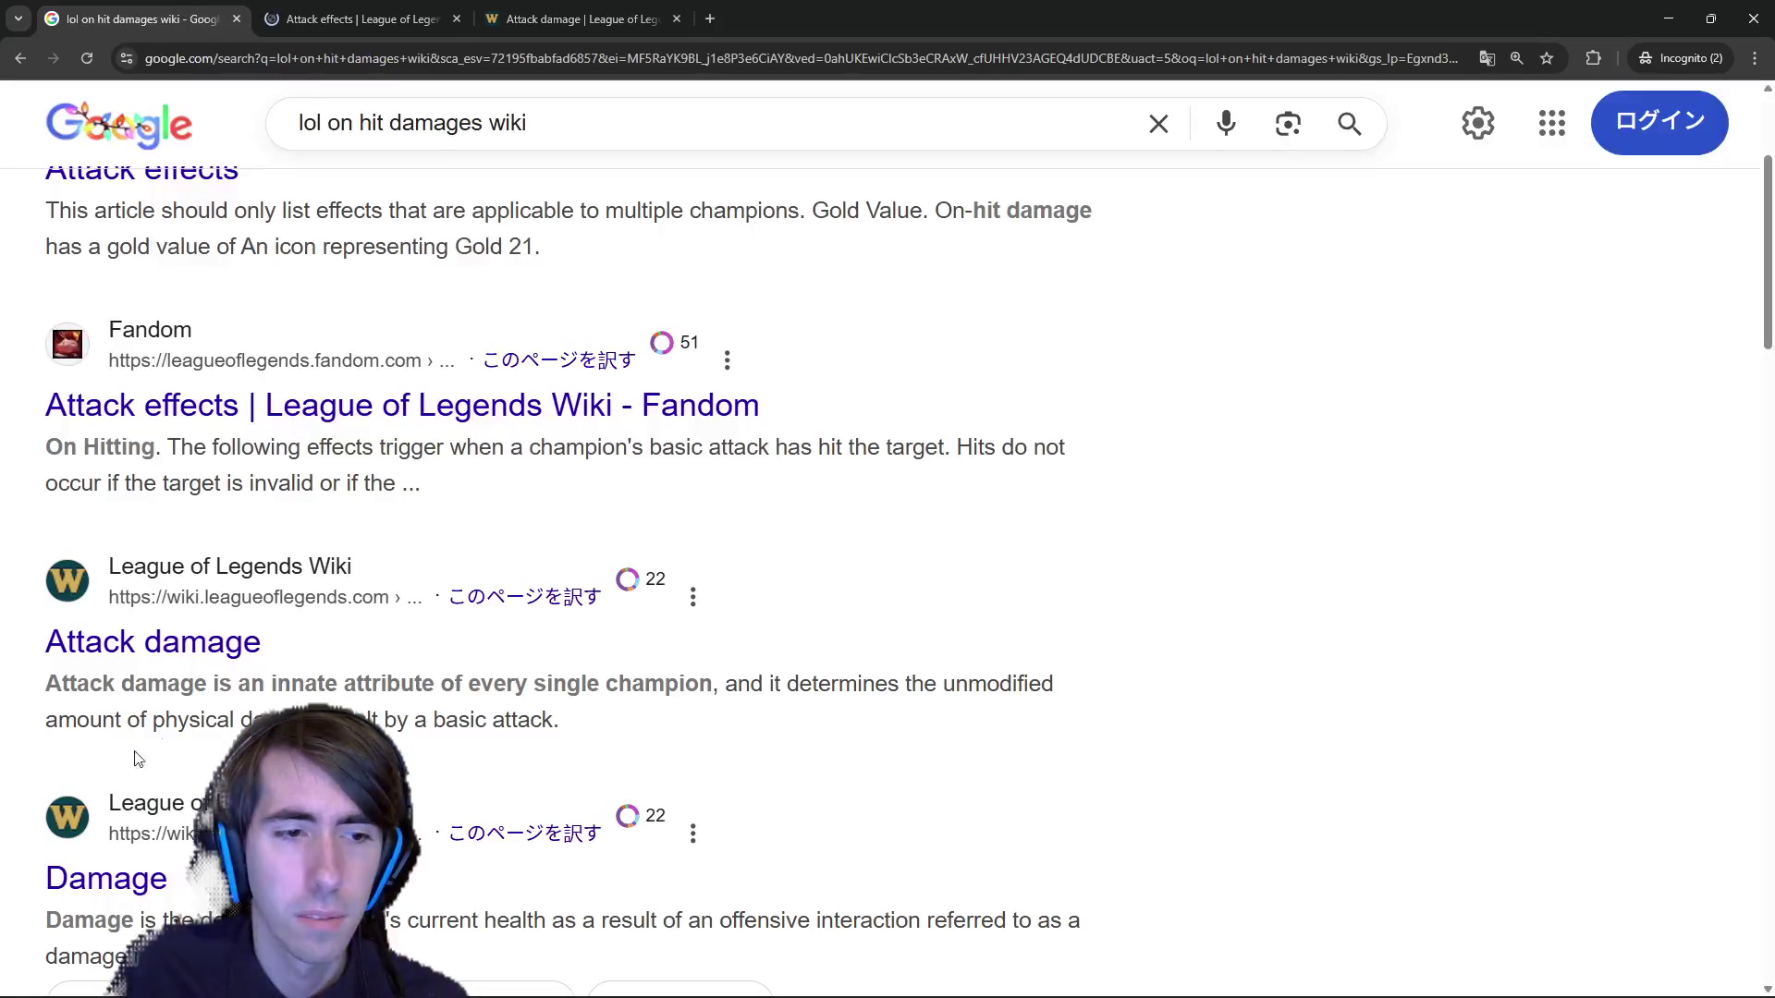
middle_click(80, 875)
Search the Attack effects and Attack damage pages for "on hit" mentions.
left_click(573, 18)
left_click(360, 18)
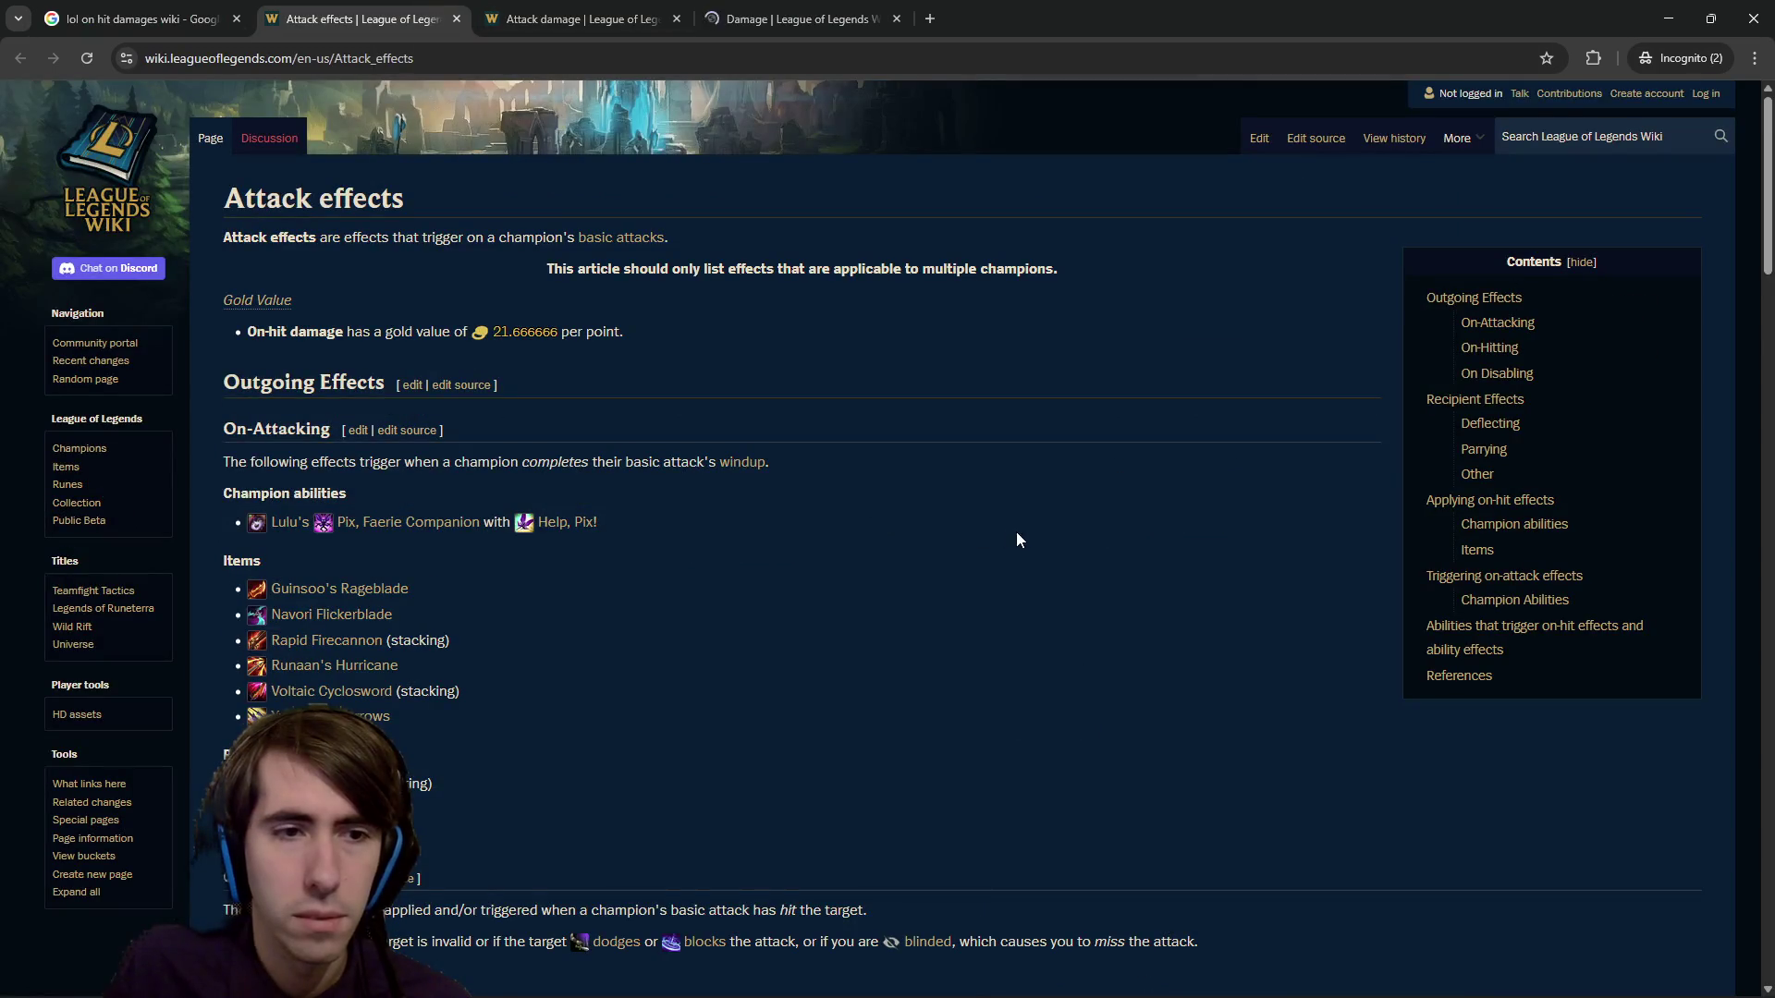
key("ctrl+f")
type("on hit")
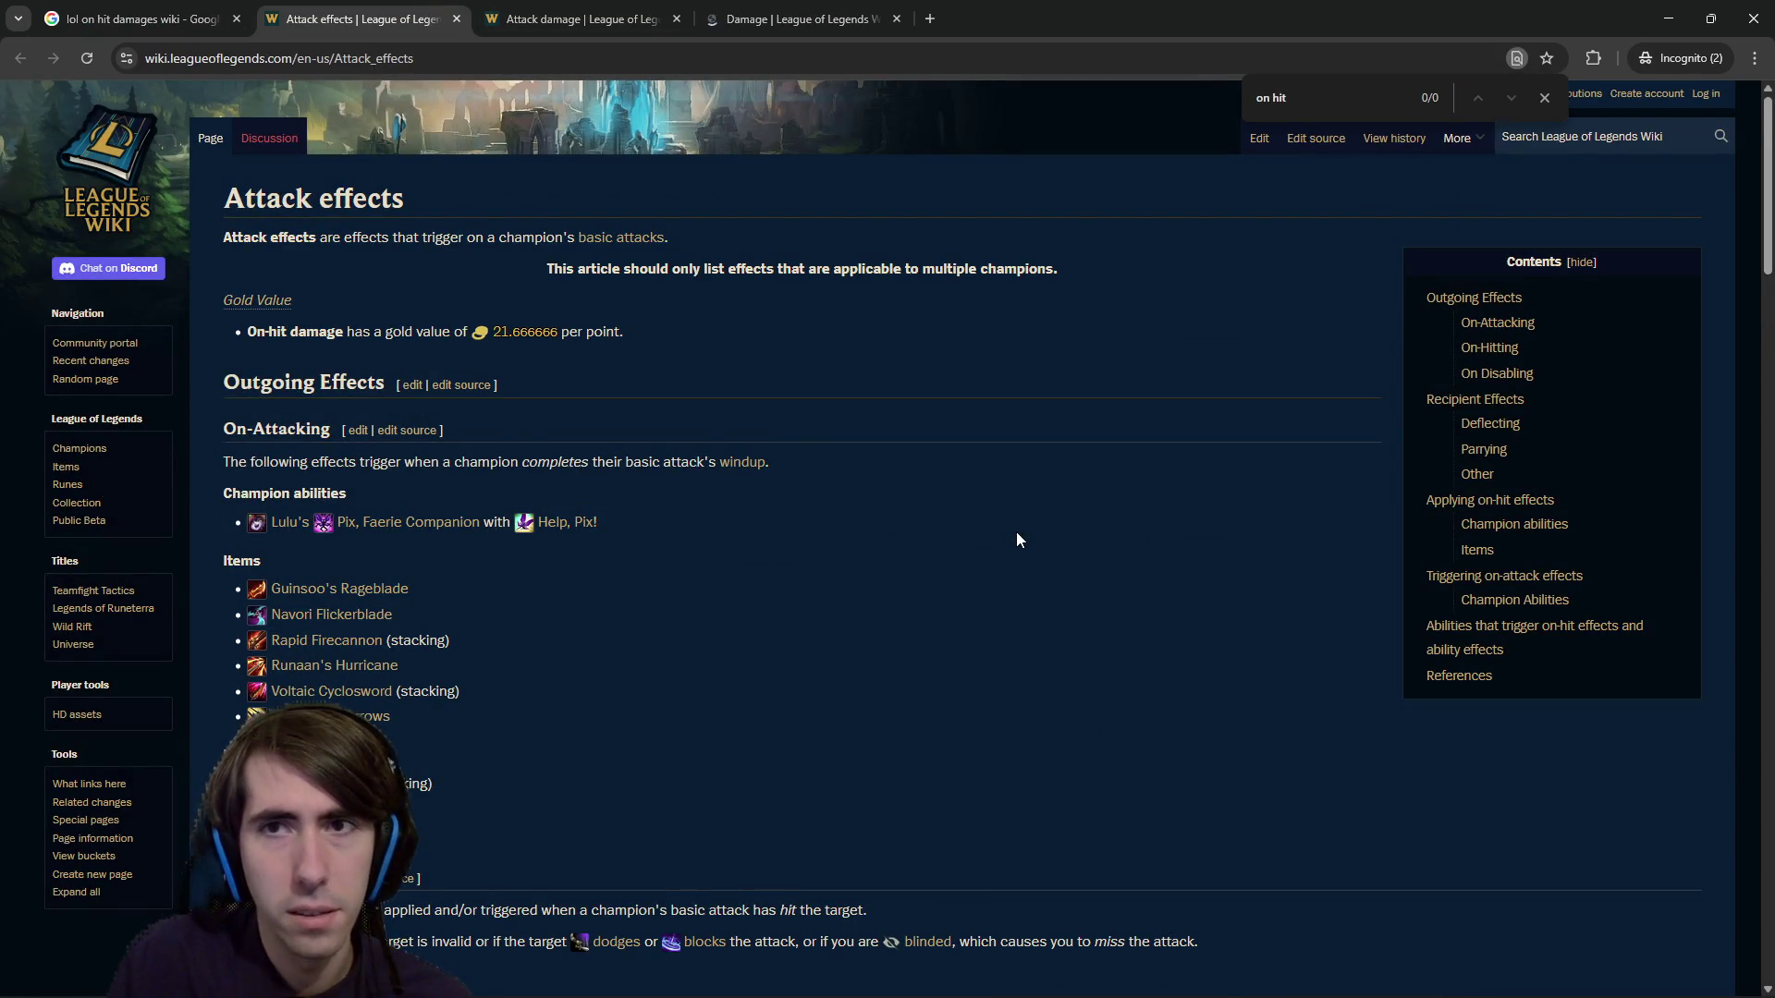
key("ctrl+Tab")
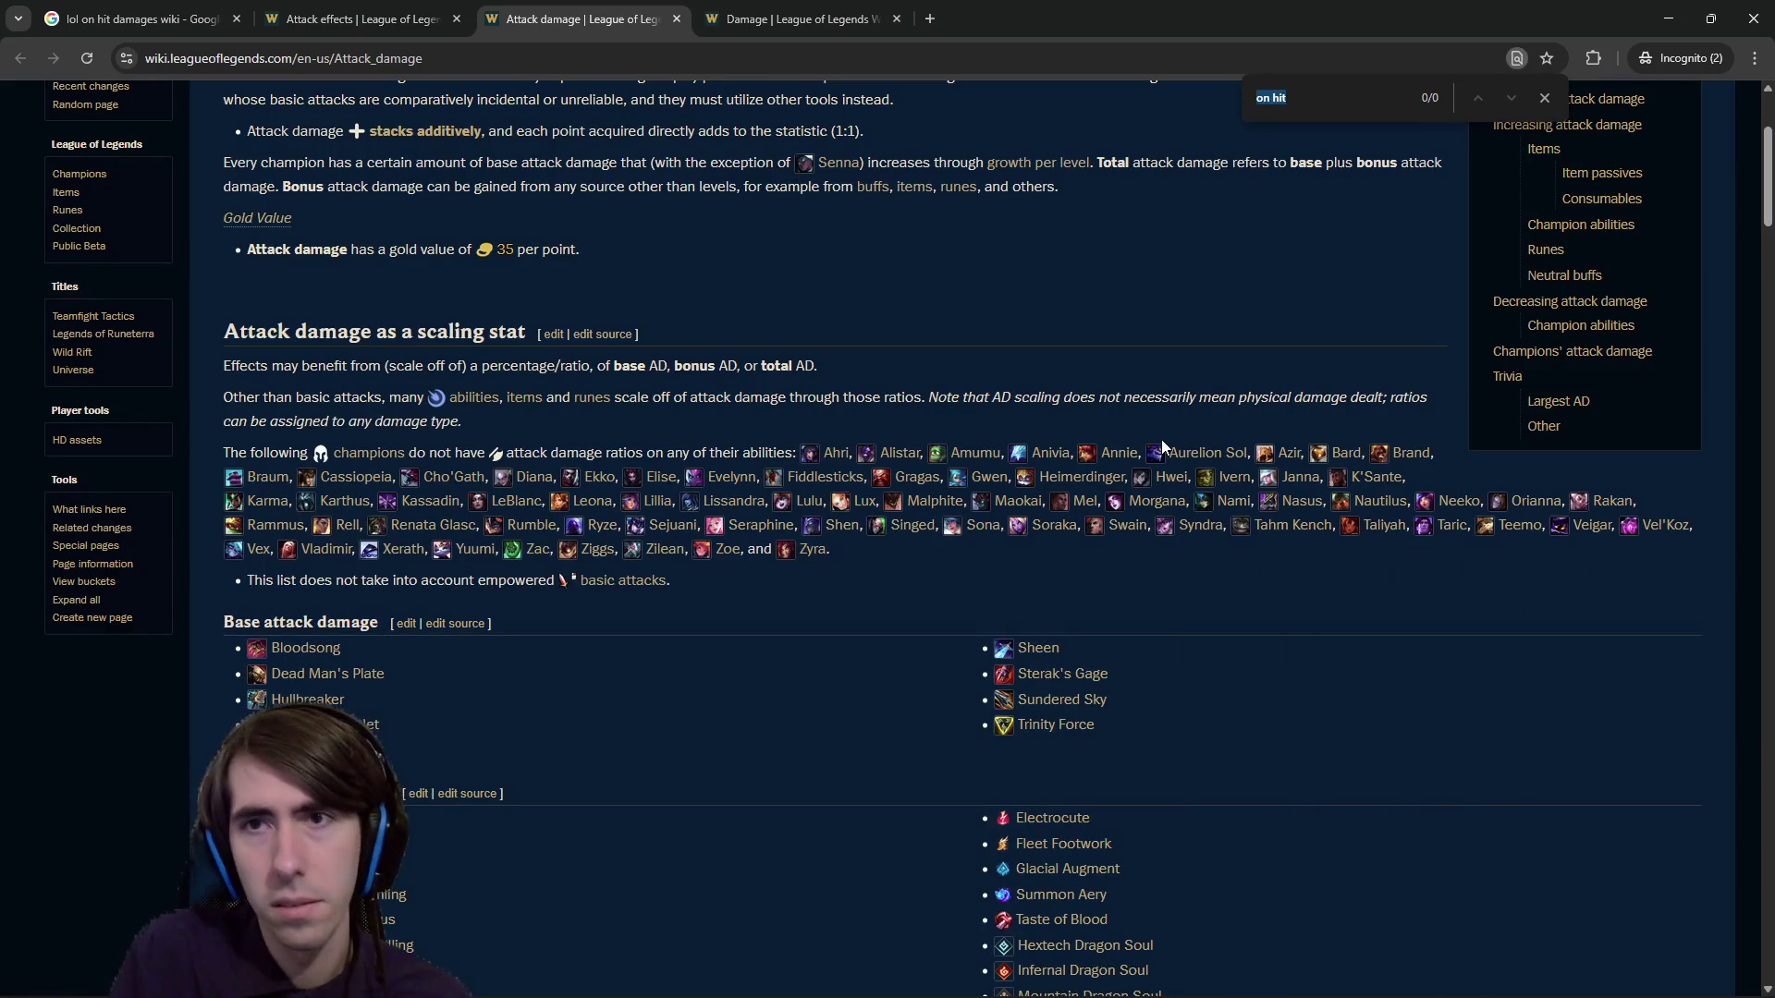
type("on hi")
key("ctrl+Tab")
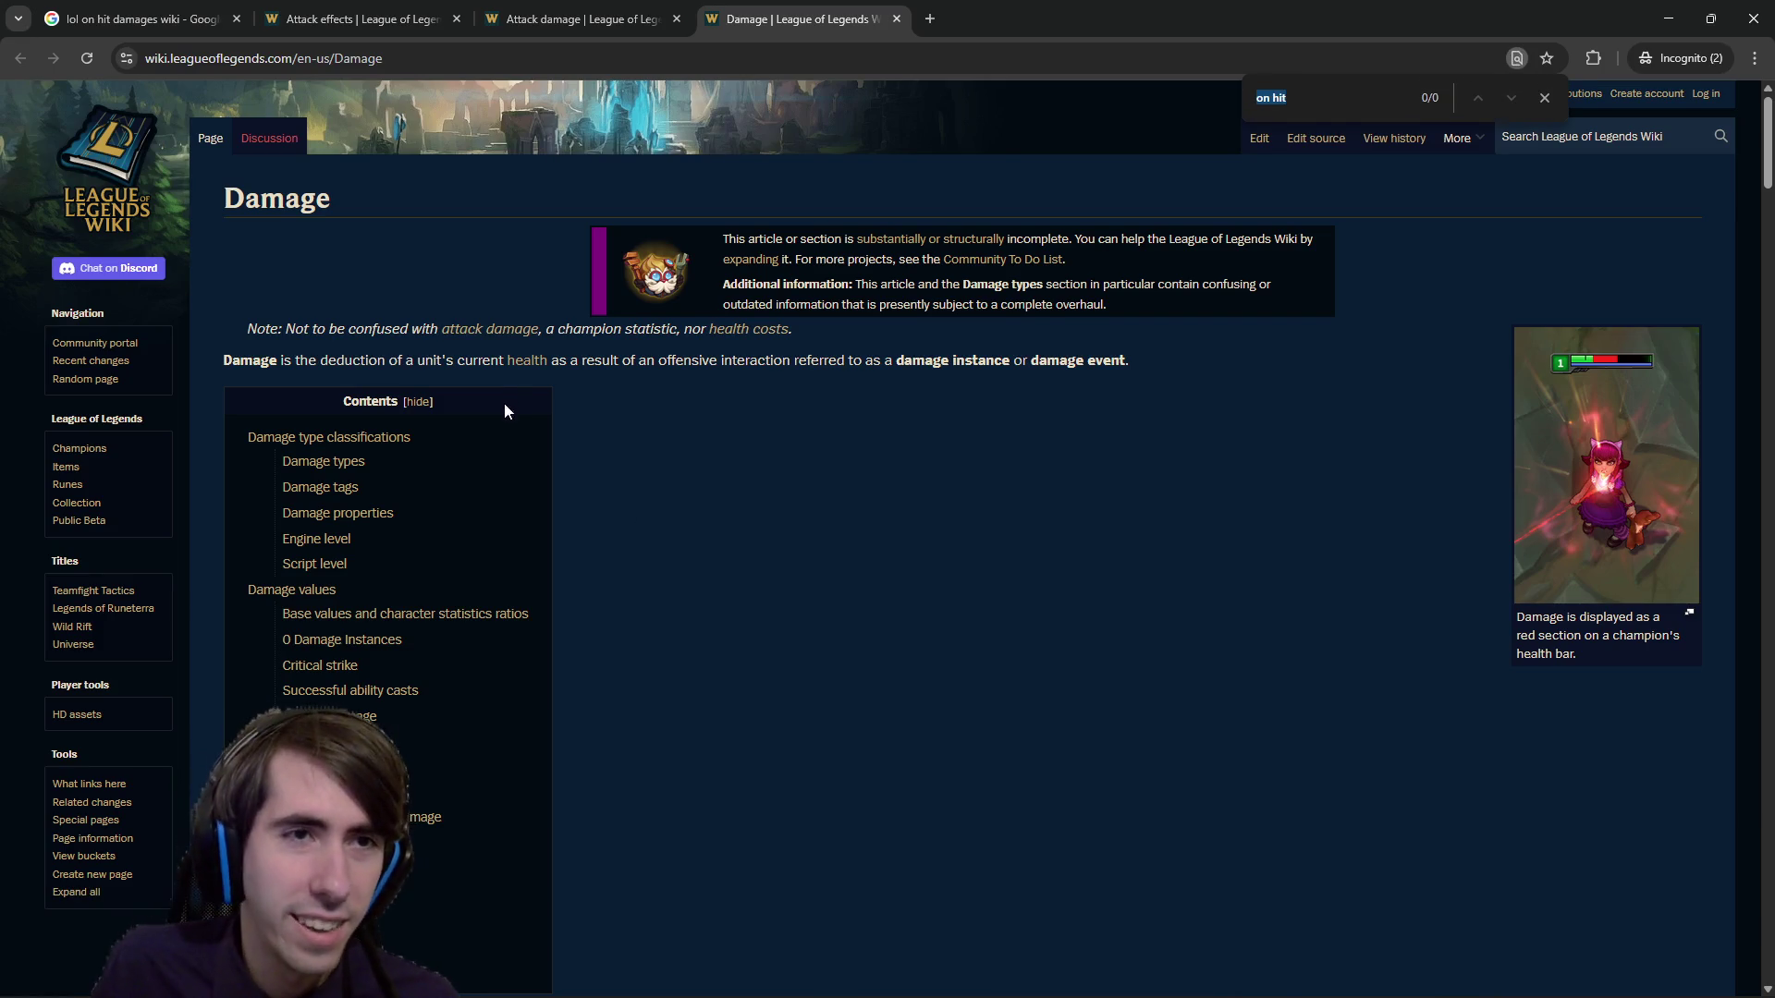
Jump to the Damage page's Engine level section, then read through the Attack damage page.
left_click(346, 541)
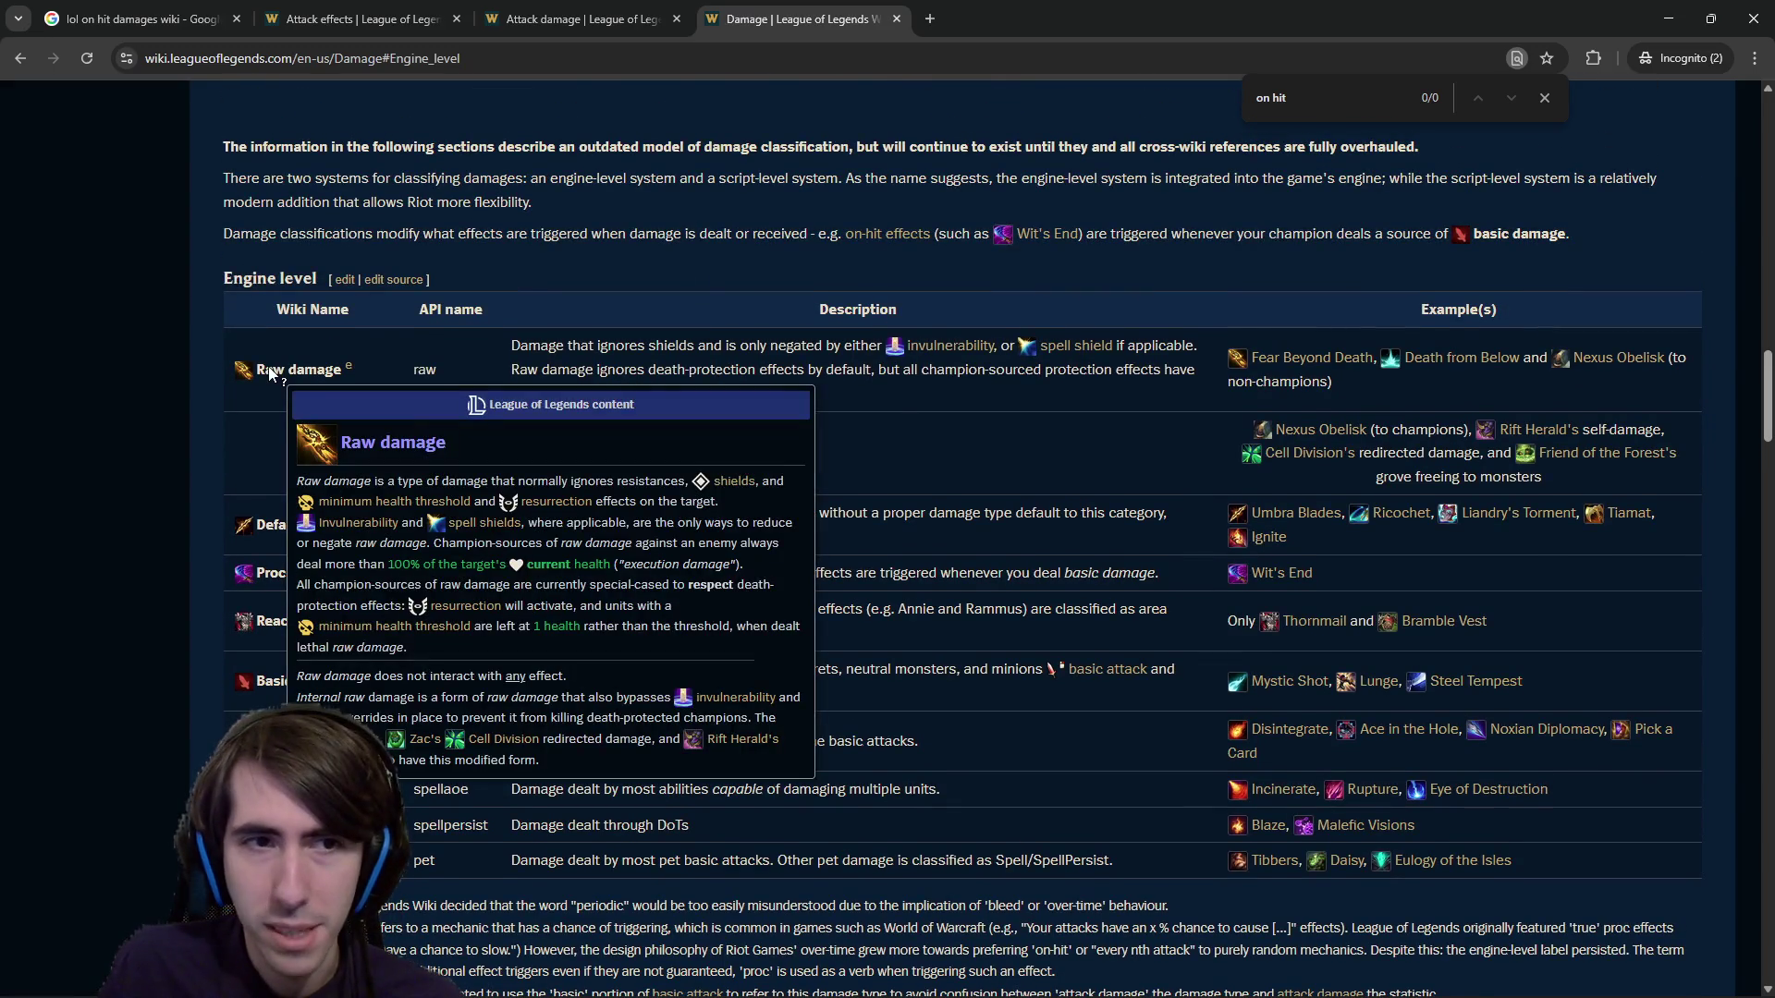
scroll(569, 385, "up", 15)
scroll(620, 377, "up", 5)
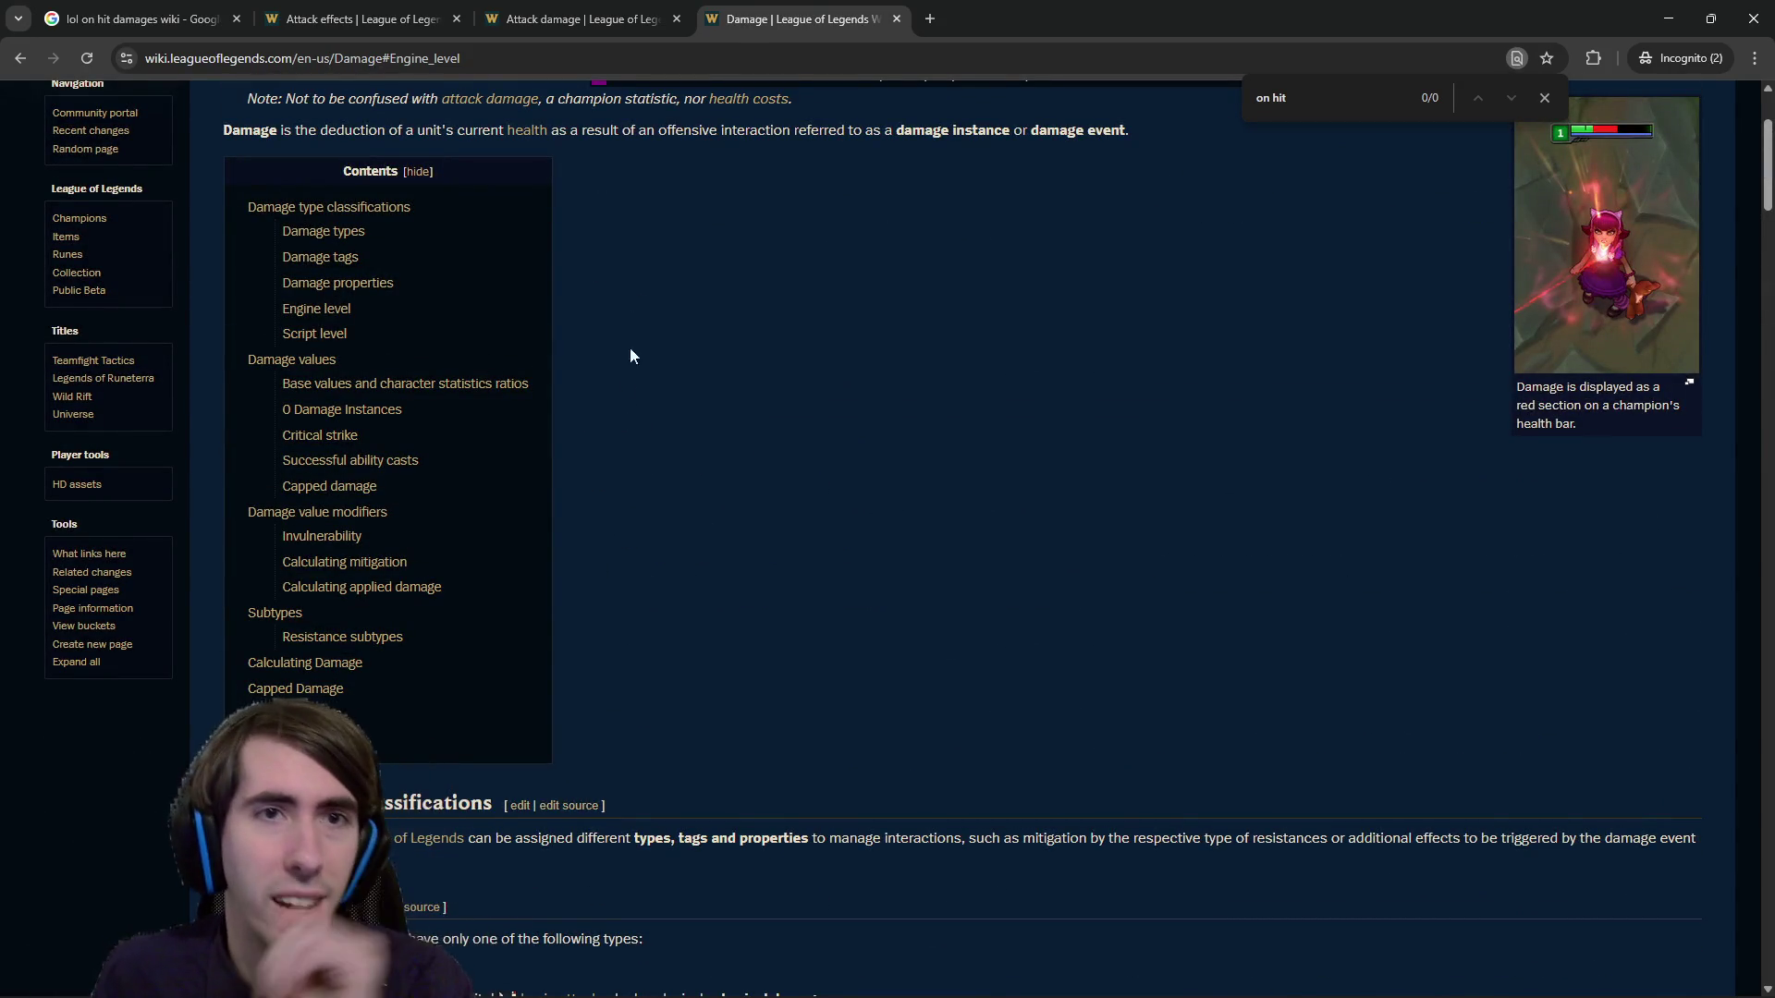
key("ctrl+shift+Tab")
scroll(647, 462, "down", 10)
scroll(650, 523, "down", 10)
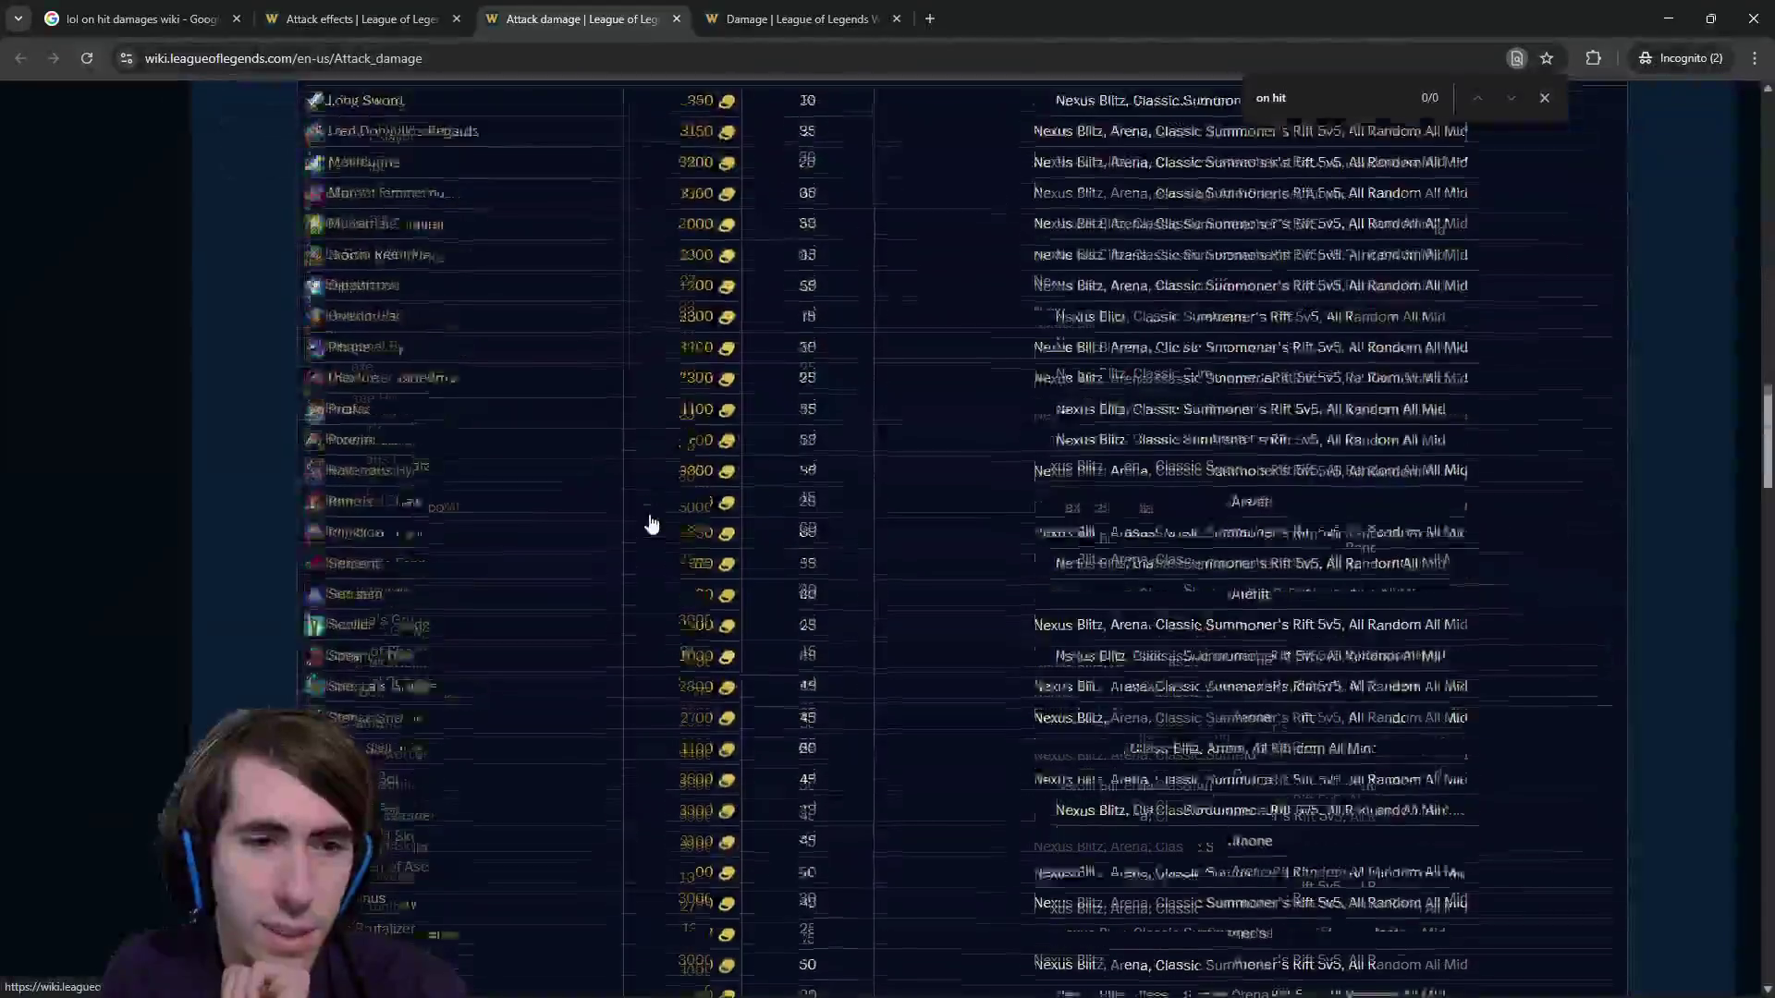
scroll(647, 503, "up", 10)
scroll(644, 491, "down", 10)
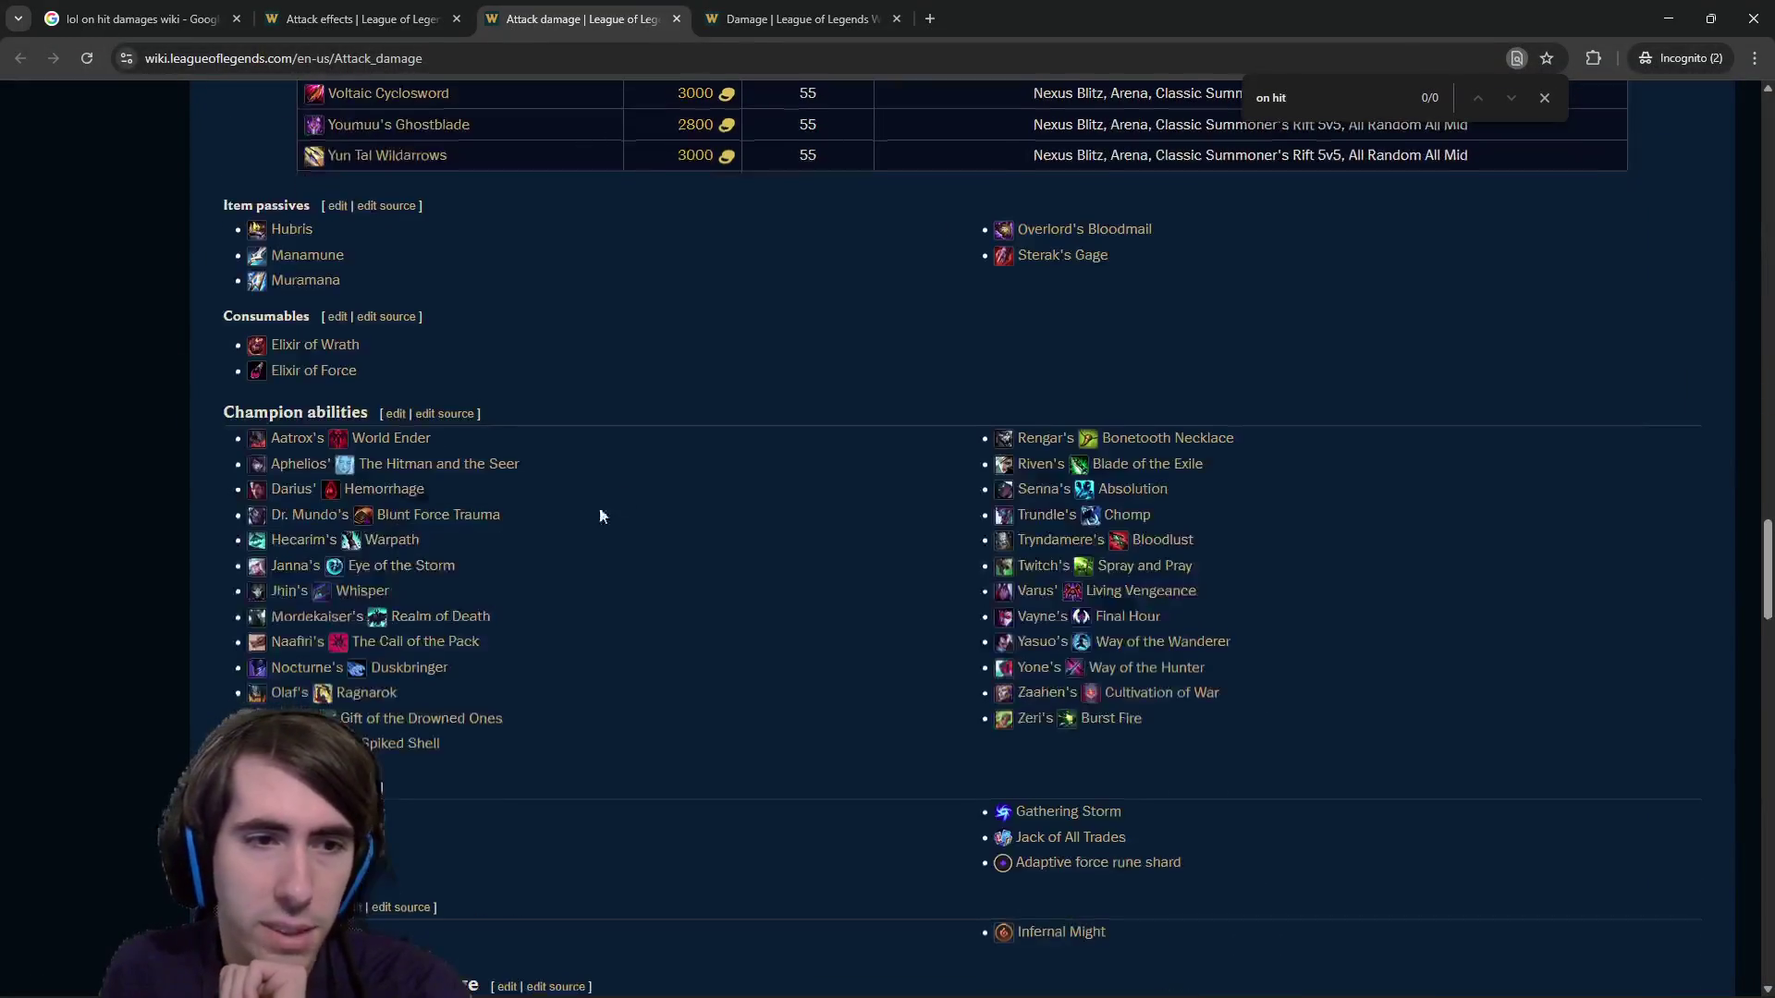
scroll(607, 404, "down", 9)
scroll(721, 481, "down", 12)
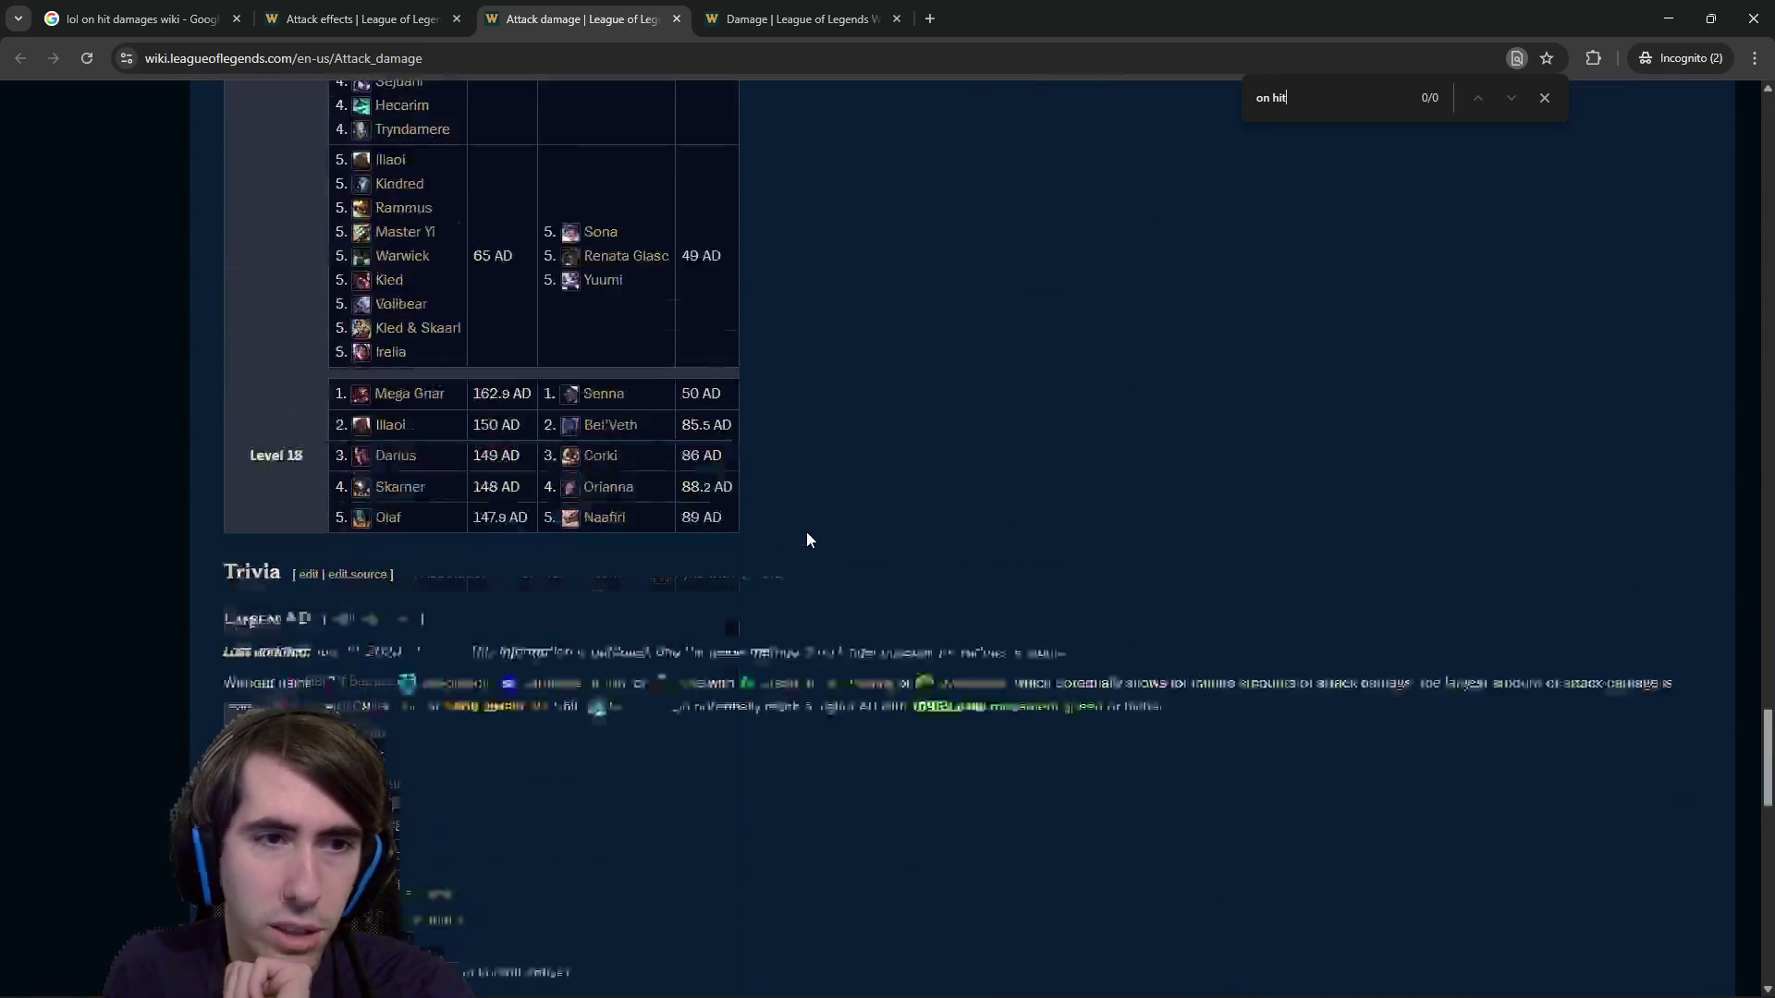
Close a stray blank tab and read the Damage page's tags, marking BasicAttack.
left_click(929, 18)
left_click(804, 18)
middle_click(980, 8)
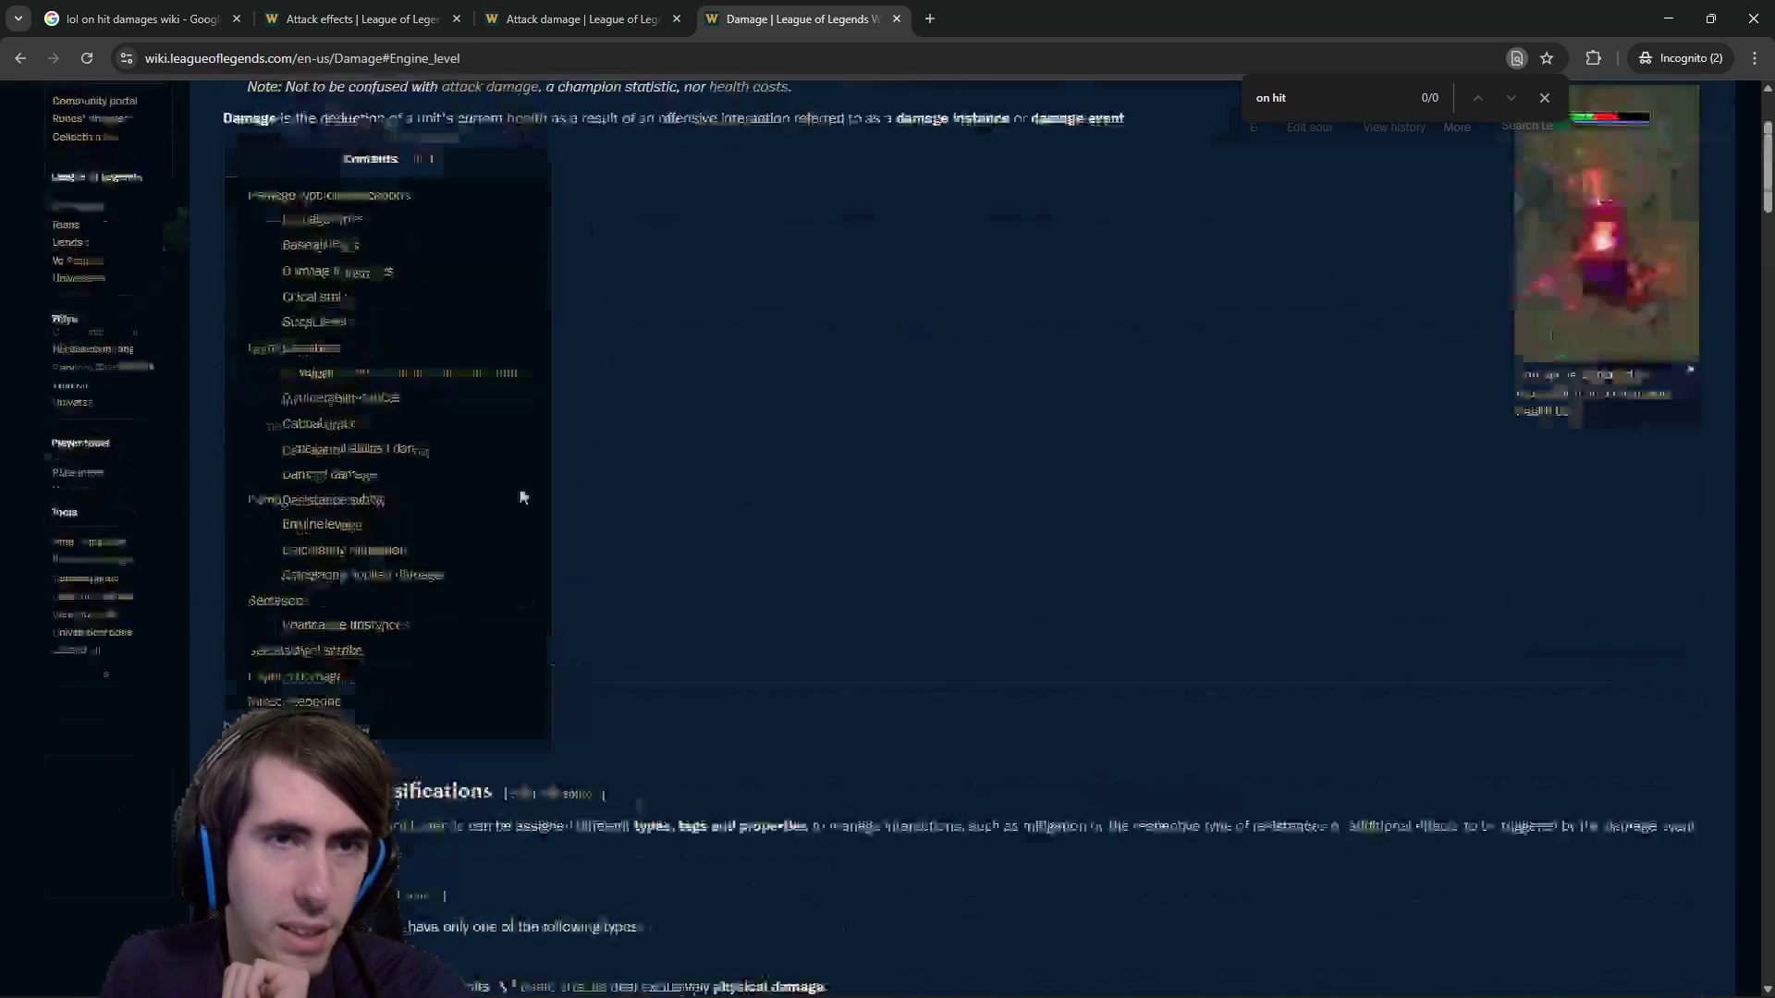
scroll(564, 518, "down", 15)
scroll(574, 515, "up", 10)
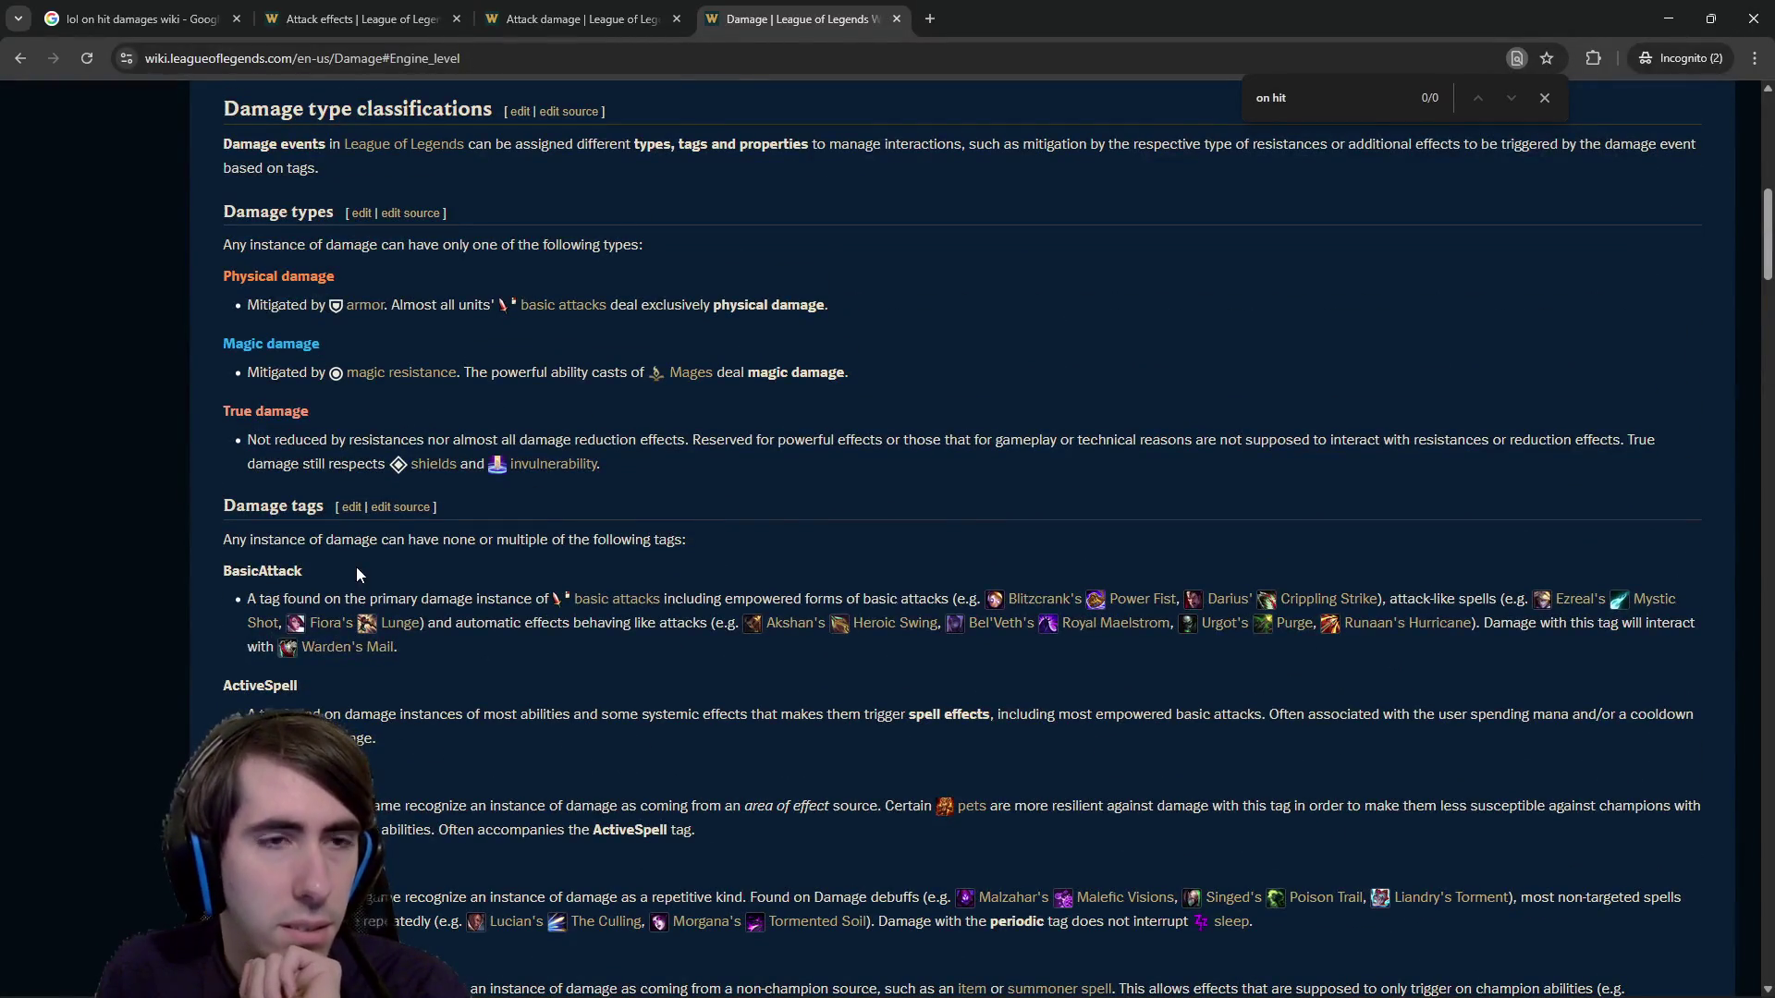
scroll(356, 573, "up", 2)
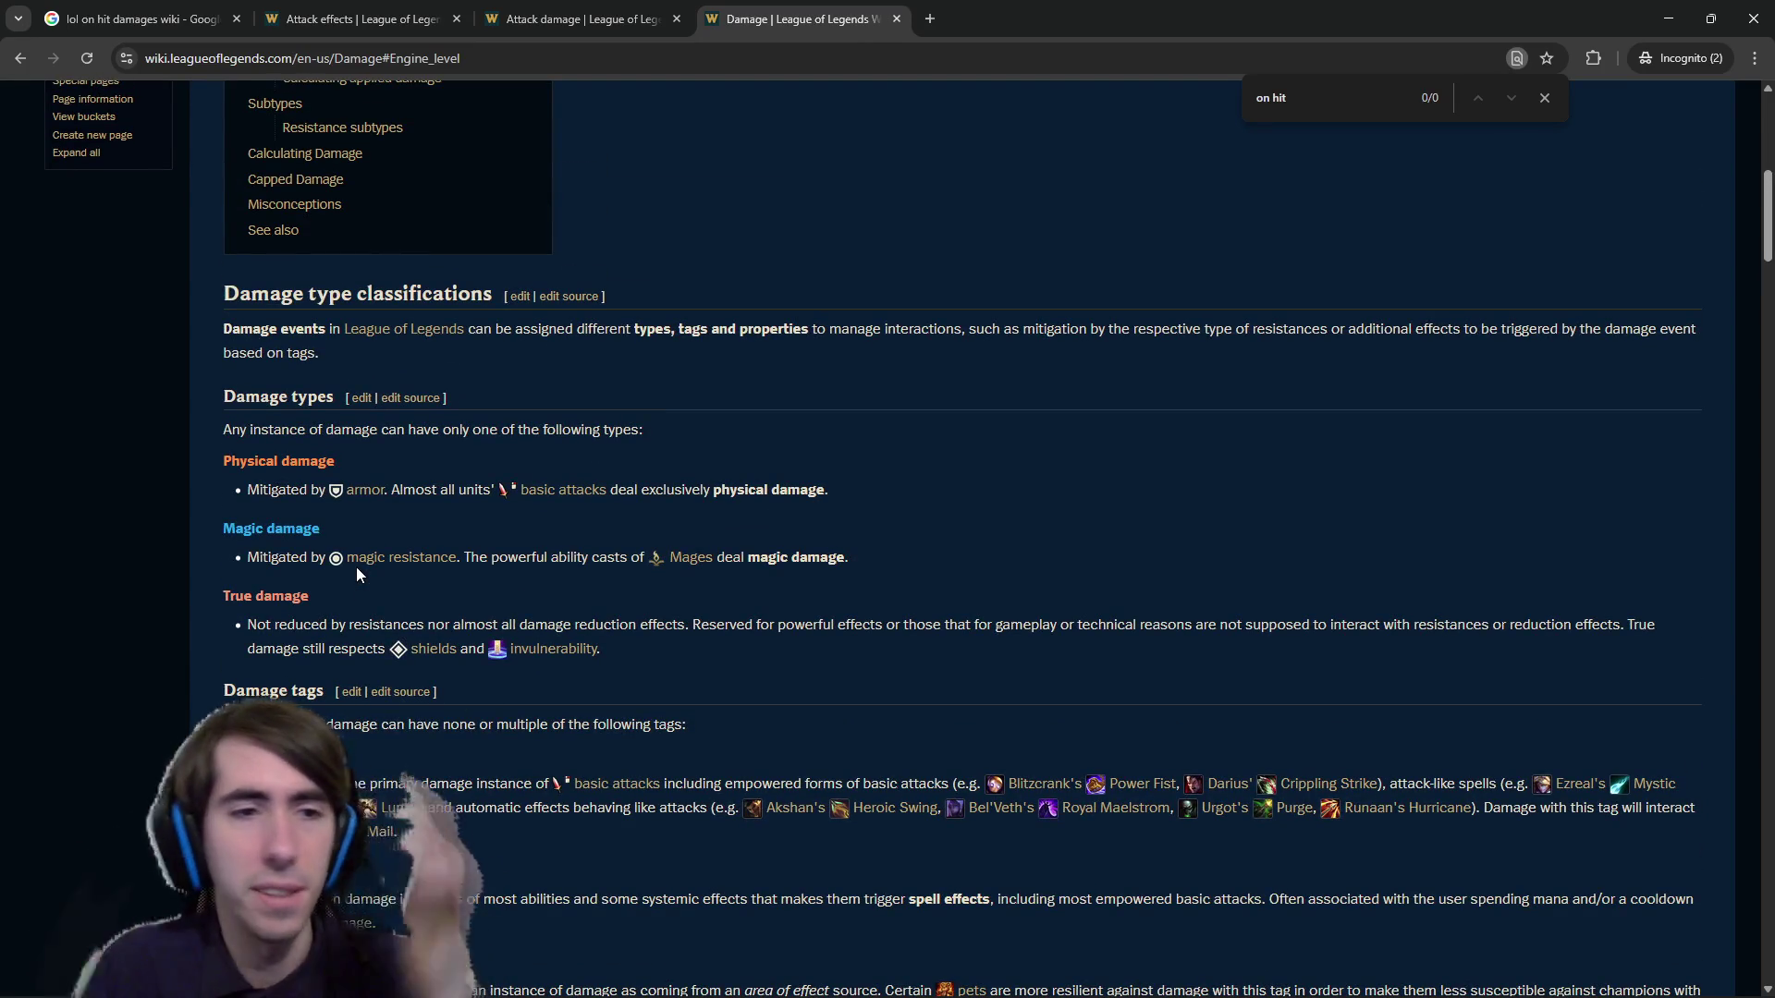
scroll(249, 623, "down", 1)
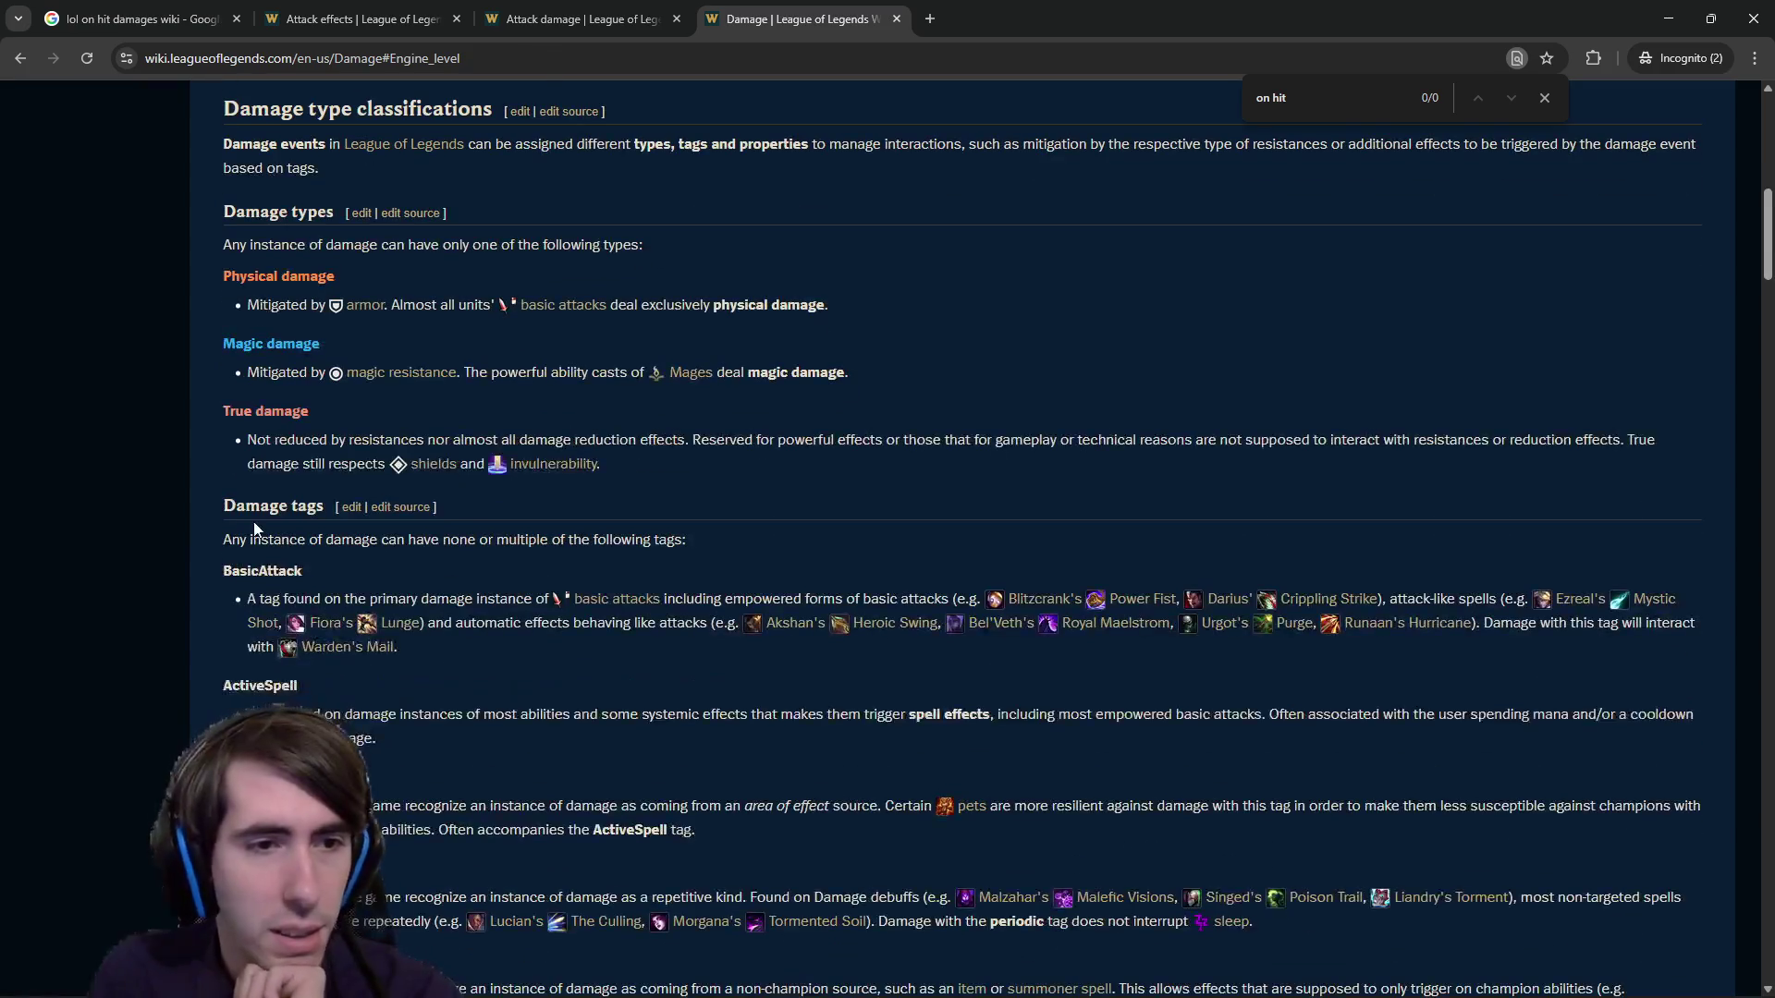
double_click(262, 569)
Read through the Damage tags, marking ActiveSpell, Periodic, Proc and Indirect.
scroll(285, 602, "down", 2)
scroll(284, 603, "down", 1)
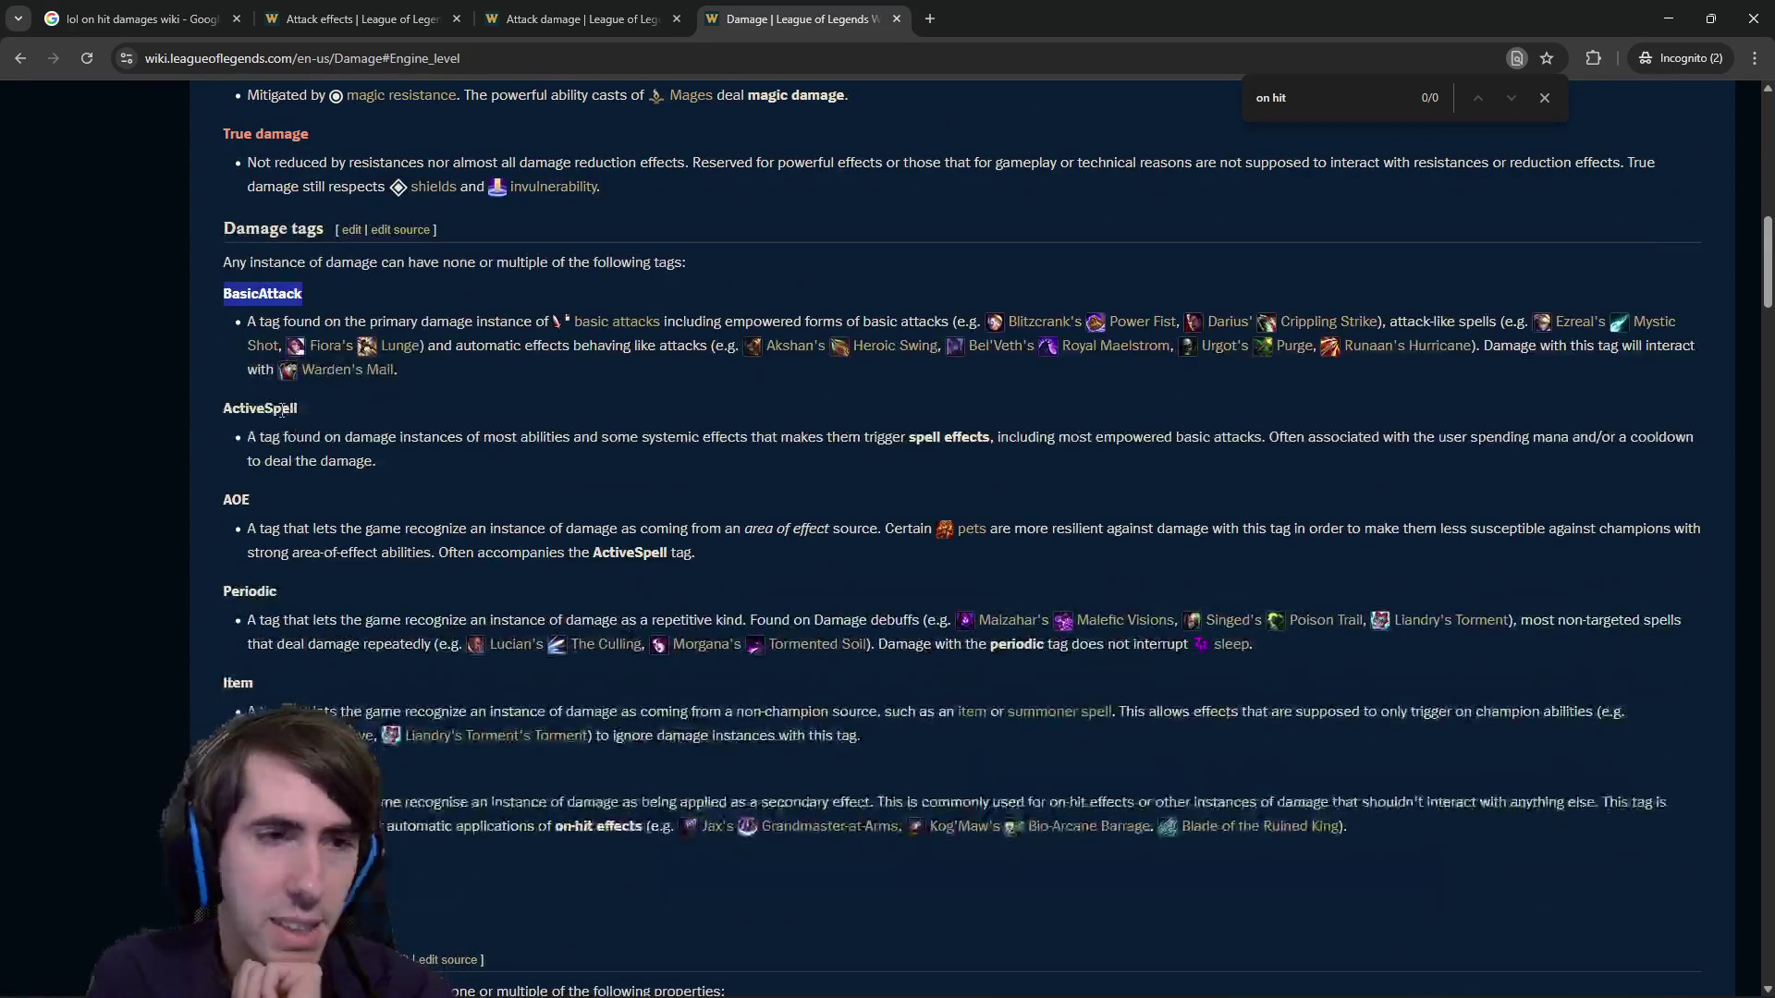
double_click(278, 405)
left_click(228, 497)
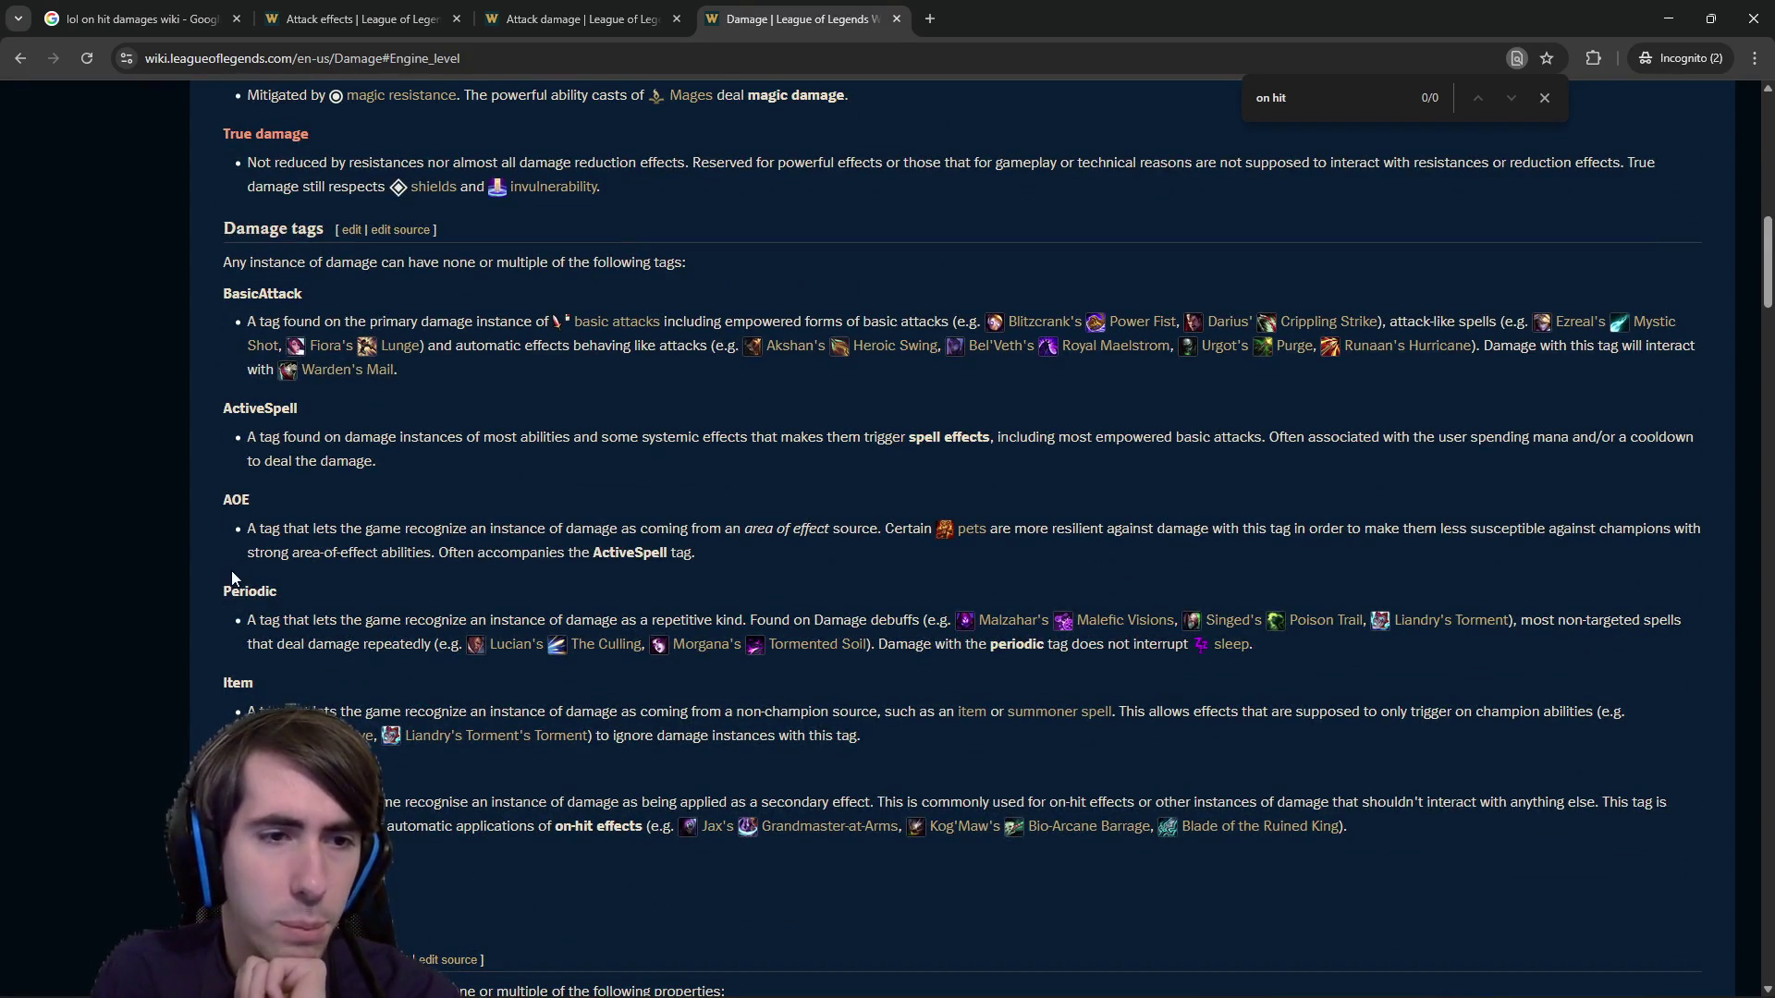
double_click(242, 589)
scroll(242, 592, "down", 2)
double_click(239, 591)
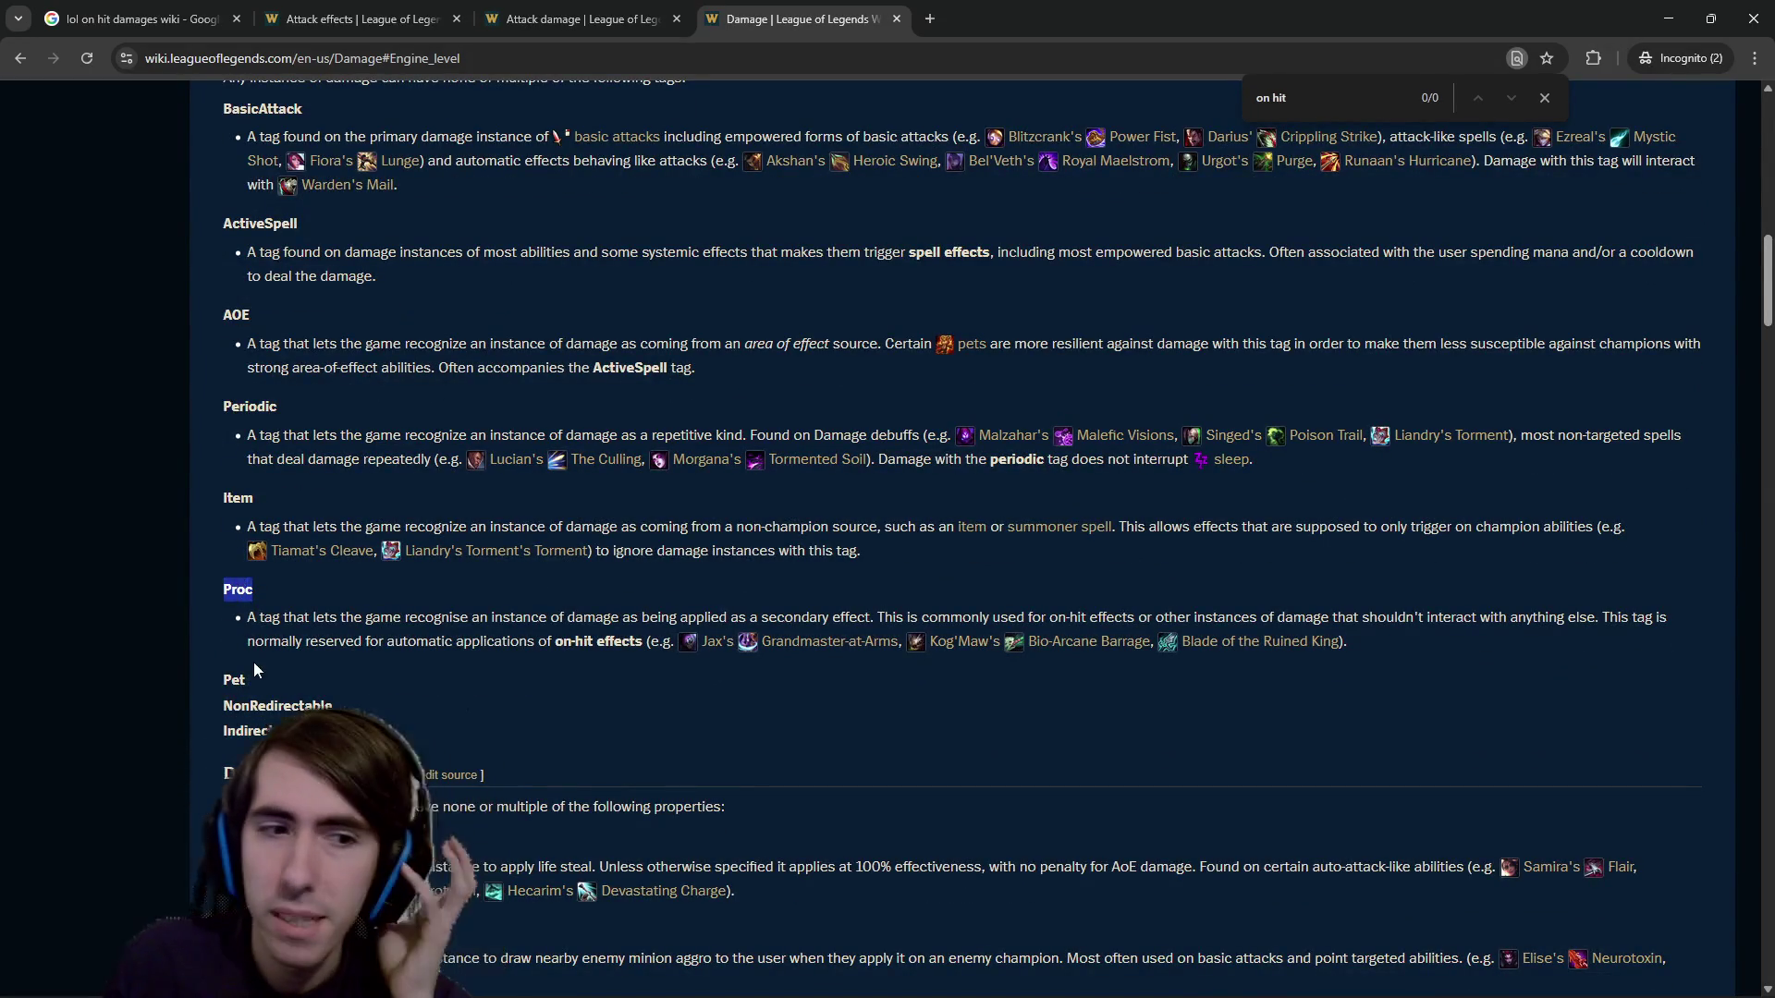
scroll(258, 670, "down", 2)
left_click(265, 527)
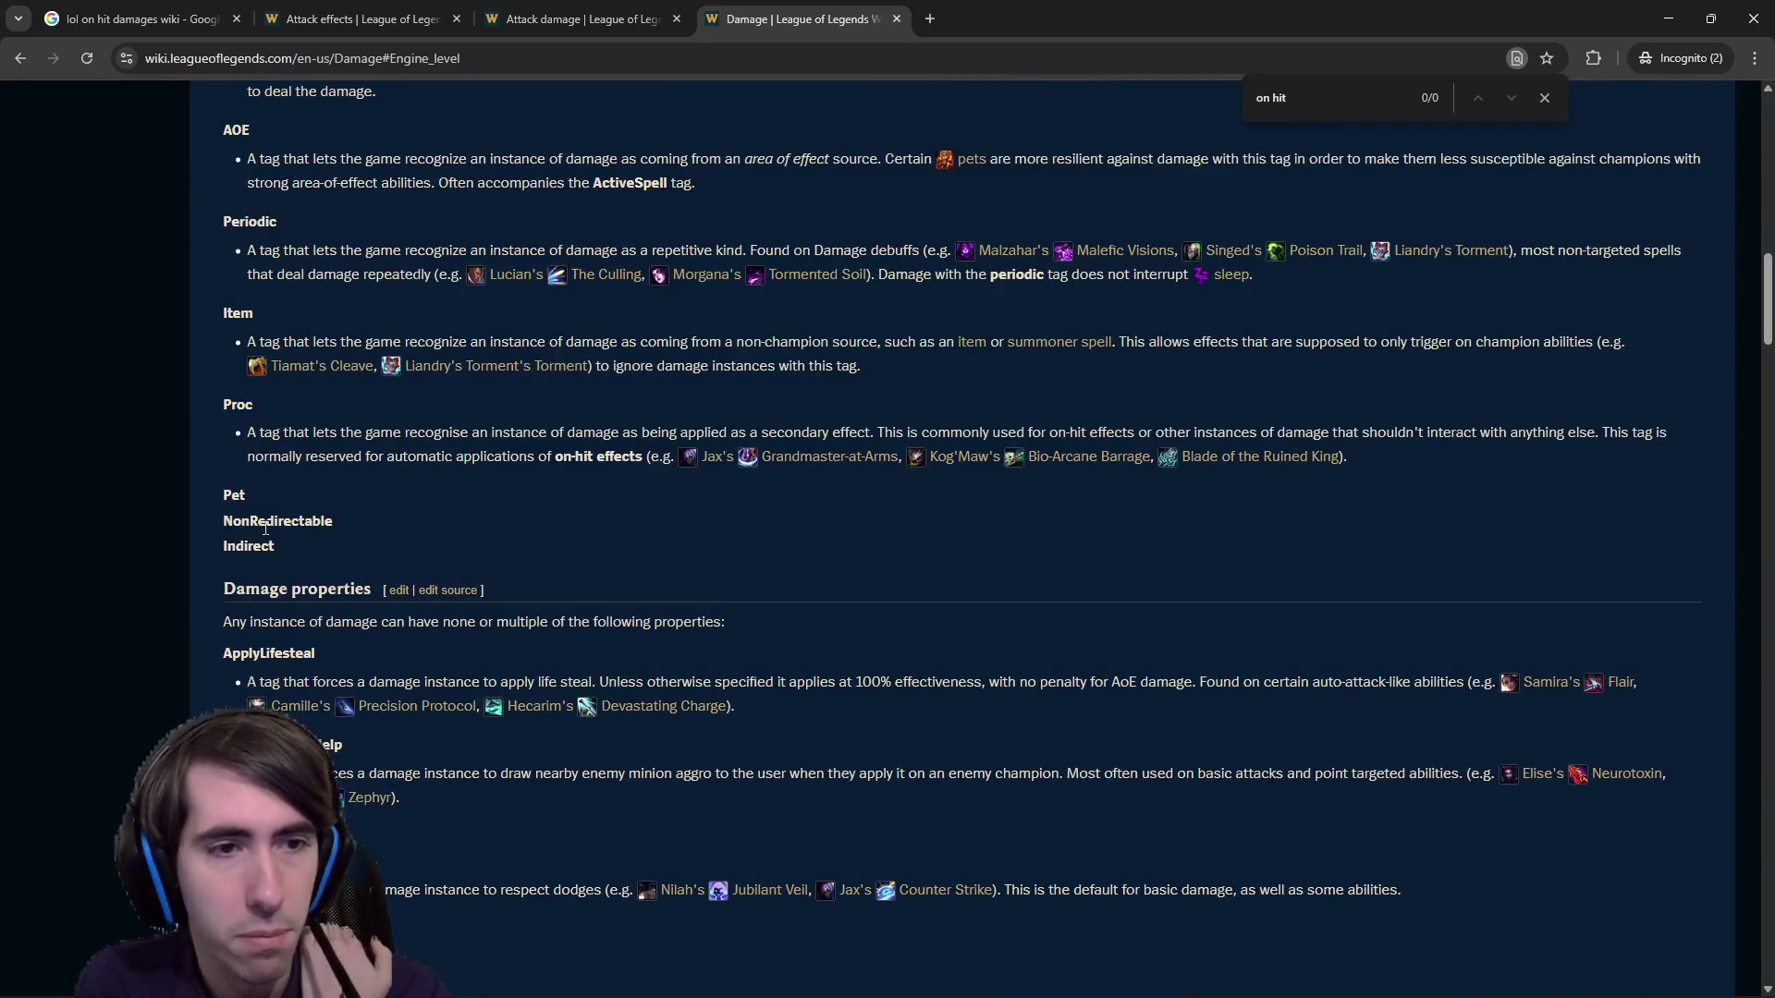
double_click(257, 547)
scroll(277, 582, "down", 2)
scroll(298, 426, "up", 4)
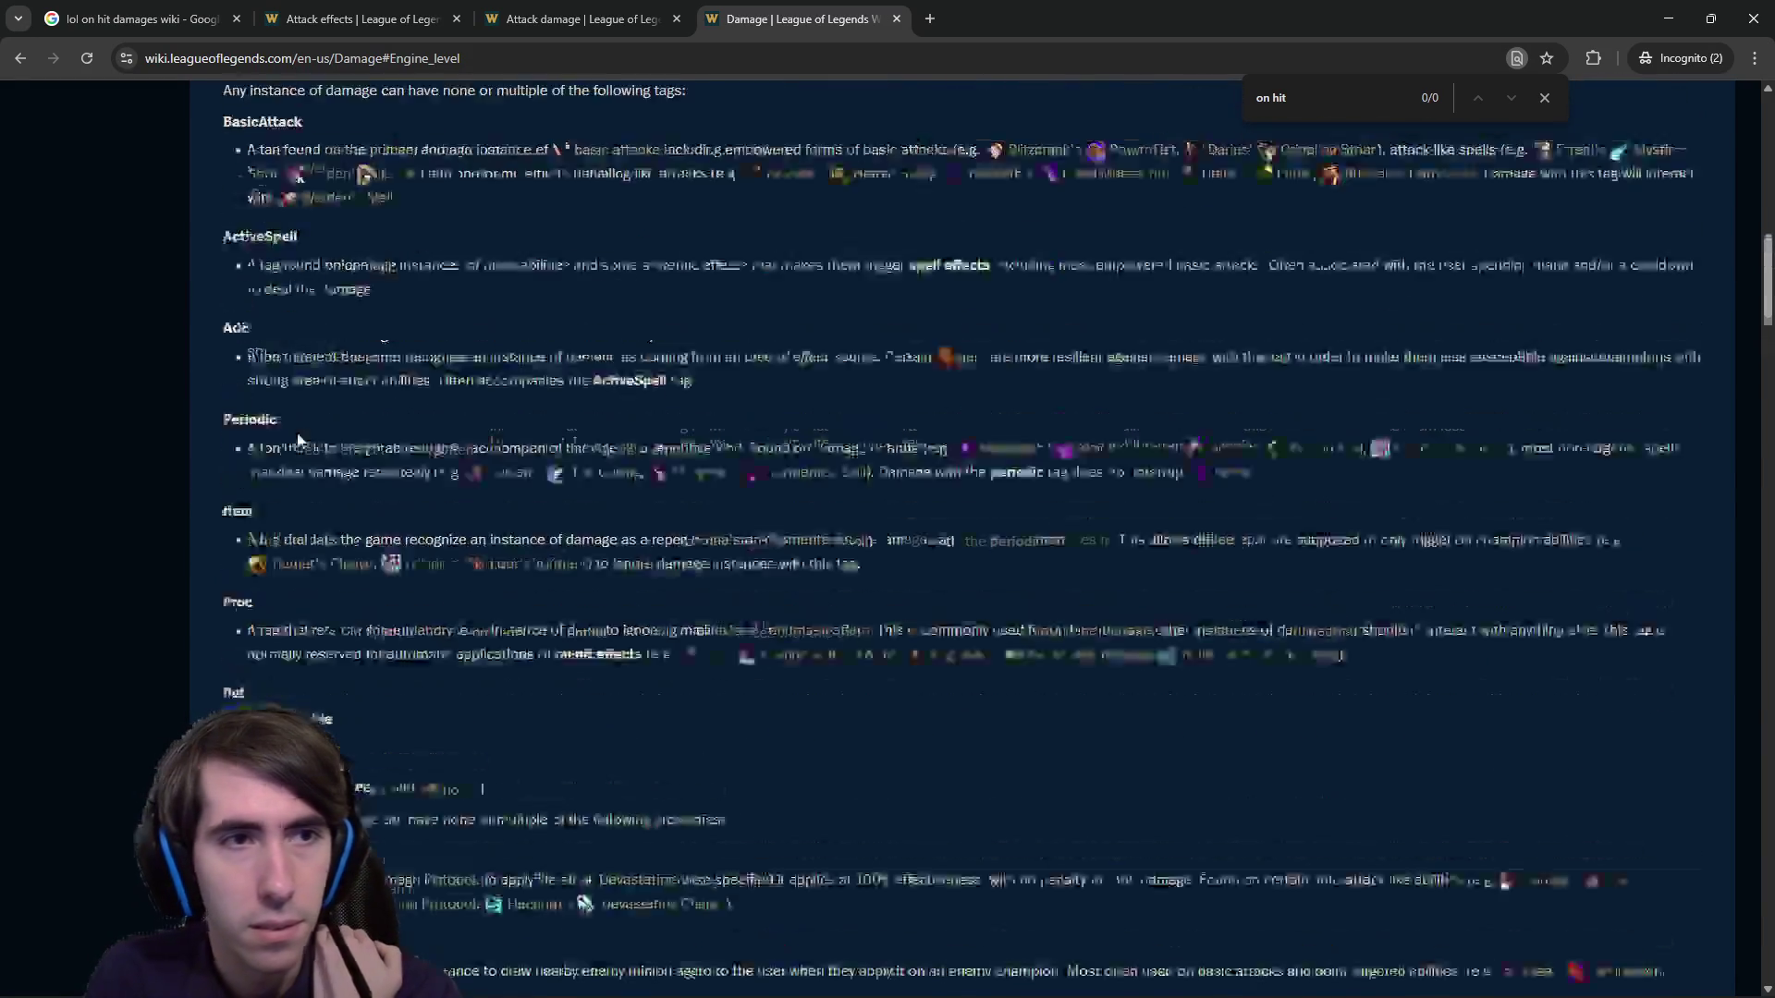
scroll(298, 439, "up", 1)
scroll(295, 462, "down", 4)
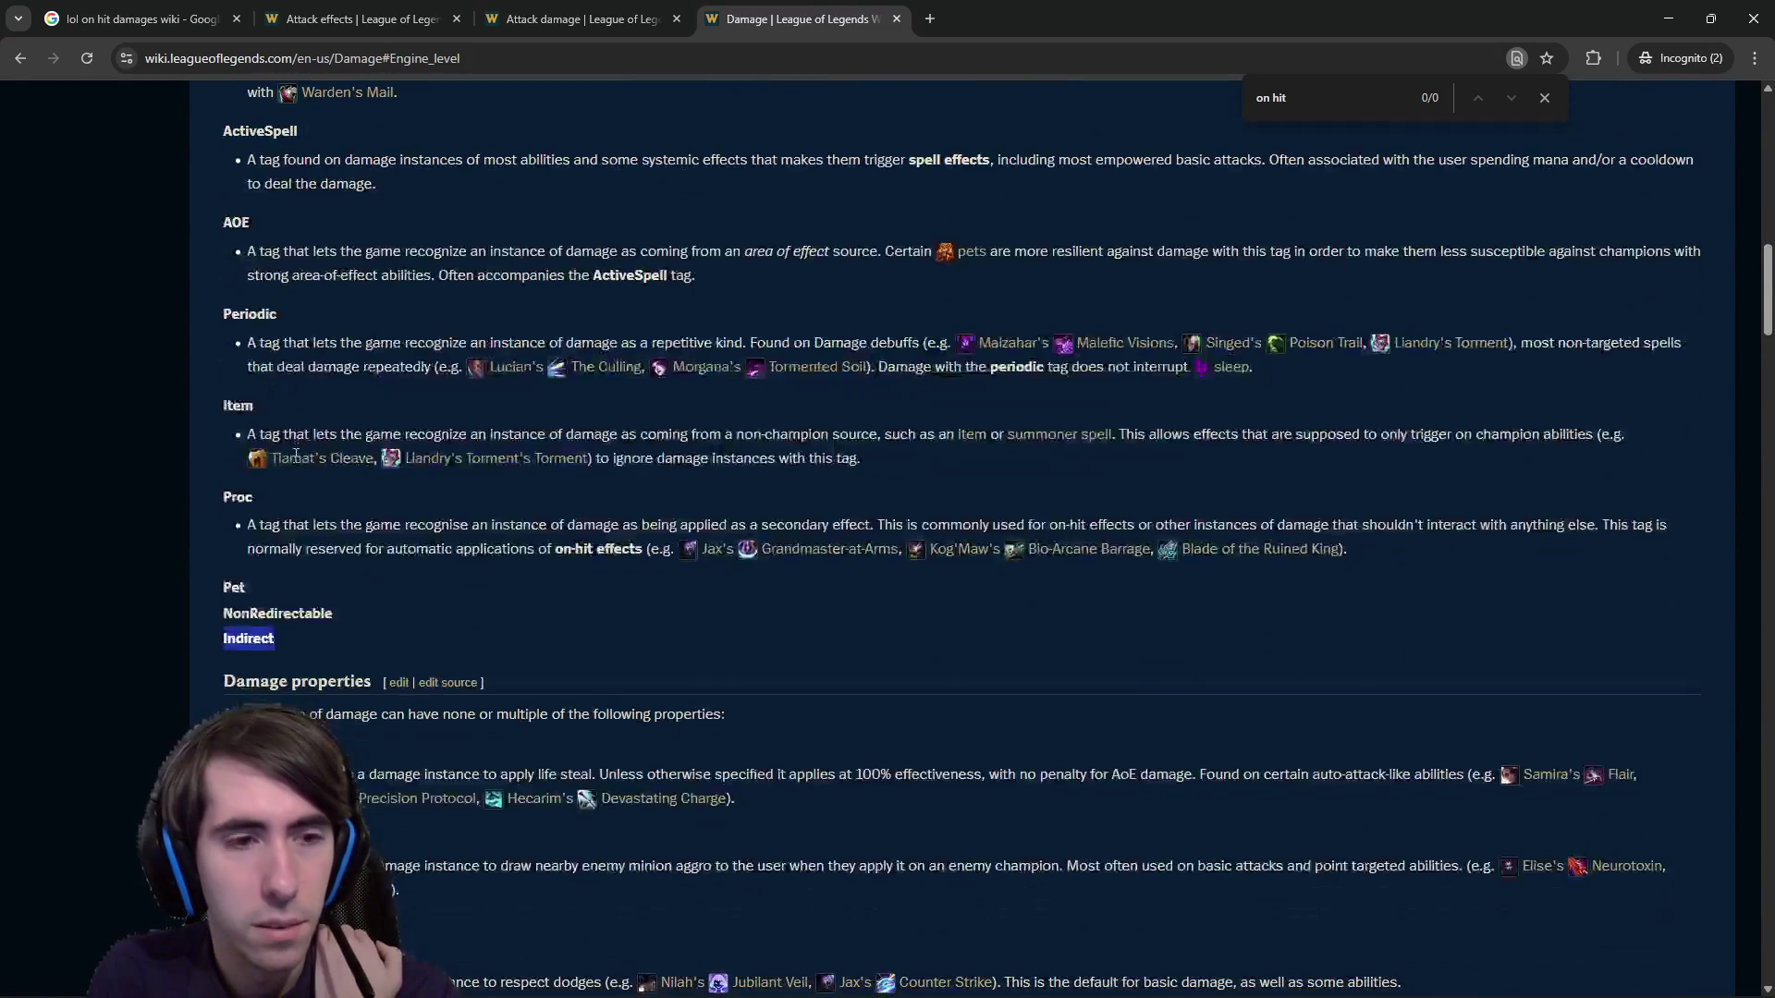
Read the damage properties ApplyLifesteal, EnableCallForHelp, RespectImmunity, RespectDodge and TriggerOnHitEvents.
double_click(278, 562)
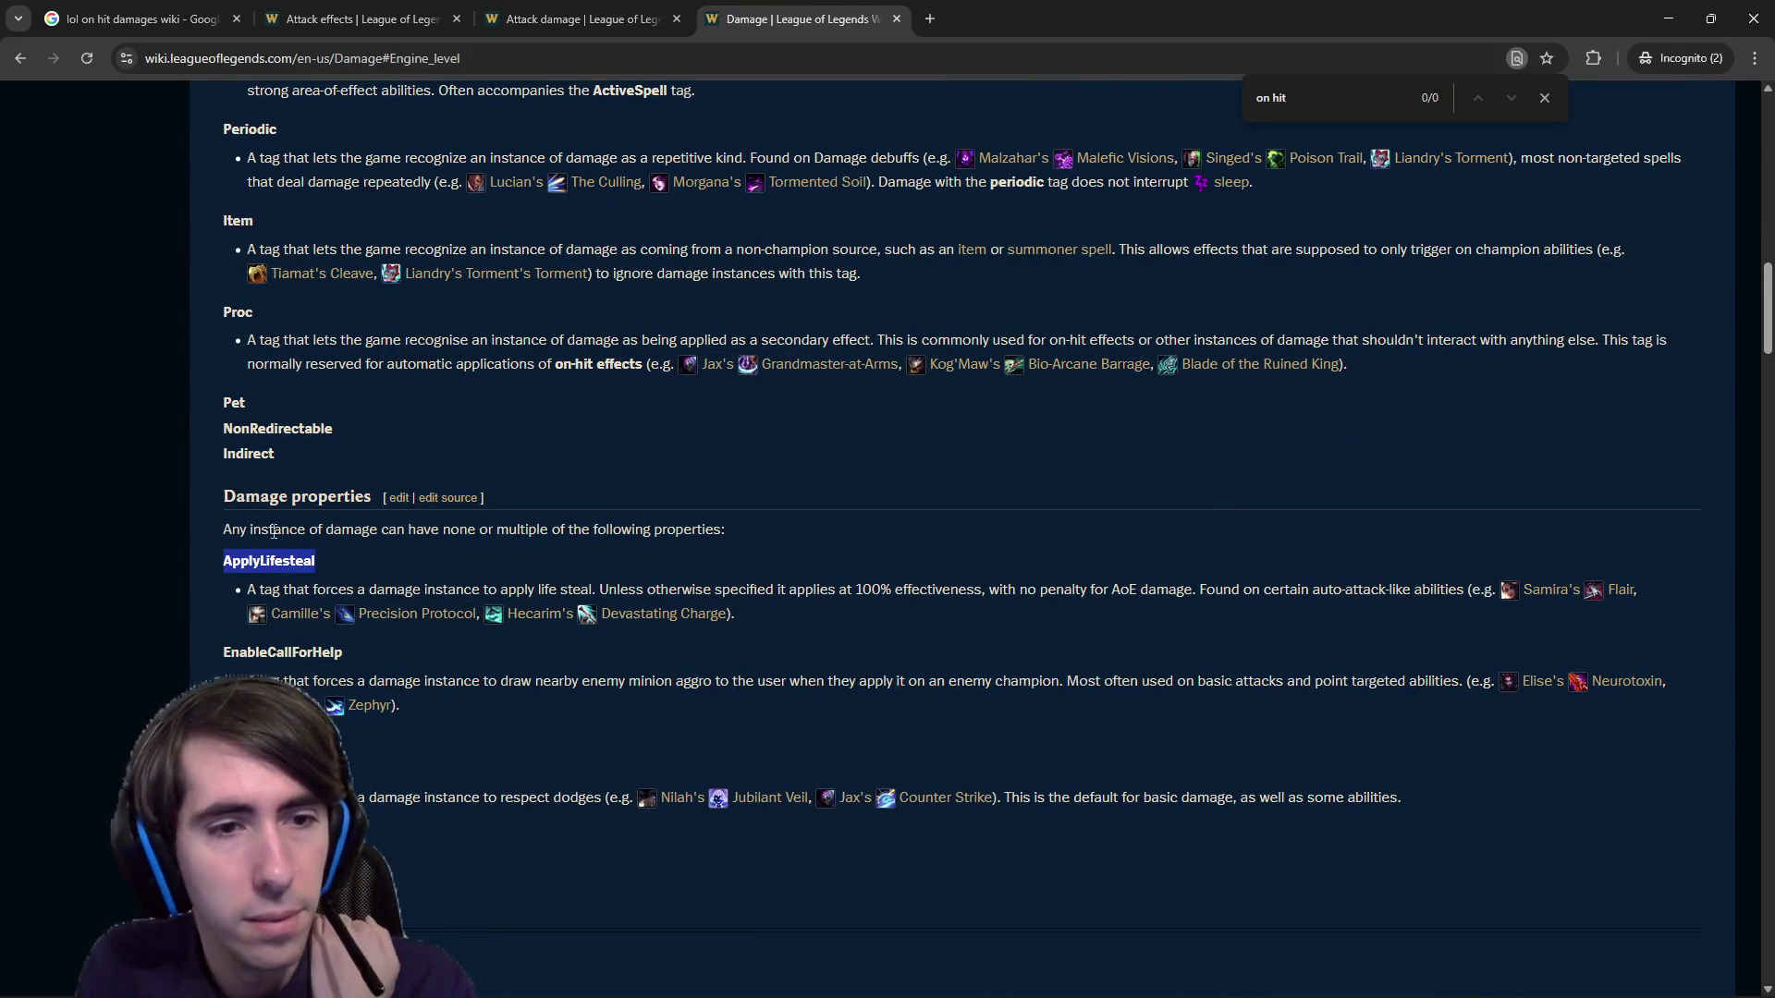
left_click_drag(309, 529, 640, 532)
left_click_drag(286, 589, 443, 589)
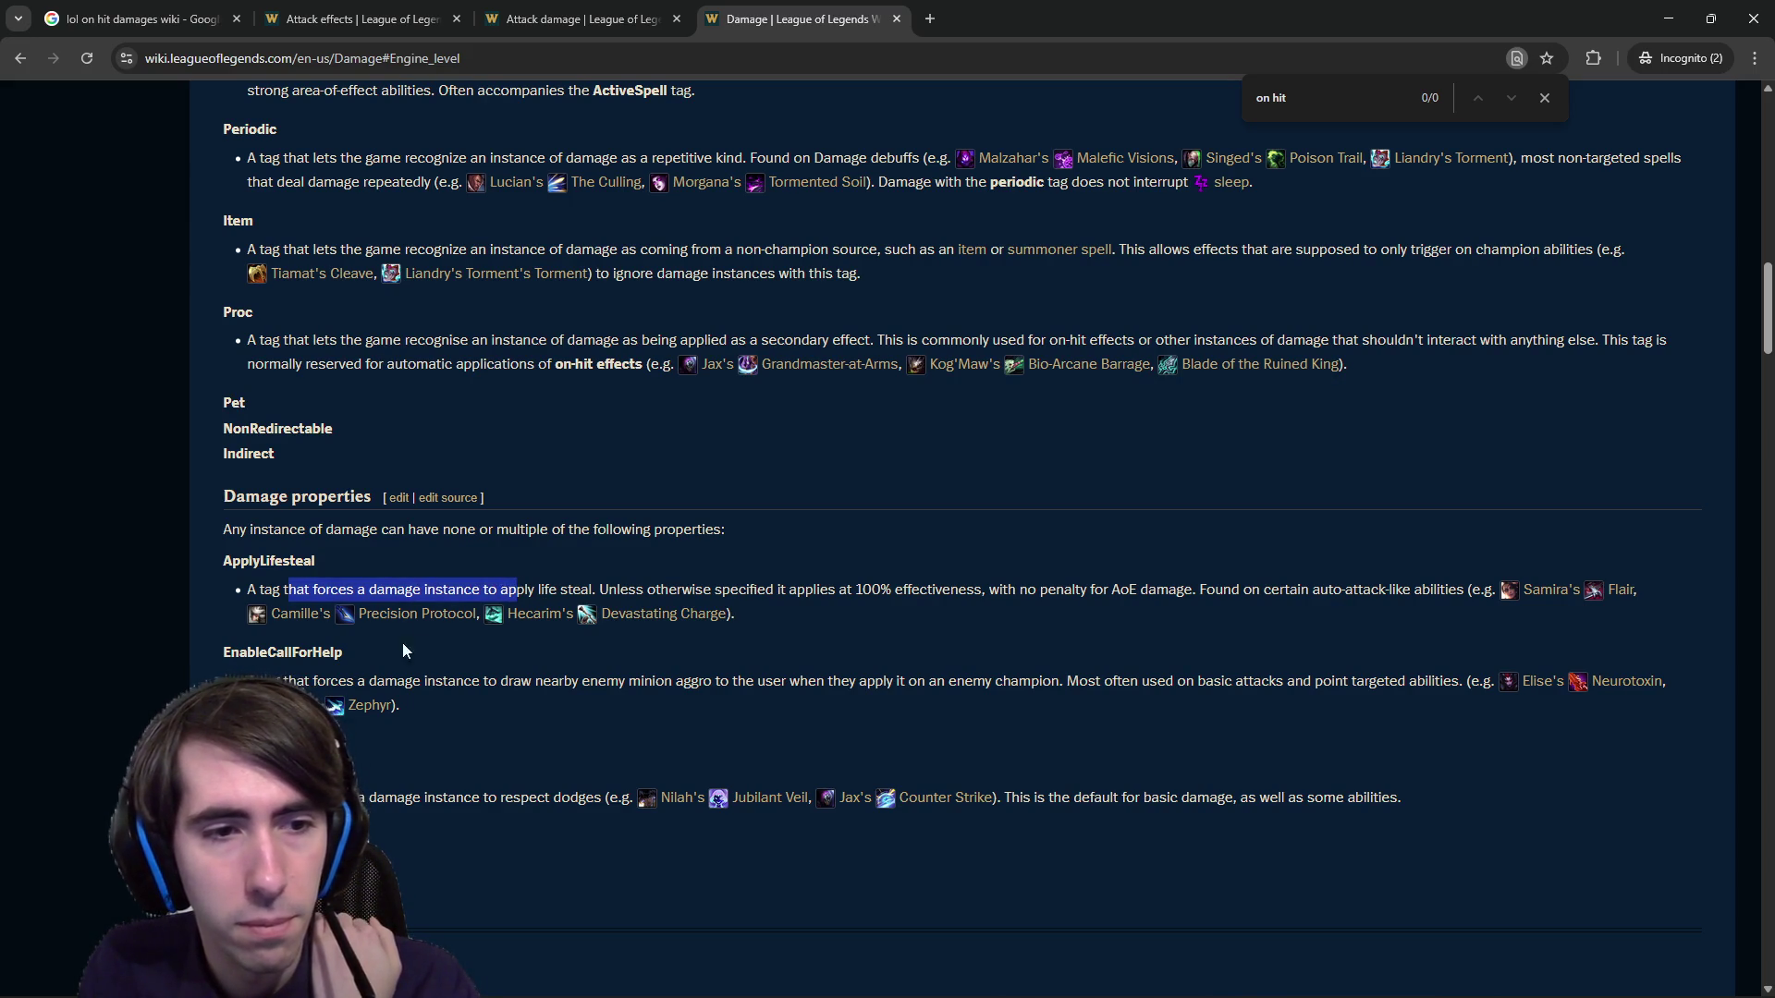
scroll(381, 660, "down", 2)
left_click(303, 473)
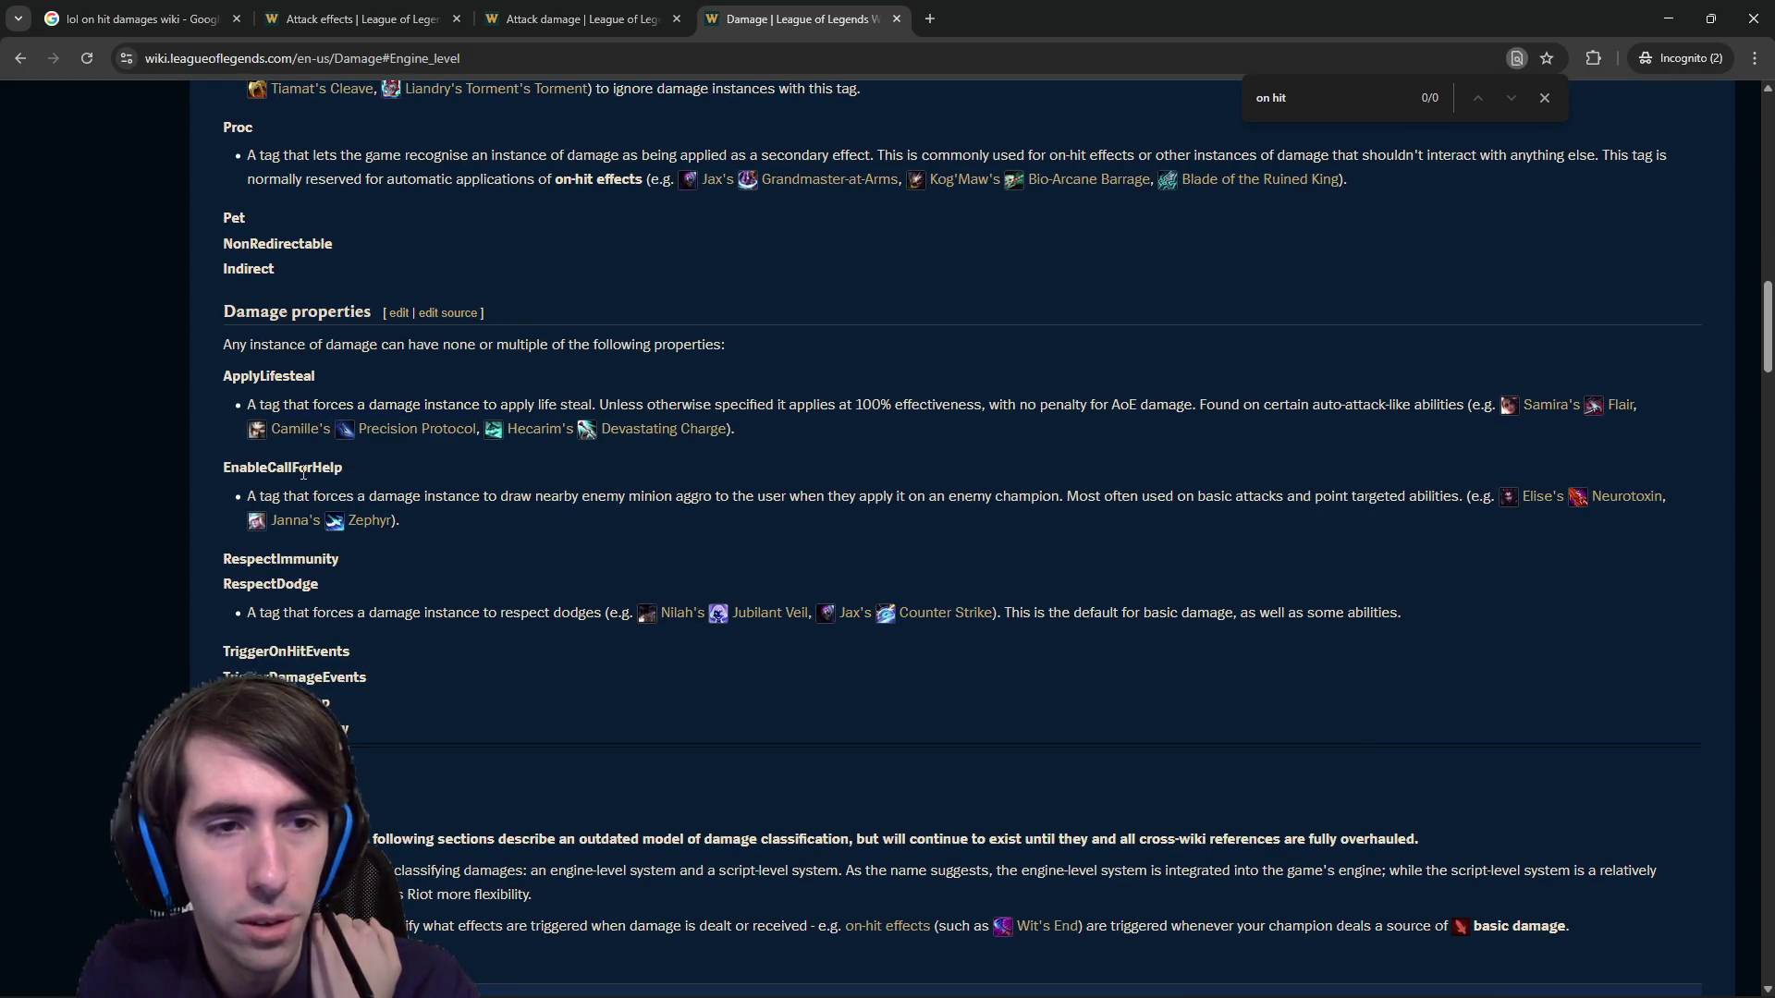
left_click_drag(278, 496, 490, 500)
left_click(489, 503)
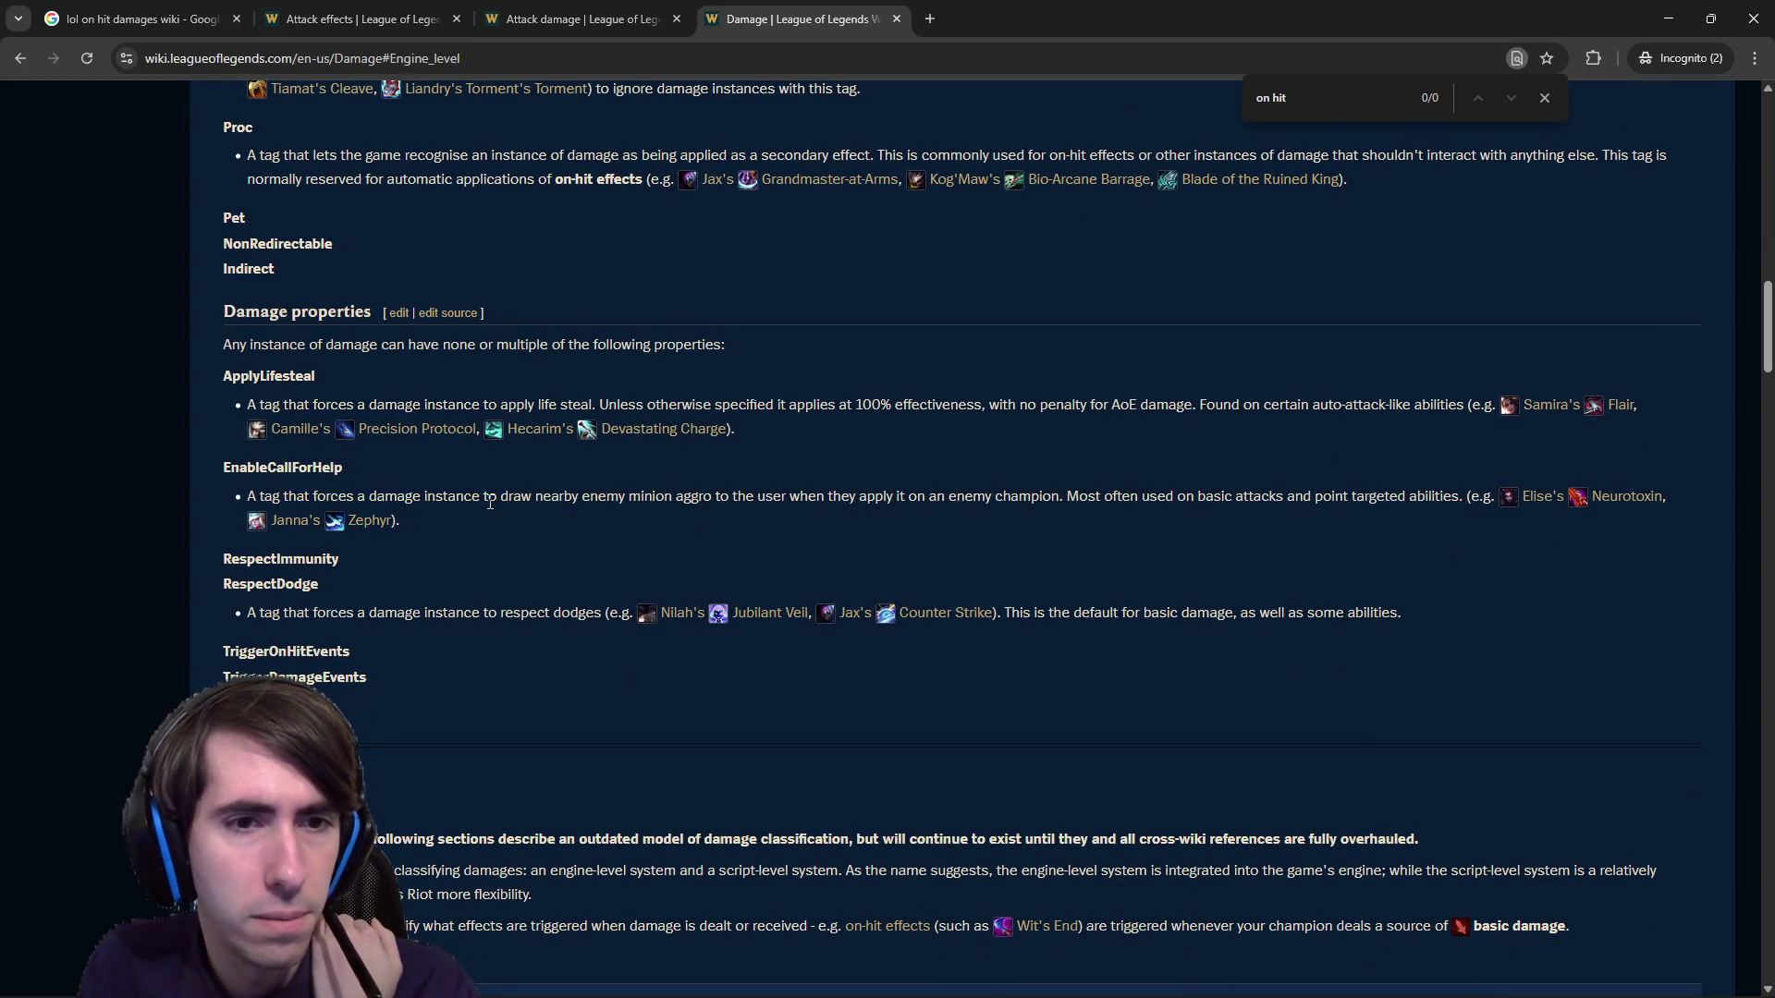
left_click_drag(490, 503, 890, 499)
left_click(784, 507)
double_click(254, 564)
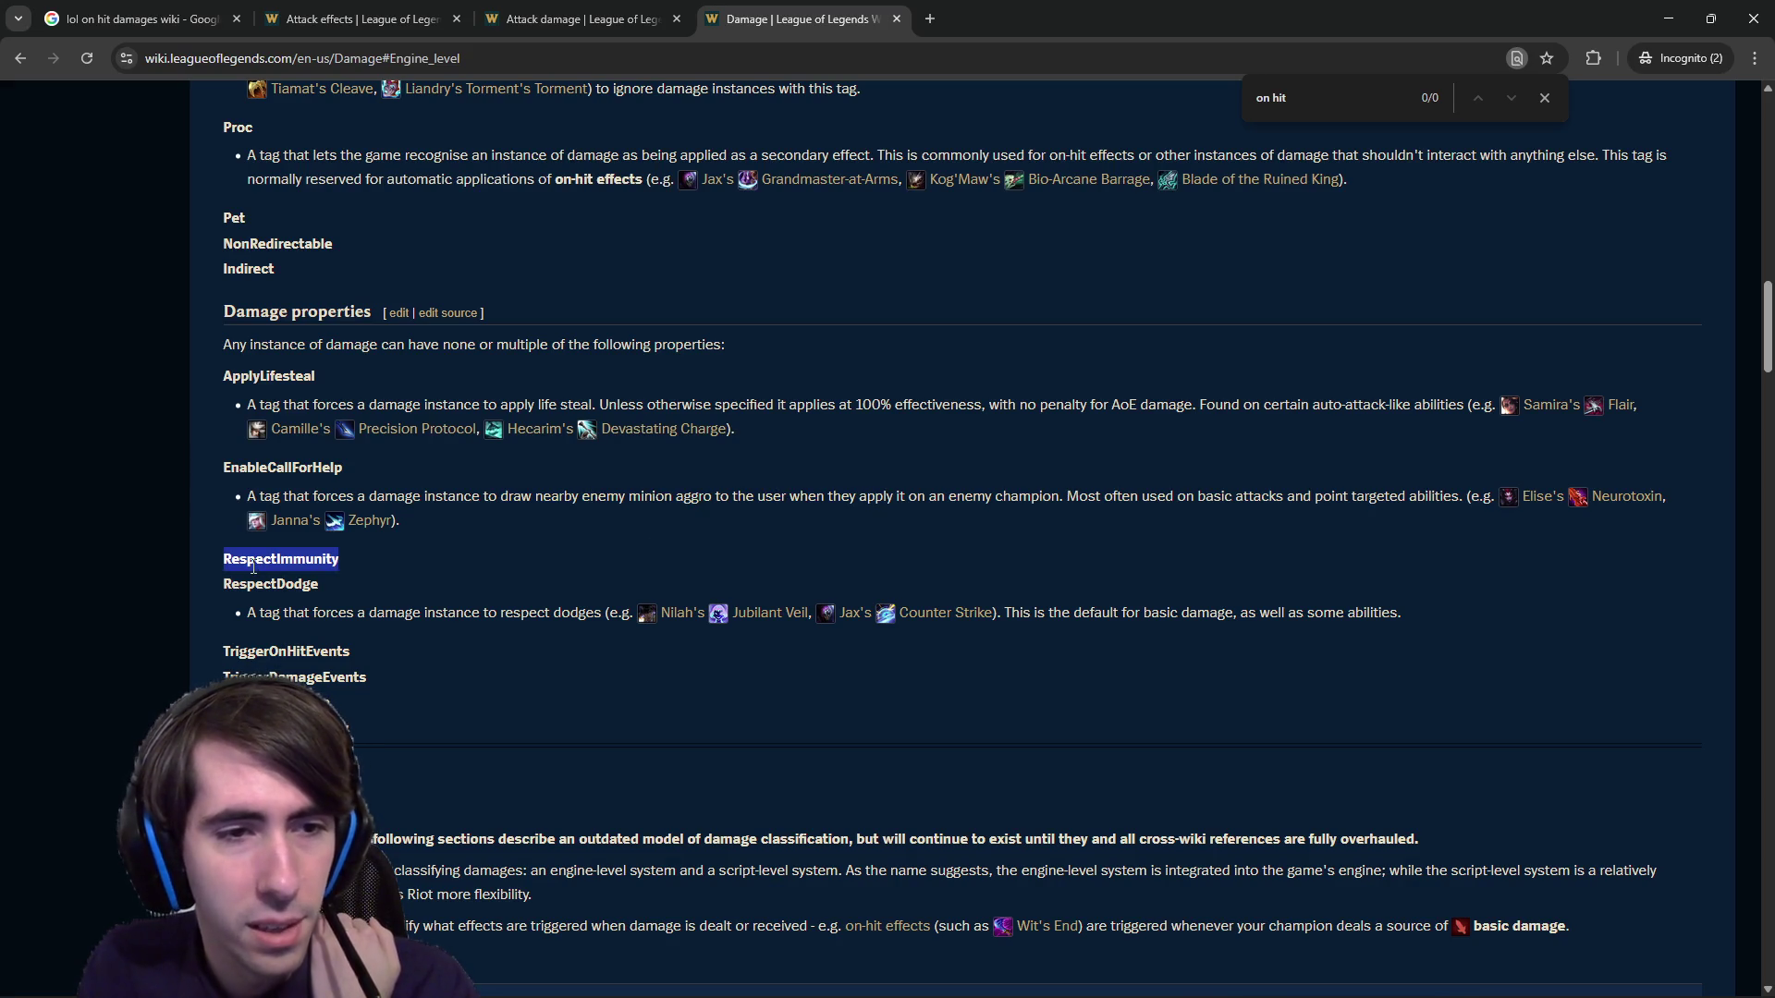
double_click(274, 586)
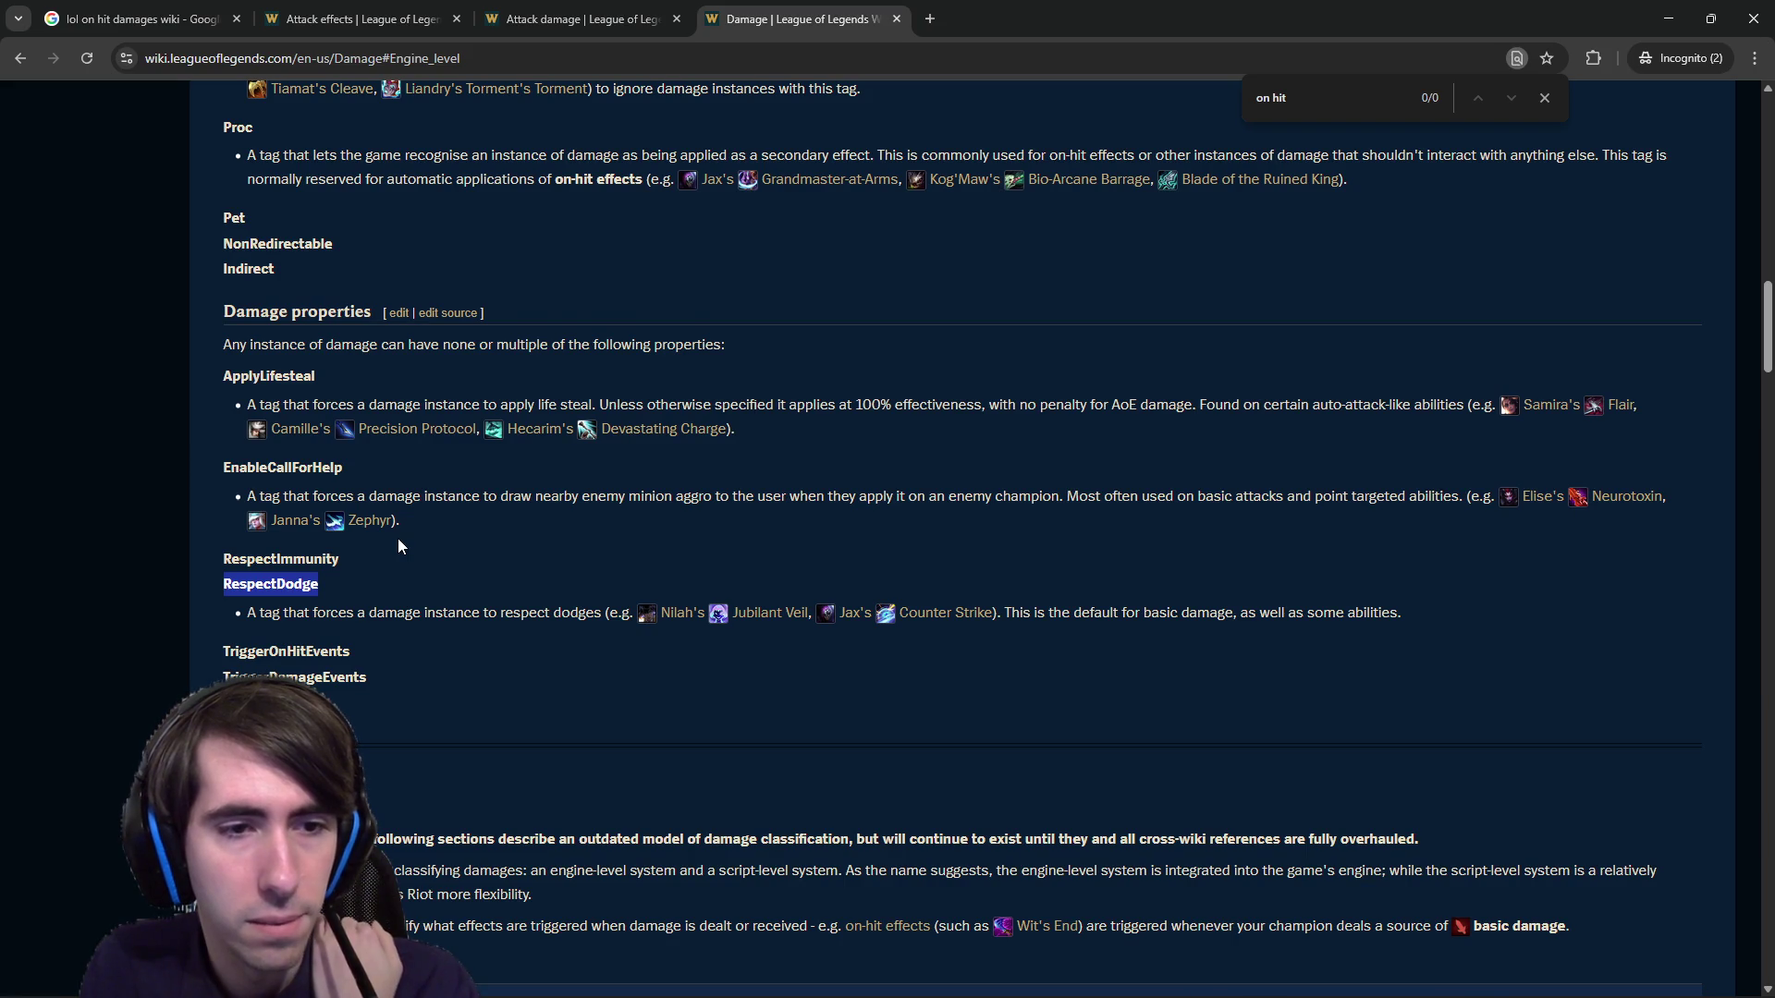
left_click_drag(367, 614, 520, 618)
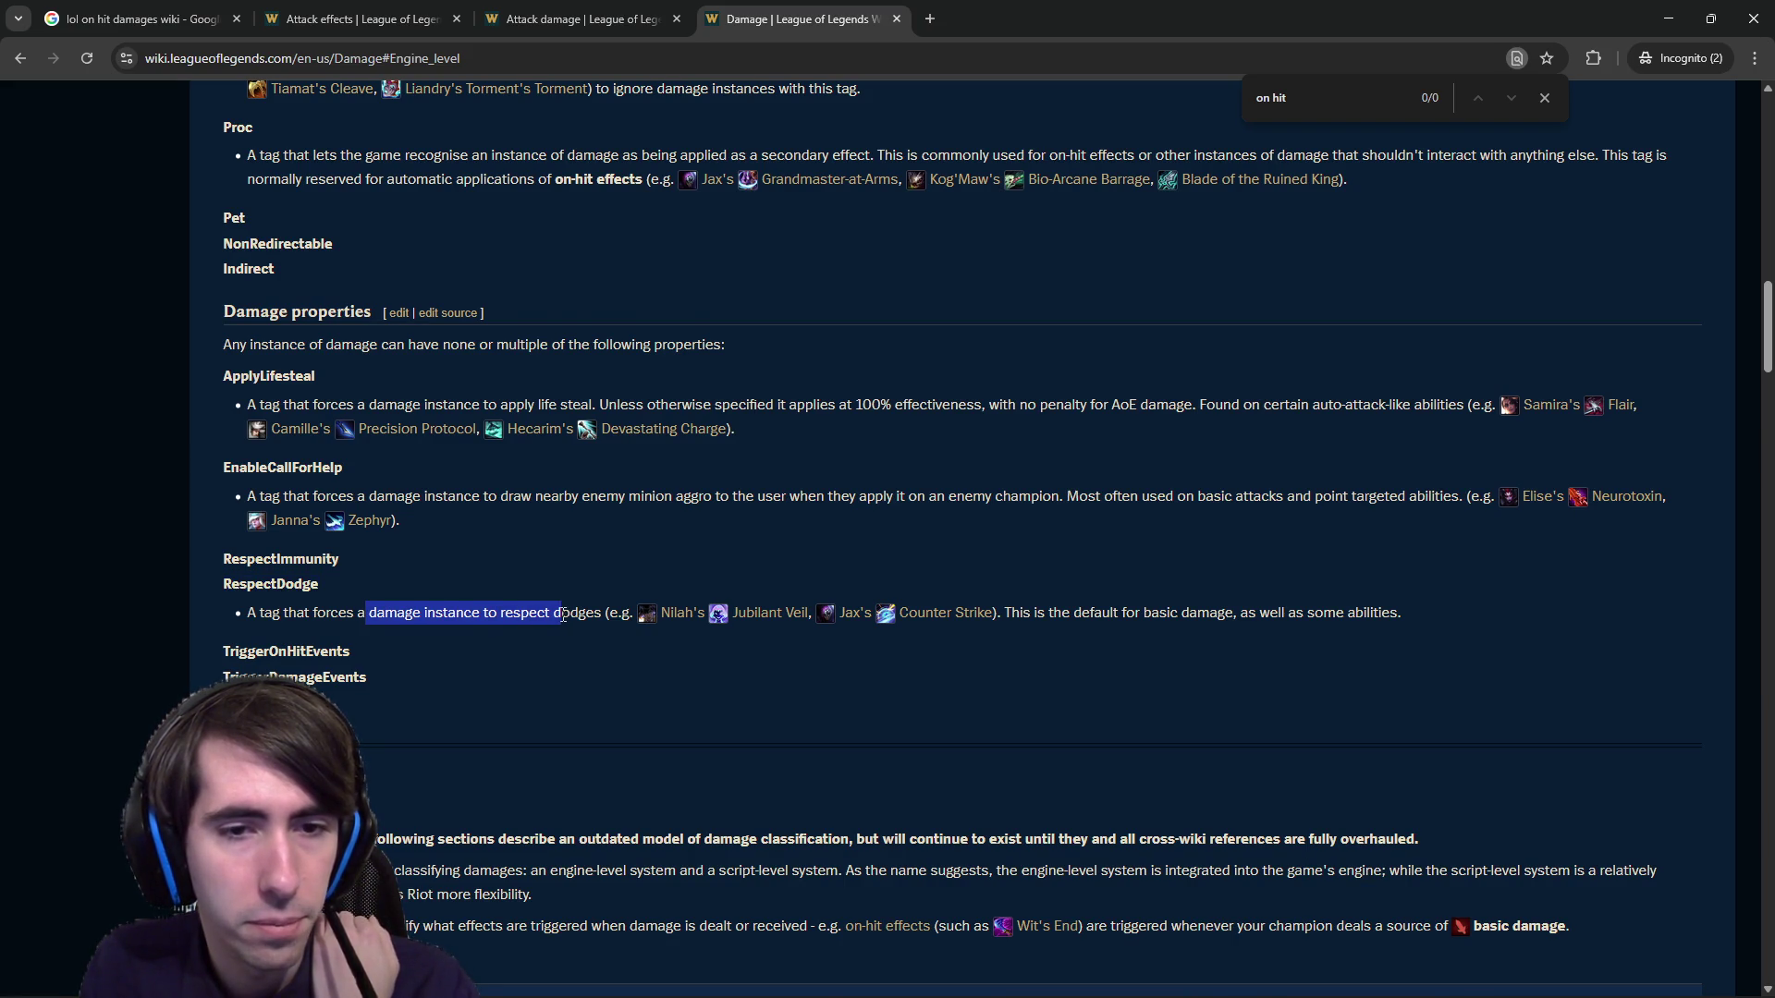
scroll(562, 615, "down", 4)
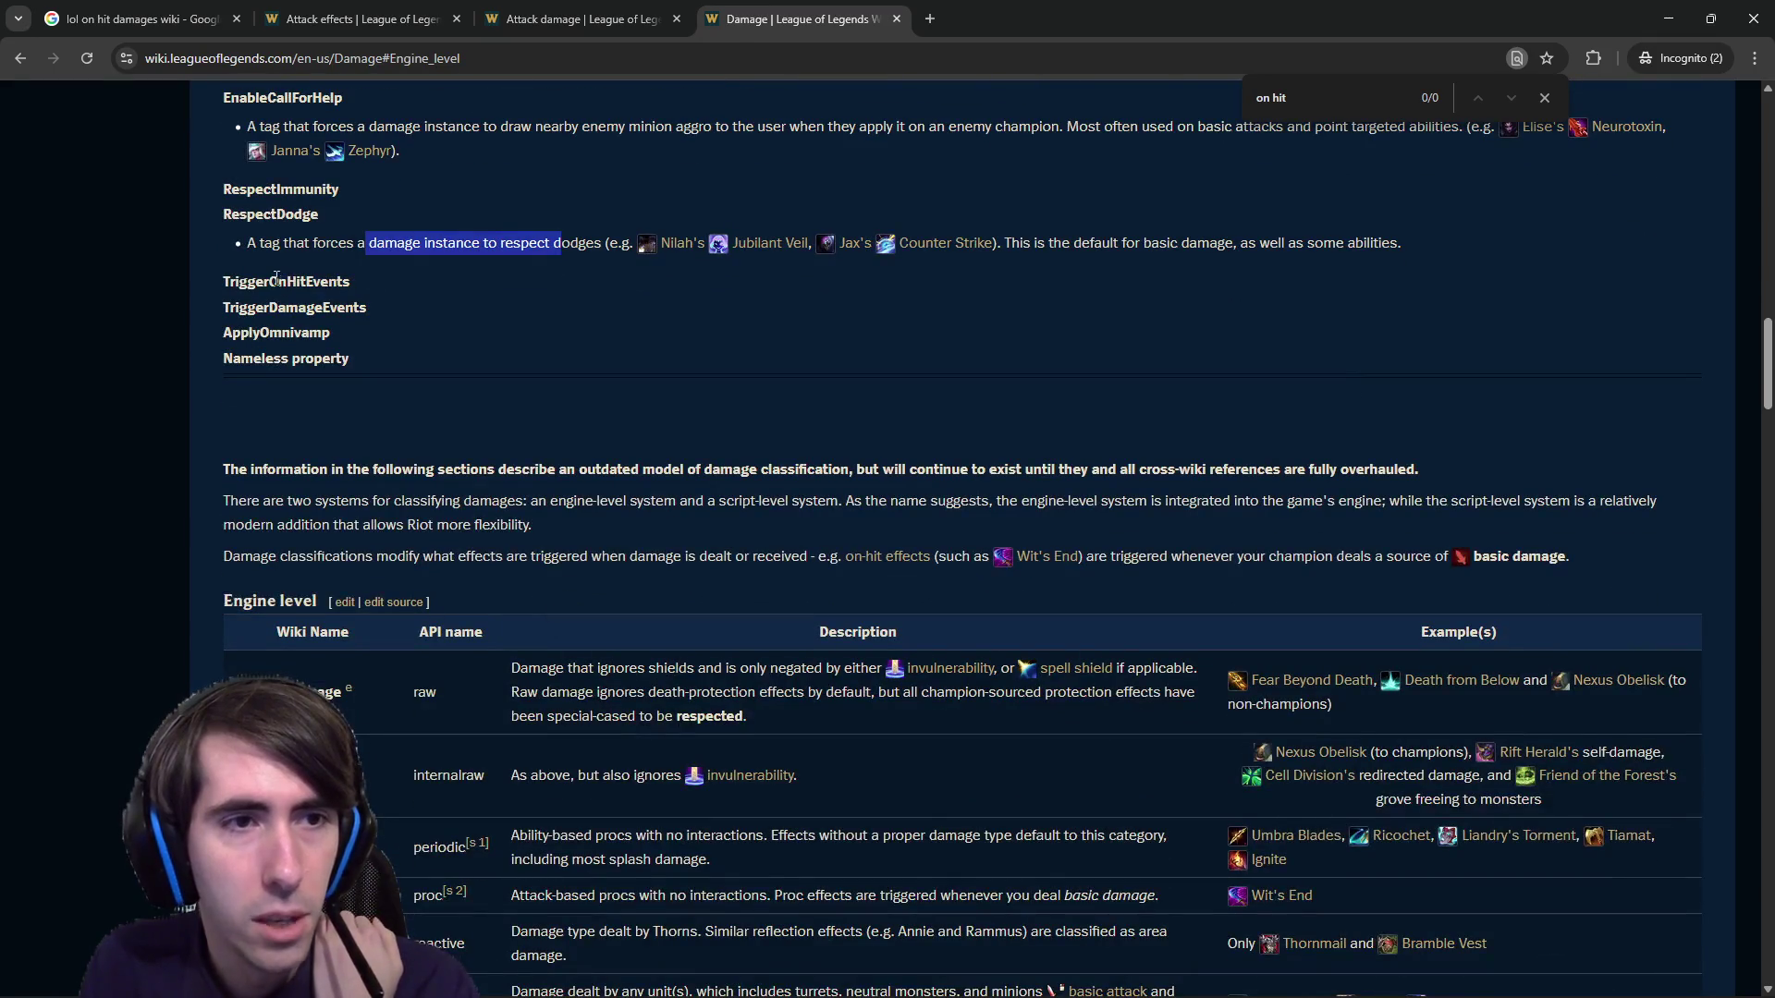
double_click(275, 280)
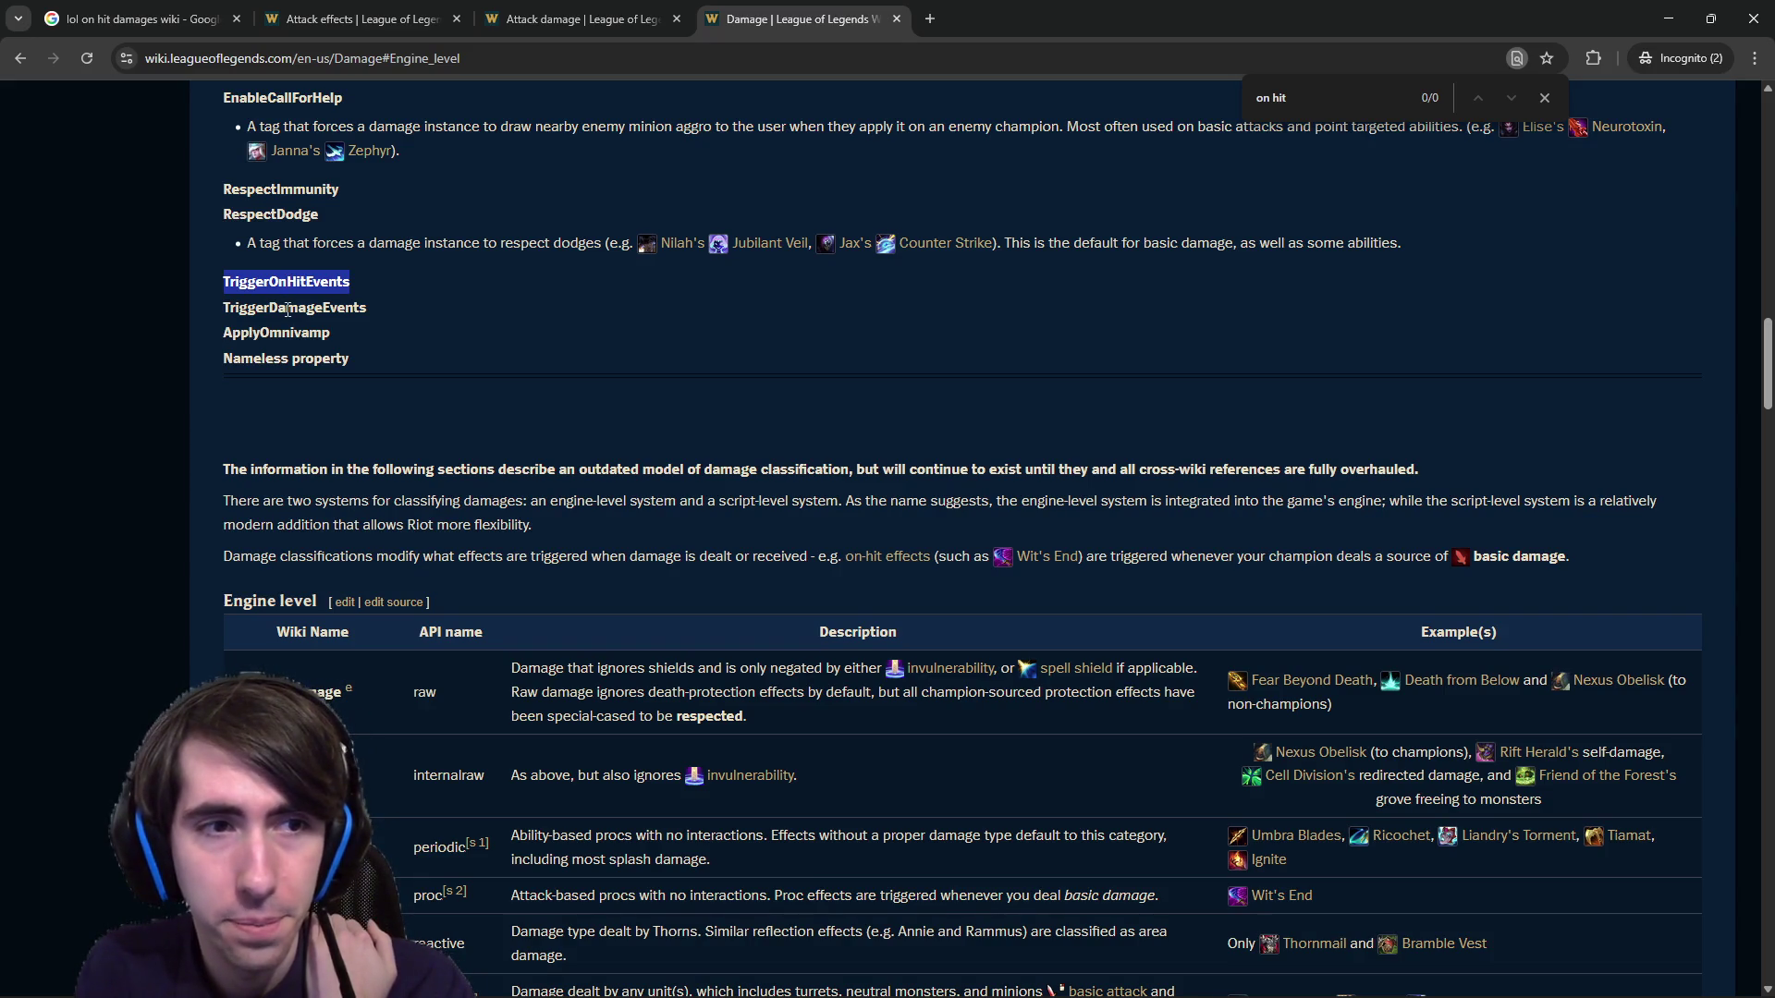
scroll(287, 310, "down", 4)
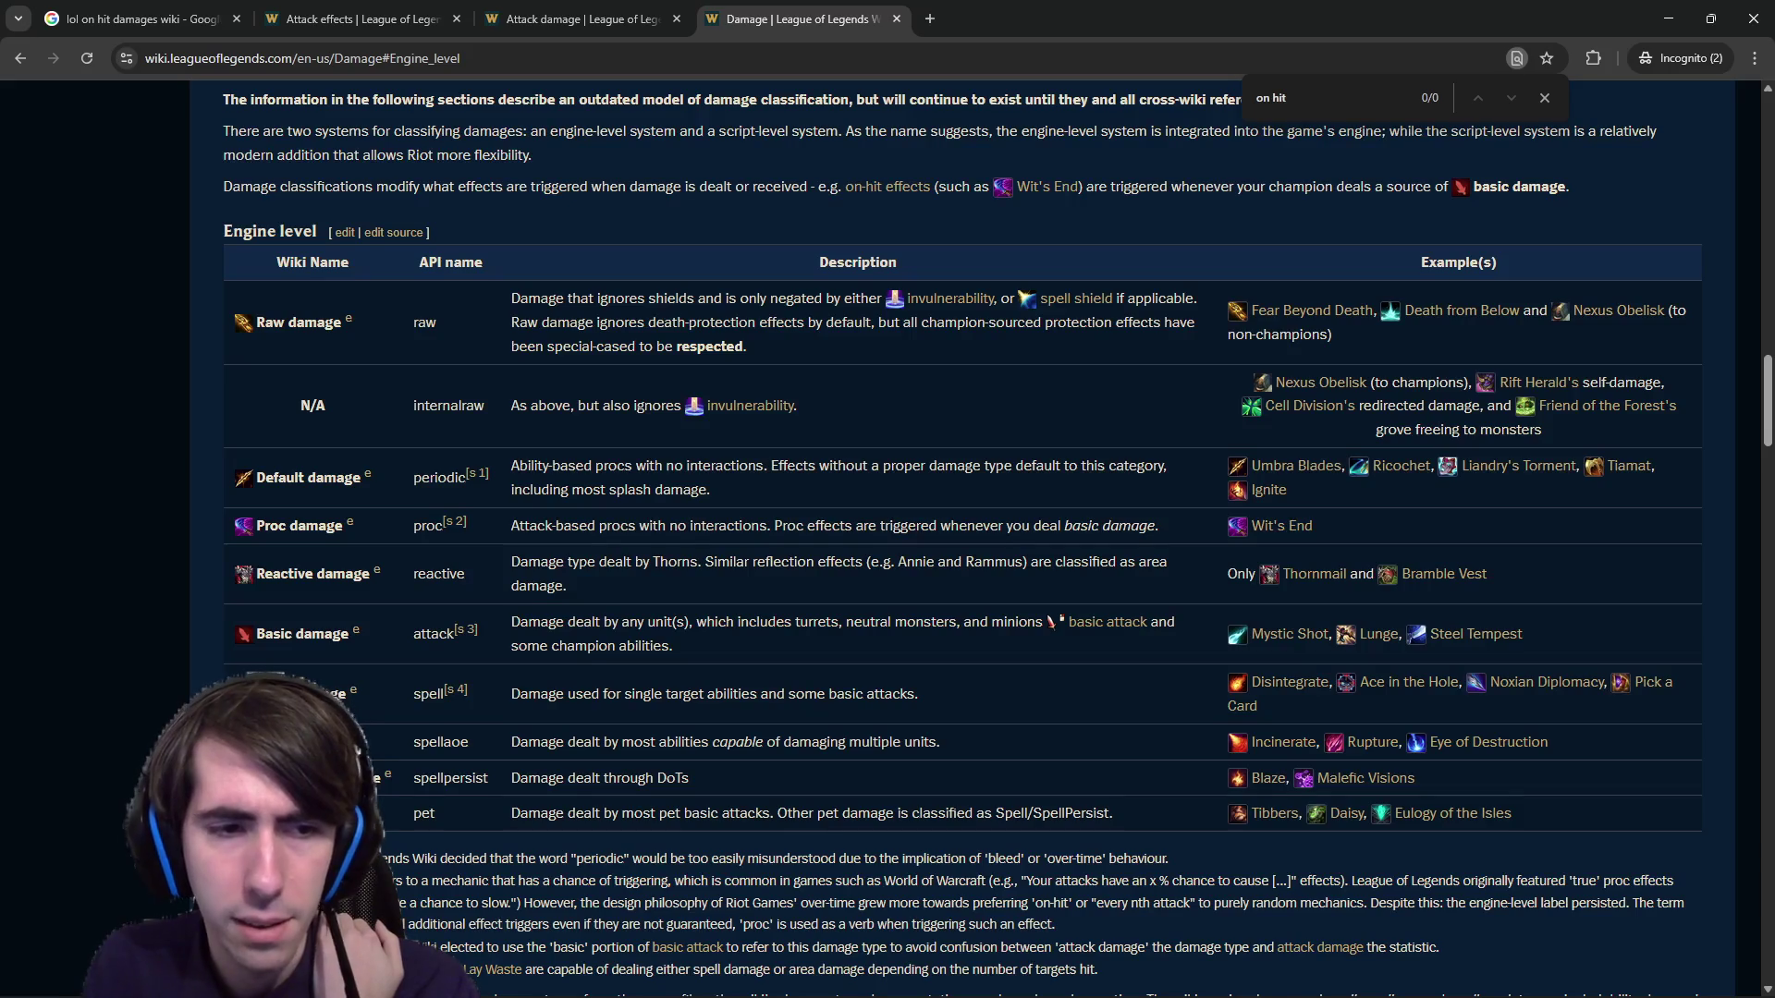
Scroll past Script level to Damage values and bring up the proc damage preview card.
scroll(385, 740, "down", 1)
scroll(384, 740, "down", 8)
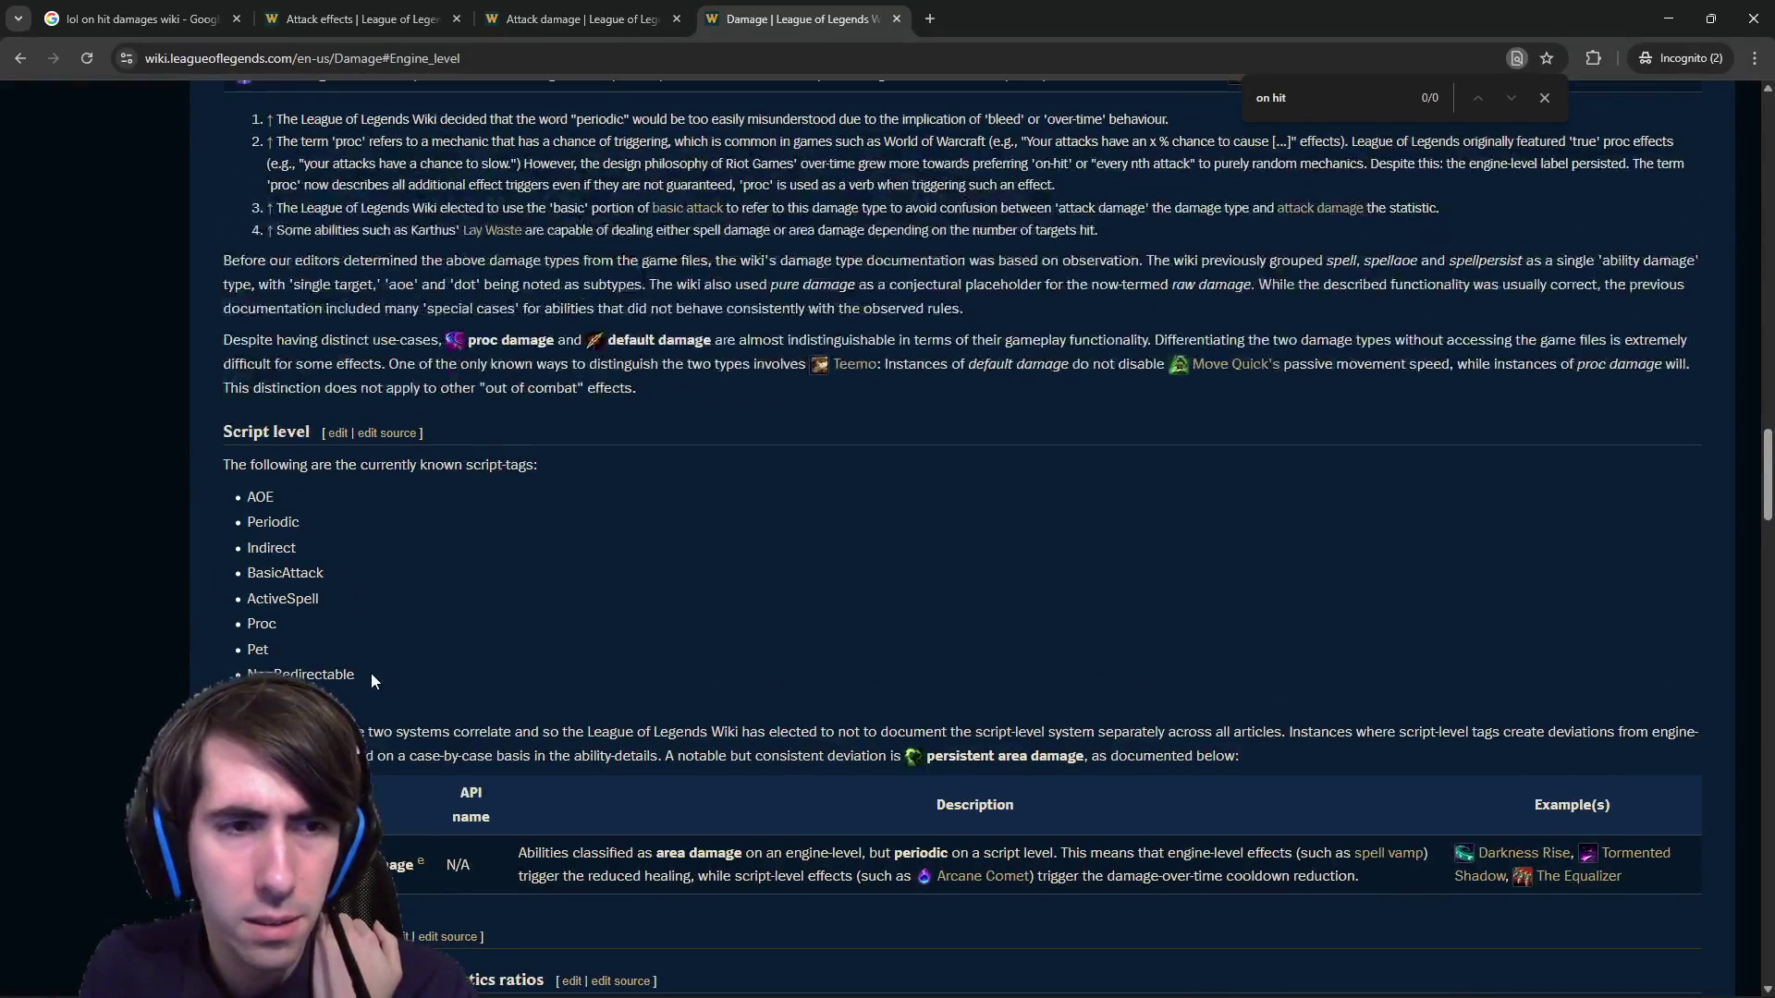
scroll(370, 673, "down", 1)
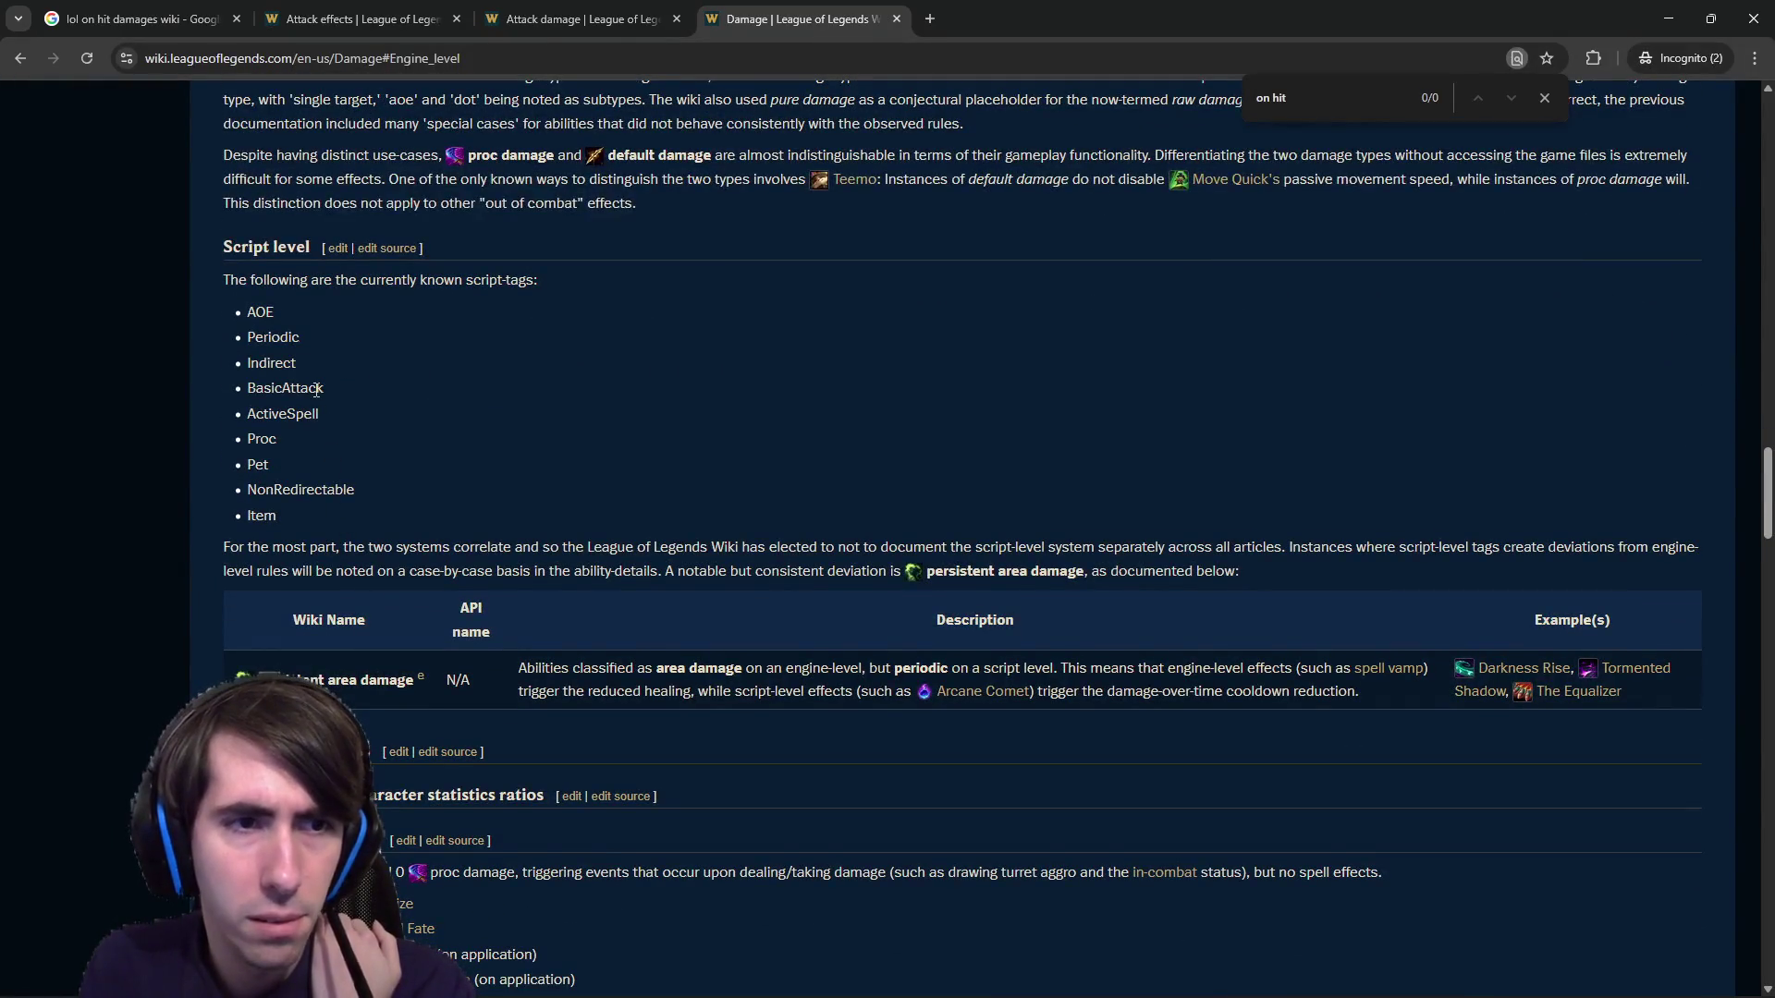
scroll(330, 499, "down", 3)
scroll(330, 508, "down", 4)
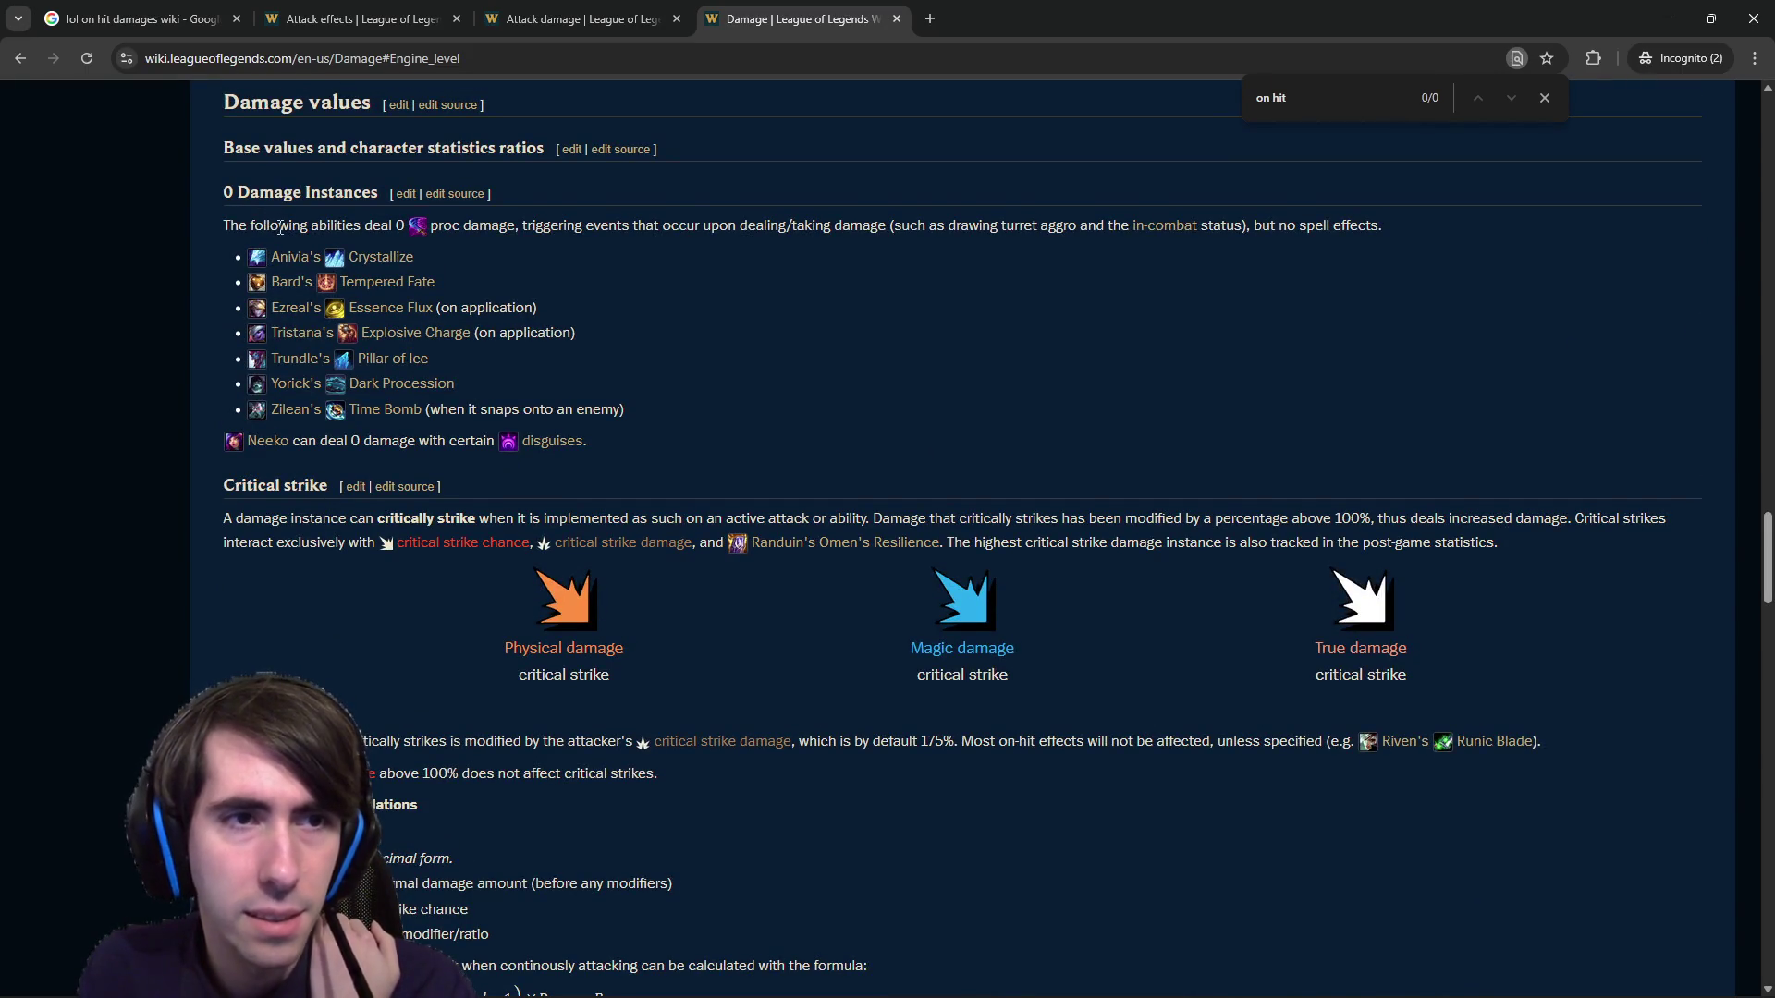
mouse_move(418, 232)
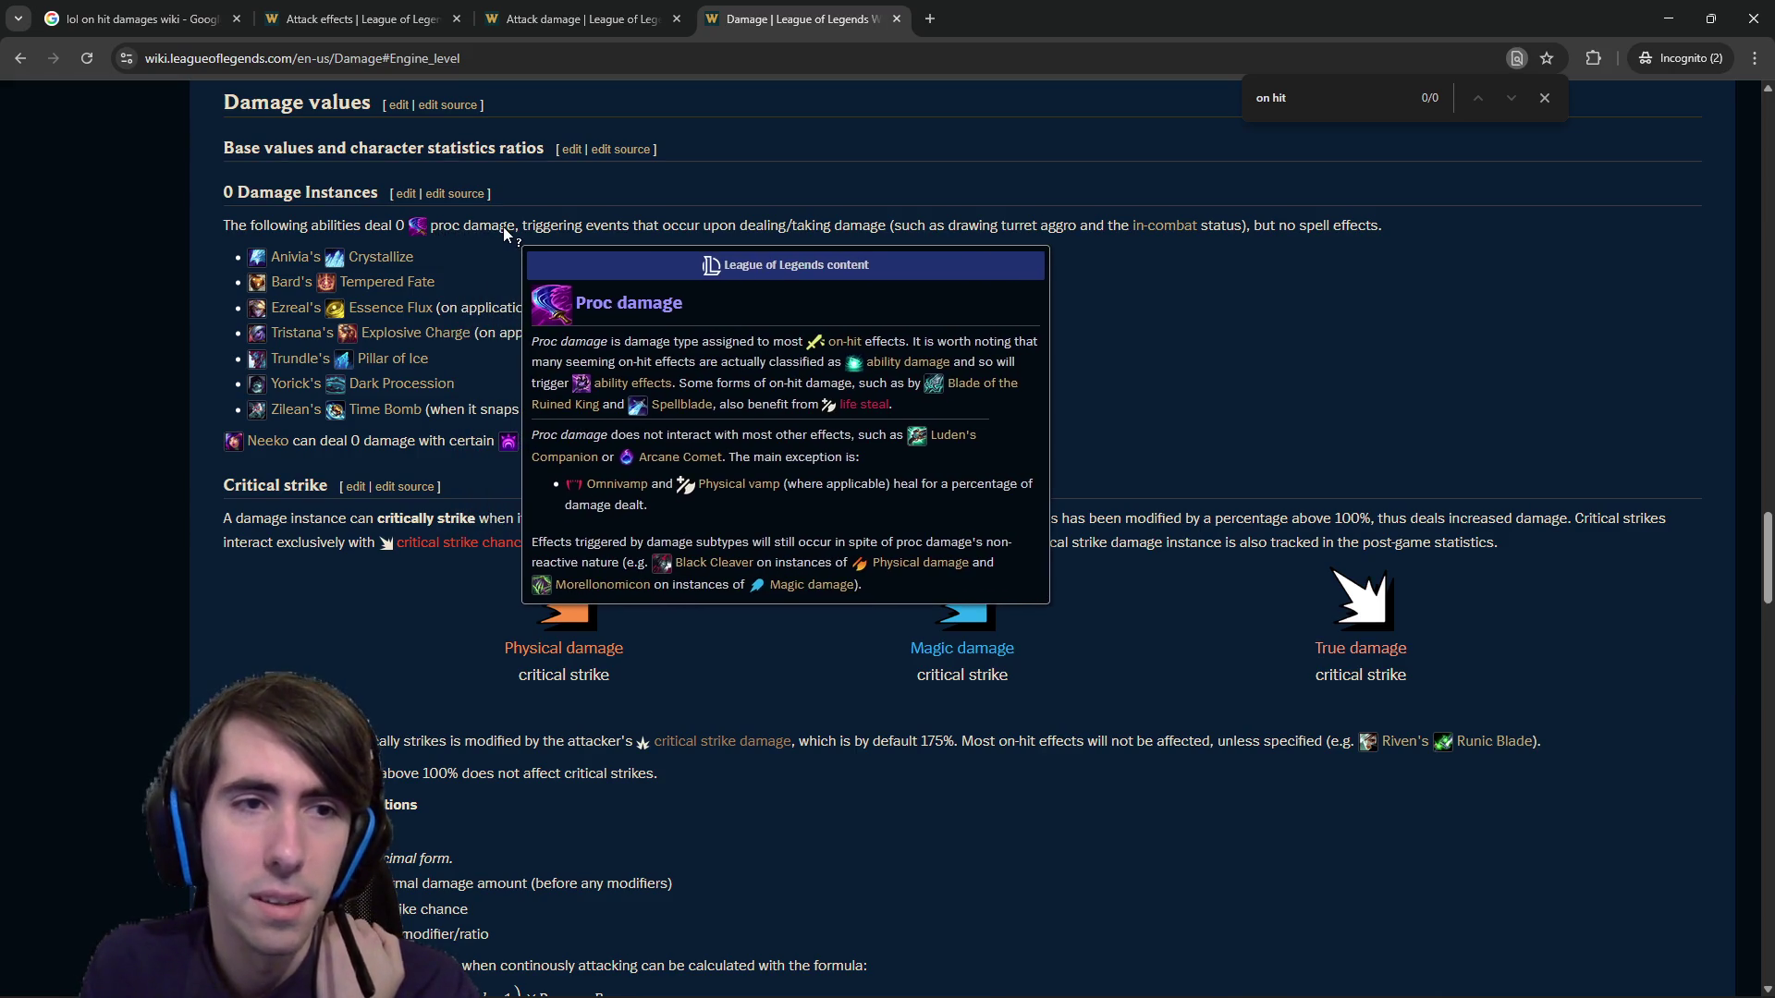
mouse_move(375, 267)
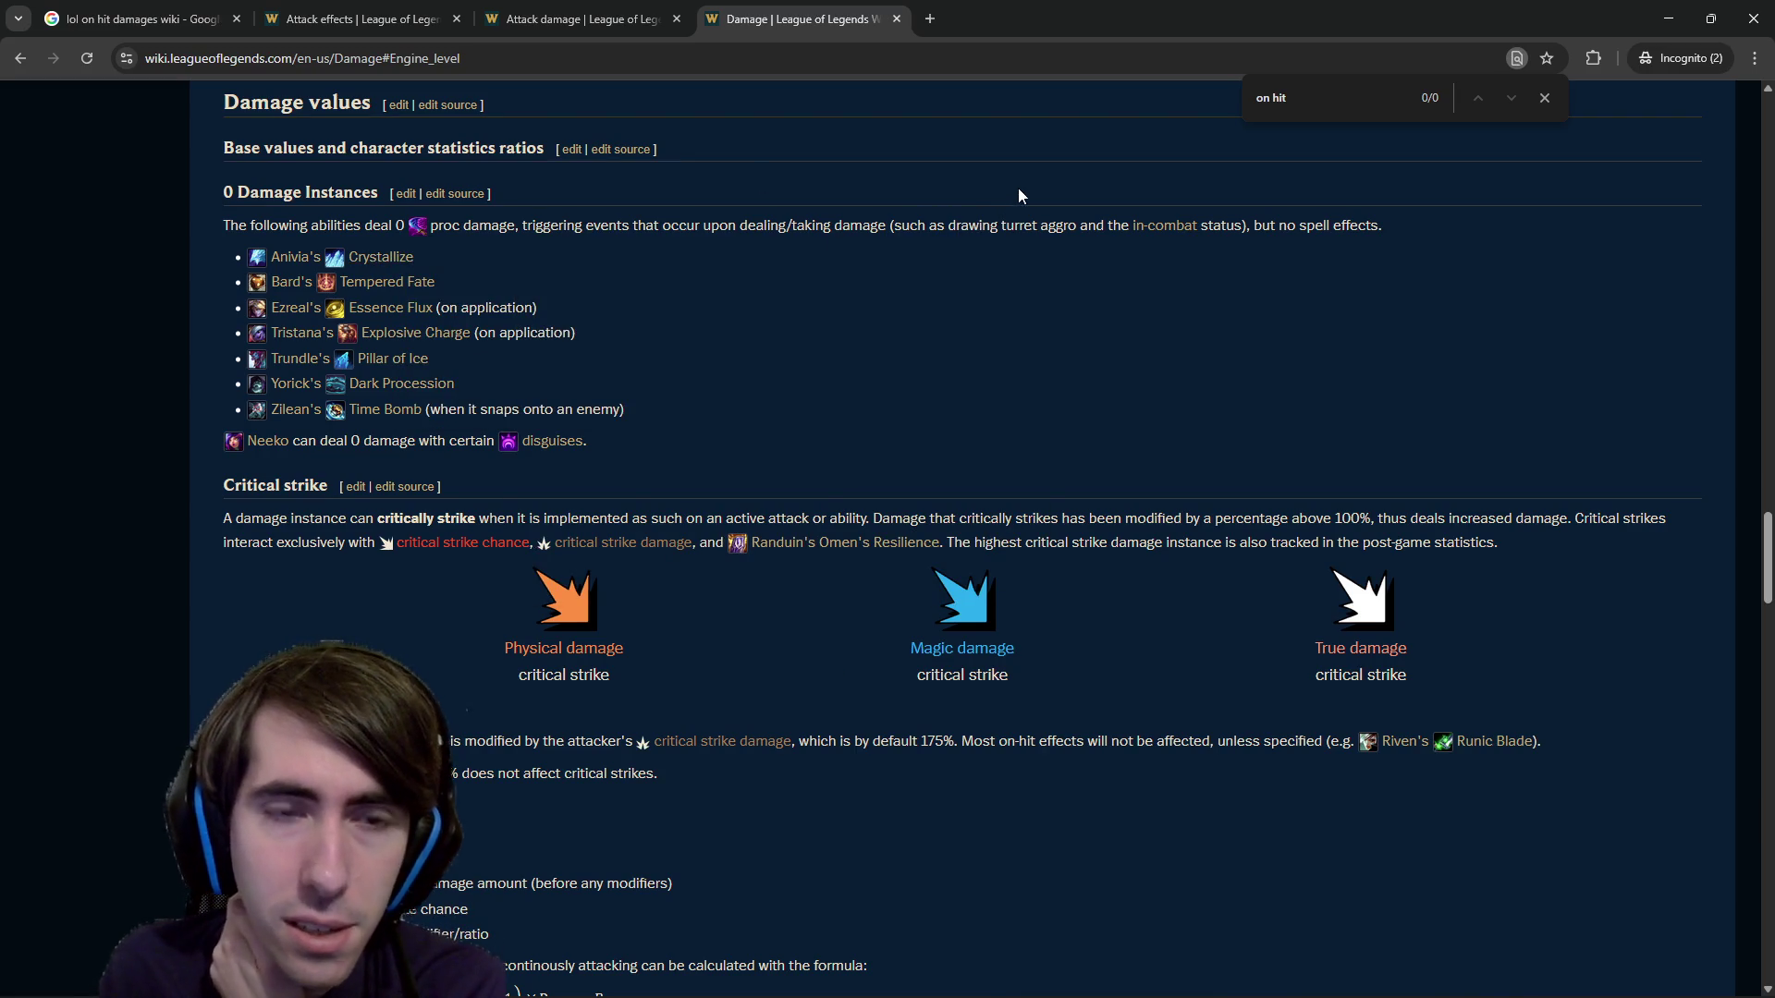
scroll(751, 286, "down", 3)
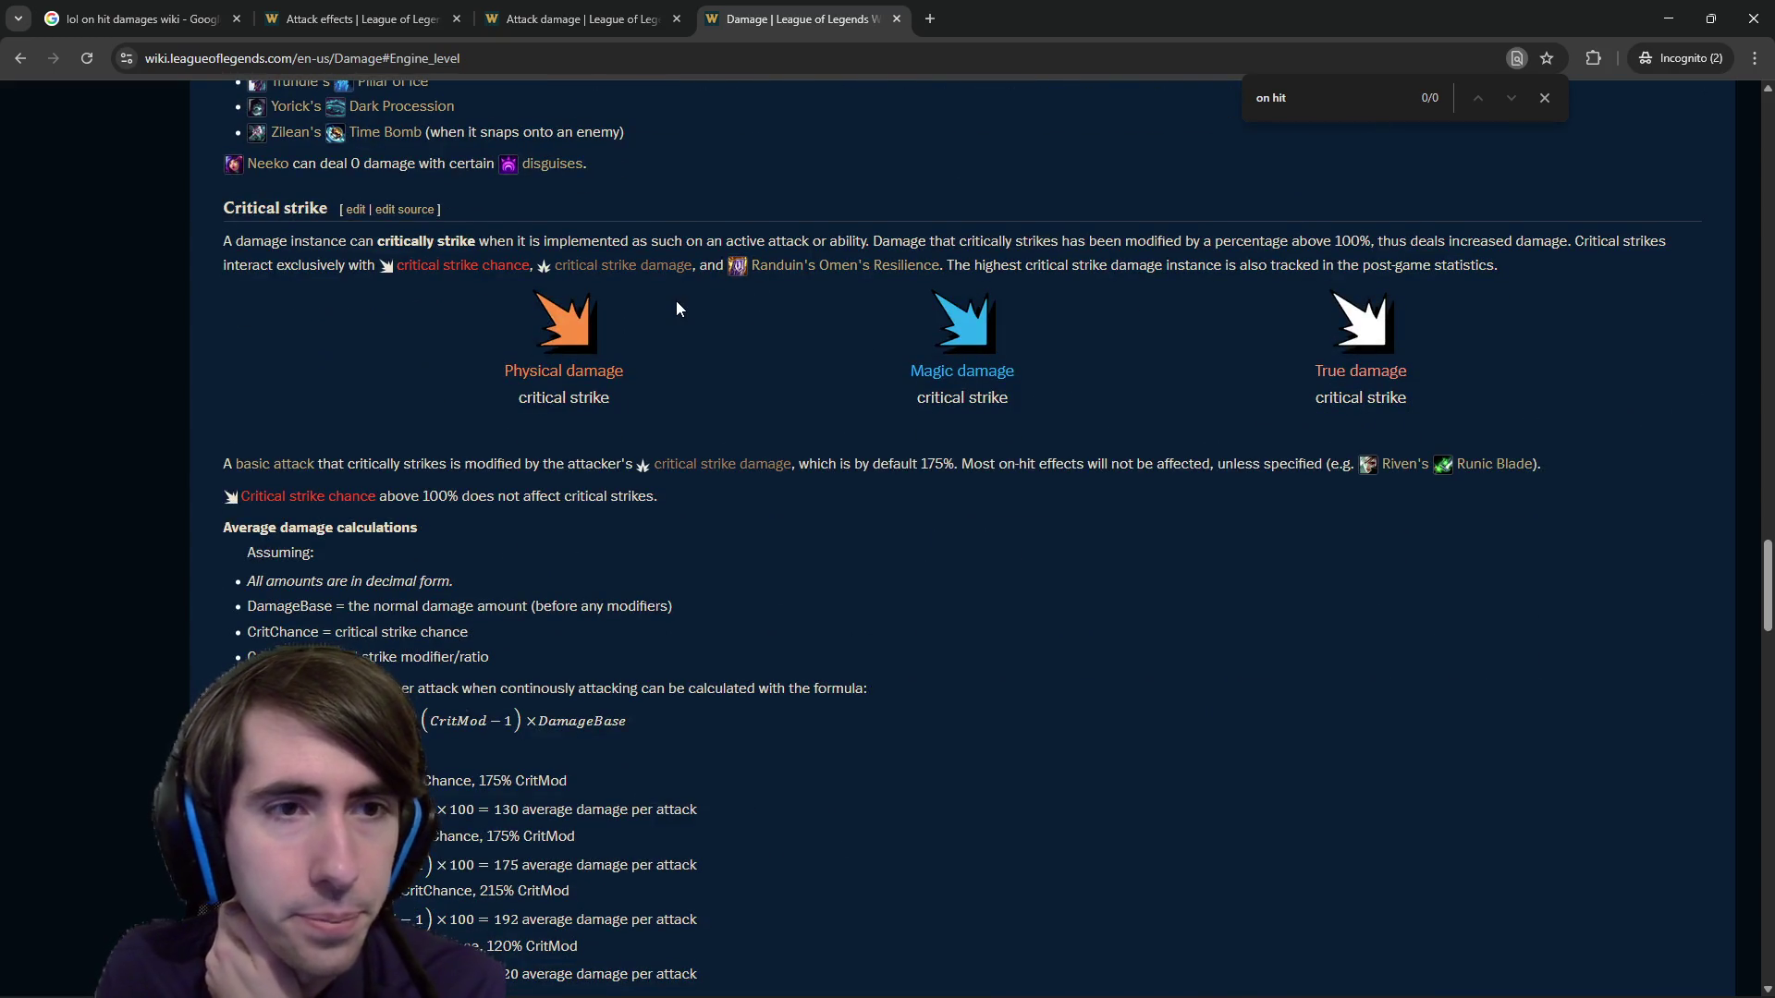
scroll(662, 305, "down", 1)
scroll(661, 302, "down", 20)
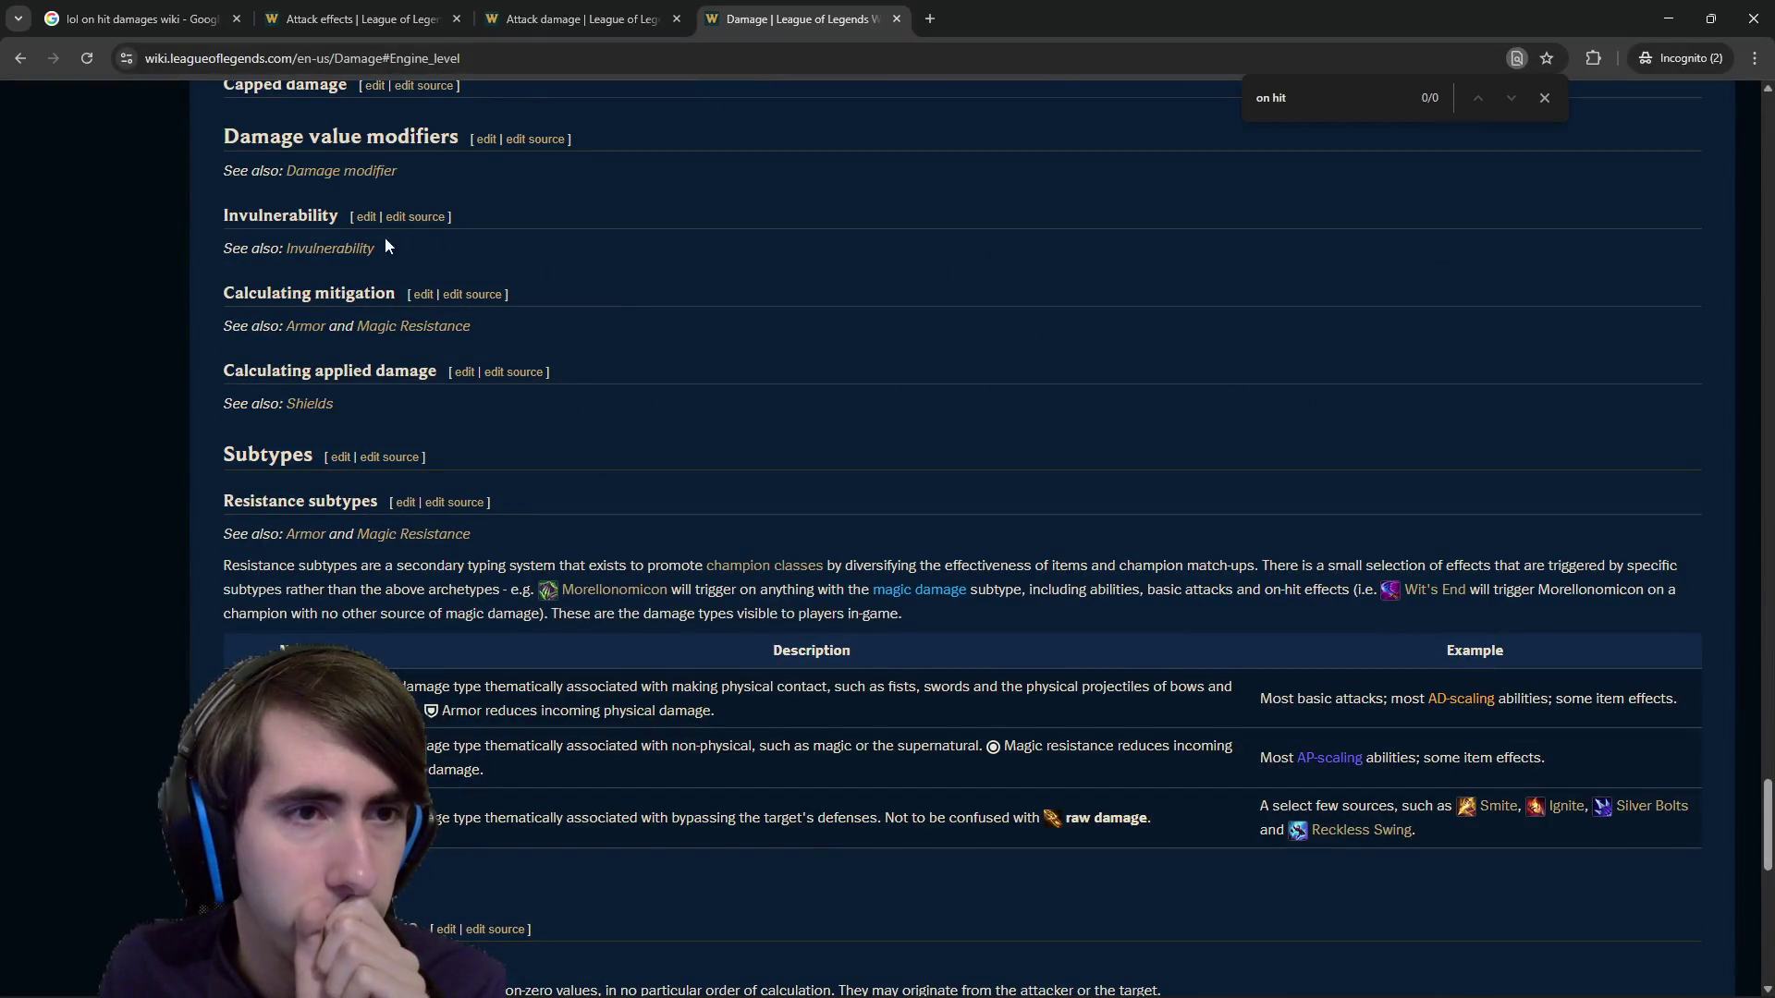
scroll(837, 464, "down", 10)
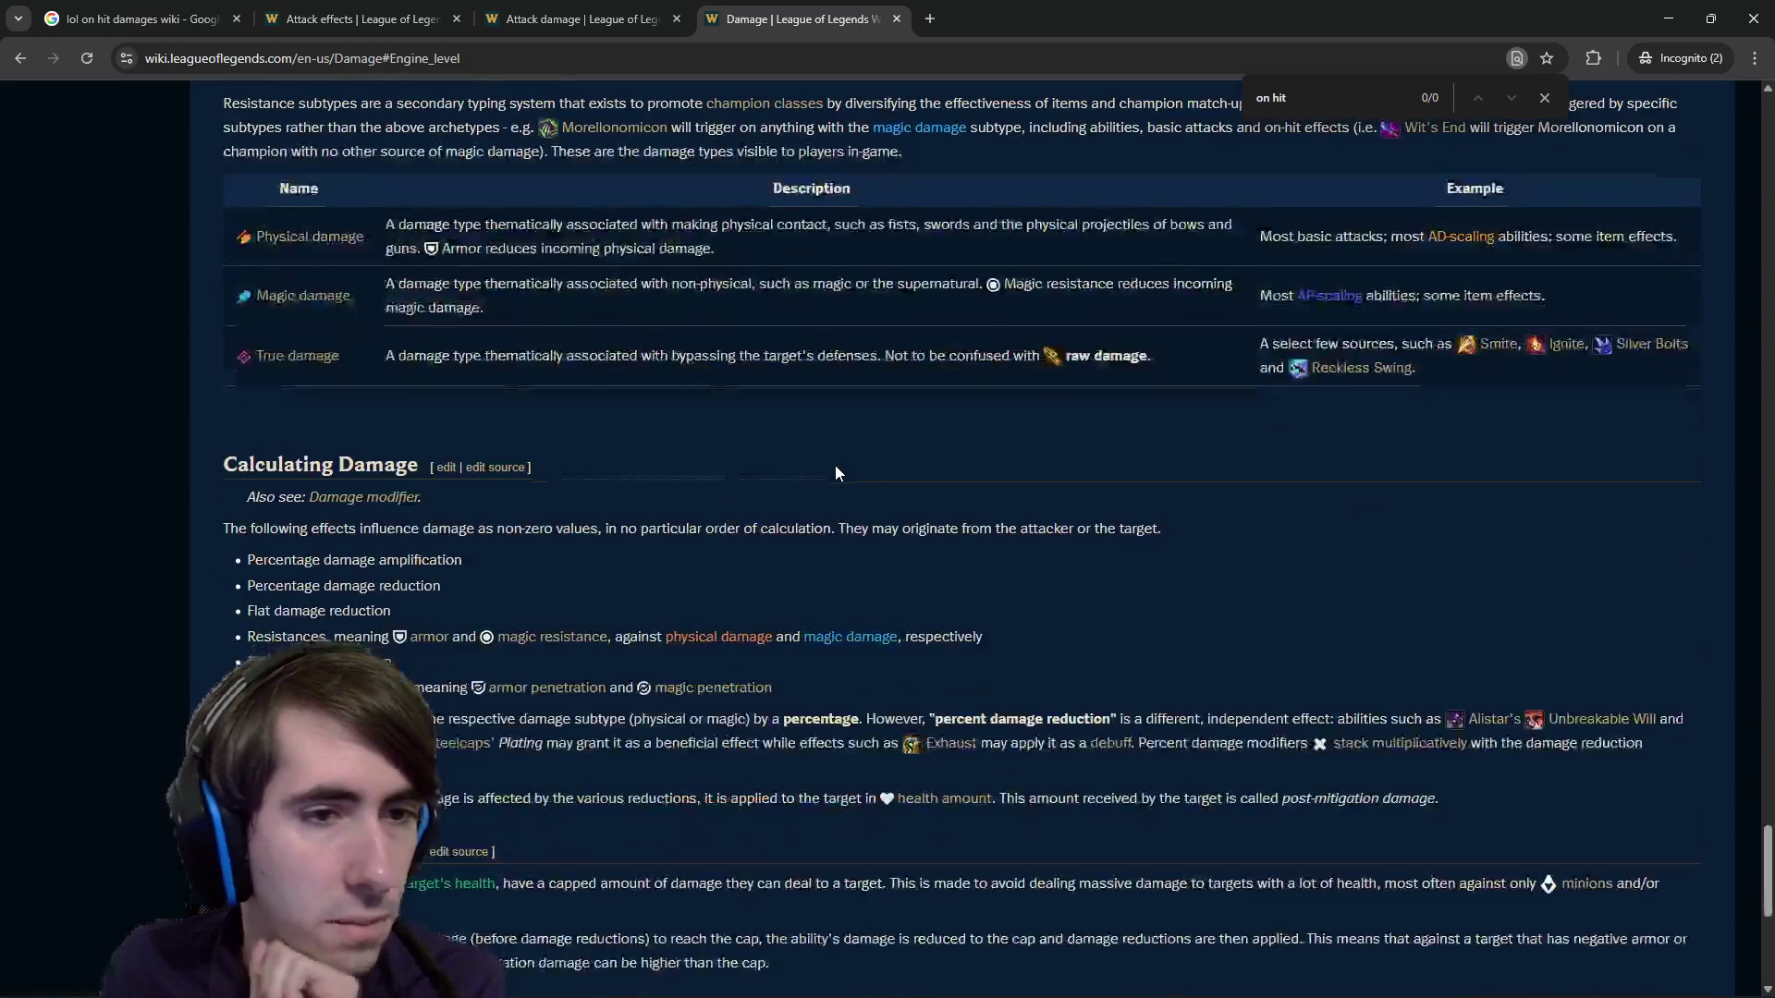
scroll(837, 464, "up", 8)
scroll(795, 490, "up", 6)
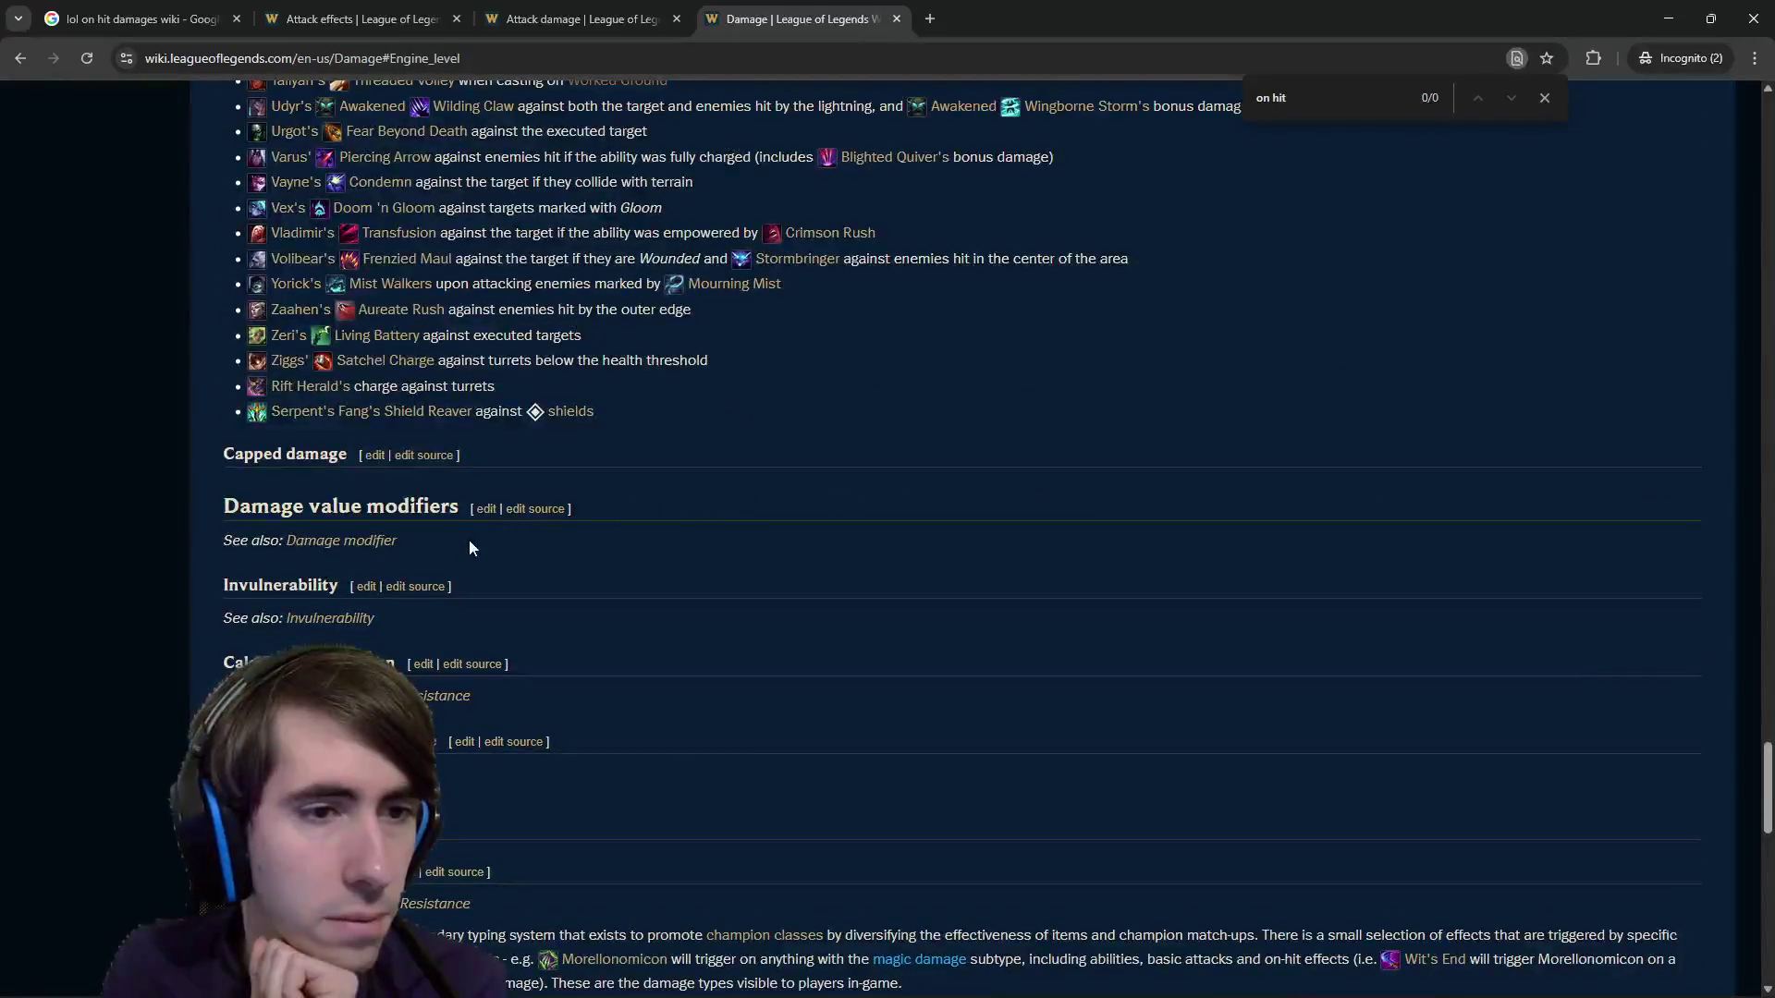
scroll(468, 548, "down", 5)
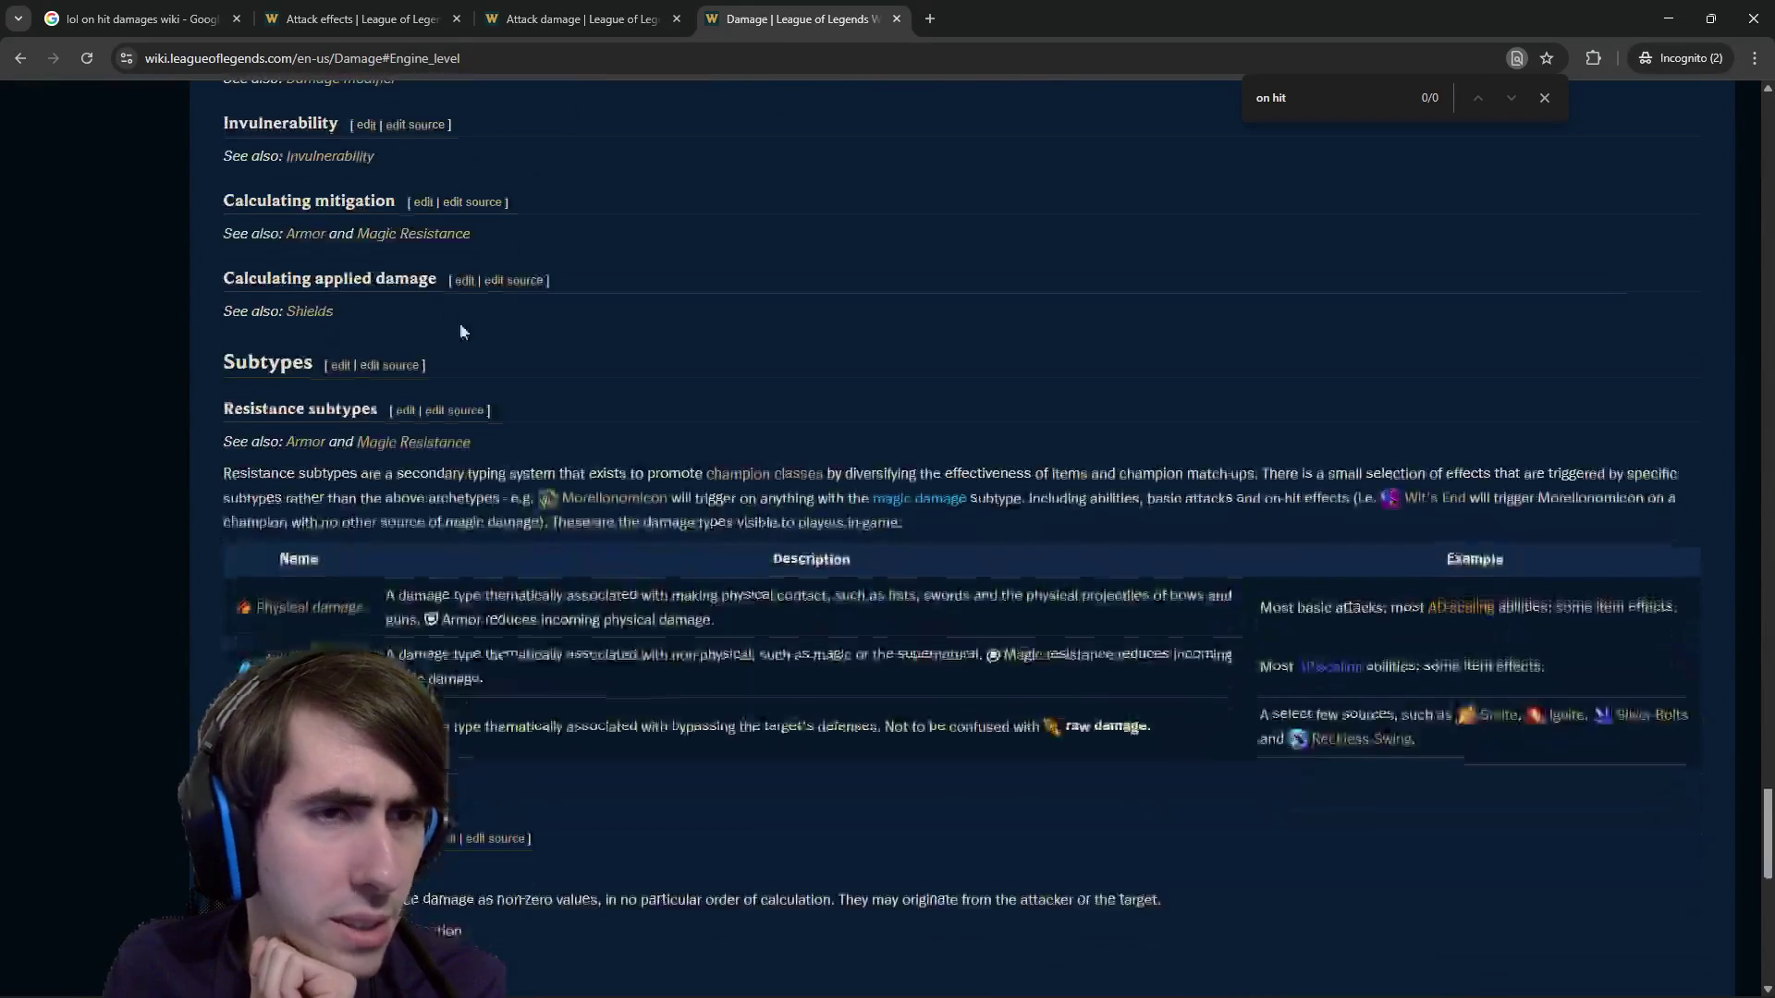
scroll(462, 331, "up", 2)
left_click_drag(352, 341, 266, 308)
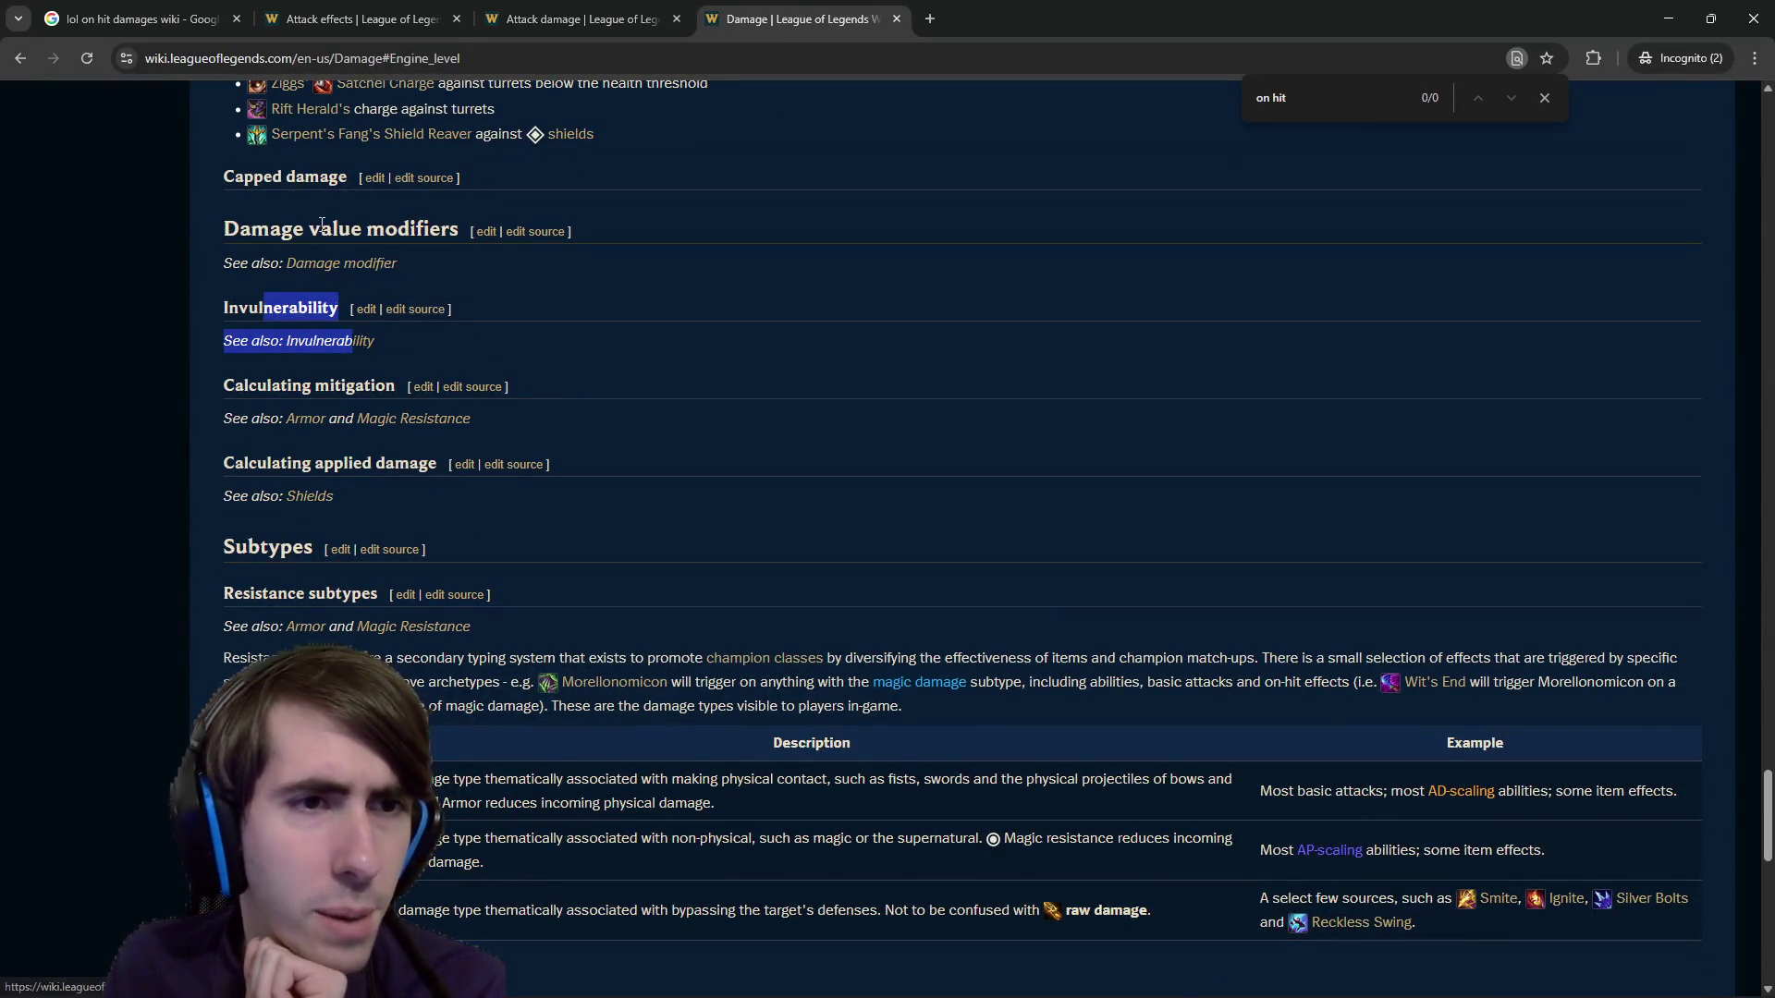
left_click_drag(322, 225, 456, 230)
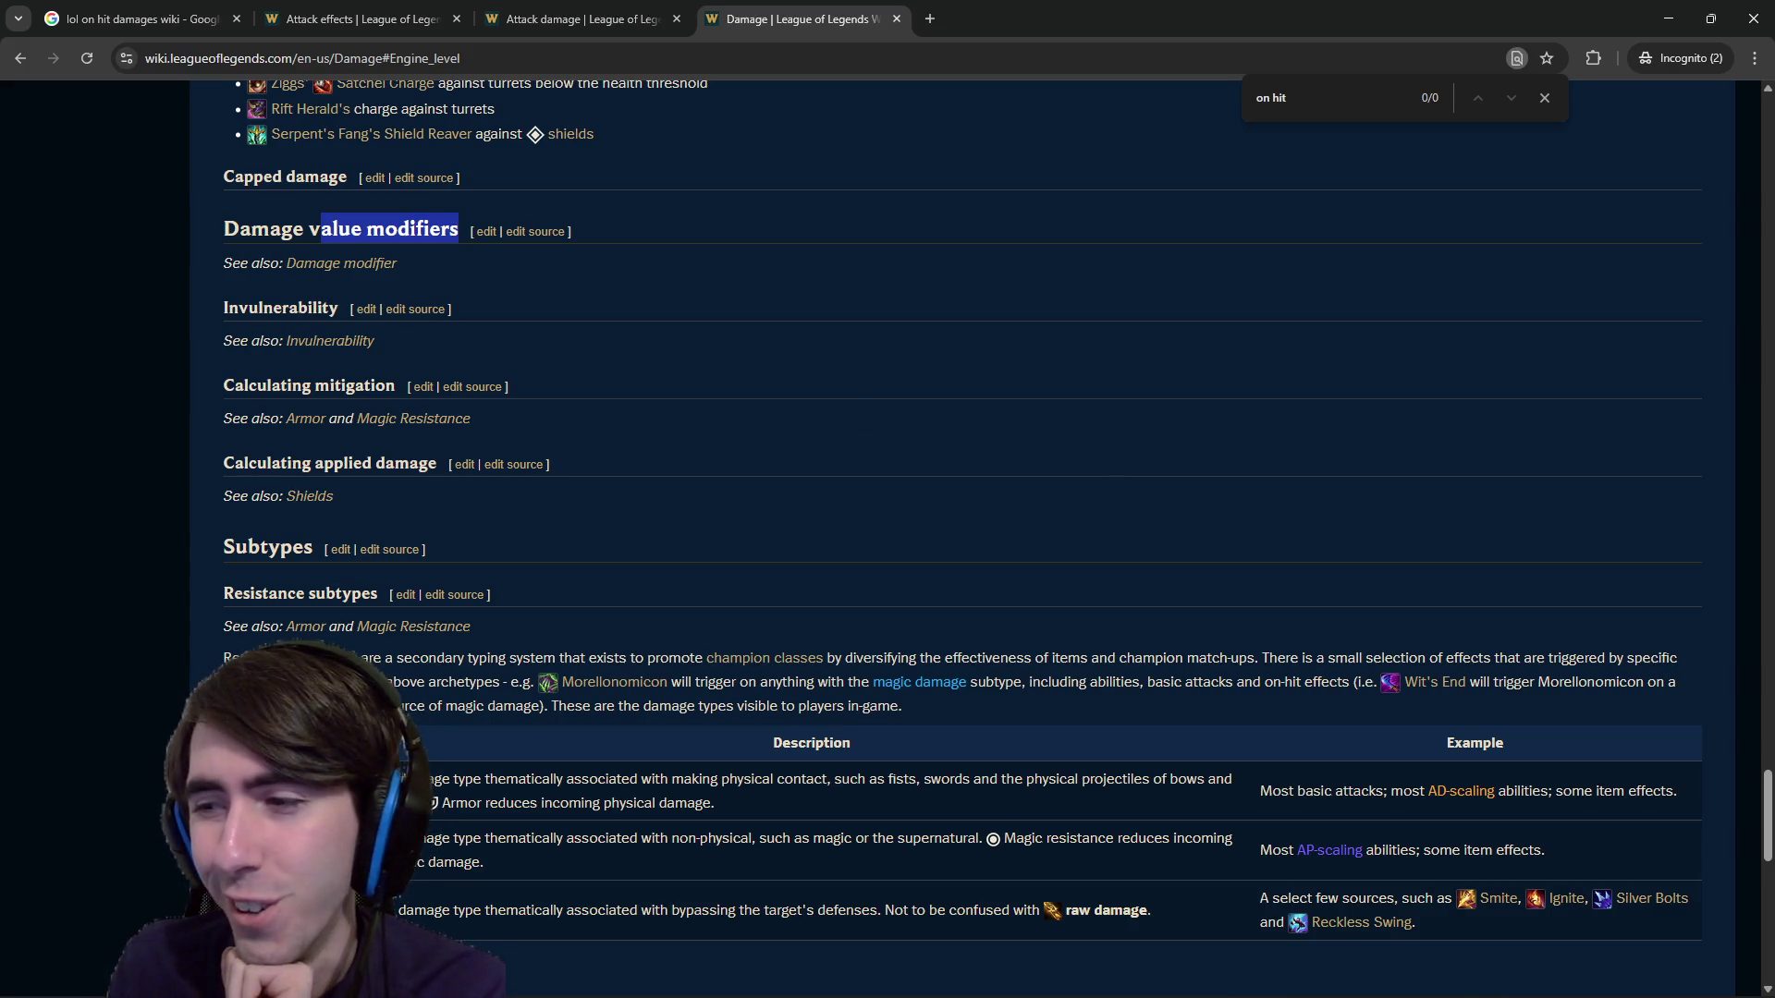
left_click(607, 415)
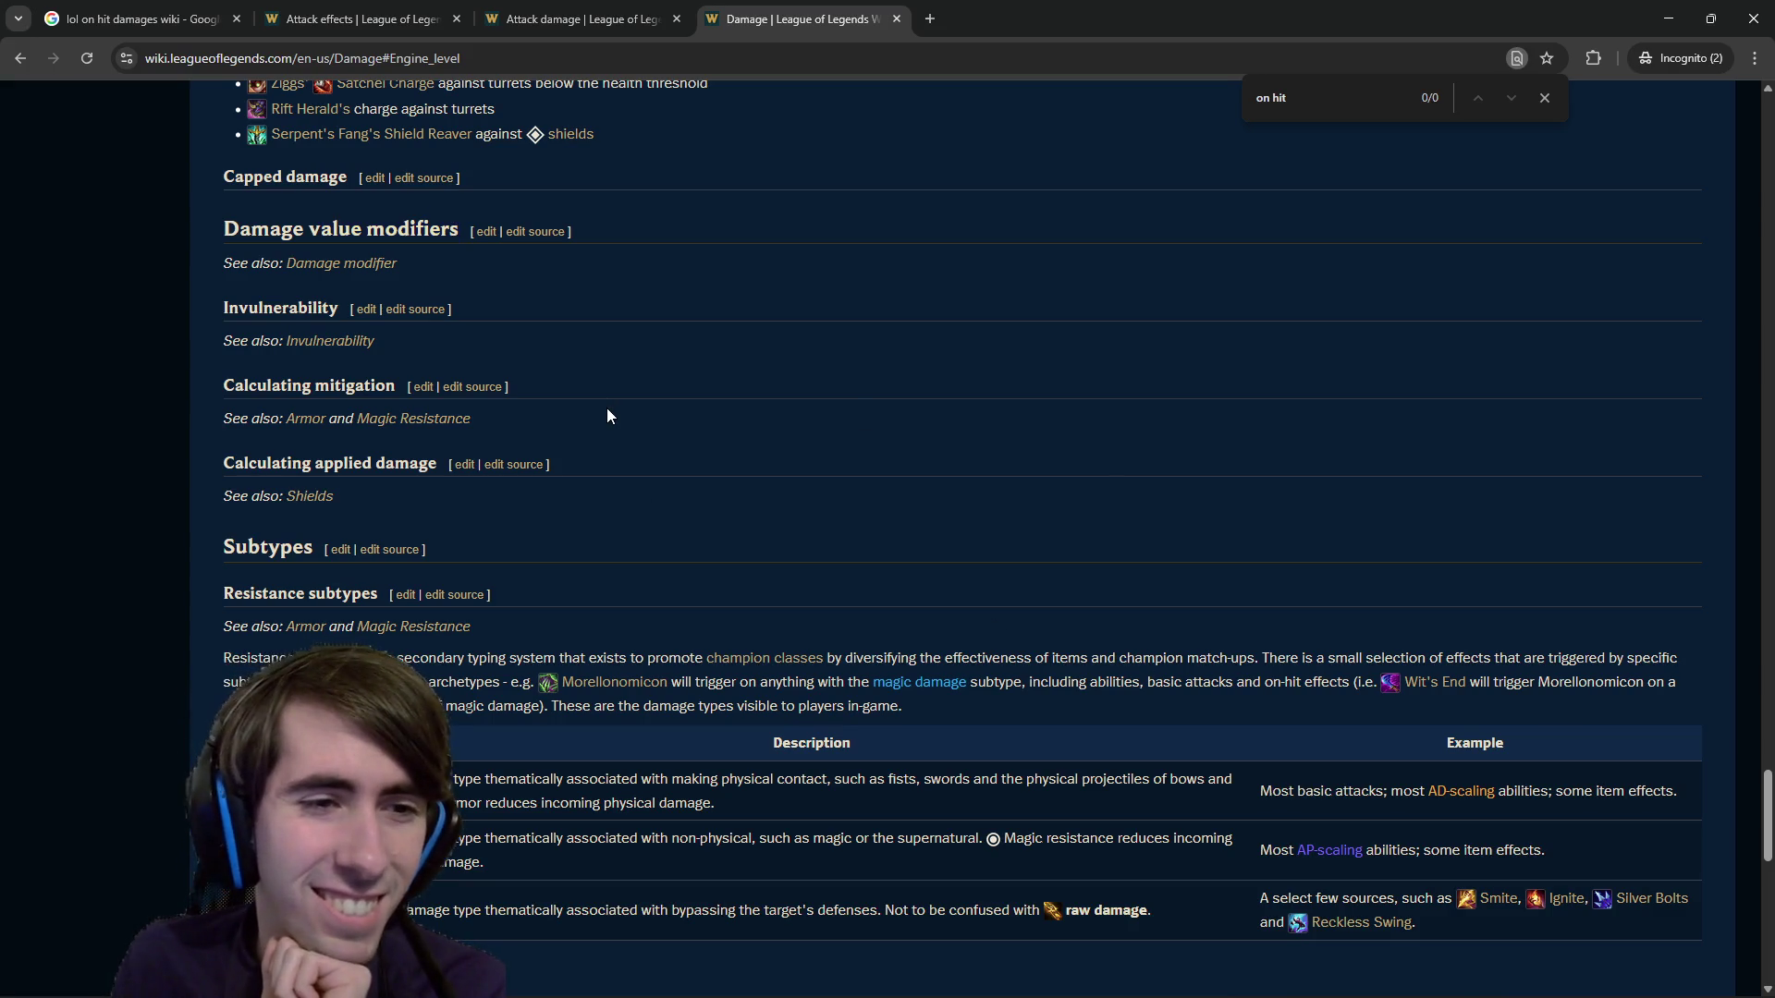
left_click_drag(584, 480, 360, 242)
left_click(673, 270)
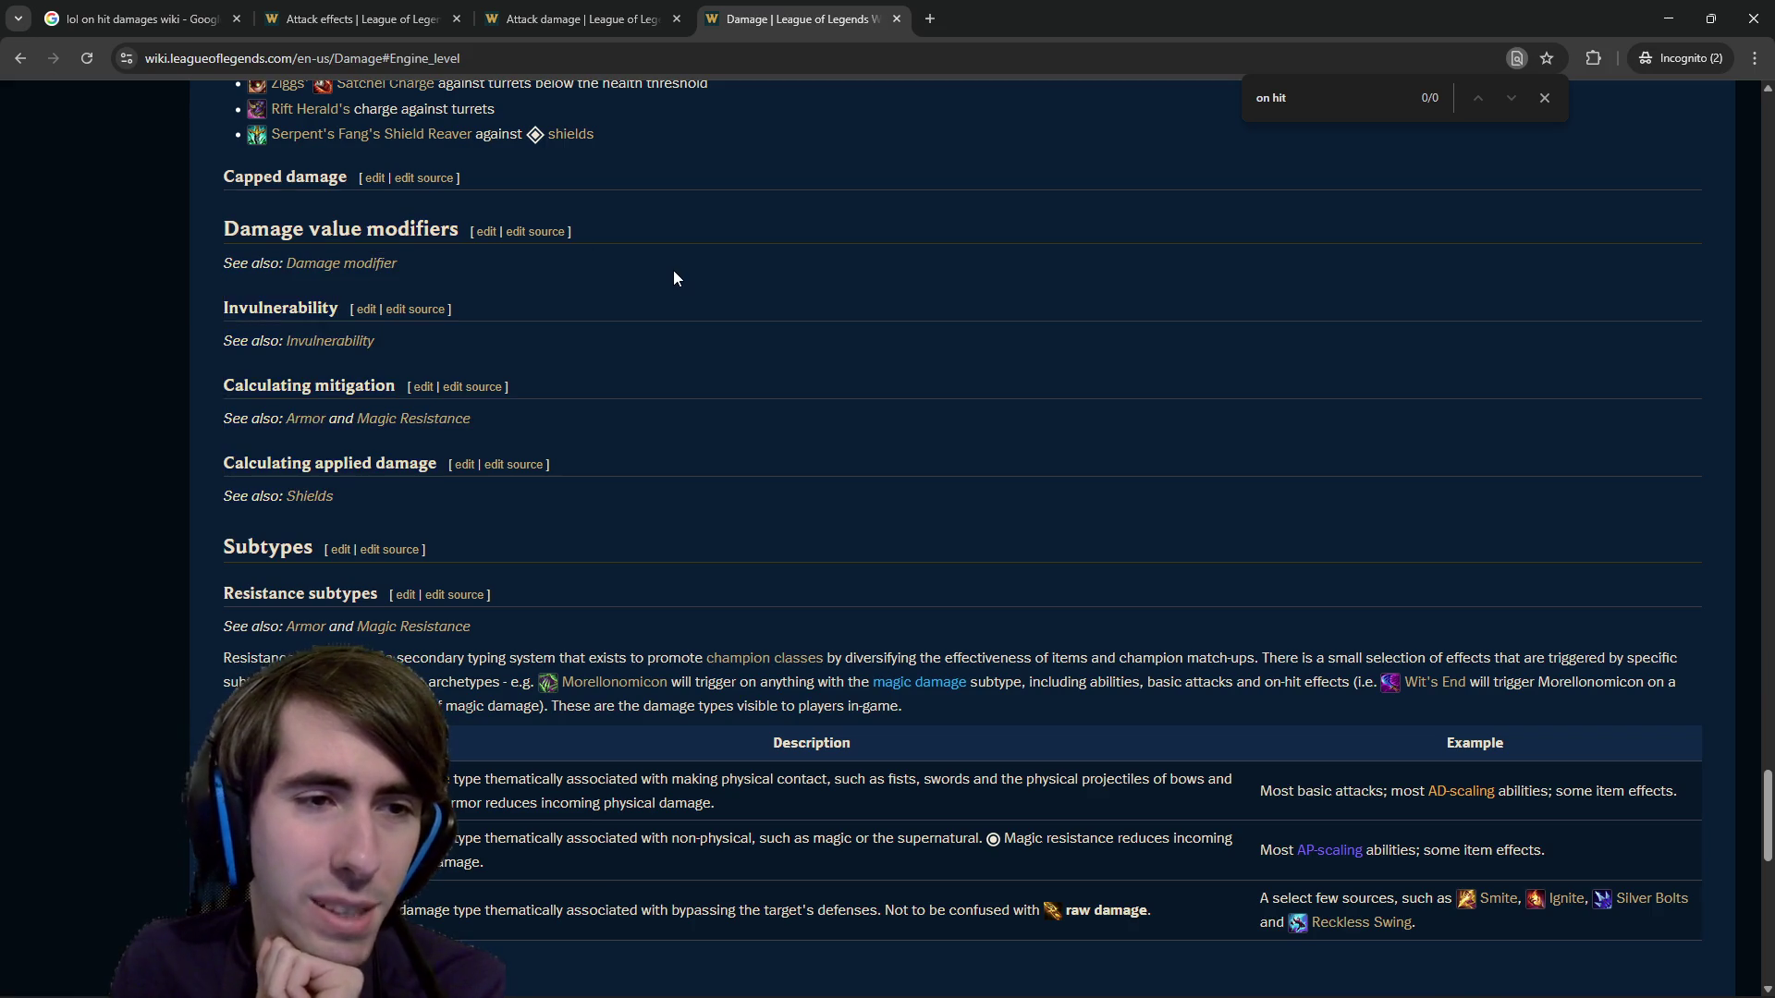
scroll(521, 546, "down", 1)
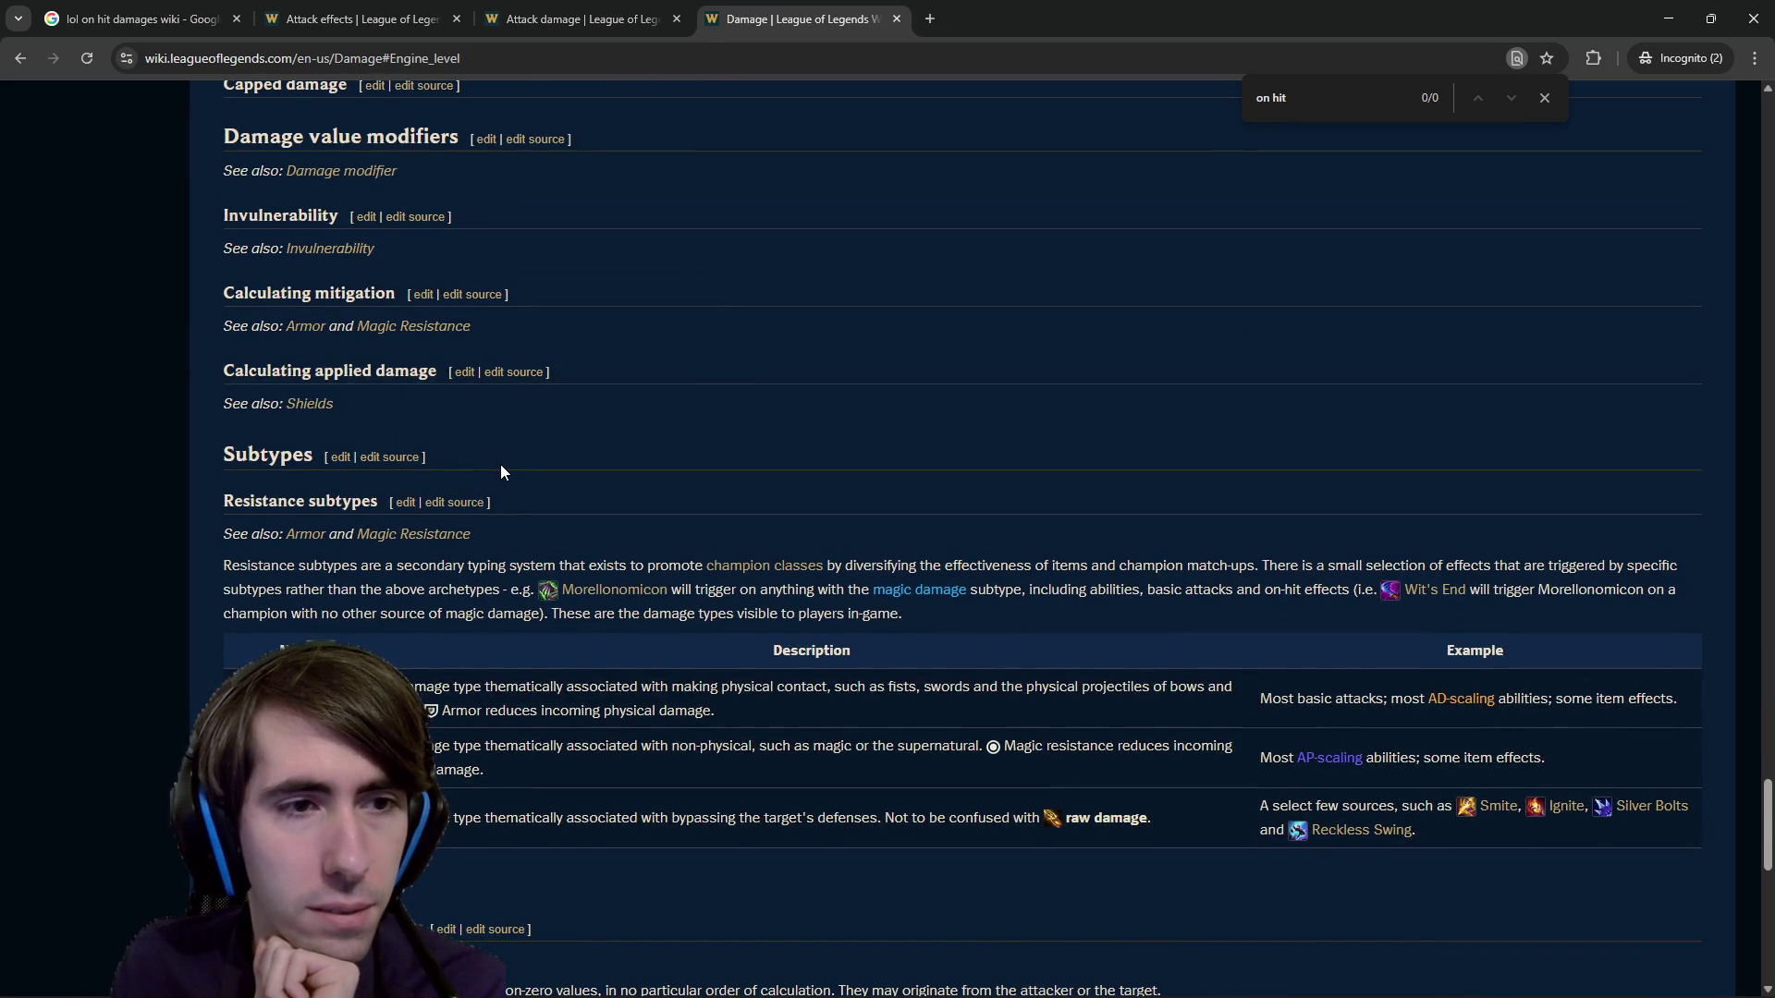
scroll(502, 472, "down", 3)
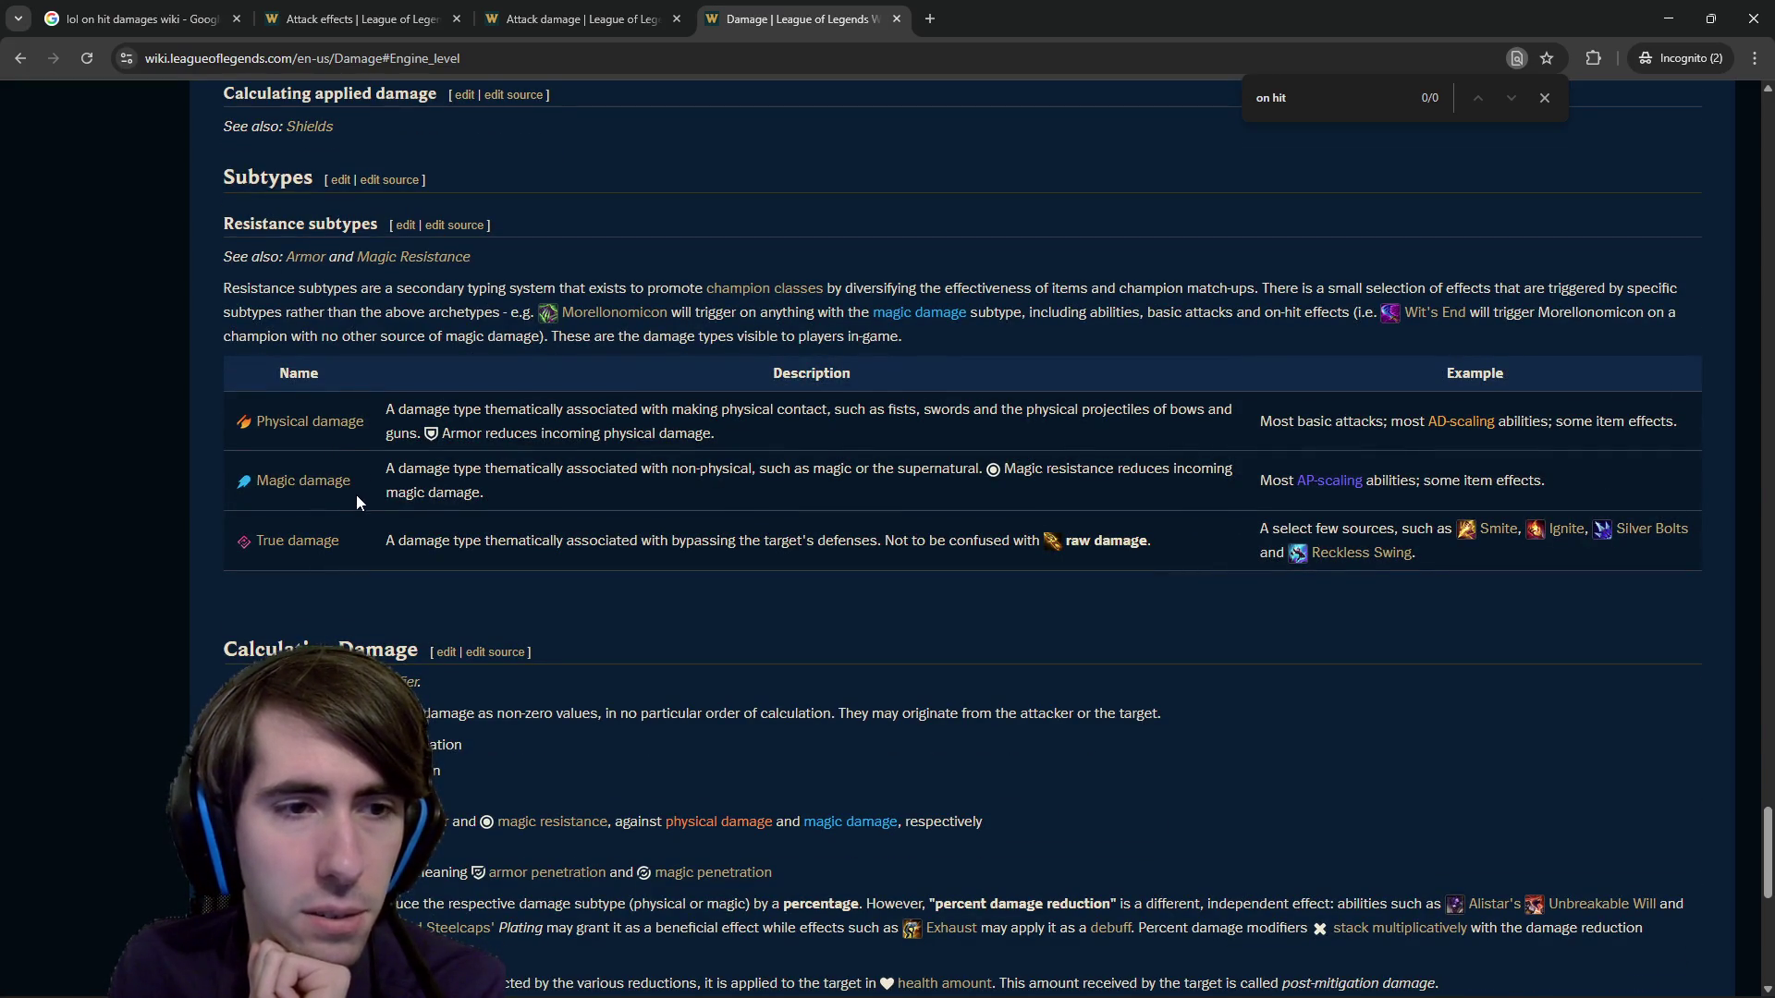
scroll(379, 567, "down", 4)
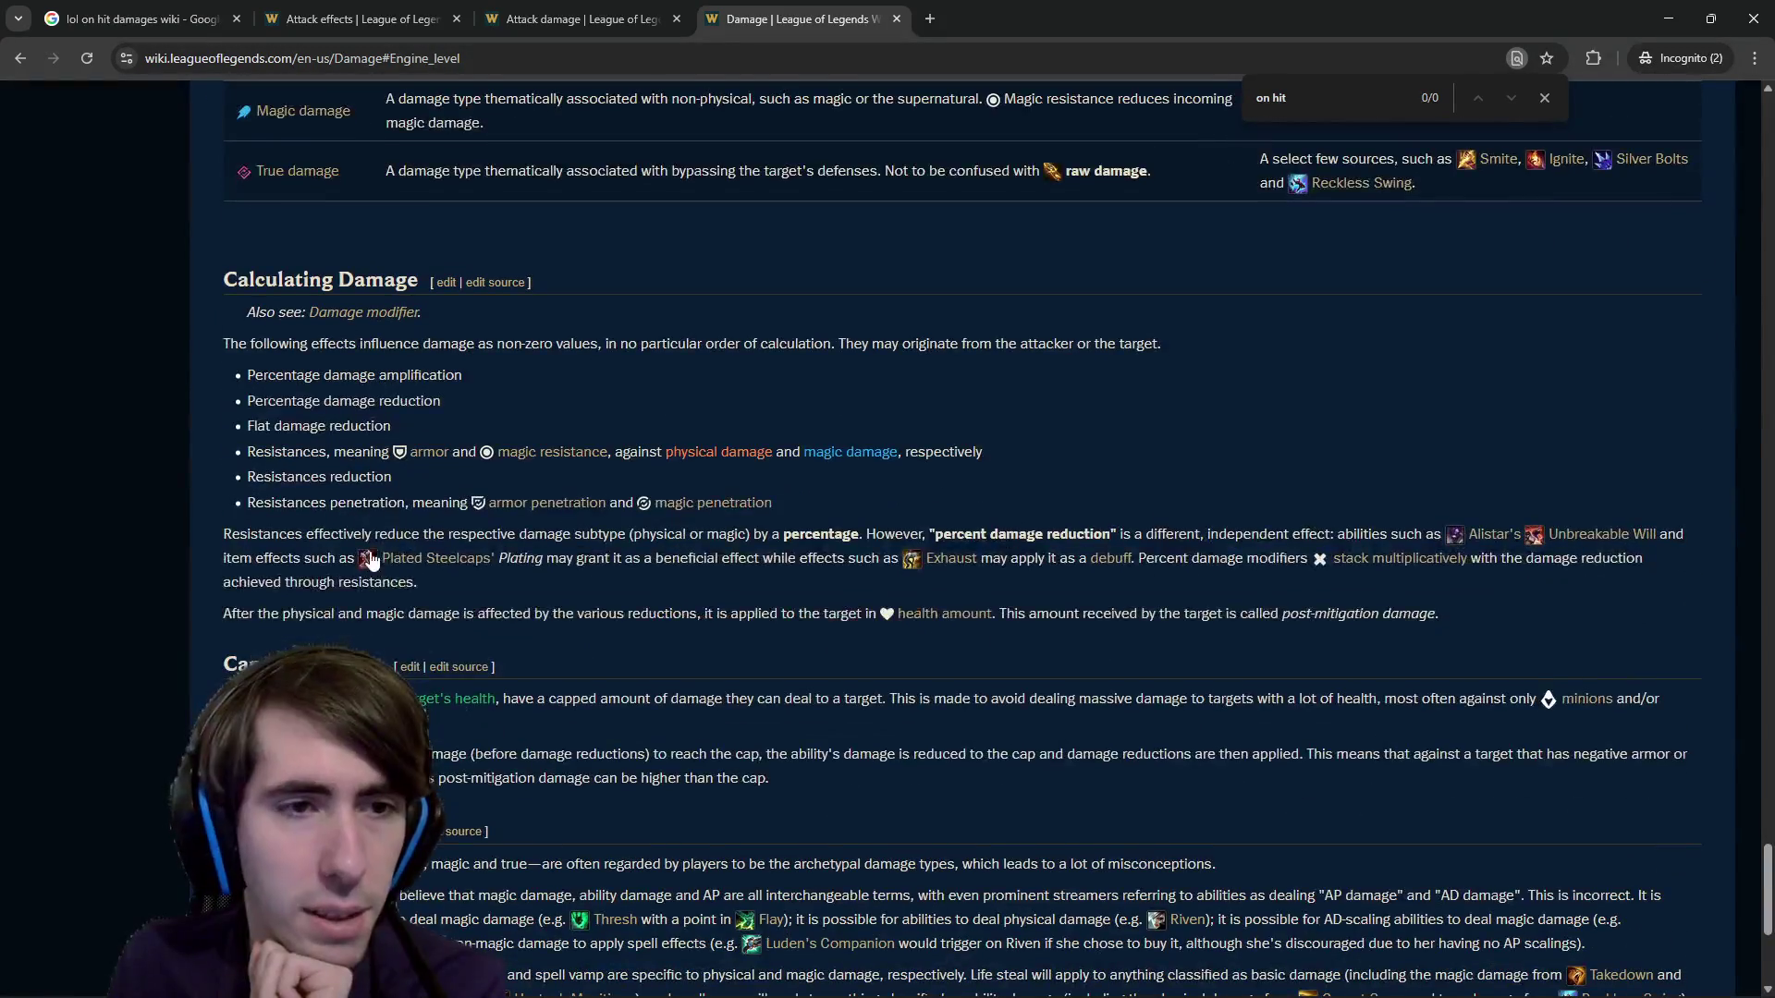
scroll(371, 561, "down", 3)
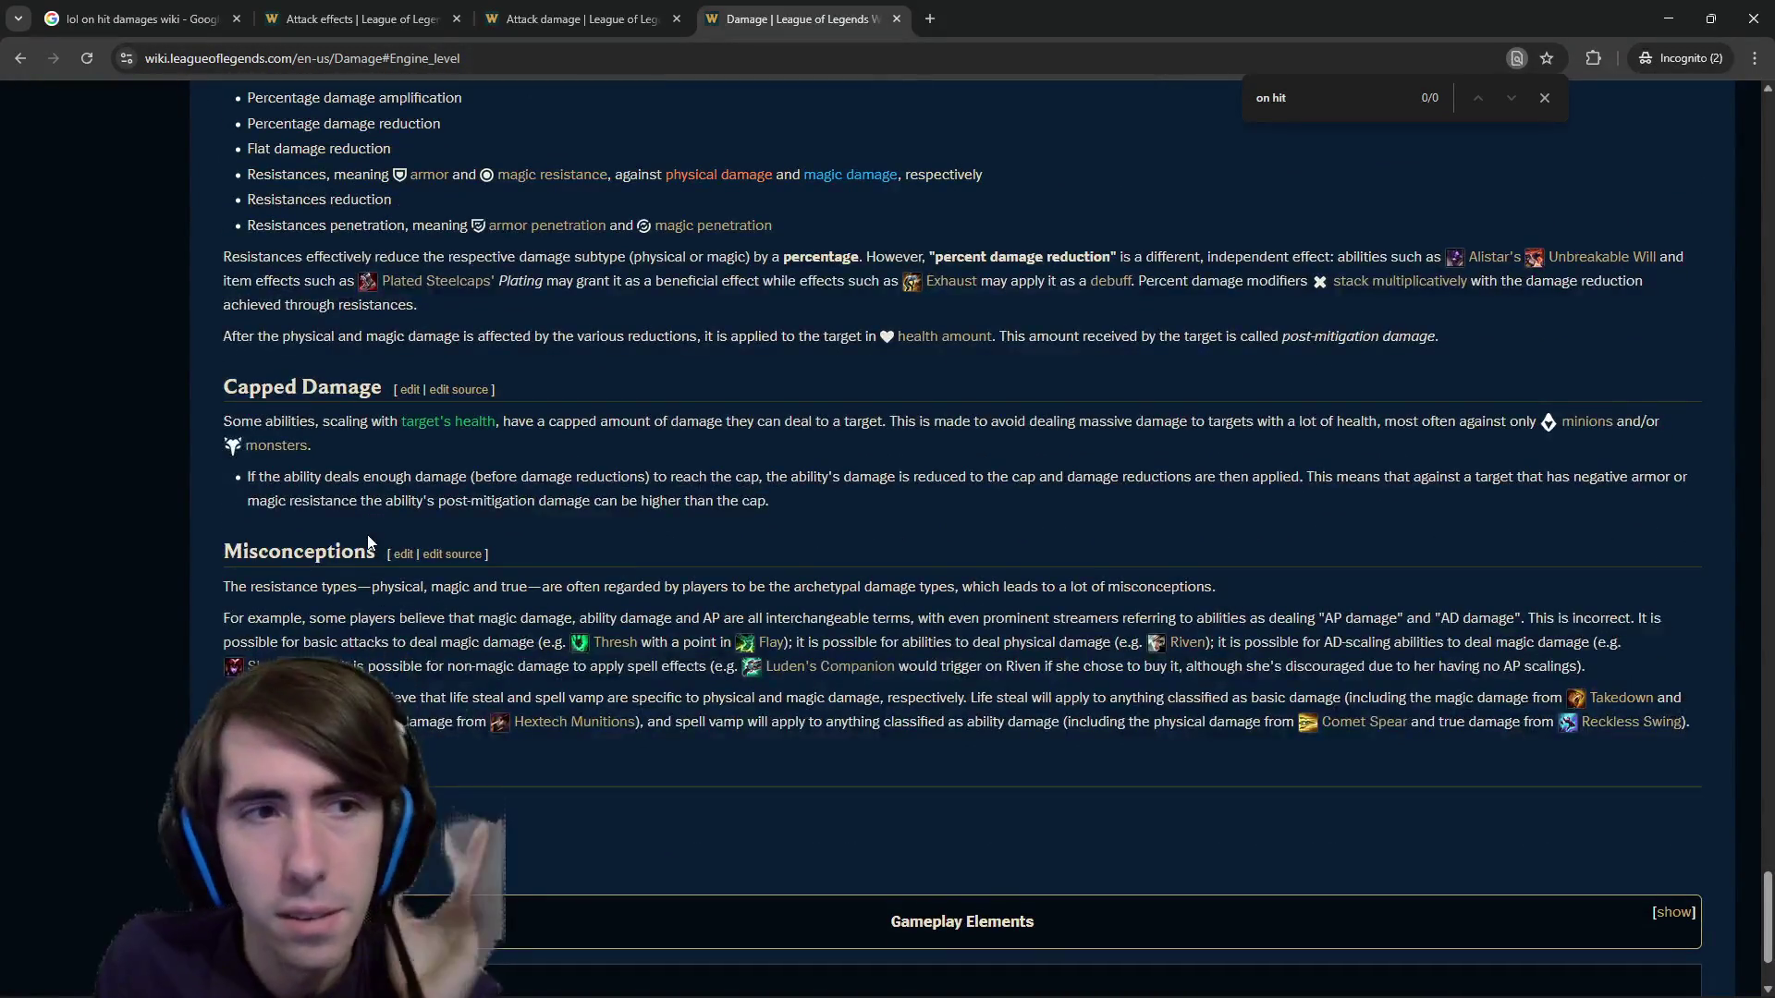
scroll(375, 445, "down", 2)
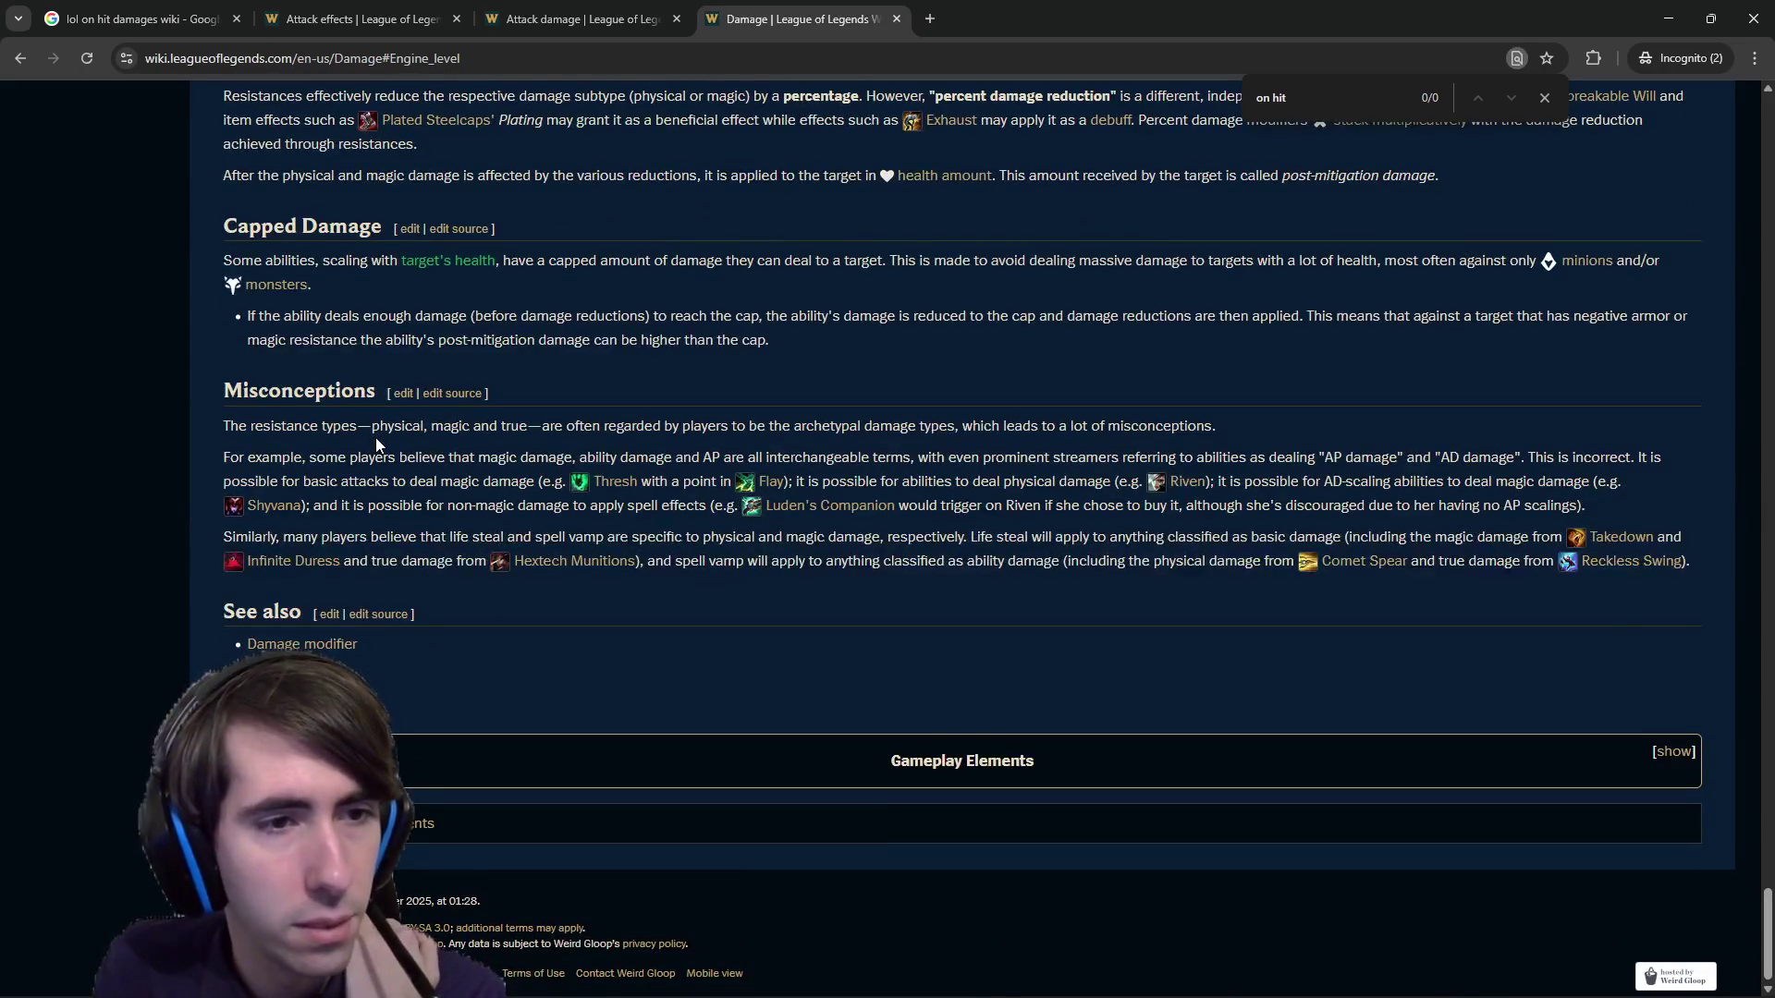
left_click_drag(310, 426, 663, 422)
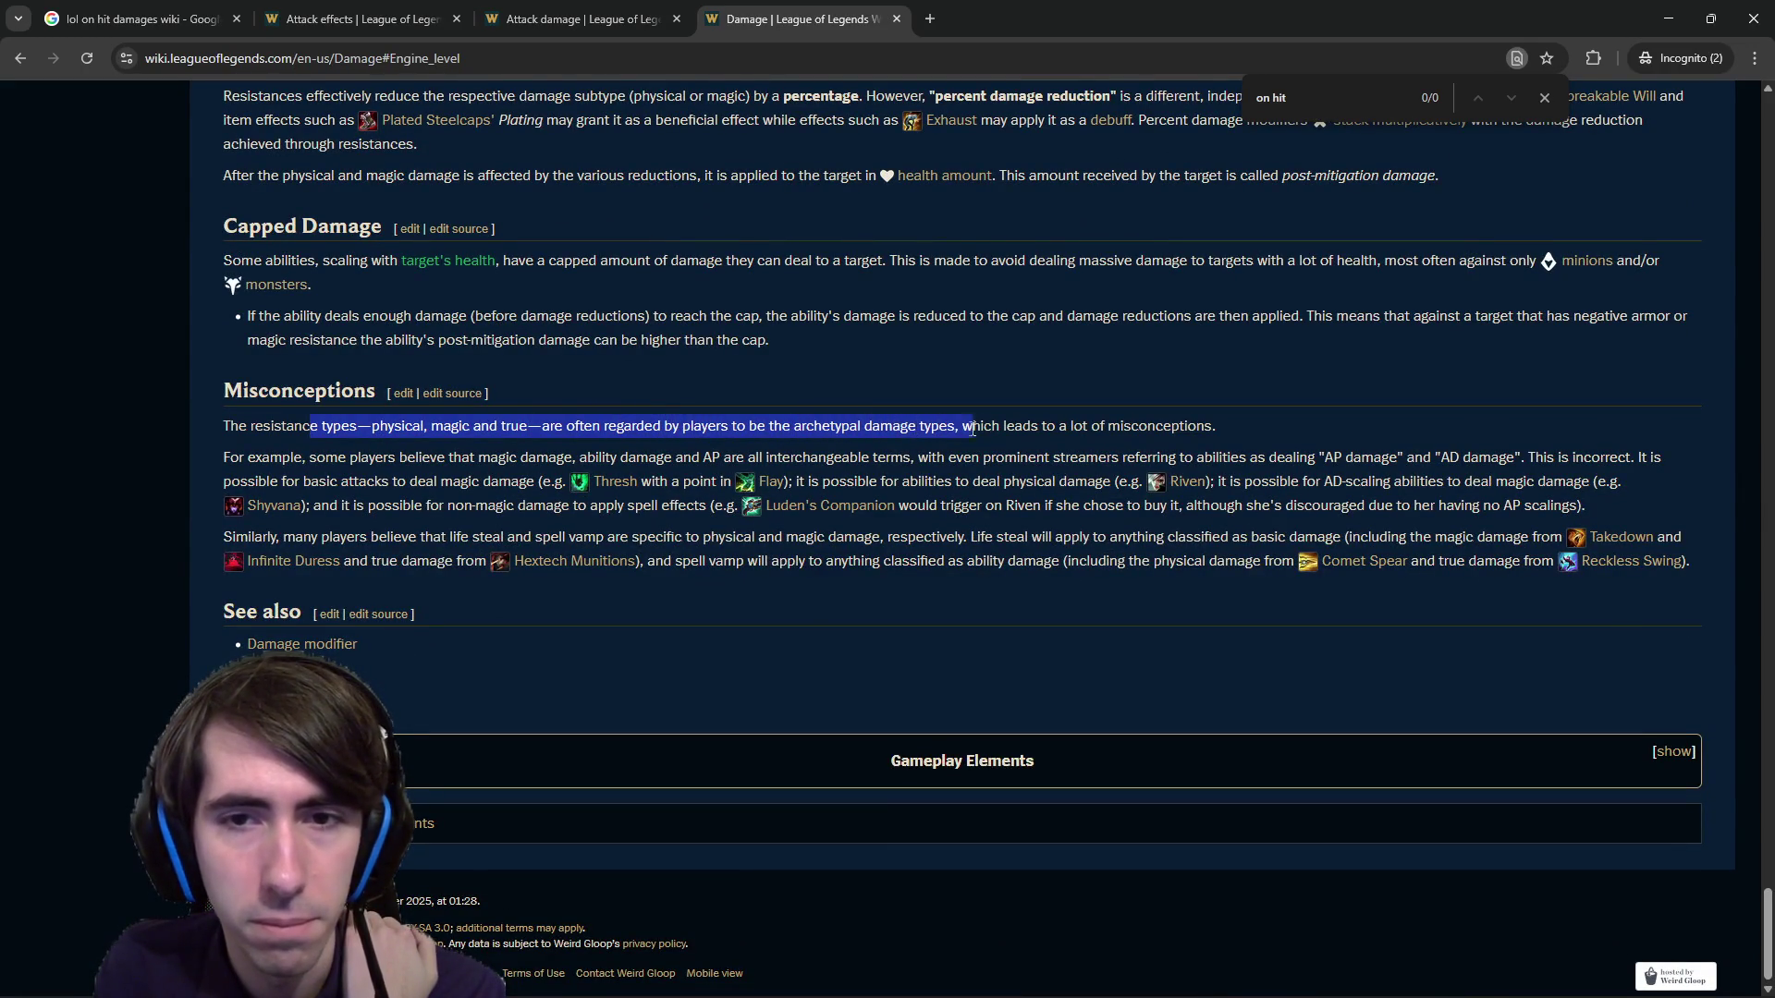
left_click_drag(973, 429, 1182, 433)
left_click(1222, 434)
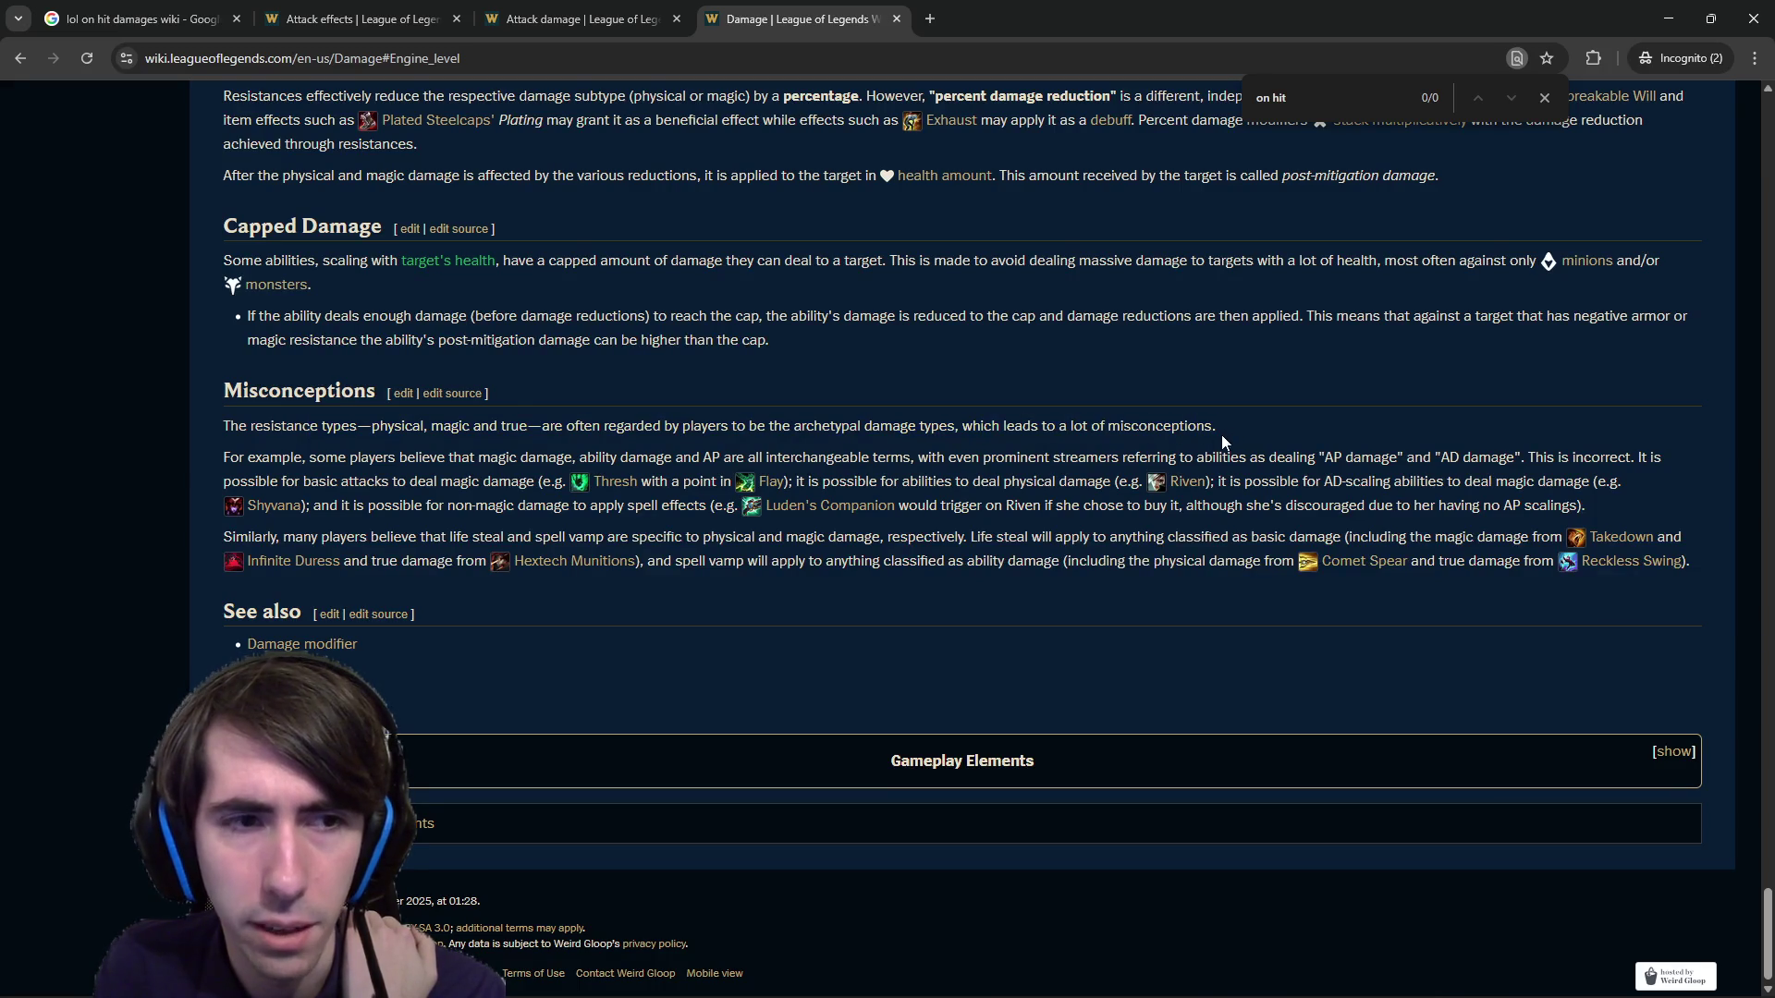
mouse_move(316, 464)
left_mouse_down()
mouse_move(552, 460)
mouse_move(684, 484)
mouse_move(734, 460)
mouse_move(866, 460)
mouse_move(538, 459)
left_mouse_up()
left_click(910, 459)
scroll(708, 647, "up", 20)
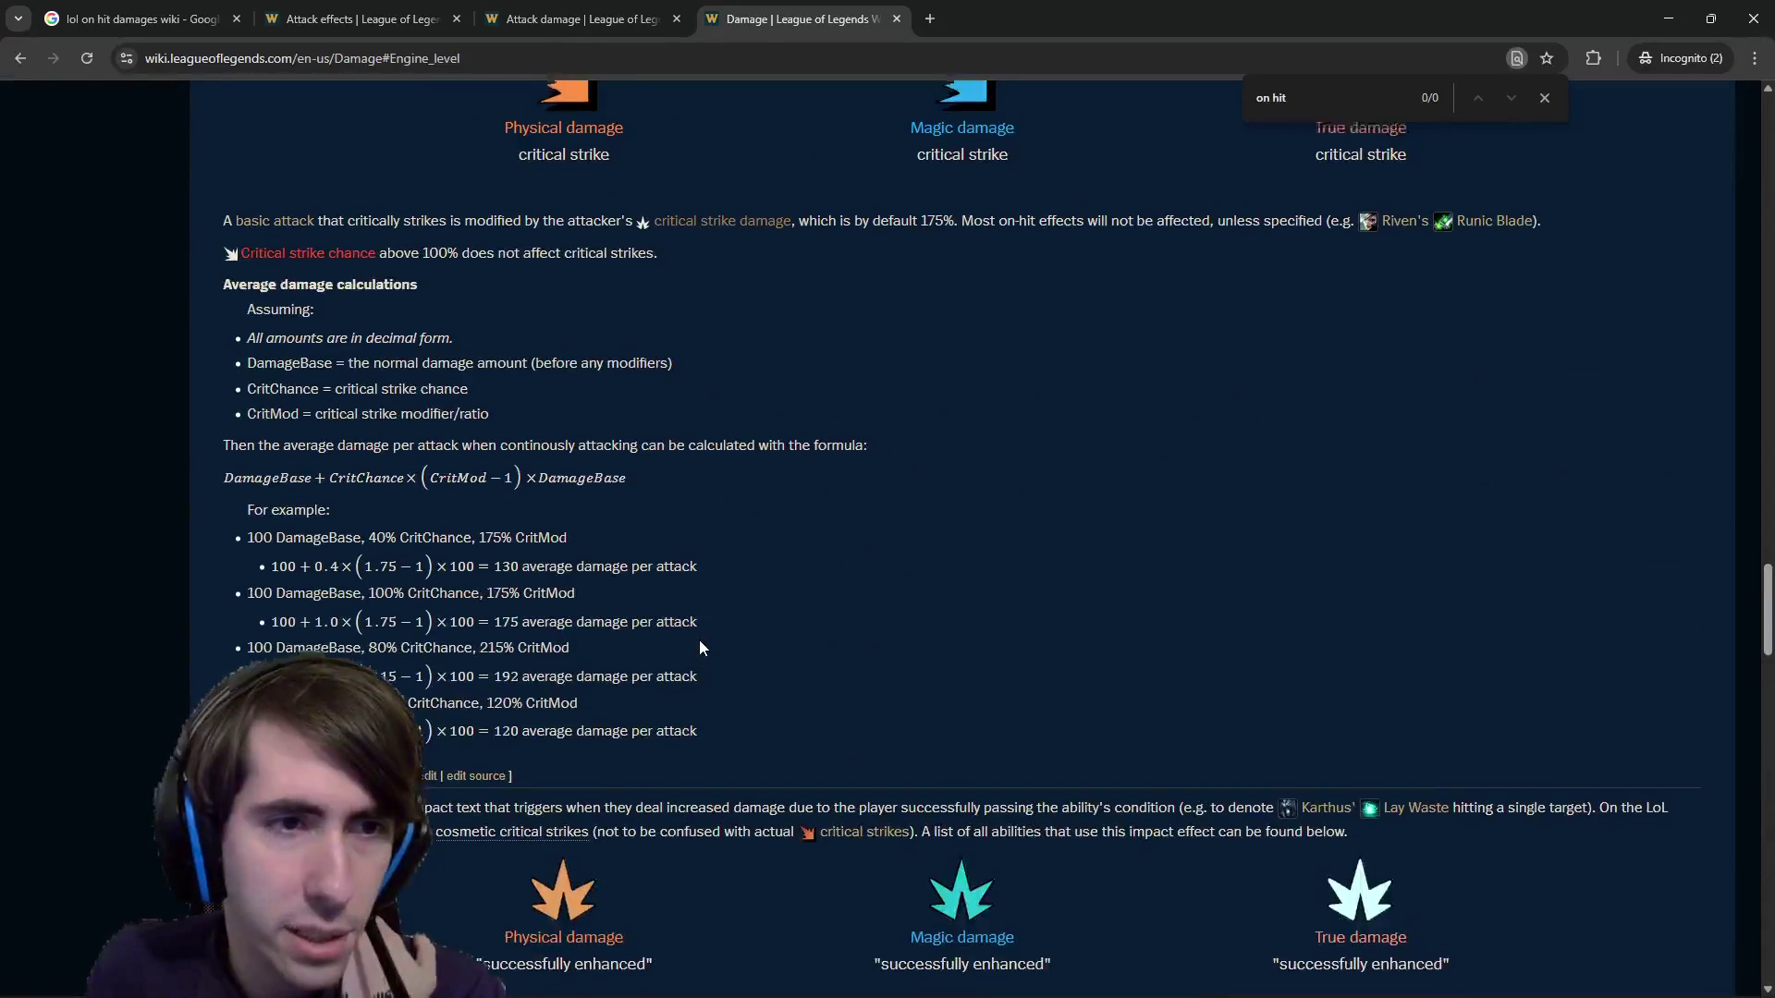
scroll(699, 648, "up", 7)
scroll(699, 648, "down", 5)
scroll(814, 592, "up", 1)
scroll(922, 531, "up", 5)
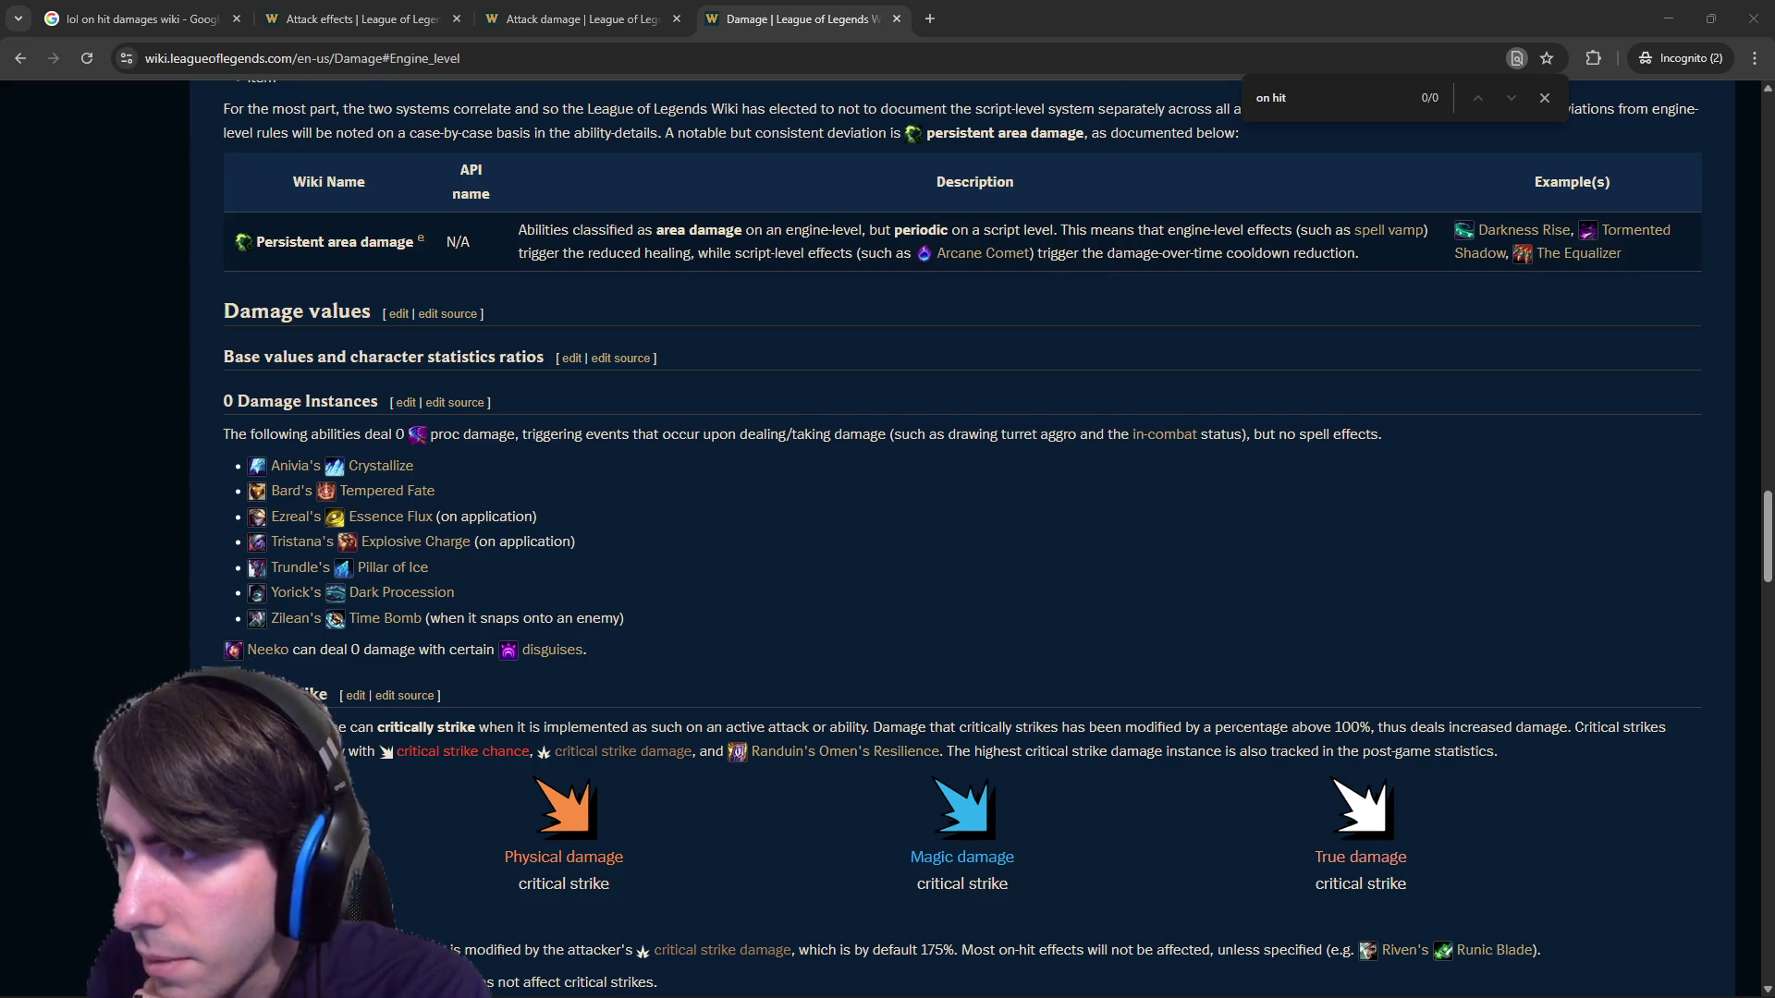
Scroll back through the Damage tags and properties, then return to the SteamGame debug window.
key("alt+Tab")
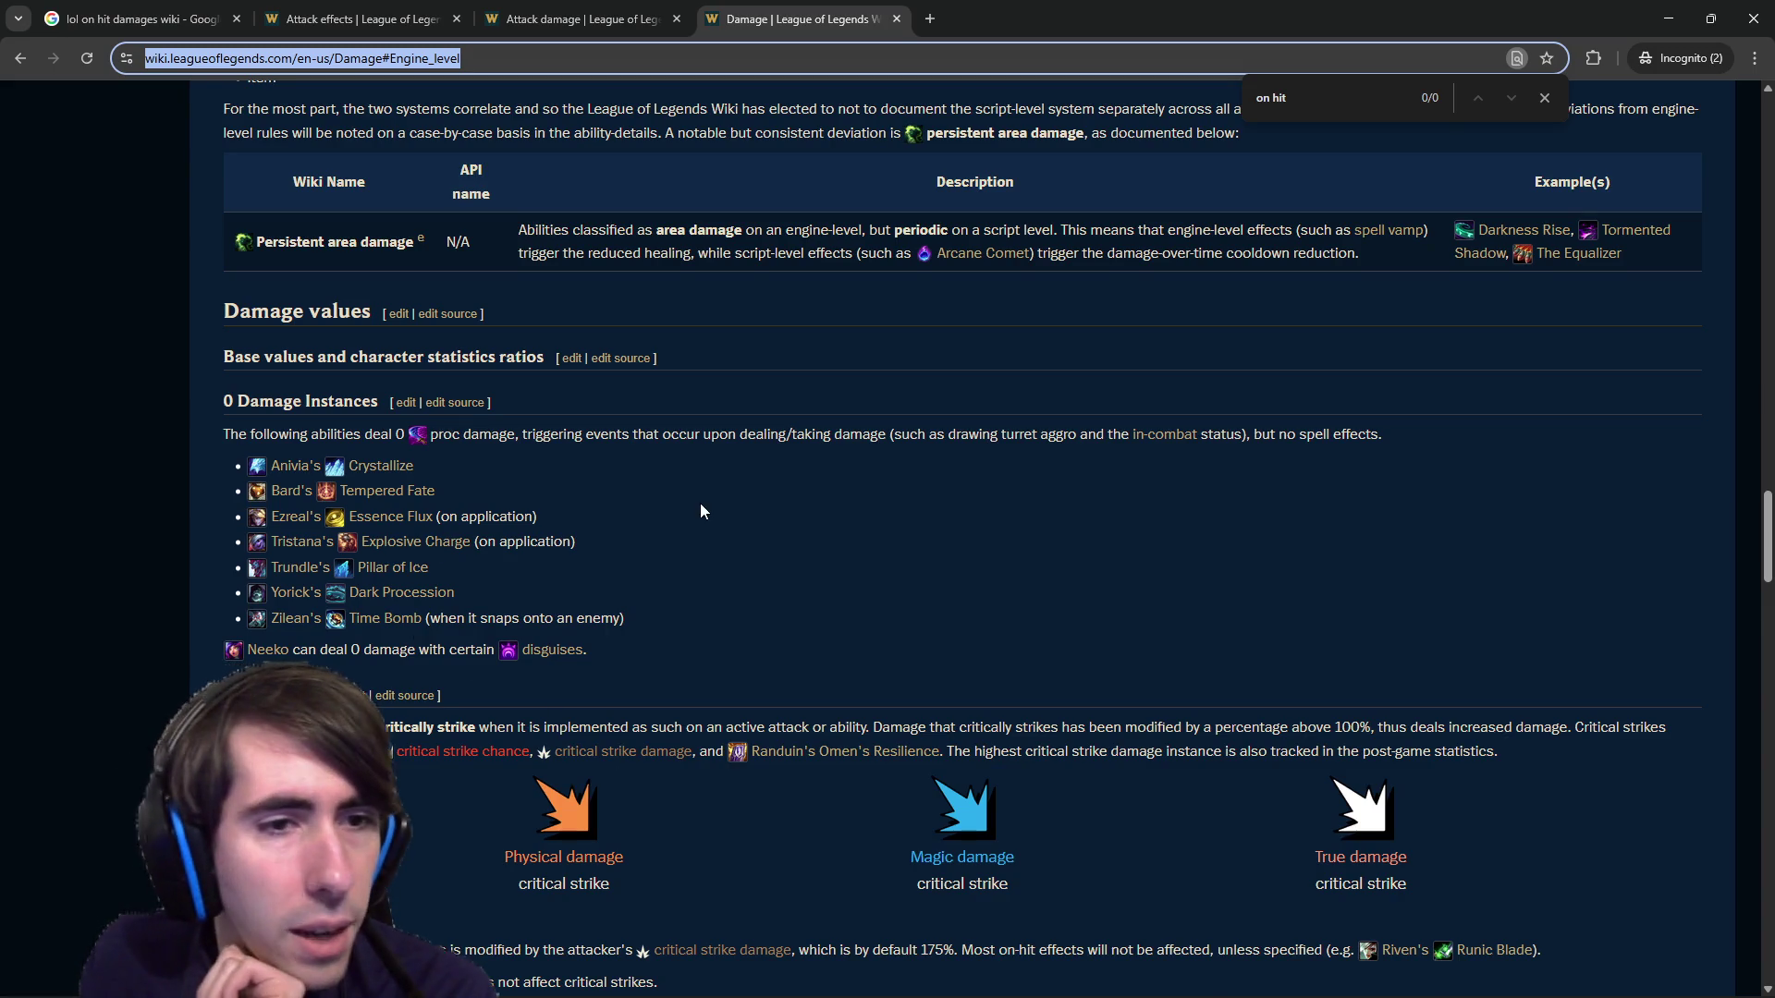
scroll(801, 418, "up", 15)
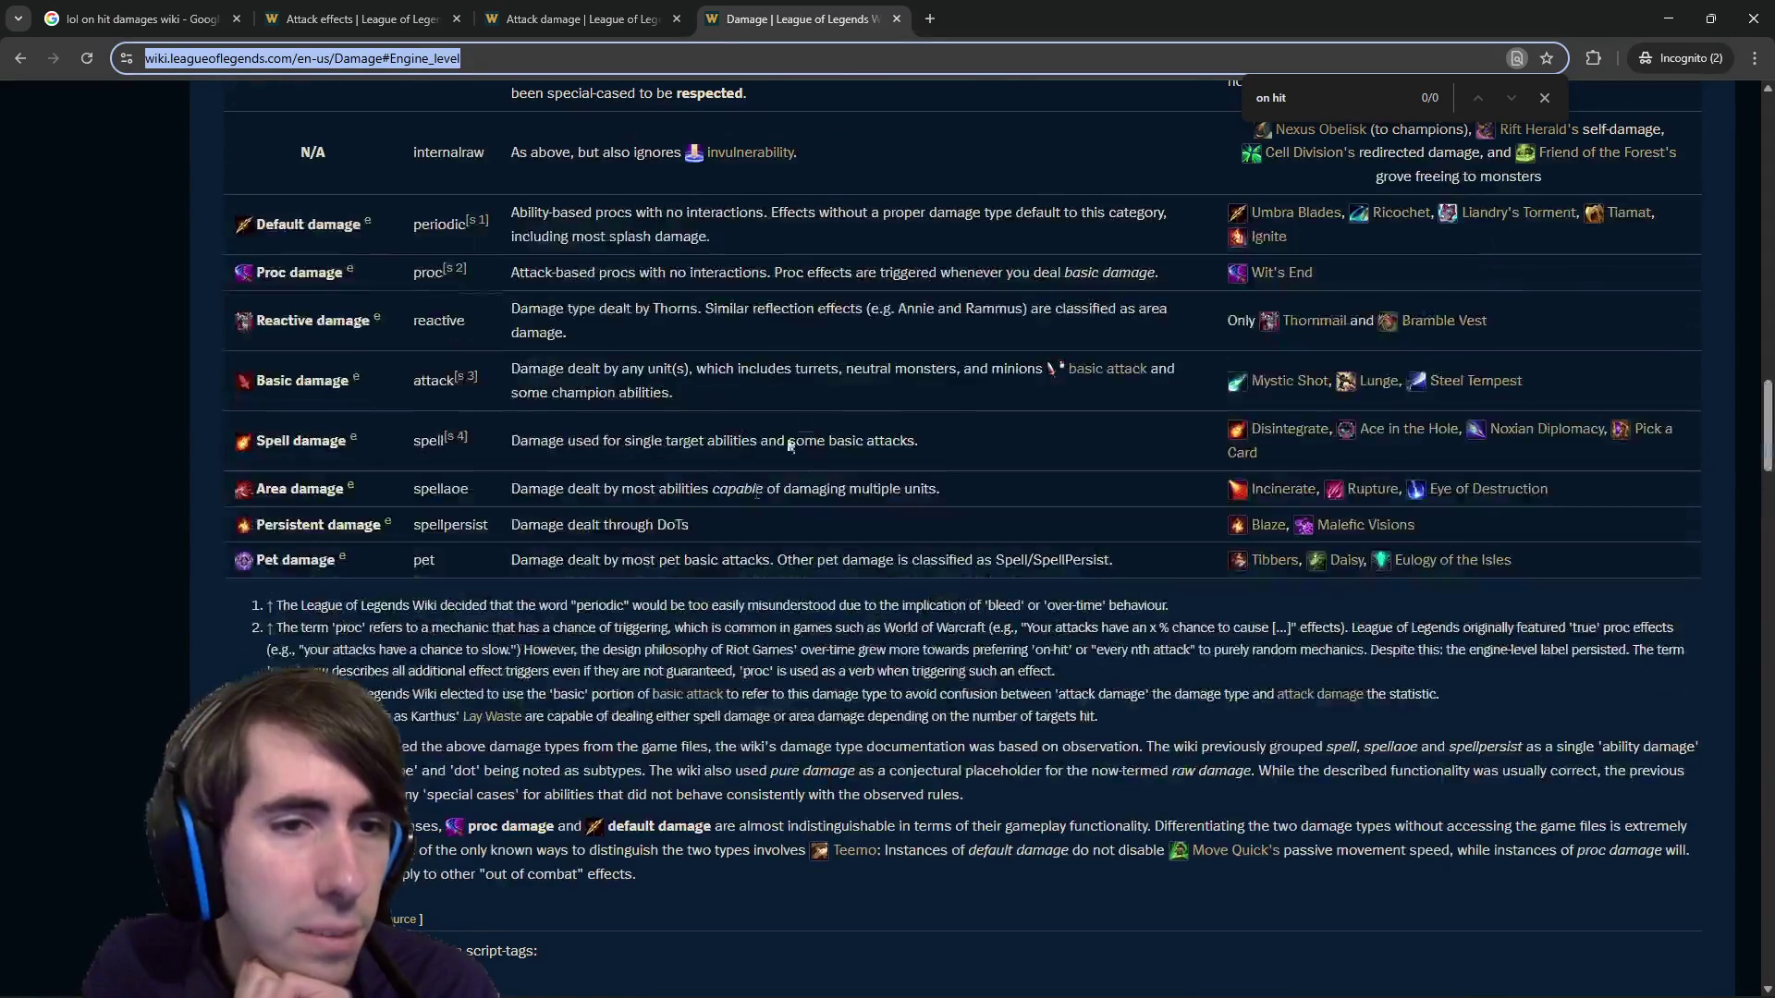
scroll(790, 447, "up", 20)
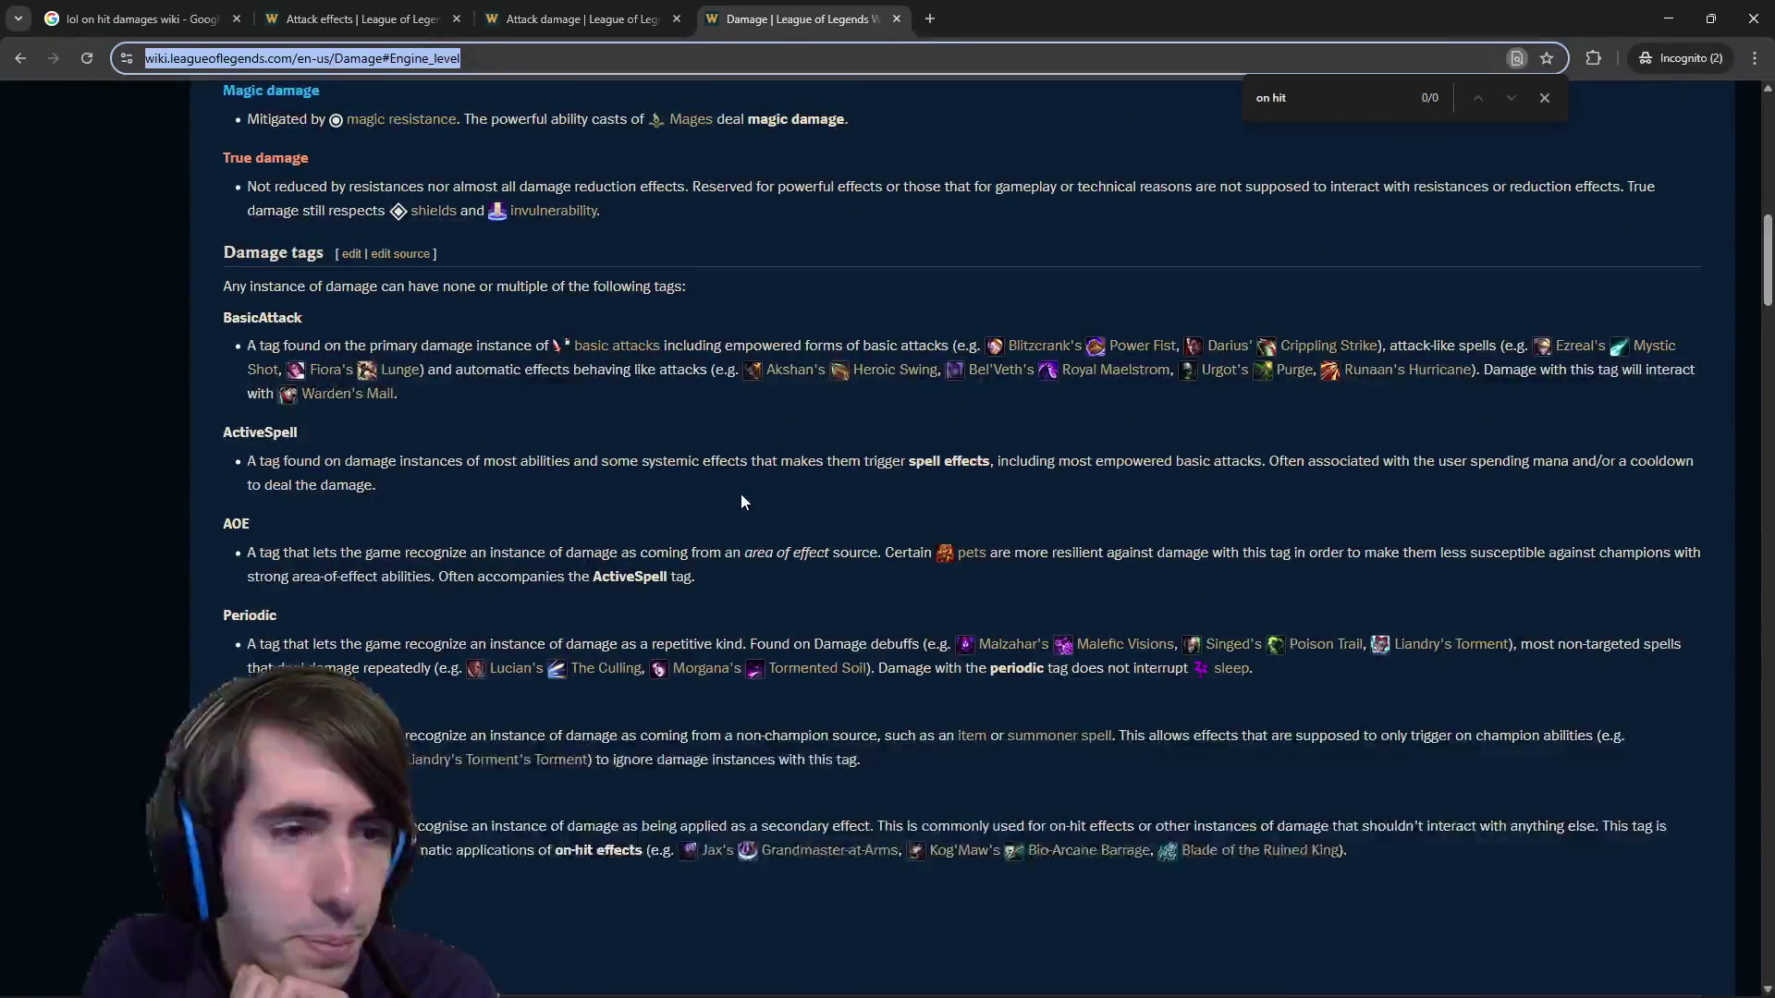
scroll(741, 501, "up", 5)
scroll(709, 498, "up", 9)
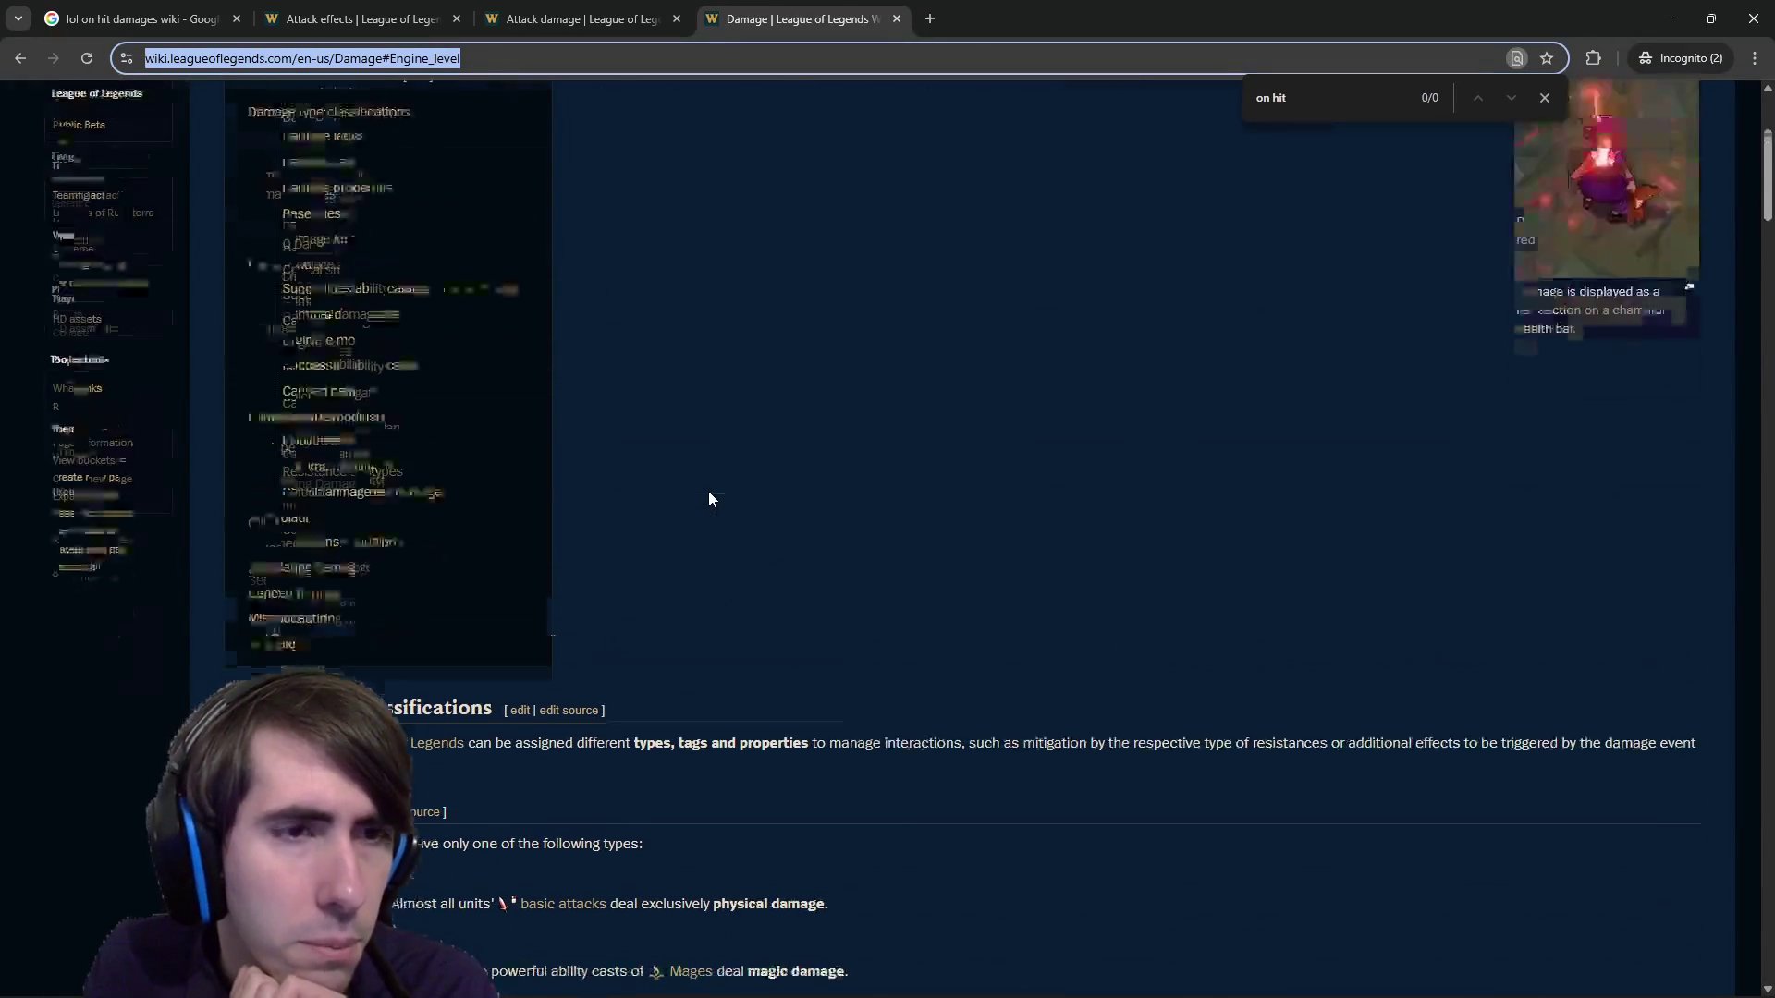
scroll(709, 498, "down", 16)
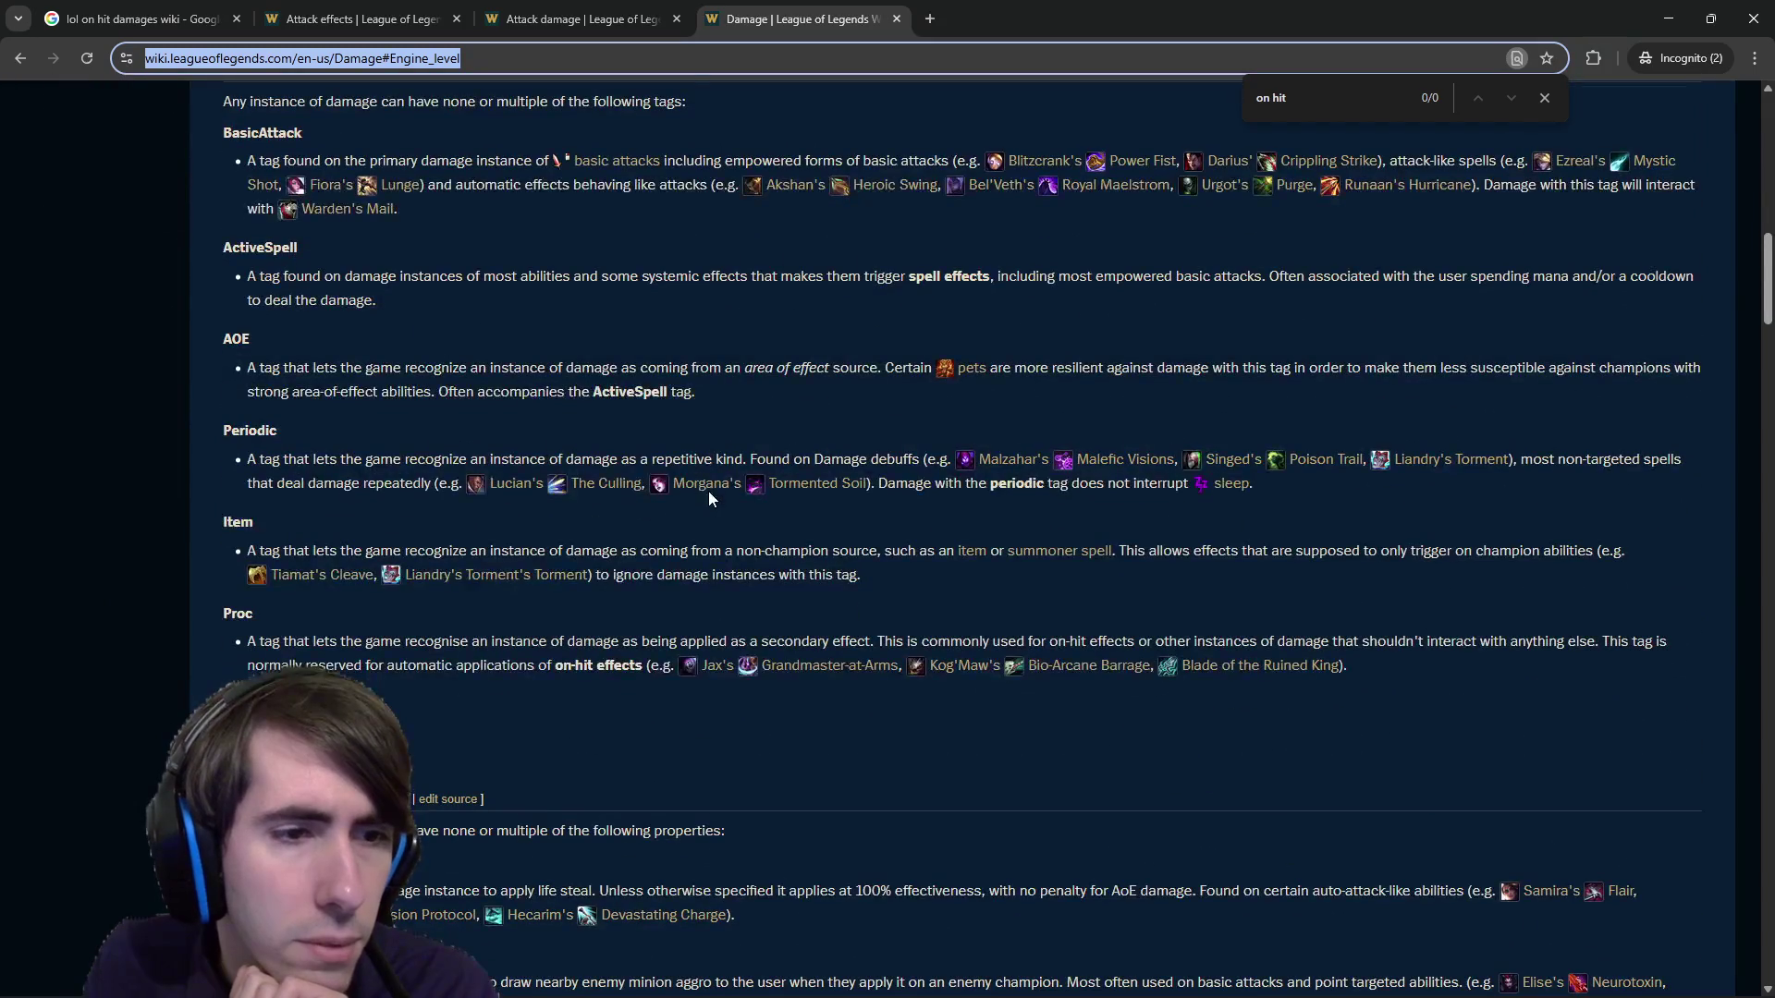
scroll(709, 498, "down", 3)
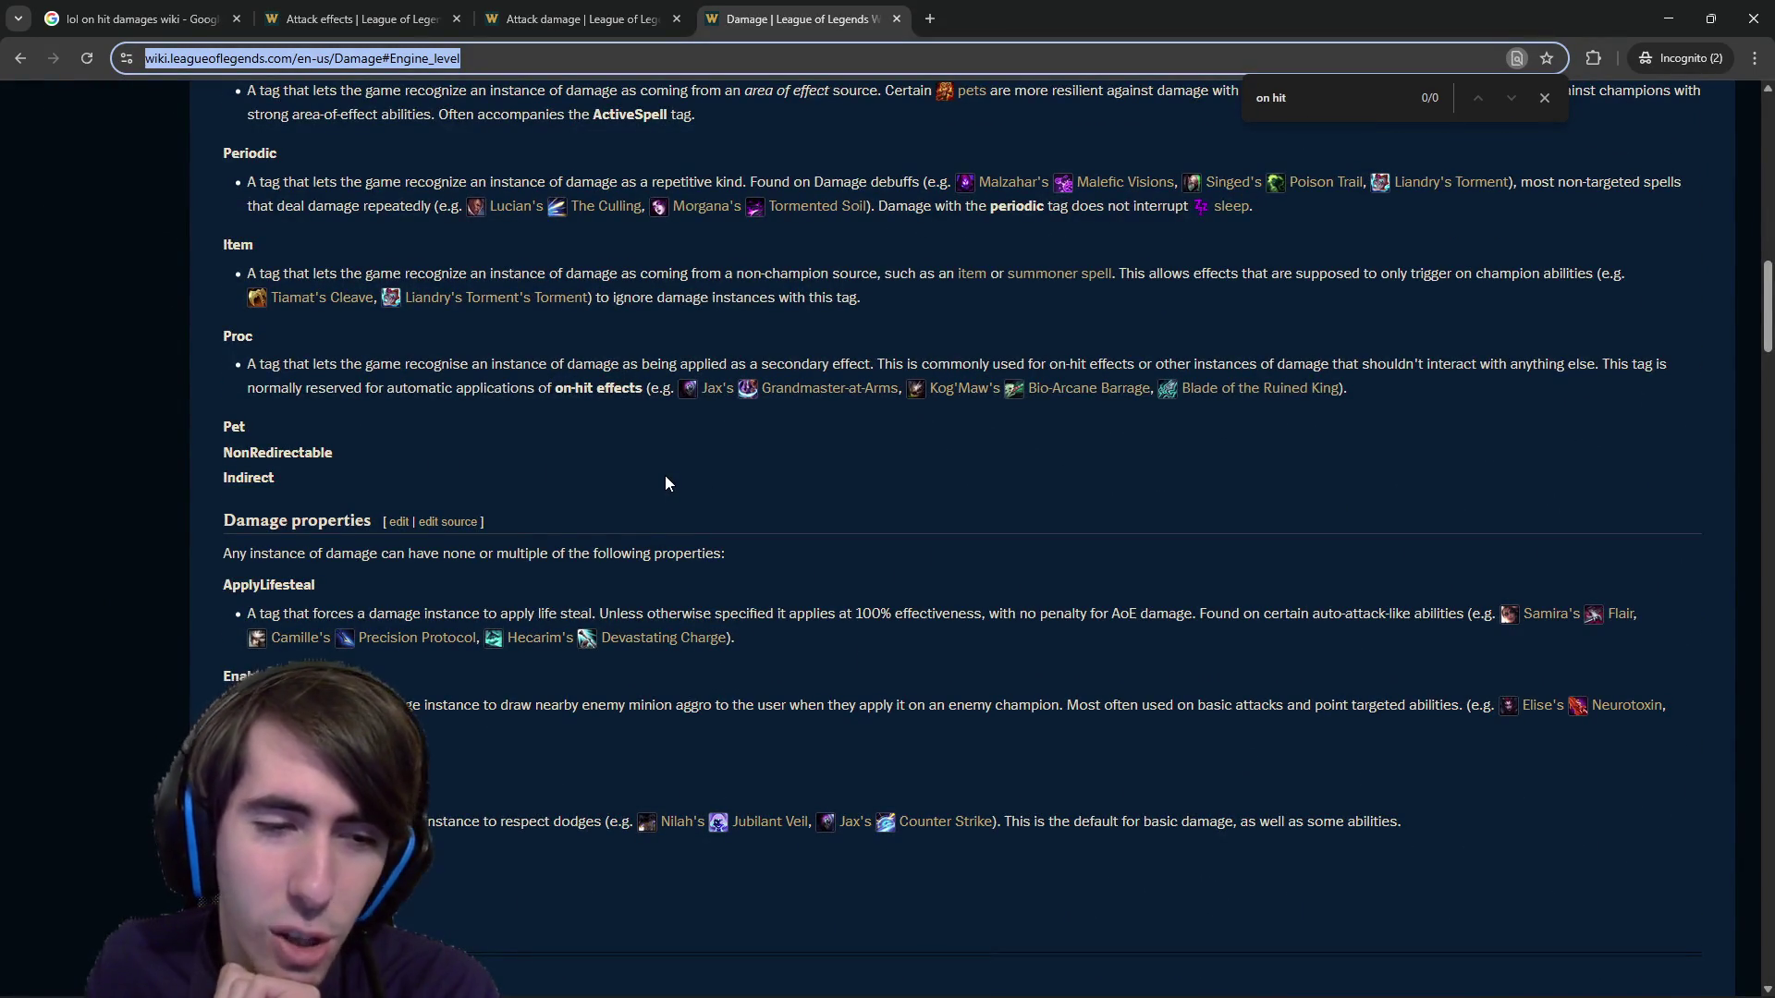
scroll(654, 480, "down", 2)
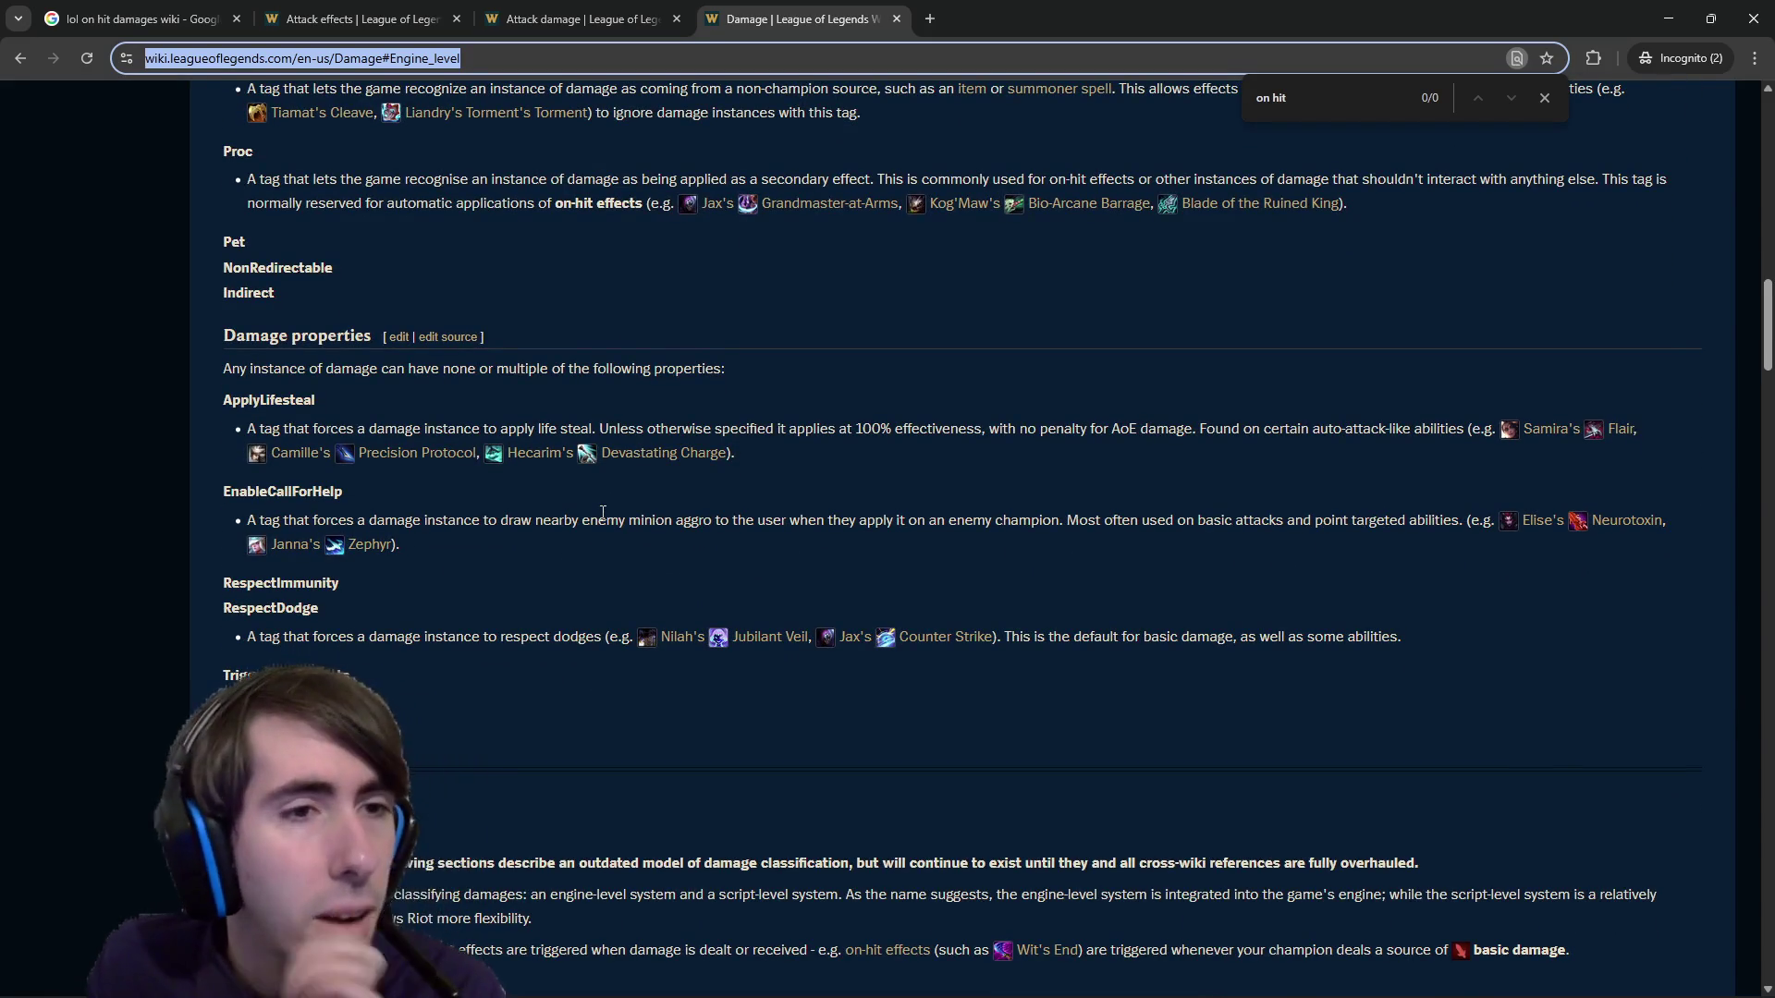
scroll(602, 513, "down", 6)
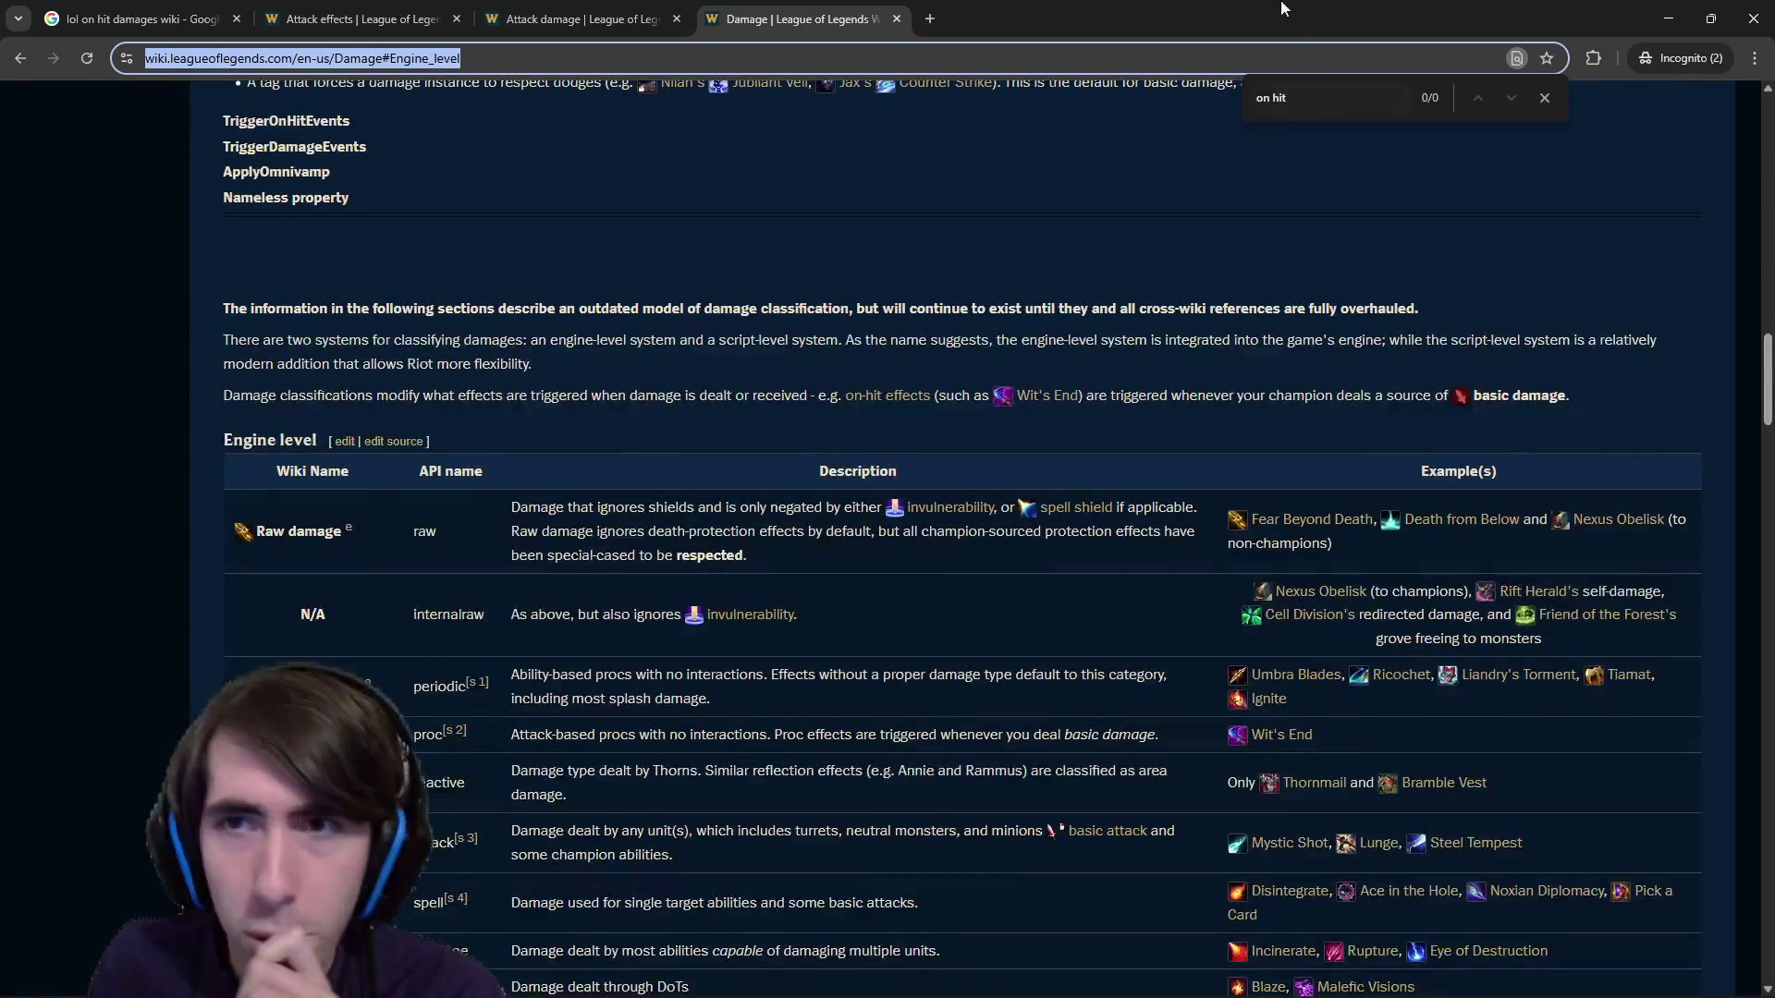
key("alt+Tab")
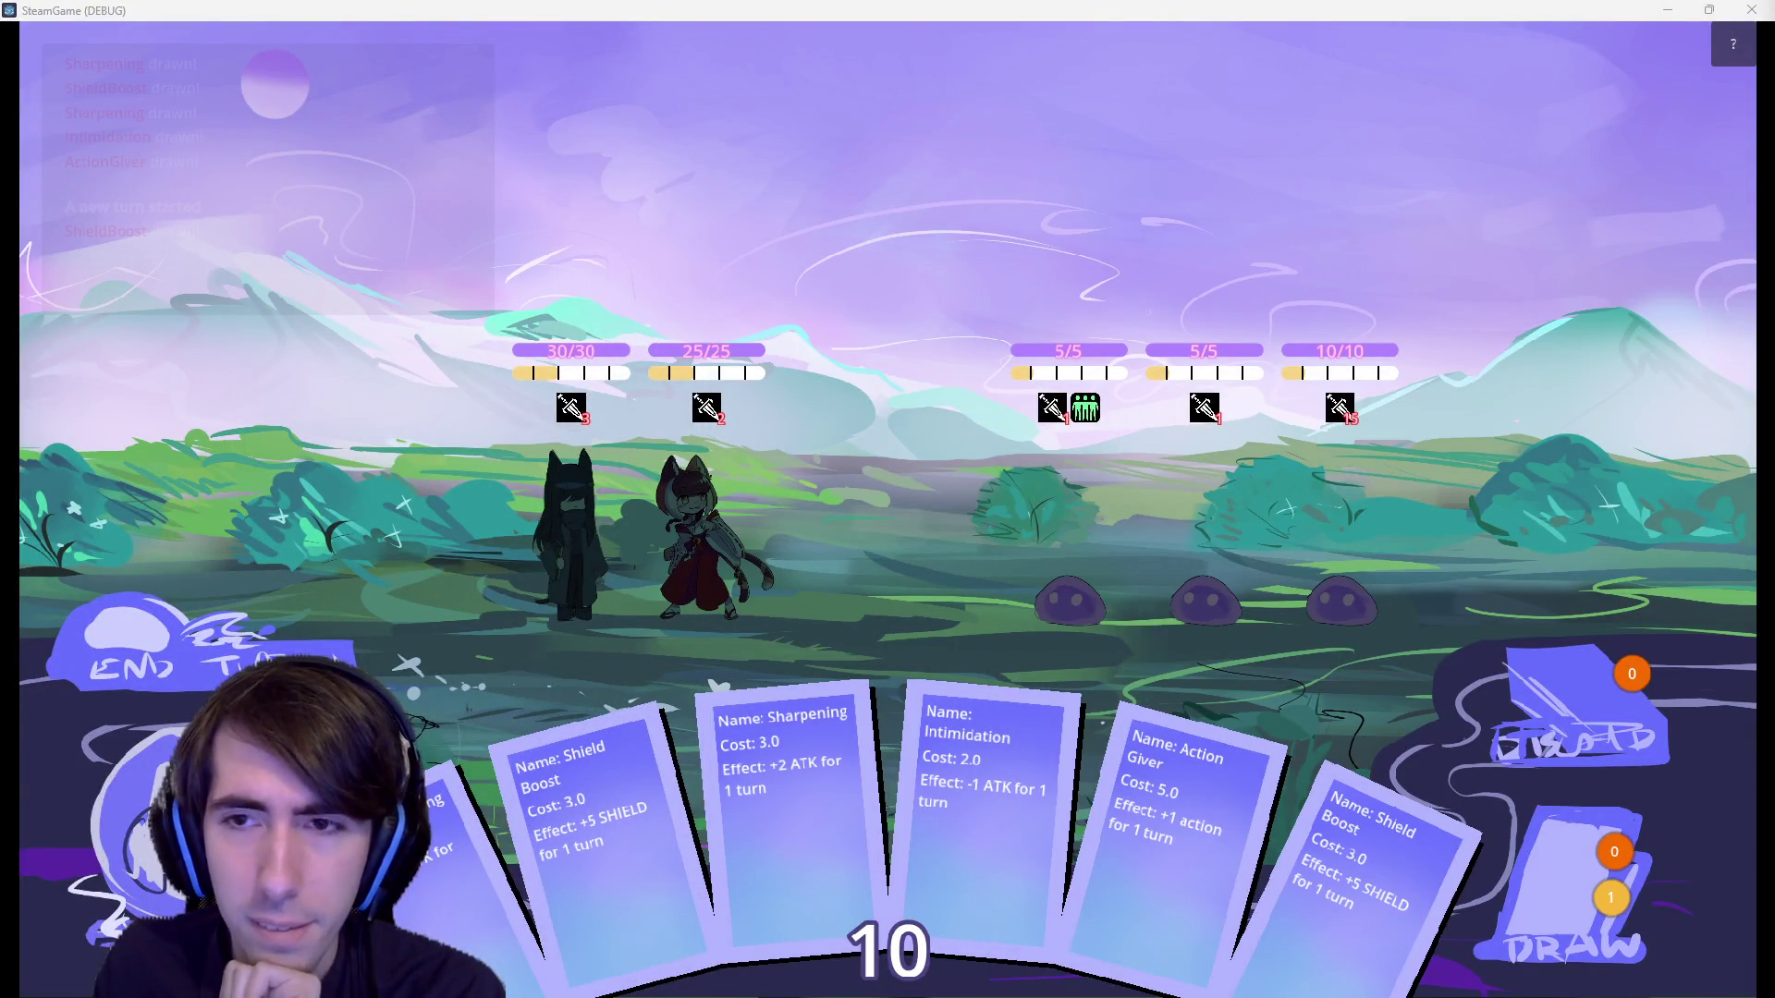
Switch from the SteamGame battle back to the Damage wiki article in Chrome.
key("alt+Tab")
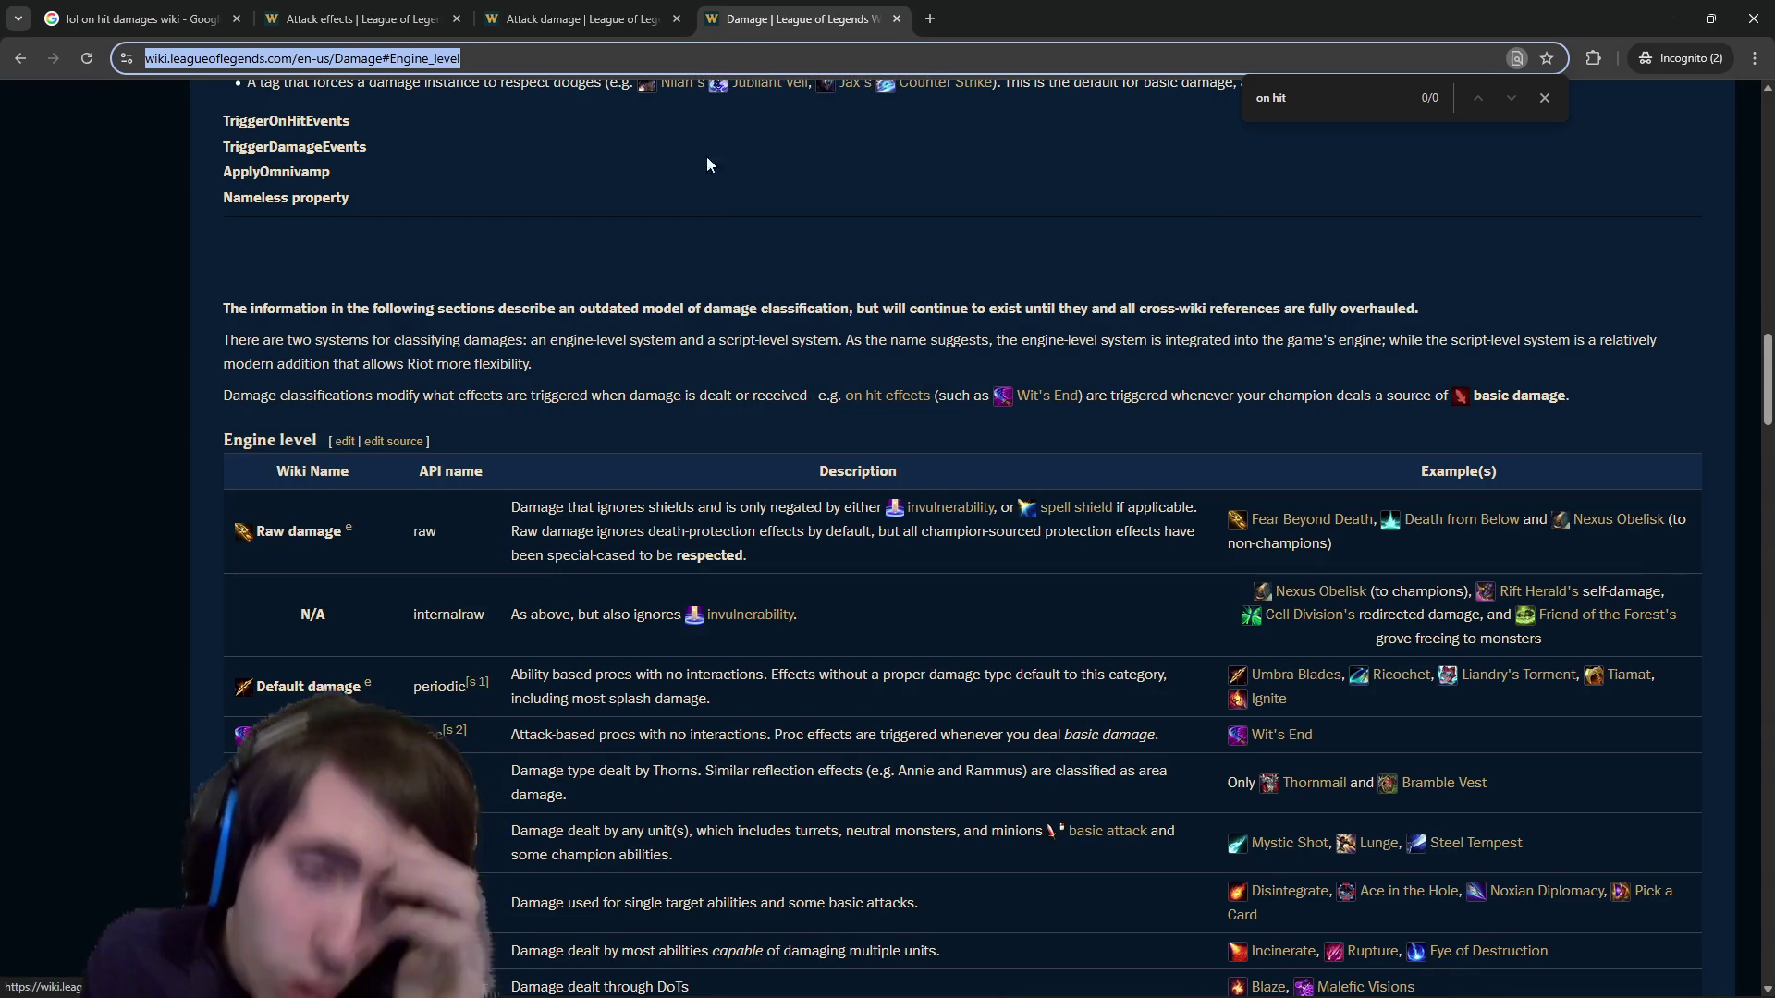
Broaden the in-page search to just 'hit', finding 29 matches.
left_click(734, 381)
left_click(1273, 95)
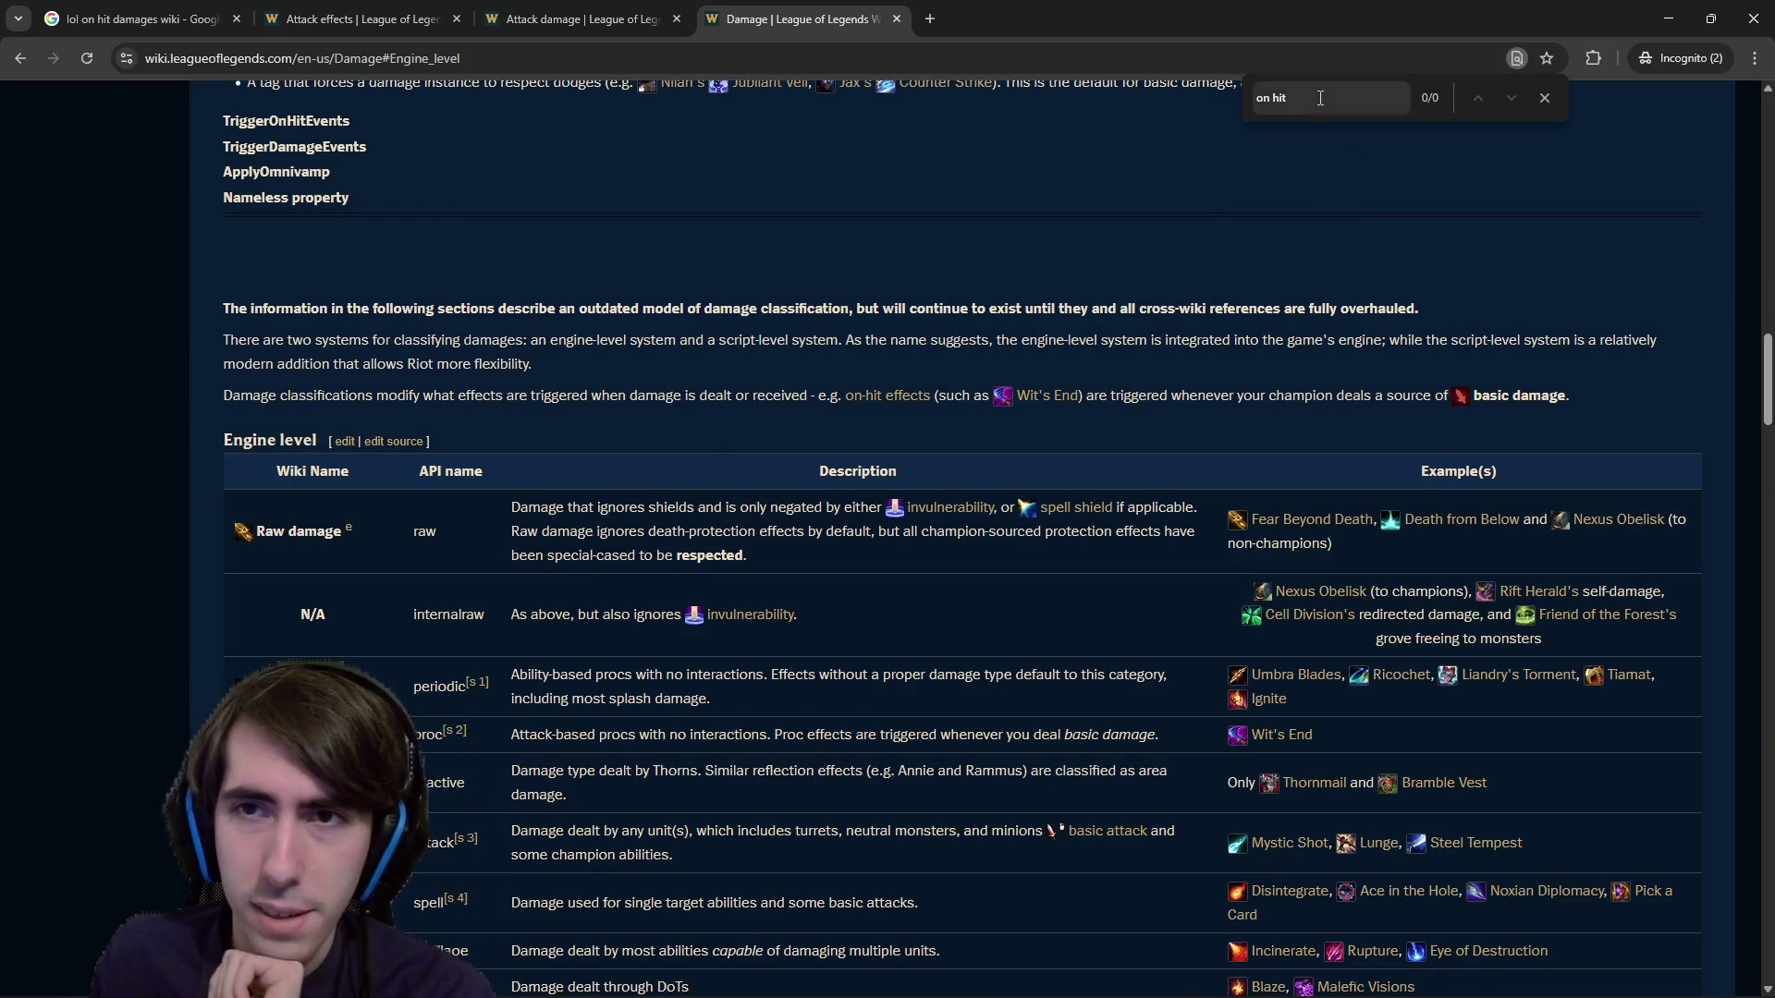
key("BackSpace")
key("BackSpace")
key("BackSpace")
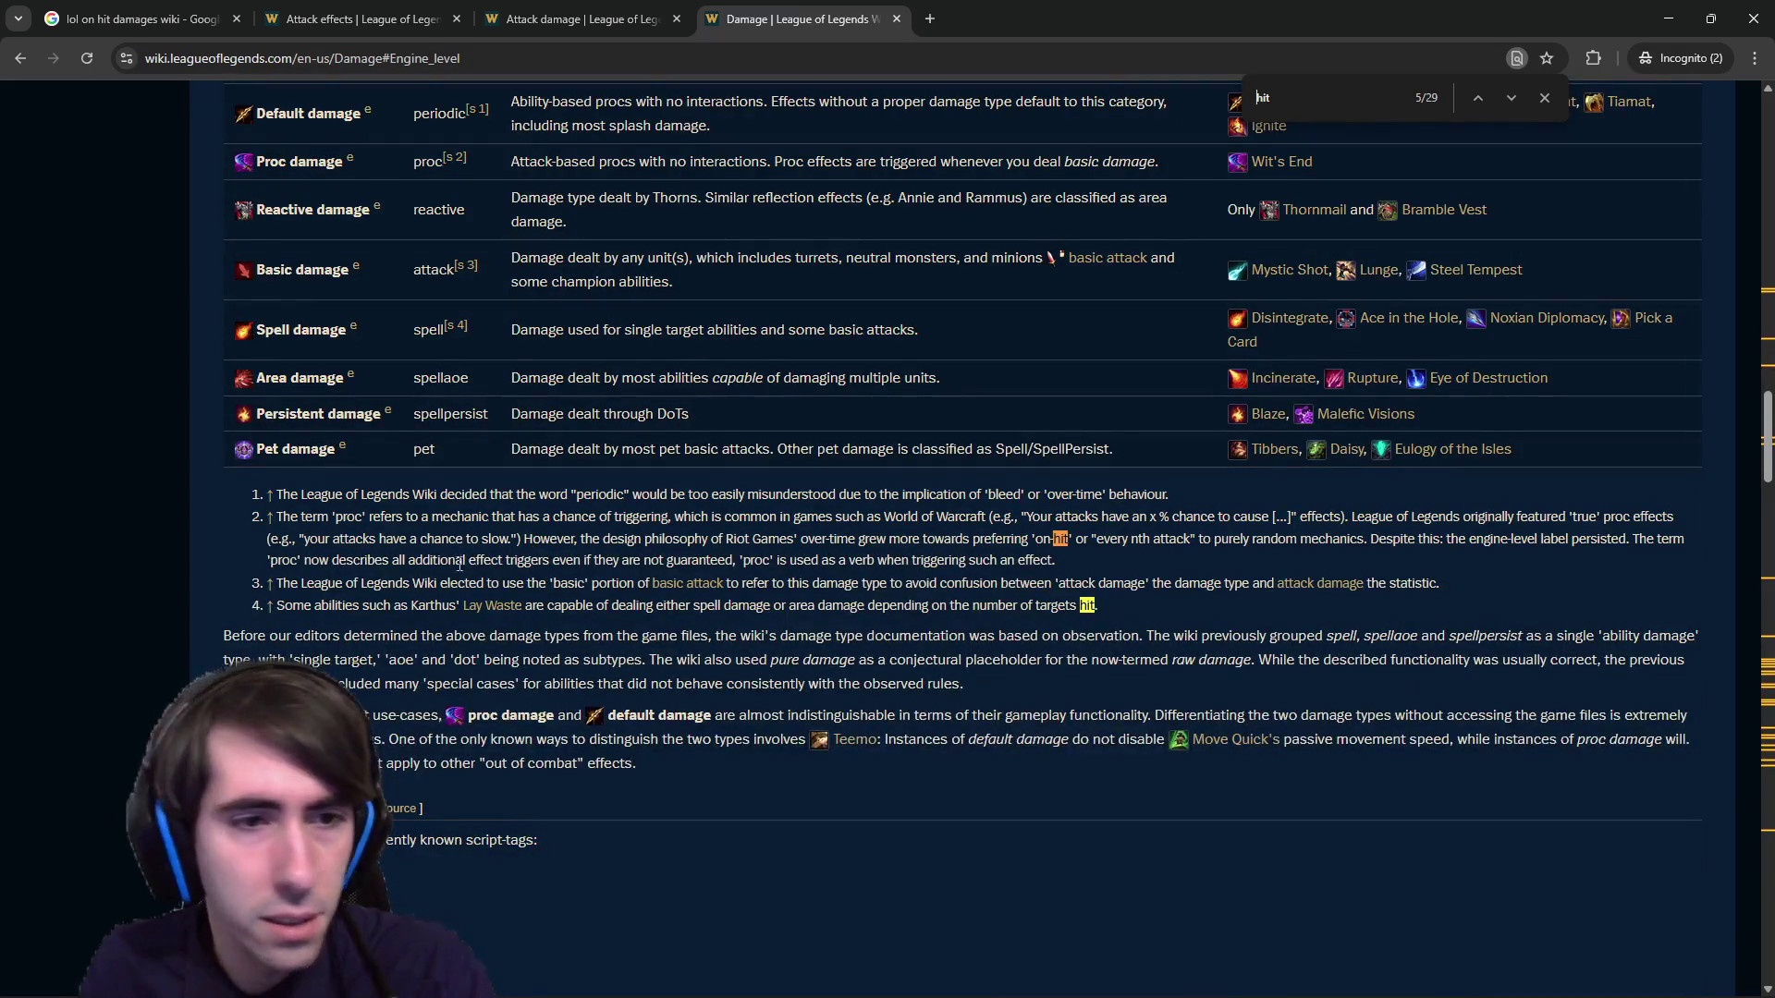
Highlight the footnote phrases defining proc, chance to slow, and every nth attack.
mouse_move(343, 520)
left_mouse_down()
mouse_move(843, 539)
mouse_move(924, 518)
mouse_move(1627, 519)
mouse_move(1456, 573)
left_mouse_up()
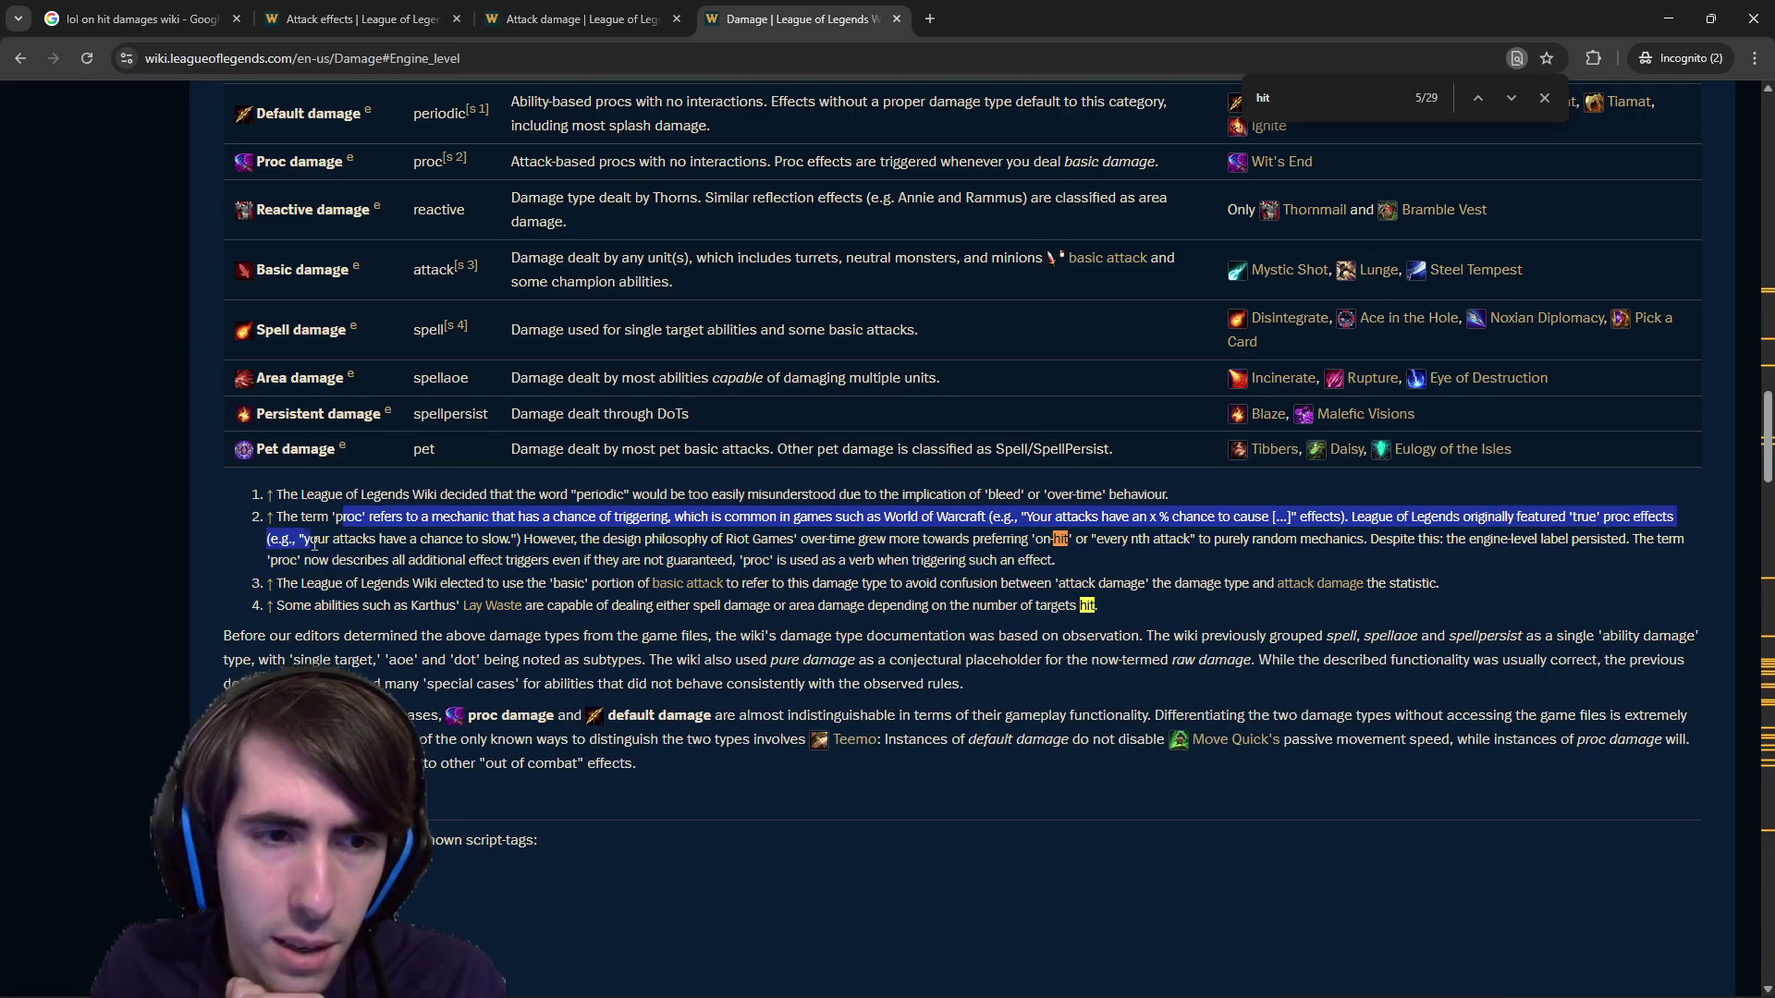
left_click_drag(337, 538, 511, 543)
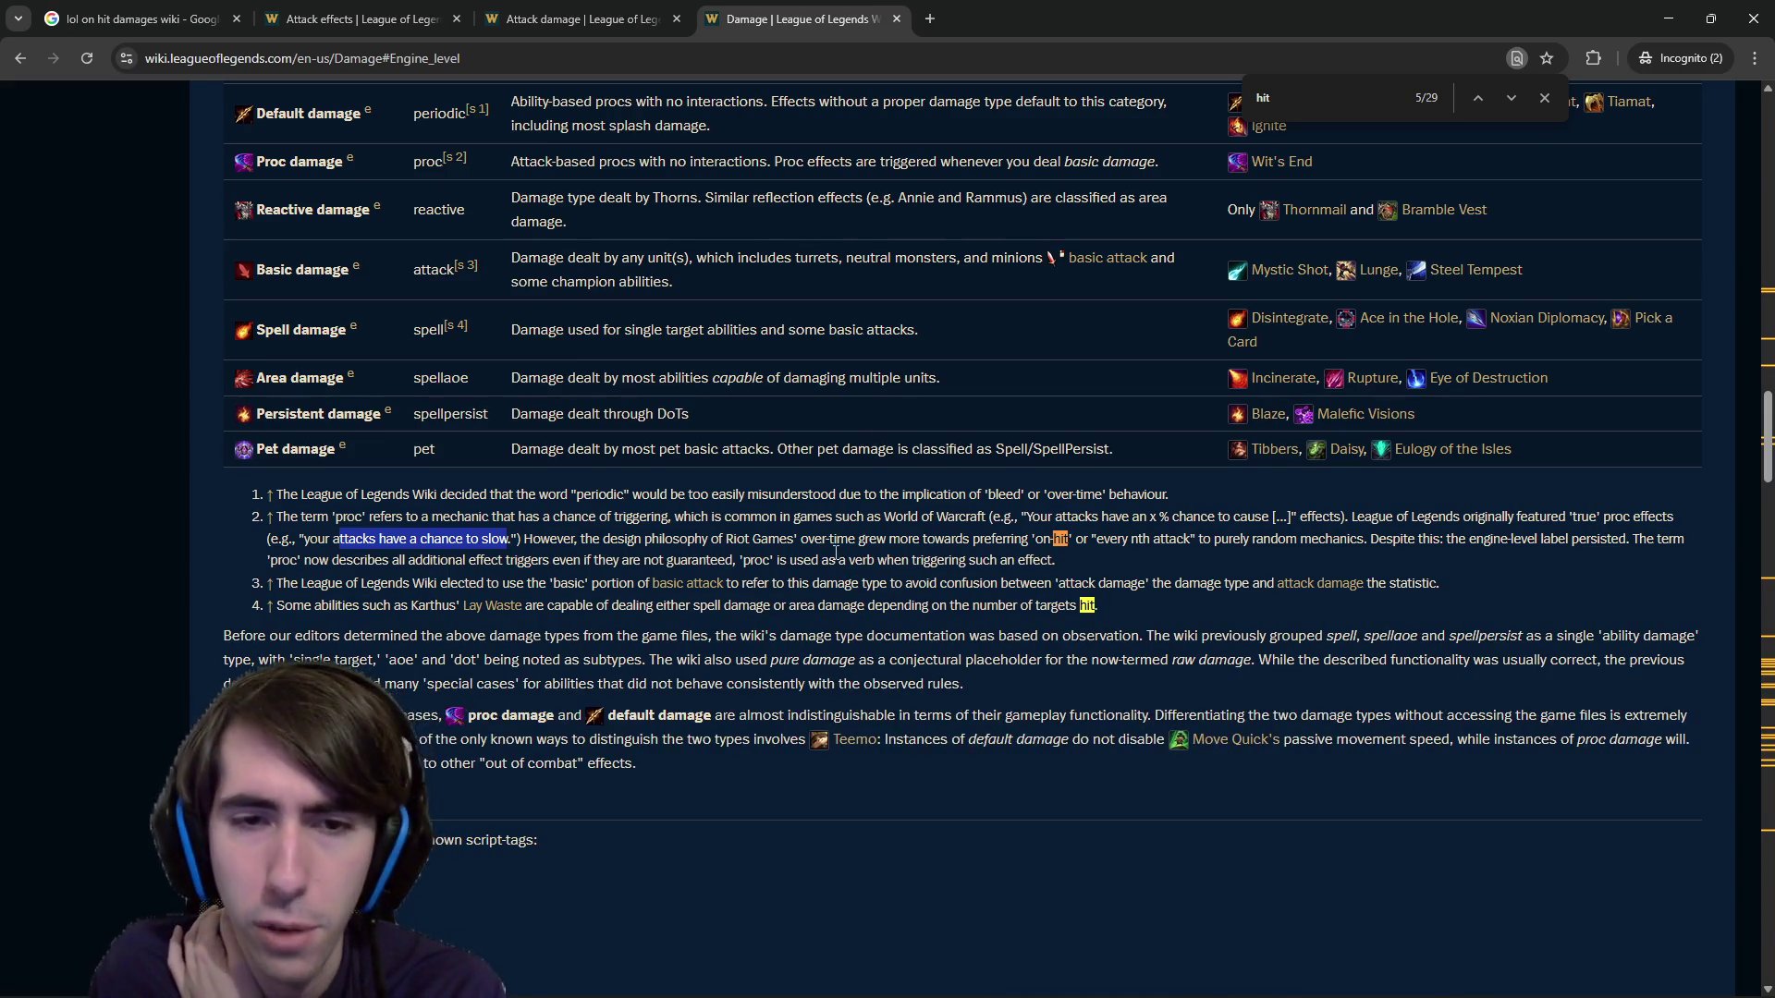
mouse_move(813, 540)
left_mouse_down()
mouse_move(1187, 546)
mouse_move(1037, 540)
left_mouse_up()
left_click_drag(1191, 540, 1094, 553)
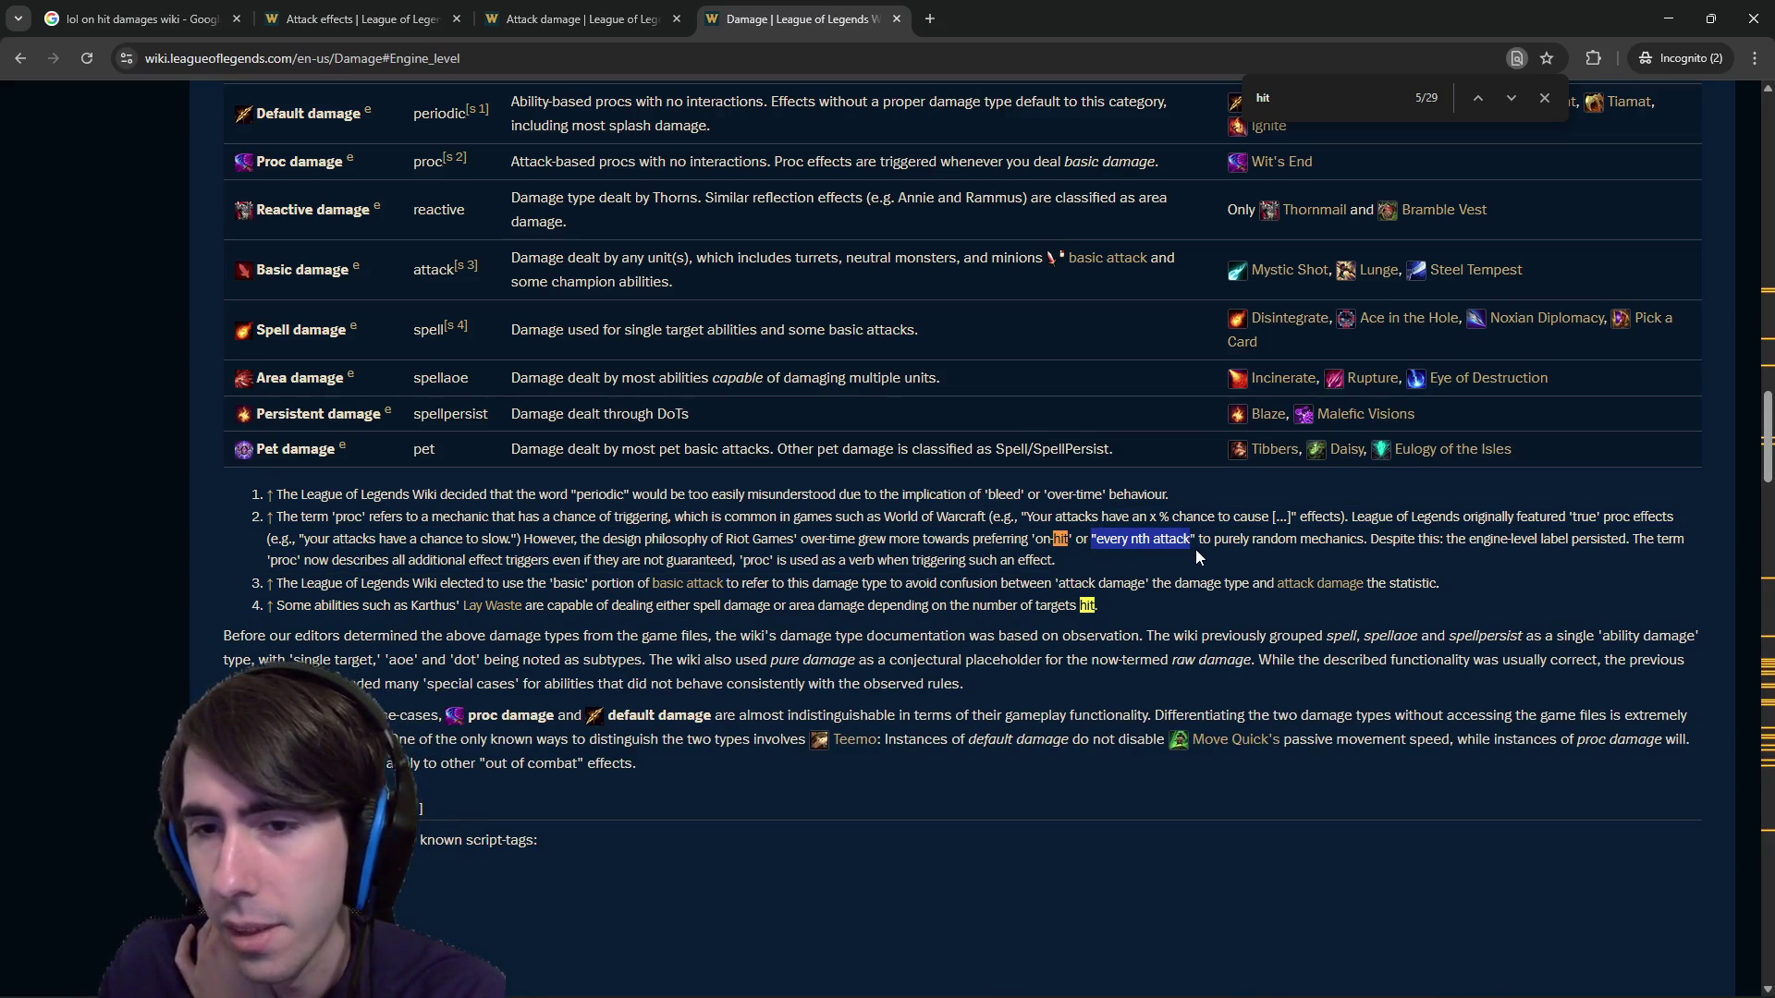
left_click_drag(1286, 543, 1319, 542)
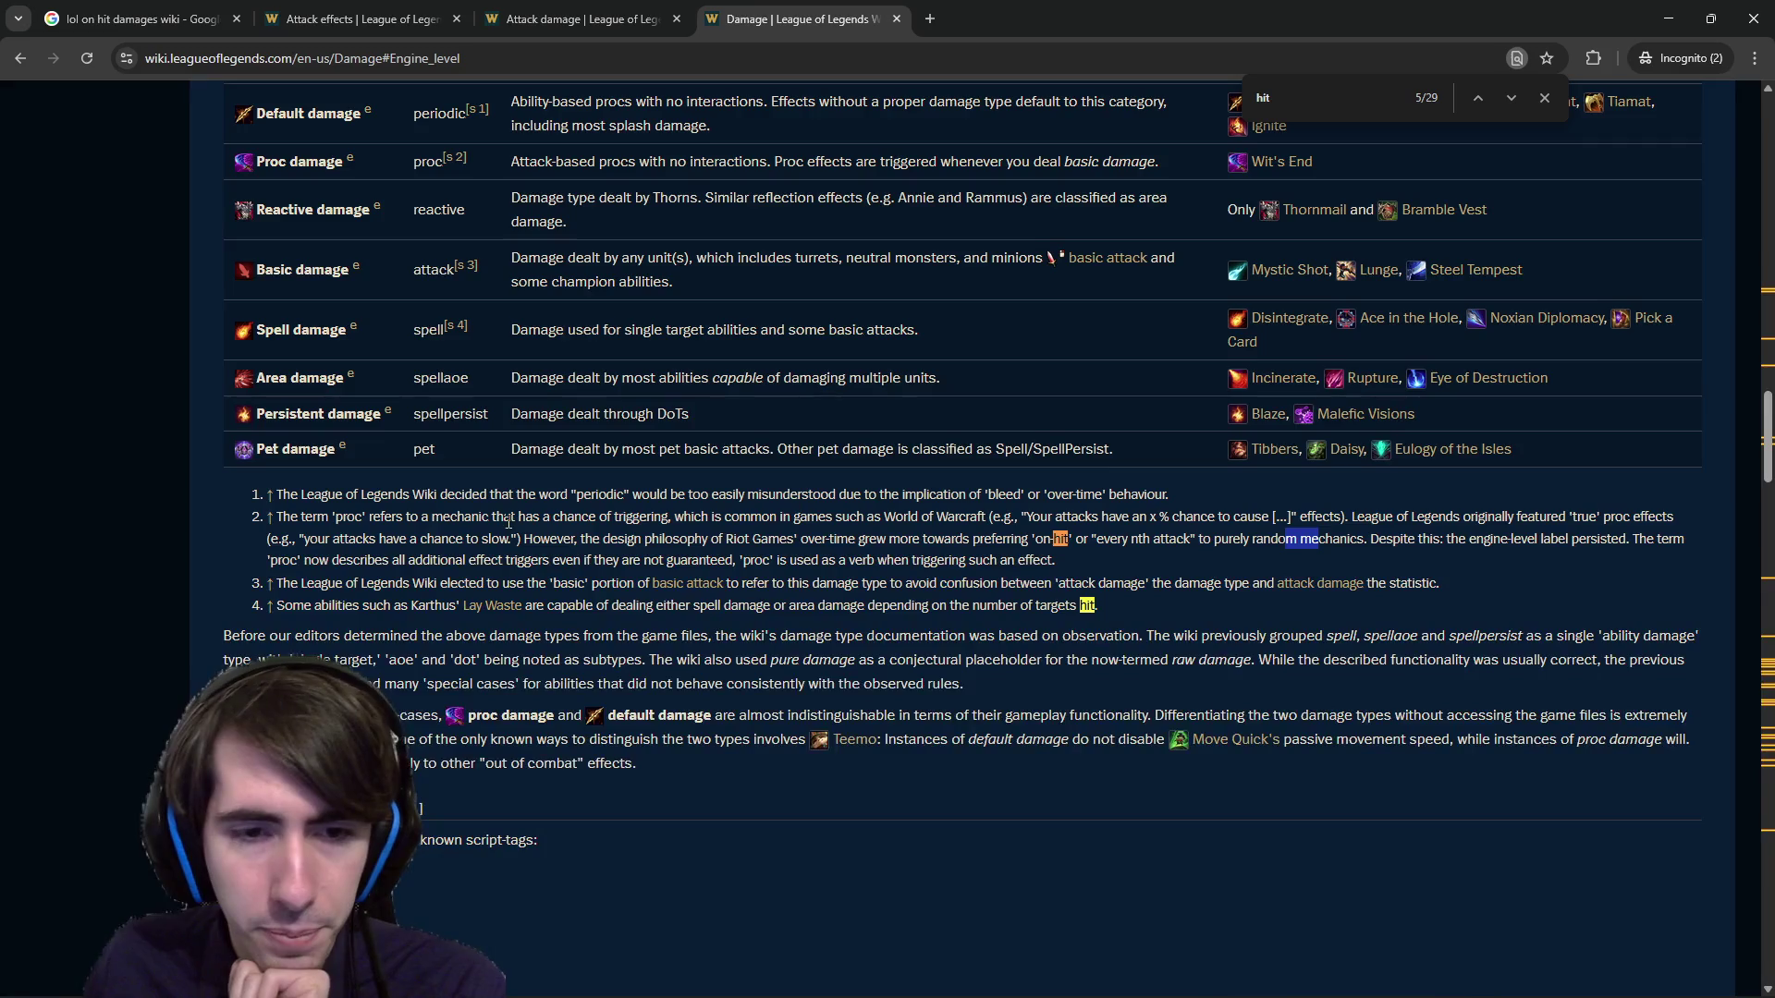
scroll(731, 596, "up", 8)
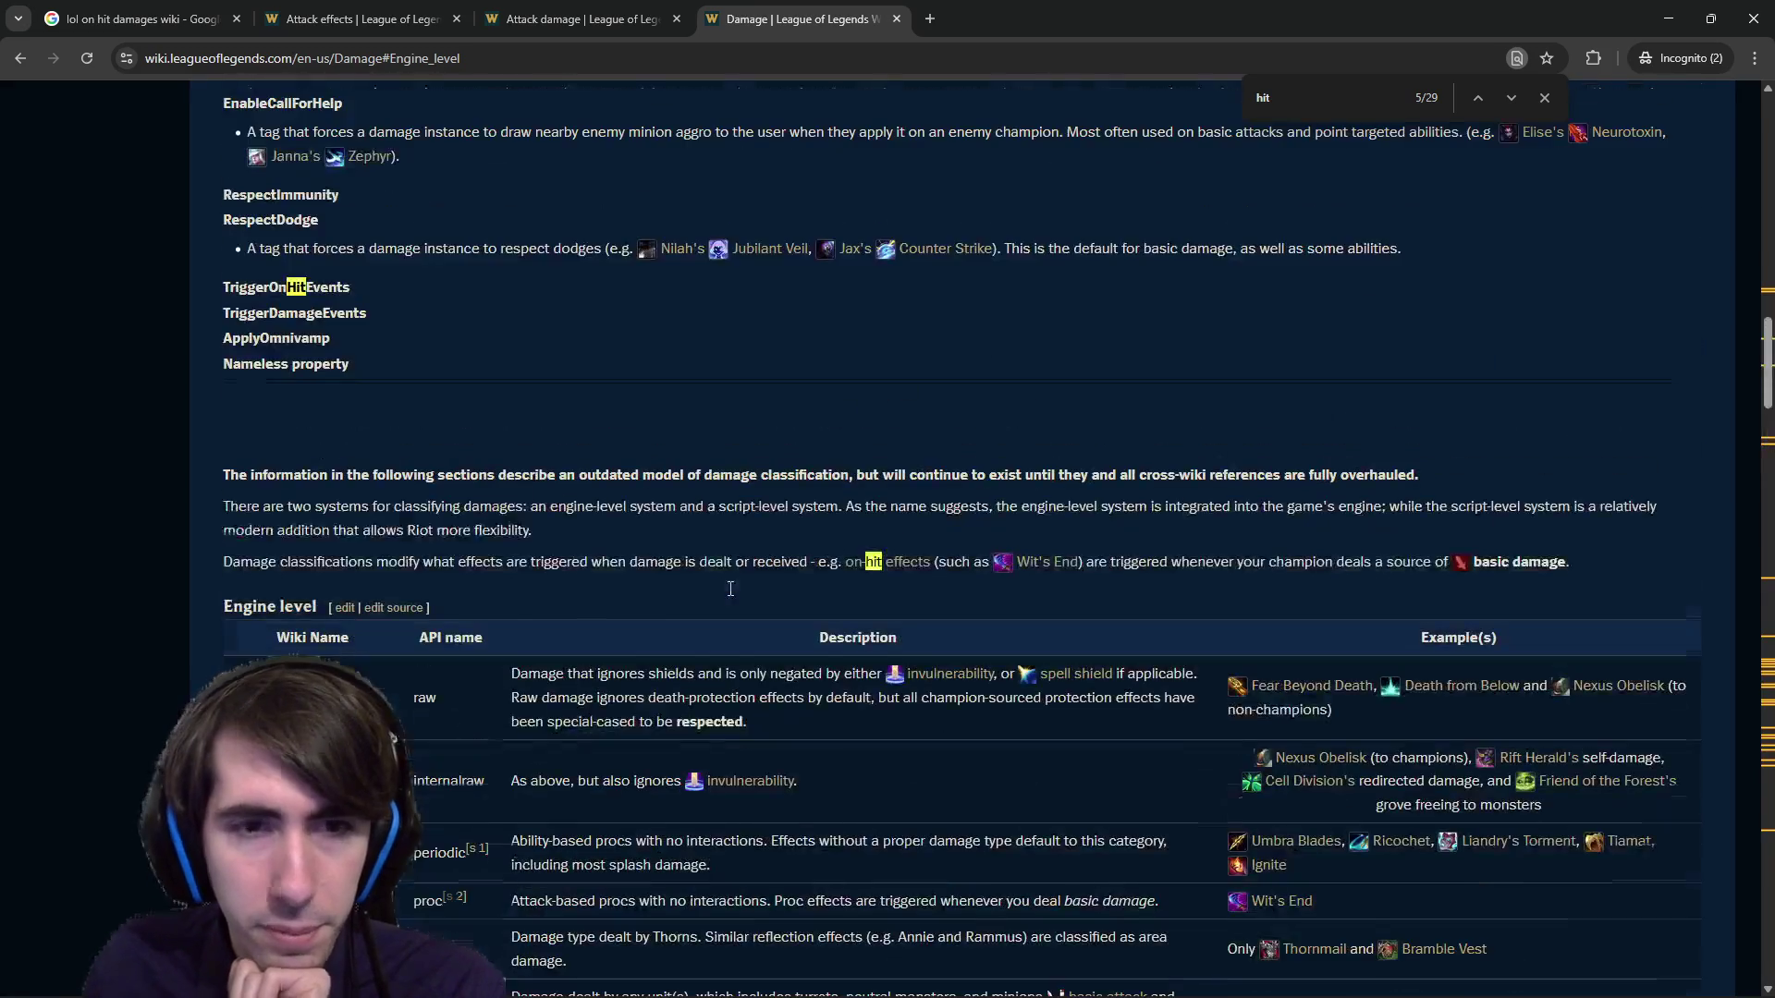
middle_click(888, 561)
scroll(921, 185, "down", 6)
key("ctrl+Tab")
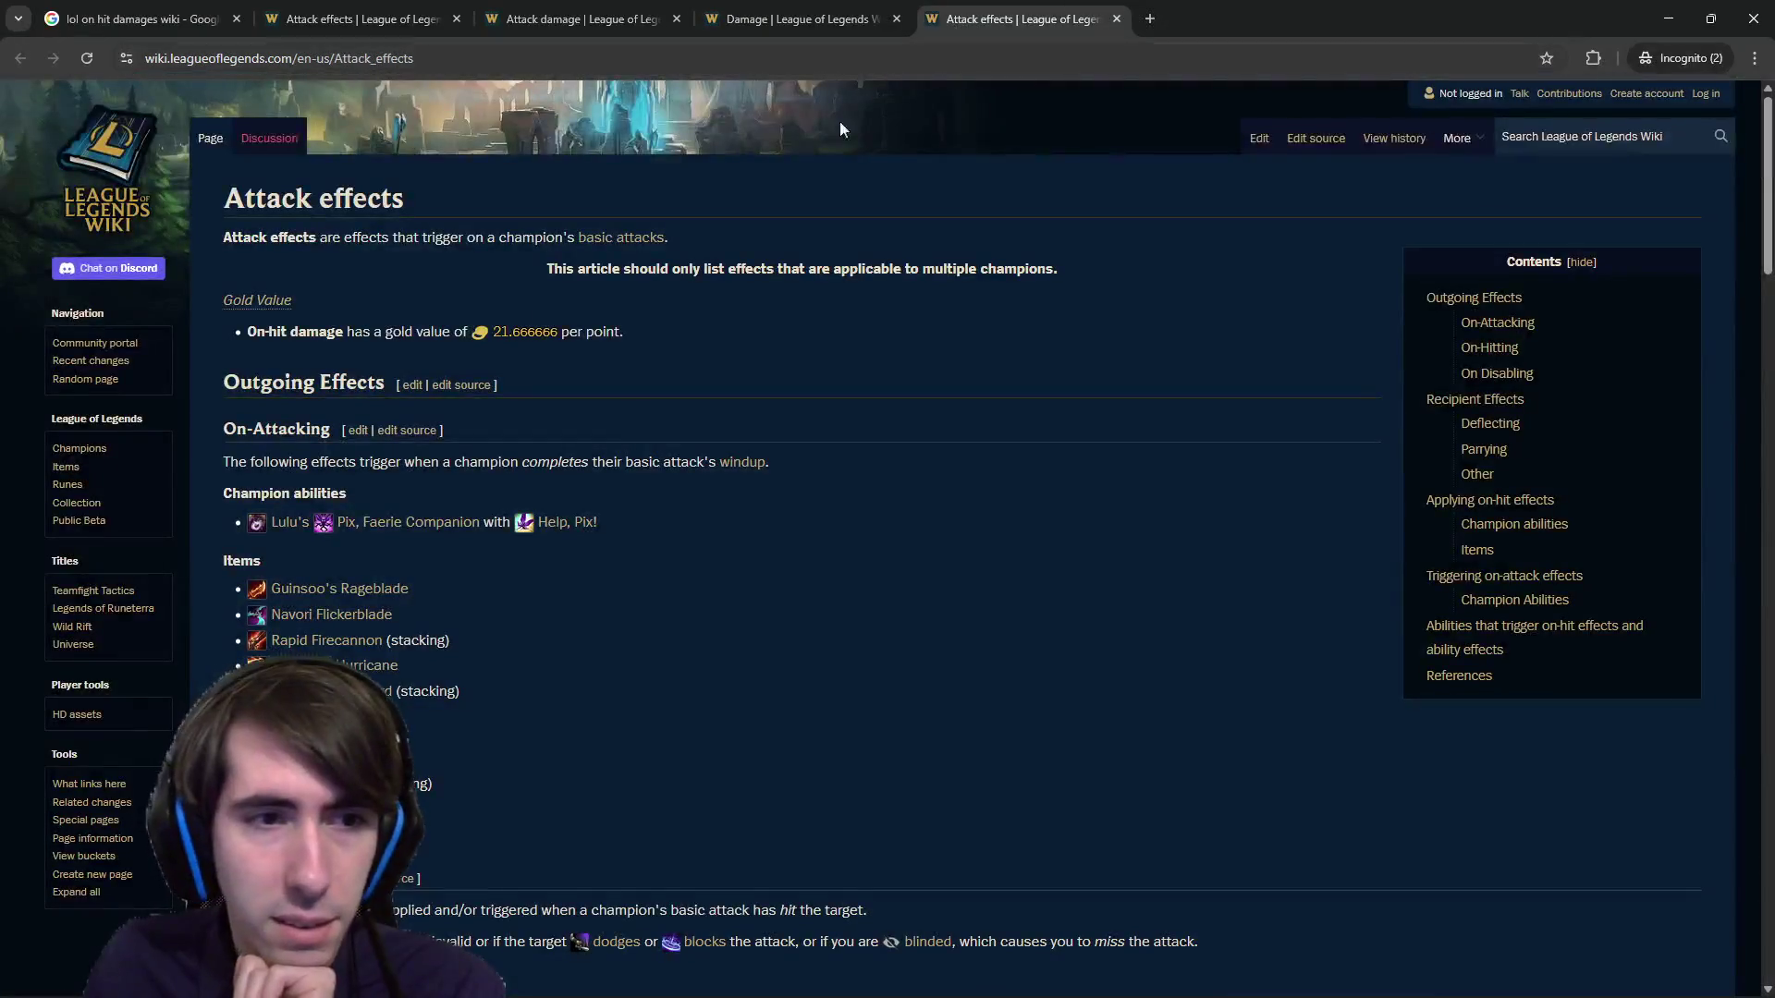
scroll(359, 477, "down", 4)
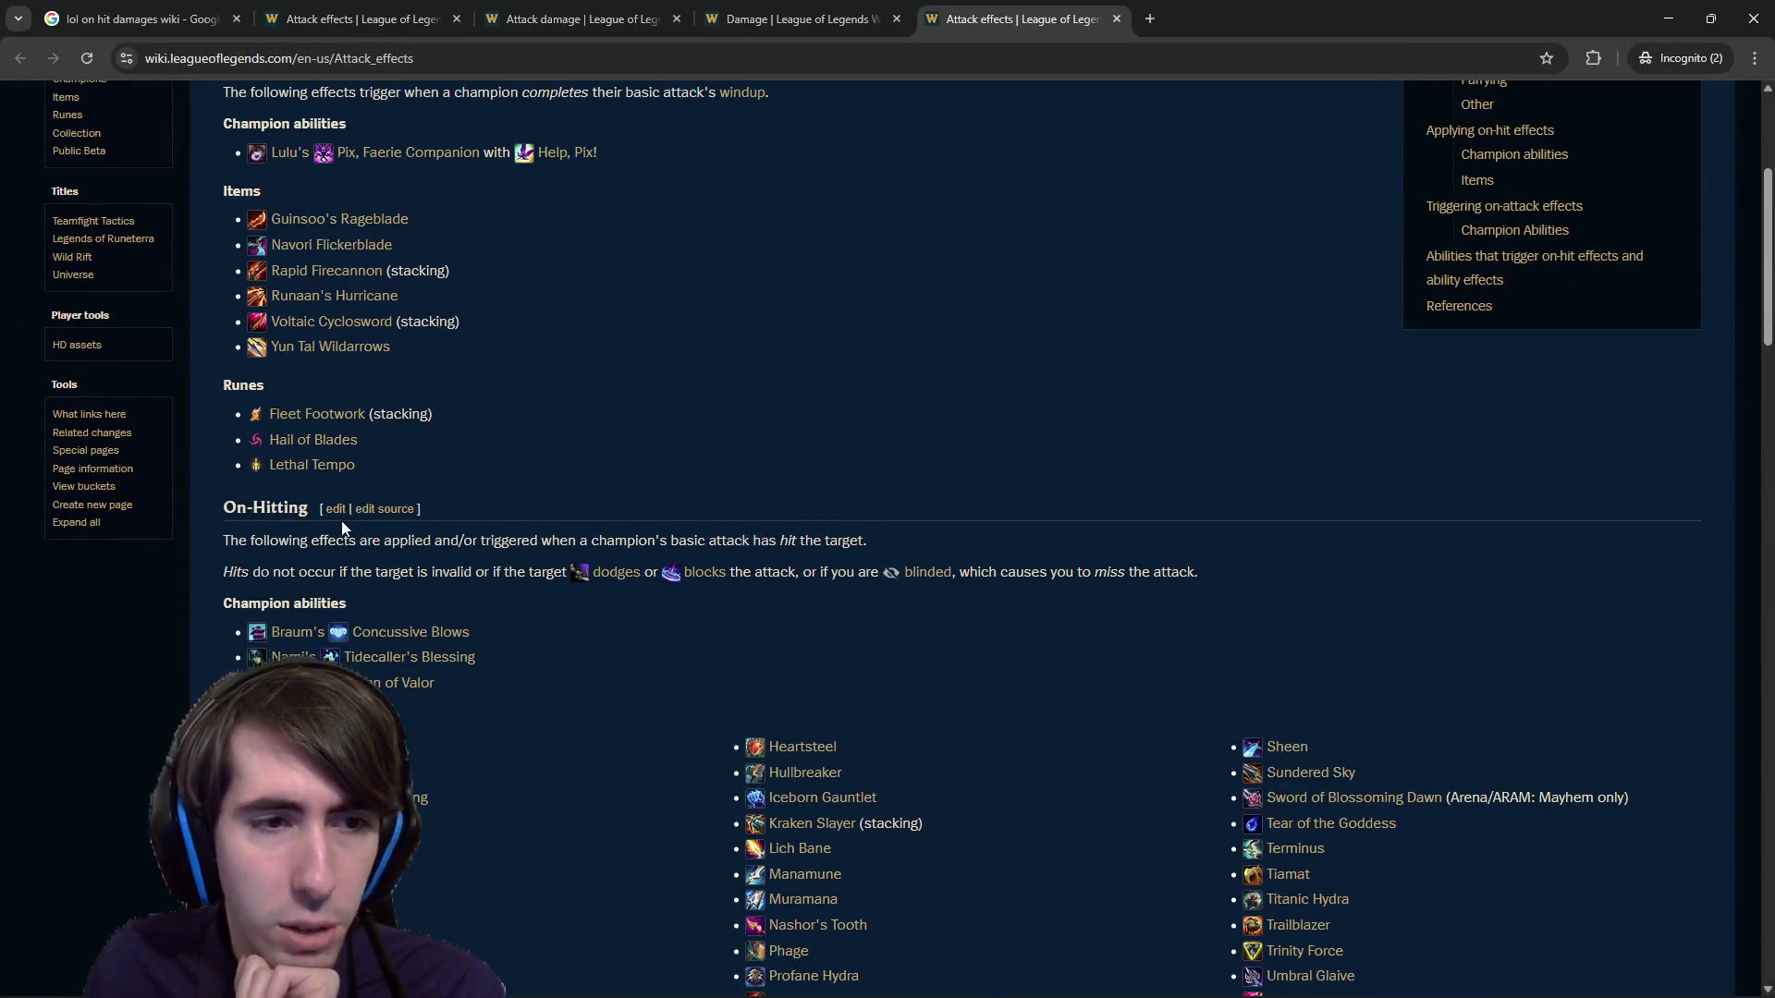
scroll(341, 520, "up", 4)
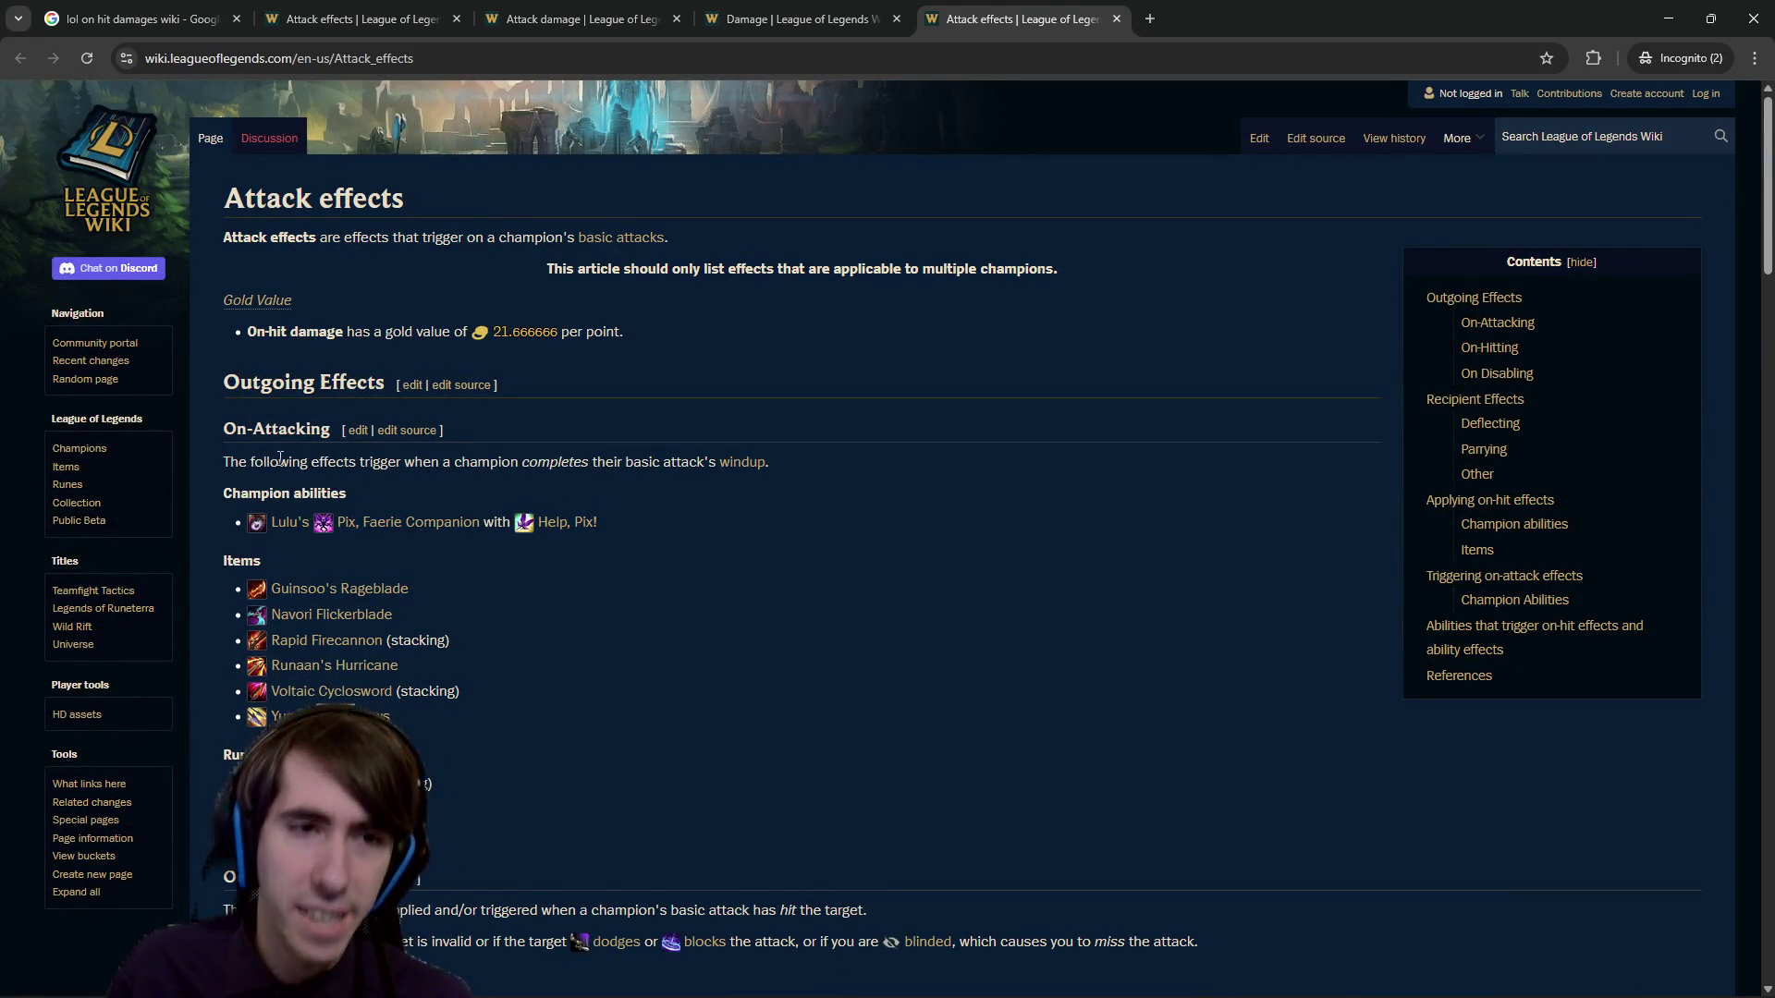
left_click_drag(278, 462, 591, 455)
left_click(514, 475)
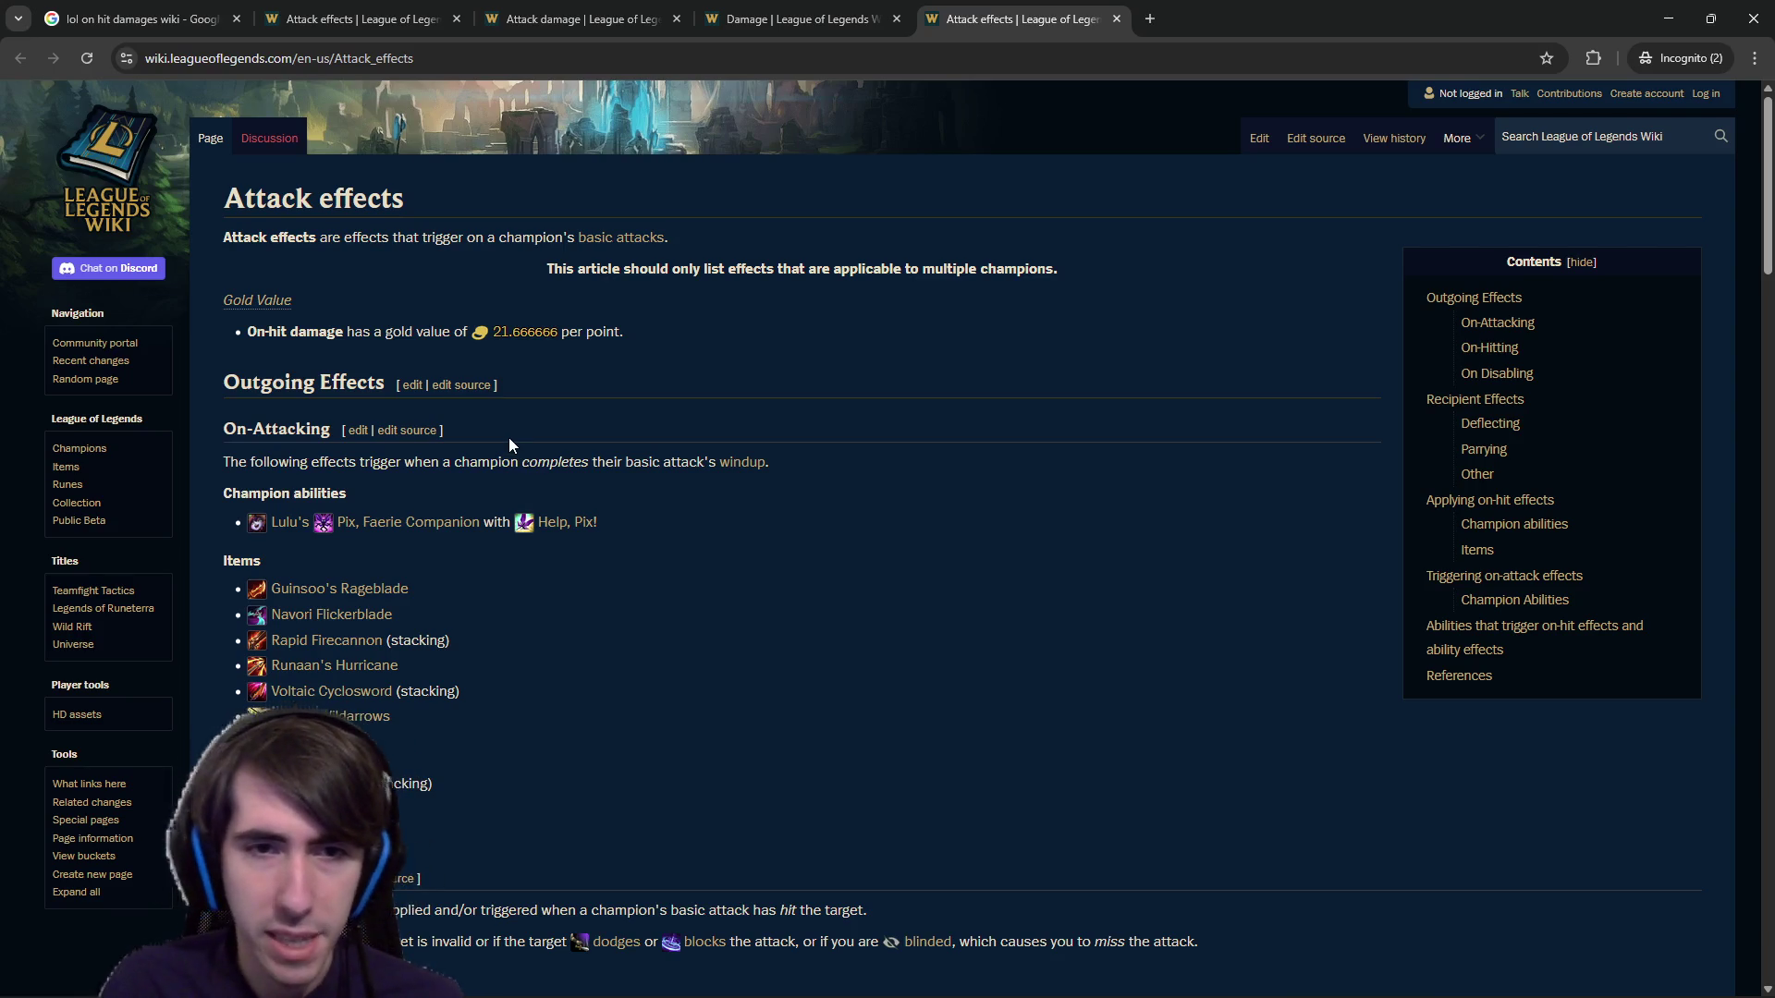
scroll(509, 436, "down", 2)
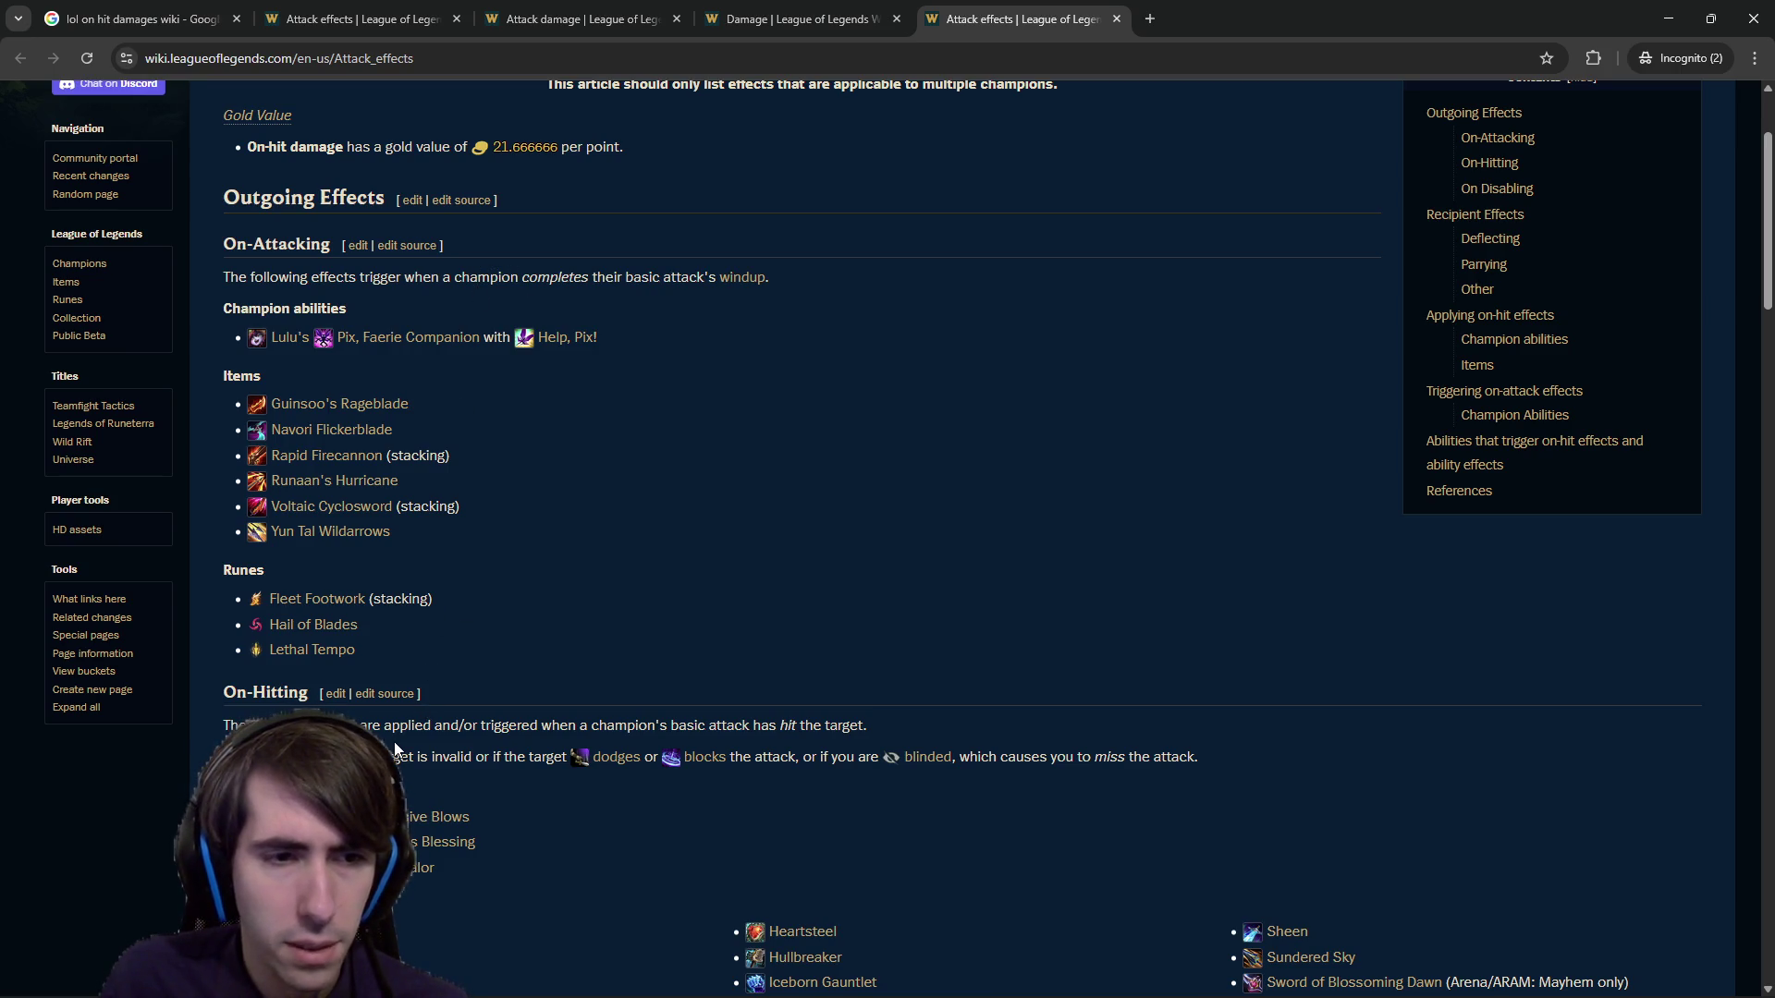
scroll(475, 285, "down", 1)
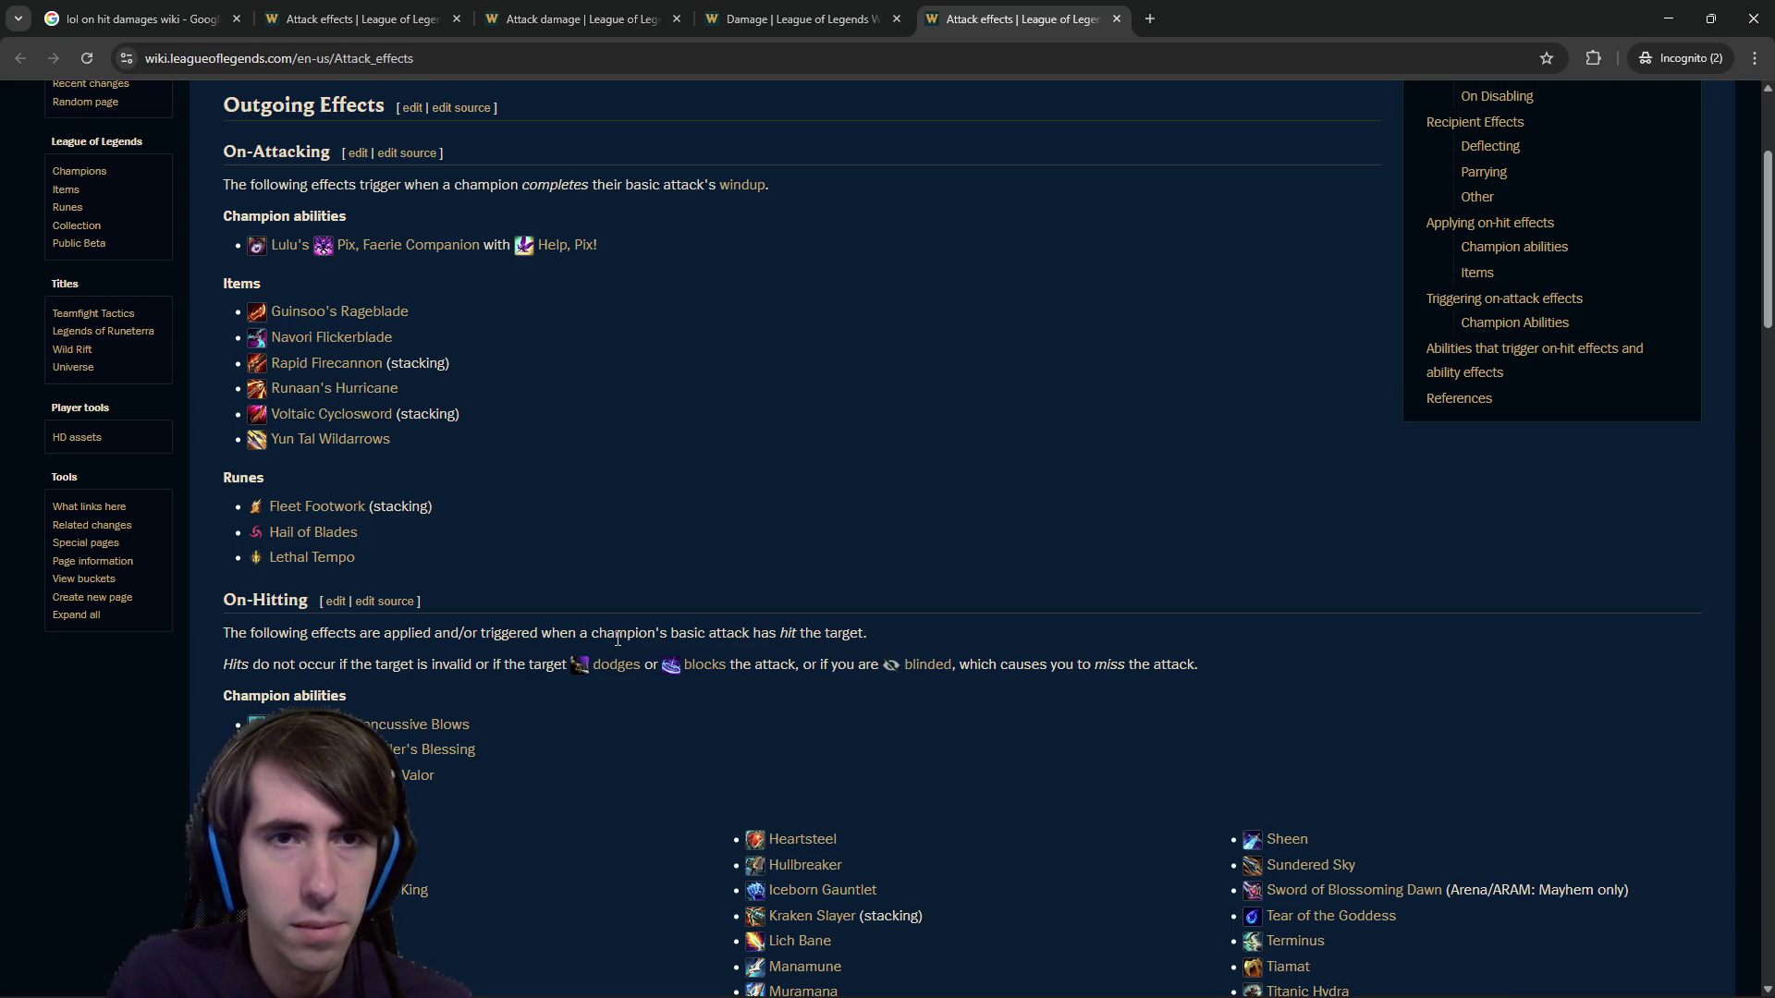
scroll(616, 638, "down", 1)
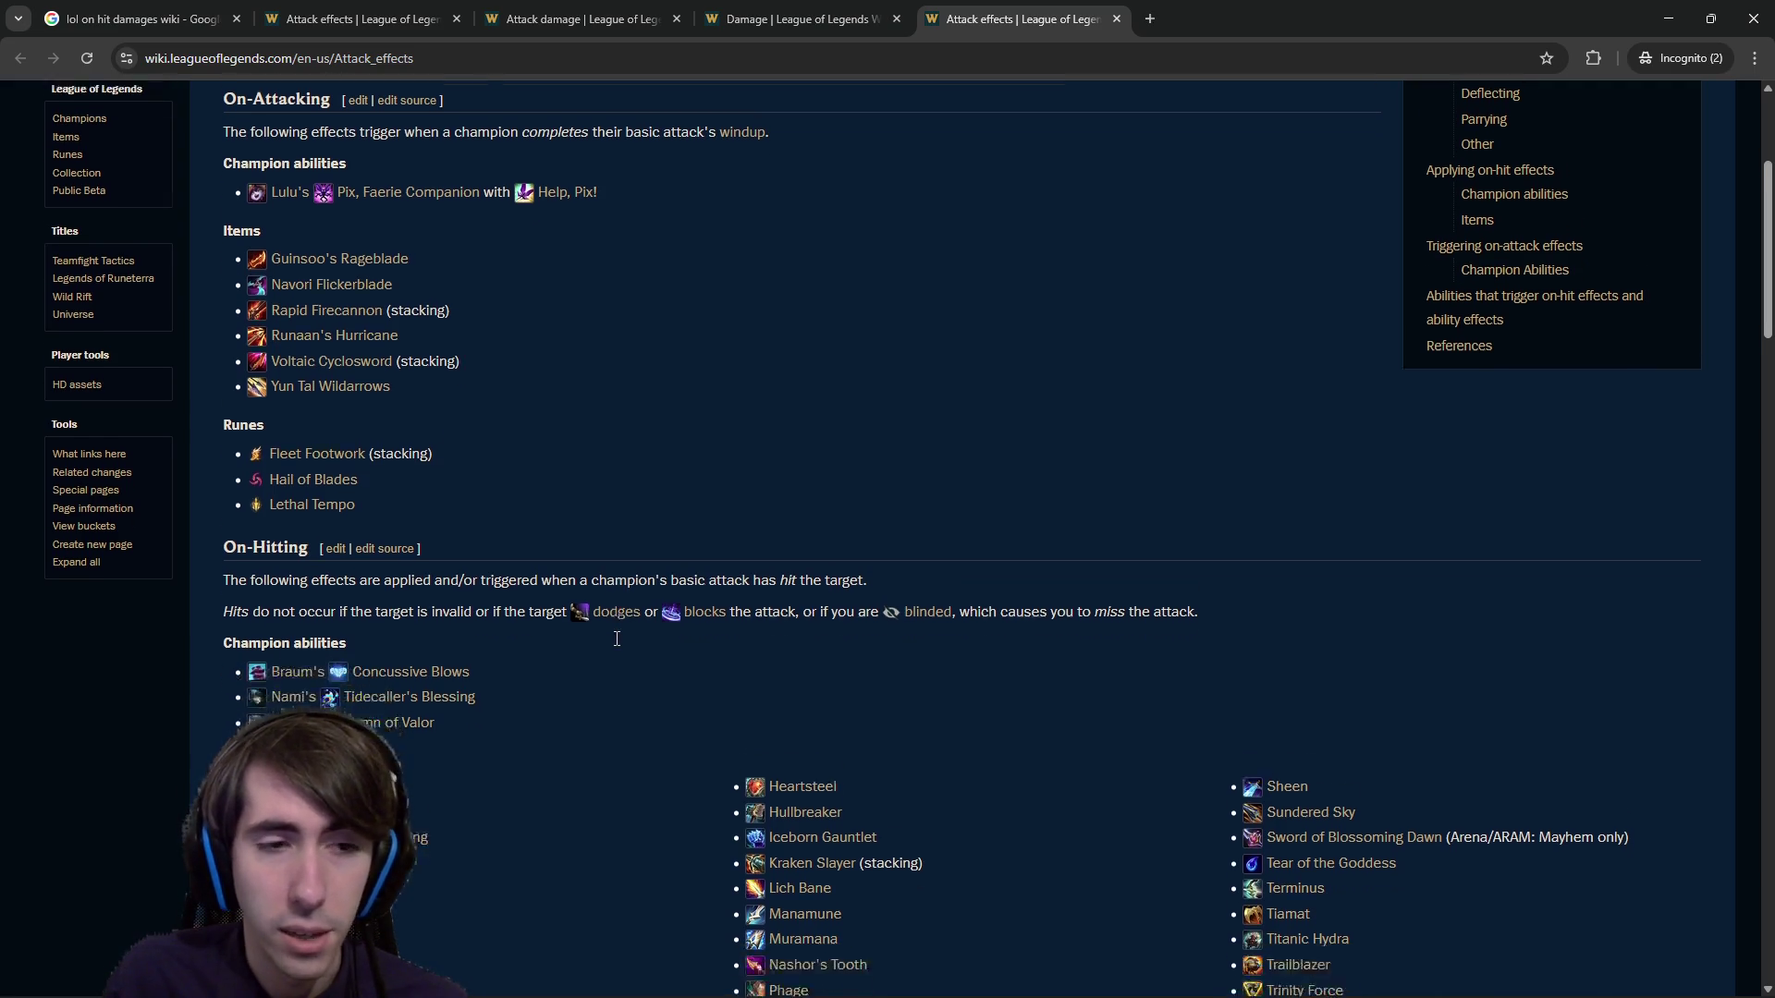
left_click_drag(253, 572, 300, 571)
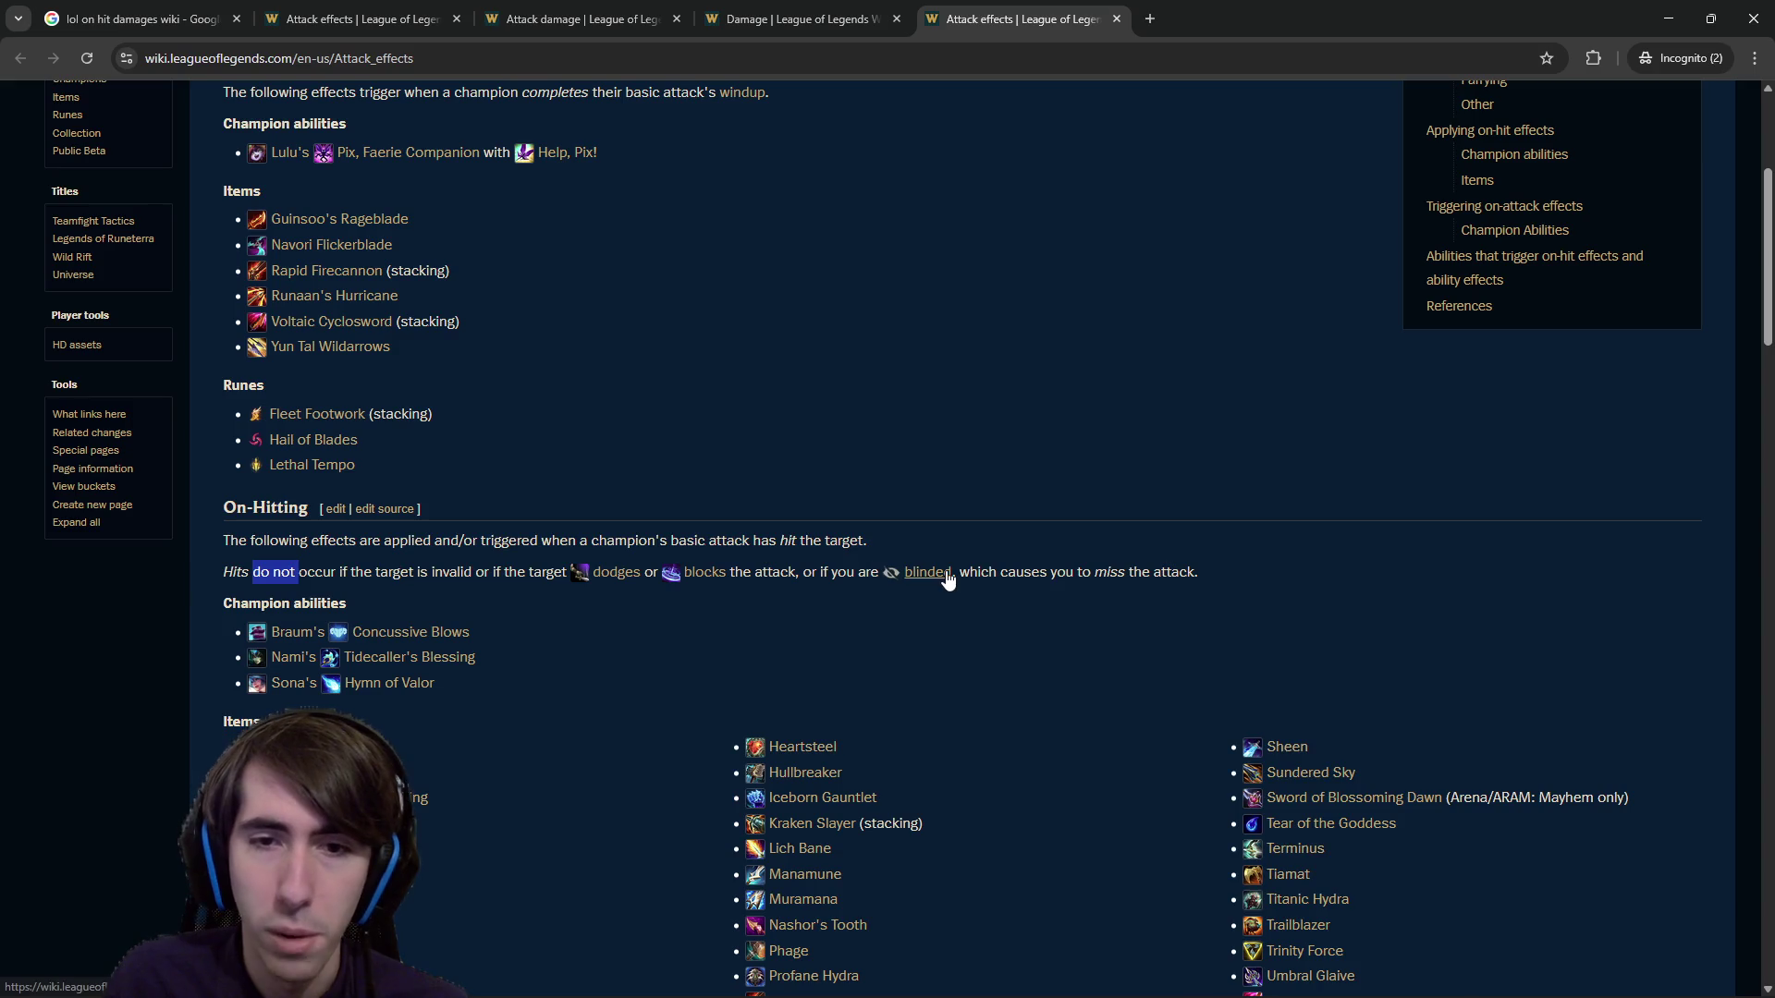
scroll(596, 612, "down", 1)
scroll(596, 607, "up", 1)
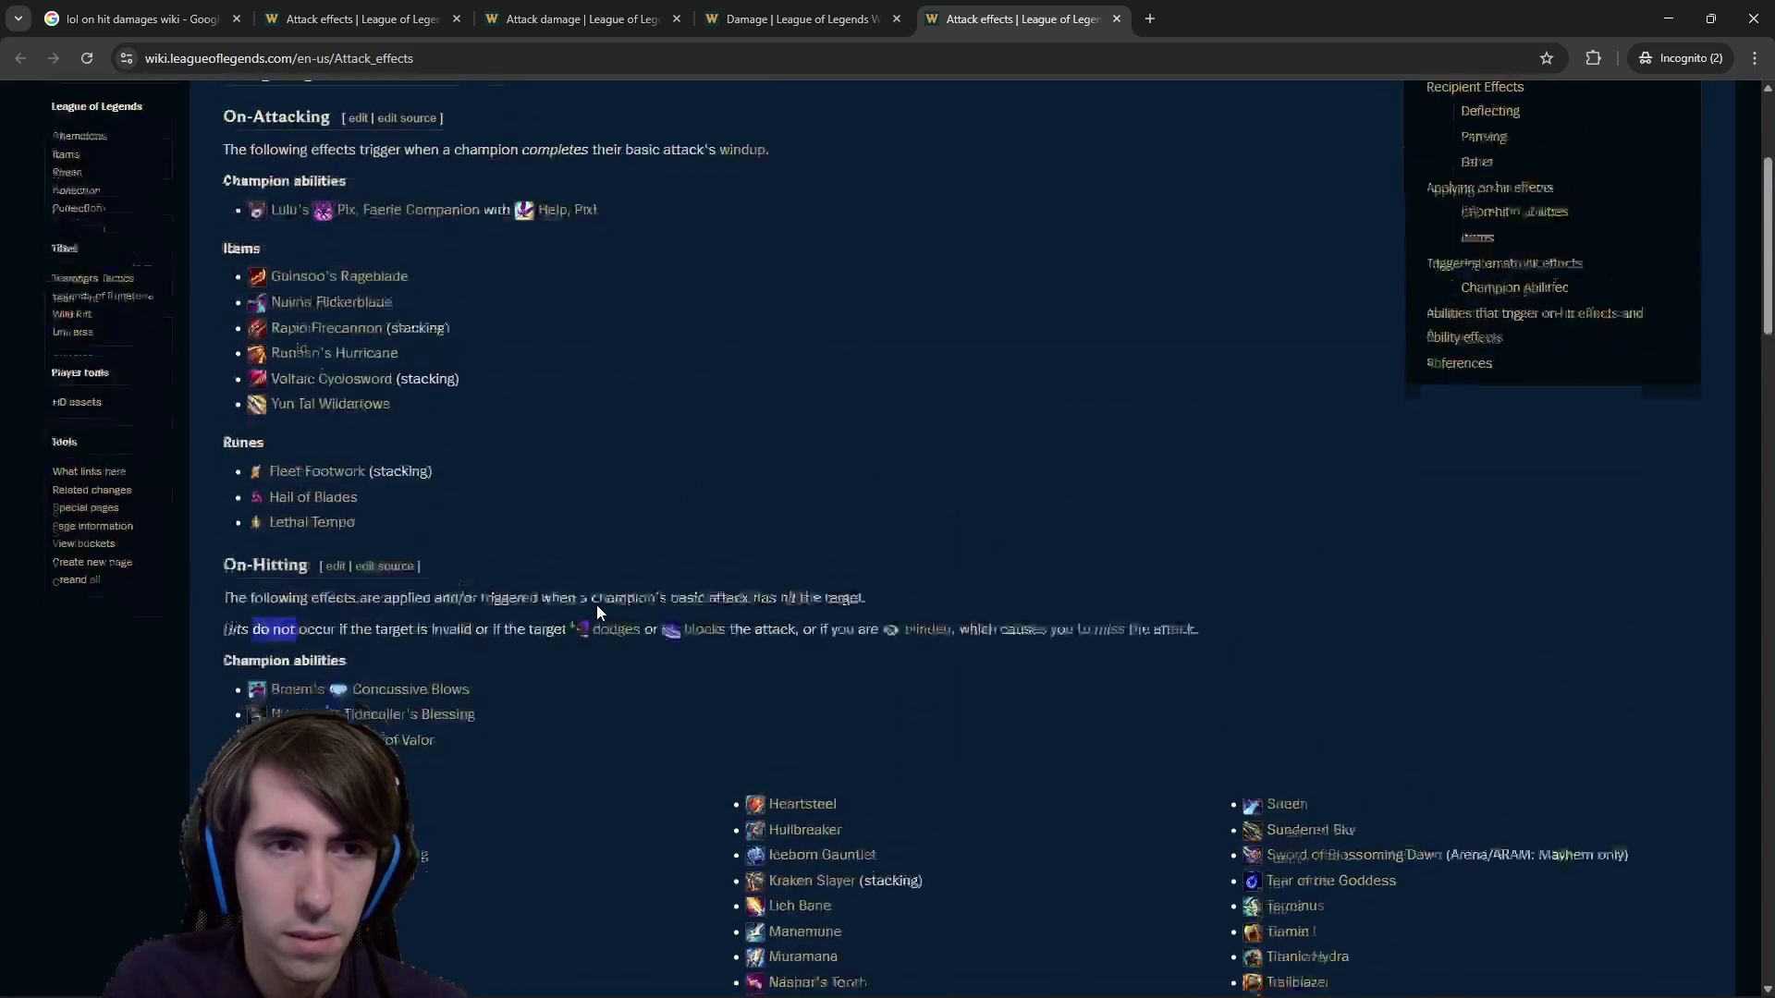
scroll(596, 606, "up", 1)
scroll(592, 611, "down", 1)
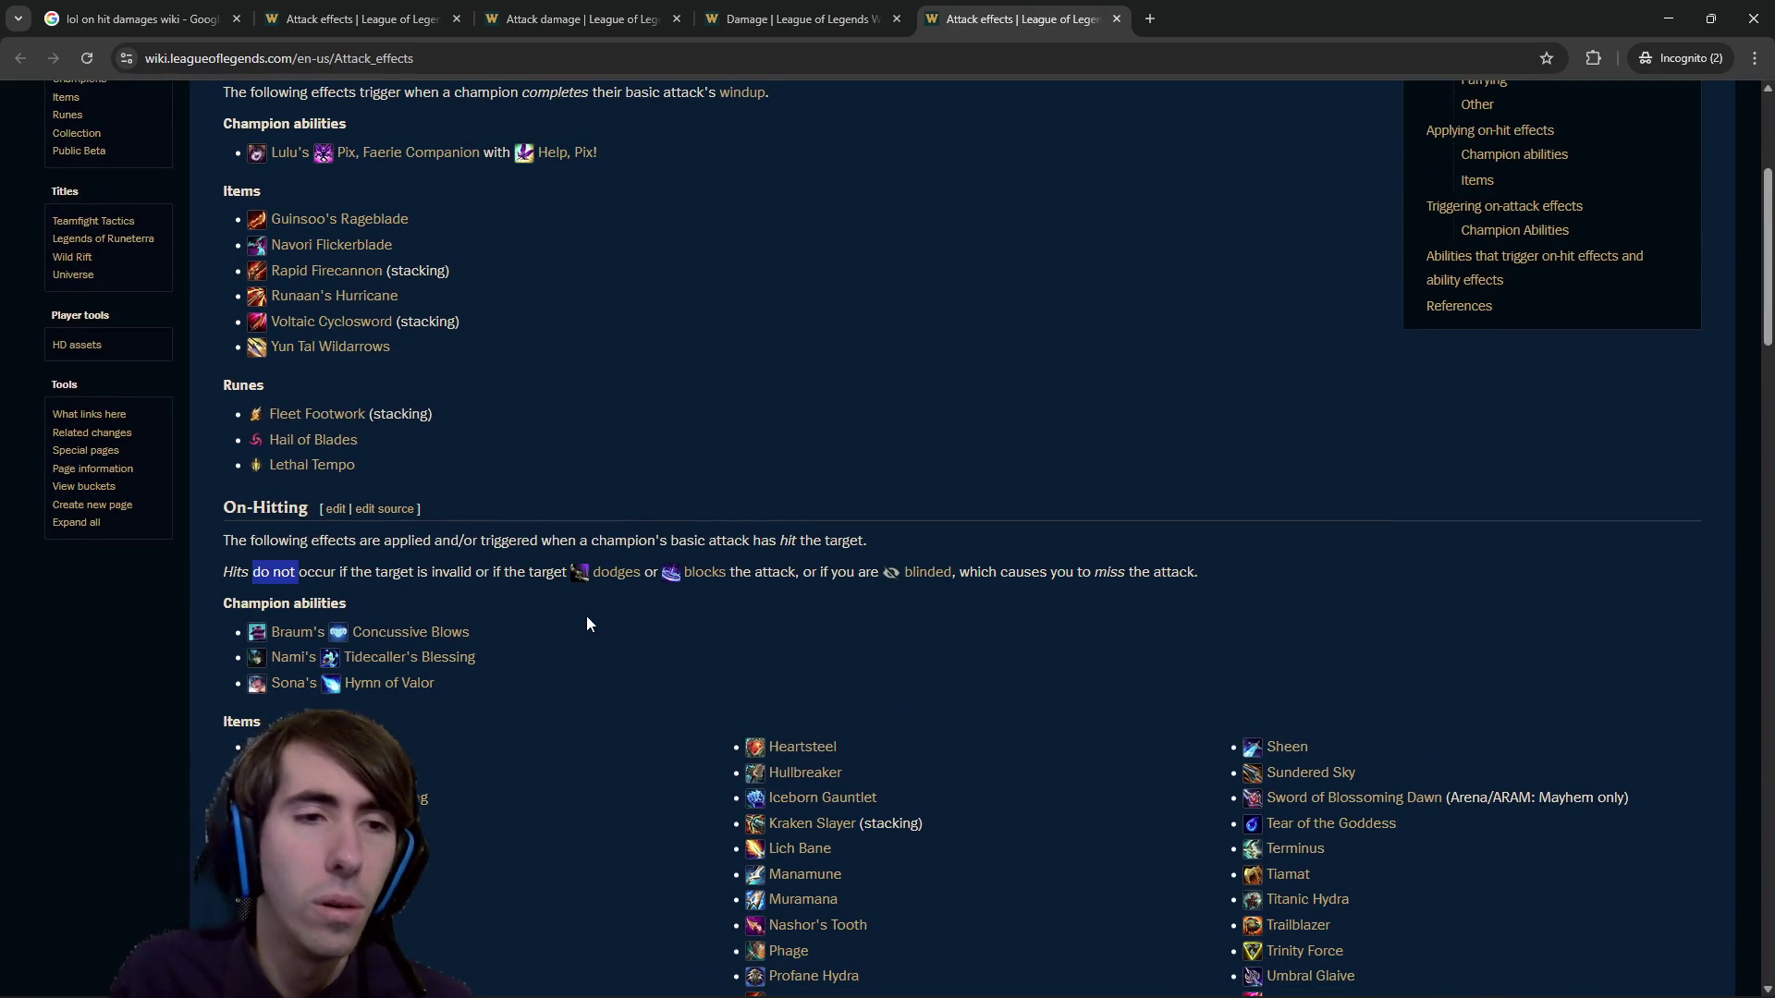
scroll(582, 627, "up", 1)
scroll(581, 627, "down", 2)
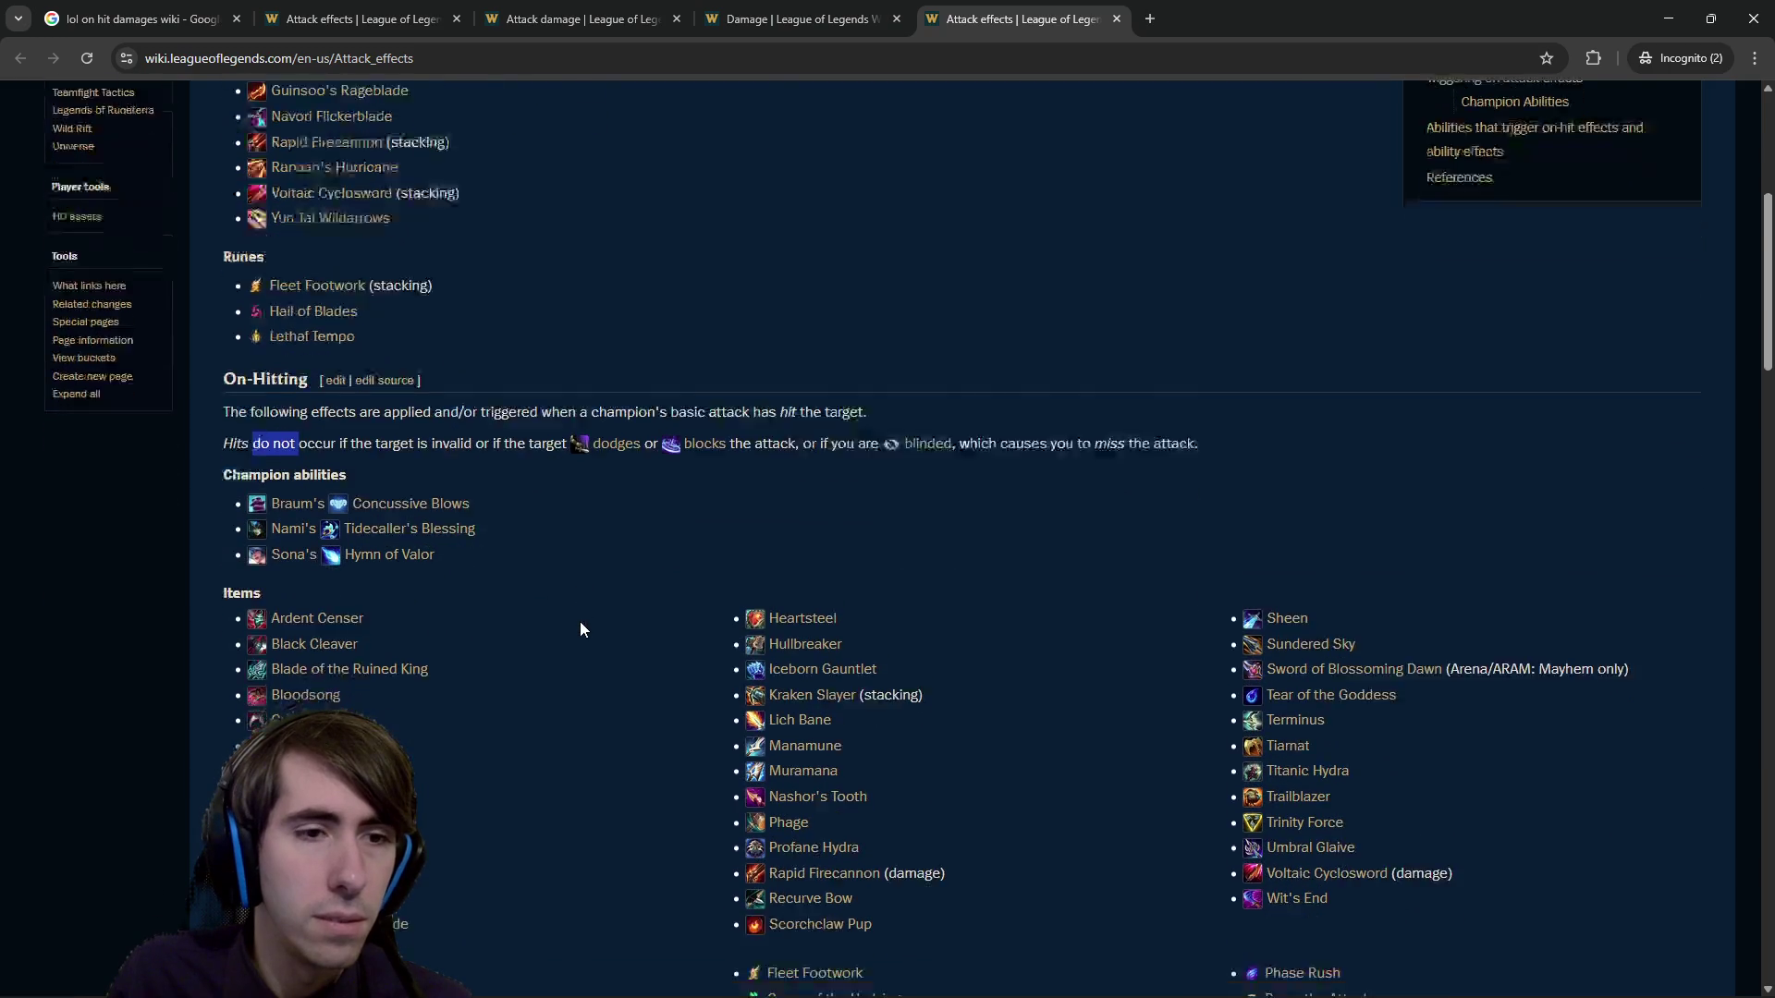
scroll(581, 624, "down", 4)
scroll(579, 629, "down", 1)
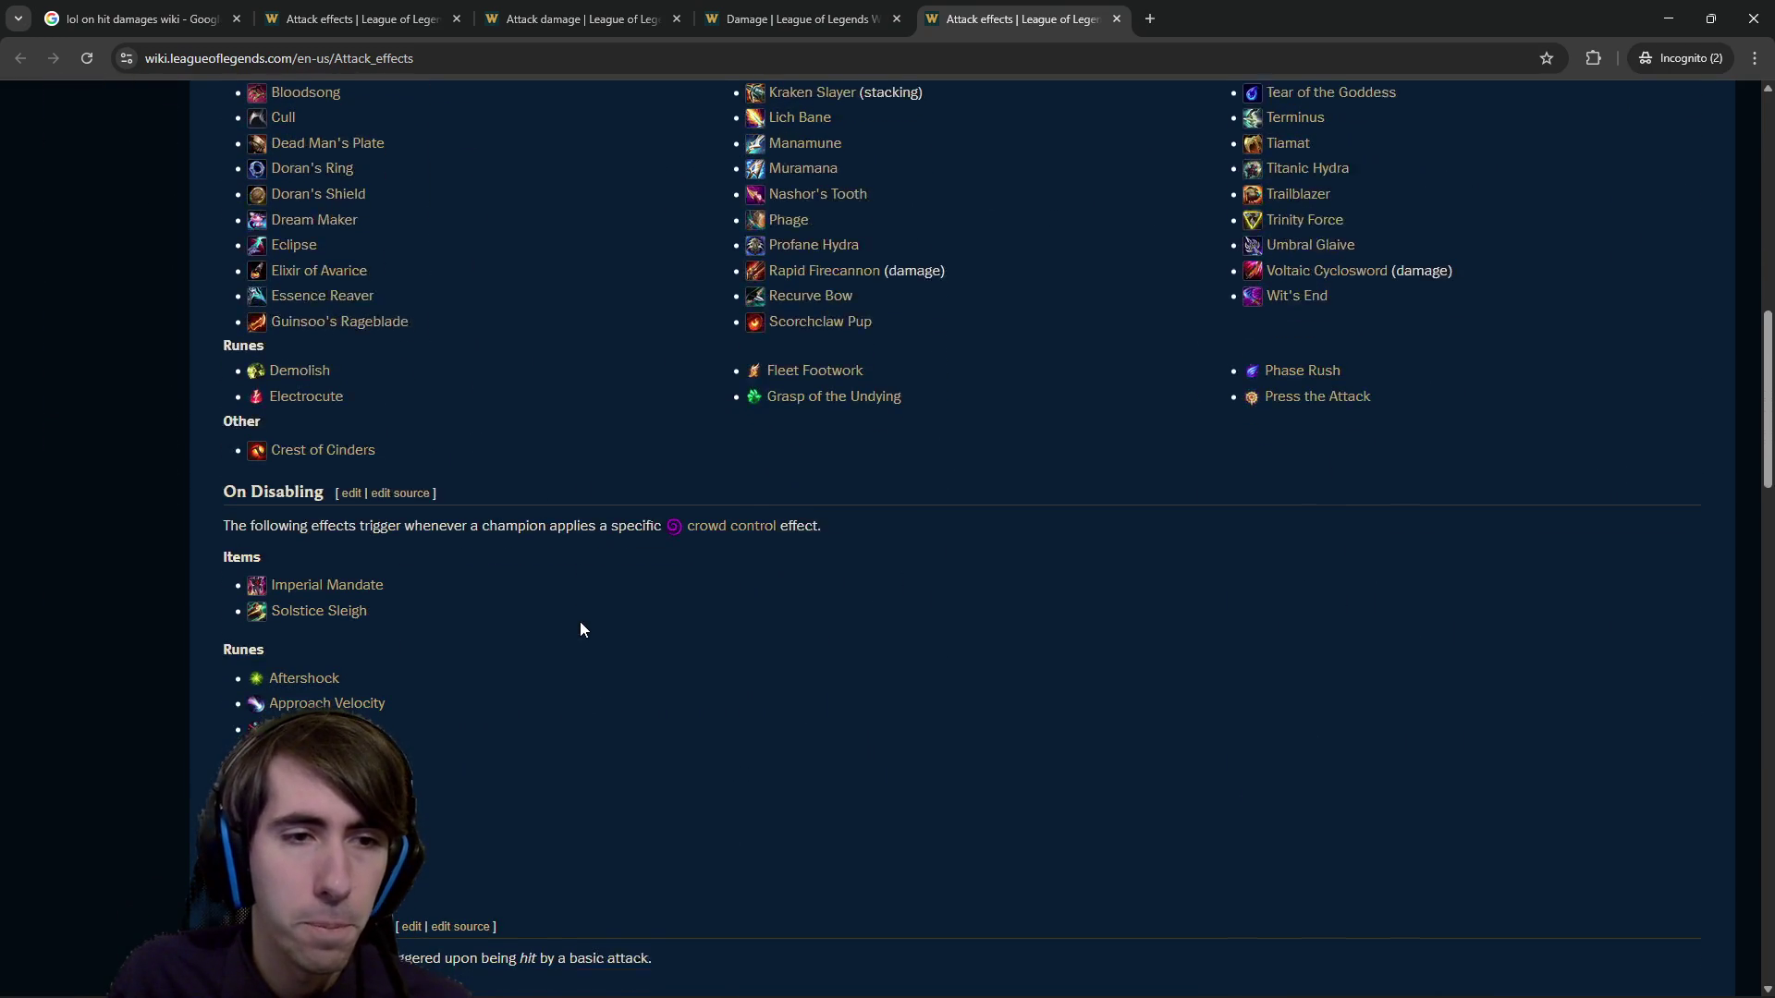
left_click_drag(491, 511, 588, 514)
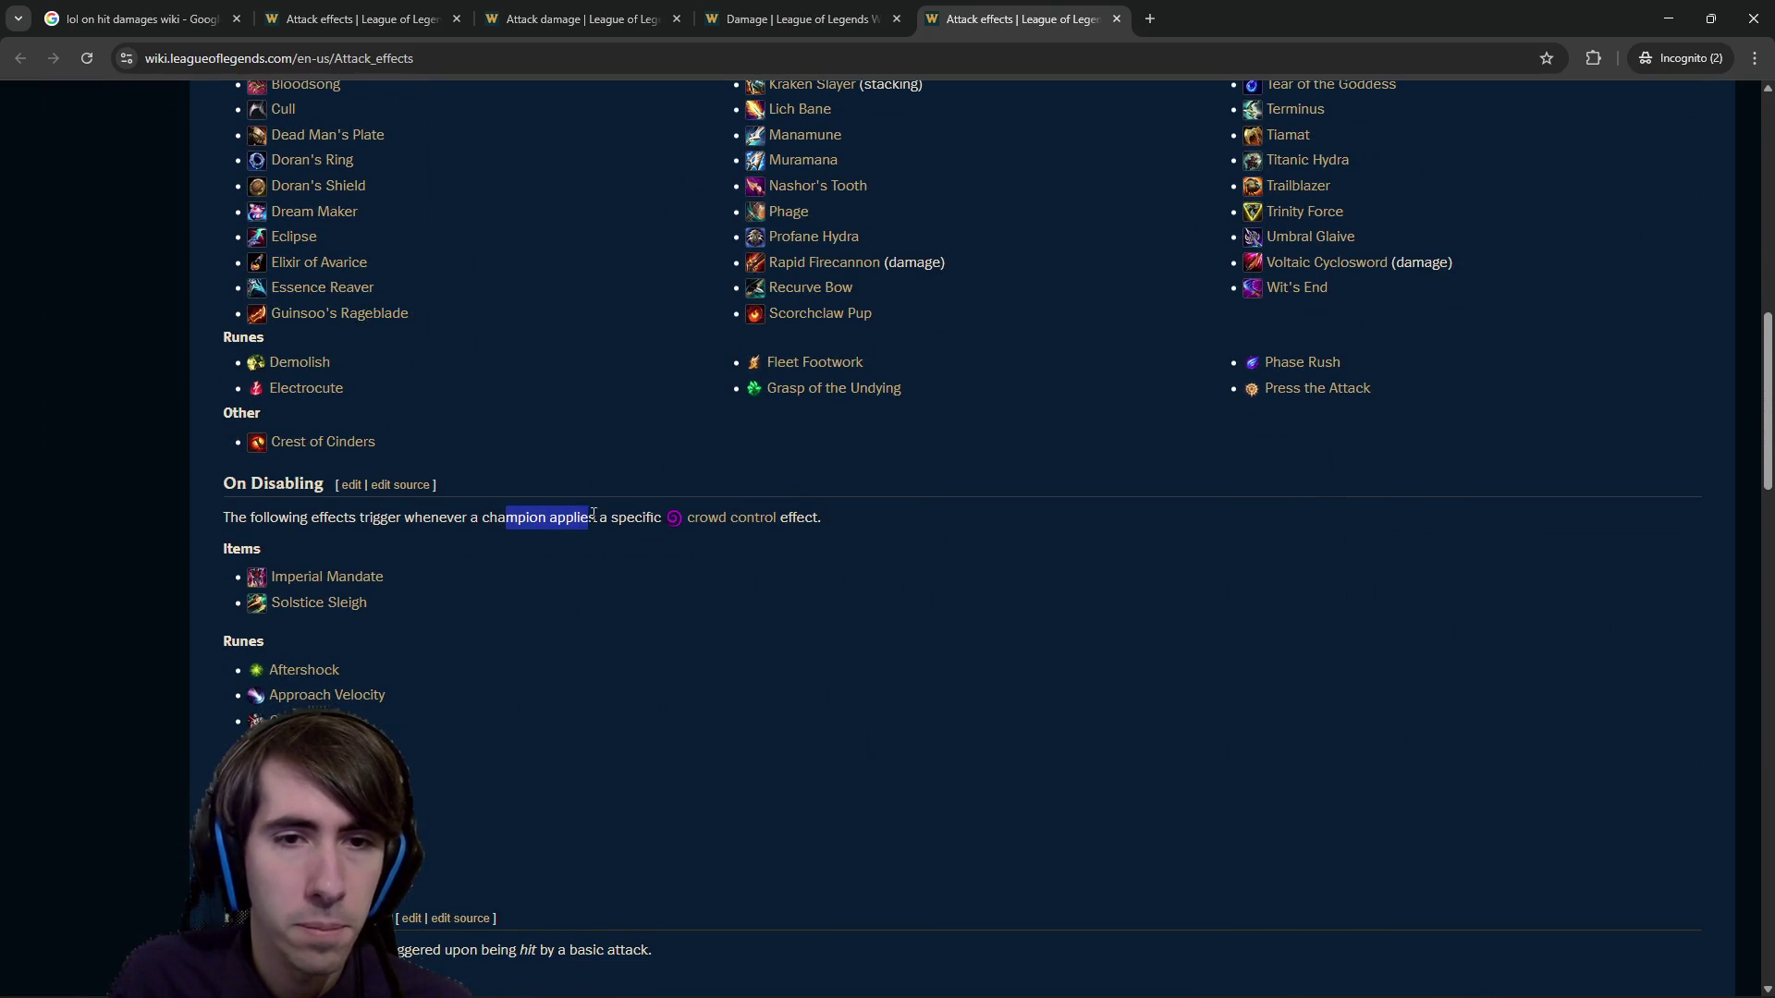
left_click(594, 514)
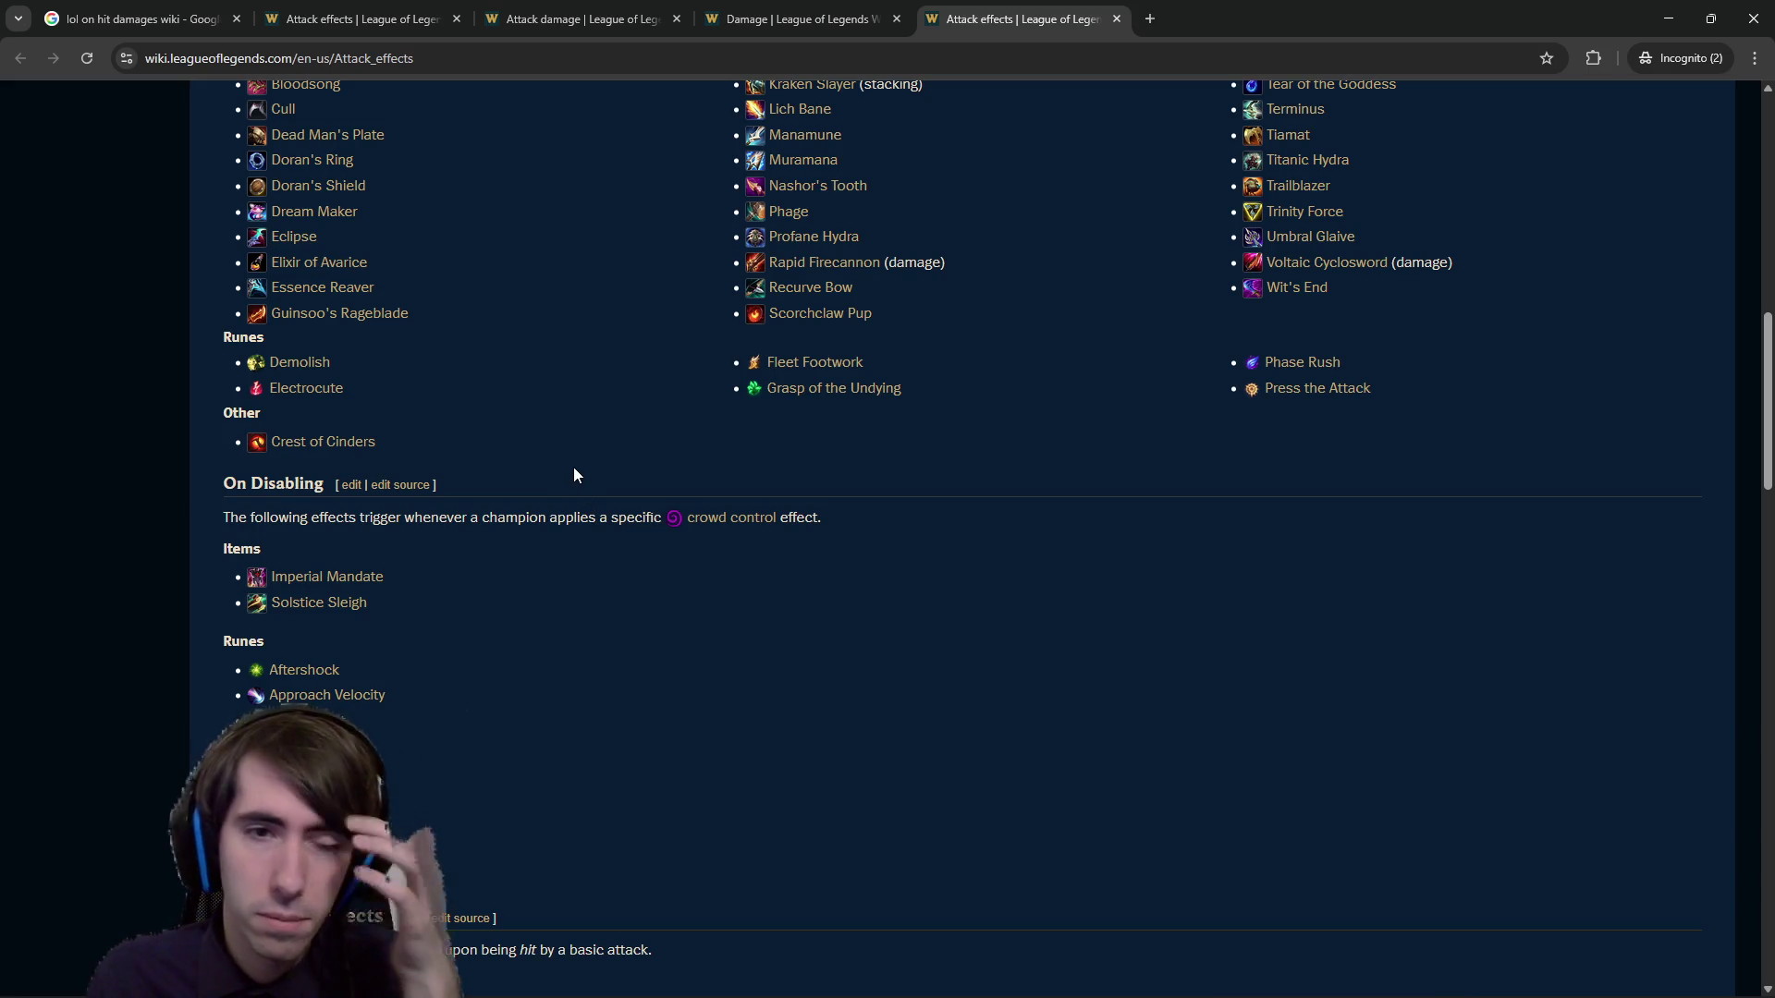
scroll(555, 518, "down", 3)
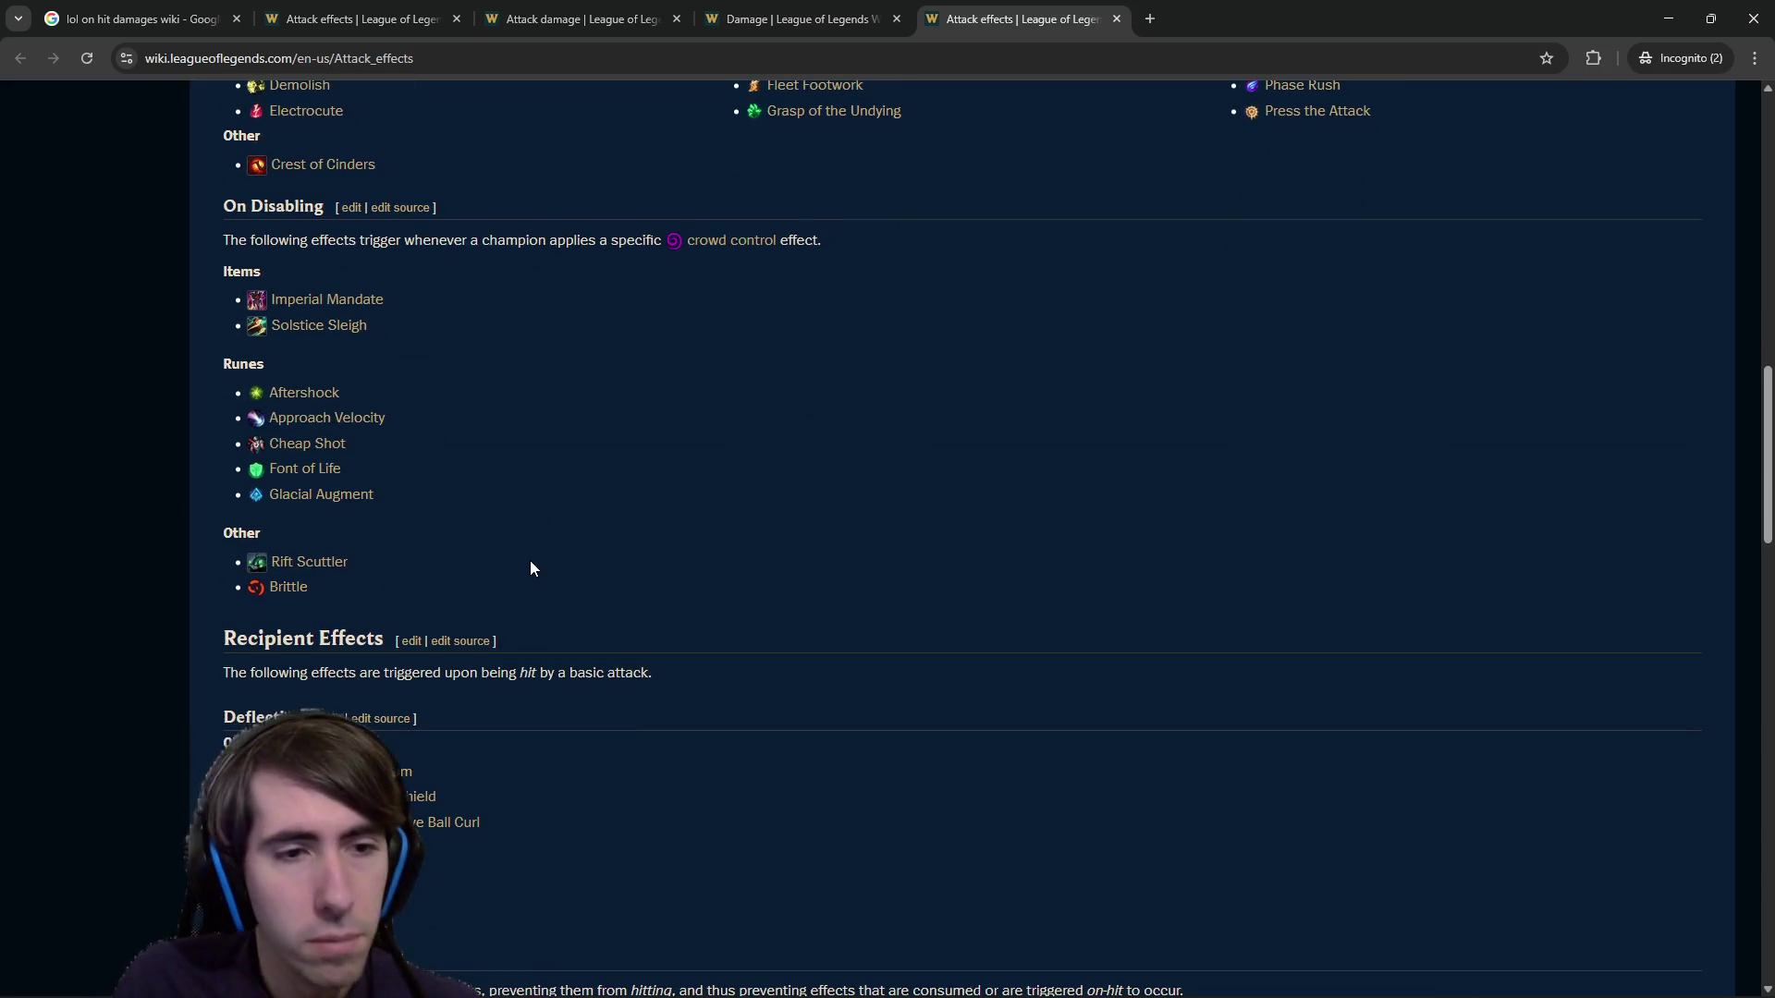
scroll(527, 563, "down", 3)
scroll(518, 580, "down", 9)
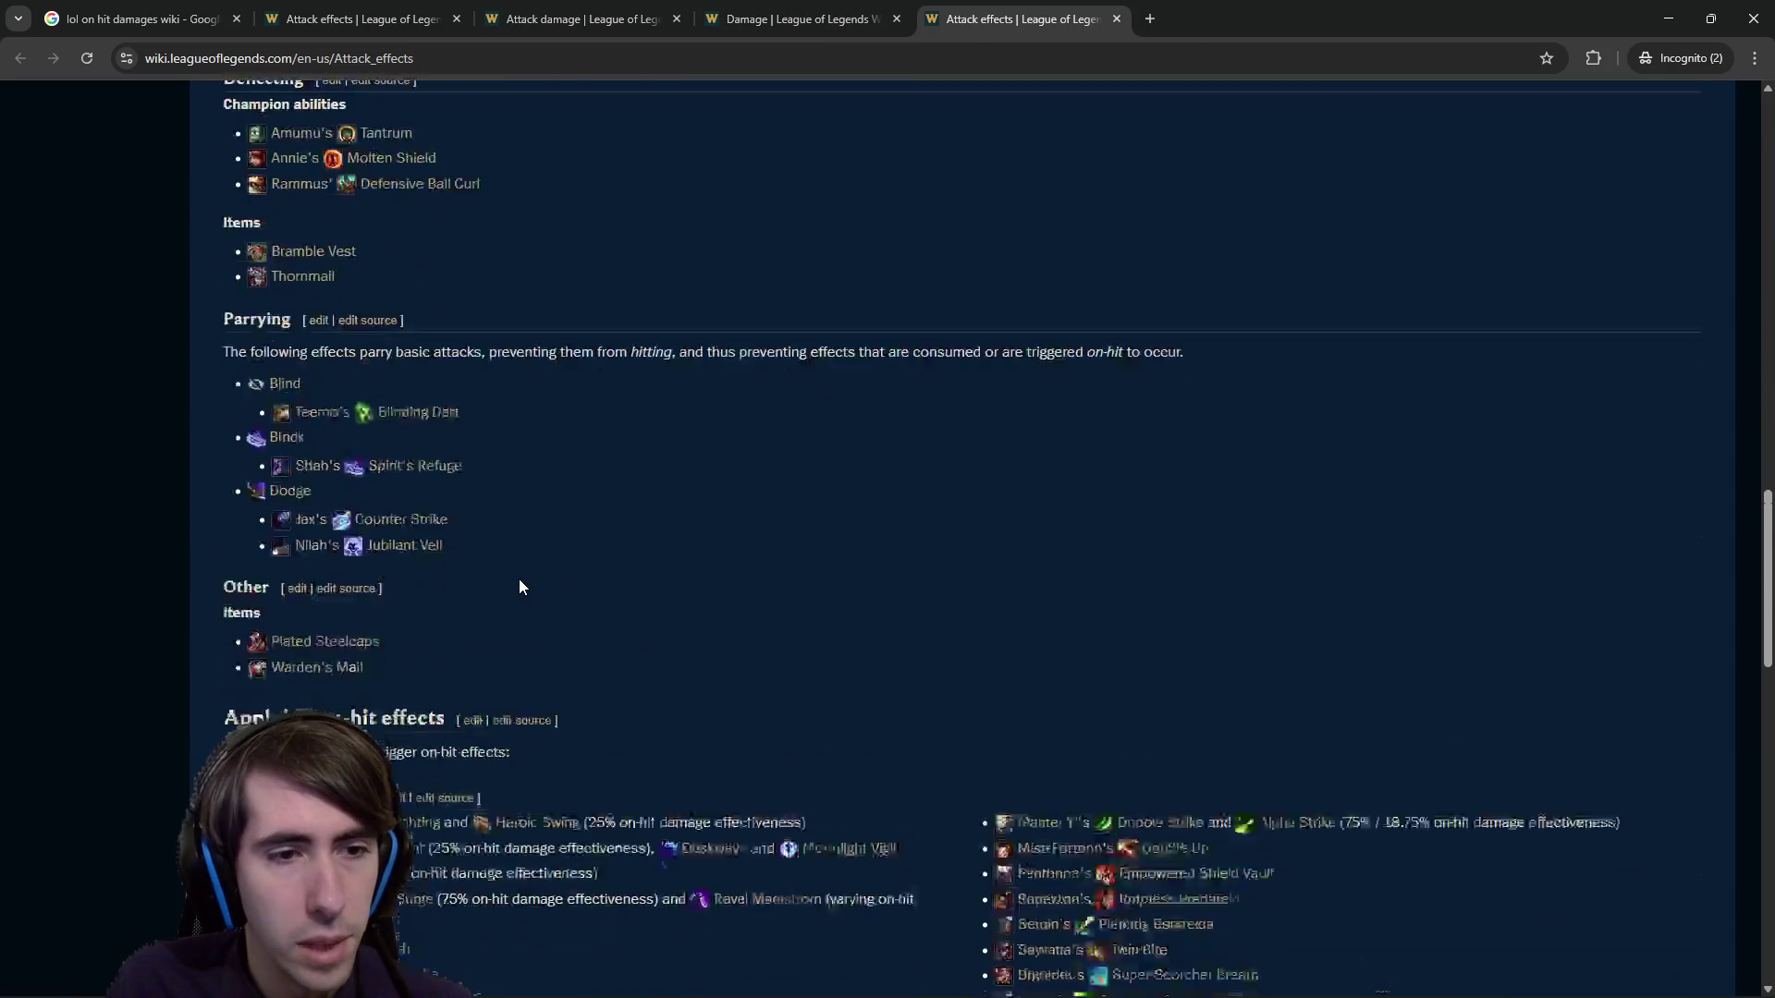
scroll(518, 579, "down", 7)
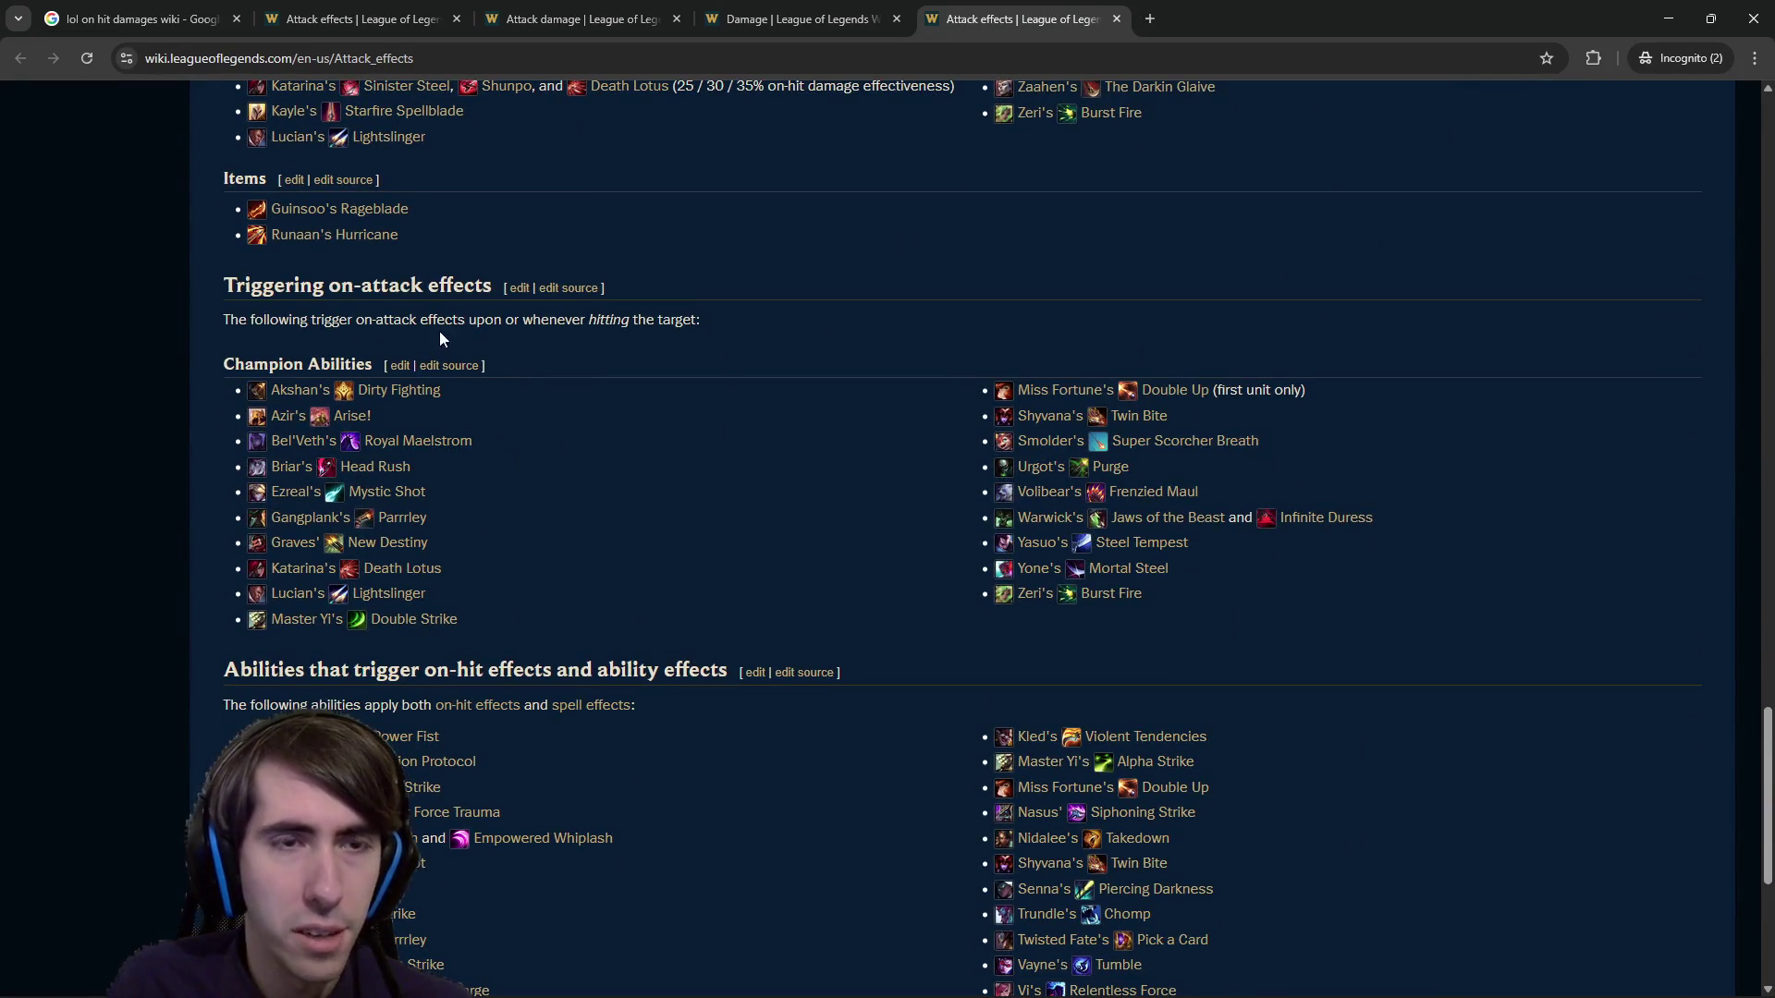
scroll(405, 324, "down", 4)
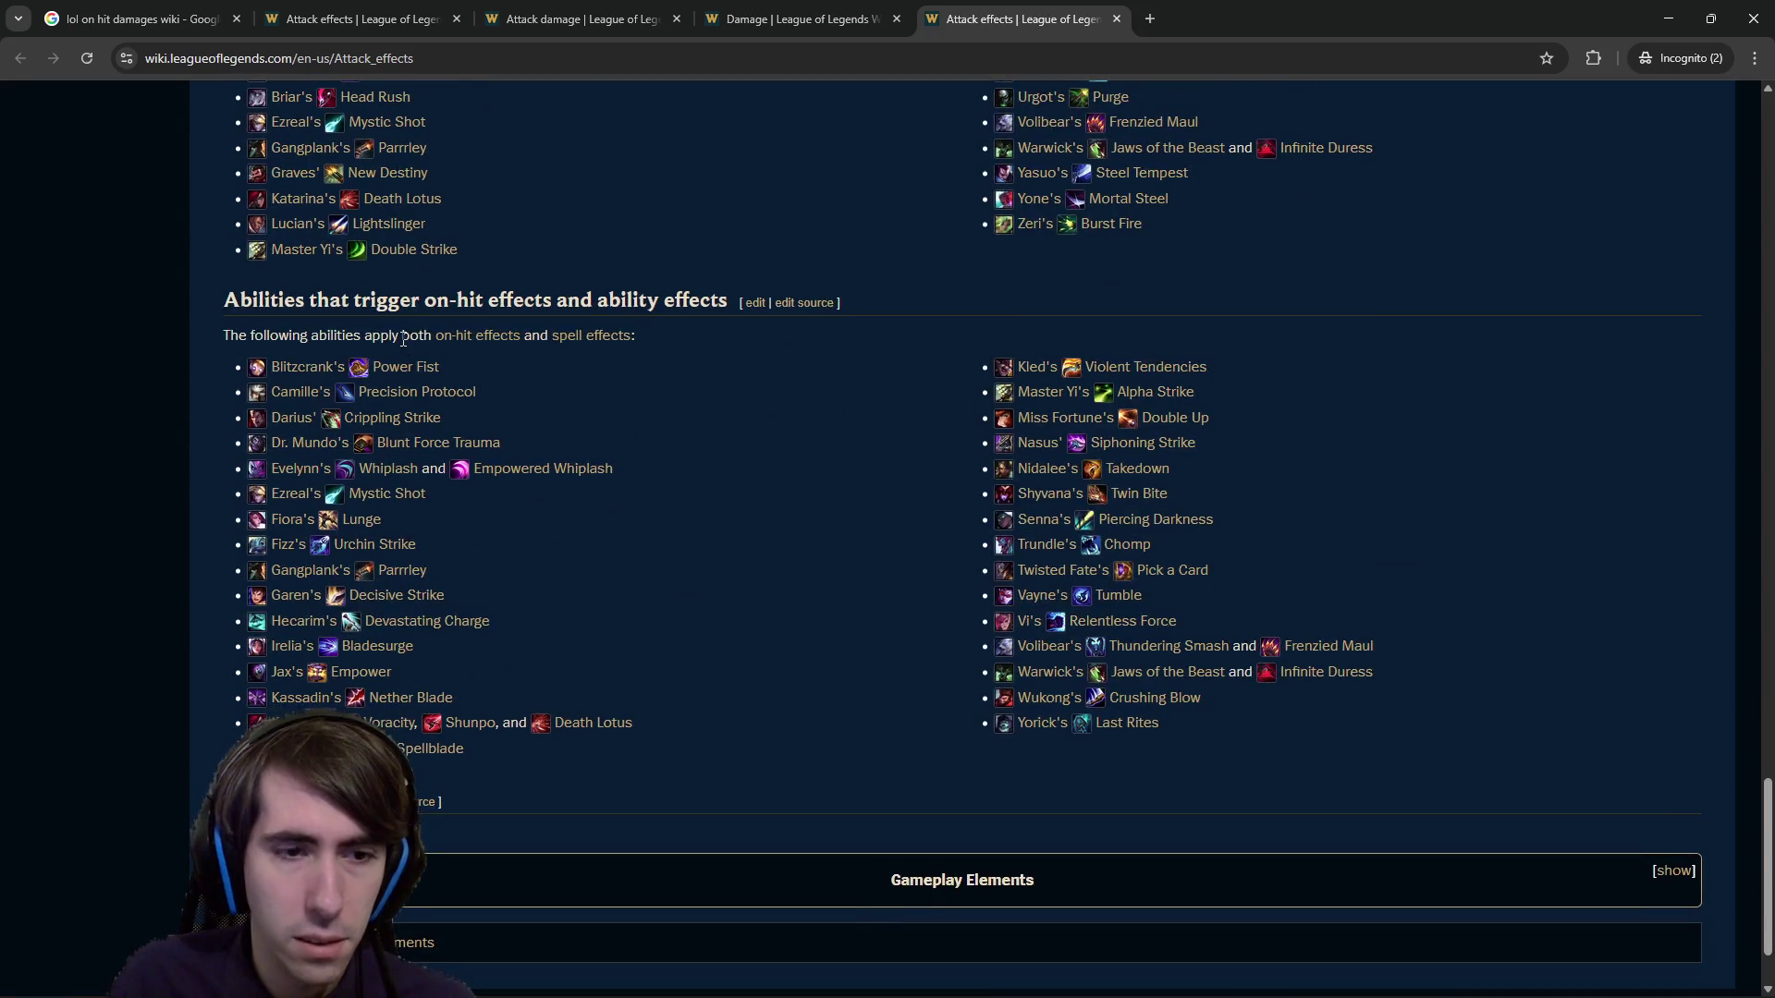
scroll(626, 416, "up", 2)
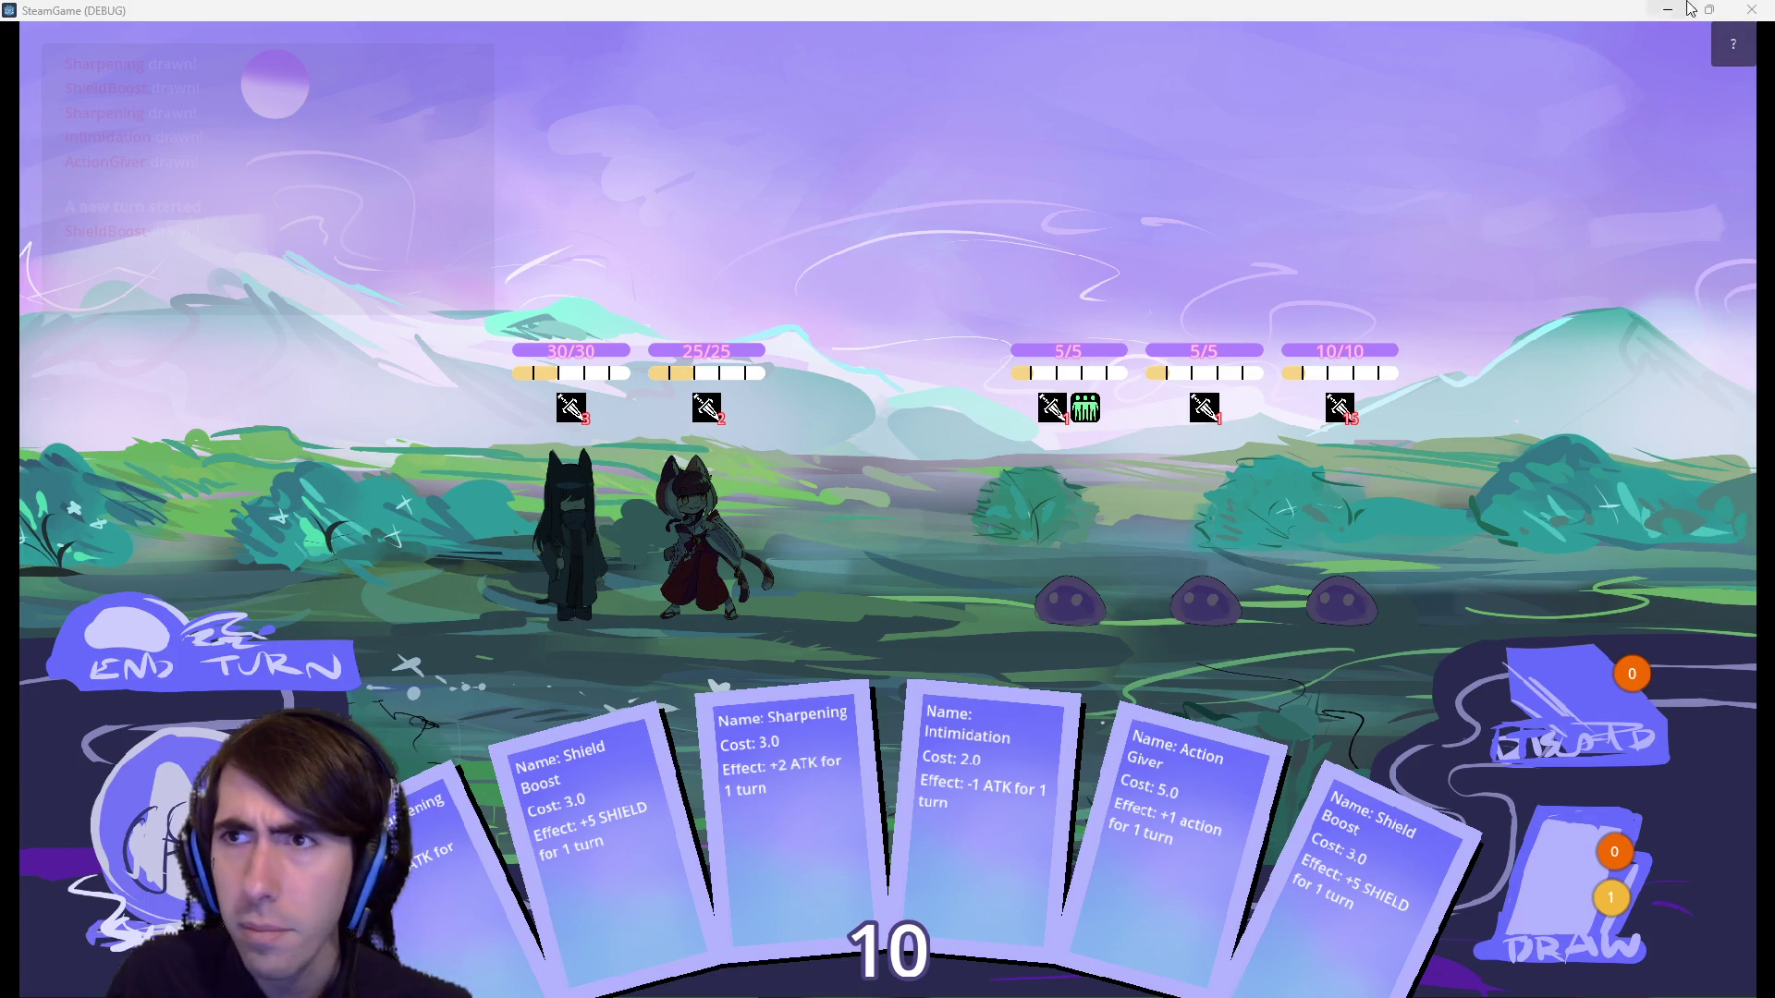
Read the skill and status tooltips of both allies and the three slimes in battle.
mouse_move(717, 420)
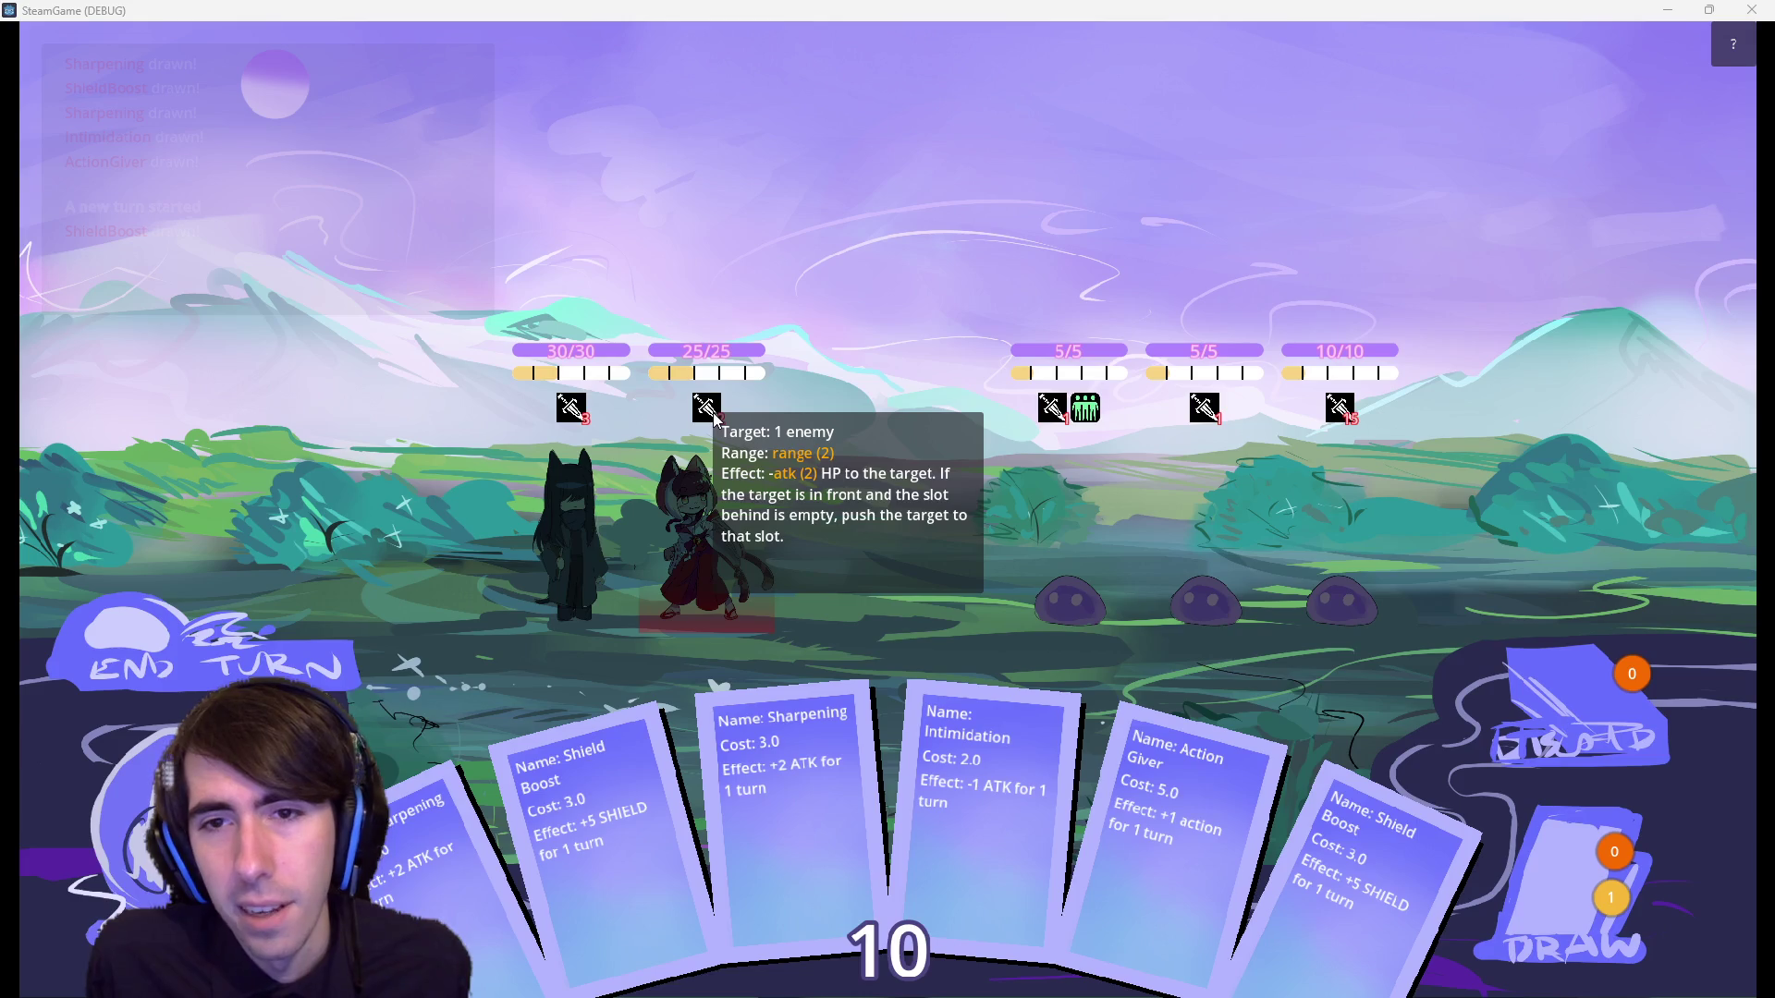
mouse_move(1077, 404)
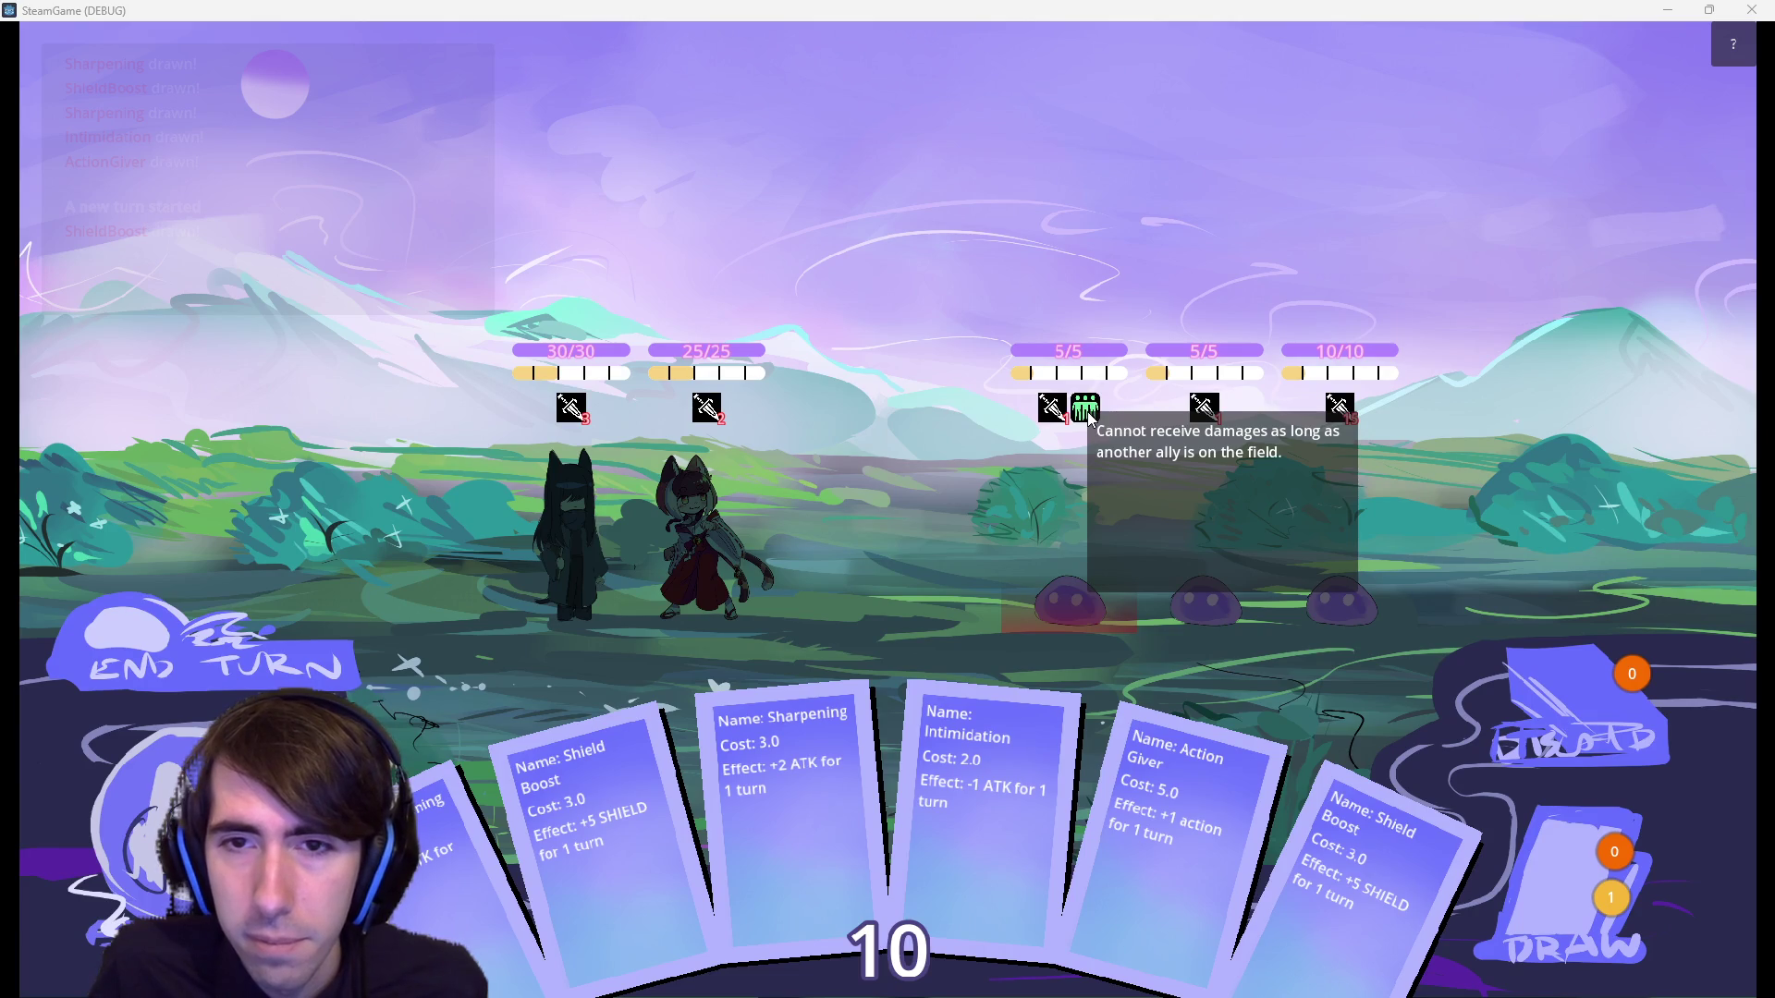
mouse_move(1216, 426)
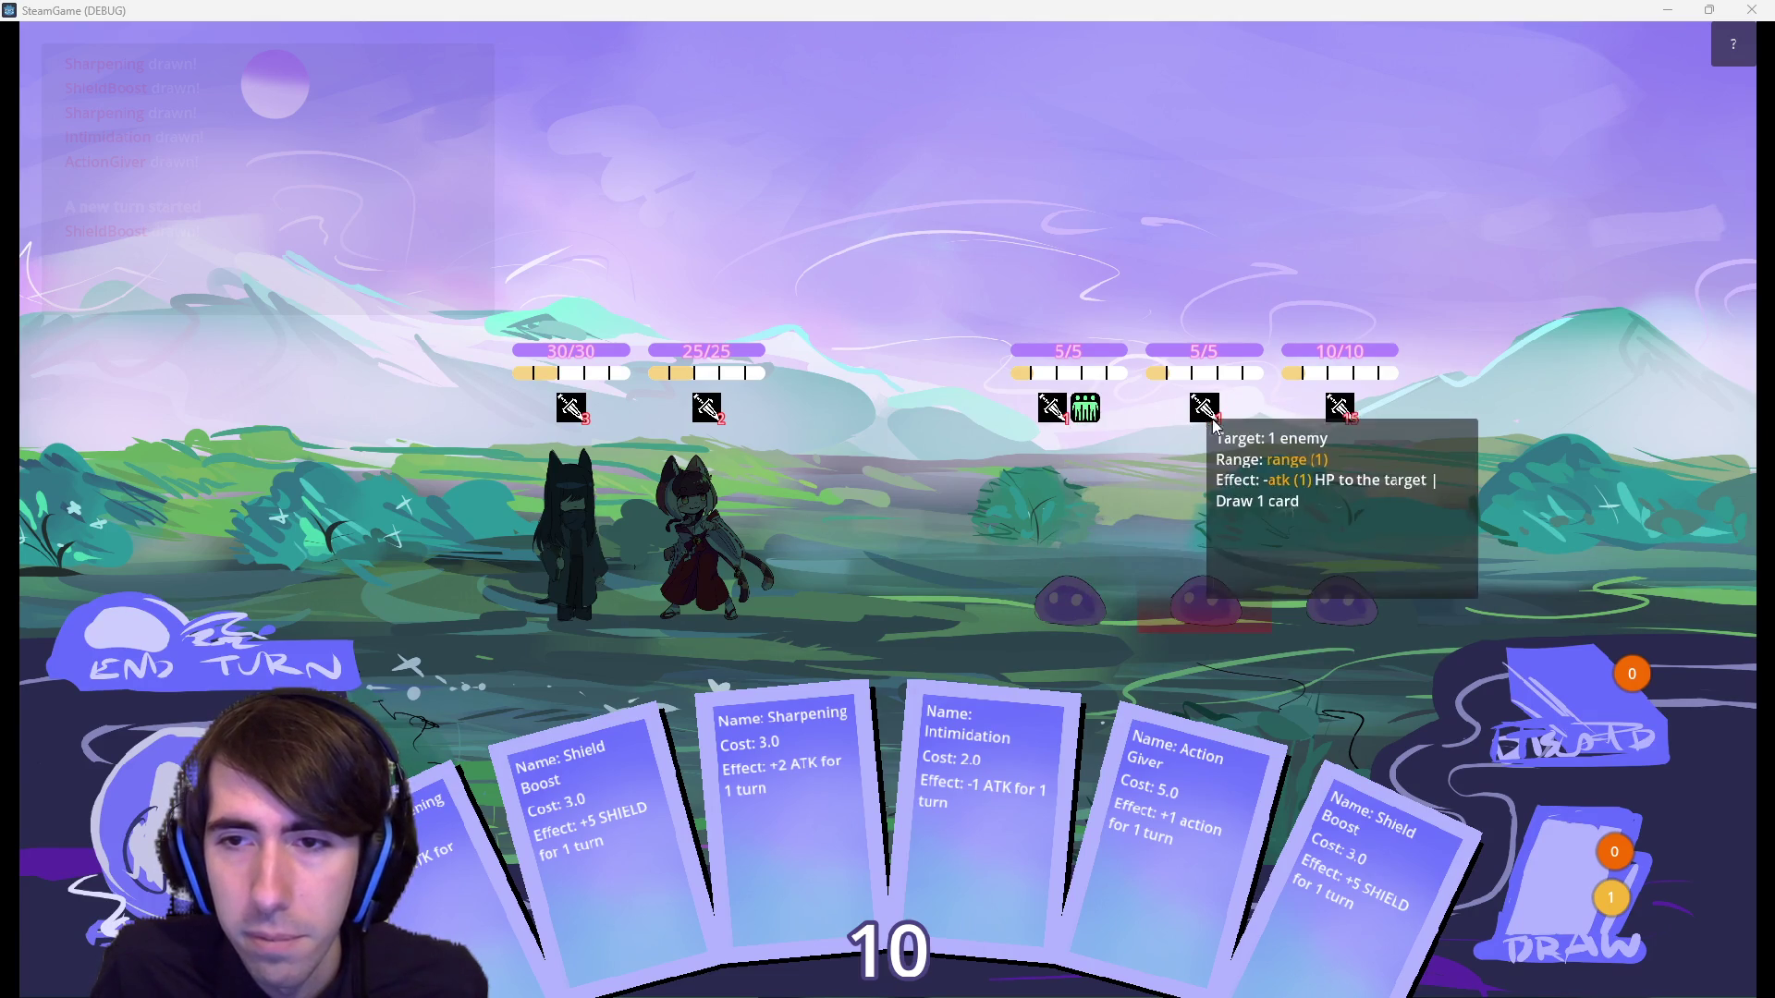
mouse_move(1345, 410)
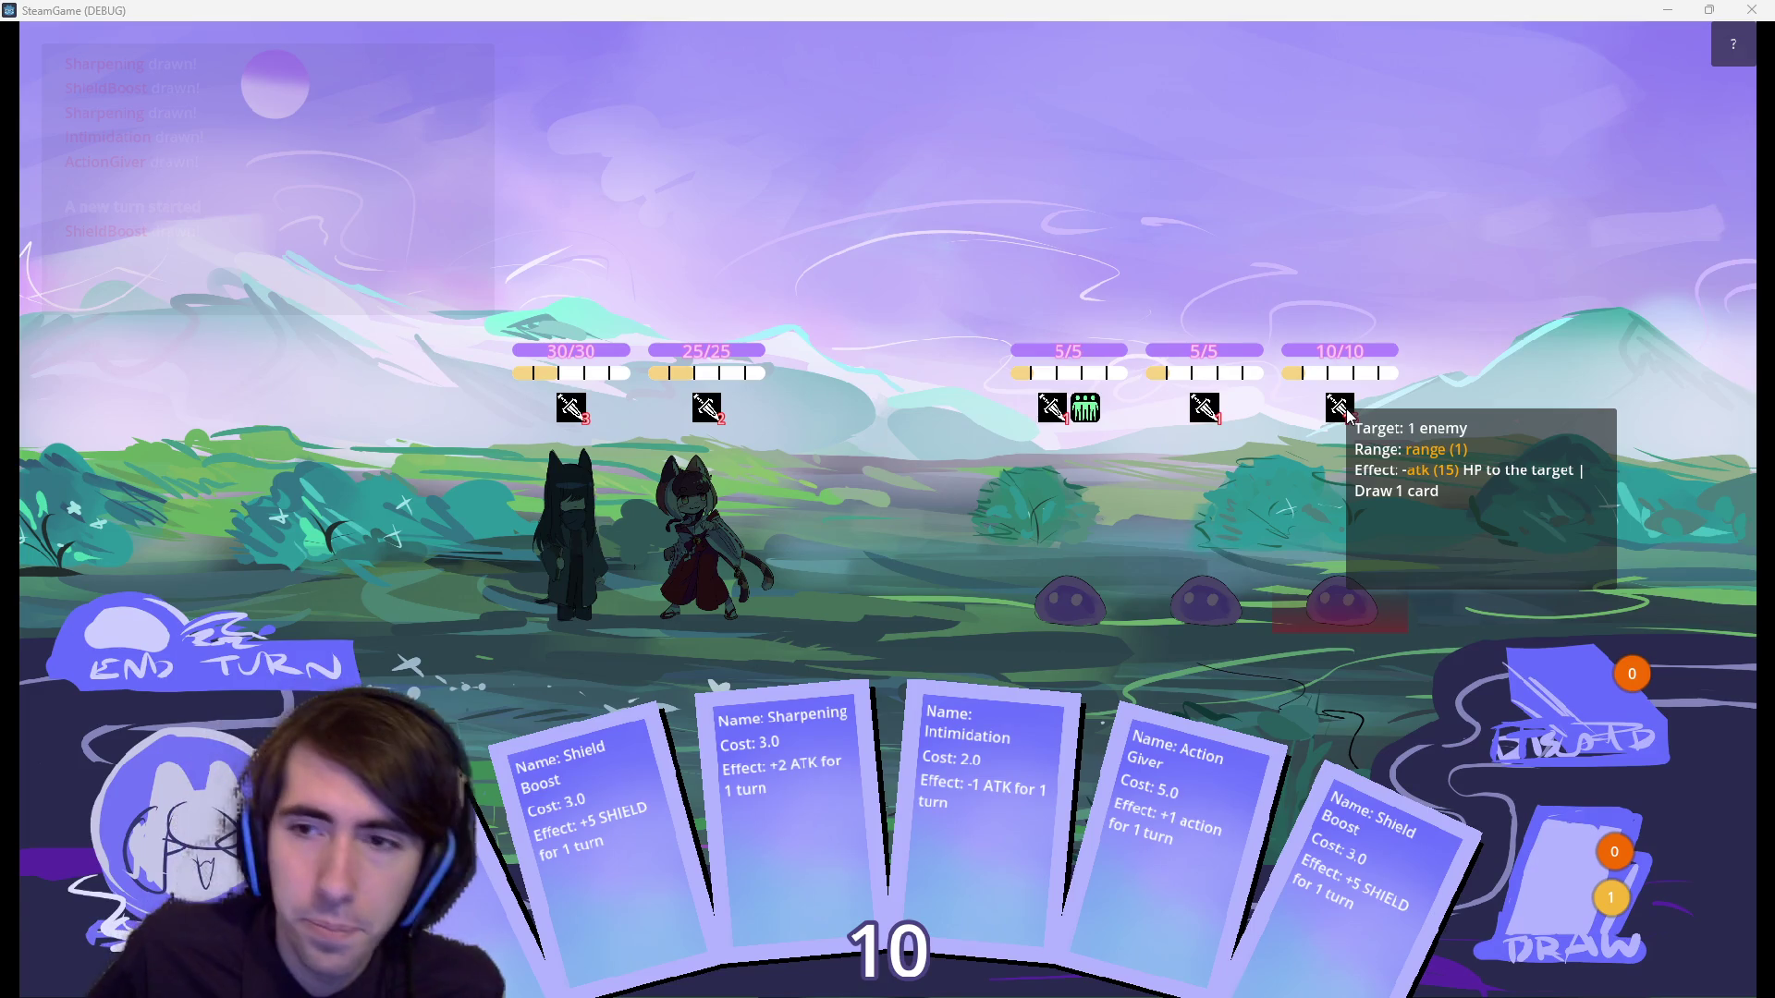
Close the running game and select applyStatusEffect.gd in the FileSystem dock.
left_click(1738, 10)
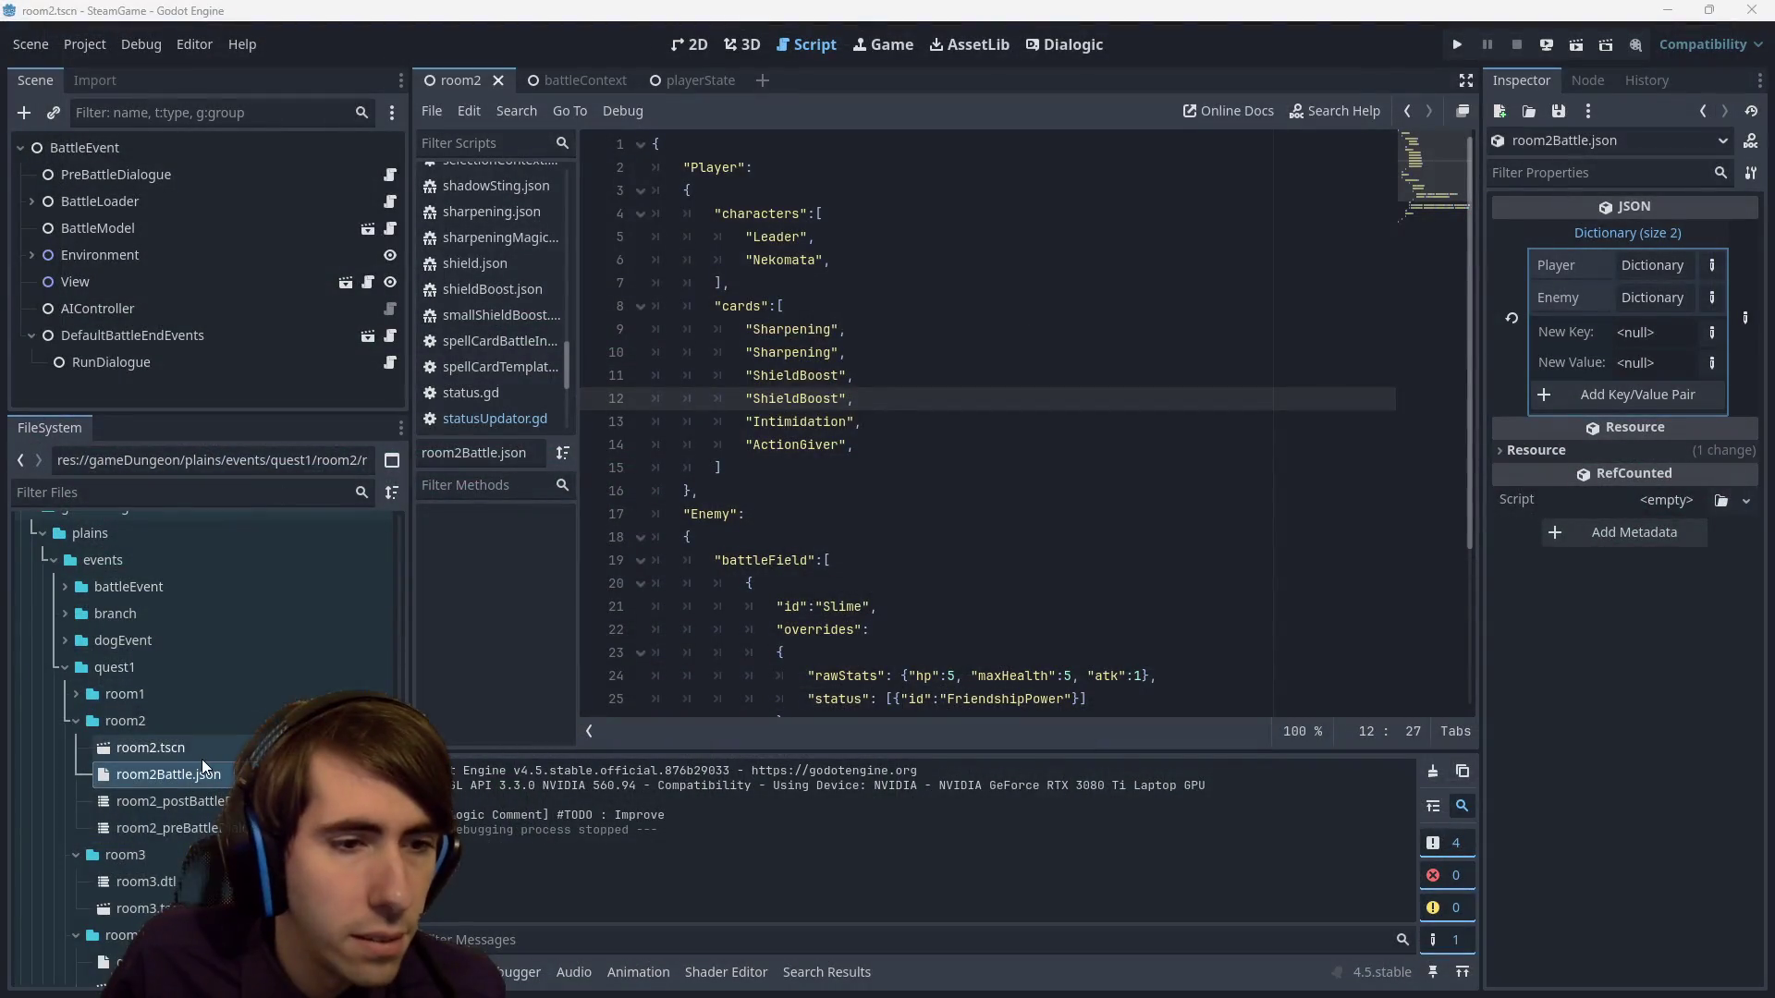
scroll(200, 752, "up", 10)
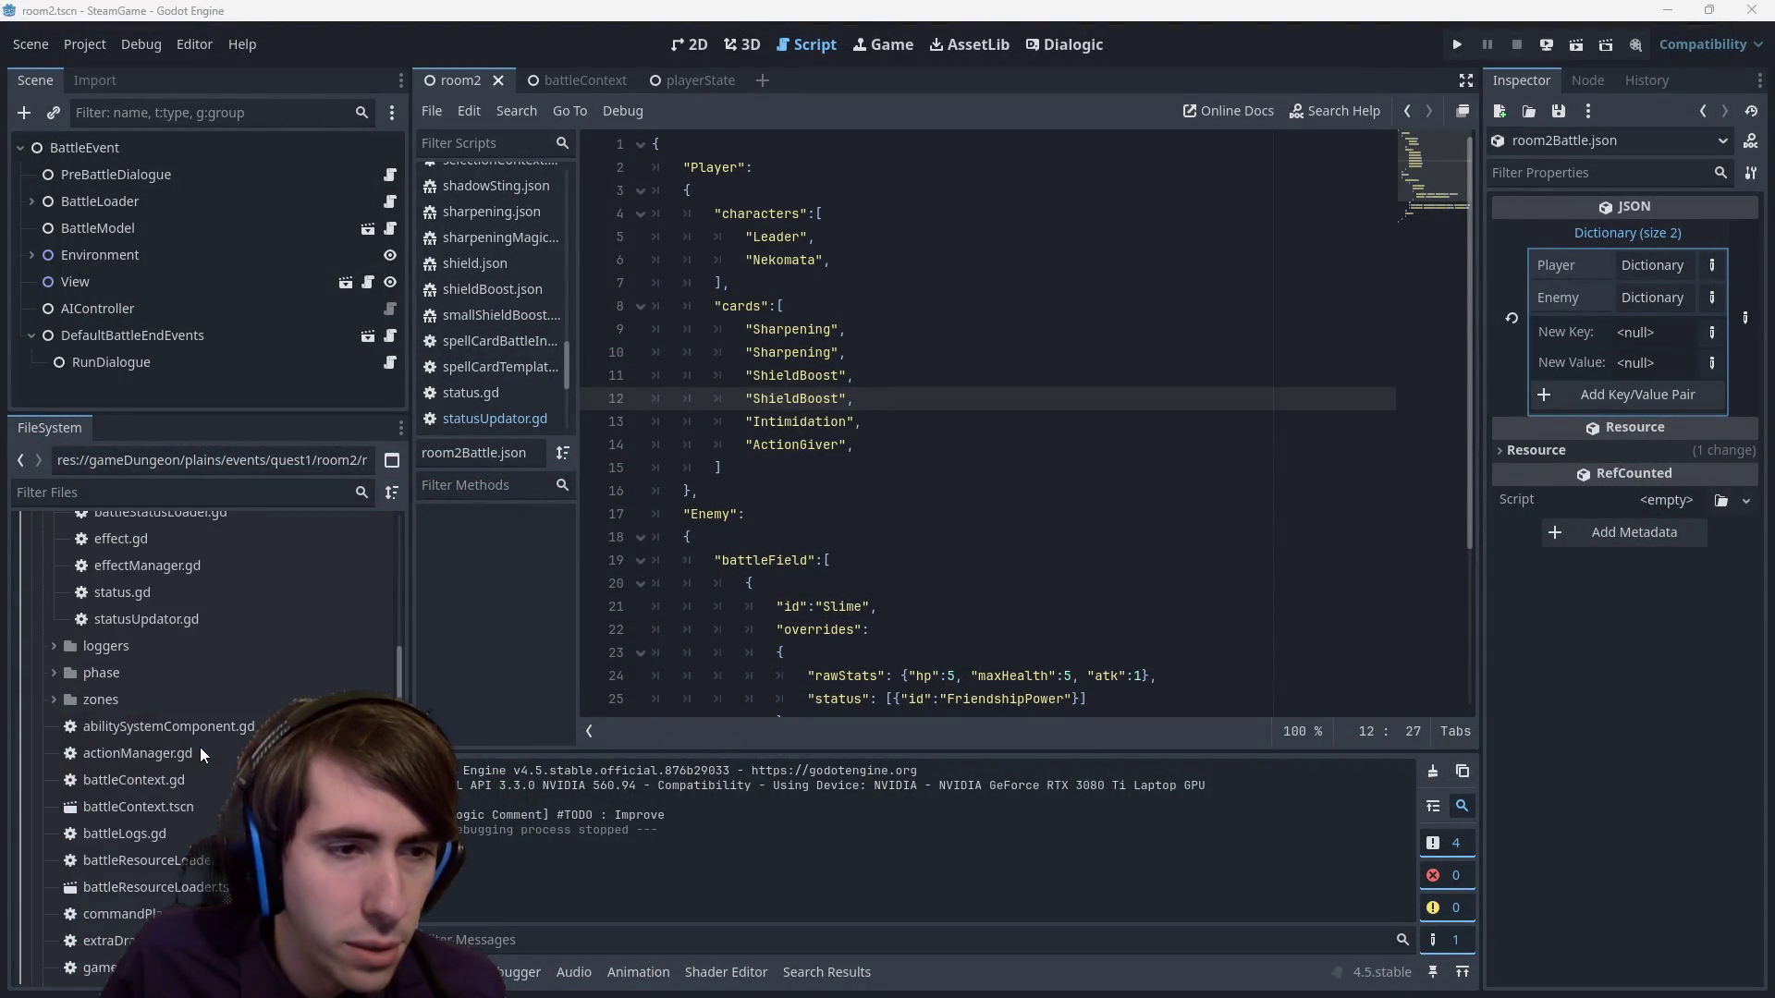
scroll(198, 731, "up", 5)
scroll(185, 719, "down", 3)
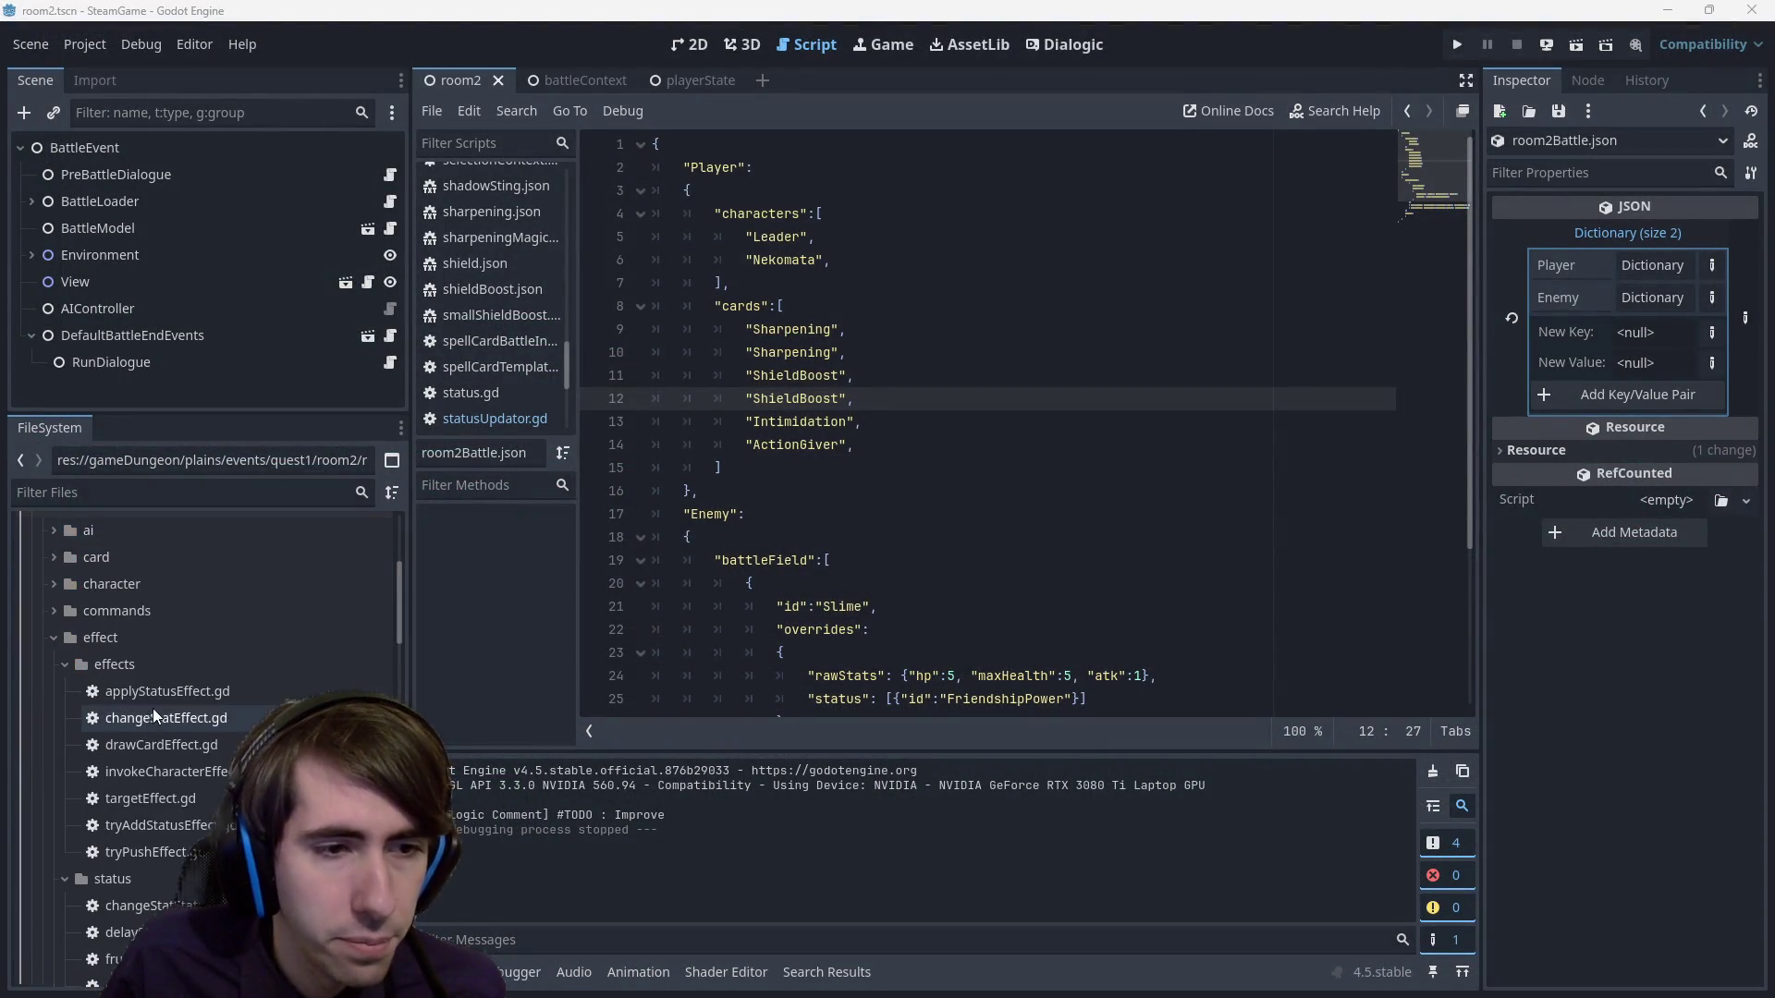
left_click(164, 693)
scroll(163, 696, "up", 2)
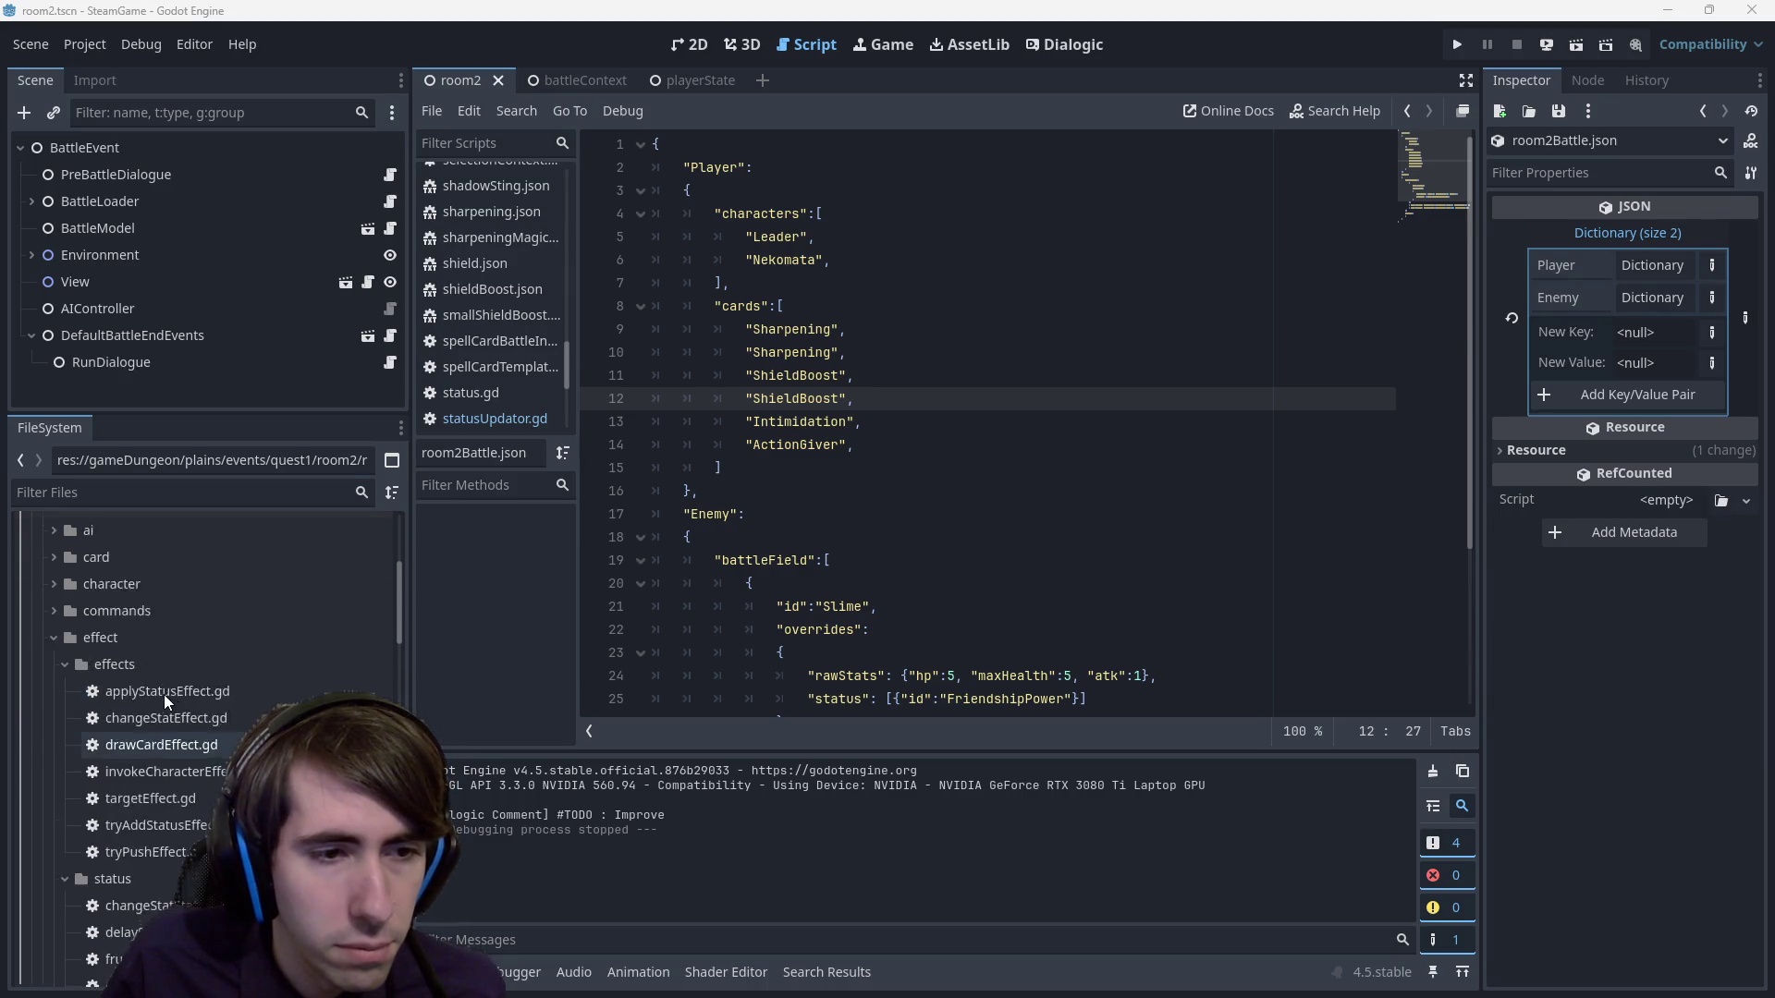
scroll(163, 695, "up", 2)
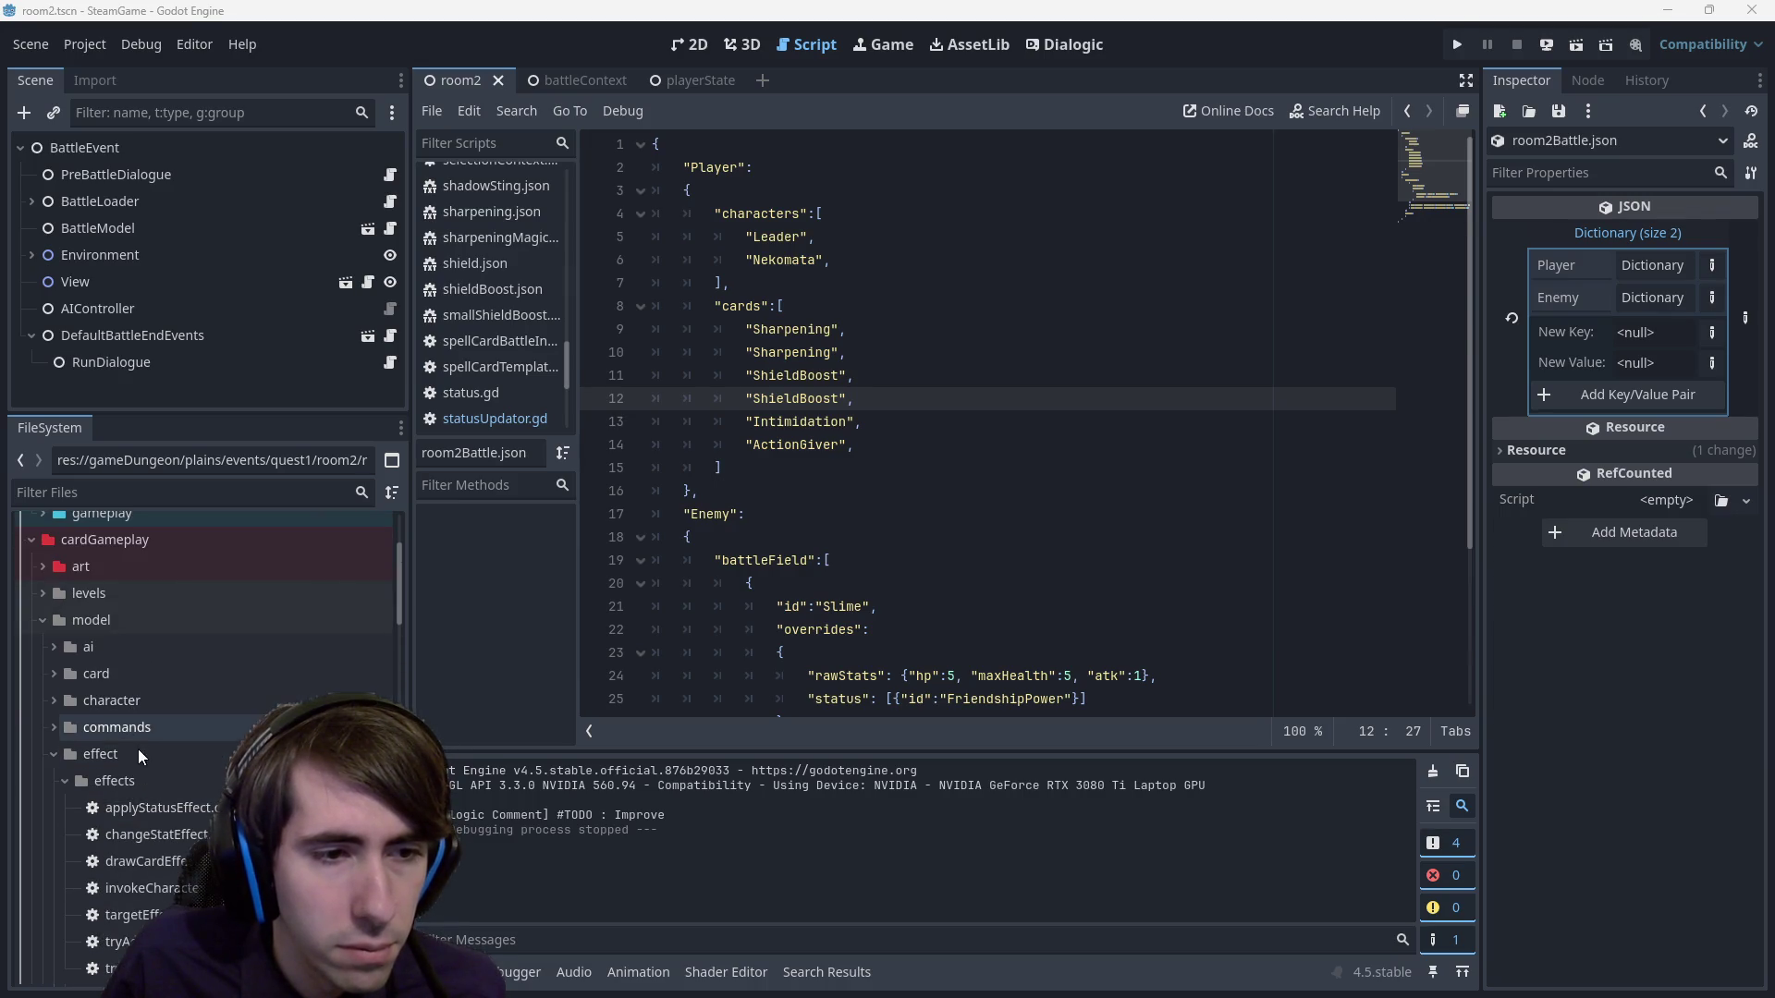
scroll(135, 683, "down", 5)
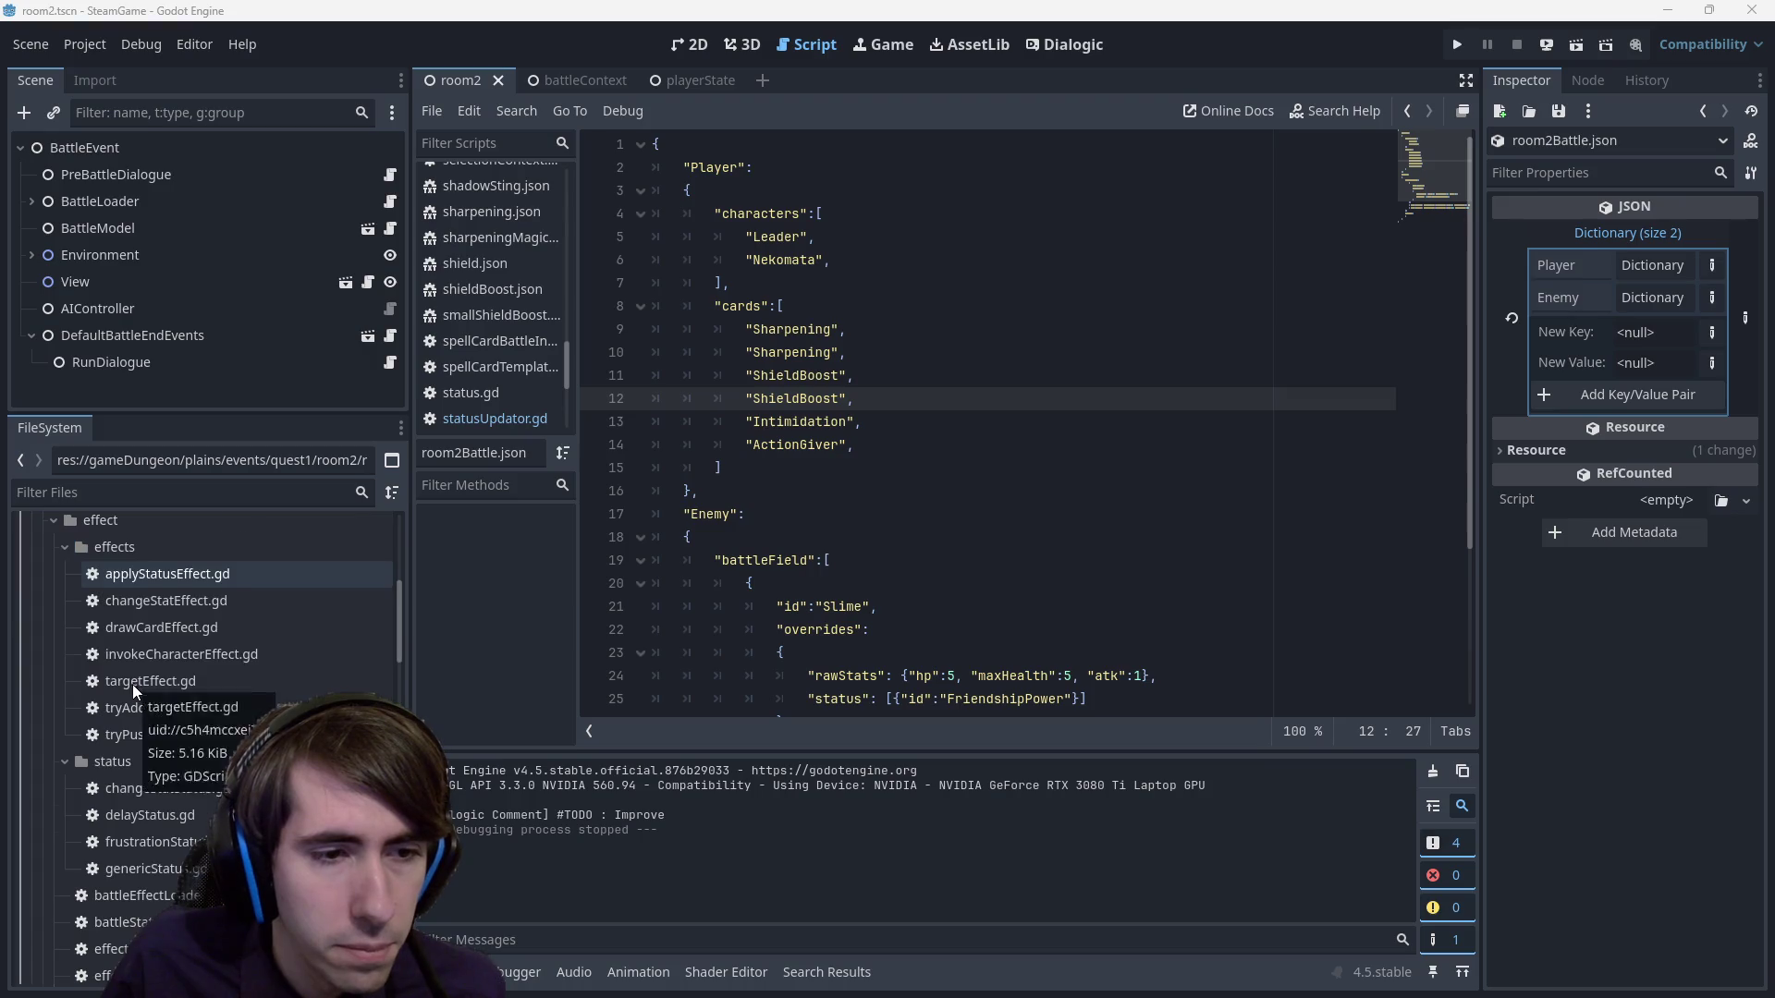
scroll(131, 684, "down", 3)
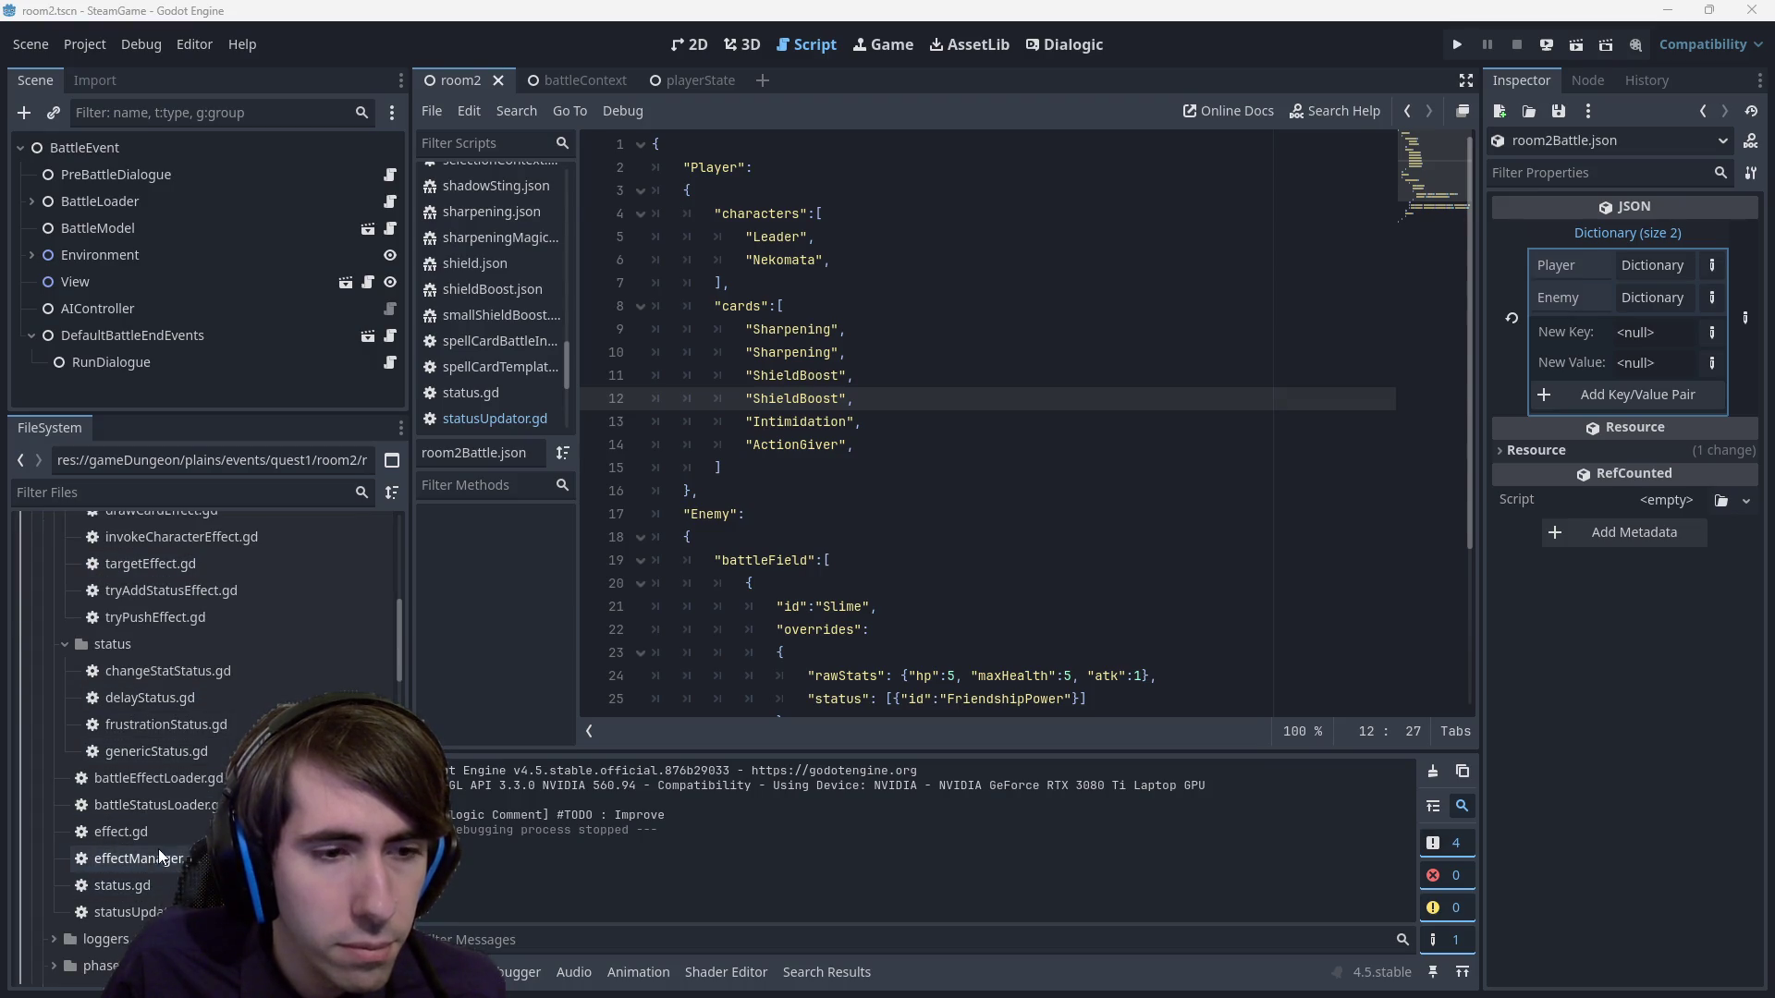
scroll(181, 708, "up", 12)
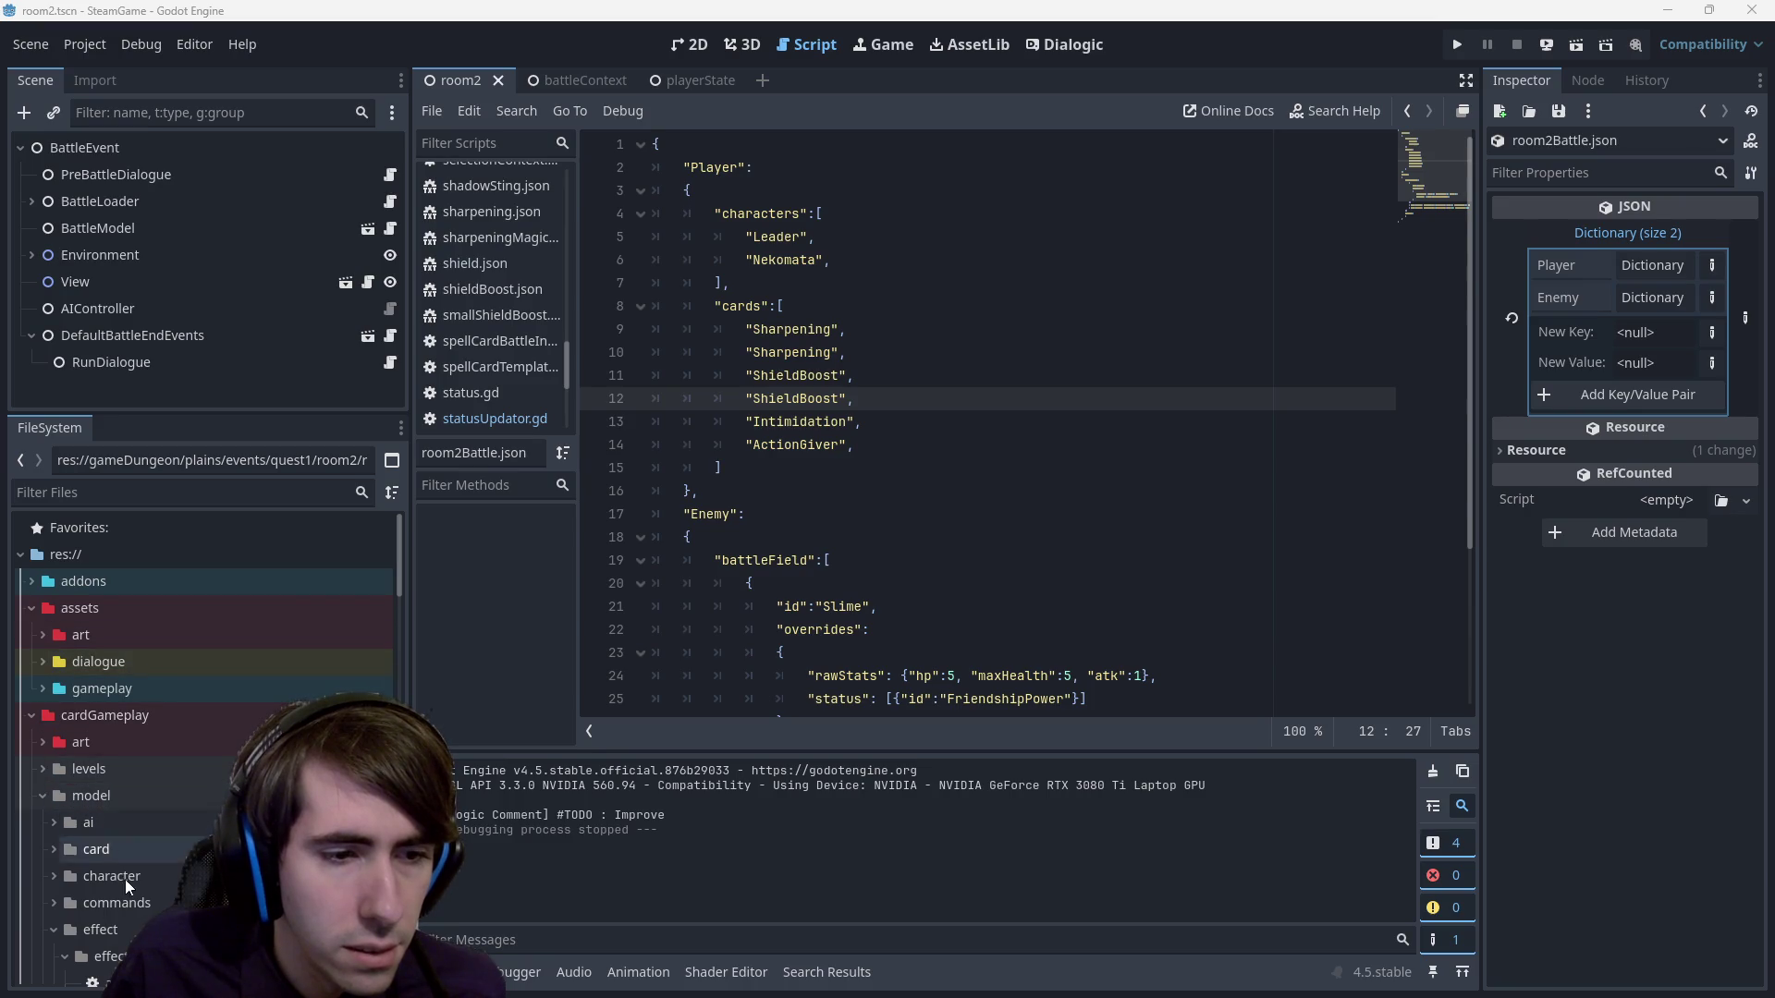
scroll(128, 894, "down", 3)
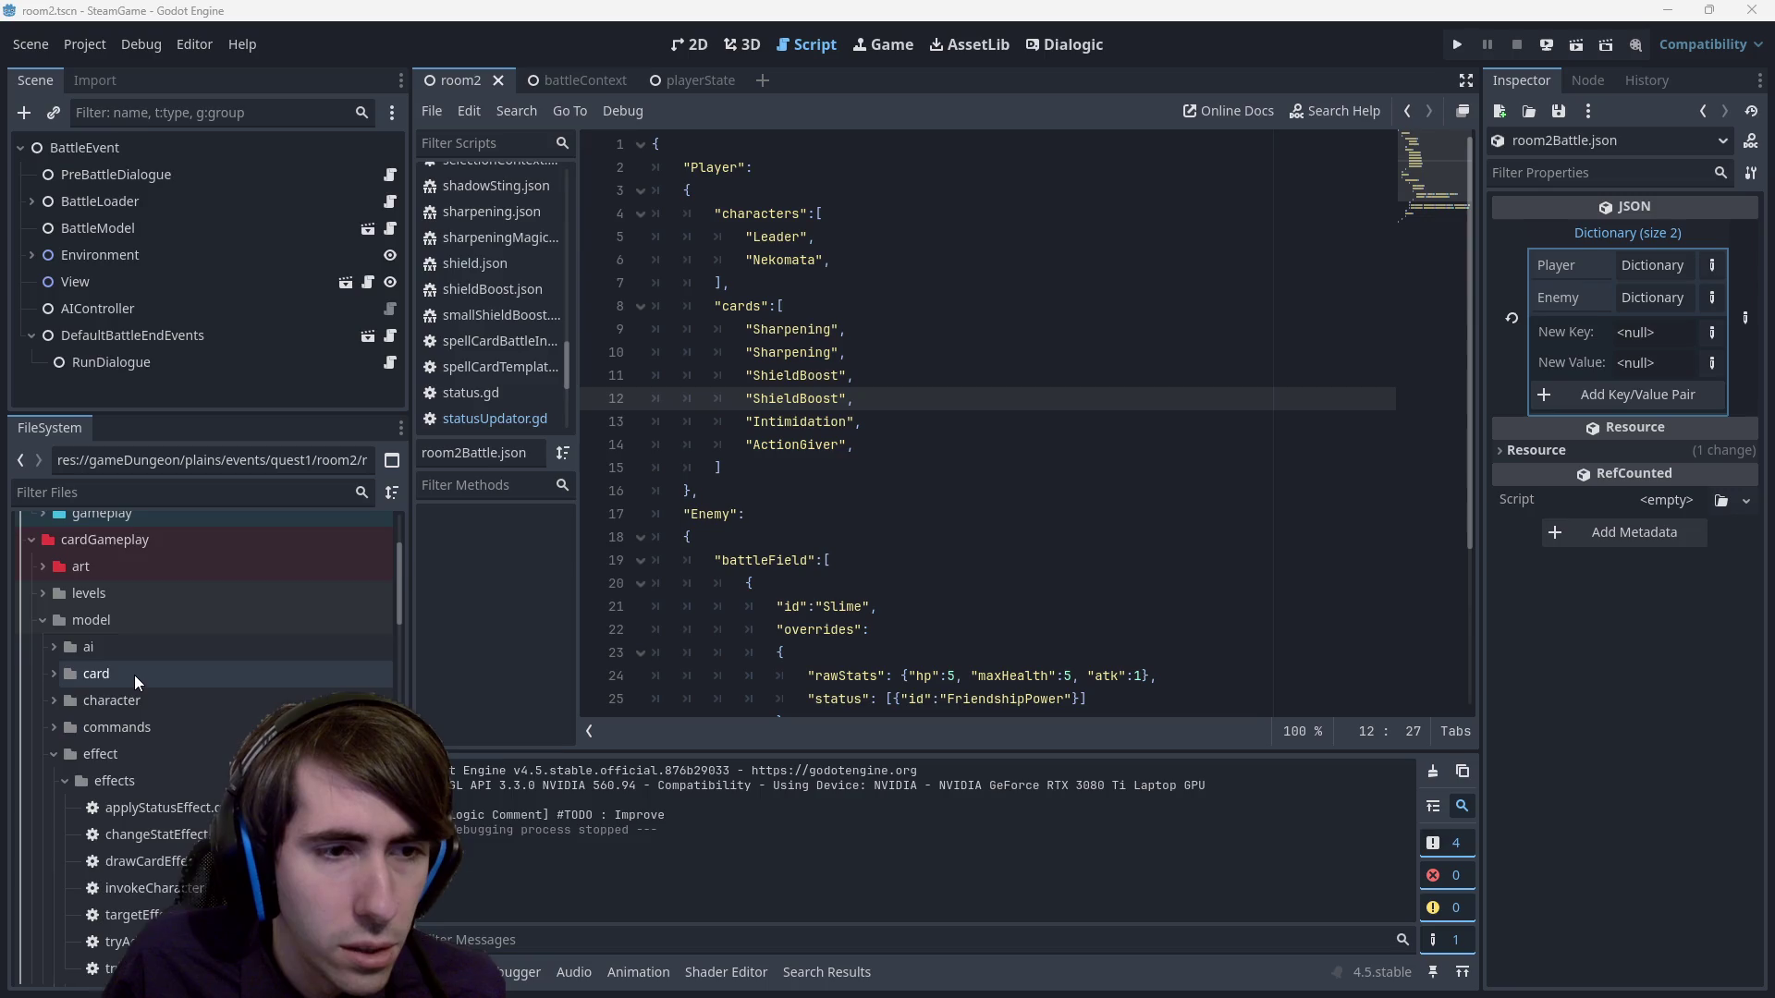
scroll(135, 675, "down", 2)
Browse the model and effect folders to see their effects and status subfolders.
double_click(126, 645)
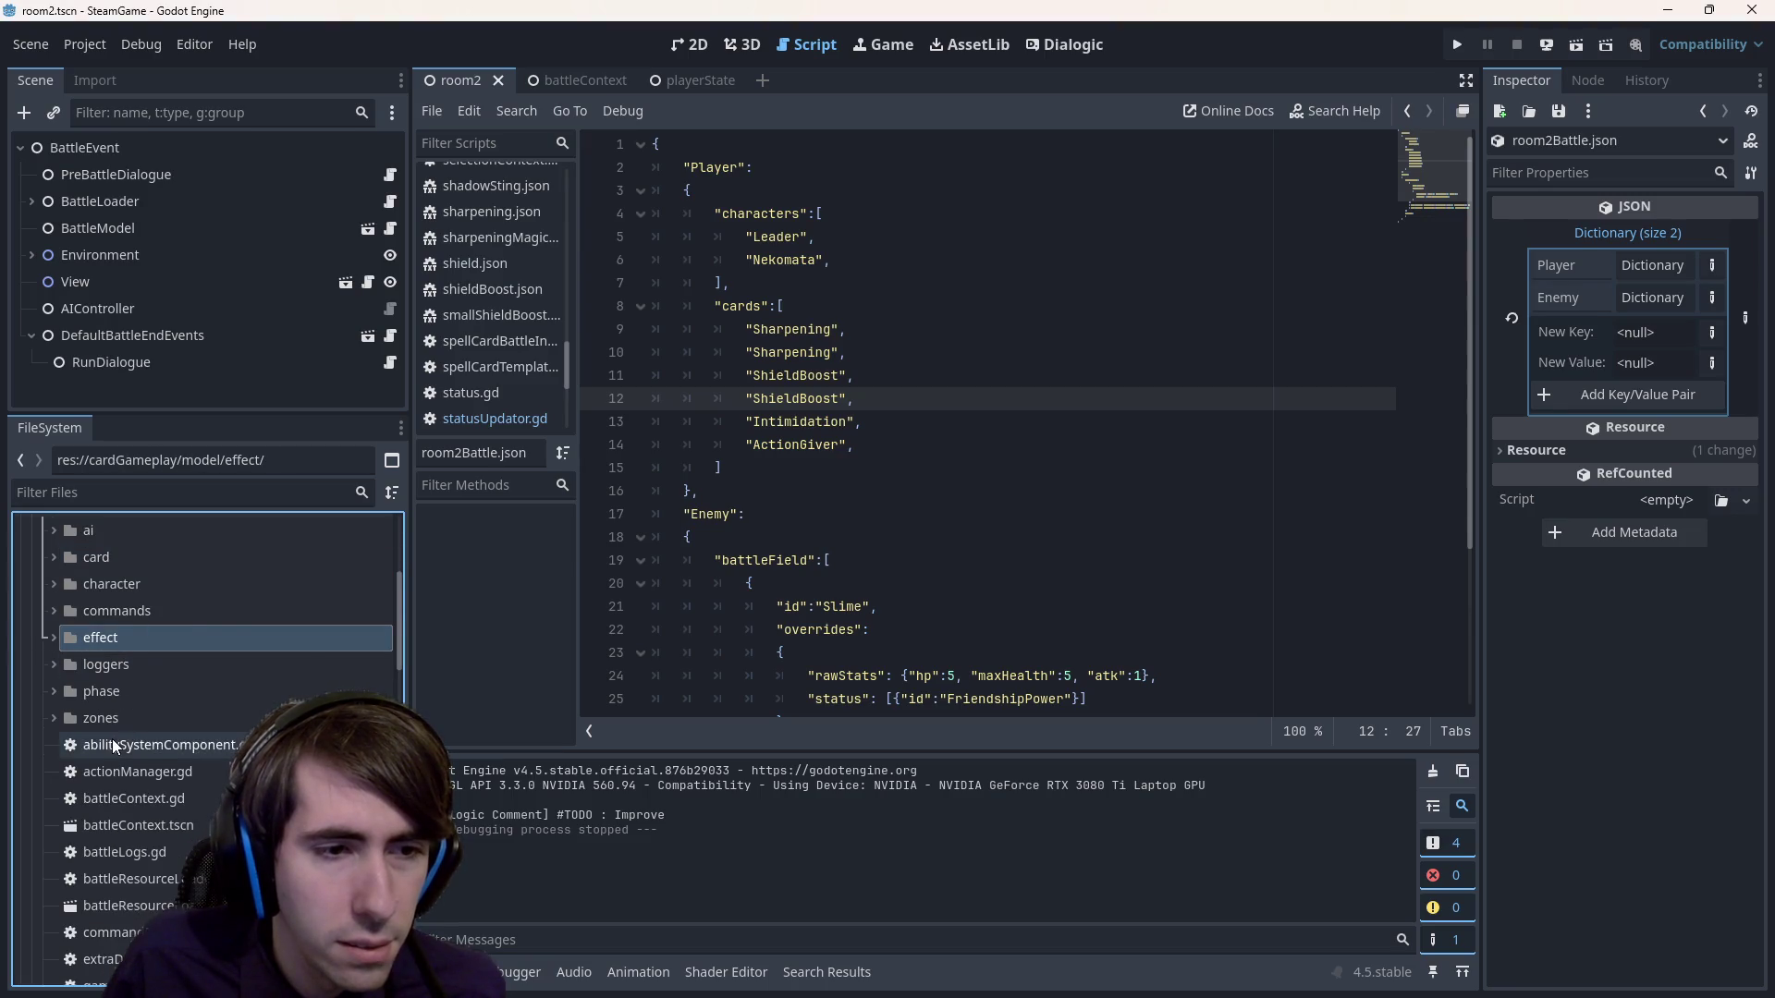
scroll(113, 739, "down", 3)
scroll(112, 740, "up", 5)
double_click(106, 629)
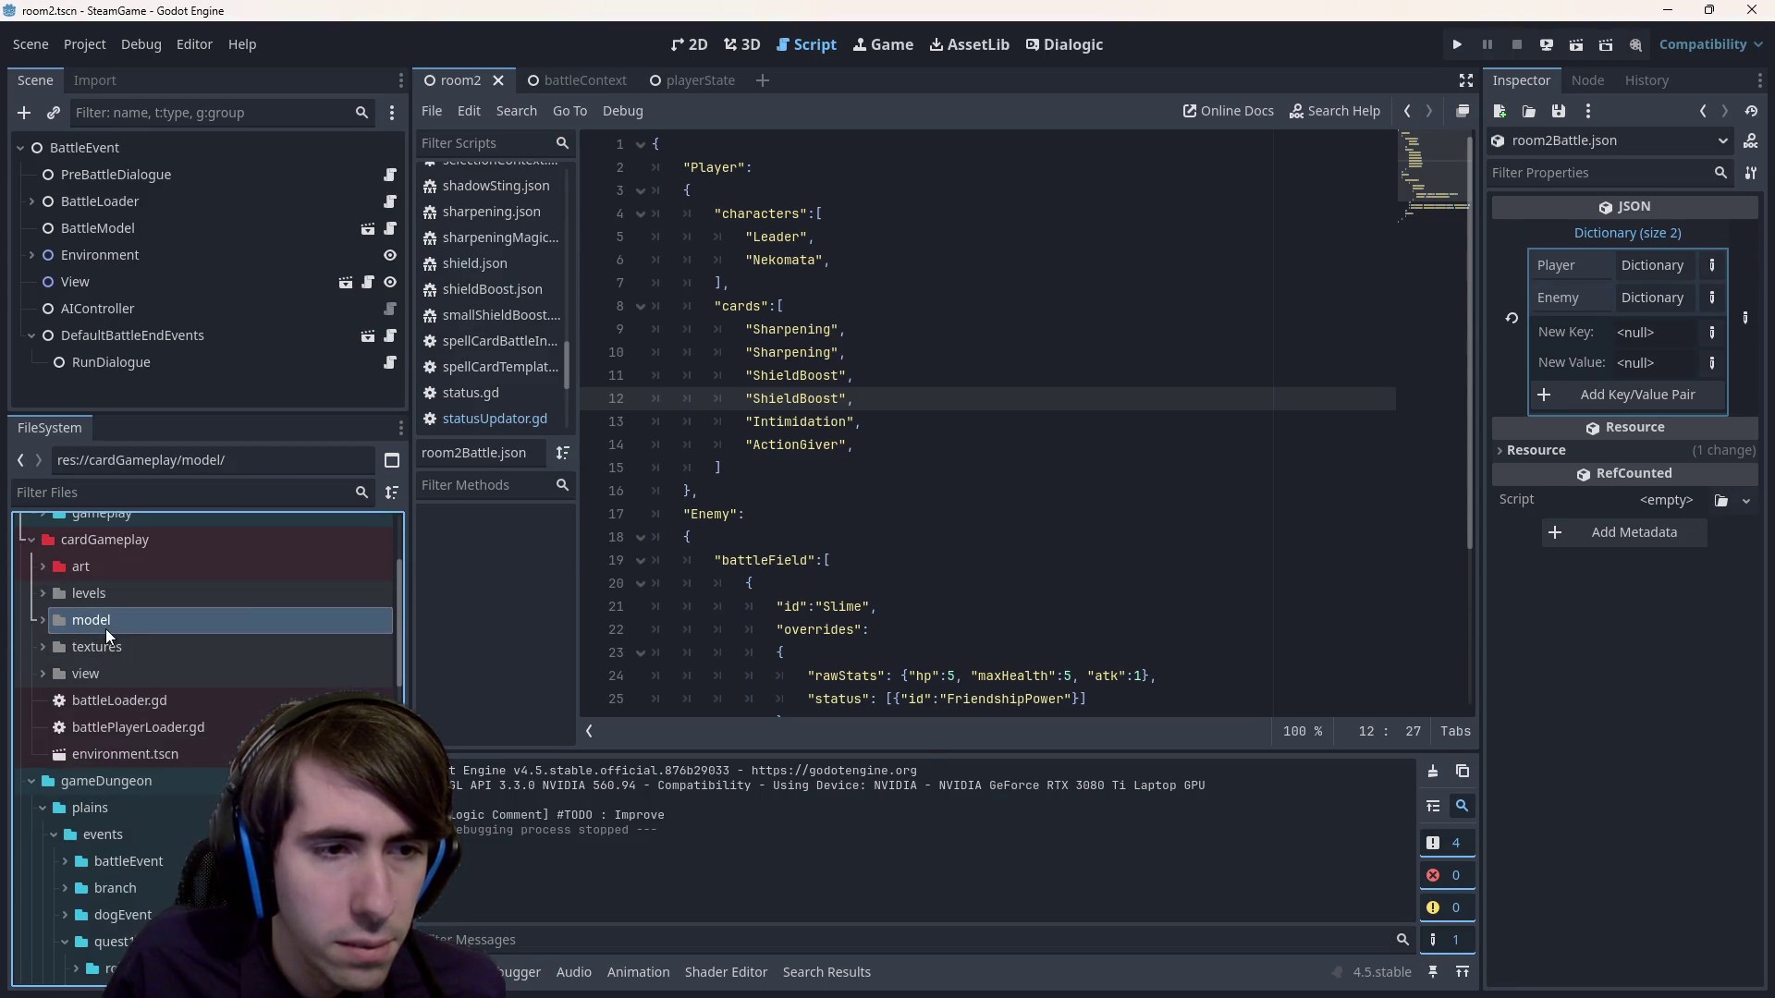
double_click(105, 628)
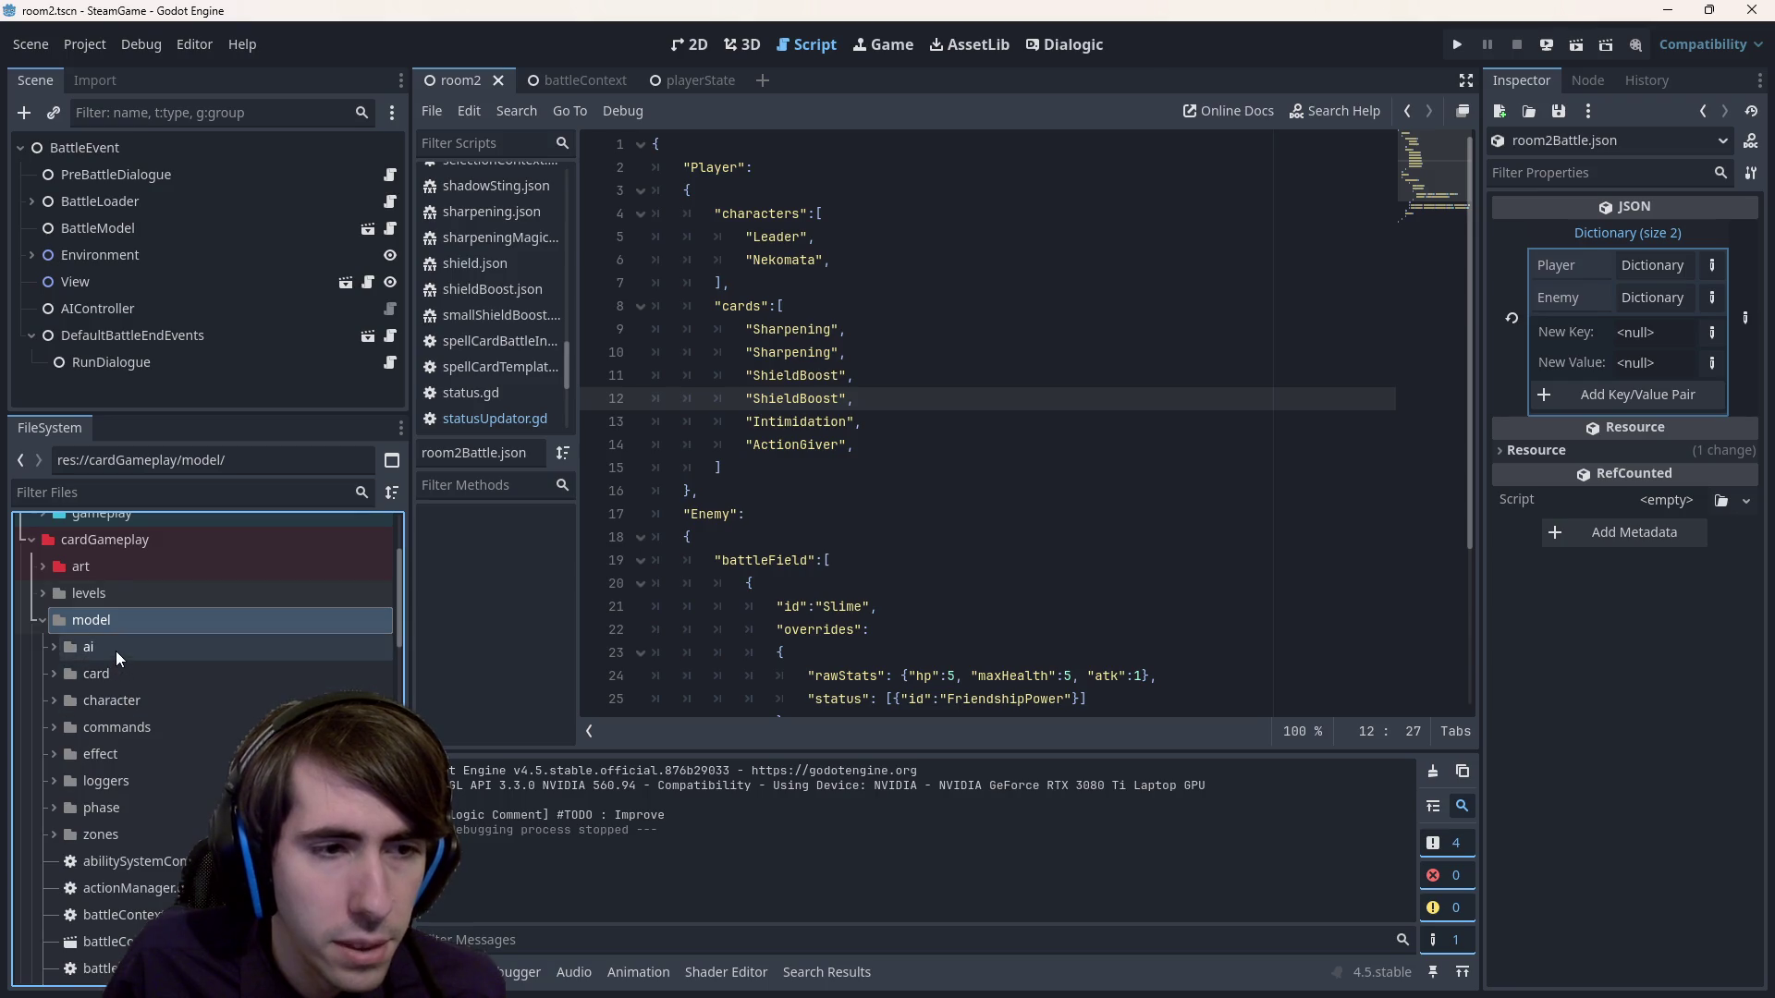
scroll(152, 730, "up", 2)
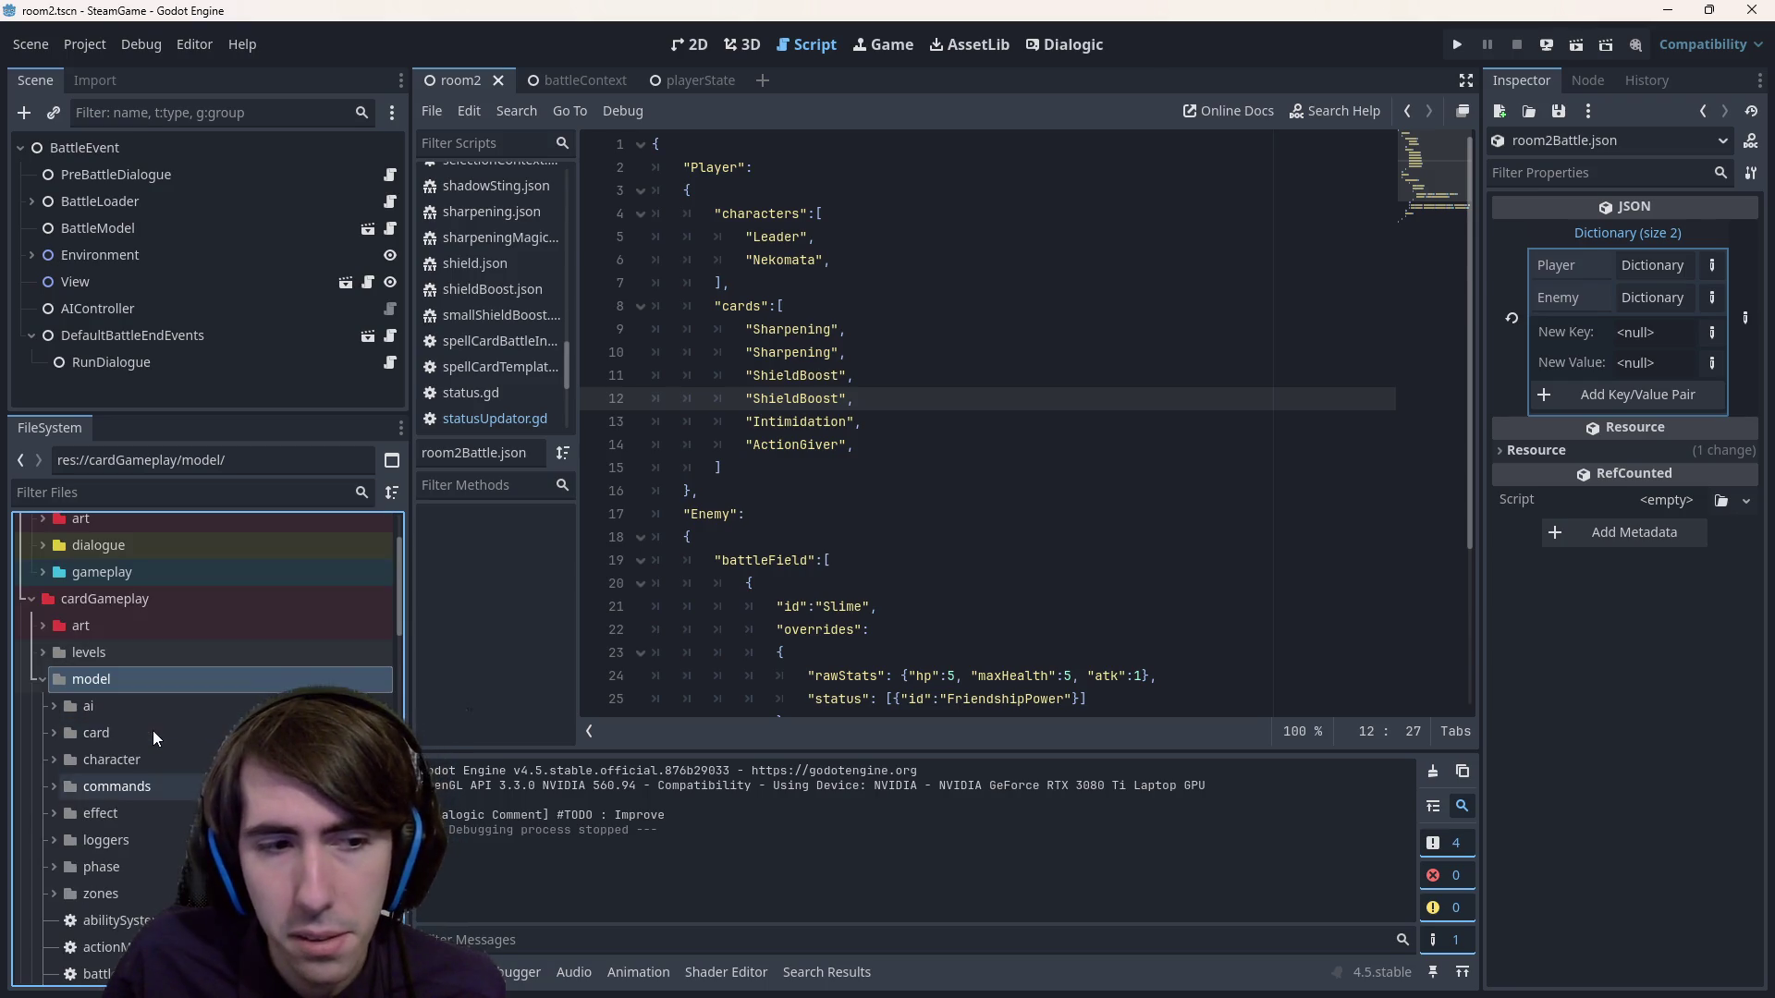
left_click(131, 814)
double_click(130, 814)
left_click(133, 843)
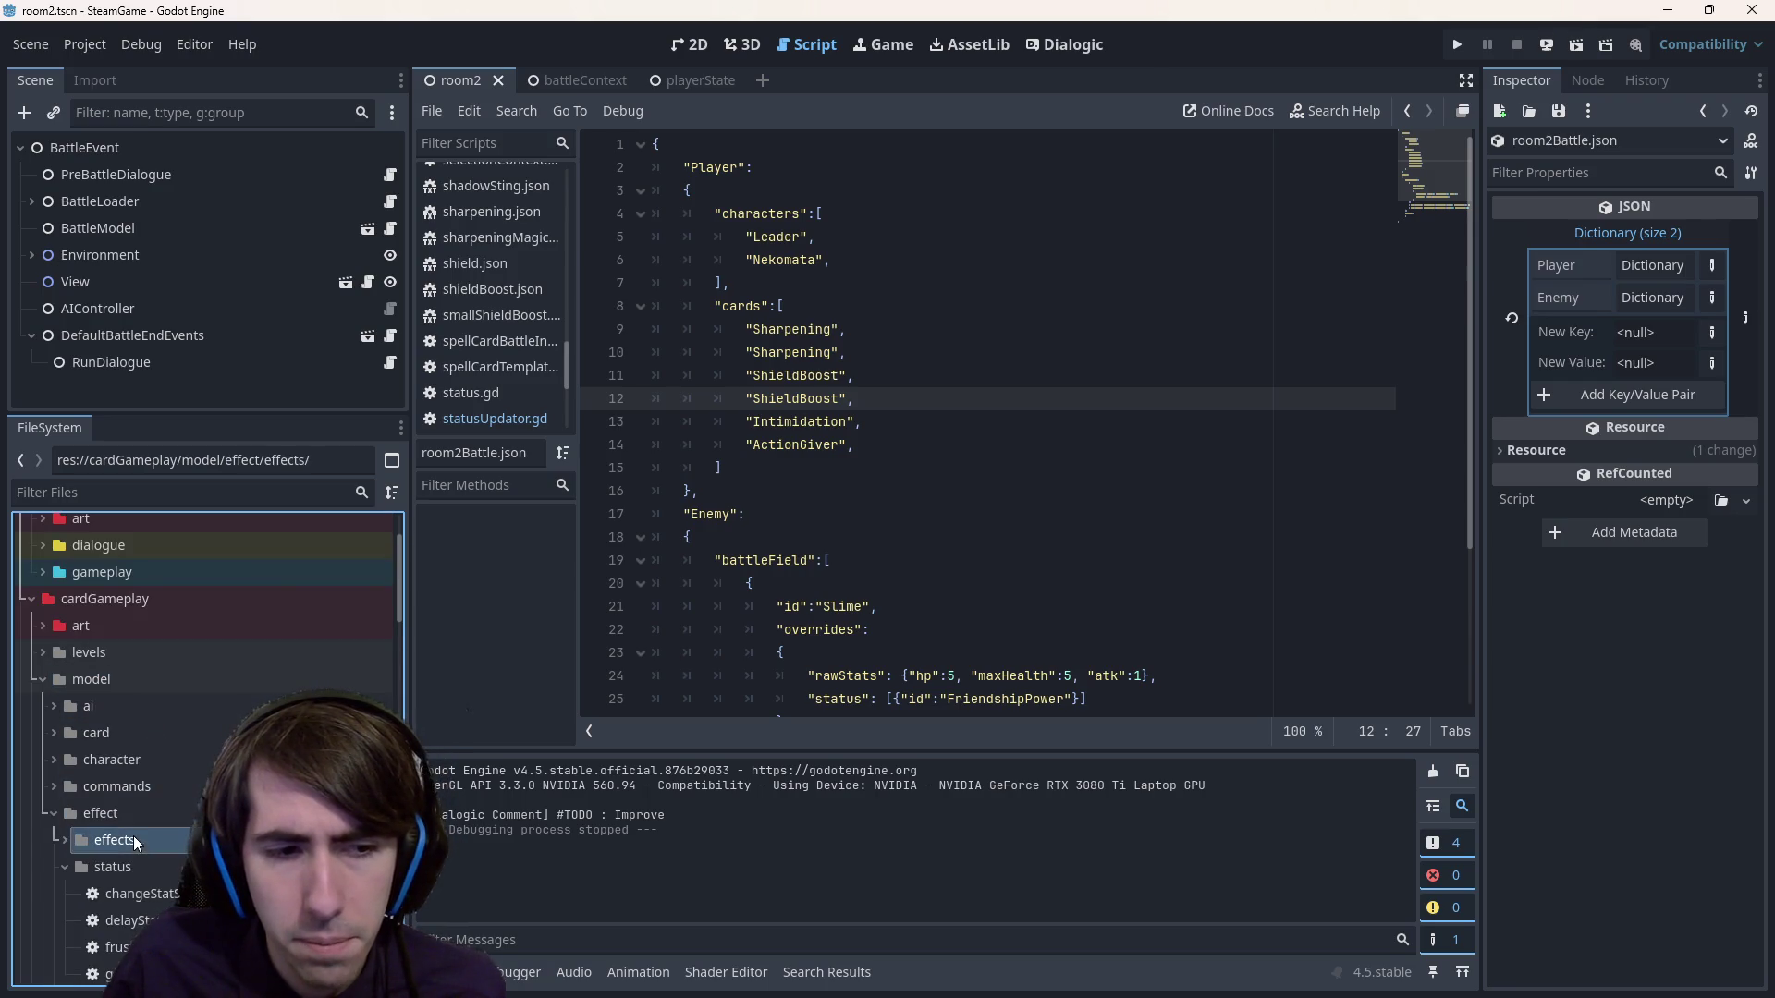
left_click(133, 812)
double_click(133, 812)
scroll(123, 693, "up", 2)
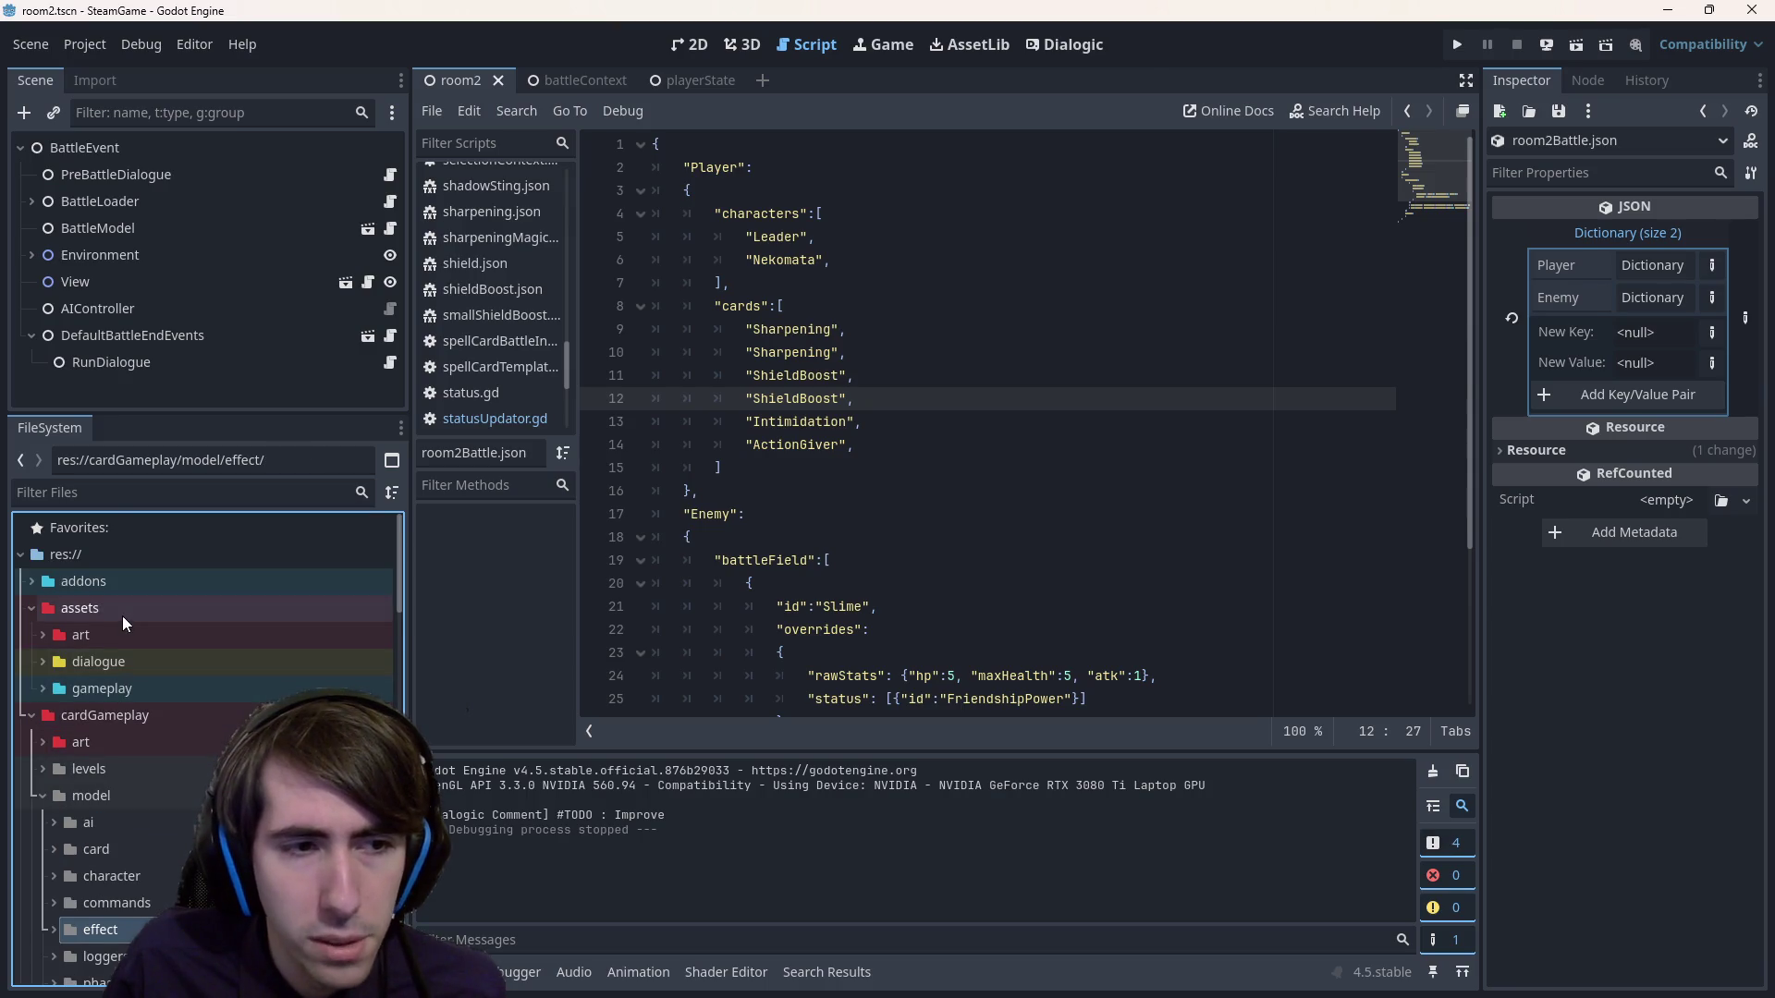
Open basicAttack.json from assets/gameplay/abilities in the script editor.
left_click(131, 690)
double_click(132, 689)
double_click(130, 743)
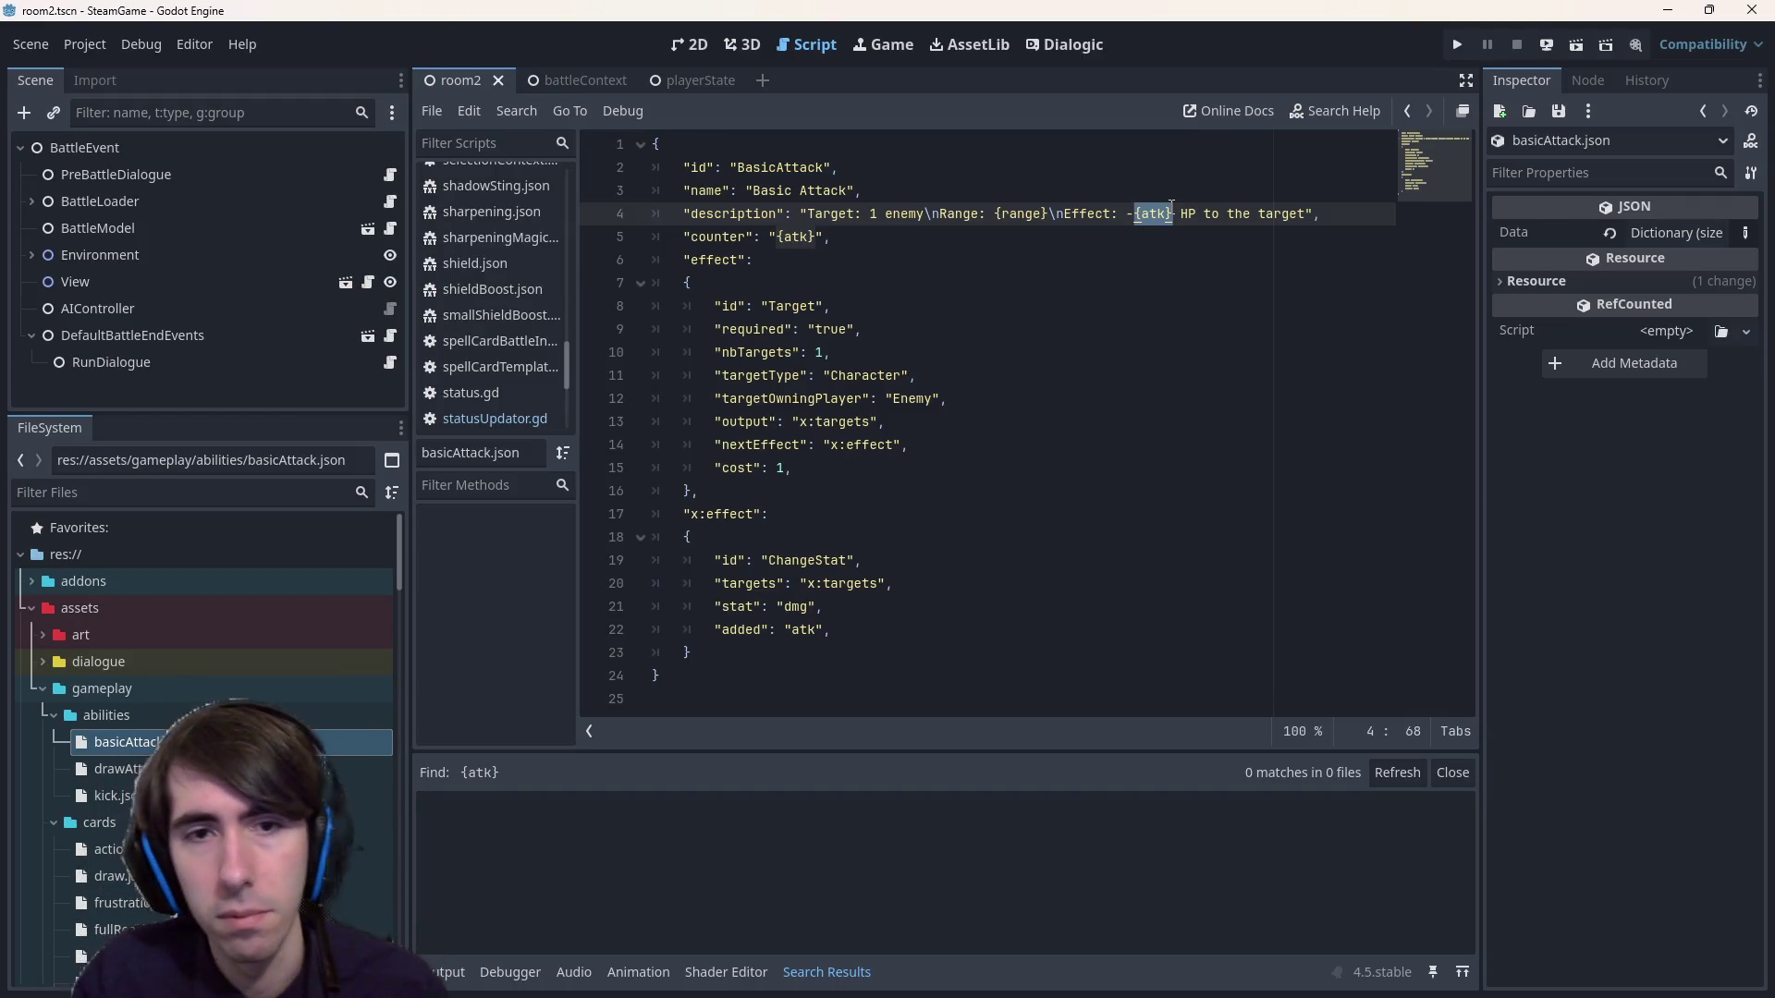
Search the project for 'atk' and inspect both matches in statusItem.gd.
key("ctrl+shift+f")
type("\"atk\"")
key("Return")
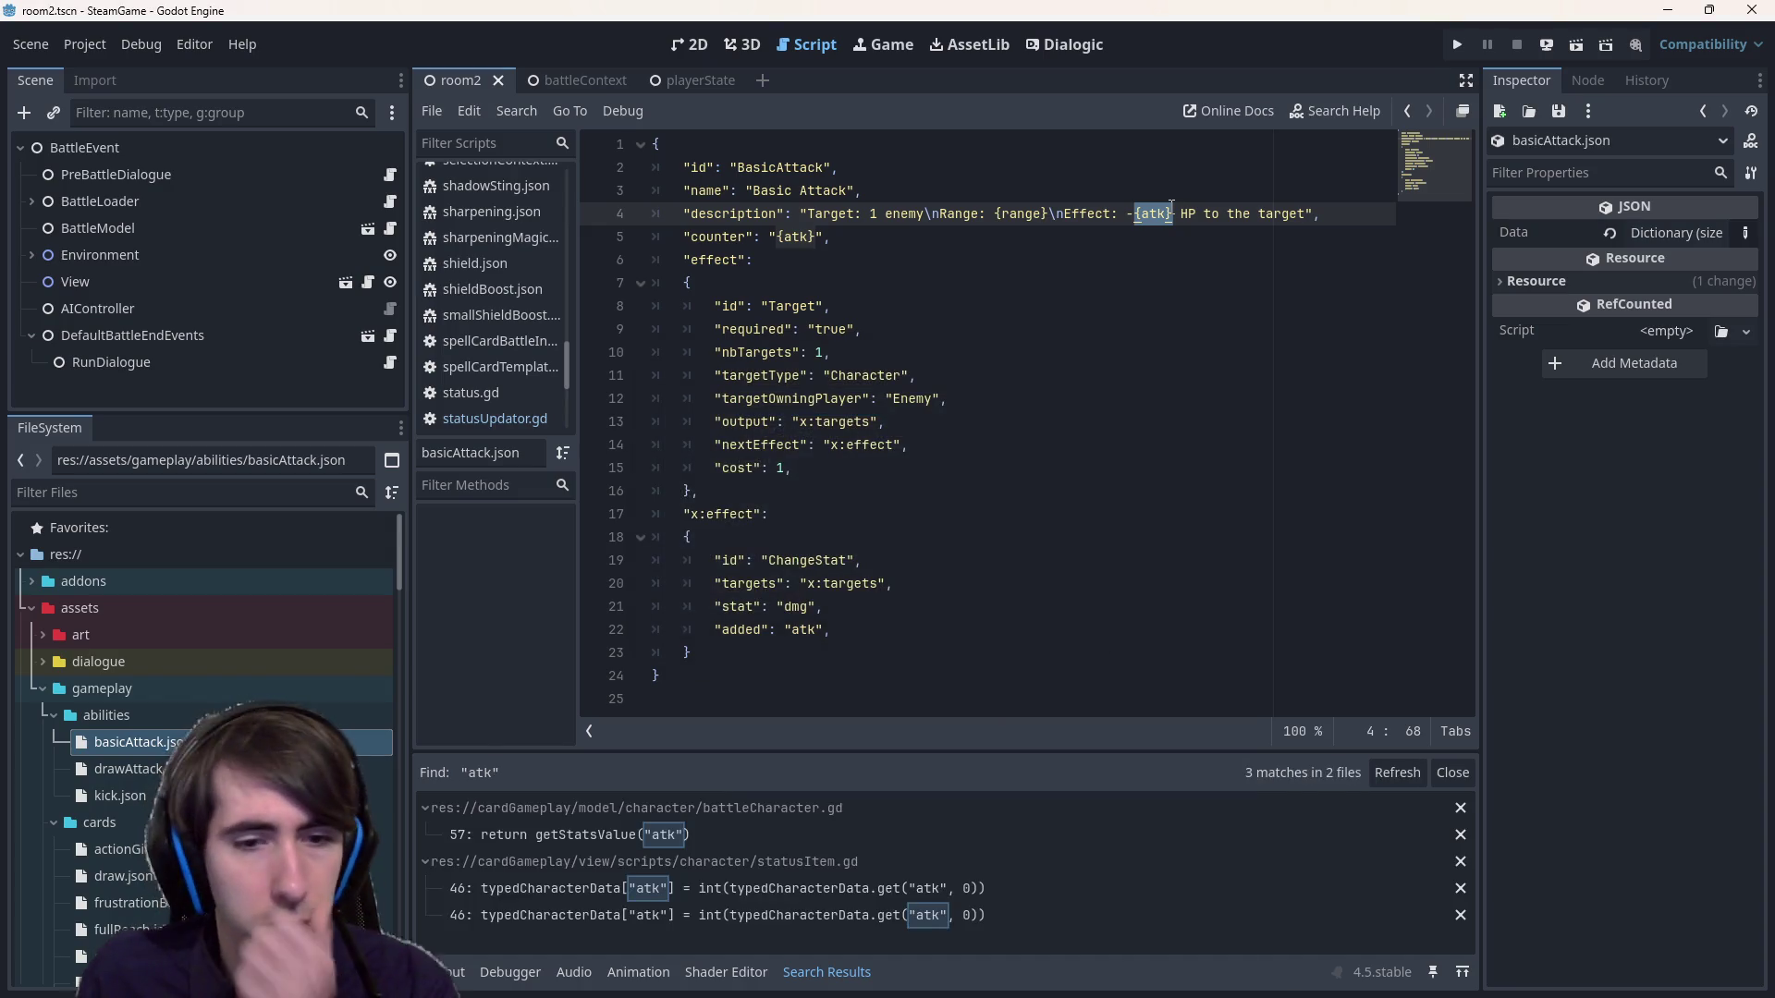
left_click(722, 912)
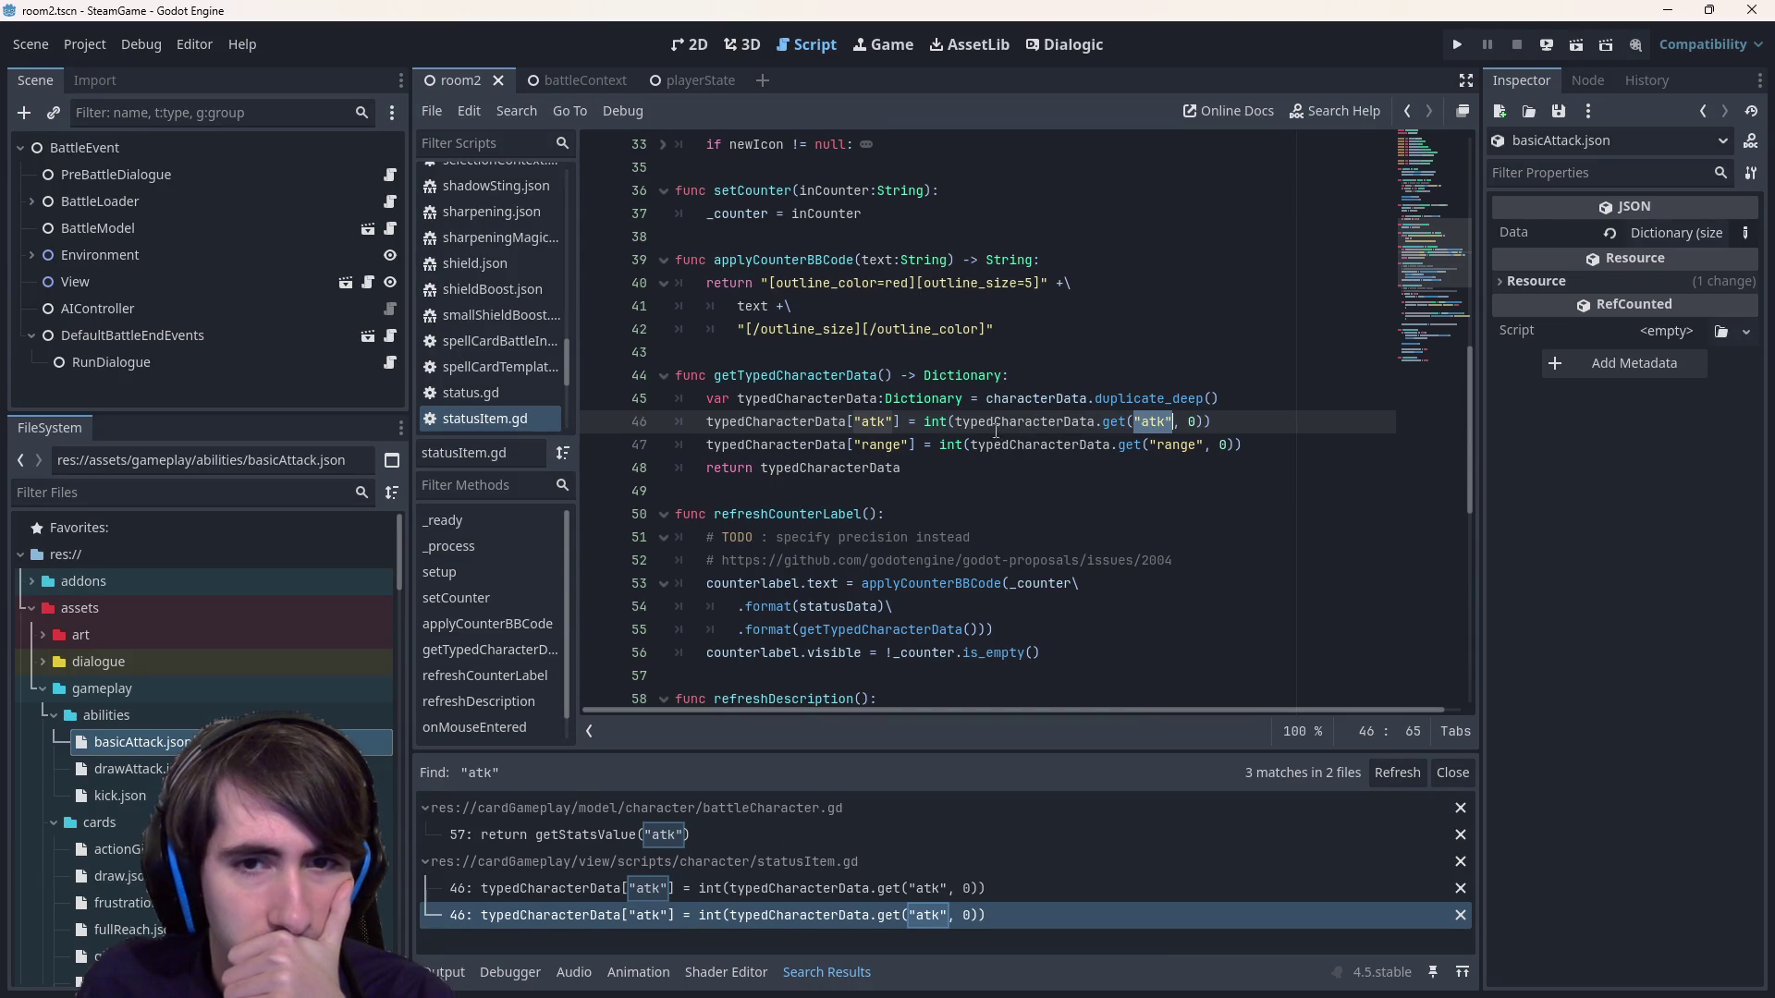
double_click(777, 445)
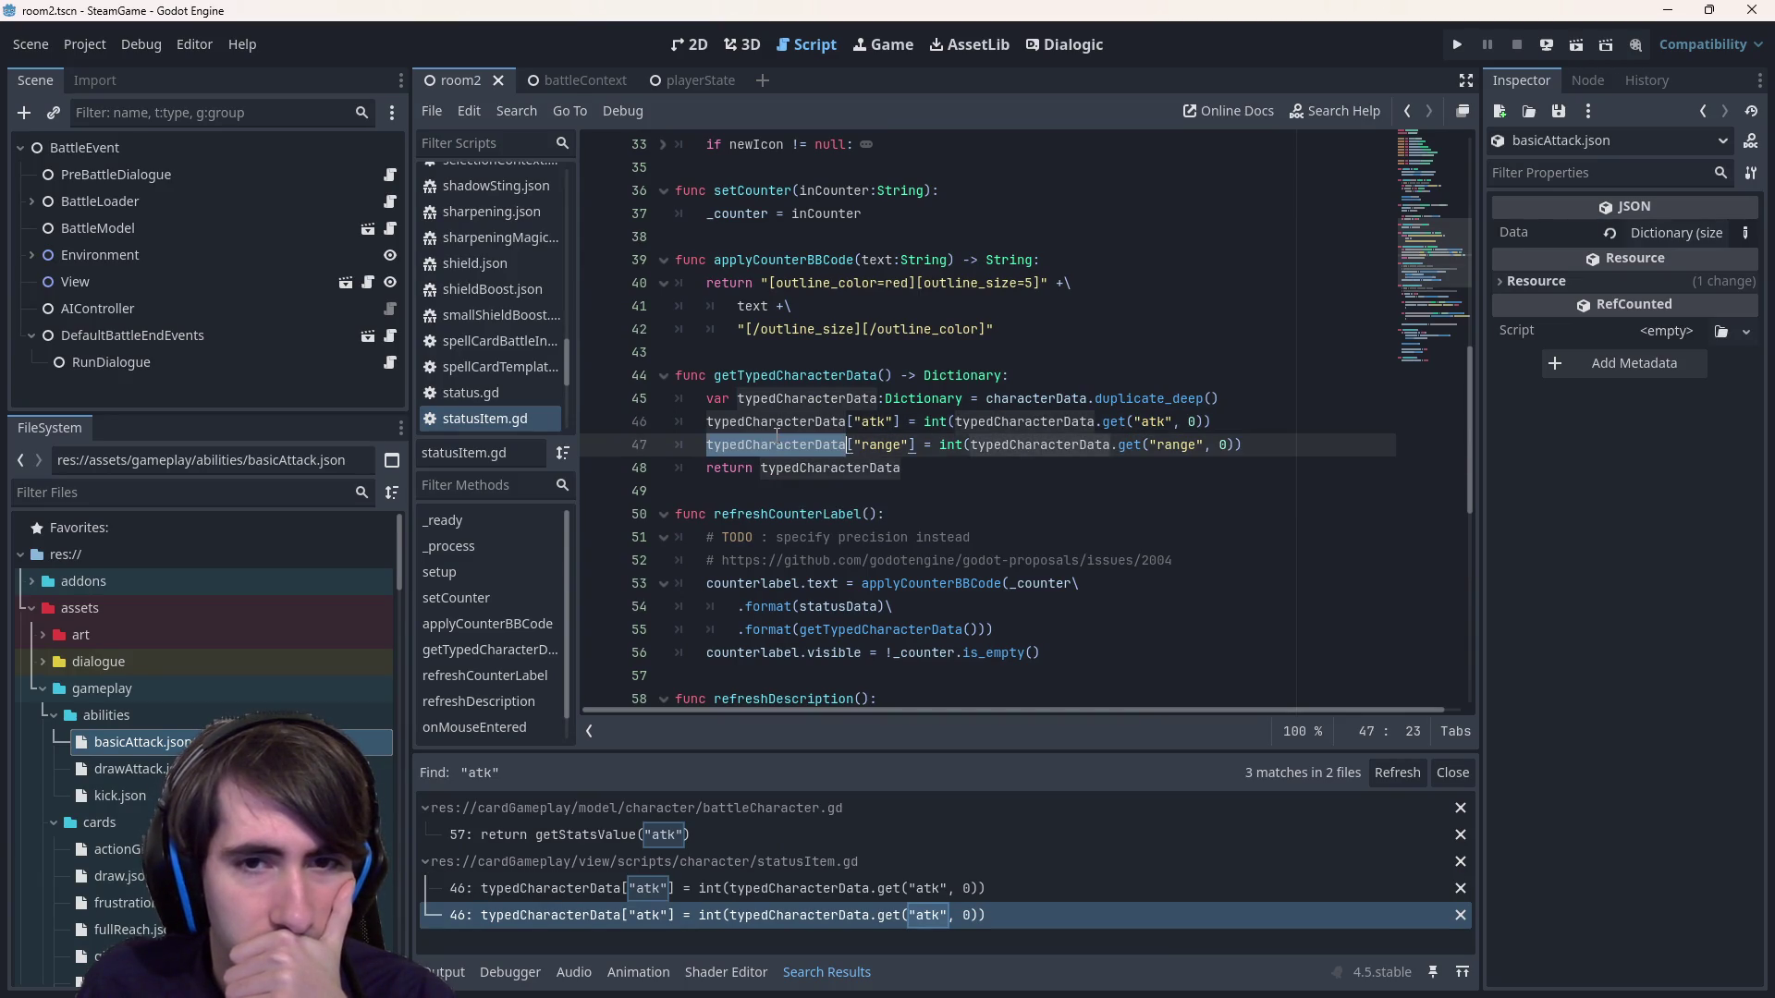
left_click(819, 887)
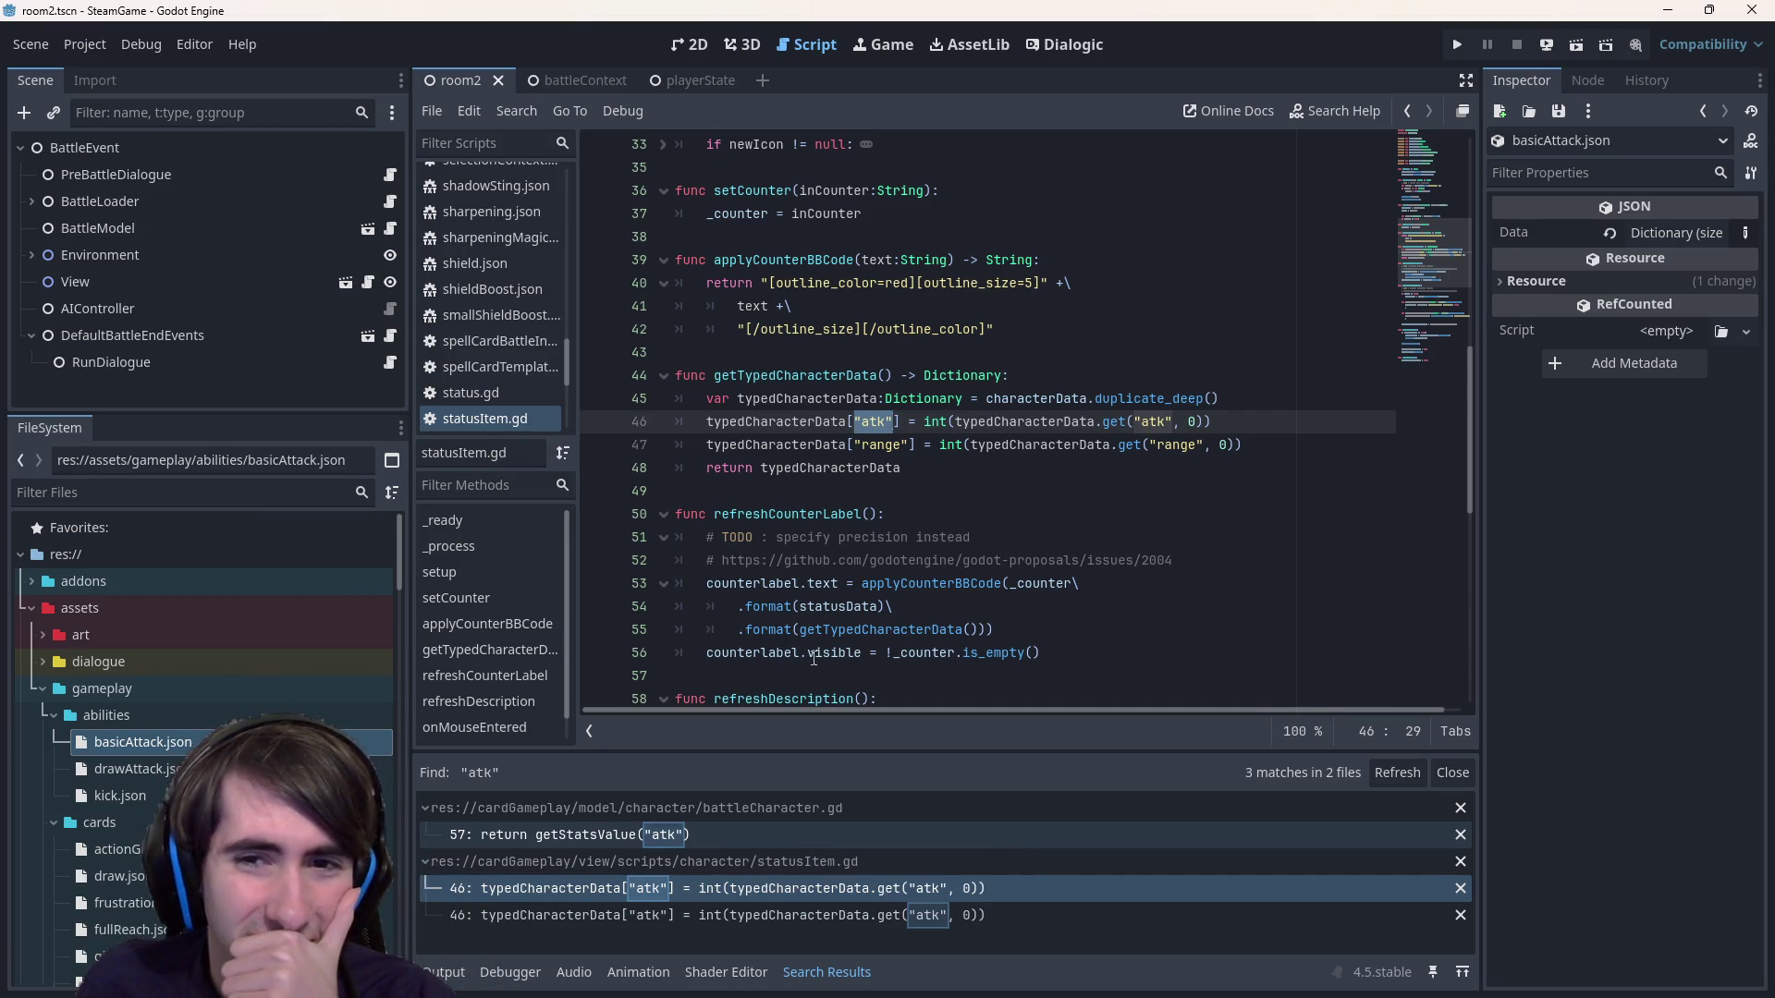
double_click(1036, 398)
scroll(1046, 399, "up", 3)
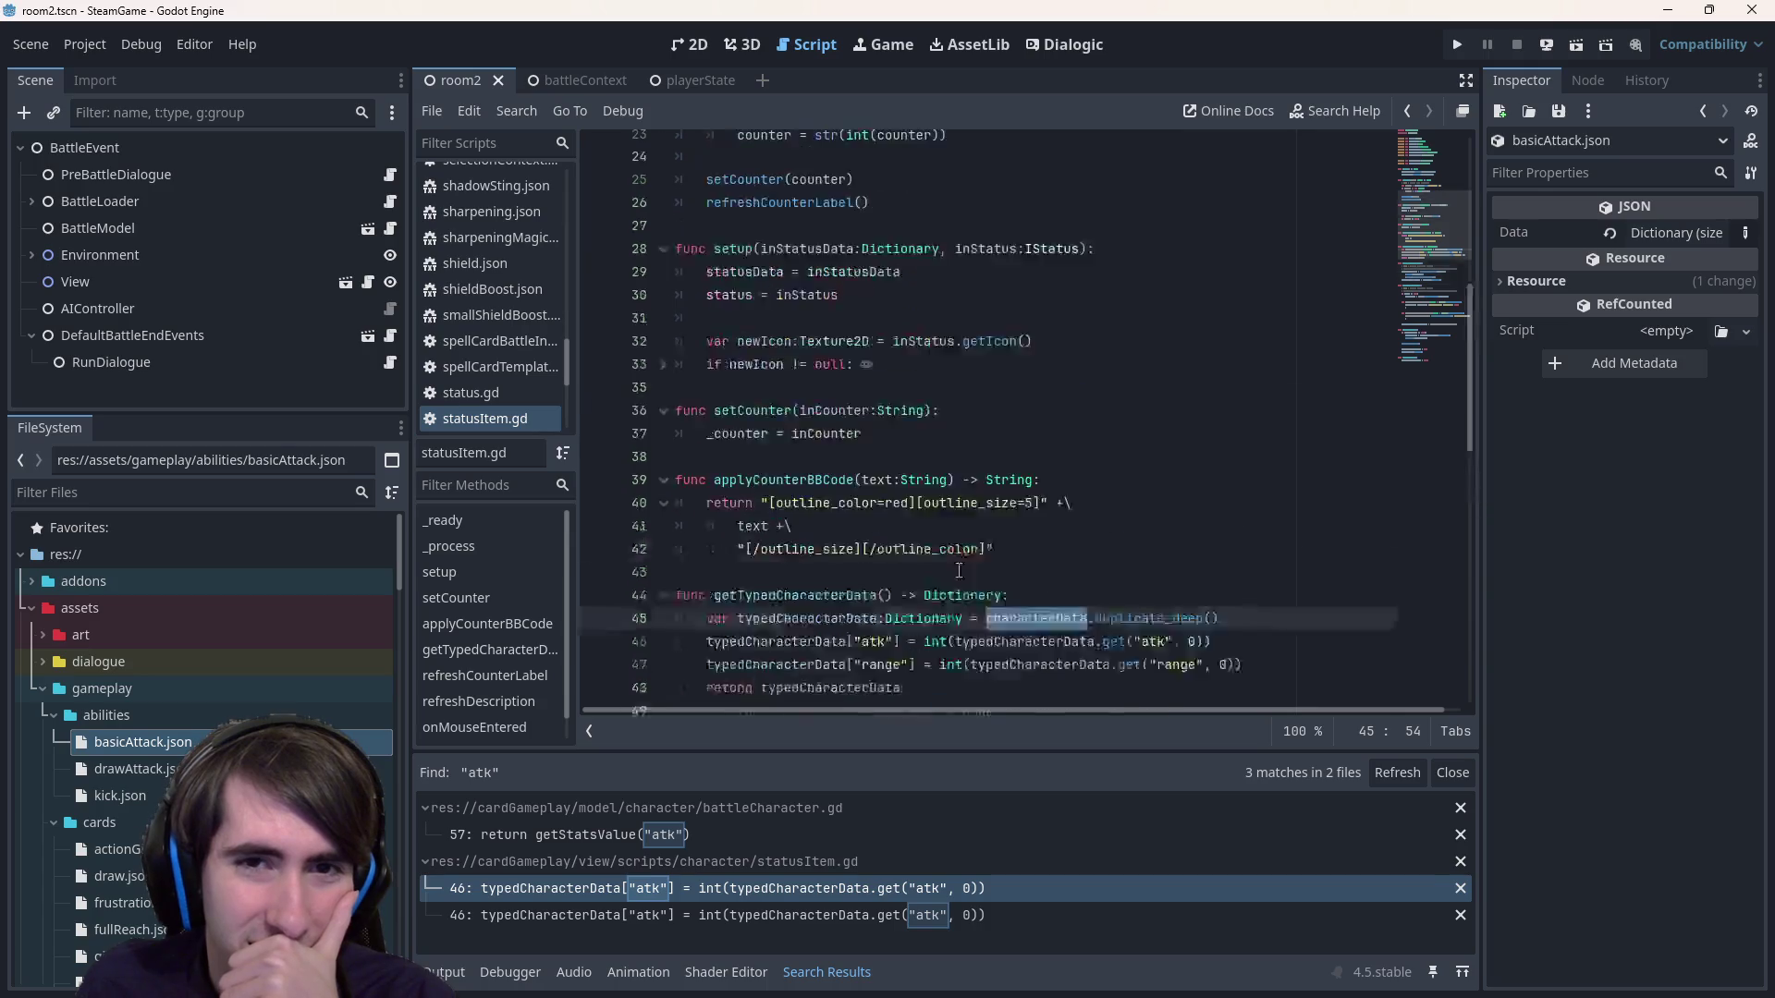
Open the battleCharacter.gd 'atk' match and examine the getAttack function.
left_click(800, 830)
scroll(894, 629, "down", 2)
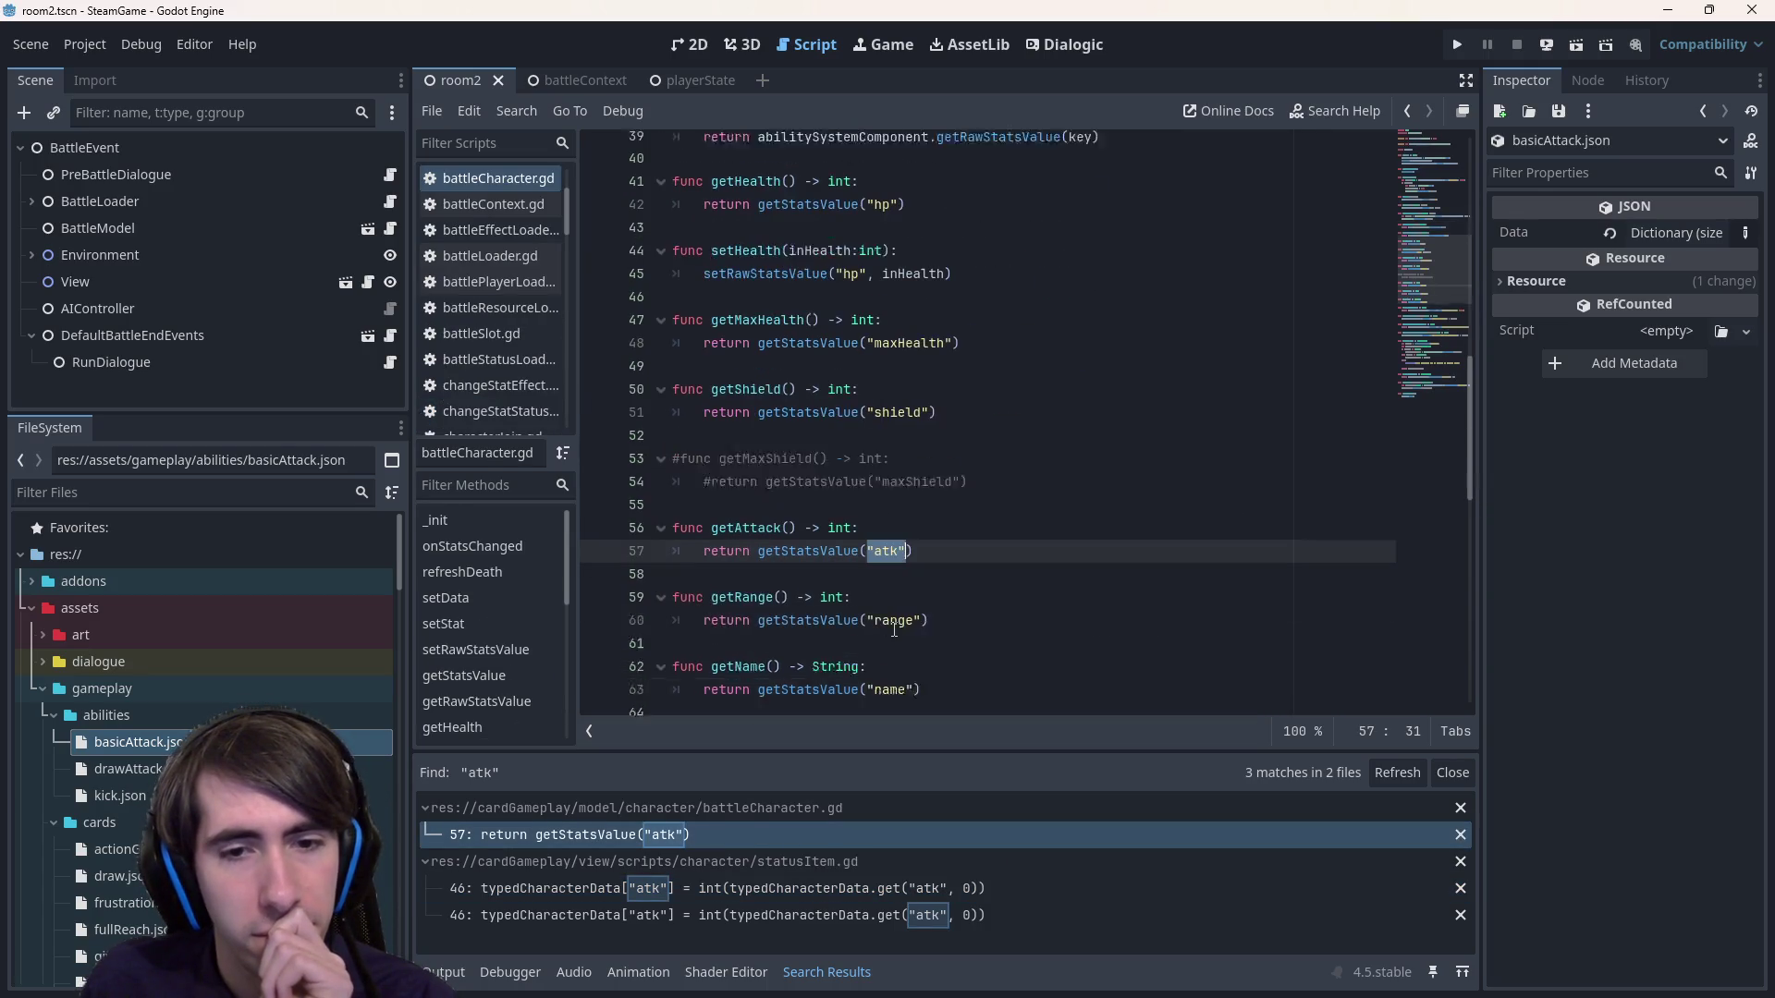
double_click(795, 514)
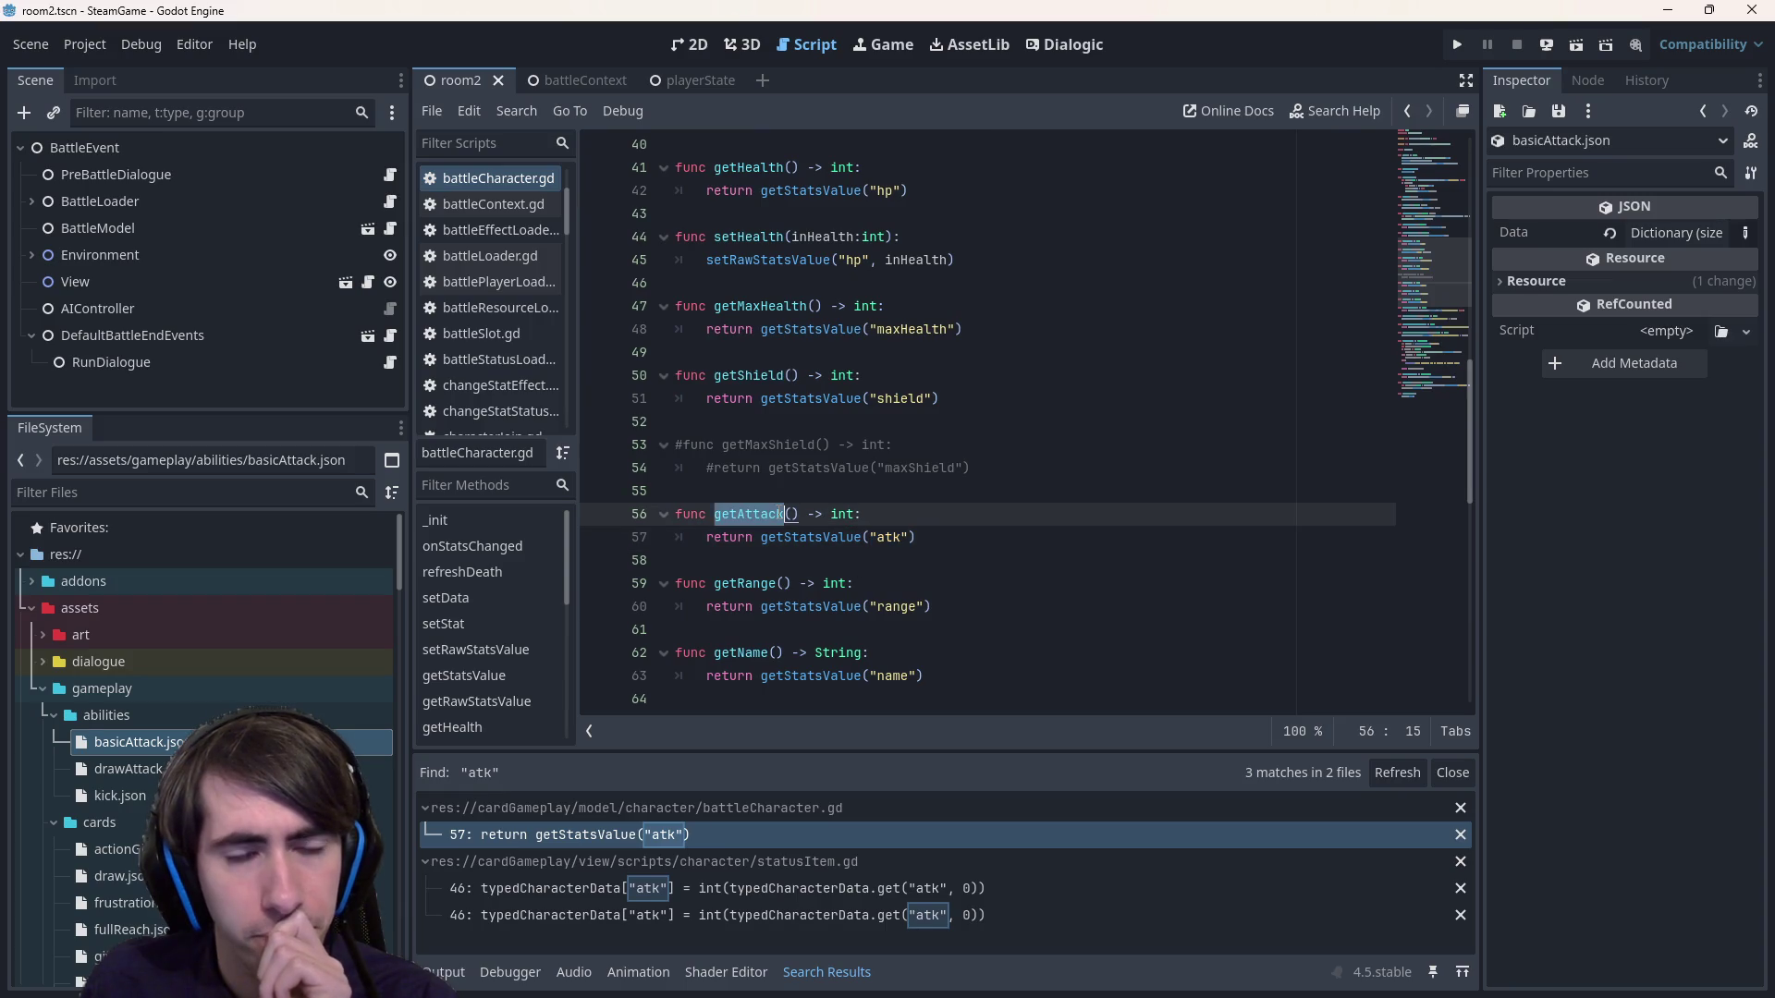
scroll(802, 522, "up", 15)
scroll(801, 531, "up", 2)
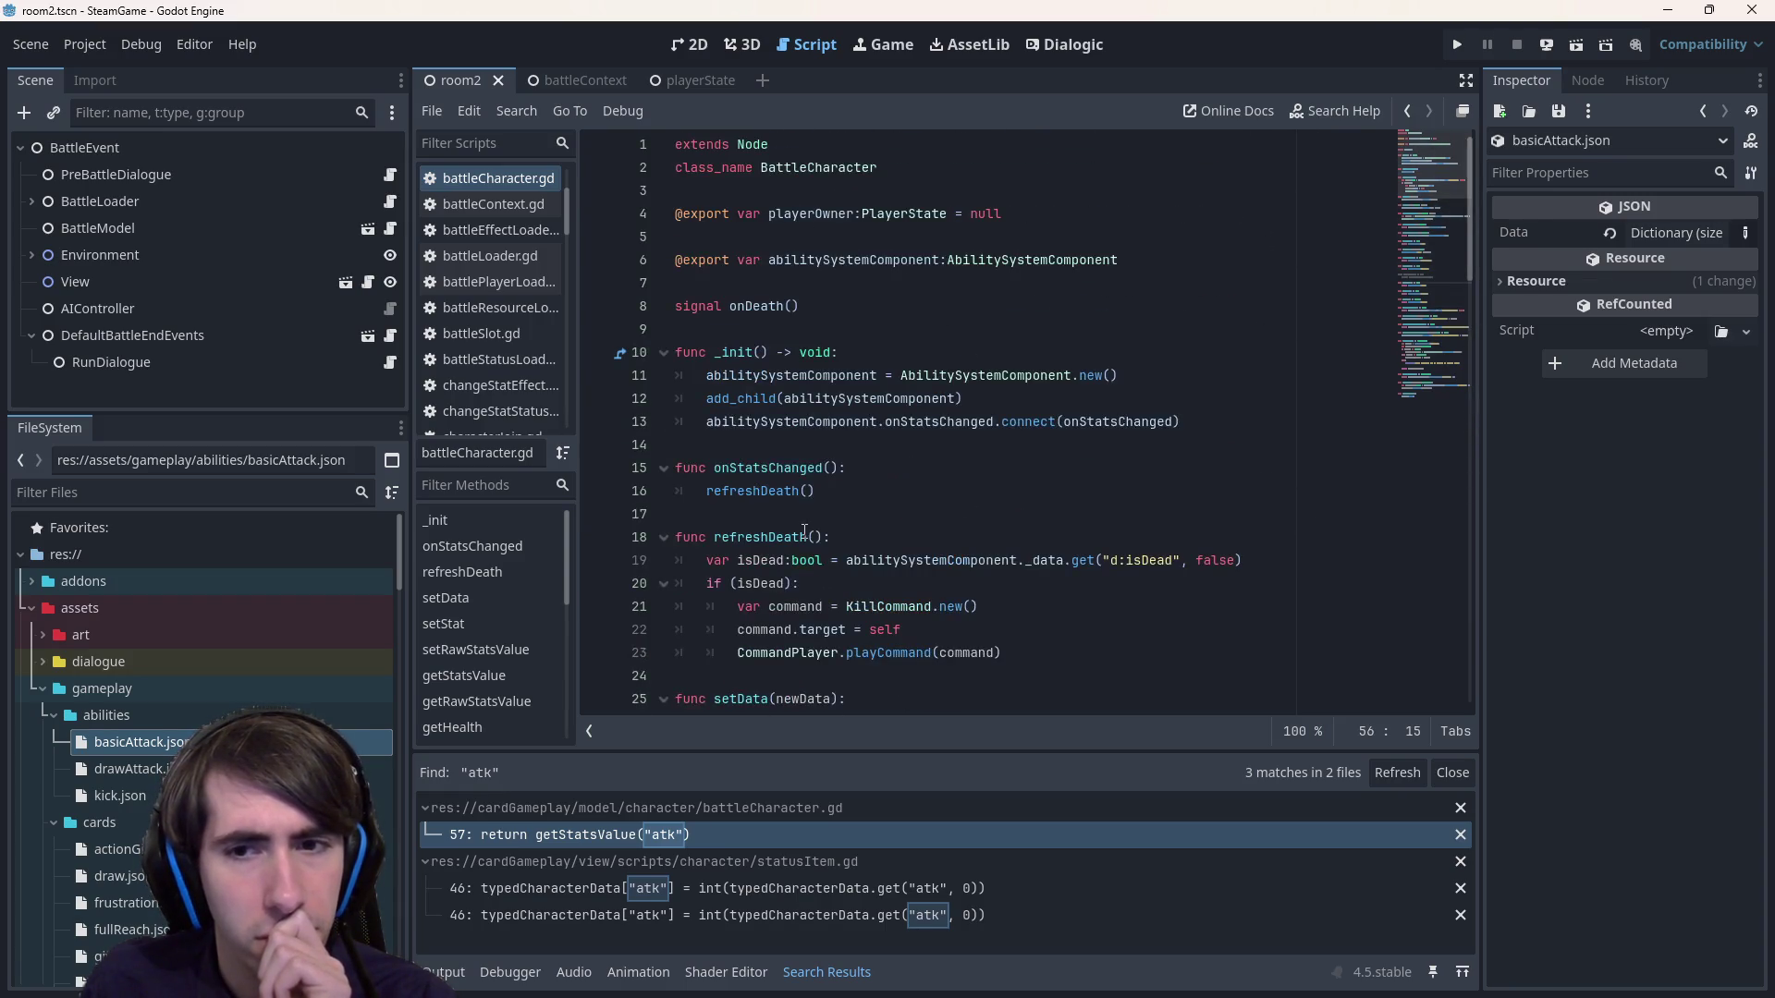
scroll(804, 532, "down", 15)
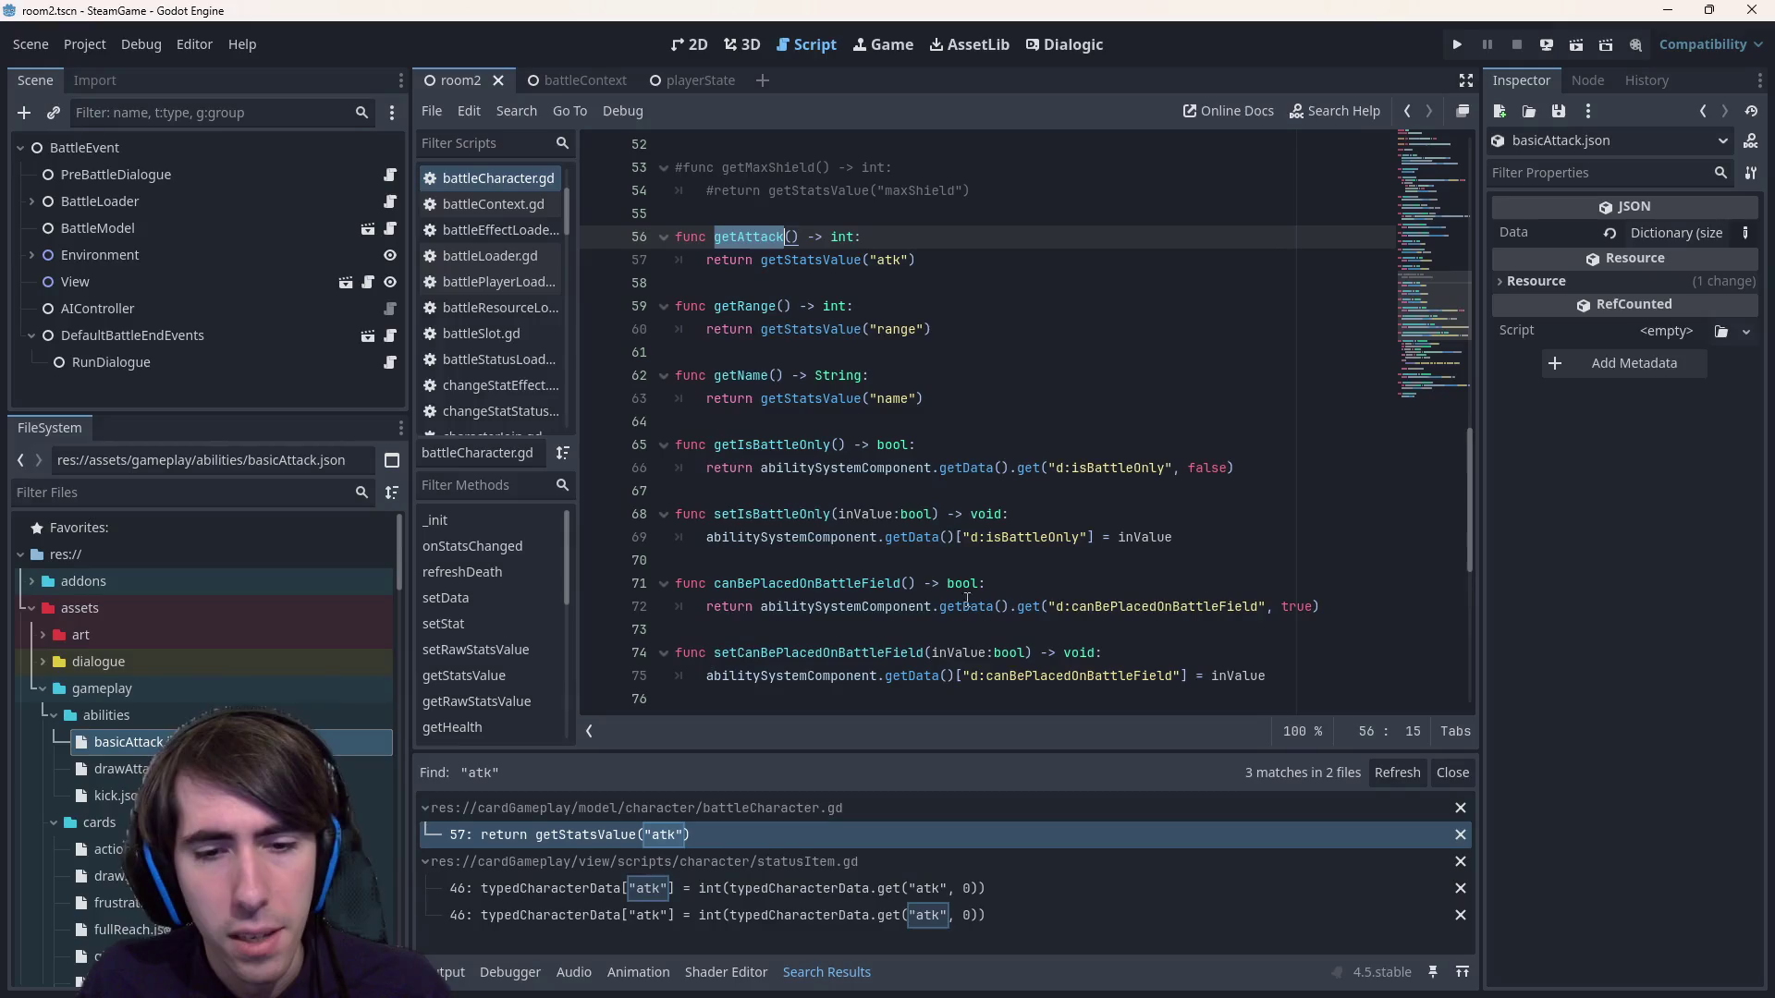
key("ctrl+shift+f")
key("Escape")
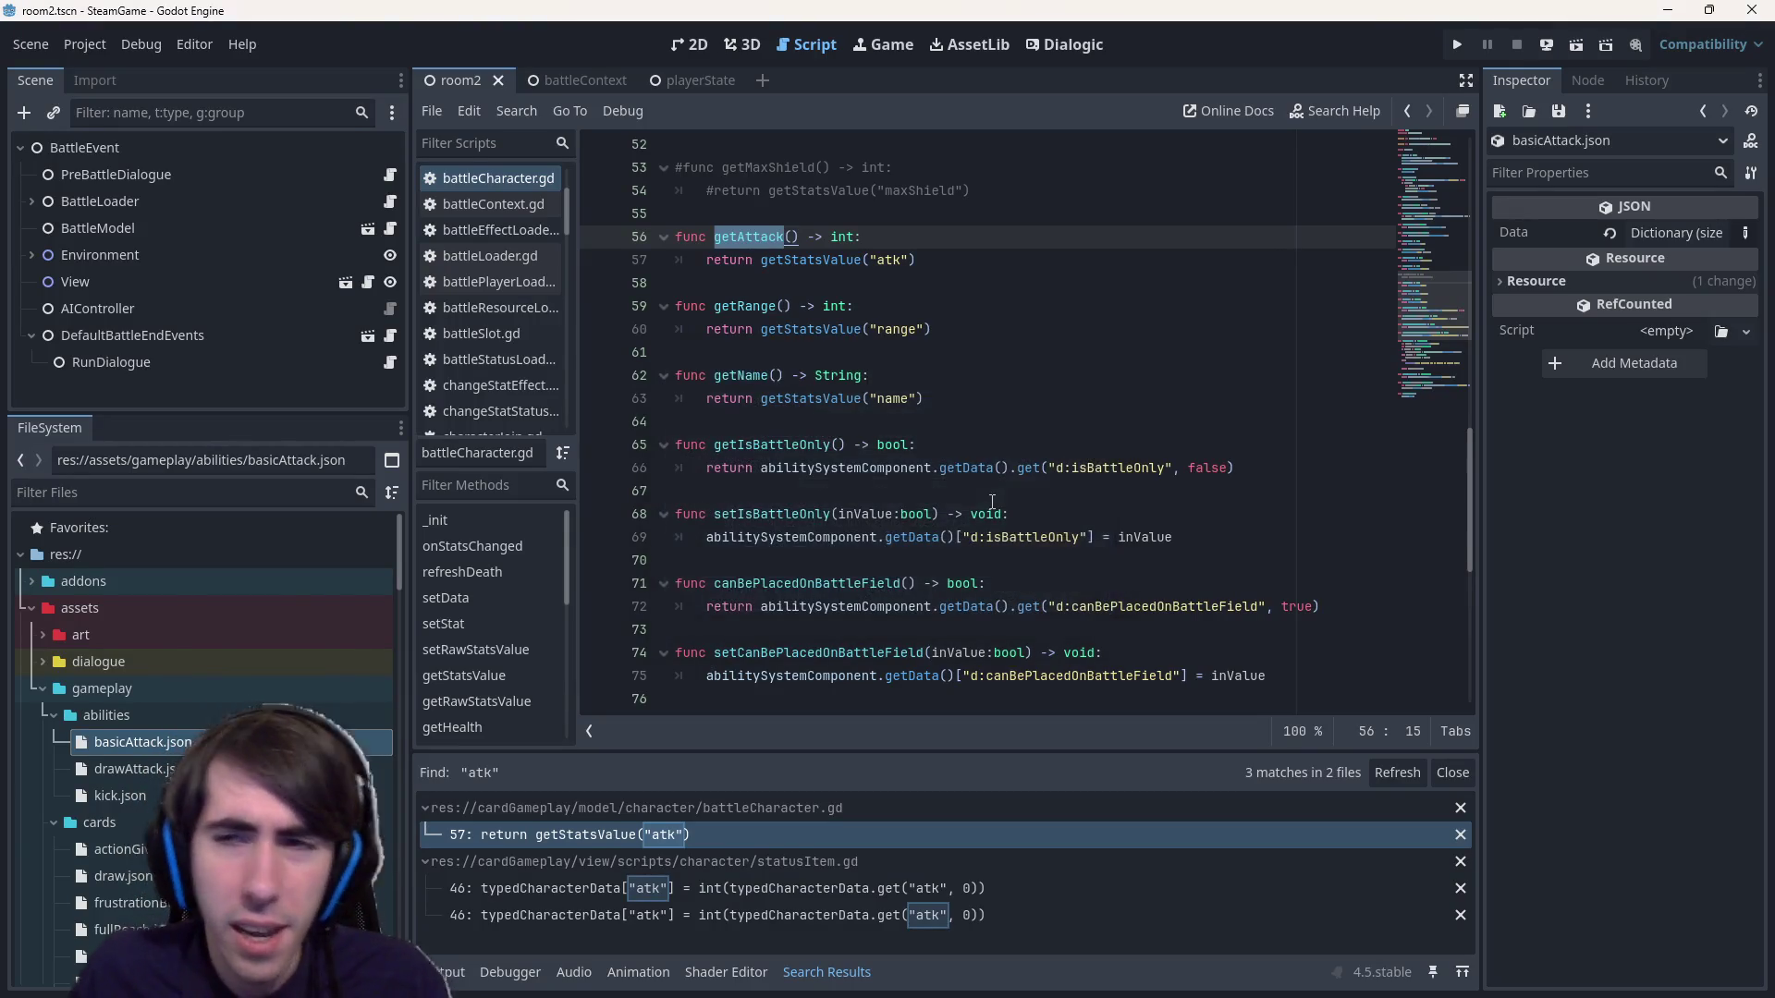
scroll(947, 395, "up", 6)
scroll(930, 410, "up", 3)
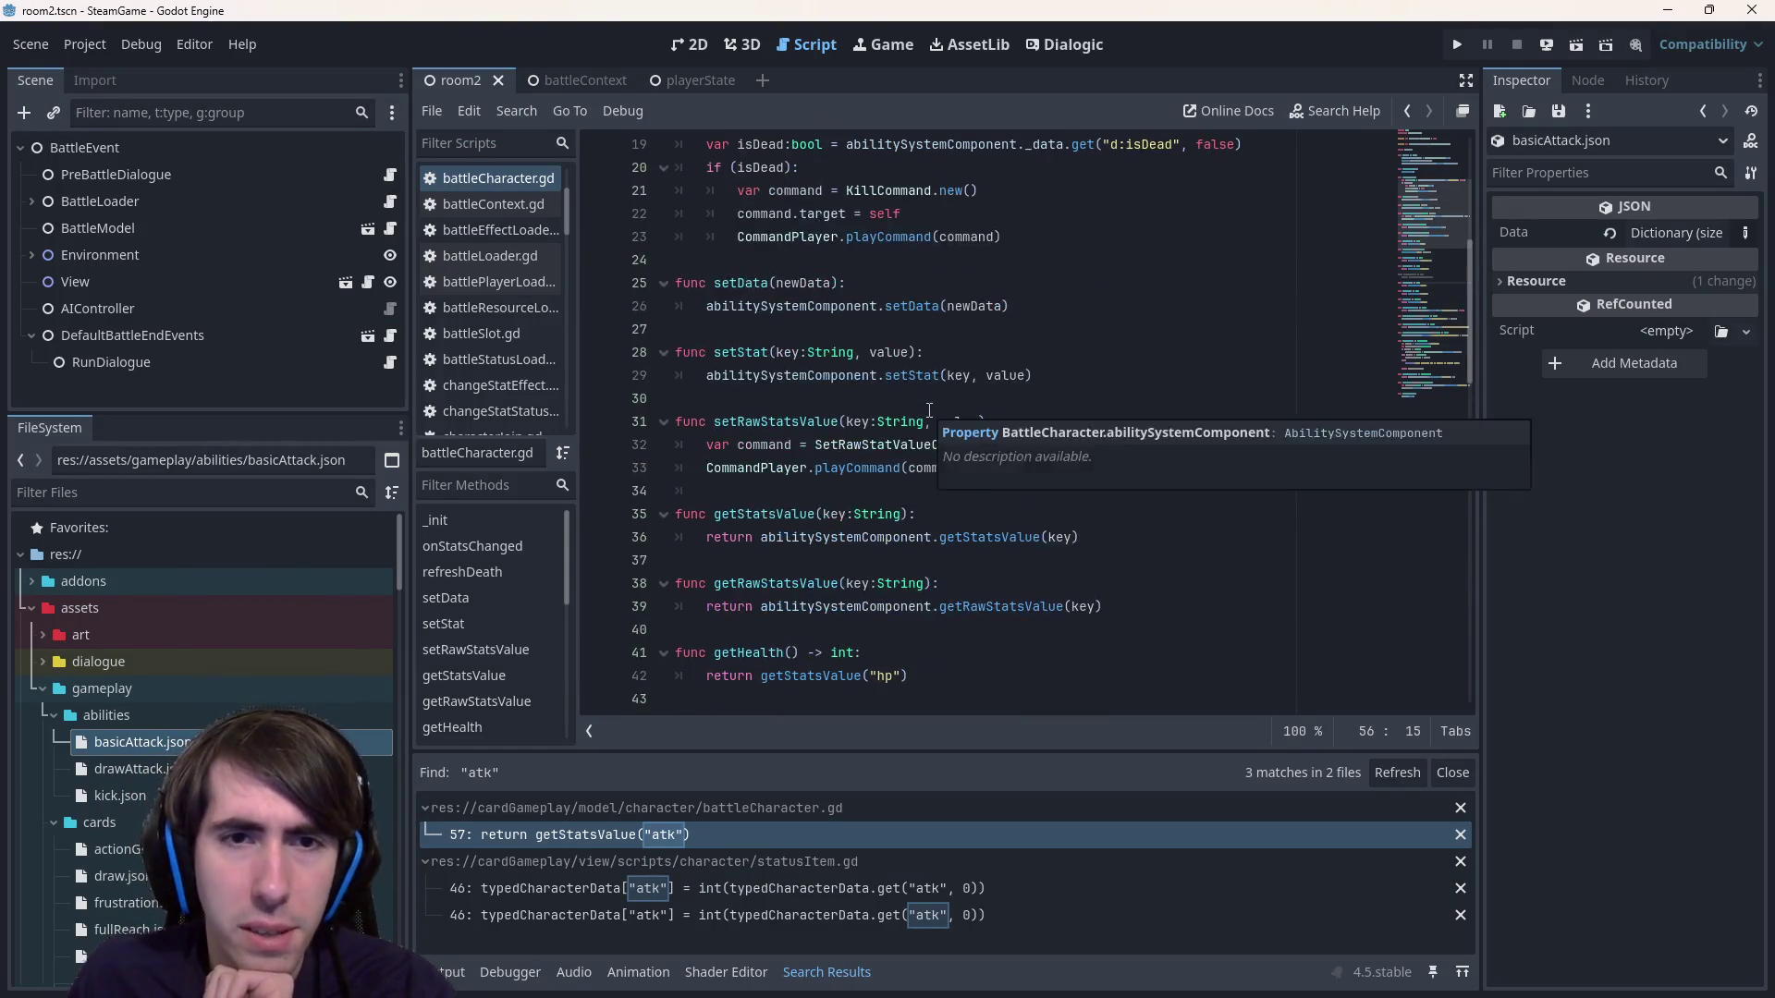
Find getAttack within battleCharacter.gd, then enter getDescription() as a project-wide search.
key("ctrl+f")
type("getD")
type("amage")
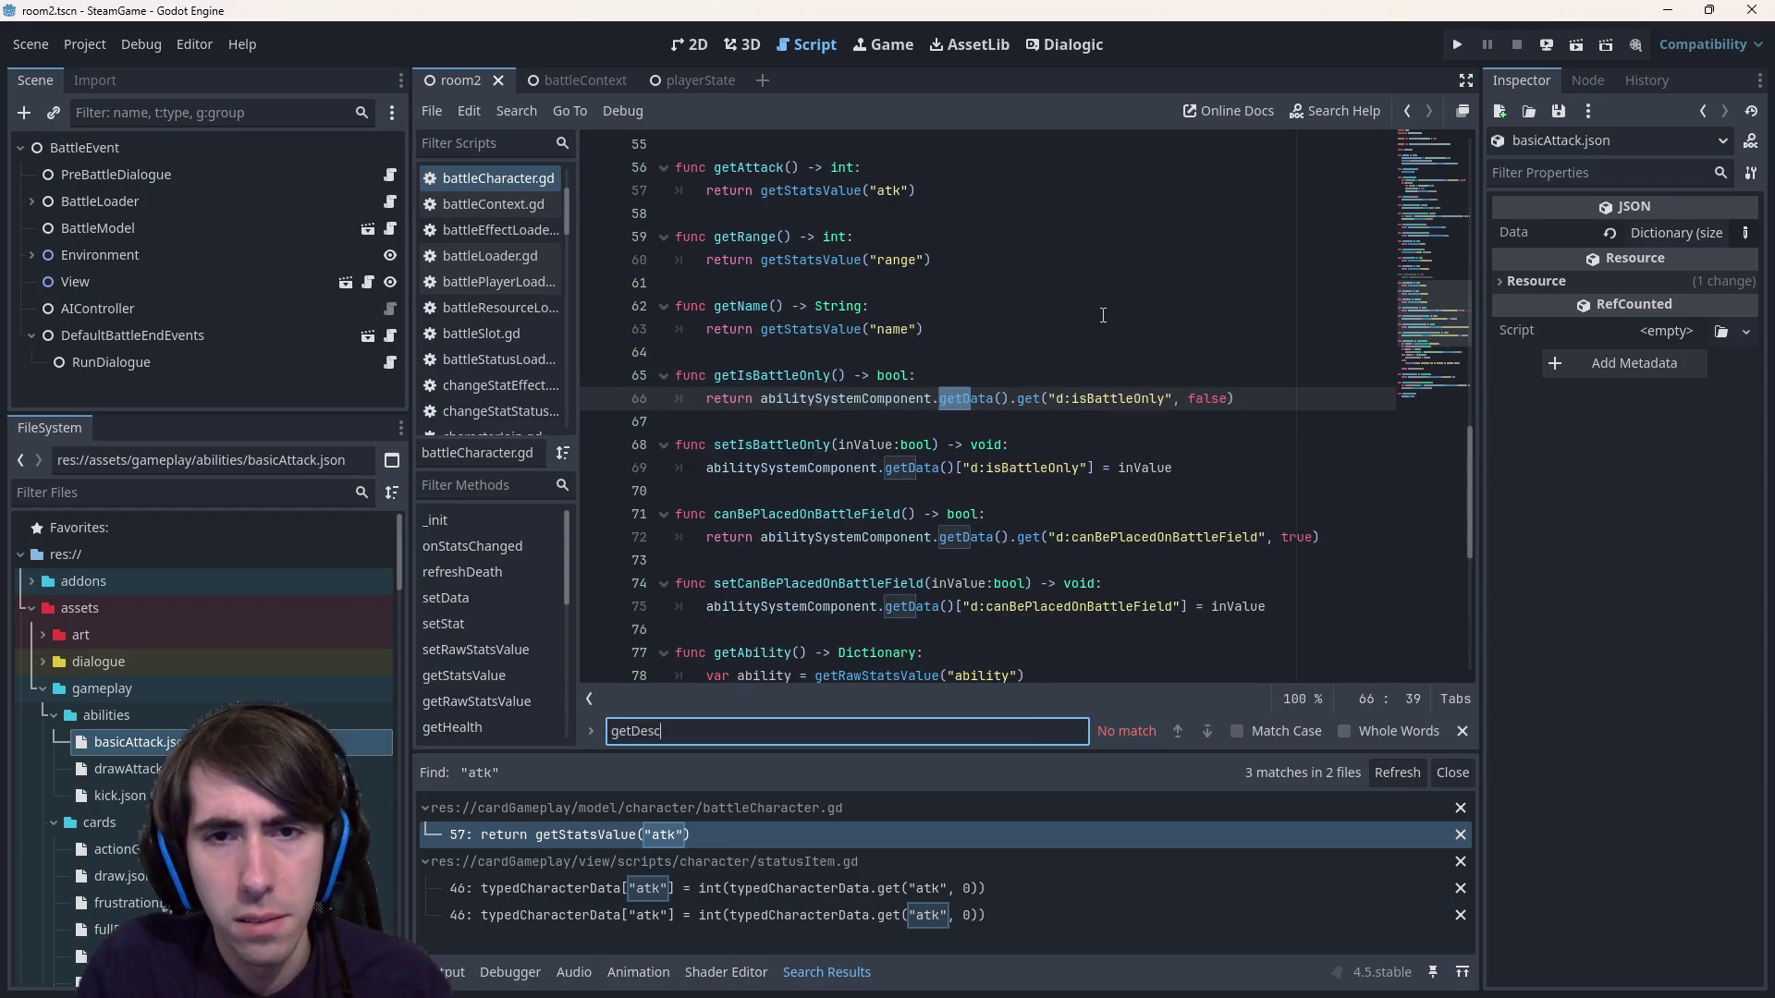
key("ctrl+a")
type("getAttack")
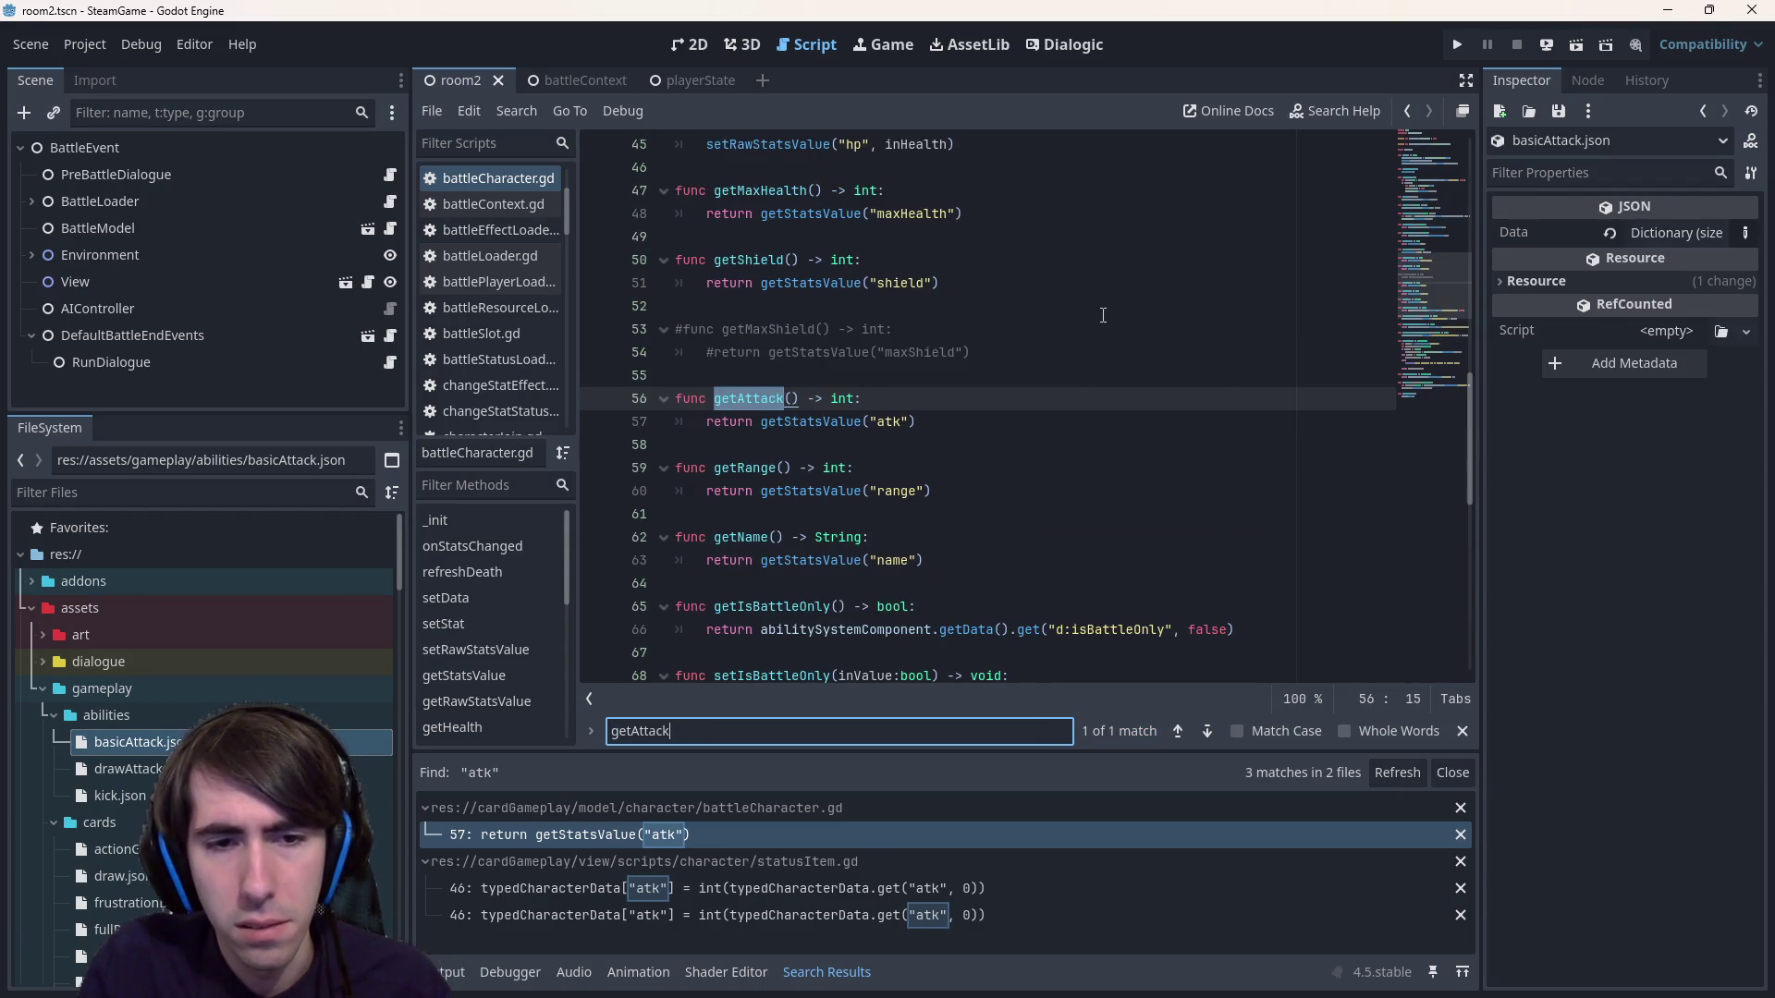
key("ctrl+shift+f")
type("getDesc")
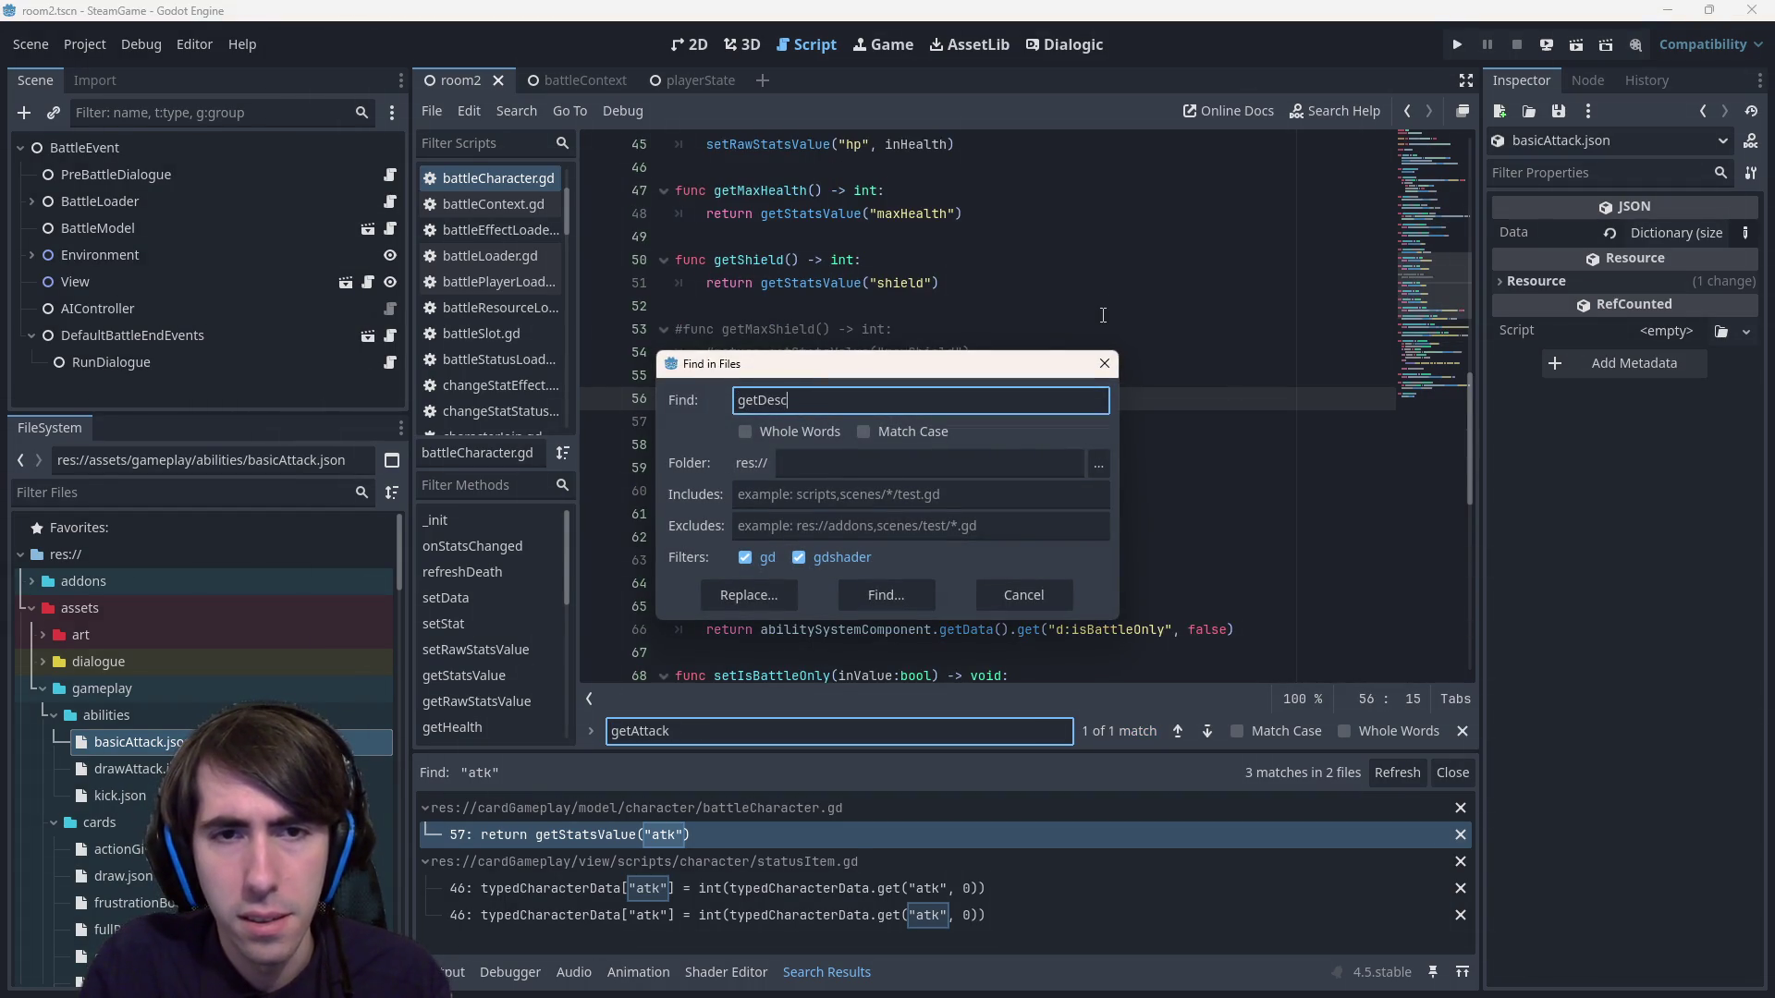
type("ription()")
Run the getDescription() project search and inspect its call in spellCardBattleInstance.gd.
key("ctrl+a")
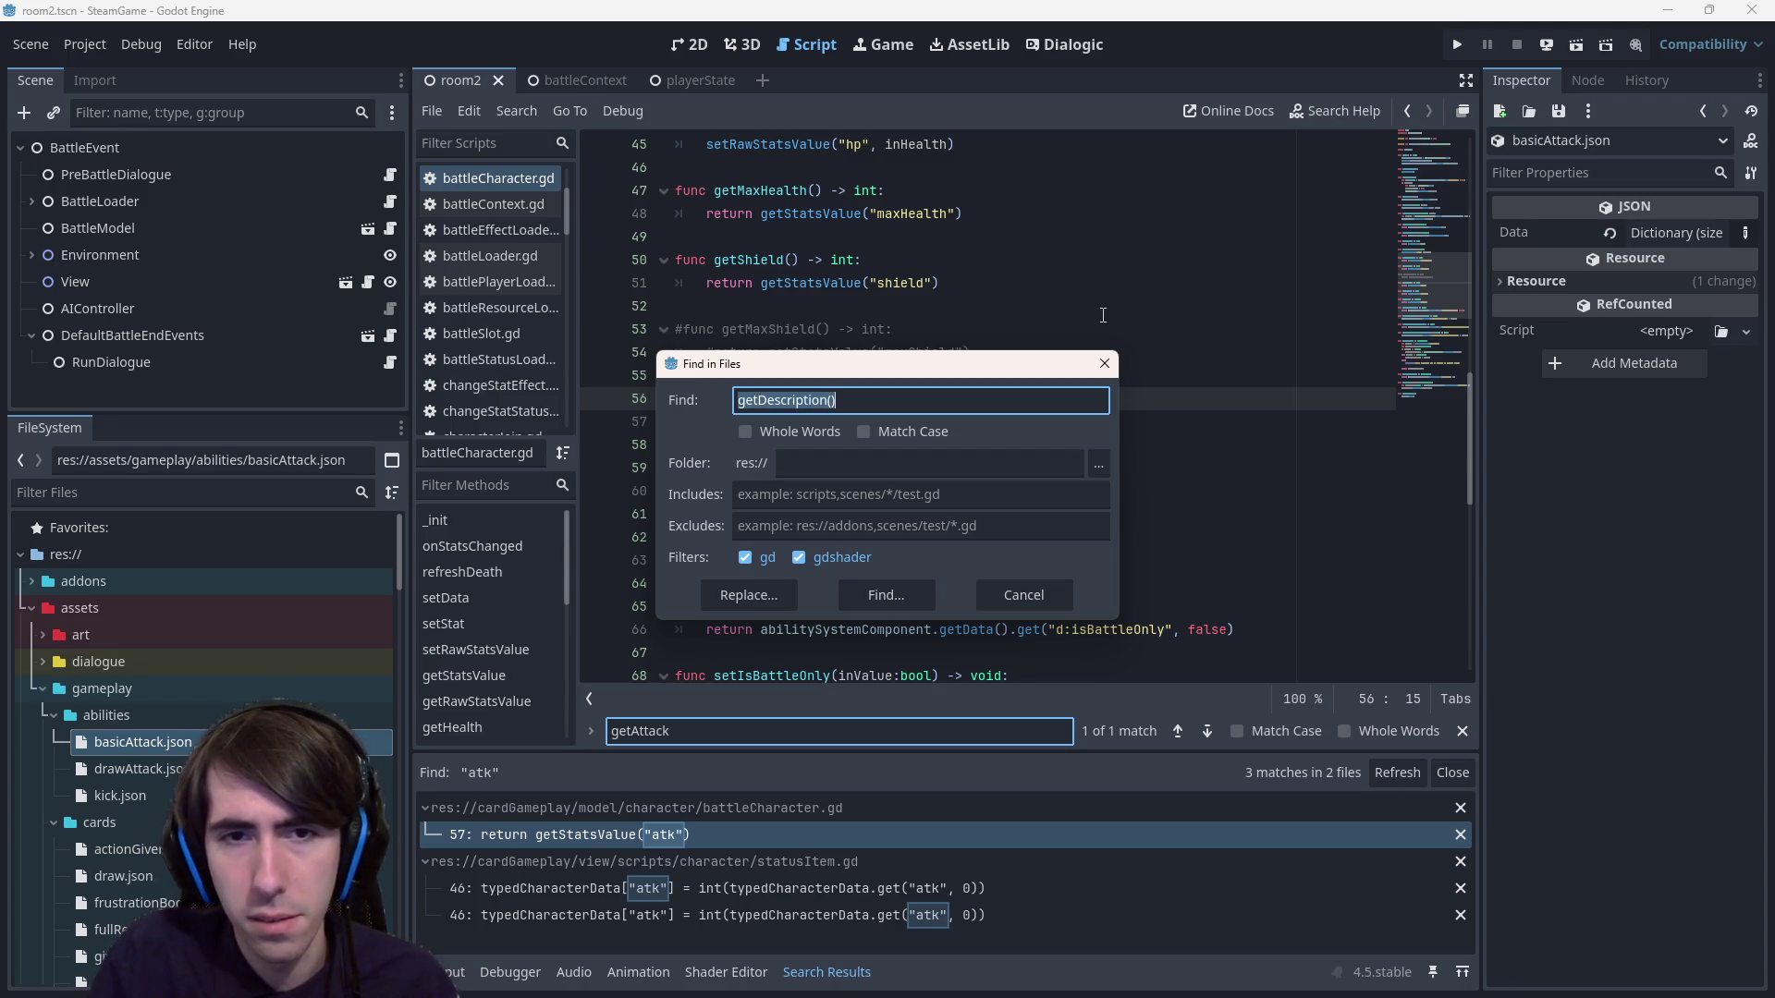
key("Return")
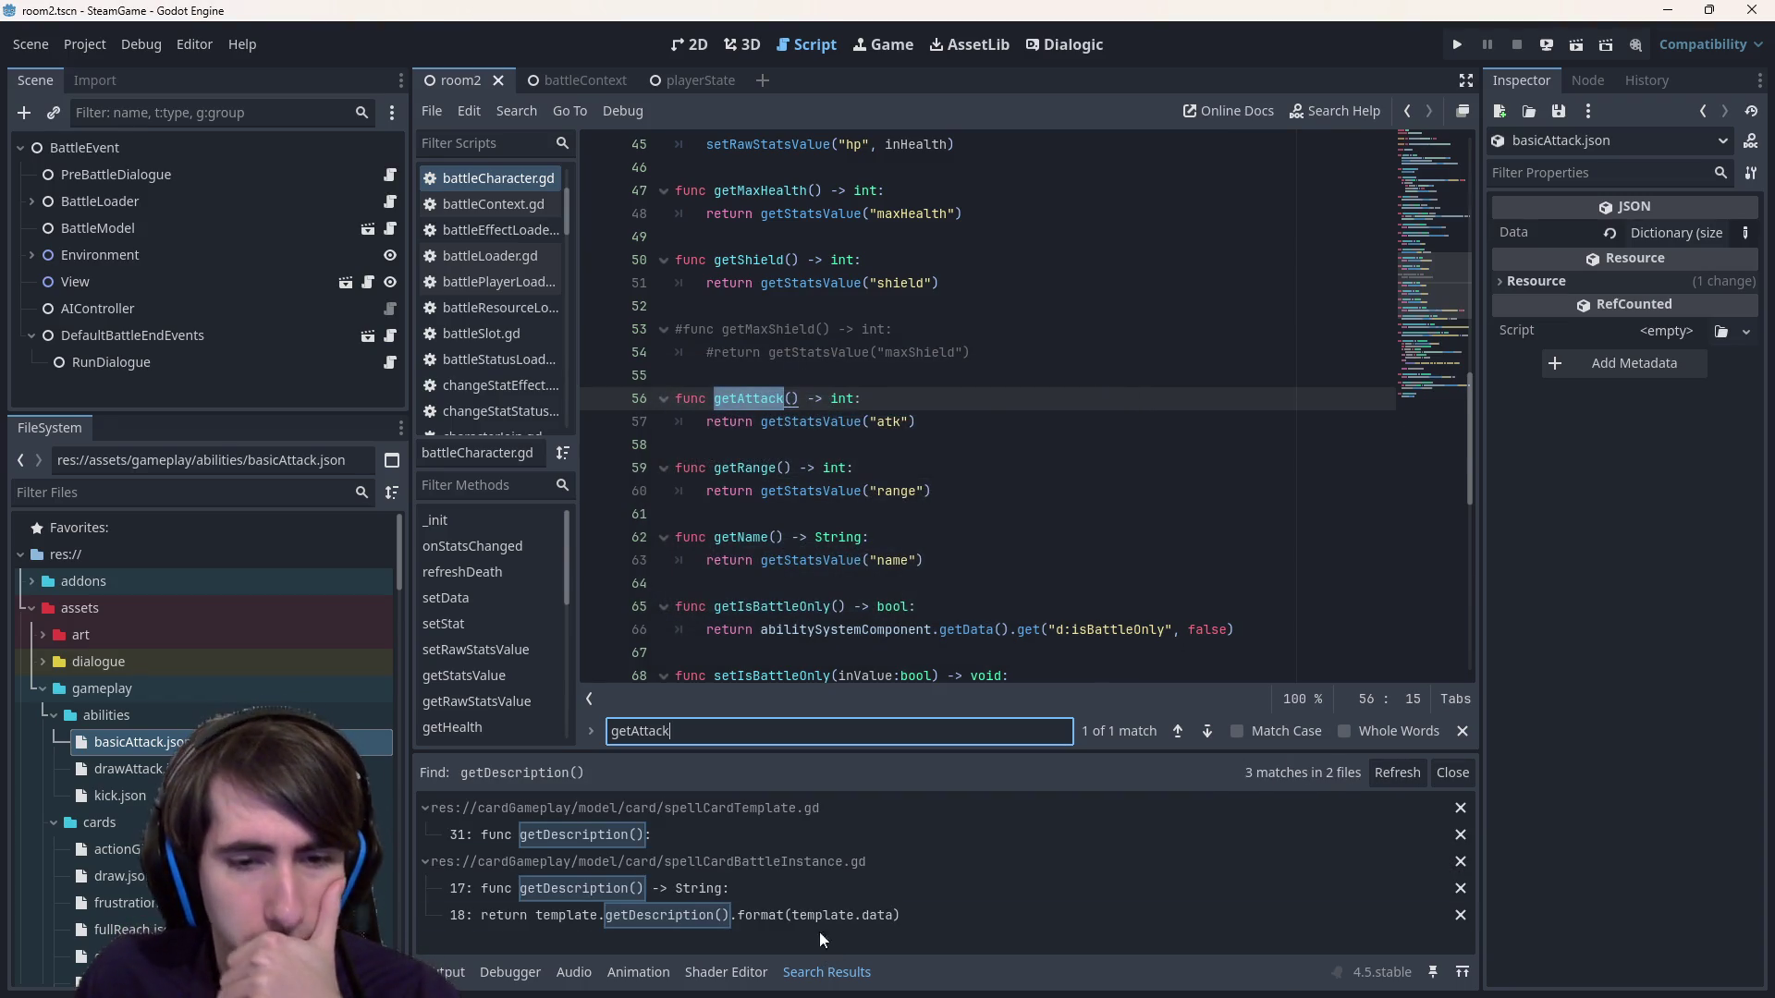
left_click(813, 915)
double_click(1062, 513)
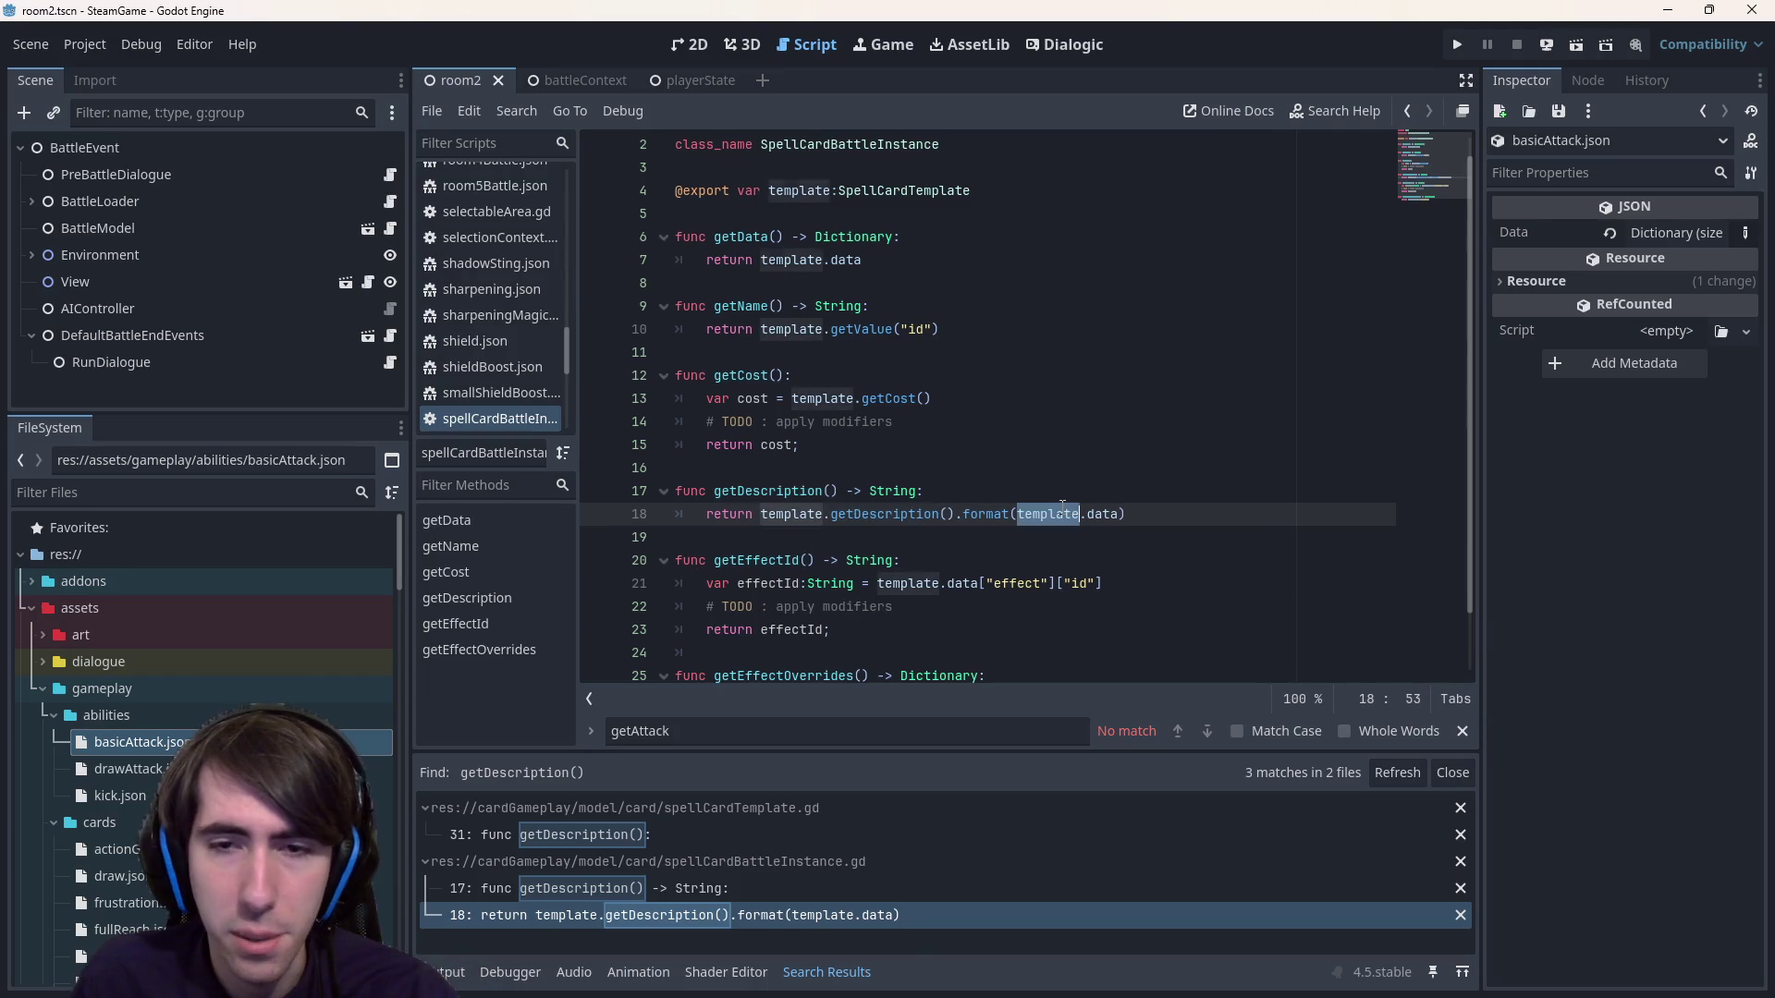
key("Right")
key("Right")
key("ctrl+shift+Right")
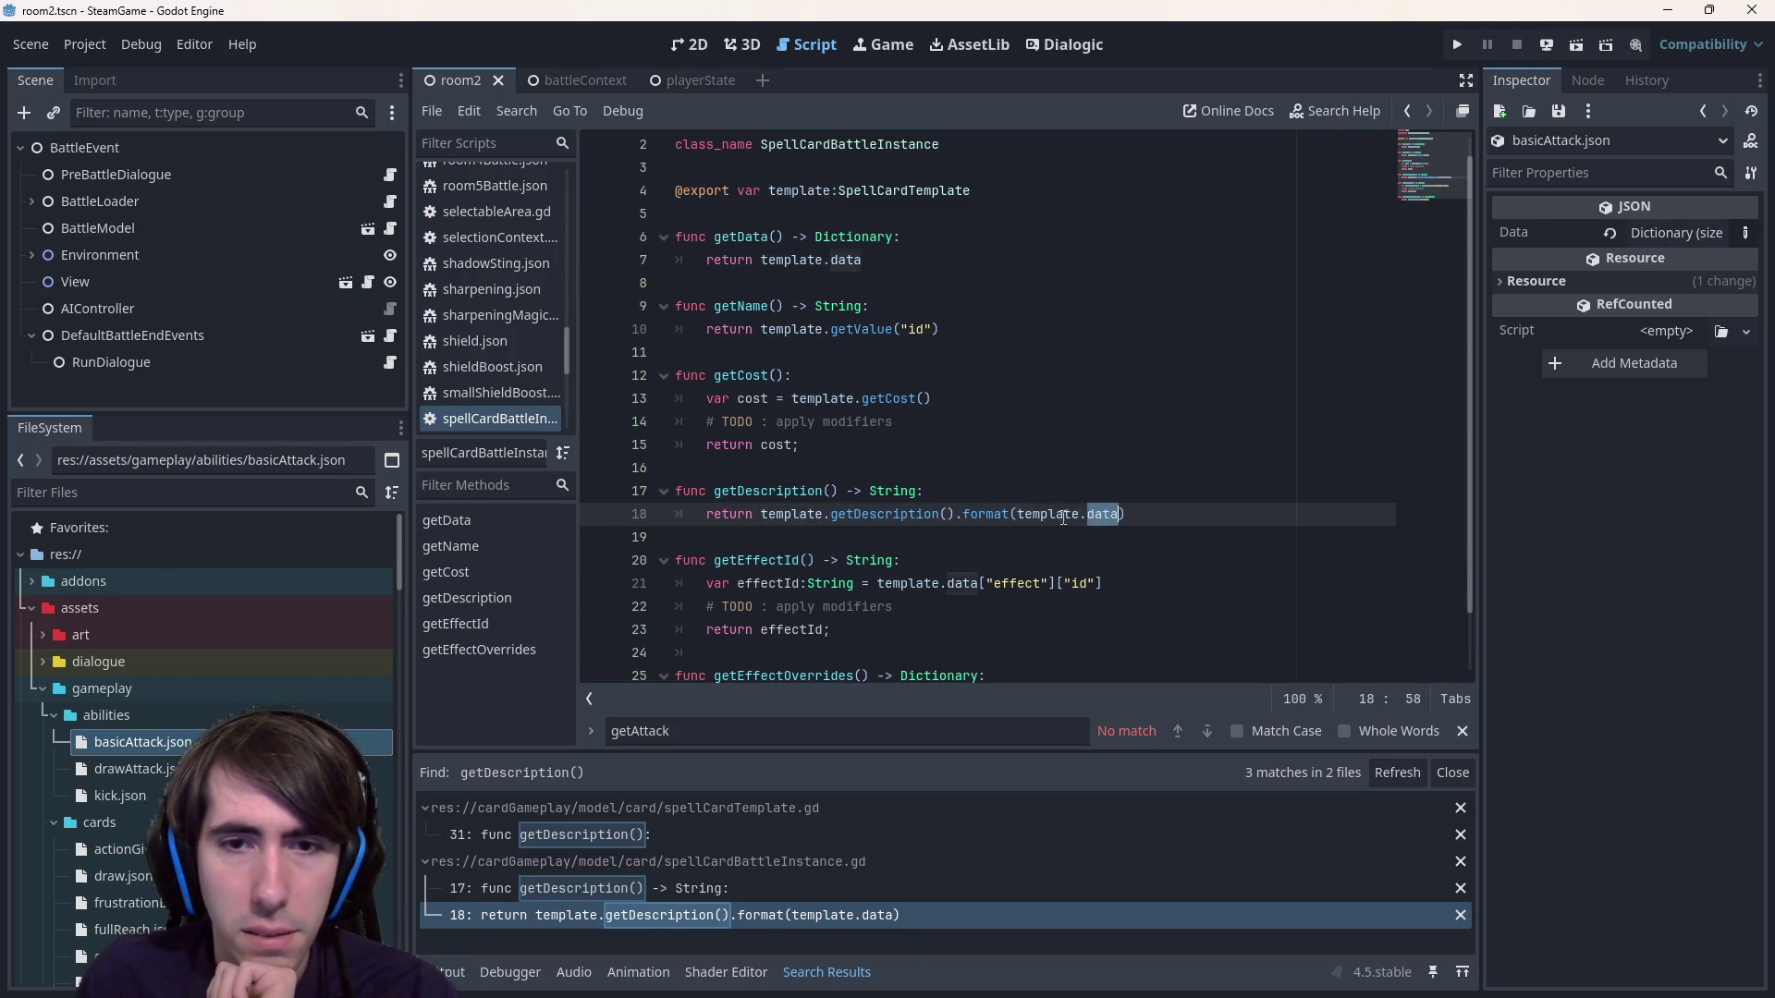
double_click(1062, 514)
scroll(1063, 518, "down", 1)
scroll(1063, 518, "up", 2)
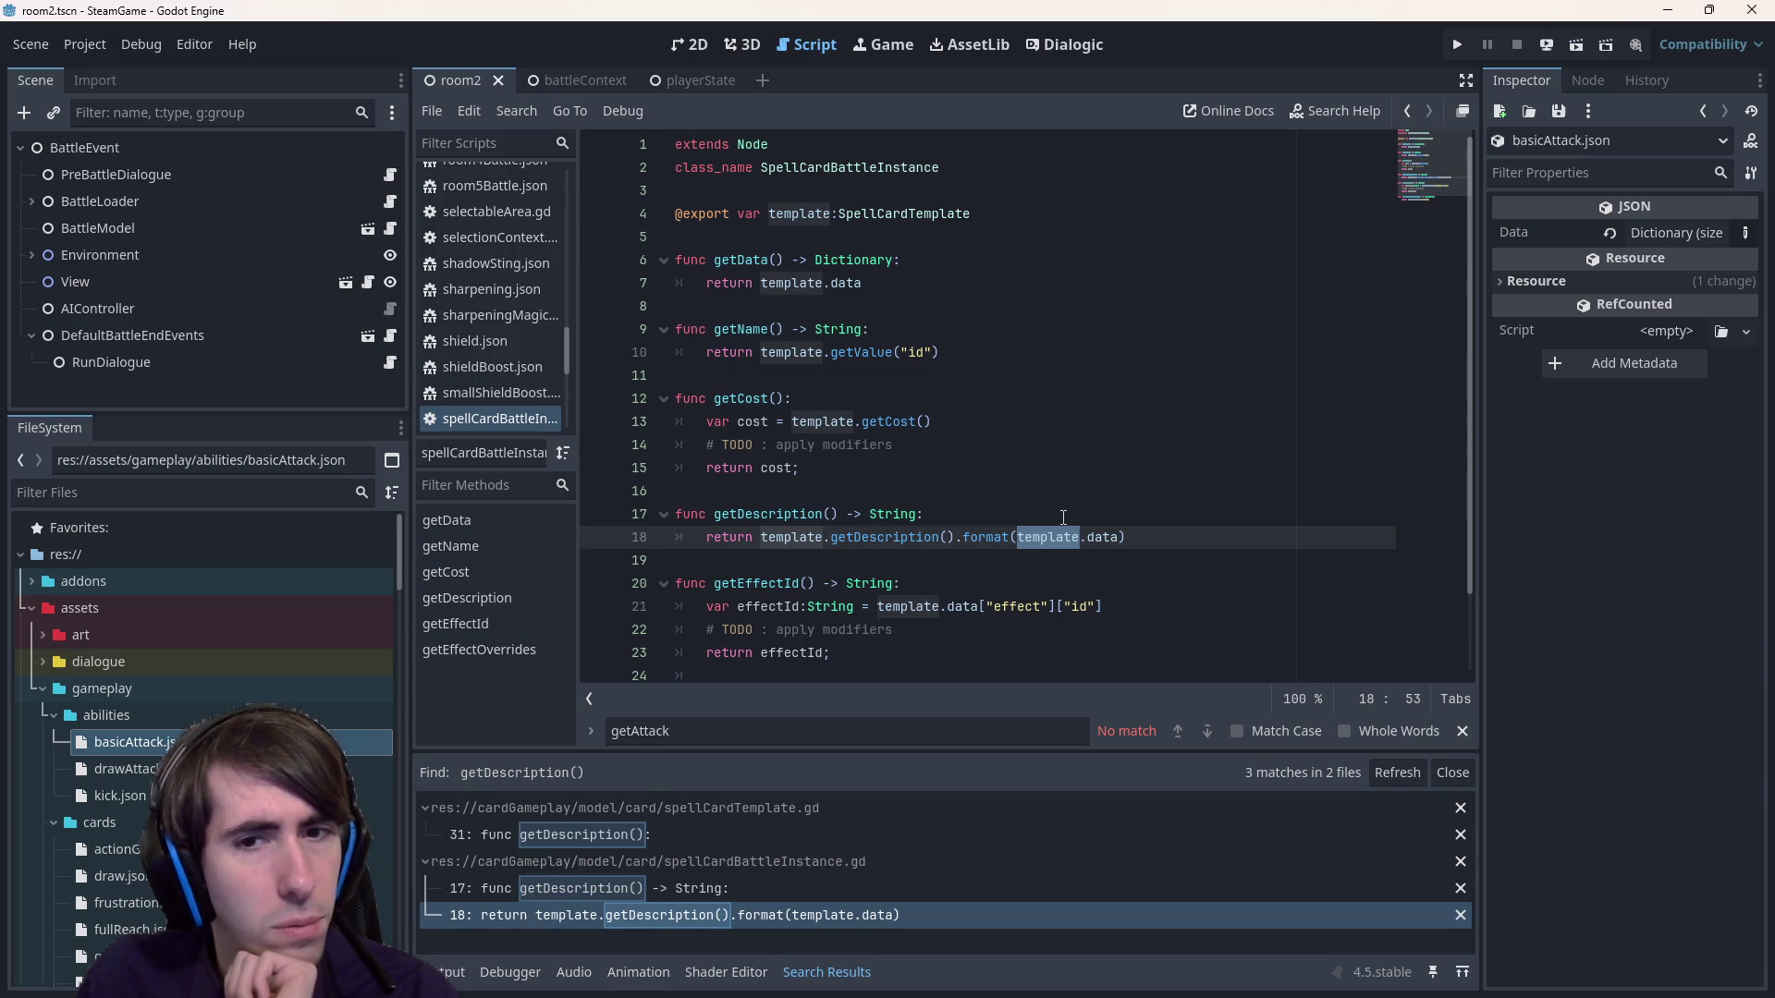
mouse_move(875, 546)
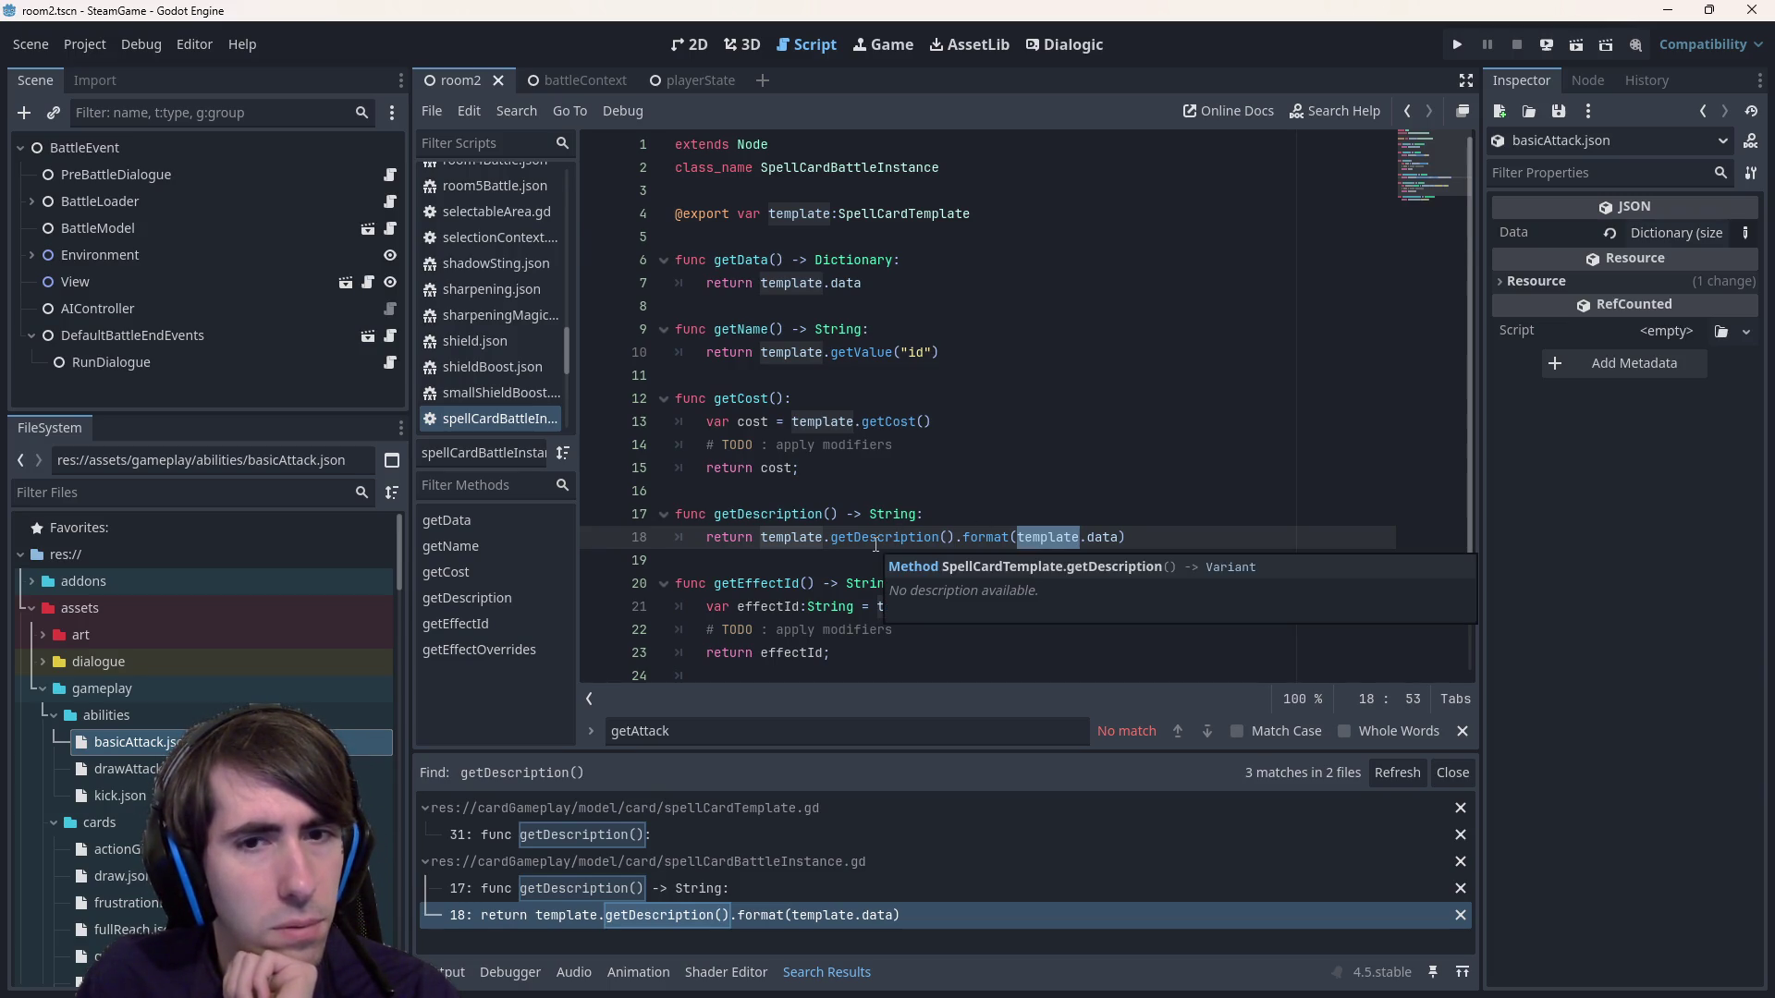
Compare getDescription in spellCardTemplate.gd with its line 17–18 use in spellCardBattleInstance.gd.
left_click(628, 831)
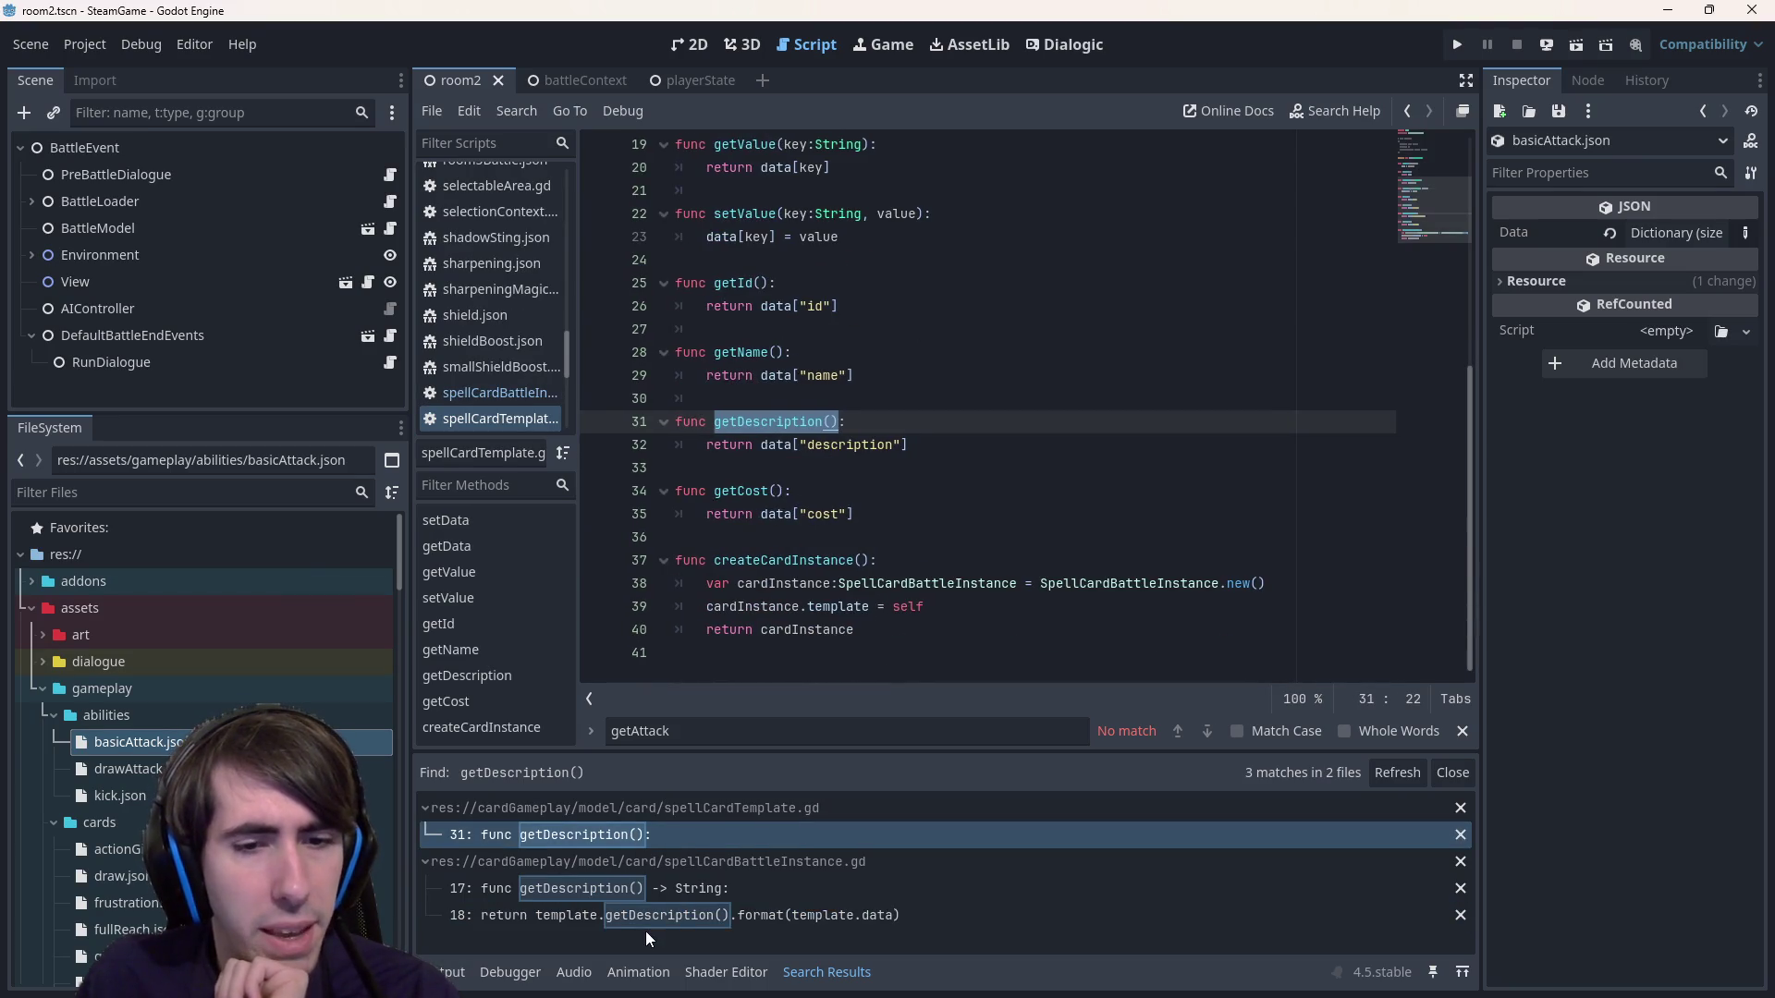
left_click(680, 888)
left_click(701, 910)
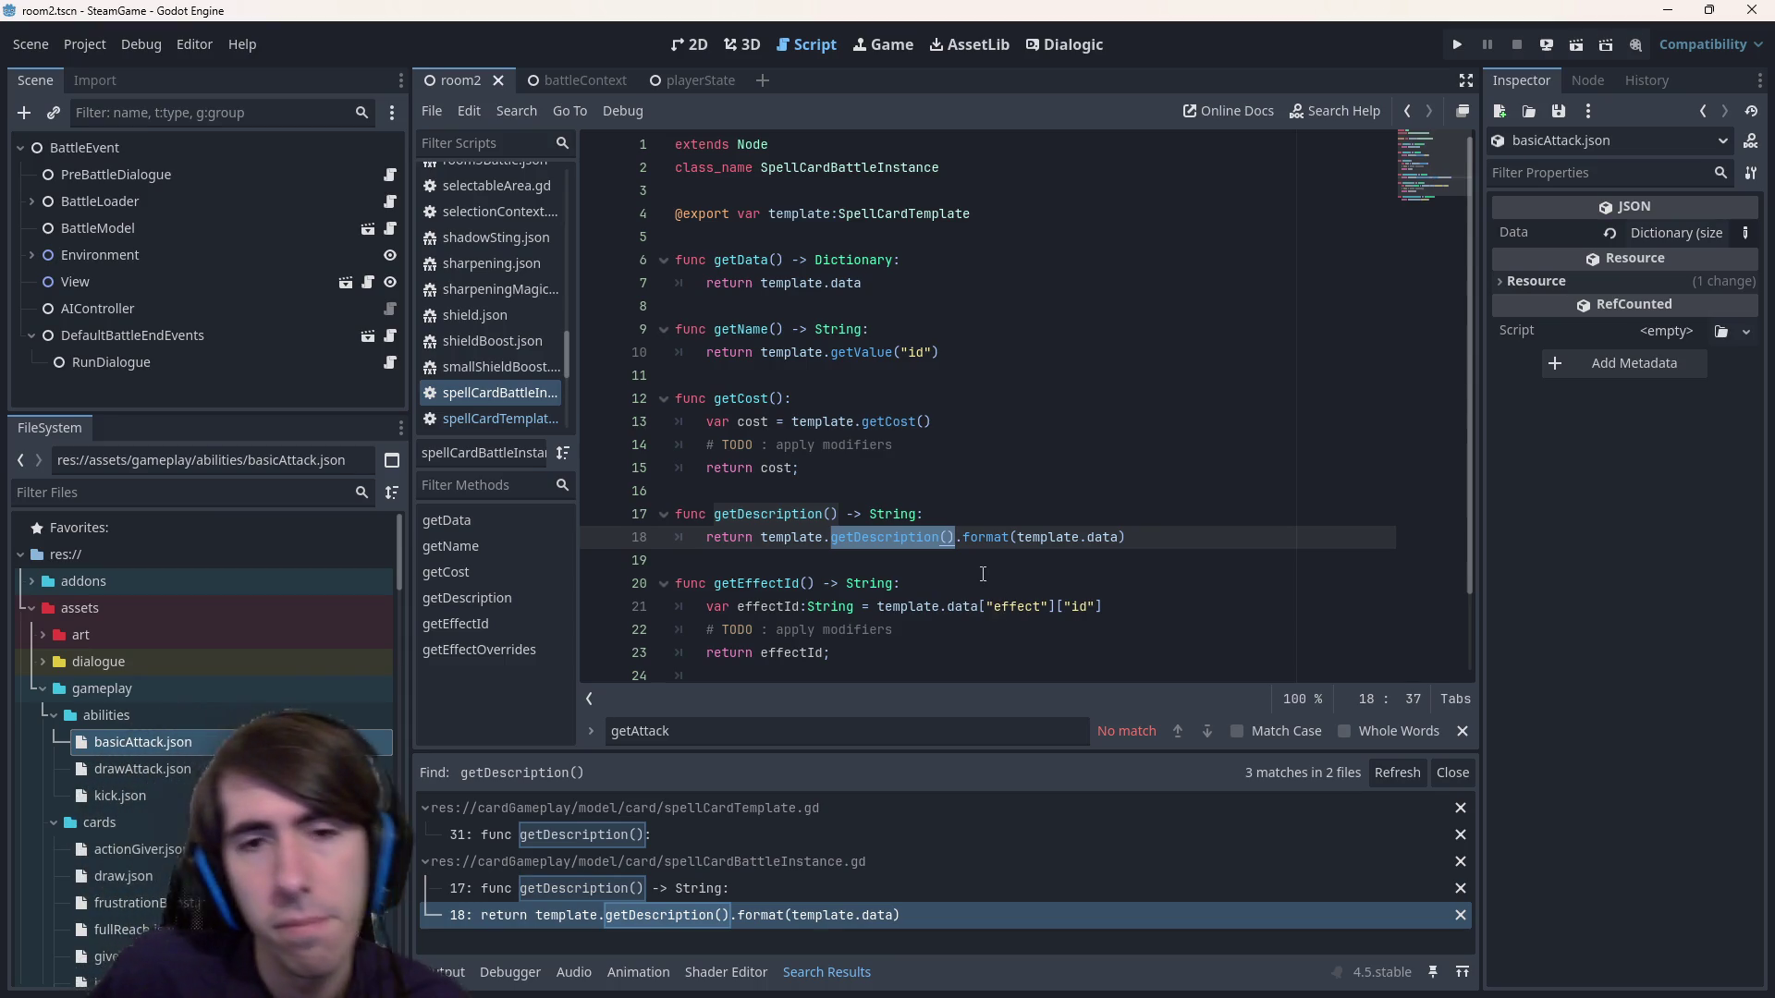
double_click(786, 513)
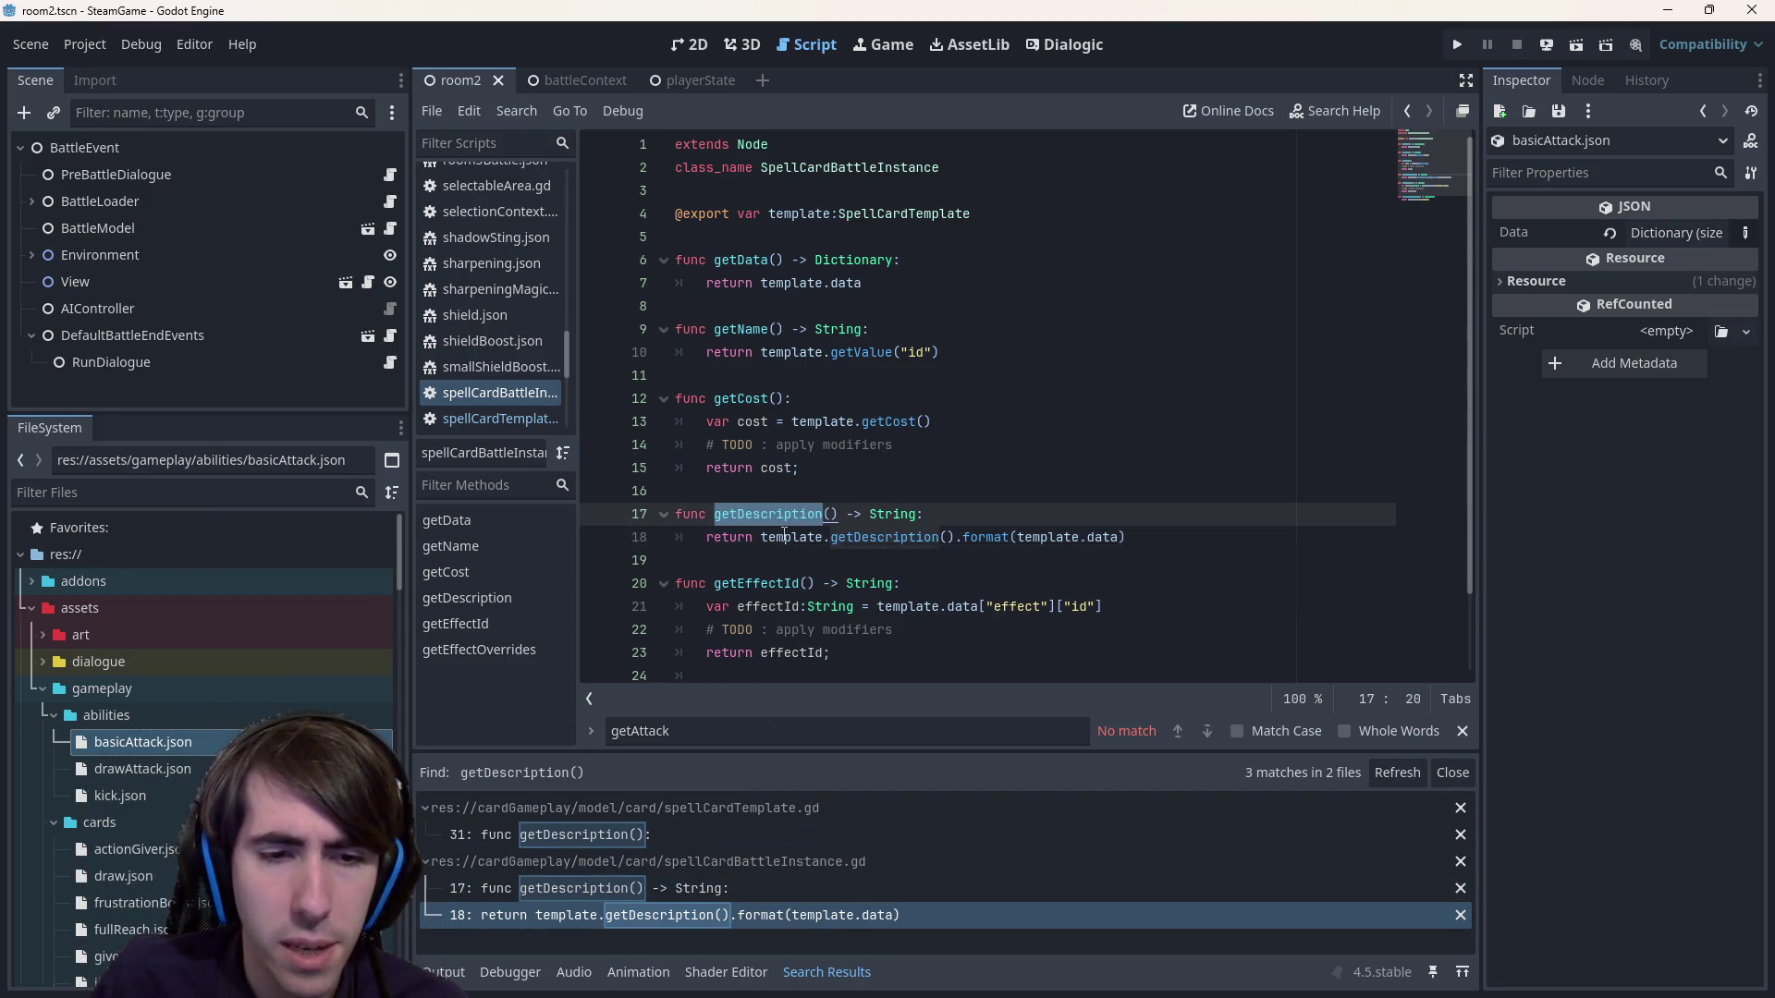
mouse_move(784, 536)
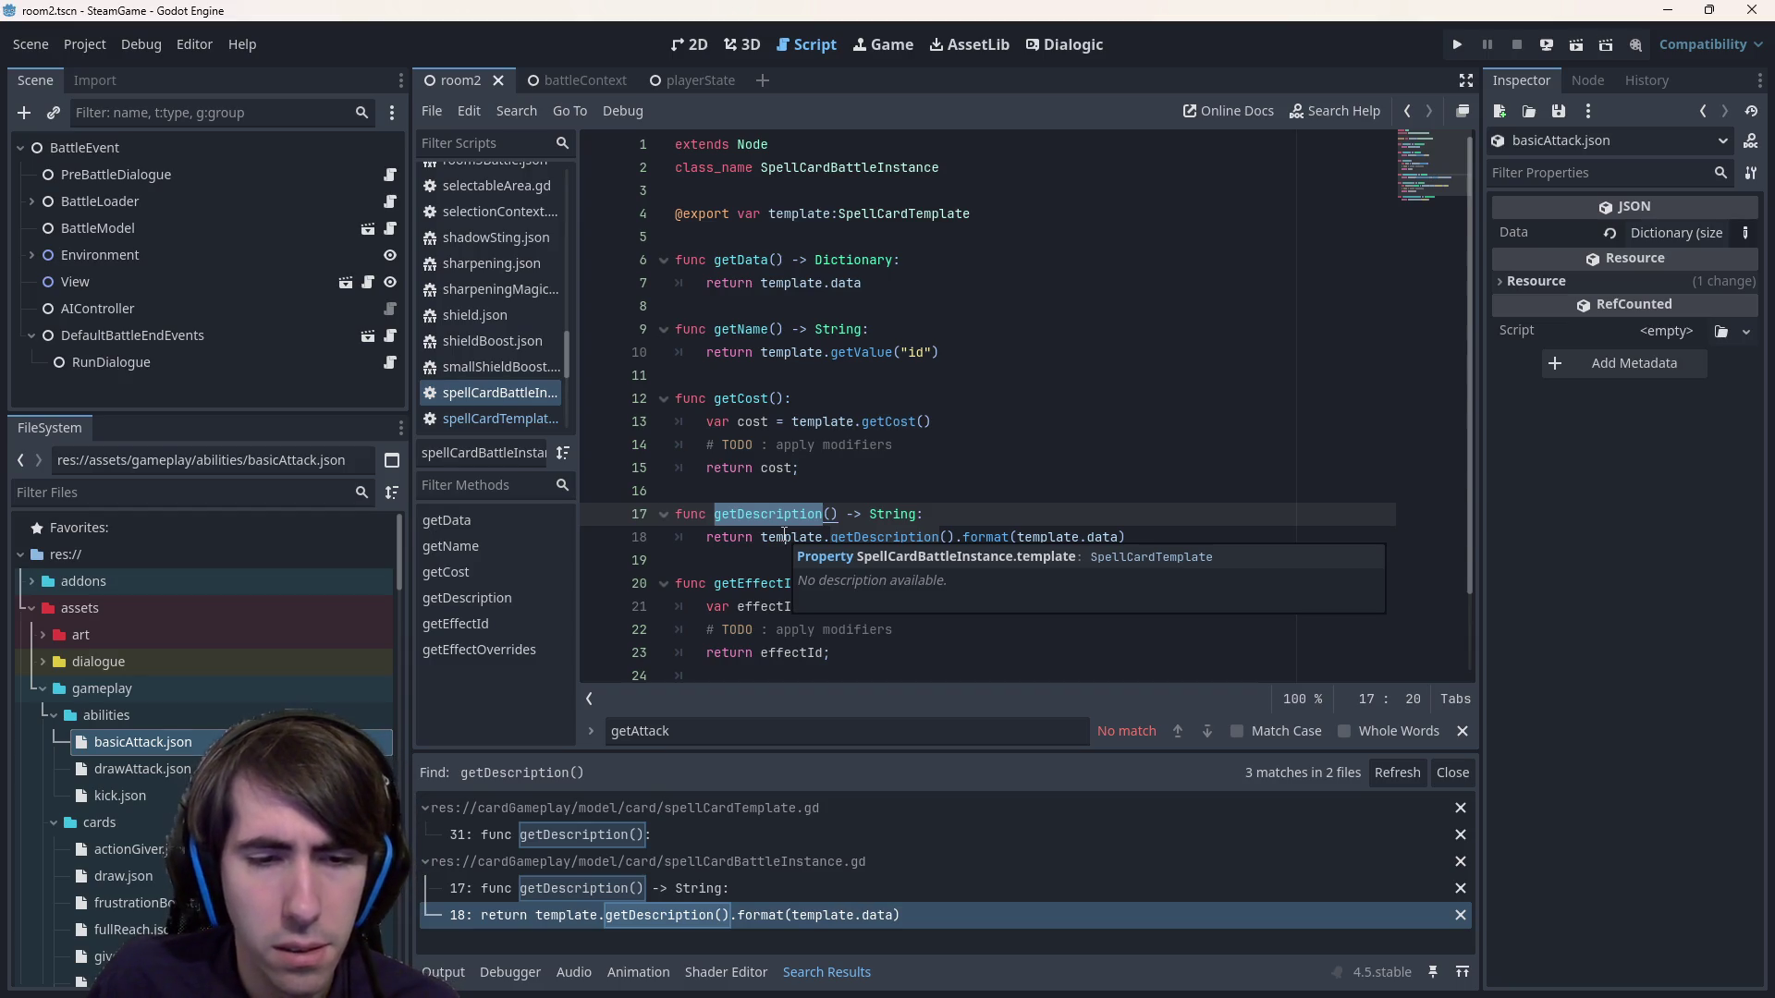
Search getDescription project-wide and review the genericStatus and frustrationStatus implementations.
key("ctrl+shift+f")
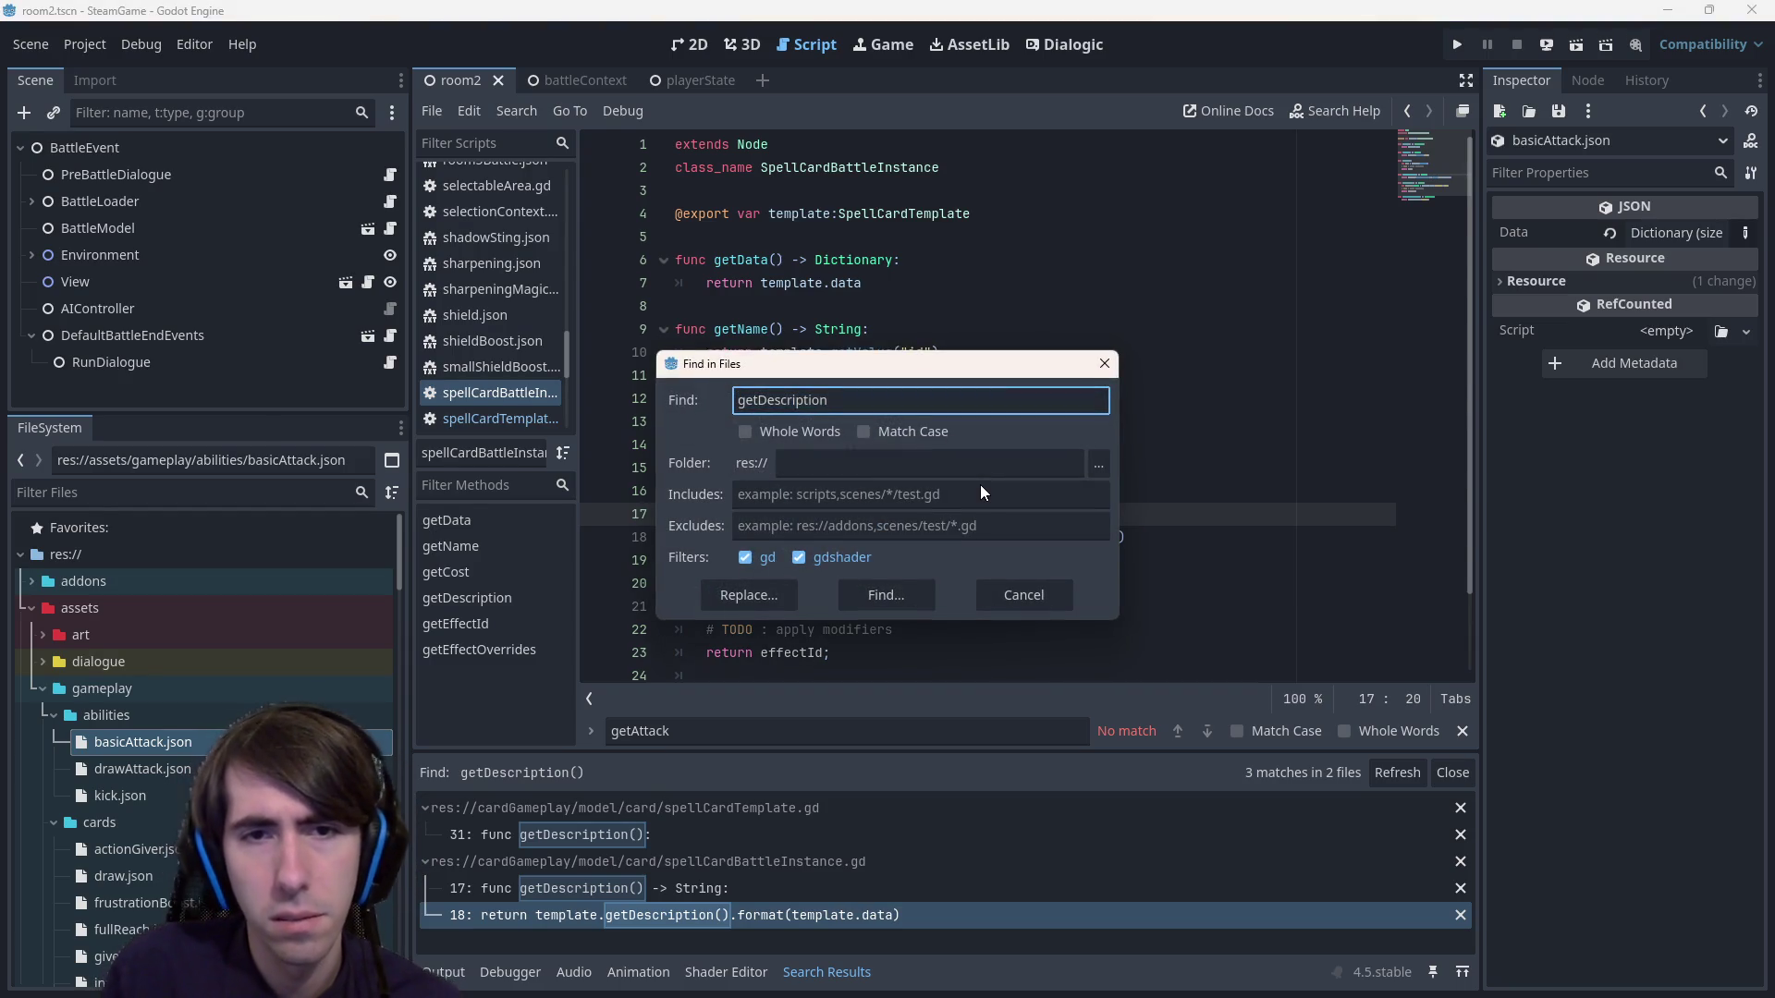
key("Return")
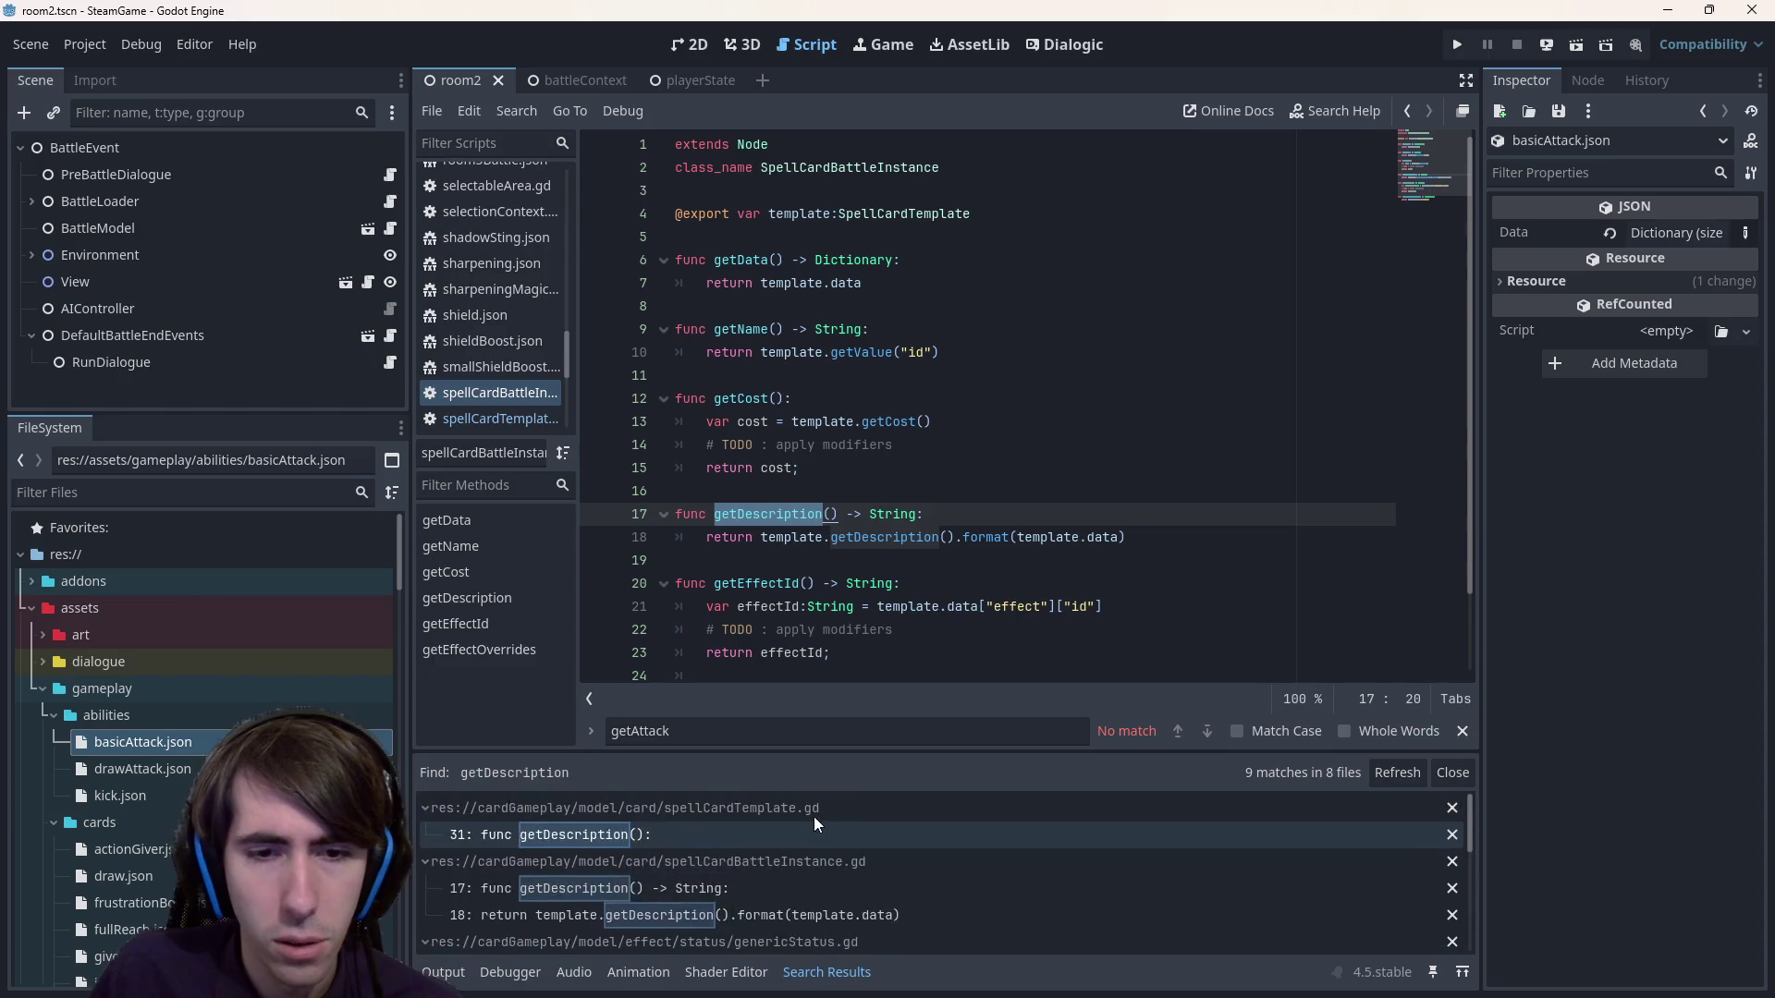
scroll(658, 884, "down", 1)
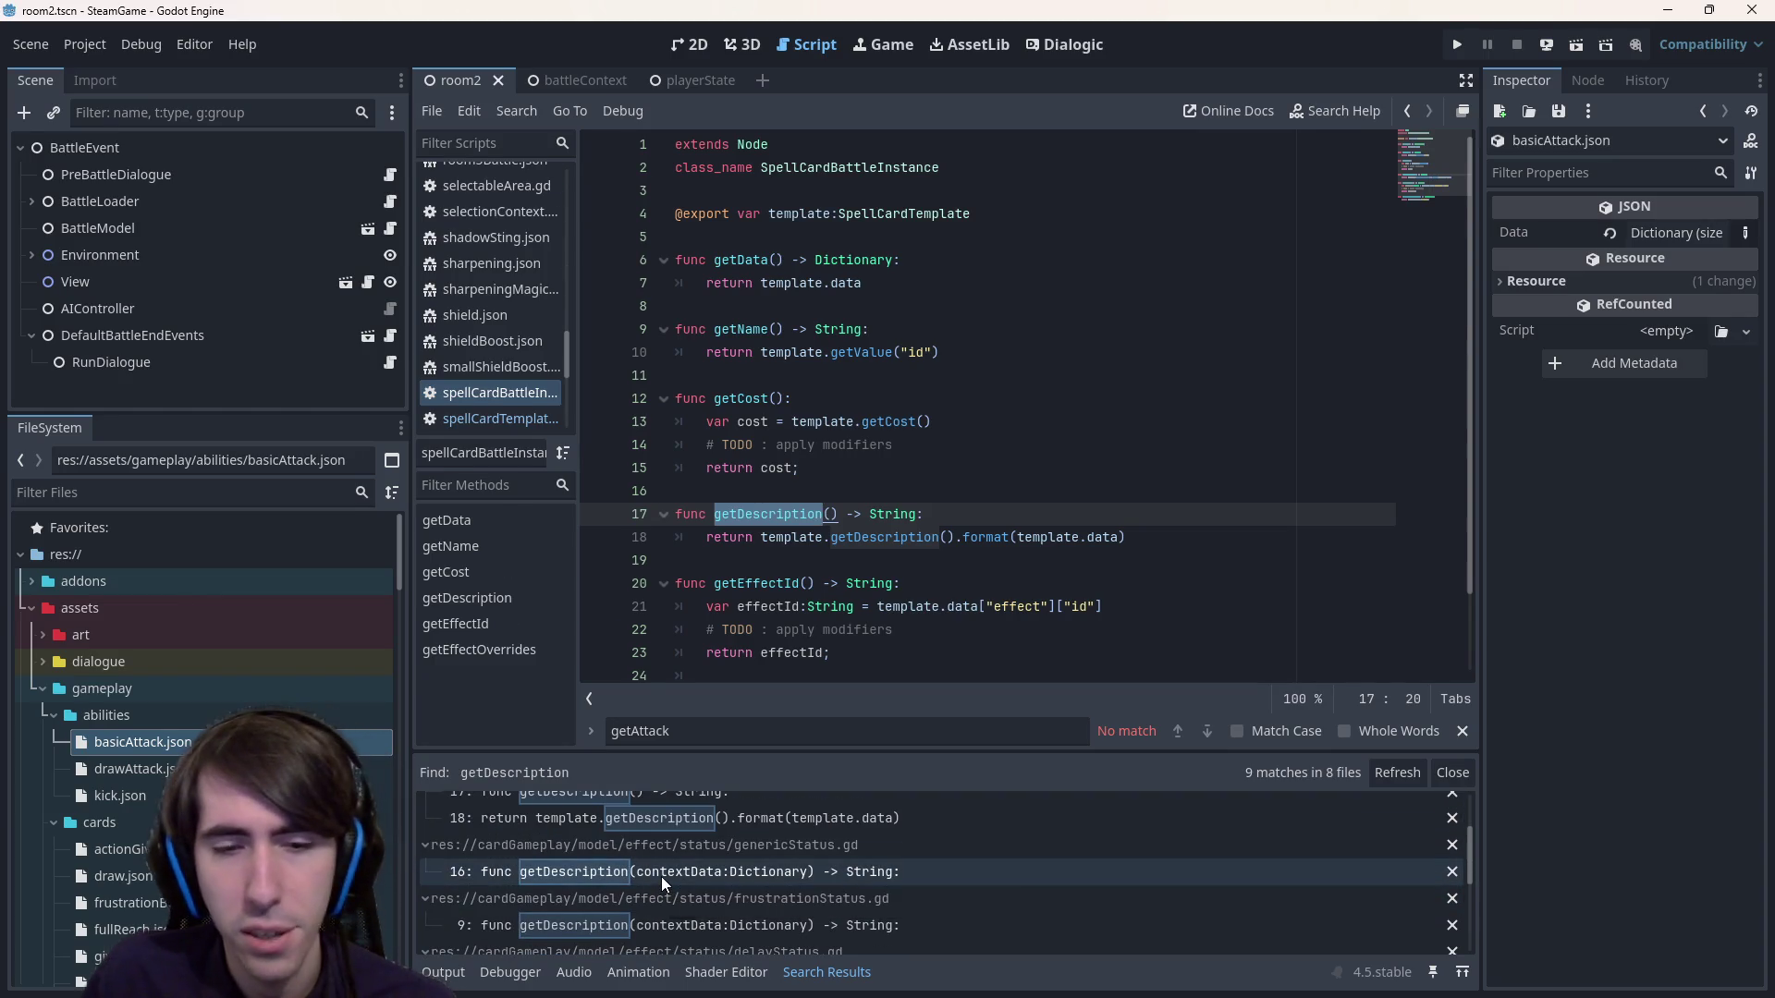
left_click(661, 876)
scroll(662, 877, "up", 3)
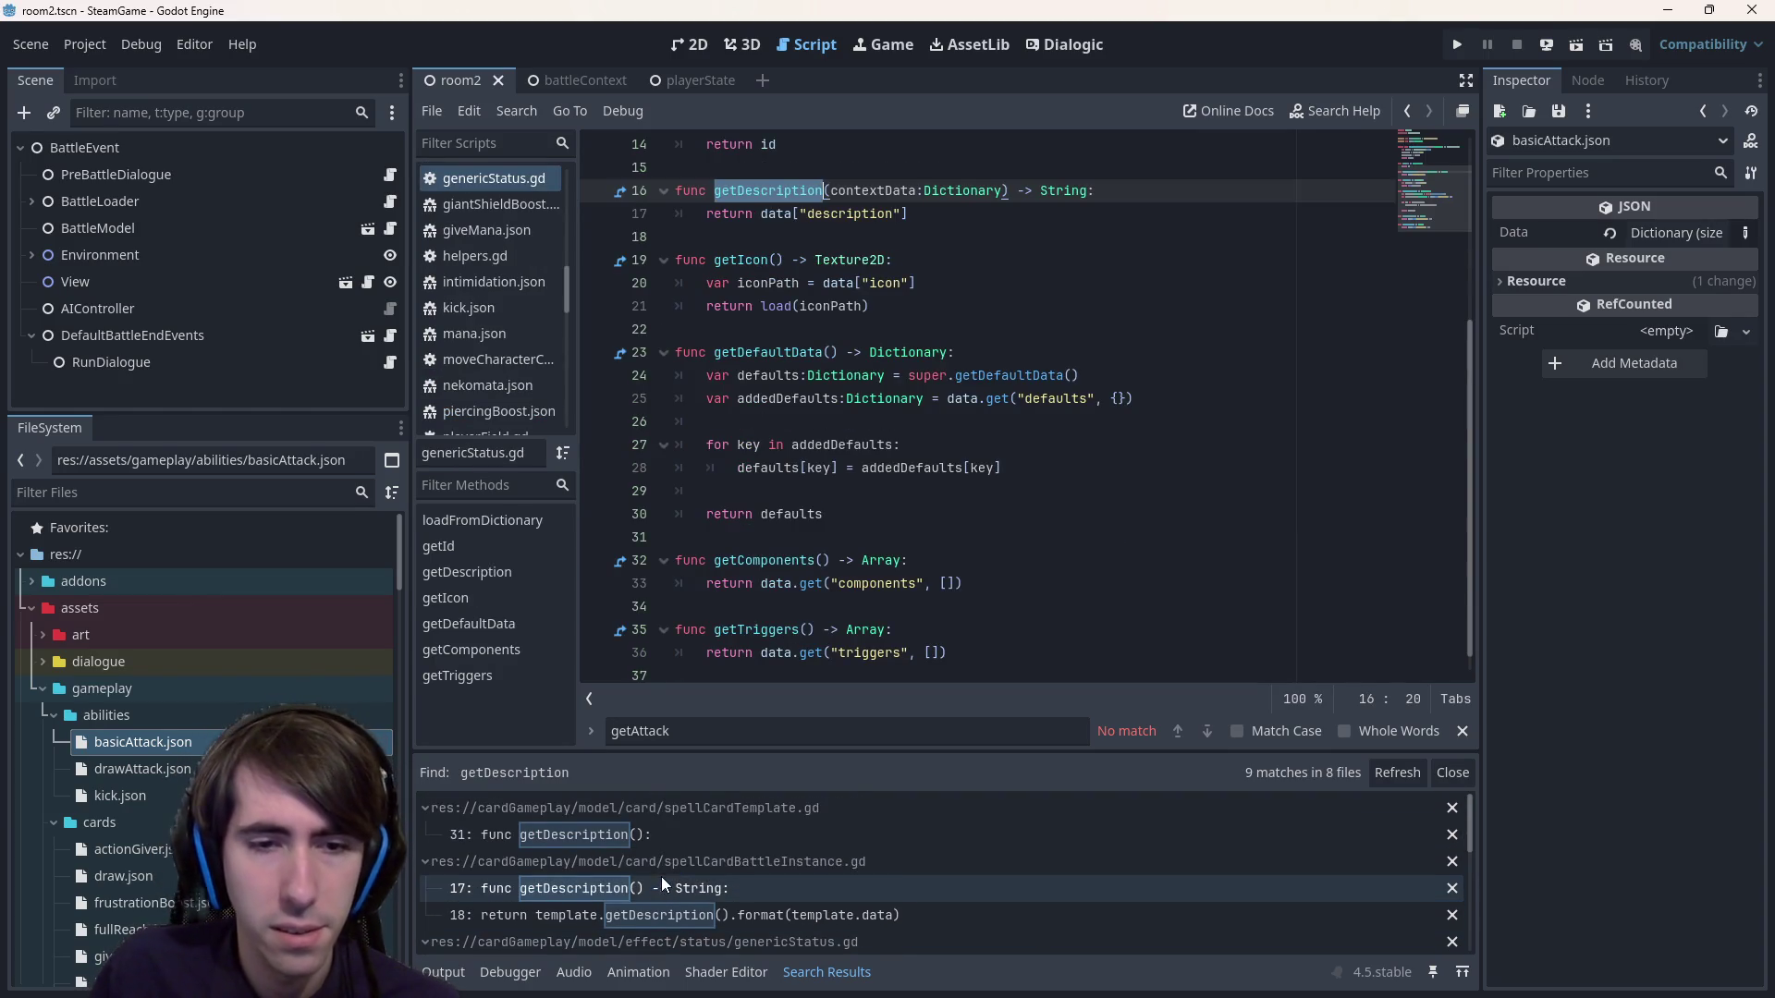
scroll(673, 851, "down", 5)
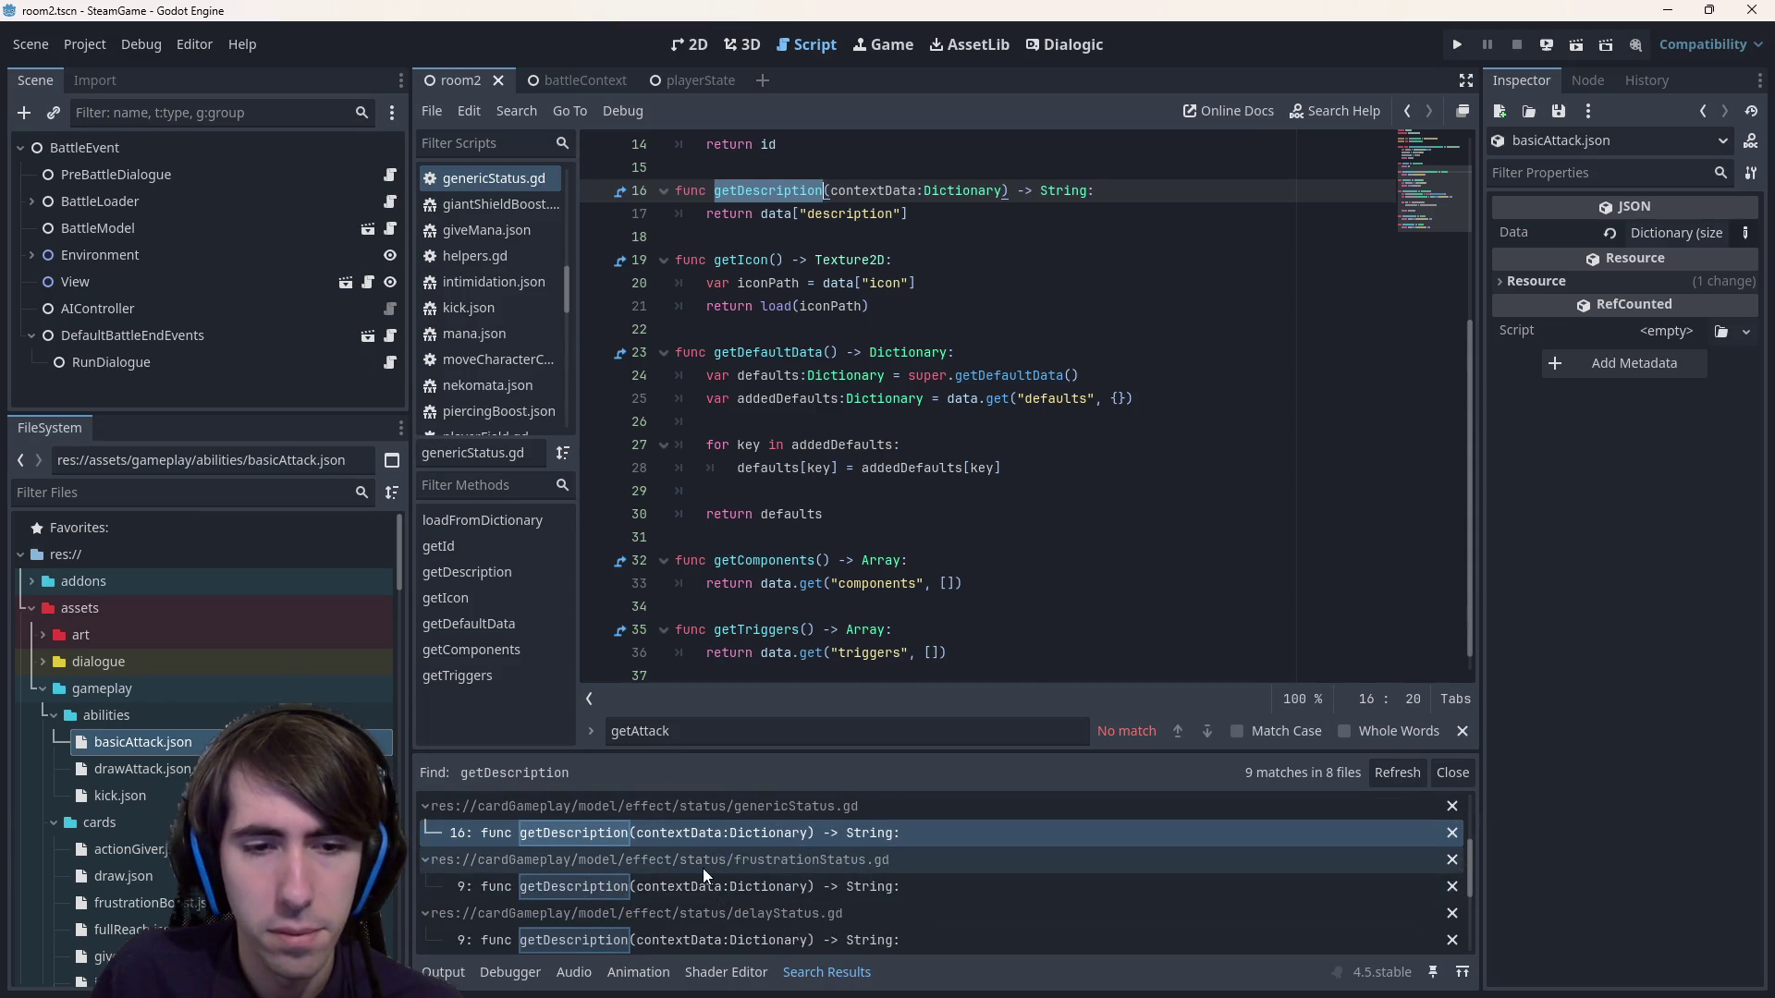
left_click(718, 890)
left_click_drag(891, 352, 1347, 343)
Open the delayStatus, changeStatStatus and statusItem getDescription matches.
scroll(767, 918, "down", 2)
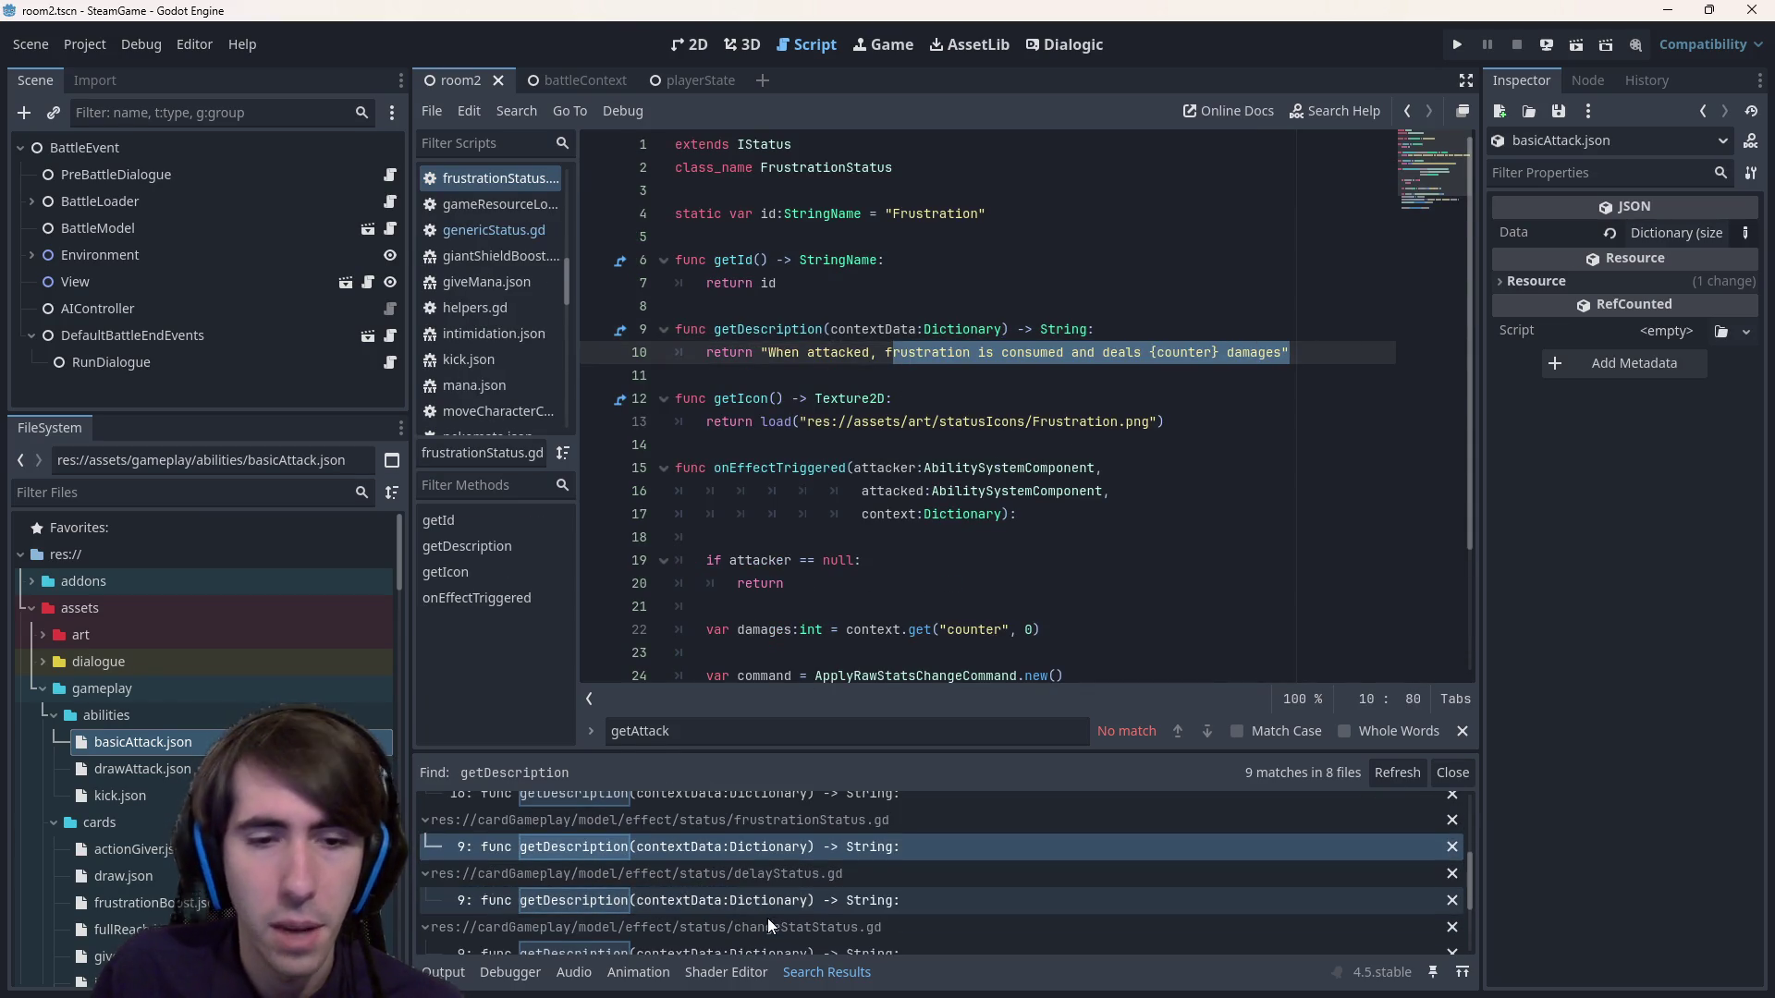
left_click(753, 906)
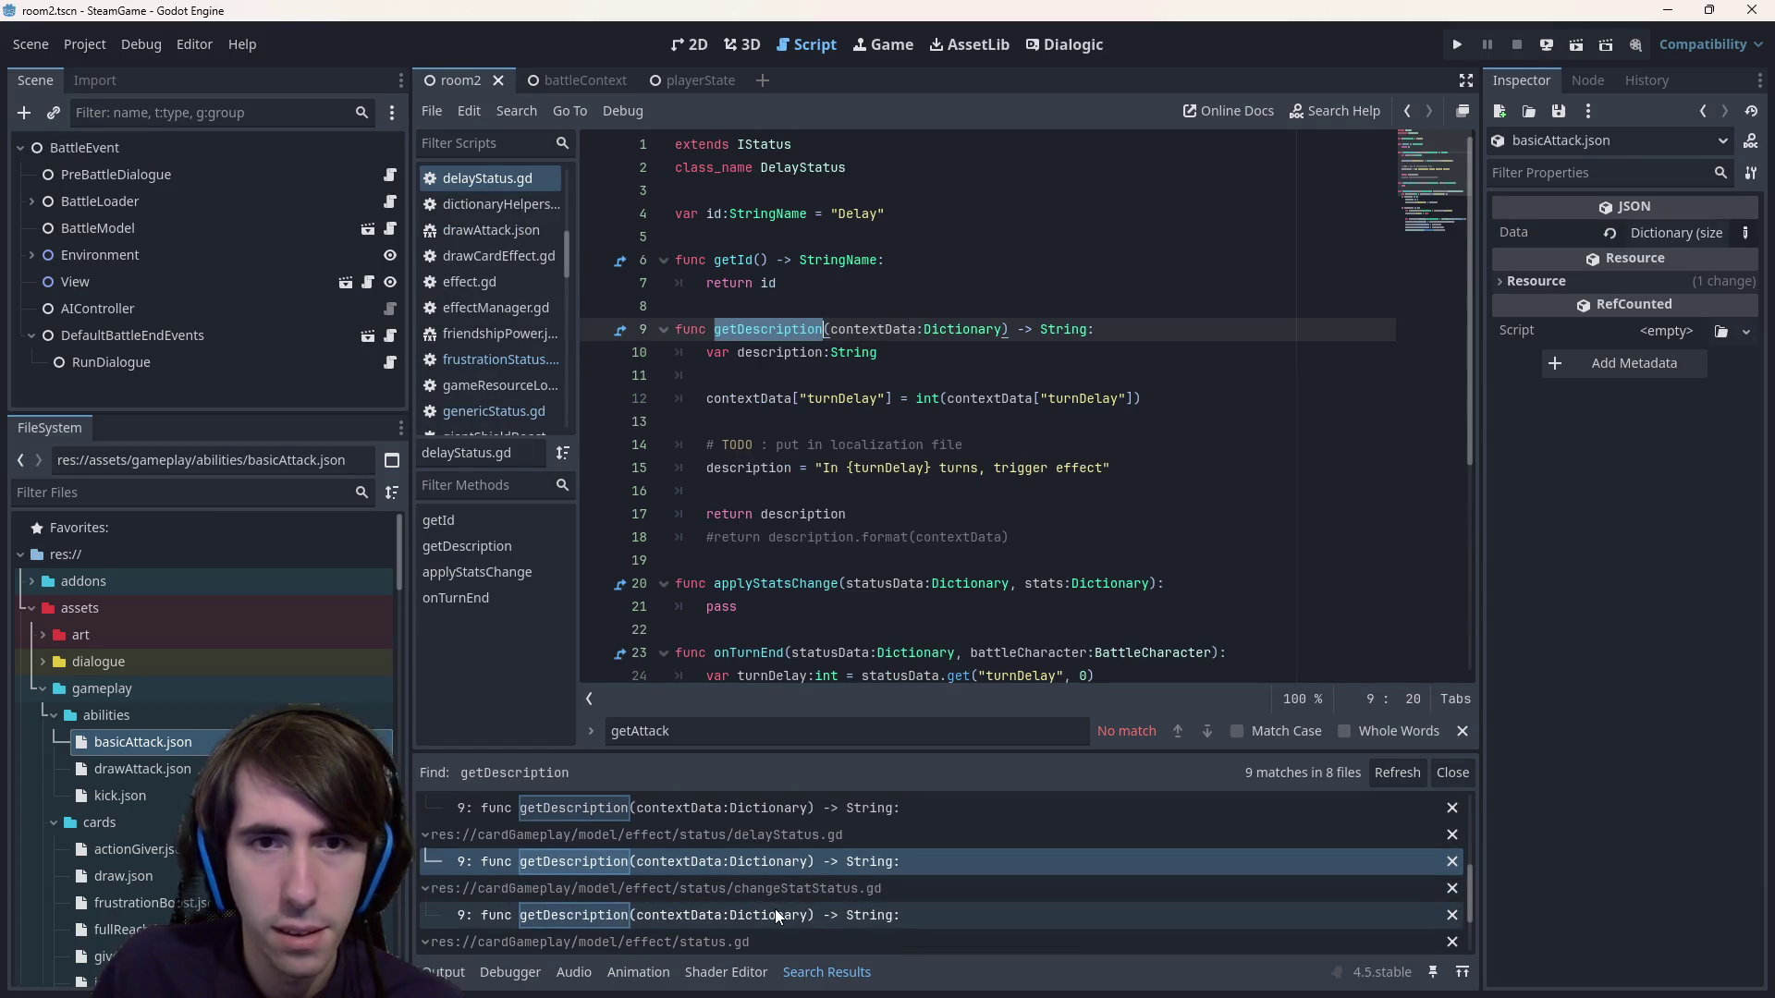
left_click(775, 912)
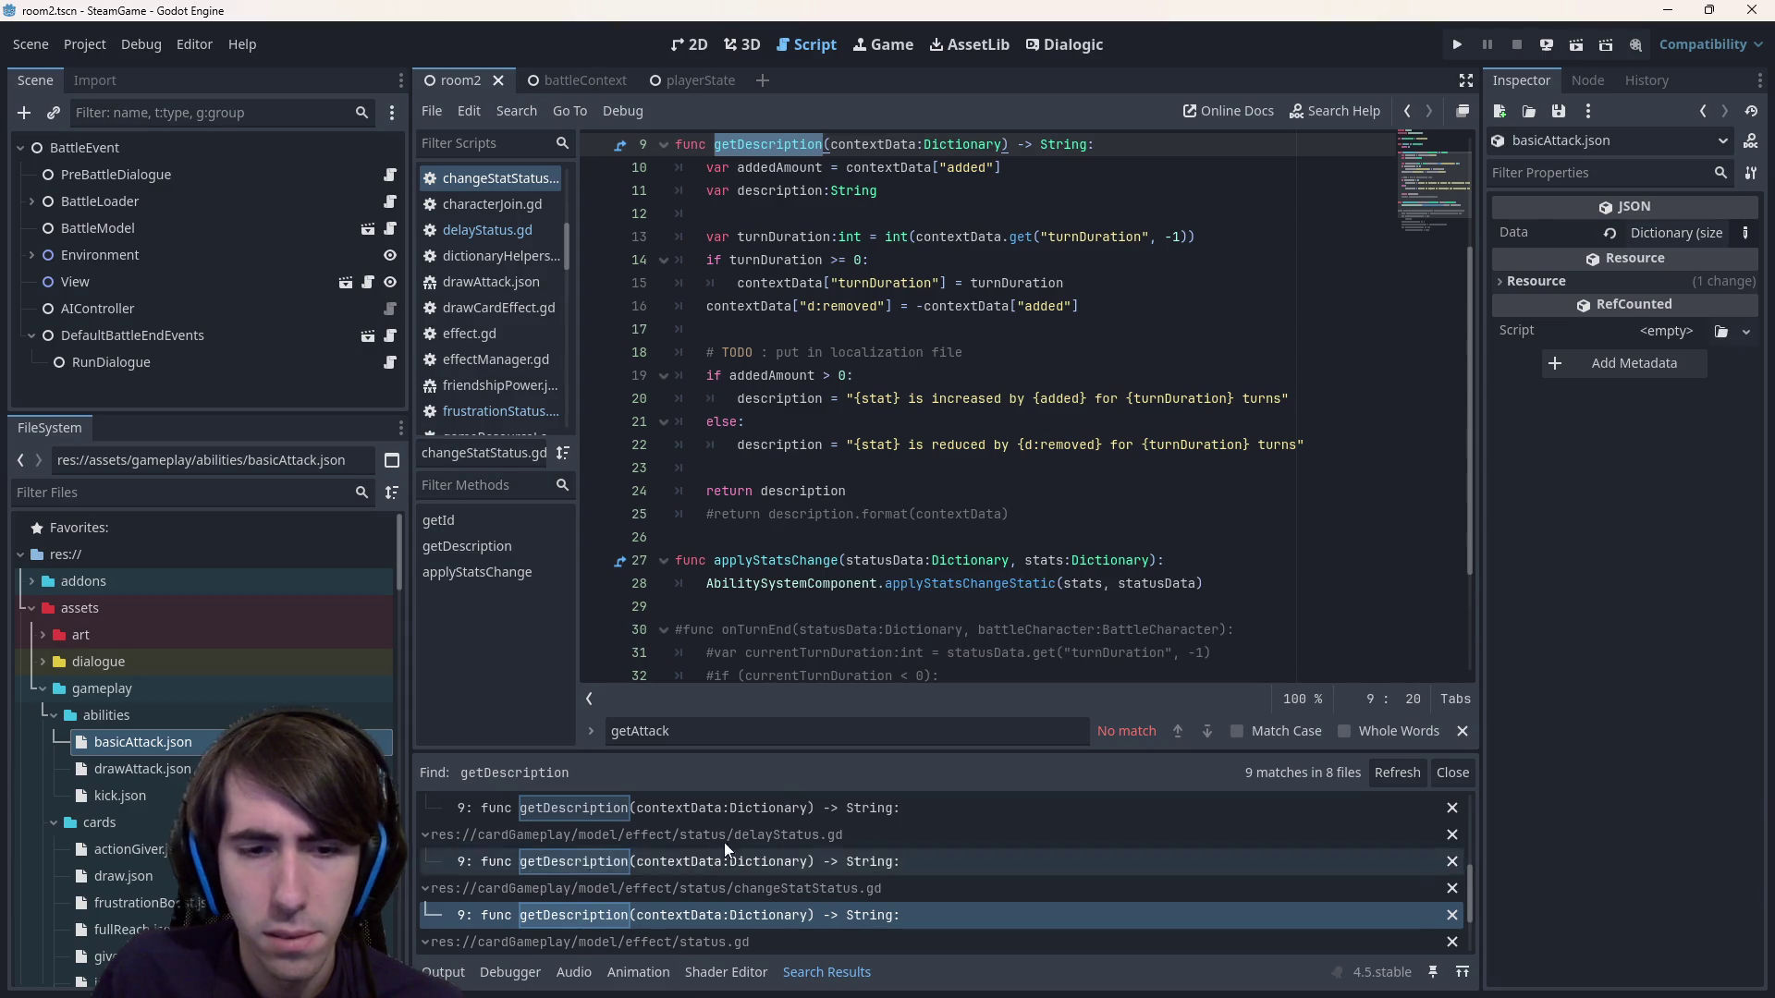
scroll(731, 836, "down", 2)
left_click(820, 936)
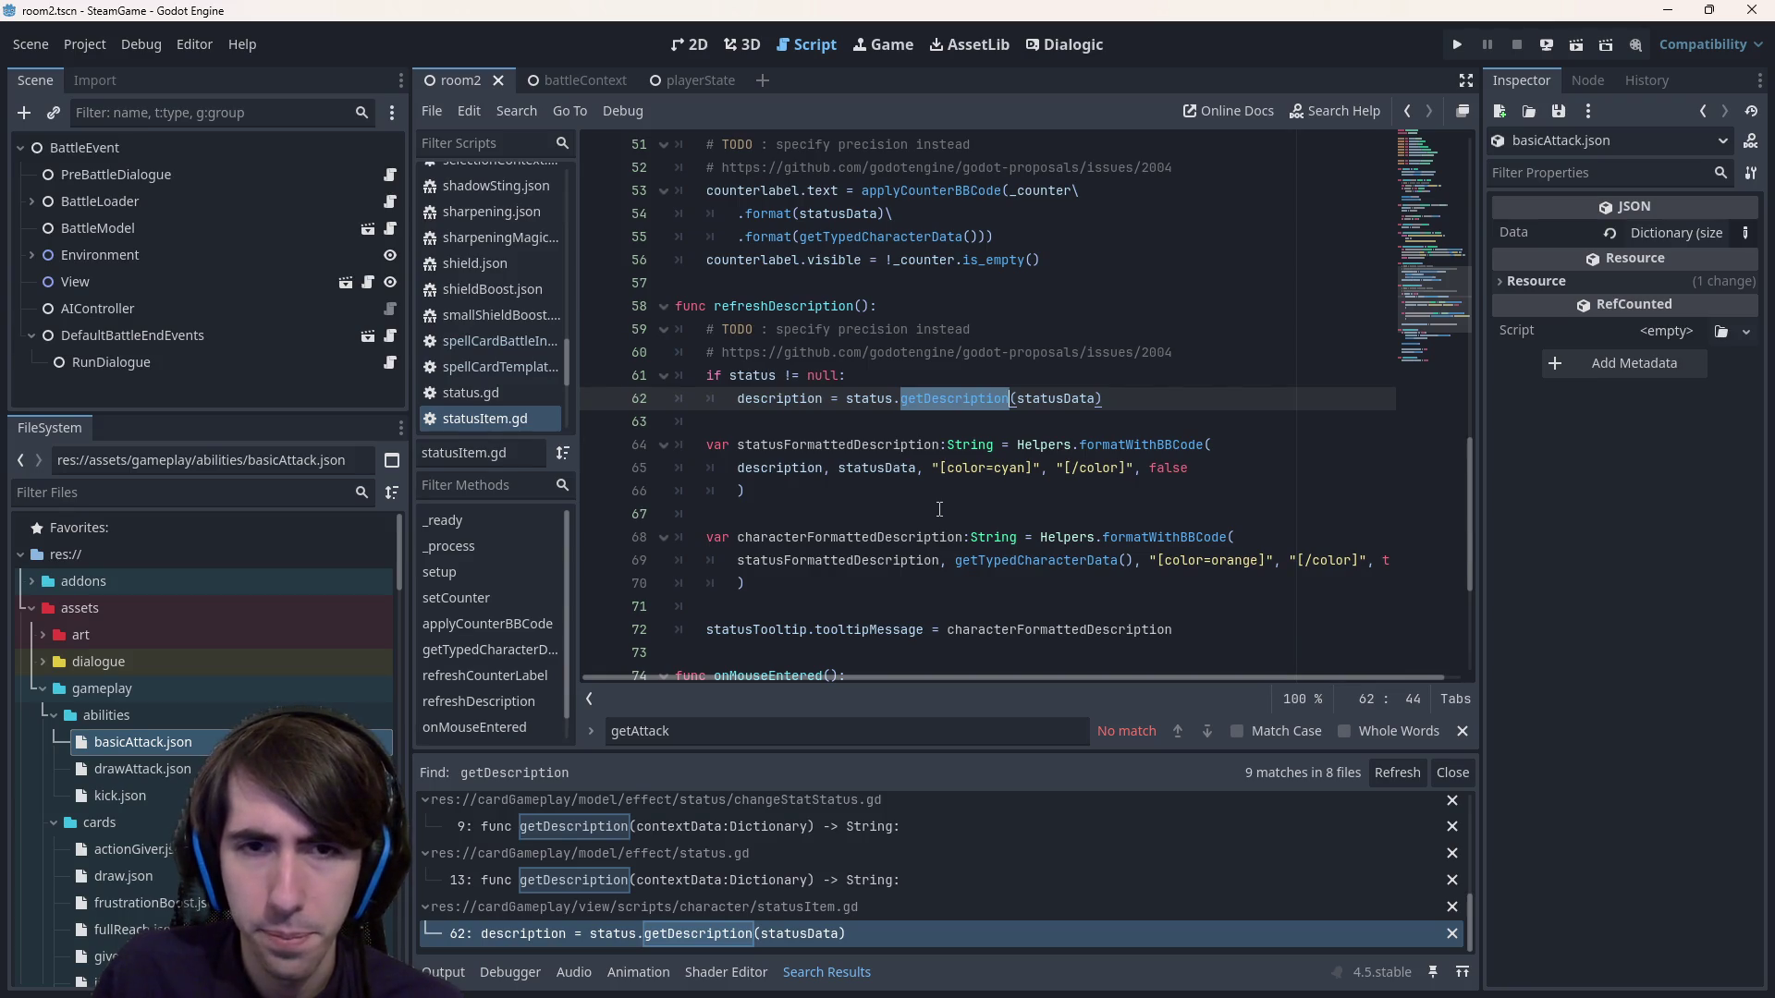
Inspect refreshDescription in statusItem.gd, tracing description and getTypedCharacterData usage.
double_click(779, 399)
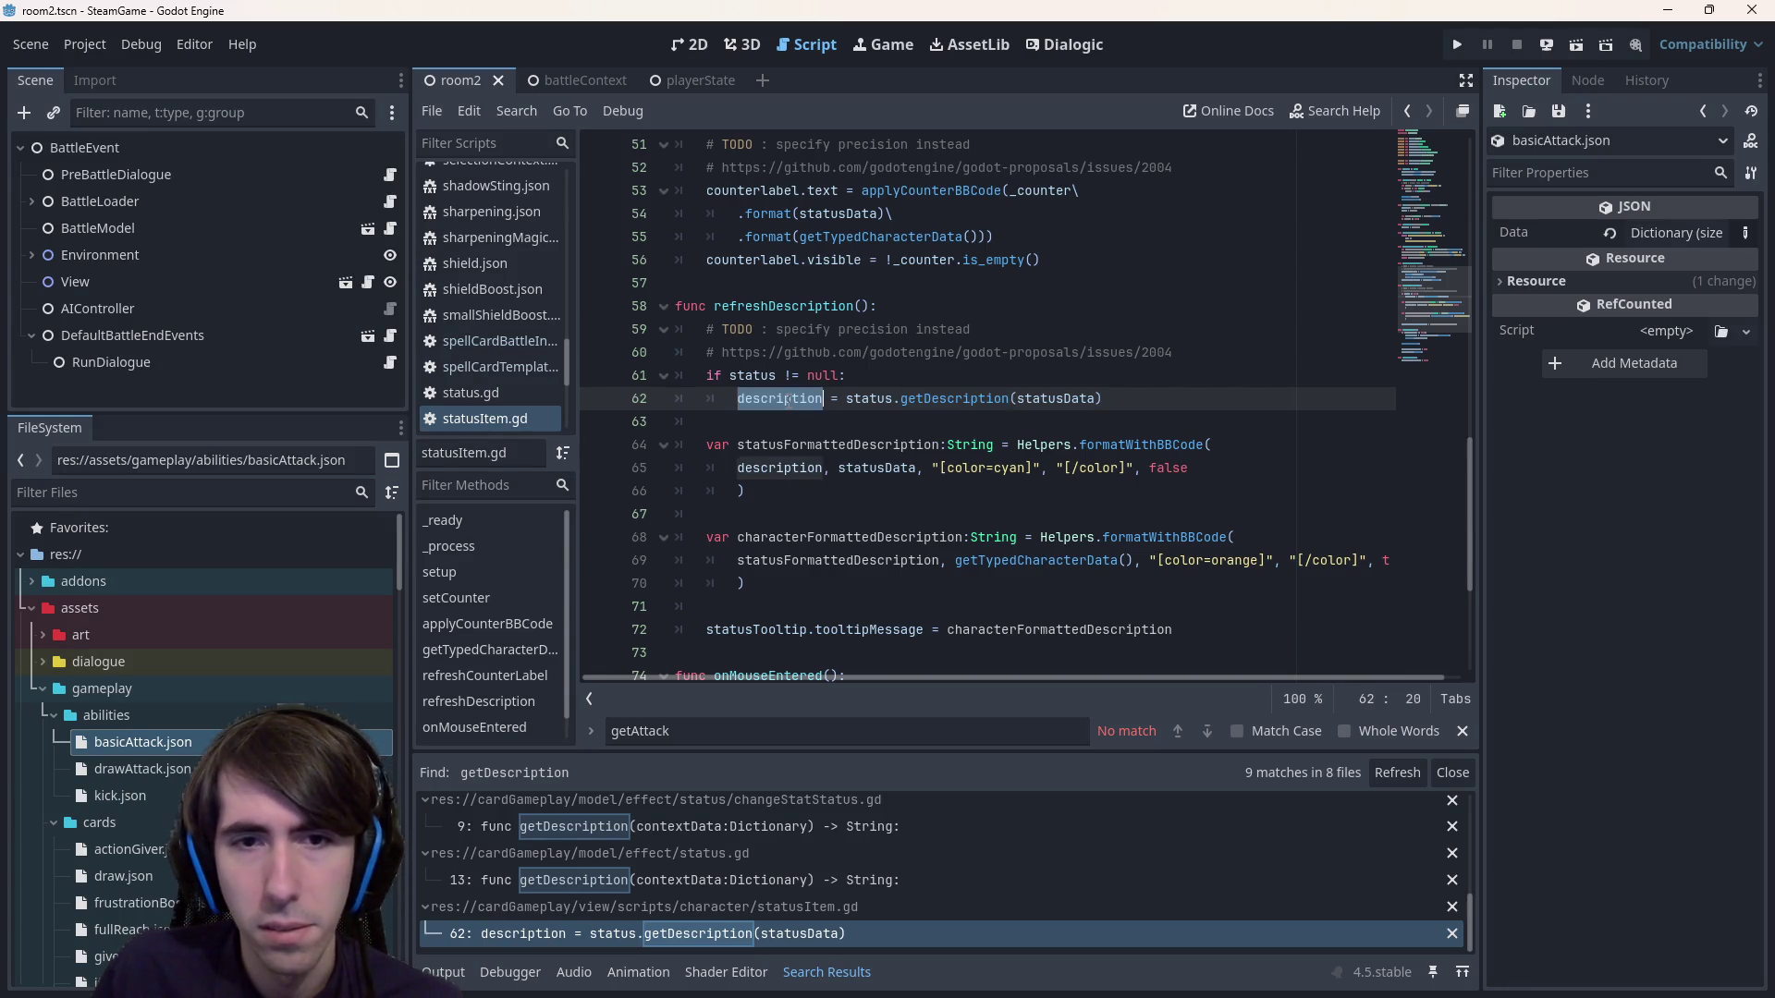
scroll(1034, 640, "down", 2)
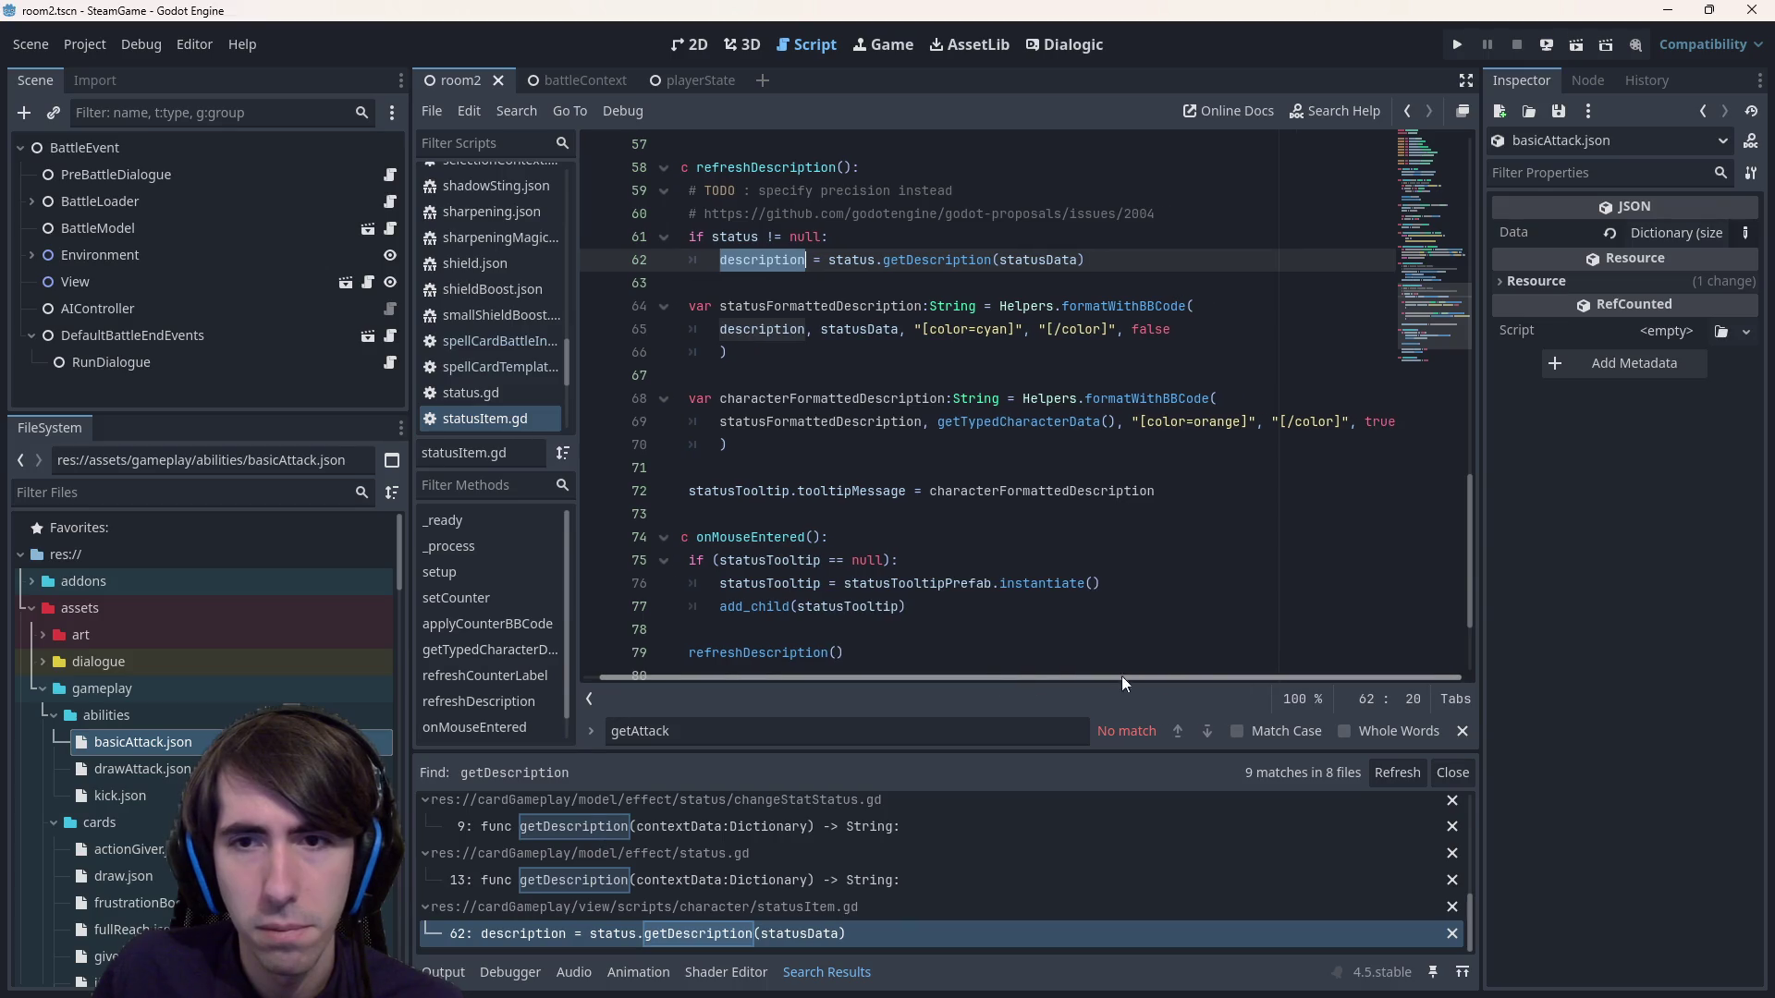
scroll(980, 496, "down", 2)
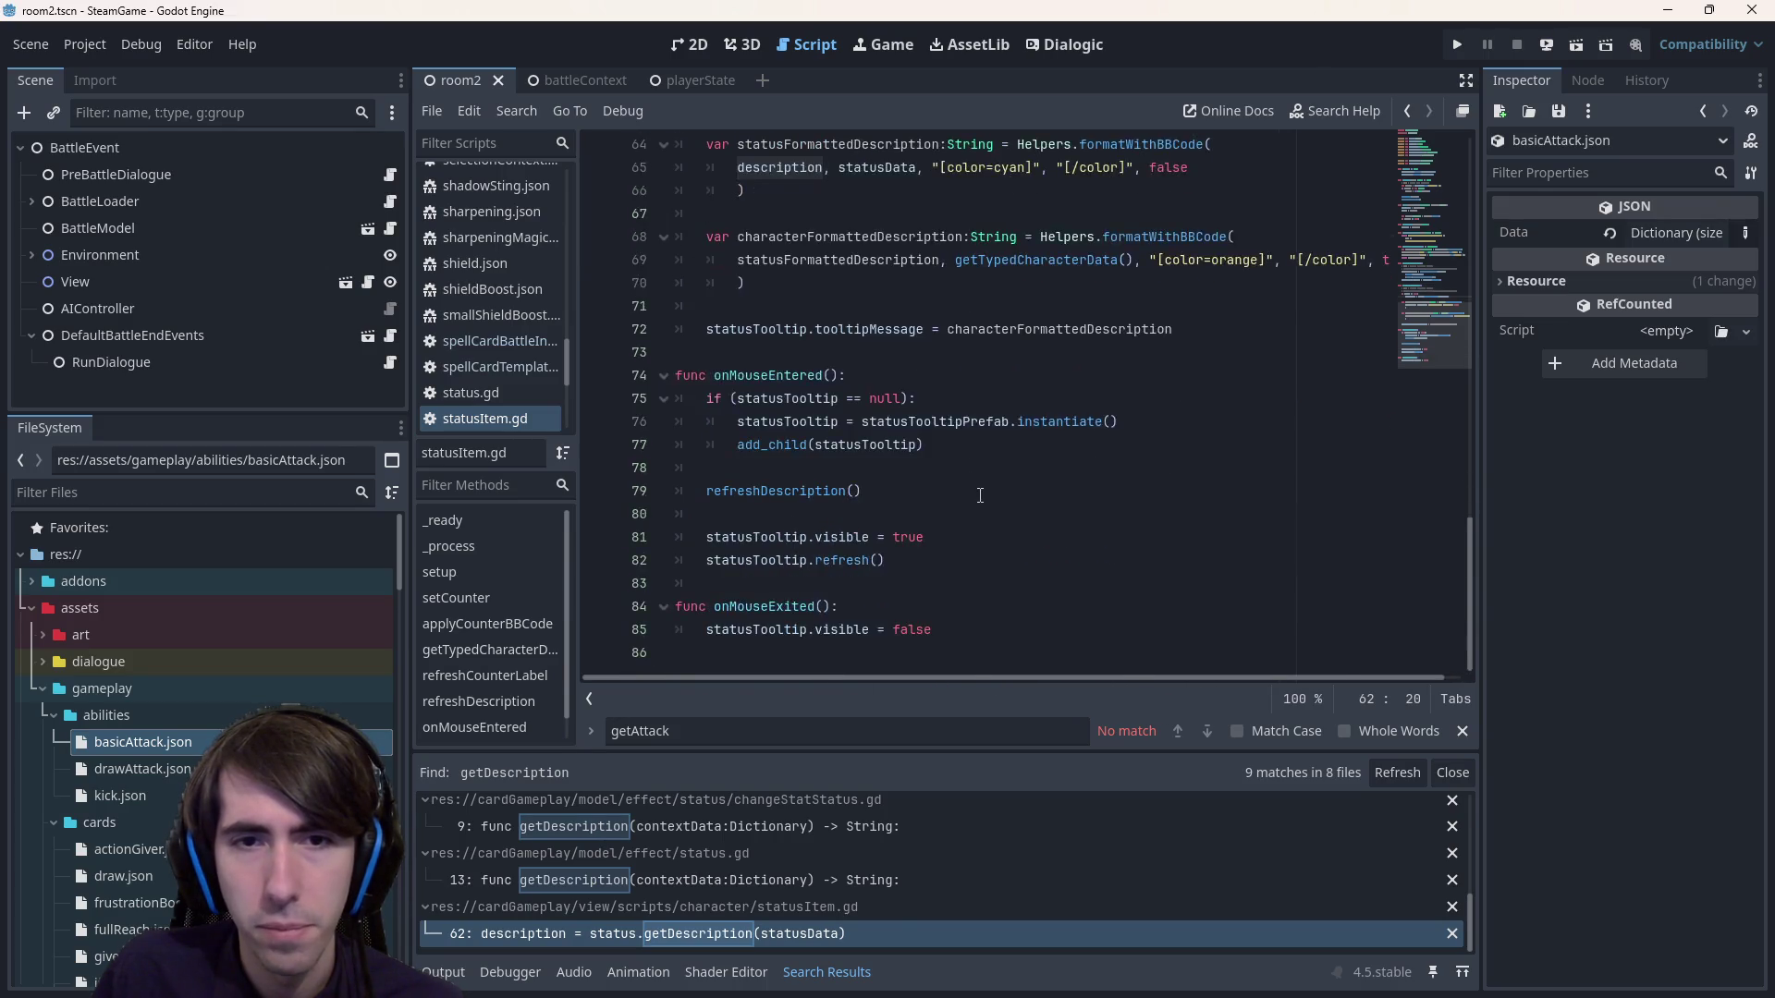
scroll(980, 495, "up", 10)
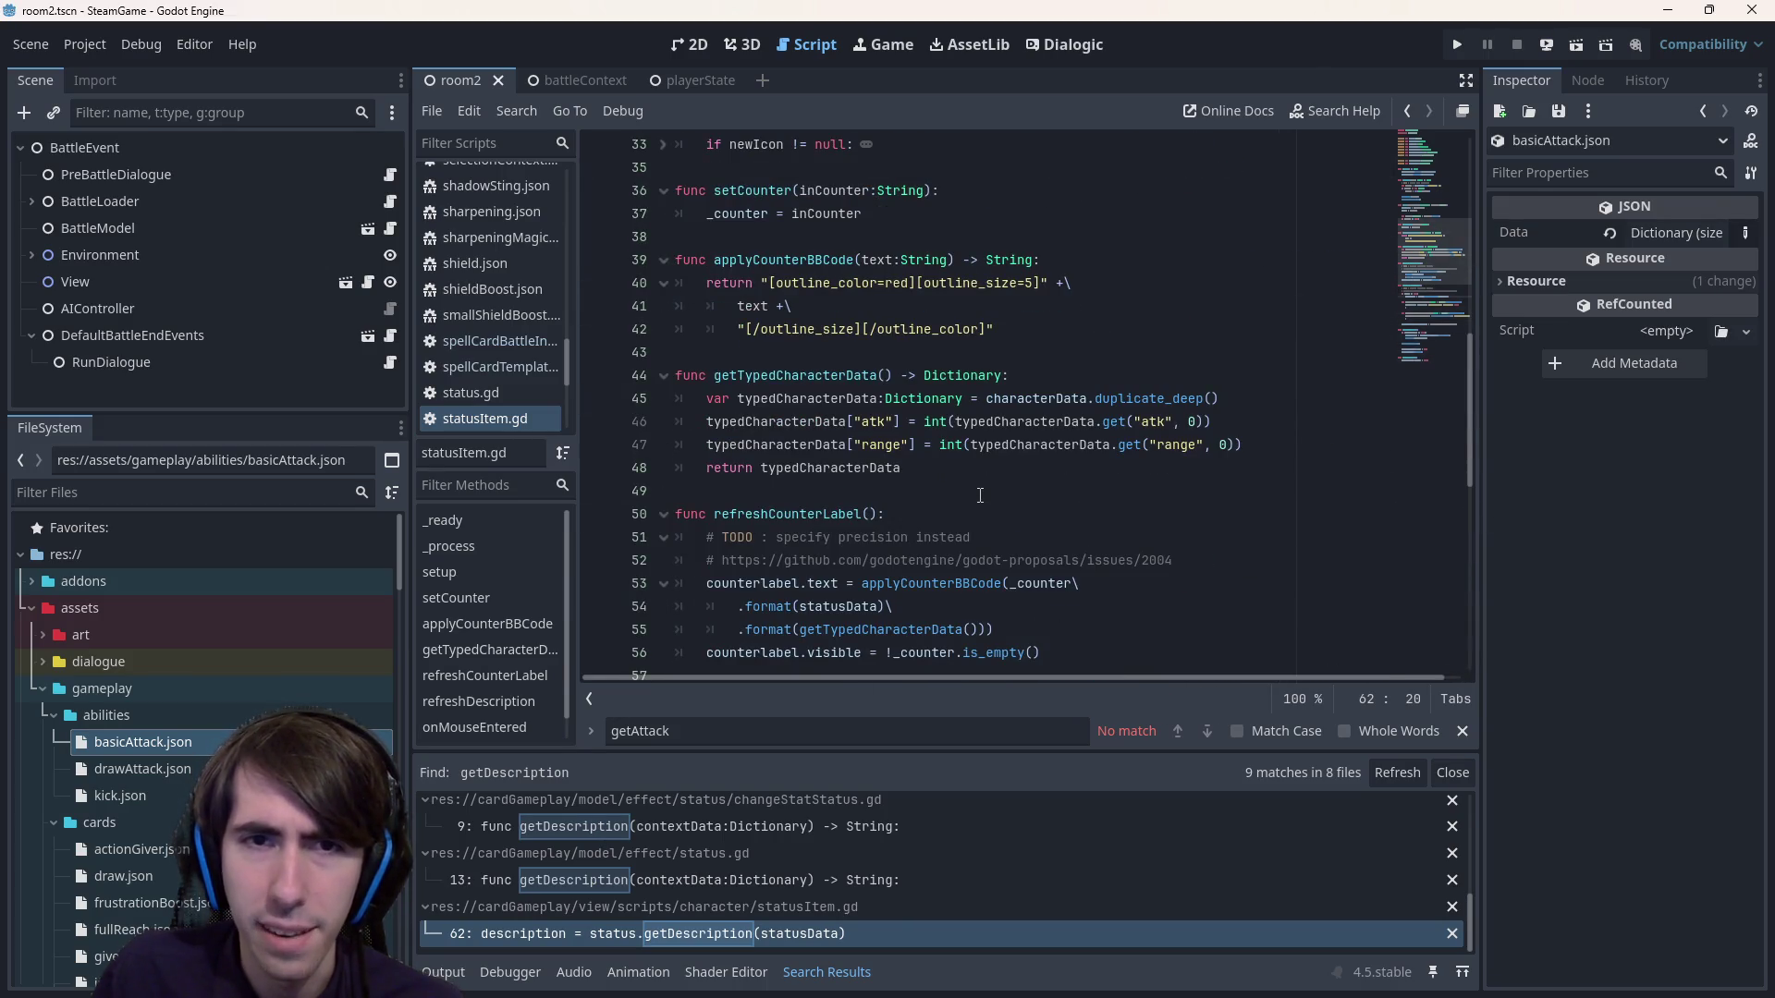
double_click(777, 422)
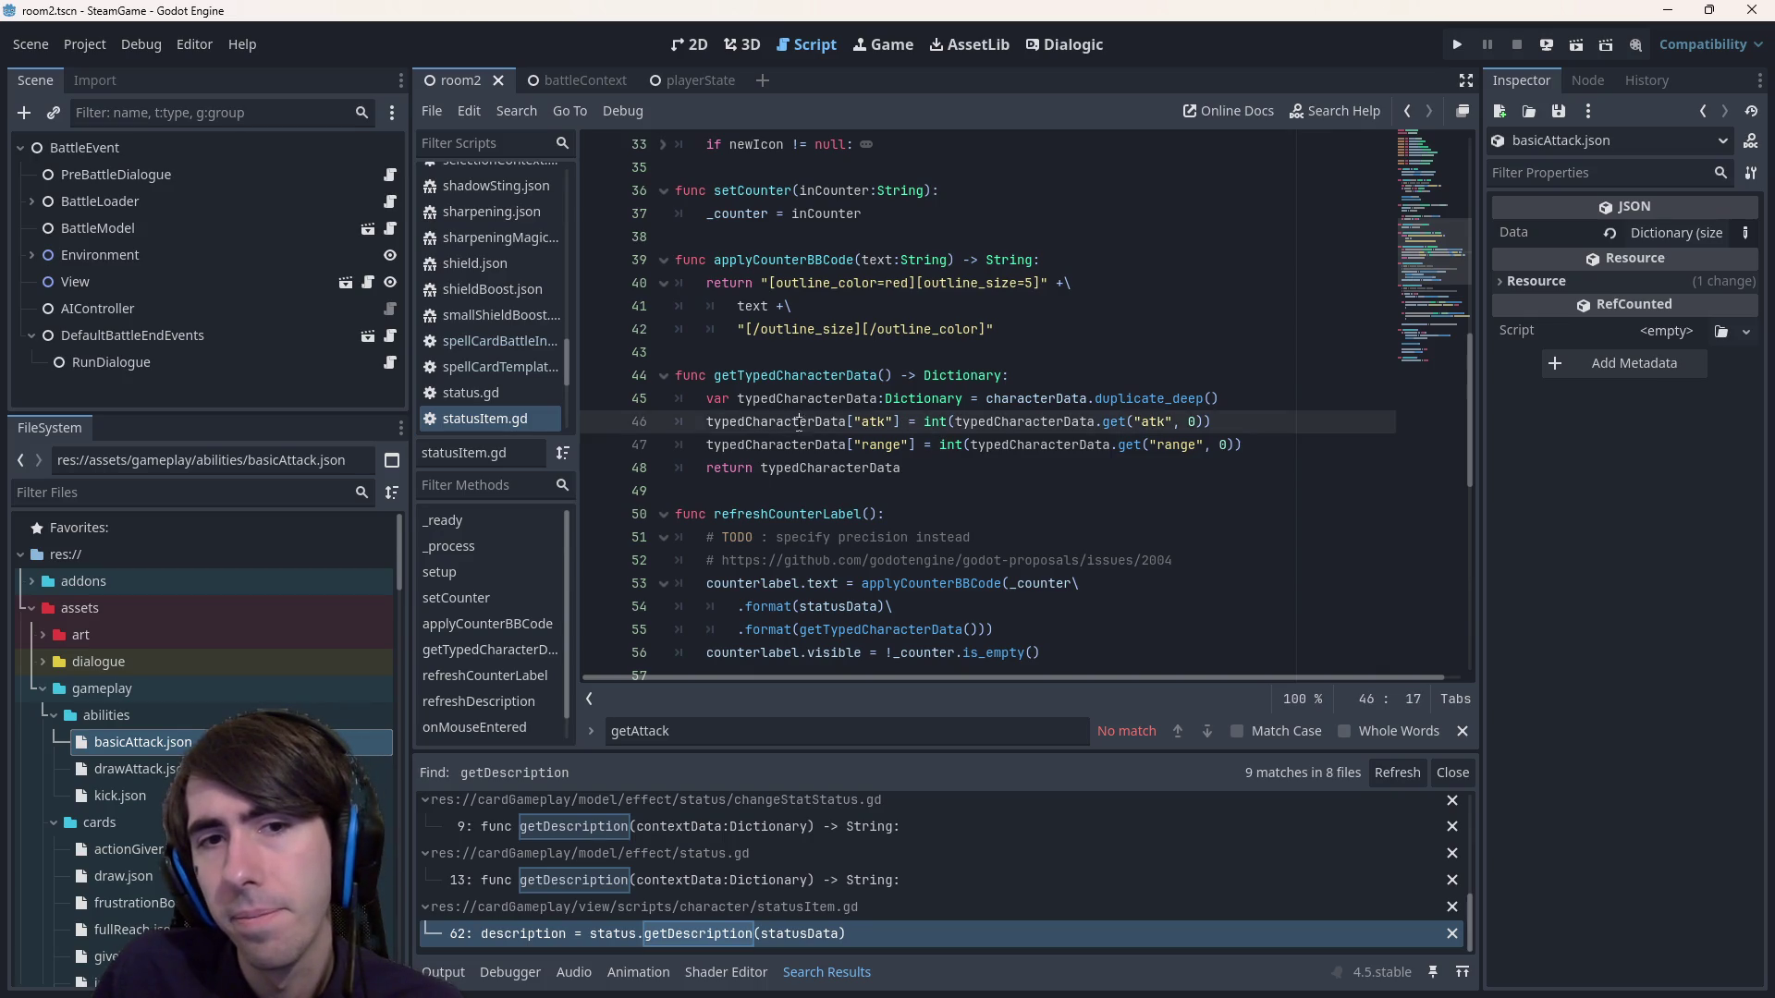
double_click(800, 375)
scroll(813, 407, "up", 9)
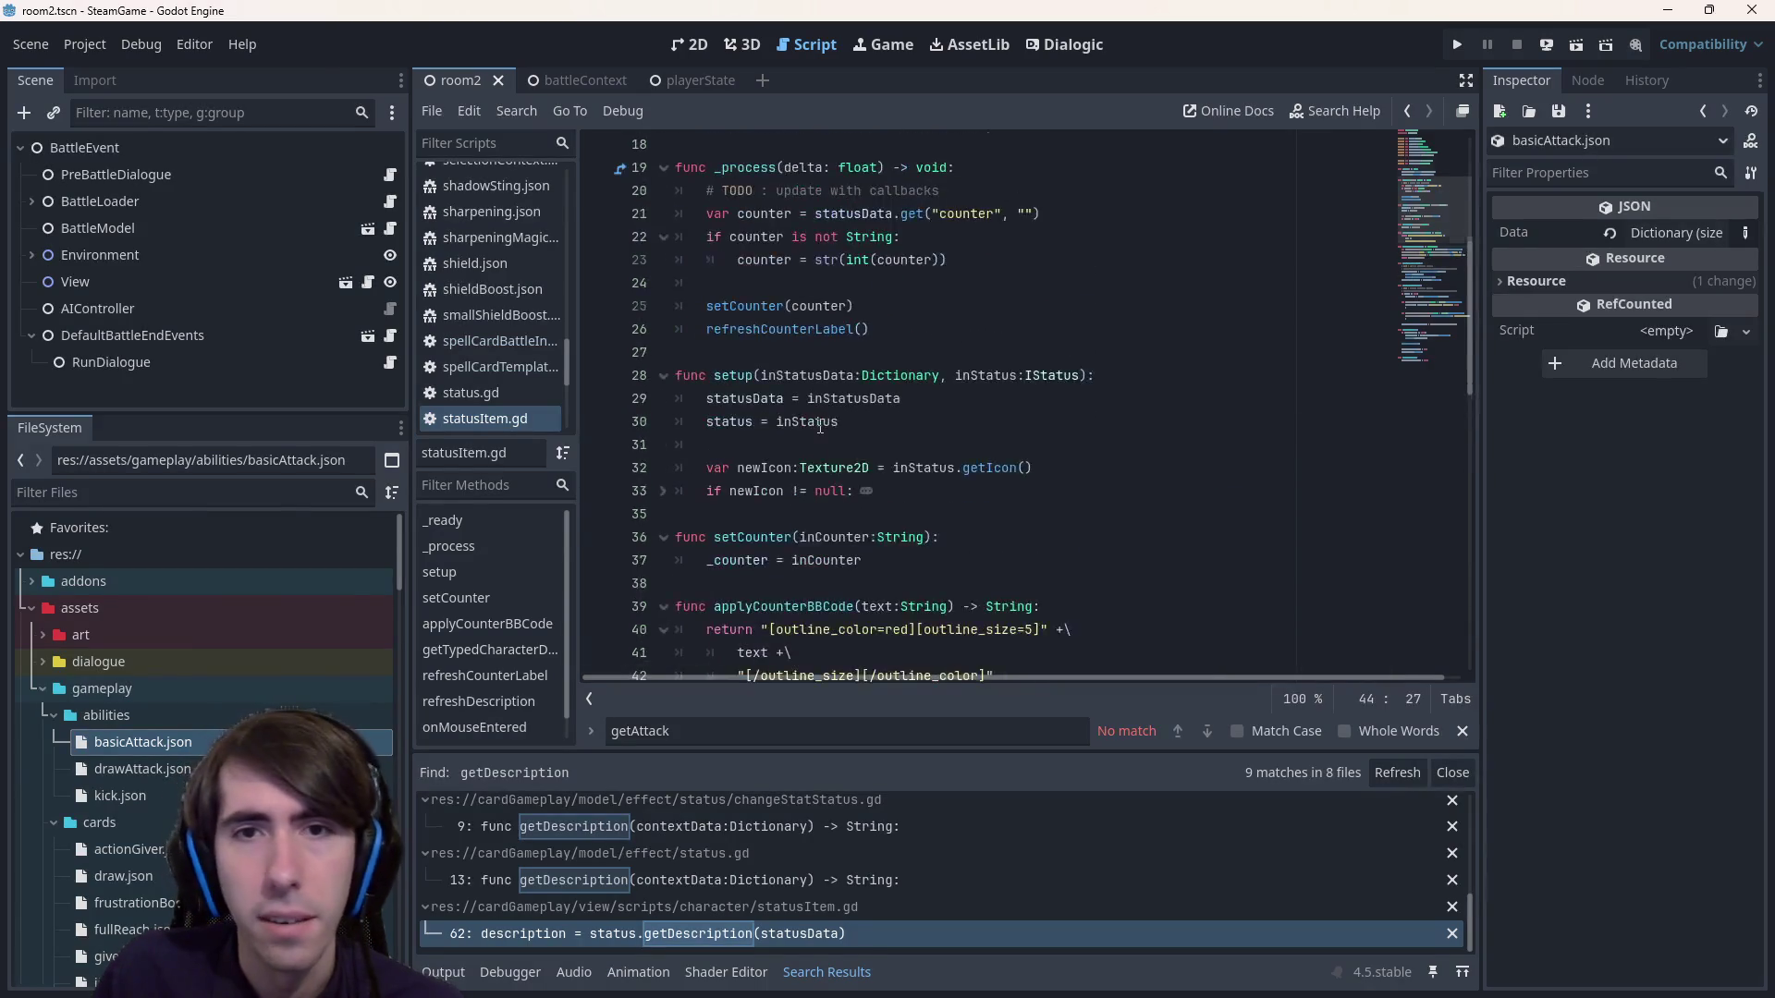
scroll(820, 426, "down", 6)
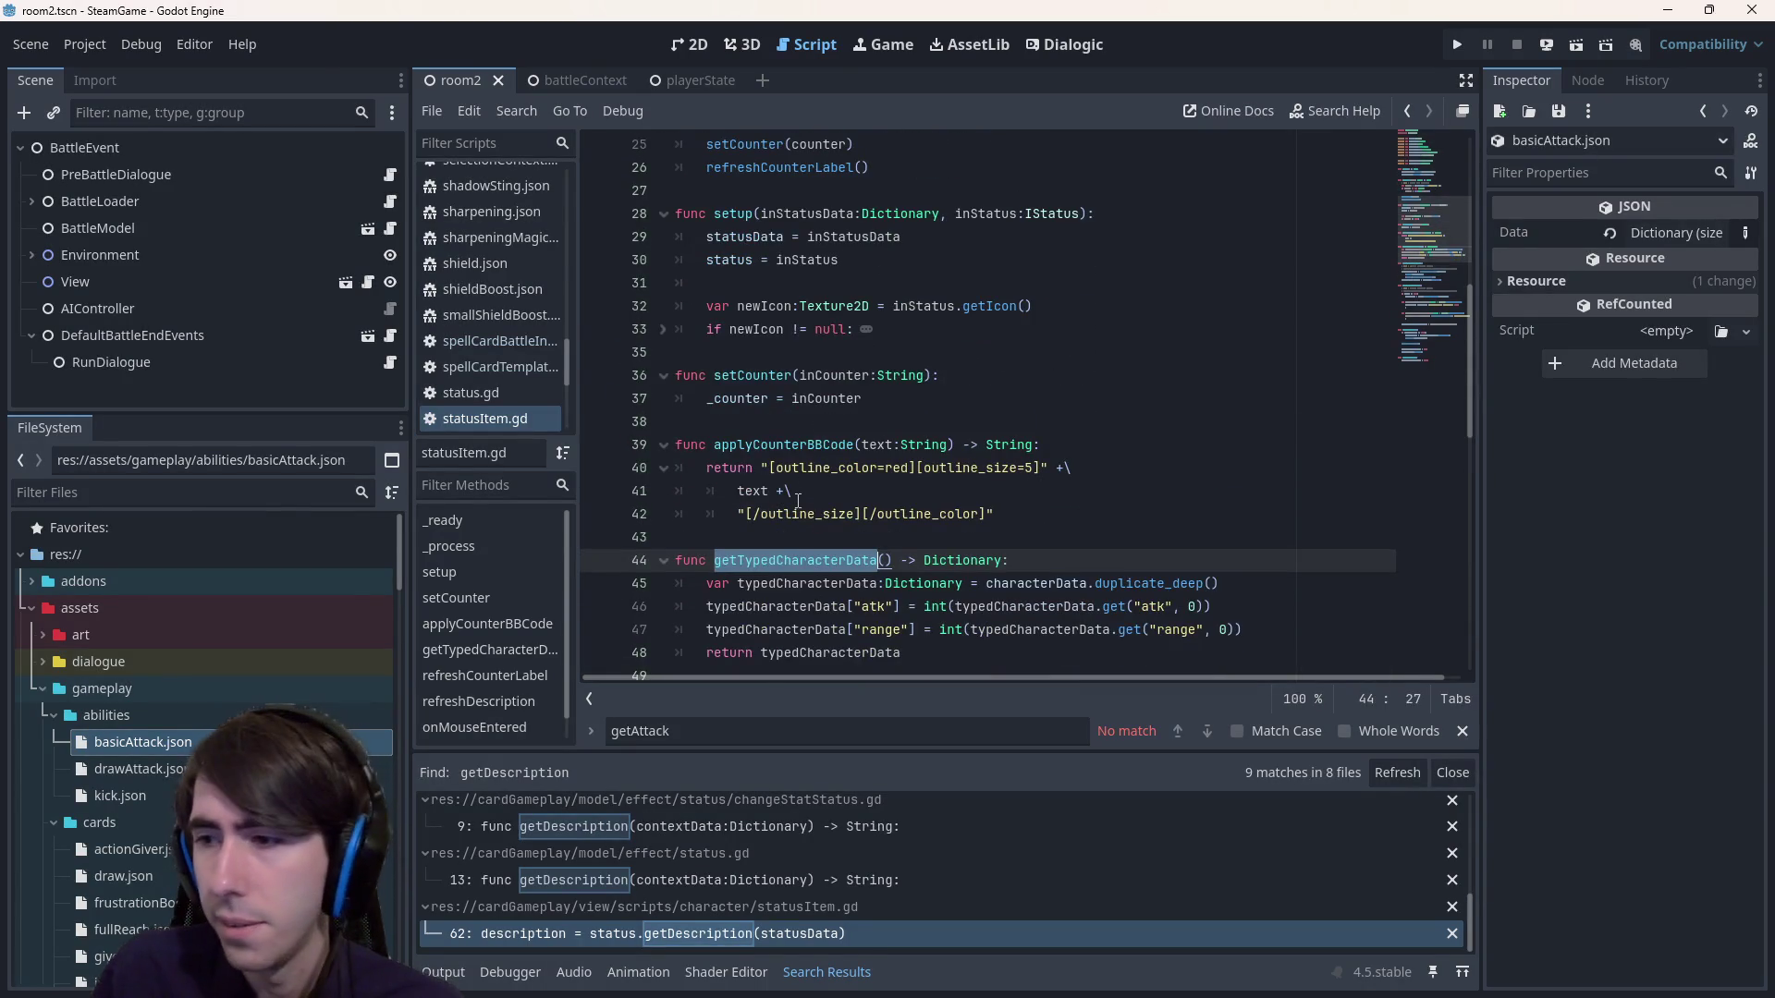
scroll(798, 500, "down", 2)
scroll(807, 450, "down", 8)
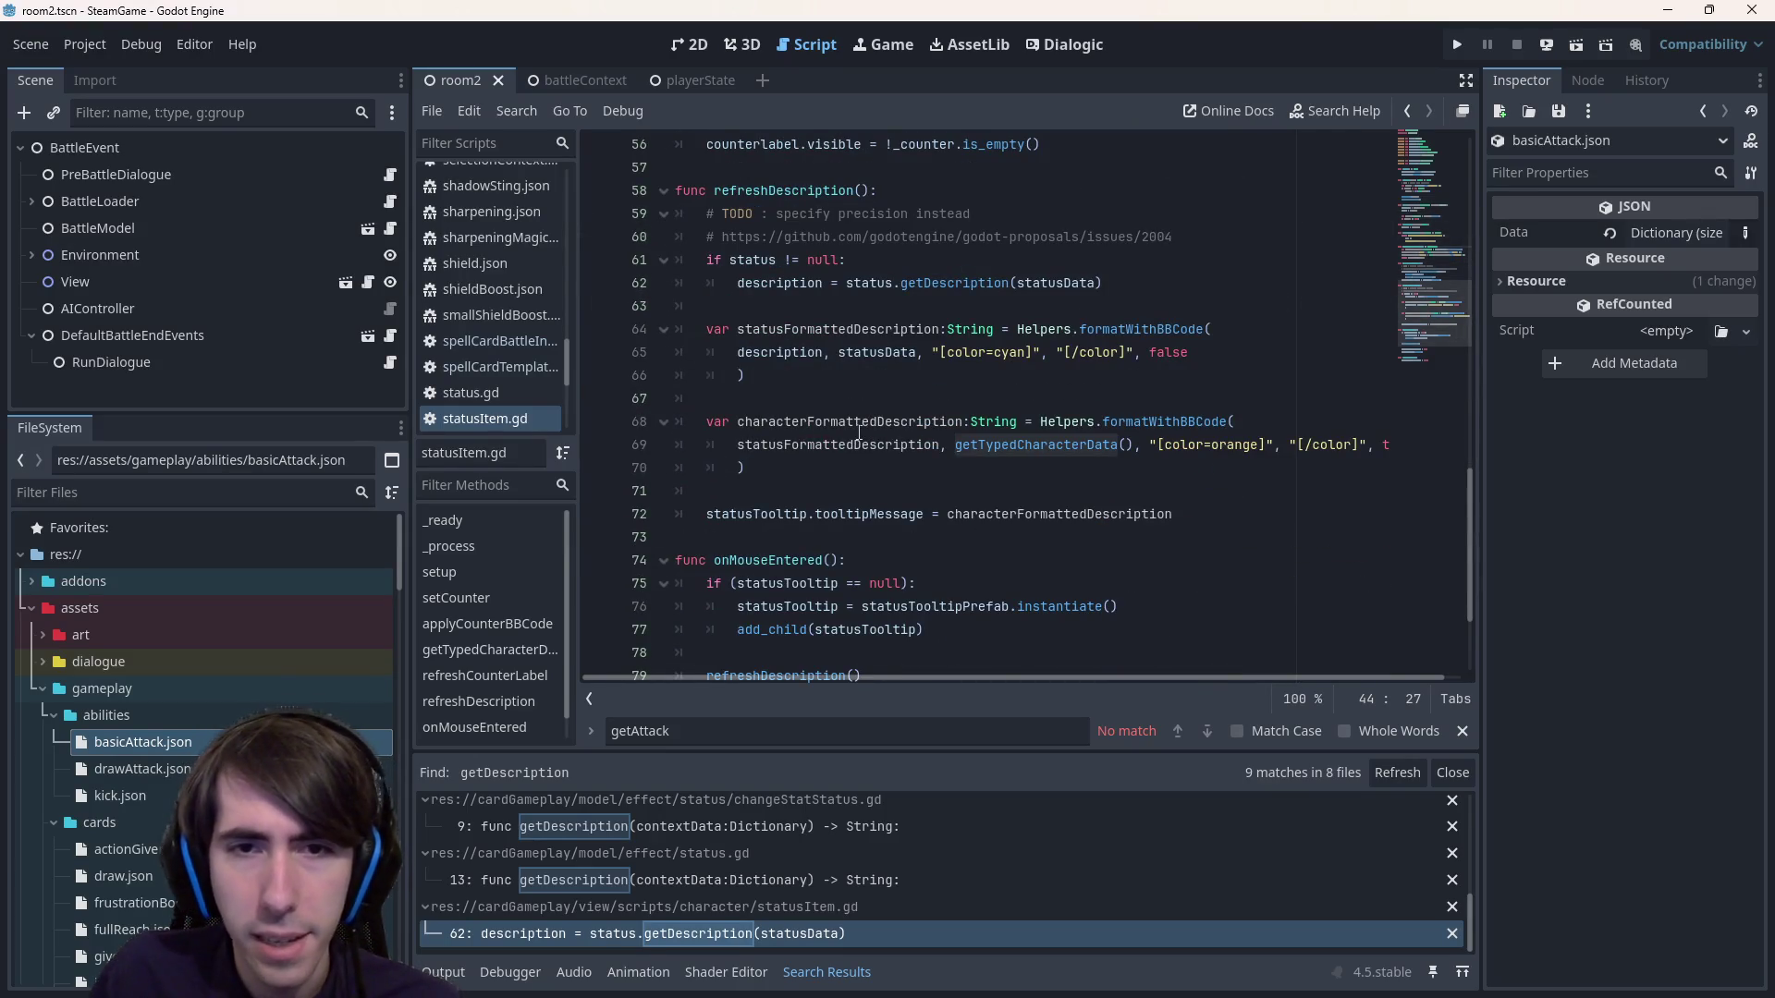
Examine the formatWithBBCode call on line 68 and jump to its definition in helpers.gd.
double_click(1151, 422)
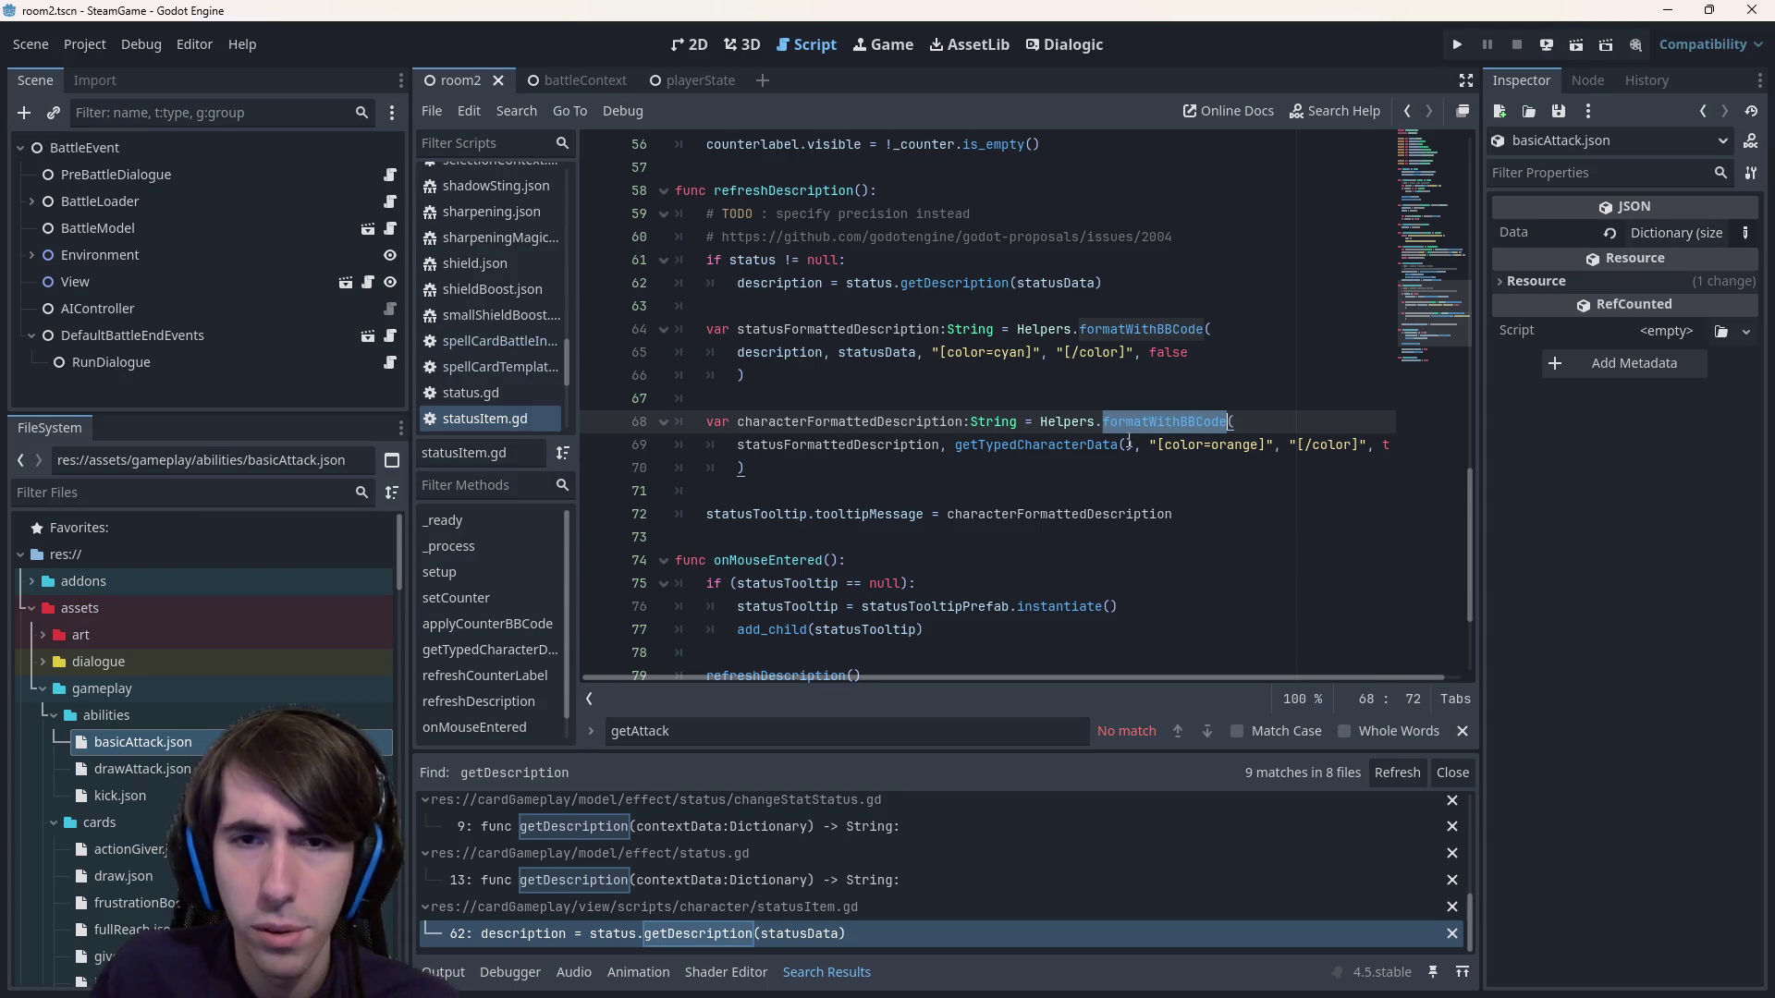
scroll(1146, 656, "up", 1)
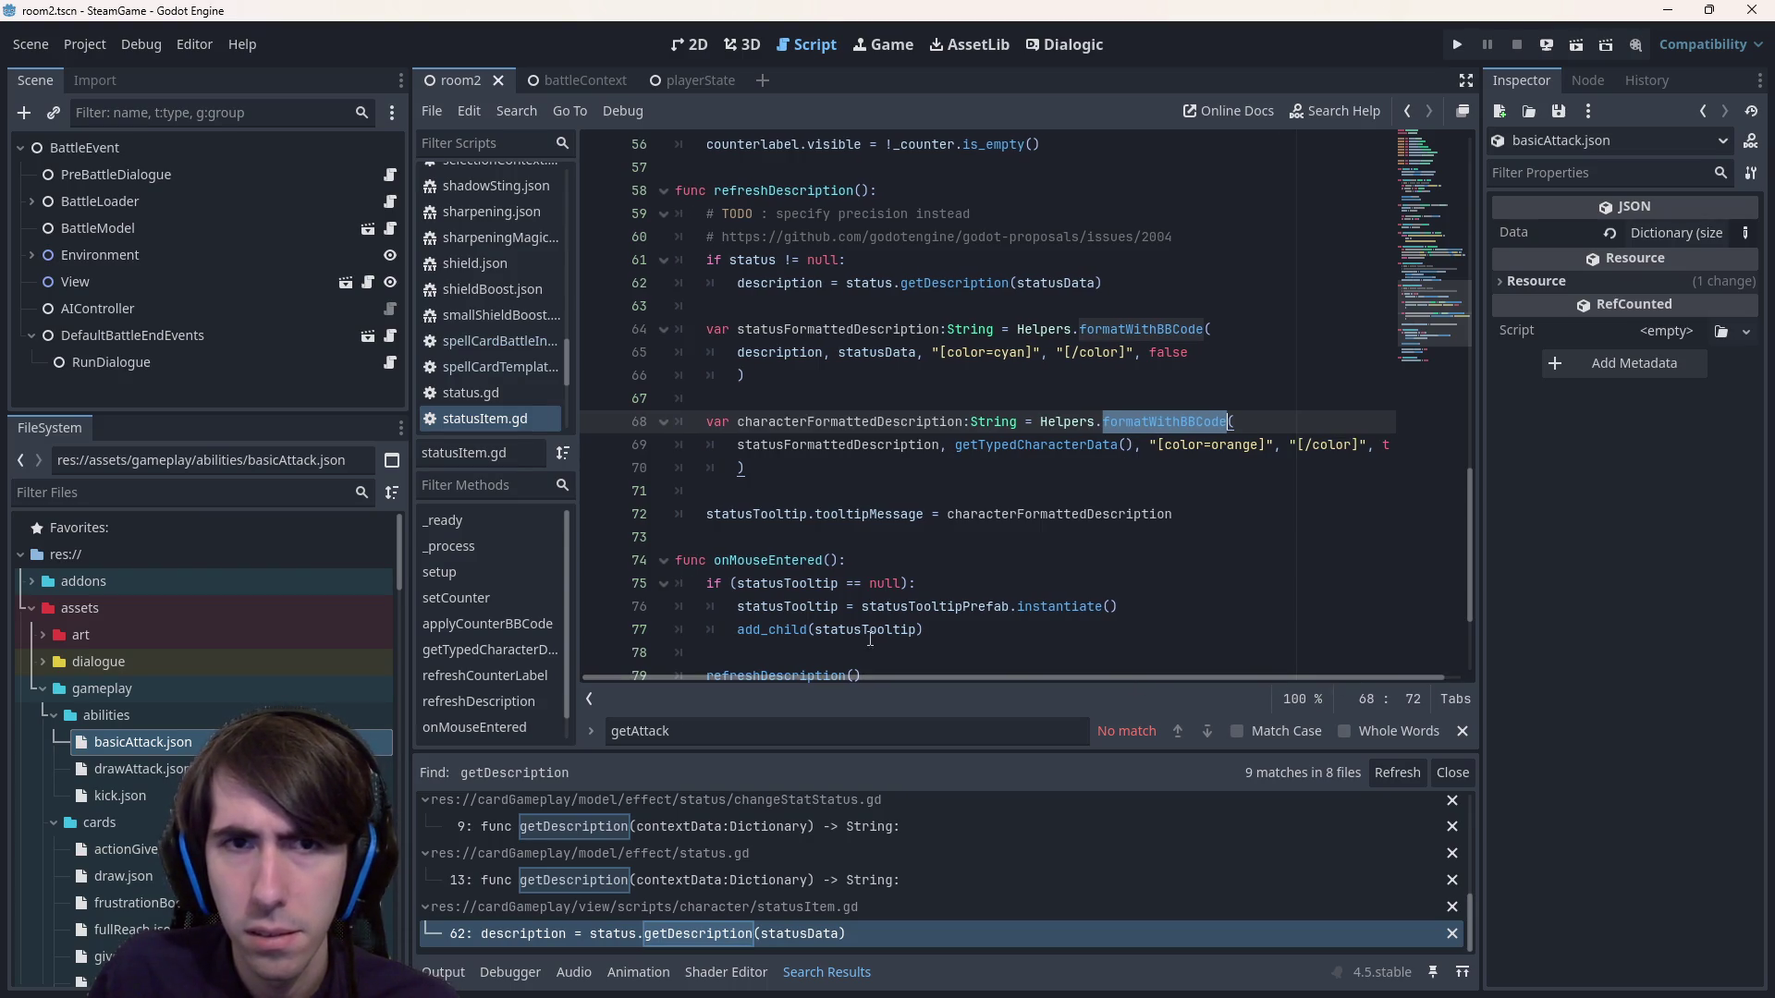
double_click(997, 513)
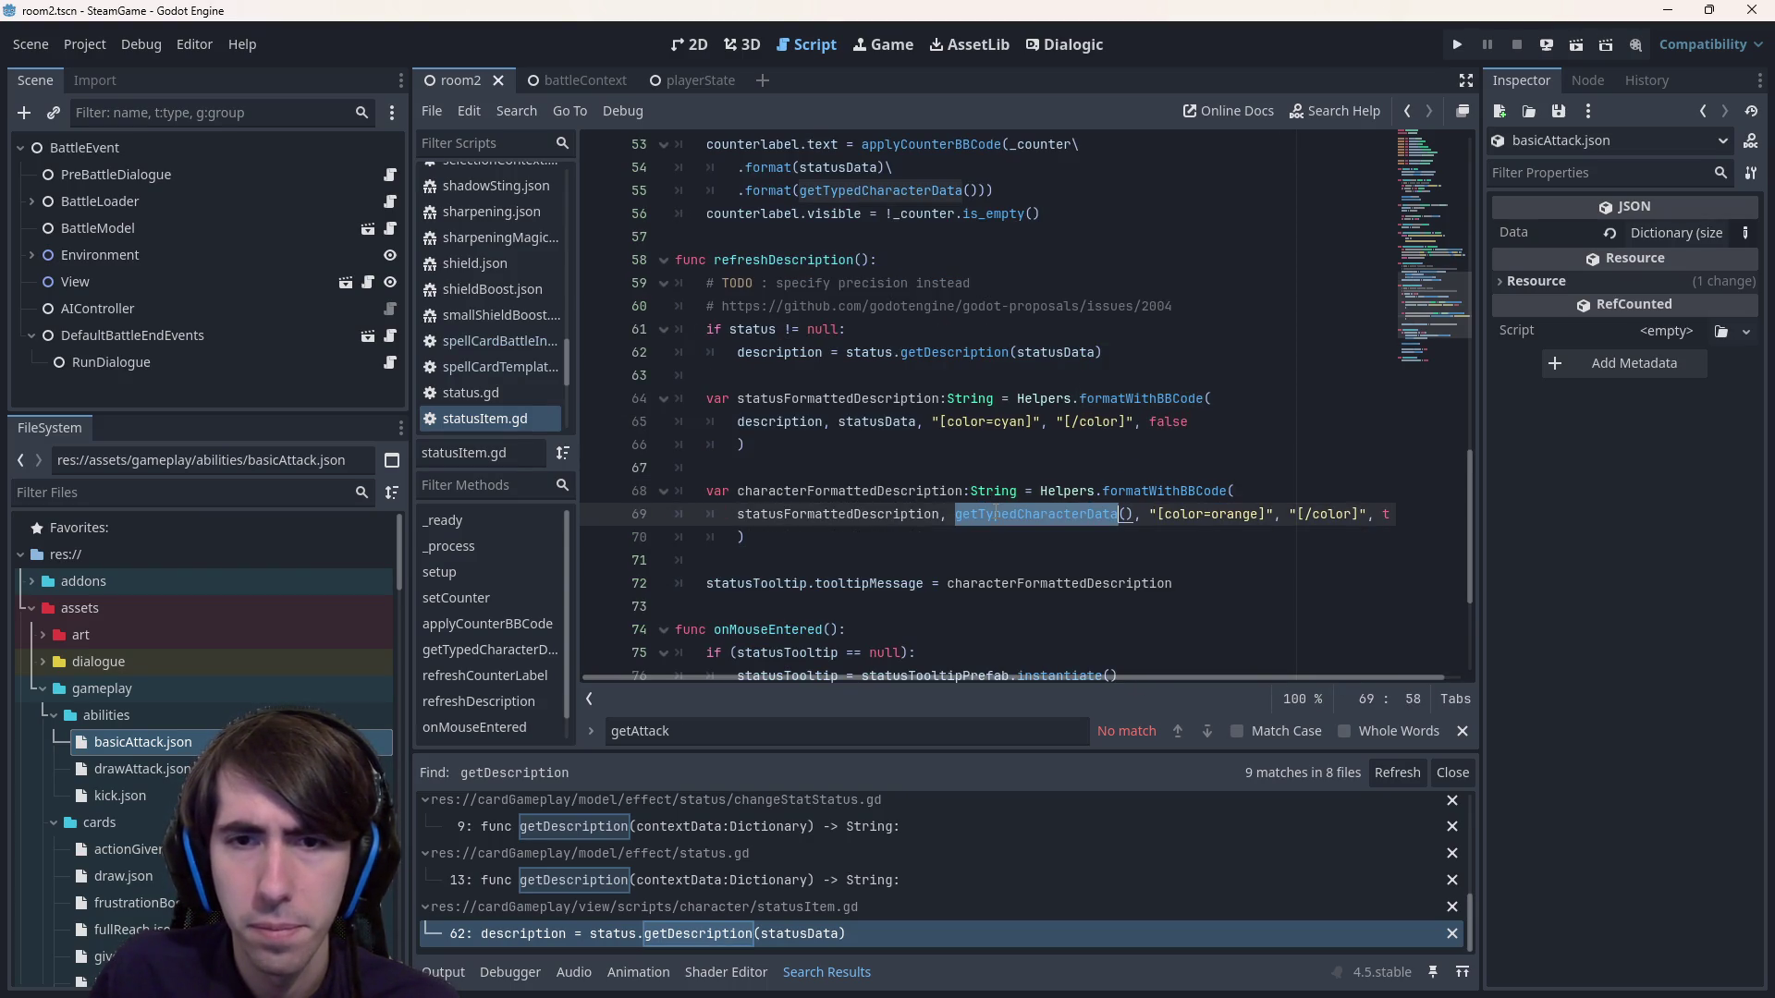
scroll(996, 514, "up", 2)
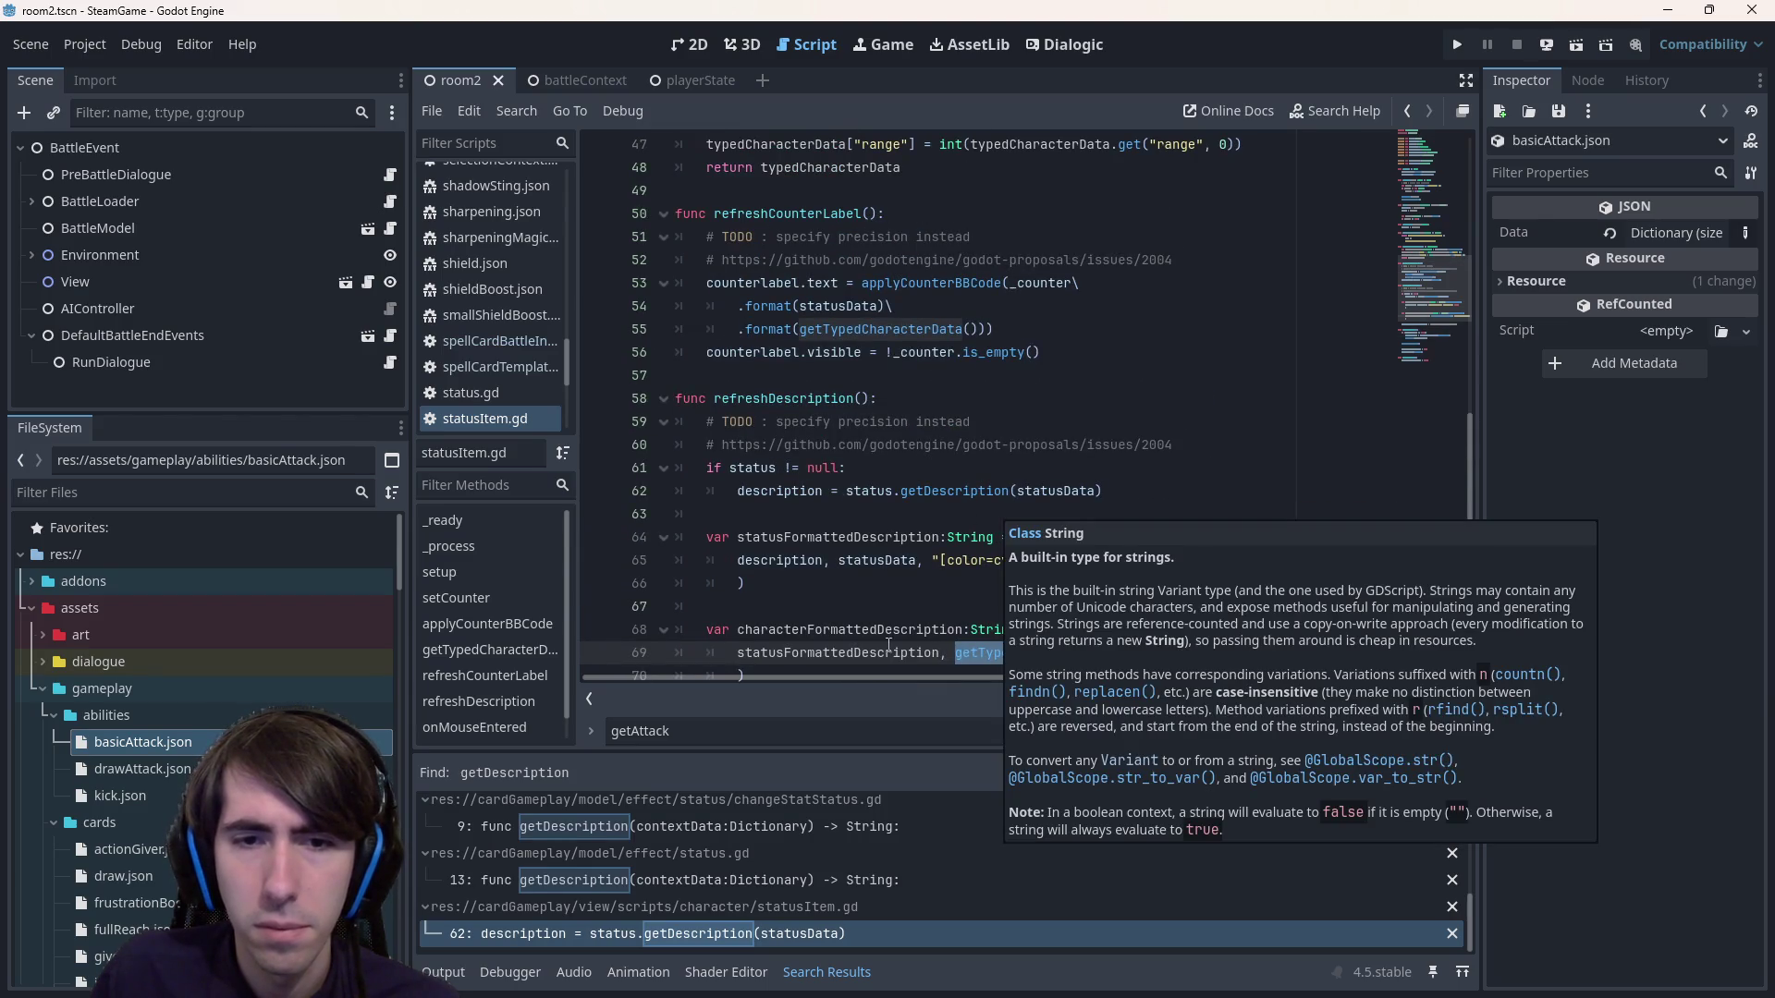
mouse_move(1132, 633)
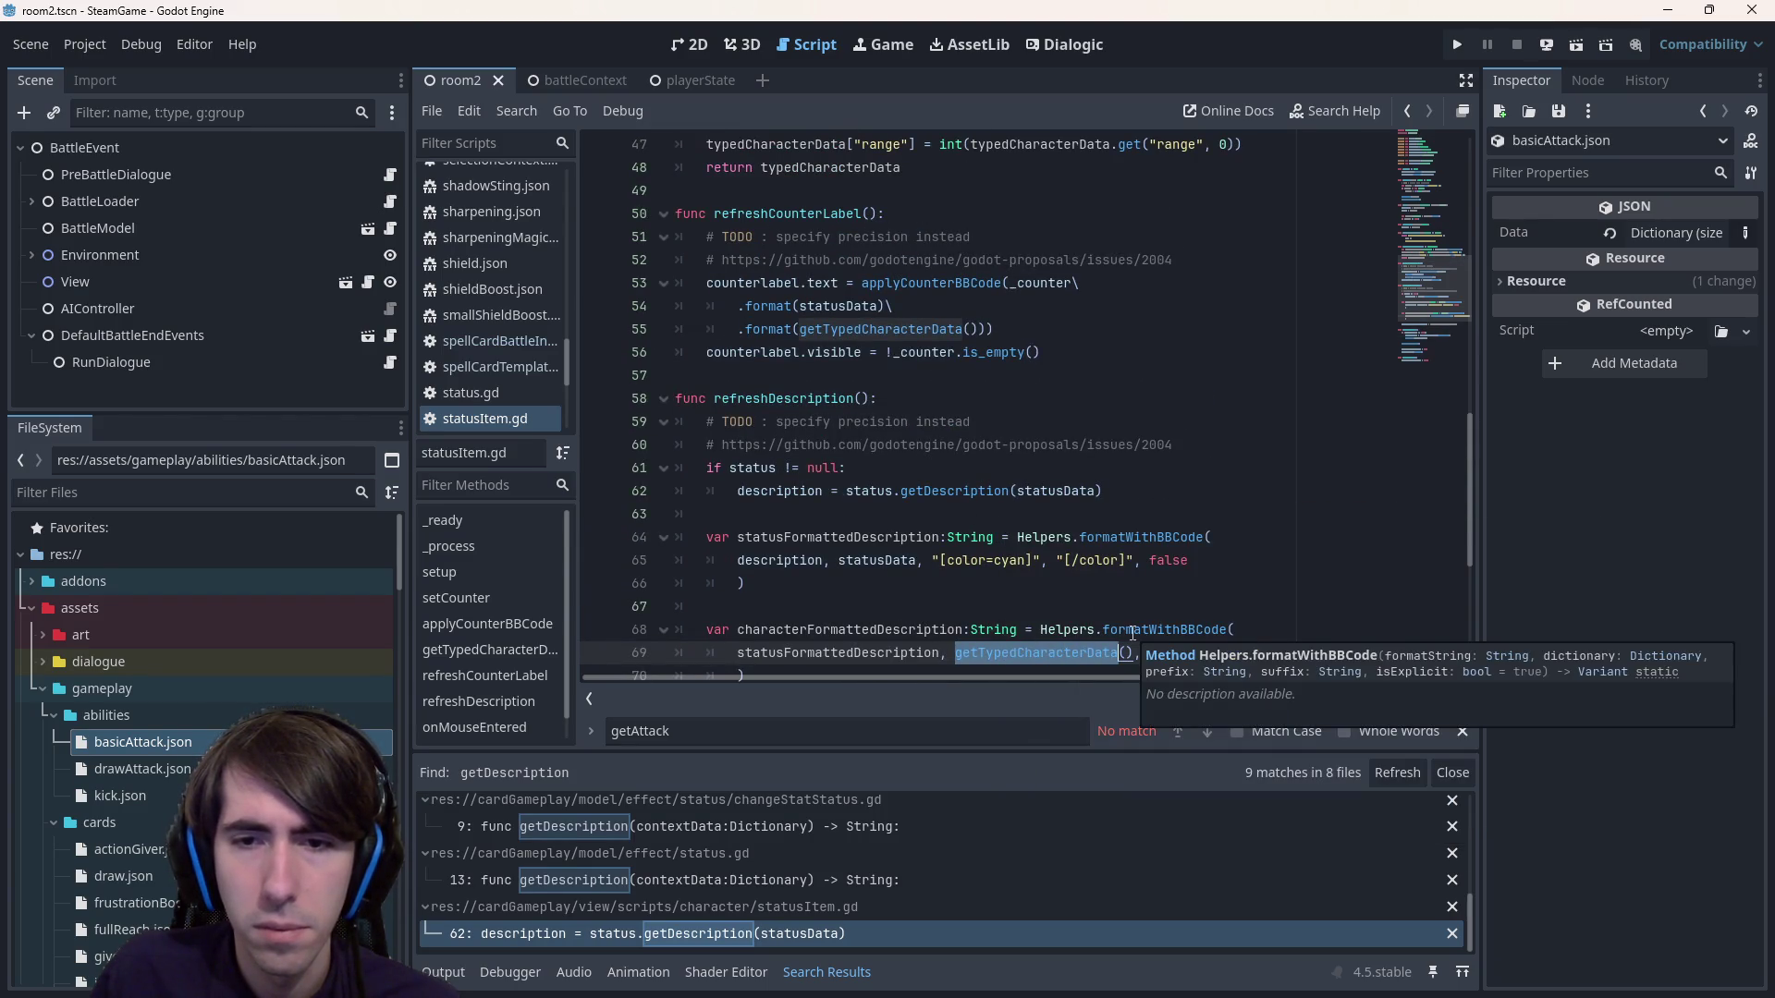
scroll(1132, 633, "up", 4)
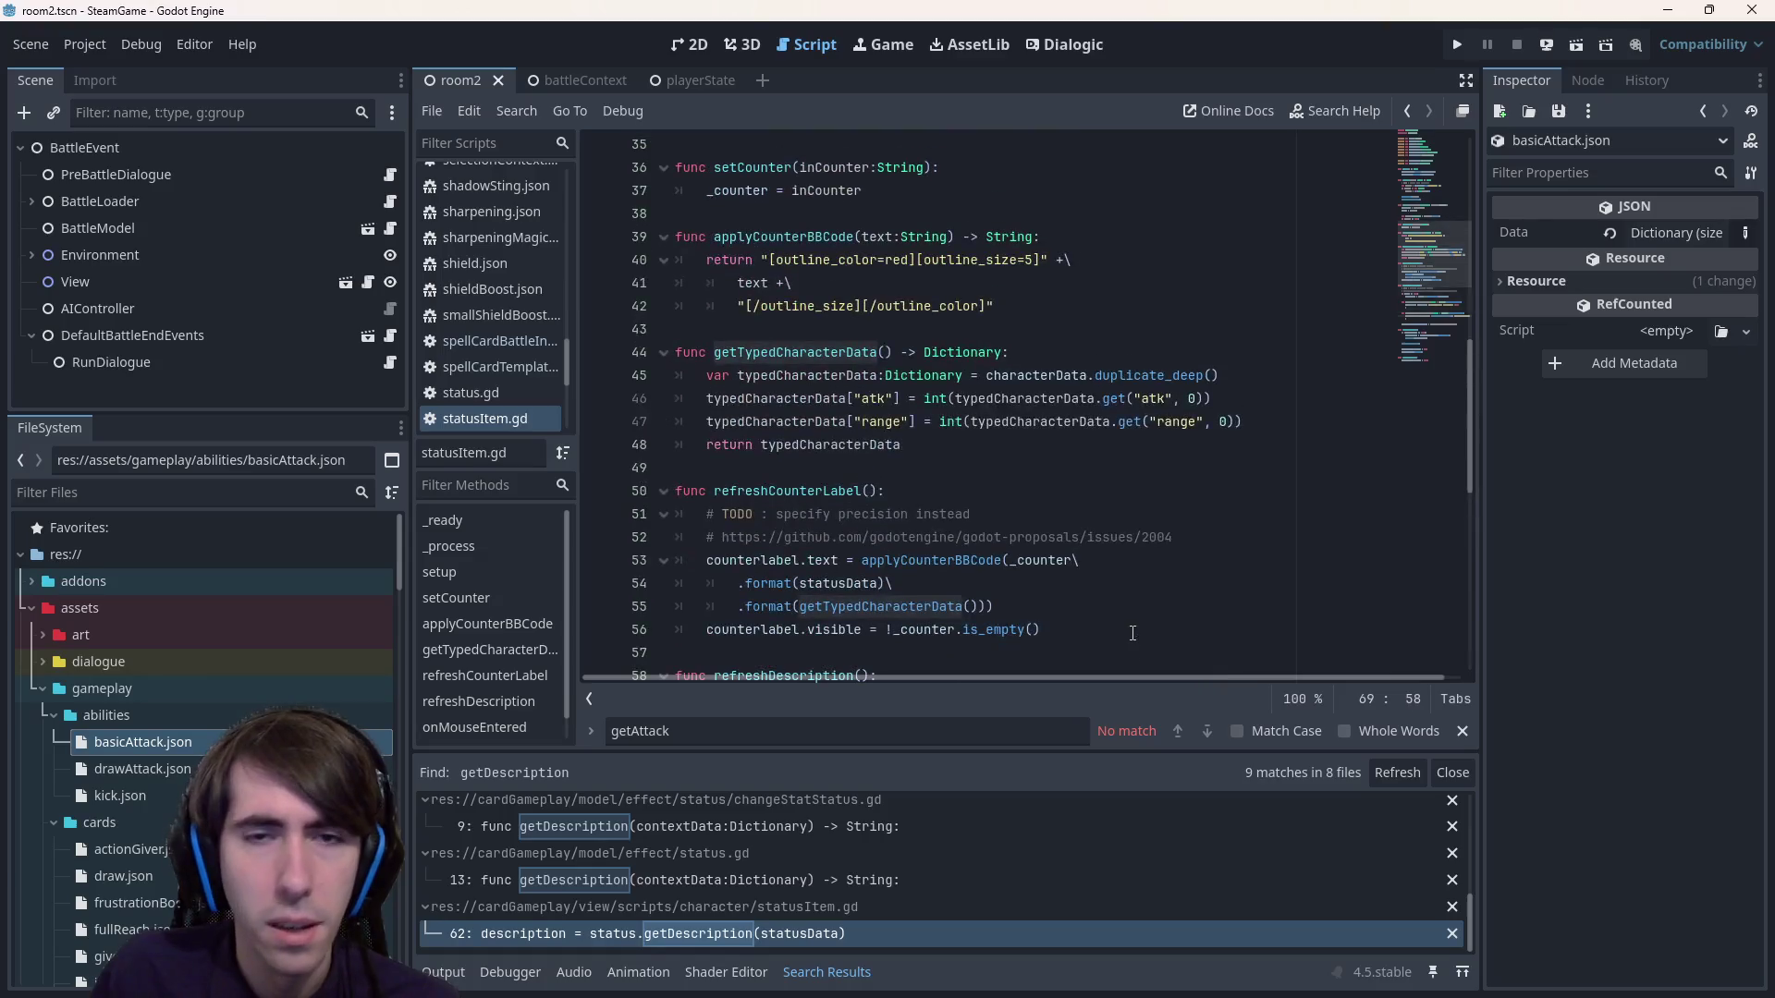
scroll(1132, 633, "down", 5)
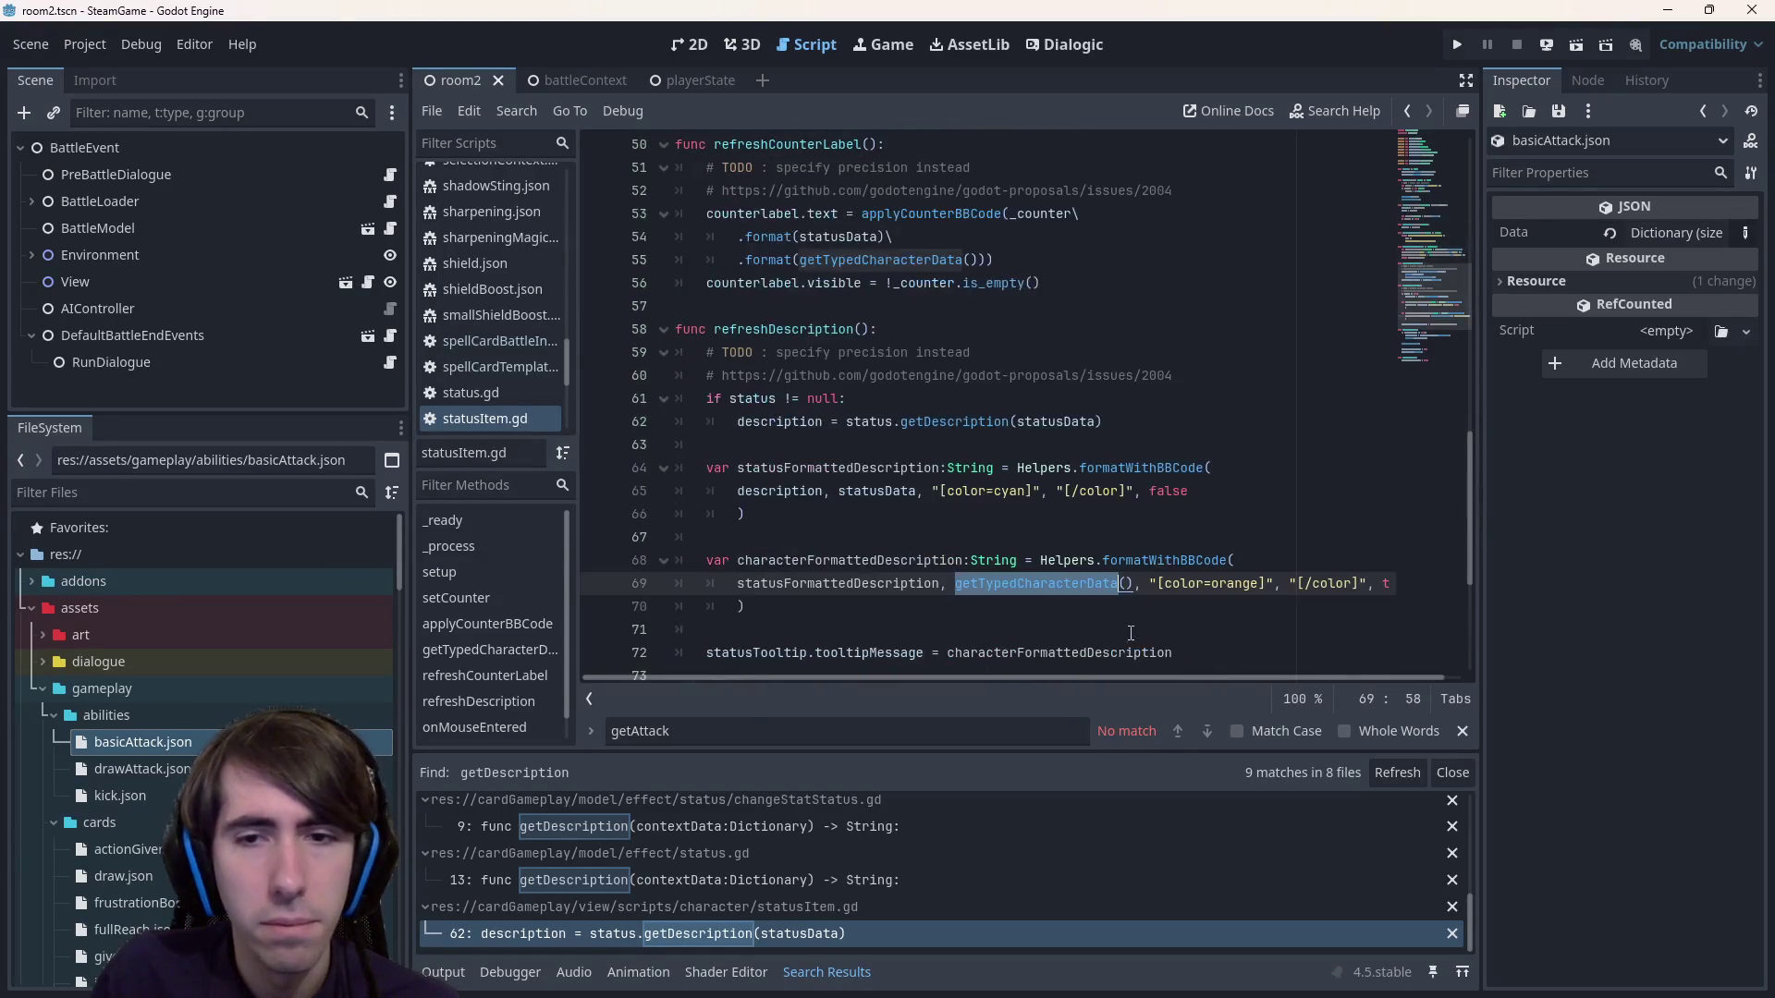
double_click(1130, 560)
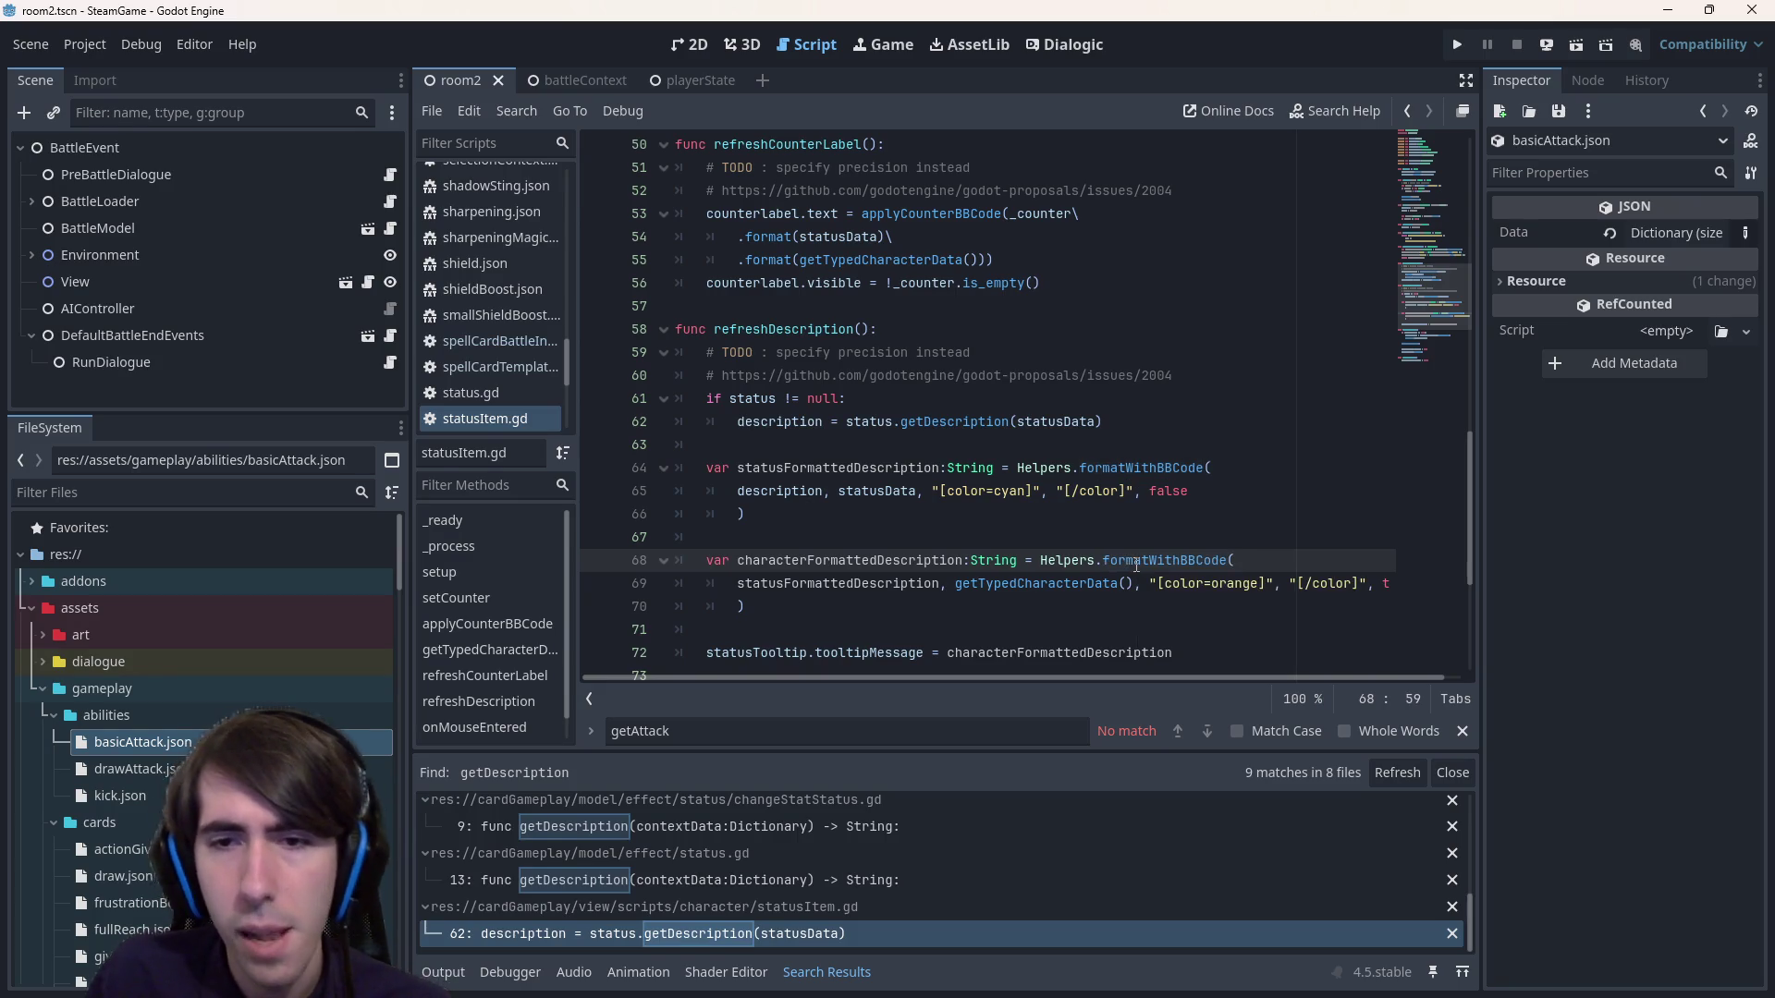
left_click(1136, 564, "ctrl")
scroll(1136, 564, "down", 4)
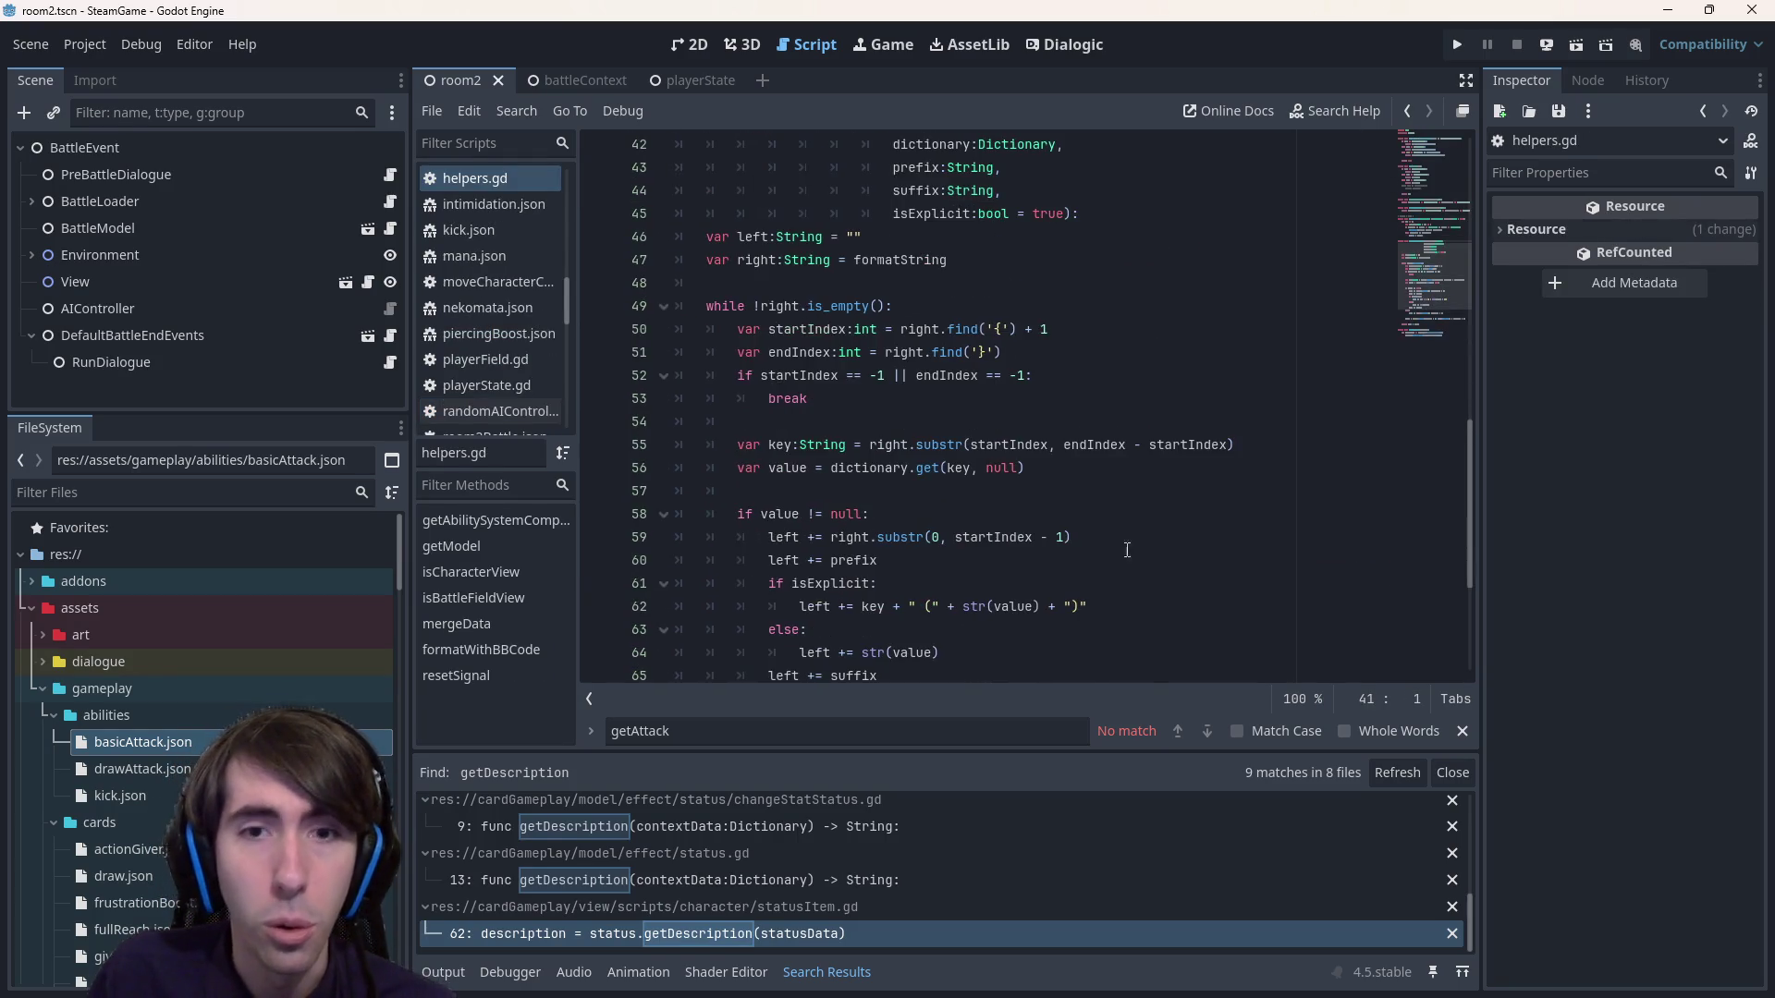
left_click(1037, 401)
left_click_drag(1037, 400, 1037, 214)
left_click(1044, 334)
scroll(1044, 340, "down", 2)
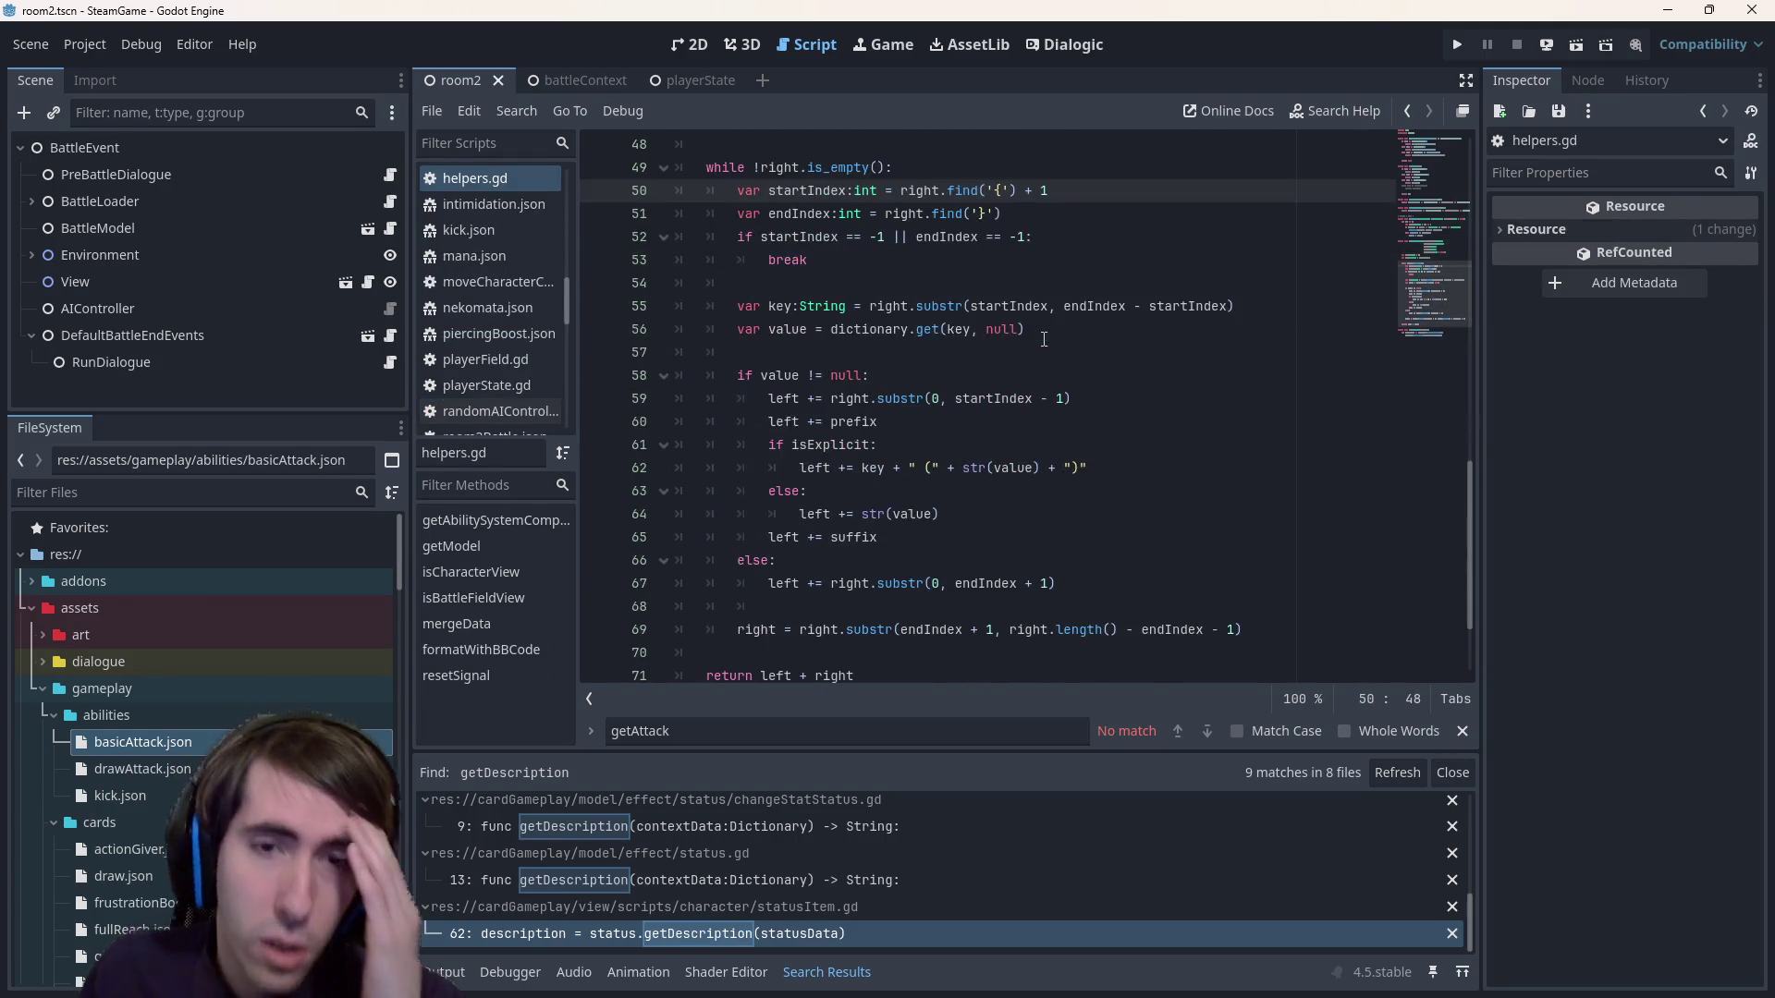
mouse_move(1007, 415)
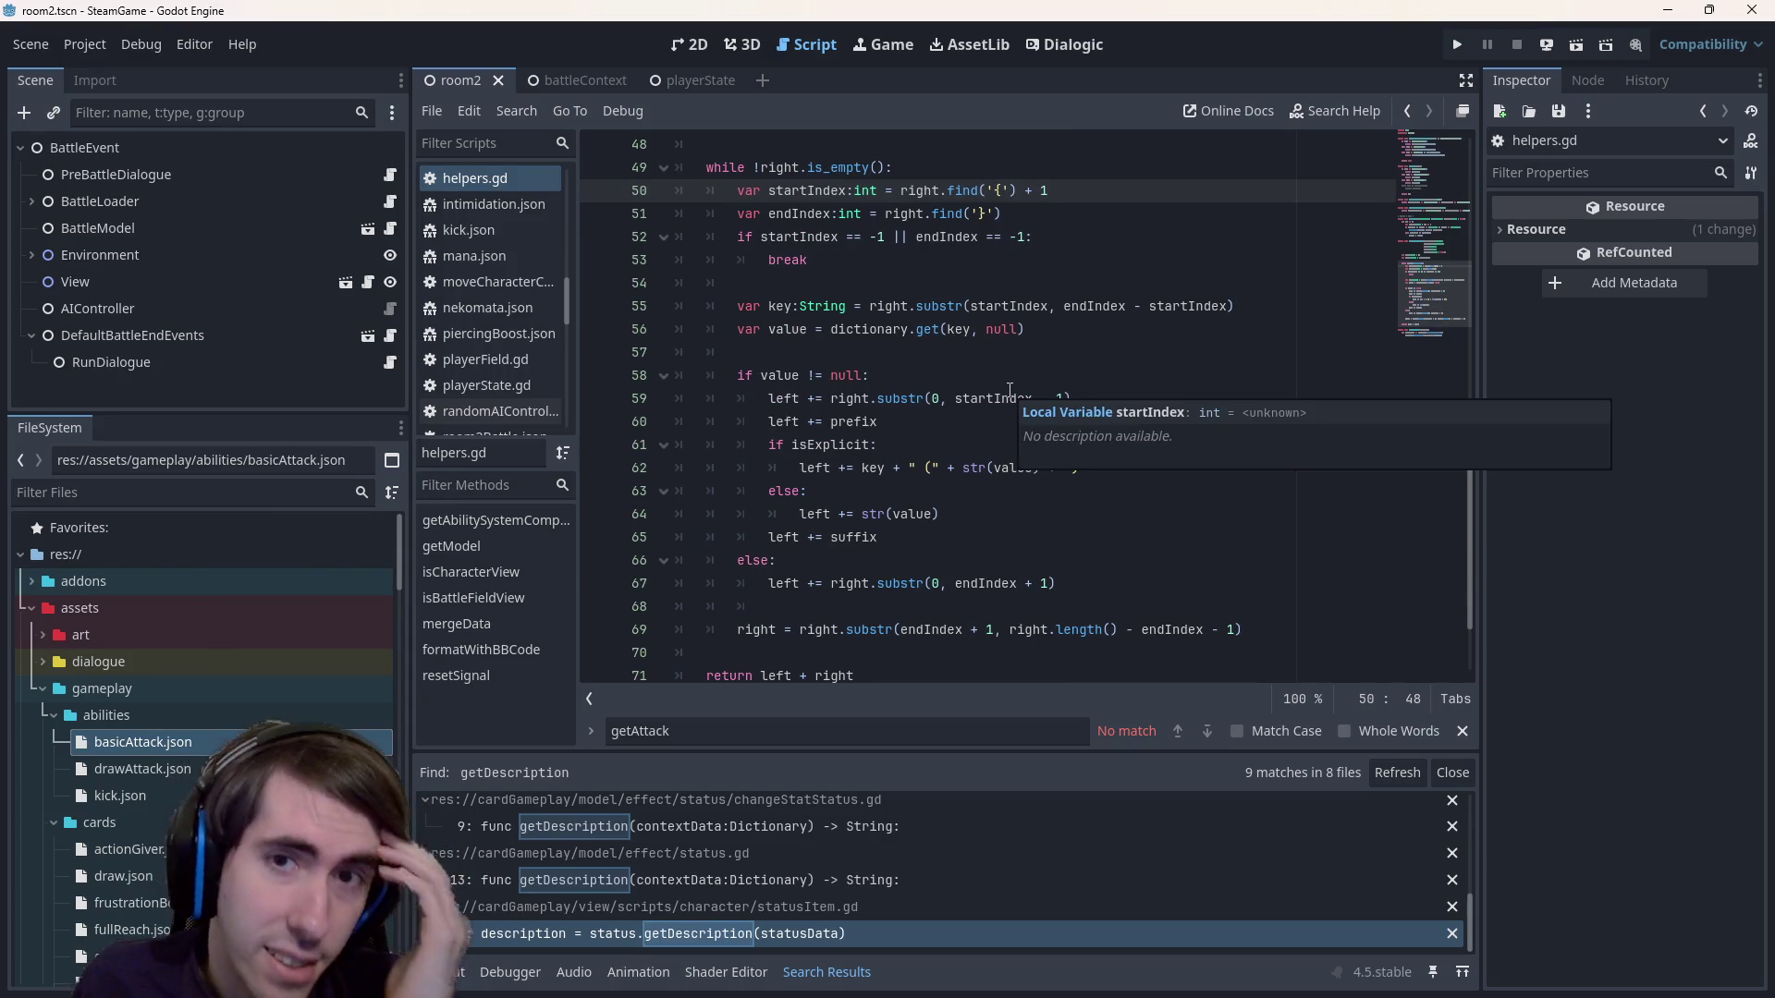
scroll(1007, 415, "up", 2)
left_click(1000, 401)
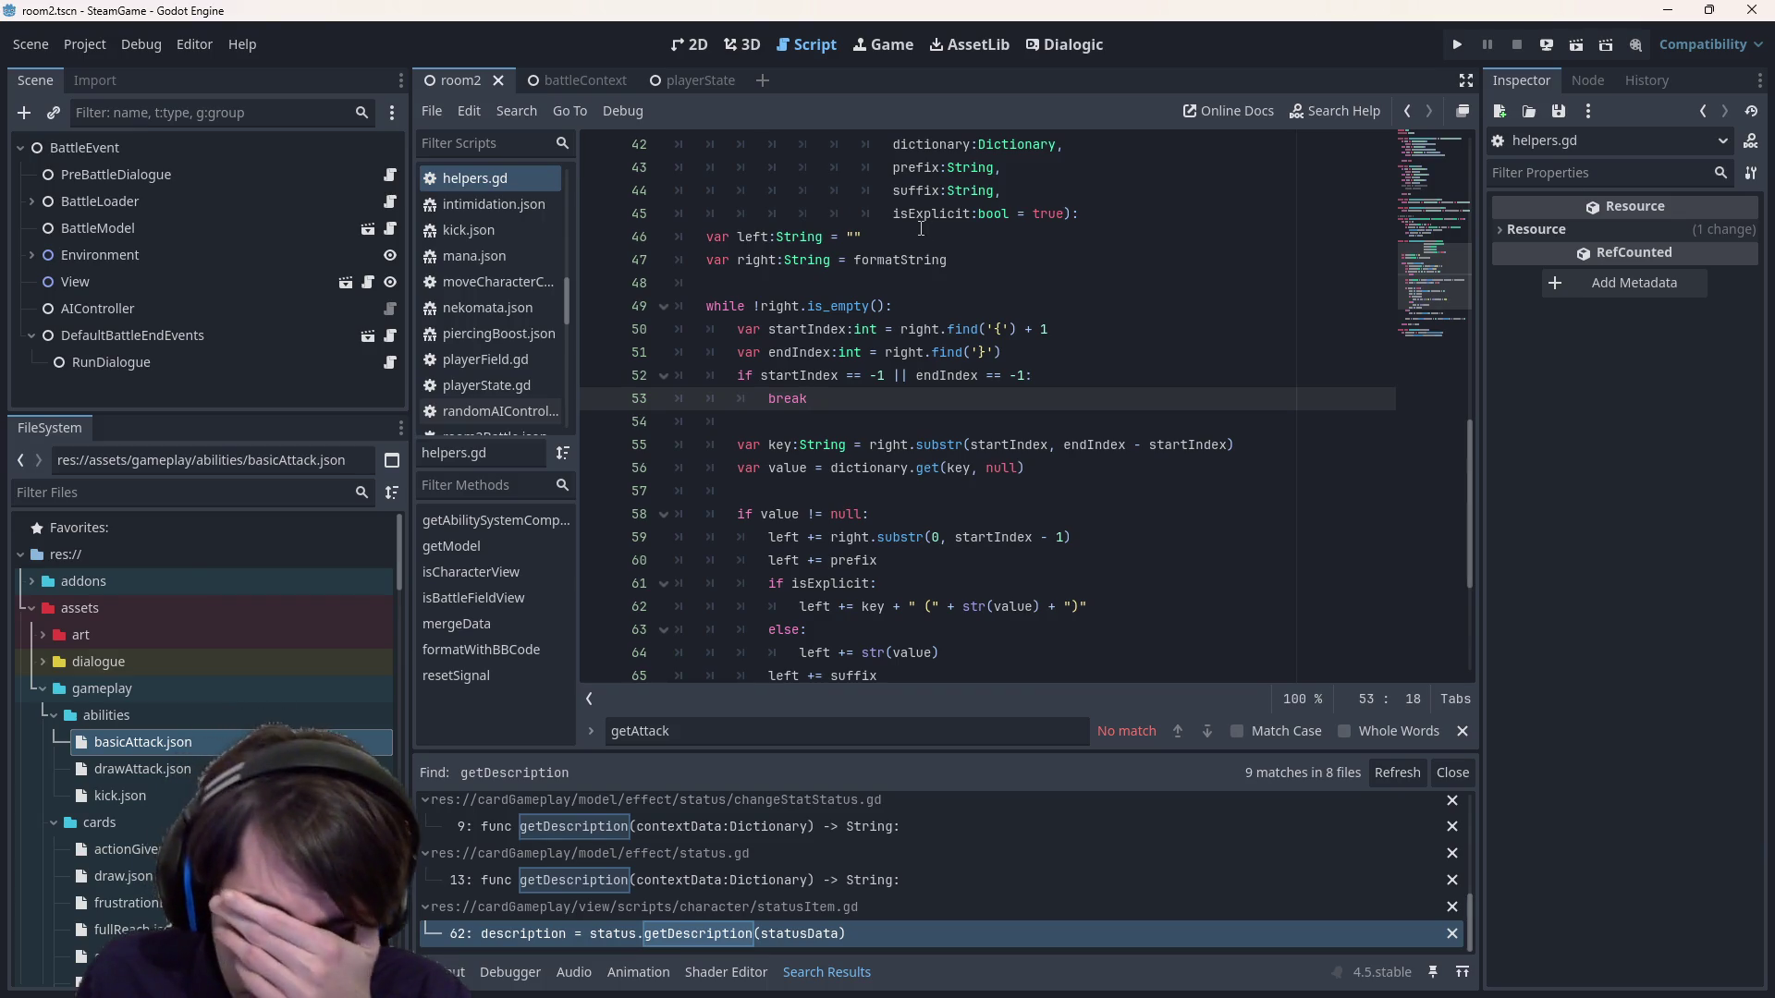
scroll(928, 265, "down", 2)
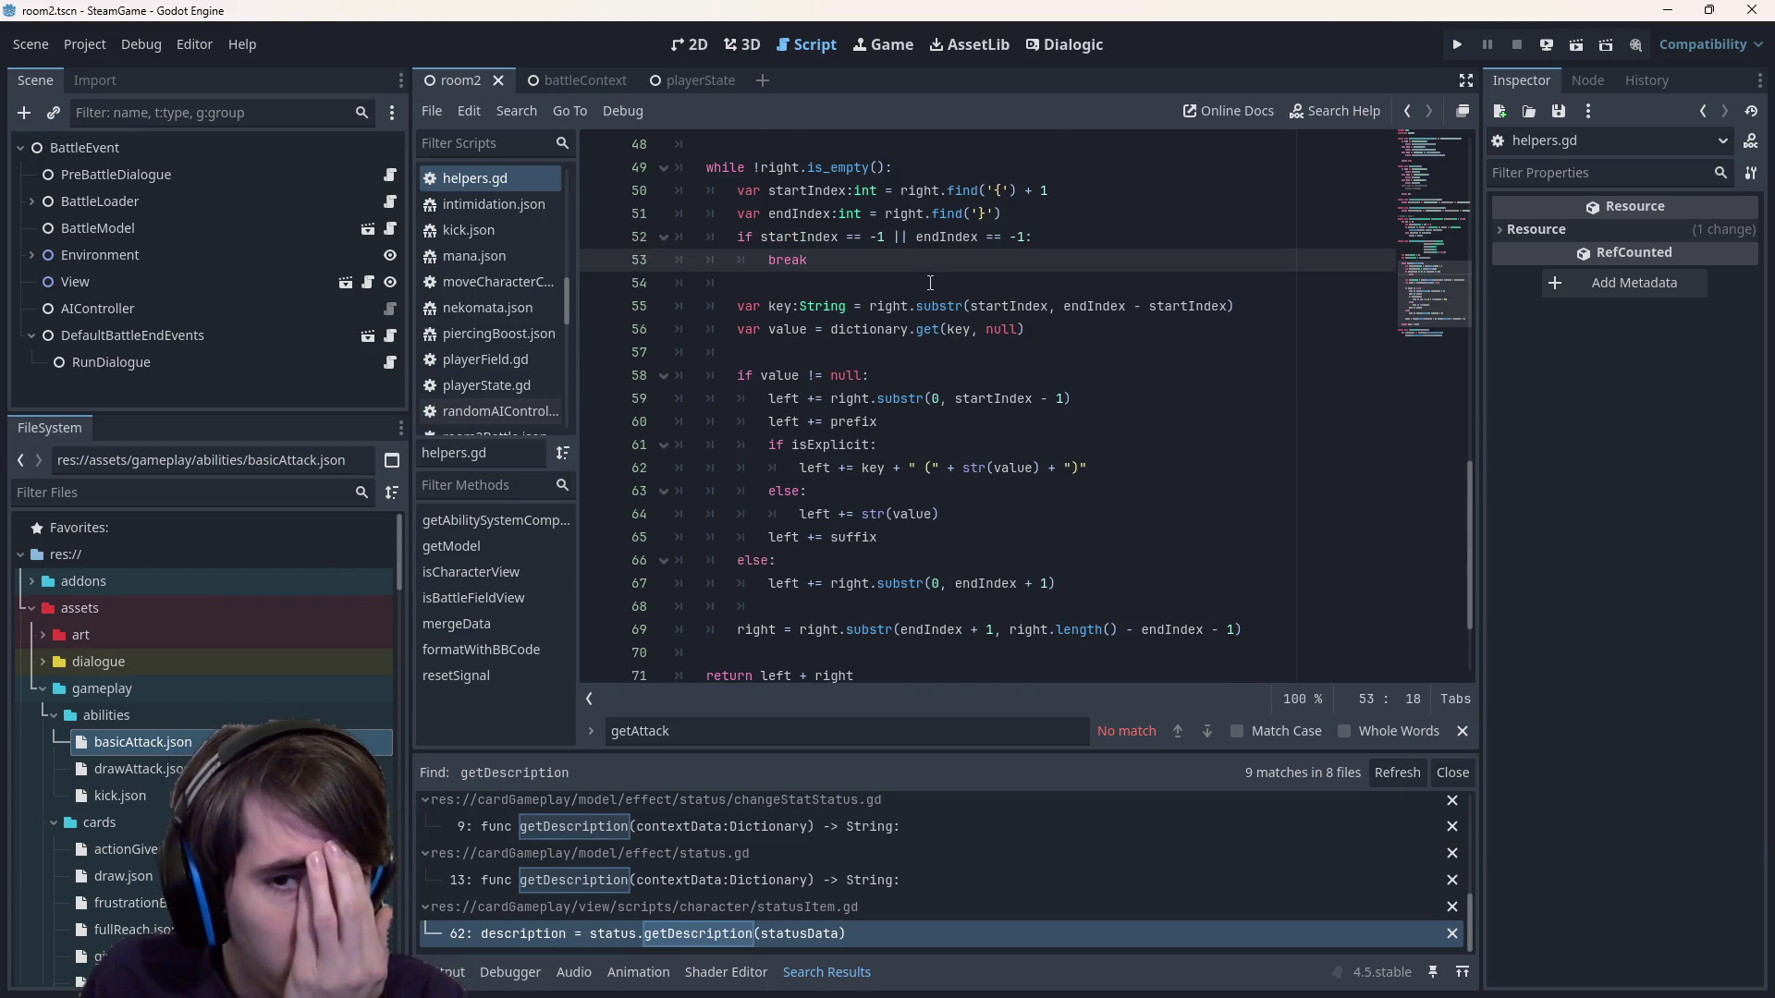
scroll(930, 283, "down", 1)
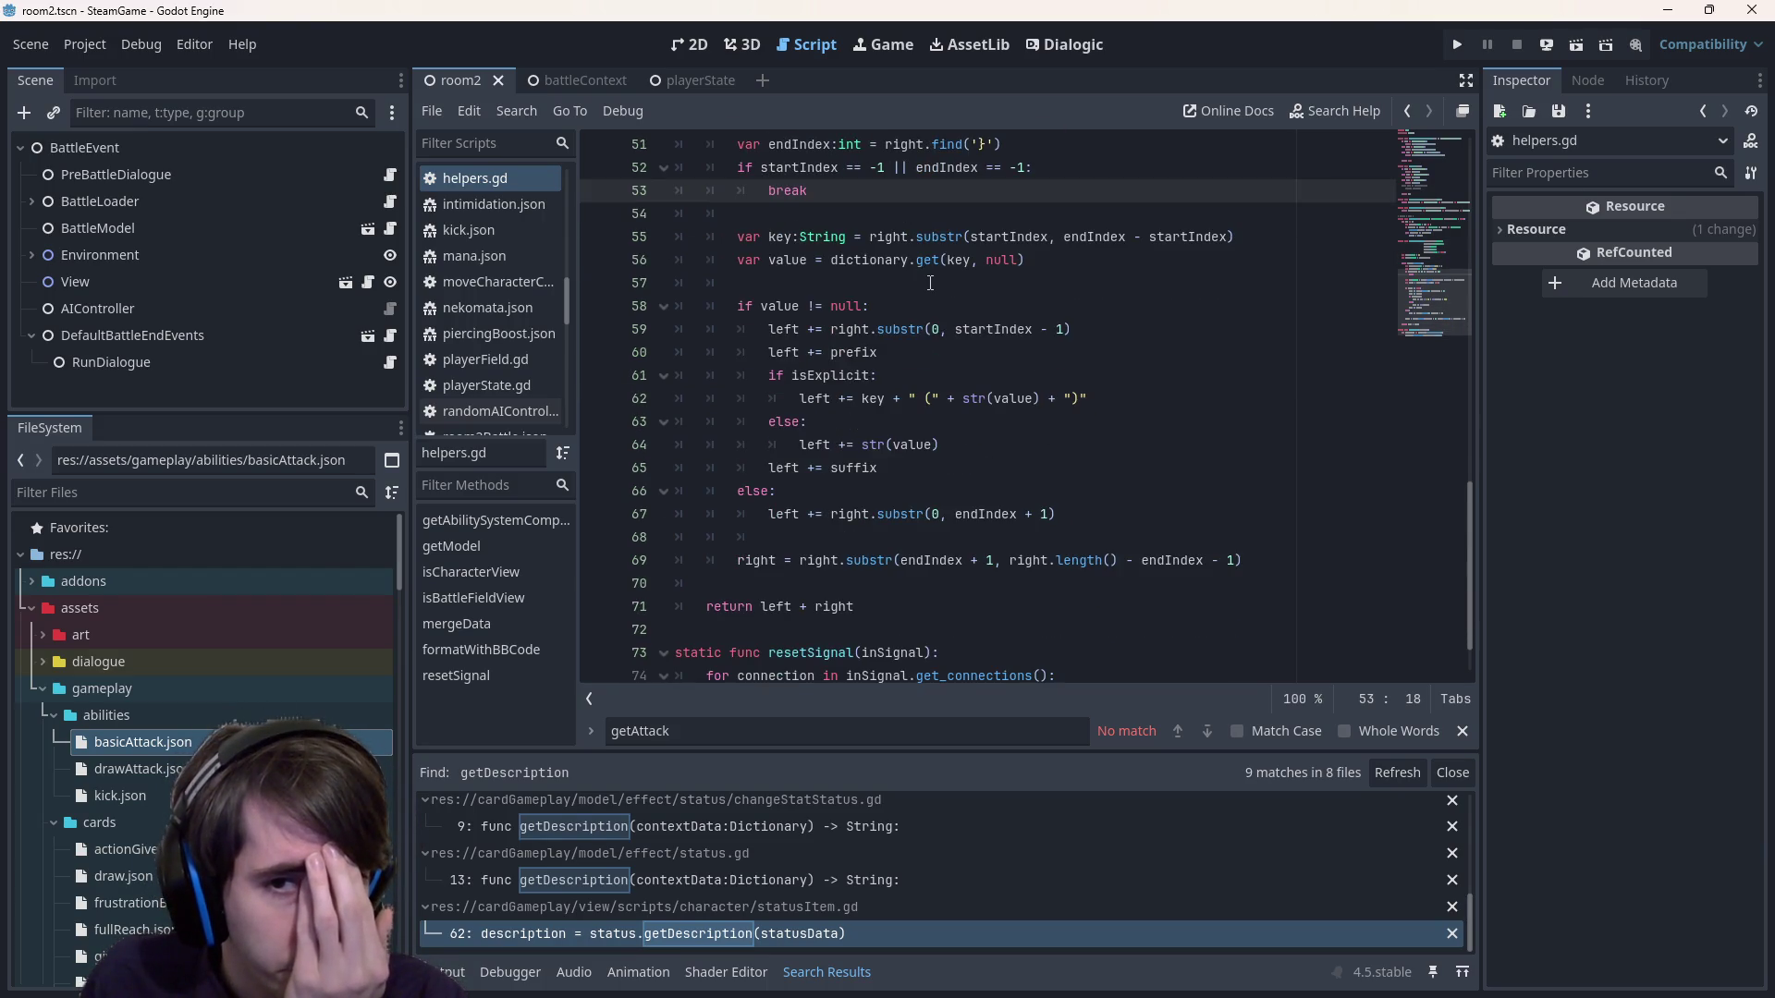
double_click(1011, 408)
scroll(1011, 398, "up", 2)
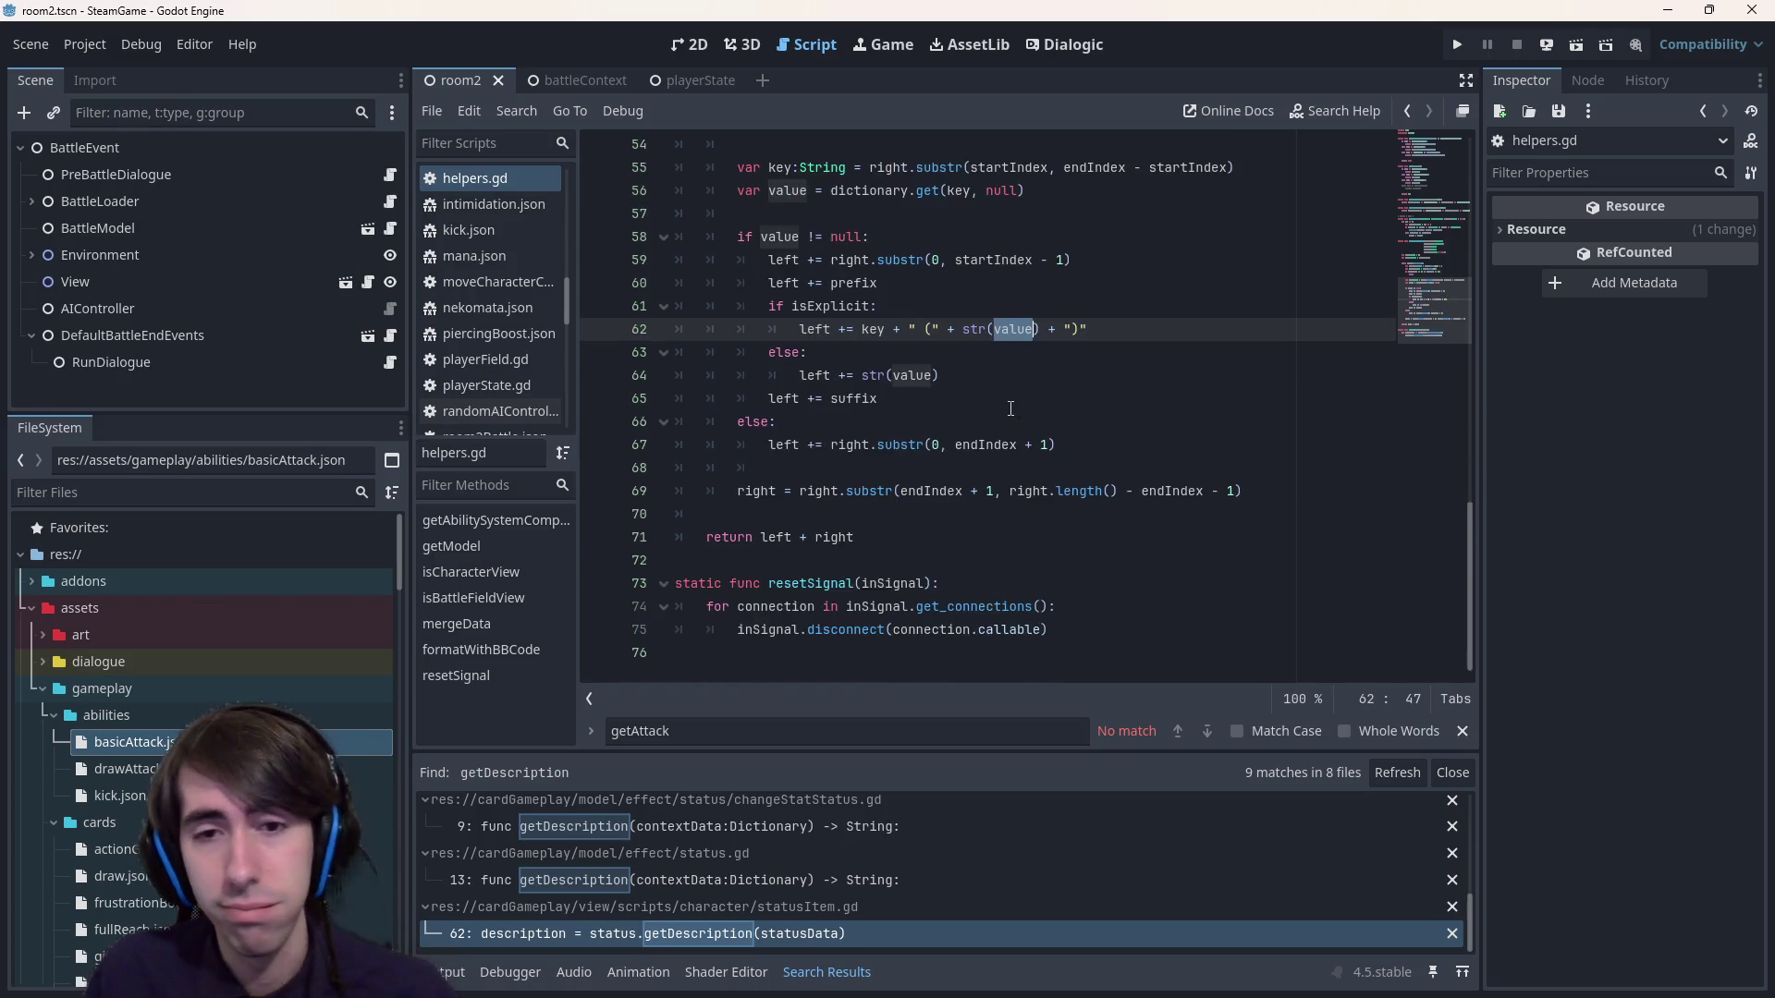
scroll(1010, 395, "up", 2)
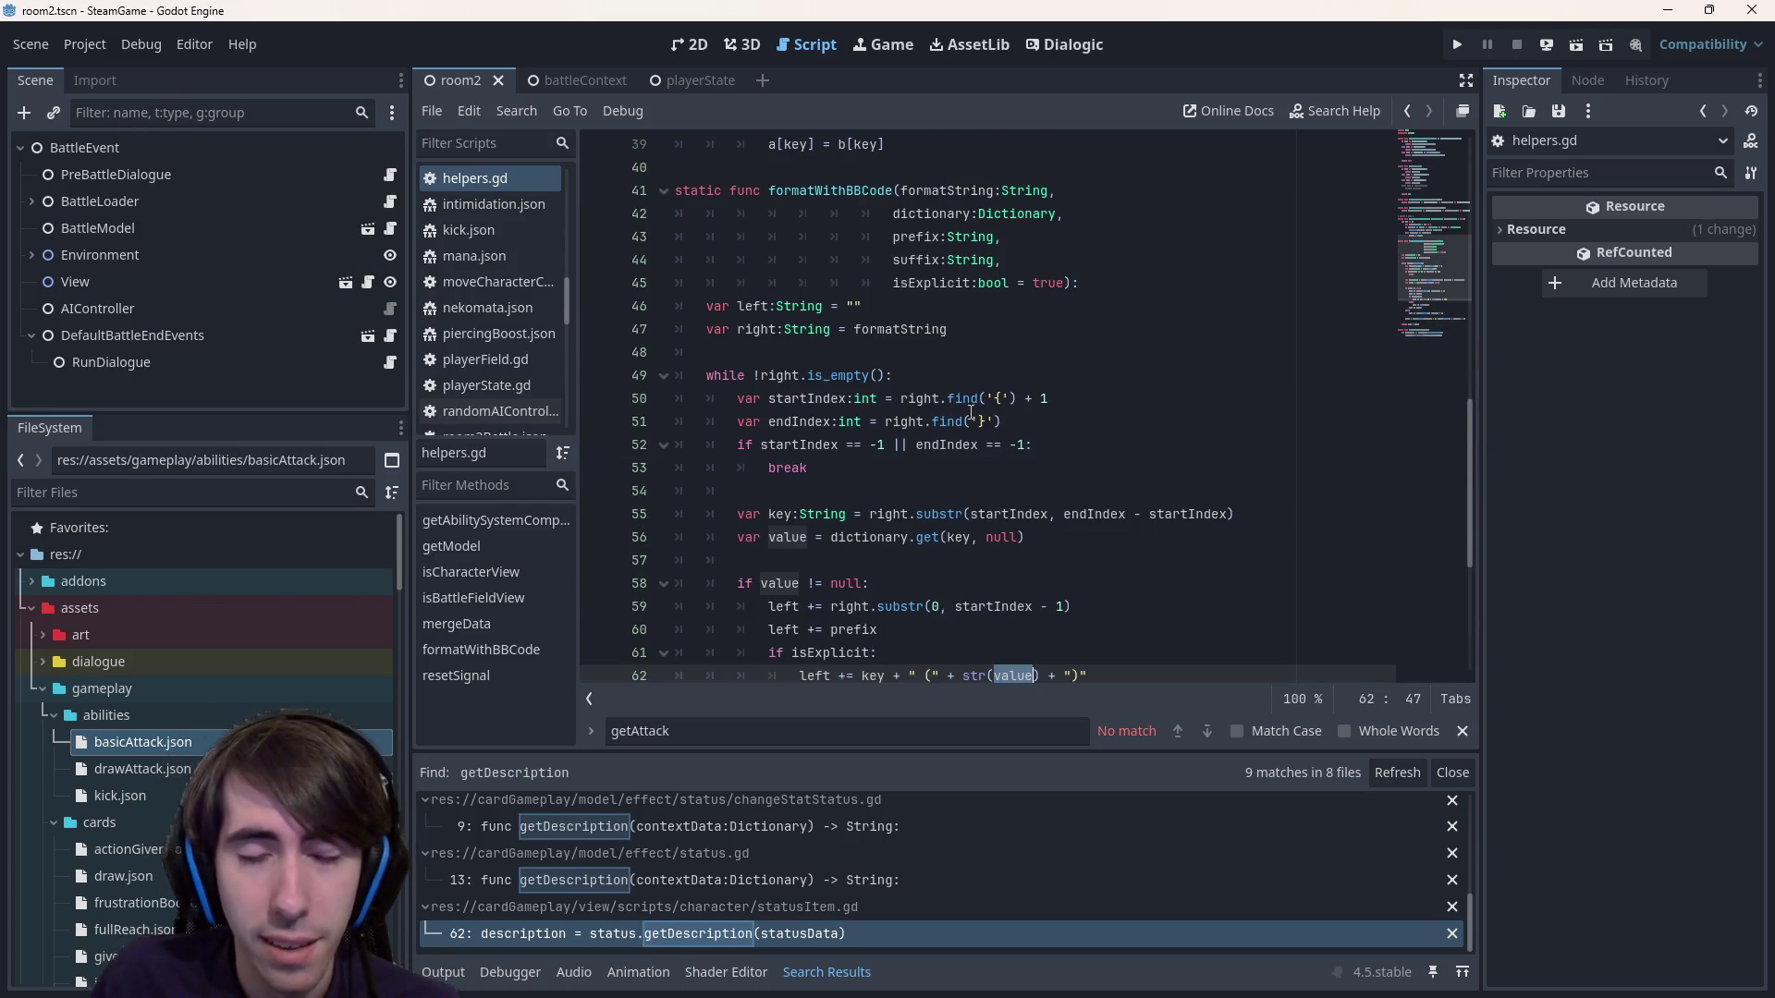
triple_click(825, 399)
triple_click(799, 445)
scroll(934, 503, "down", 2)
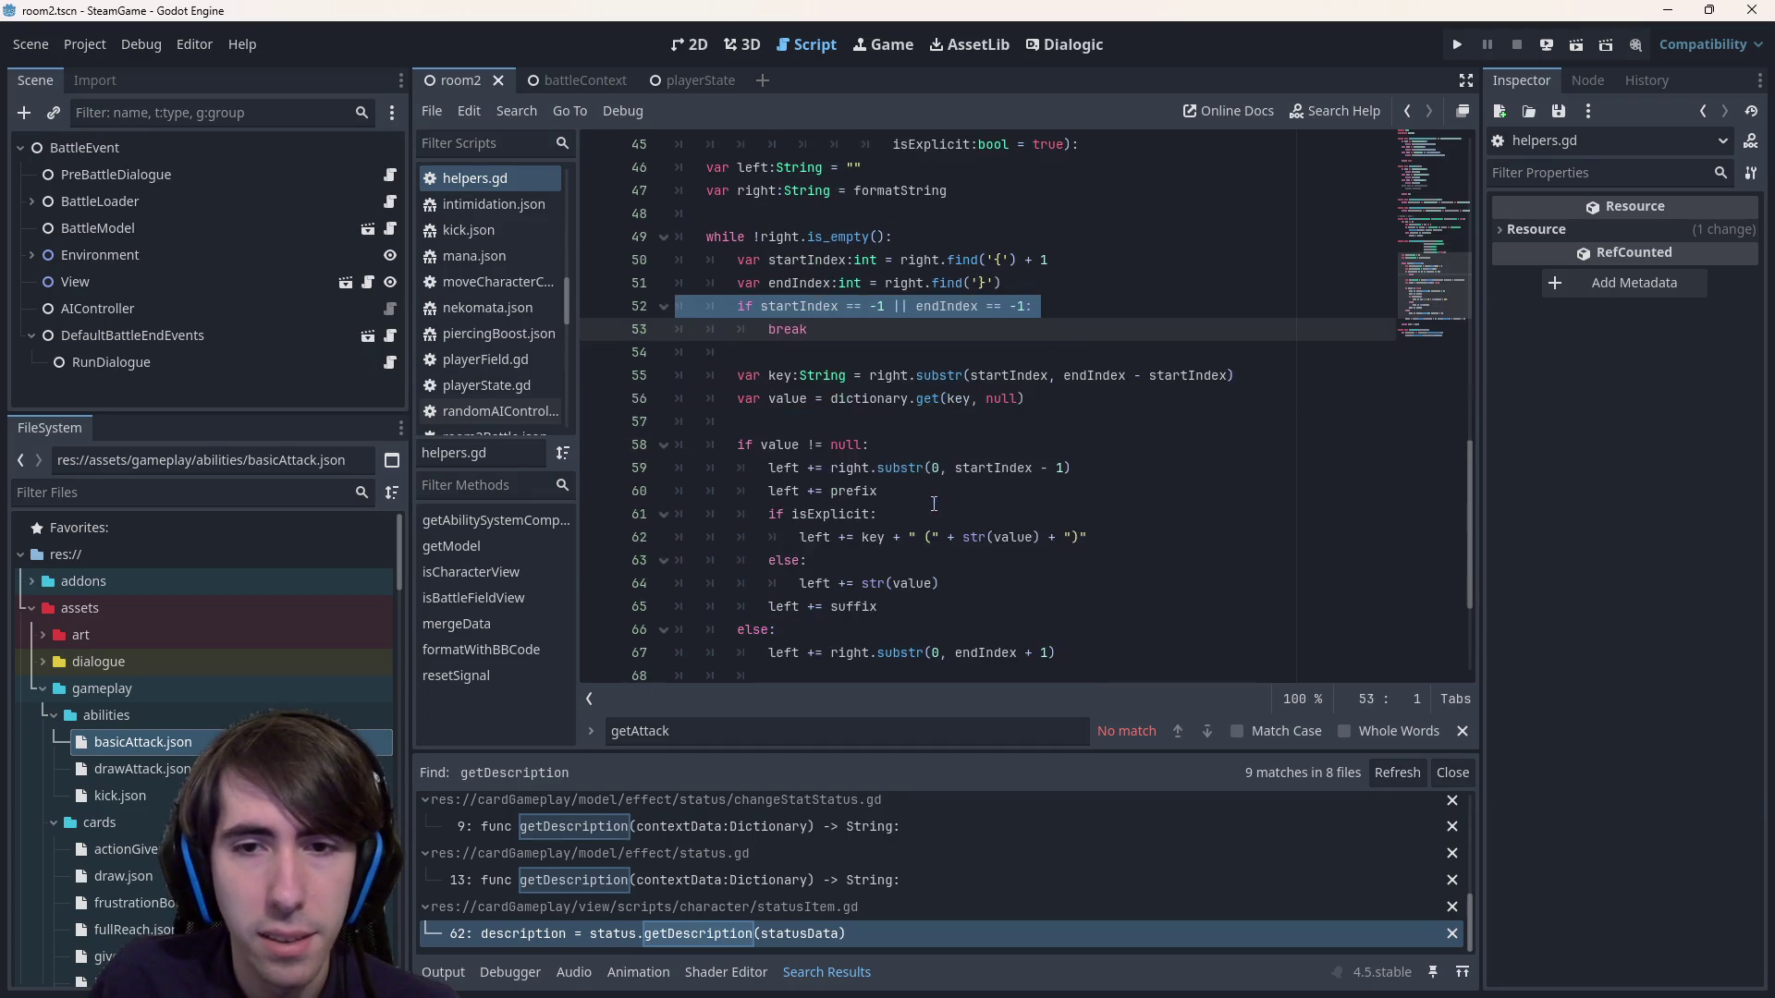
left_click(791, 399)
double_click(779, 375)
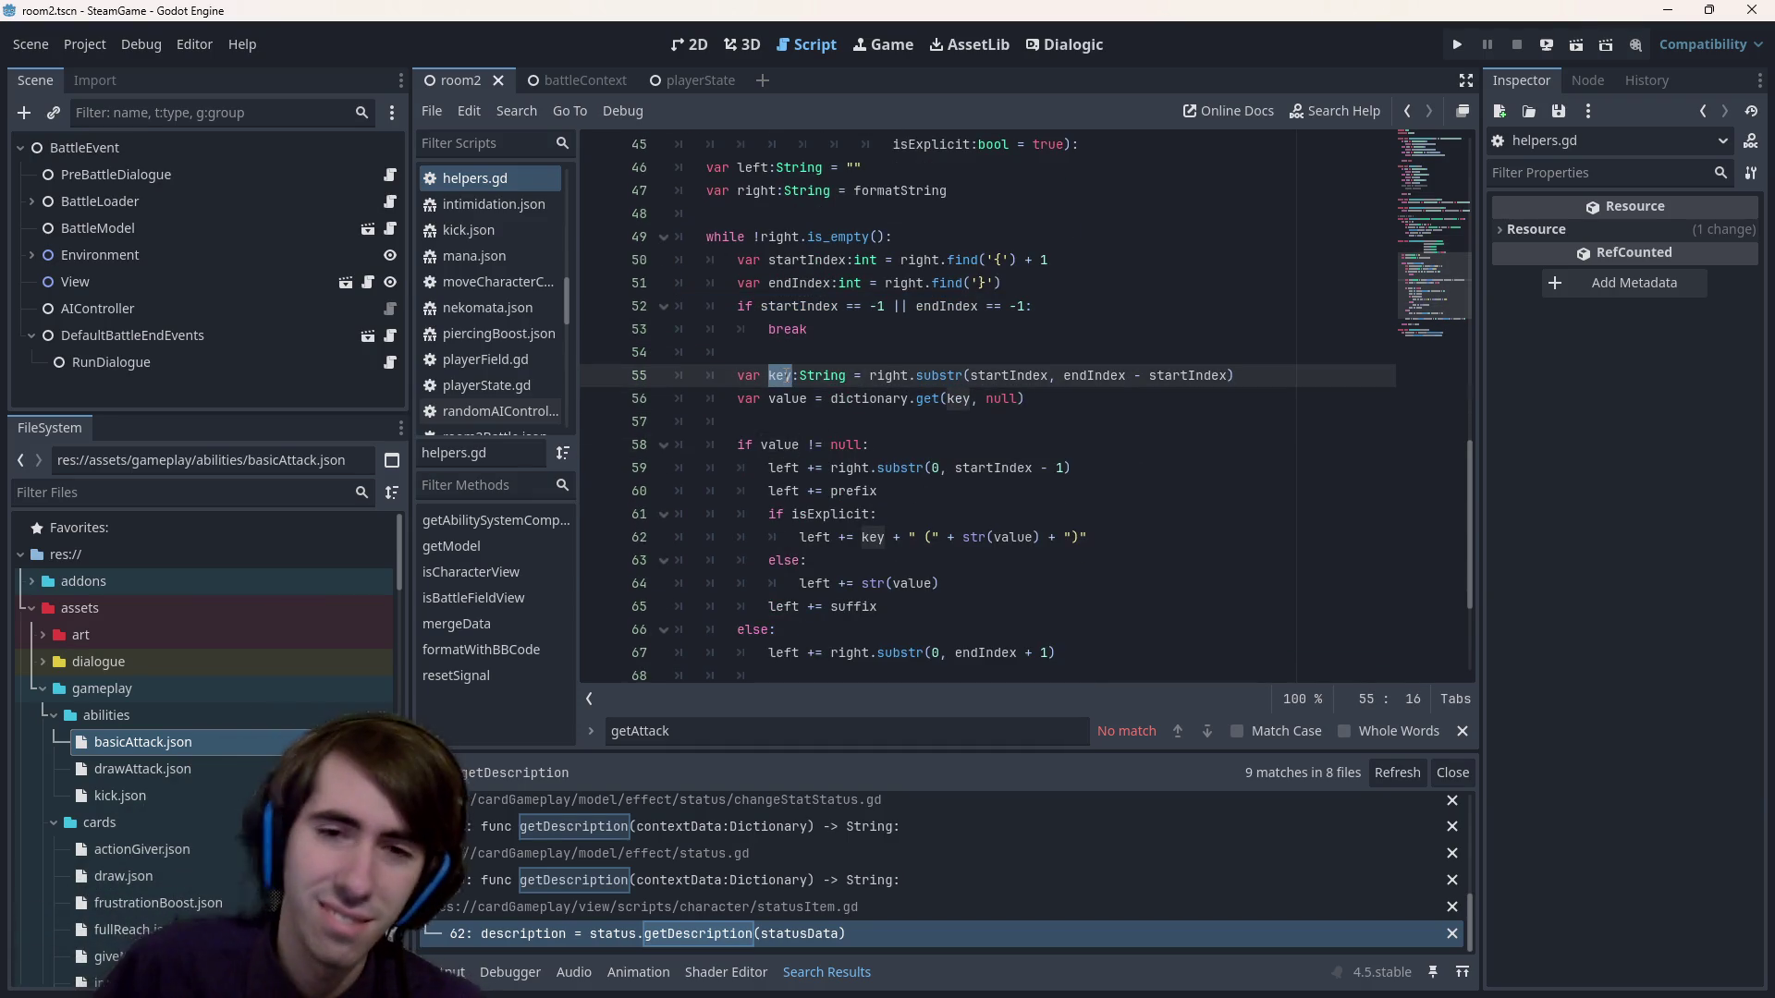
scroll(798, 371, "down", 1)
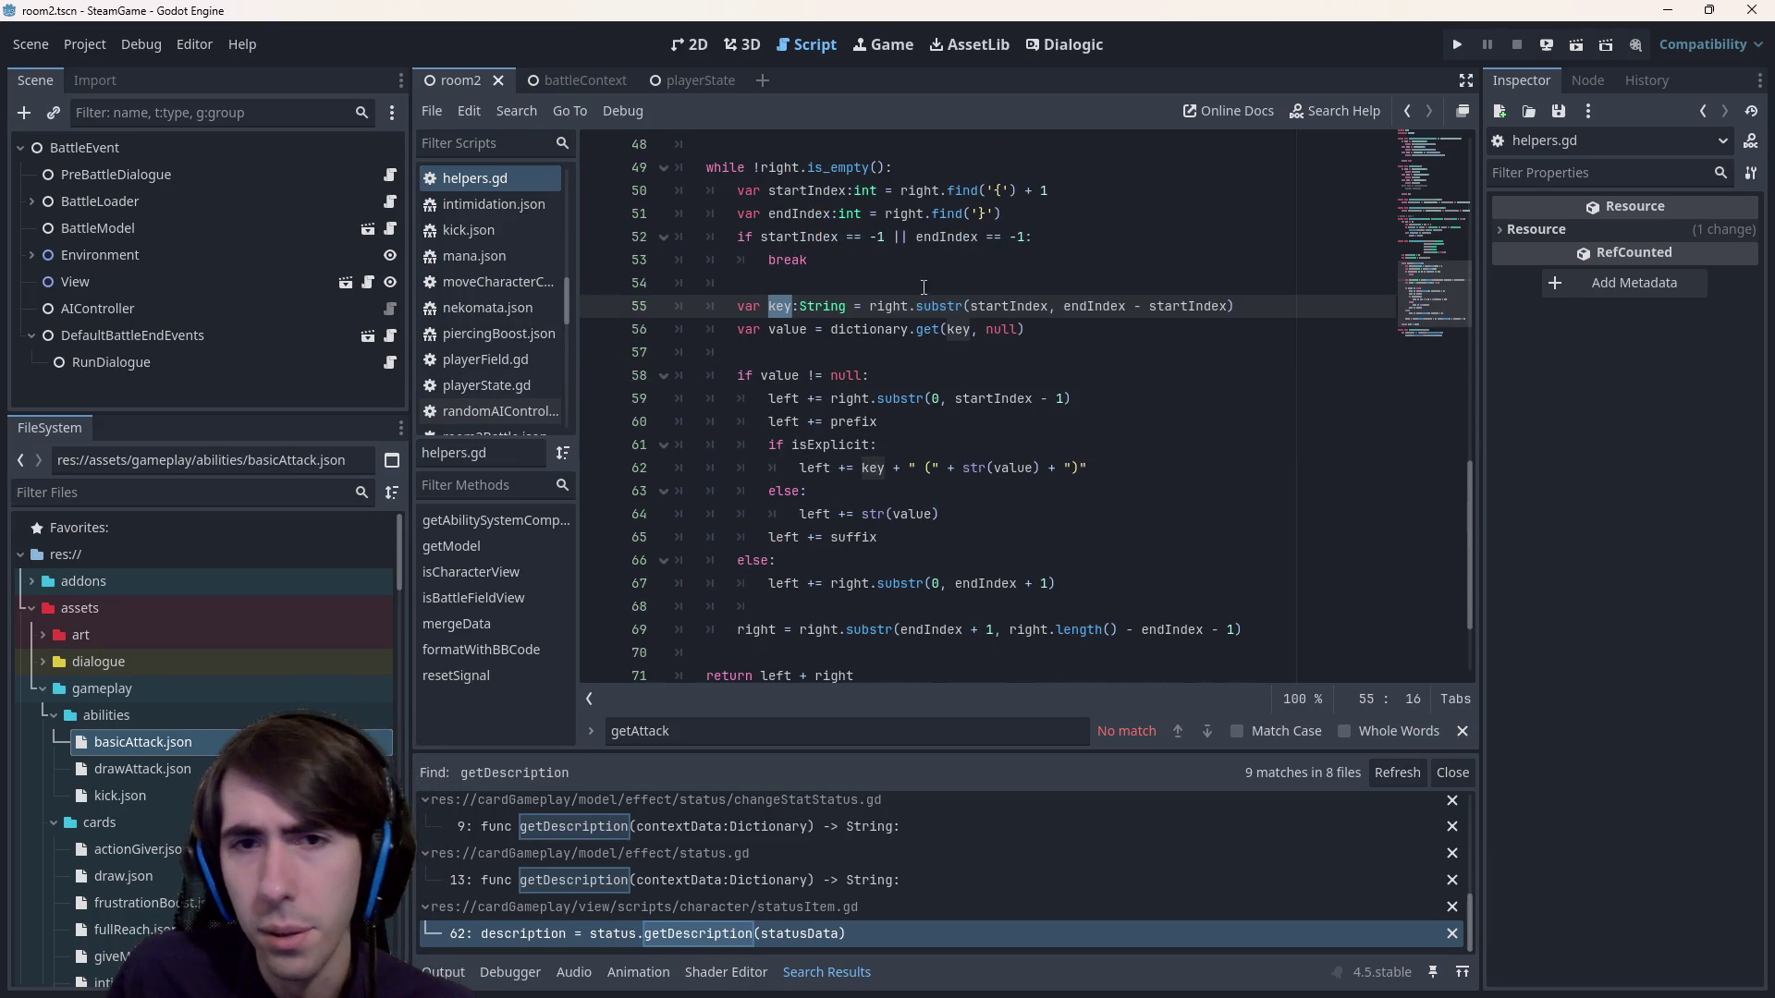
double_click(800, 329)
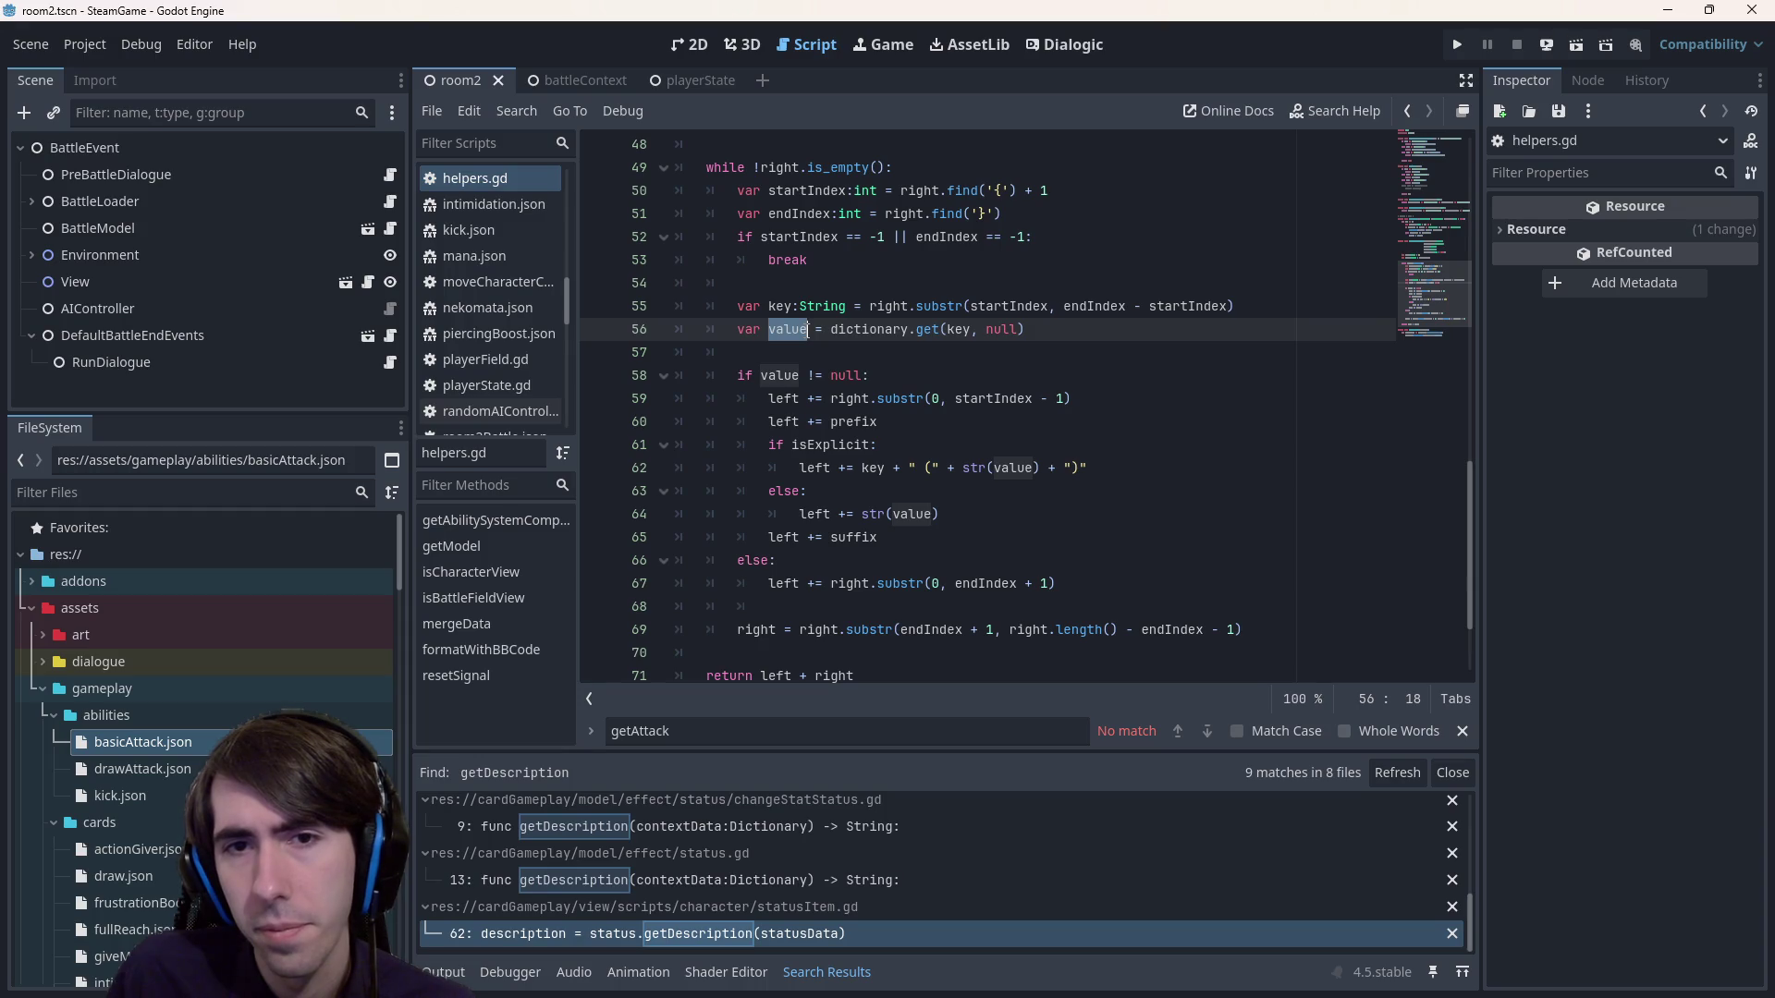
left_click(799, 329)
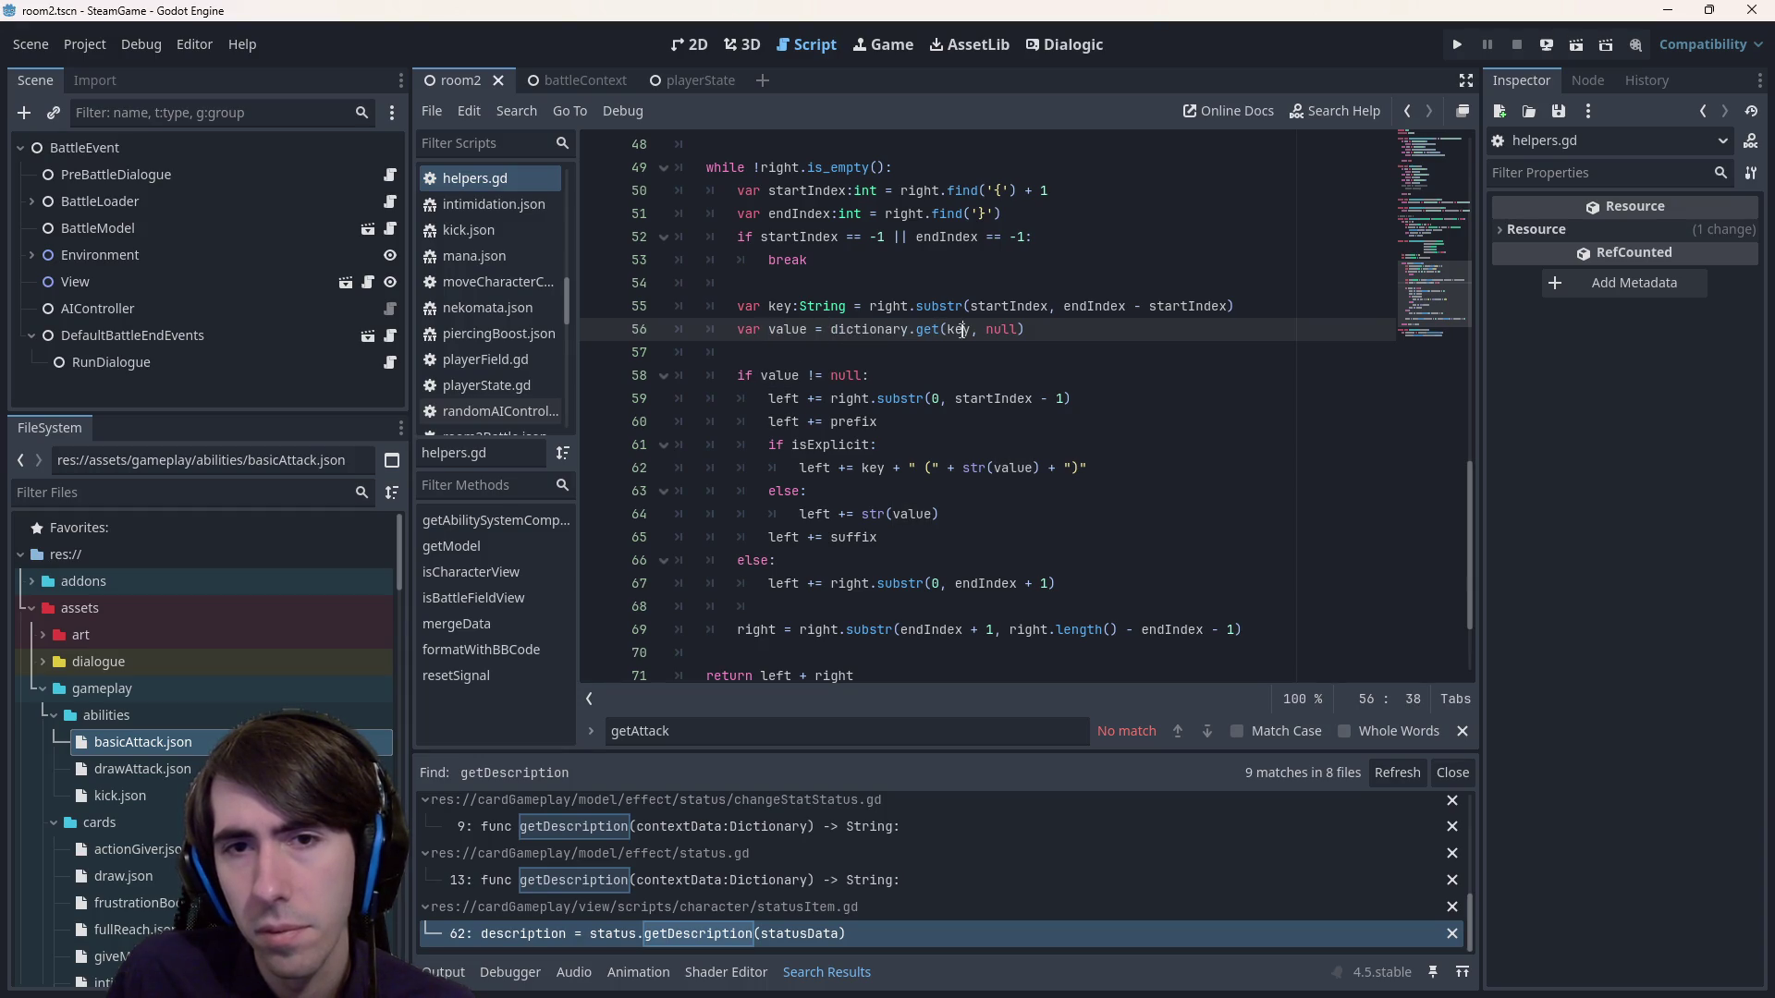
double_click(799, 329)
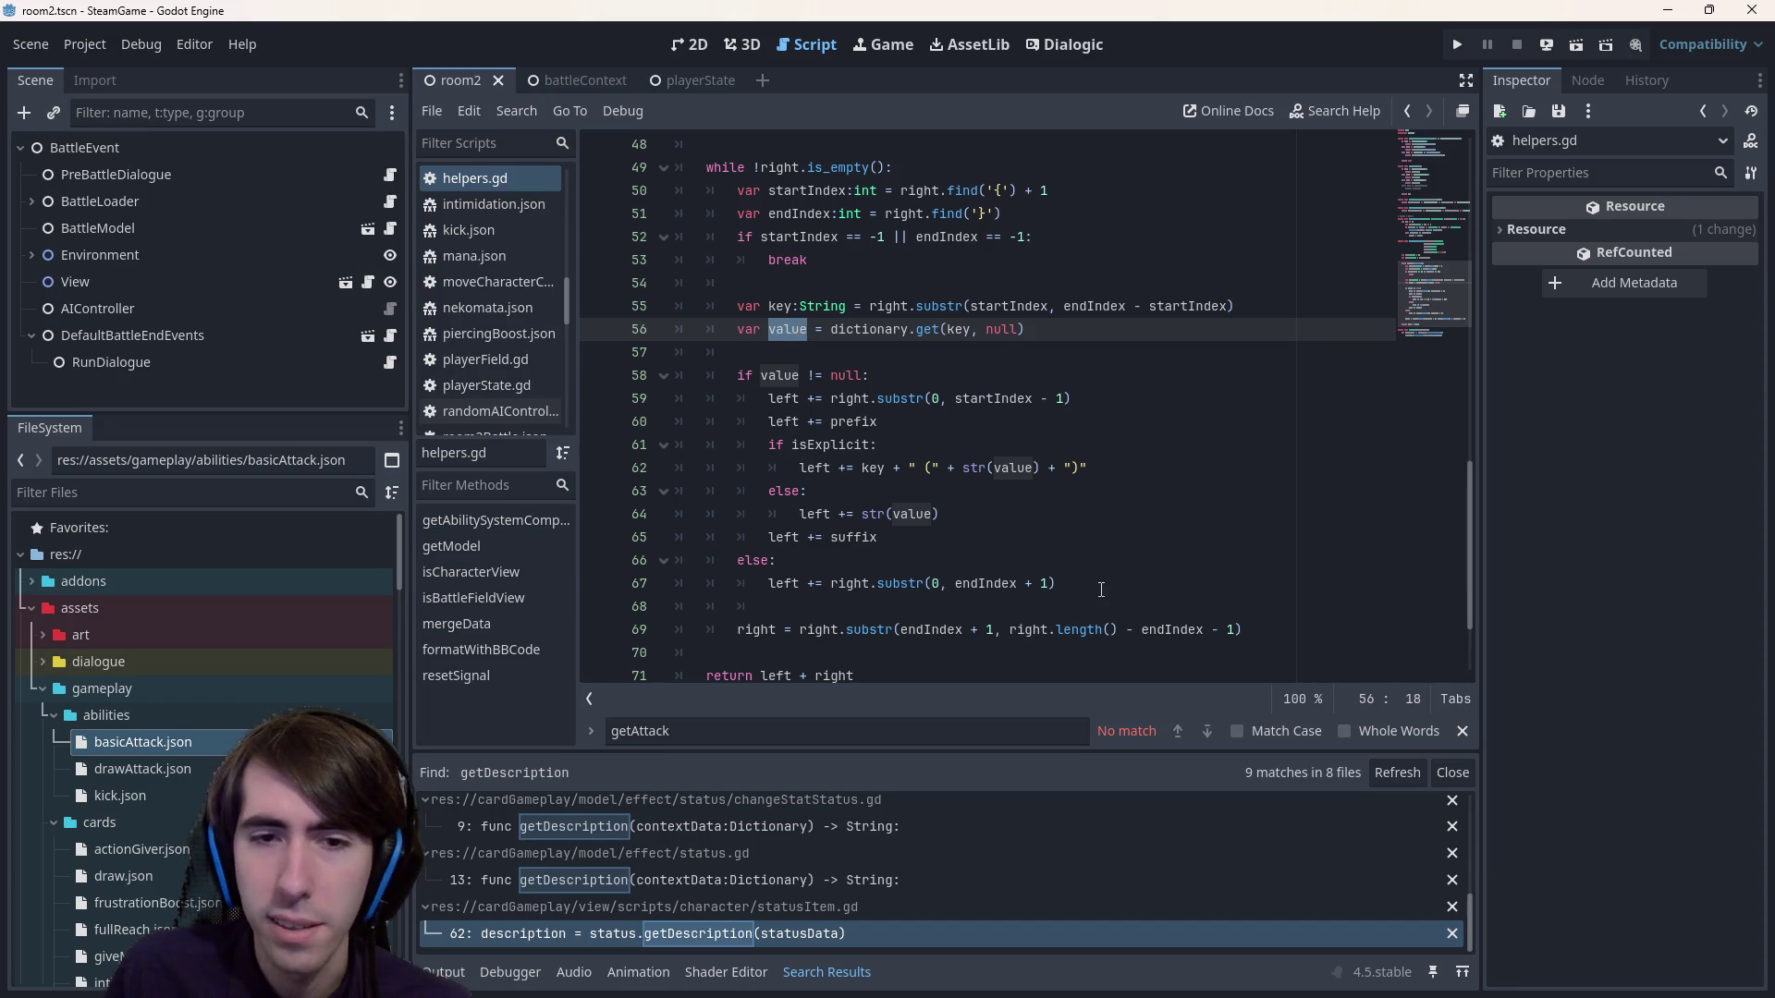
Review the else branch and the value-found branch (lines 59–67) in helpers.gd.
left_click_drag(1102, 590, 590, 568)
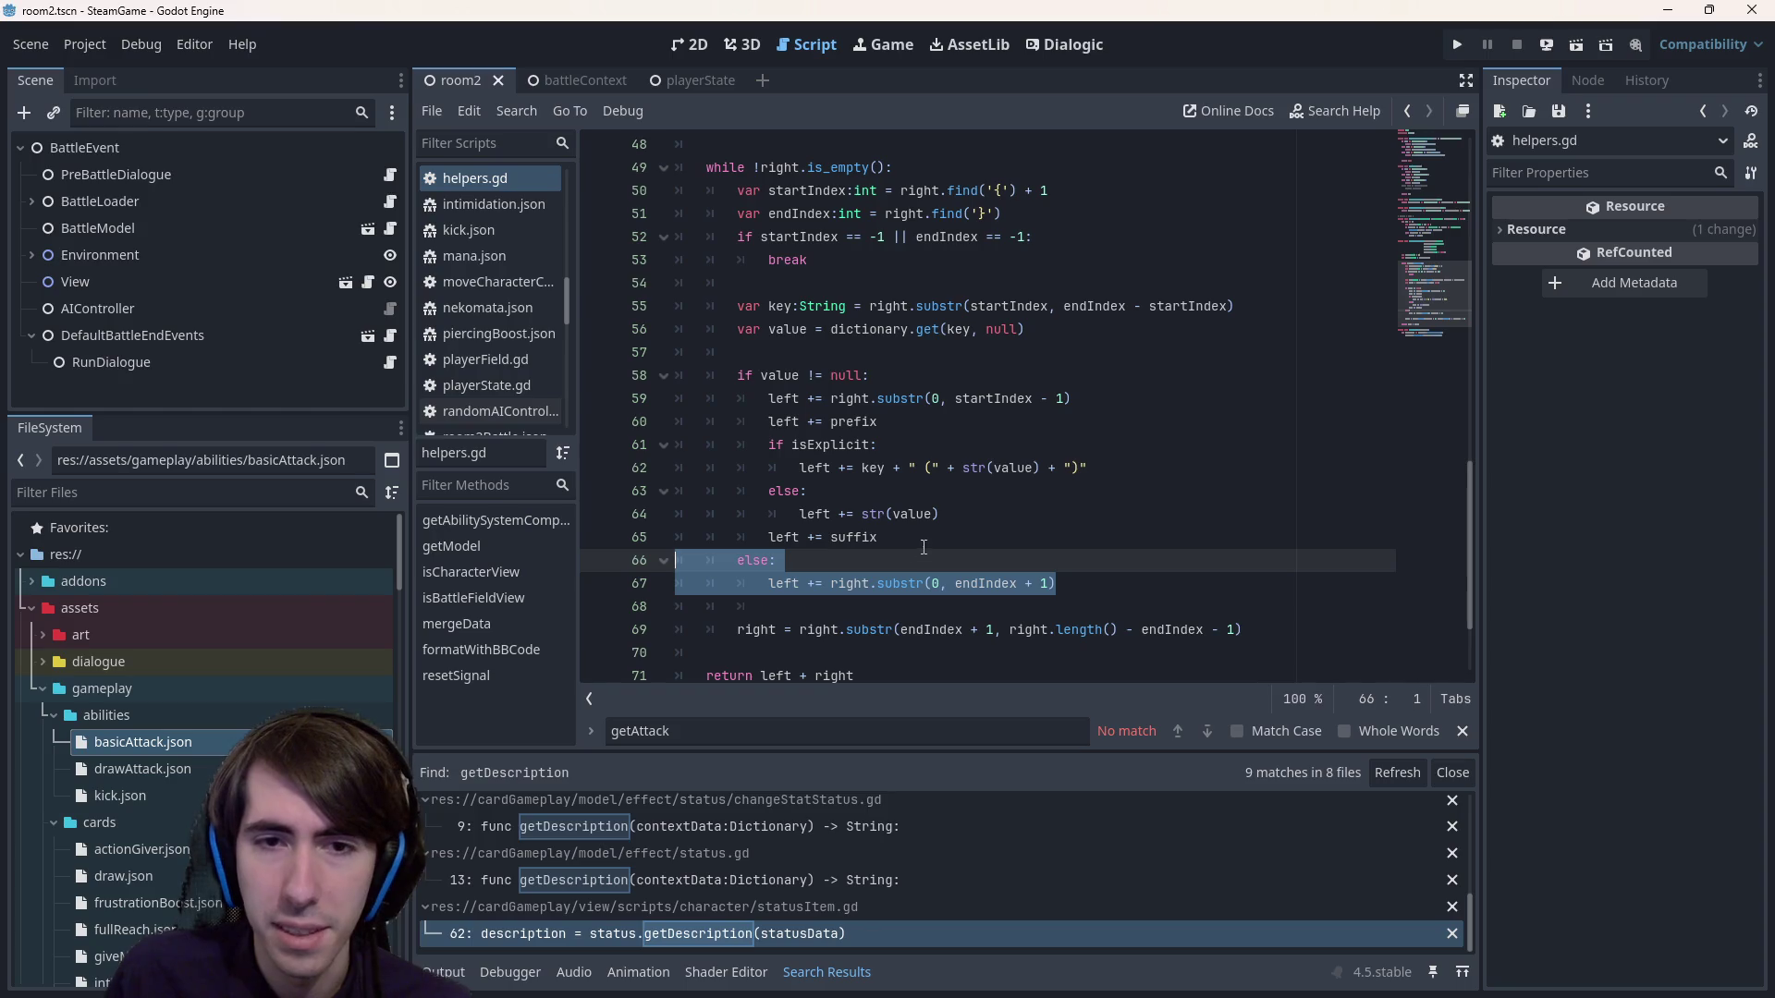
left_click(785, 396)
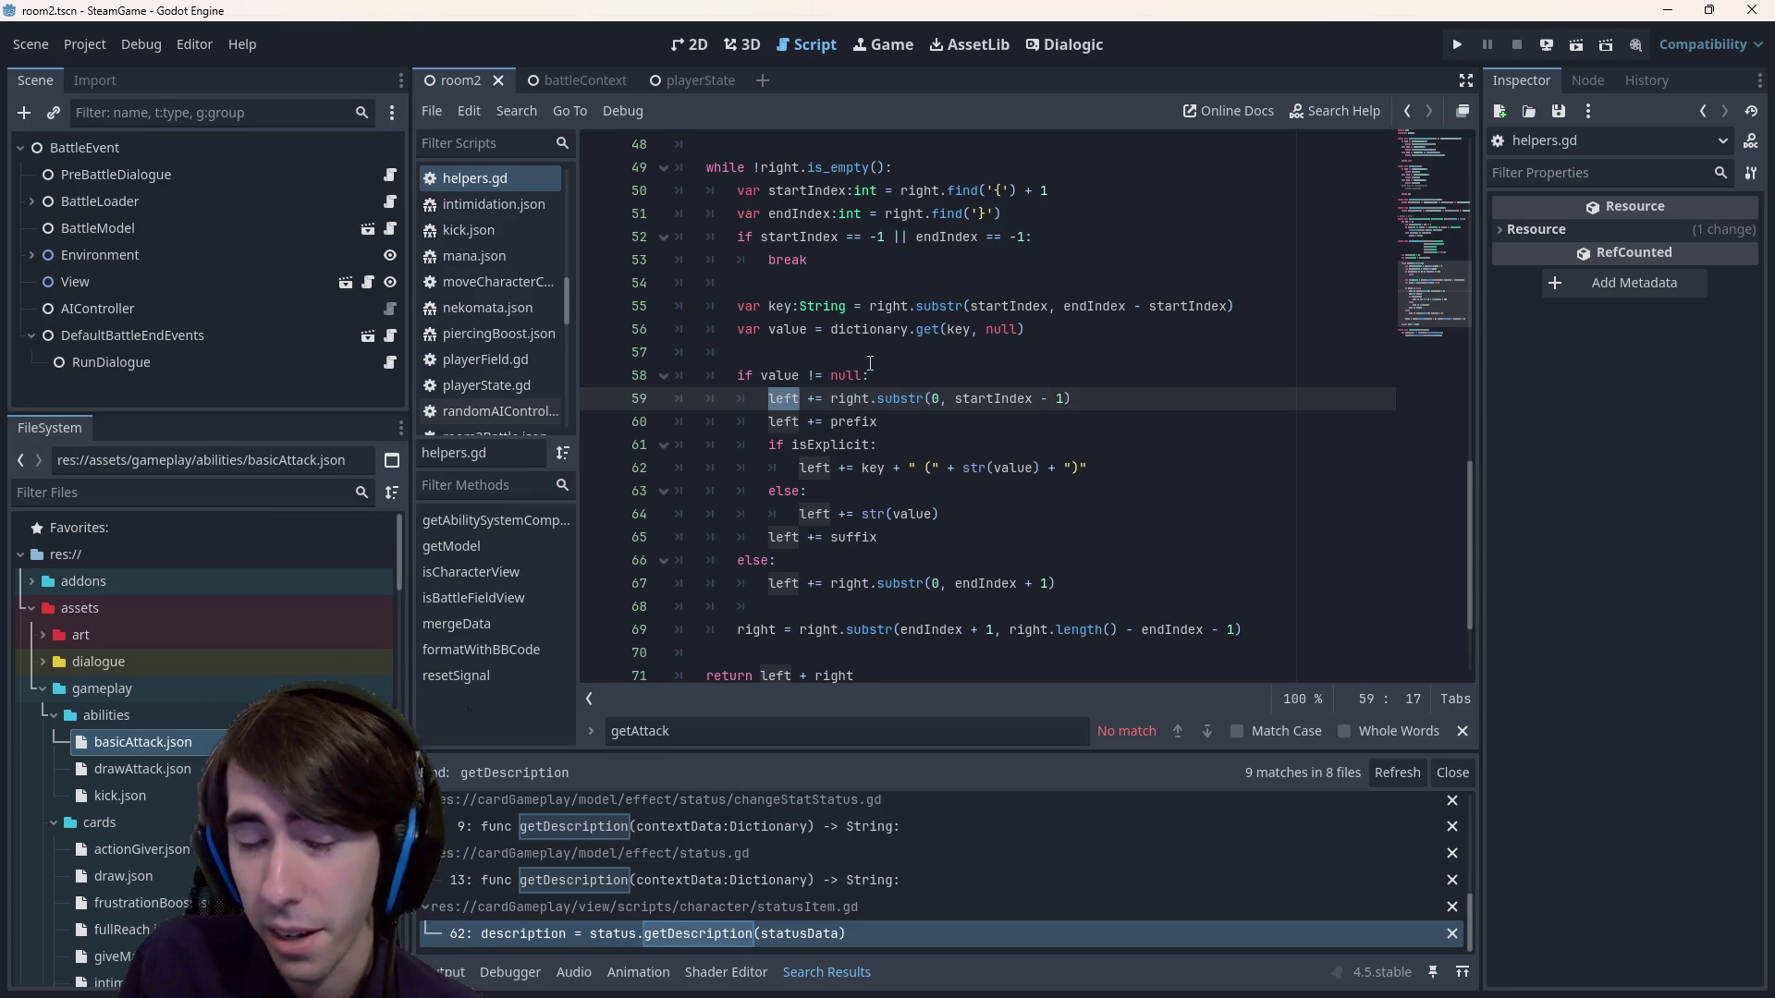
left_click_drag(800, 469, 1123, 475)
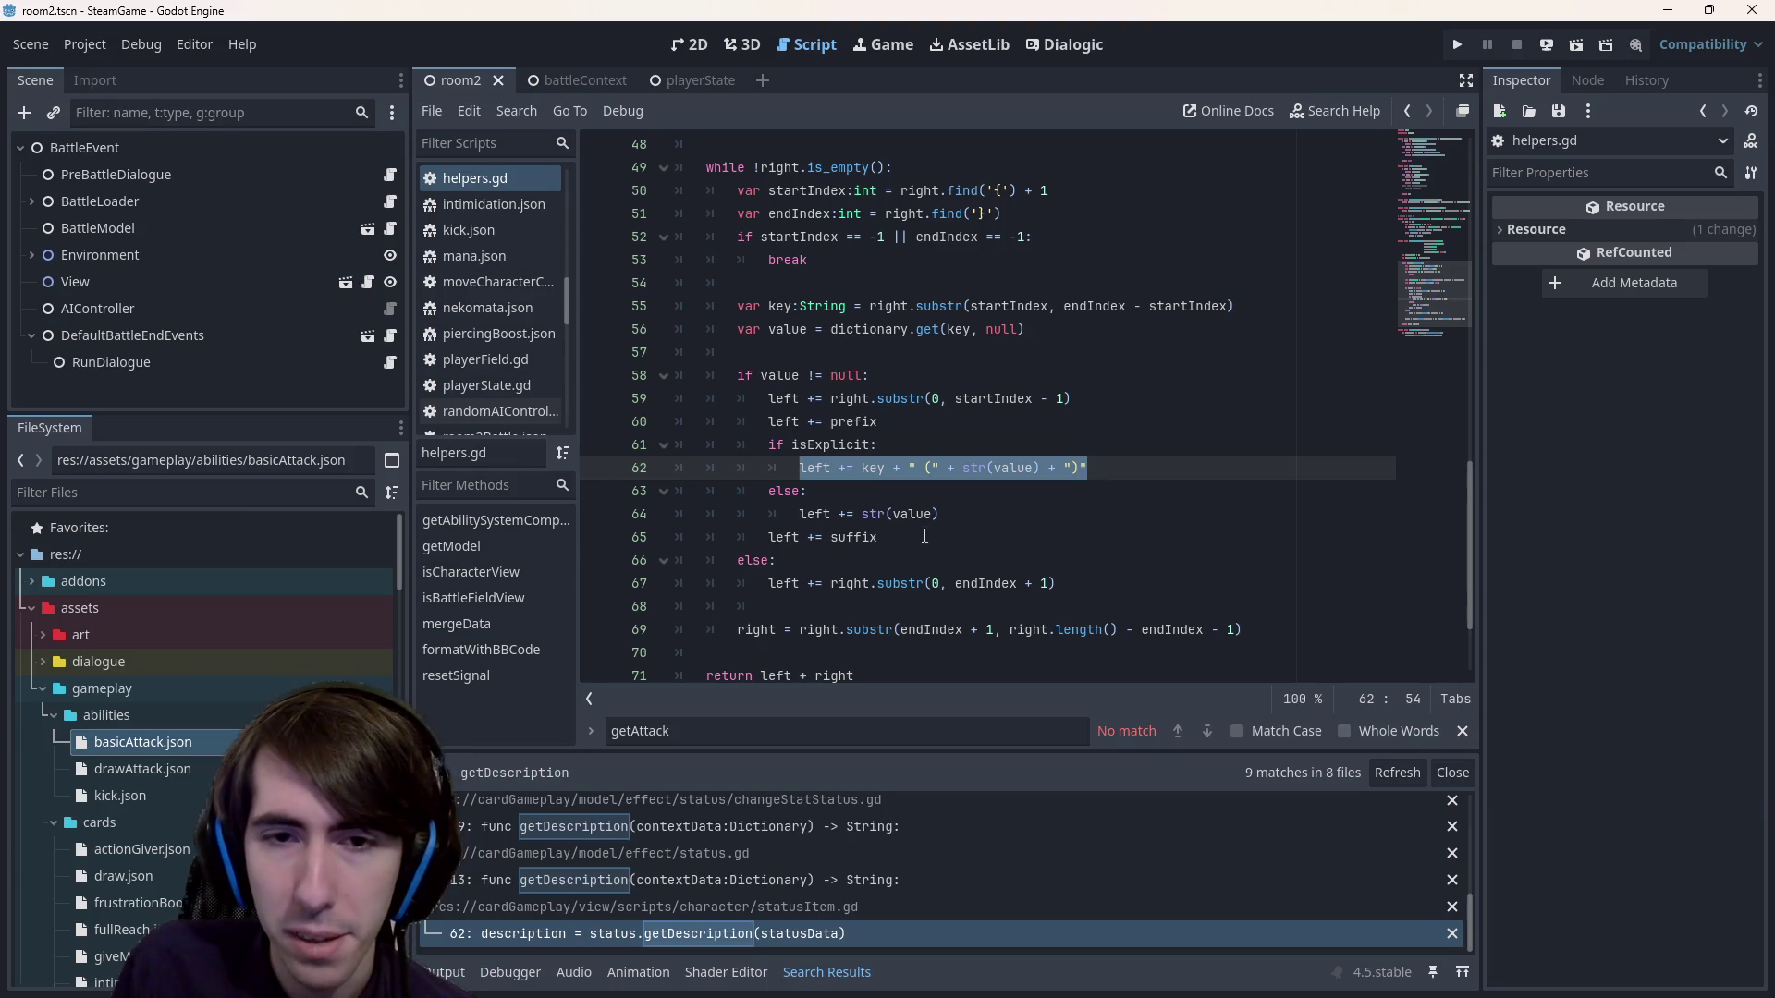
left_click_drag(924, 536, 588, 407)
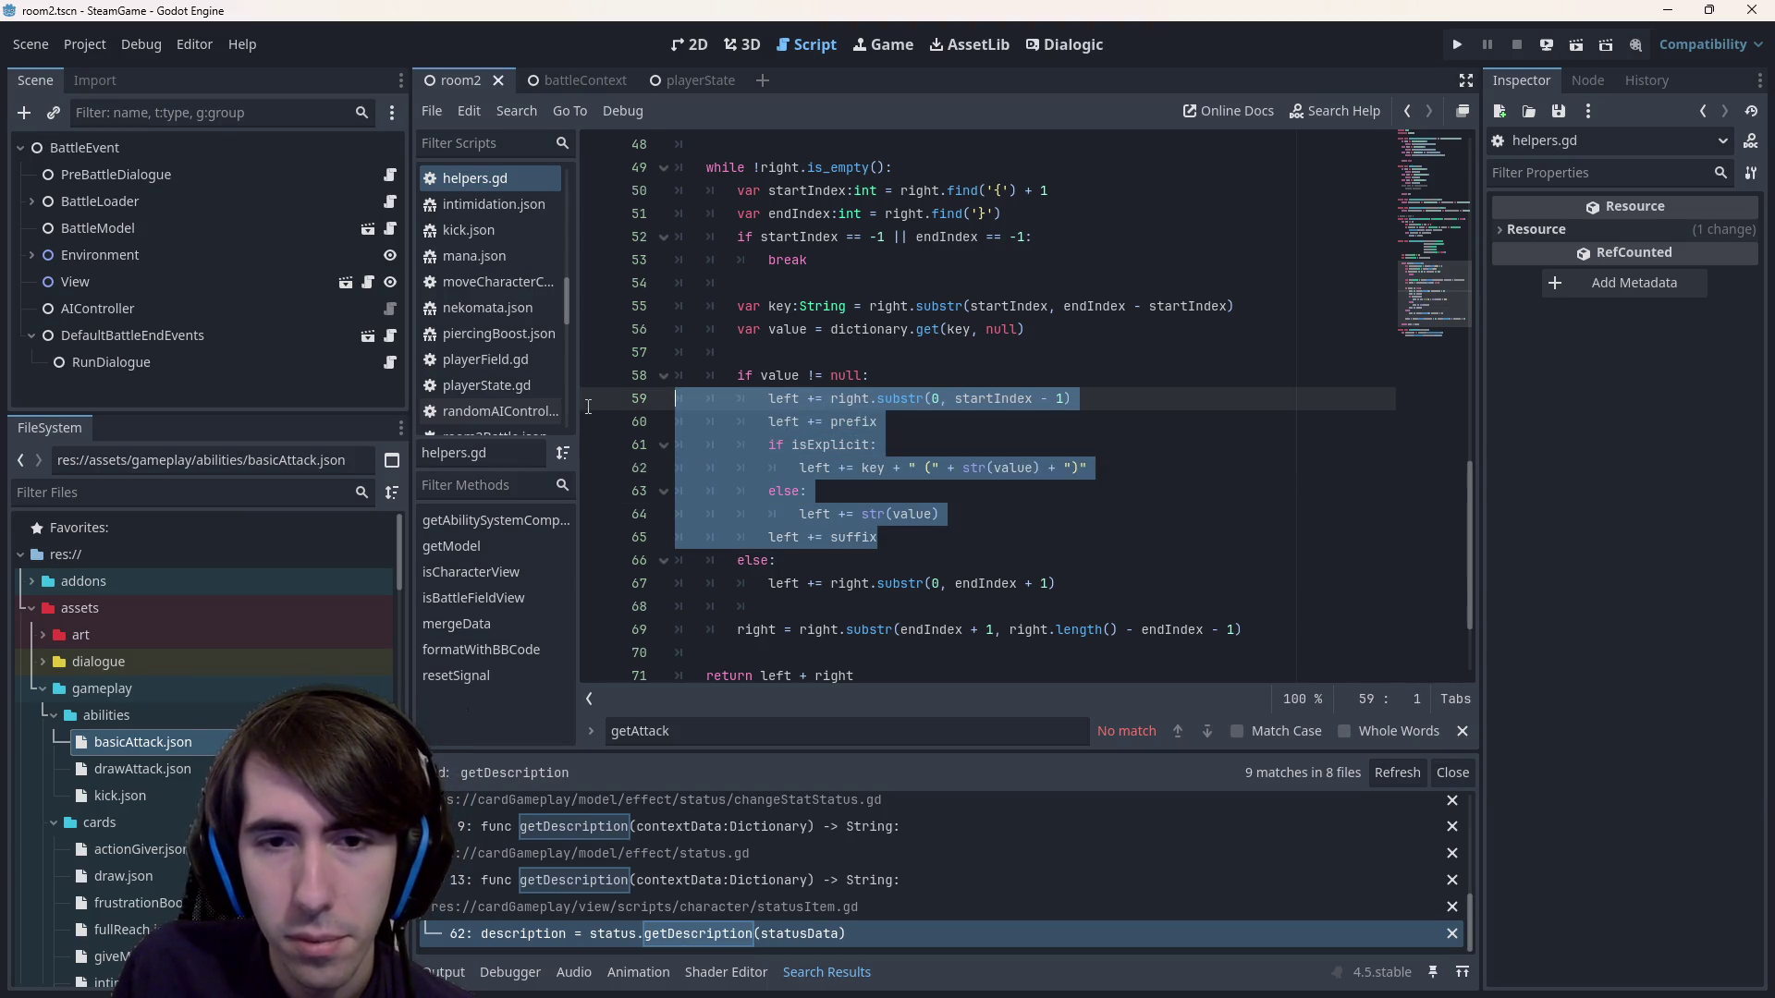
double_click(858, 537)
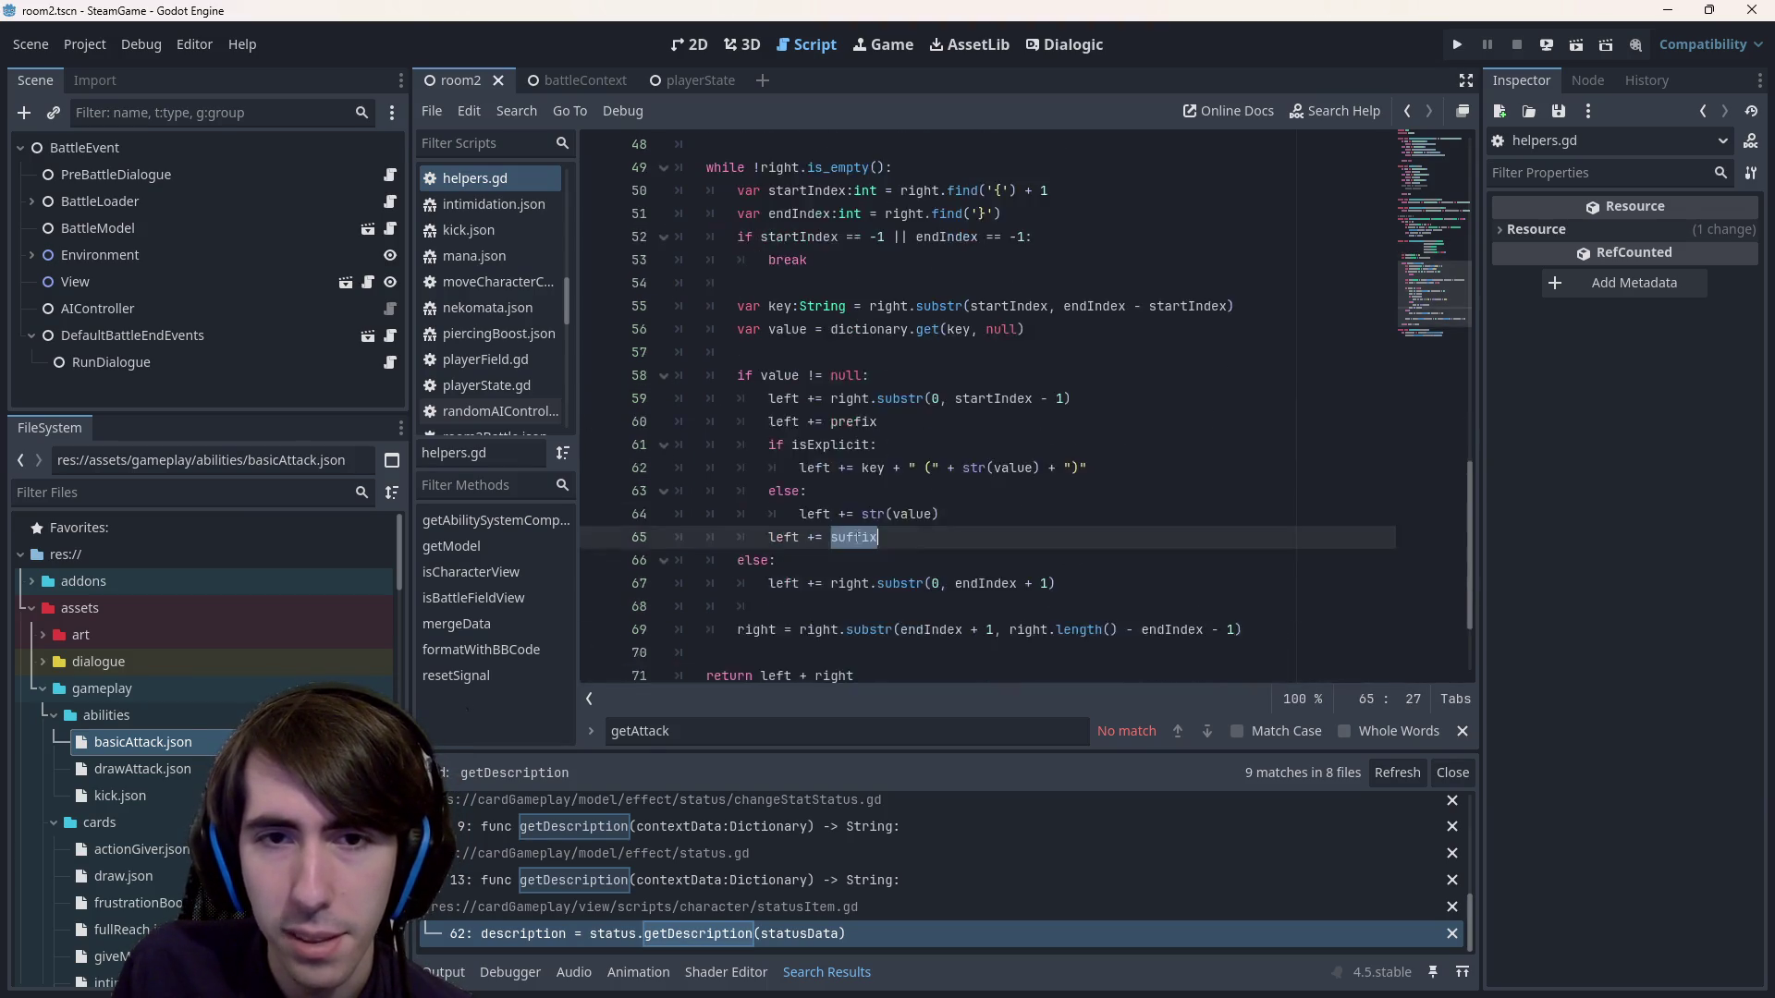
scroll(858, 537, "up", 2)
scroll(858, 537, "down", 1)
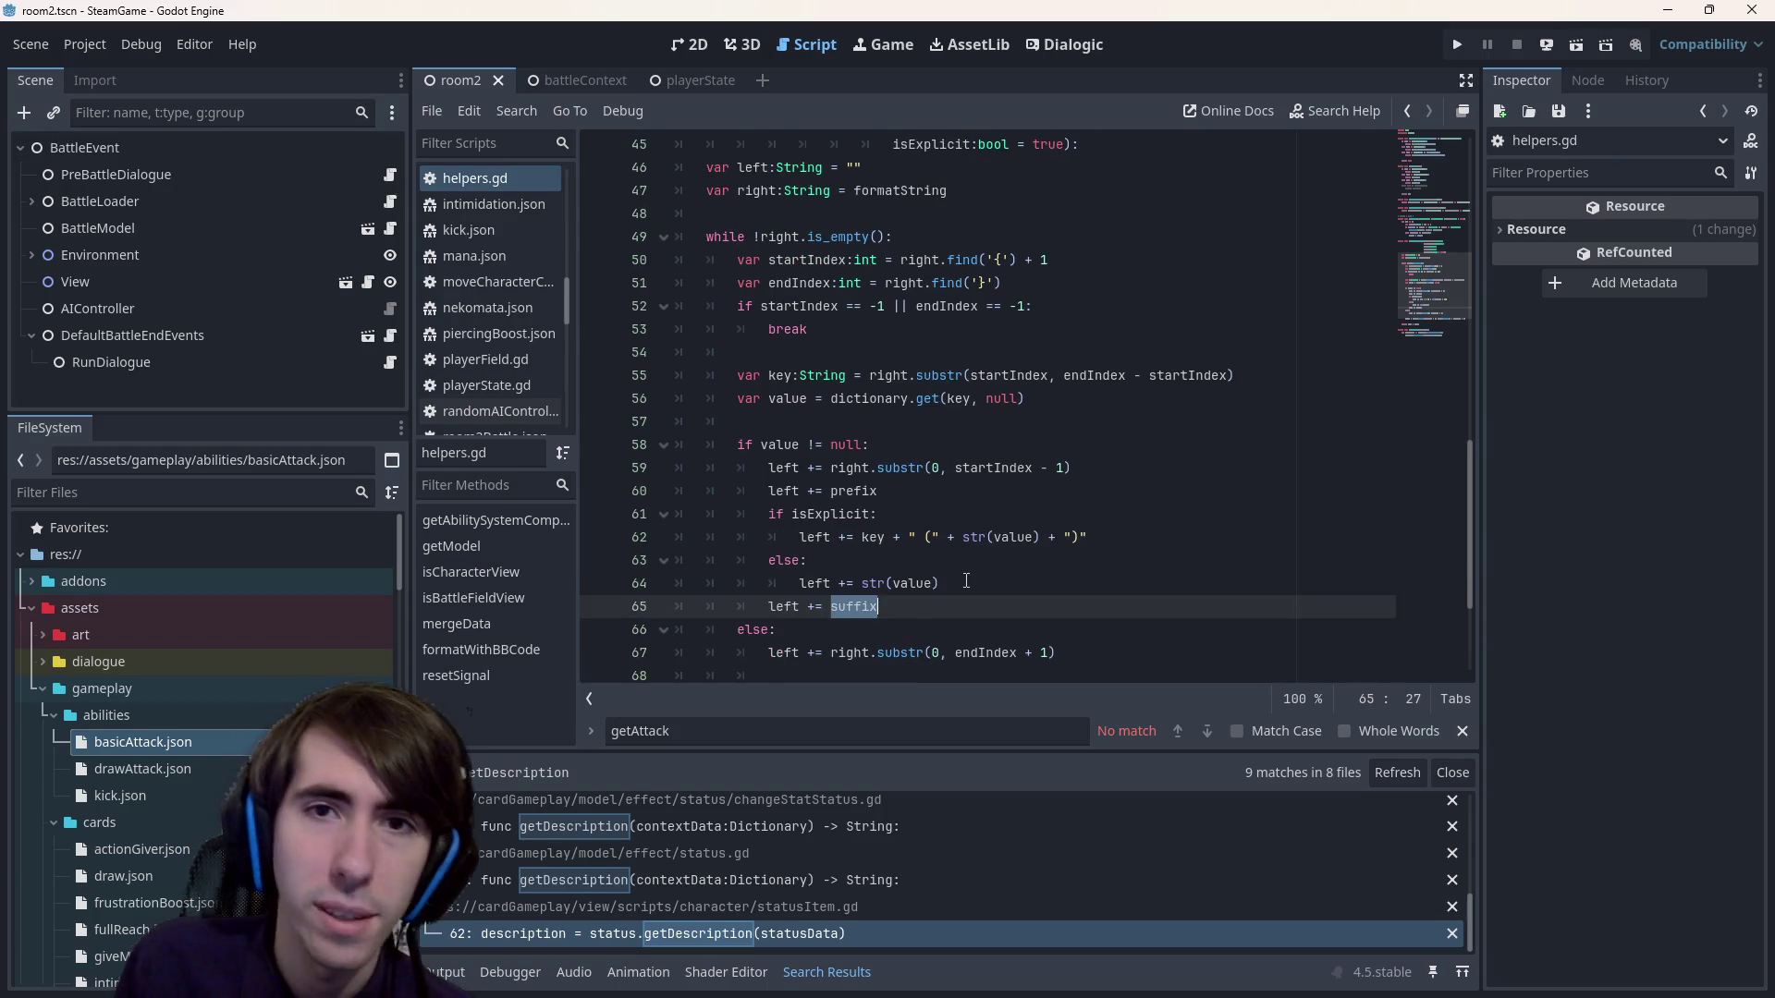
scroll(966, 581, "up", 2)
scroll(966, 581, "down", 2)
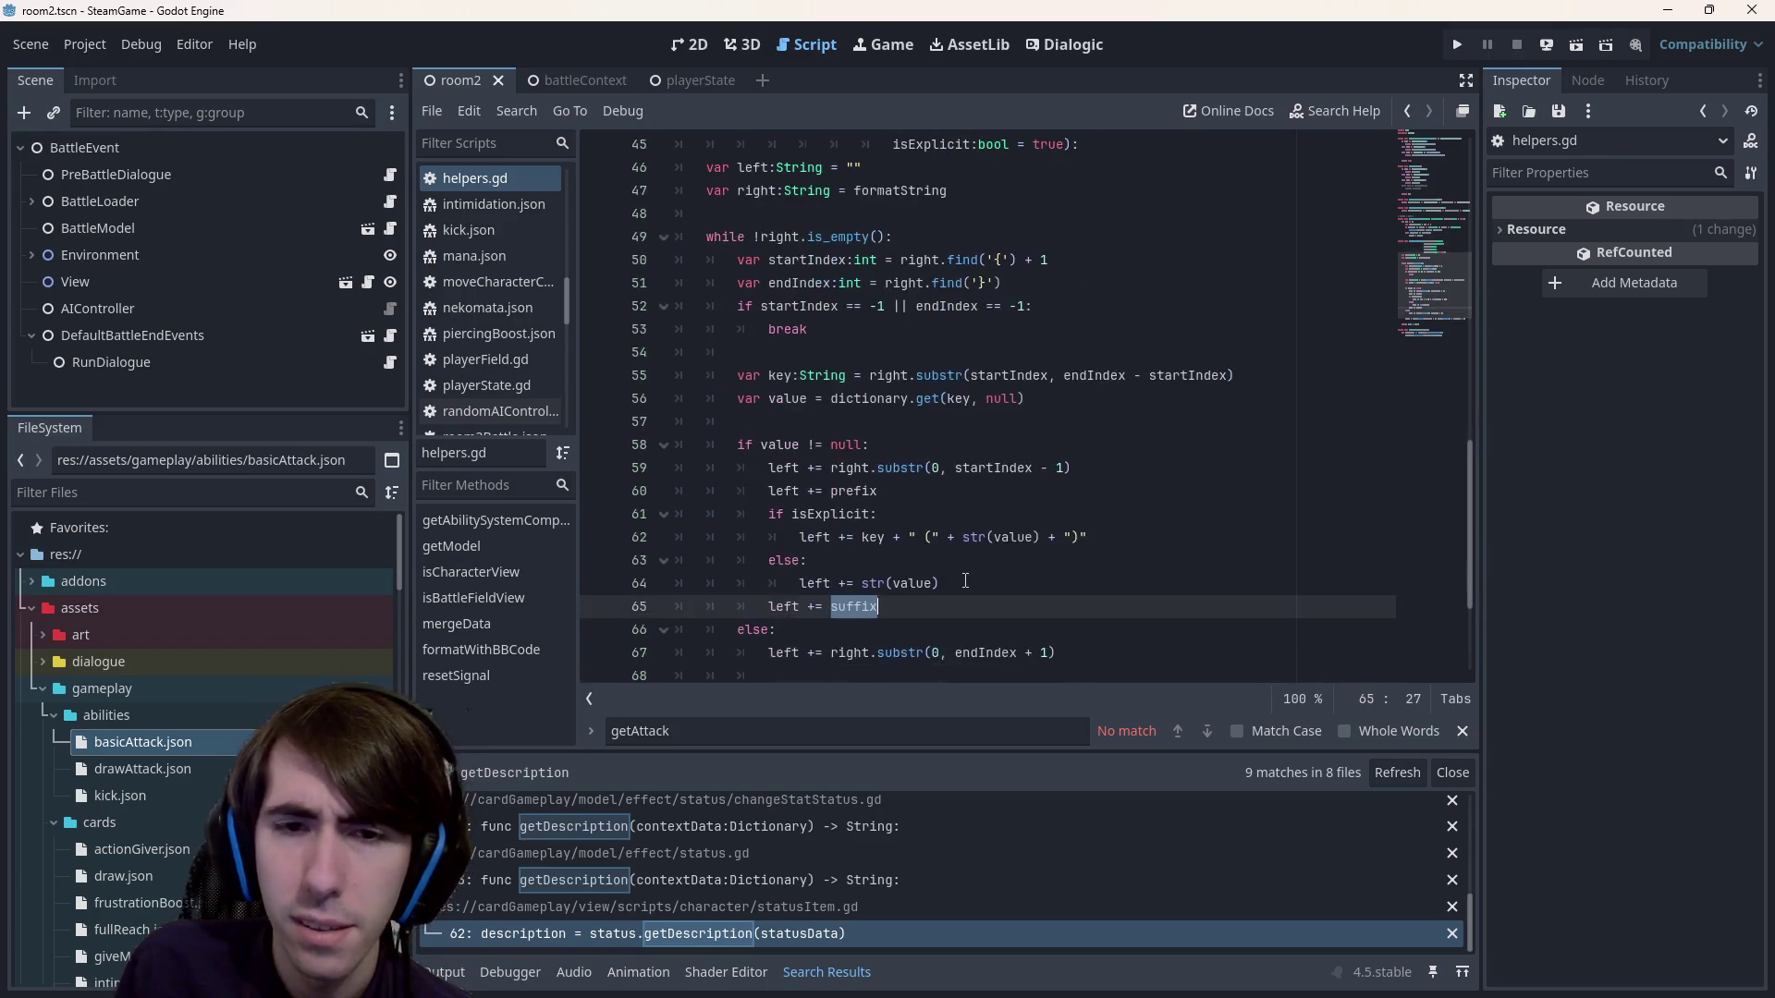
Re-examine lines 59–65, including the suffix variable on line 65.
mouse_move(972, 580)
left_mouse_down()
mouse_move(614, 472)
mouse_move(610, 455)
mouse_move(609, 481)
left_mouse_up()
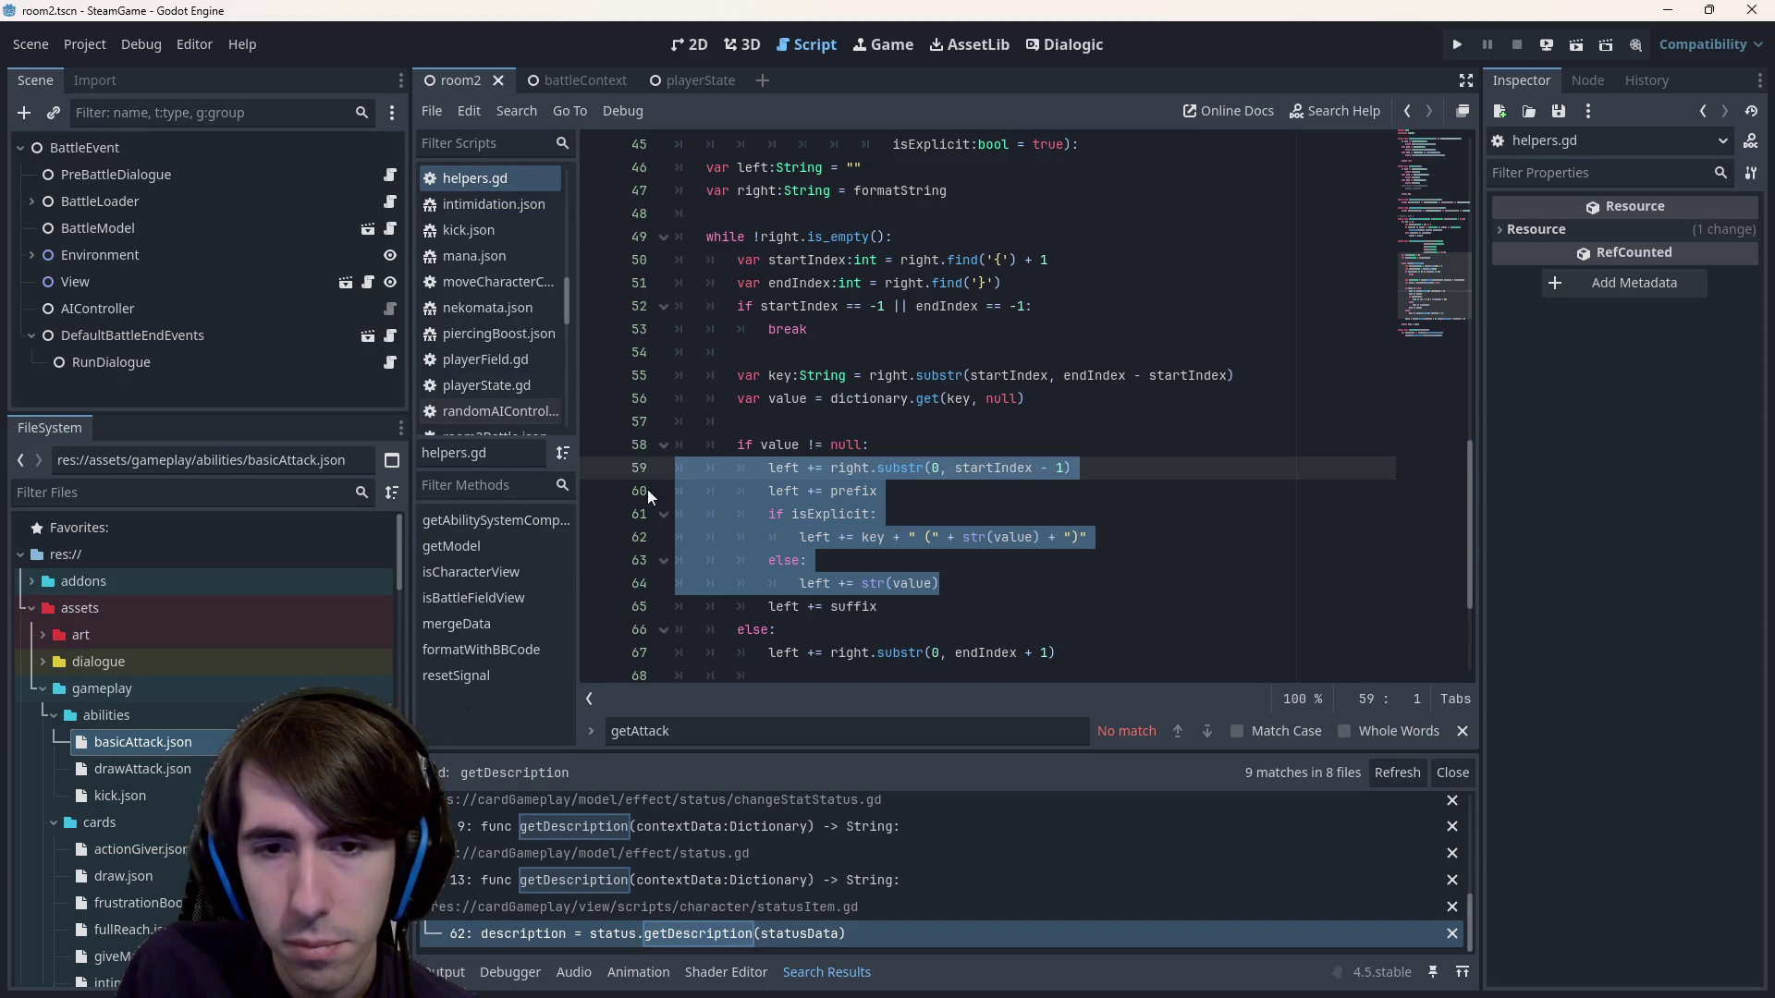
double_click(853, 607)
scroll(843, 597, "up", 5)
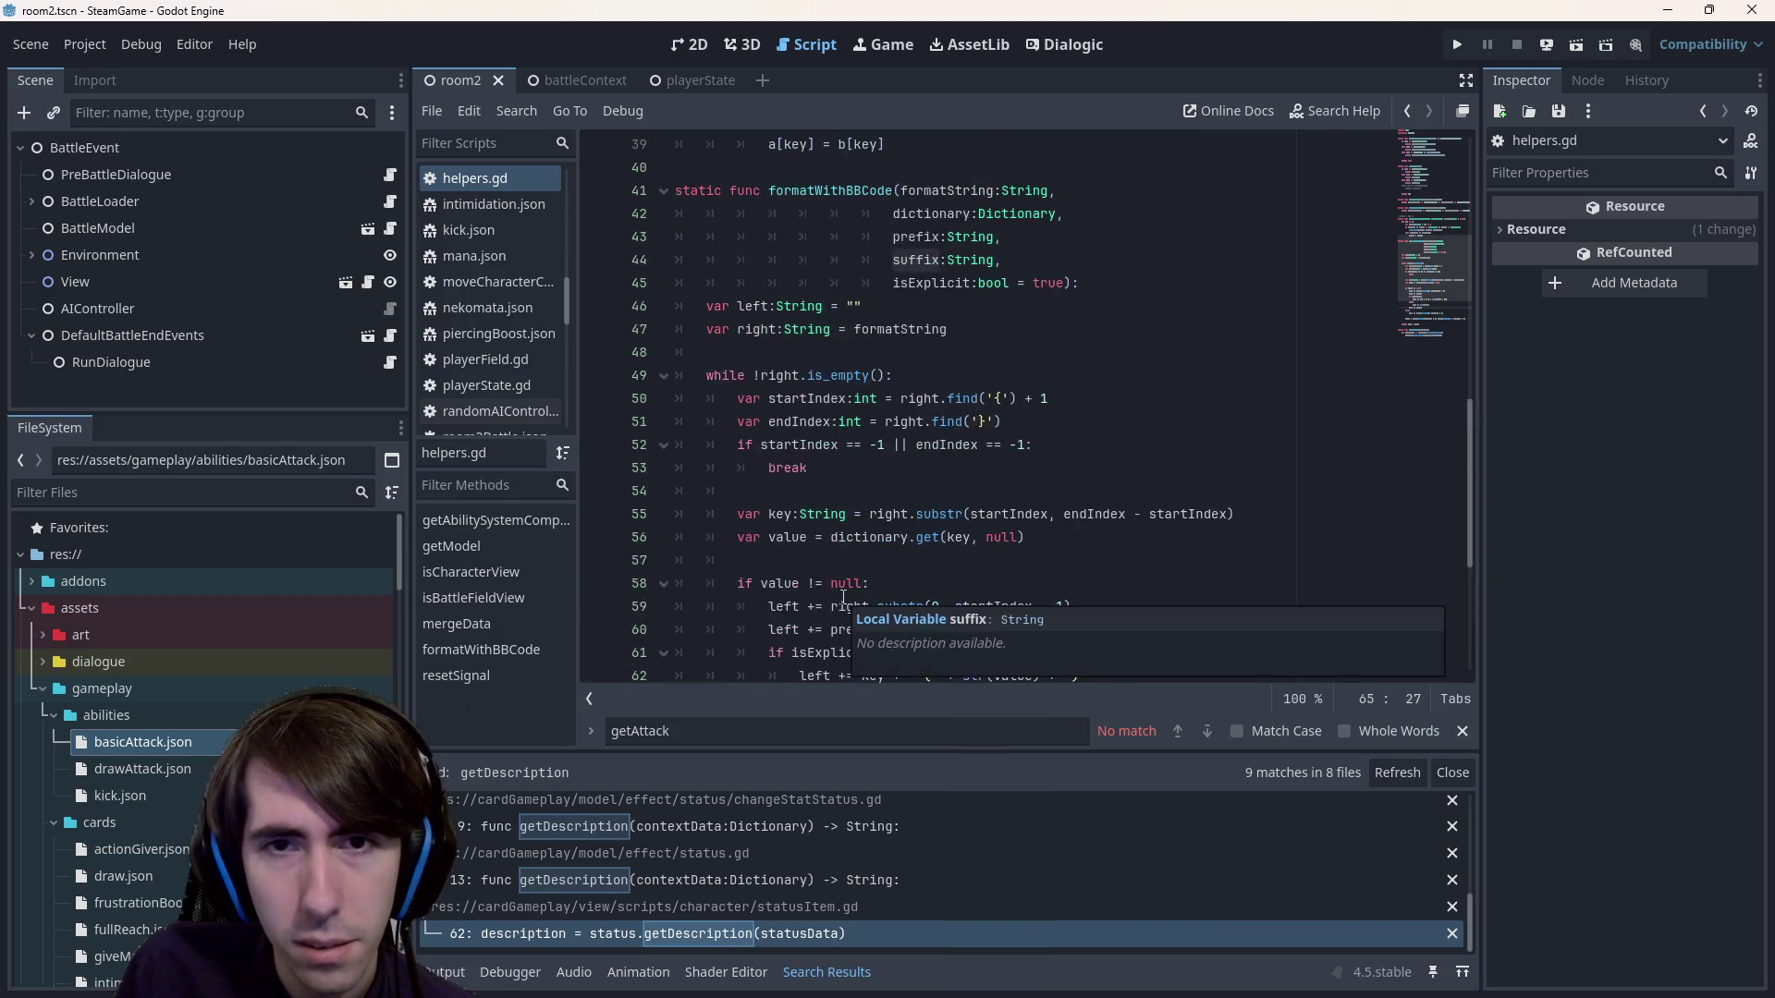
scroll(836, 568, "up", 2)
scroll(846, 590, "down", 3)
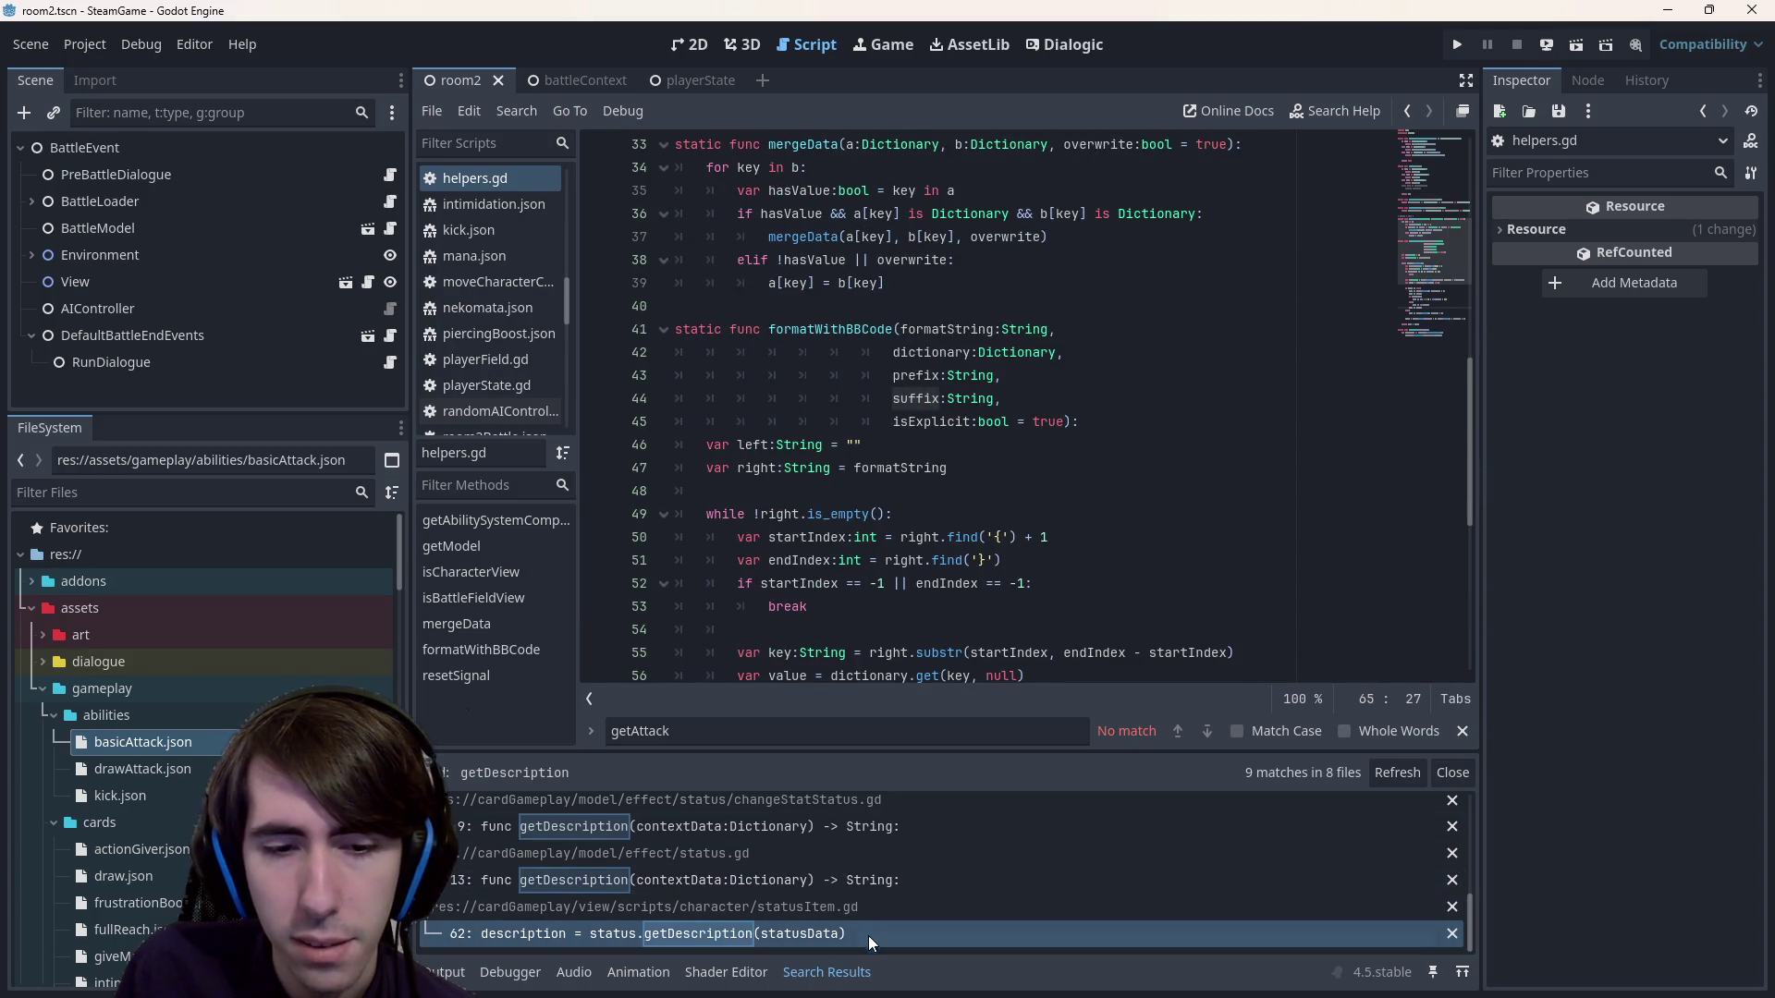
left_click(912, 537)
scroll(911, 541, "down", 4)
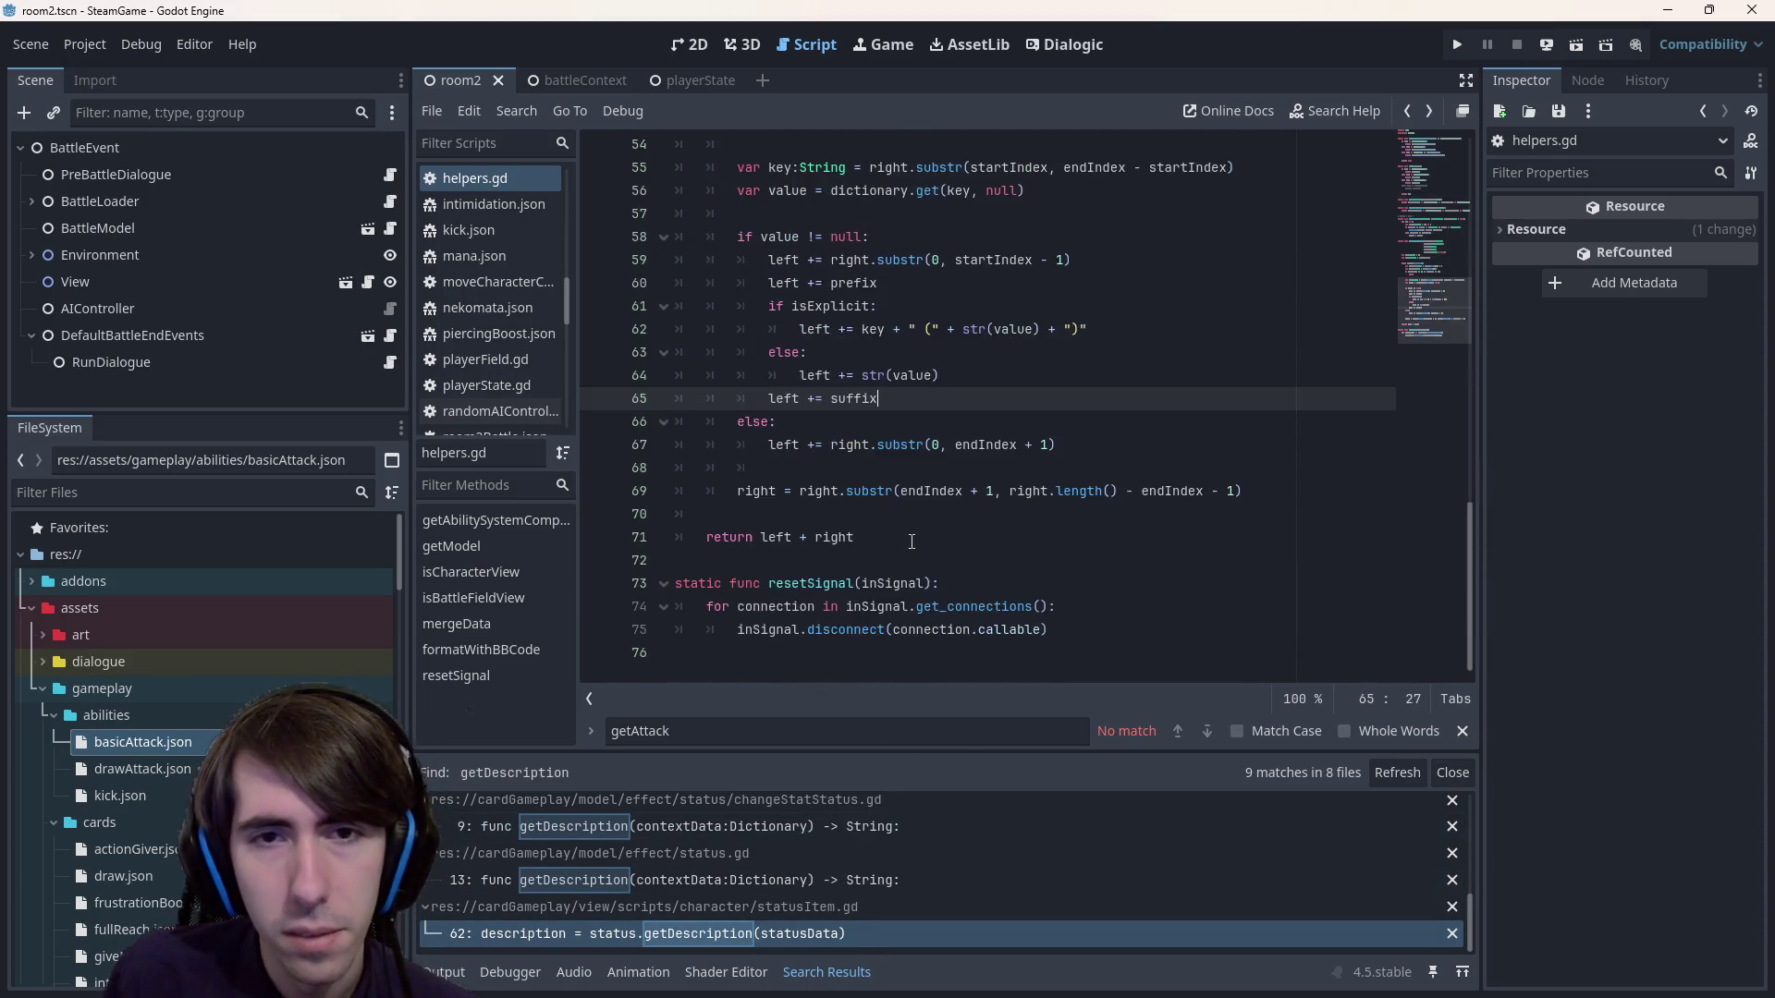
scroll(912, 541, "down", 3)
scroll(832, 416, "up", 7)
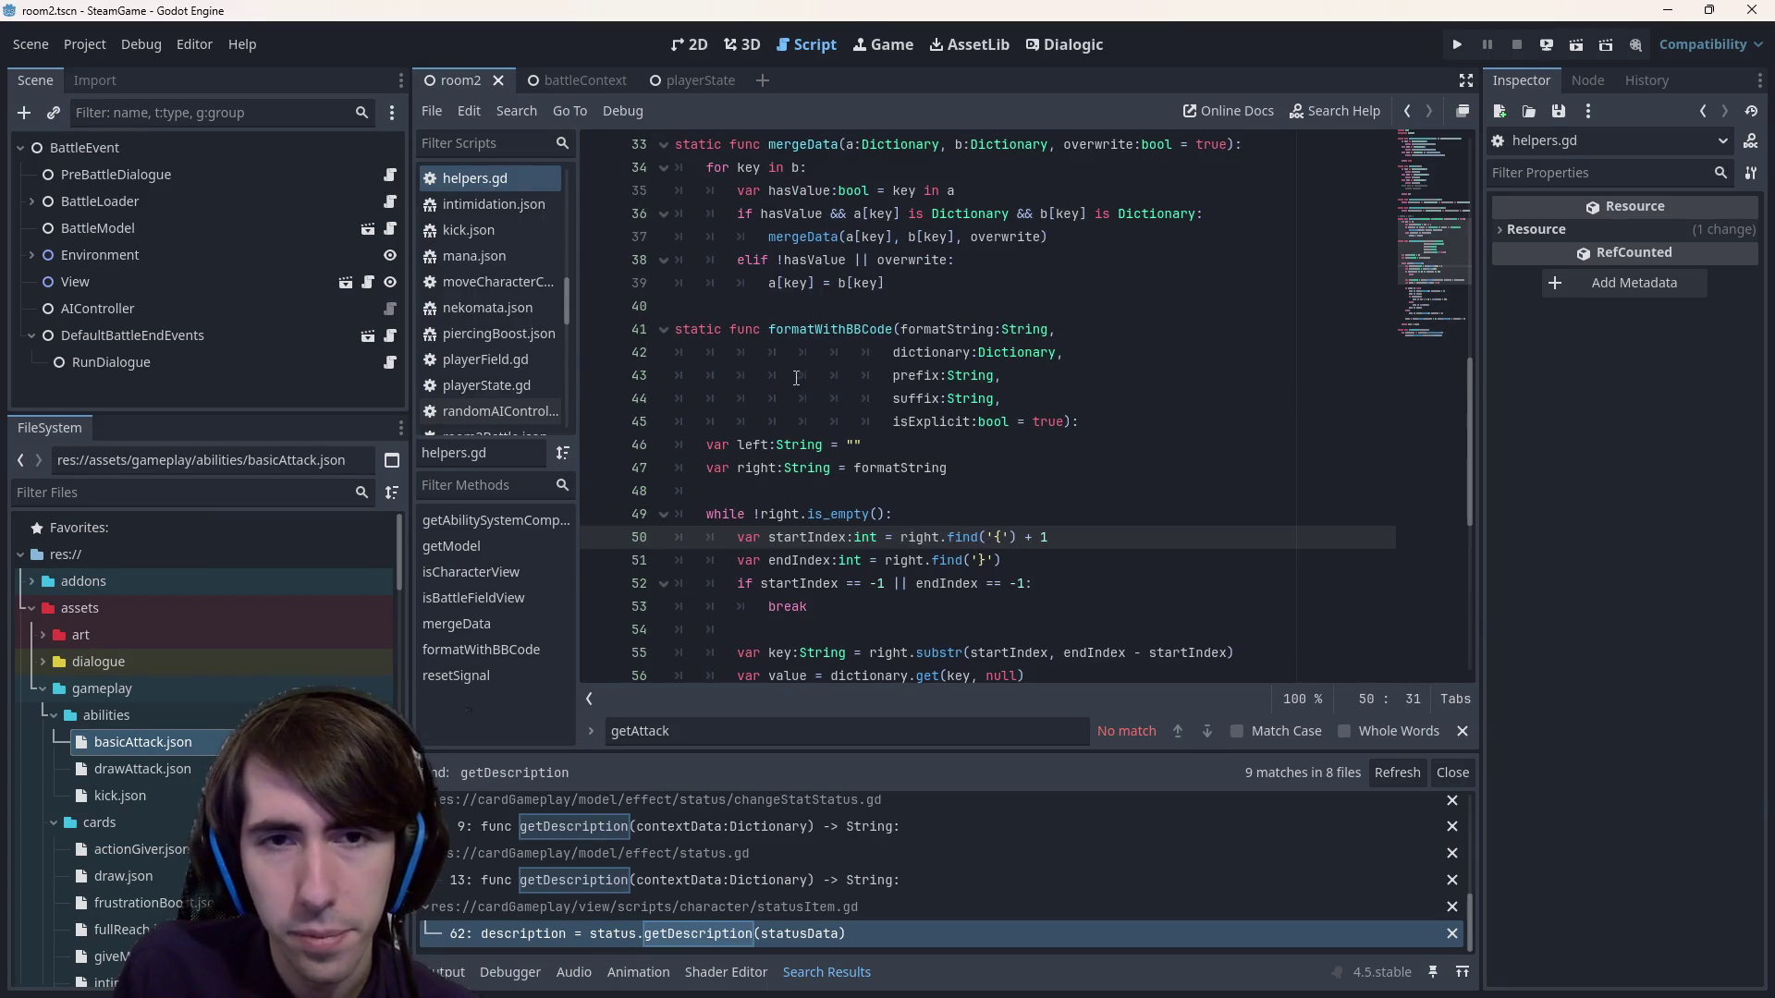
Search the whole project for formatWithBBCode, visiting the statusItem.gd call and helpers.gd definition.
double_click(824, 333)
key("ctrl+shift+f")
key("Return")
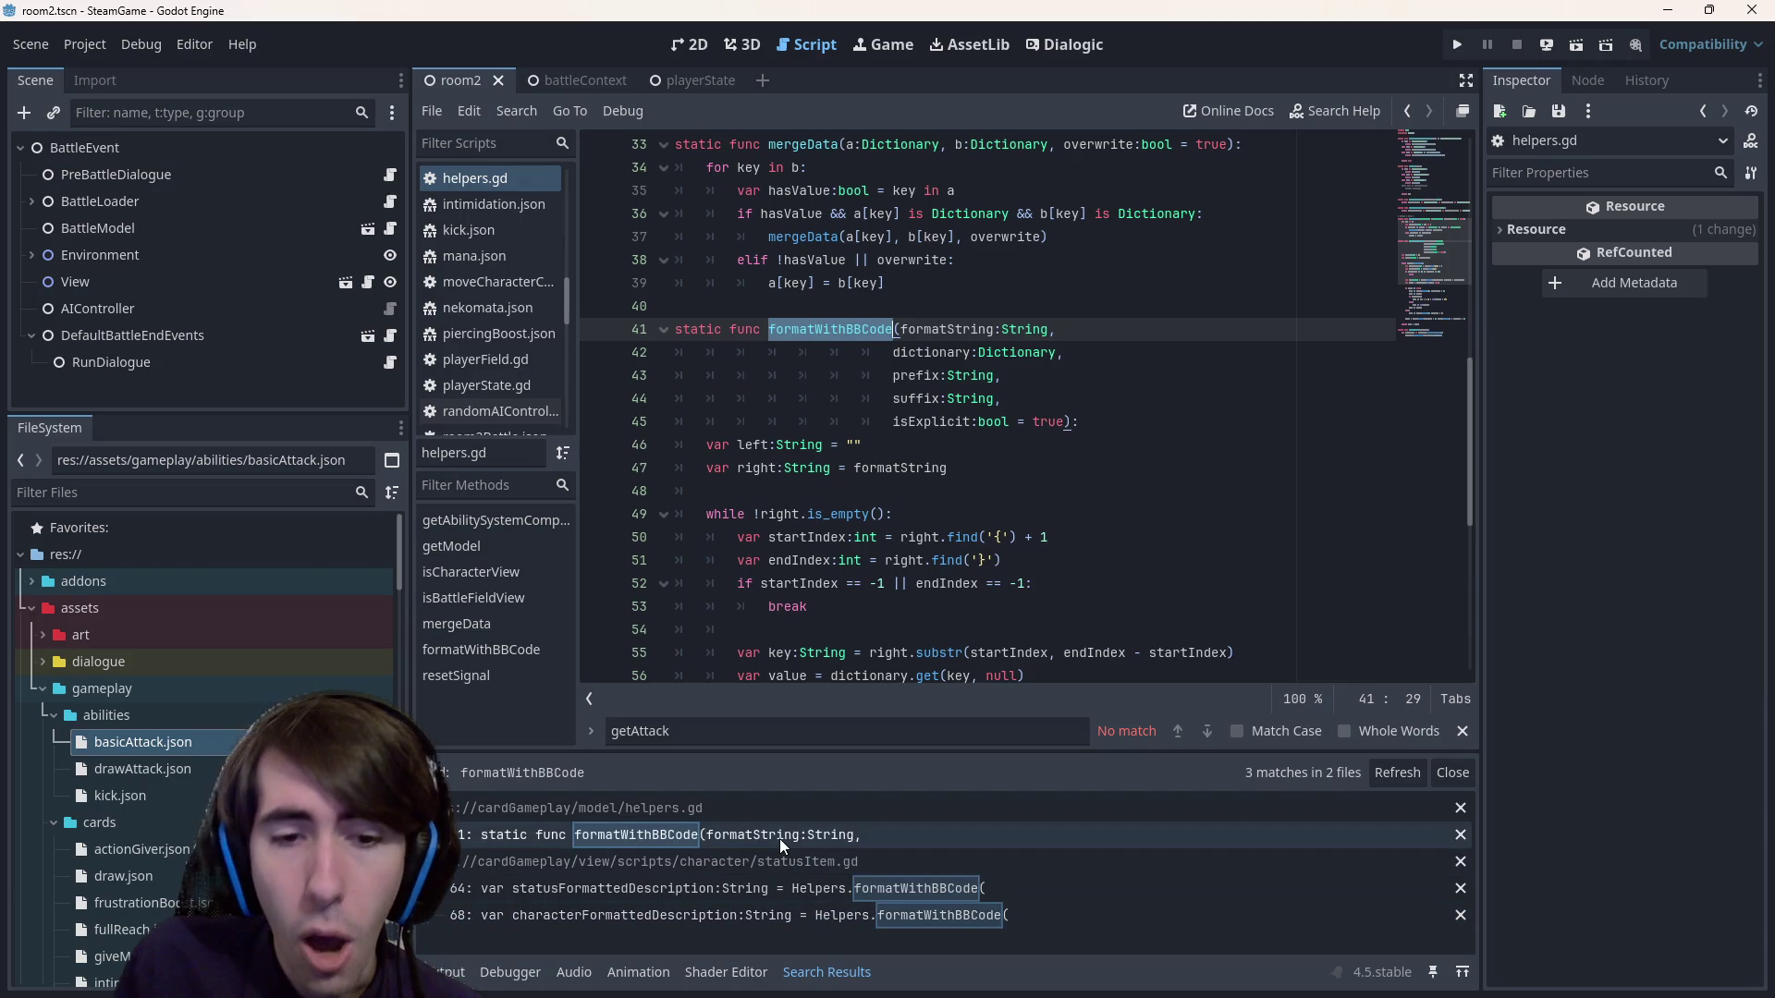
left_click(797, 888)
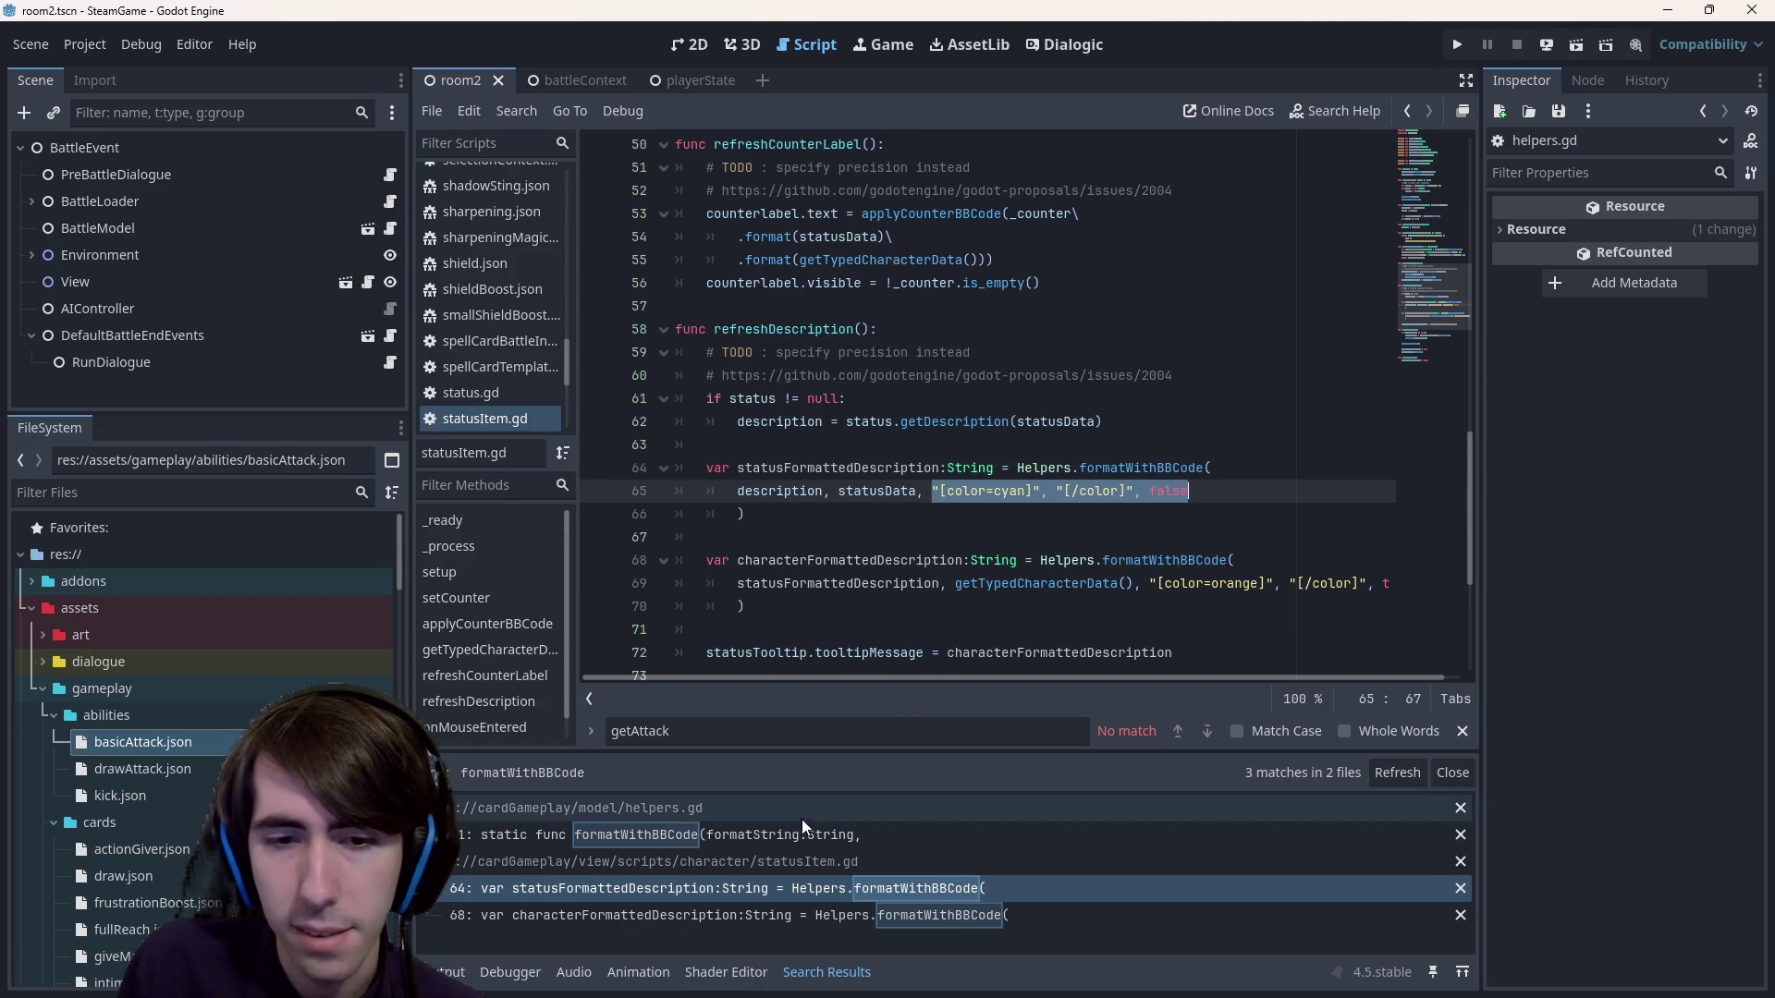
left_click(804, 834)
Return to the explicit key-and-value line 62 in helpers.gd.
scroll(892, 538, "down", 5)
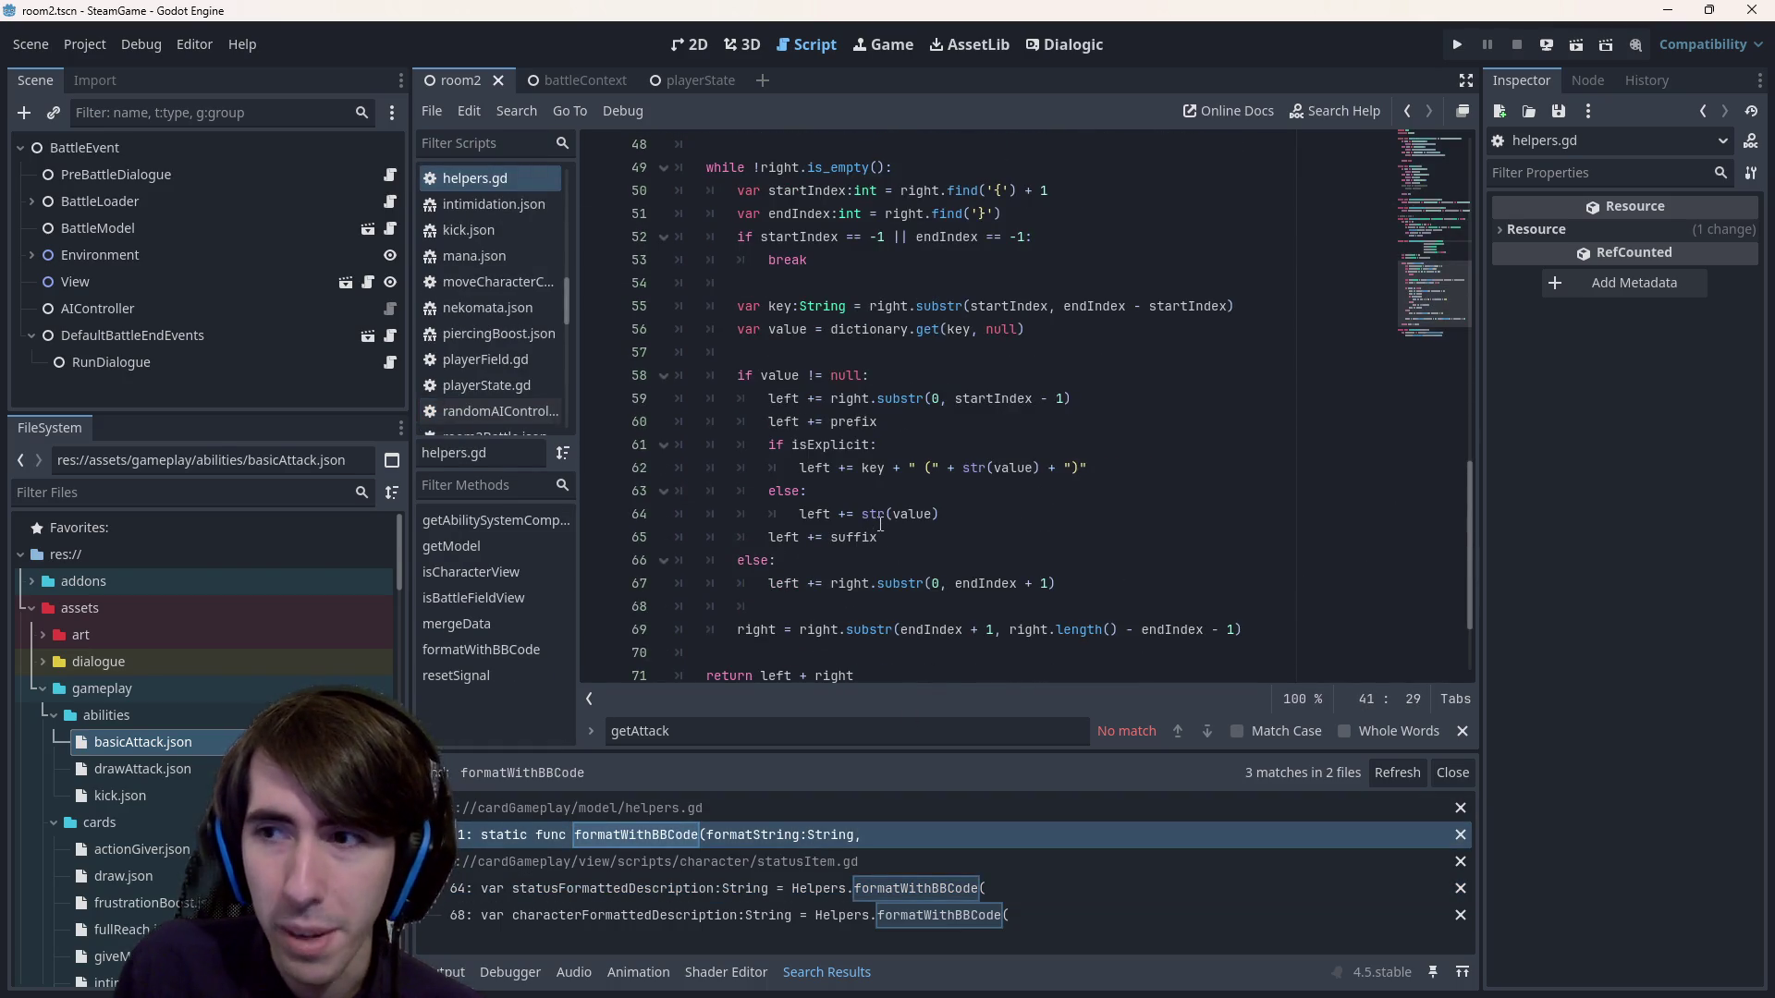
scroll(881, 524, "down", 2)
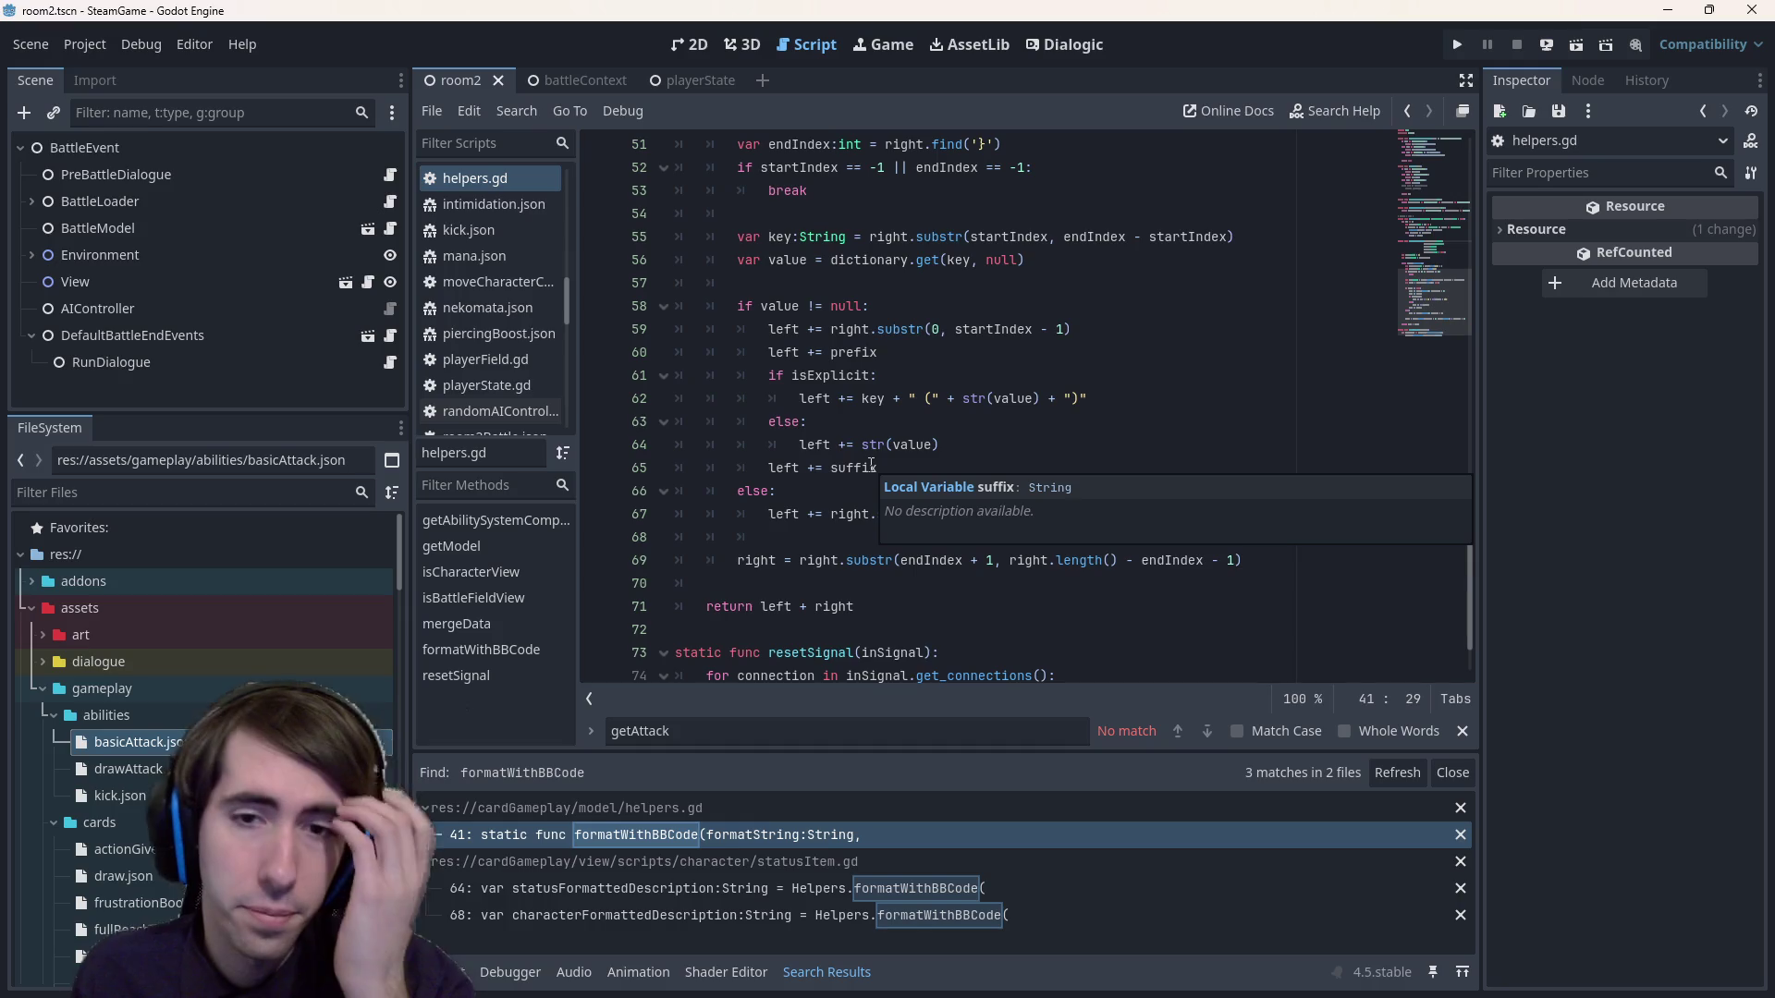
double_click(852, 467)
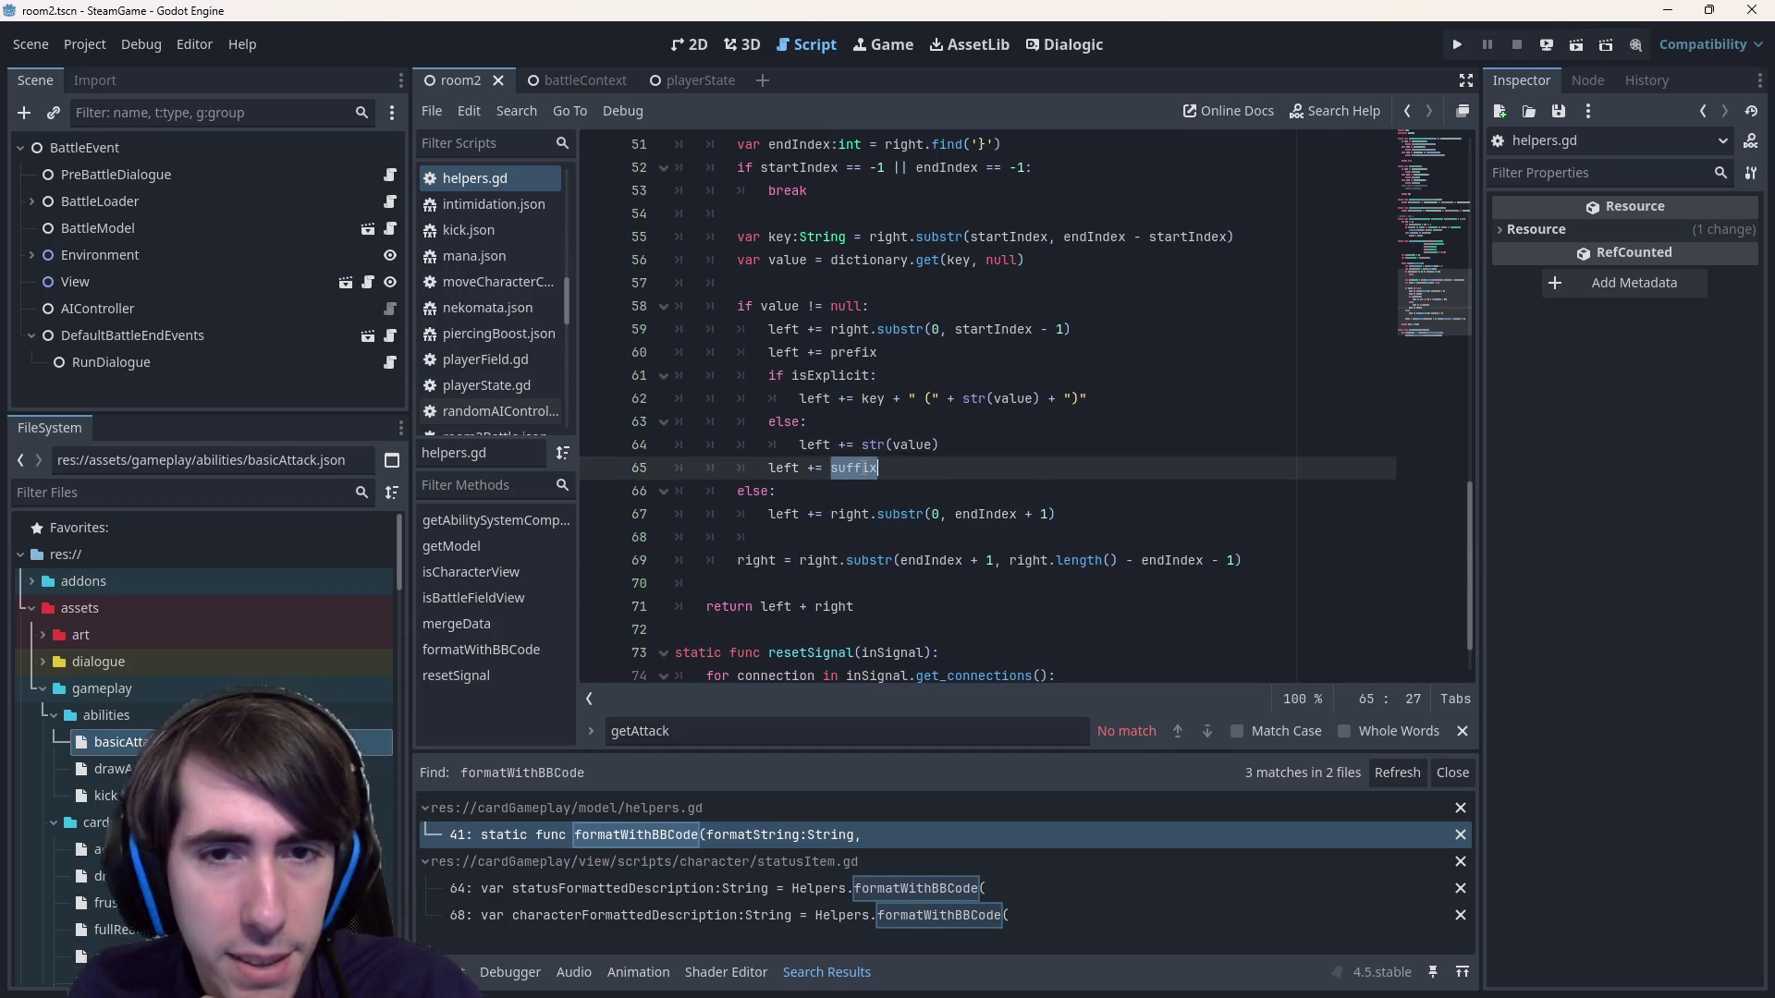
scroll(863, 424, "up", 2)
double_click(864, 424)
left_click(908, 469)
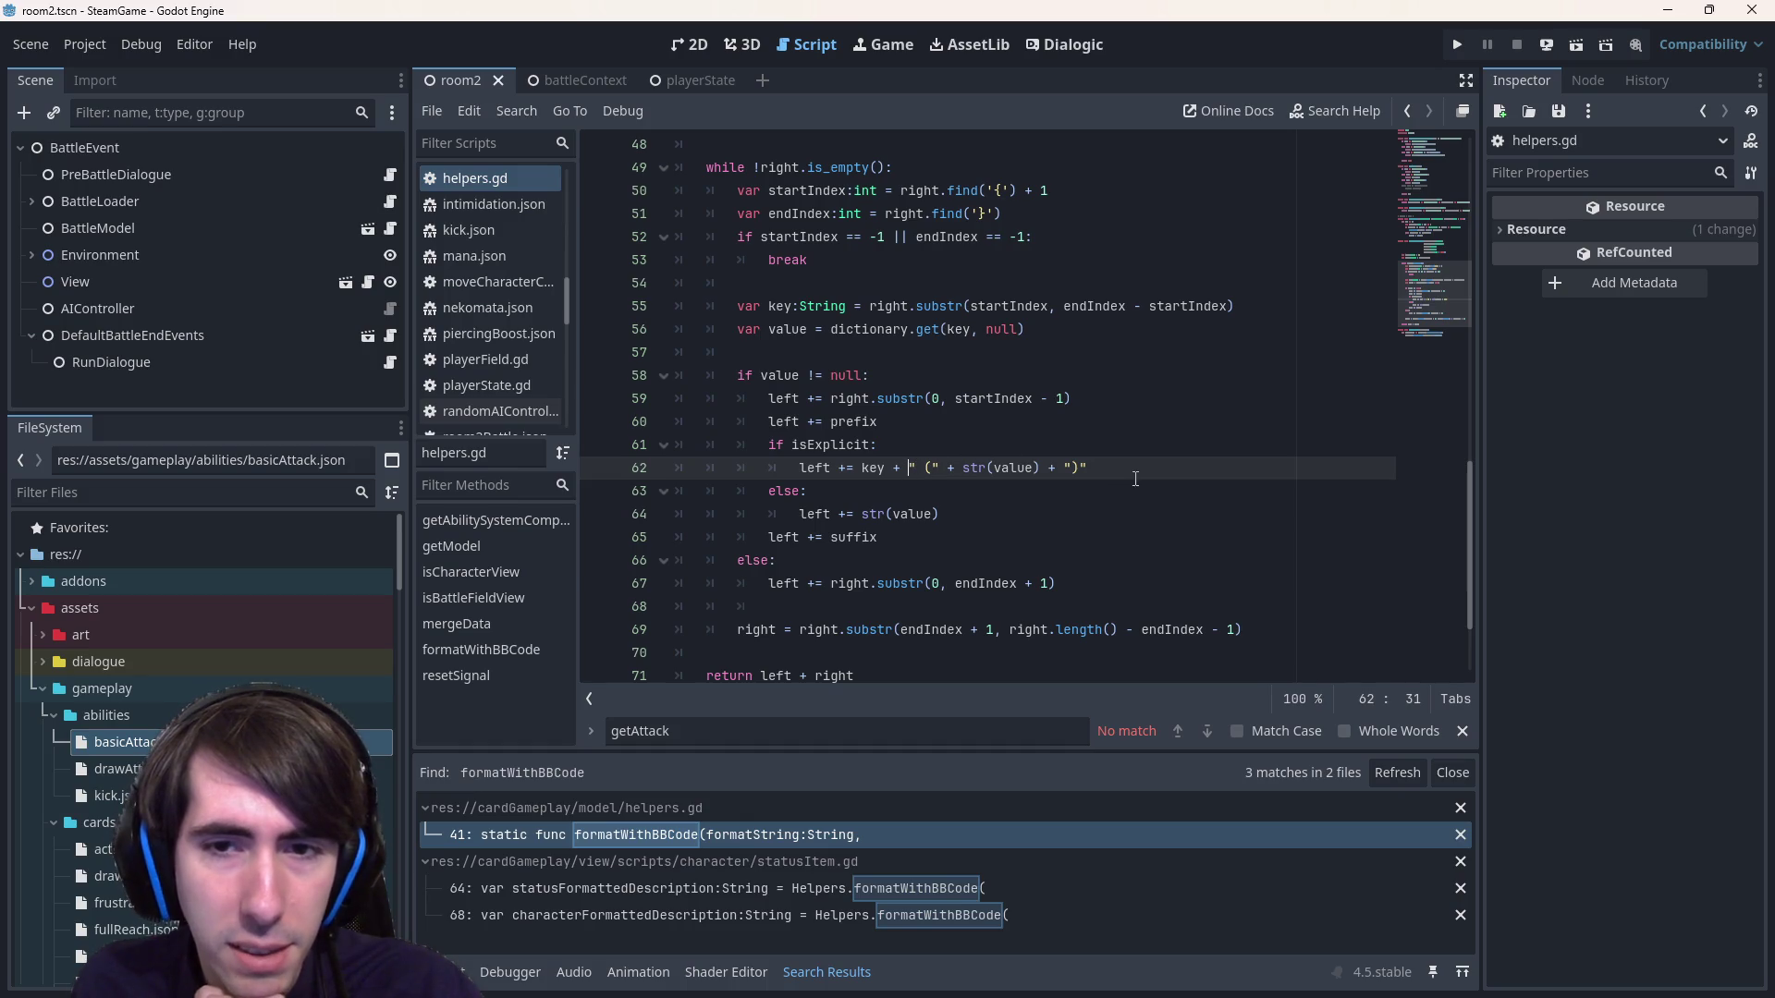
Comment out line 62 and paste a working copy of it above.
mouse_move(1135, 479)
left_mouse_down()
mouse_move(702, 499)
mouse_move(504, 479)
left_mouse_up()
key("ctrl+c")
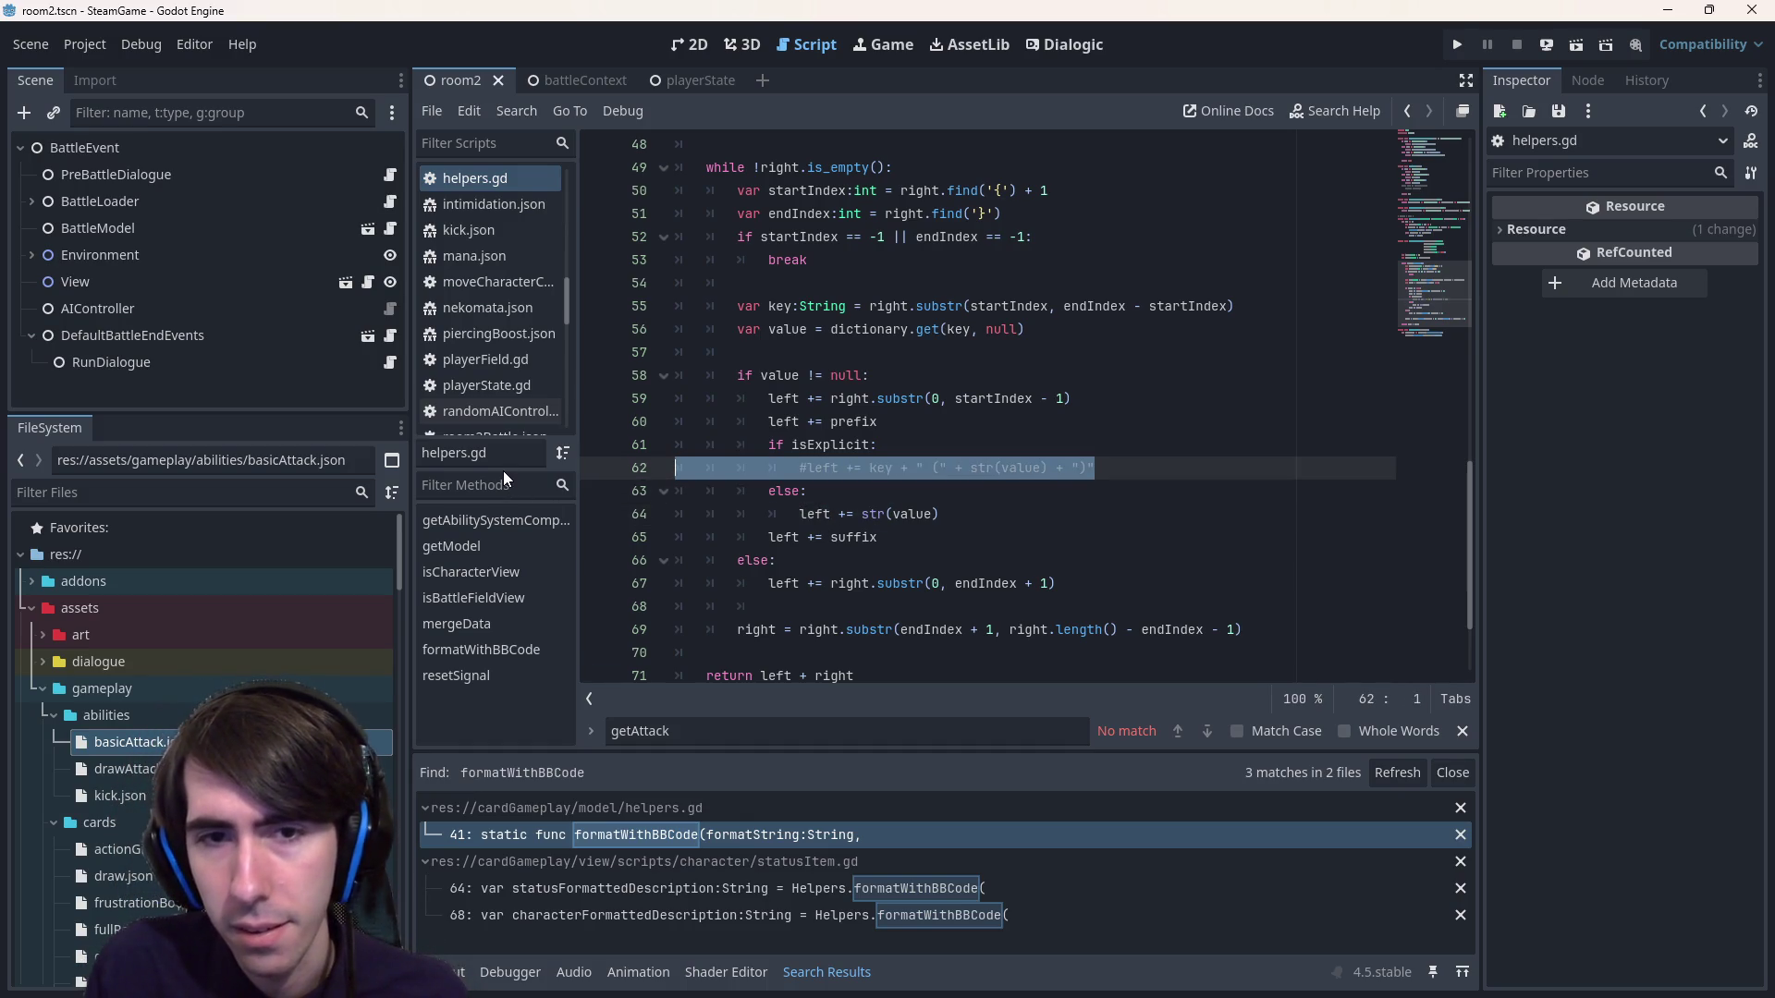
key("ctrl+k")
key("Return")
key("Up")
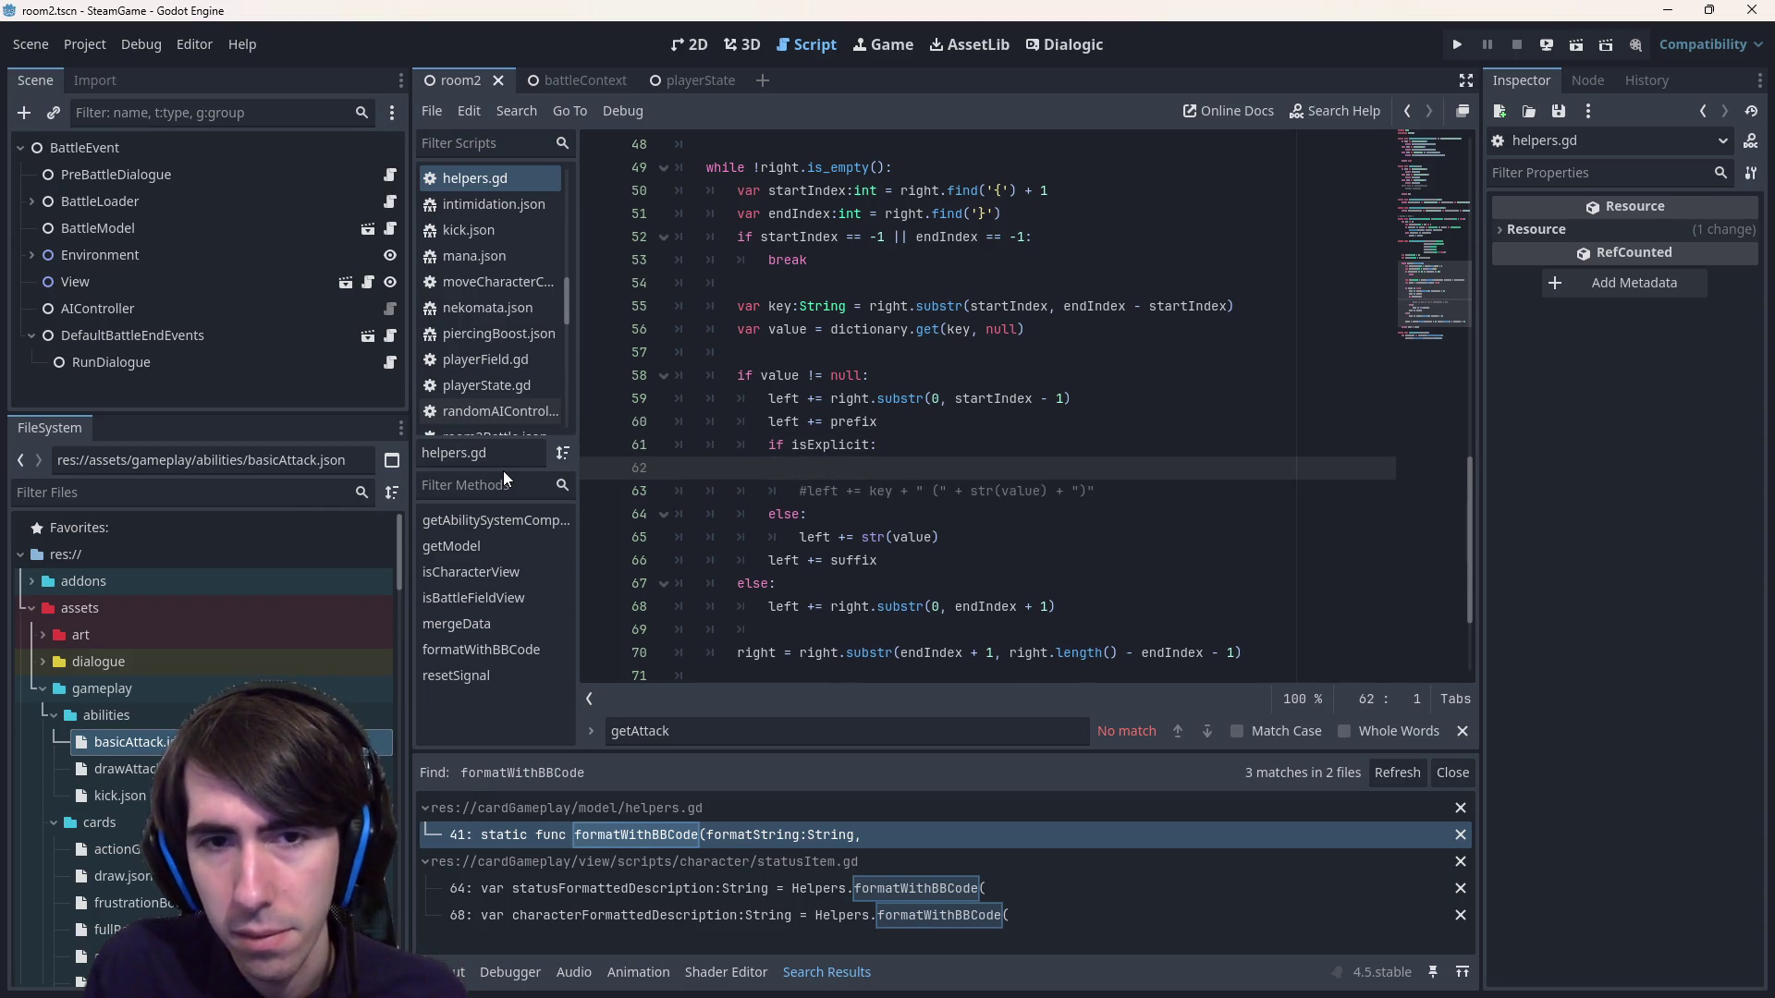
key("ctrl+v")
Move str(value) ahead of key in the copied line 62.
double_click(830, 444)
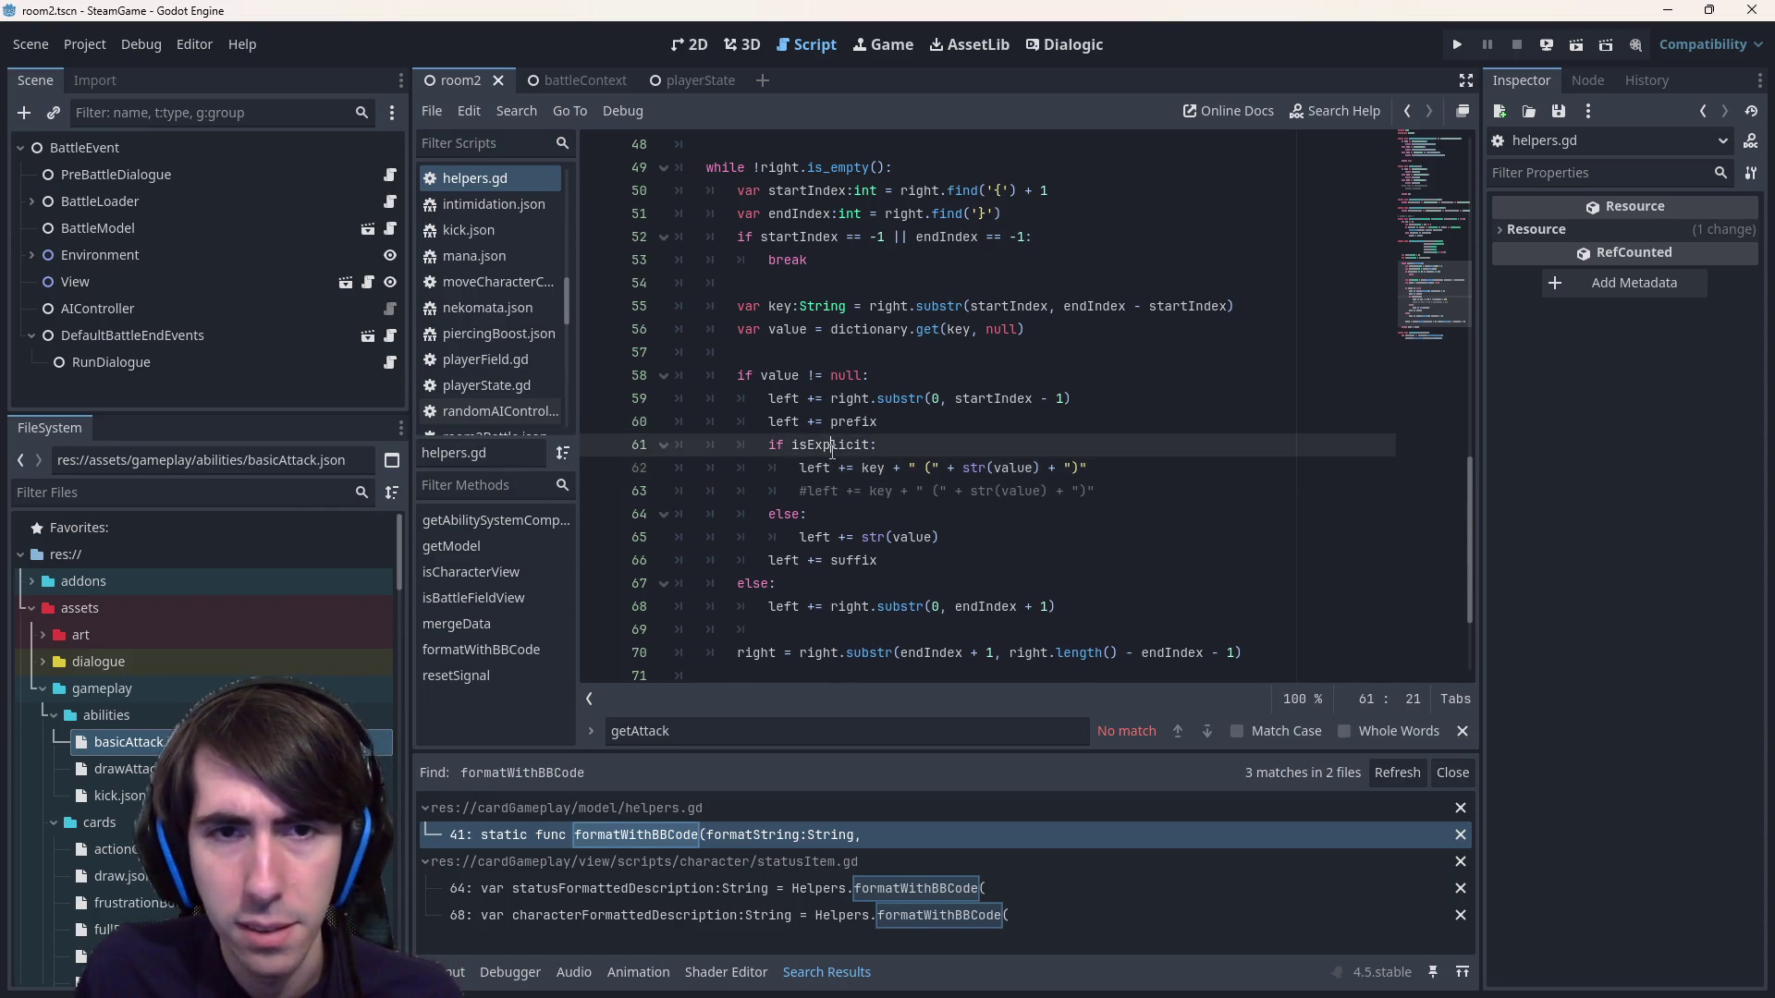
scroll(886, 385, "up", 3)
scroll(885, 385, "down", 3)
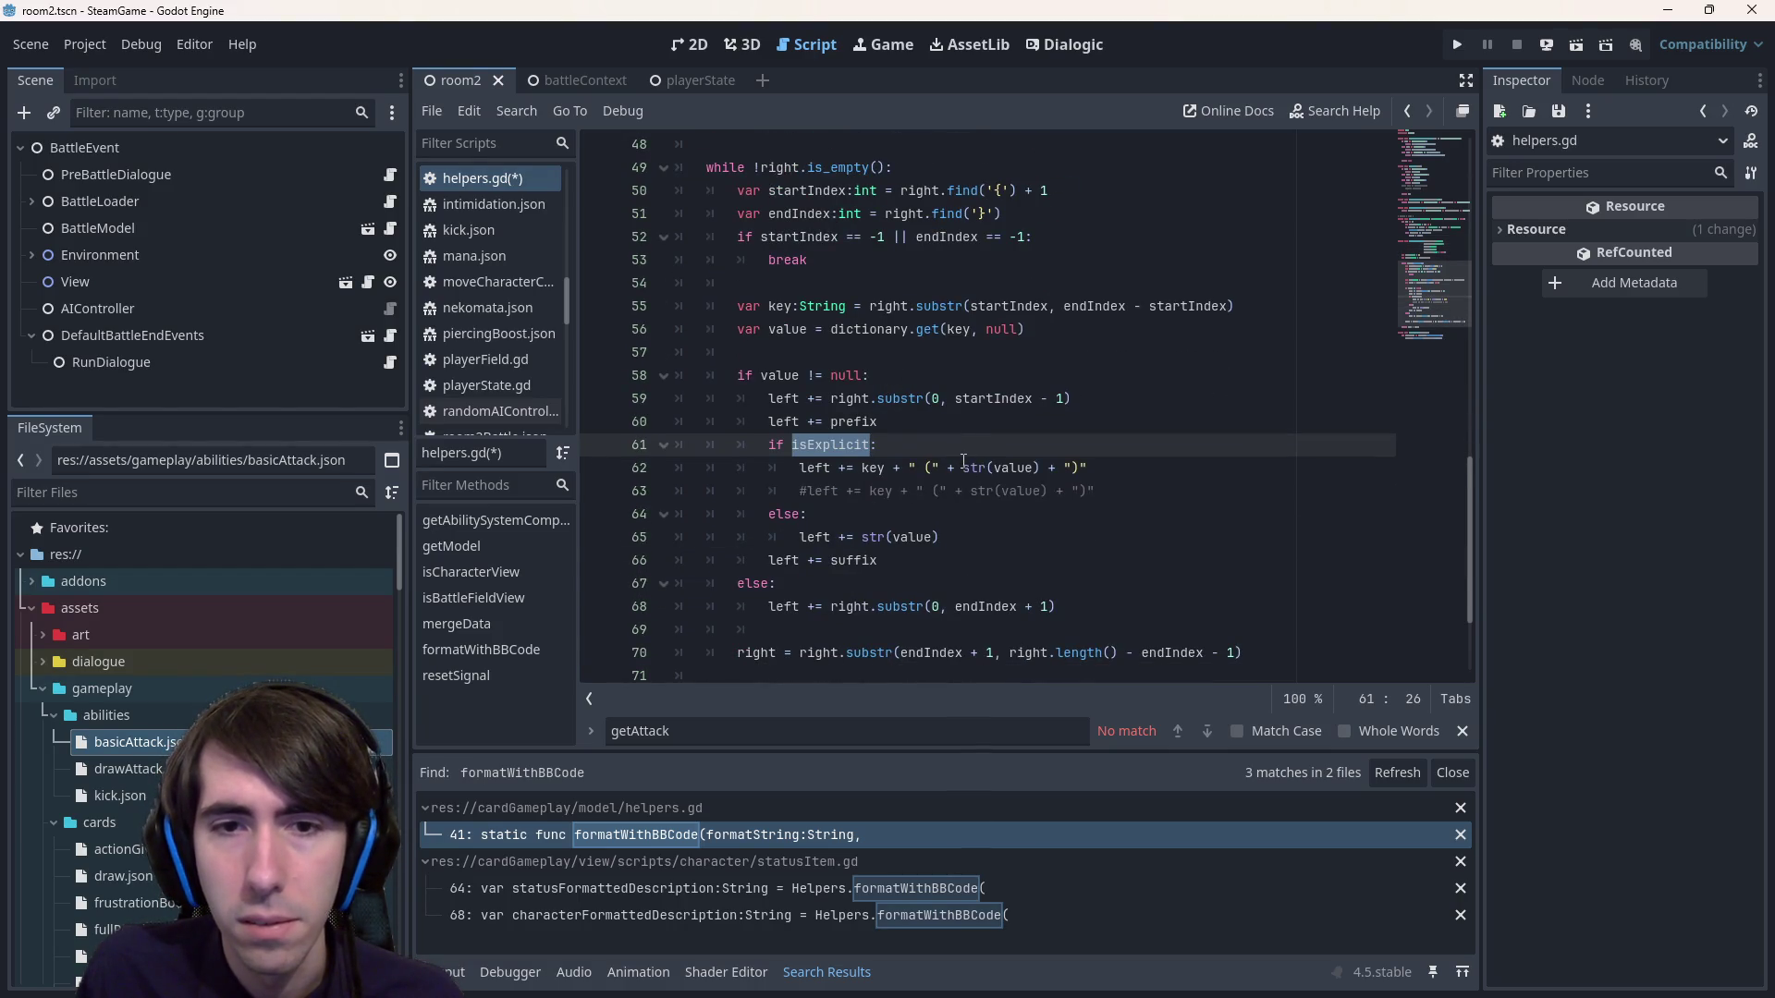
left_click(962, 468)
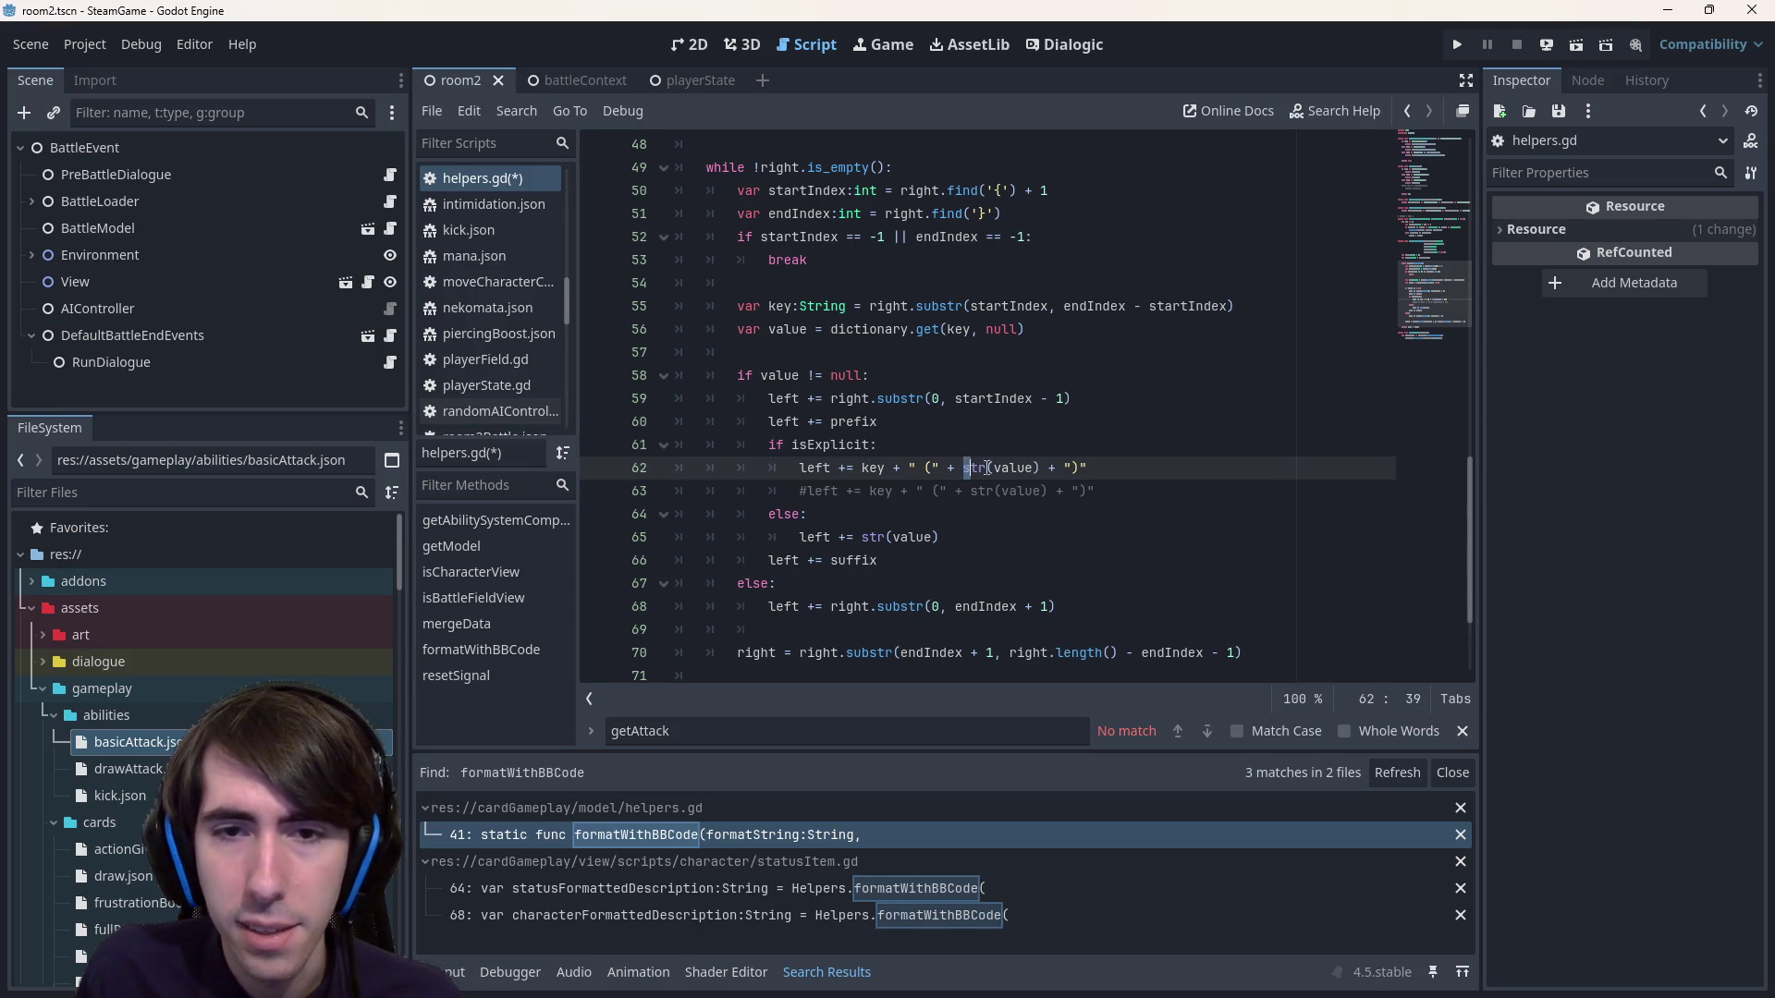
left_click_drag(962, 467, 1040, 468)
key("ctrl+c")
left_click(862, 467)
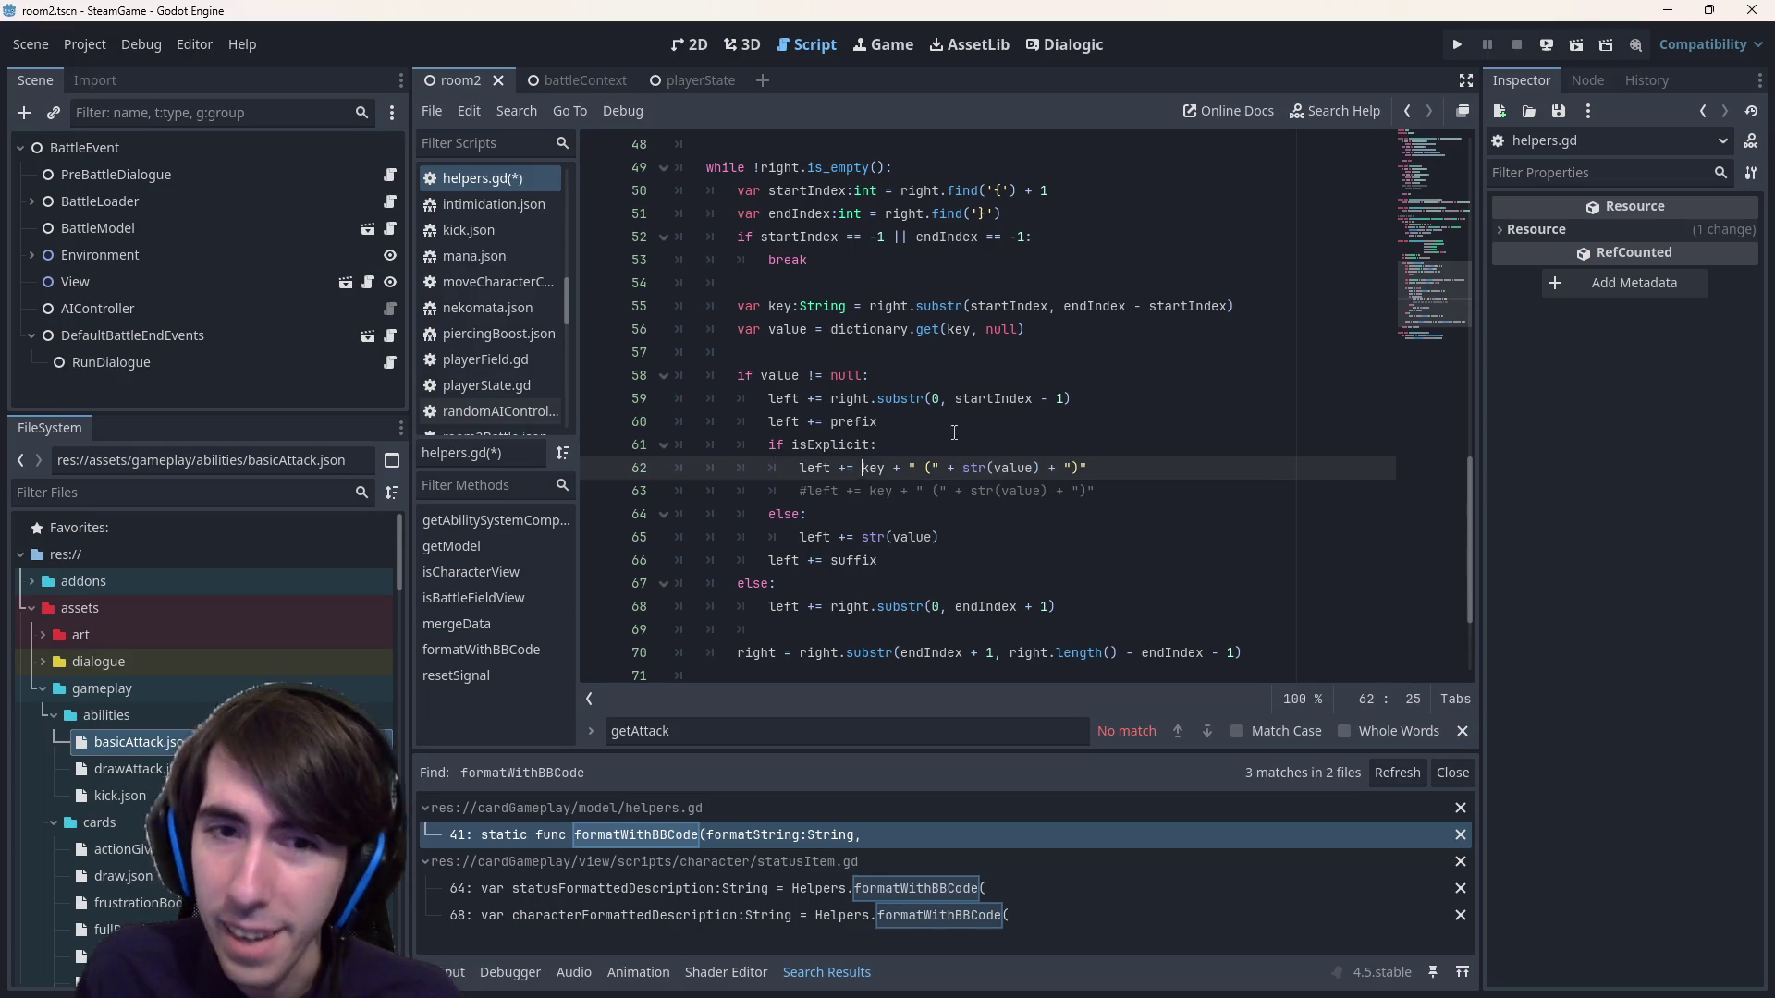
key("ctrl+v")
type("+")
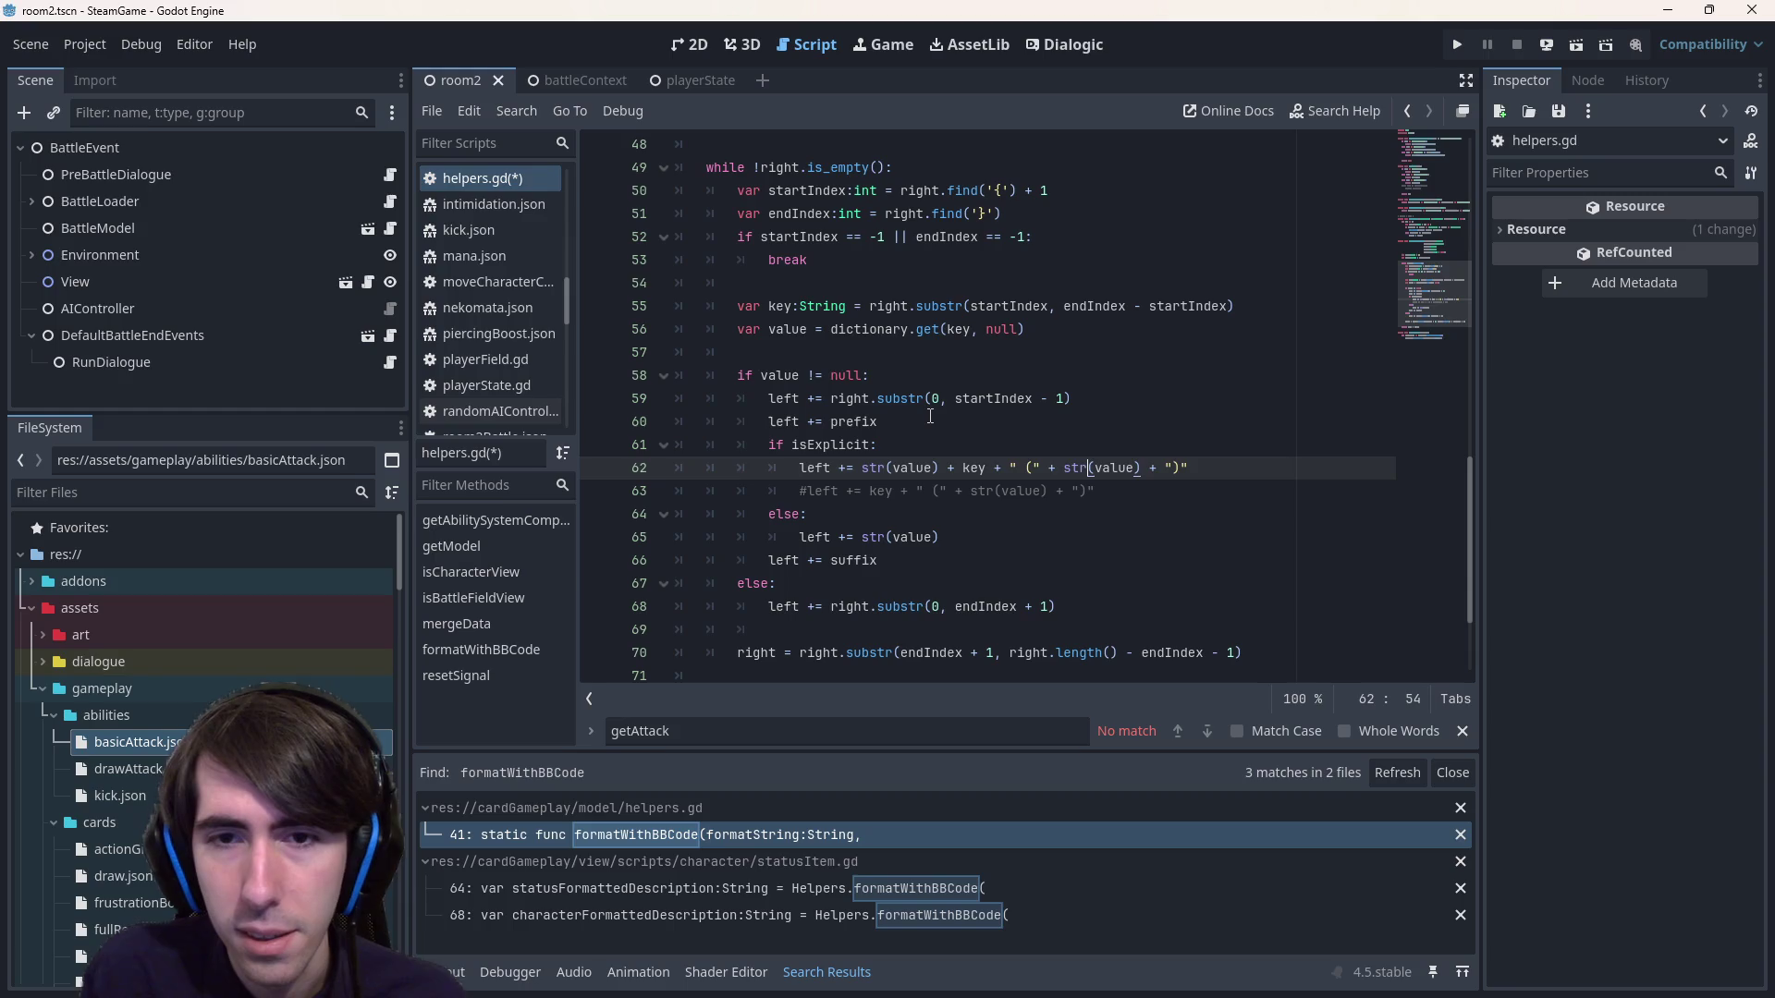
Finish the line as str(value) + " (" + key + ")", remove the duplicate key, and save helpers.gd.
key("shift+Right")
key("shift+Right")
key("shift+Right")
type("key")
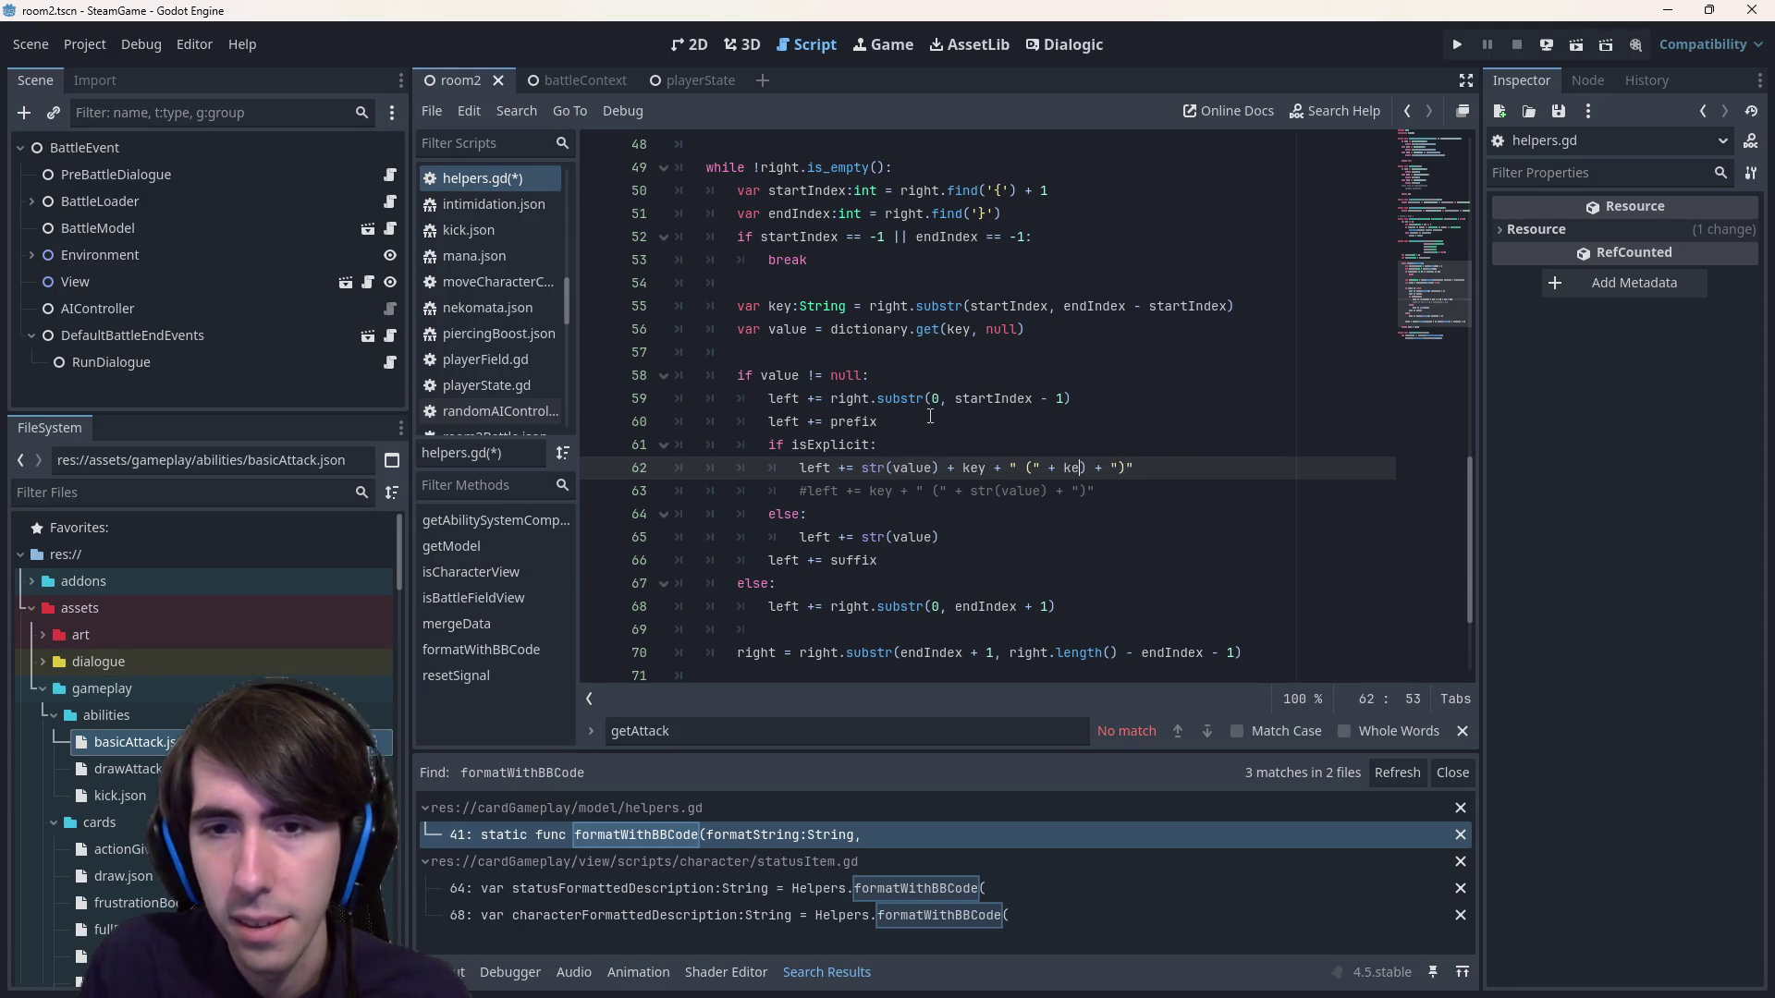
key("ctrl+Left")
key("ctrl+Left")
key("ctrl+Left")
key("ctrl+Right")
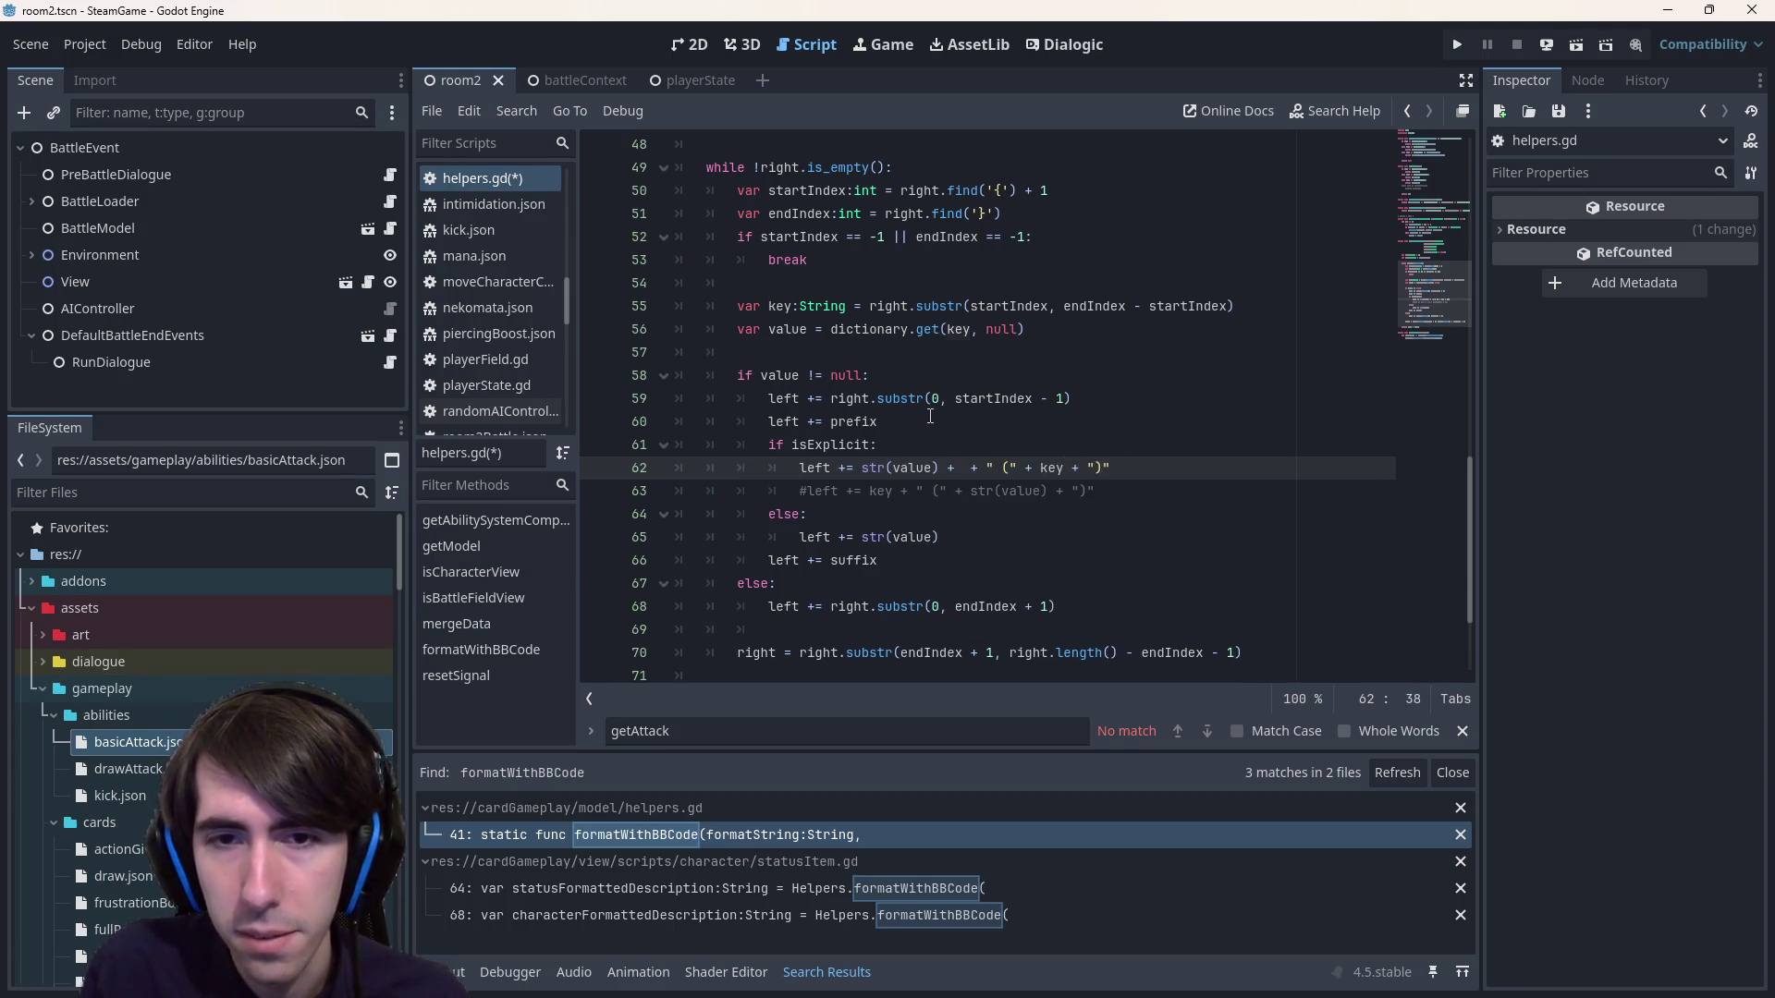
key("BackSpace")
key("BackSpace")
key("BackSpace")
key("ctrl+s")
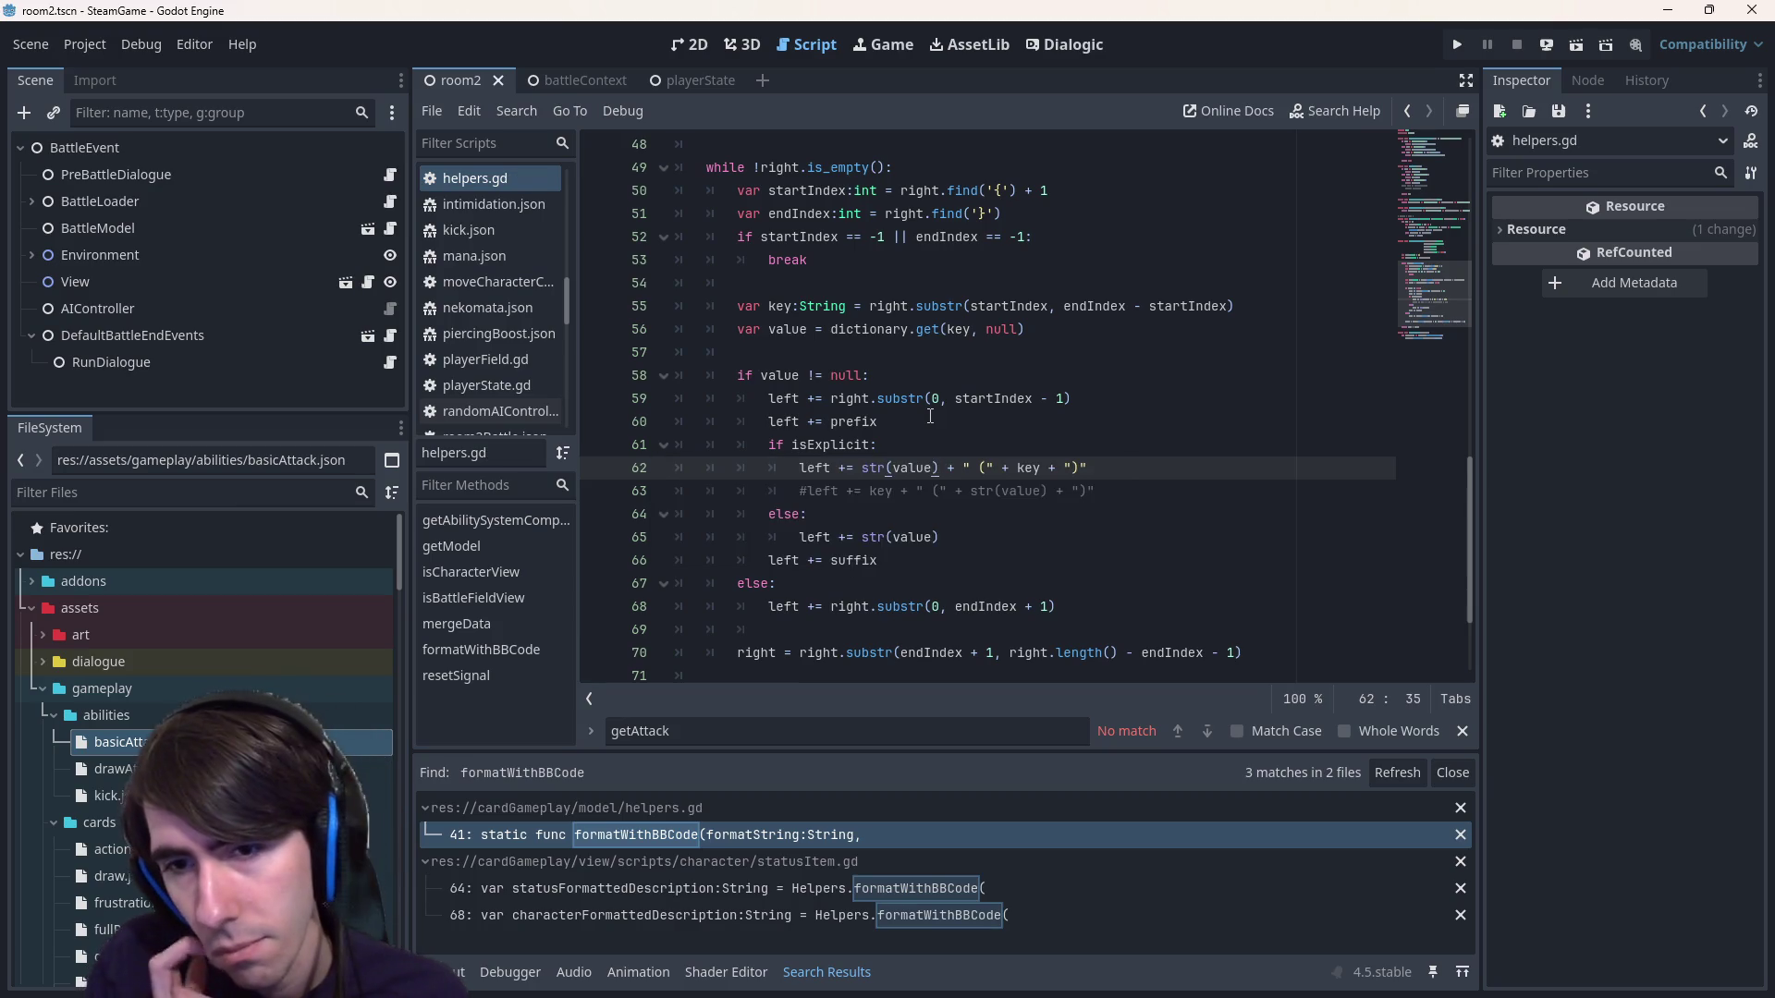
key("ctrl+s")
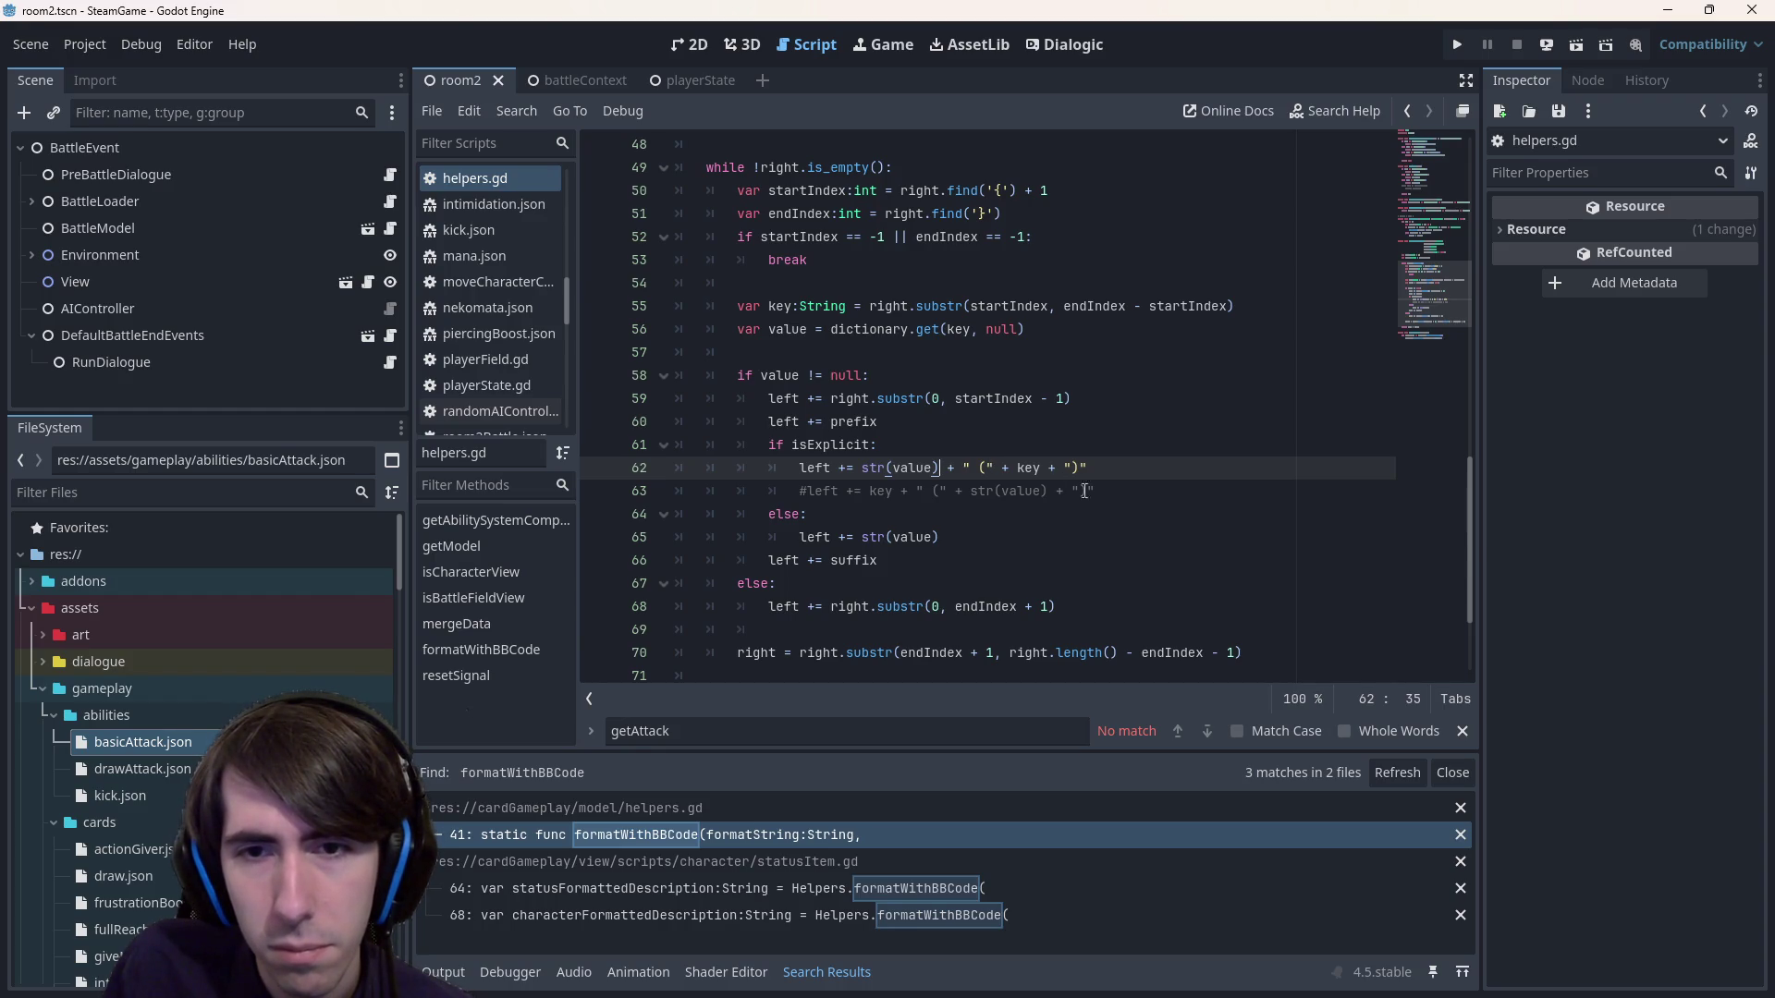
Run the battle scene and place the cat-eared hero on the battlefield.
left_click(1085, 491)
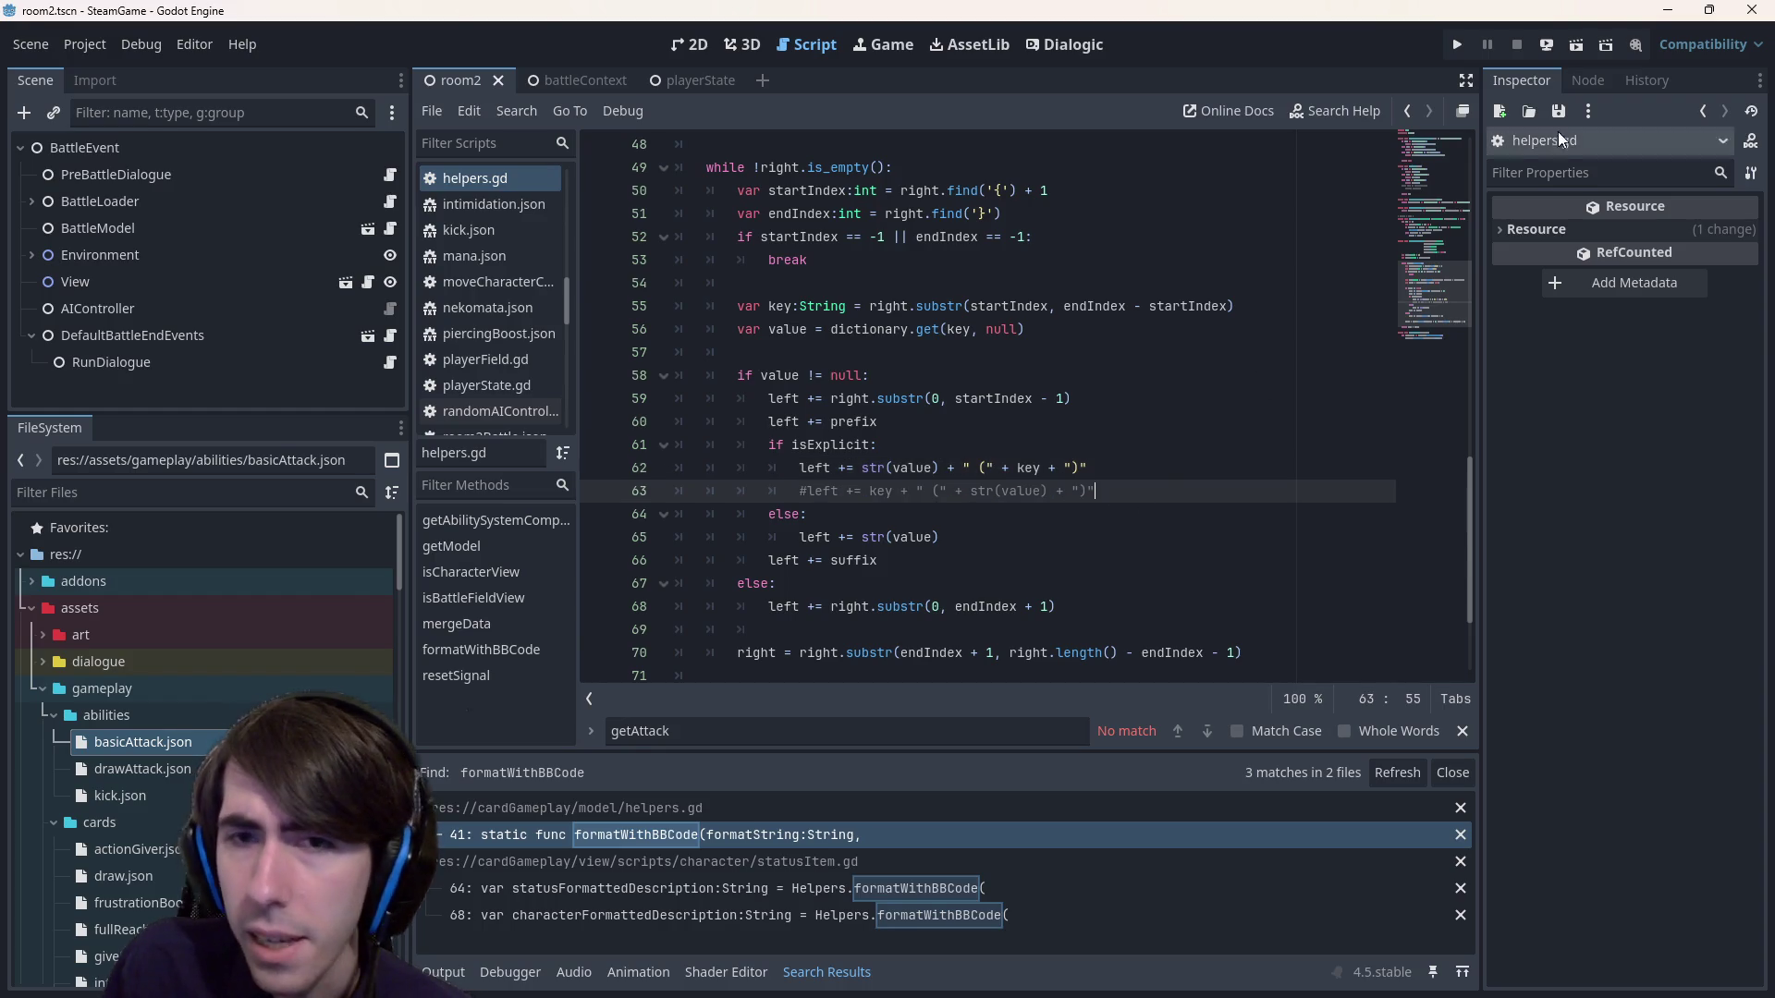
left_click(1577, 44)
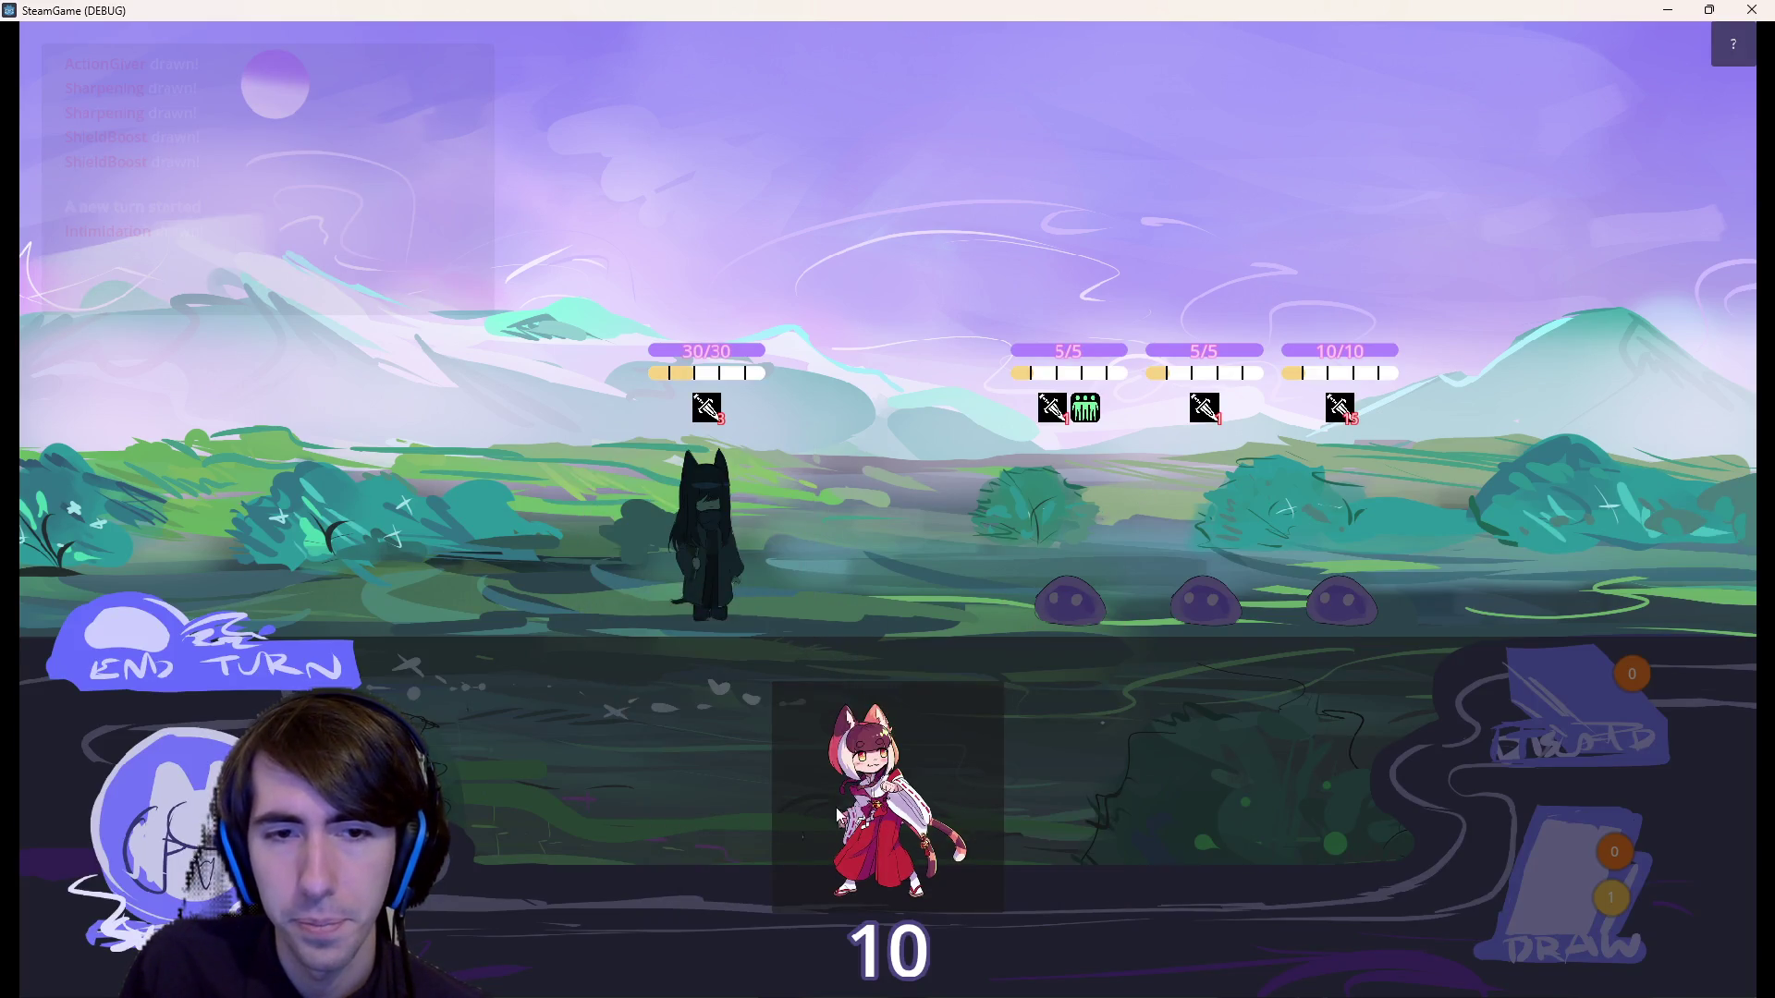
left_click_drag(838, 815, 573, 536)
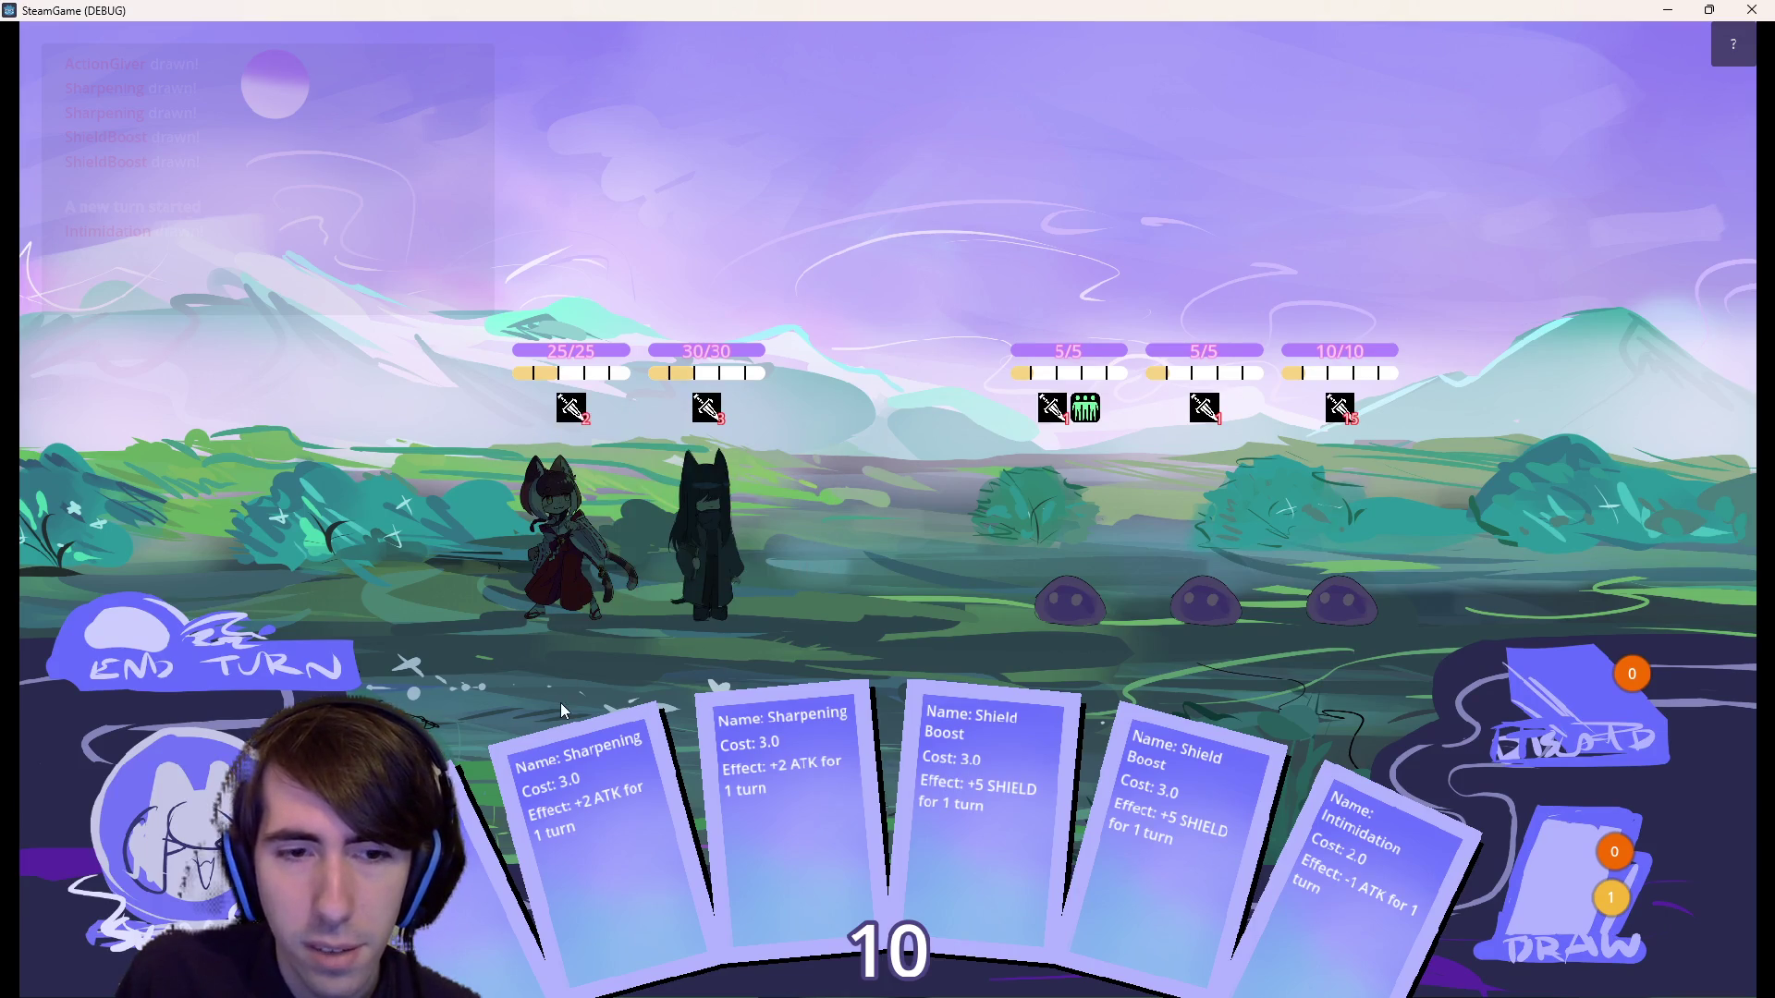
Check the enemy skill descriptions and pick up the Shield Boost card.
mouse_move(582, 416)
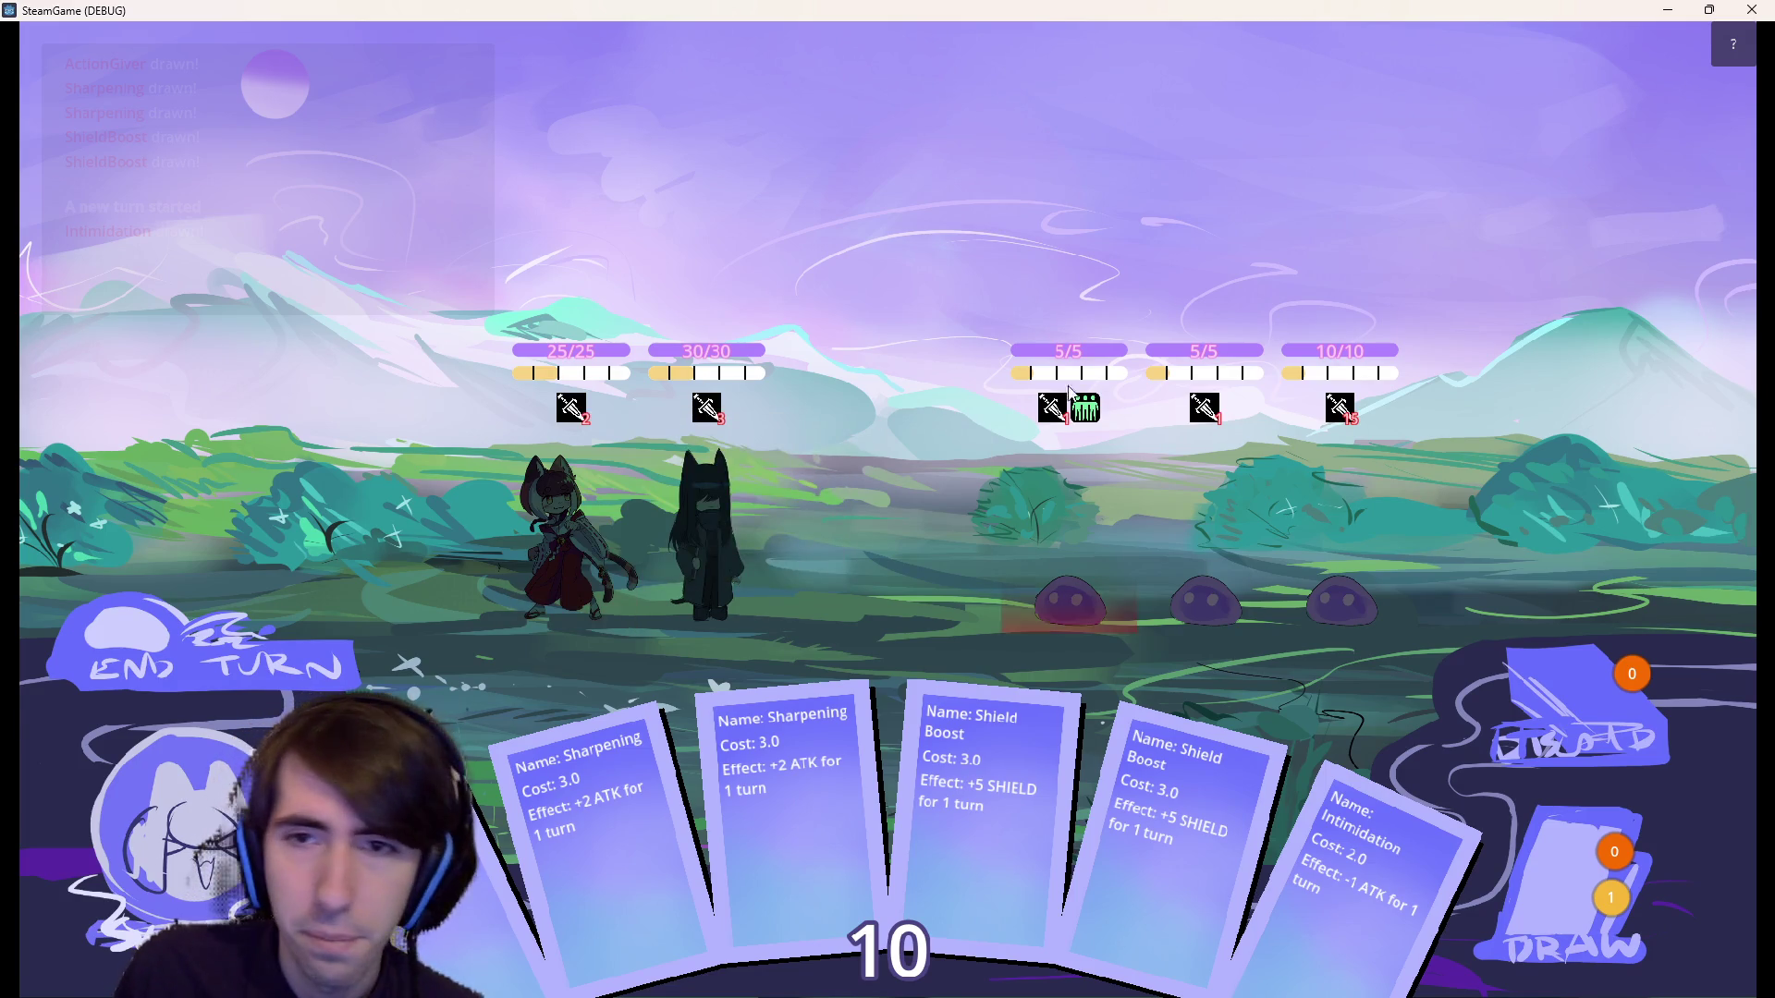
mouse_move(1216, 410)
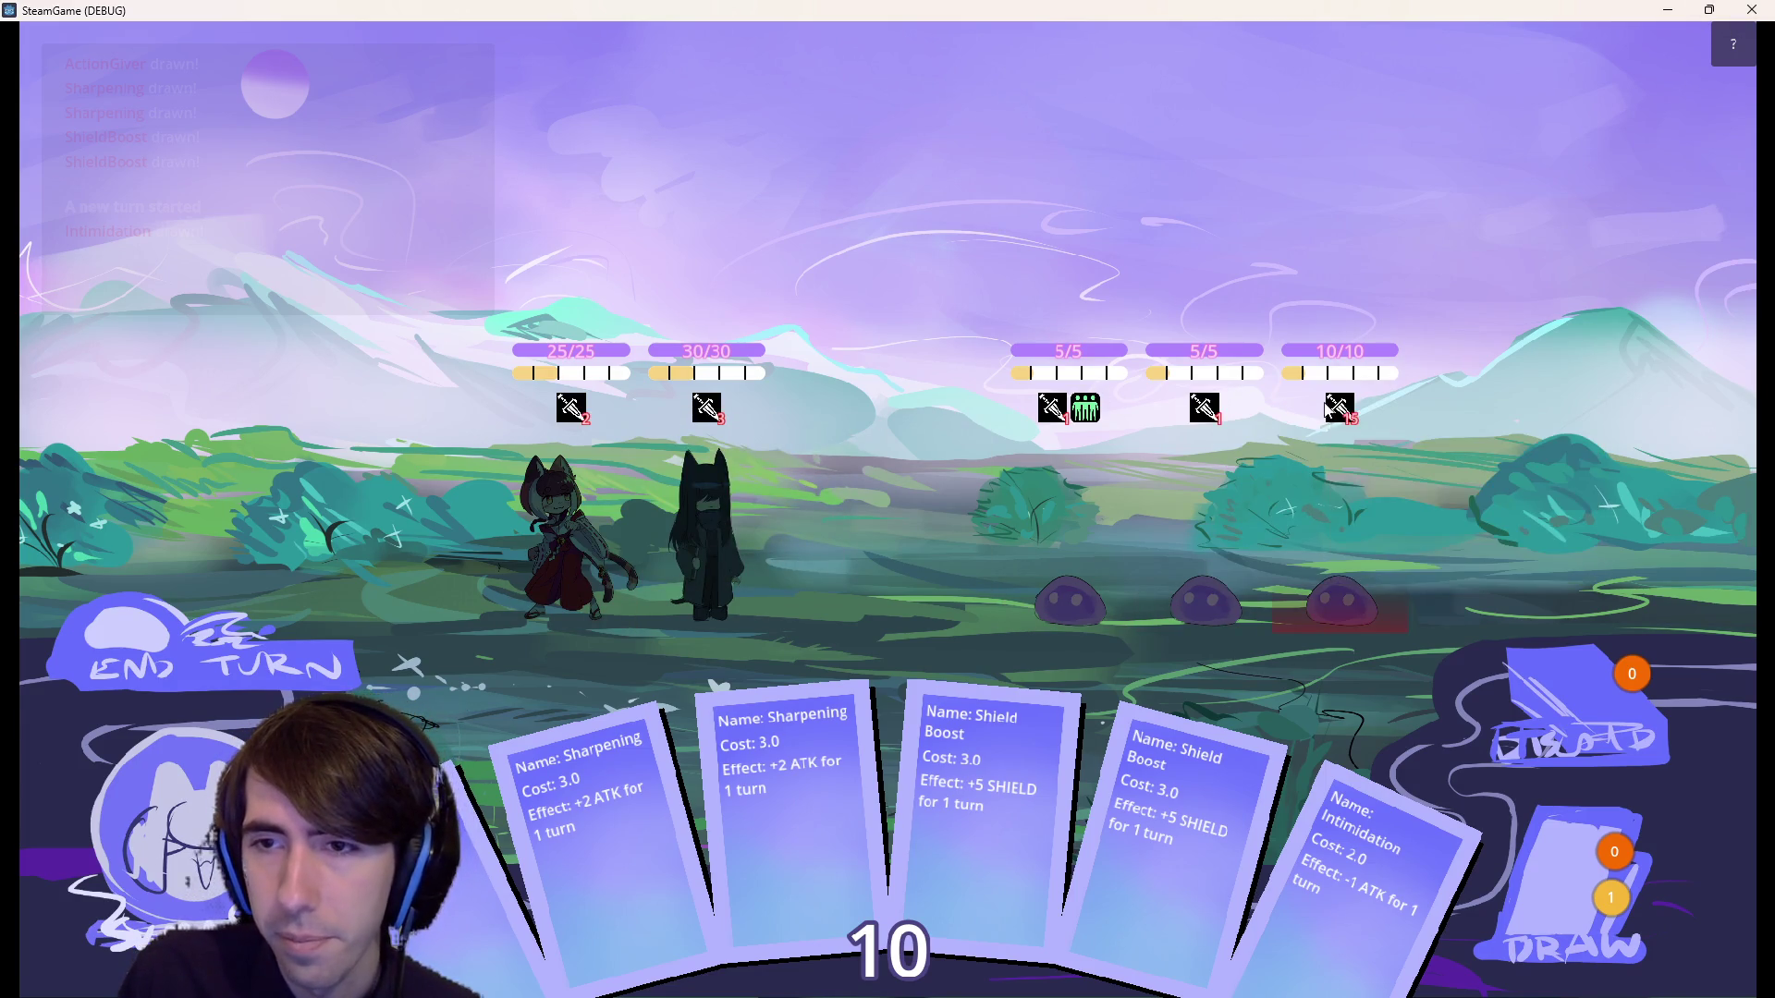
mouse_move(1347, 405)
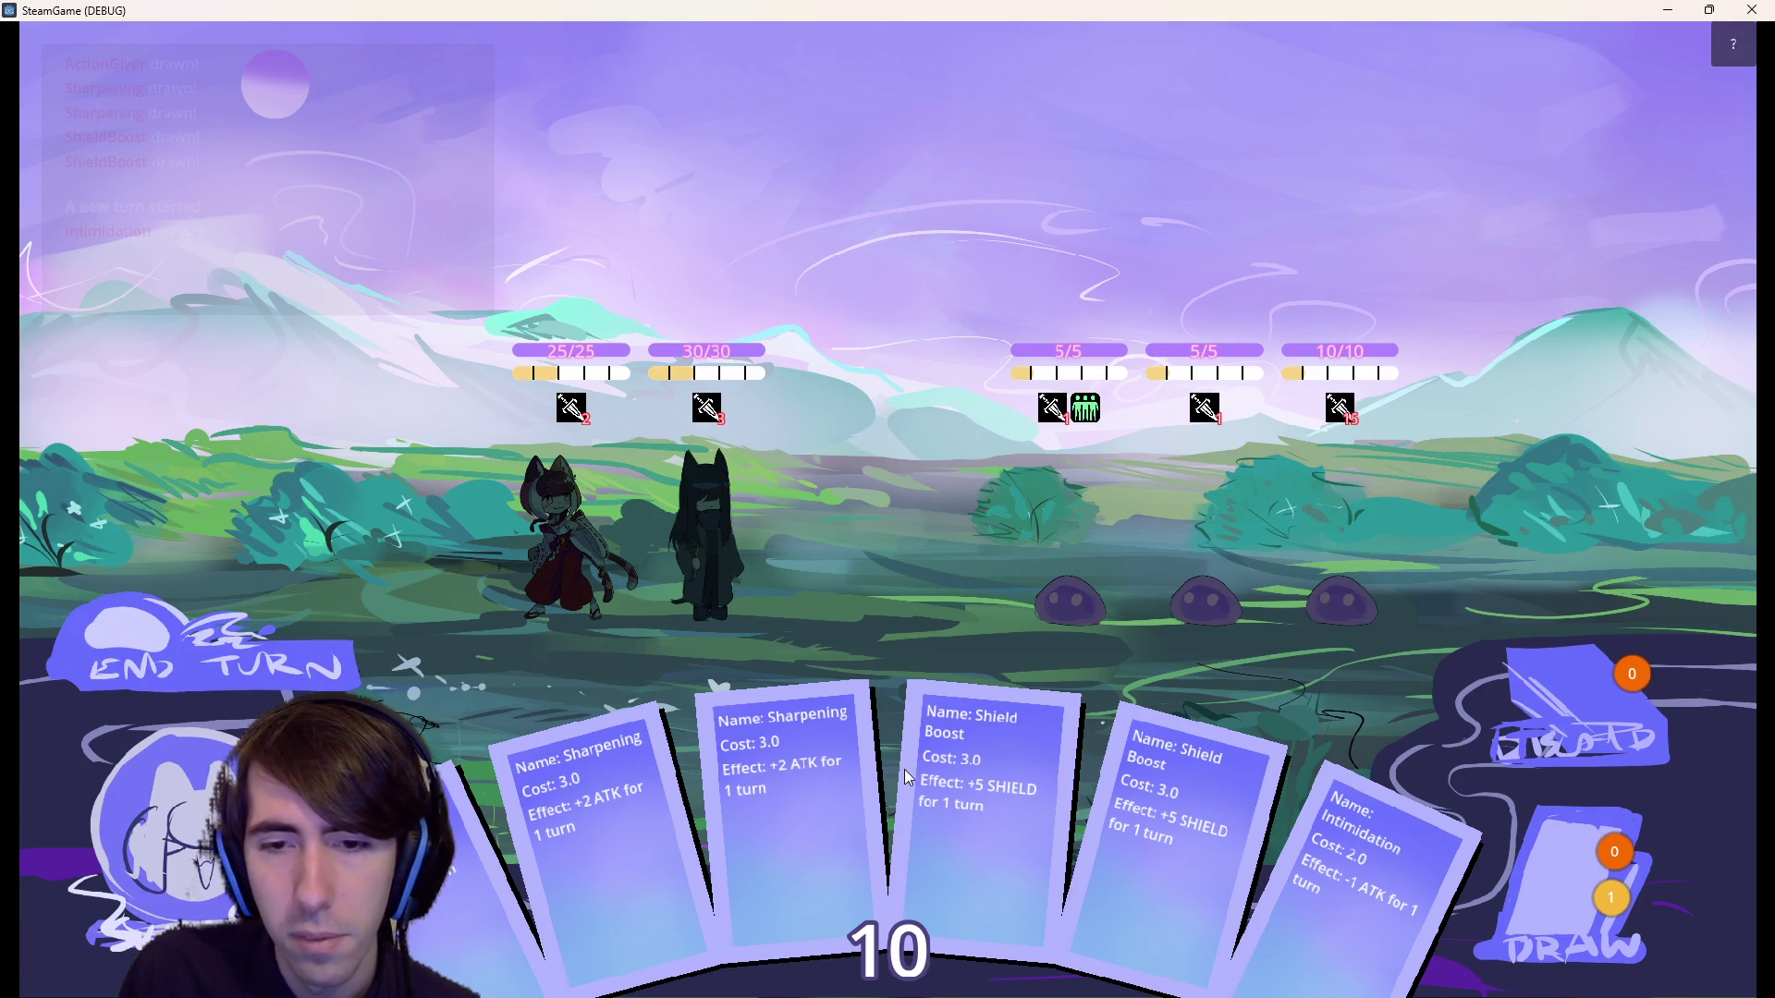
mouse_move(980, 795)
left_mouse_down()
mouse_move(758, 543)
mouse_move(730, 554)
left_mouse_up()
Play Shield Boost on the dark-haired ally, draw an extra card, then exit the game.
left_click(331, 660)
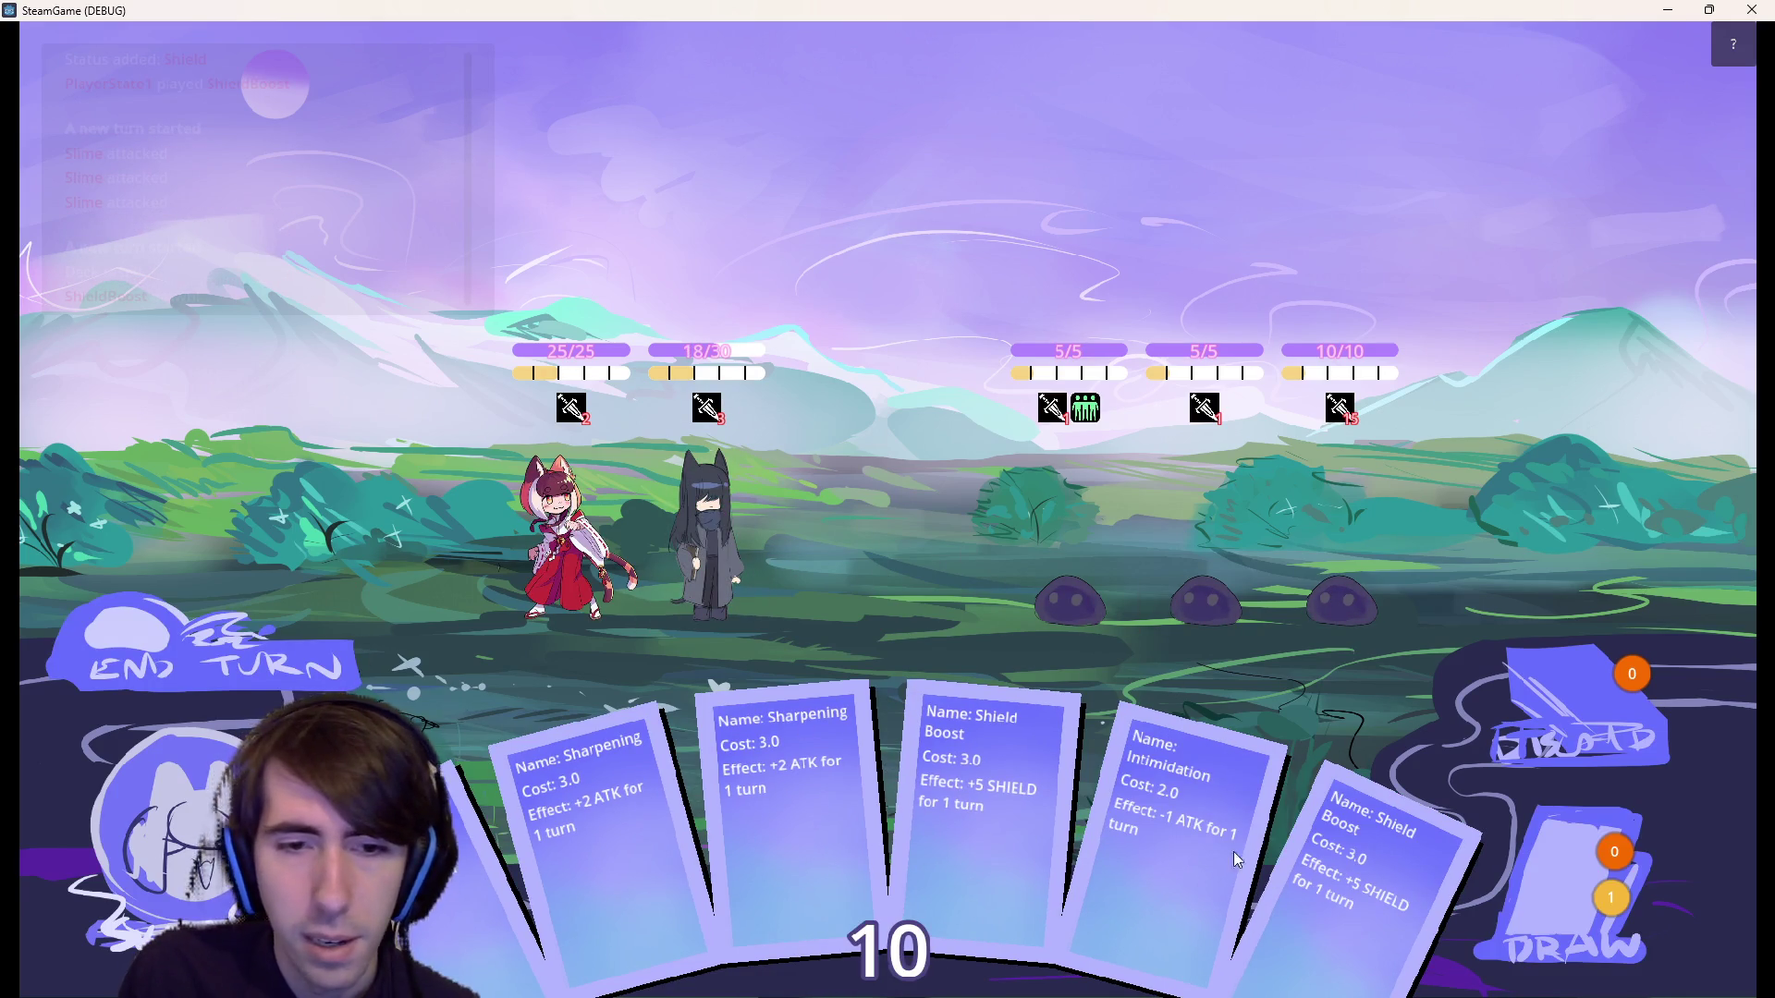
left_click(1588, 874)
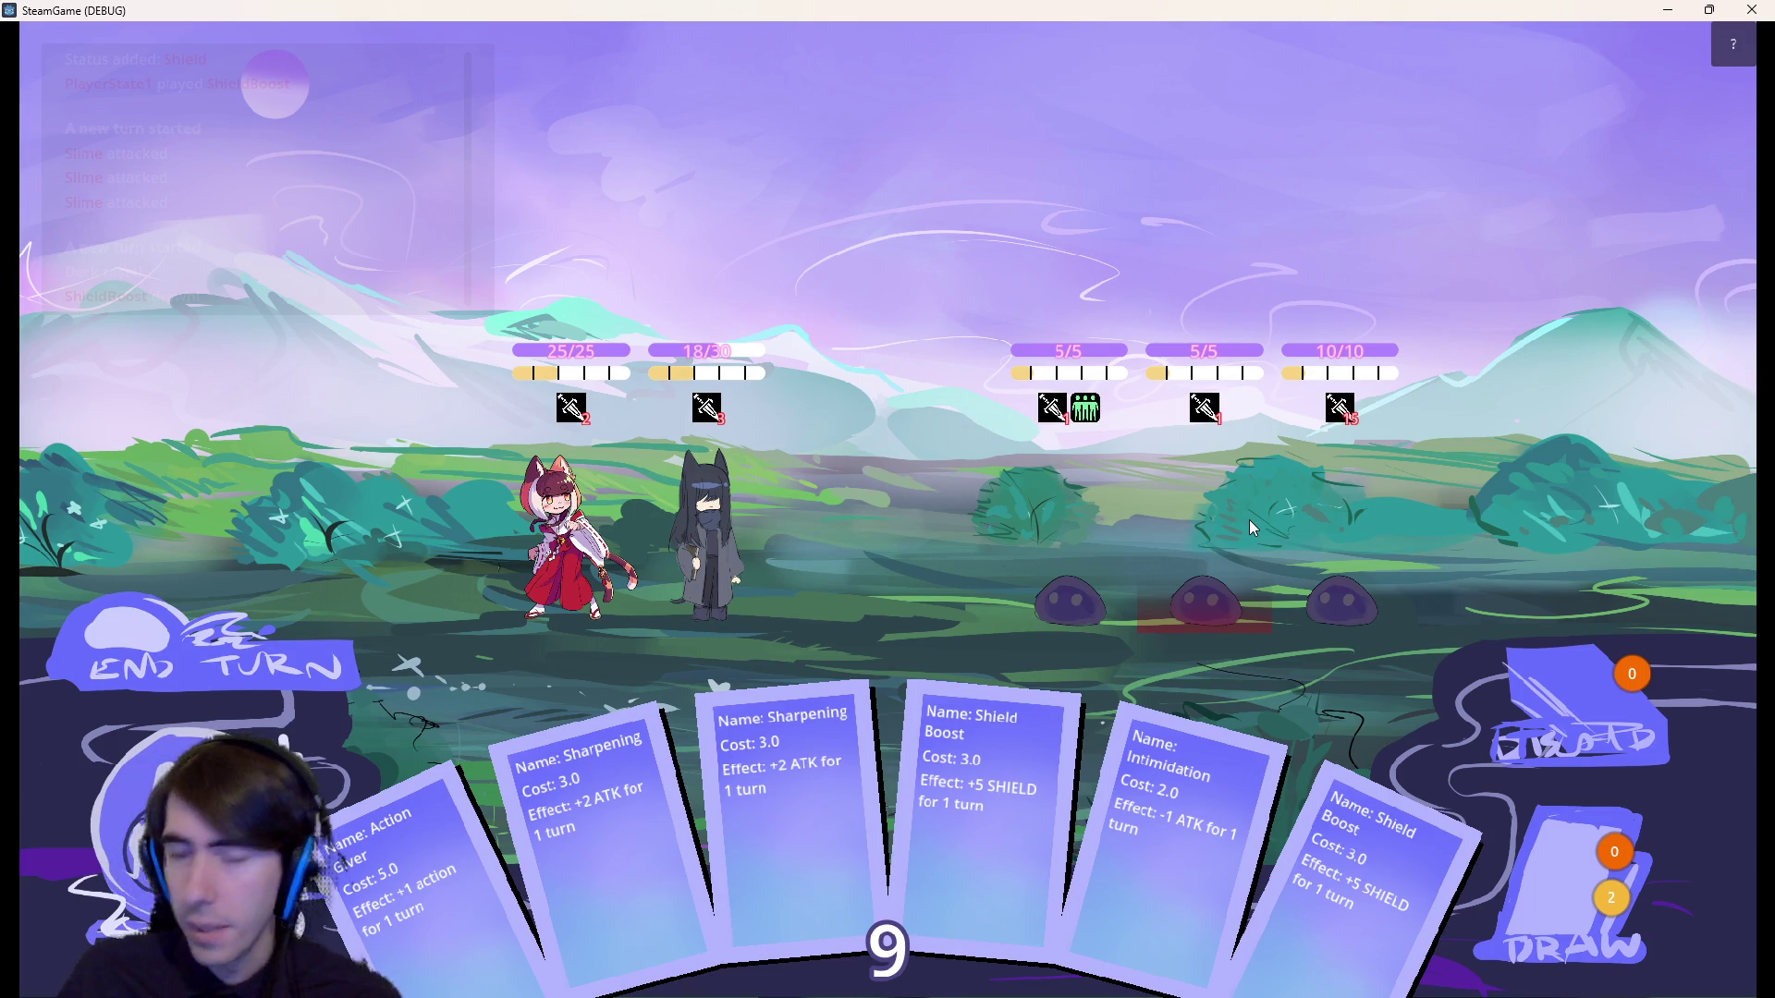
key("F8")
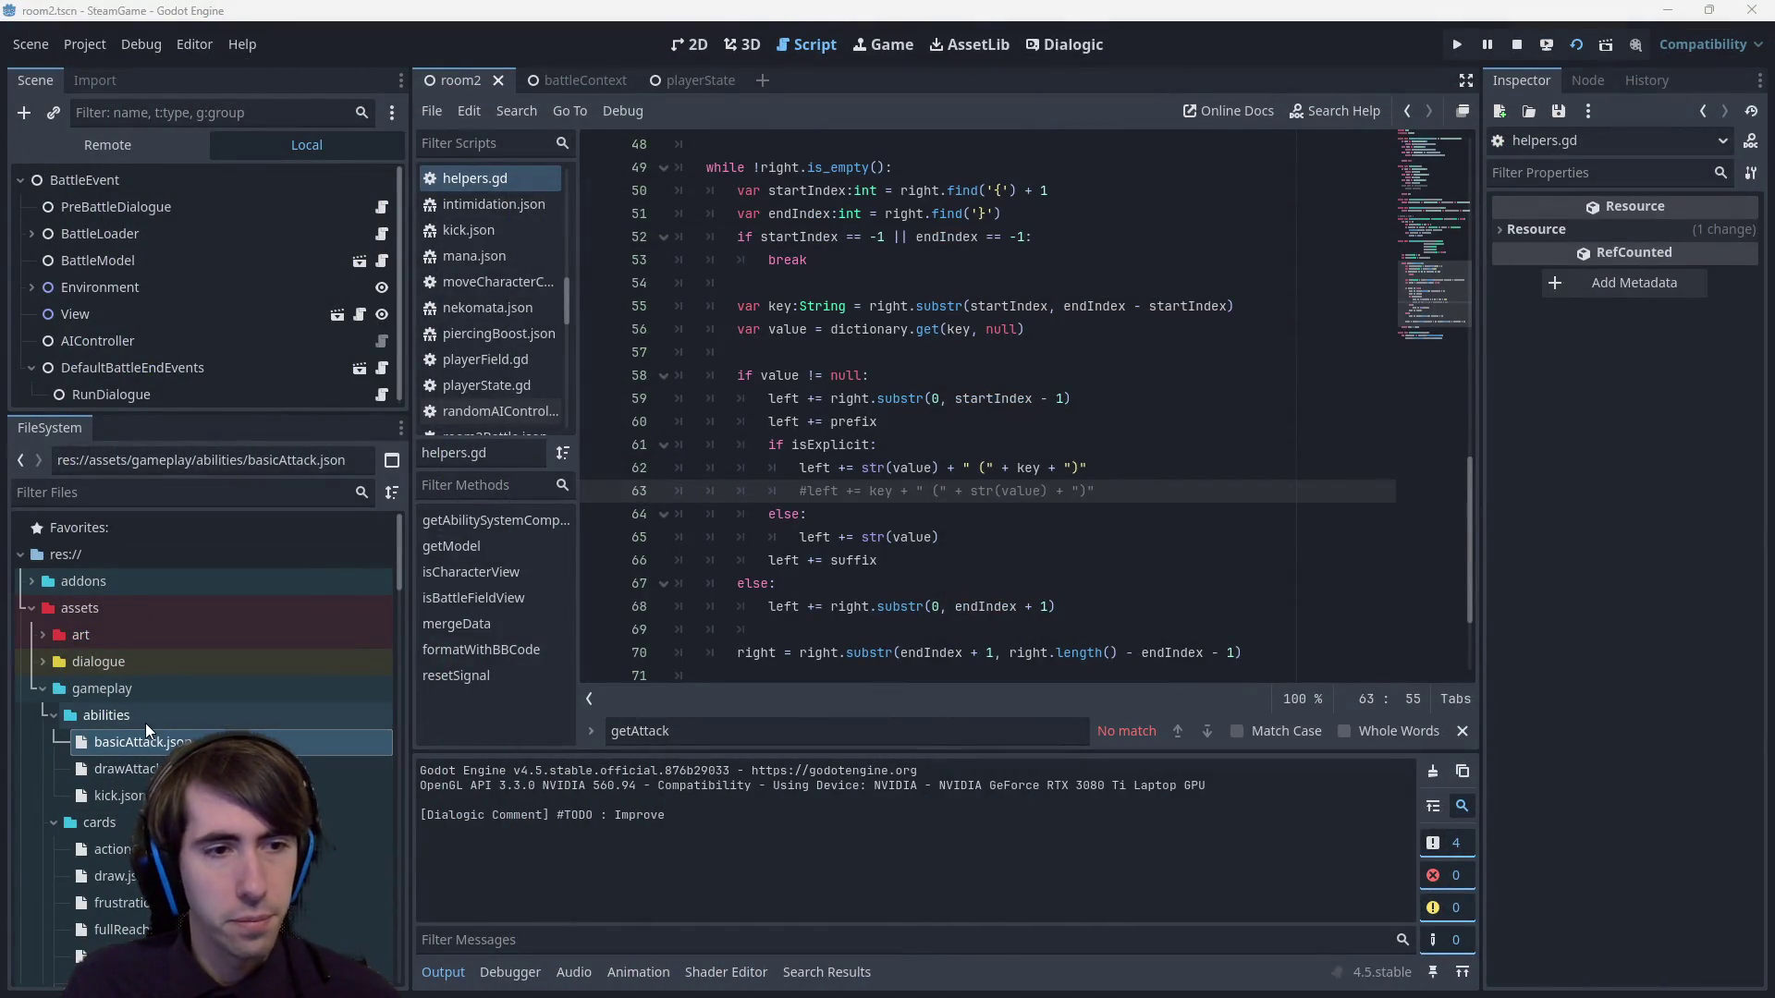
Collapse the cards folder and open friendshipPower.json from the status folder.
left_click(125, 768)
scroll(185, 740, "down", 3)
scroll(185, 739, "up", 1)
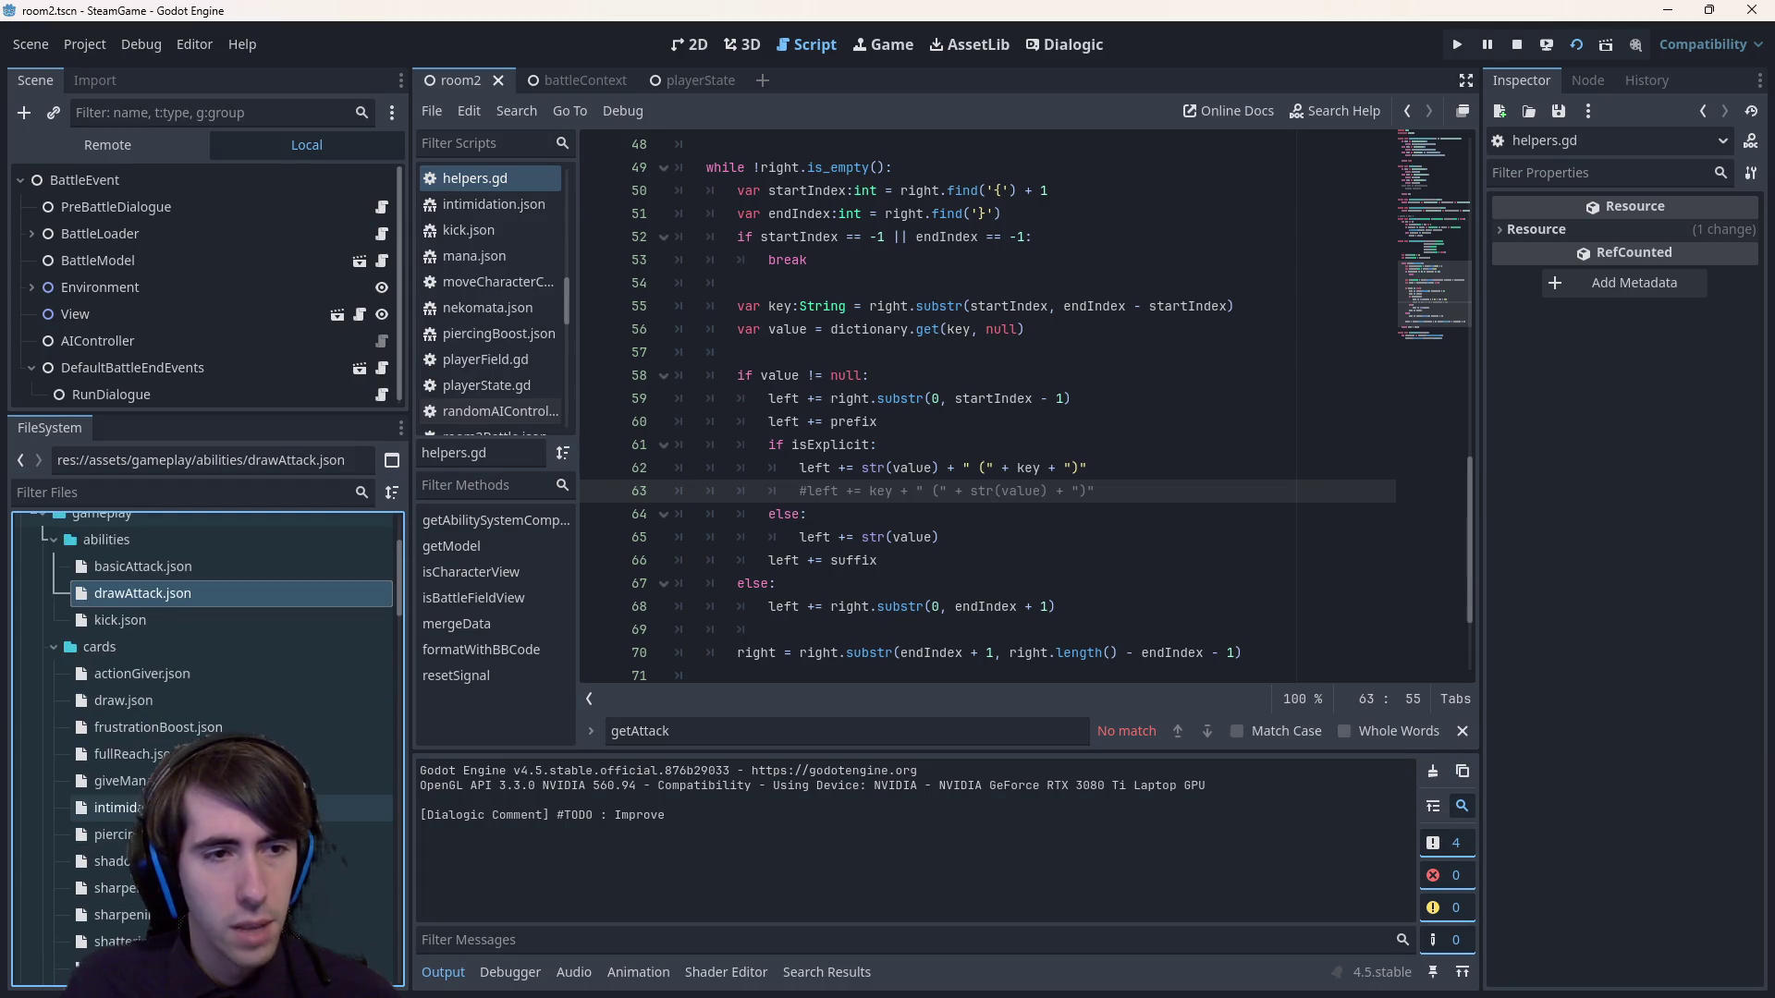
left_click(174, 649)
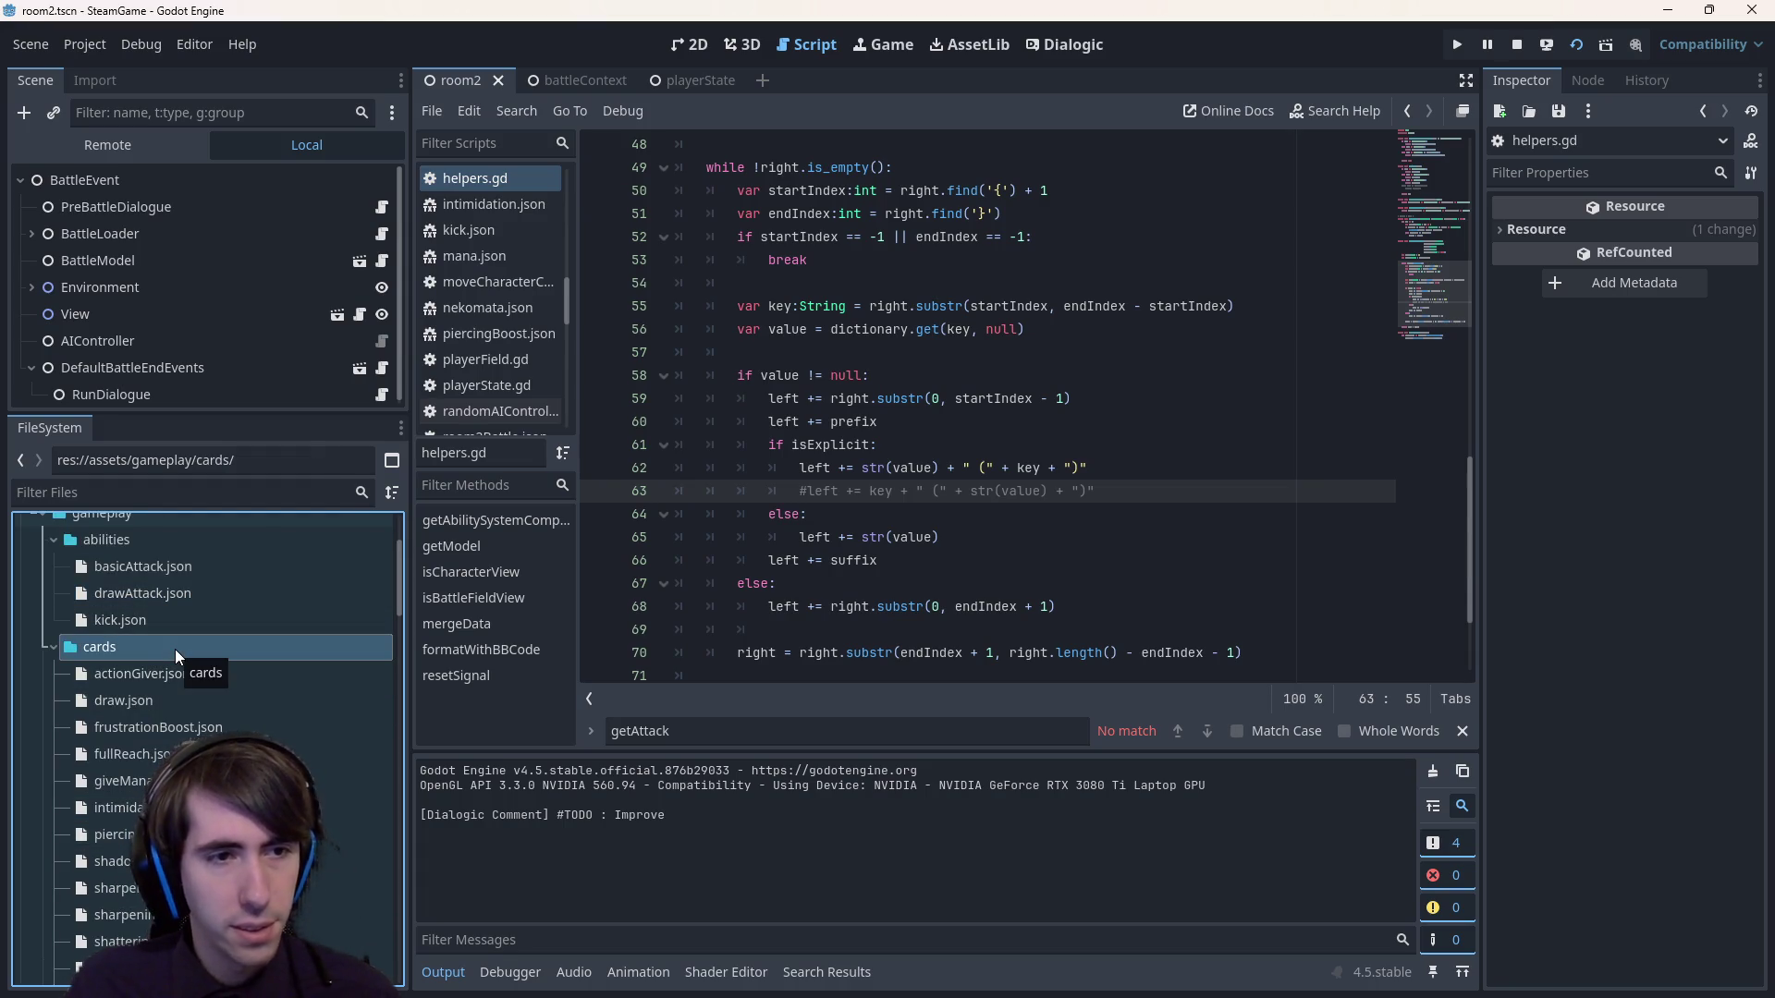
double_click(175, 649)
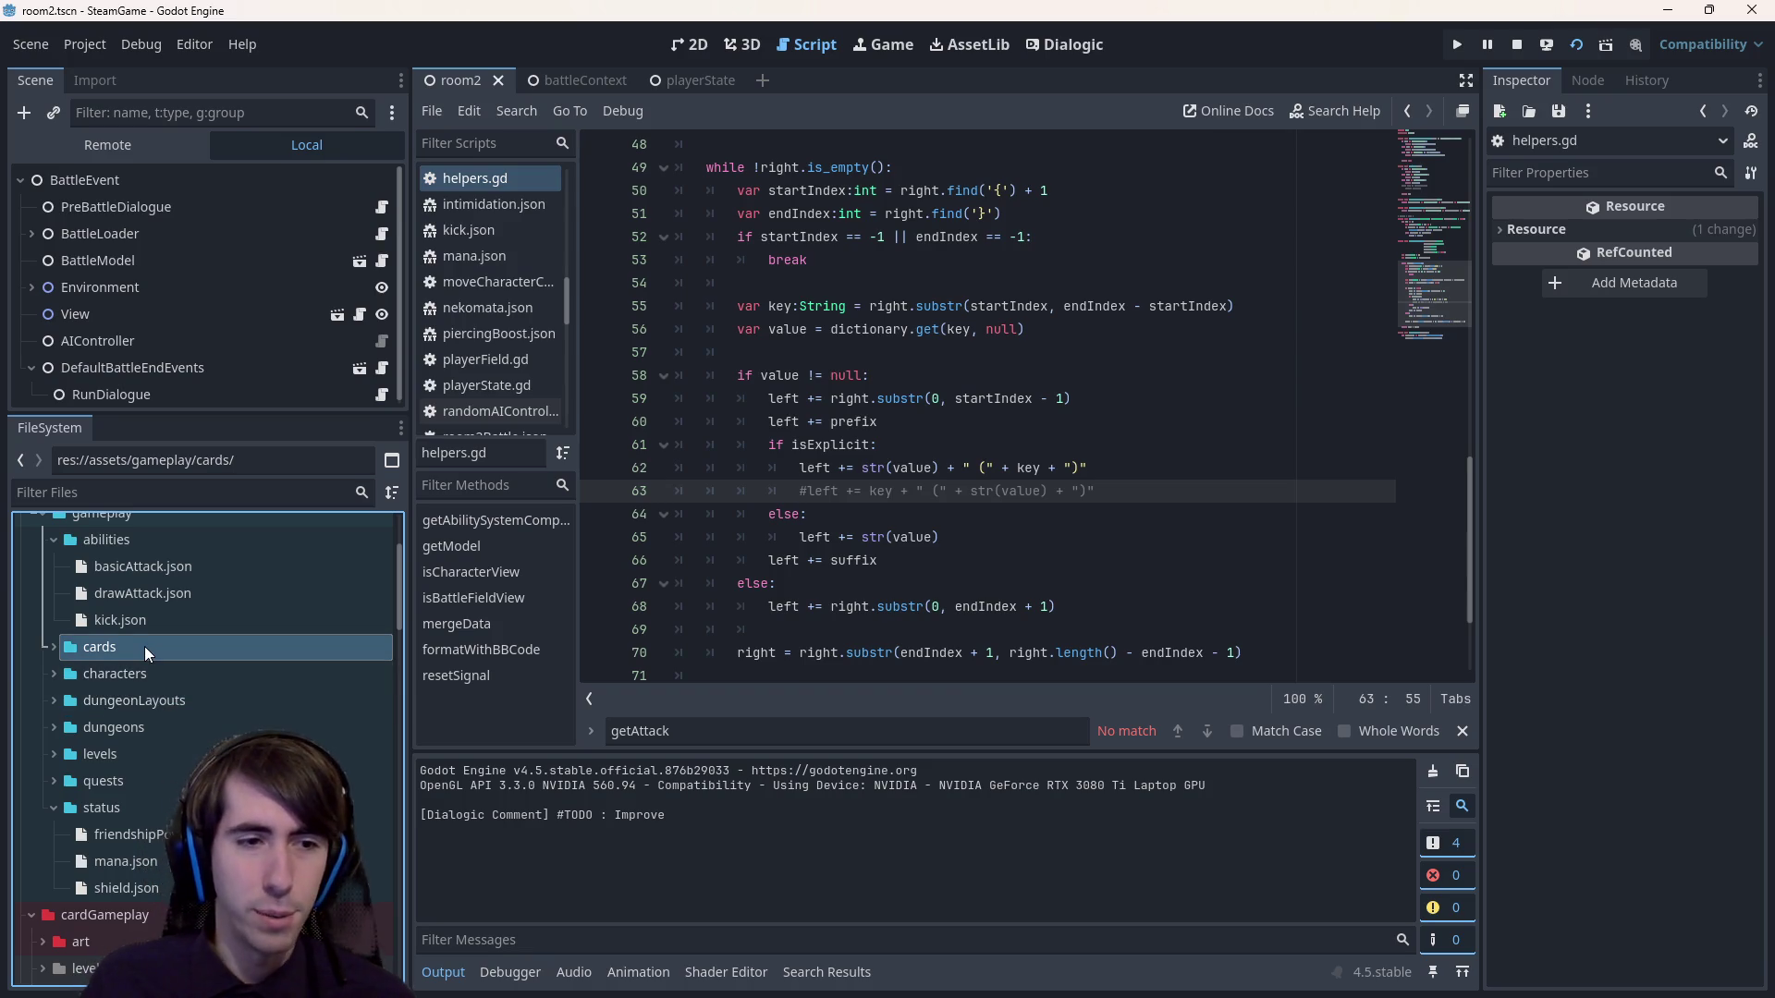
left_click(189, 834)
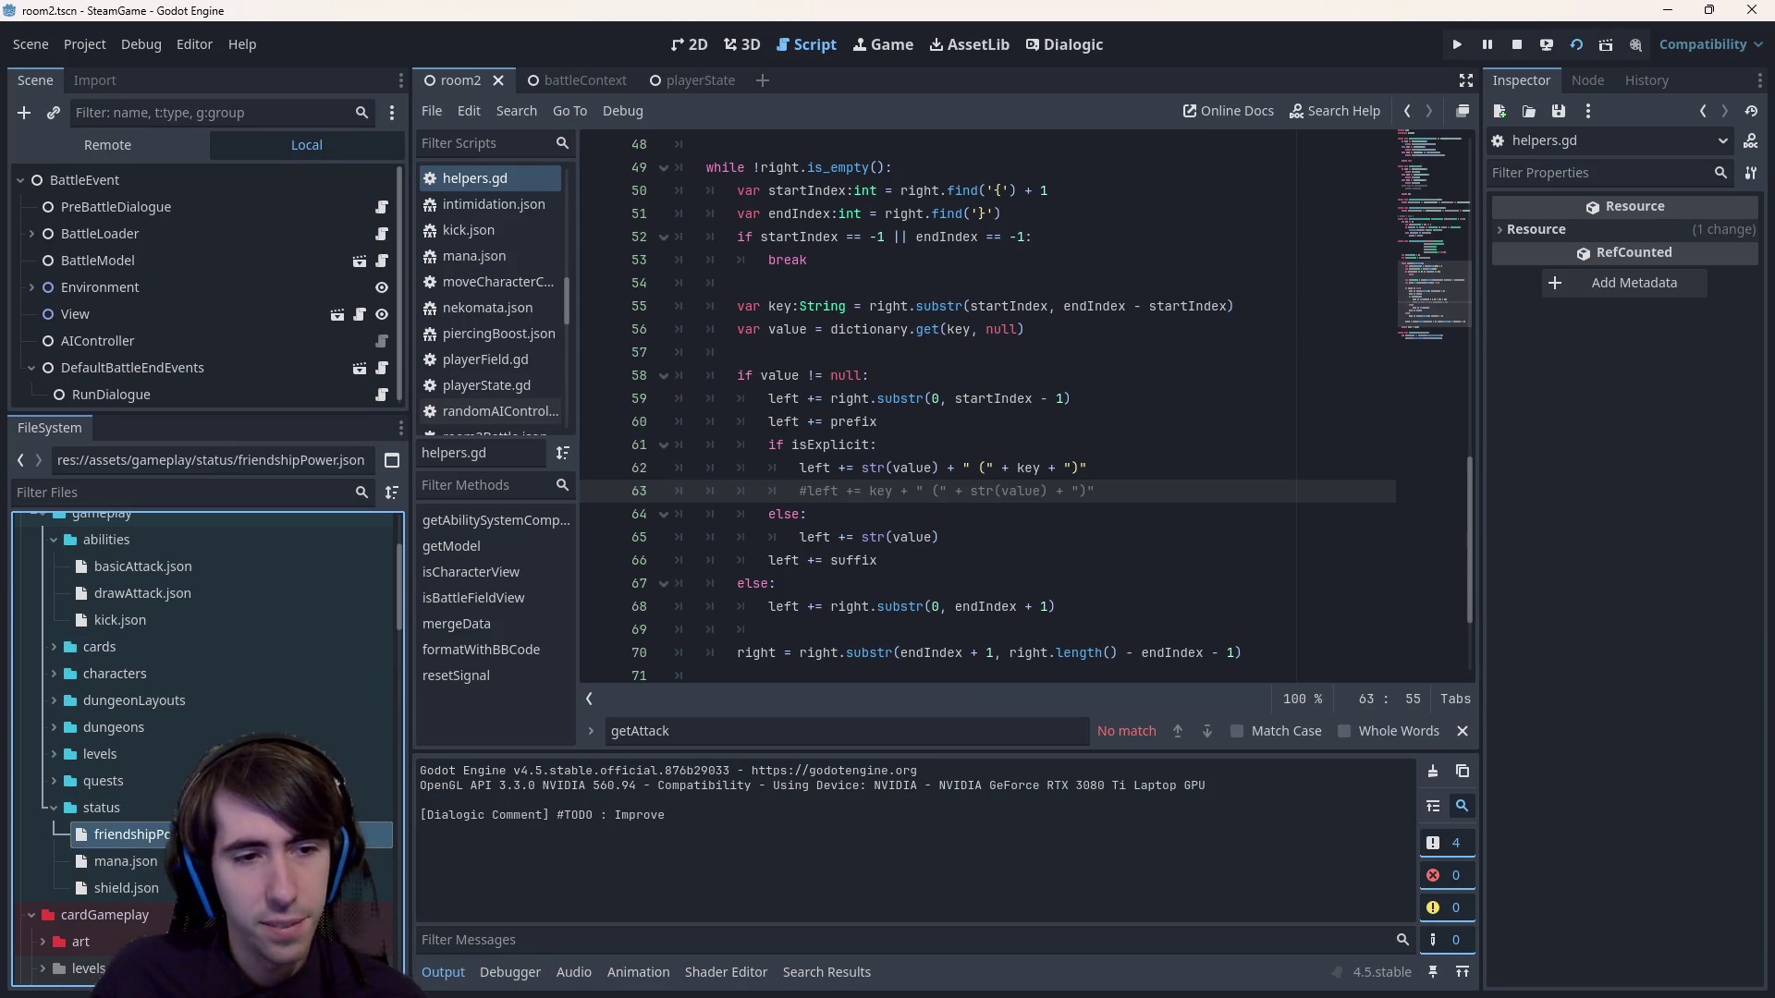
double_click(189, 834)
left_click_drag(667, 560, 450, 227)
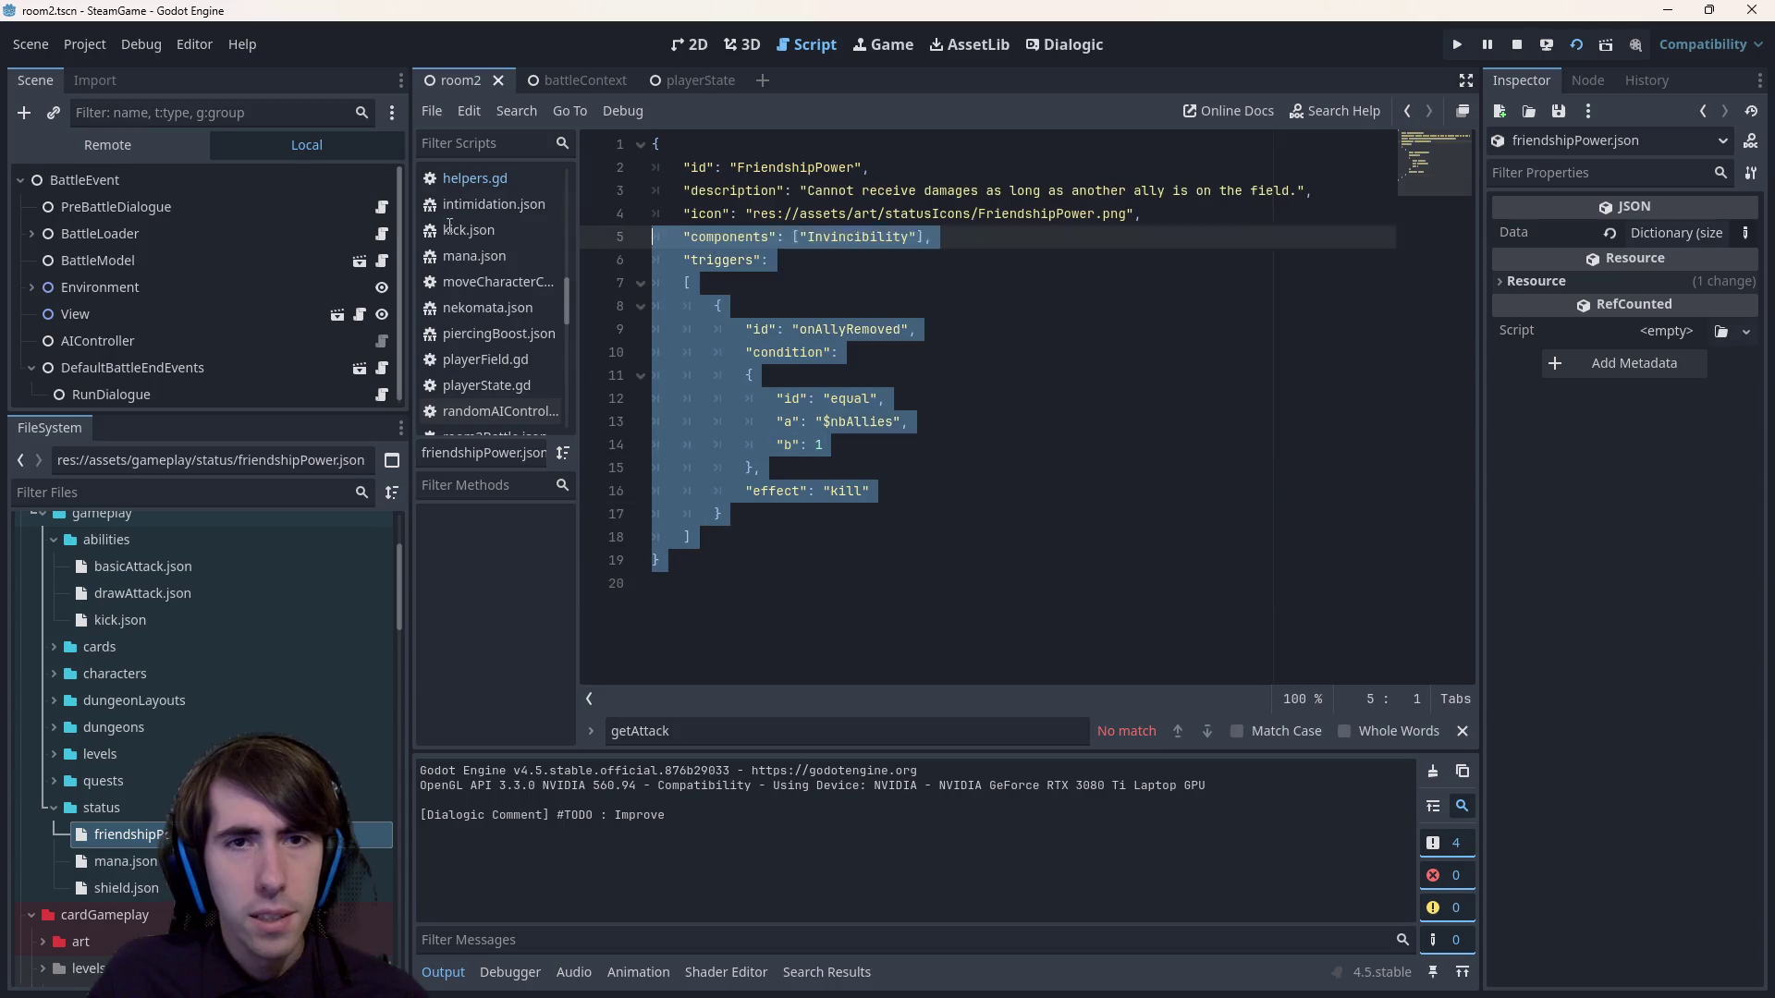
Compare mana.json and shield.json, then reopen friendshipPower.json and duplicate it.
double_click(126, 861)
left_click(125, 887)
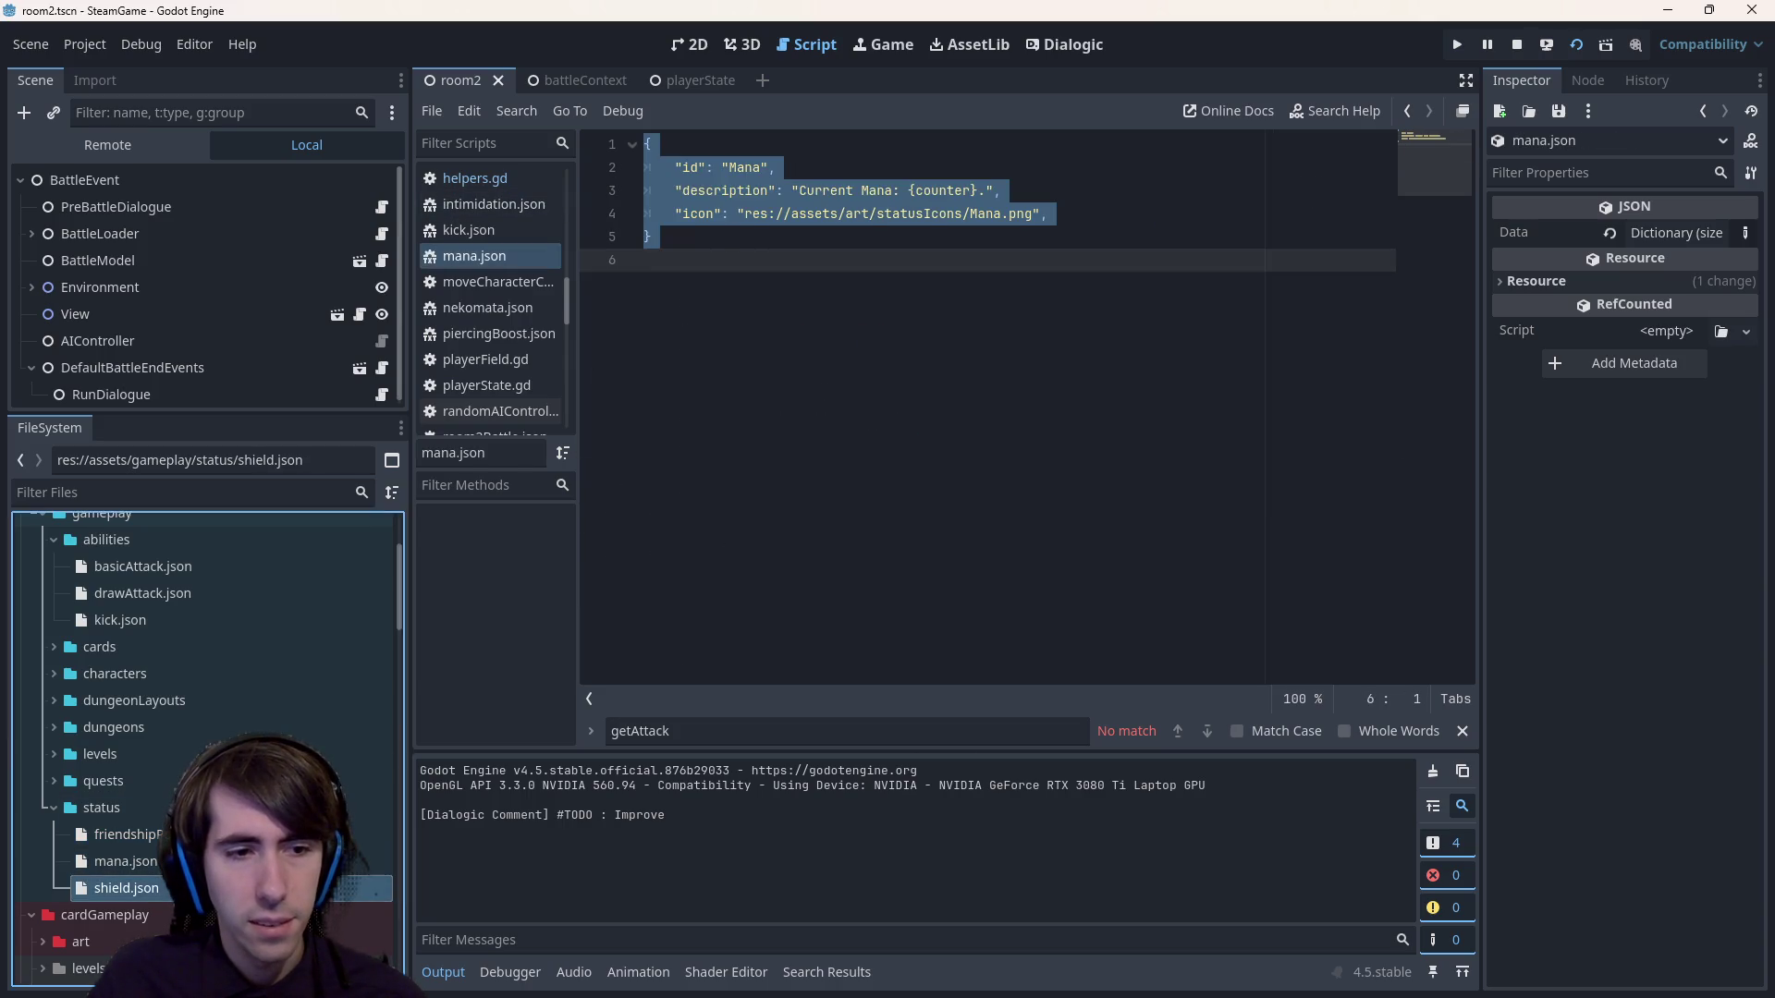
key("Return")
key("Up")
key("Up")
key("Return")
key("ctrl+d")
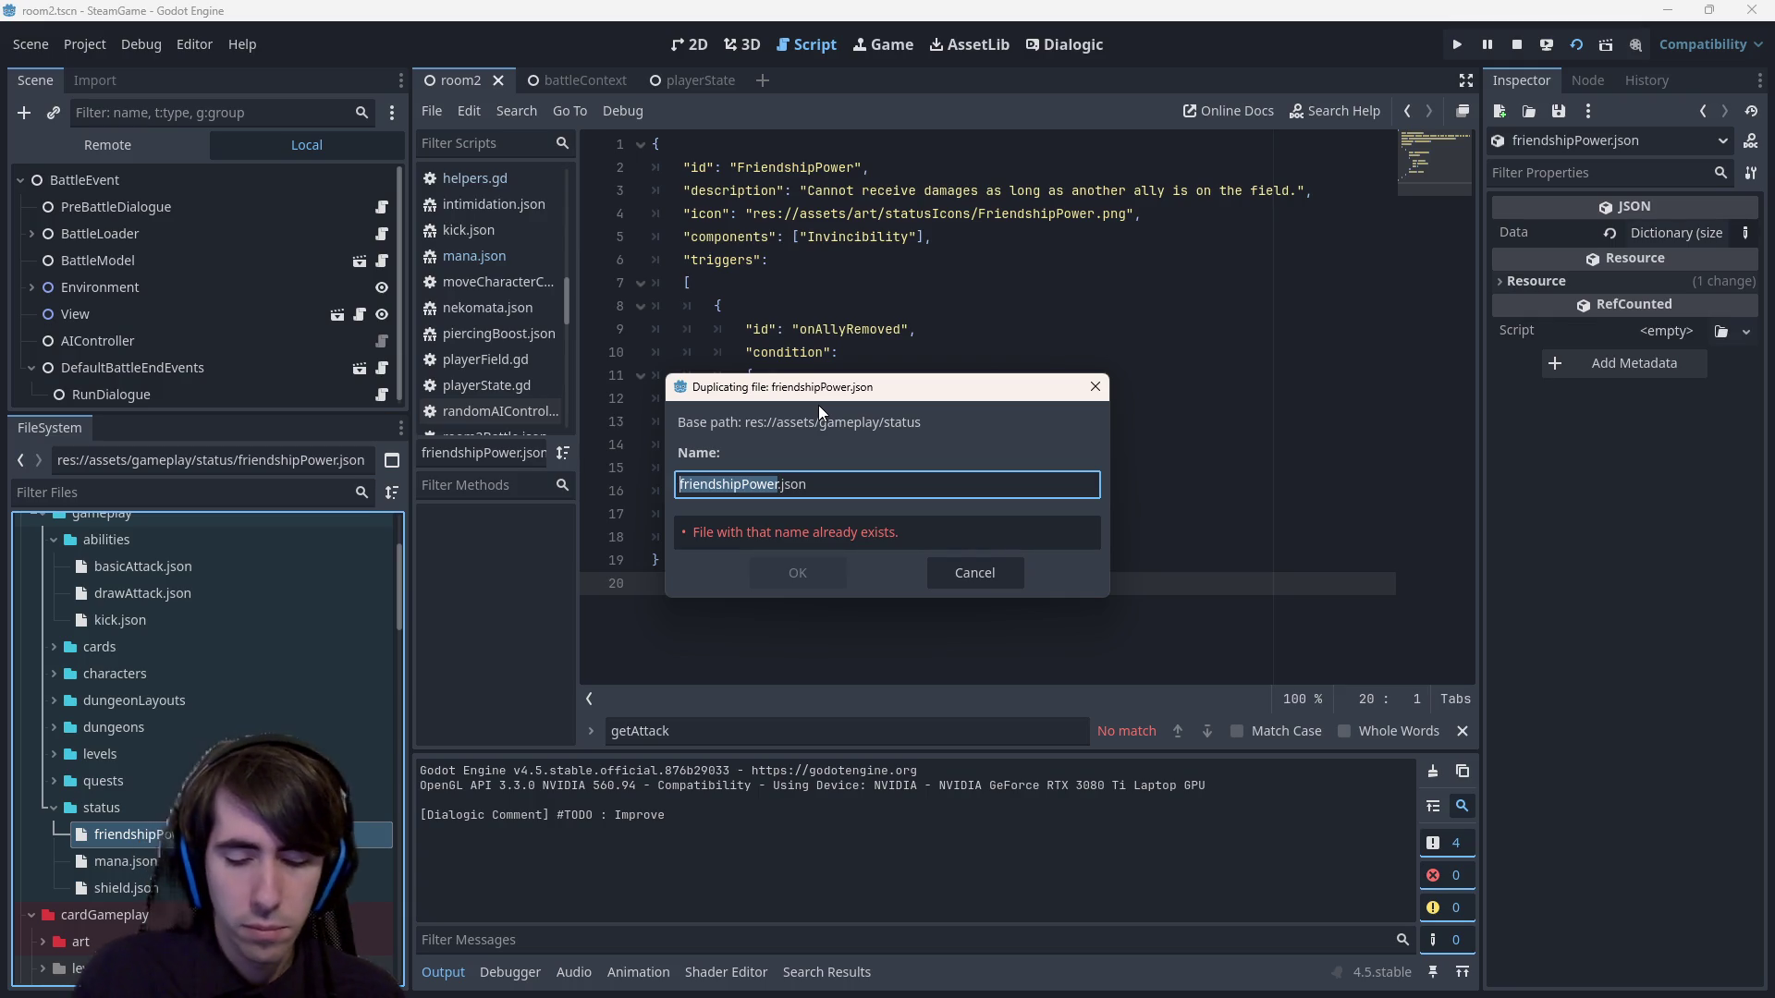
Name the duplicate friendKiller.json and open it to review its definition.
type("onHi")
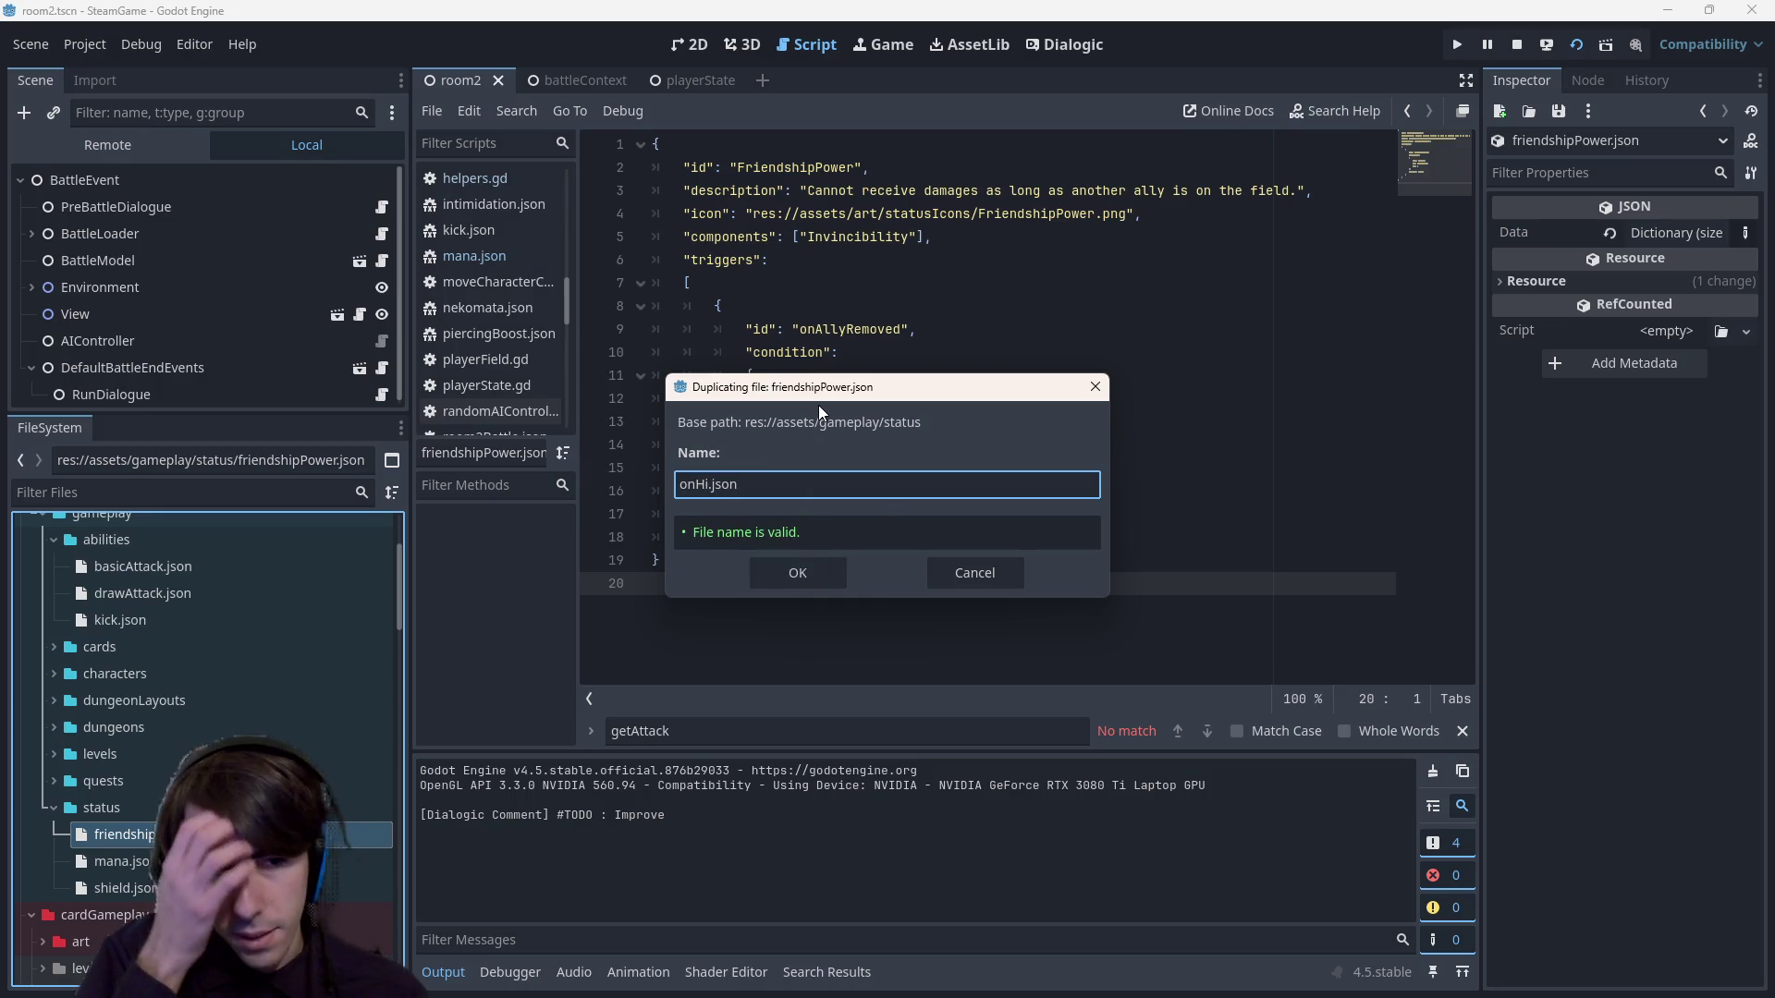
key("BackSpace")
key("BackSpace")
key("BackSpace")
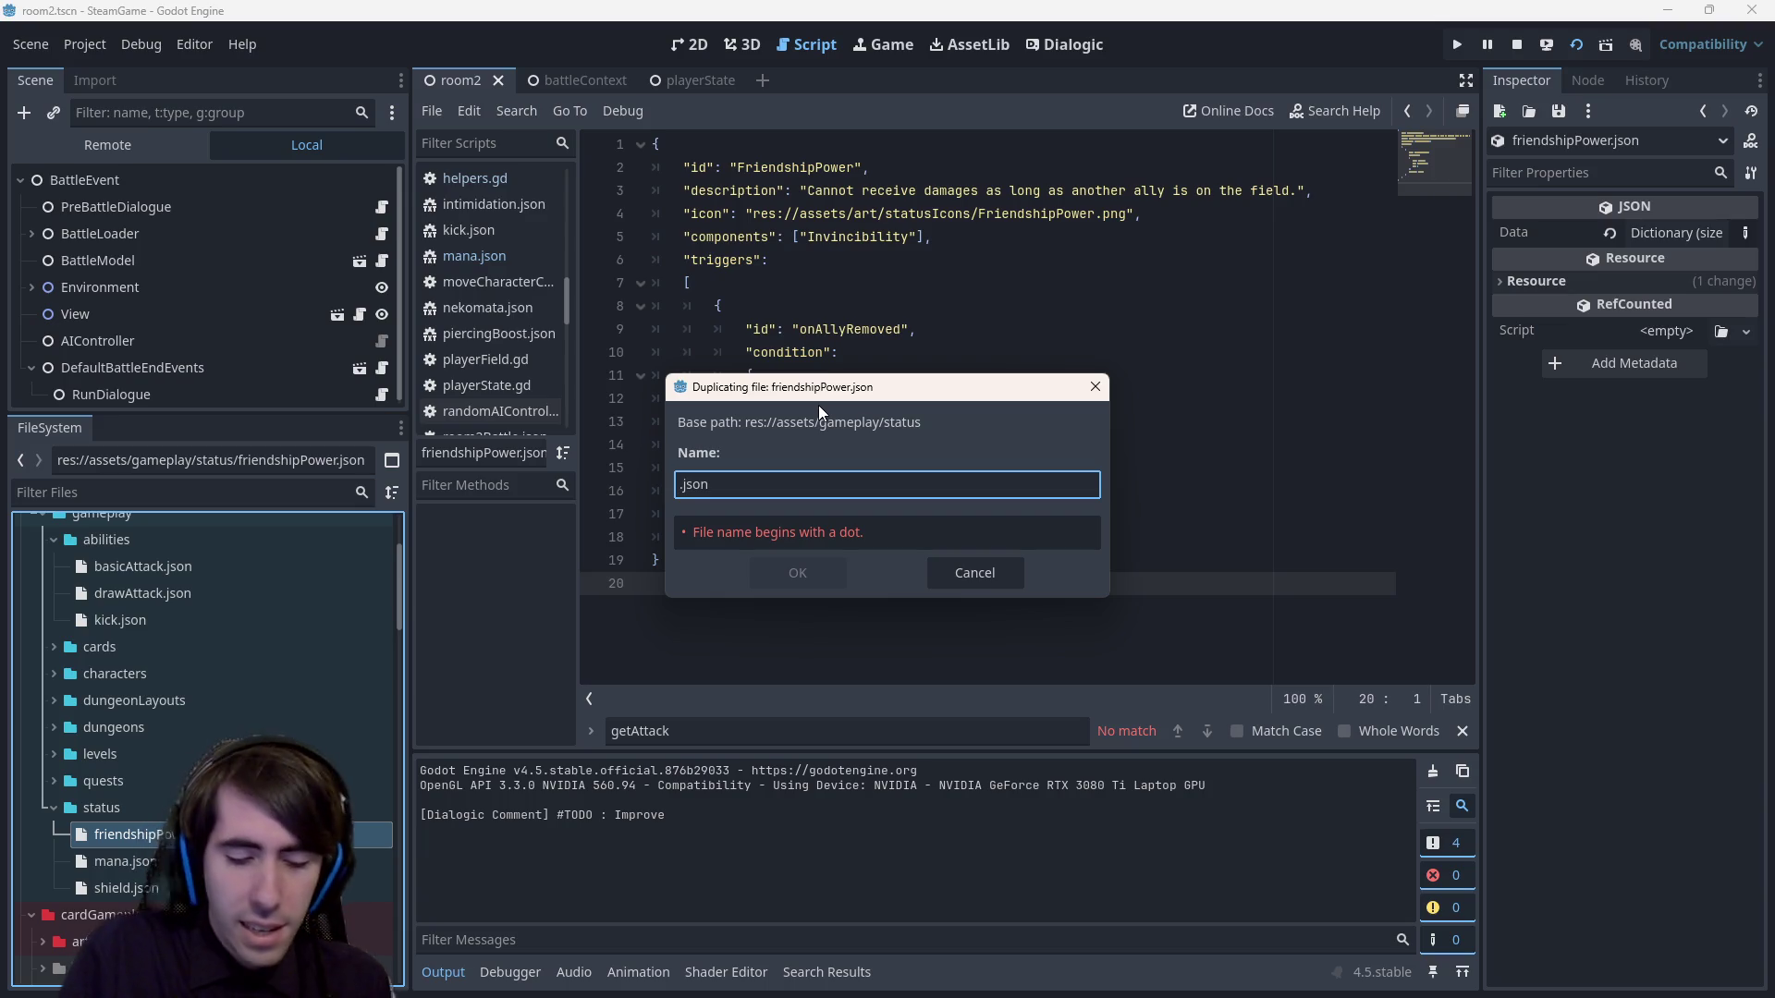
type("friendKille")
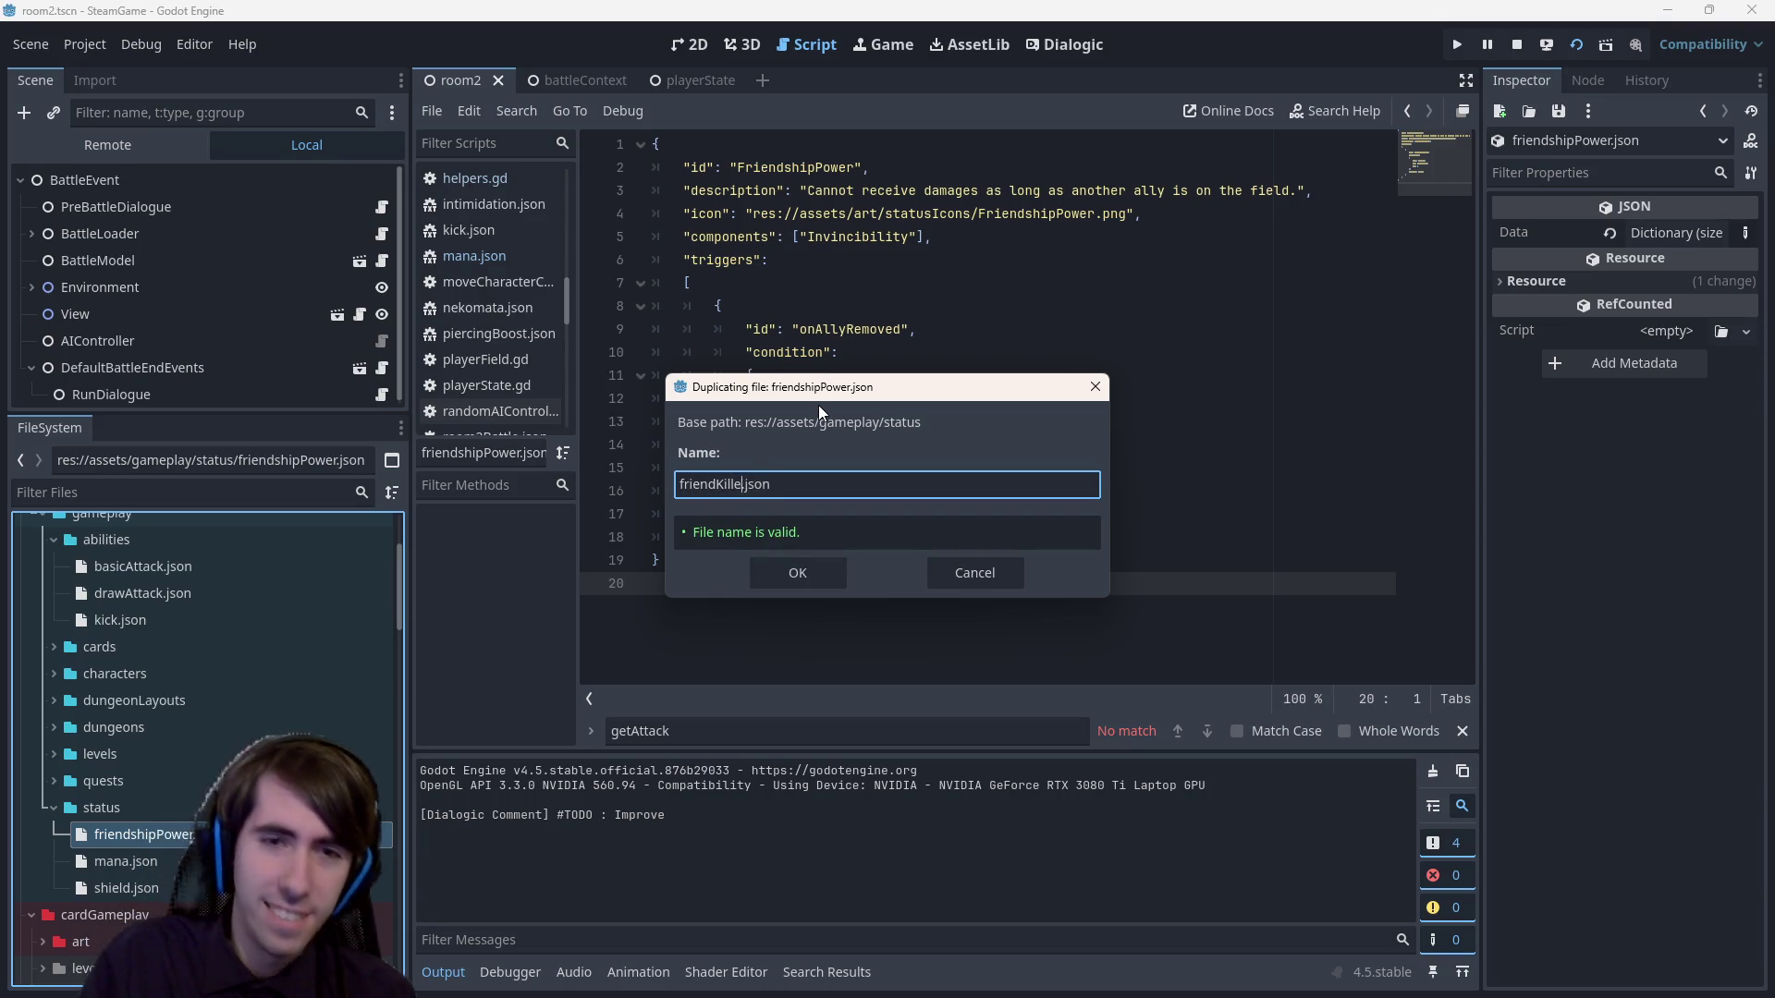
type("r")
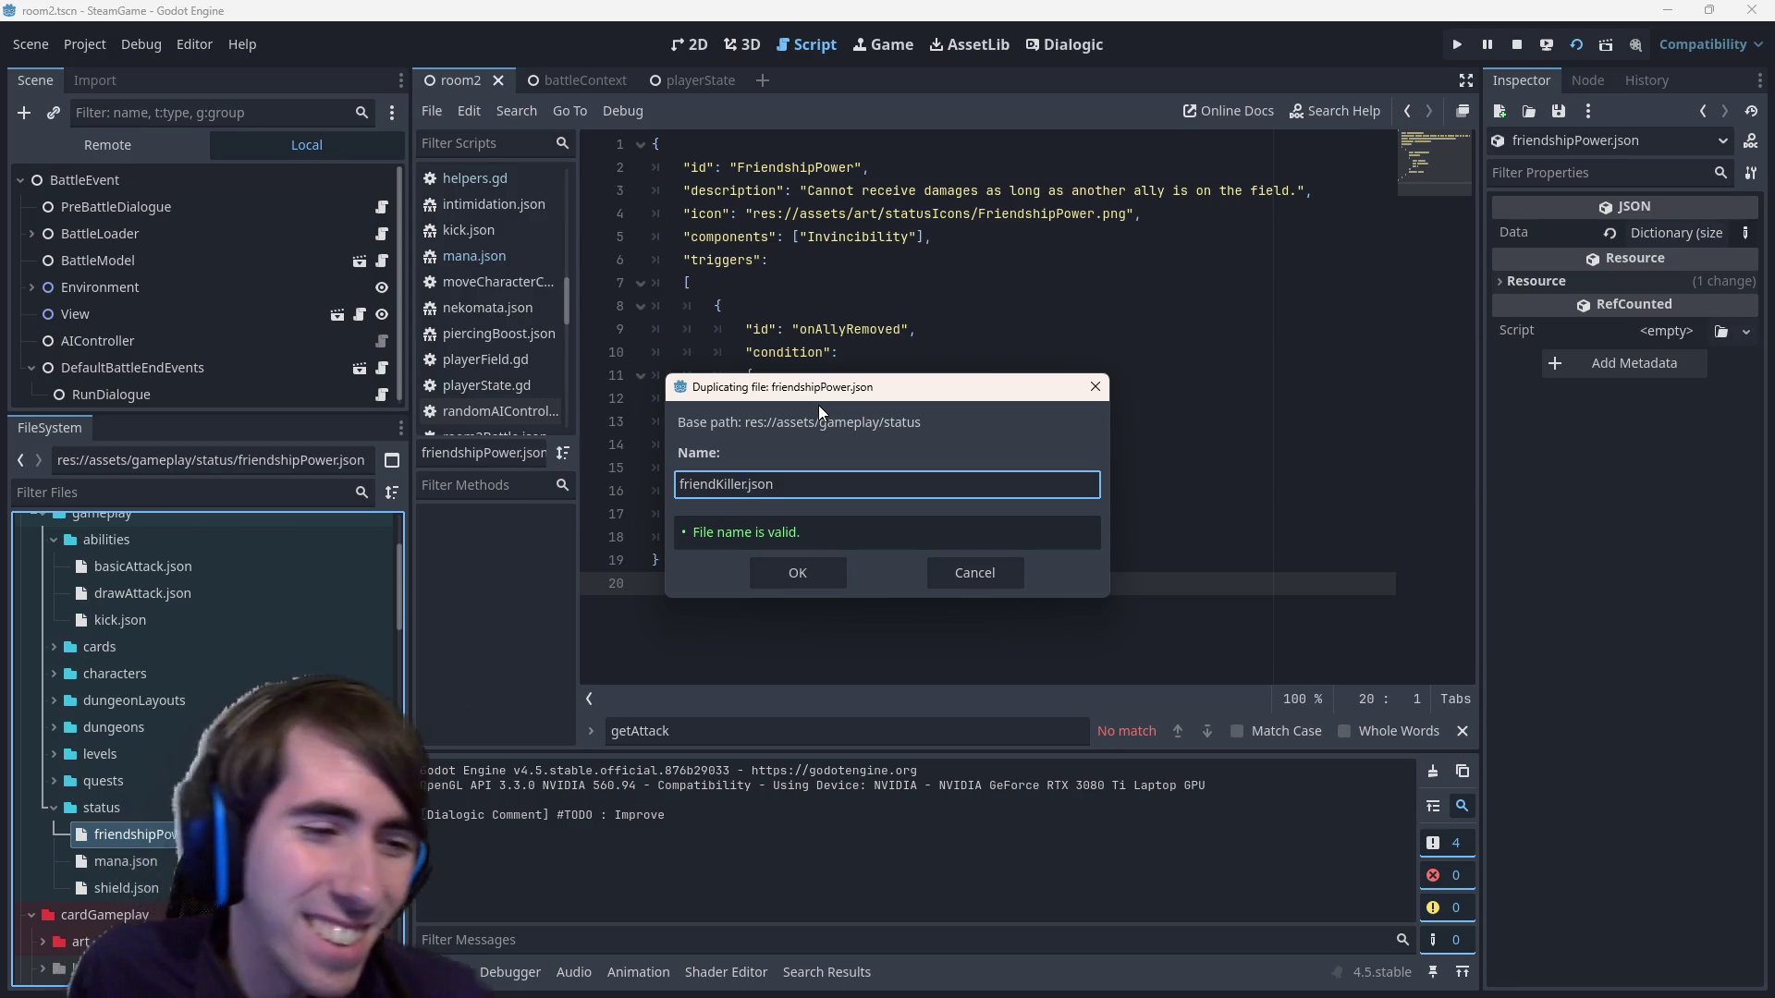
key("Return")
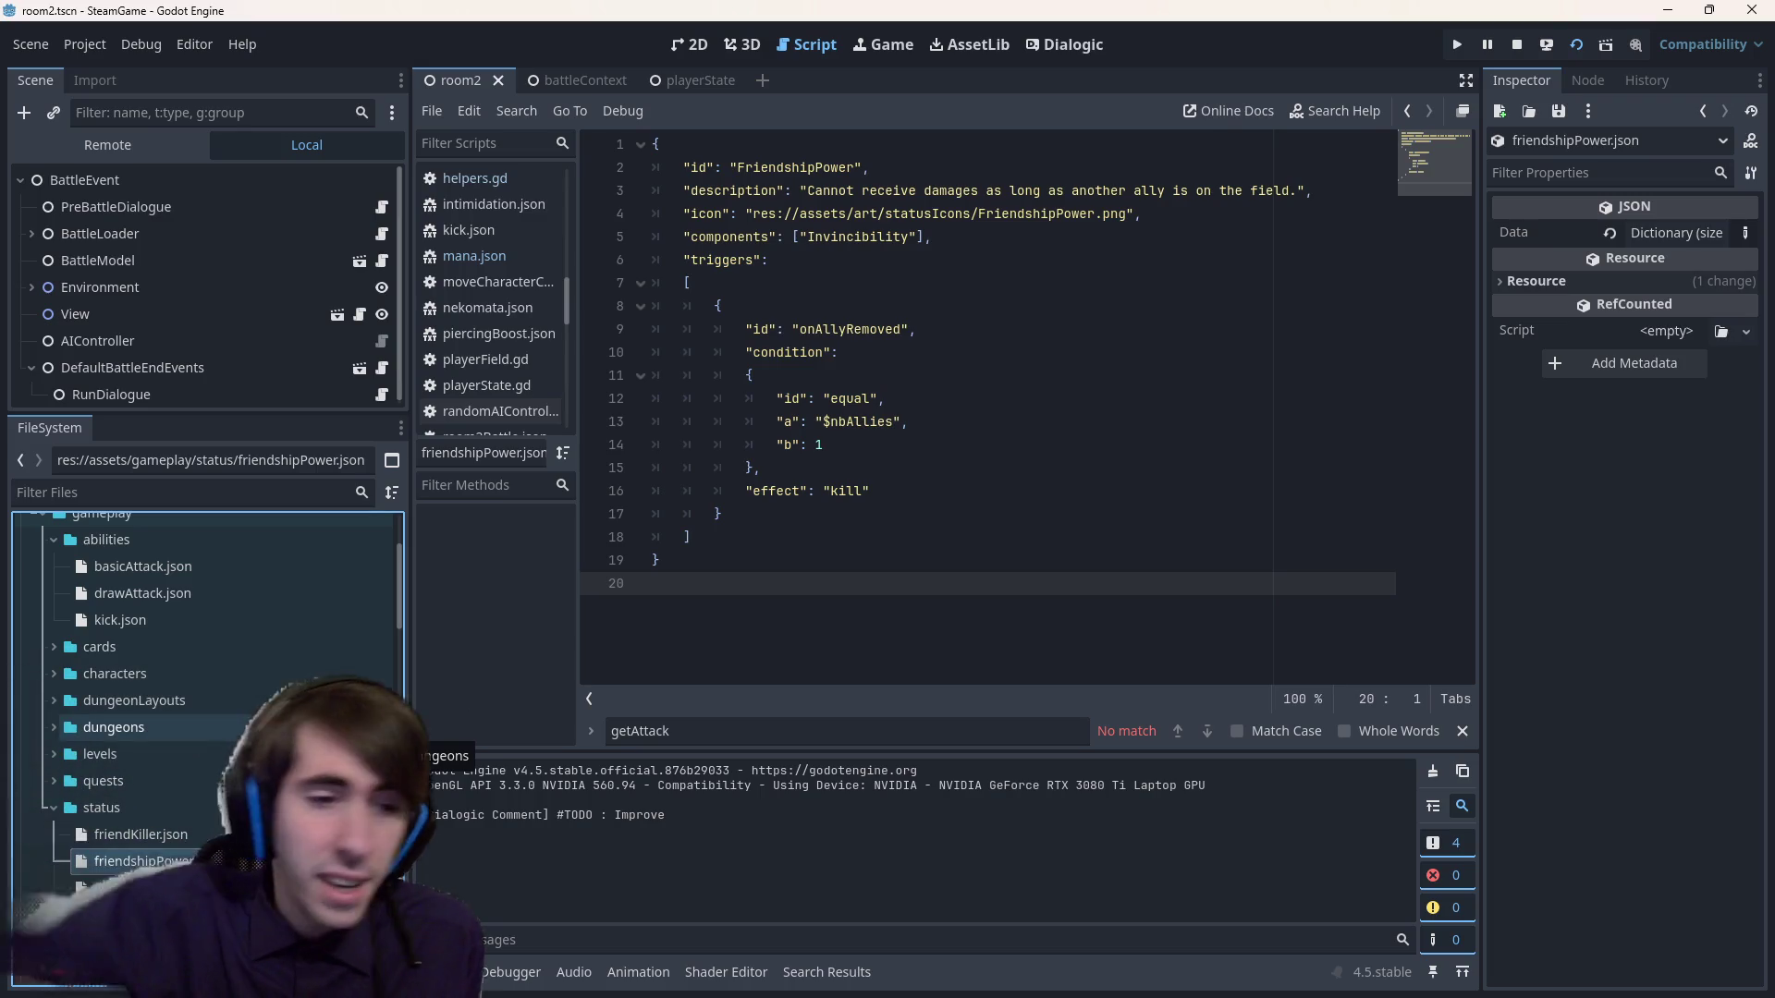
left_click(140, 834)
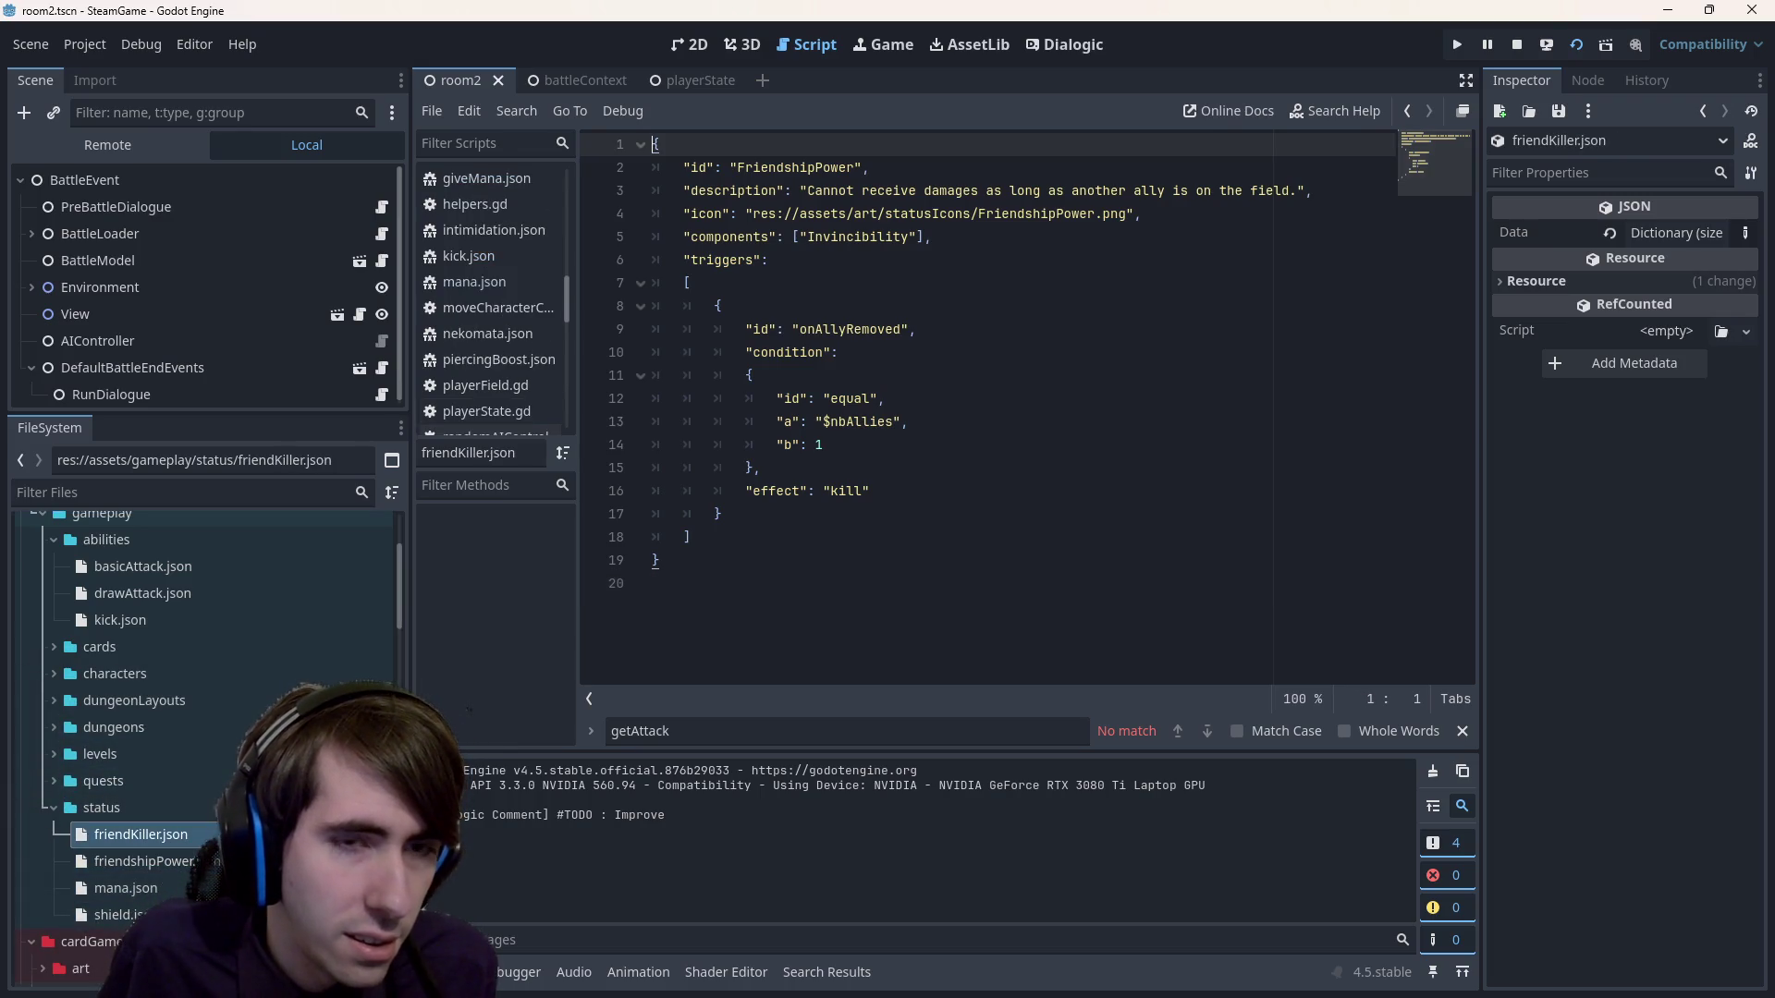
mouse_move(666, 573)
left_mouse_down()
mouse_move(702, 344)
mouse_move(652, 140)
left_mouse_up()
left_click(761, 468)
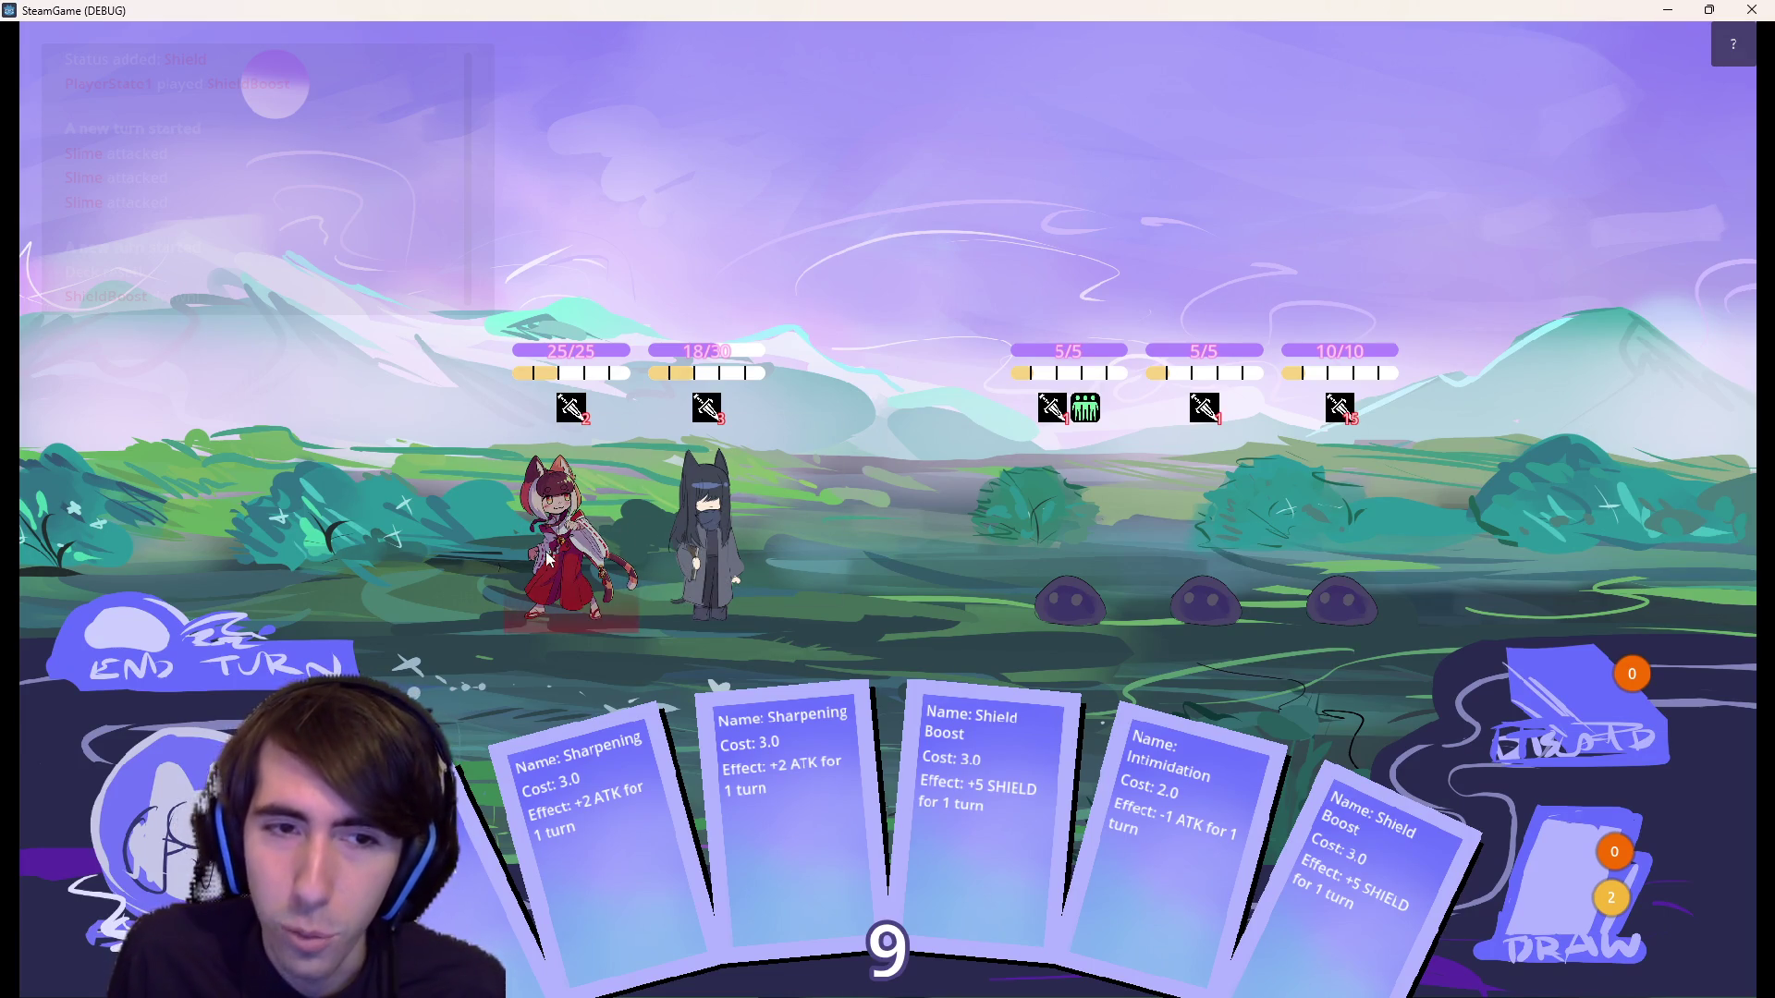
Select the red-haired hero to highlight the two left slimes as its attack targets.
left_click(541, 499)
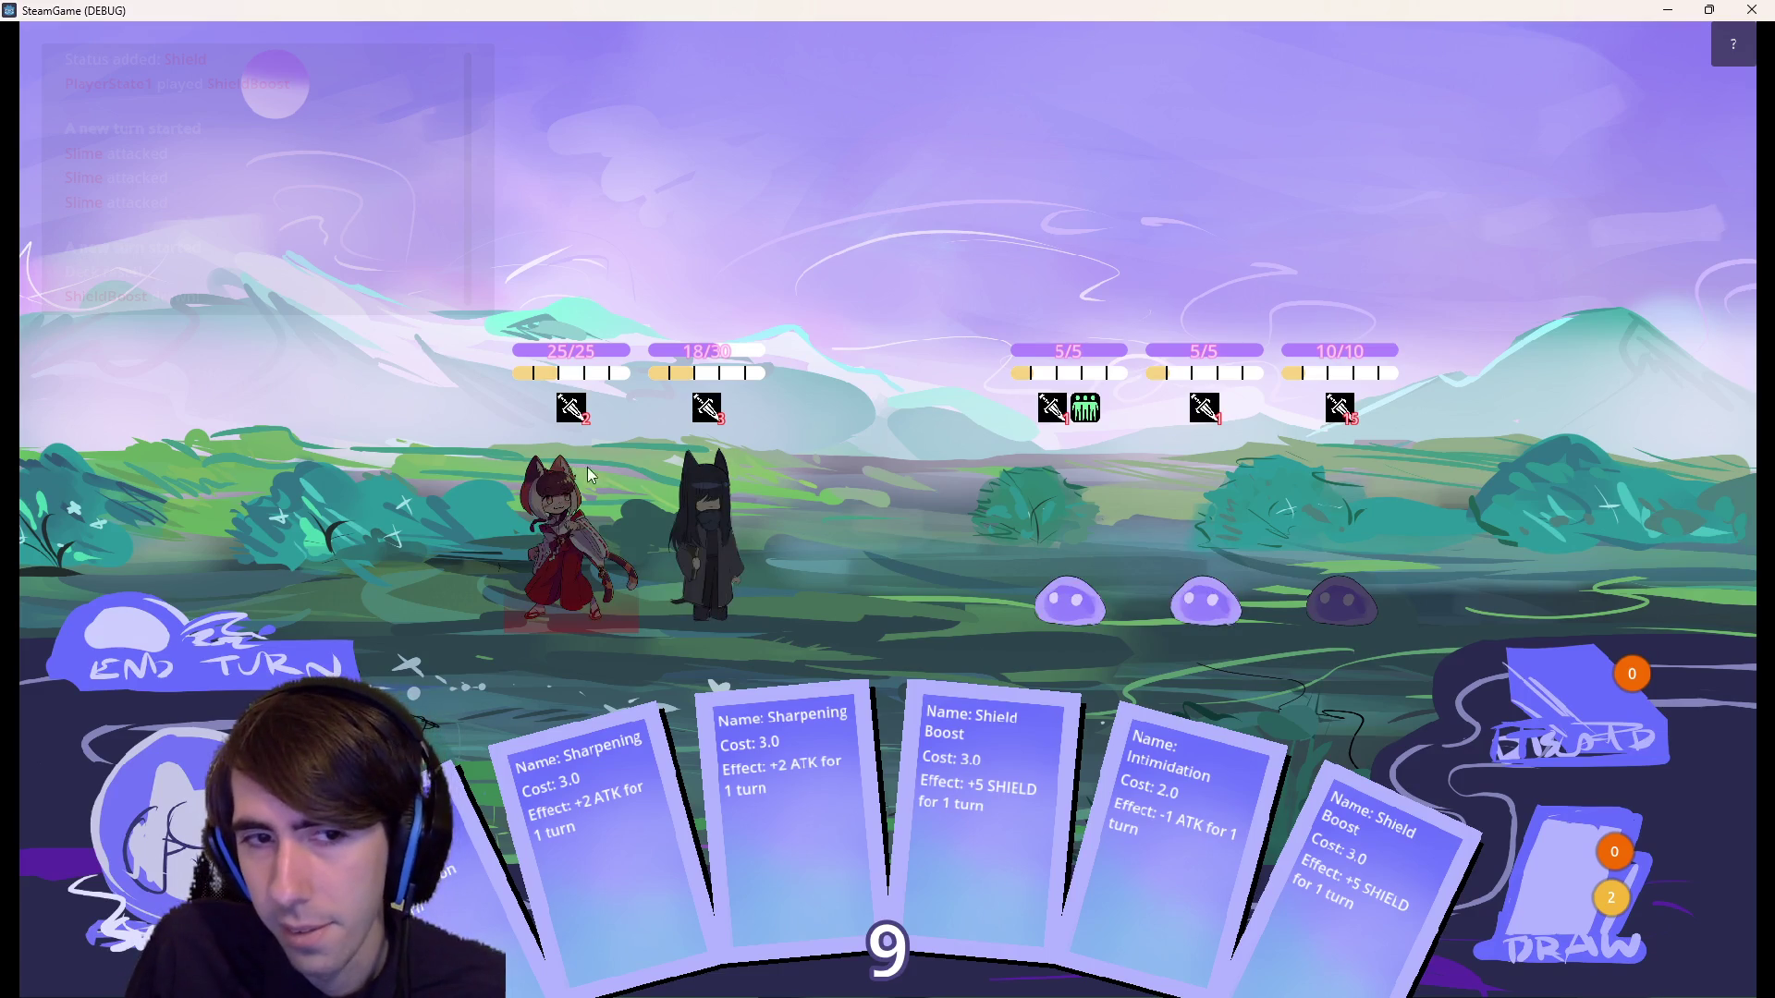
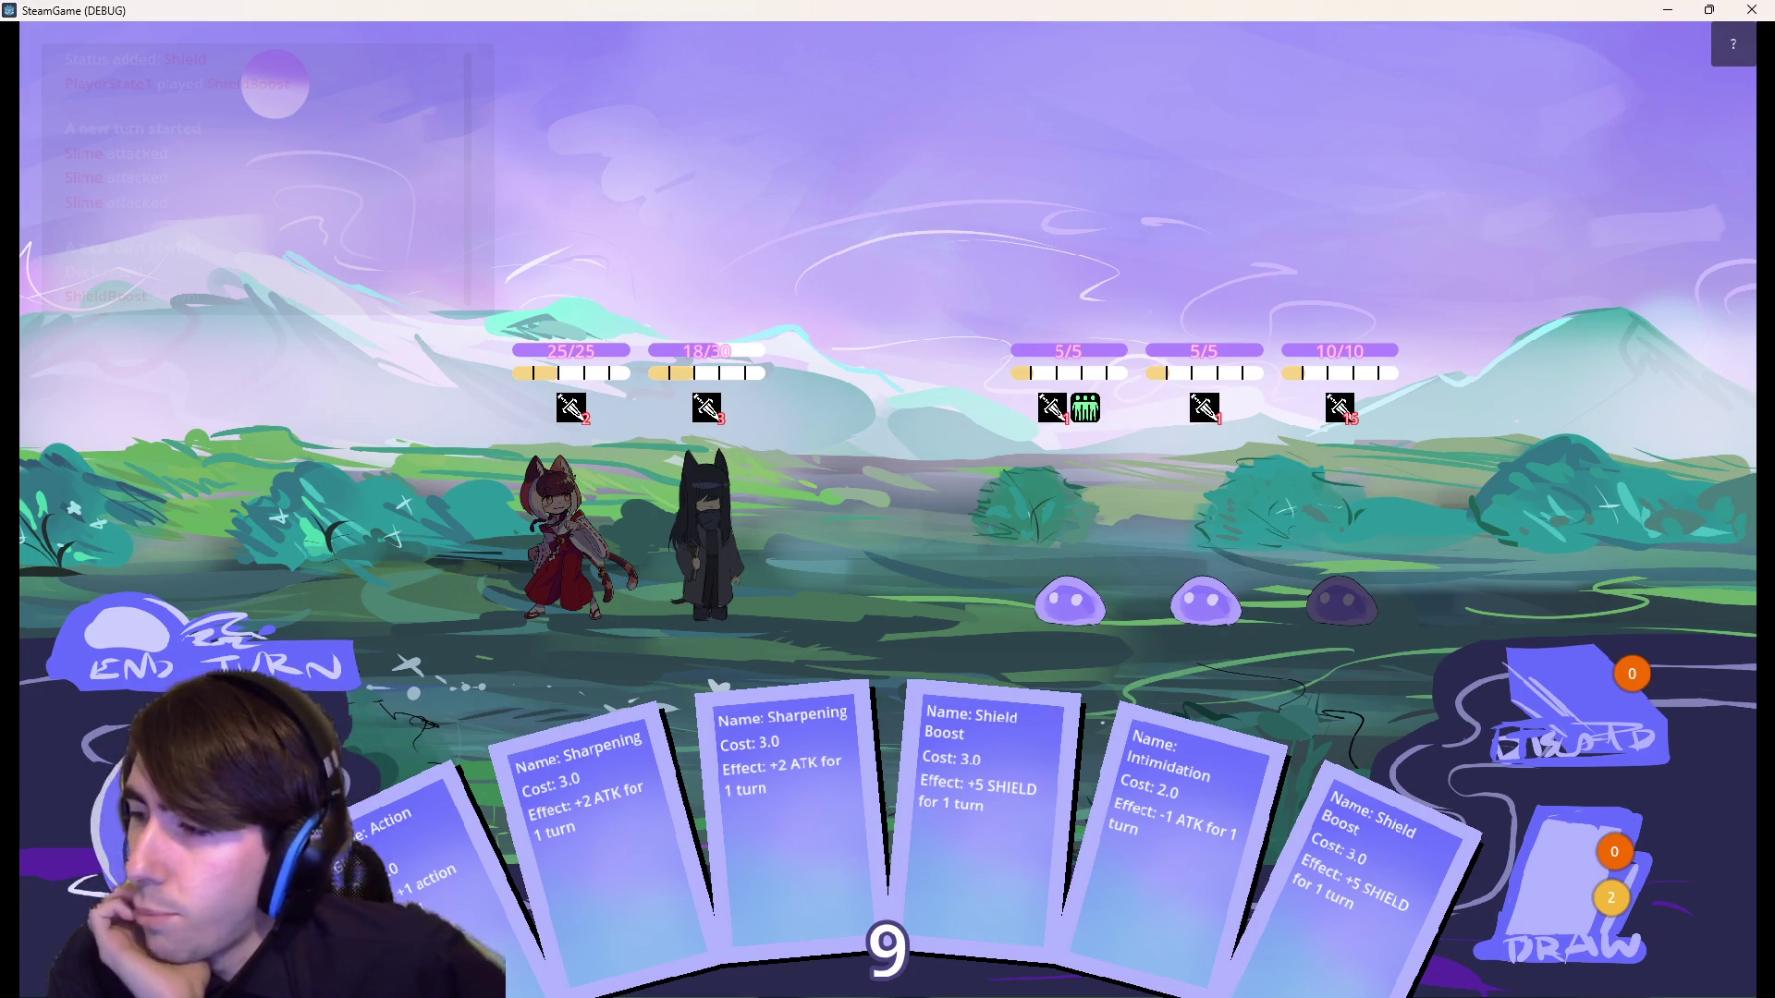
Leave the SteamGame battle for Chrome's League of Legends account-removal results, maximized to full screen.
mouse_move(577, 421)
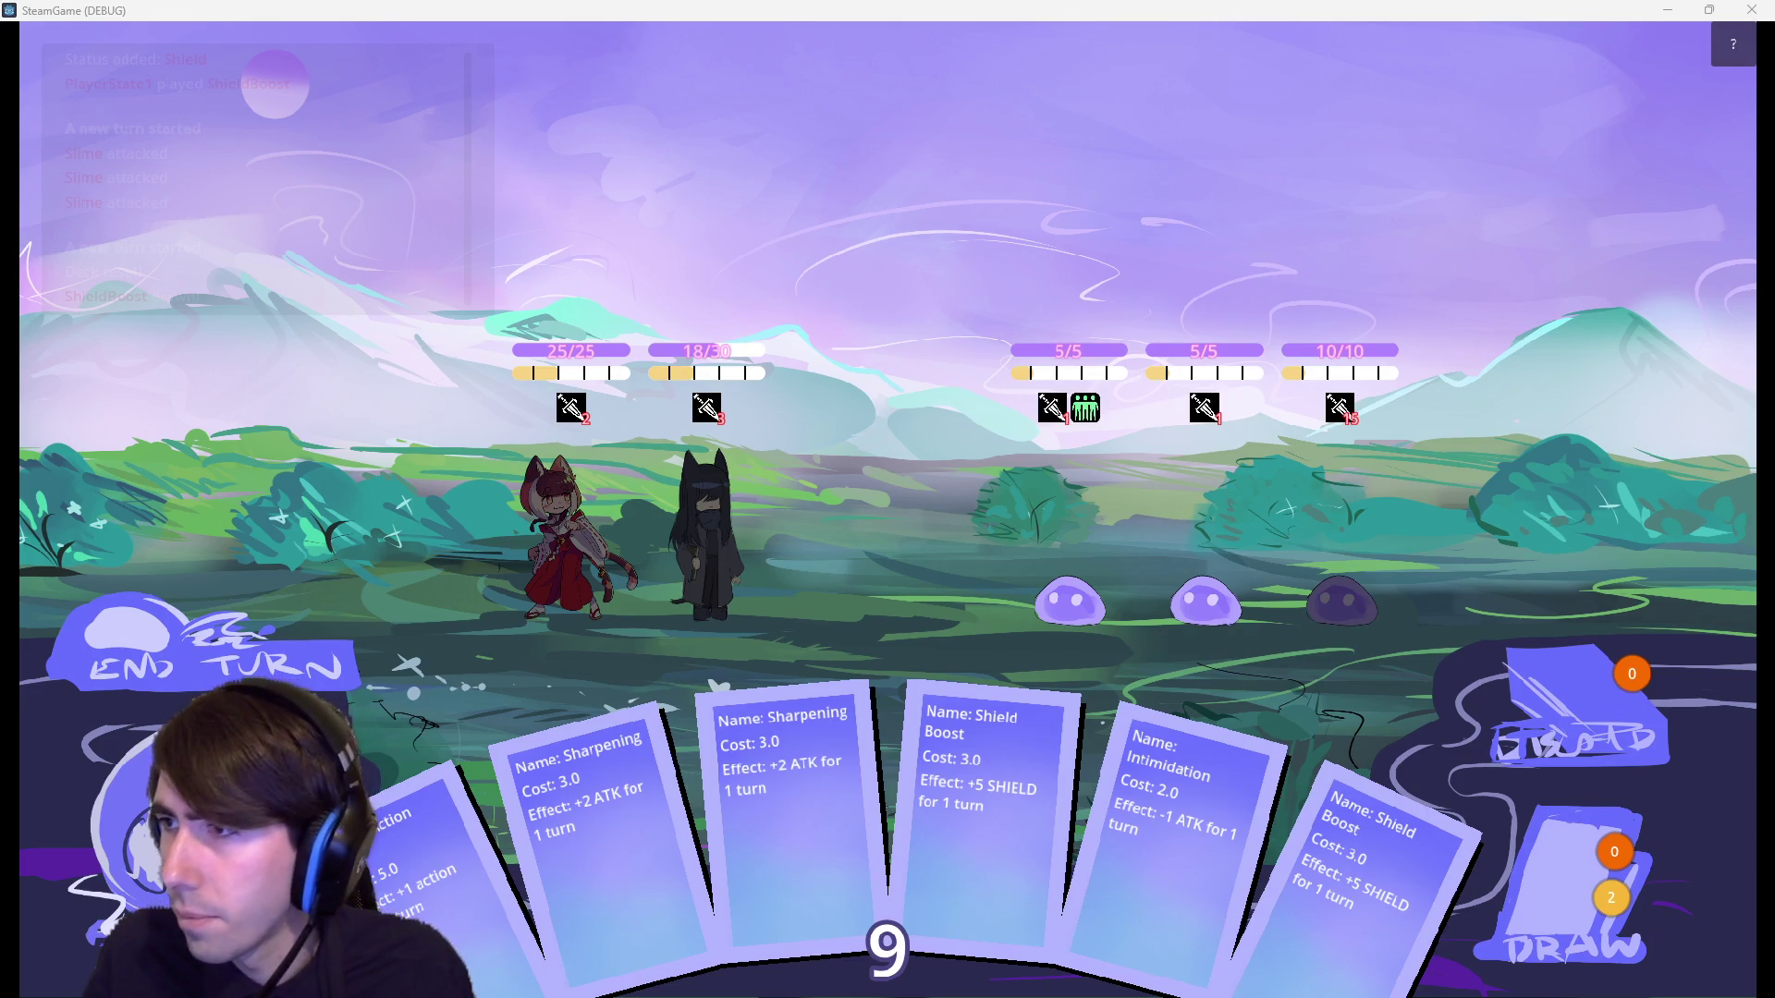
key("alt+Tab")
left_click_drag(850, 305, 802, 16)
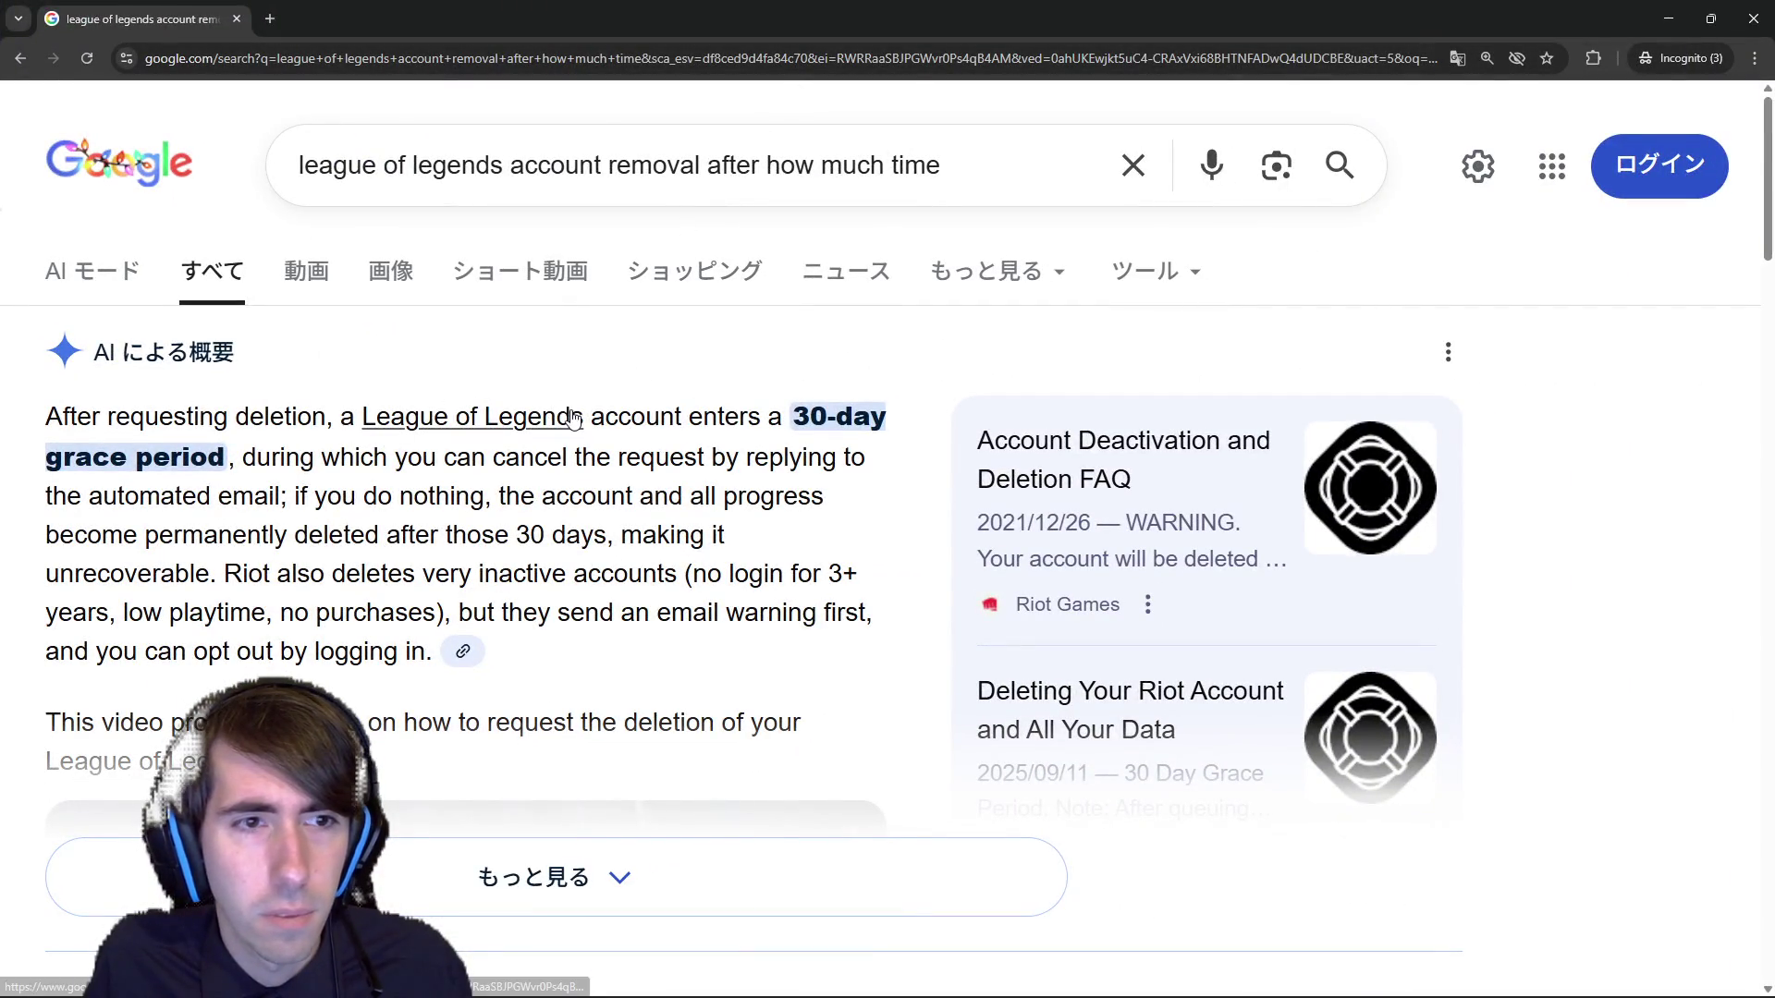
Zoom out the Google results and open the Reddit inactive-account deletion thread in a new tab.
key("ctrl+minus")
key("ctrl+minus")
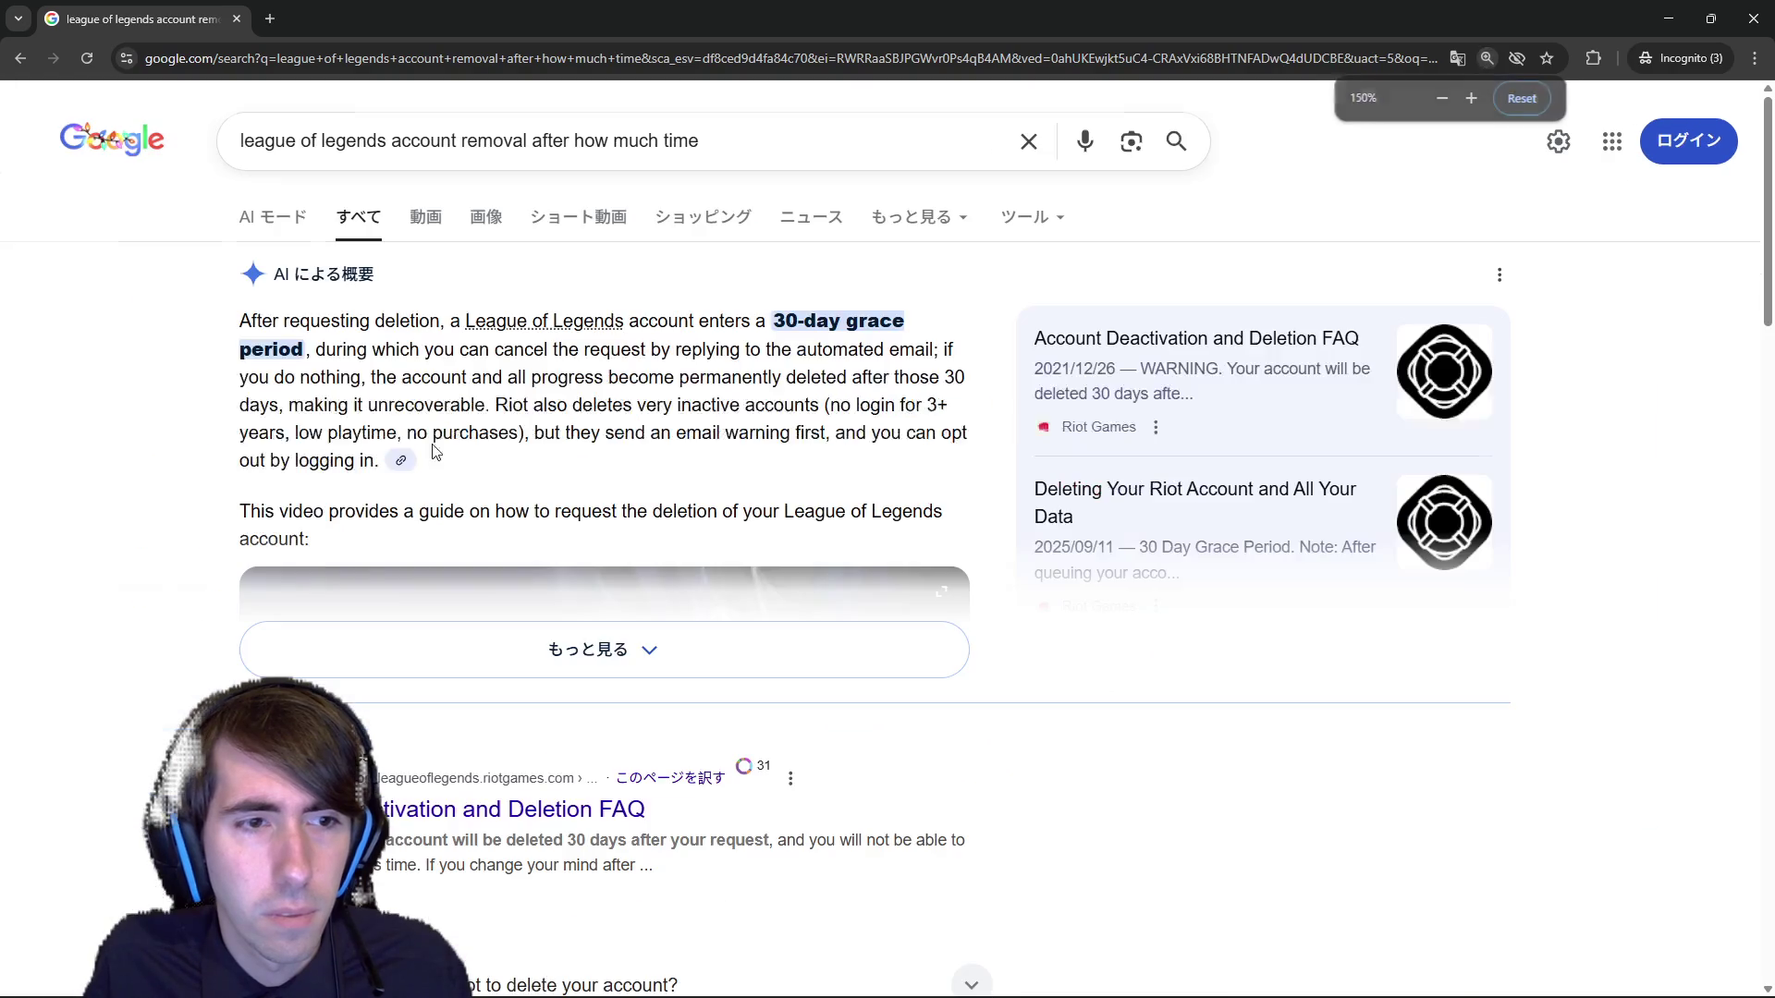
scroll(551, 591, "down", 5)
scroll(551, 564, "down", 2)
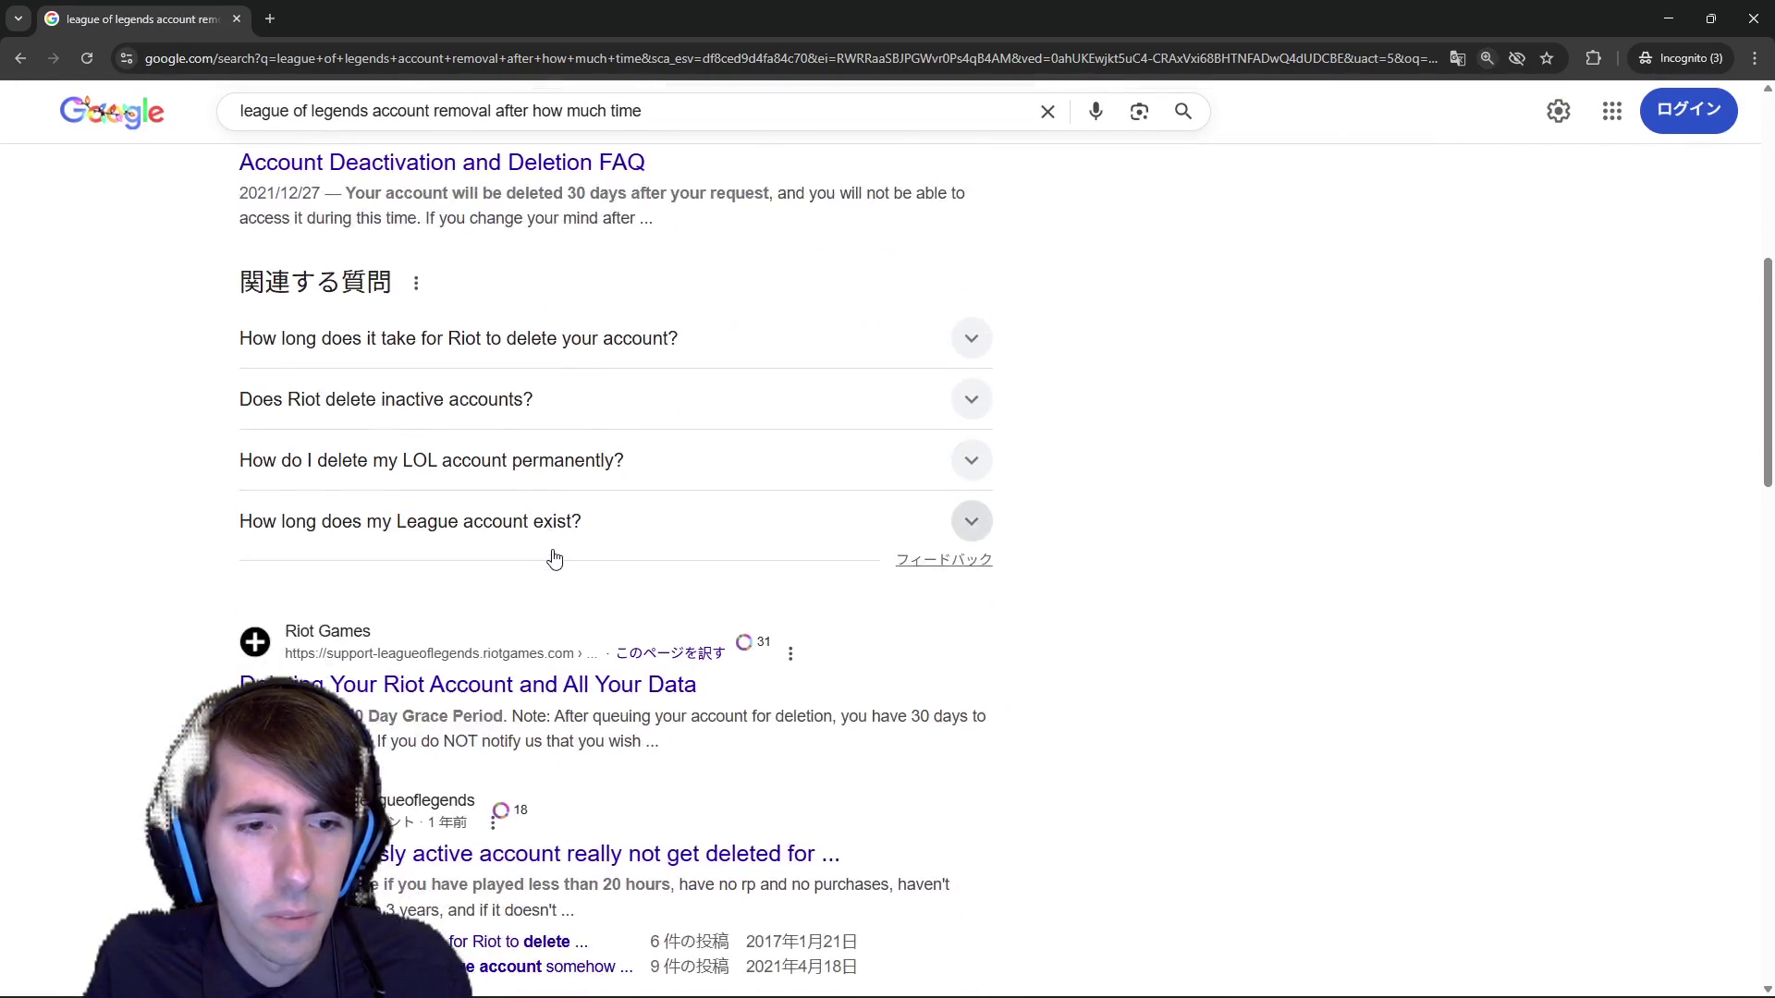
scroll(555, 555, "up", 10)
scroll(441, 821, "down", 8)
scroll(441, 821, "down", 1)
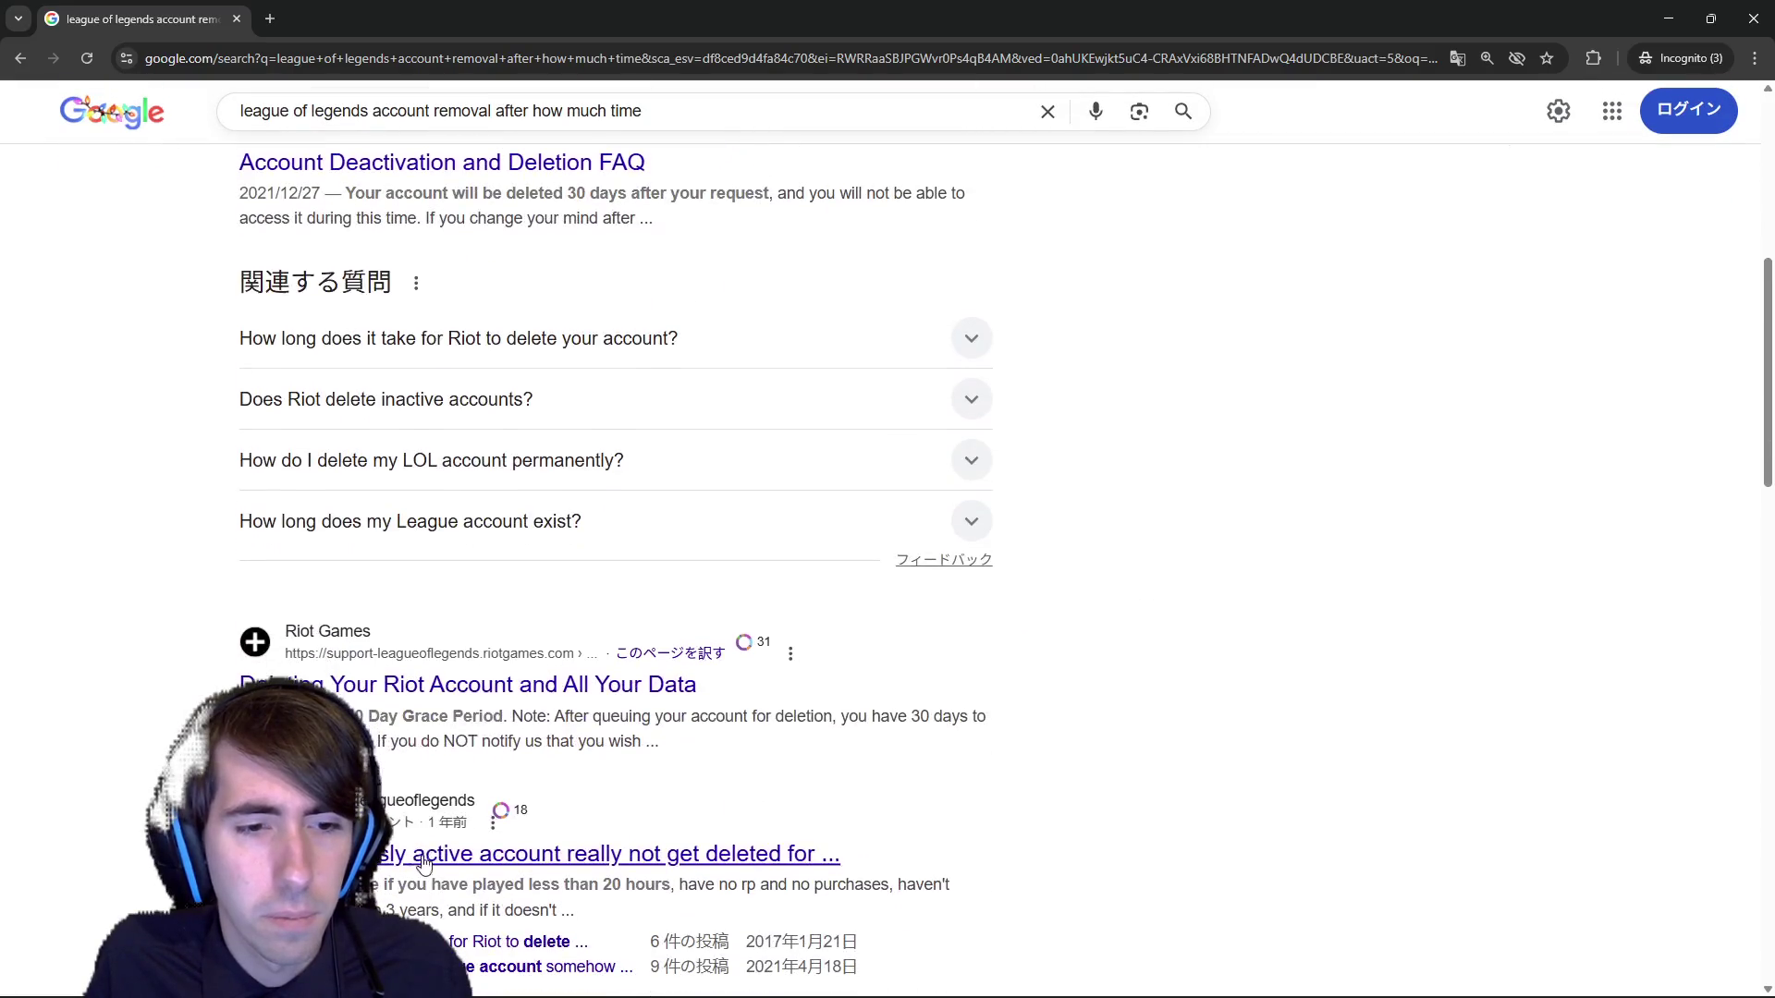
middle_click(453, 853)
left_click(431, 12)
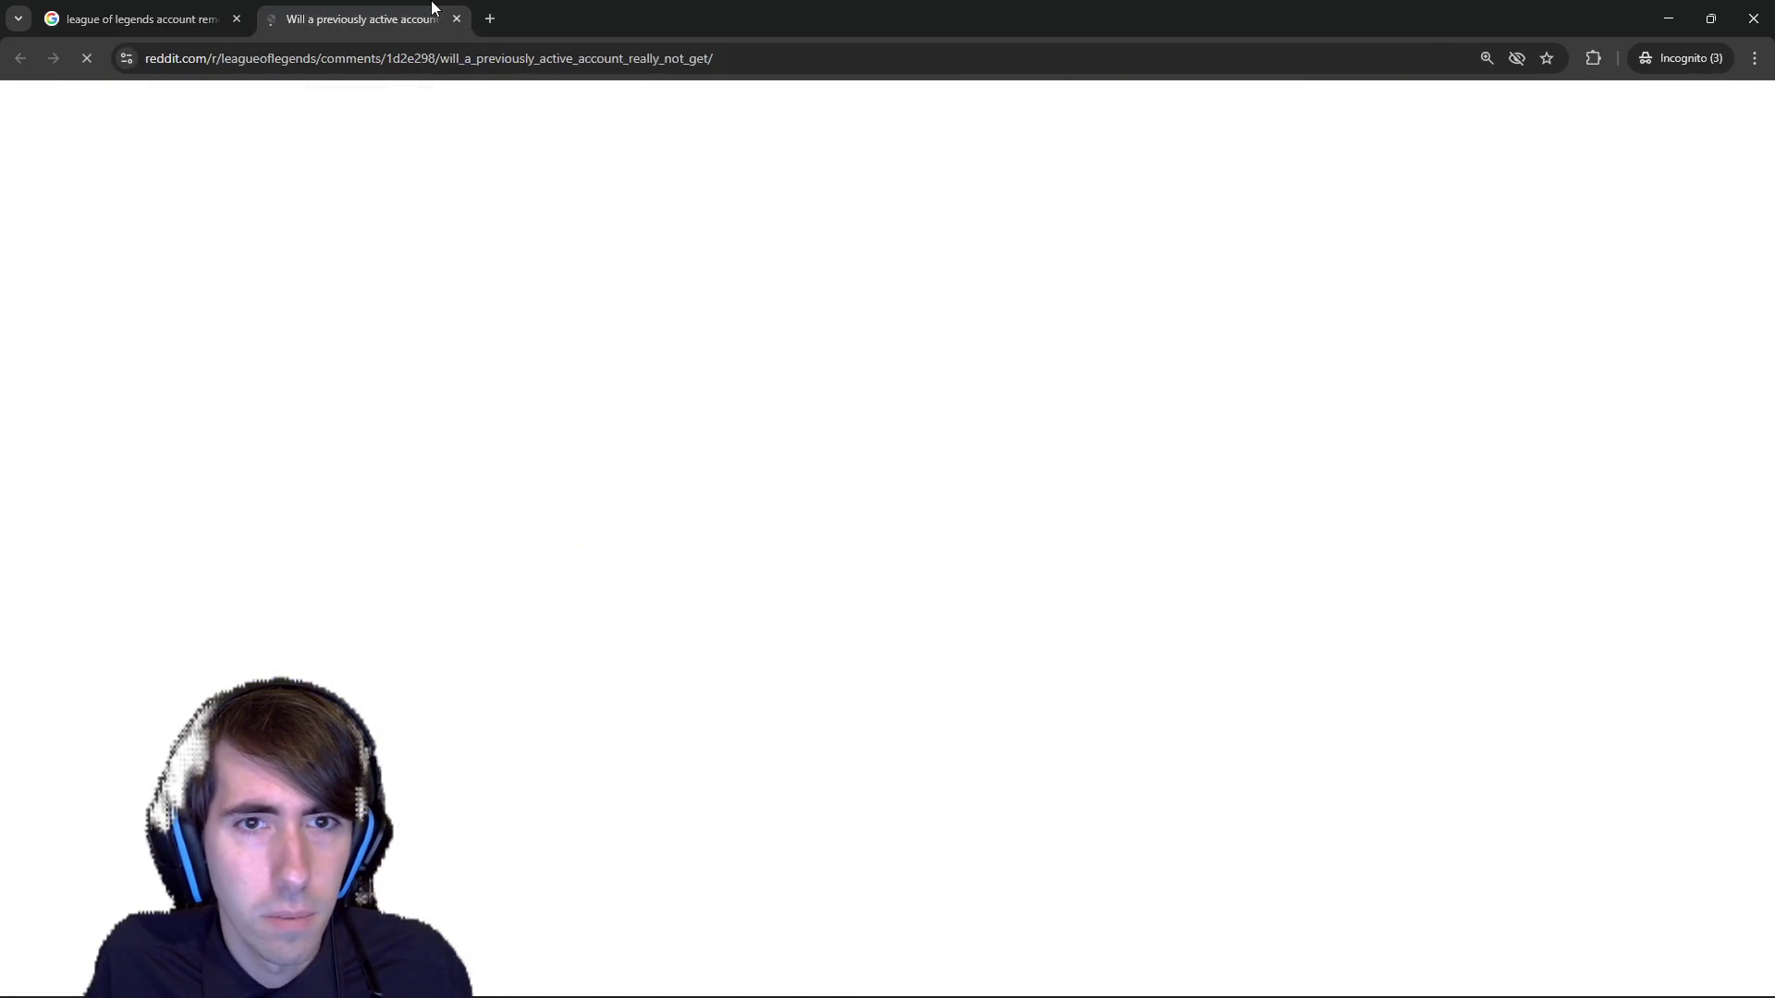
Read the thread's opening post, highlighting passages of its first three paragraphs.
scroll(896, 345, "down", 1)
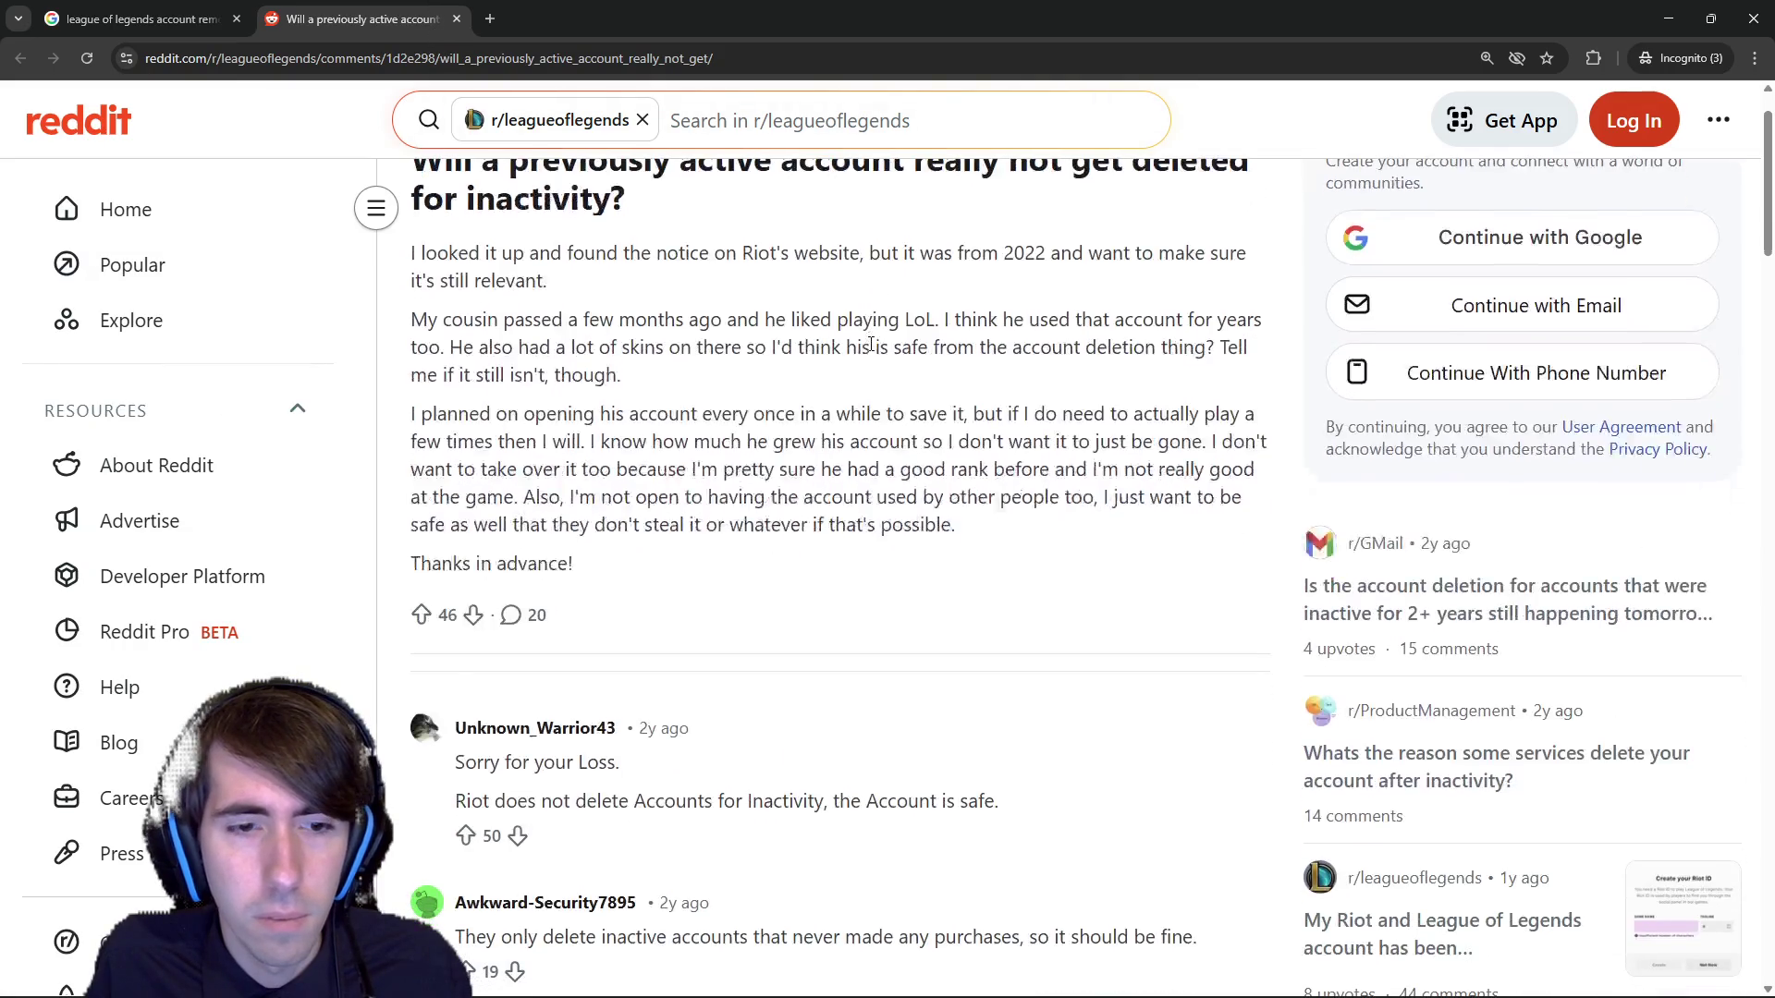
scroll(597, 788, "up", 1)
left_click_drag(638, 346, 988, 346)
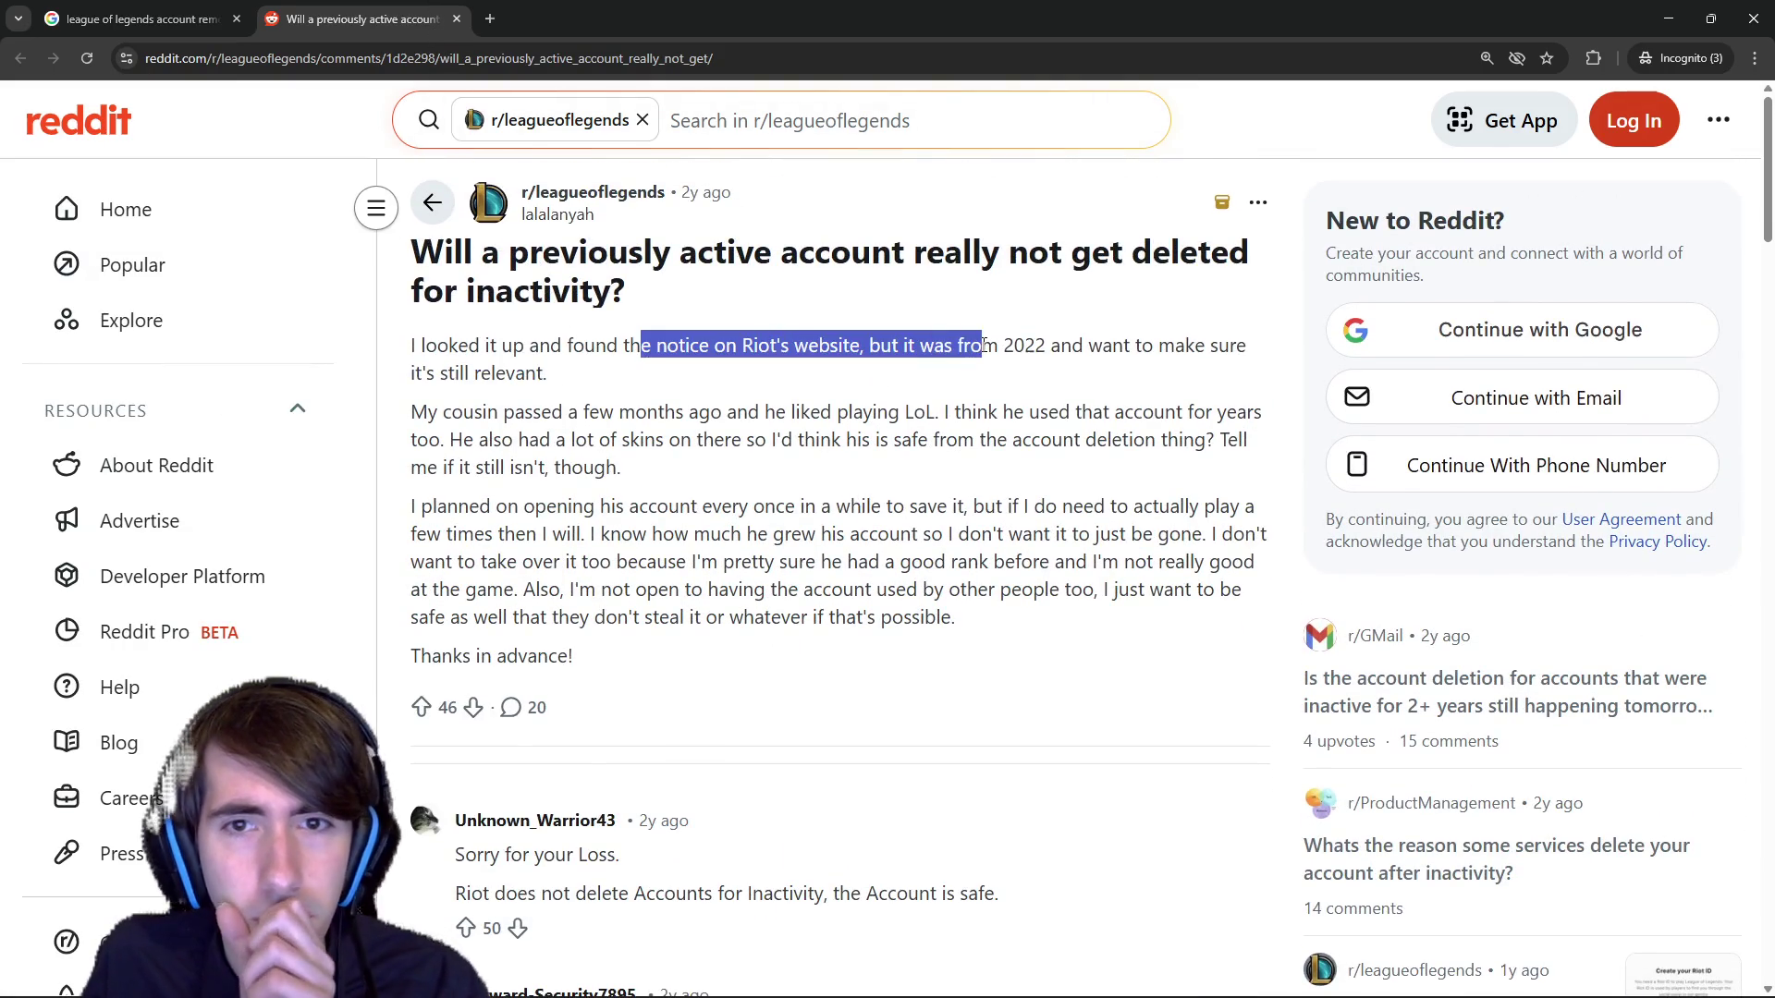
left_click(699, 325)
triple_click(814, 375)
mouse_move(813, 374)
left_mouse_down()
mouse_move(832, 440)
mouse_move(871, 416)
mouse_move(1026, 430)
mouse_move(1075, 475)
left_mouse_up()
left_click(1075, 476)
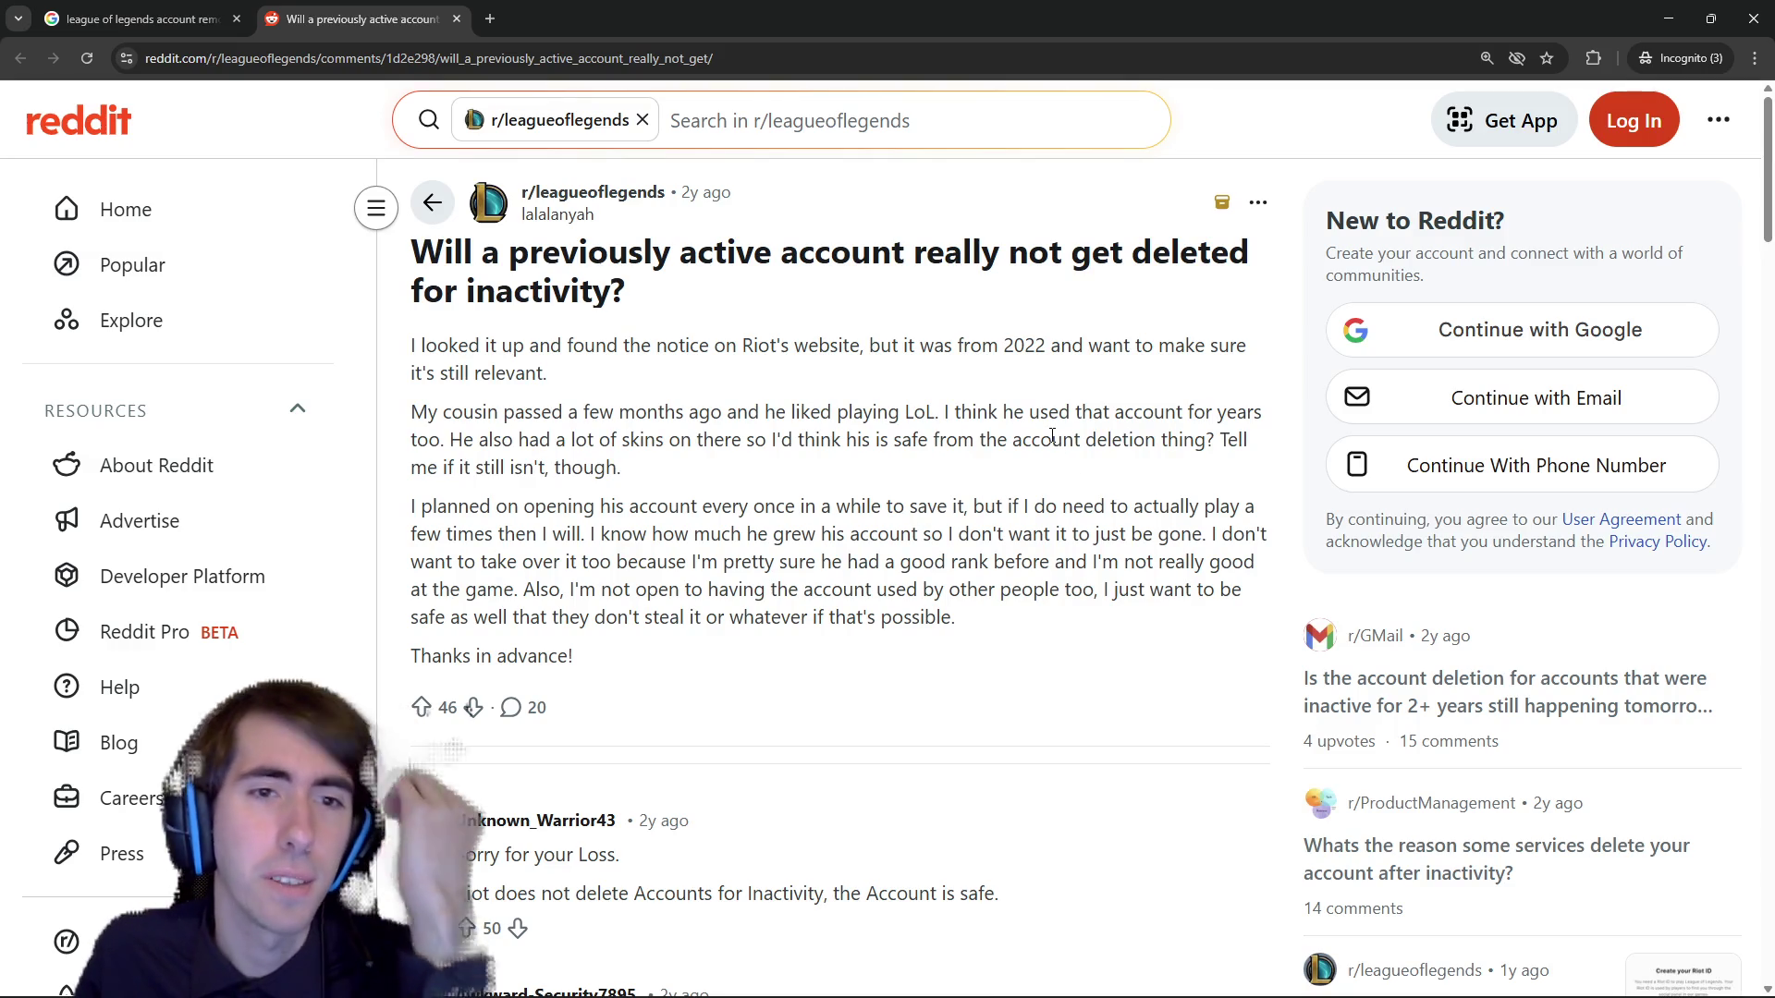
mouse_move(603, 507)
left_mouse_down()
mouse_move(815, 534)
mouse_move(813, 507)
mouse_move(911, 507)
mouse_move(1011, 616)
mouse_move(995, 615)
left_mouse_up()
left_click(814, 507)
Highlight the replies saying Riot doesn't delete accounts and about accounts without purchases.
scroll(995, 616, "down", 3)
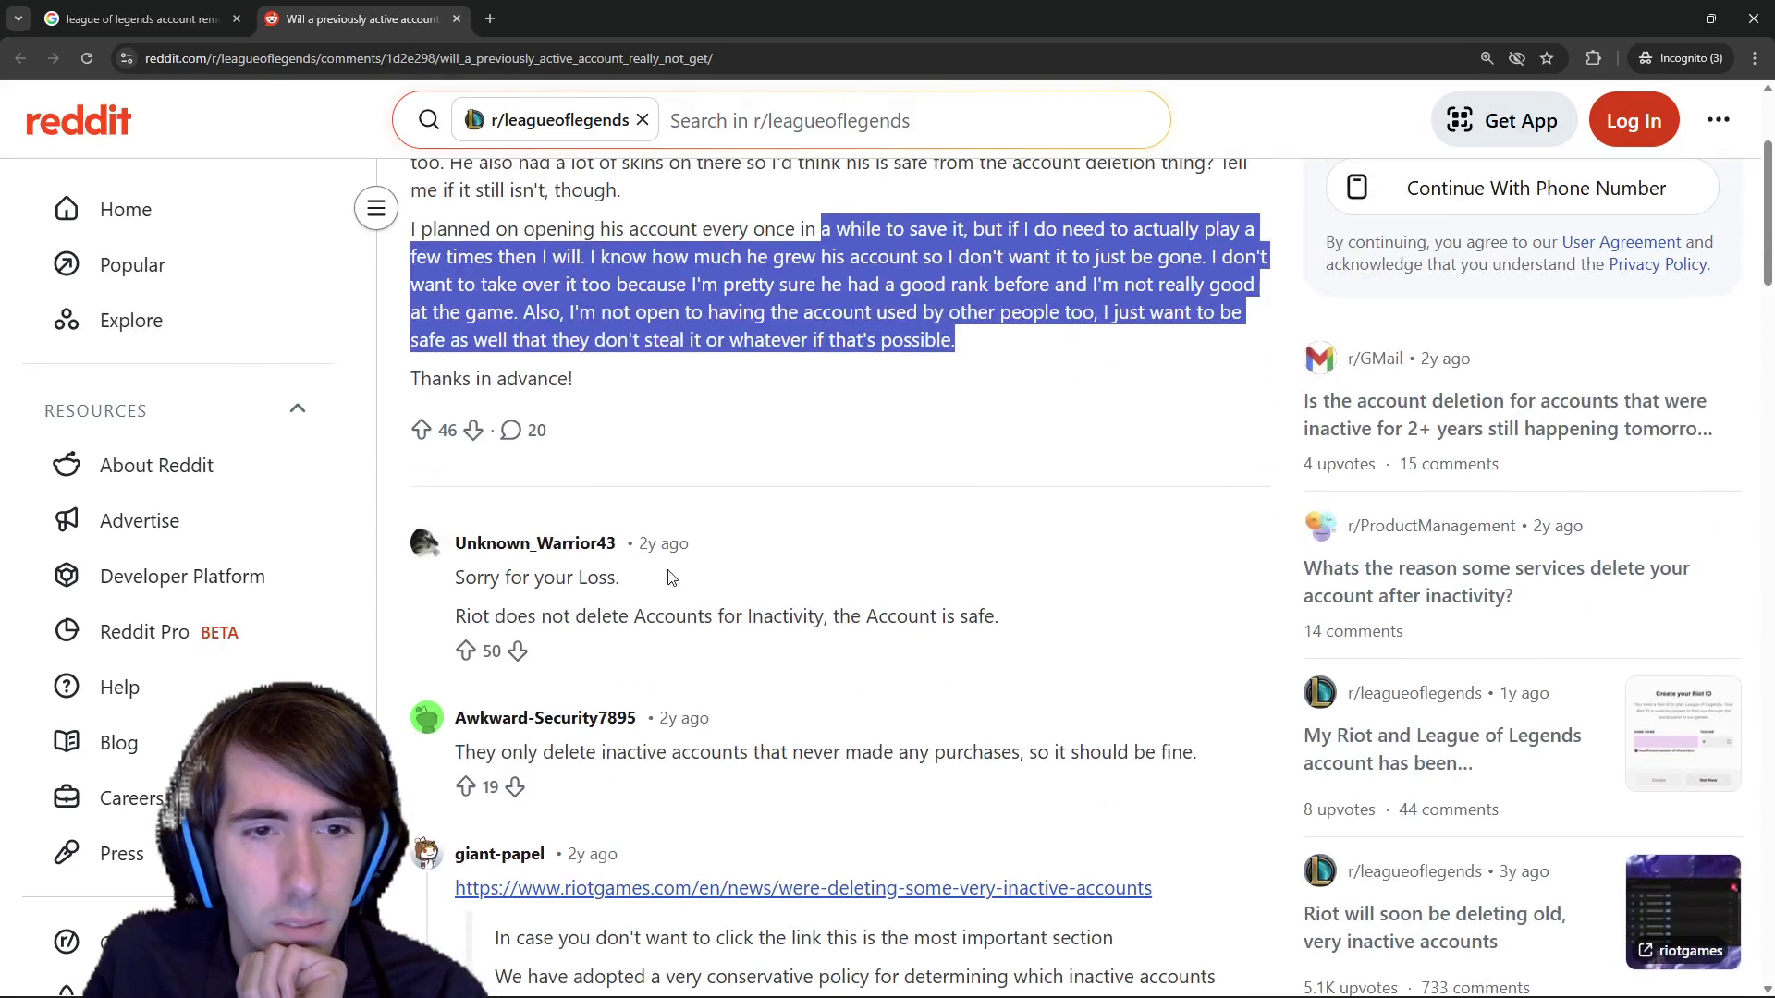
left_click_drag(541, 615, 788, 613)
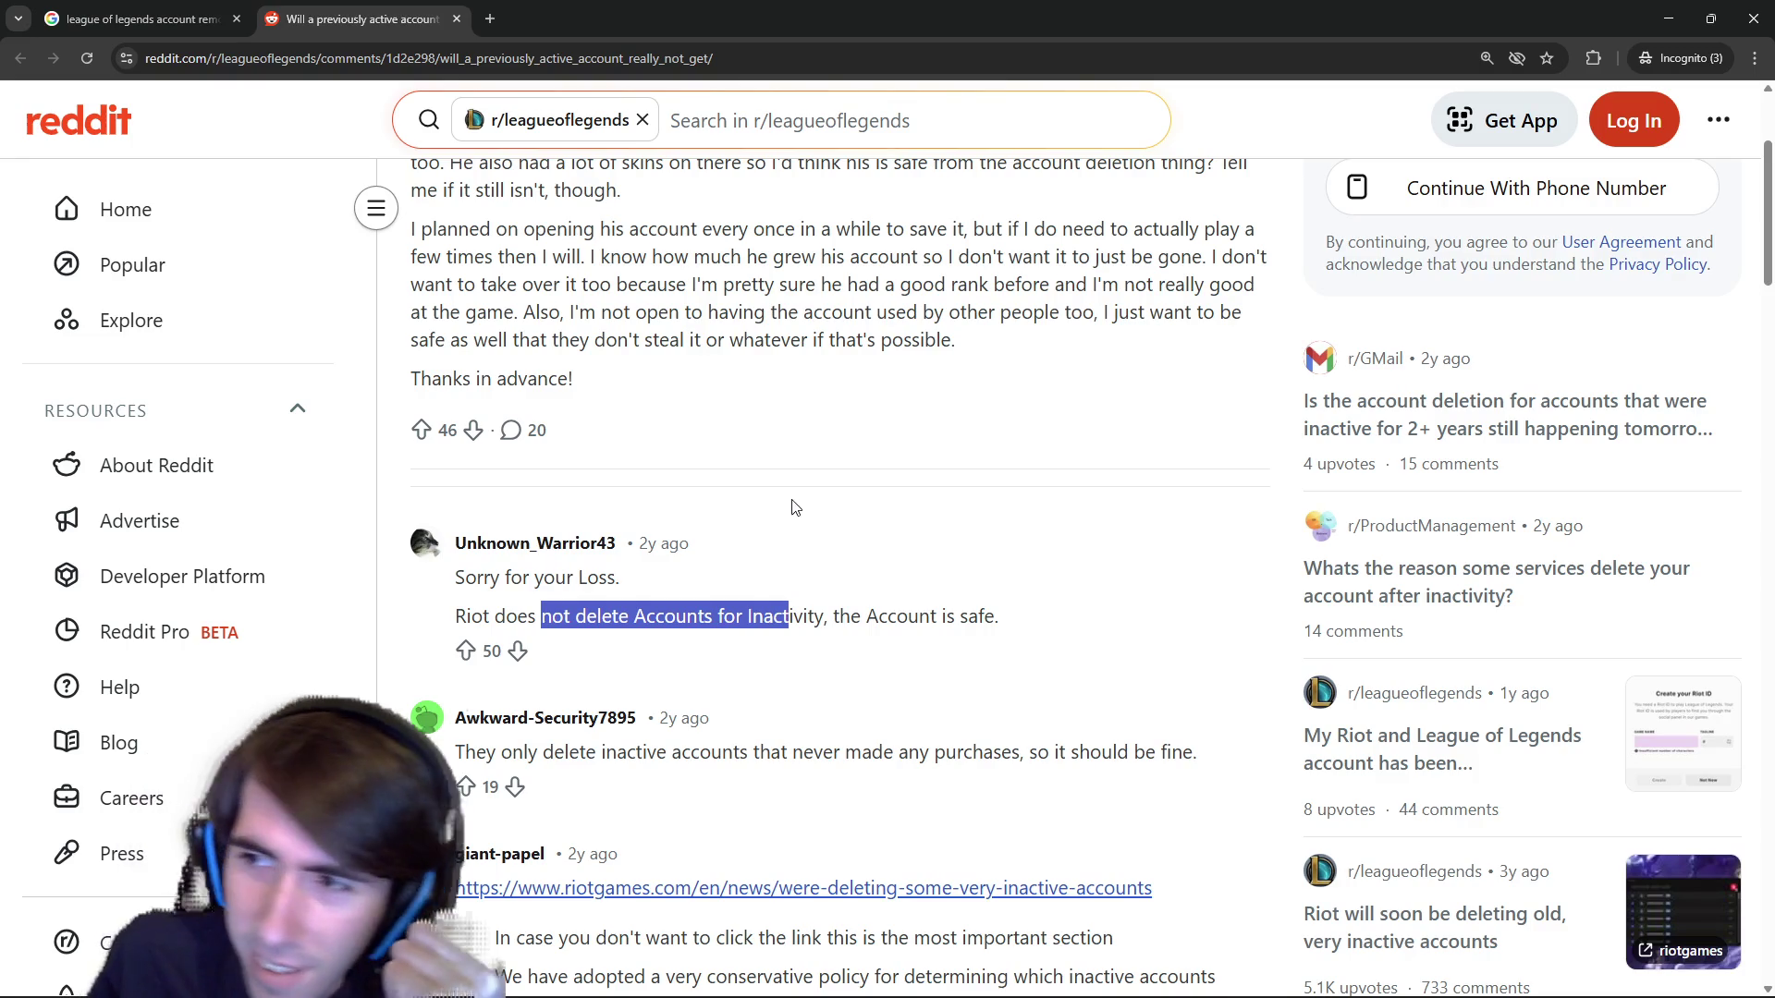
mouse_move(534, 576)
left_mouse_down()
mouse_move(620, 581)
mouse_move(714, 626)
left_mouse_up()
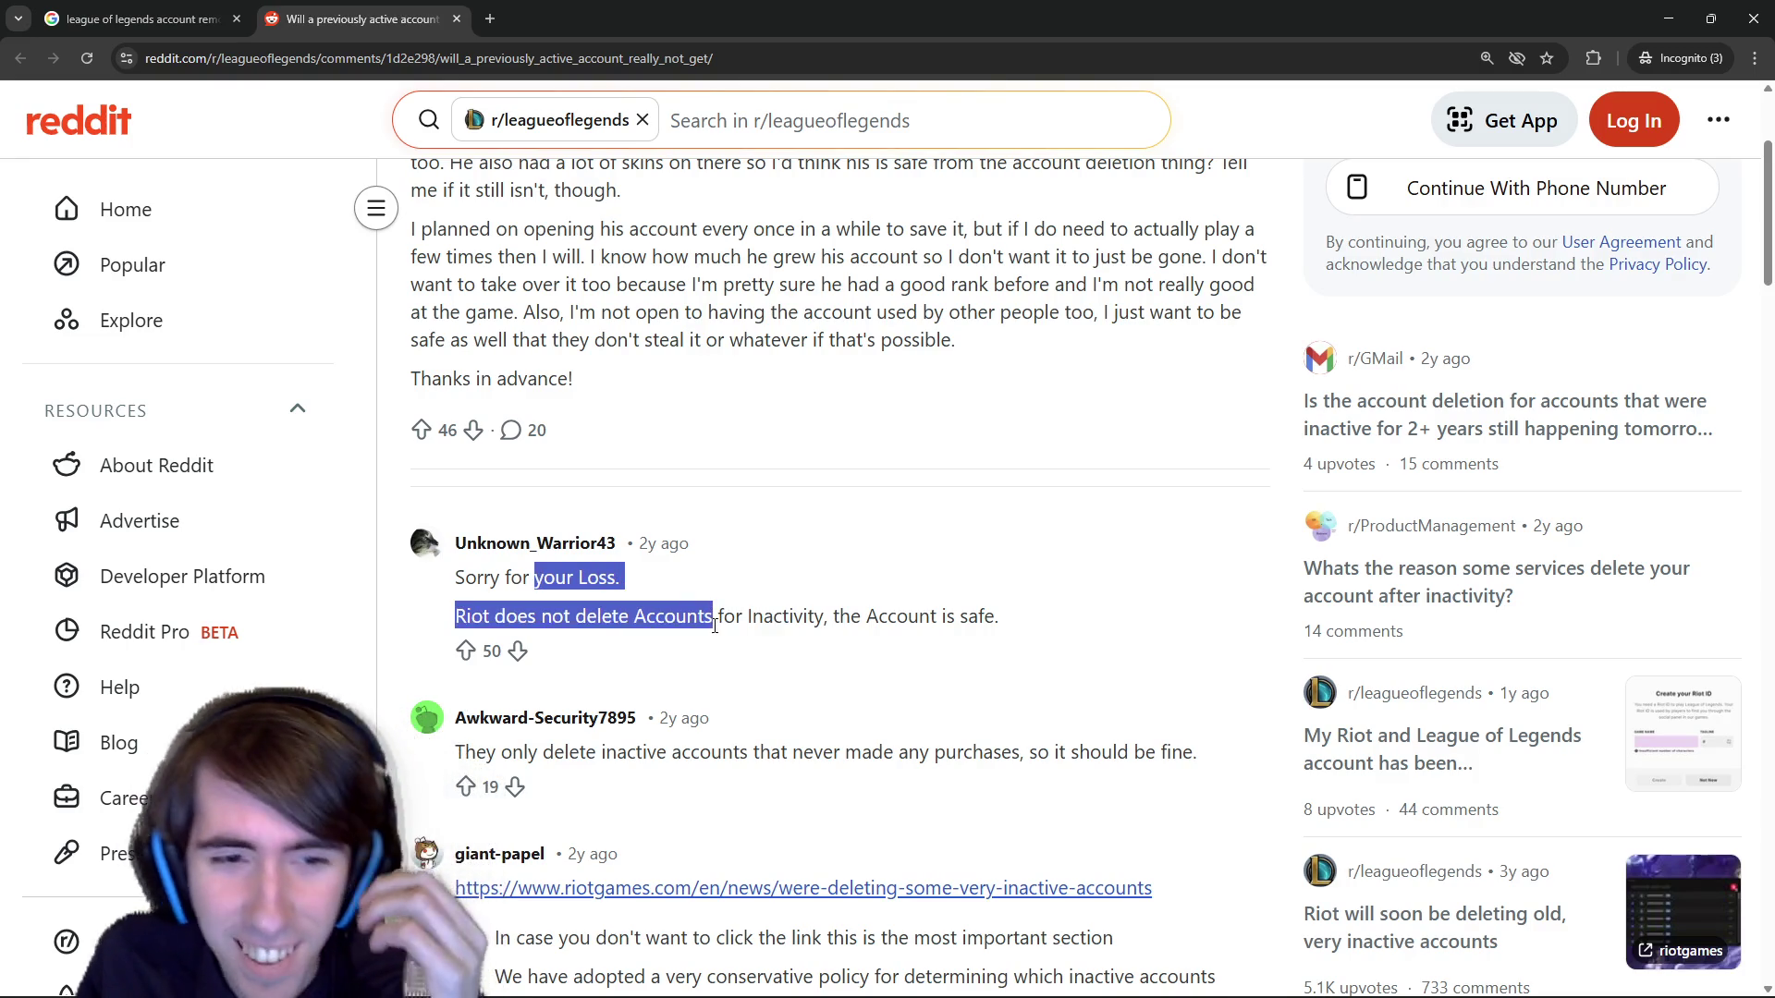
left_click_drag(616, 751, 986, 756)
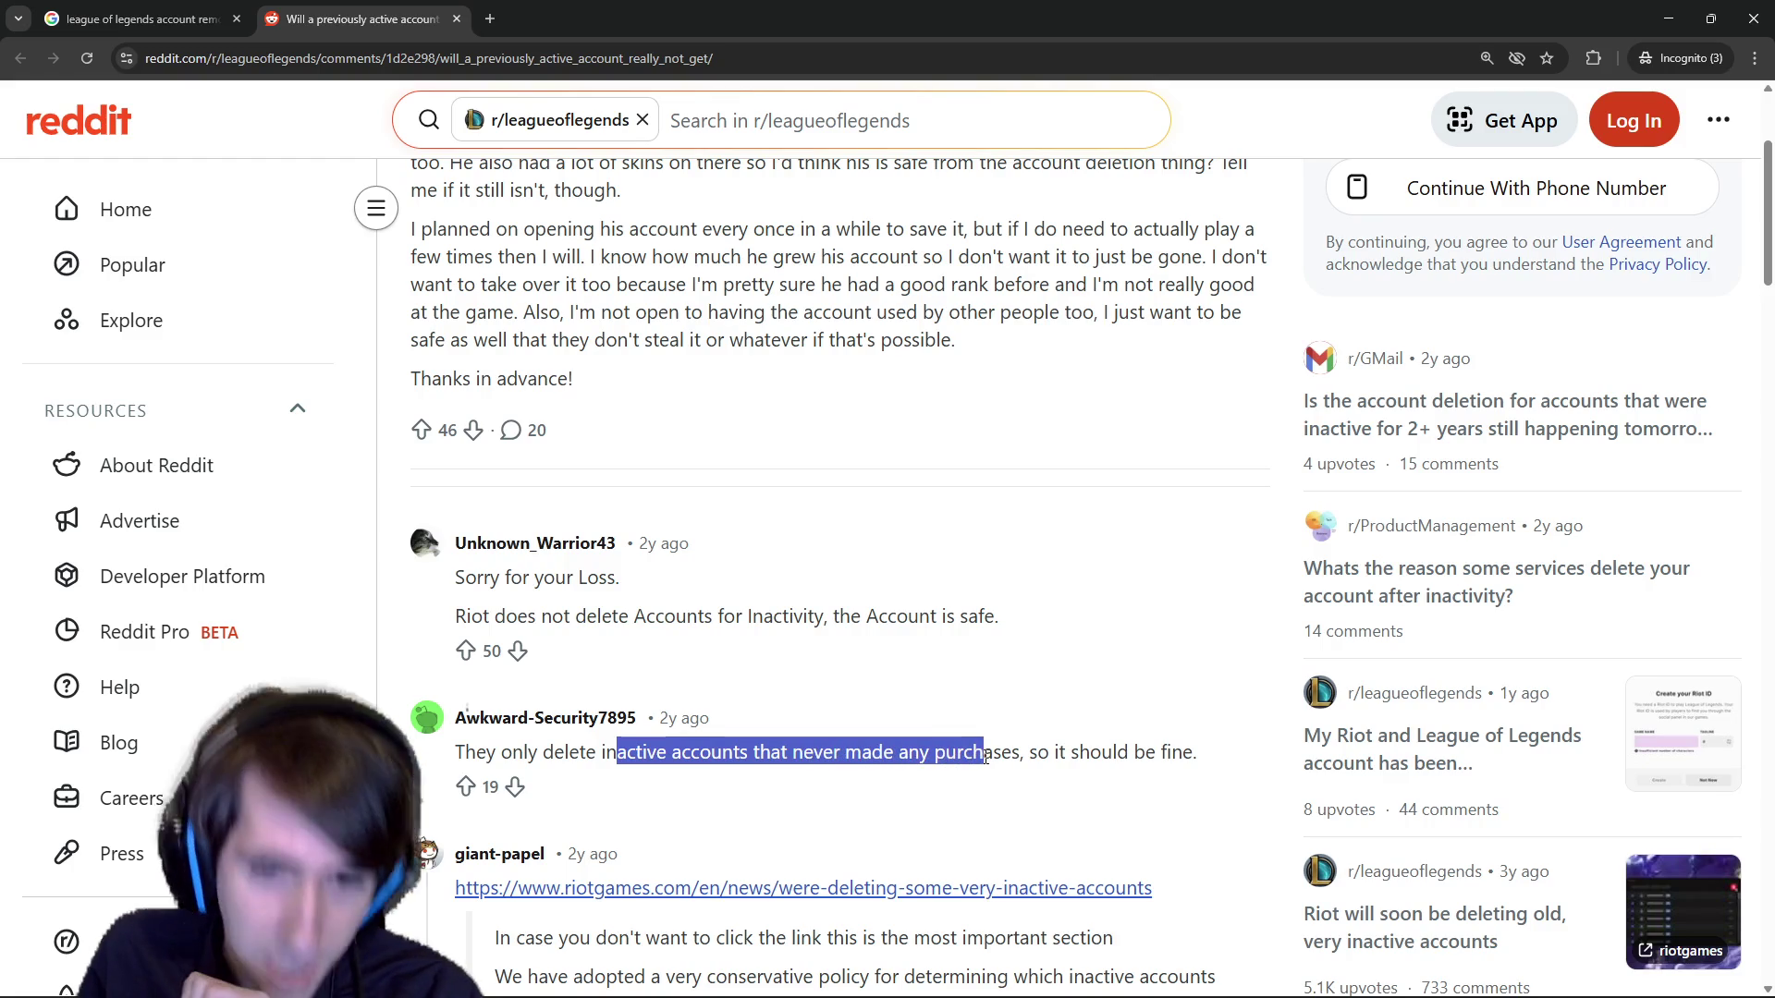
Highlight Riot's deletion criteria: inactive, no purchases, under 20 hours played, no currency, no limited items.
scroll(986, 756, "down", 3)
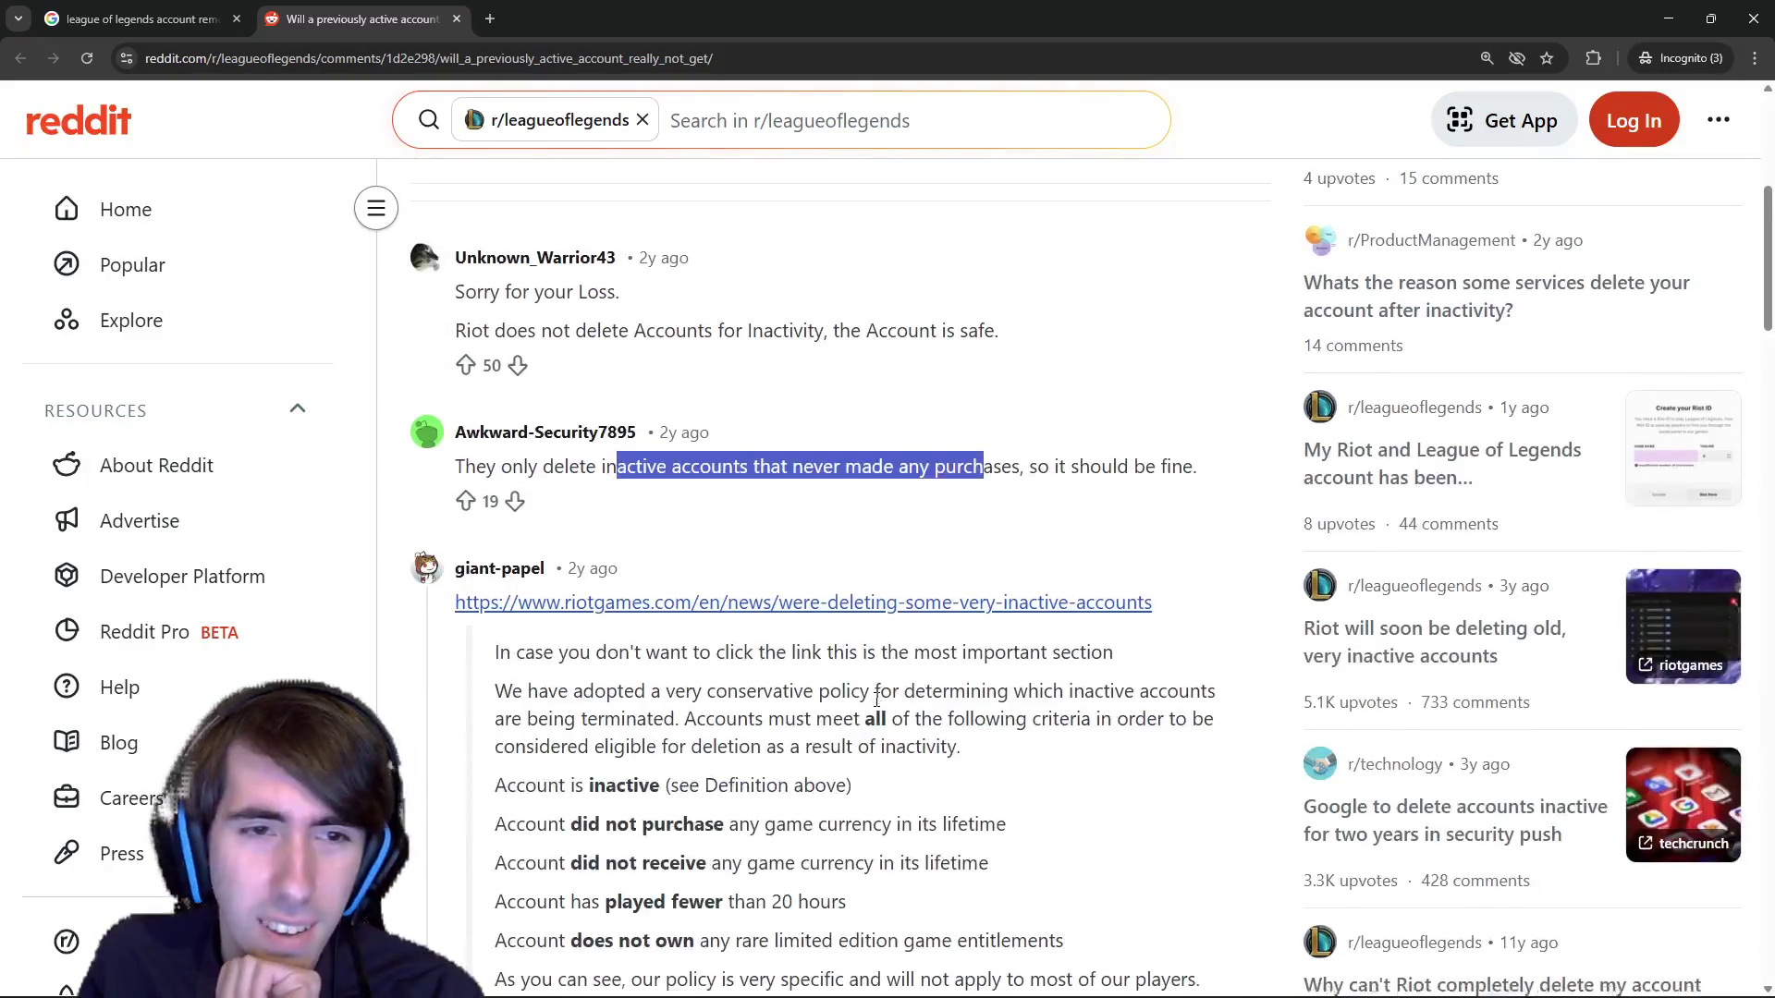
scroll(876, 700, "down", 3)
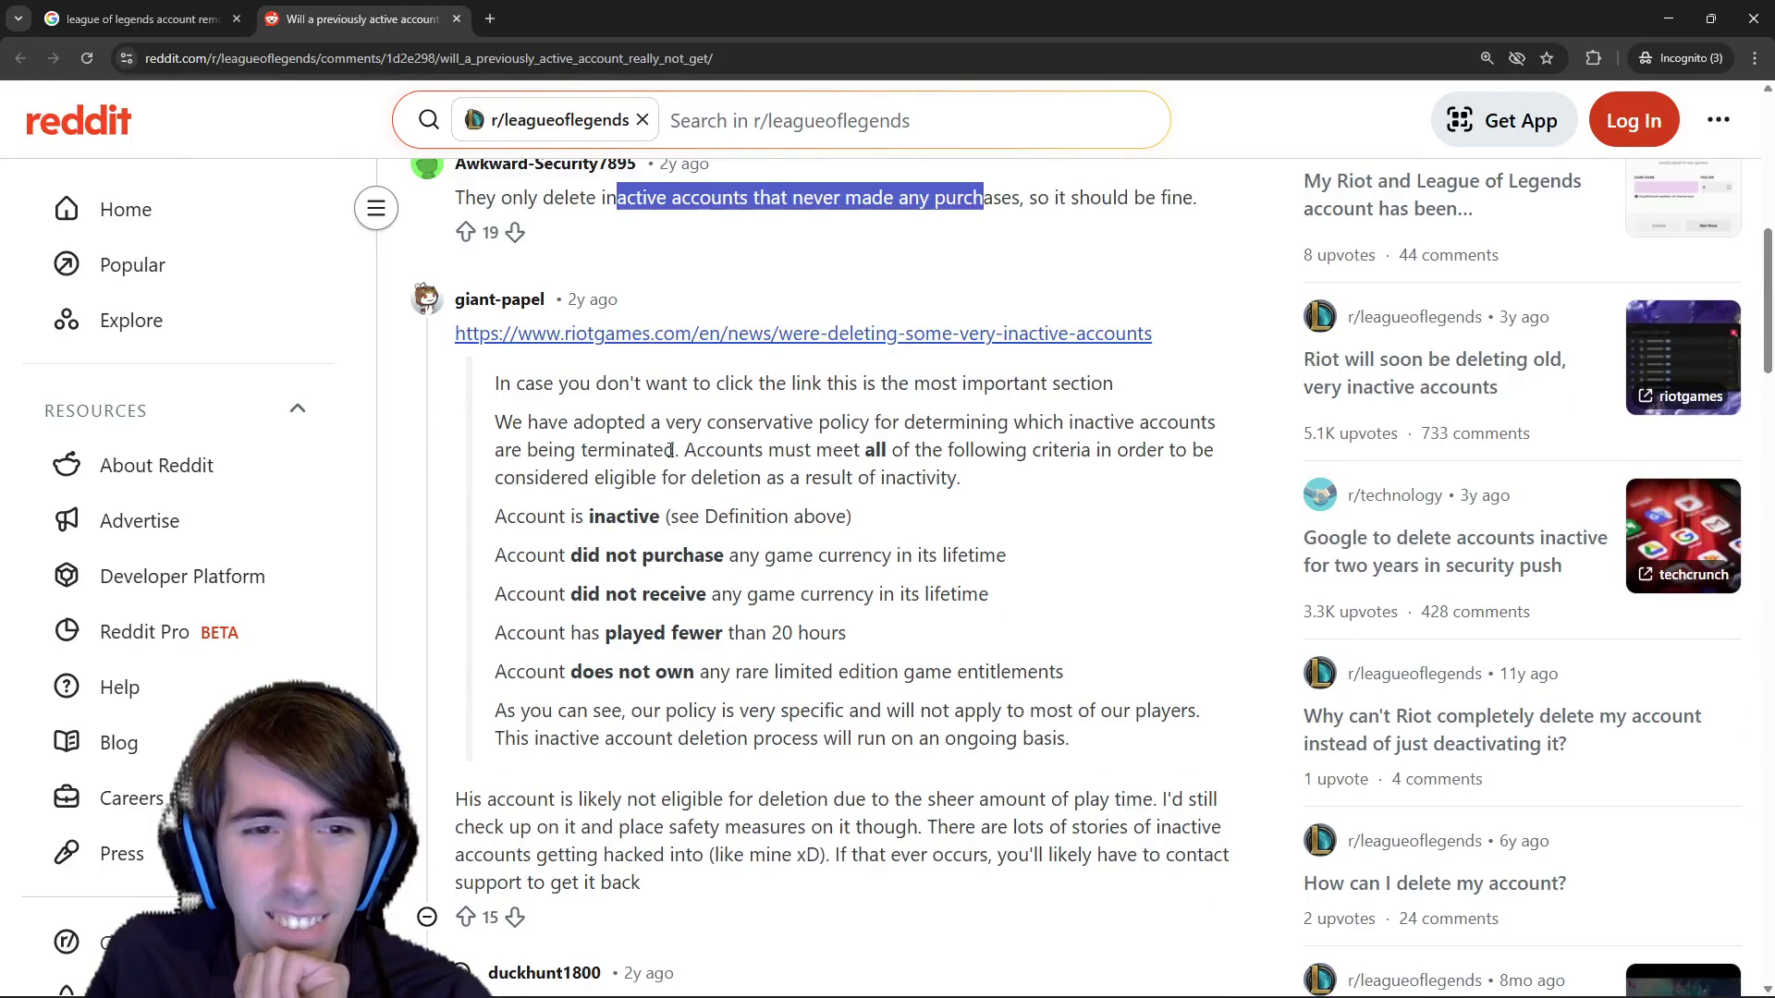
left_click_drag(495, 516, 885, 534)
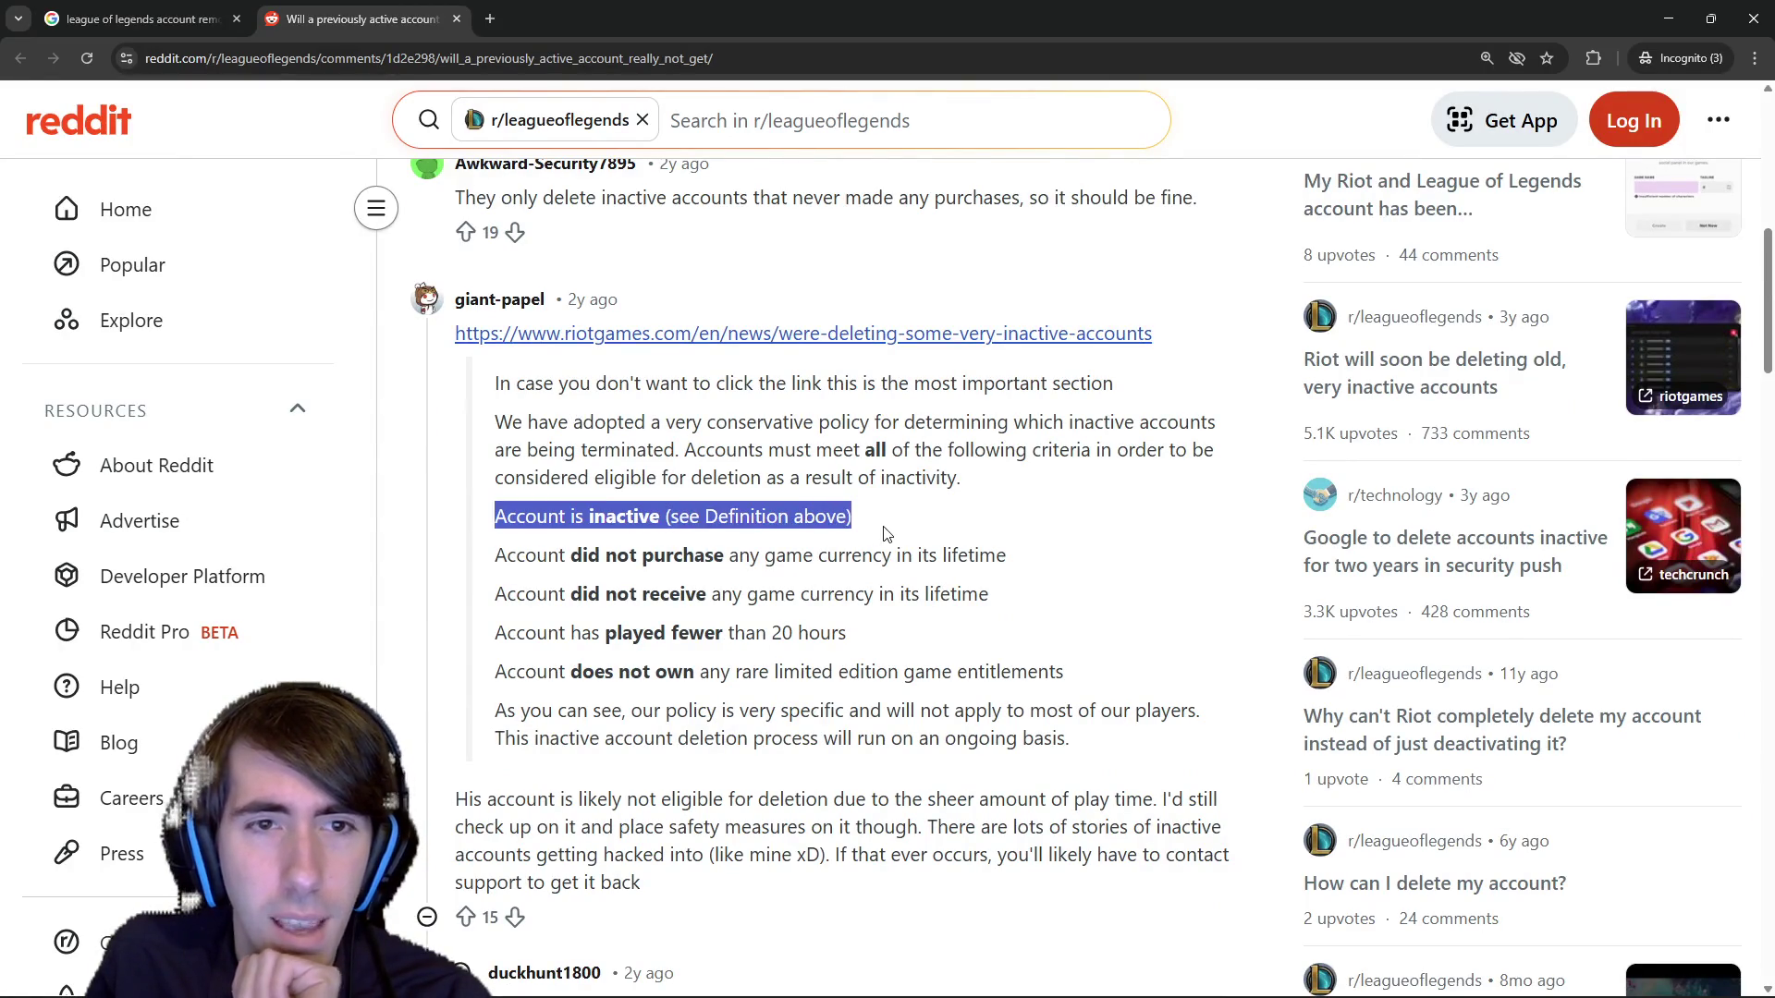
left_click_drag(536, 556, 1015, 566)
left_click_drag(572, 636, 858, 653)
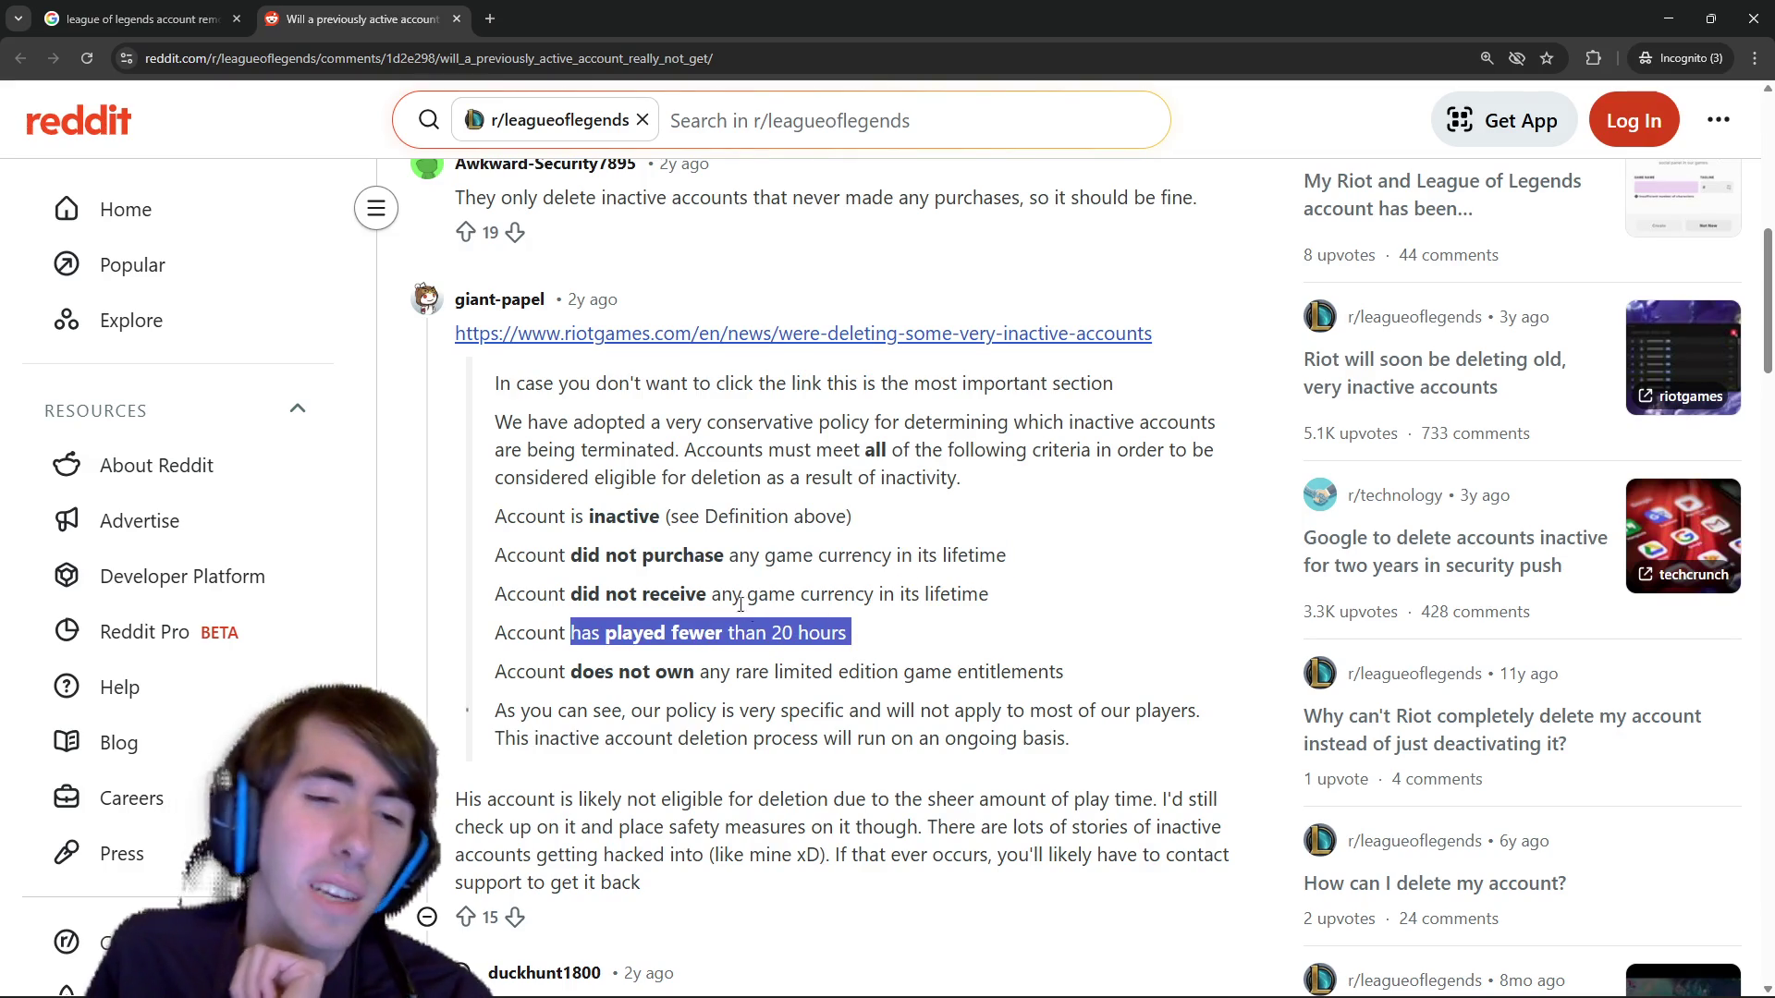
left_click_drag(588, 594, 928, 601)
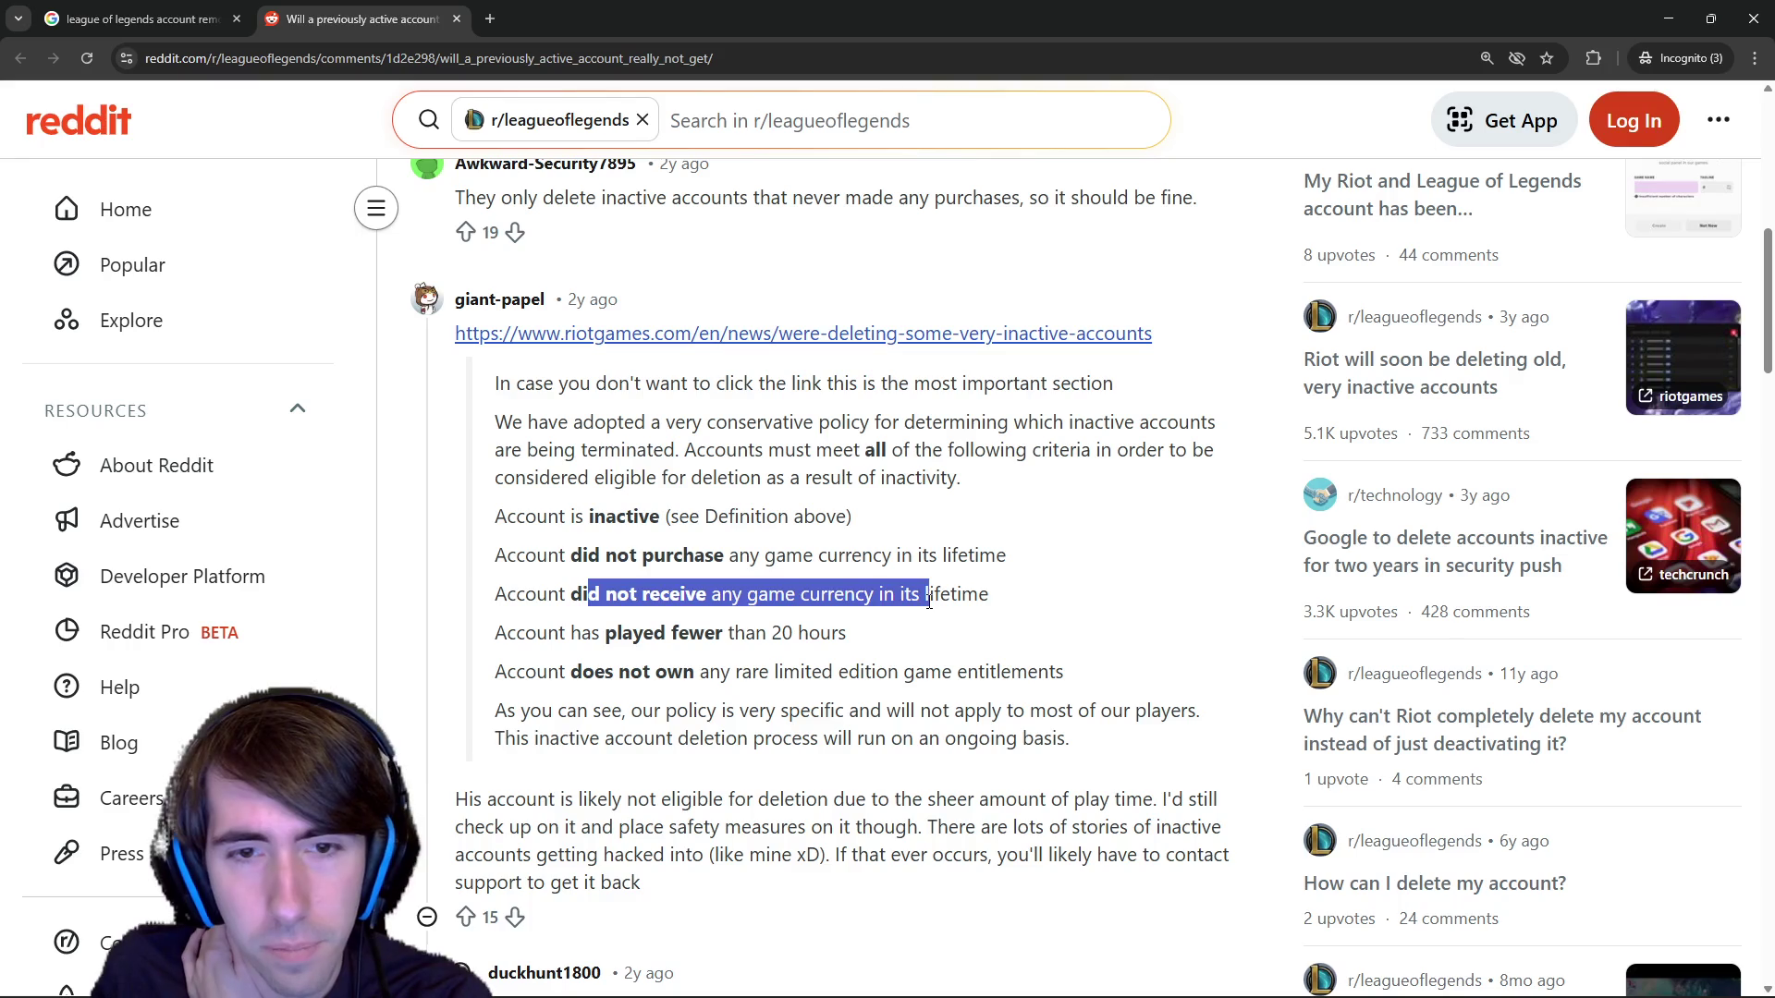
left_click(928, 601)
left_click_drag(537, 680, 911, 673)
left_click(769, 664)
left_click(911, 673)
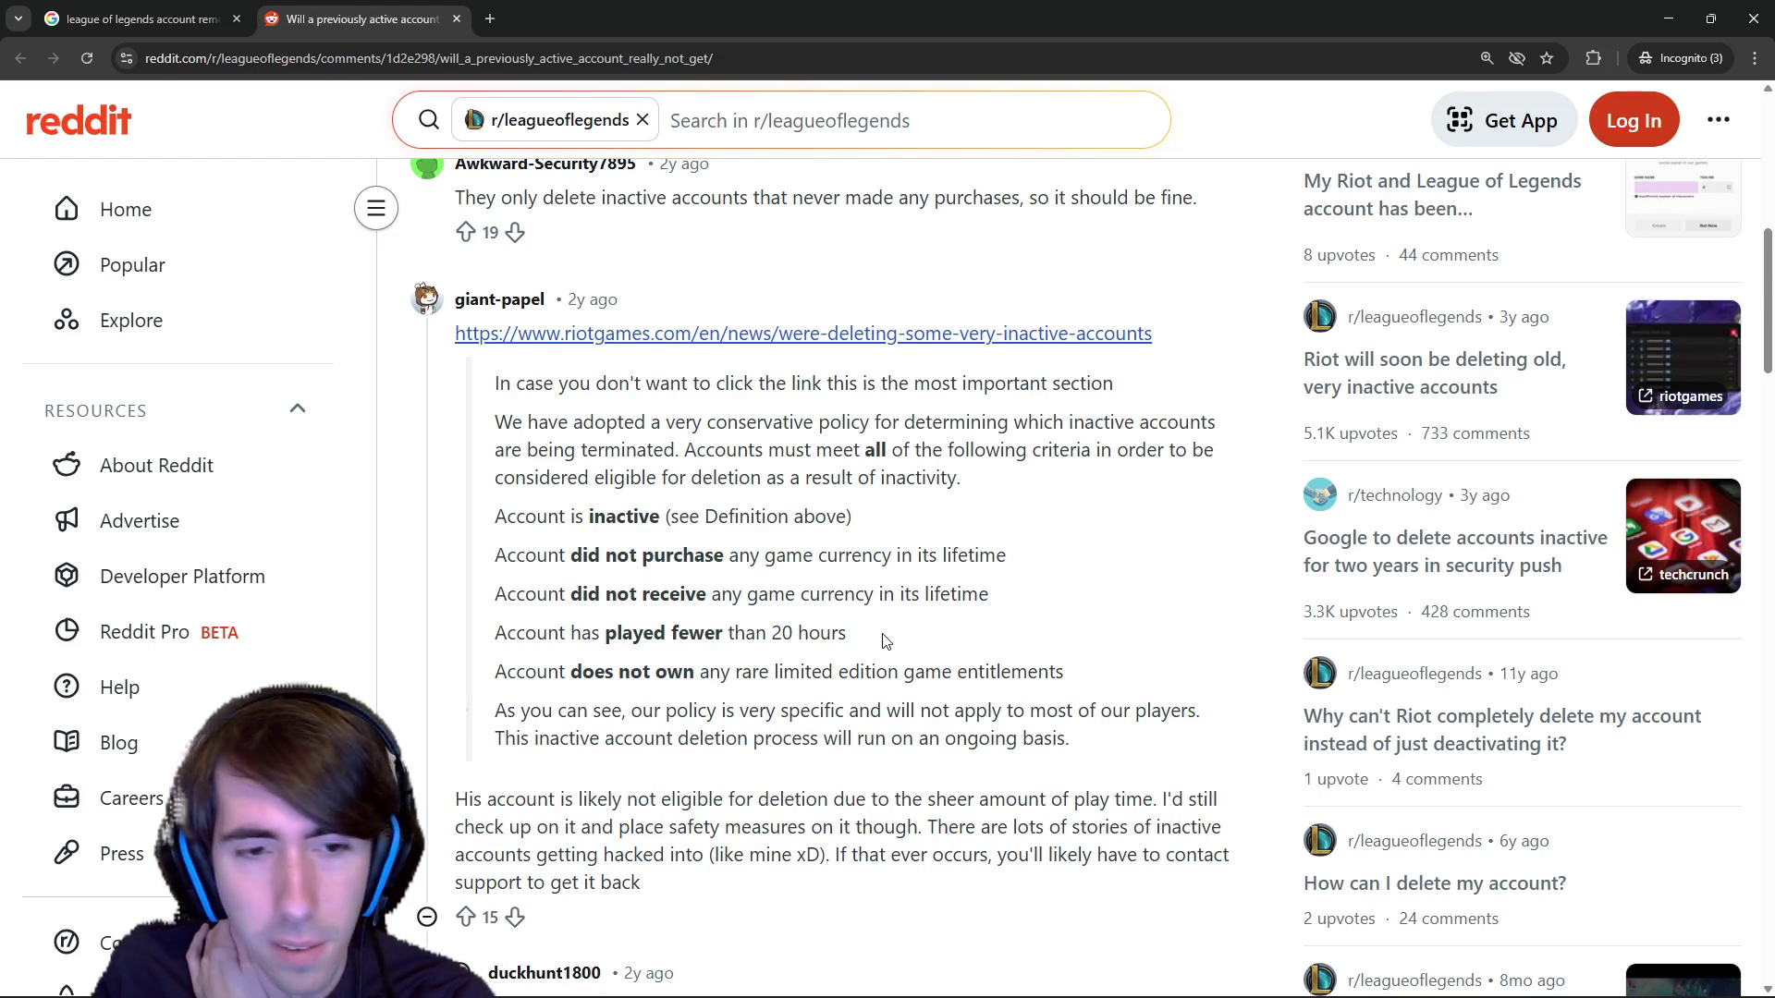
Read the play-time eligibility reply, then shrink and minimize the browser to reveal the battle.
scroll(888, 642, "down", 2)
mouse_move(490, 621)
left_mouse_down()
mouse_move(682, 642)
mouse_move(736, 667)
left_mouse_up()
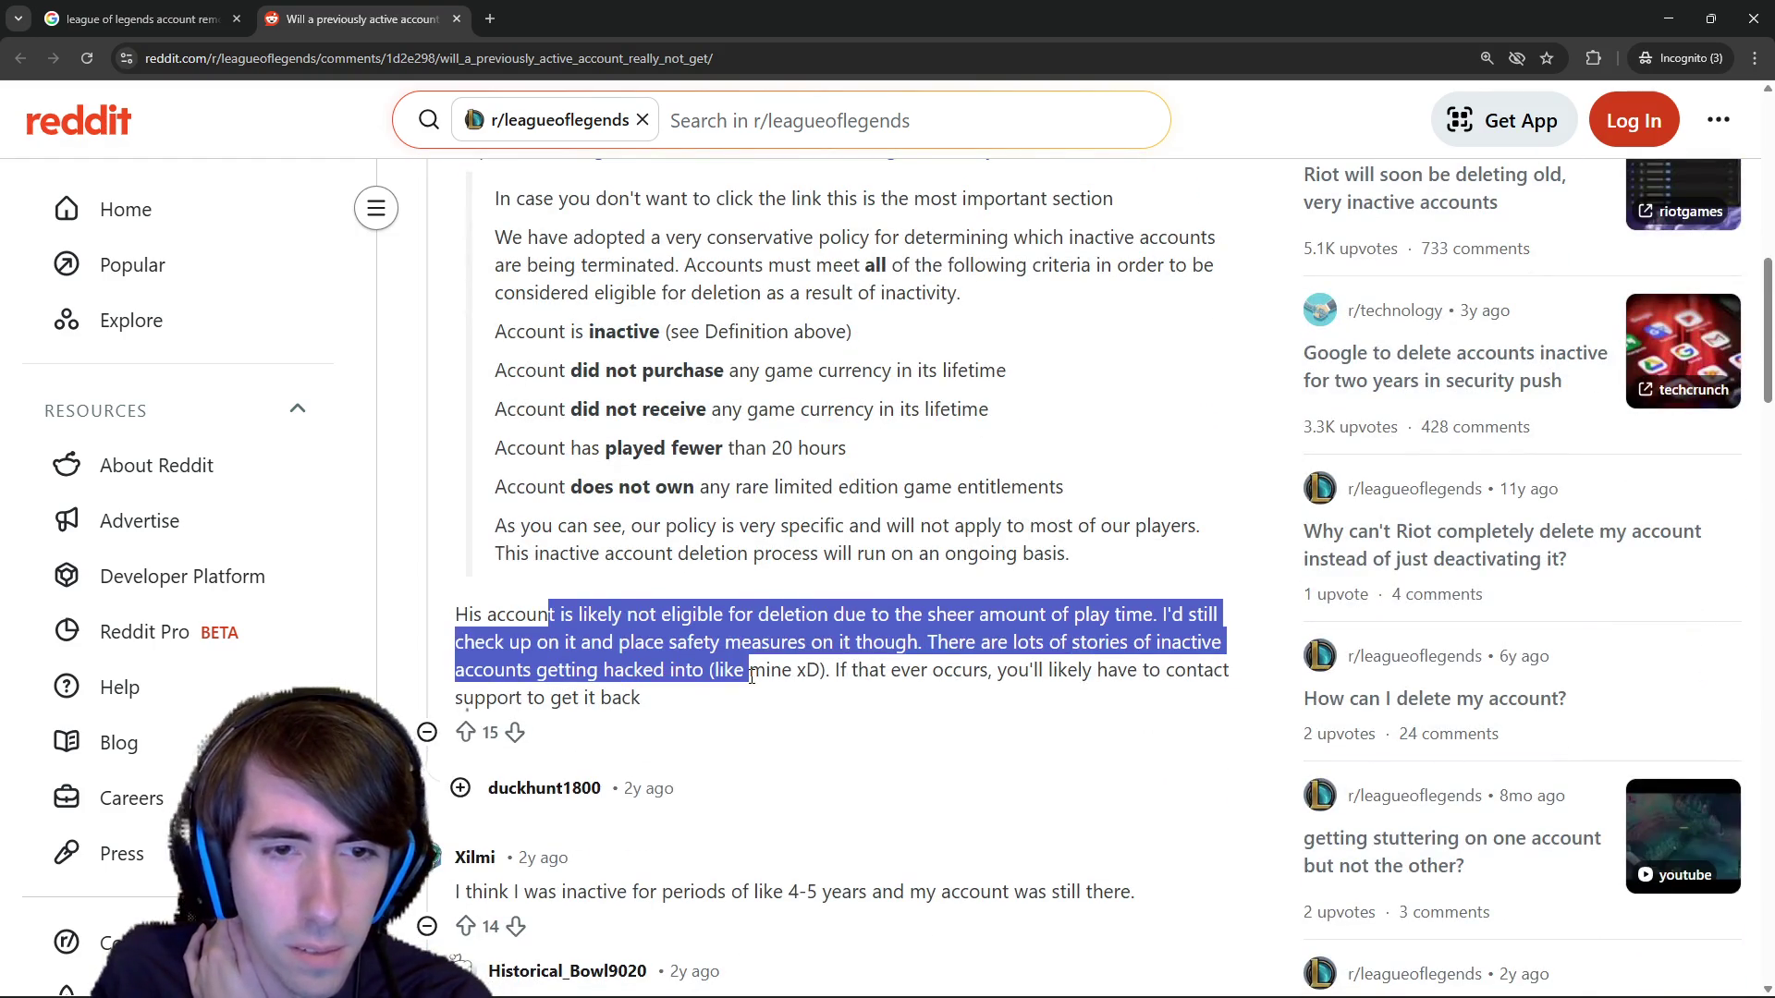
left_click(737, 668)
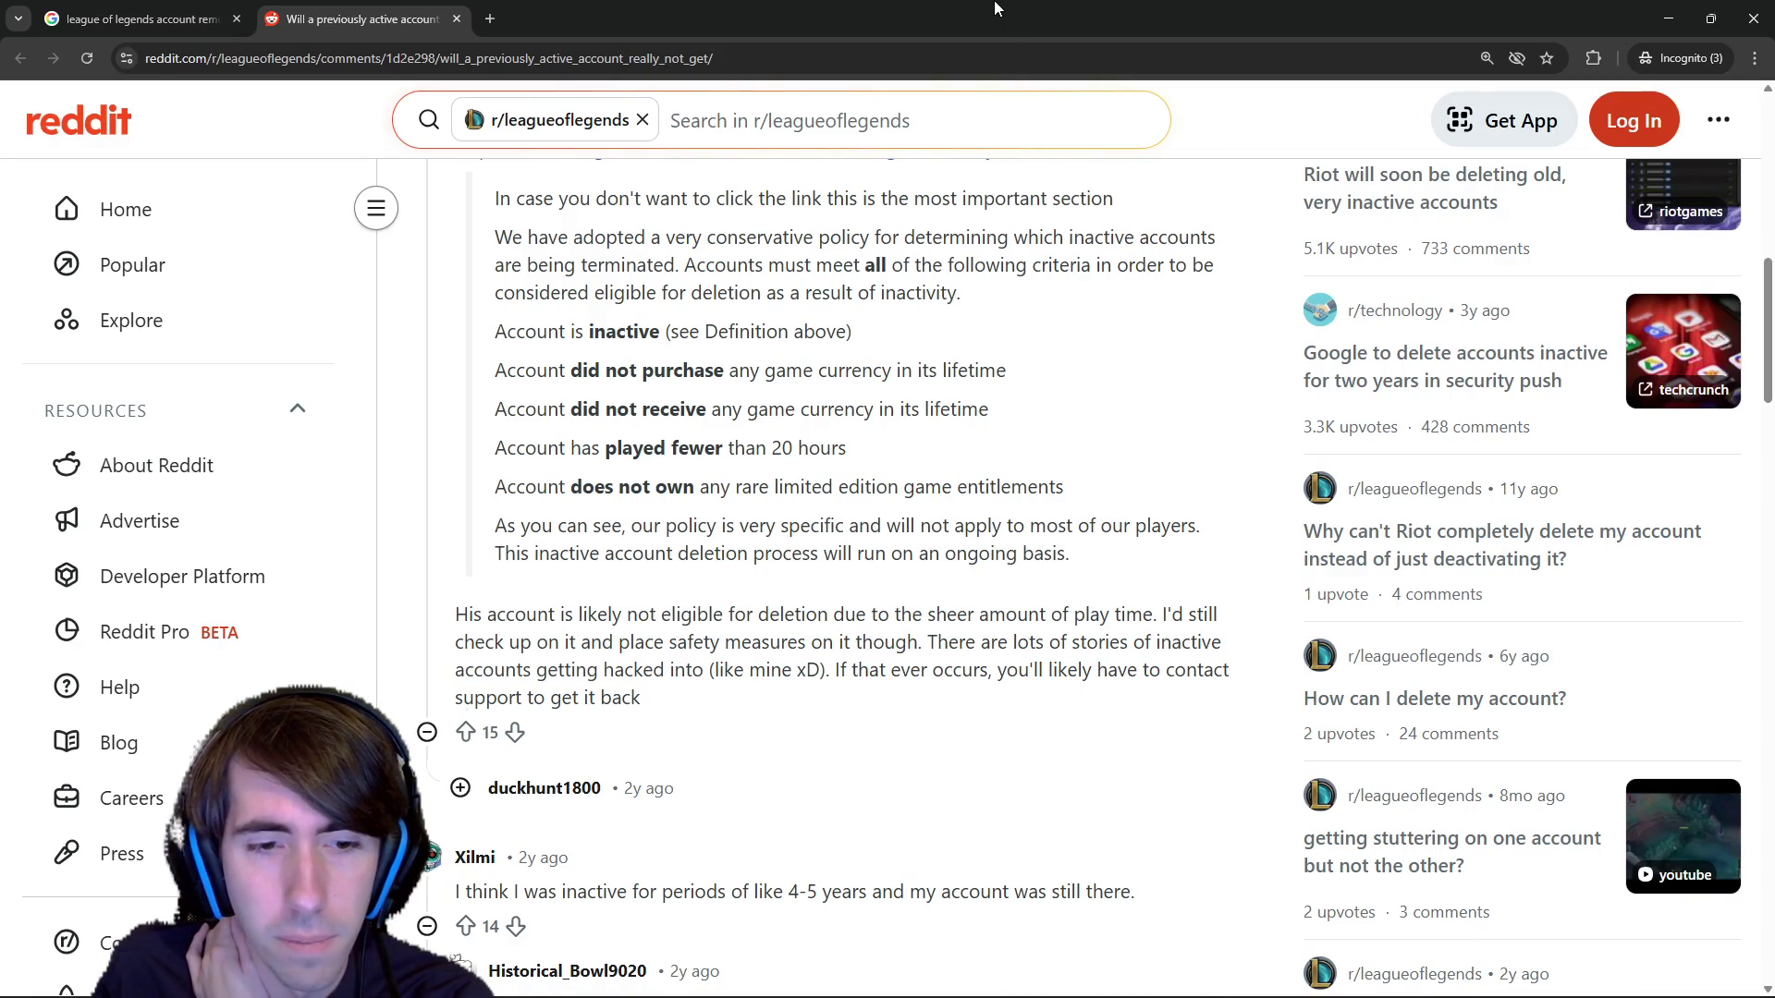
left_click_drag(1157, 7, 1284, 189)
left_click(1593, 176)
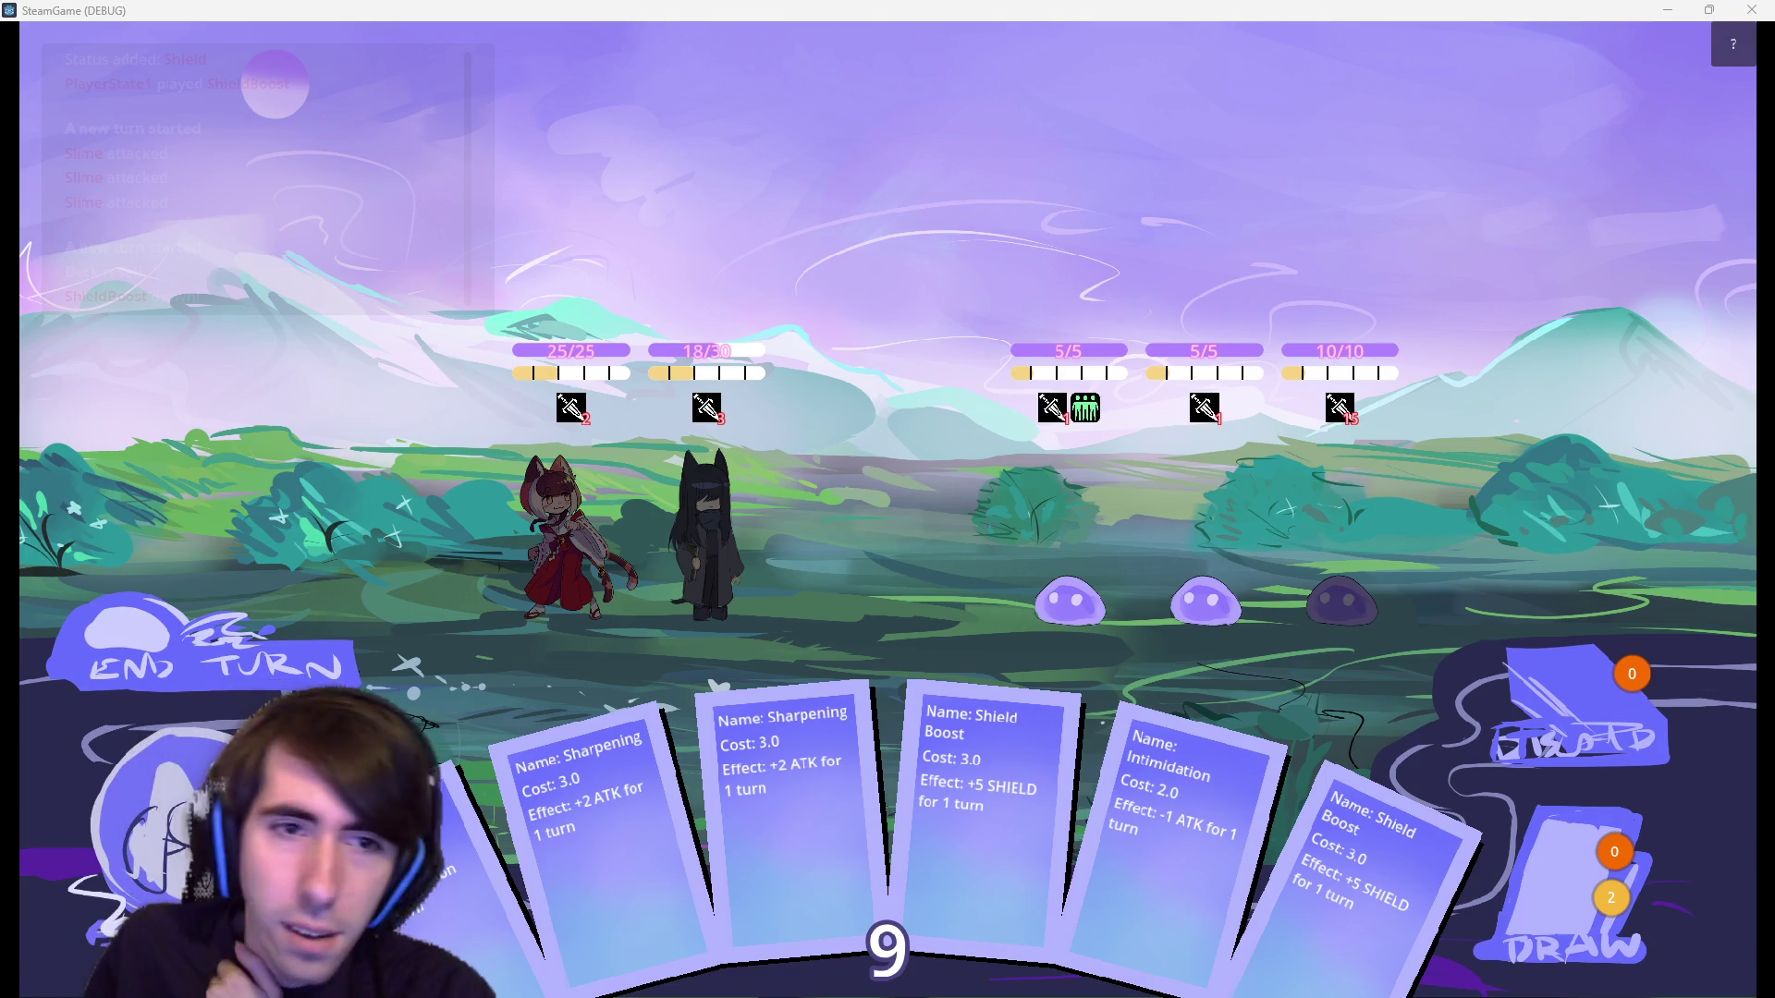
Maximize the game battle window, then place the caret at the end of friendKiller.json line 14 in Godot.
mouse_move(565, 411)
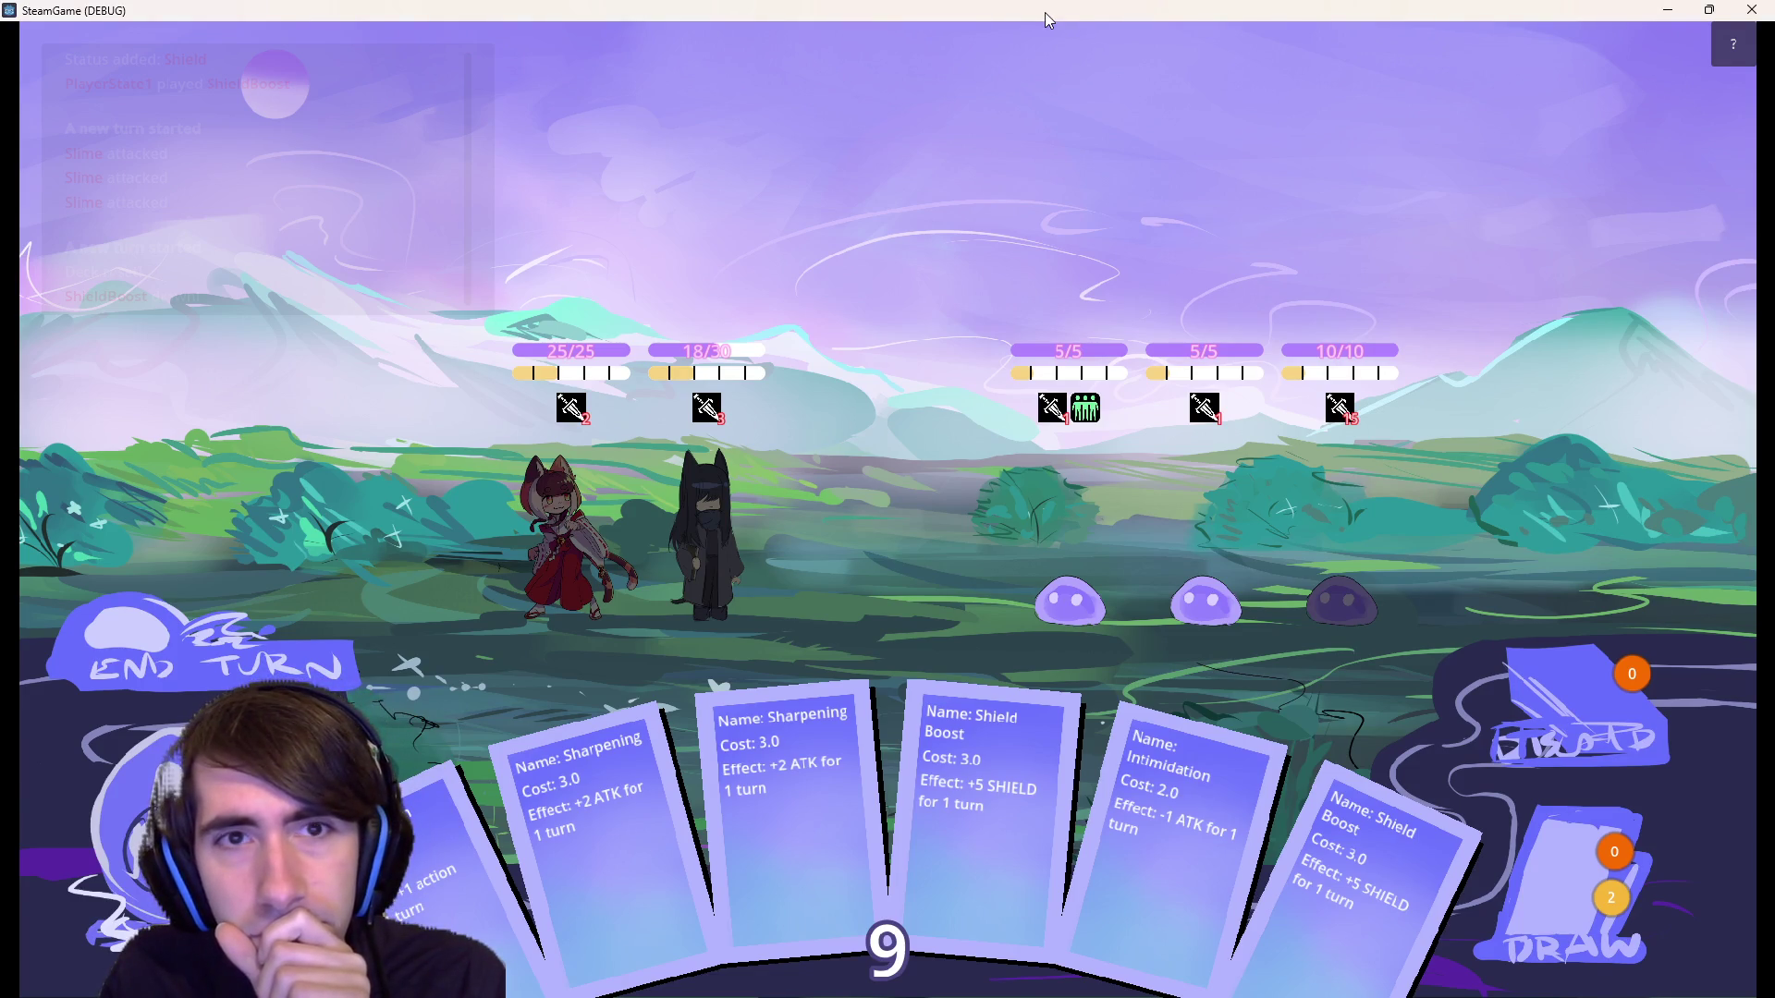
left_click_drag(1047, 18, 1050, 8)
left_click_drag(1196, 265, 1015, 7)
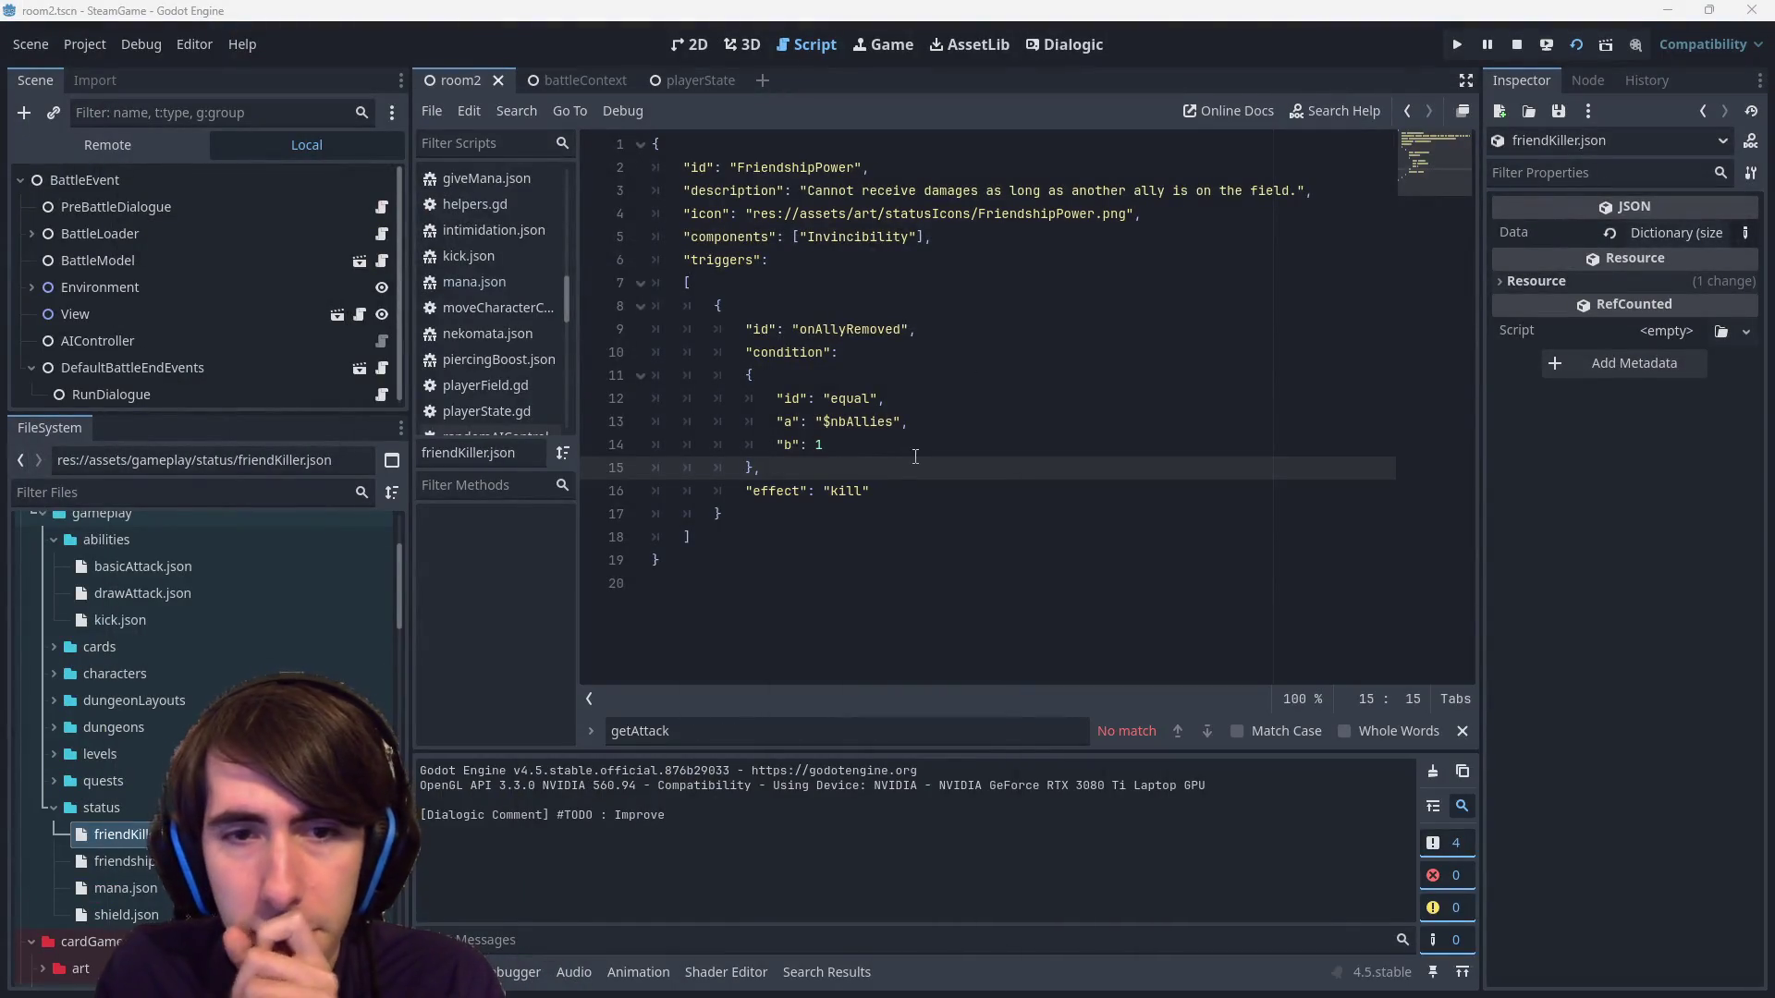
left_click(1210, 440)
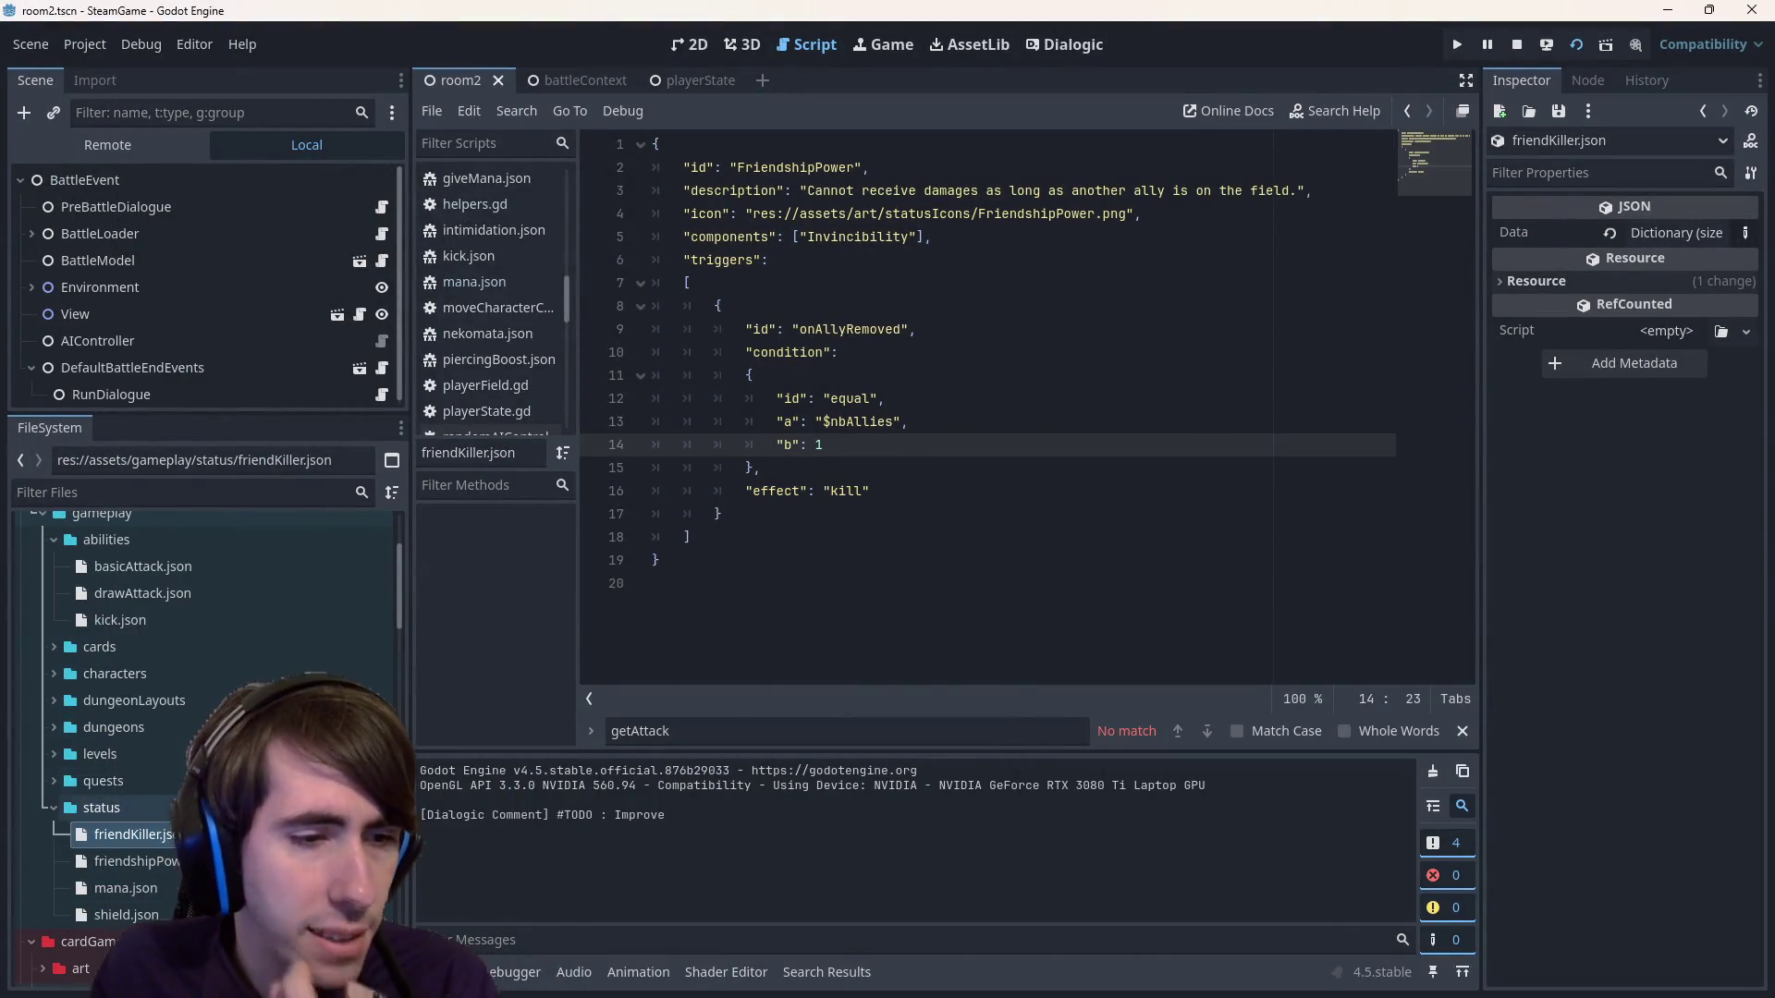
Begin renaming friendKiller.json with F2, after cancelling a first rename and a delete prompt.
left_click(129, 833)
key("F2")
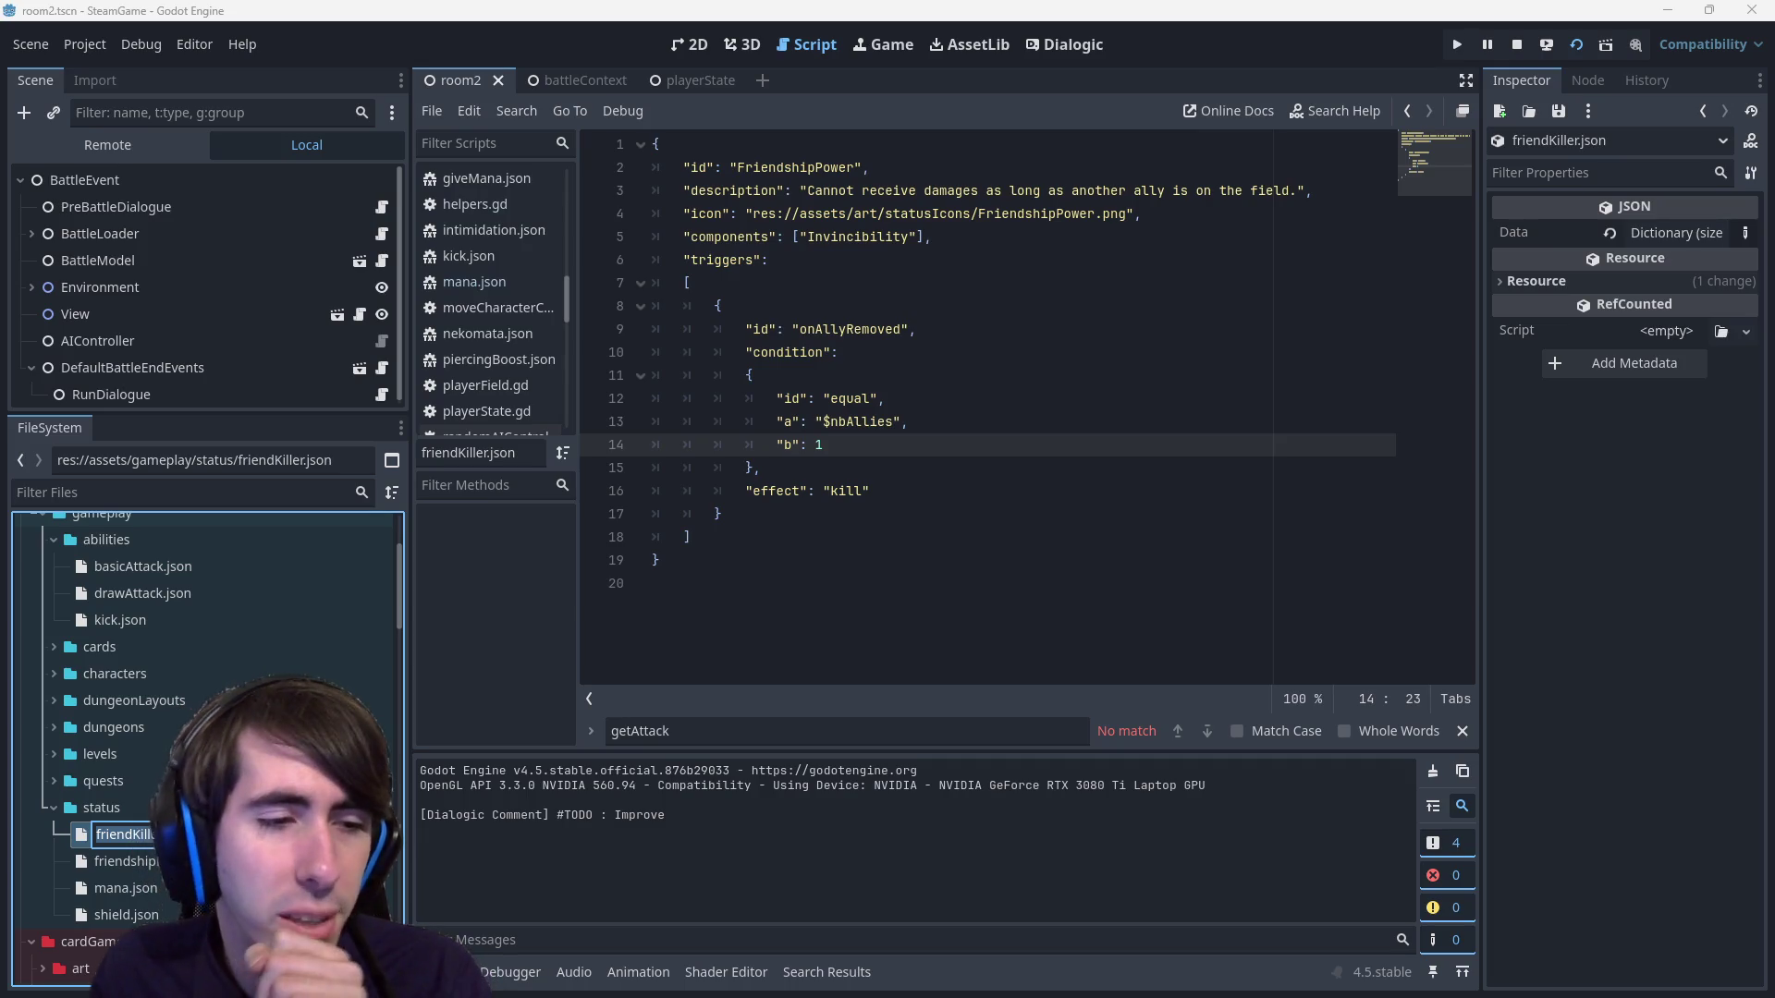
key("Escape")
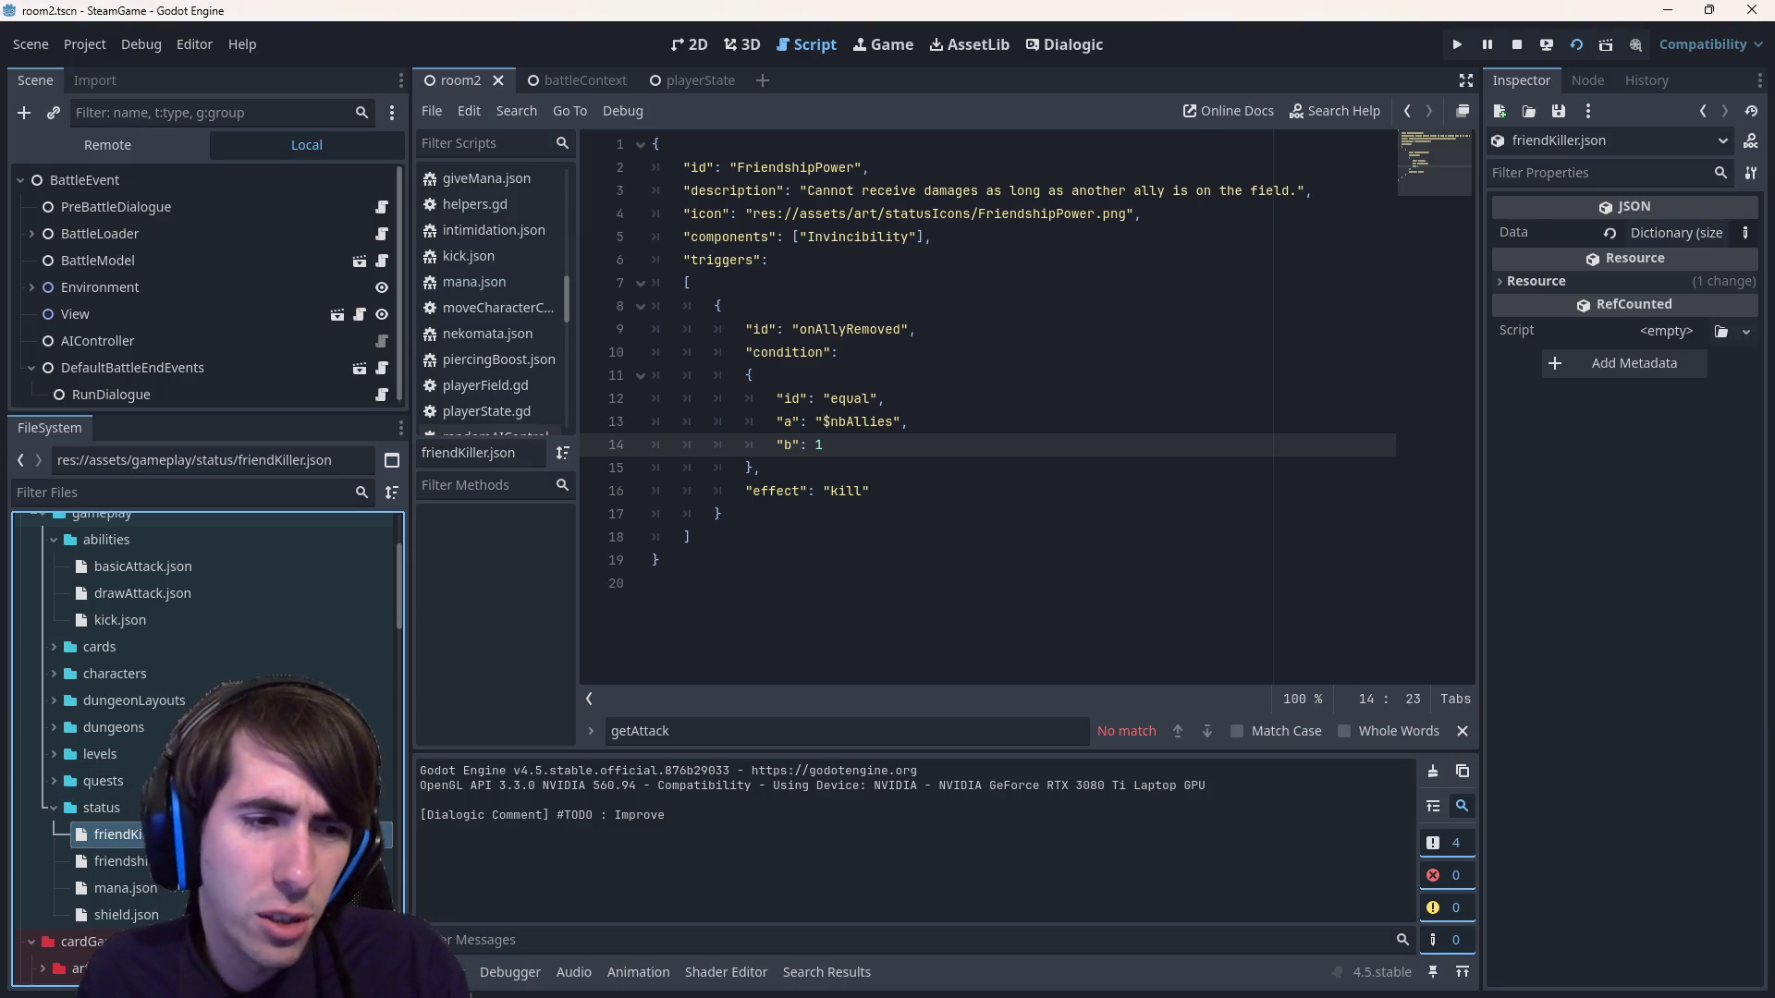
key("Delete")
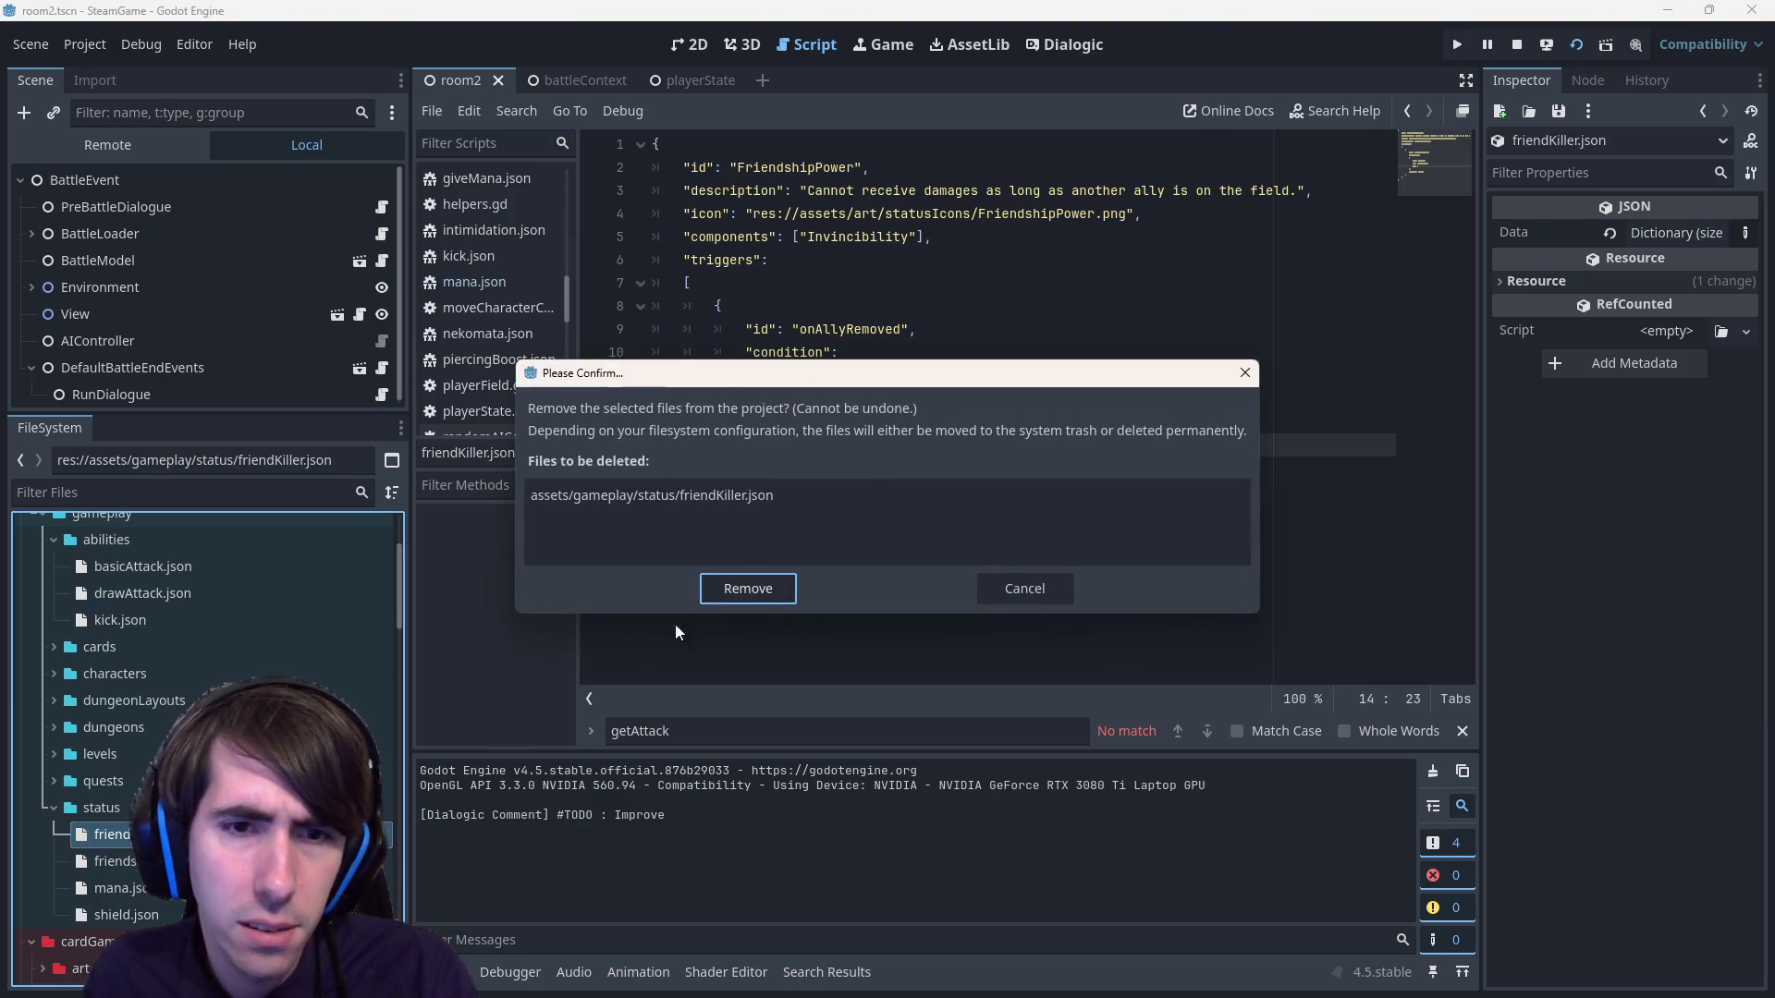
left_click(1026, 586)
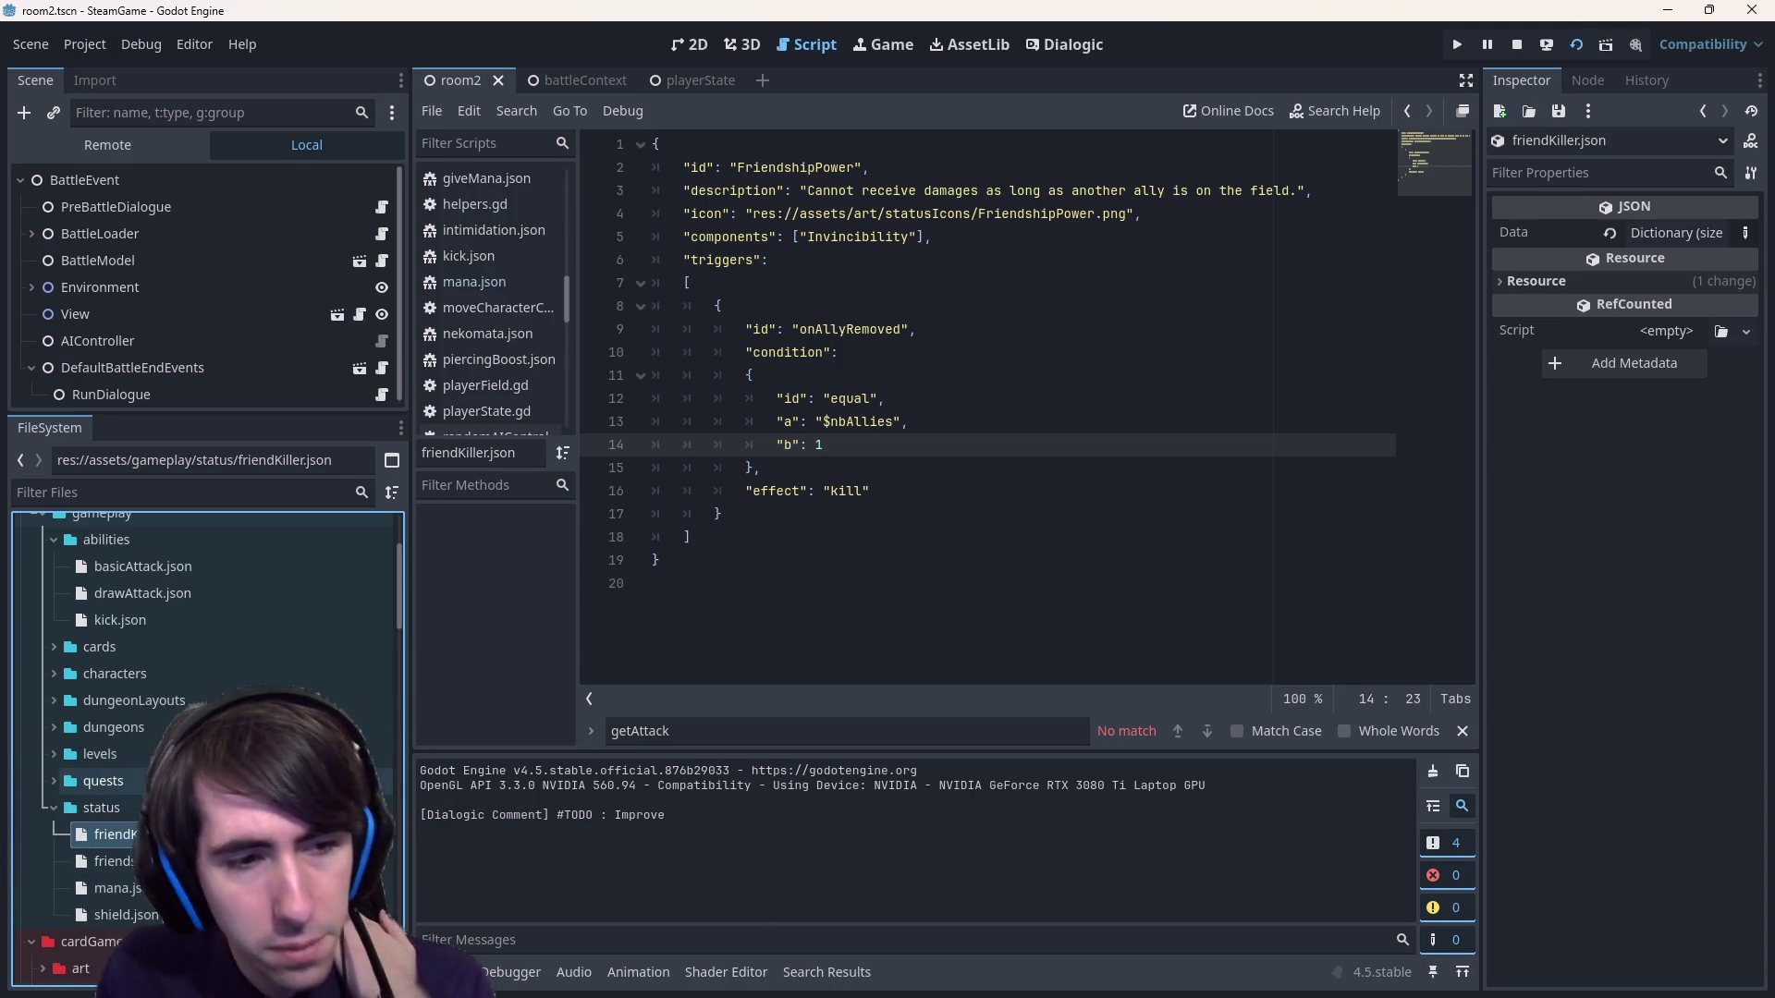
key("F2")
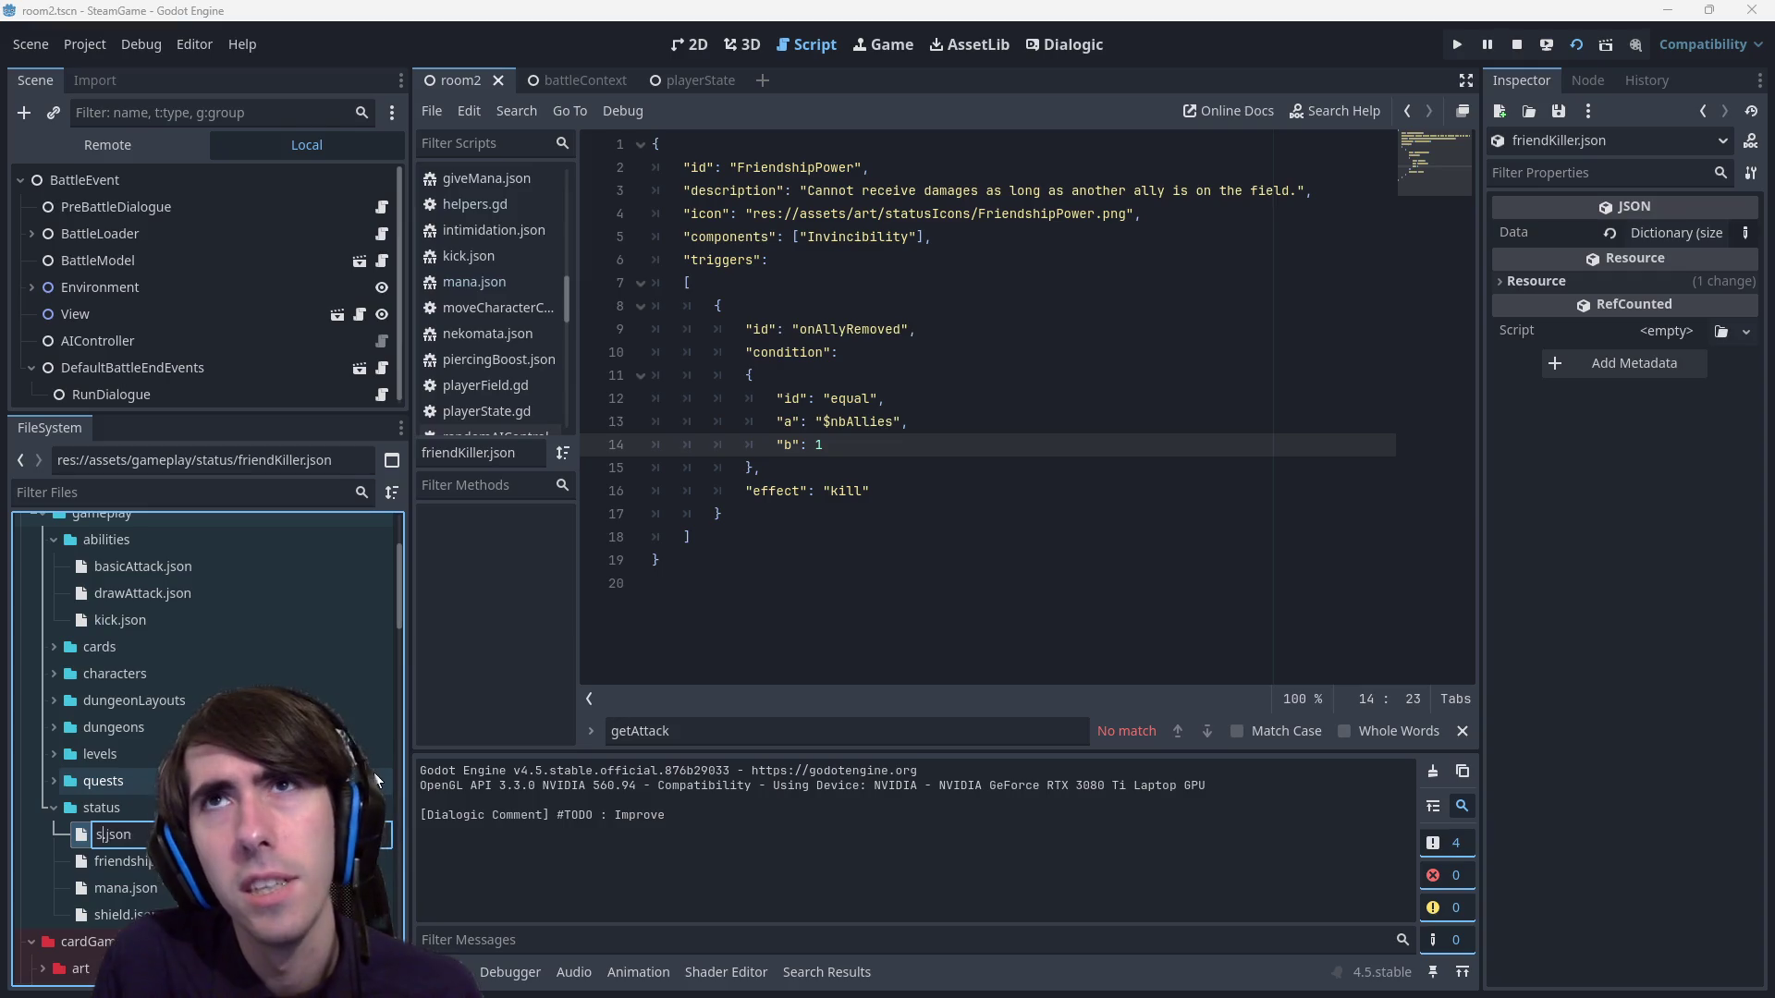
type("plash")
Rename the file to splash.json and change its id to Splash, saving.
key("Return")
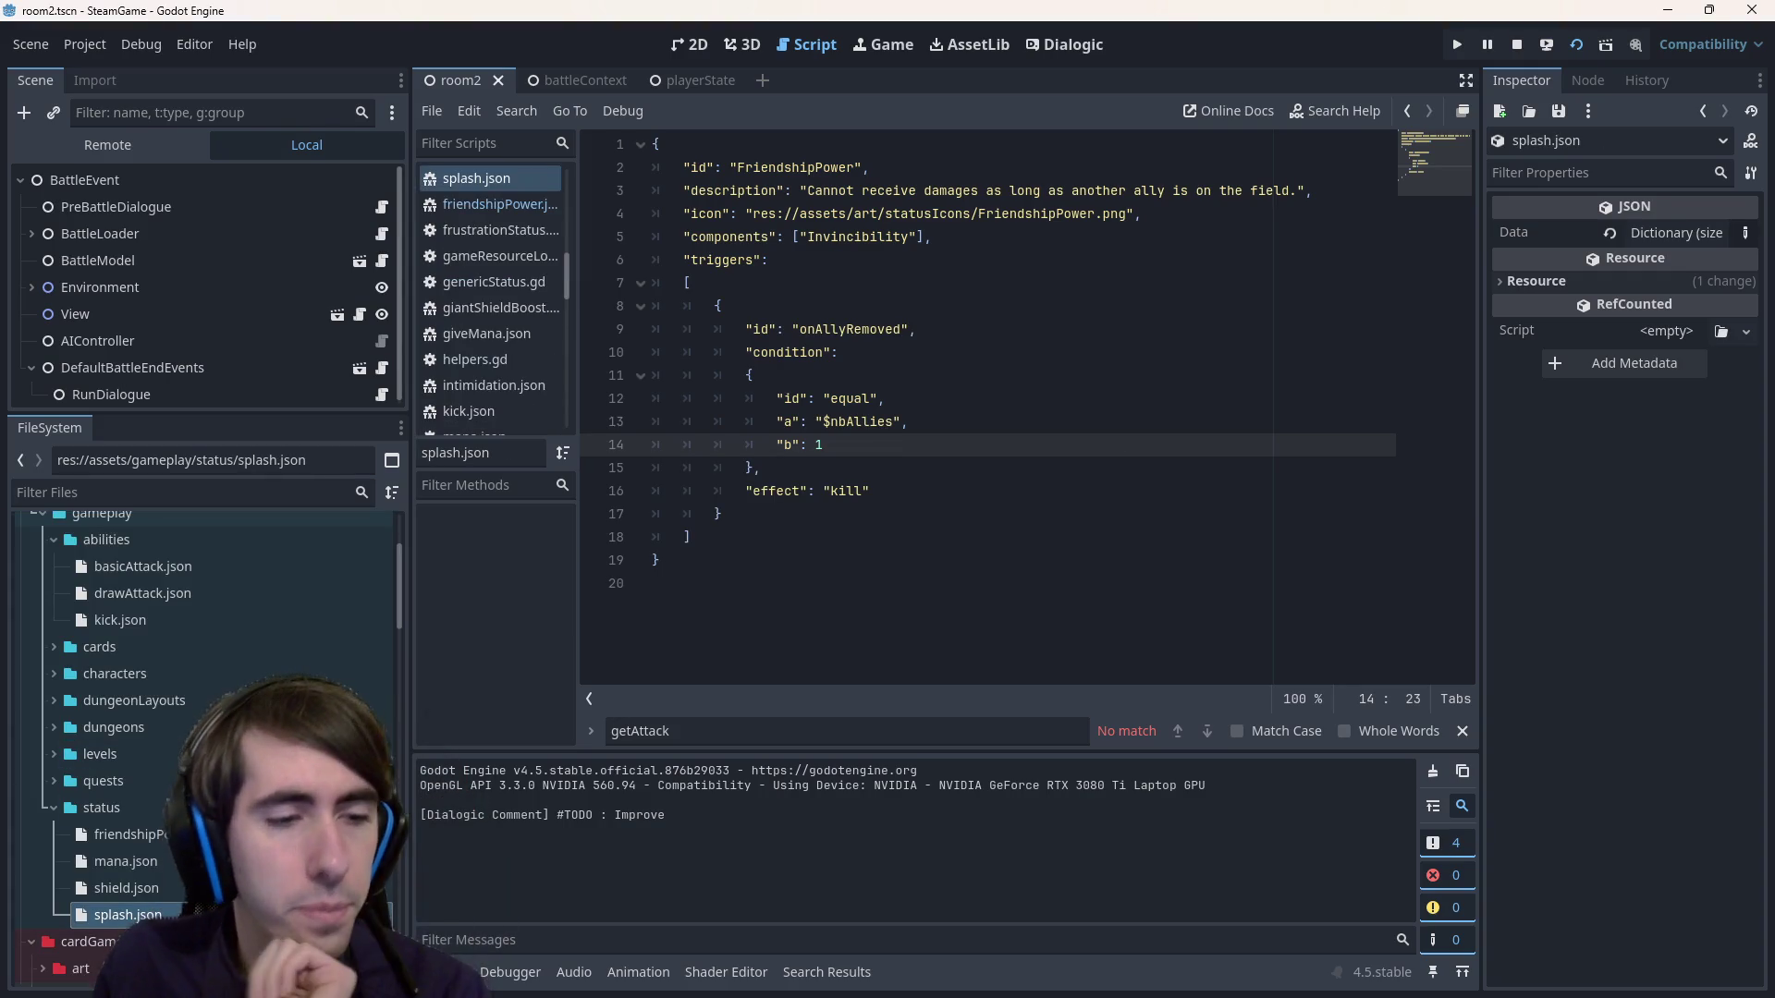
double_click(793, 167)
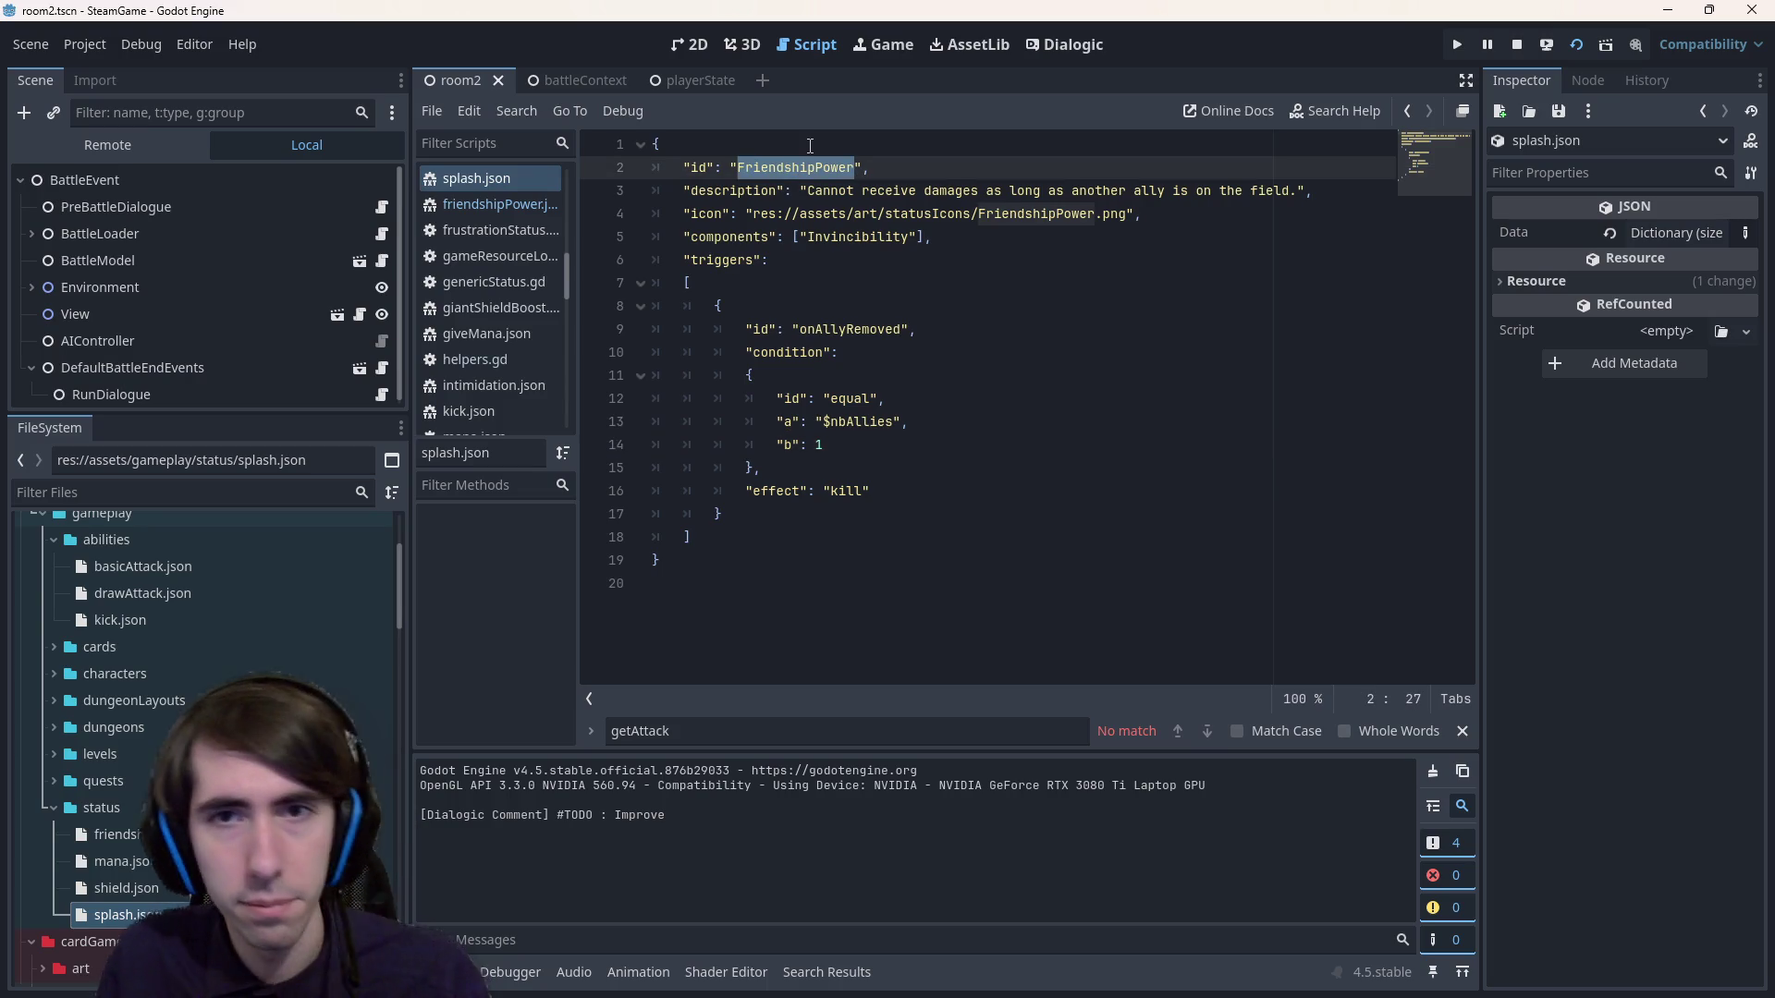
type("Splash")
key("ctrl+s")
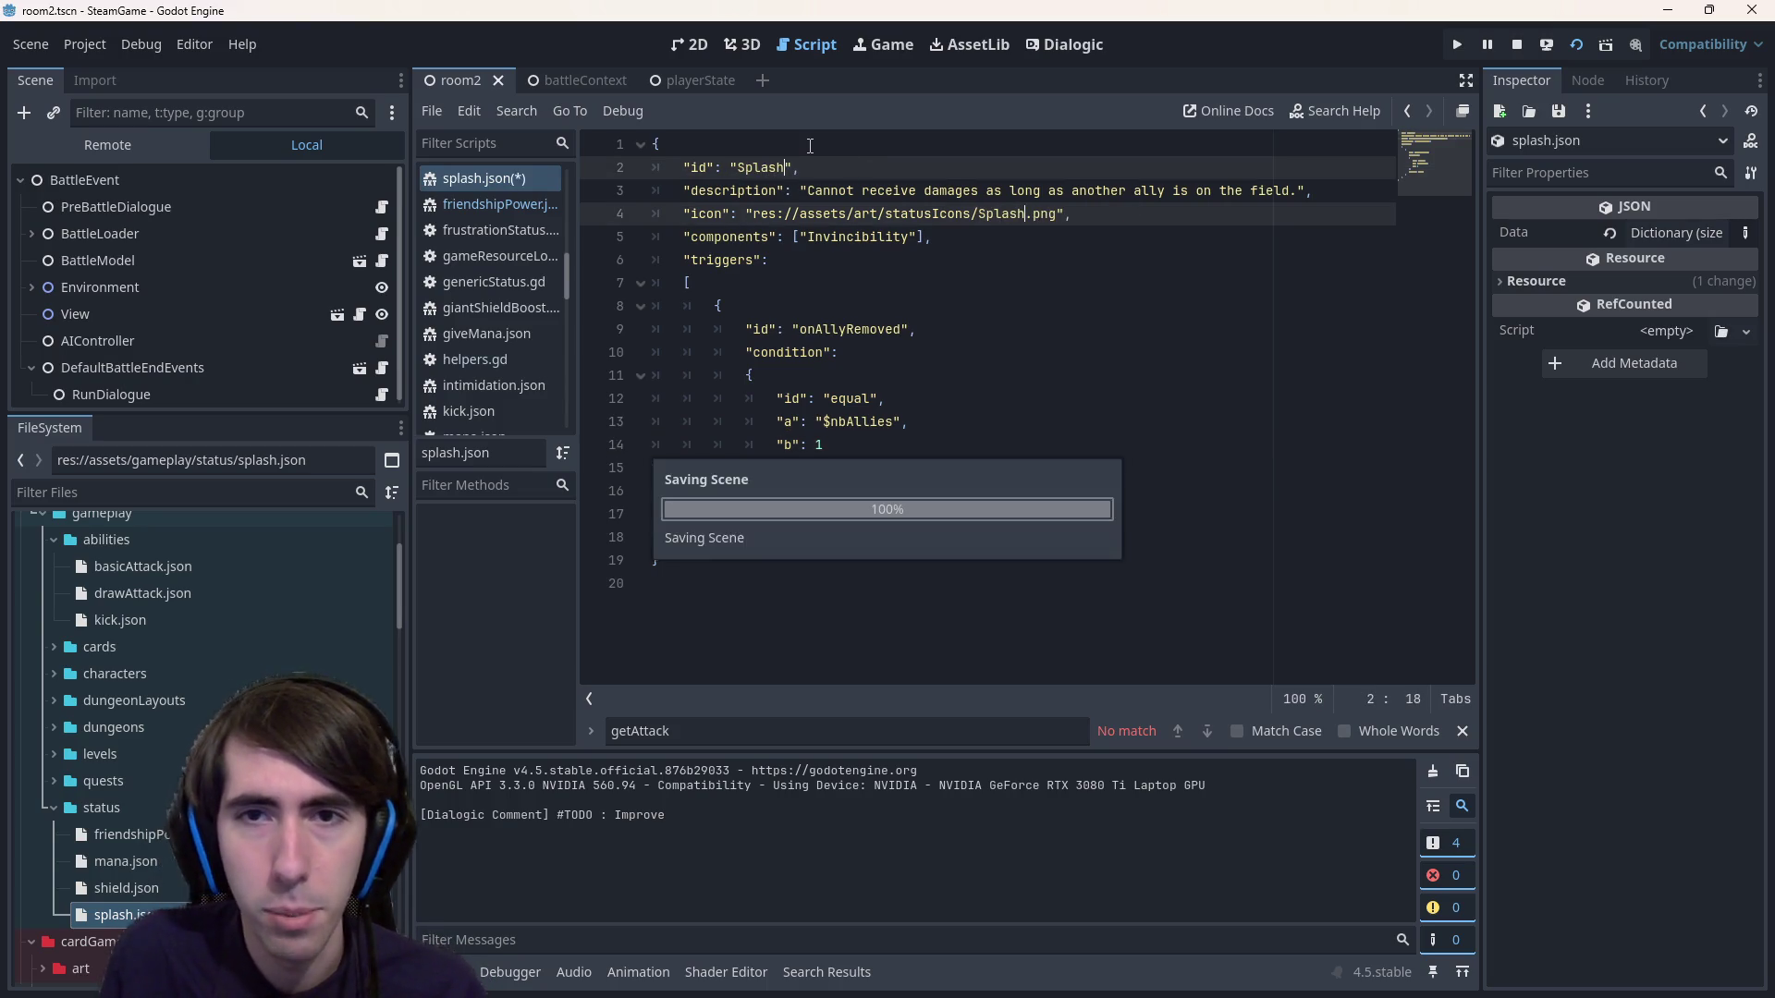
type("Splash")
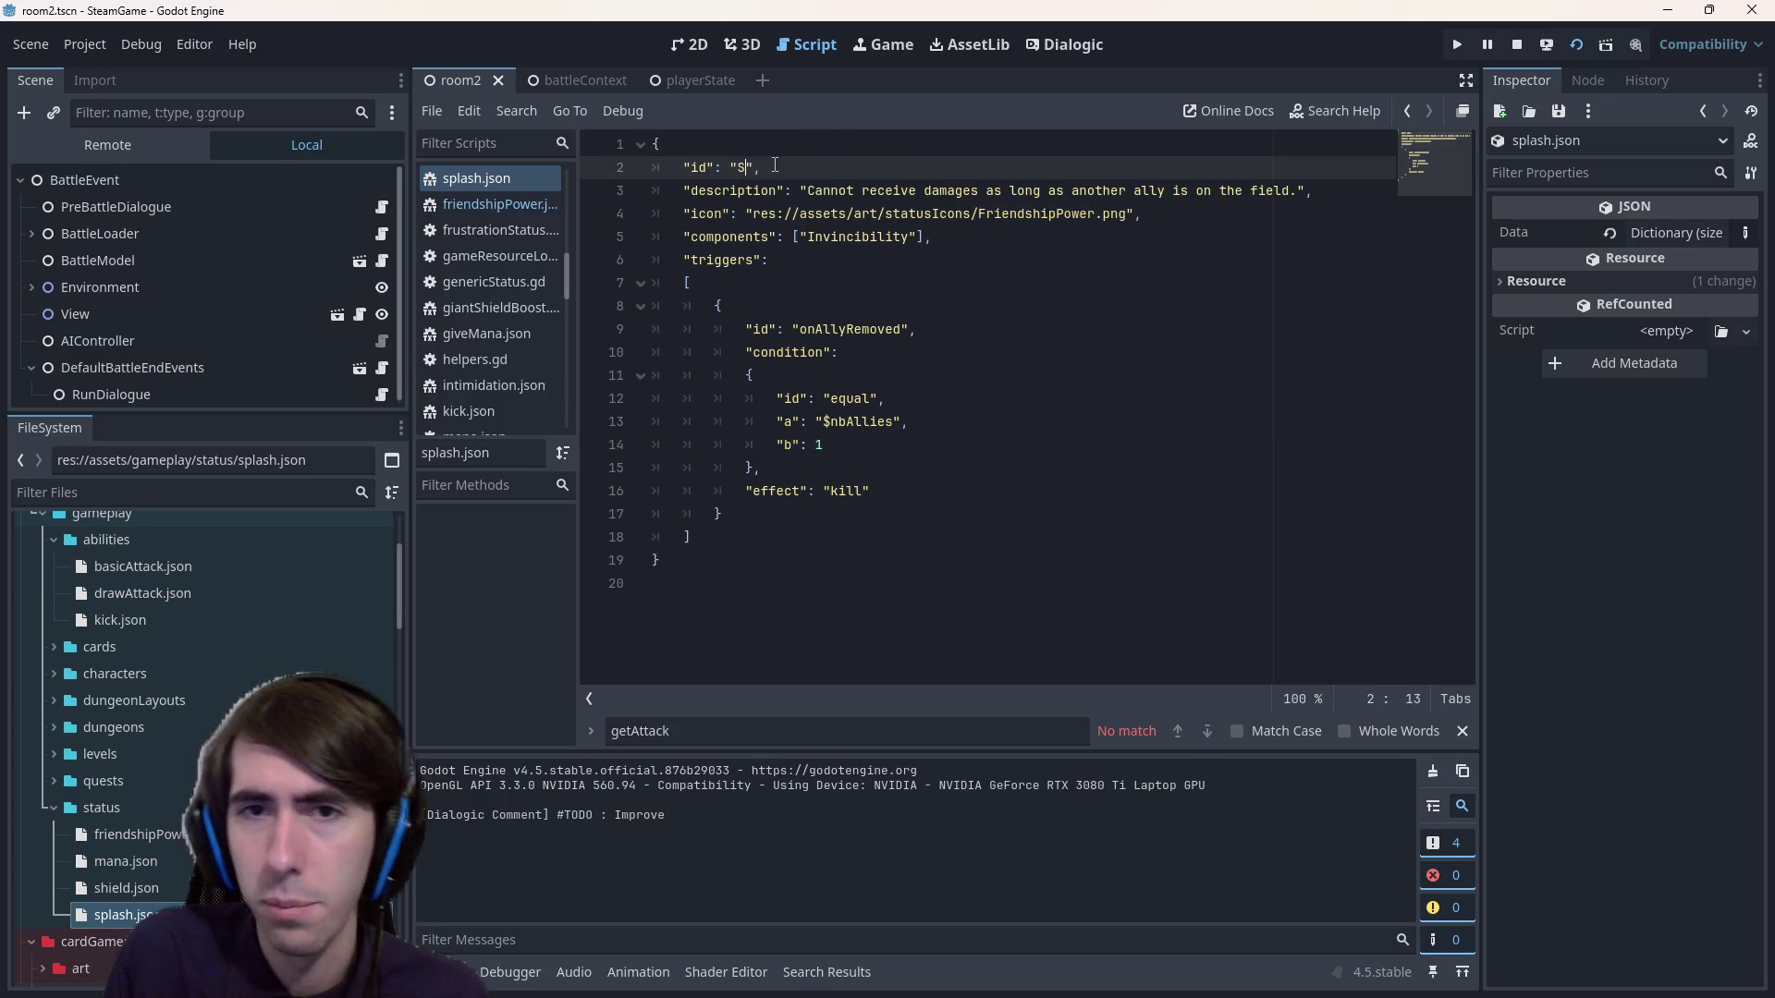
key("ctrl+s")
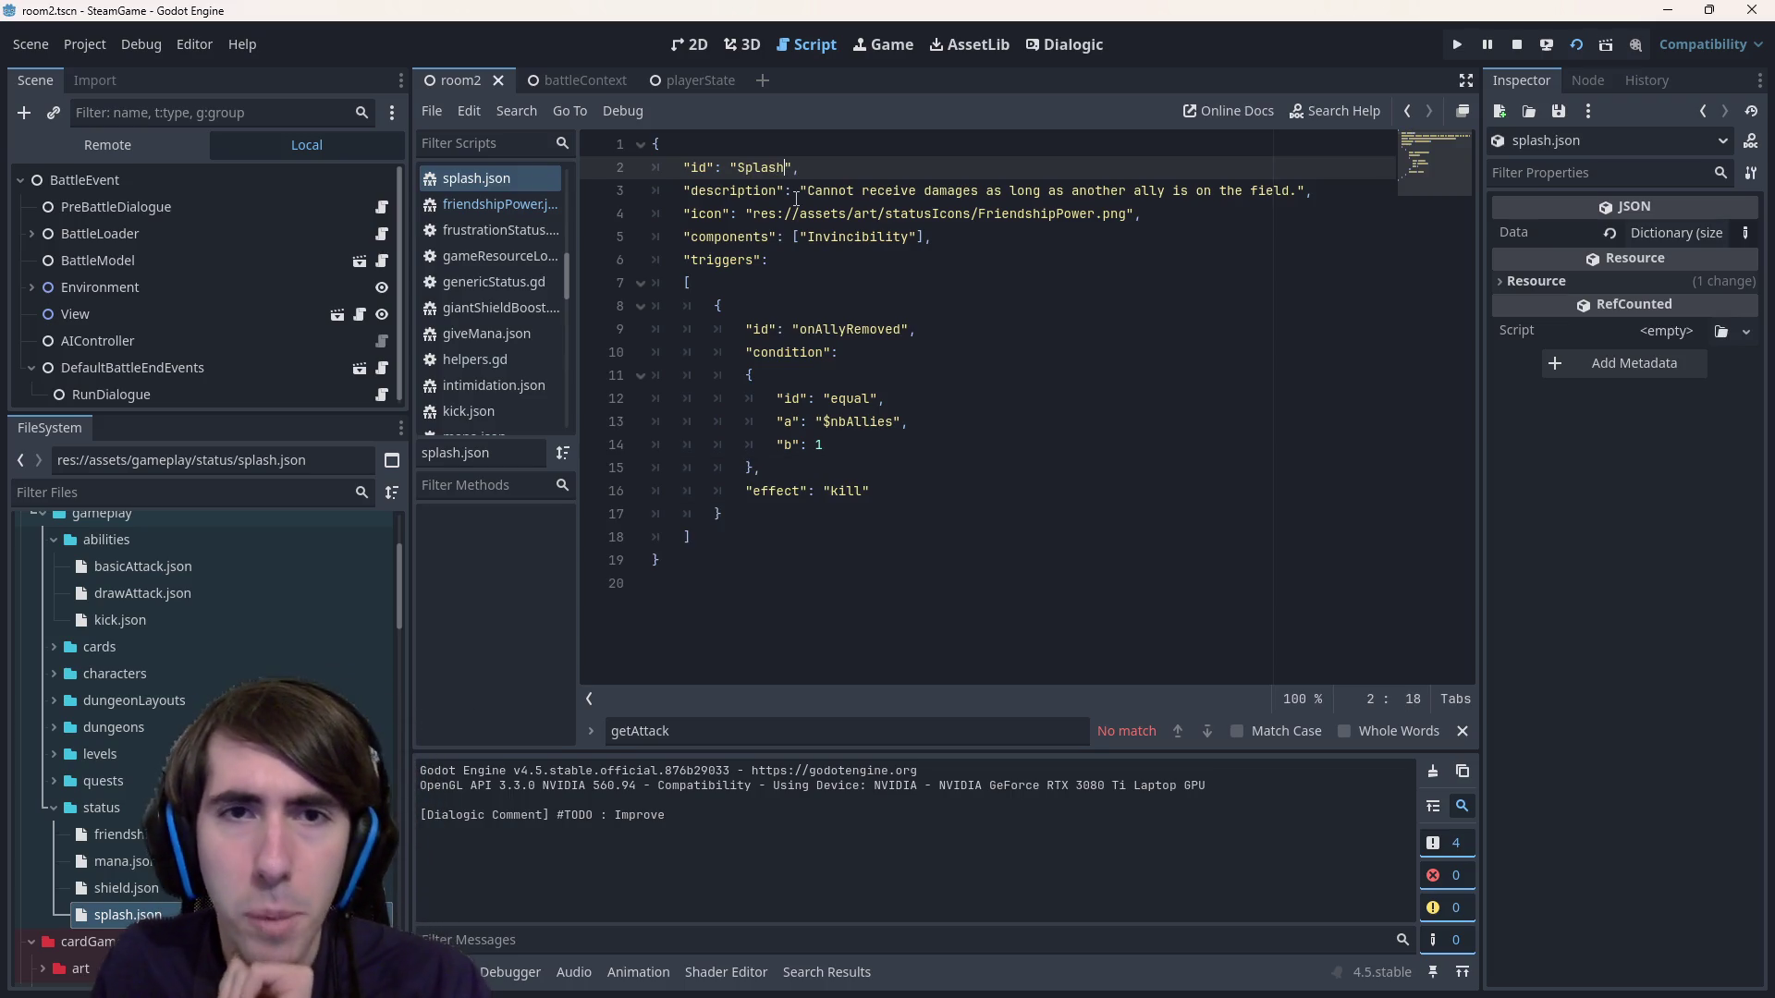
Rewrite the description as 'On hit: deal half damages to the direct enemy behind'.
left_click_drag(809, 190, 1292, 192)
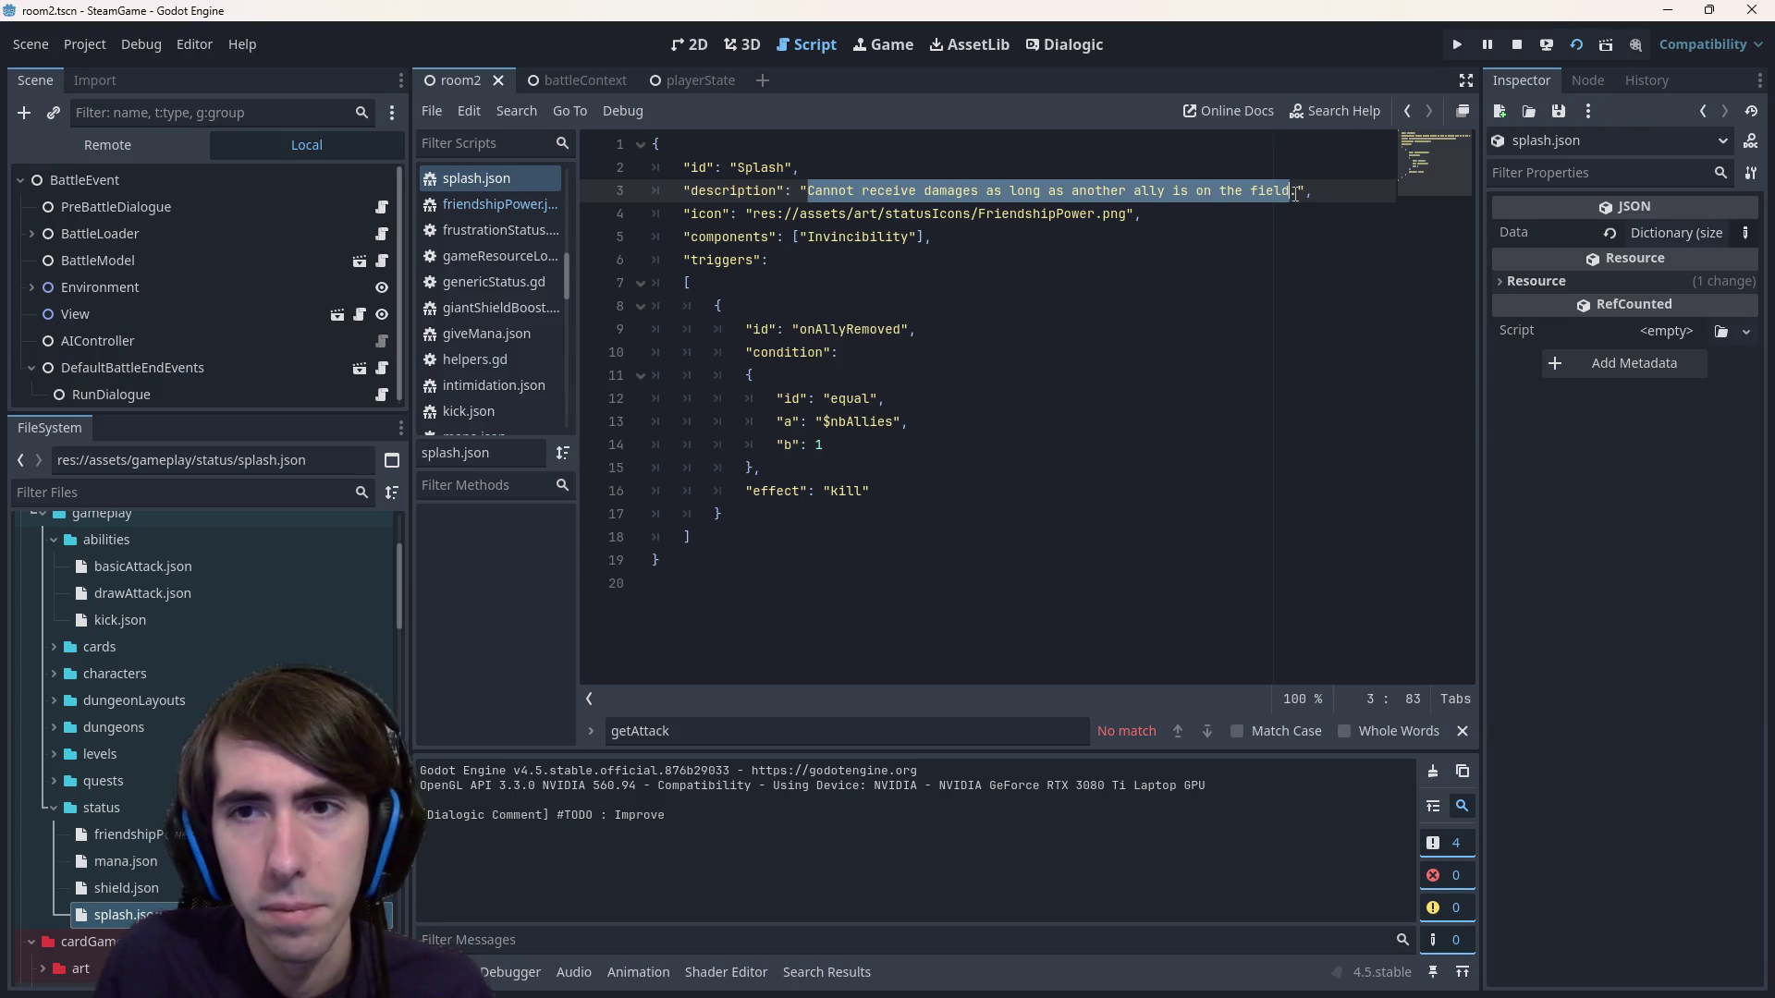
type("On ")
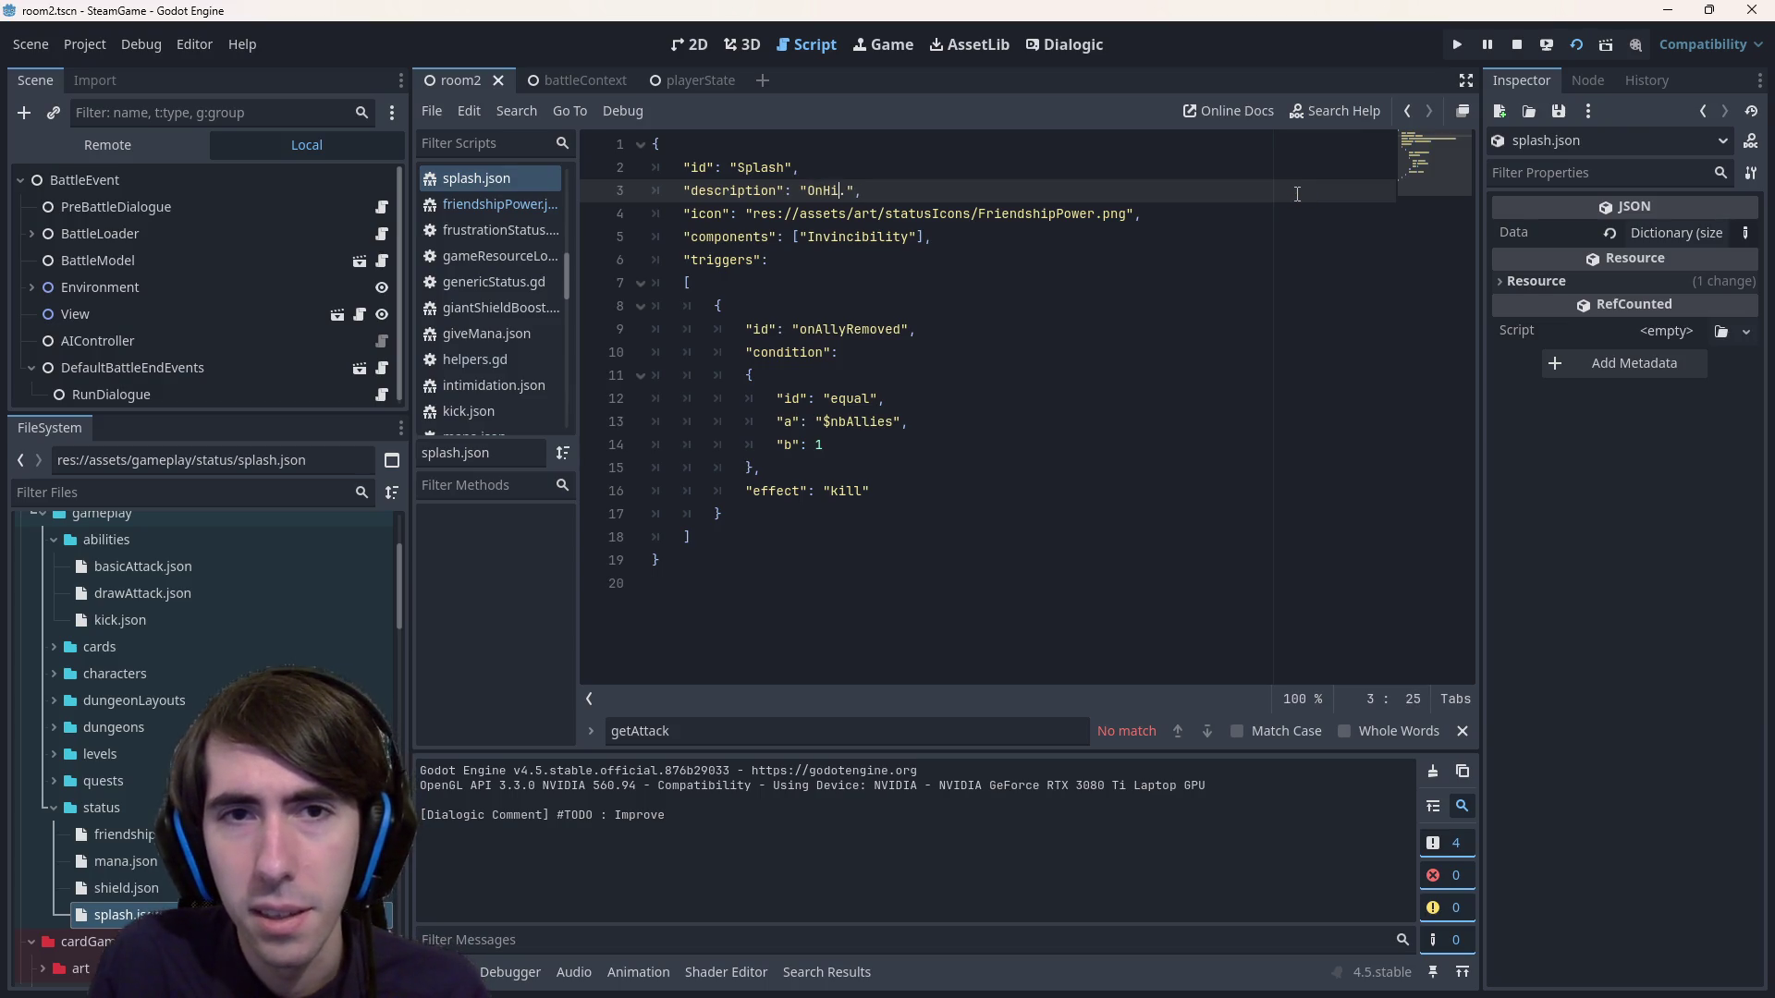
type("hit:")
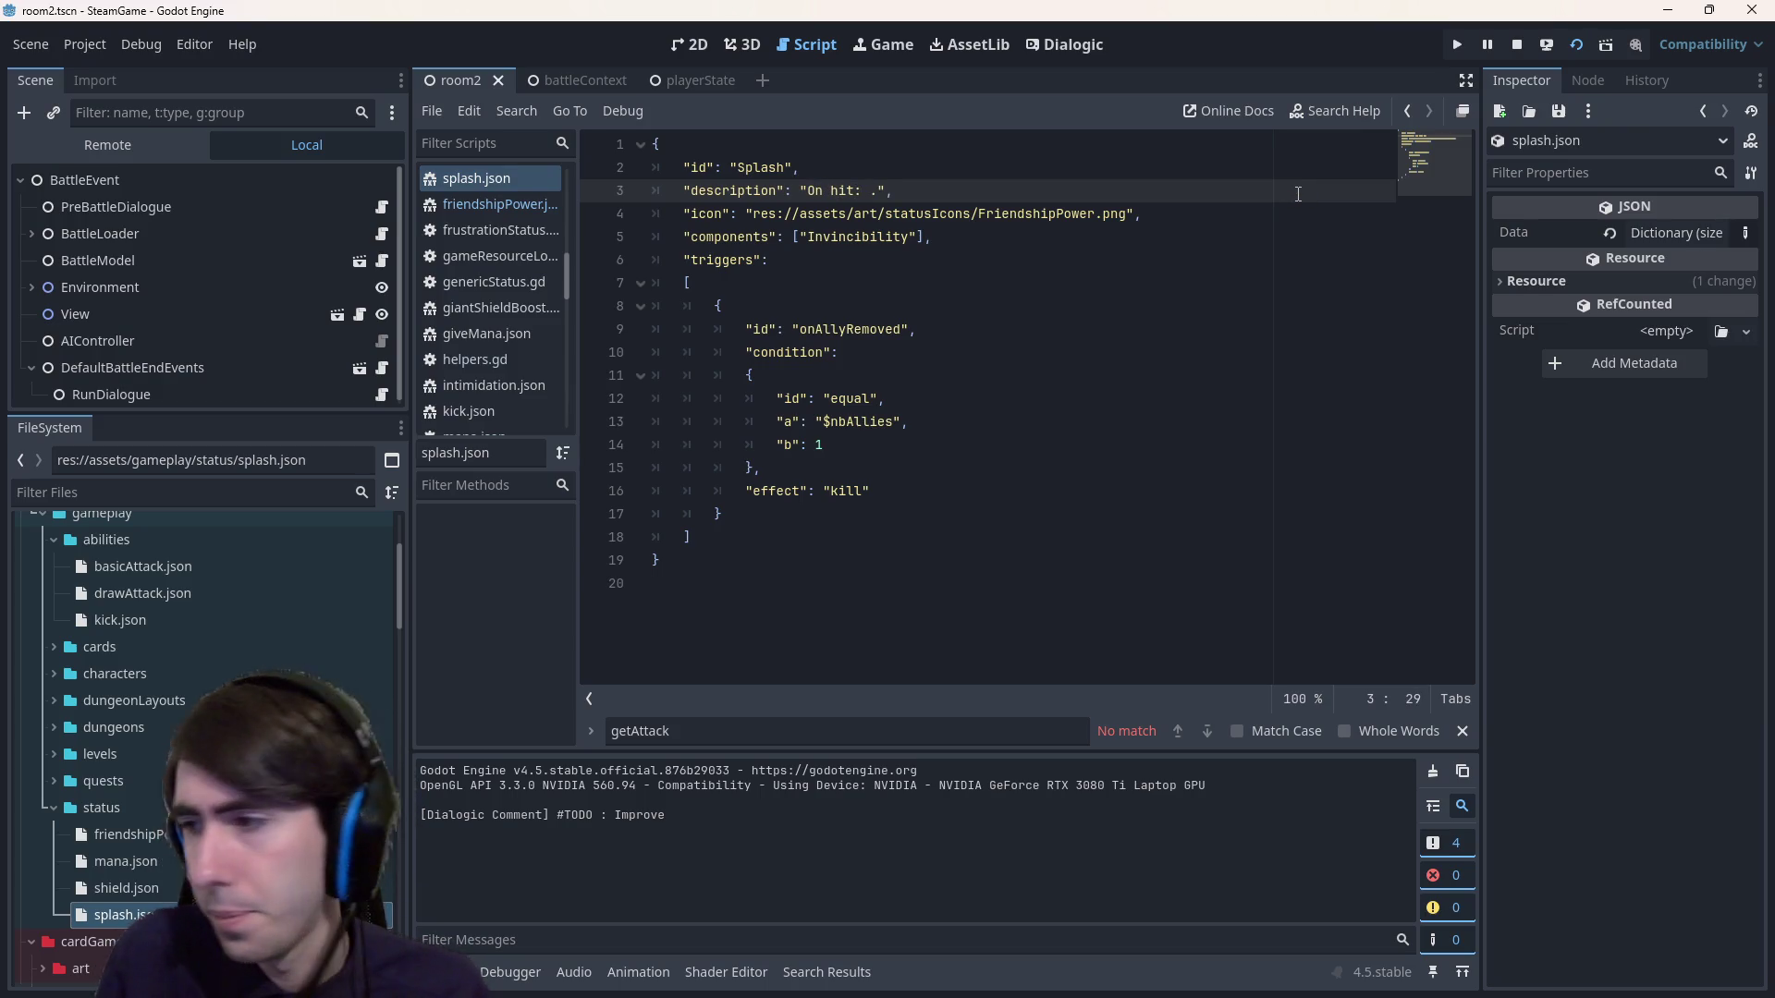
key("ctrl+s")
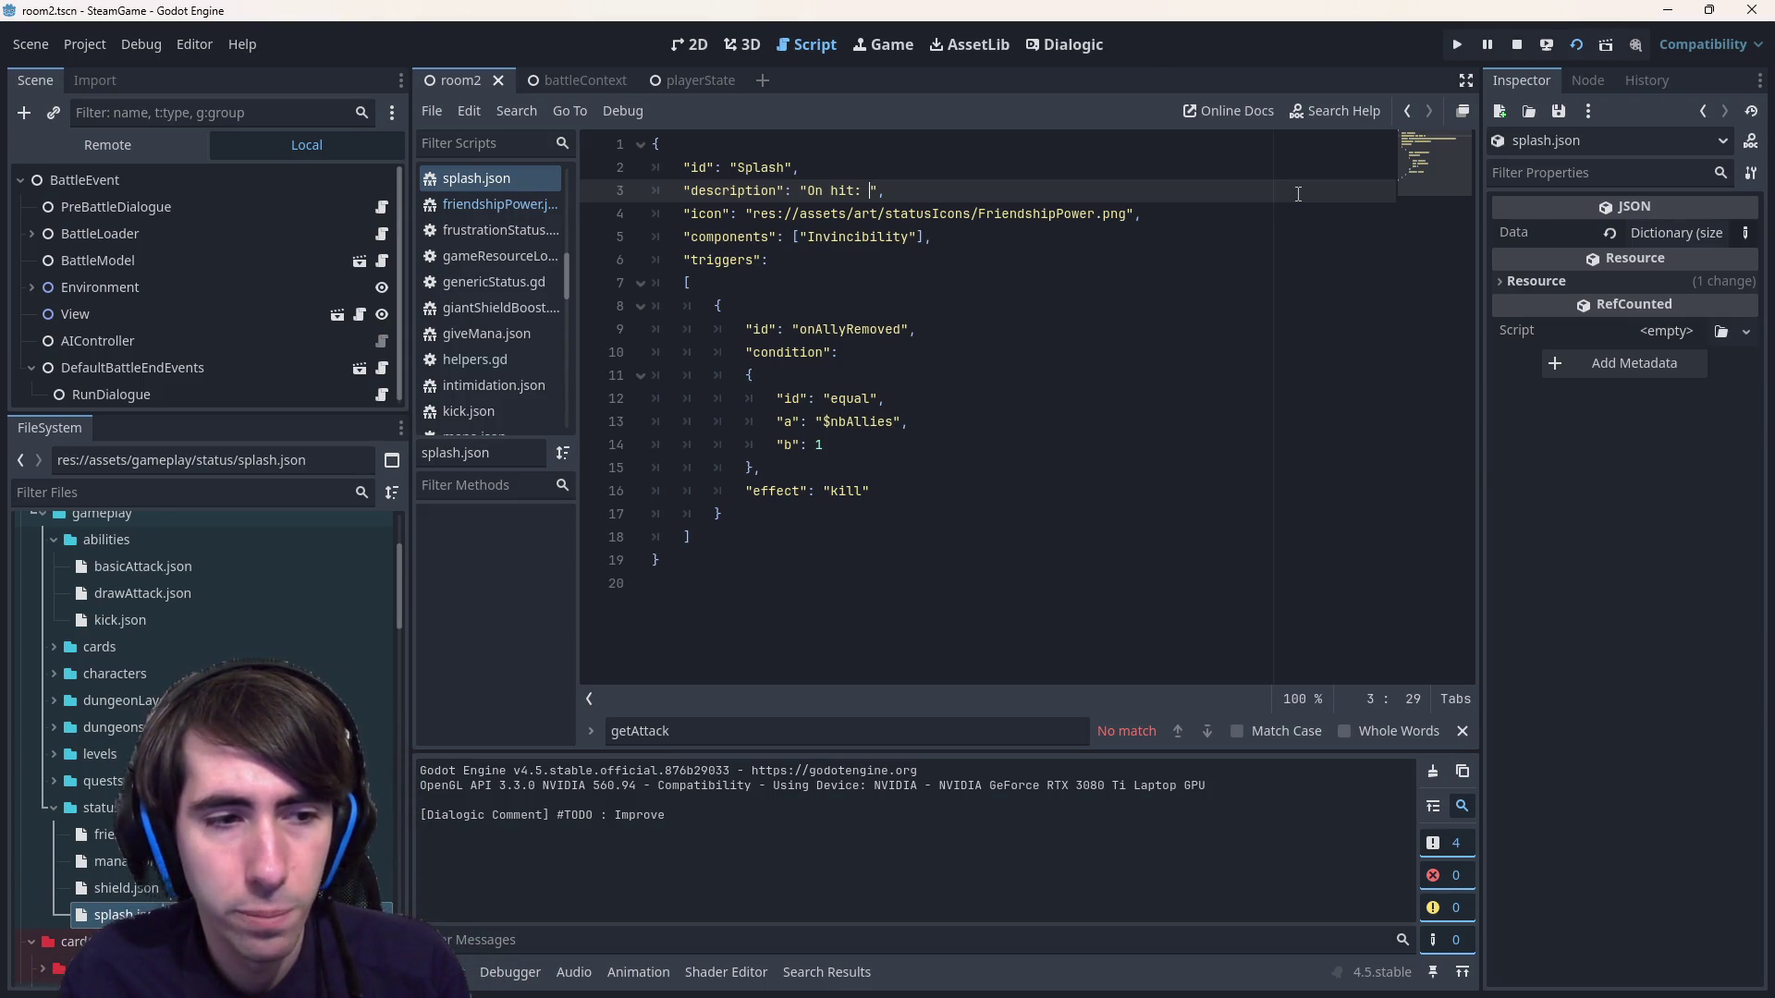
scroll(185, 781, "up", 2)
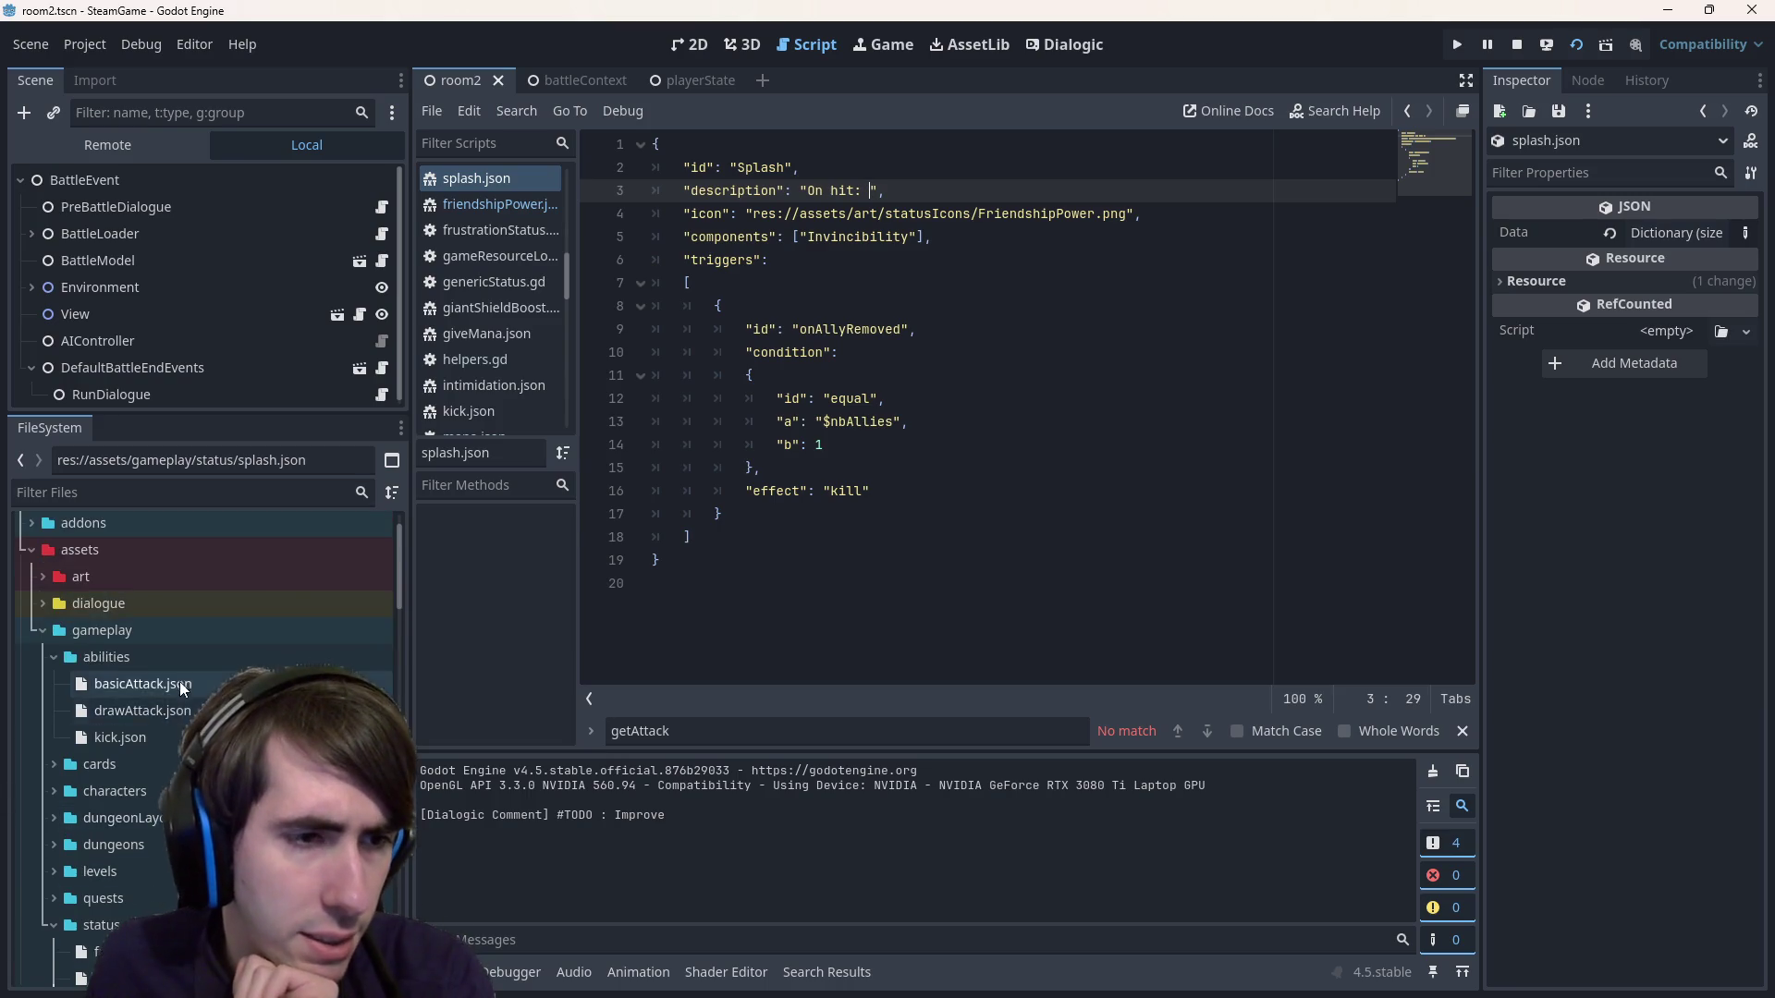
scroll(185, 782, "down", 2)
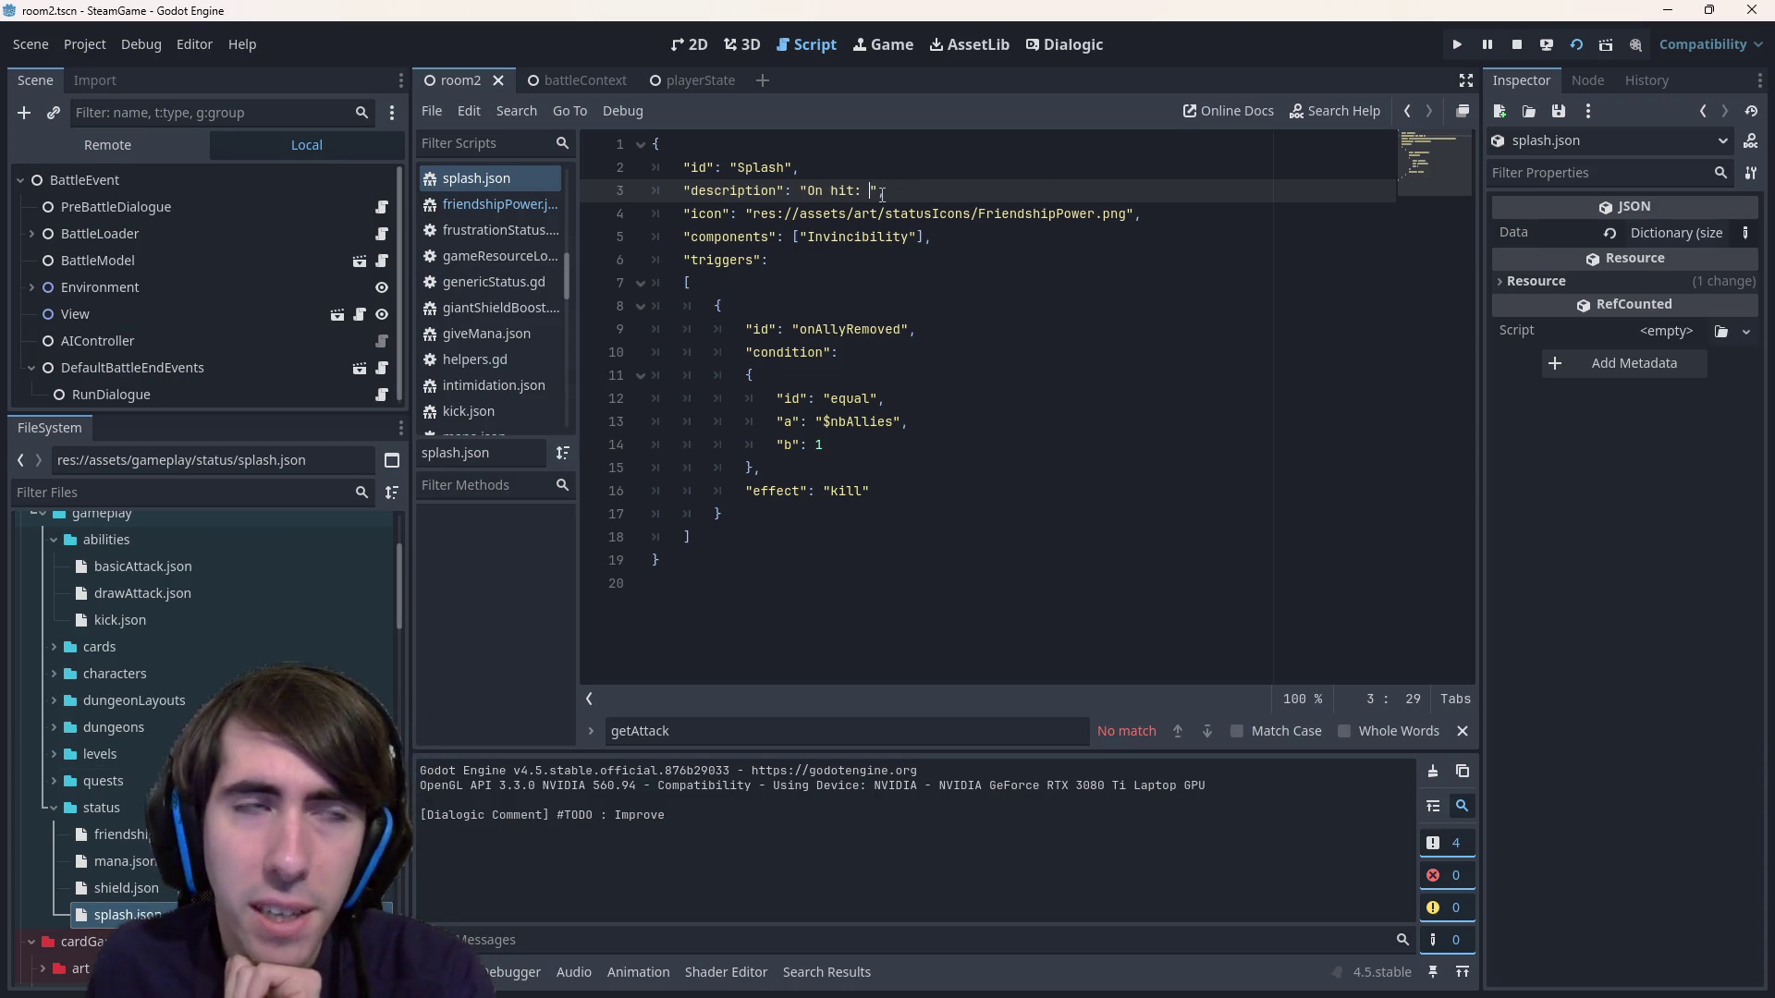
type("deal half ")
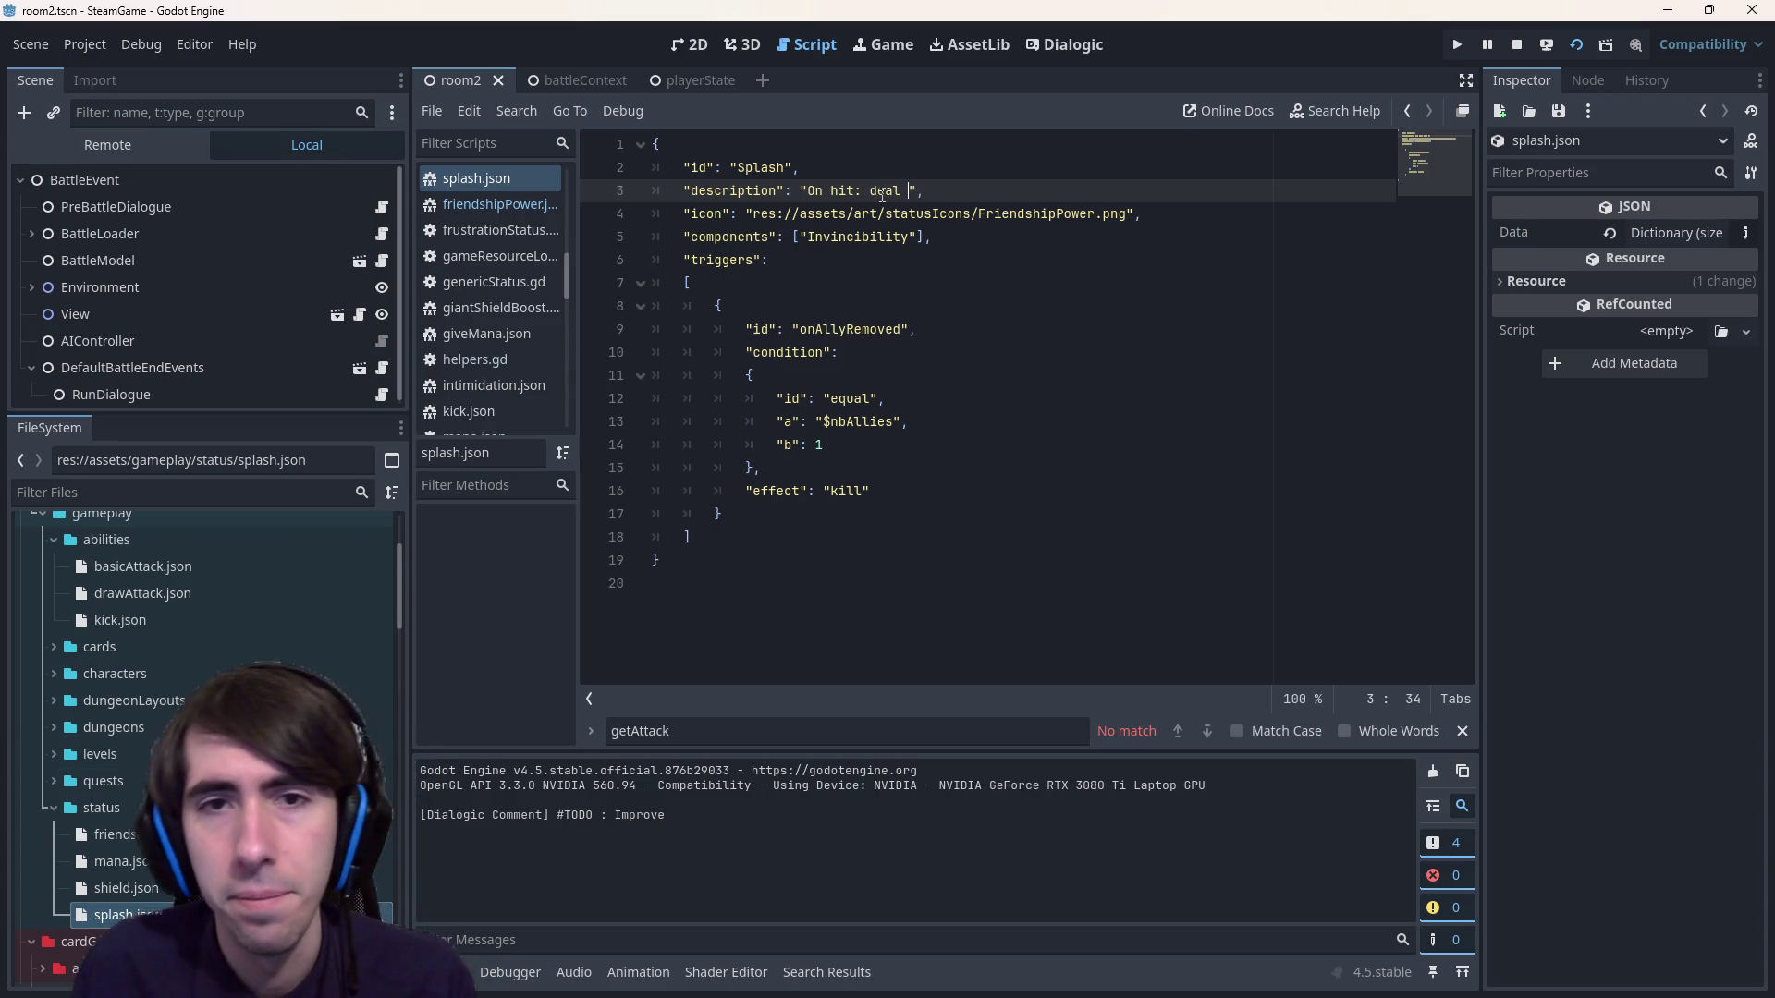
type("damages to the")
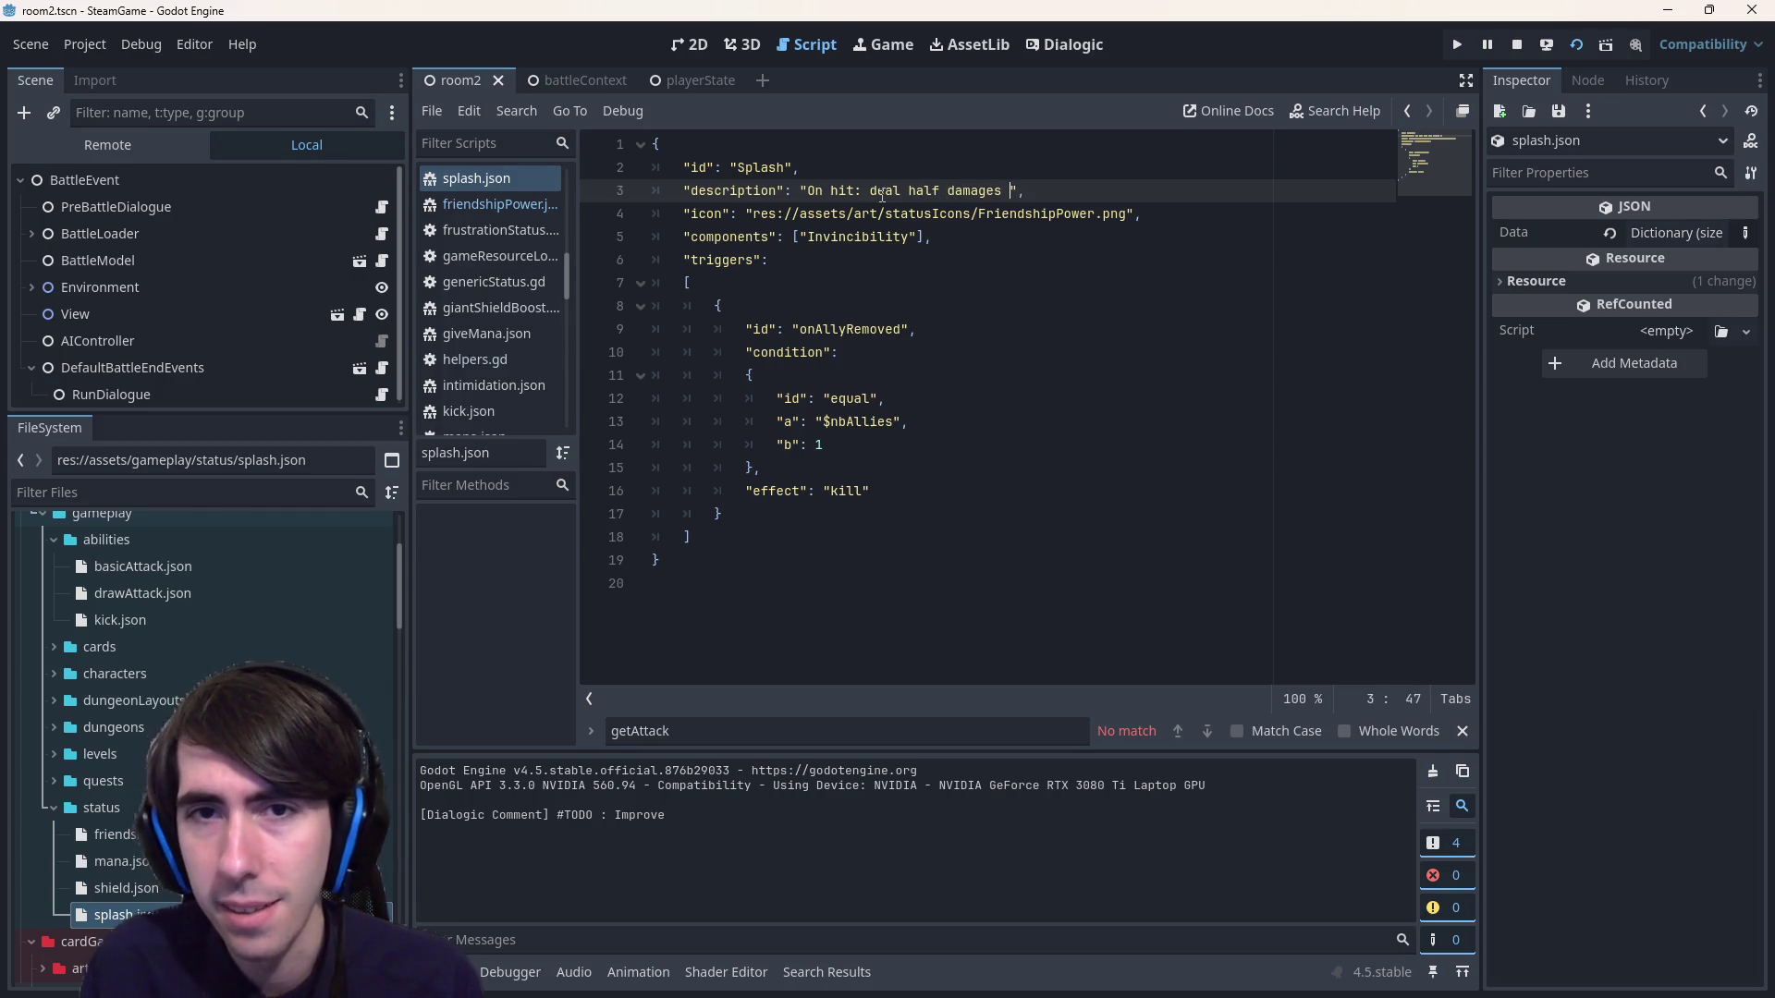
type(" direcenemy behi")
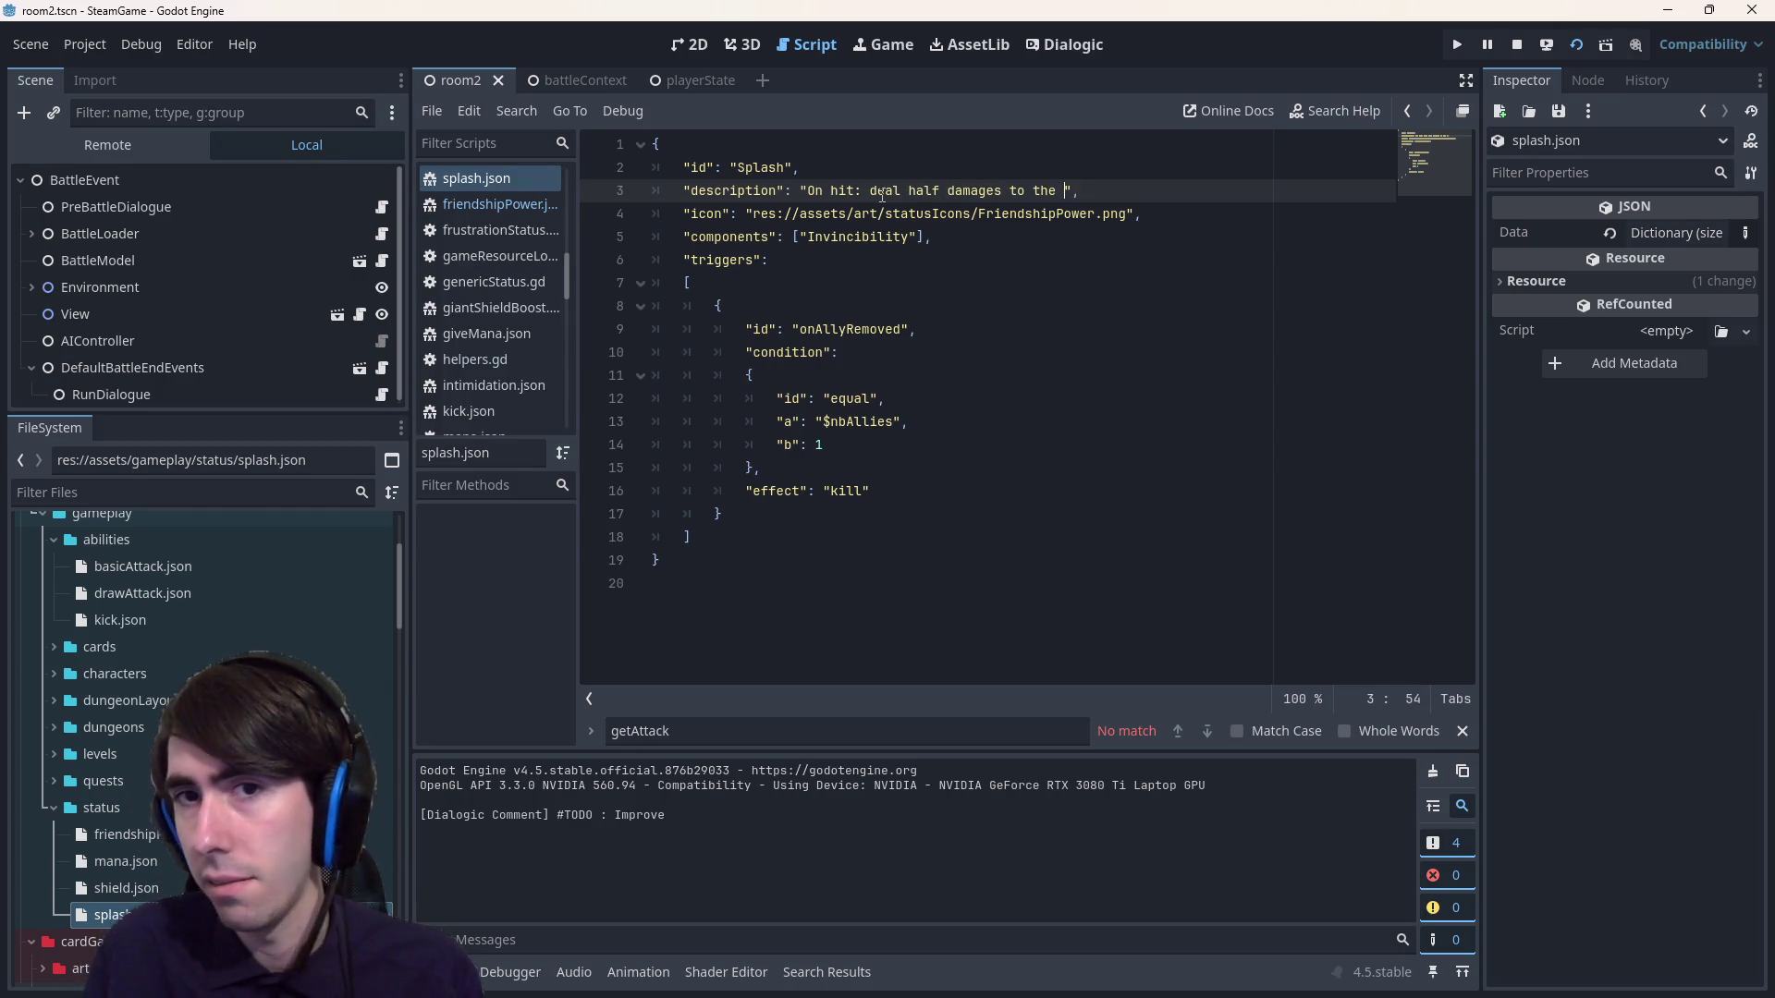
type("nd")
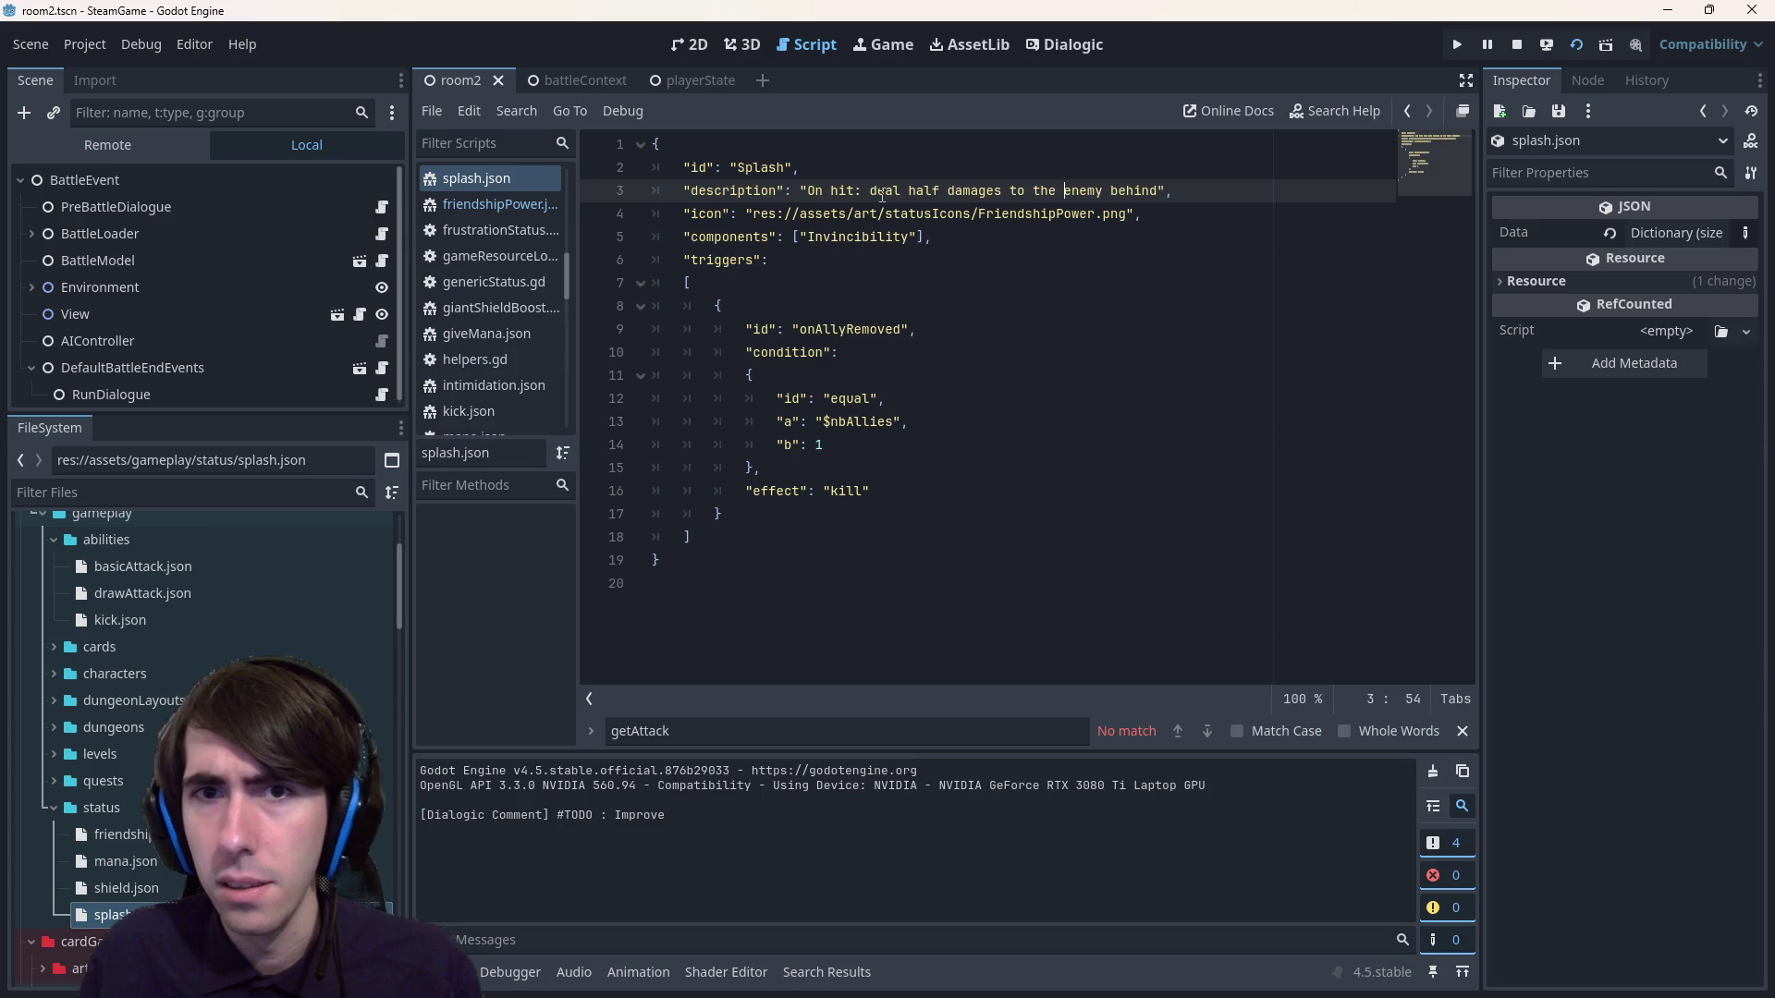
key("ctrl+Left")
key("ctrl+Left")
type("direct")
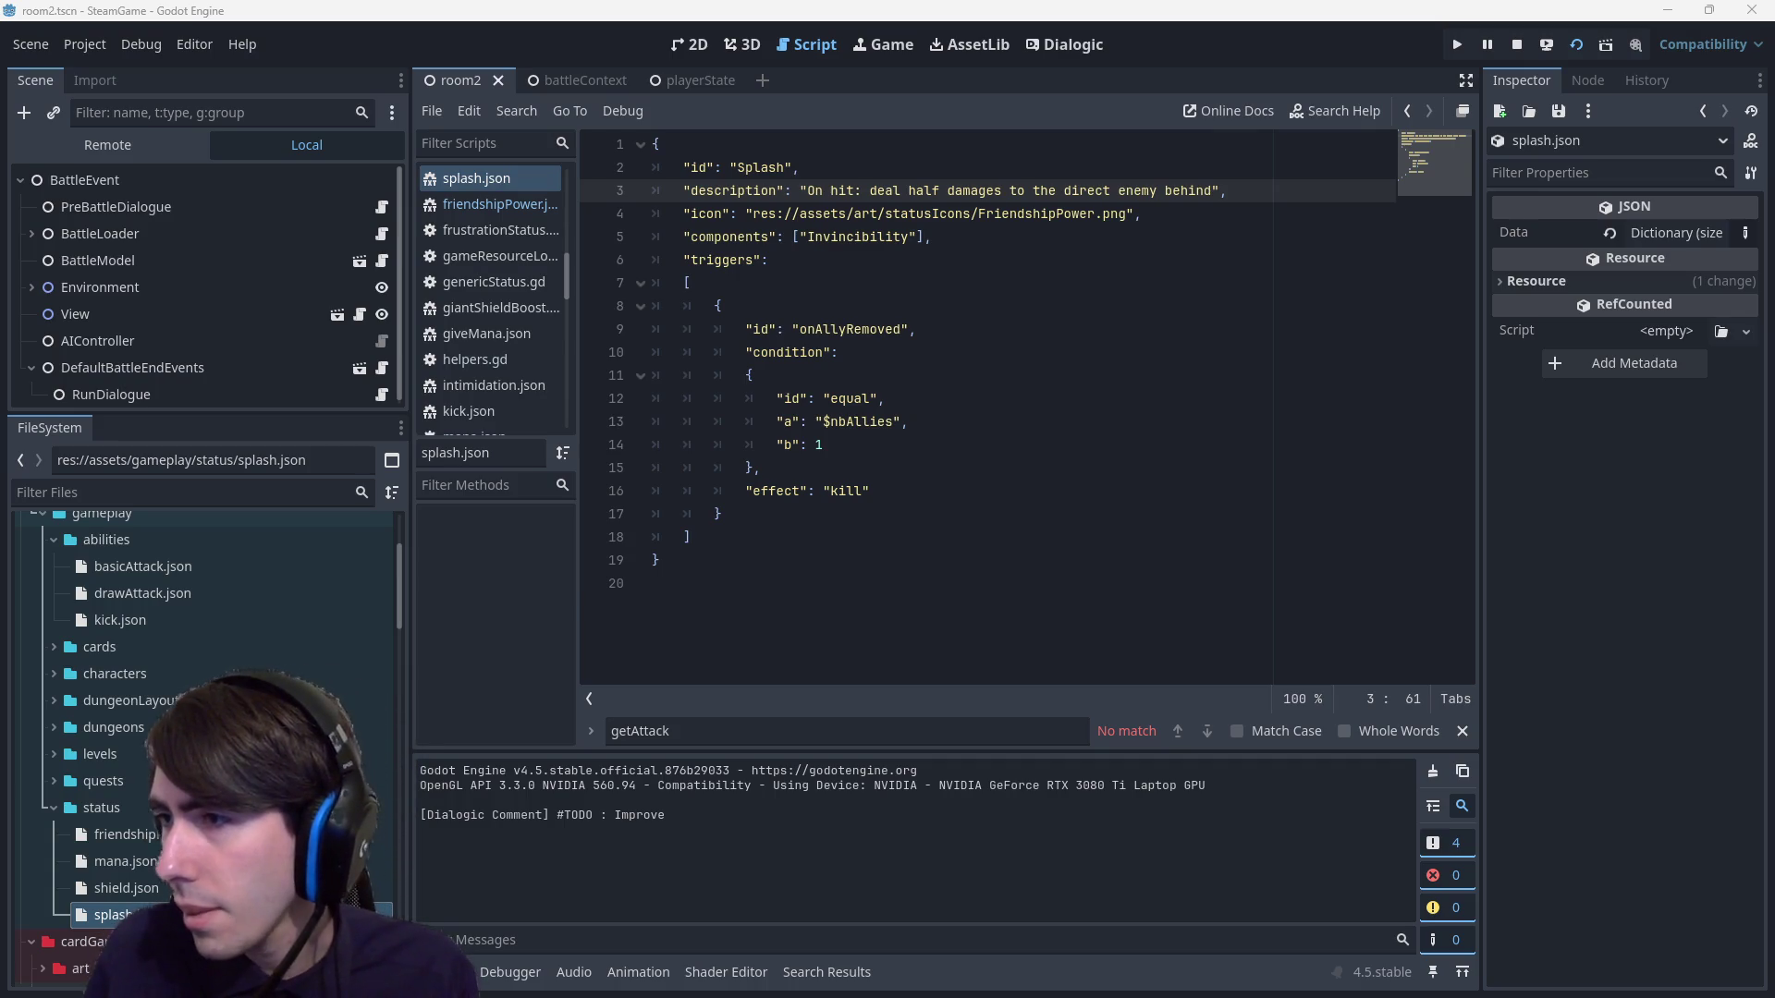
key("alt+Tab")
left_click_drag(984, 624, 892, 8)
Maximize the browser and search Google for 'splash damage rpg'.
left_click(669, 135)
type("rpg")
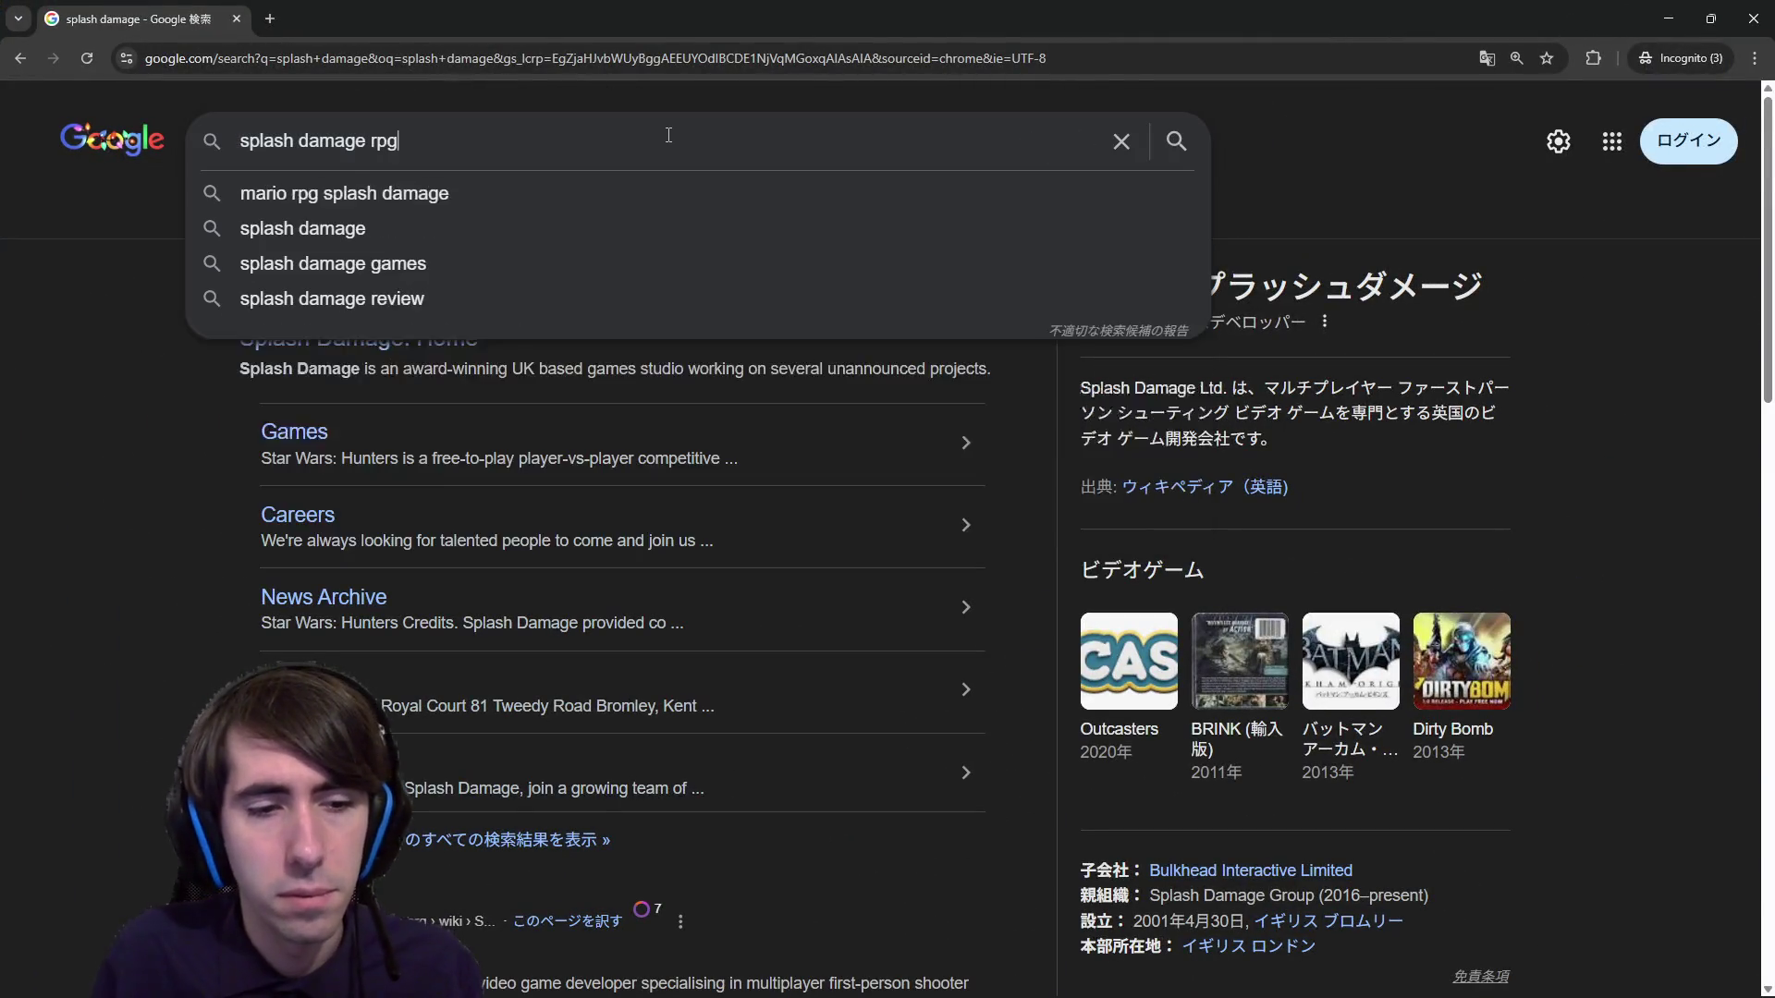
key("Return")
key("alt+Left")
scroll(610, 555, "down", 2)
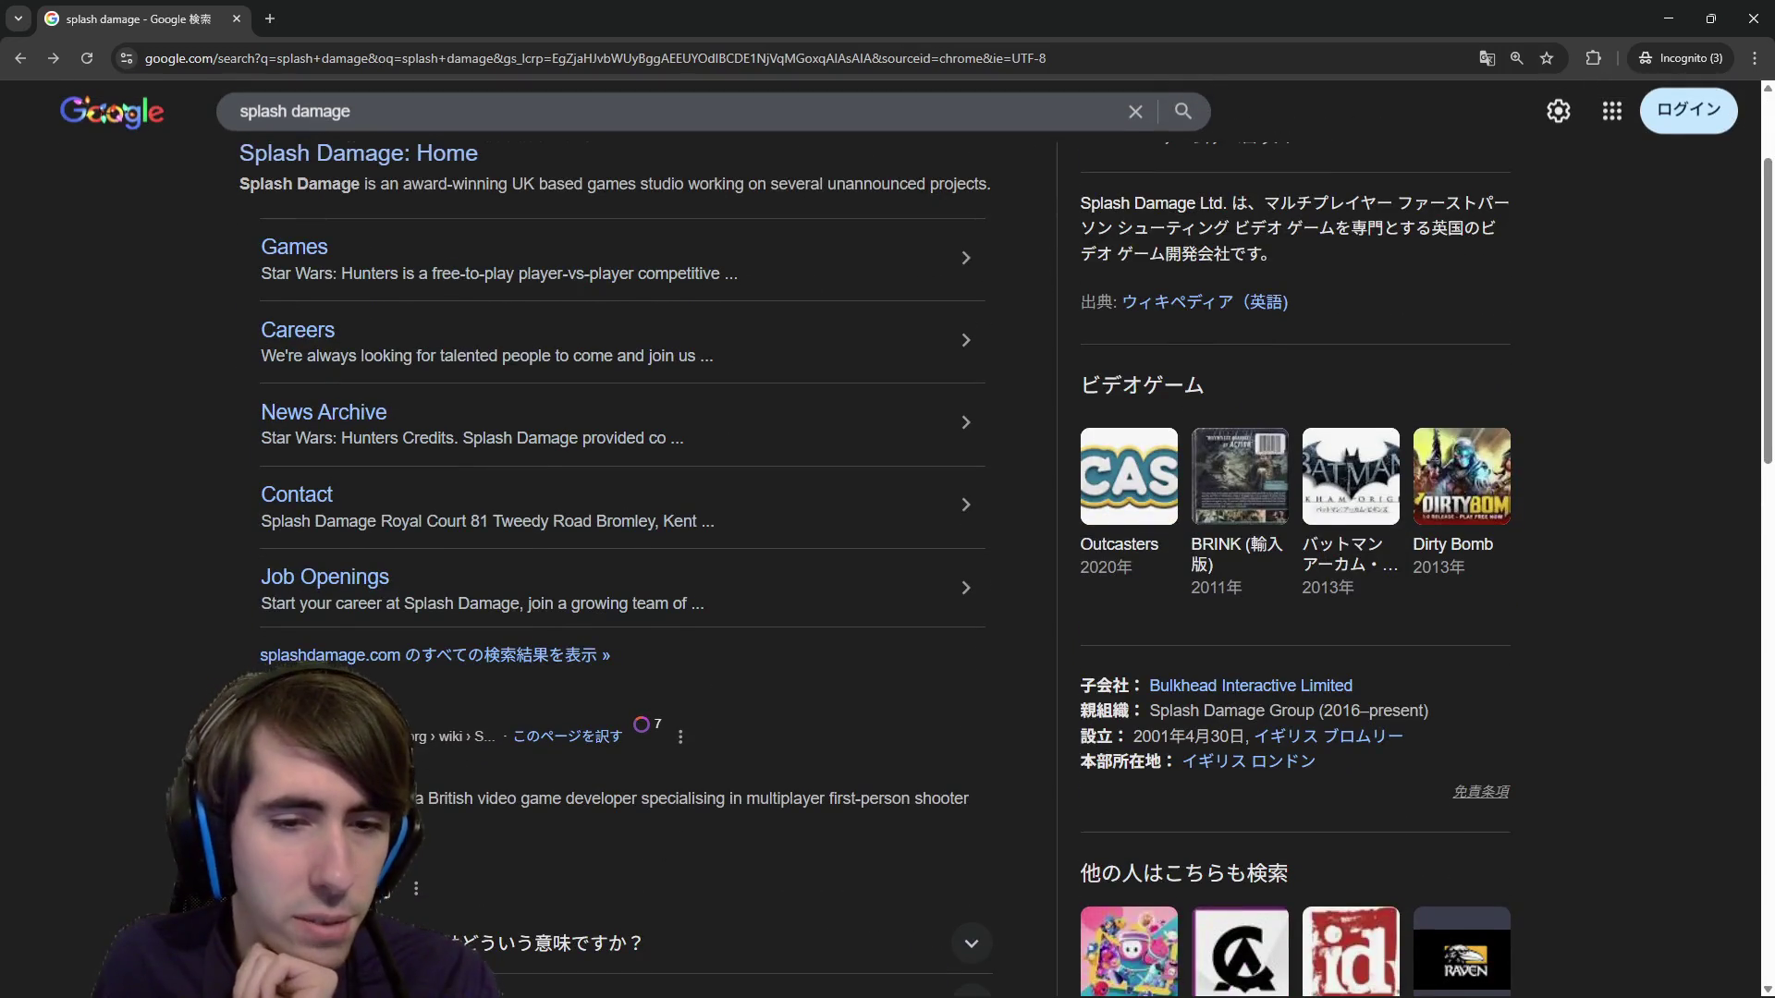
key("alt+Right")
scroll(487, 770, "down", 1)
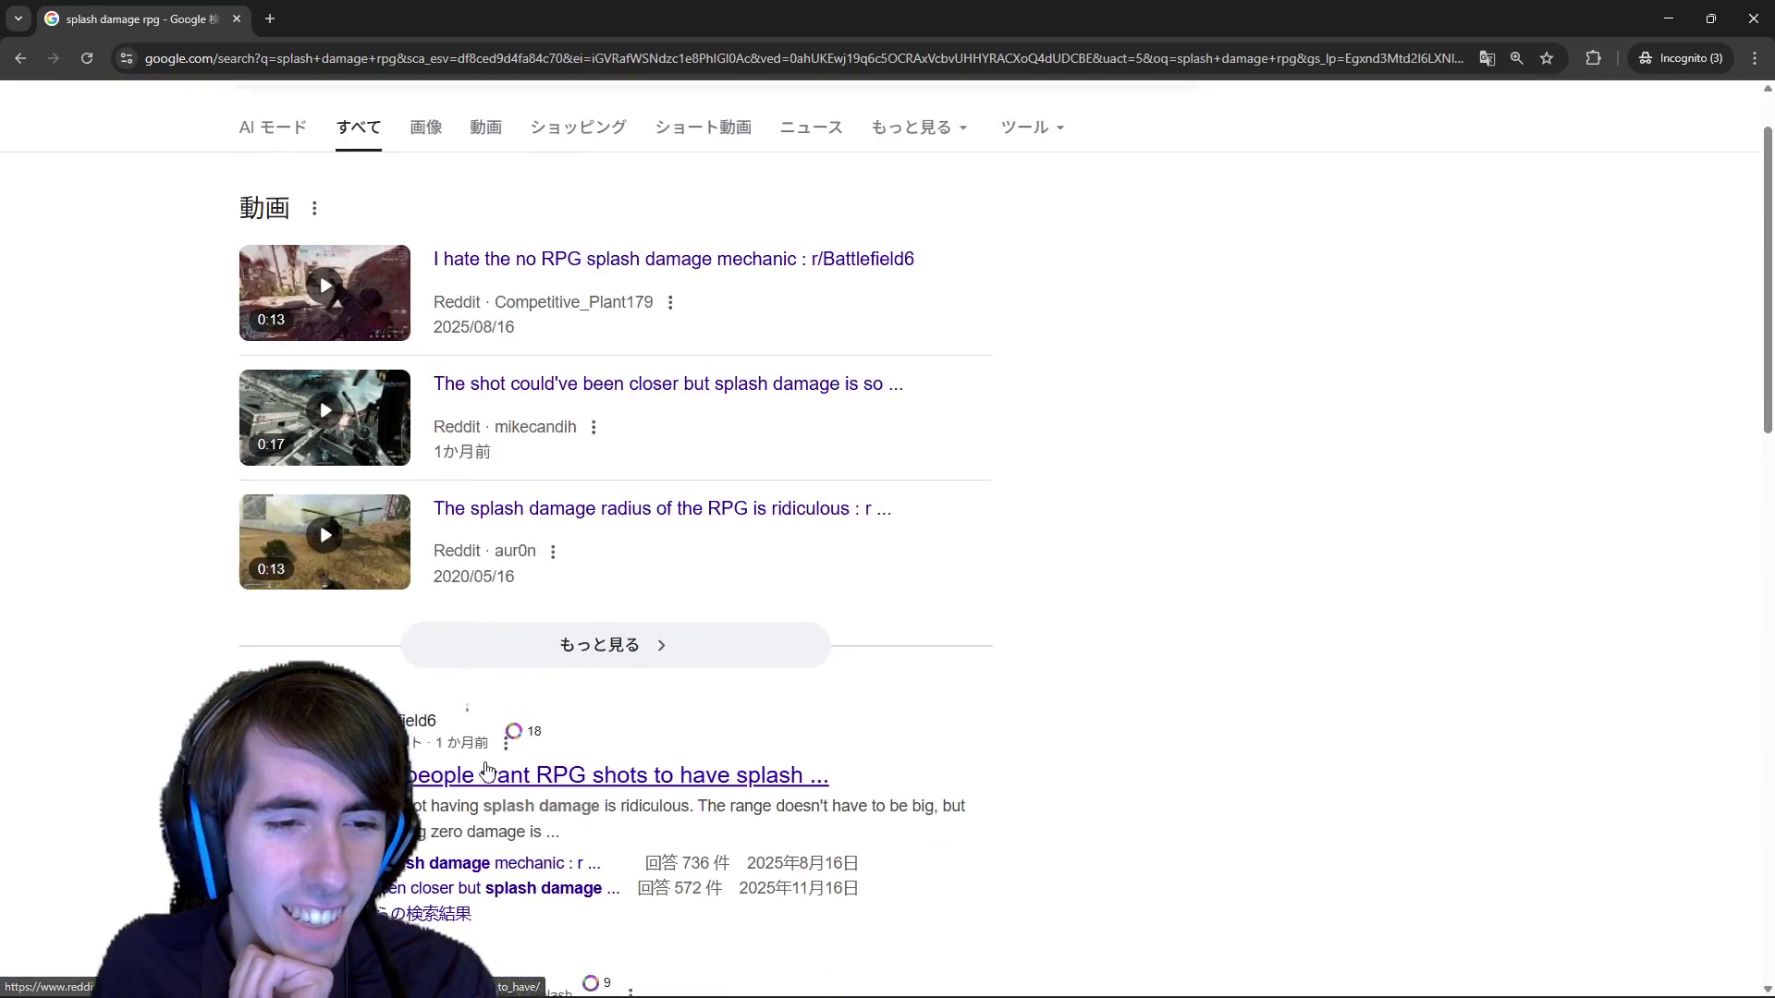
scroll(487, 770, "down", 3)
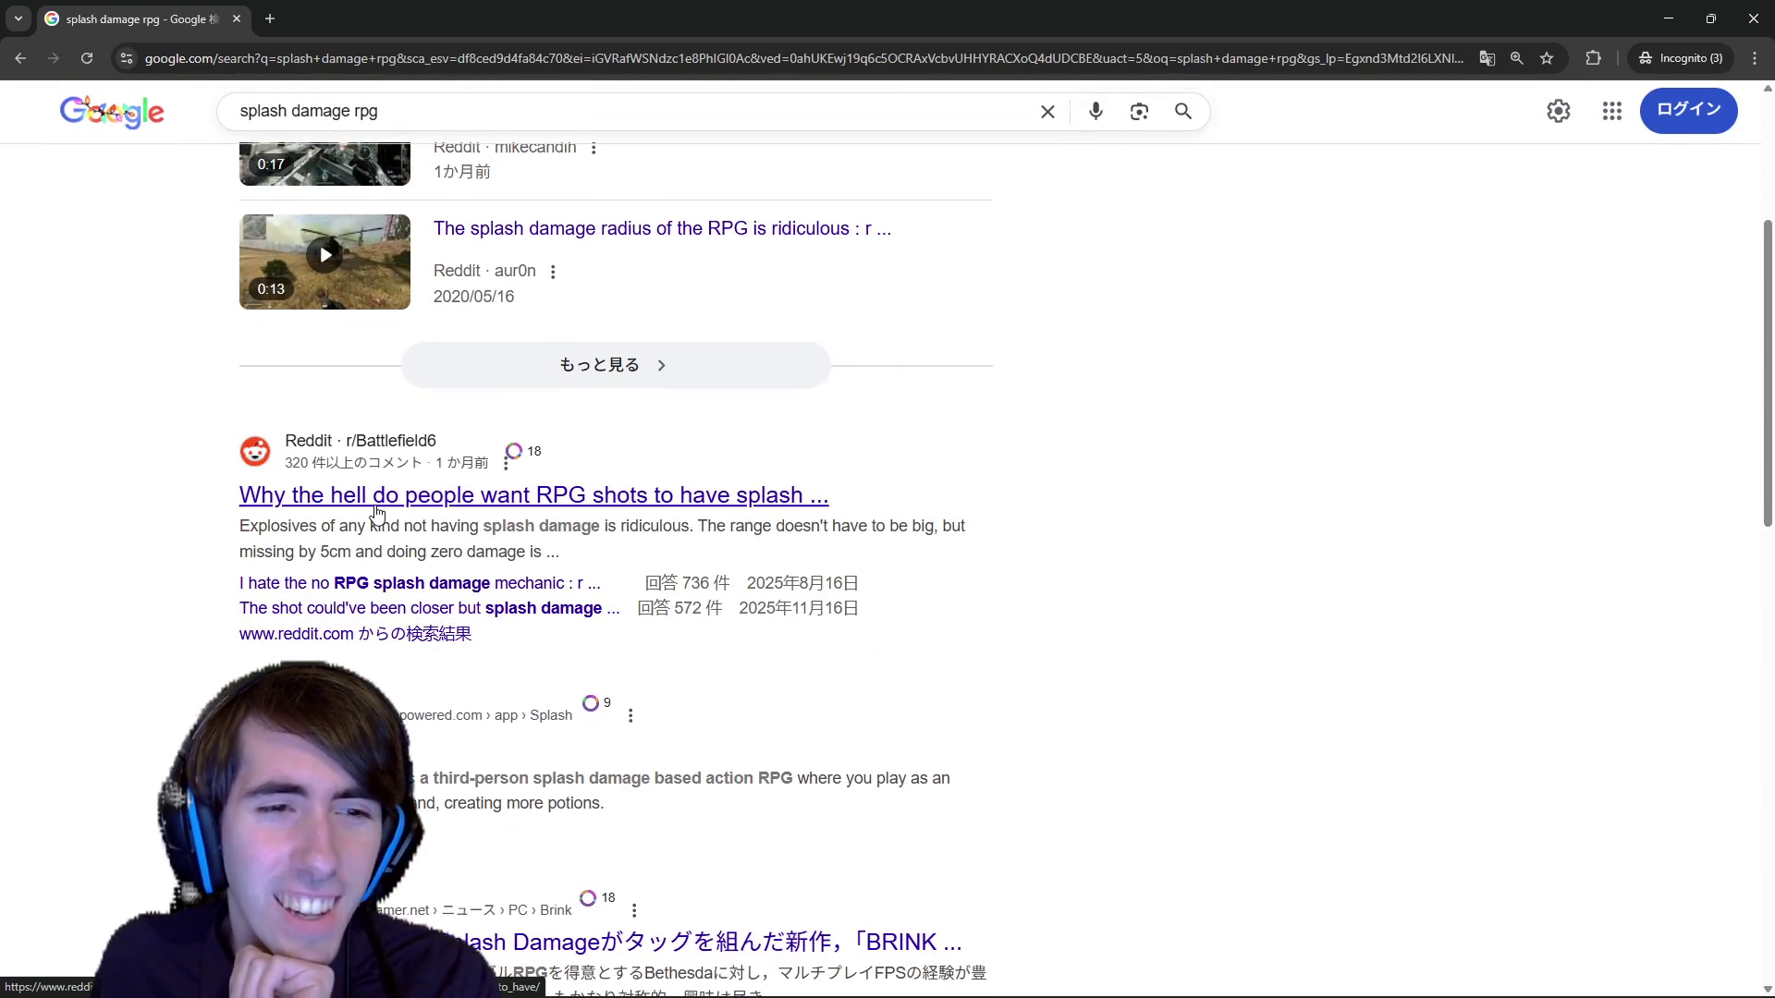
Open and skim the Reddit r/Battlefield6 thread on RPG splash damage in a new tab.
middle_click(595, 497)
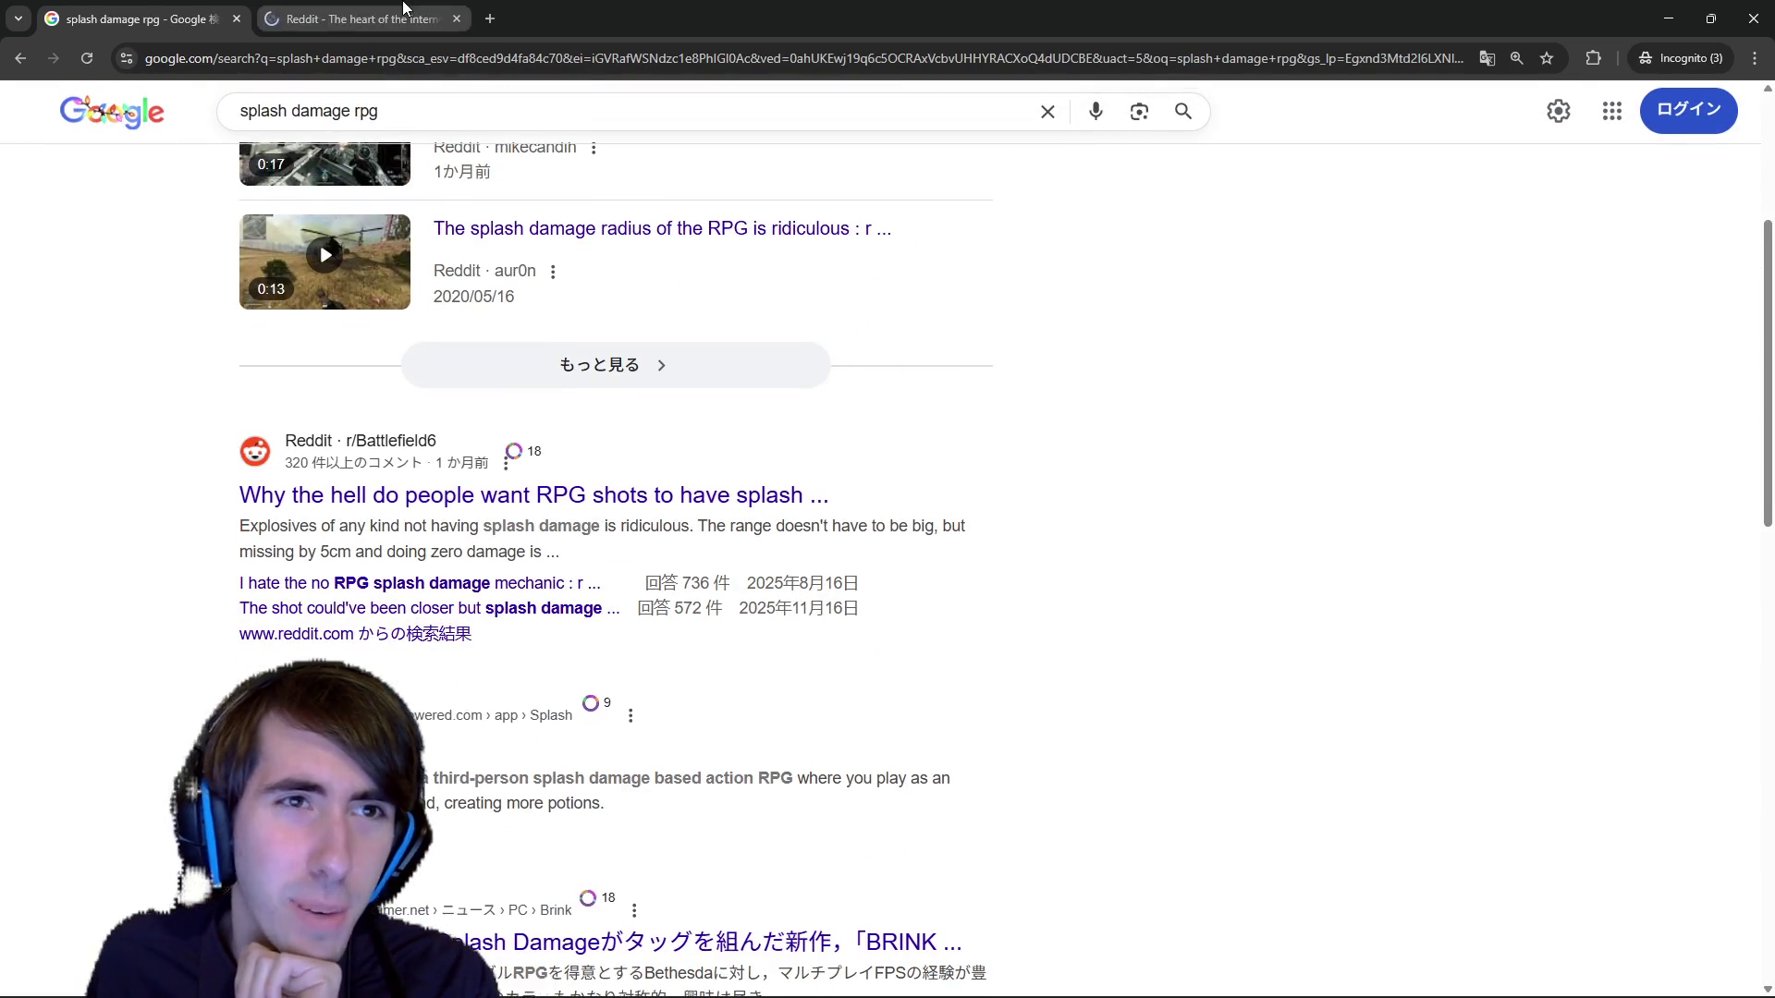
left_click(404, 9)
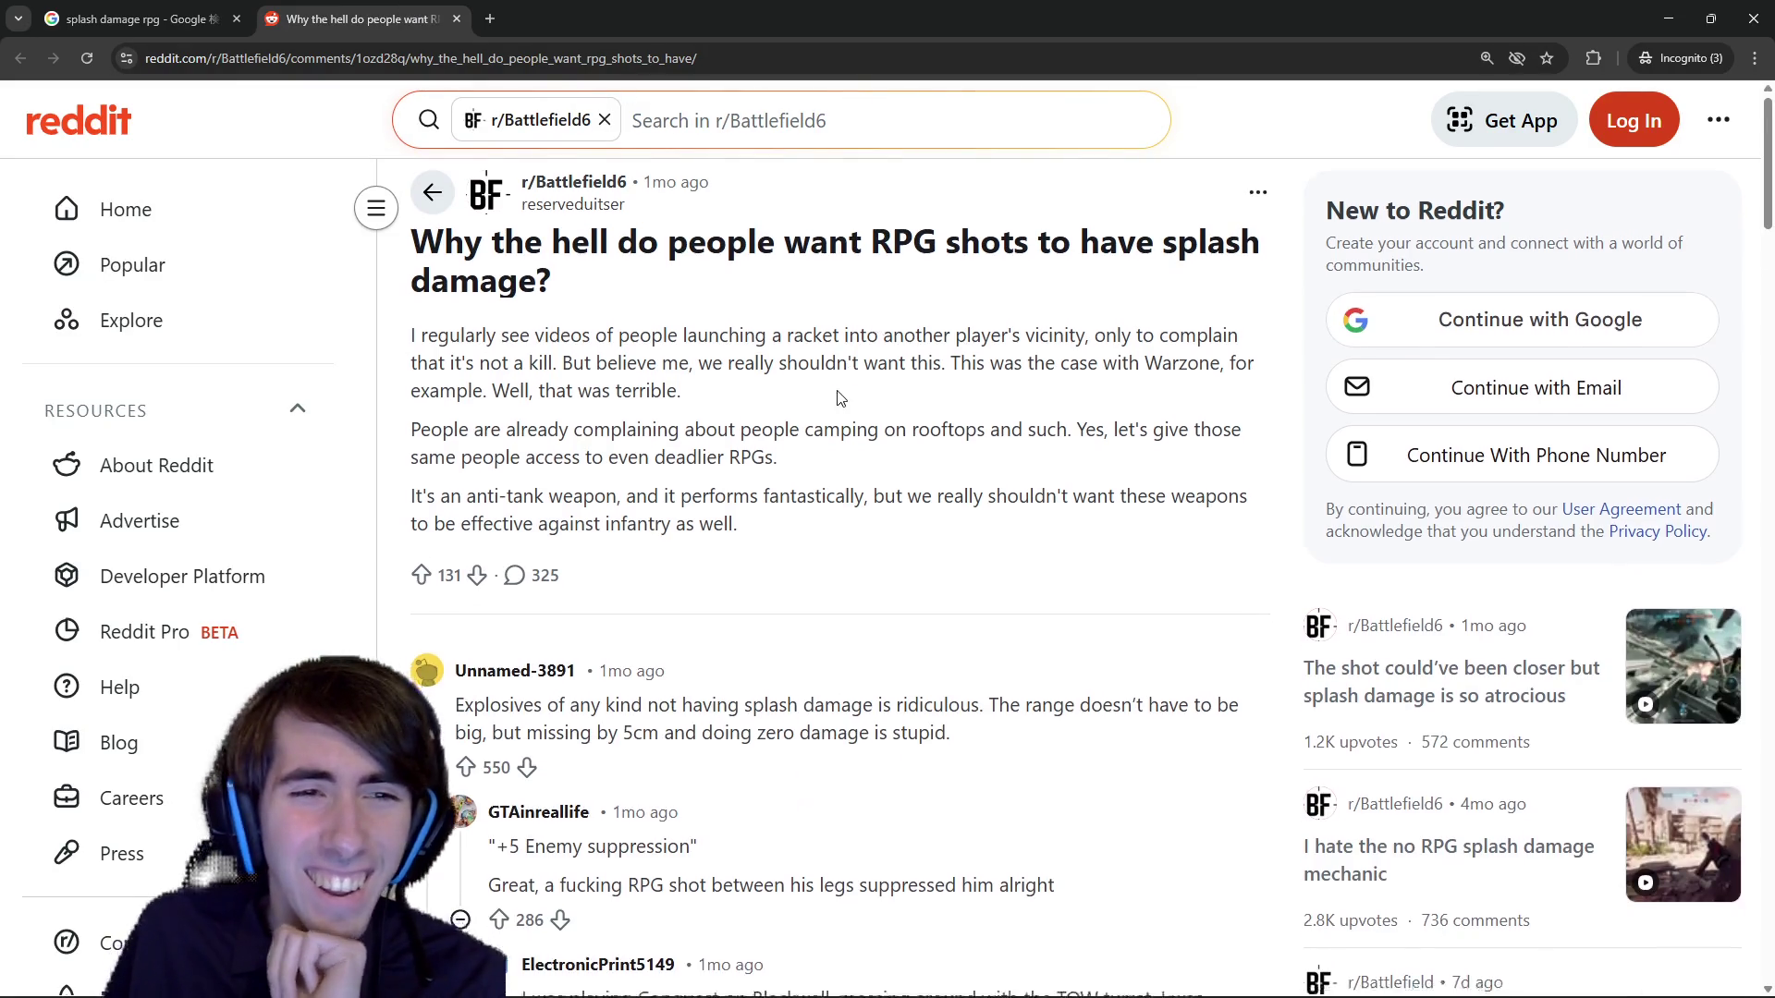
scroll(839, 397, "down", 3)
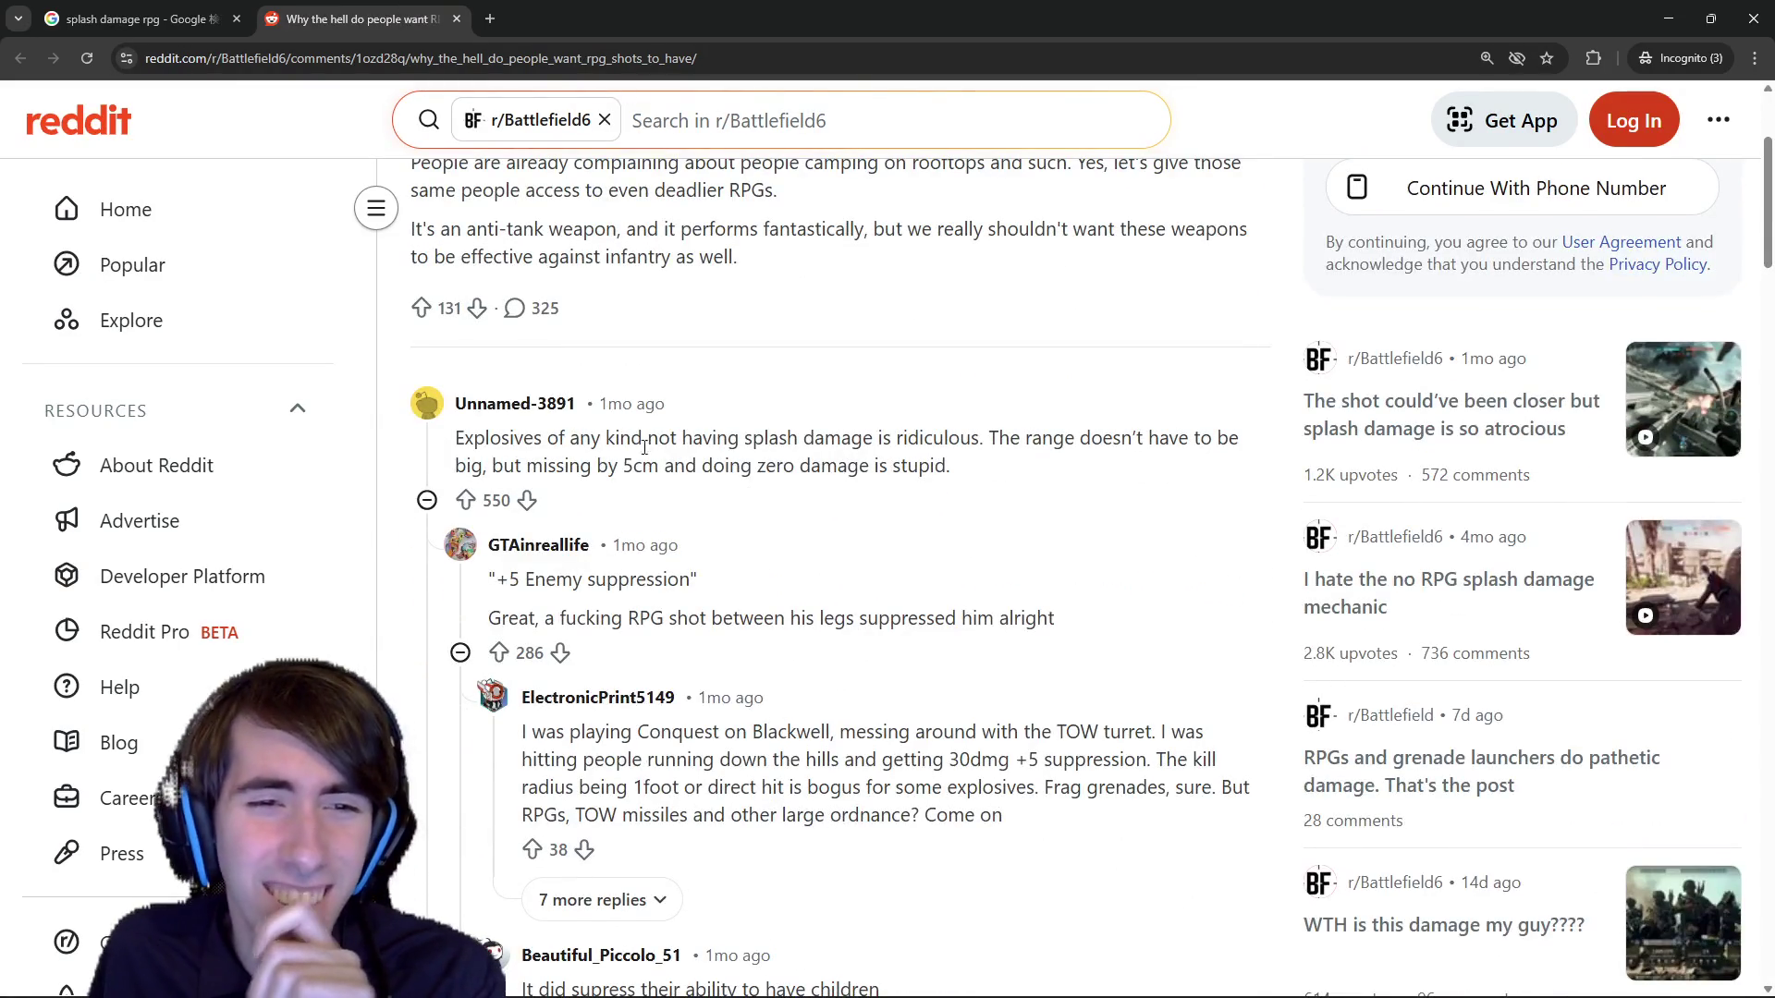
scroll(644, 447, "up", 2)
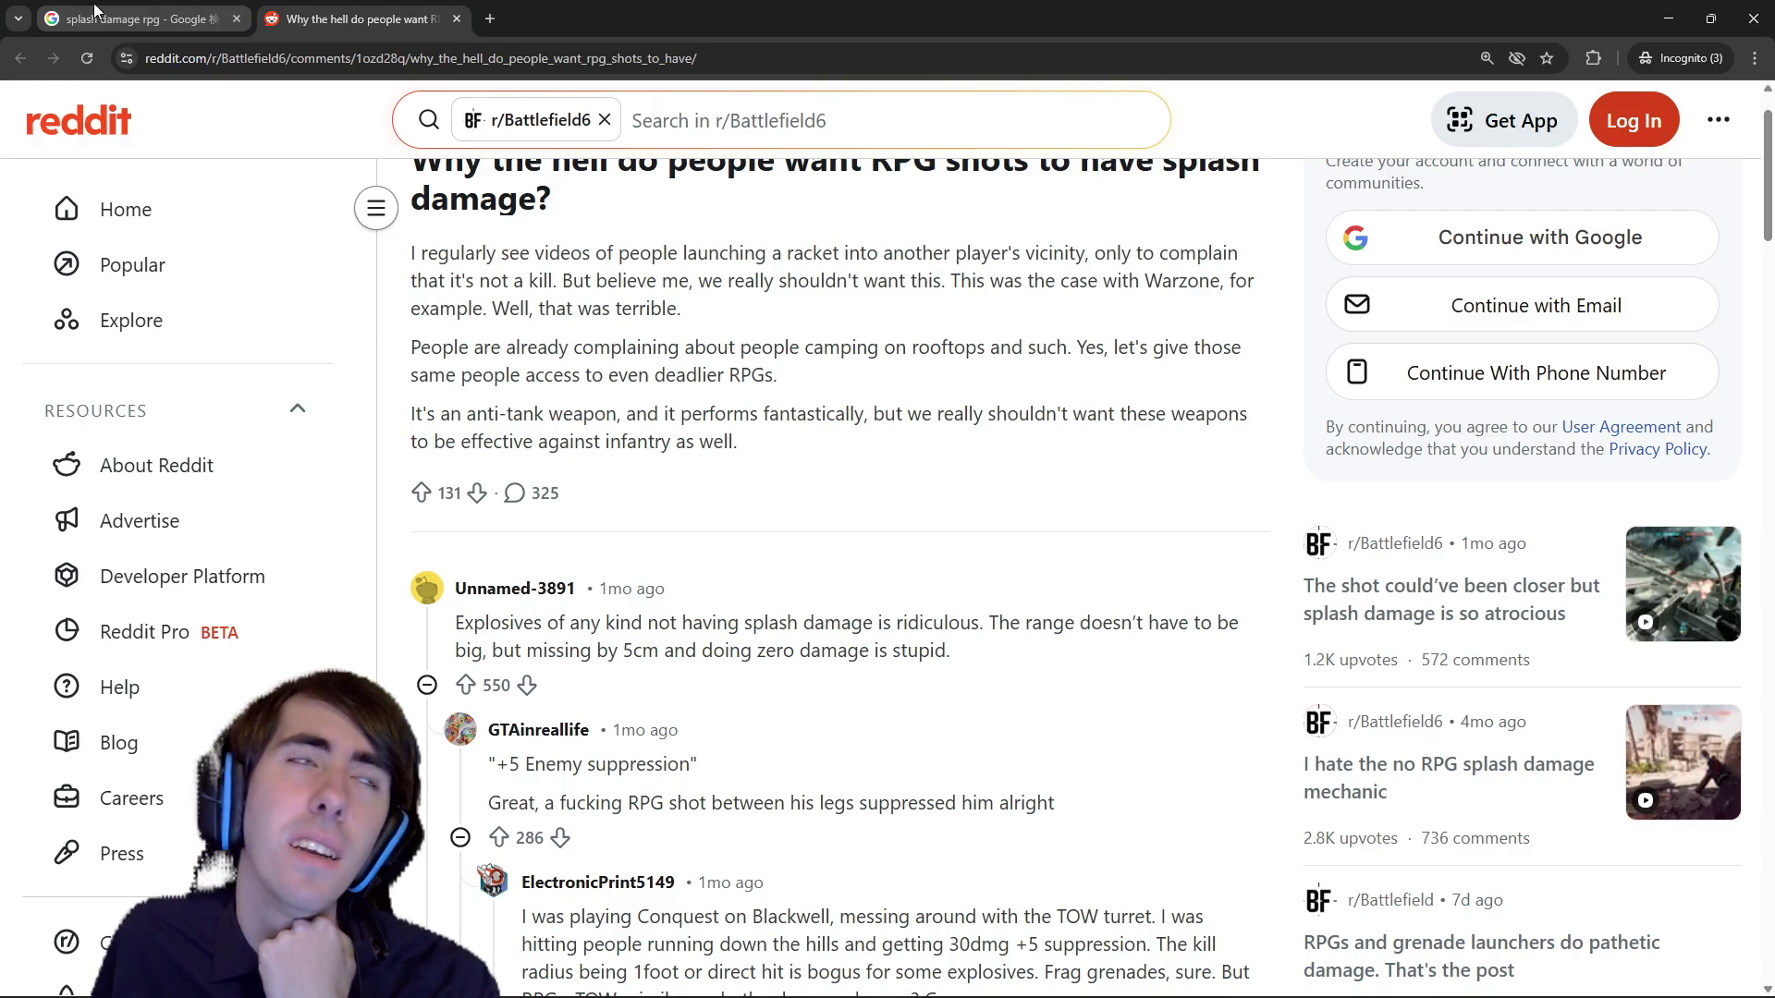
Back on the Google tab, replace the query with 'bard lol' and search.
mouse_move(93, 5)
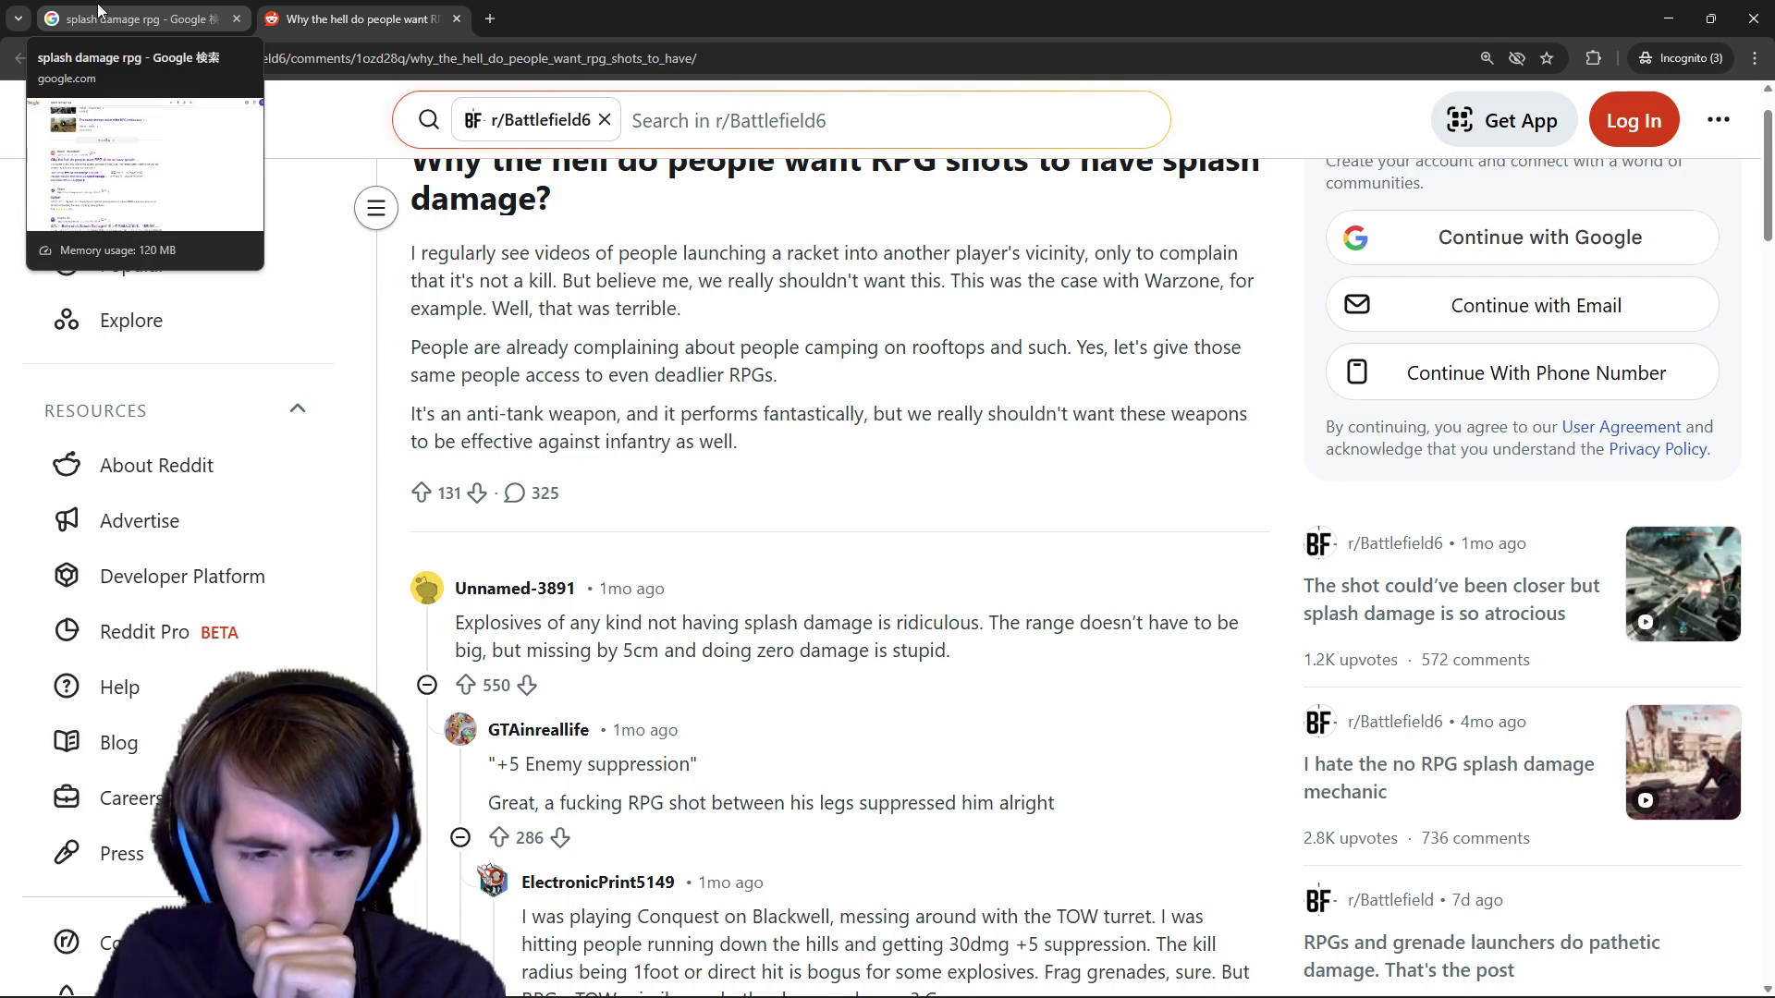
left_click(97, 9)
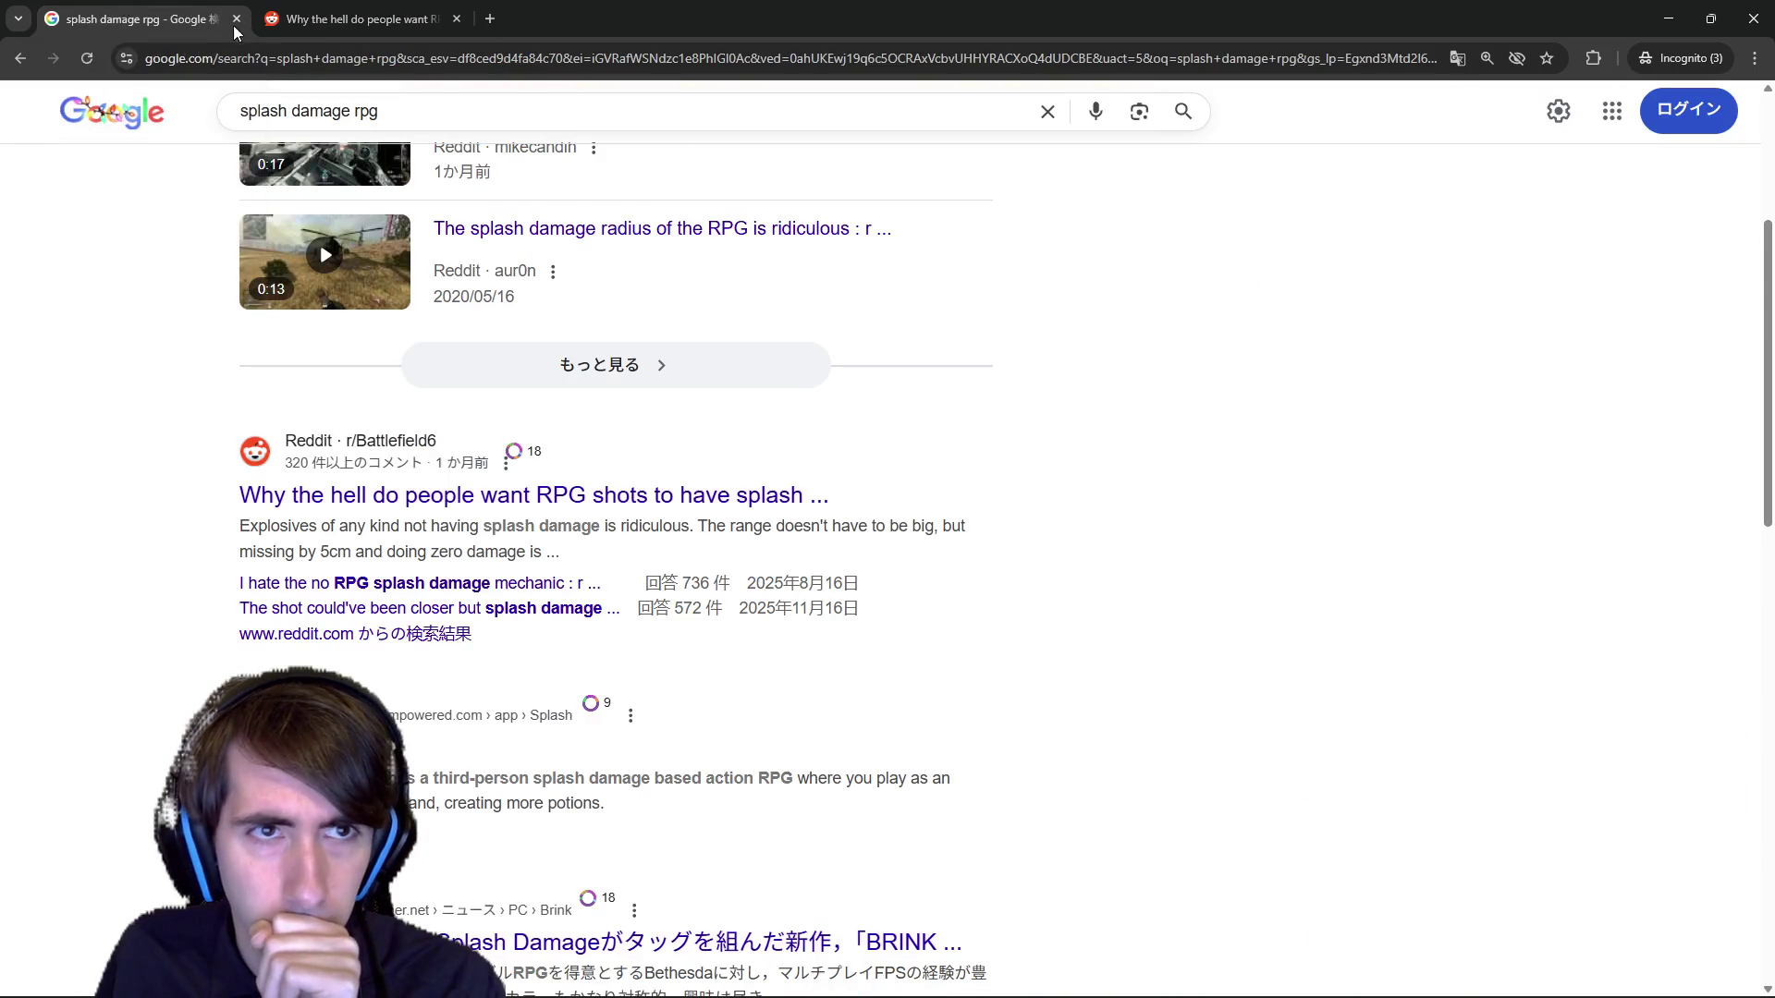
left_click(521, 103)
type("bard")
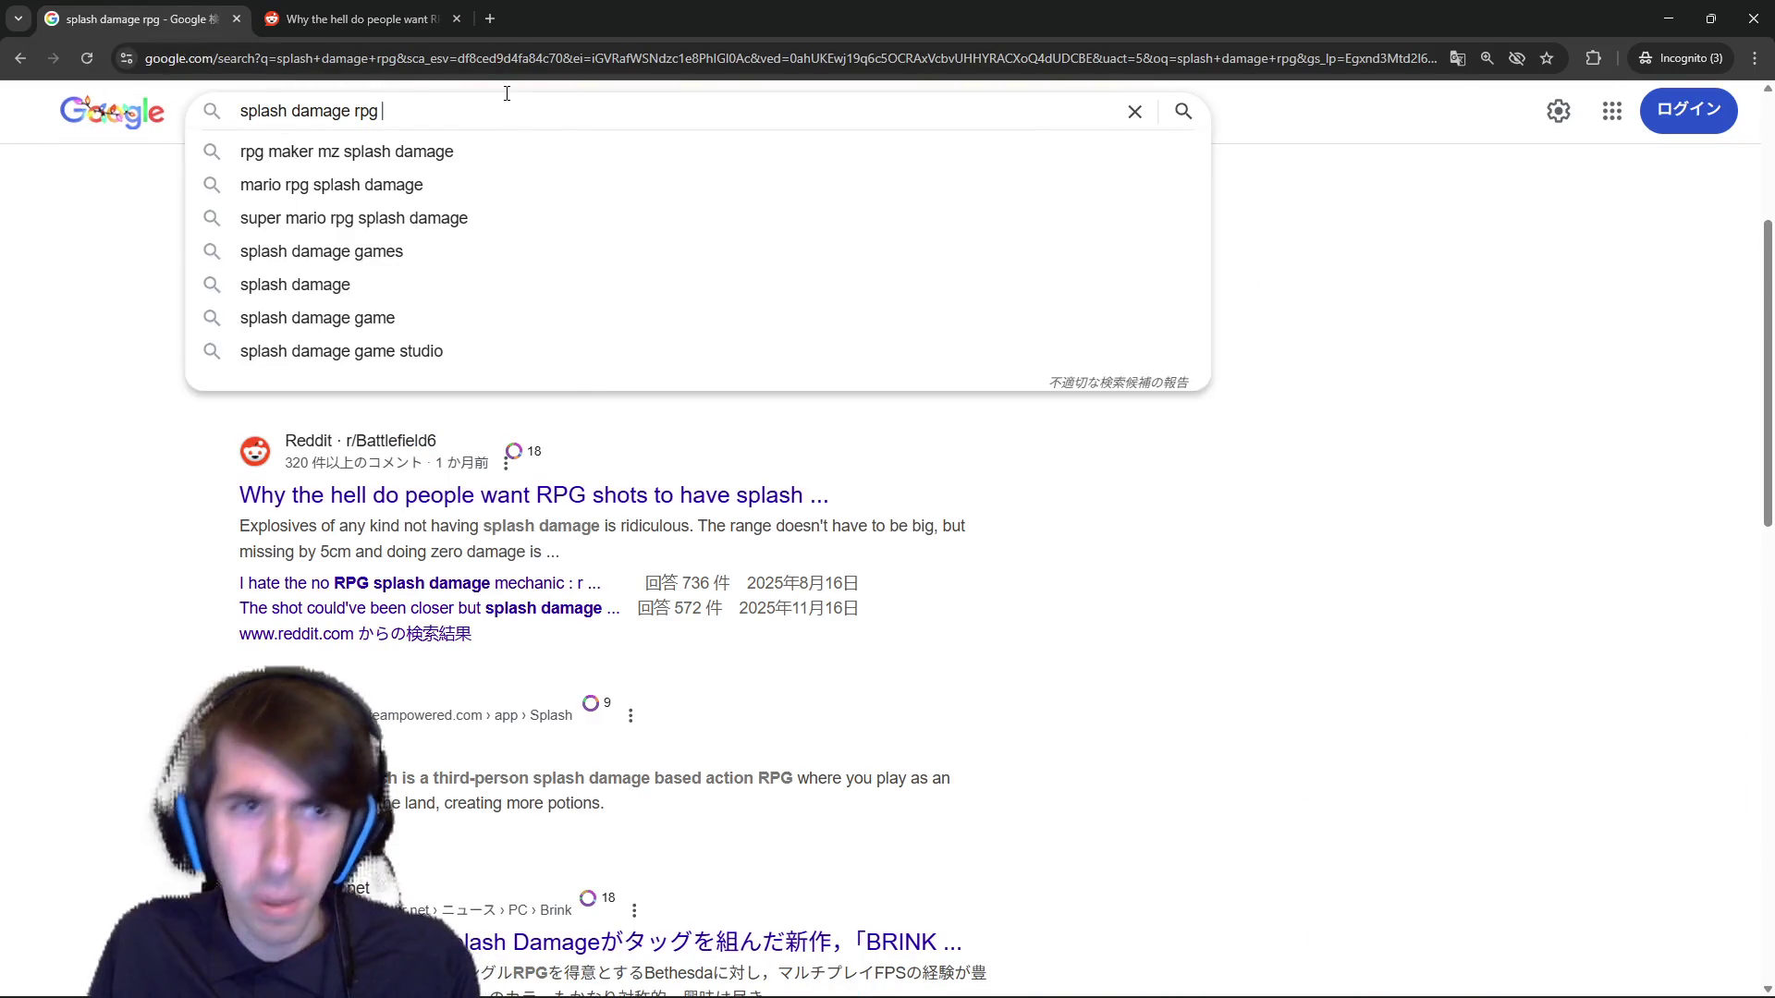
key("ctrl+Left")
key("BackSpace")
key("BackSpace")
key("BackSpace")
key("ctrl+BackSpace")
key("ctrl+BackSpace")
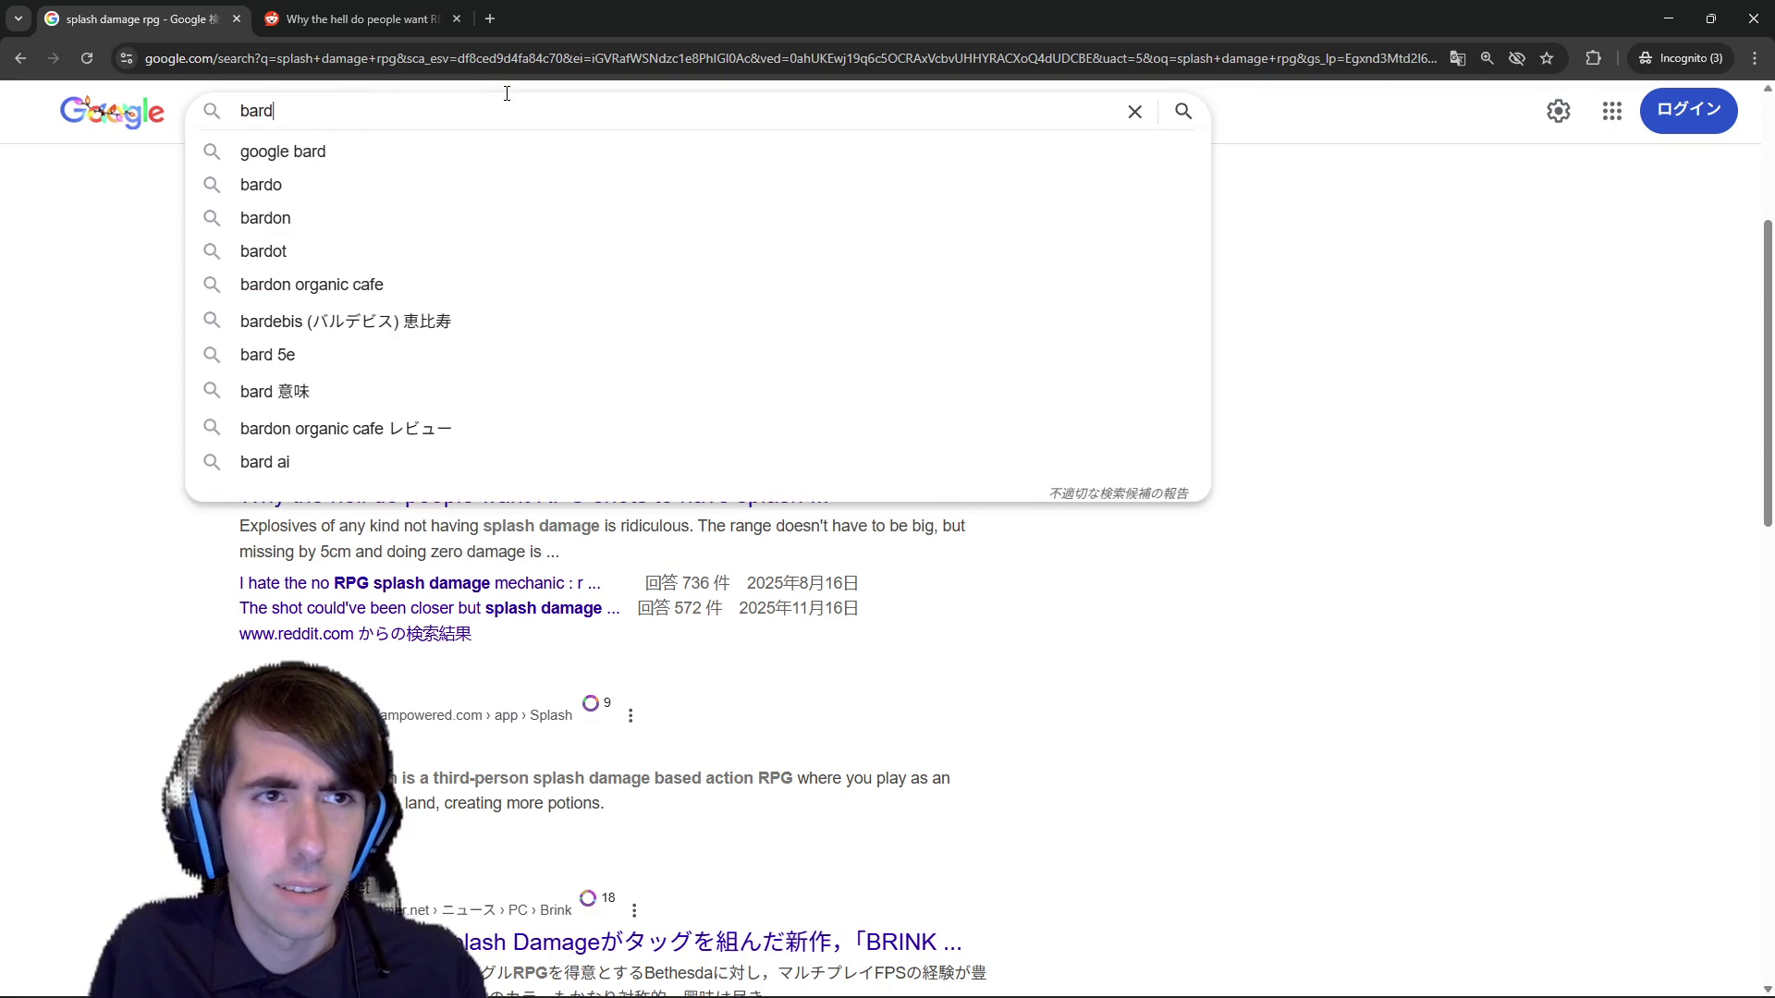
key("End")
type("lol")
key("Return")
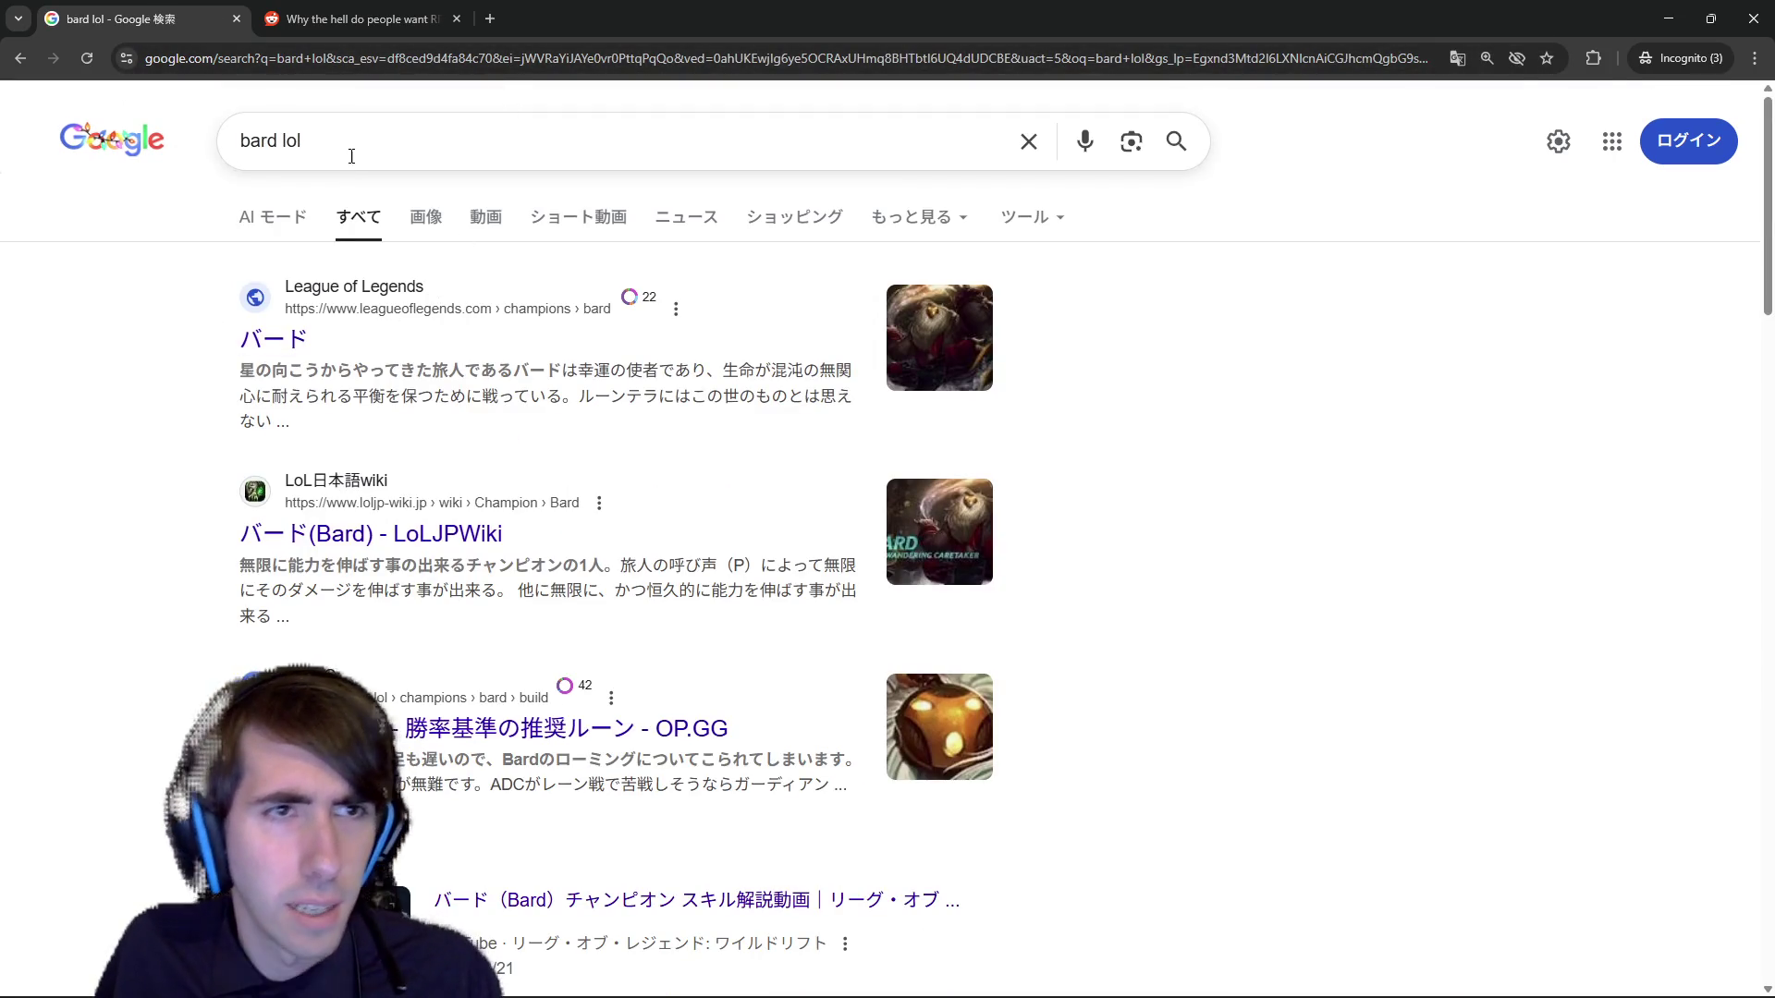
Search 'bard lol wiki' and open Bard's League of Legends Wiki page in a new tab.
left_click(353, 140)
type("wiki")
key("Return")
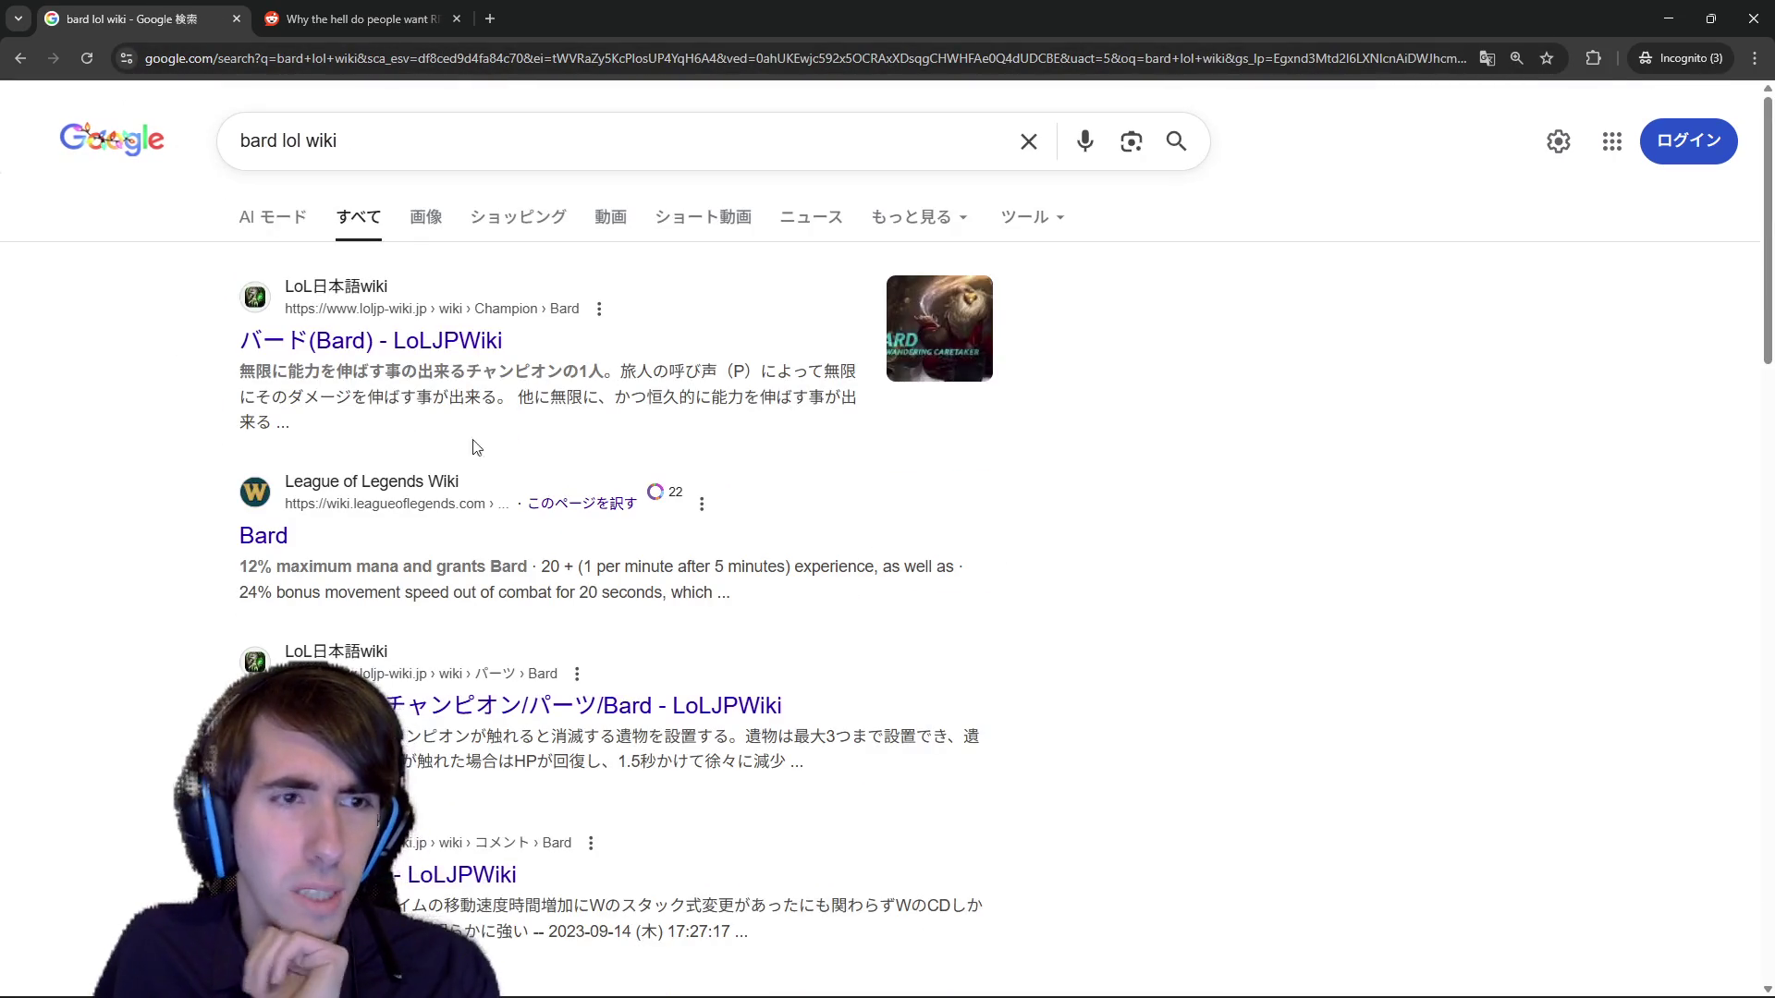
middle_click(252, 545)
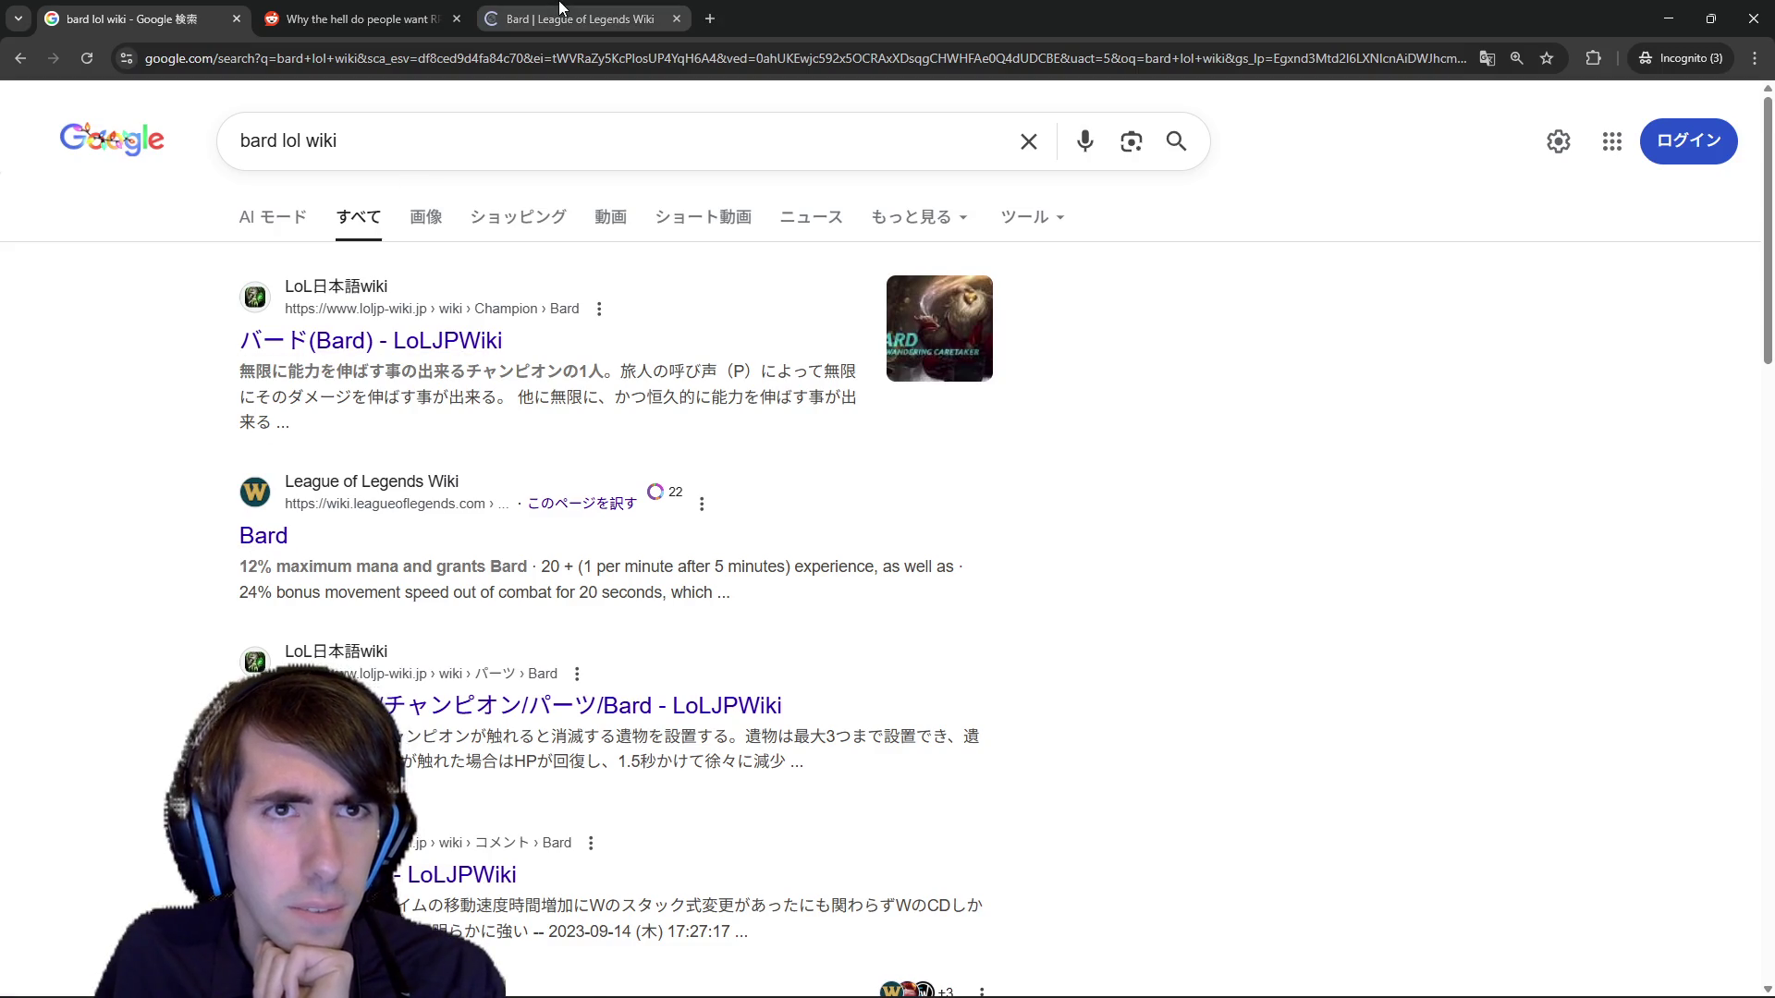
left_click(573, 19)
Read Bard's abilities, highlighting the Meeps description, its slow and the 15 Chimes cone damage.
scroll(690, 390, "down", 10)
scroll(678, 450, "up", 2)
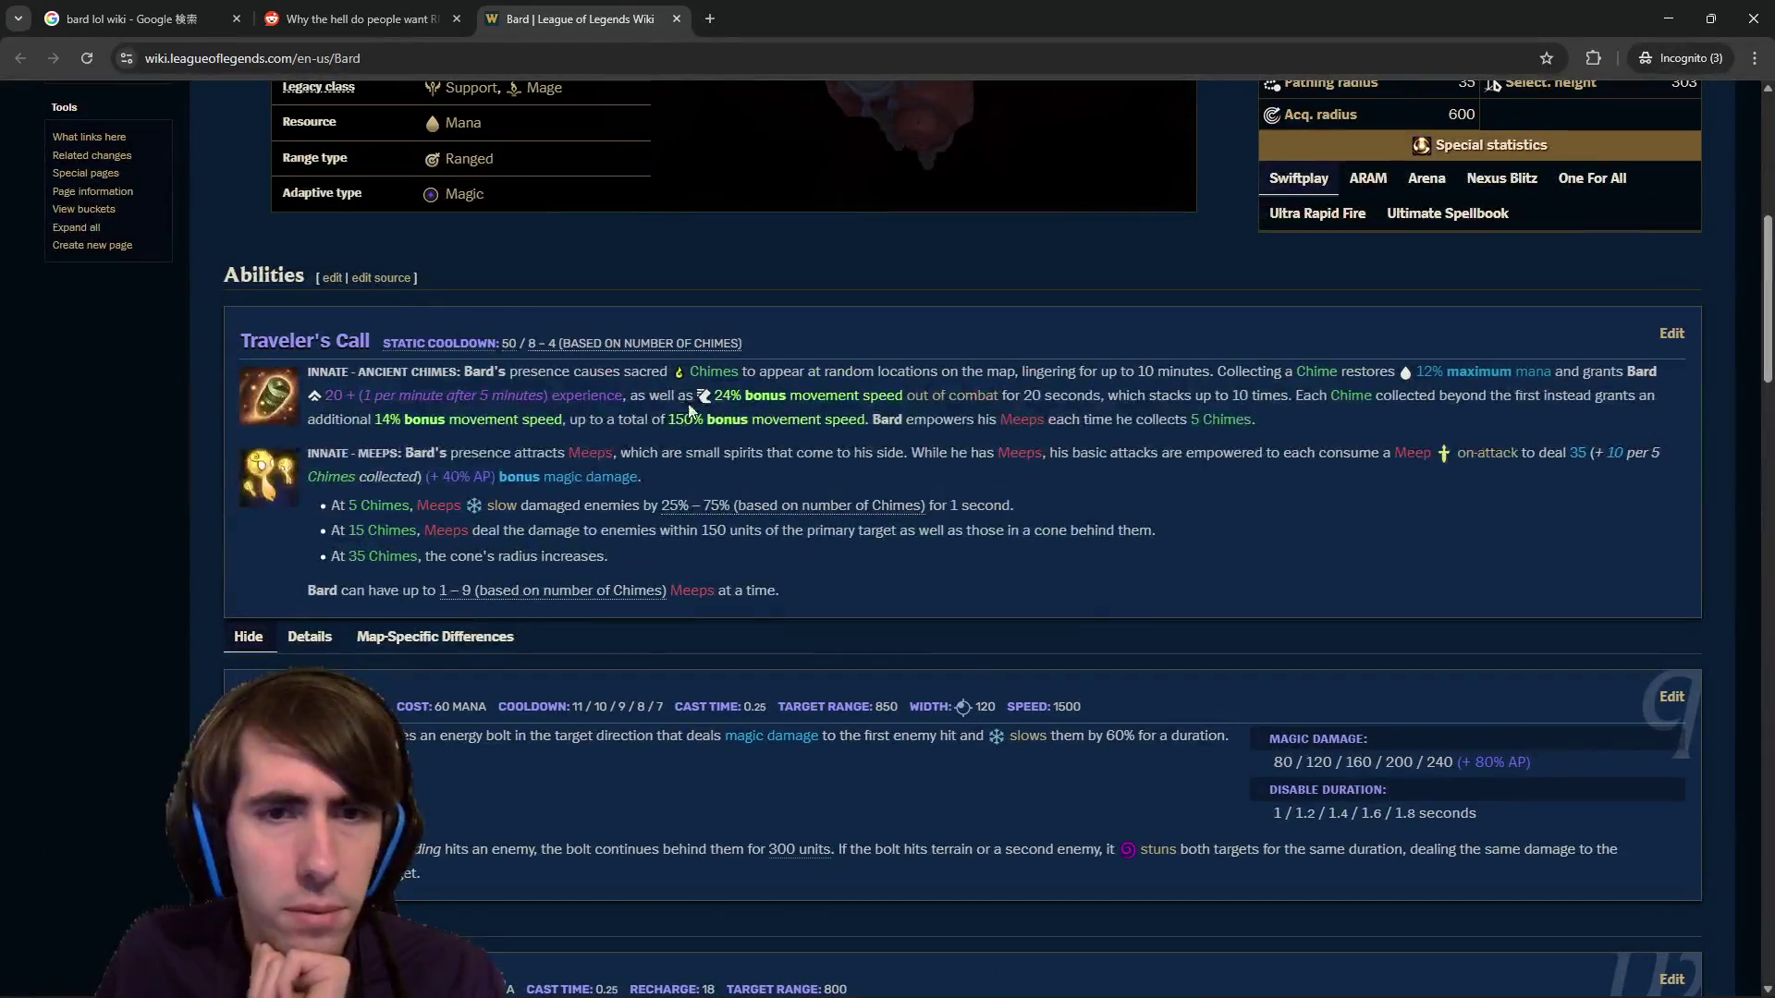
left_click(1155, 367)
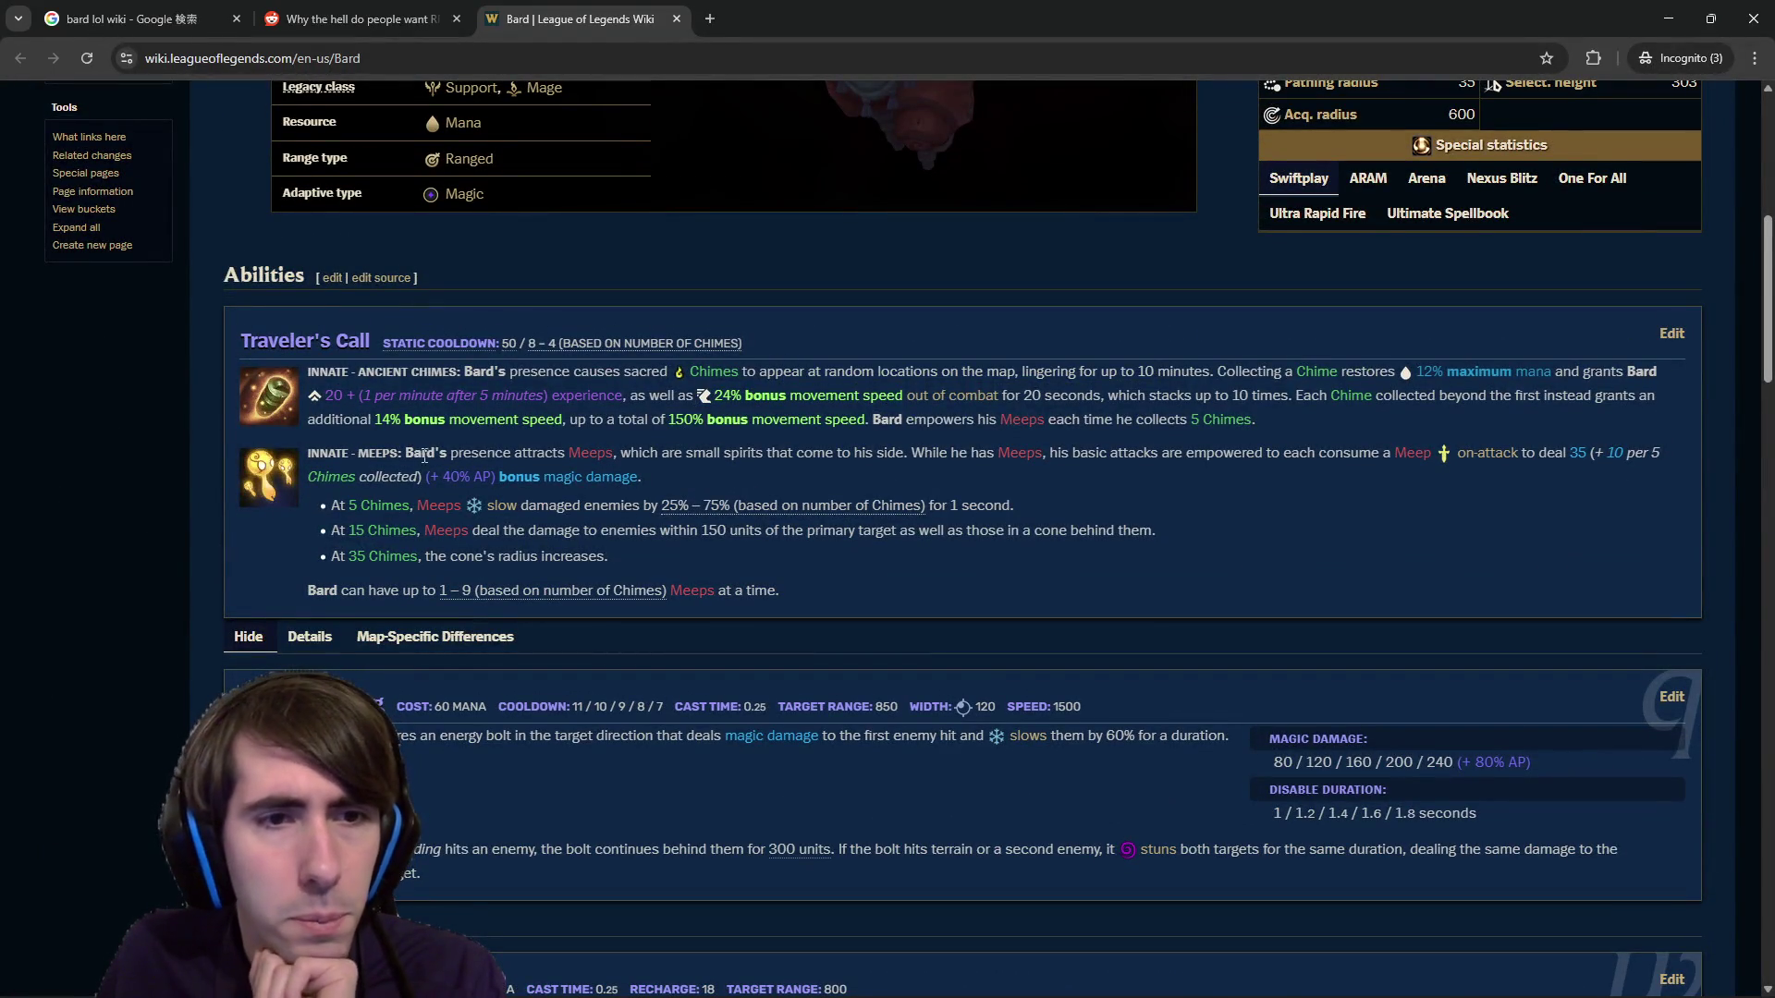
mouse_move(421, 453)
left_mouse_down()
mouse_move(740, 431)
mouse_move(910, 455)
left_mouse_up()
left_click(479, 523)
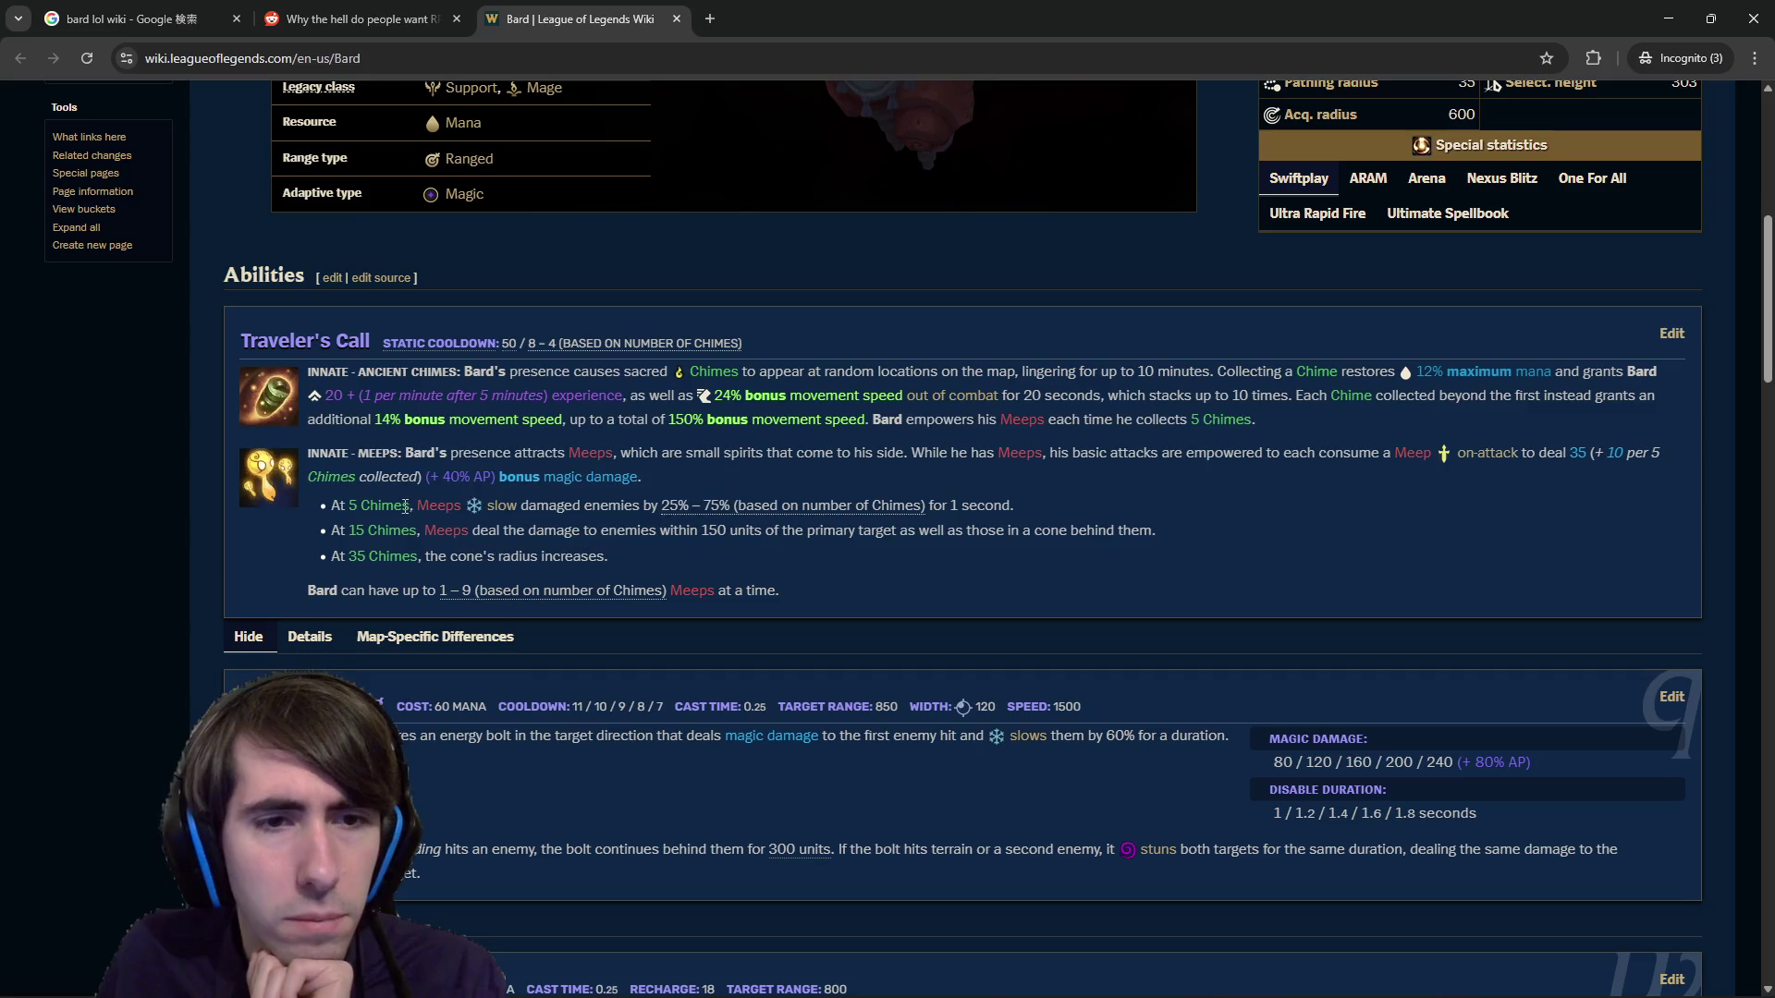
left_click_drag(407, 505, 655, 504)
left_click(625, 506)
left_click(523, 516)
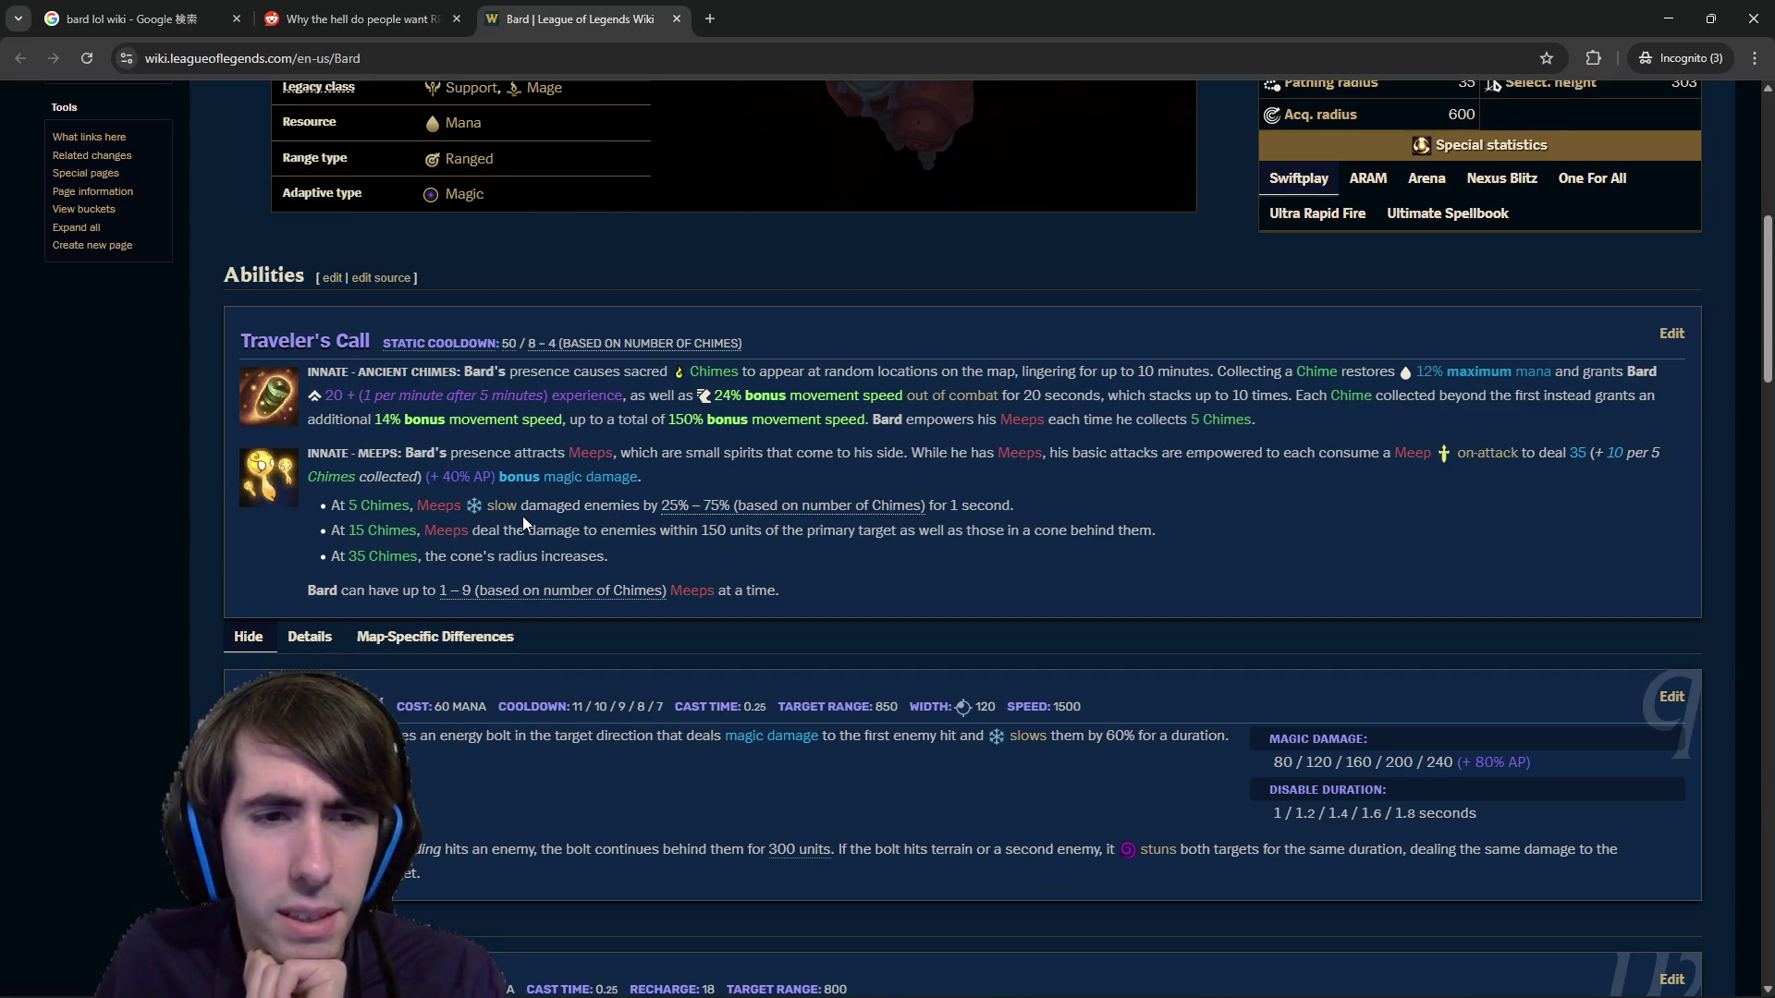
mouse_move(503, 529)
left_mouse_down()
mouse_move(740, 553)
mouse_move(741, 532)
mouse_move(1174, 535)
left_mouse_up()
left_click(810, 536)
scroll(1103, 541, "down", 8)
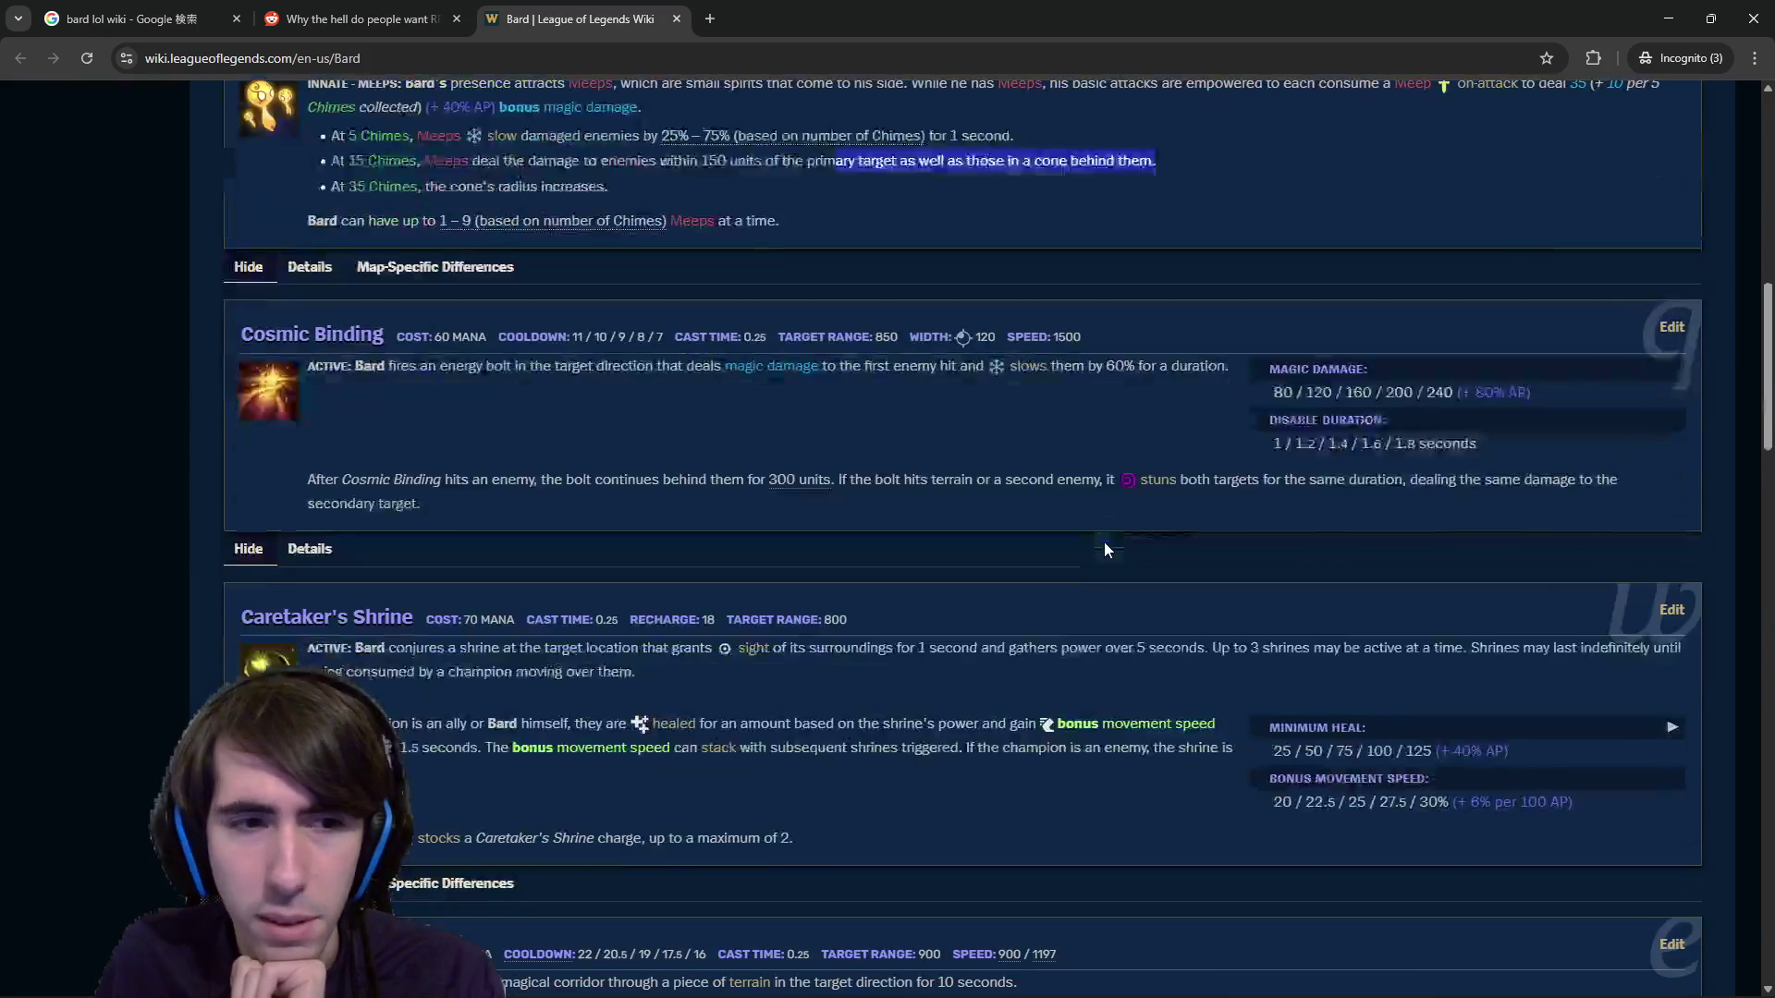
scroll(1072, 546, "down", 20)
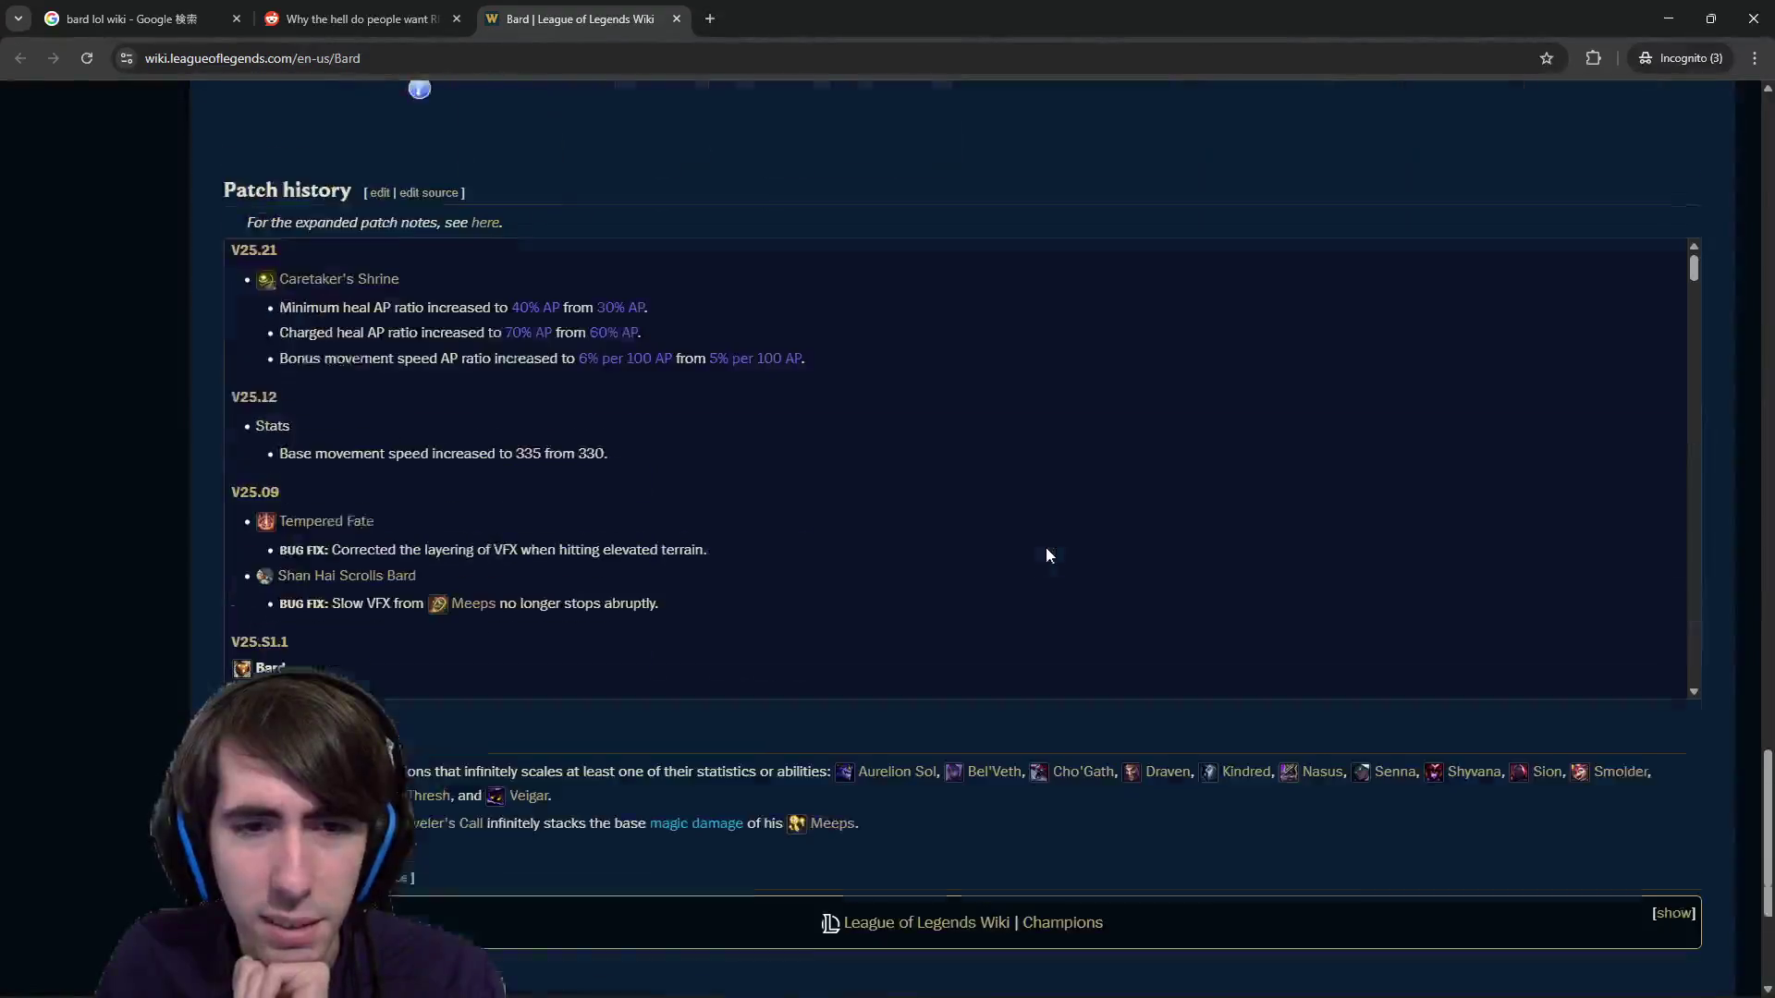
scroll(1045, 547, "up", 4)
scroll(1013, 579, "up", 20)
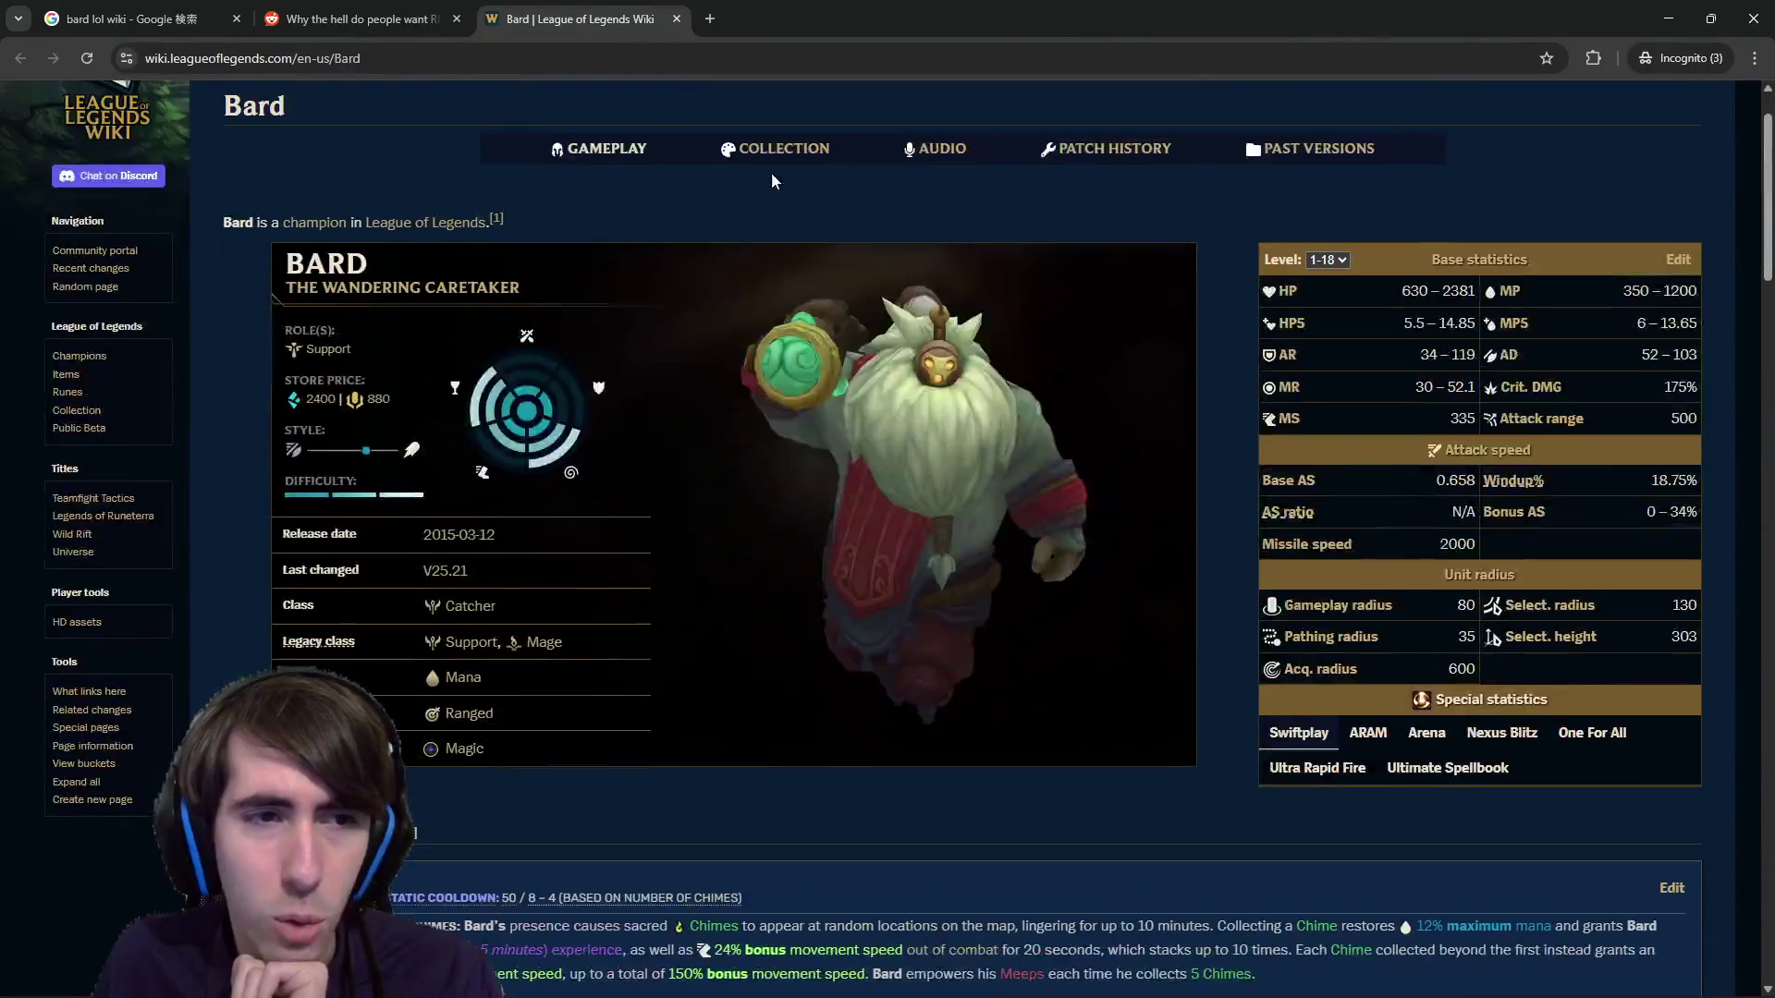
Return to Google and rerun the search as 'bard lol' without 'wiki'.
left_click(138, 18)
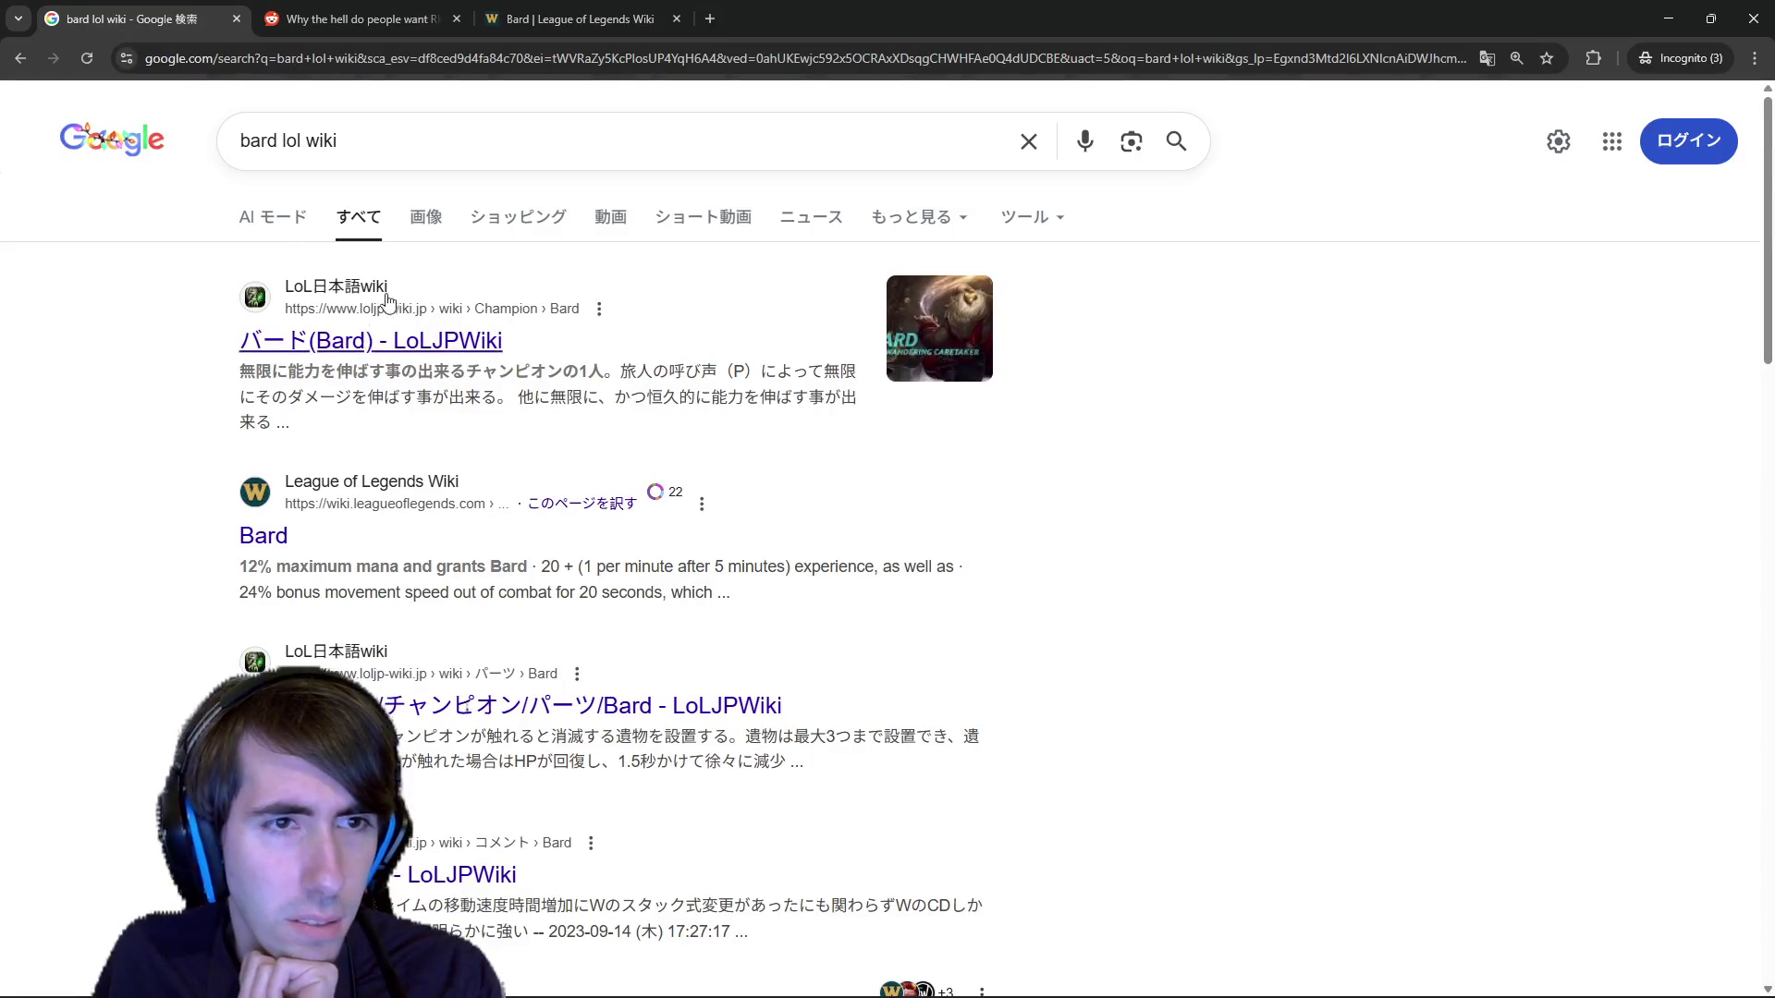
left_click(370, 146)
key("BackSpace")
key("BackSpace")
key("BackSpace")
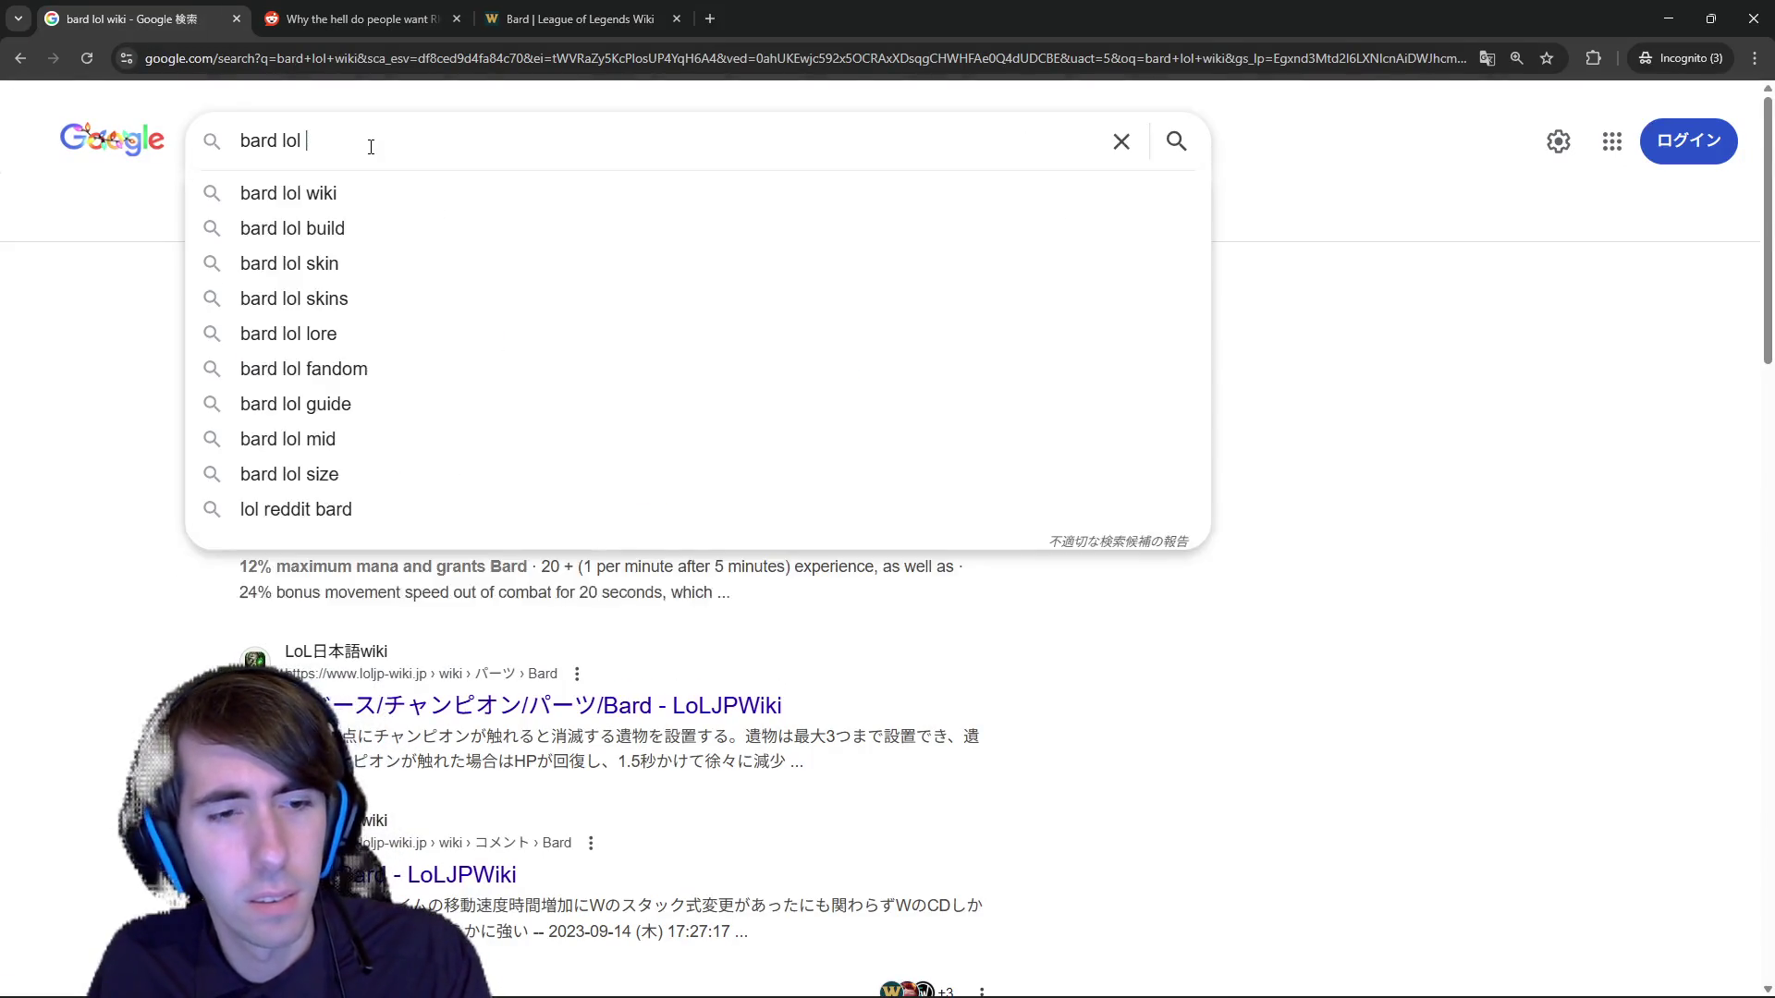
key("Return")
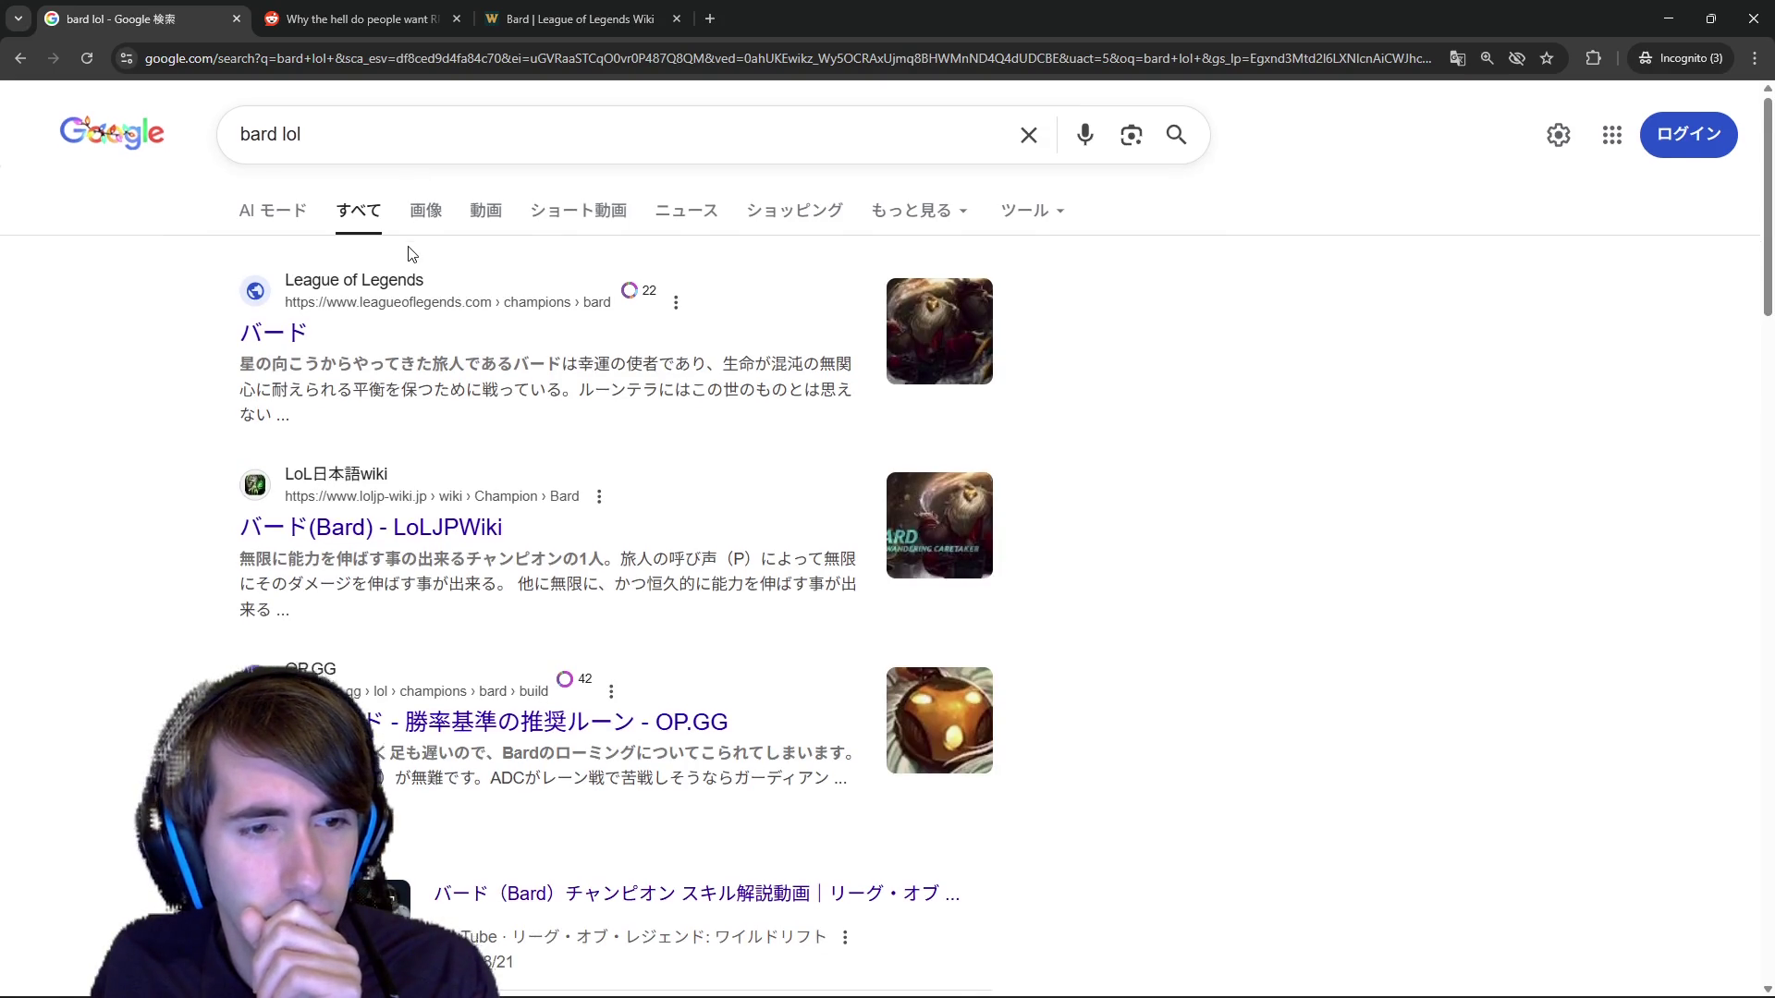
scroll(412, 254, "down", 1)
Open the official Japanese Bard page down to his skills, then return to splash.json's last line.
left_click(282, 247)
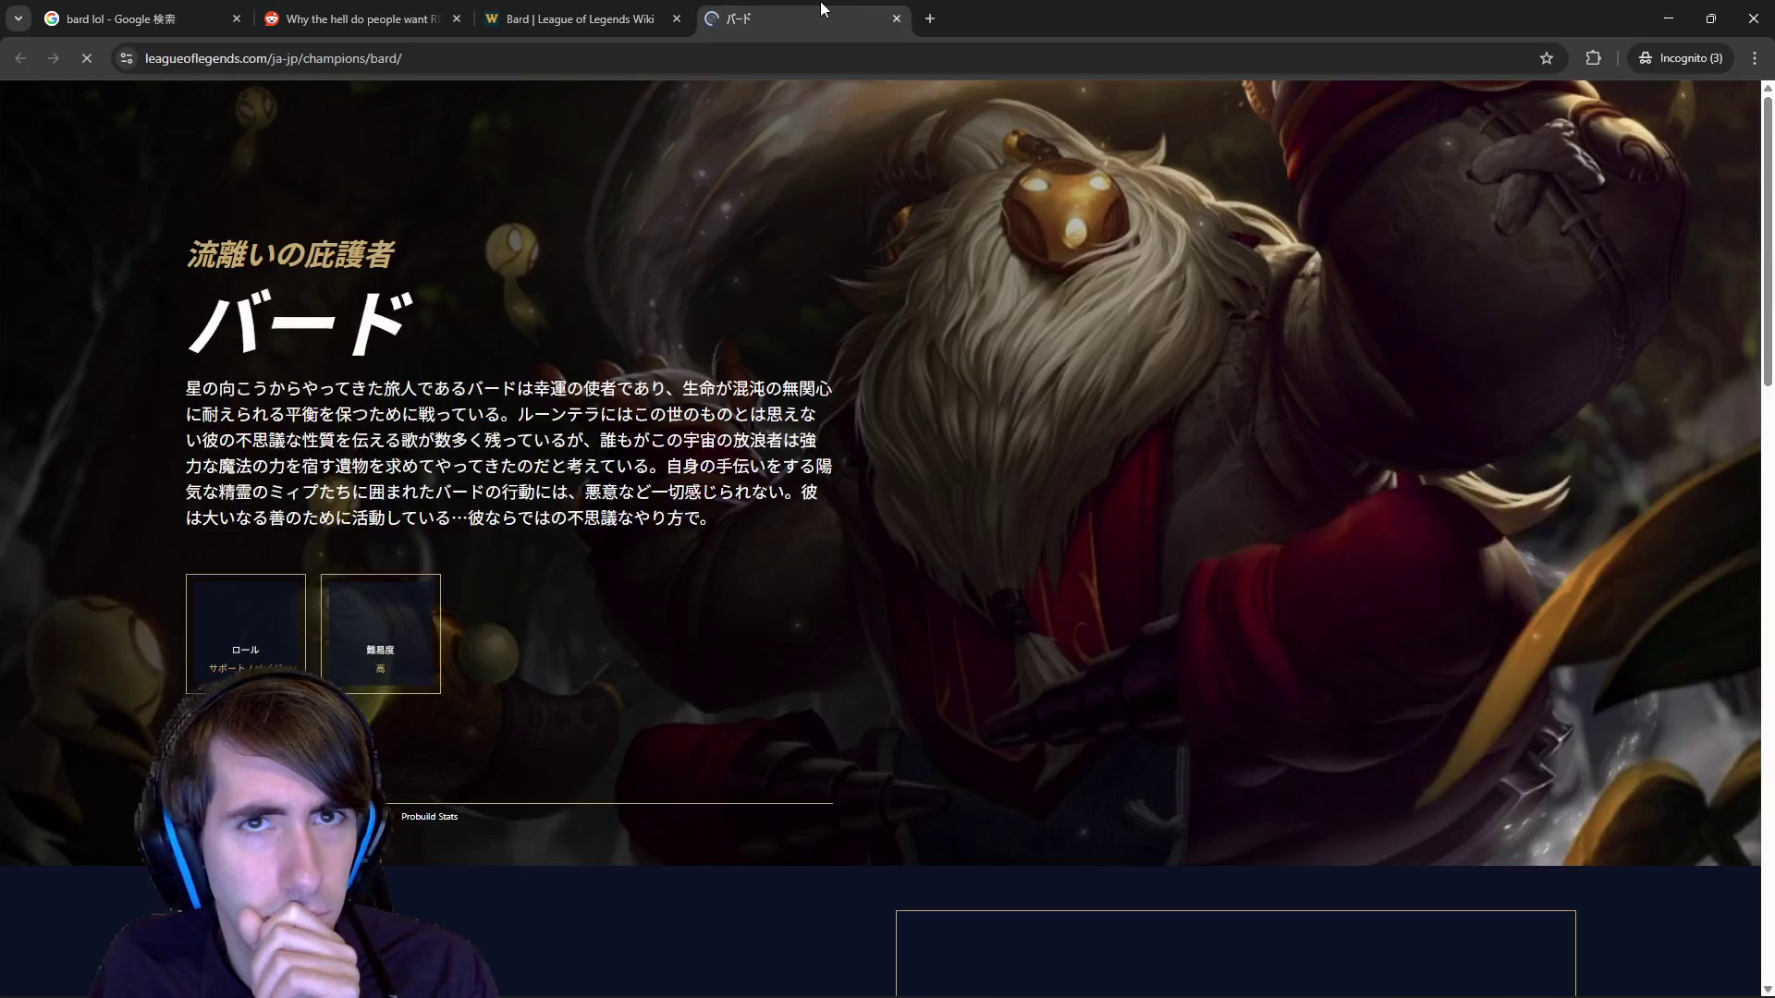
scroll(756, 252, "down", 8)
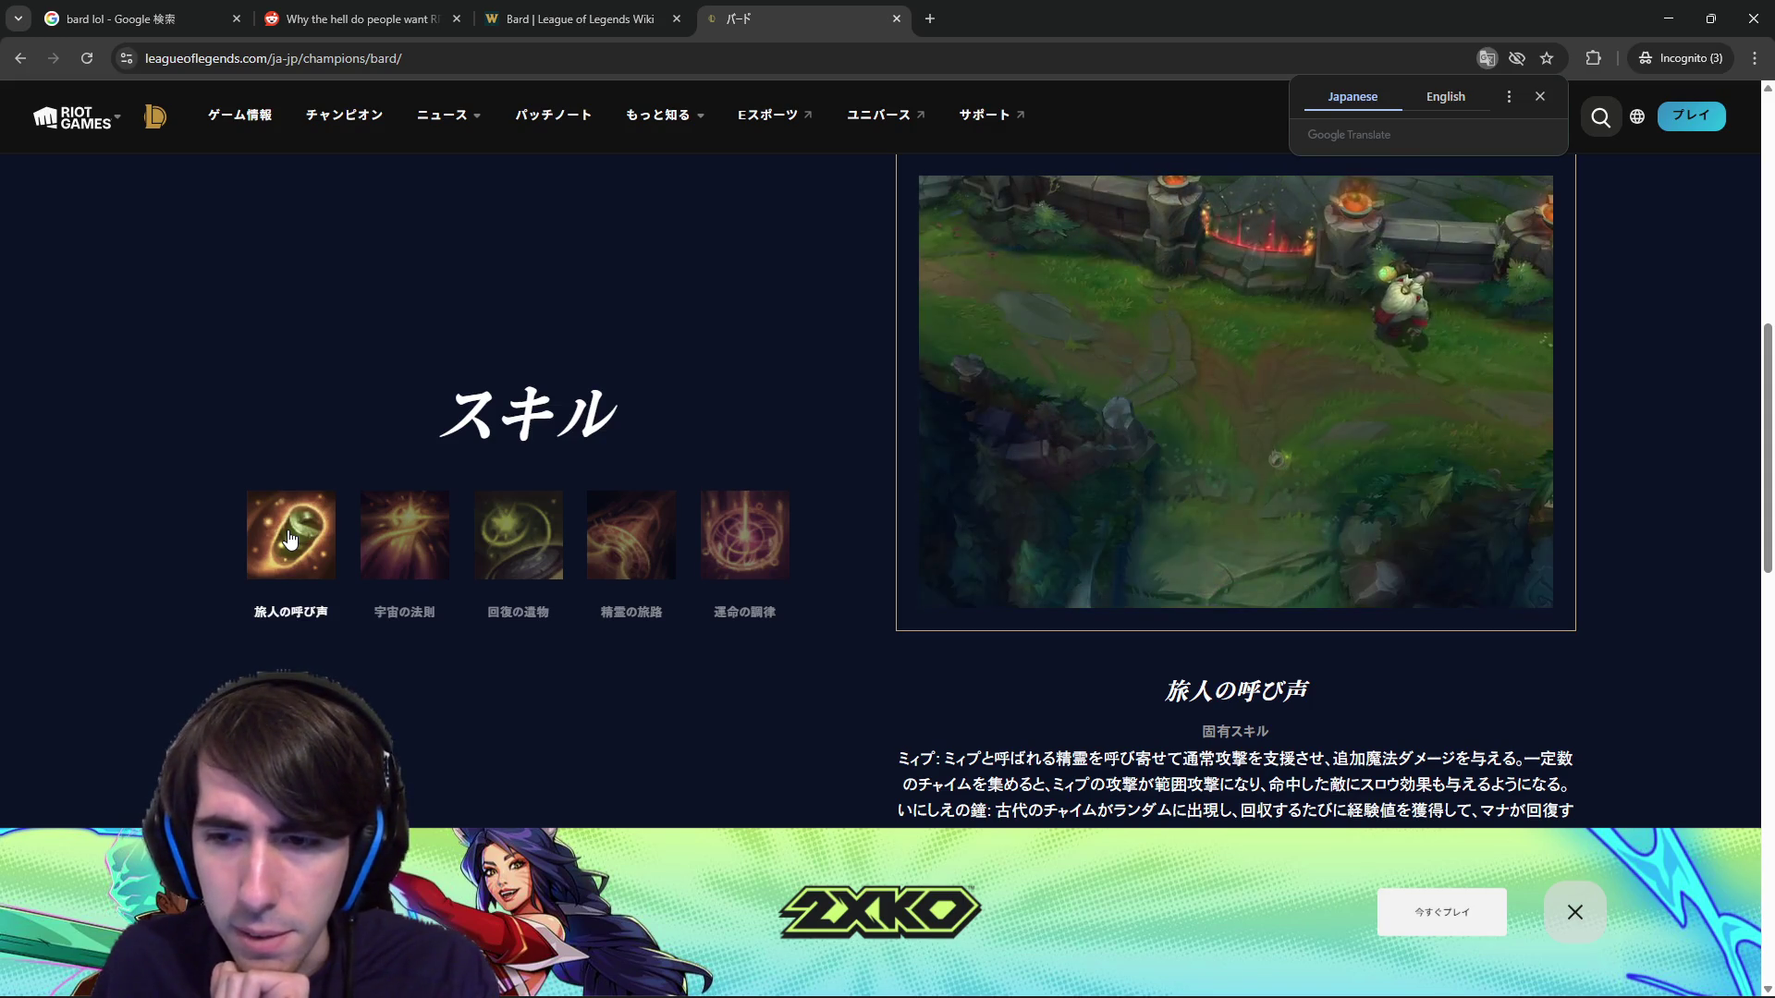
scroll(294, 545, "down", 1)
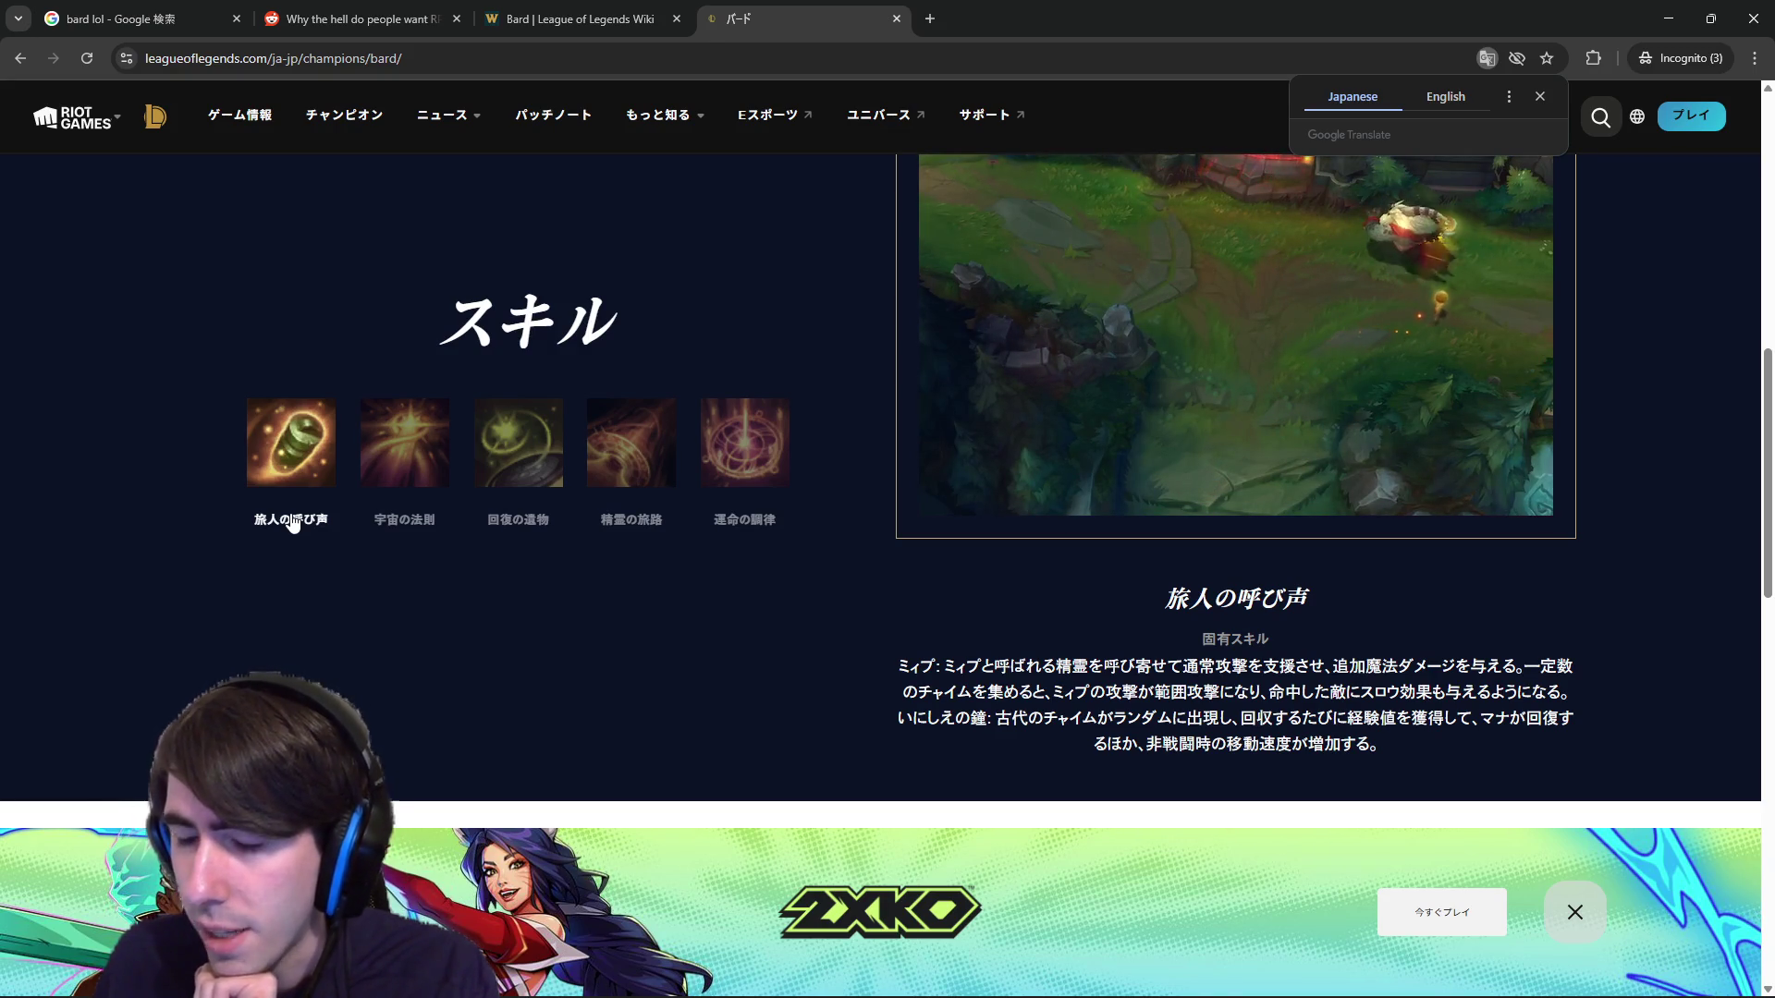
left_click(1666, 13)
left_click(905, 623)
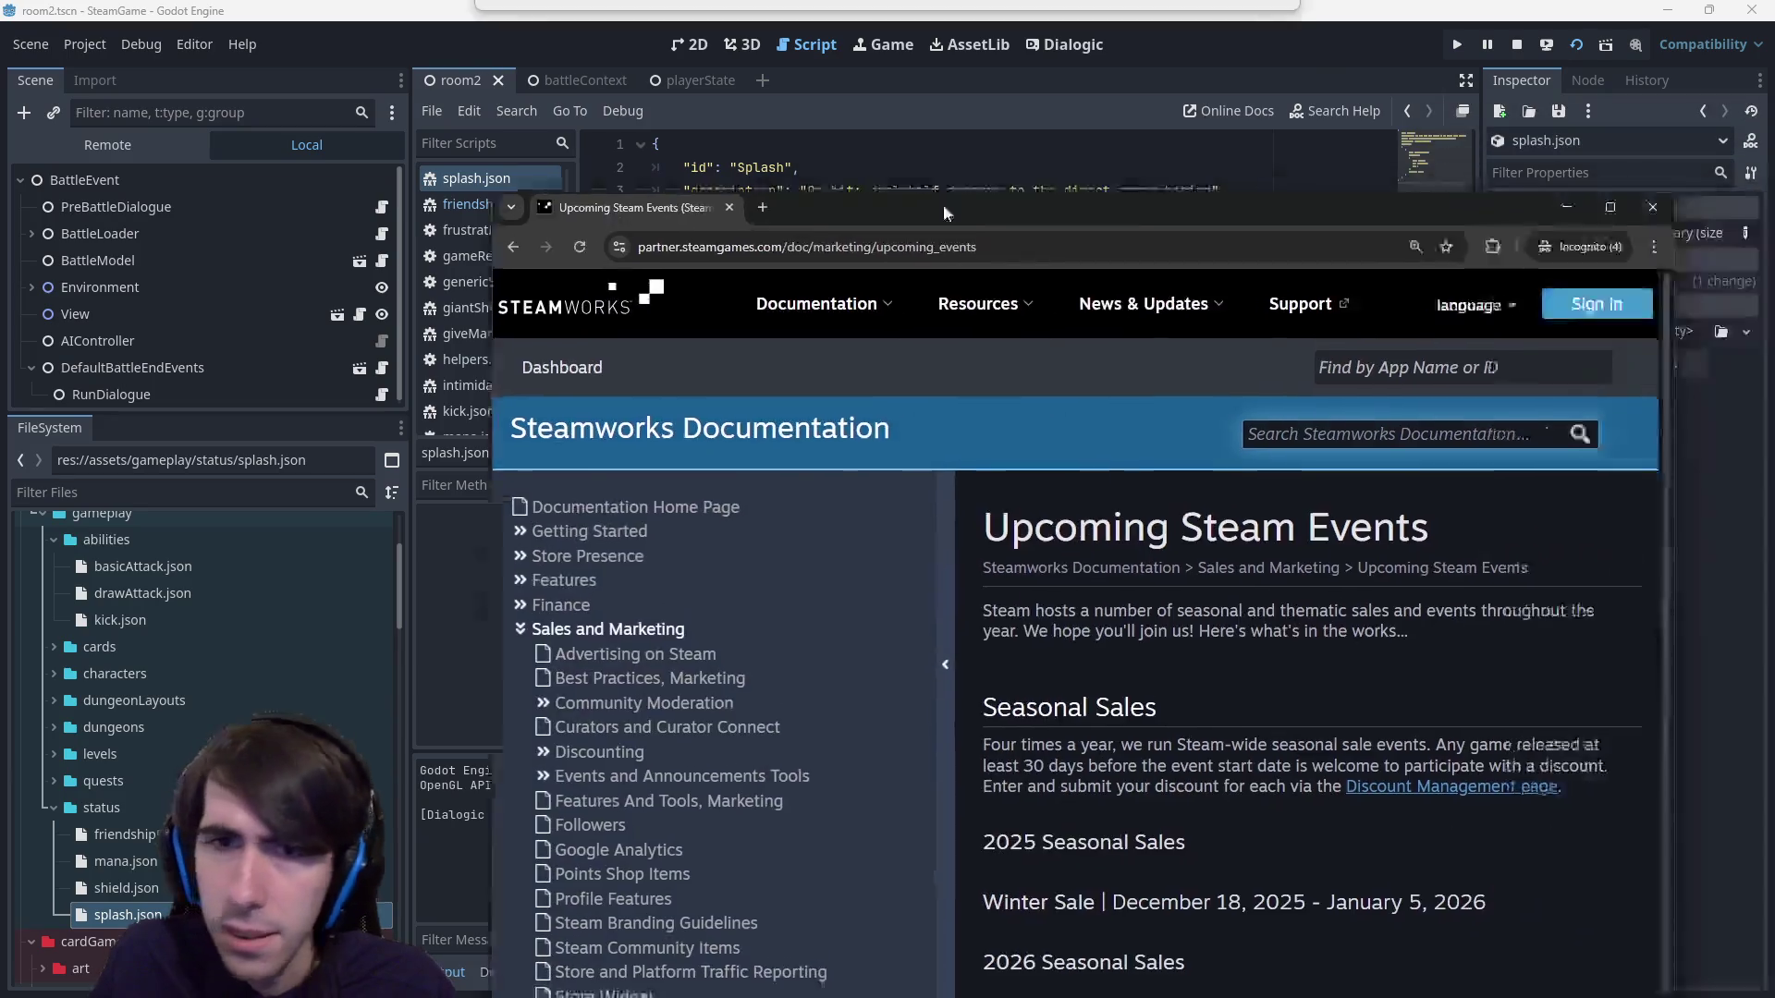
Scroll to the 2026 Fests table and highlight Deckbuilders Fest and its May start date.
scroll(941, 504, "down", 7)
scroll(941, 505, "down", 7)
scroll(945, 496, "up", 5)
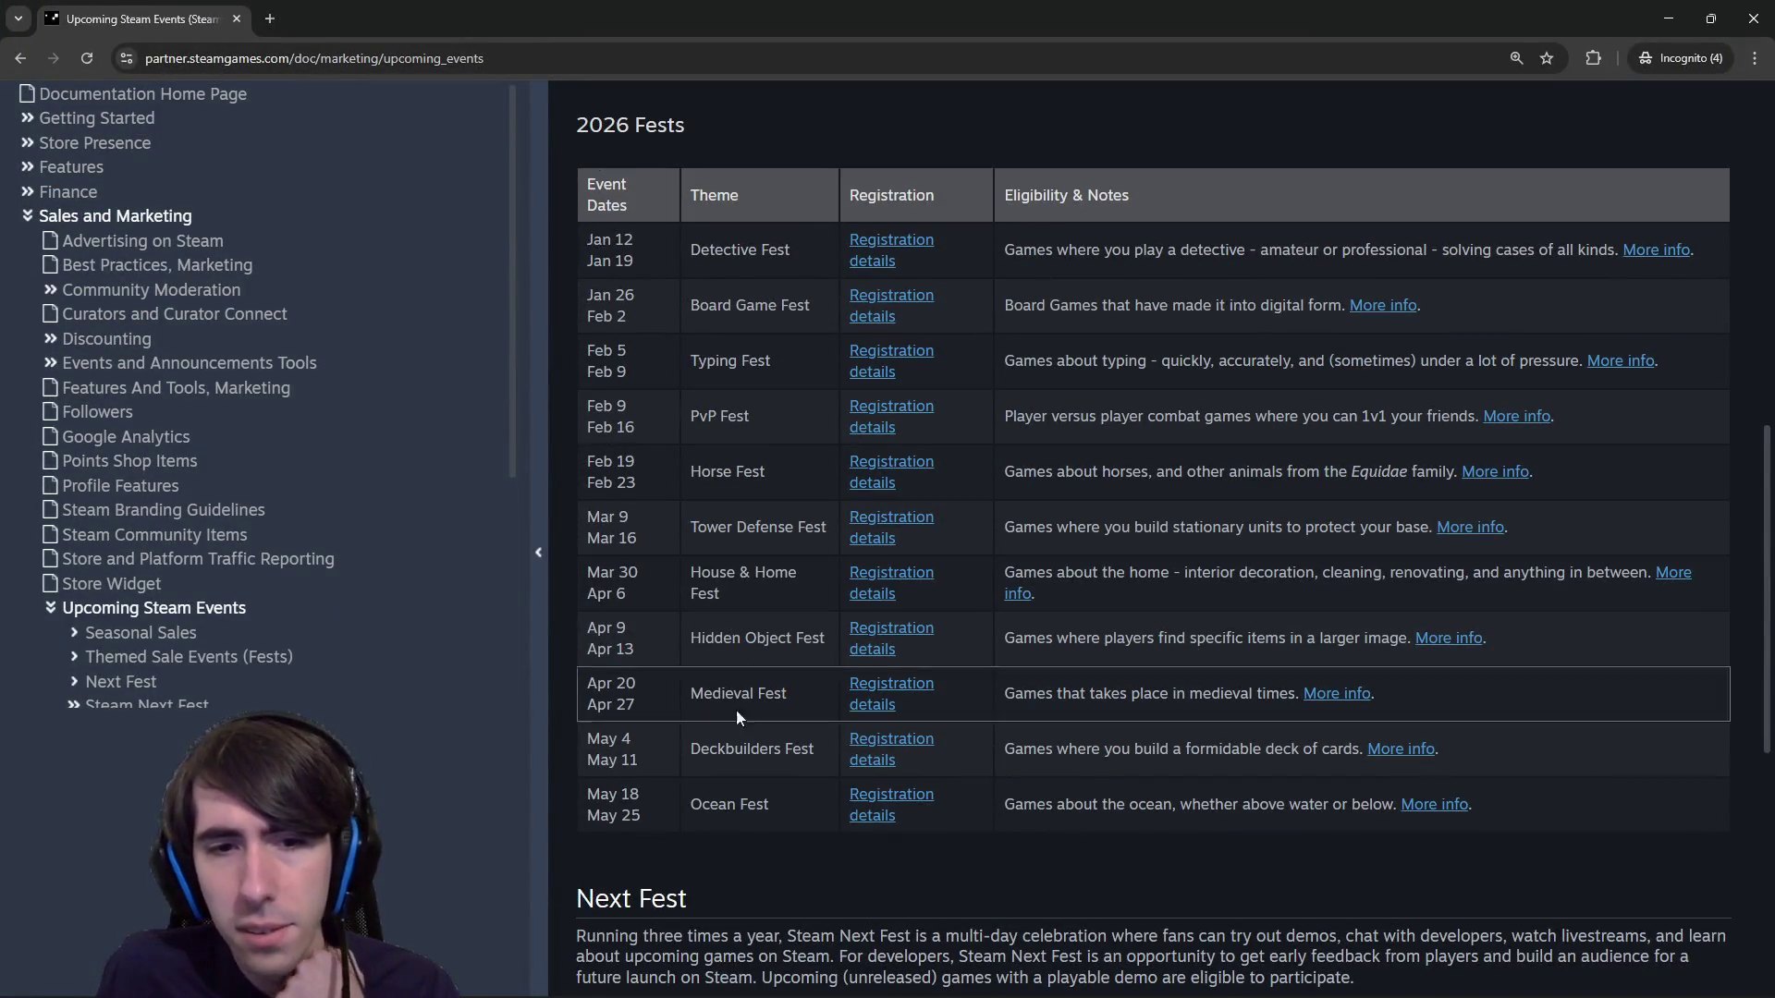
left_click_drag(692, 749, 811, 754)
double_click(607, 740)
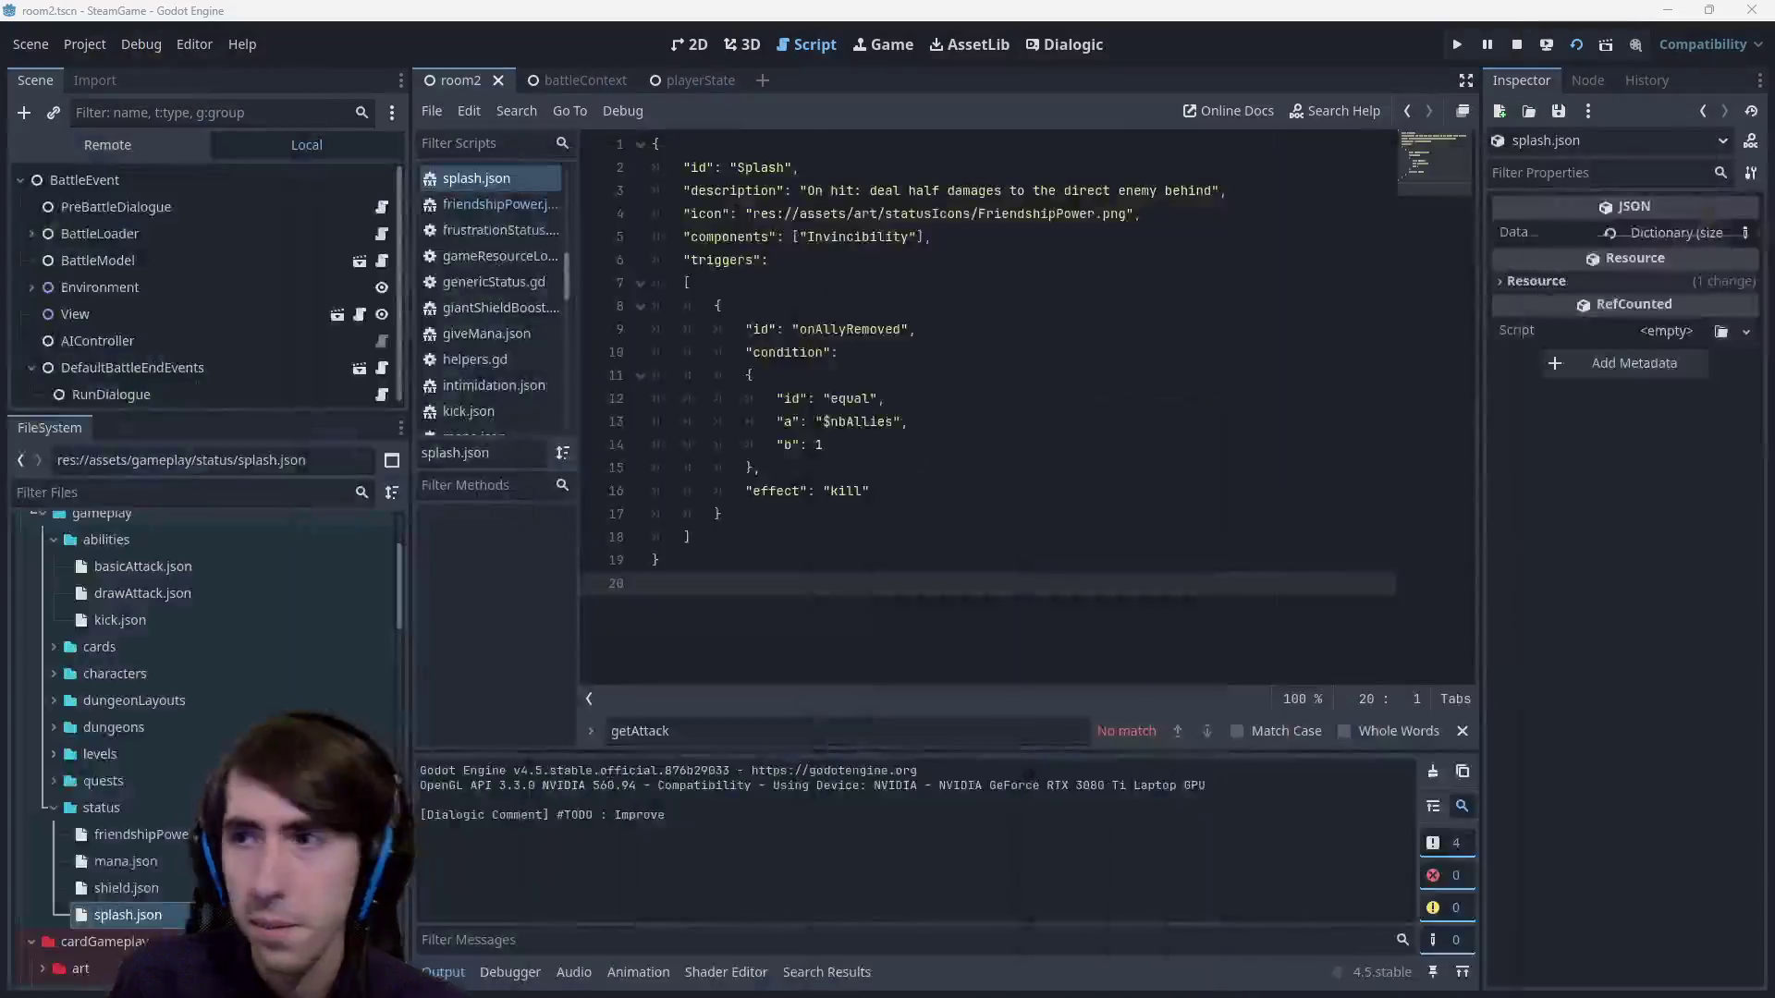
Place the caret at the end of line 18, after the triggers list in splash.json.
left_click(941, 540)
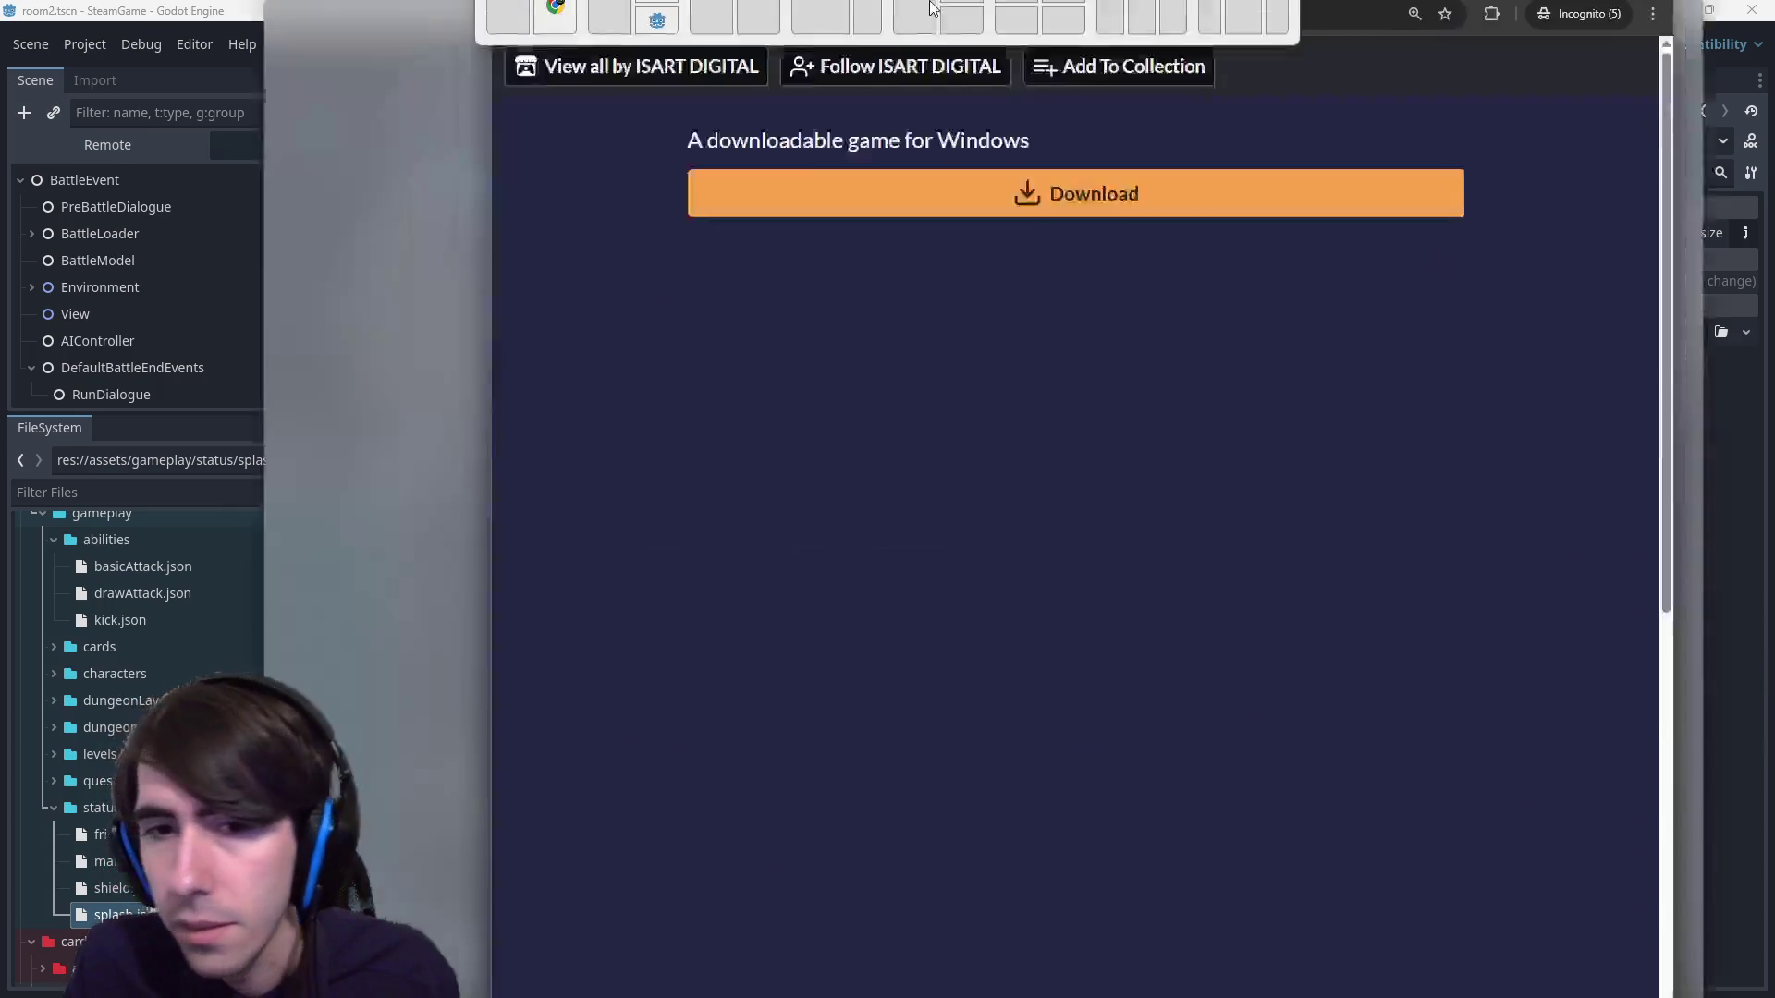
Open a Sikaria search in a new tab and briefly play the Sikaria trailer fullscreen.
scroll(851, 497, "down", 8)
scroll(891, 498, "up", 3)
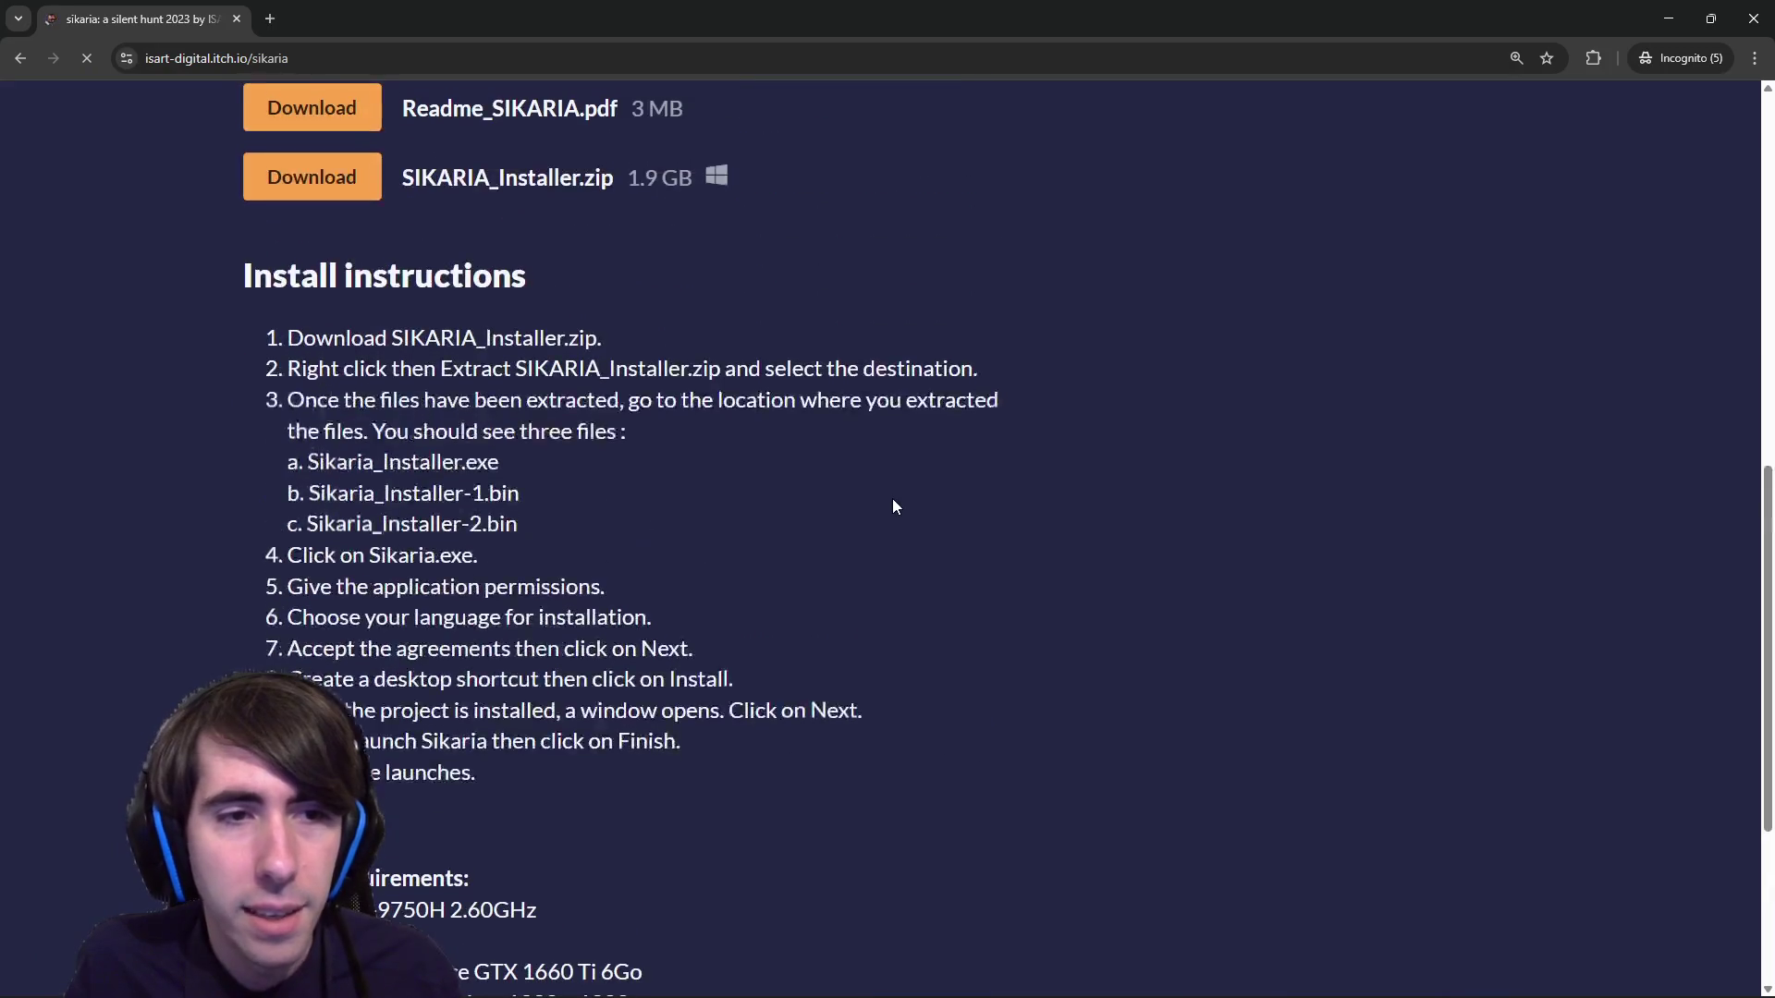
scroll(782, 506, "down", 5)
scroll(773, 618, "up", 10)
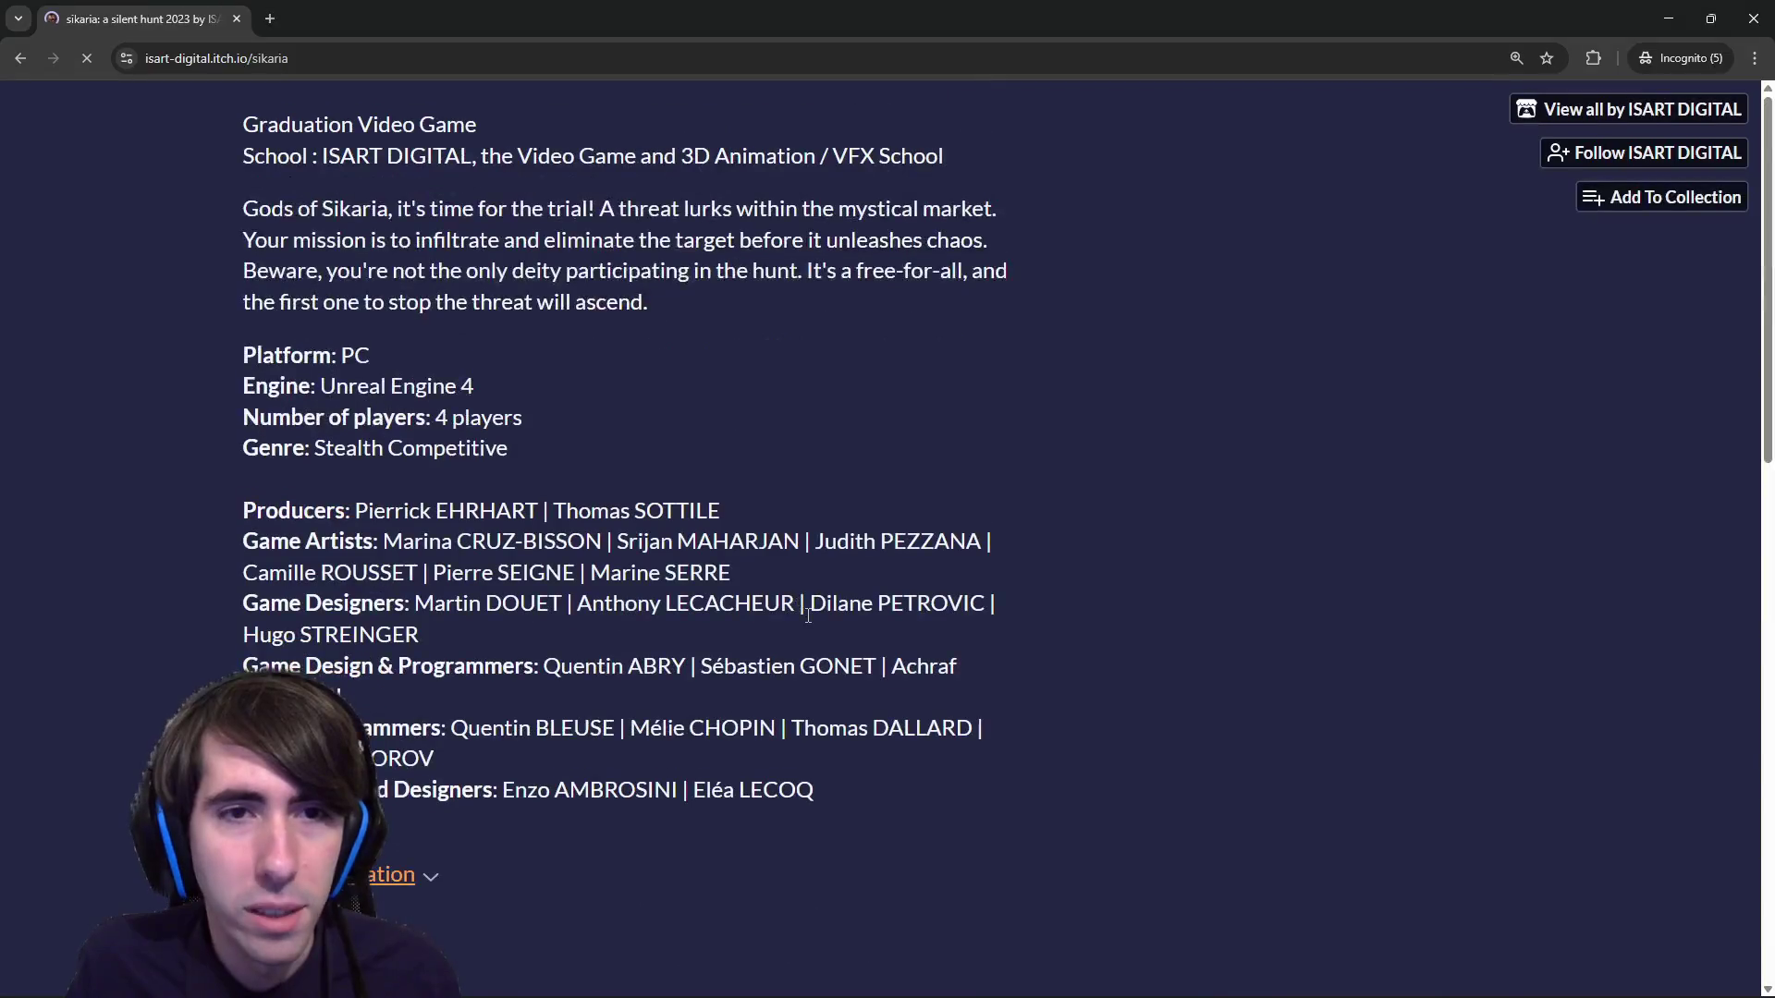
scroll(642, 510, "down", 7)
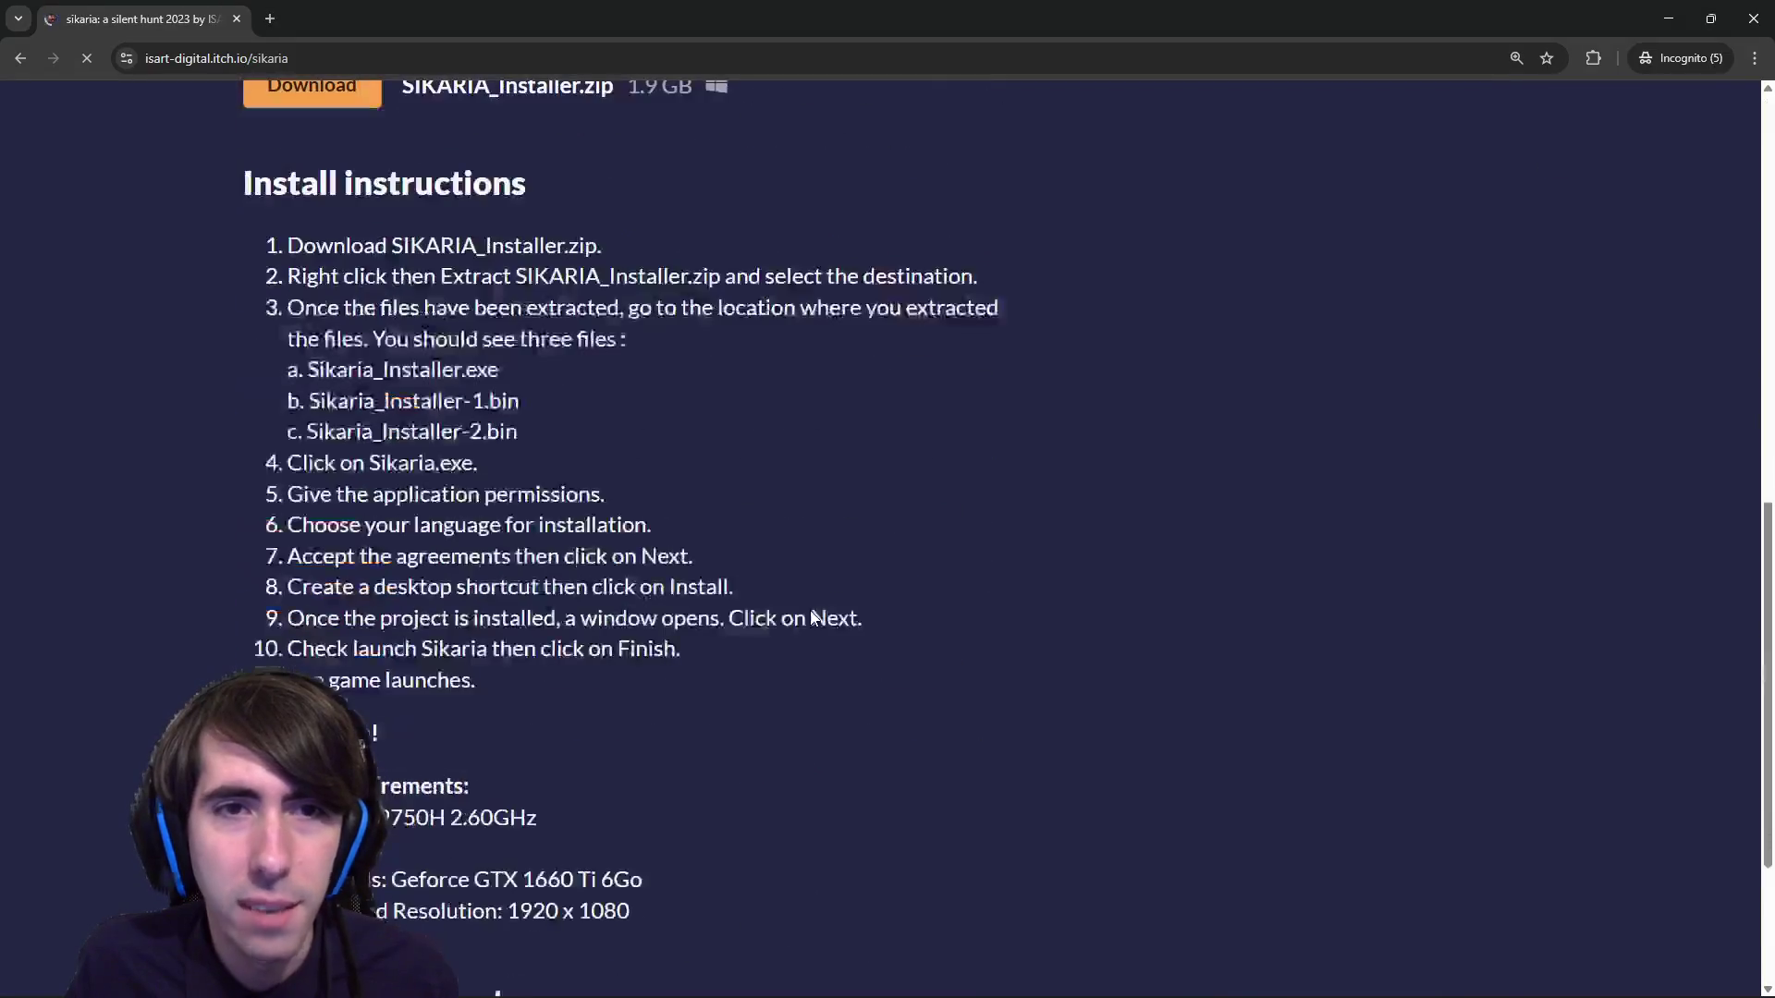
middle_click(29, 61)
scroll(941, 447, "up", 2)
scroll(941, 447, "down", 1)
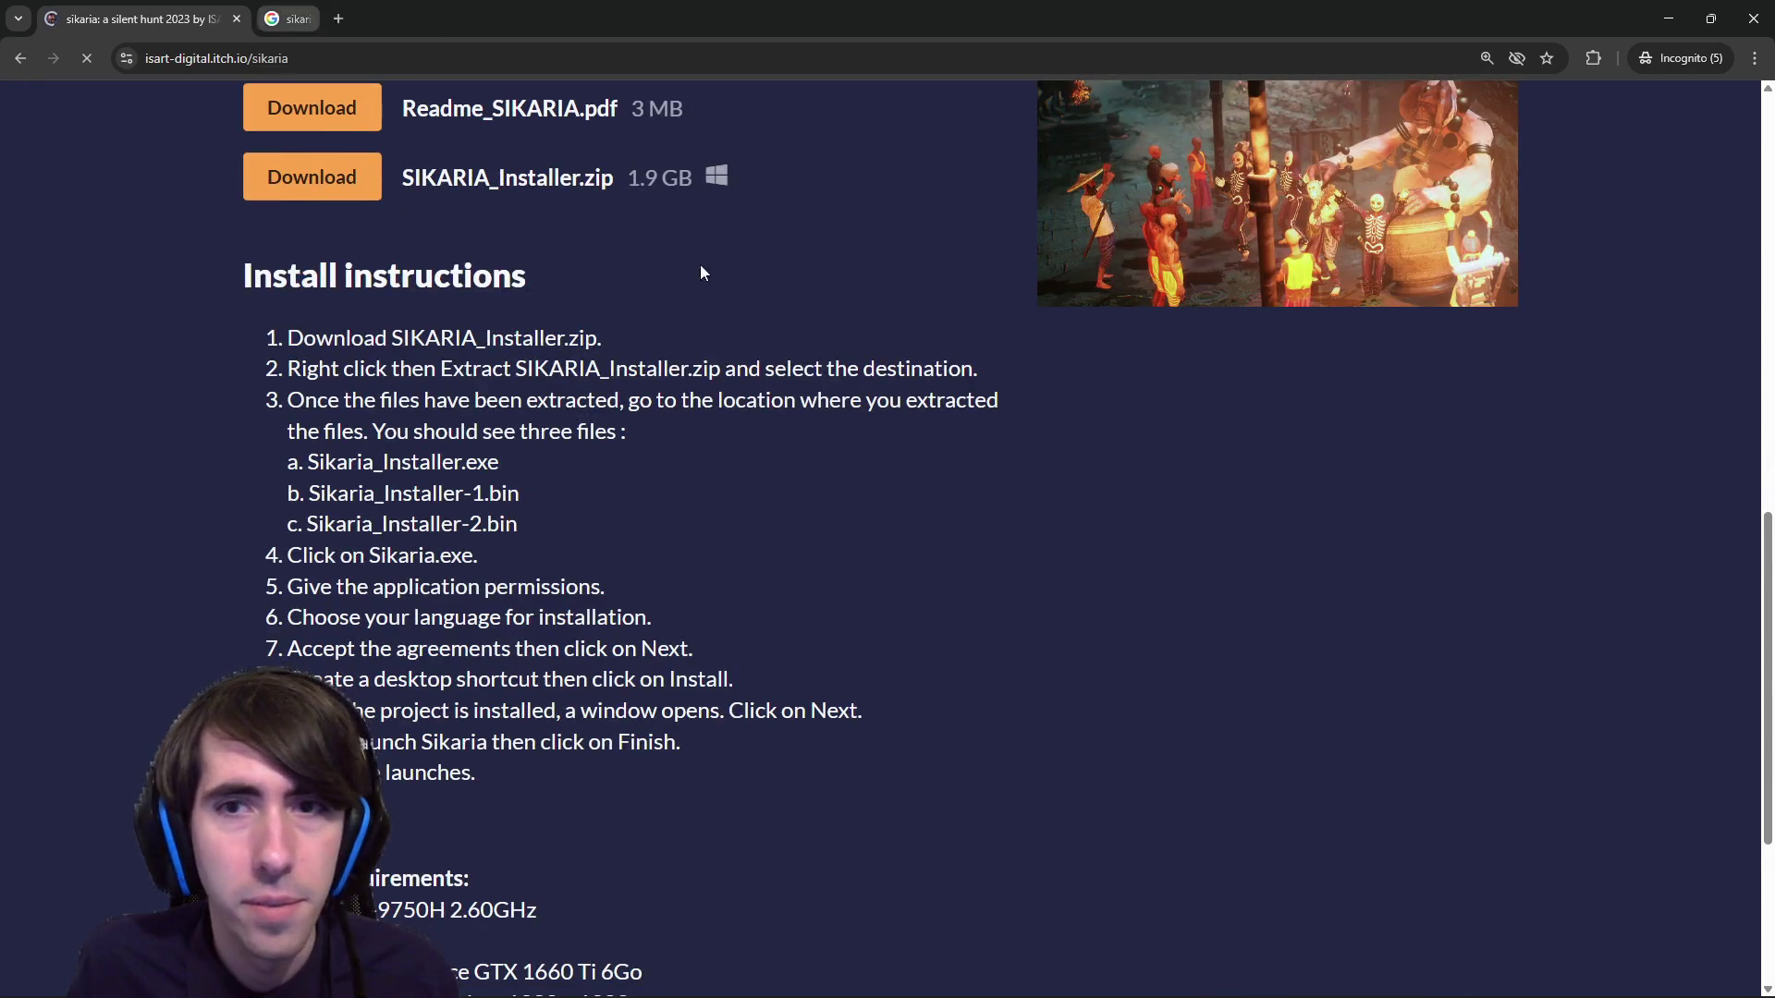
scroll(701, 273, "up", 10)
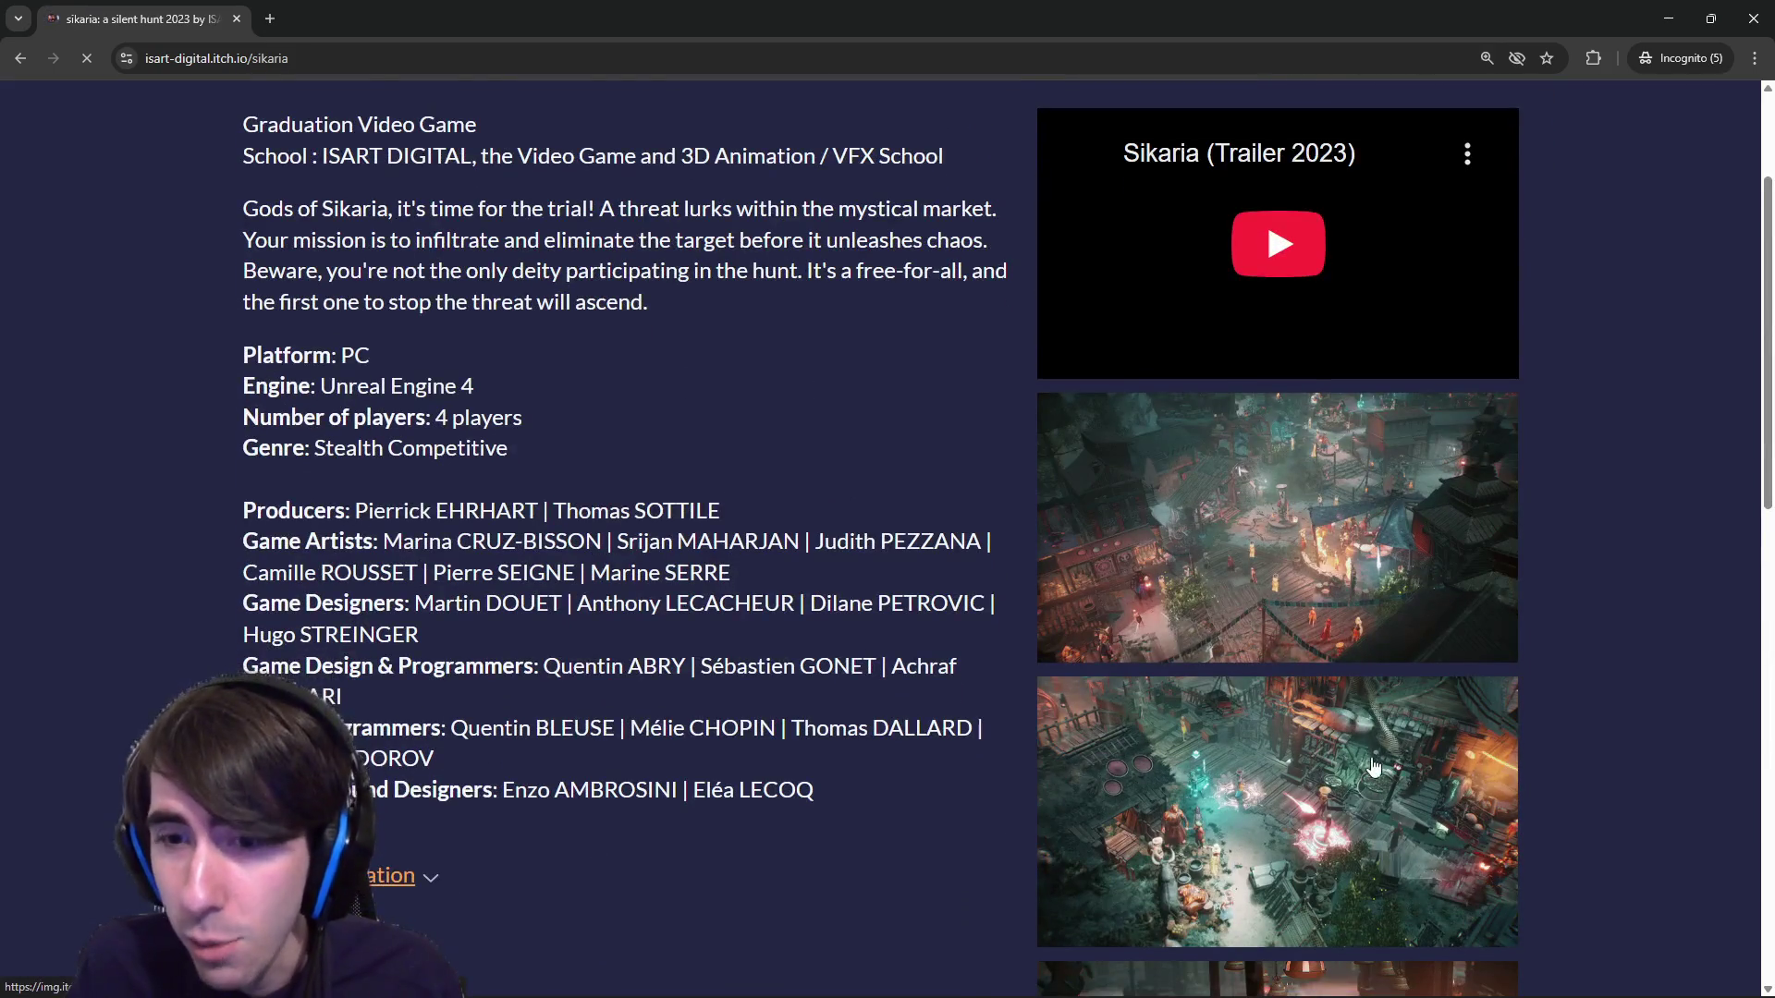
scroll(1374, 767, "up", 2)
left_click(1278, 429)
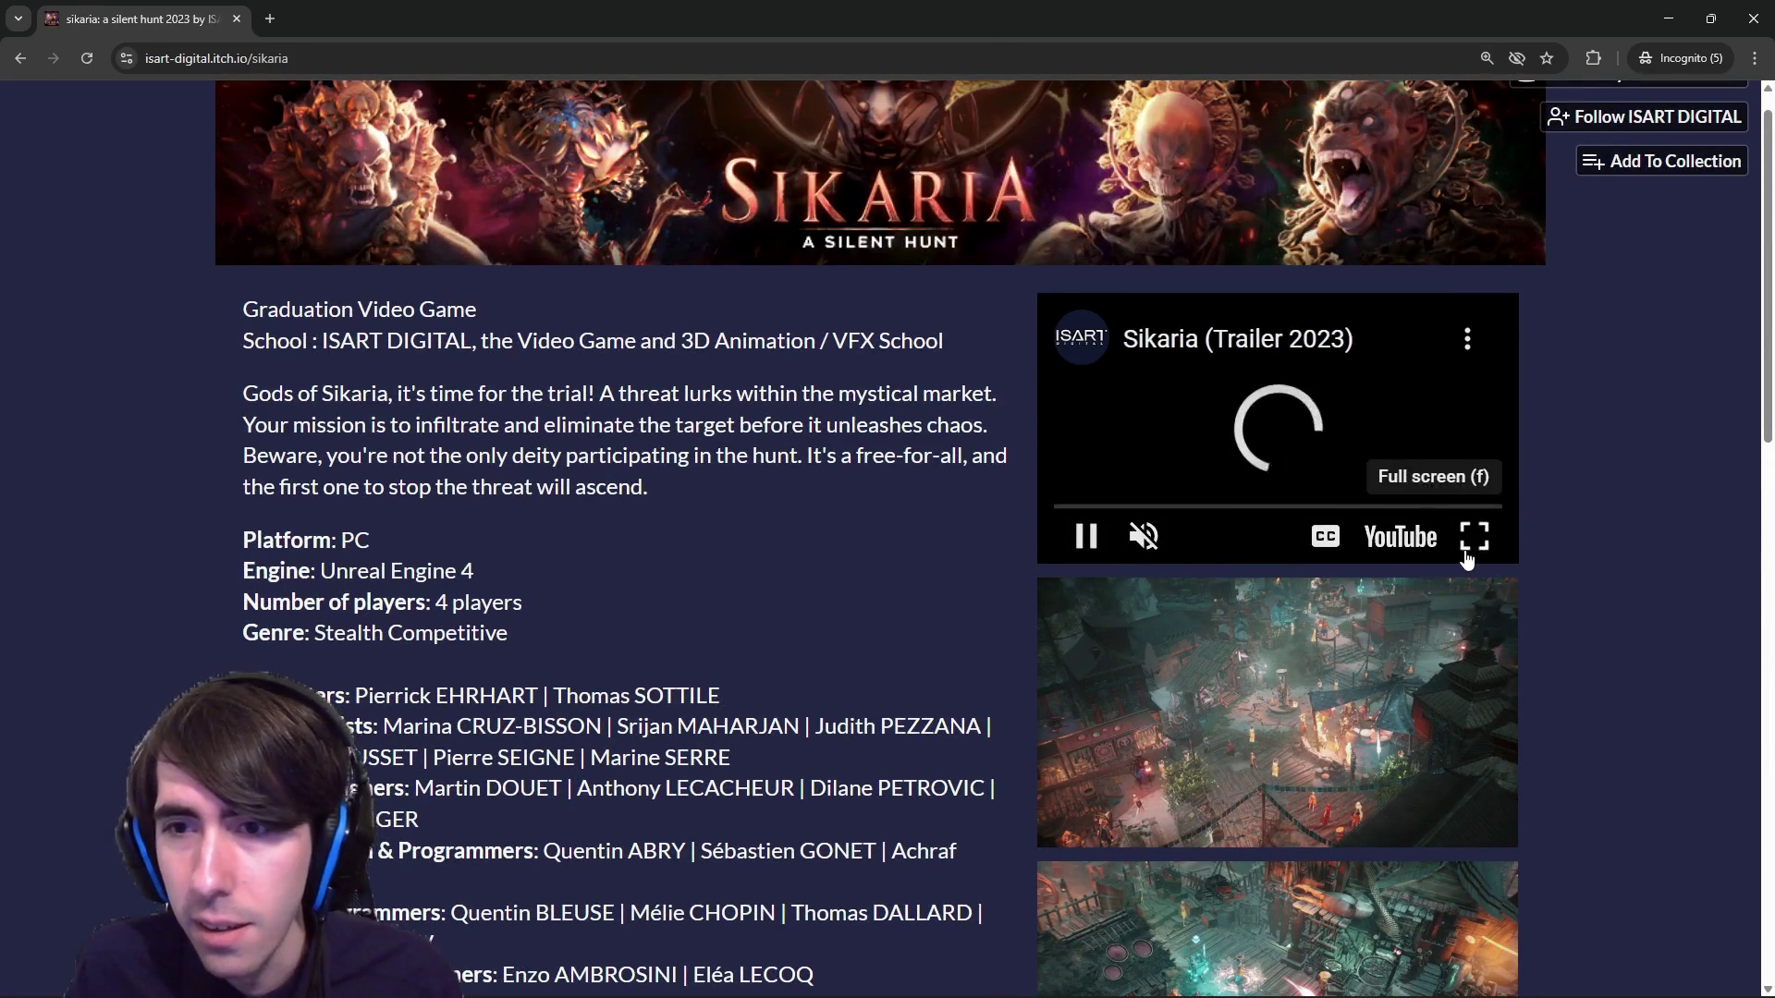
left_click(1470, 550)
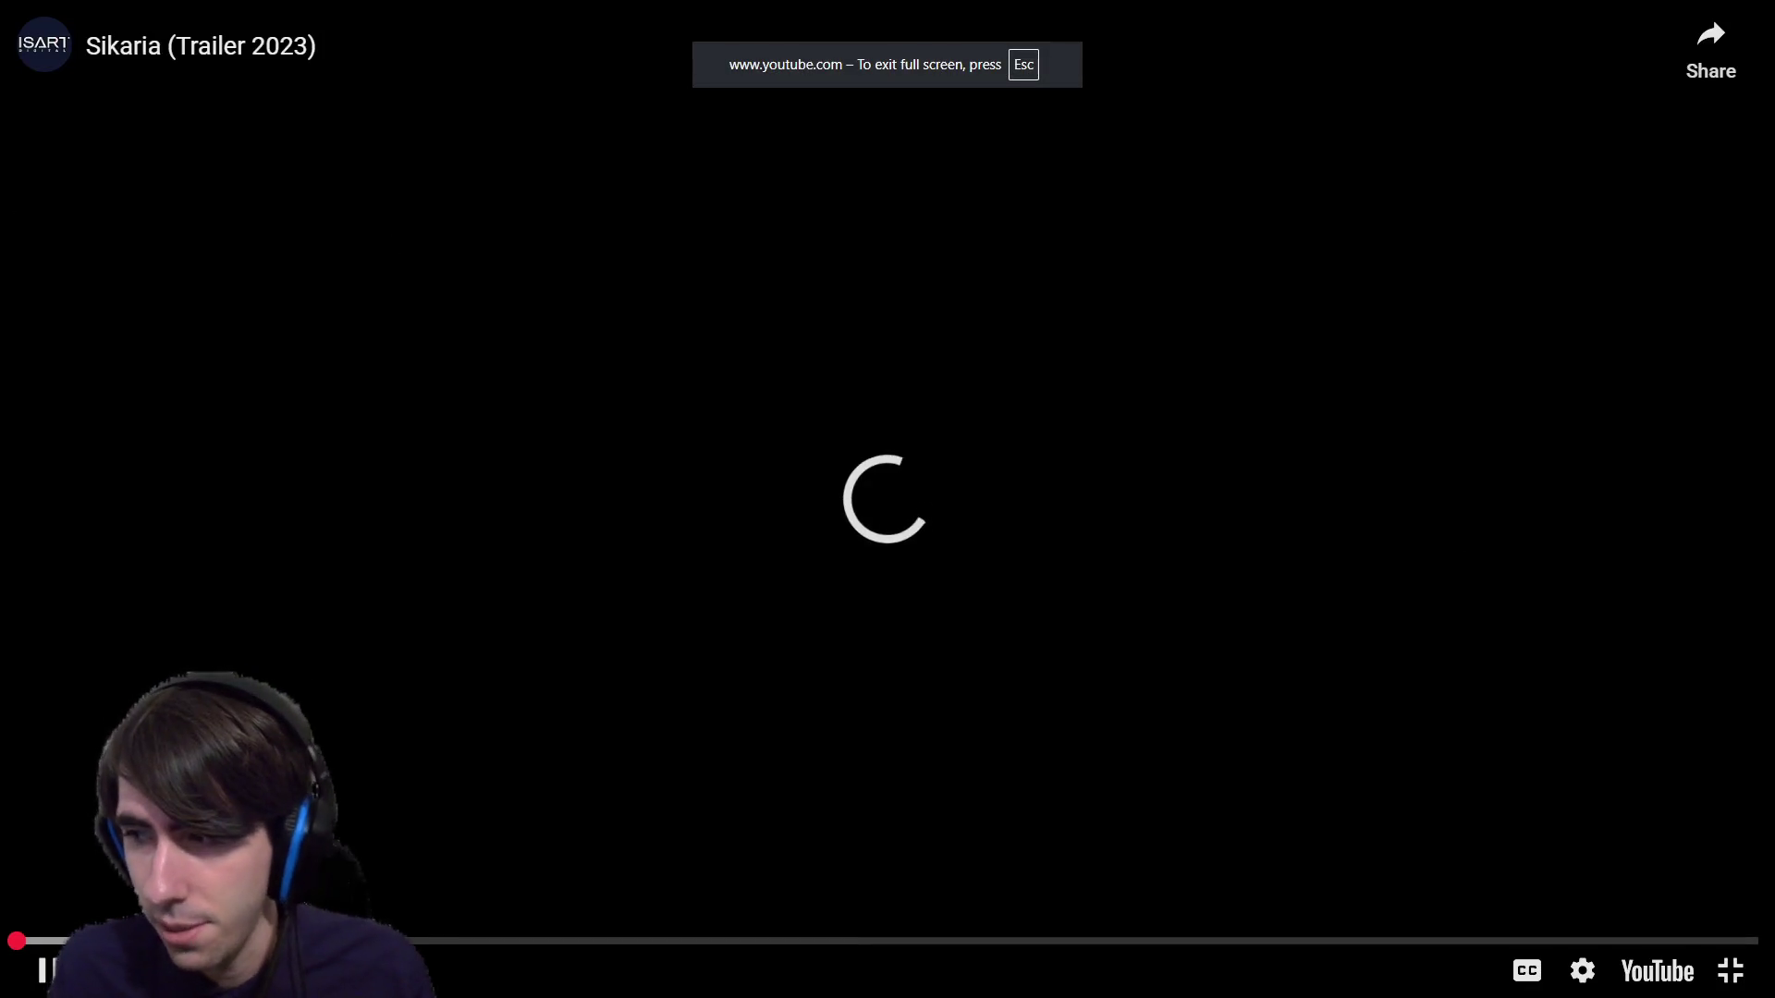
key("Escape")
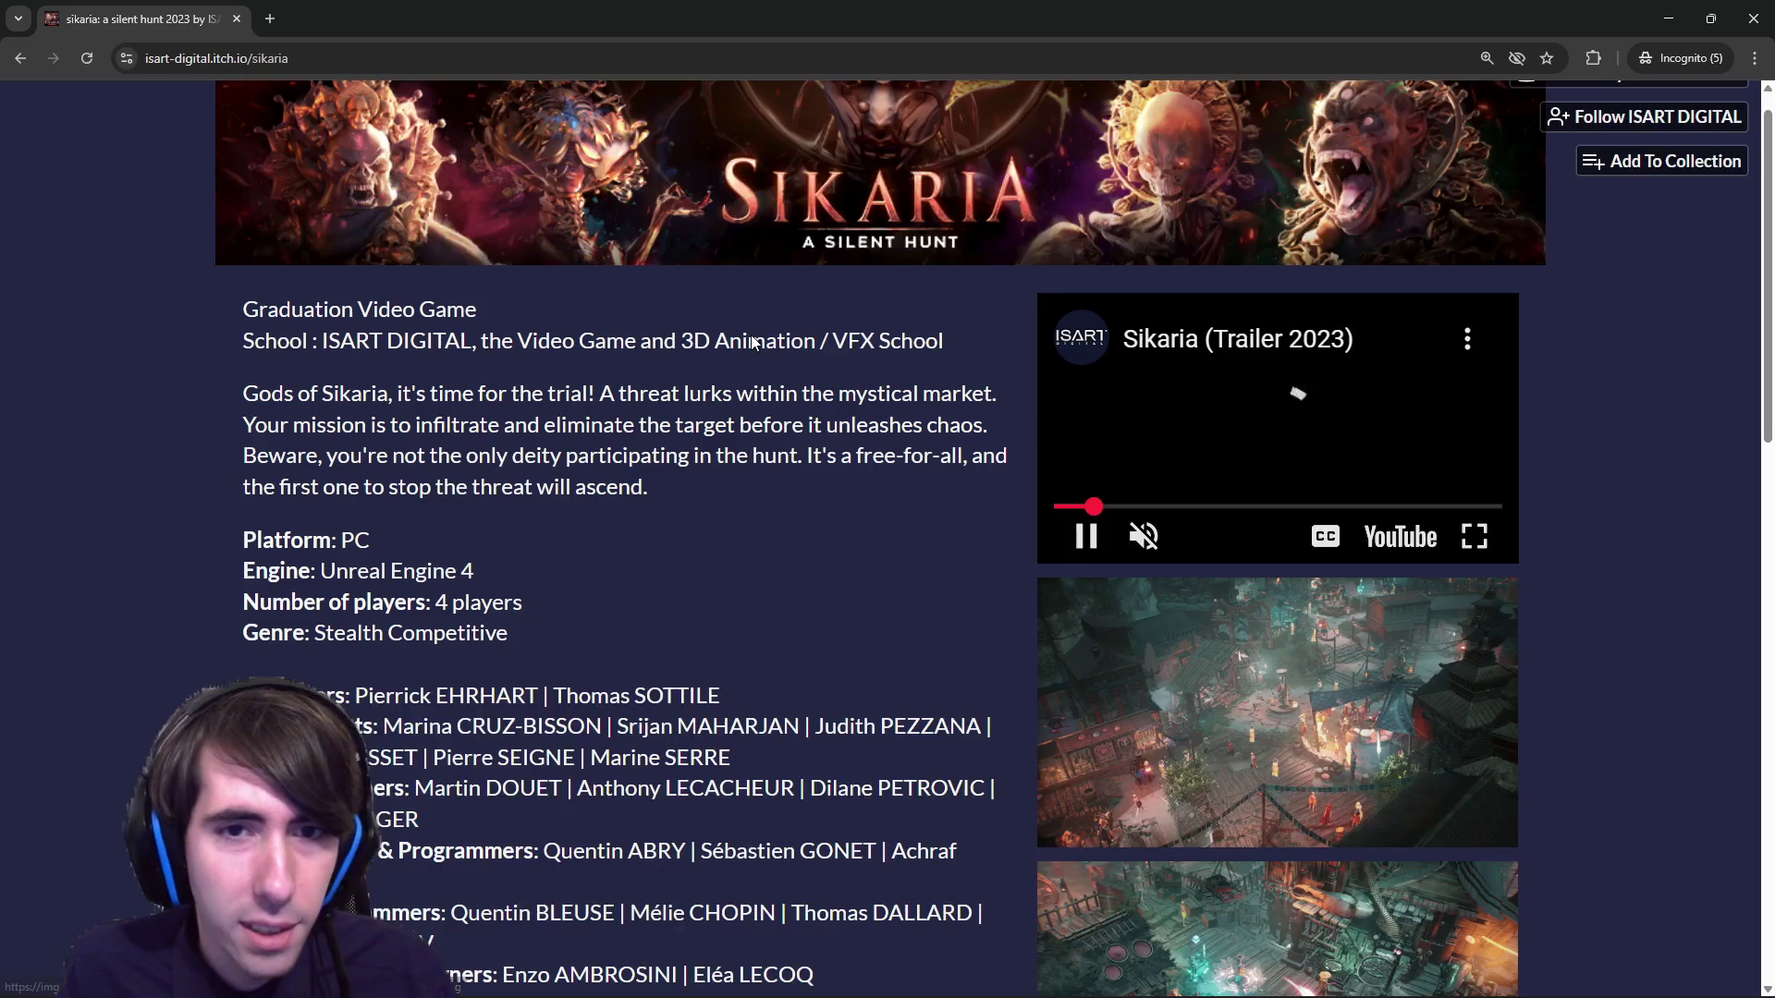
Replay the Sikaria trailer fullscreen, skip ahead twice, then exit fullscreen.
scroll(1008, 333, "up", 1)
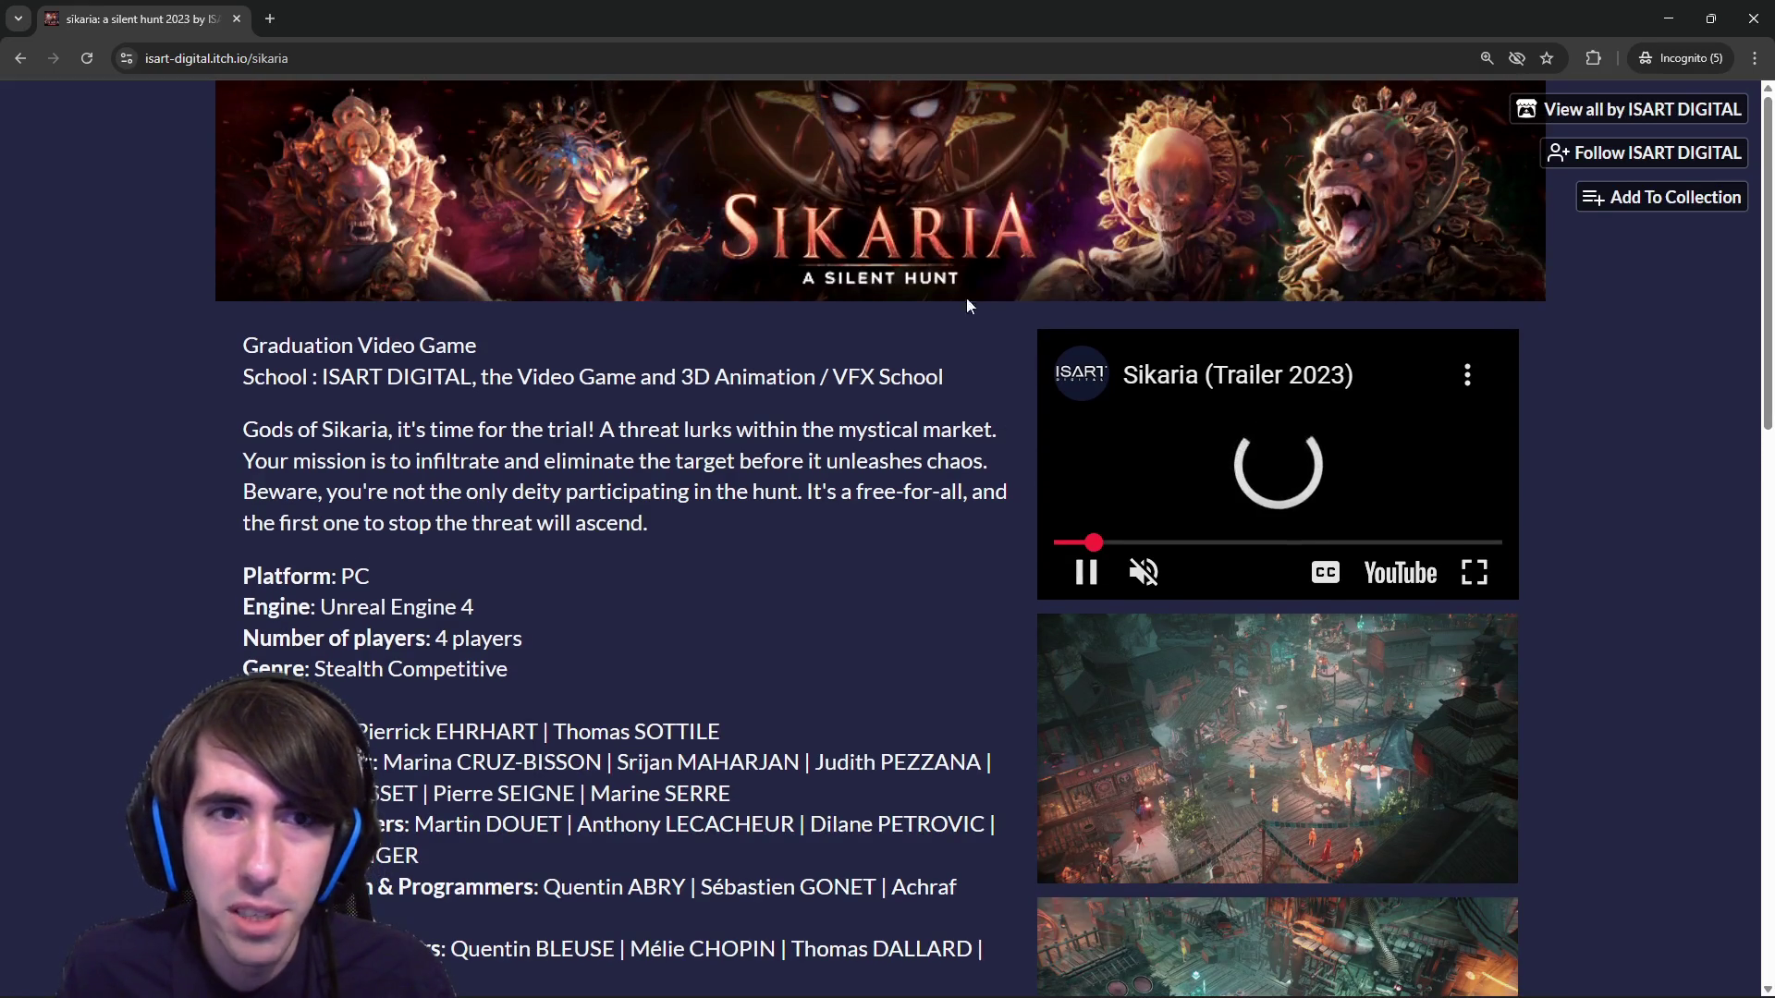
scroll(832, 483, "down", 1)
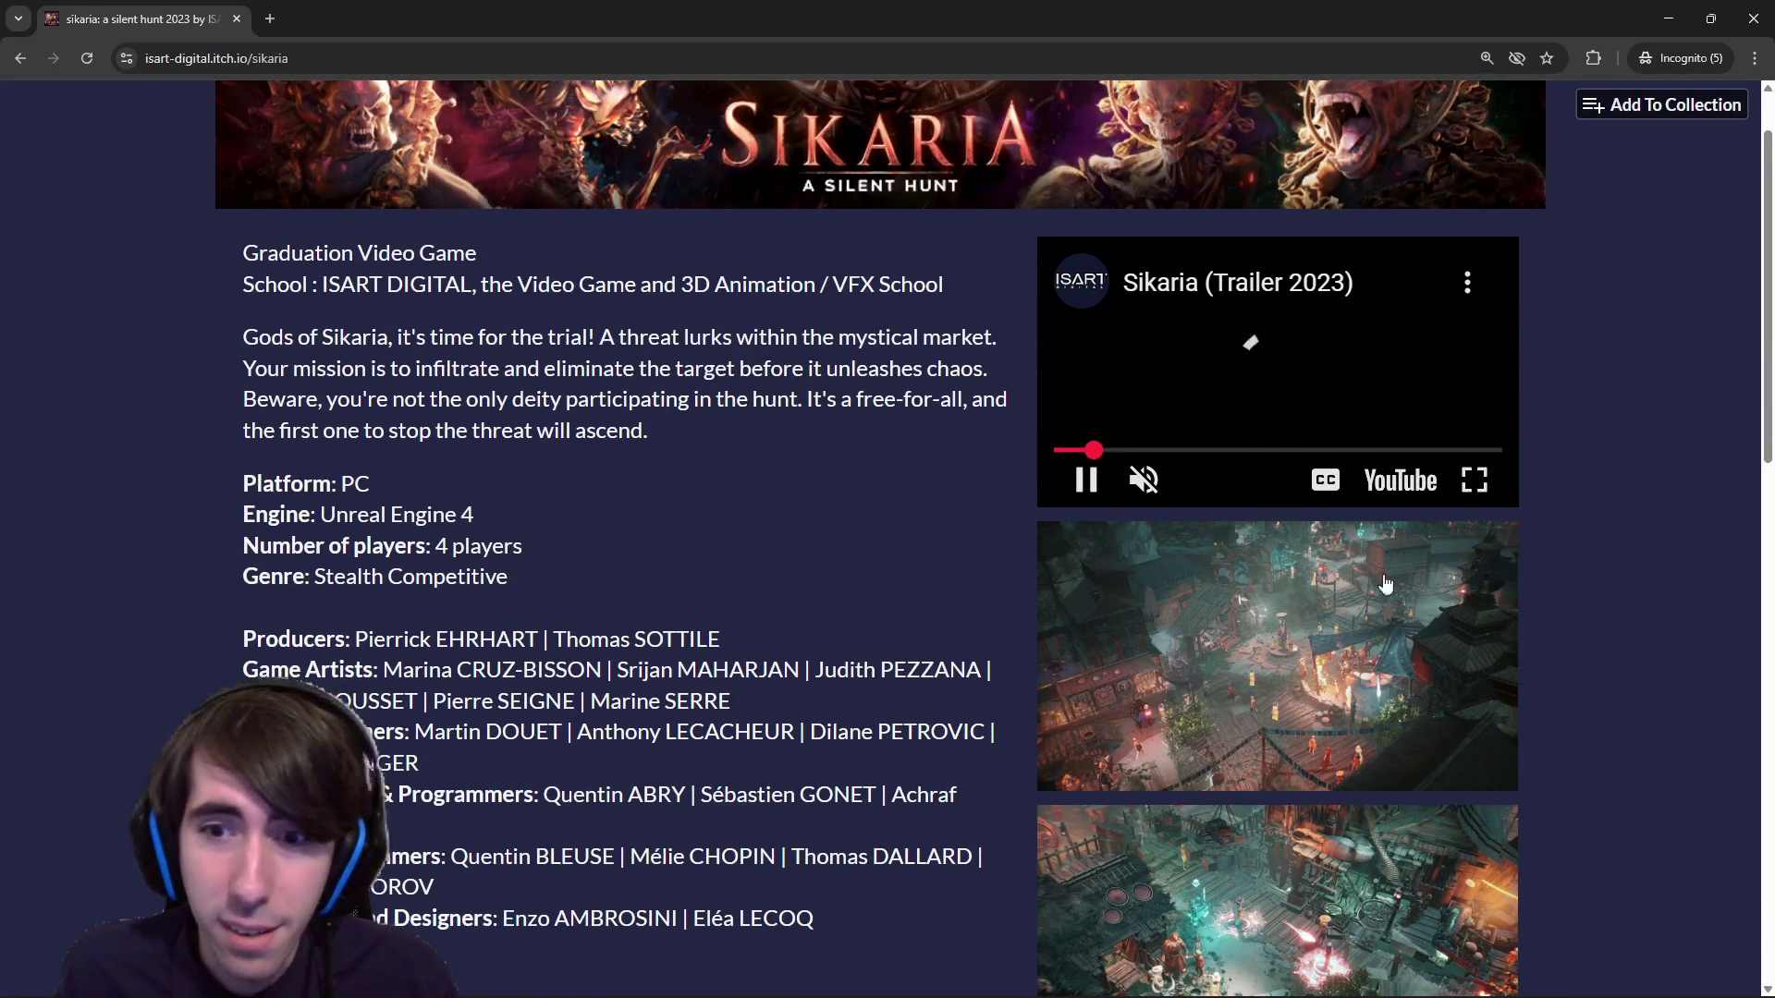
scroll(1385, 583, "down", 1)
scroll(1387, 554, "up", 1)
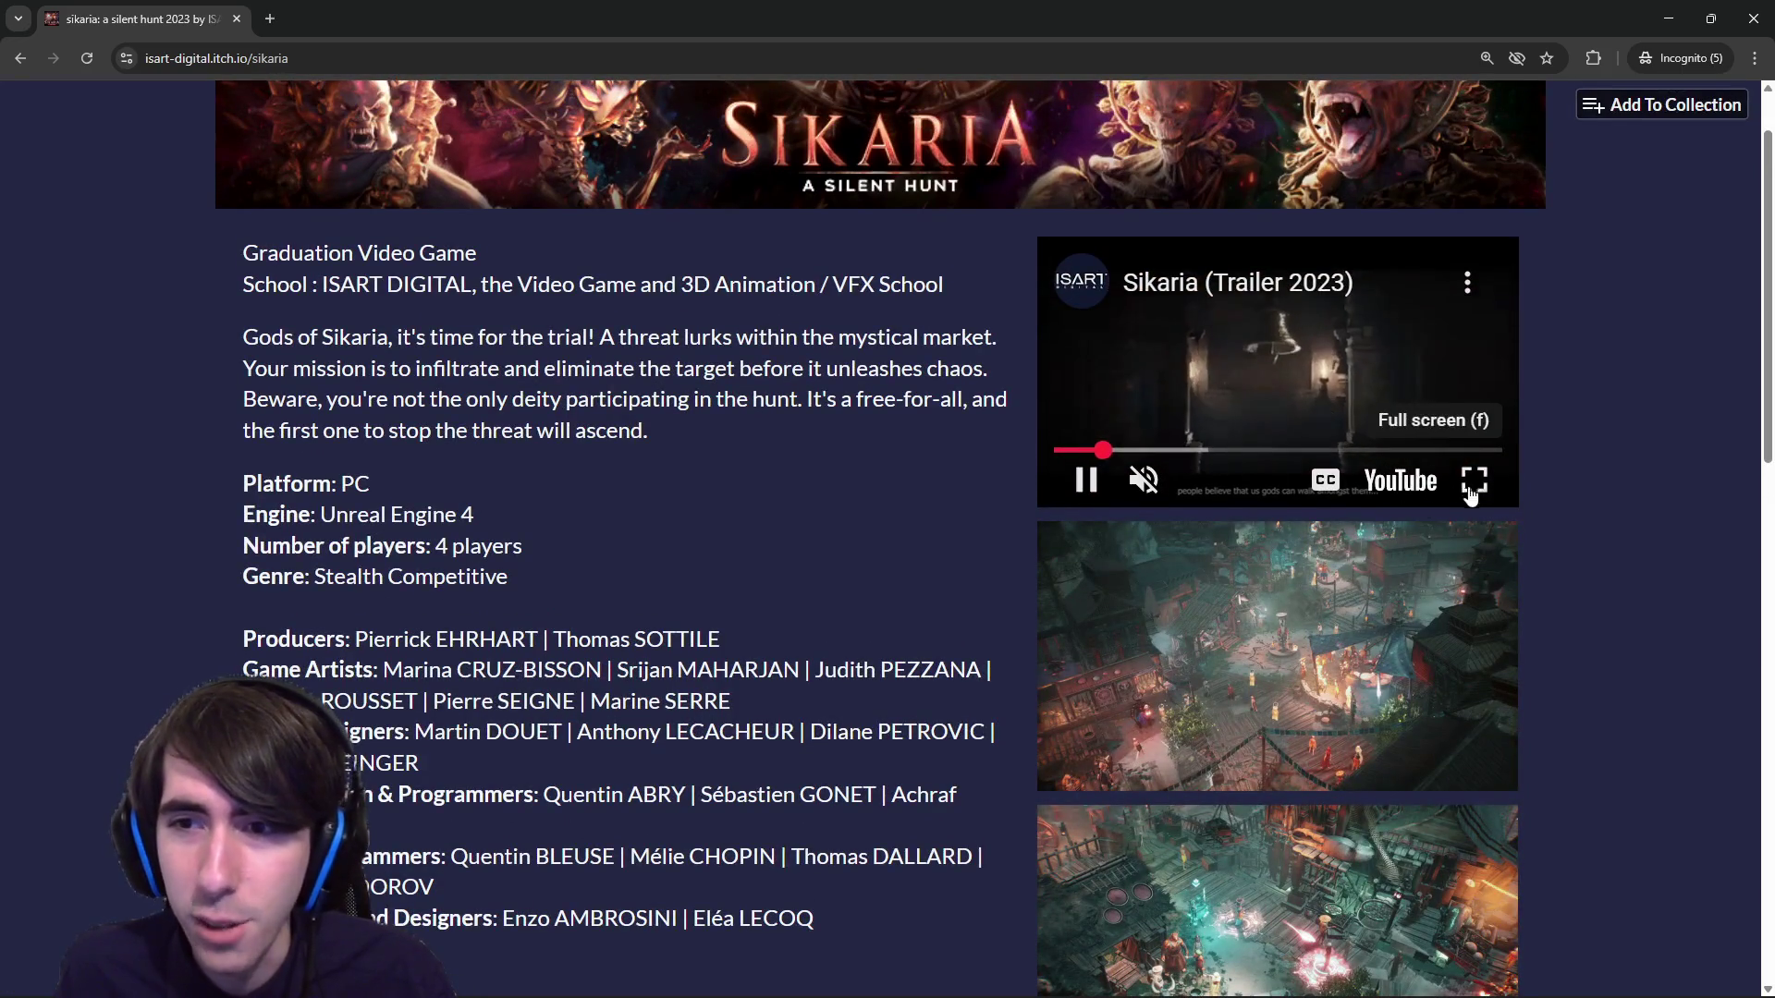
left_click(1474, 482)
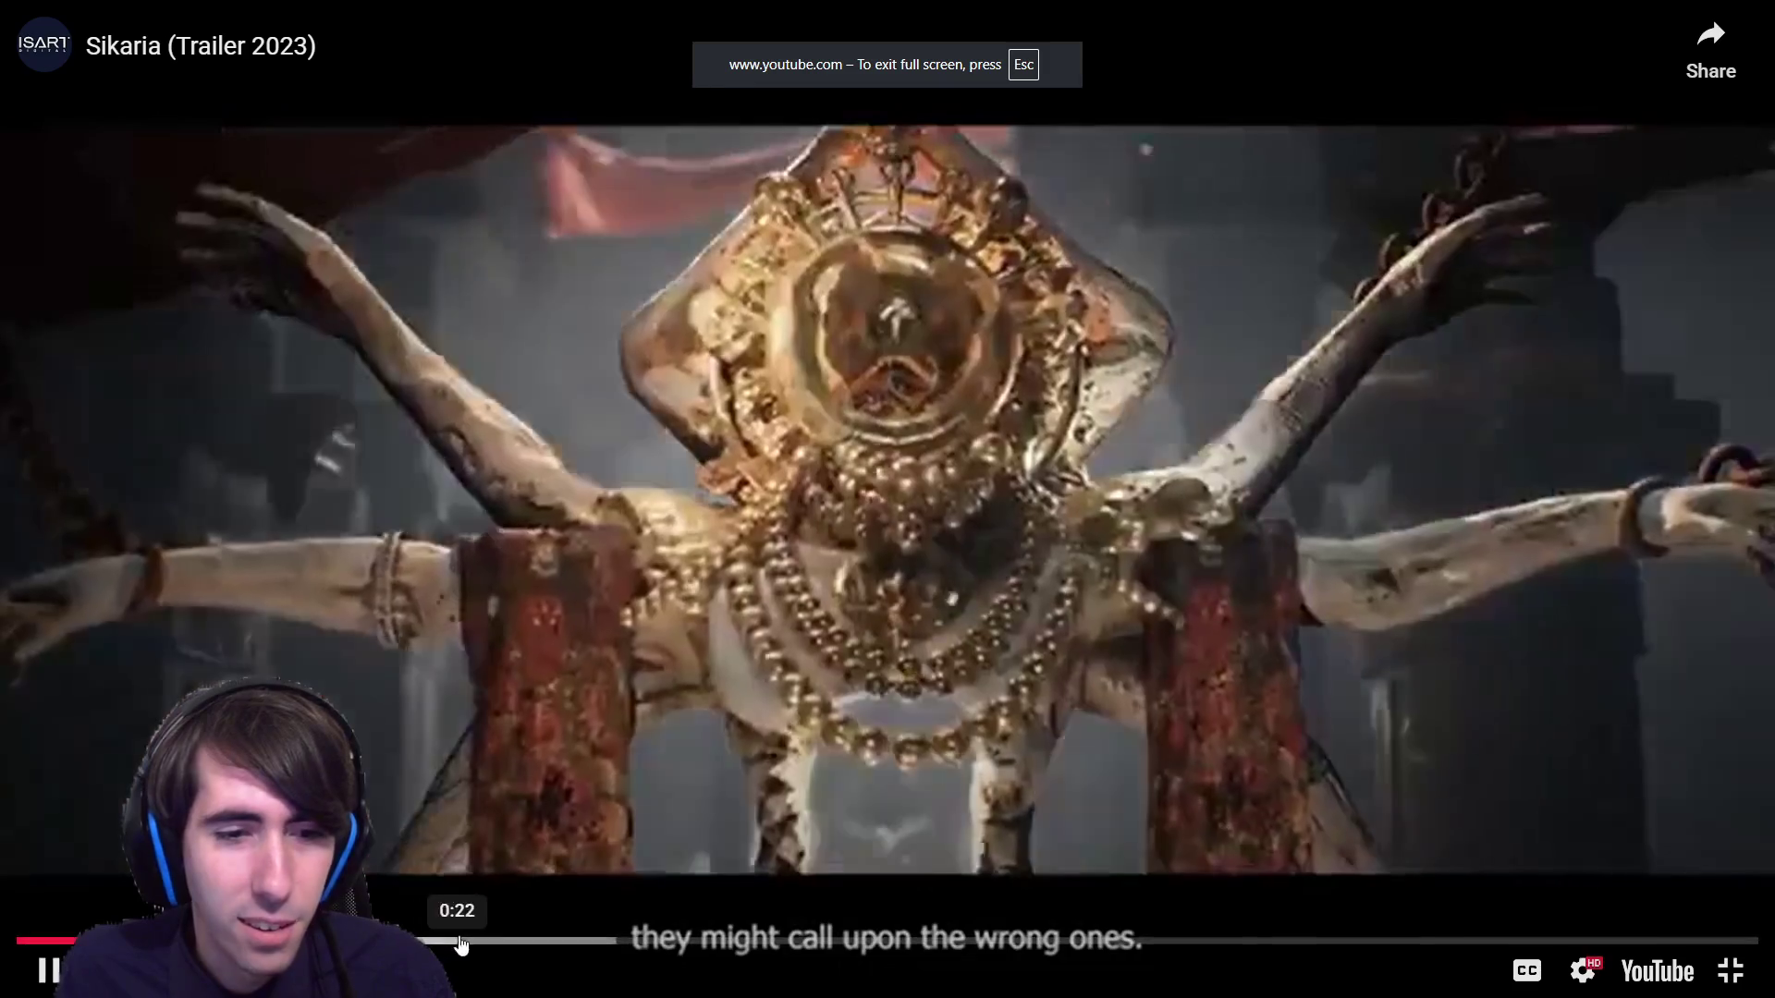
left_click(528, 941)
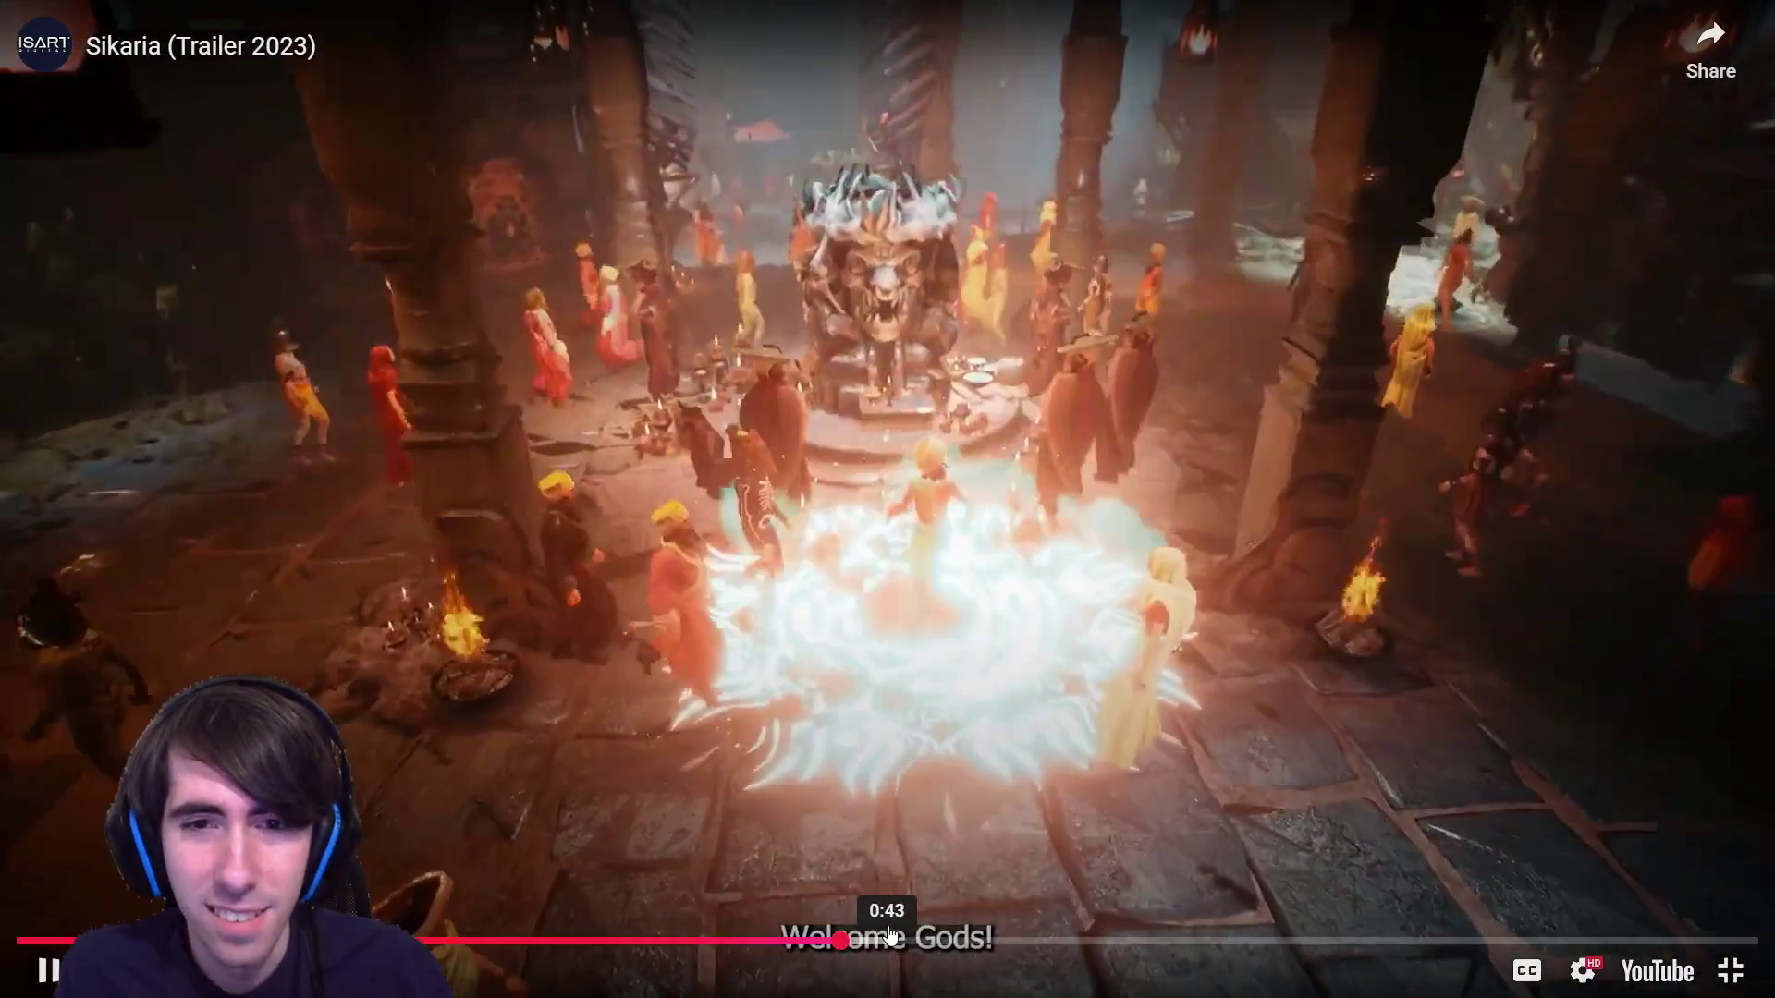
left_click(832, 941)
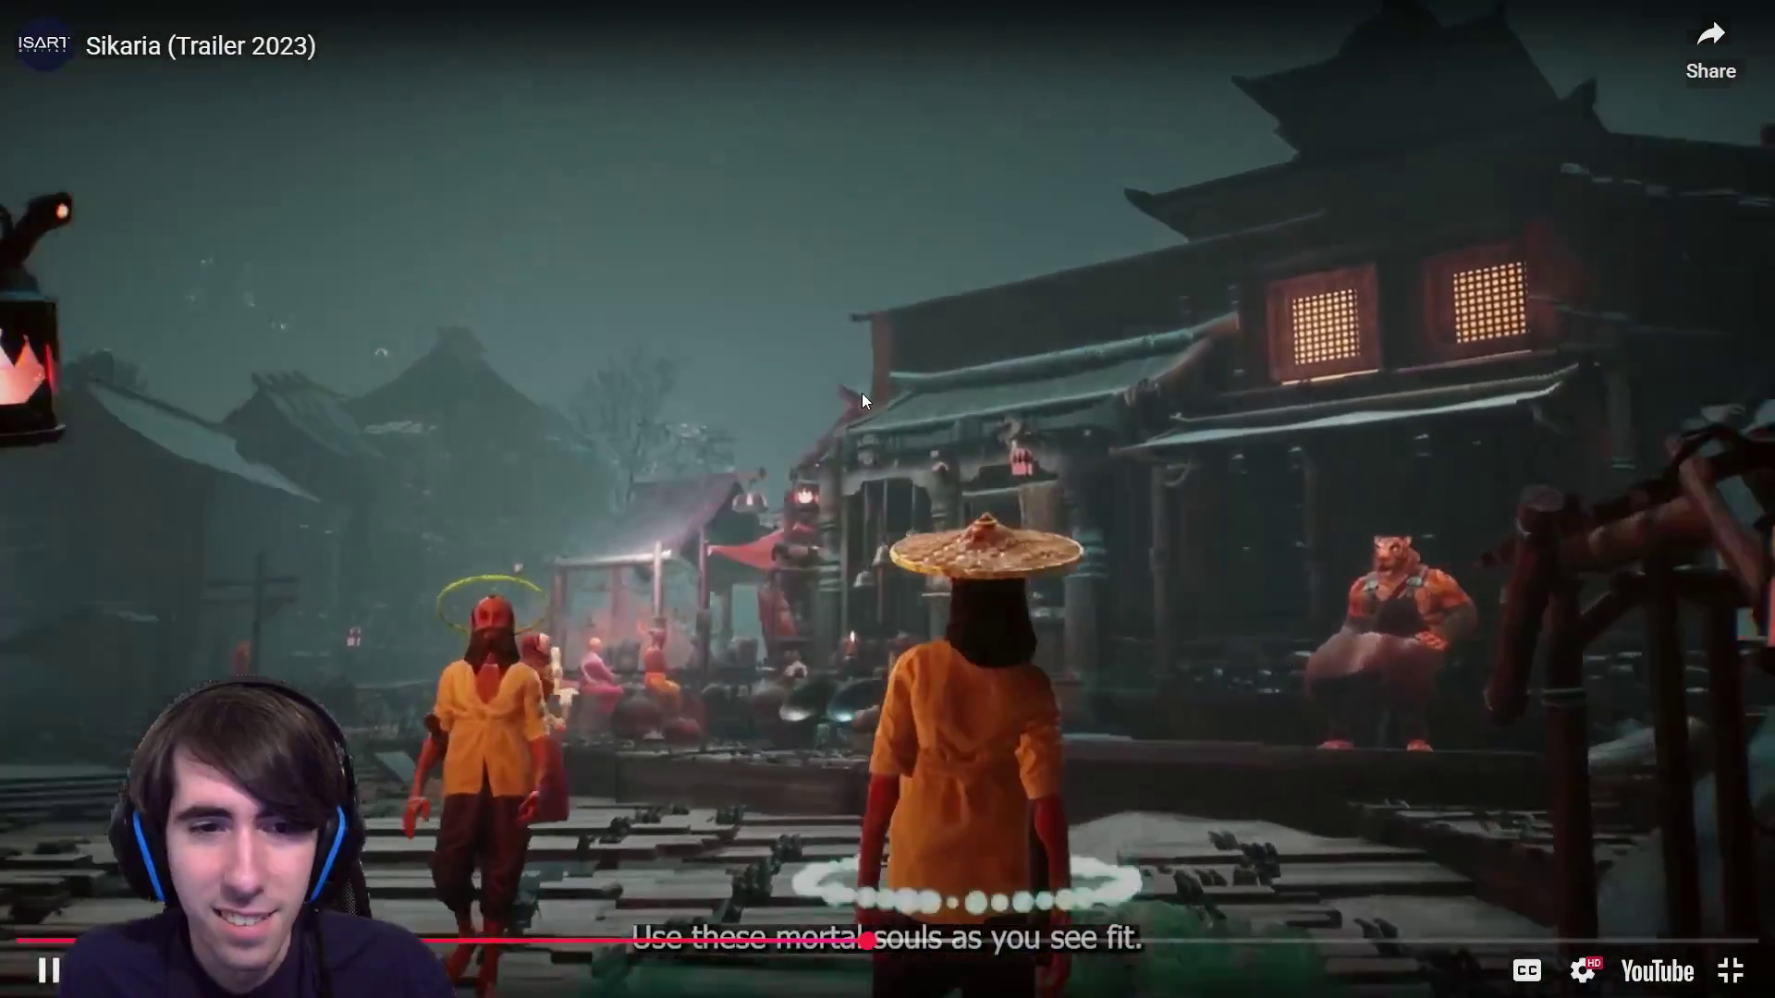
double_click(861, 392)
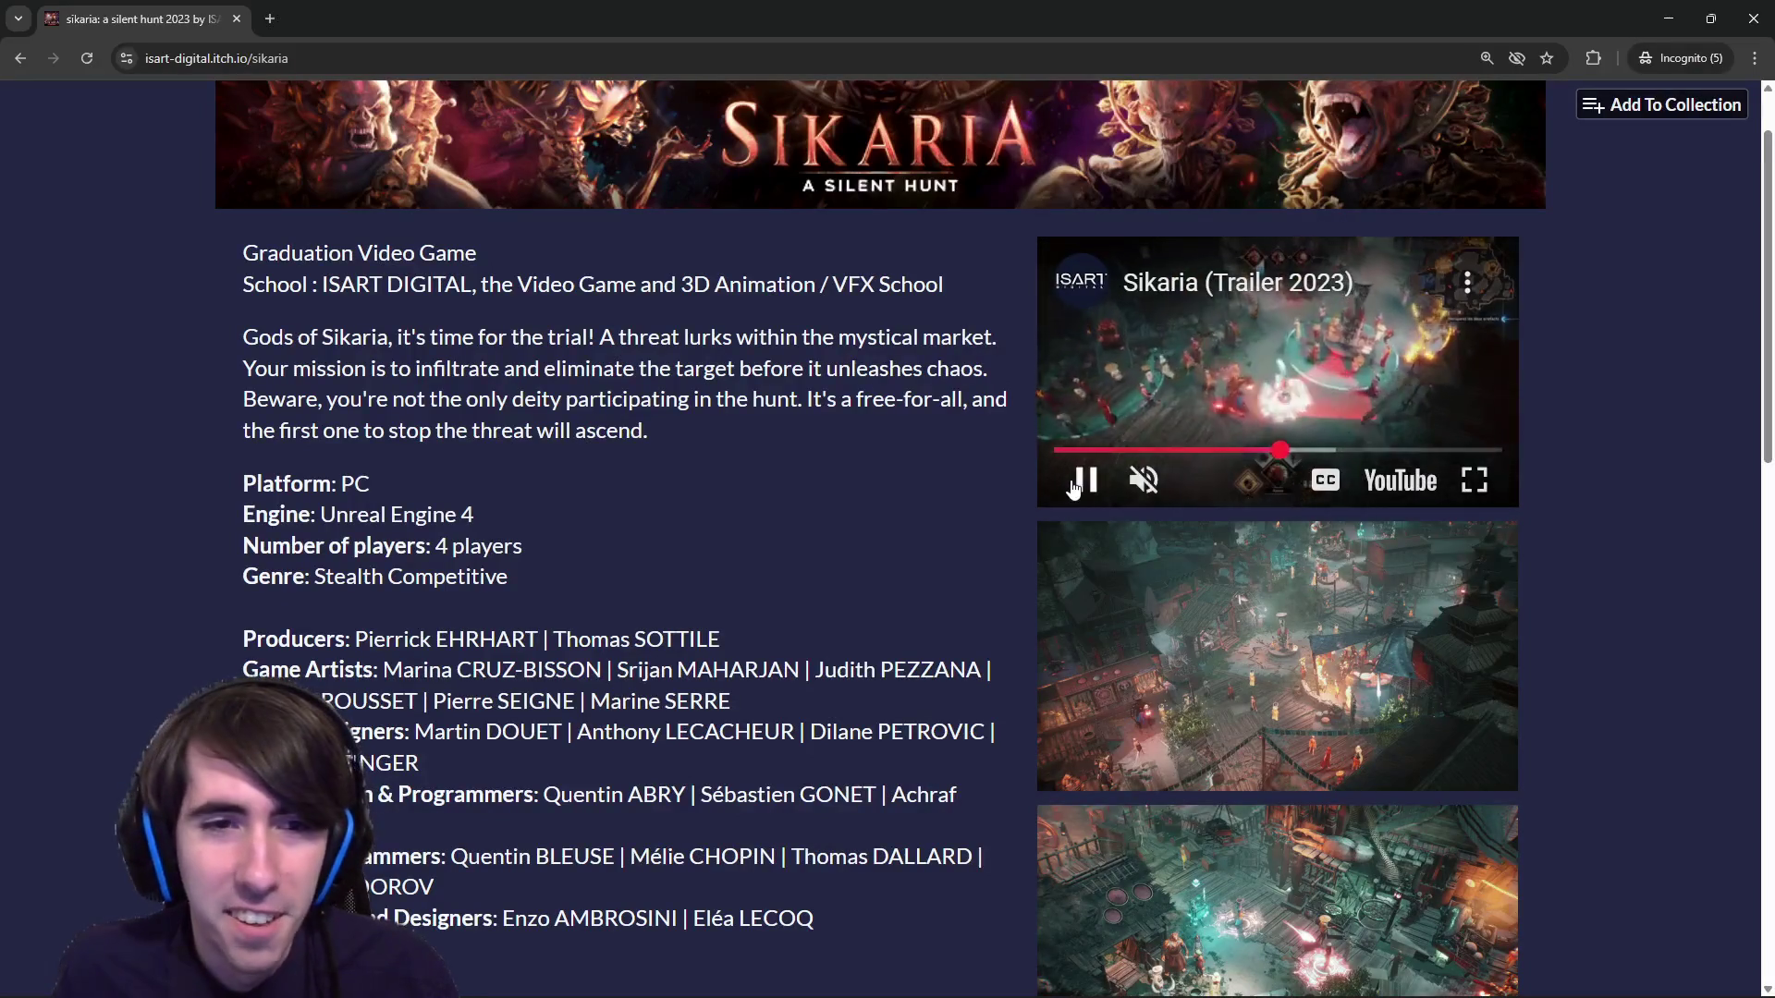
Scroll the Sikaria page, move the browser aside to reveal Godot, then return to the Progz page.
scroll(1079, 447, "down", 4)
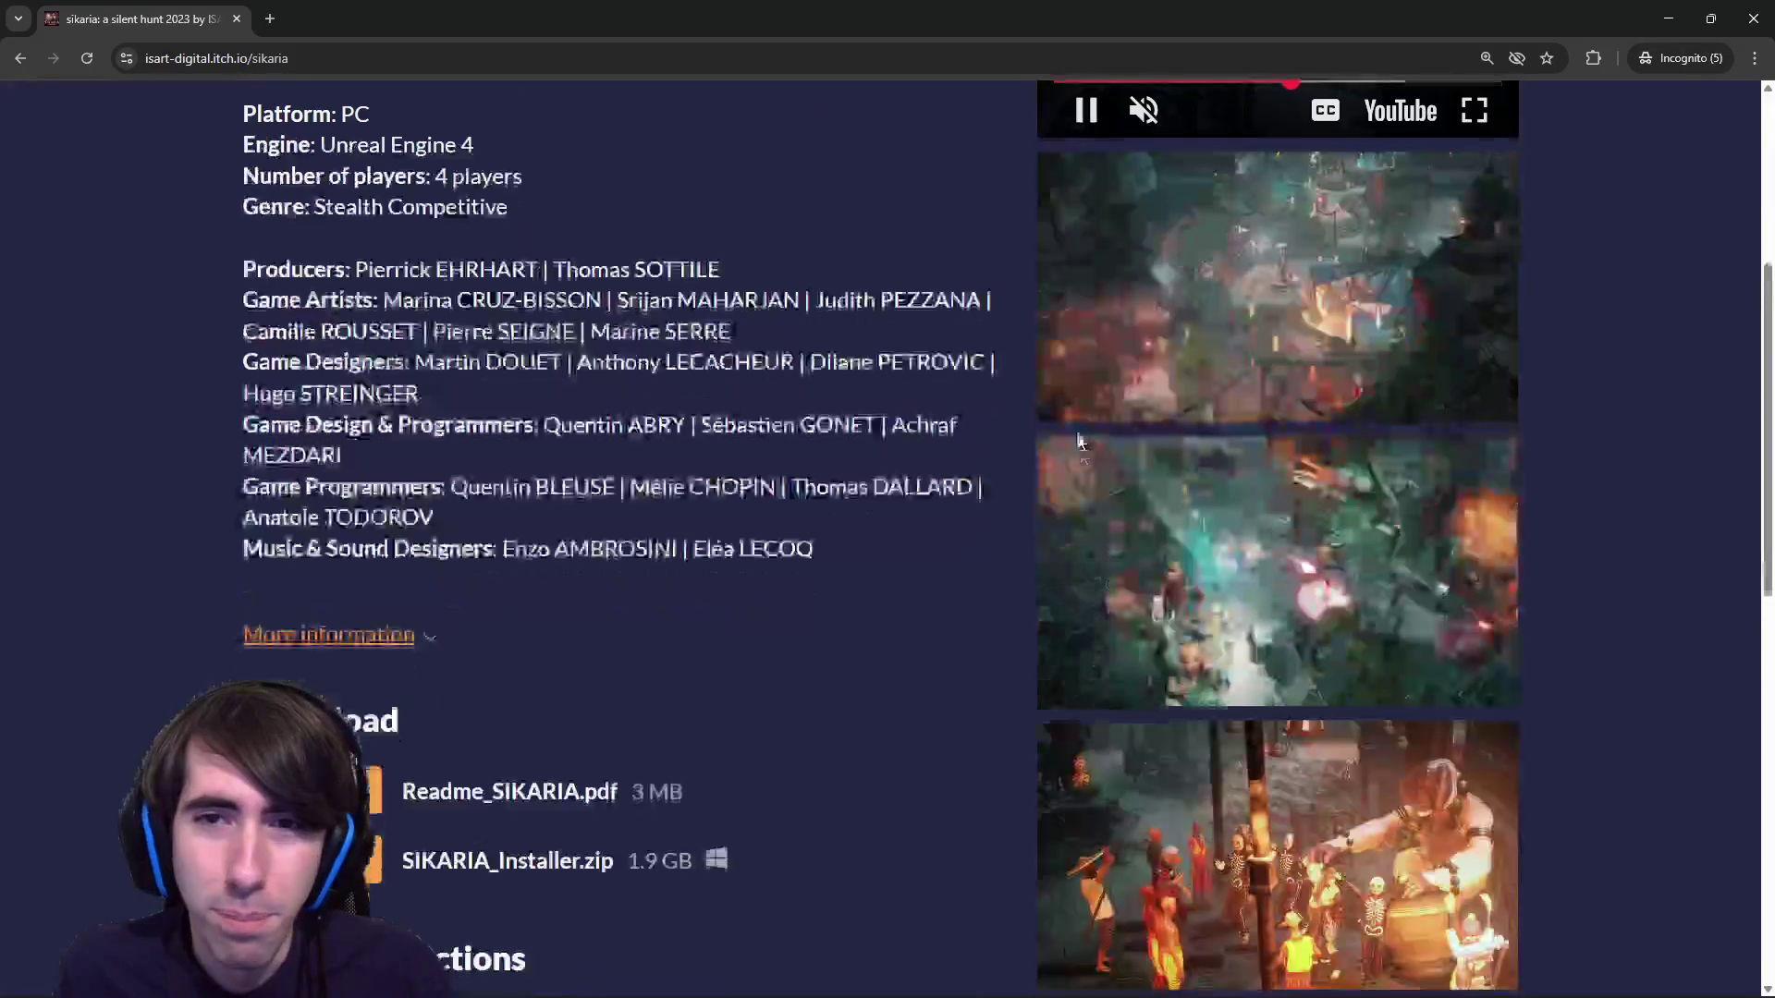
scroll(1072, 277, "down", 2)
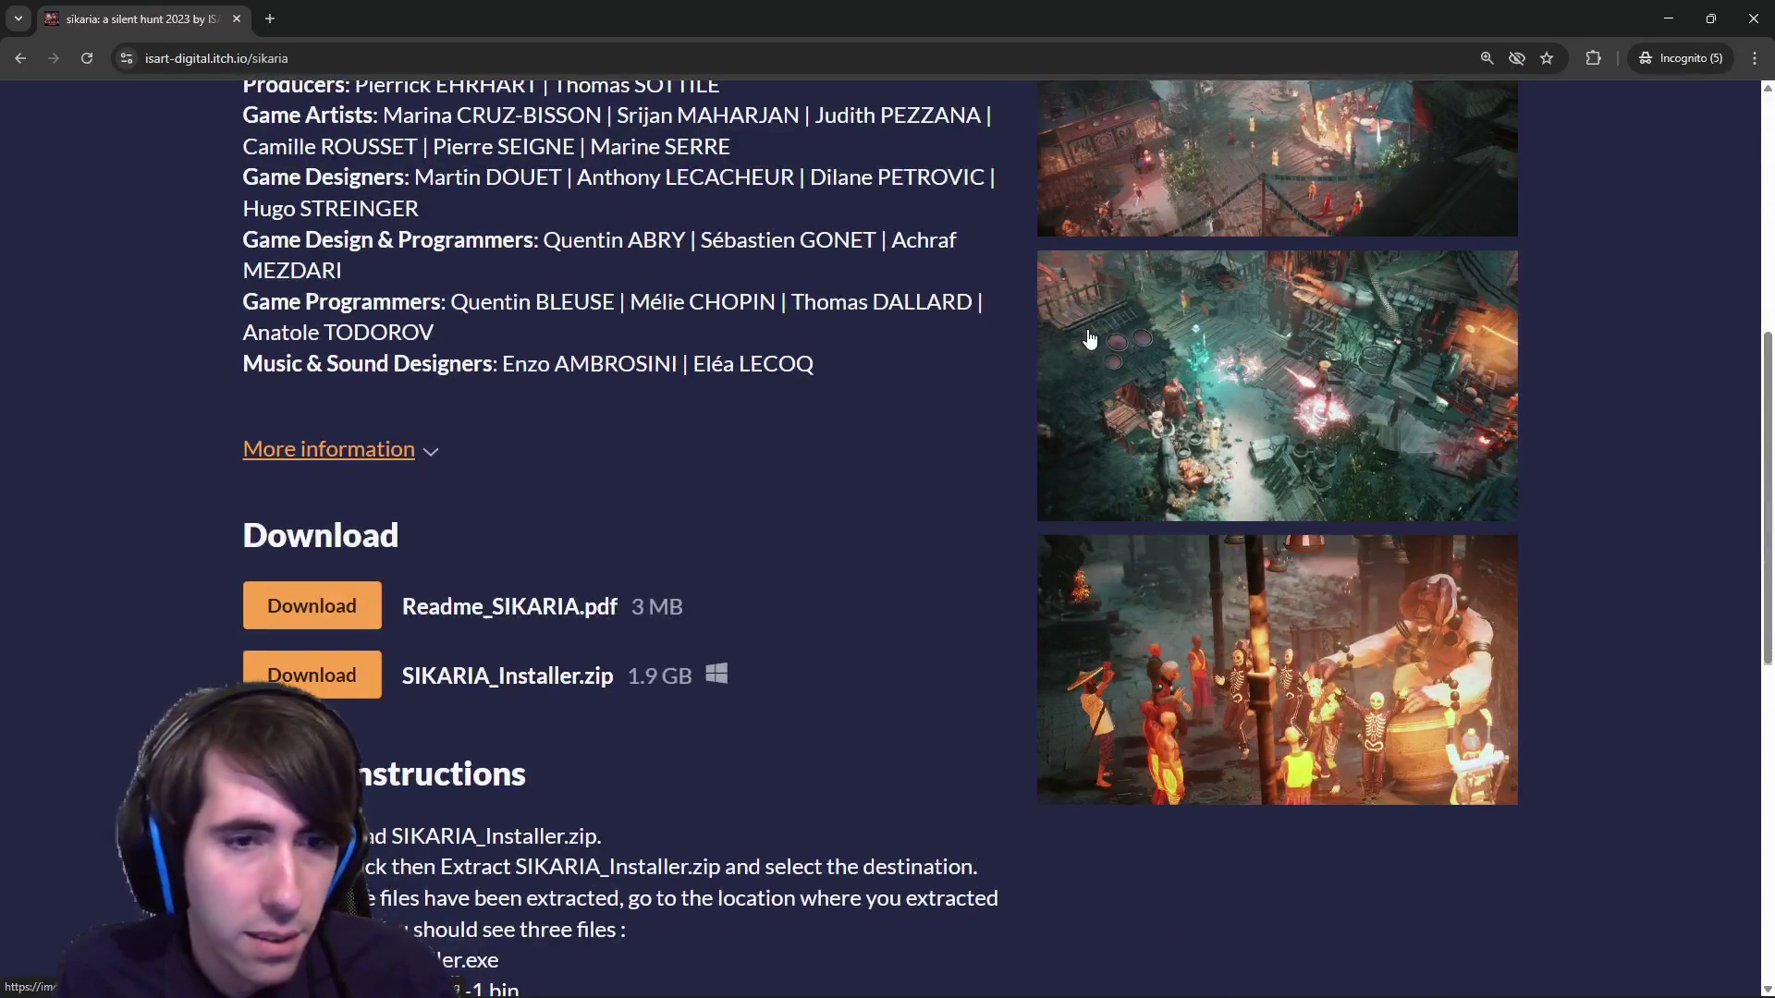
scroll(1082, 369, "down", 8)
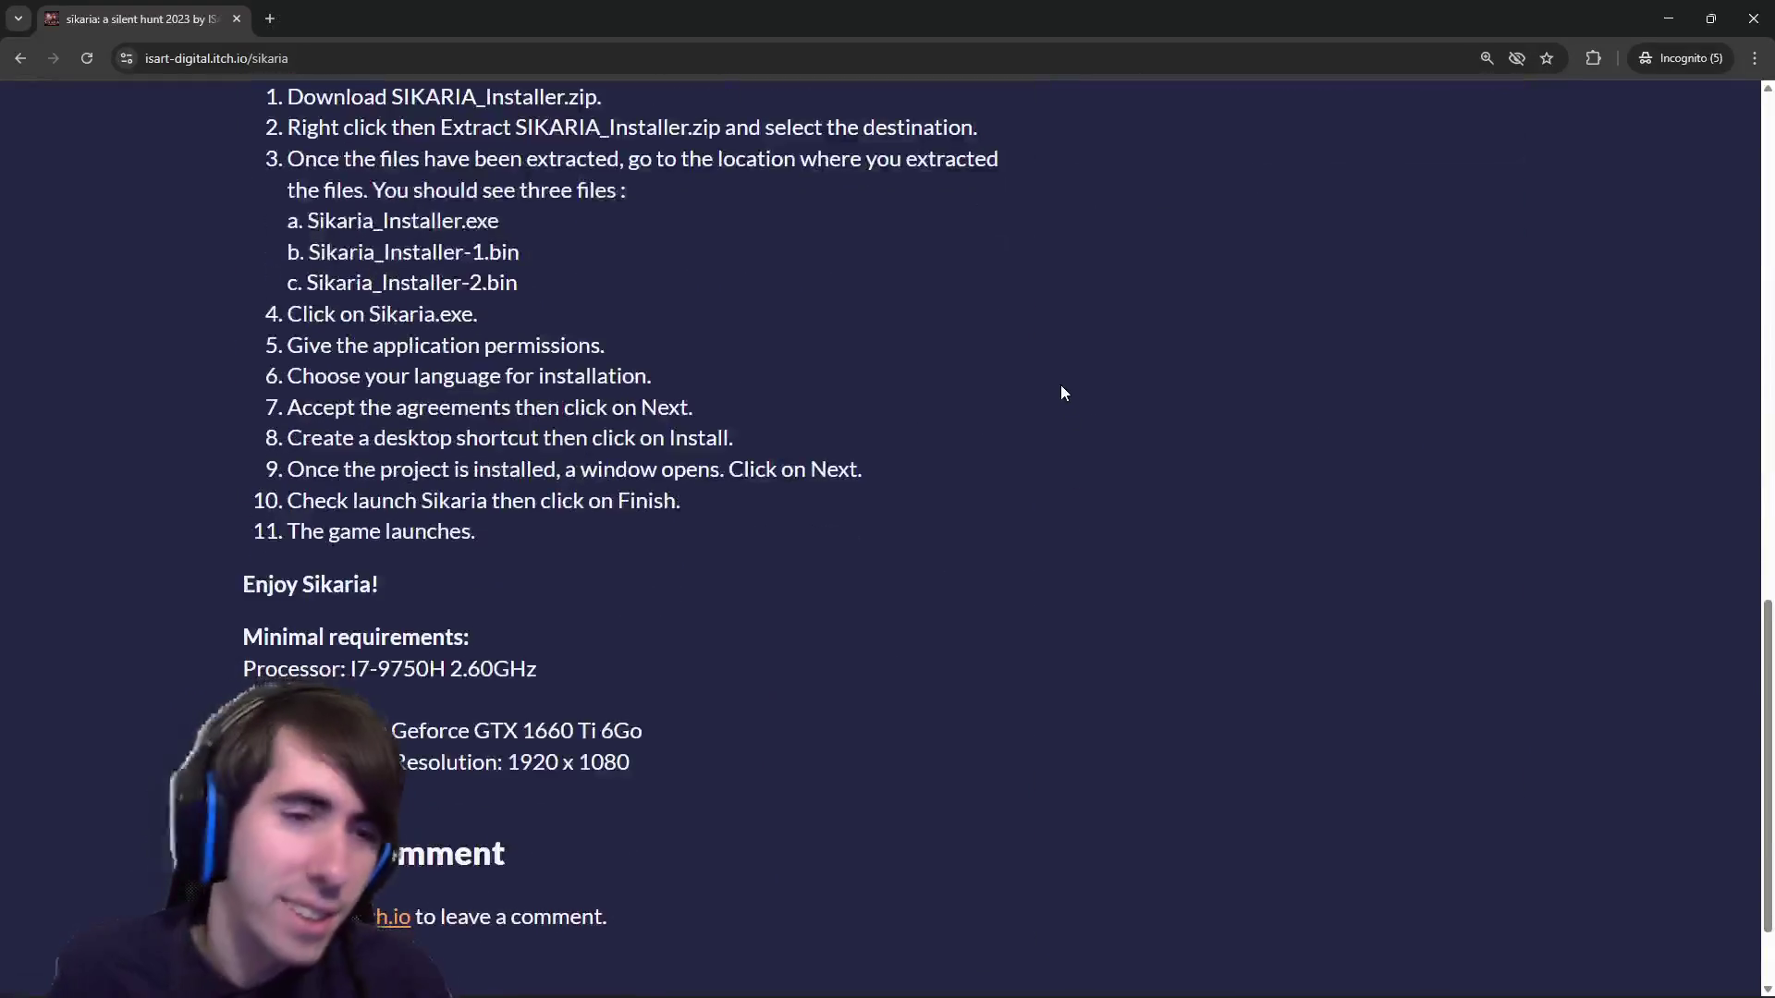
scroll(1061, 388, "down", 2)
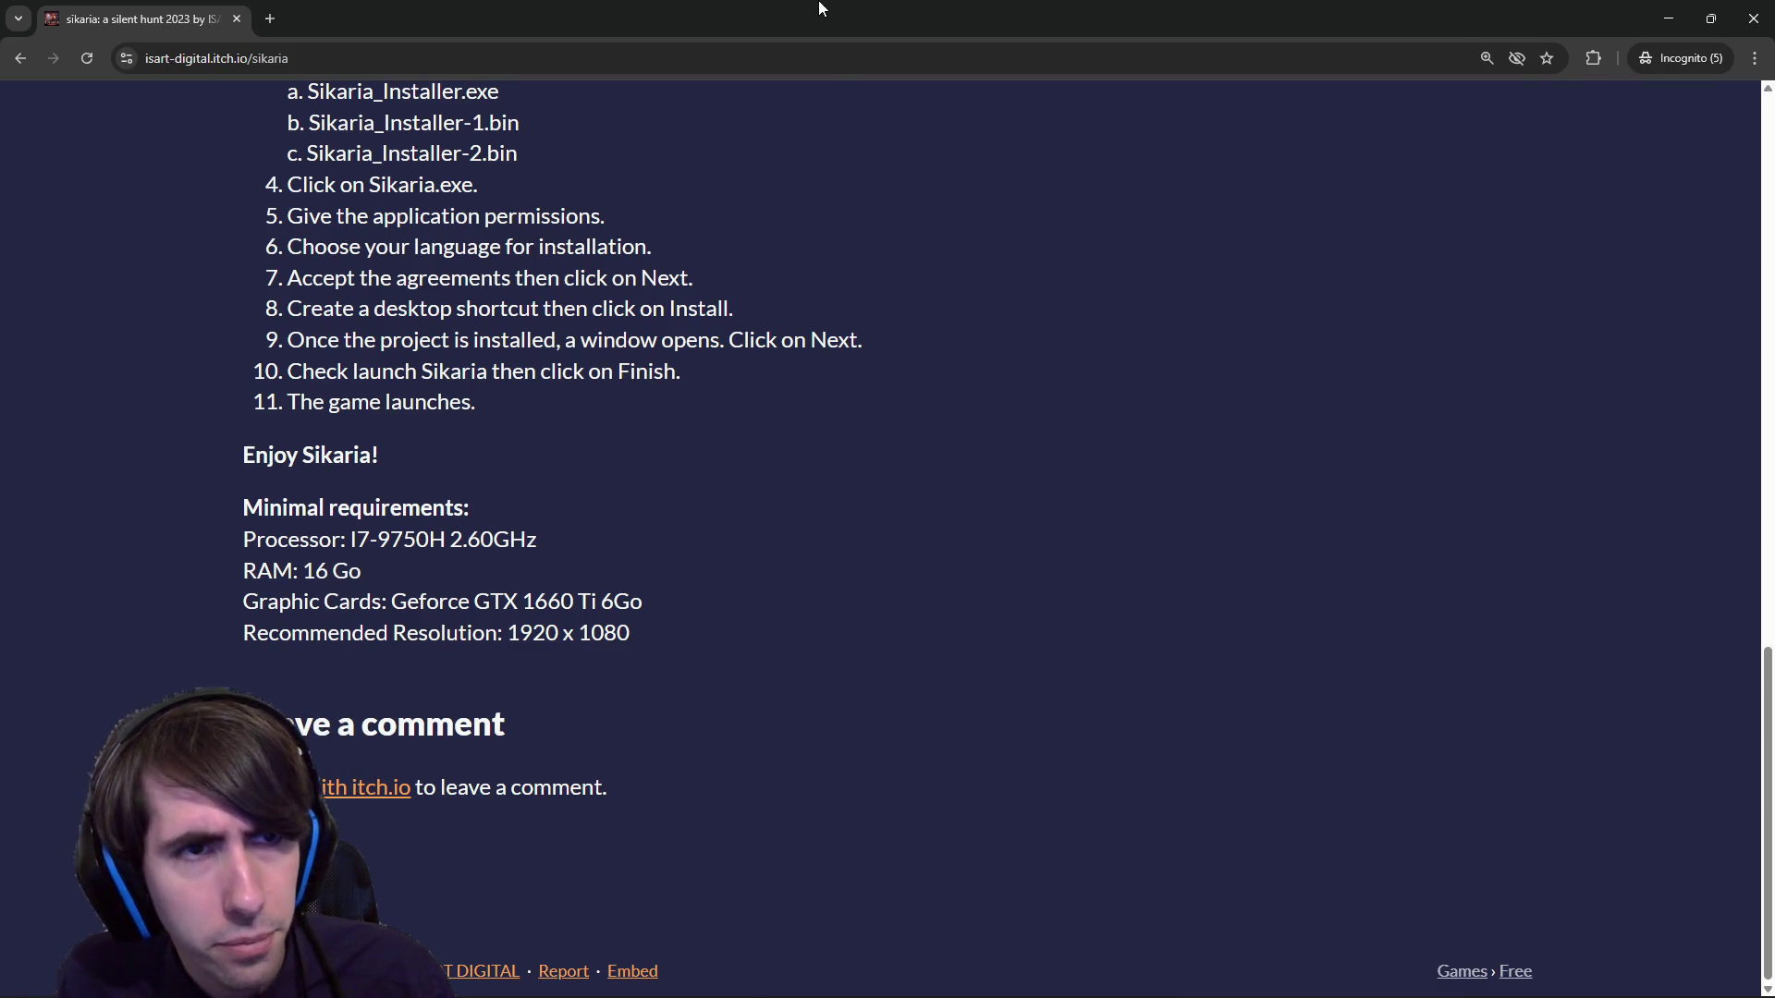
left_click_drag(821, 9, 1774, 564)
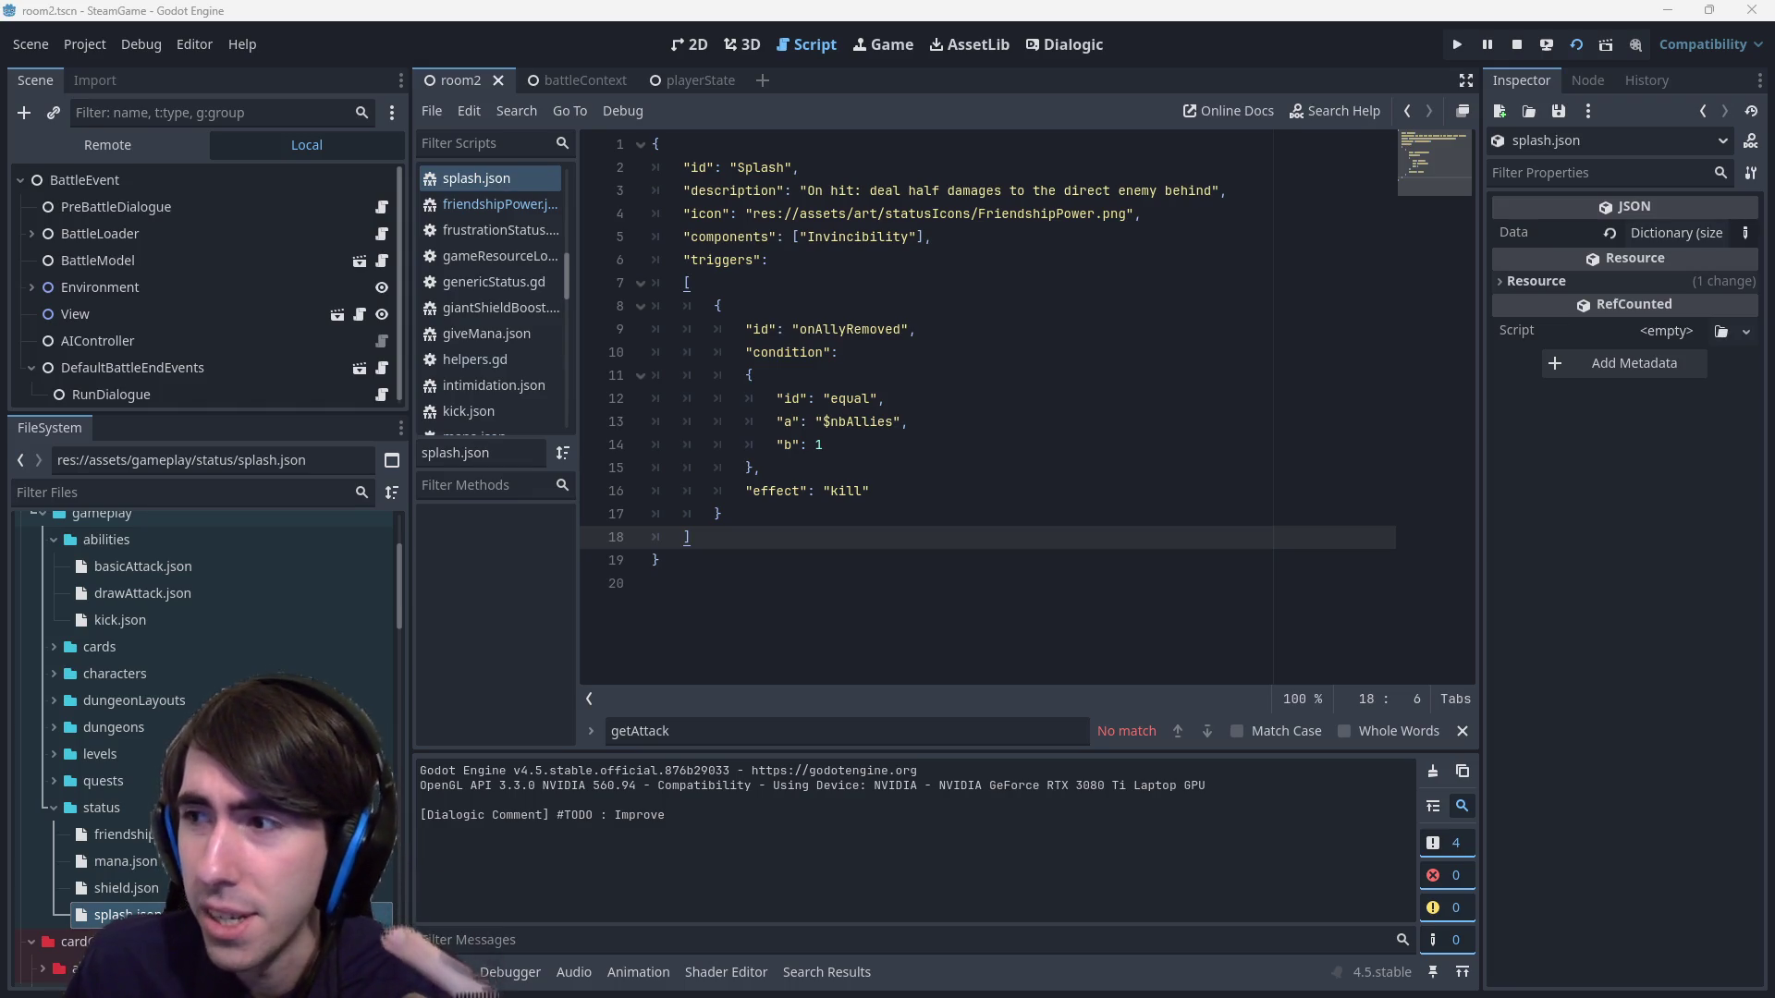
key("alt+Tab")
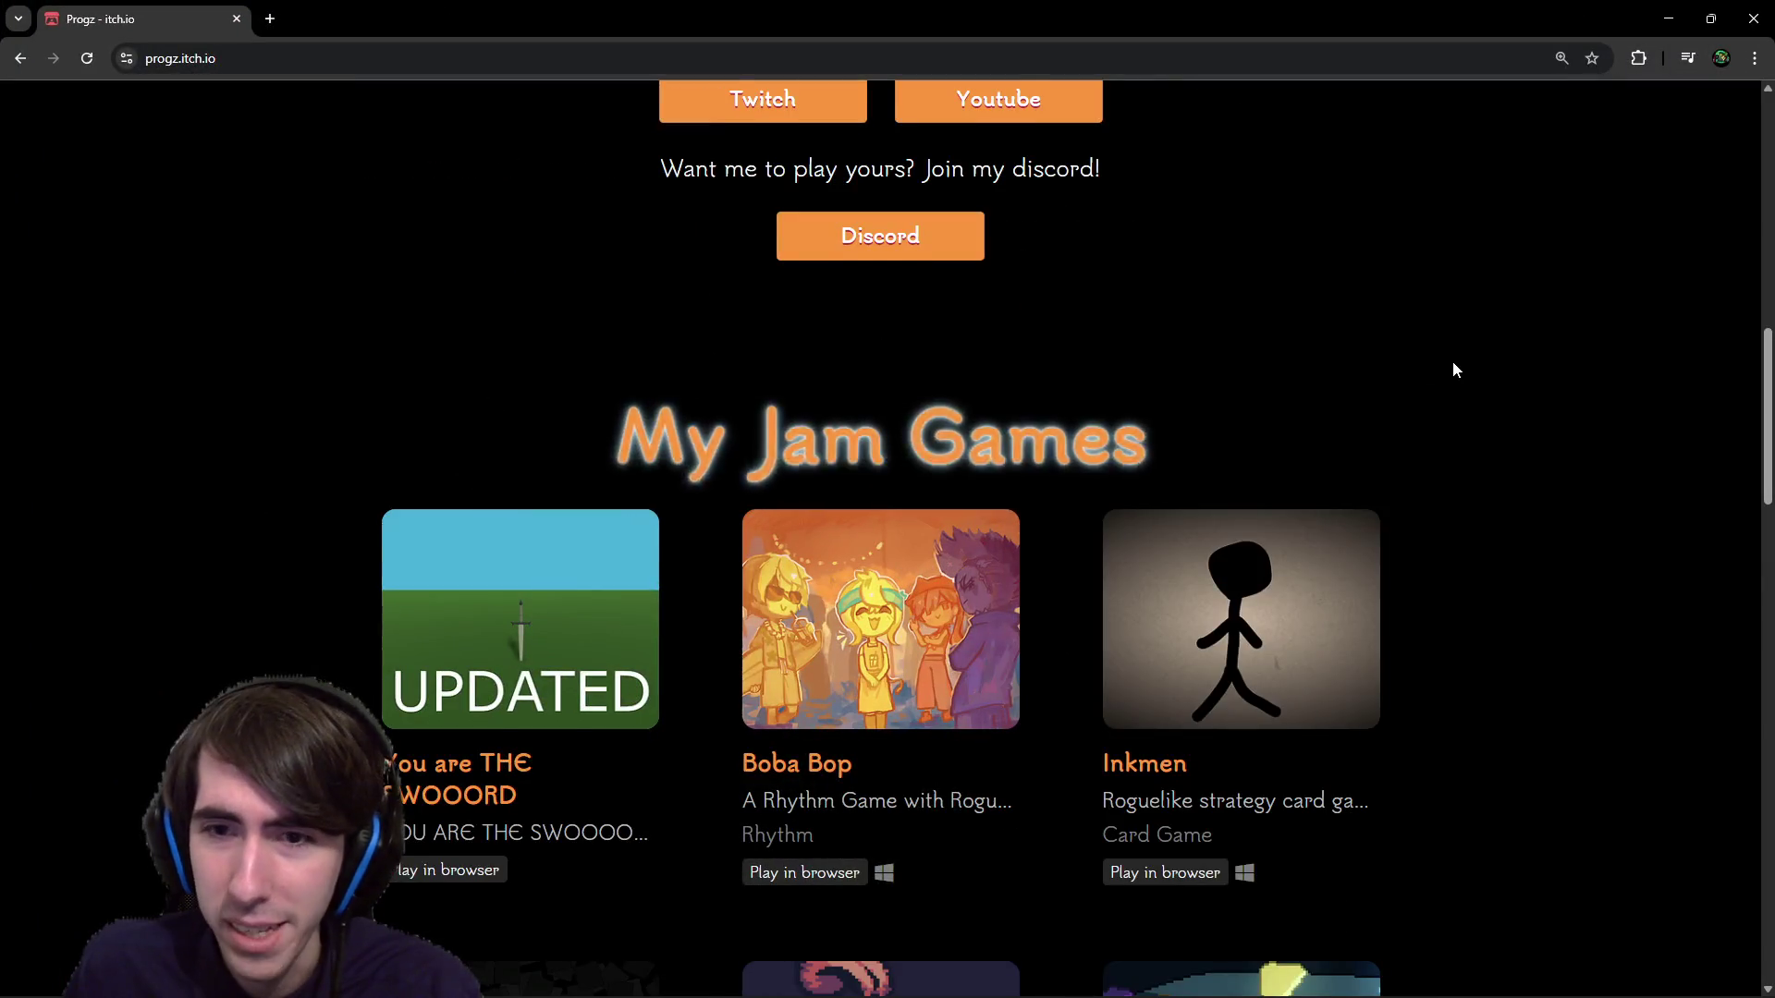
Open You are THE SWOOORD from My Jam Games and close the extra Loading tab.
scroll(1456, 370, "down", 4)
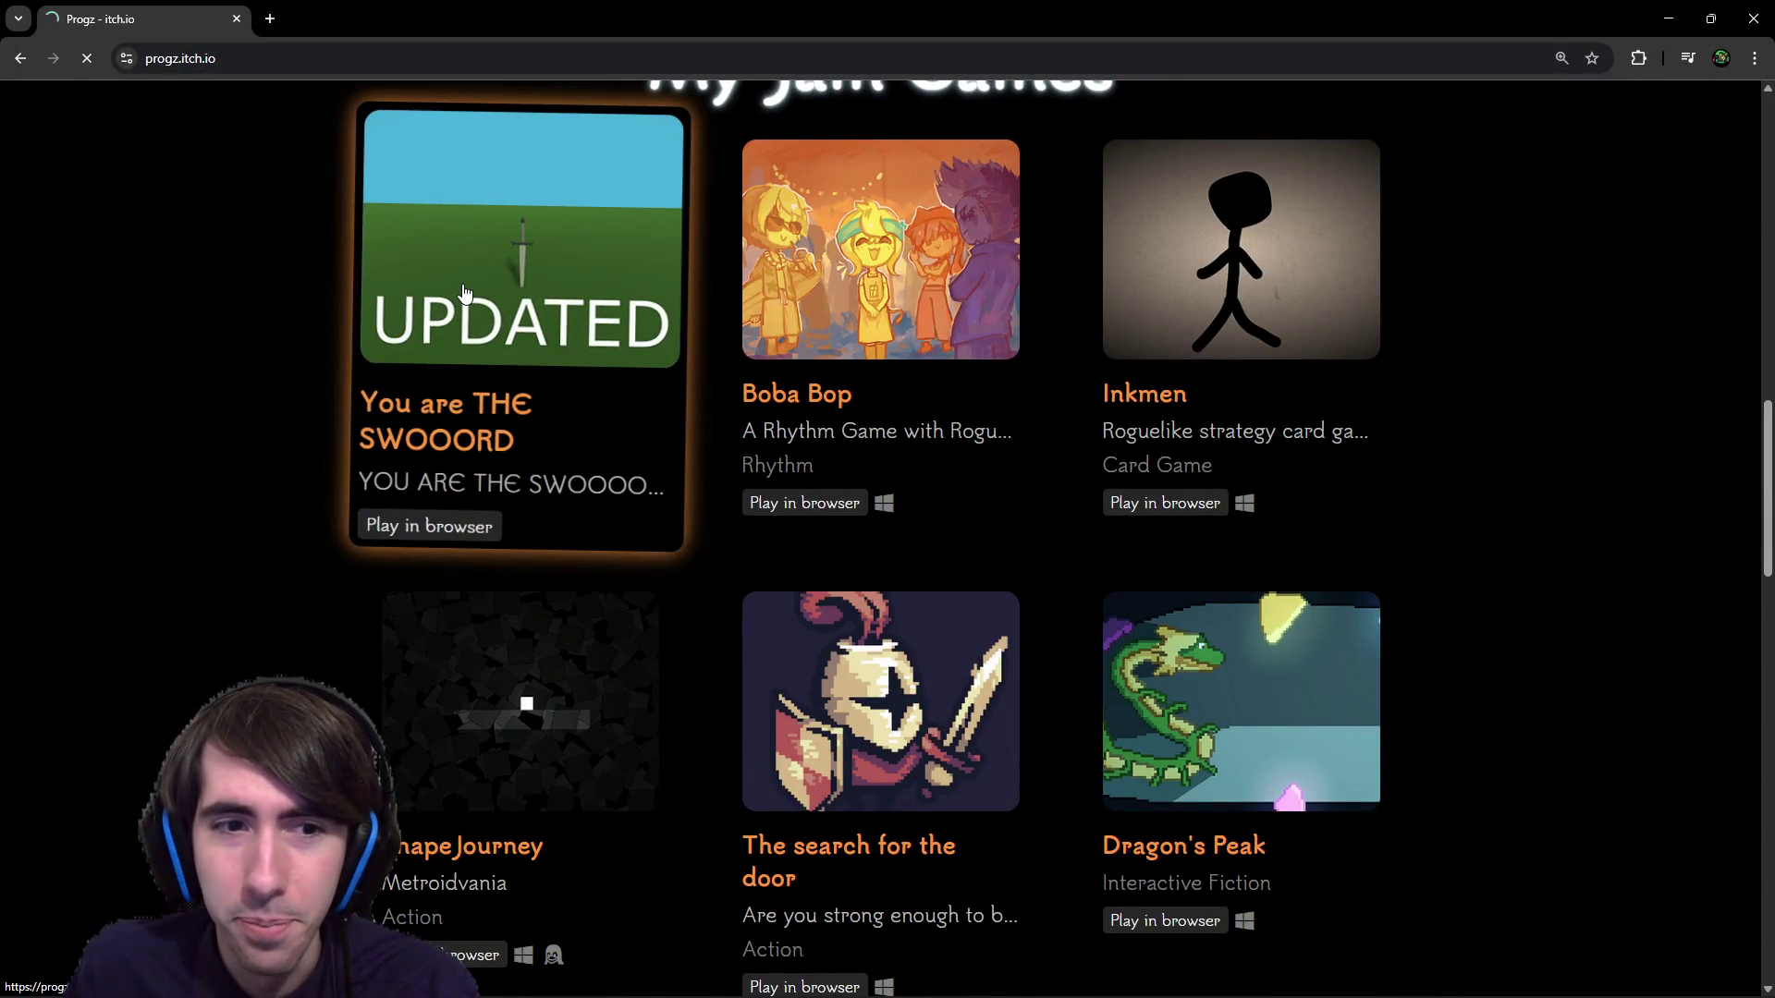
middle_click(518, 269)
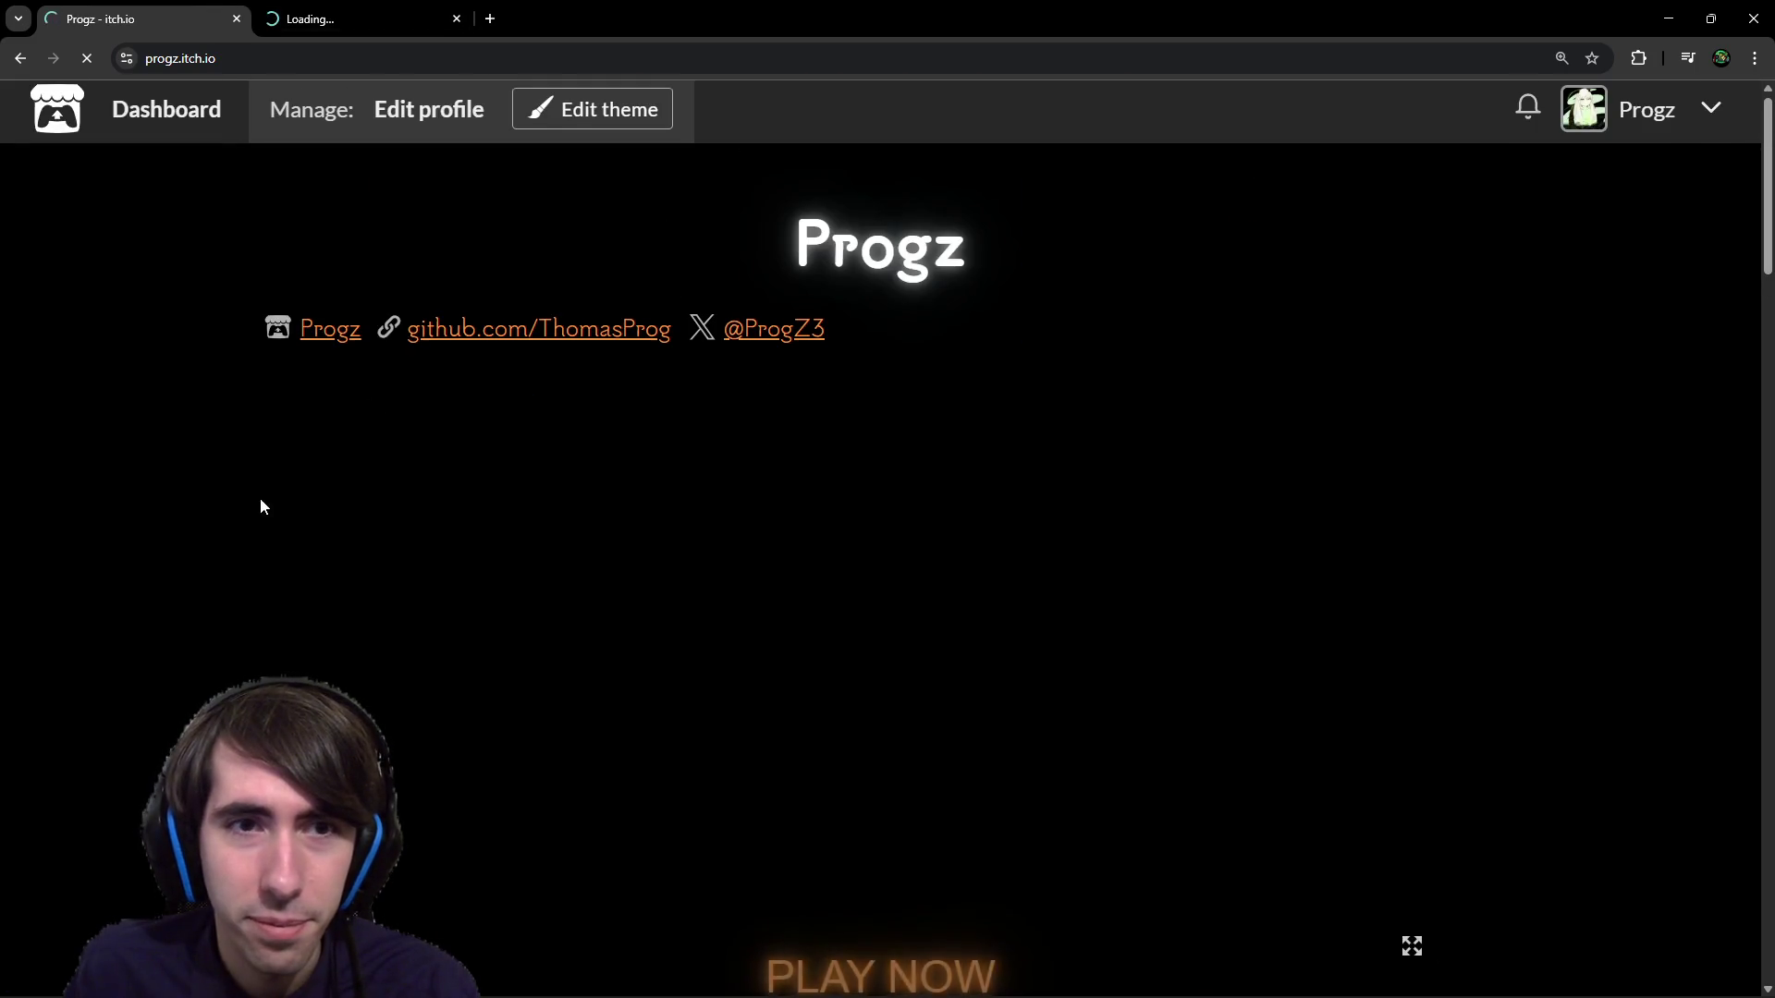
scroll(334, 418, "down", 5)
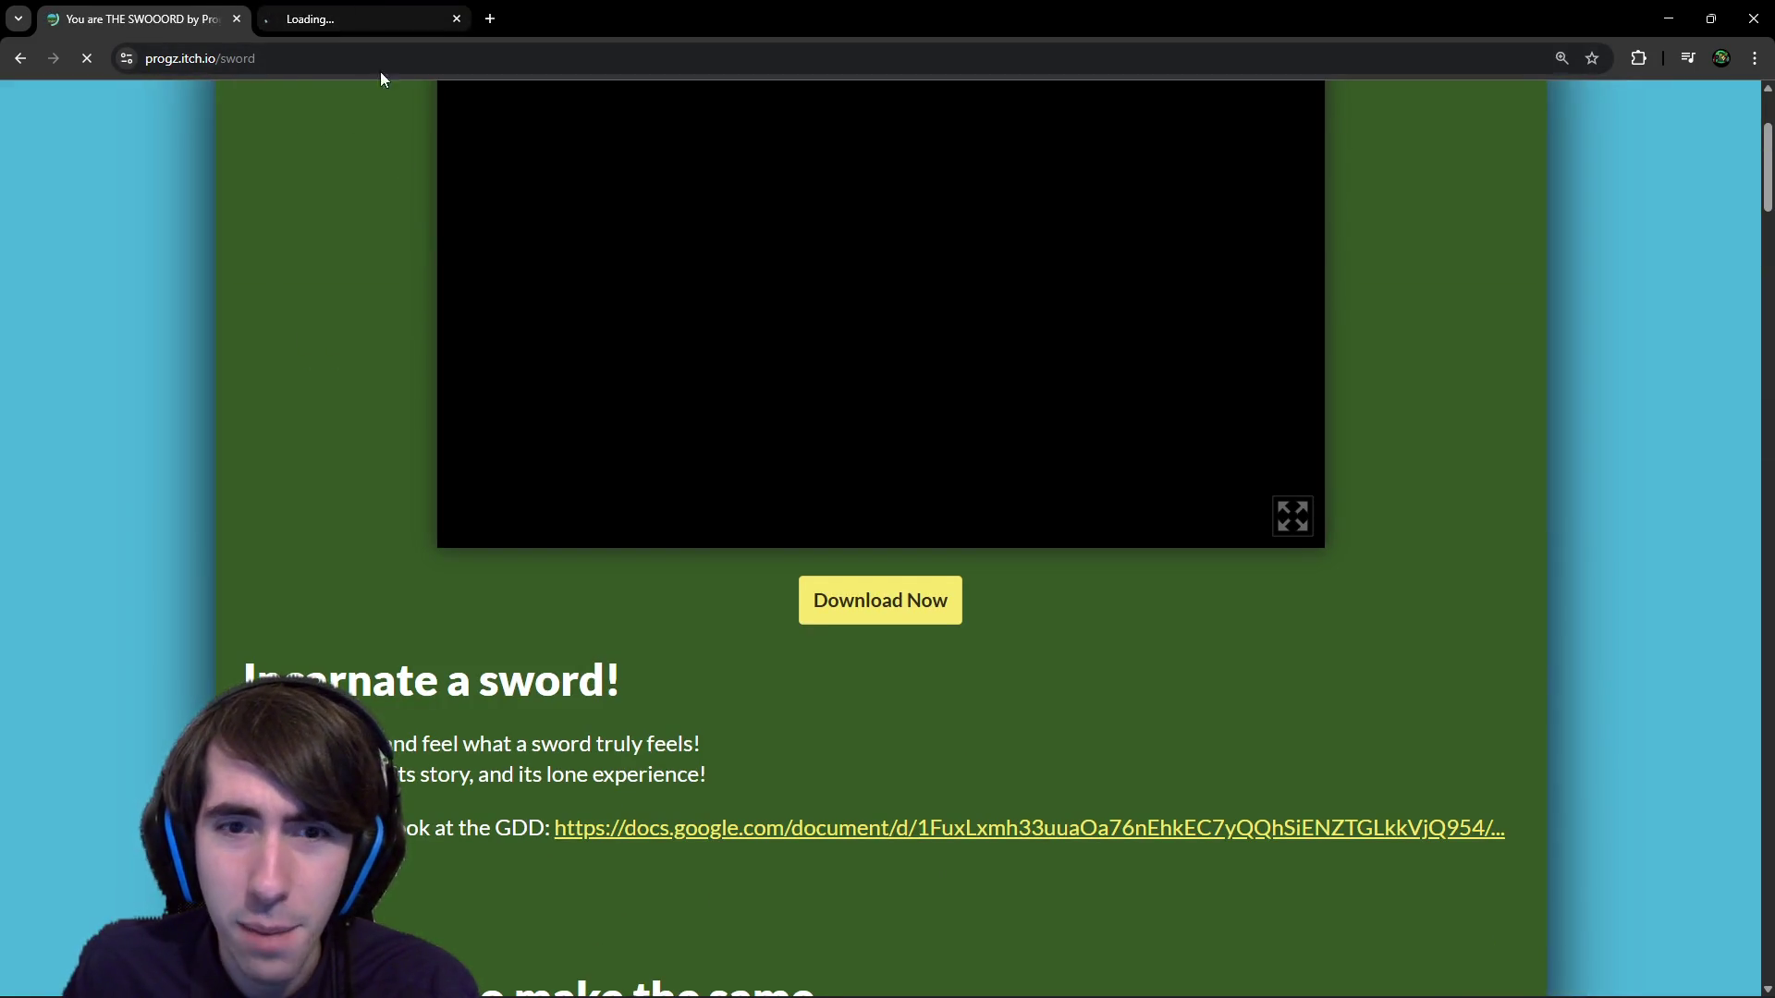
scroll(416, 379, "down", 3)
scroll(461, 547, "up", 8)
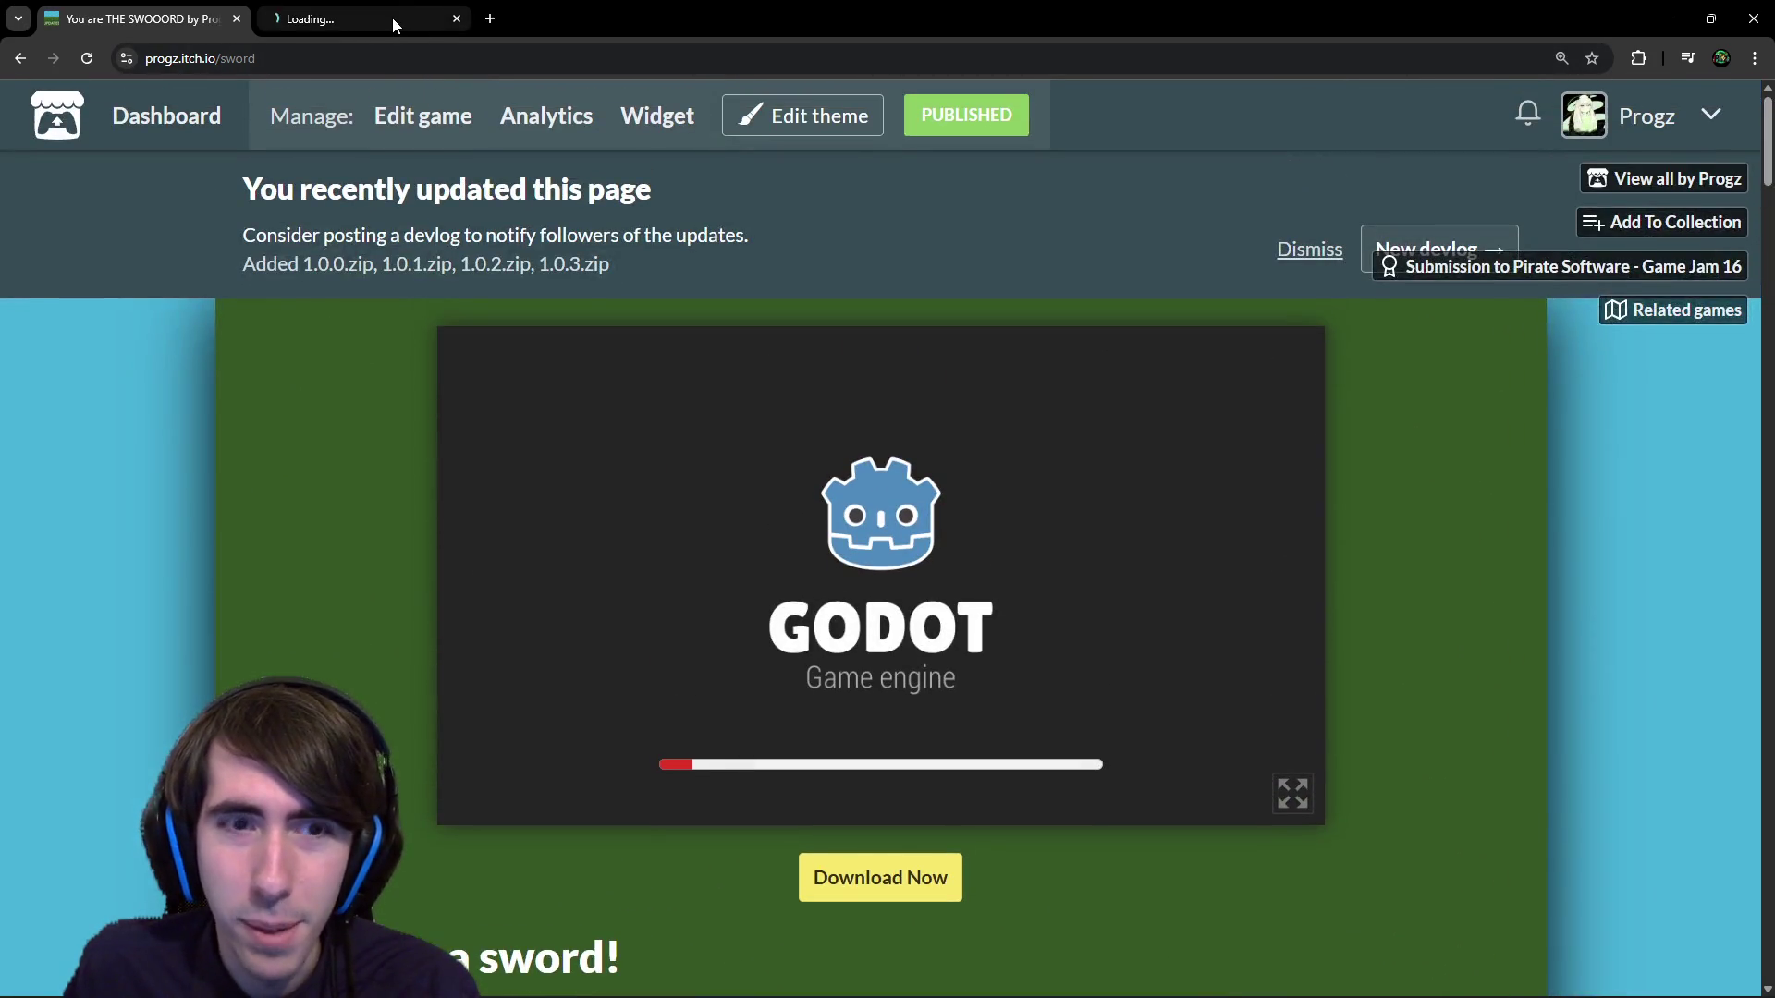
middle_click(392, 19)
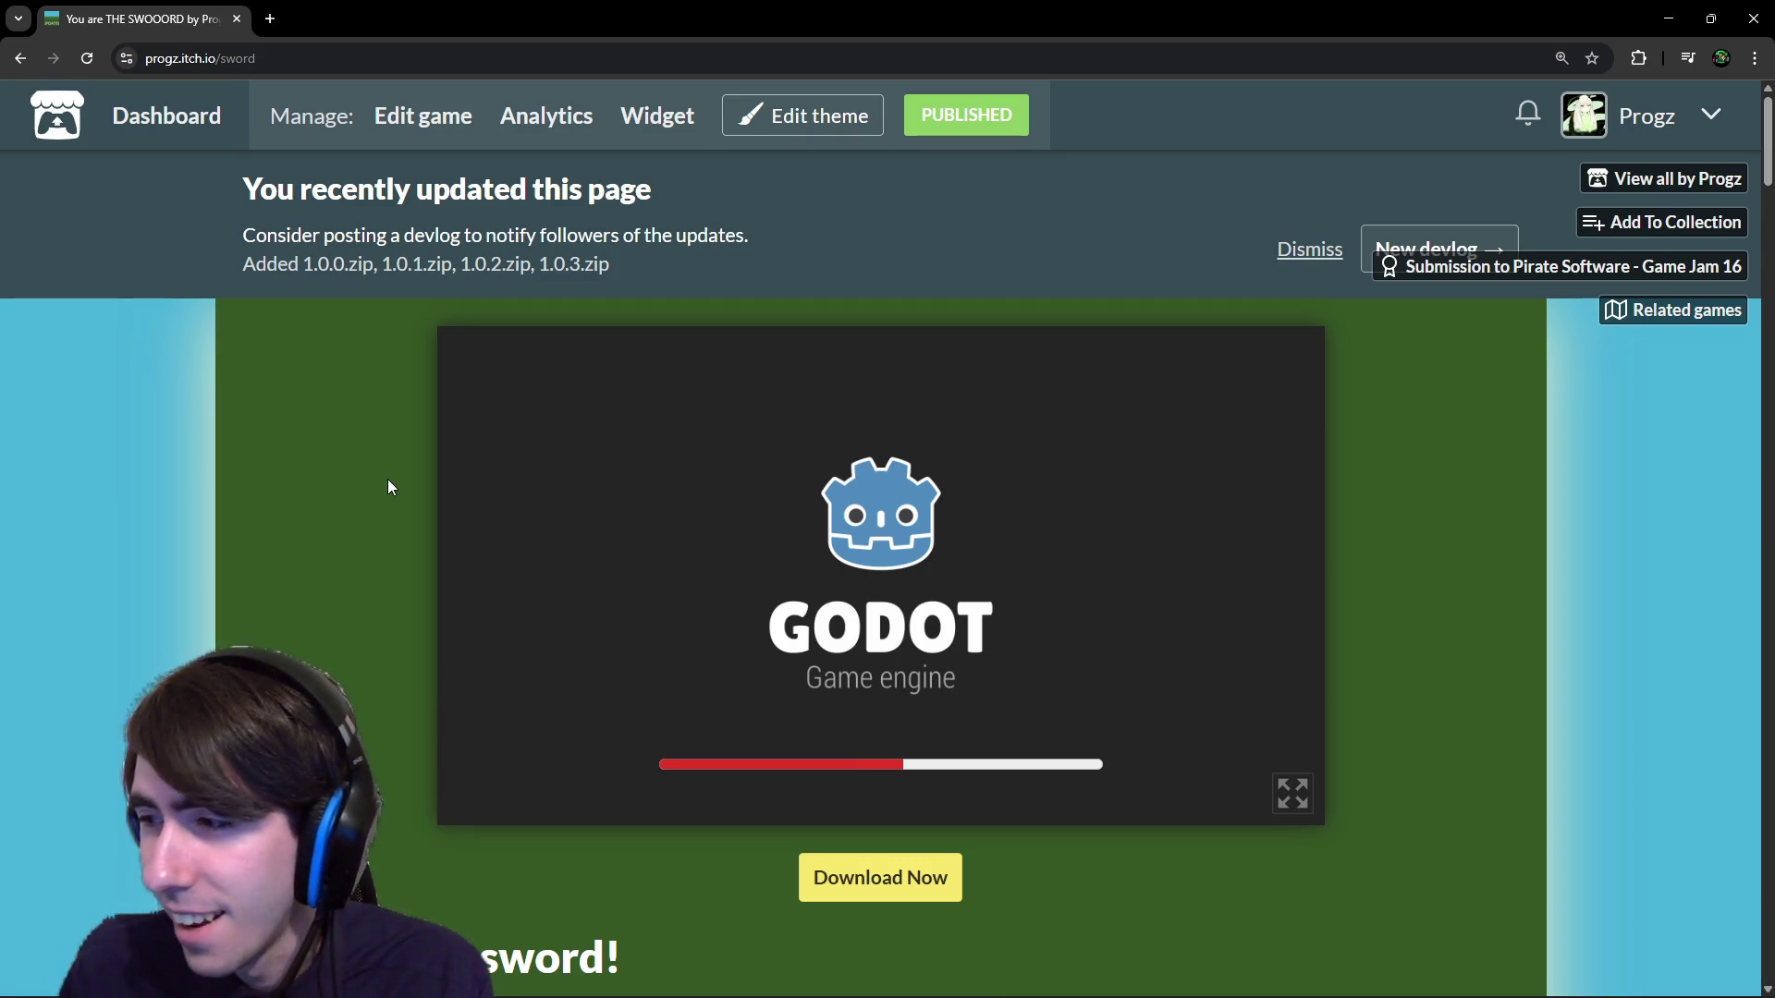
scroll(541, 605, "down", 1)
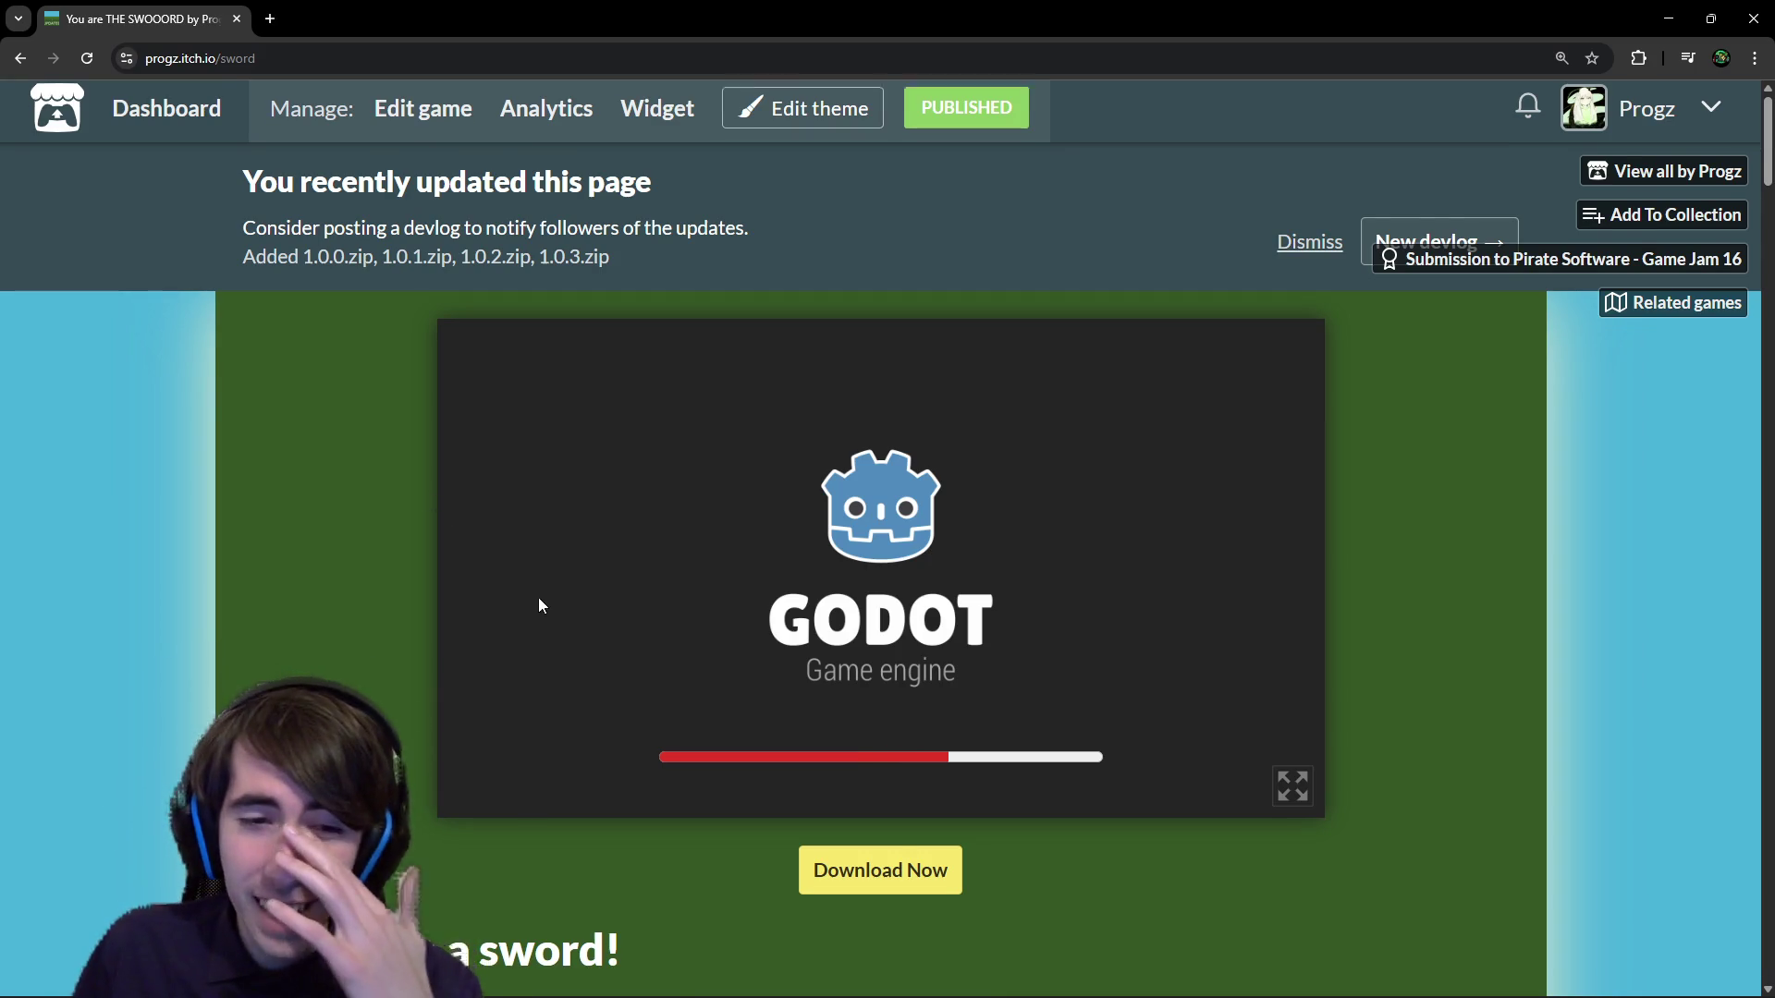
Scroll through the SWOOORD page and its comments, briefly highlighting 'true work of art'.
scroll(539, 598, "down", 2)
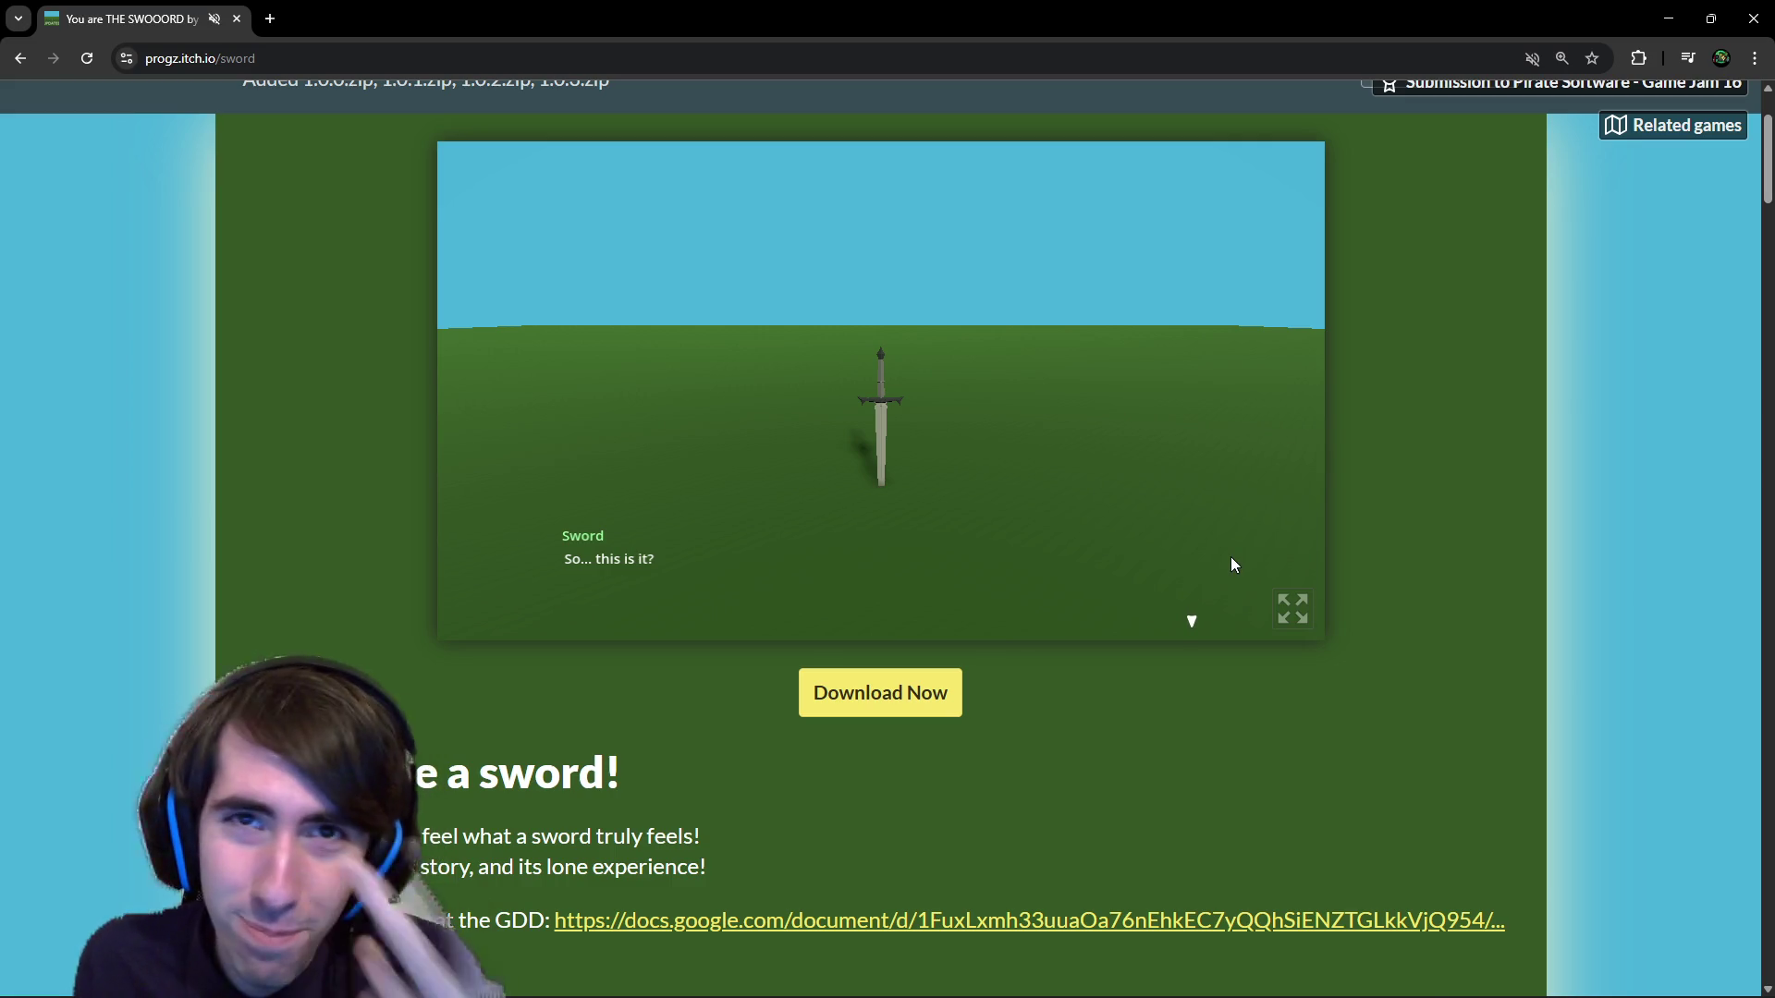
scroll(1664, 573, "down", 1)
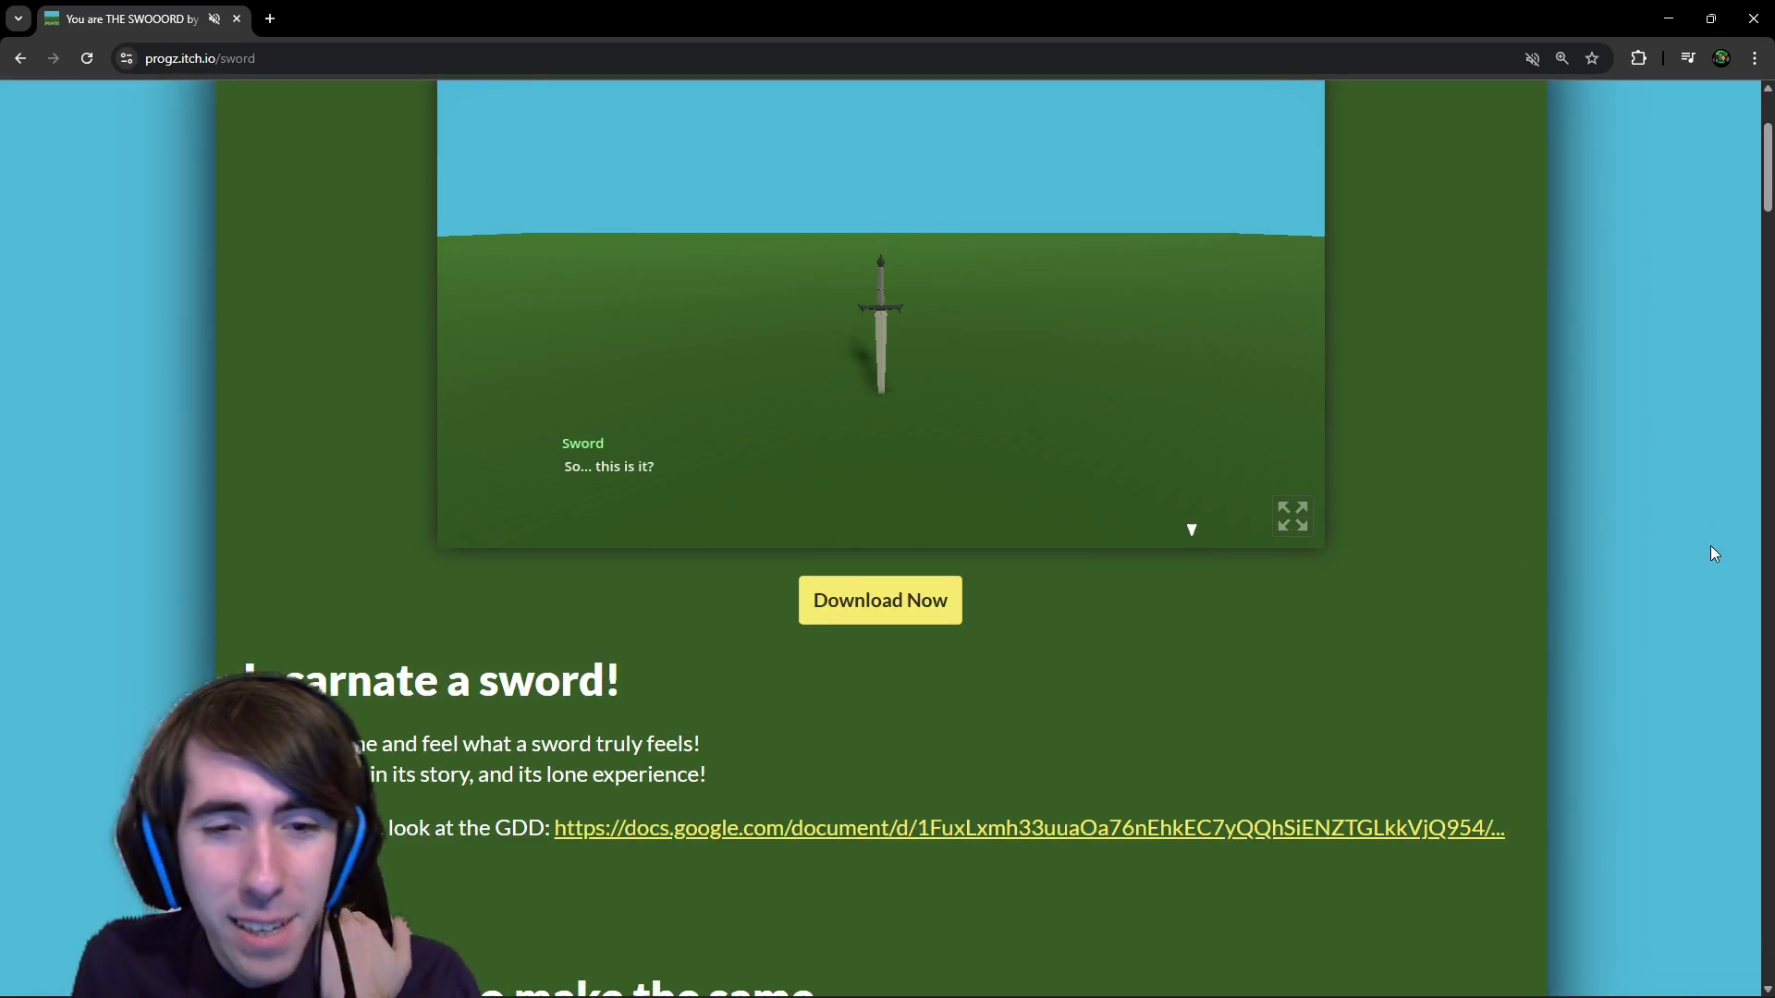
scroll(1697, 552, "up", 1)
scroll(1571, 547, "down", 10)
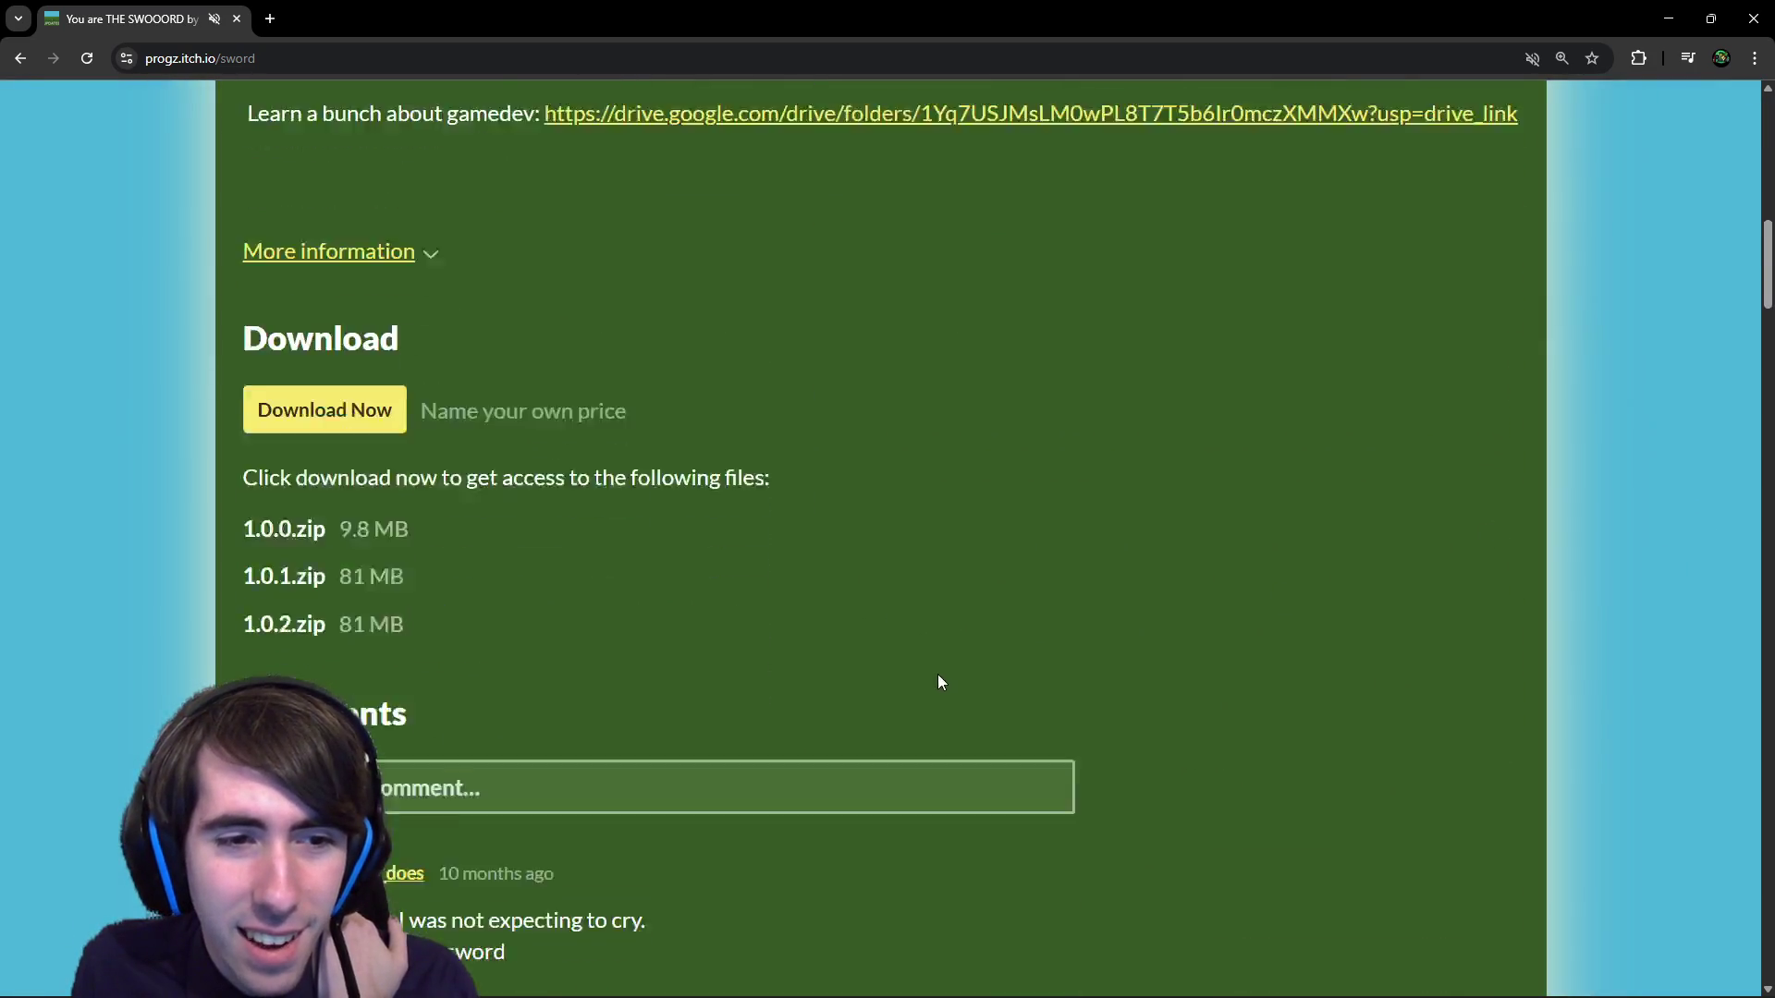
scroll(941, 682, "down", 10)
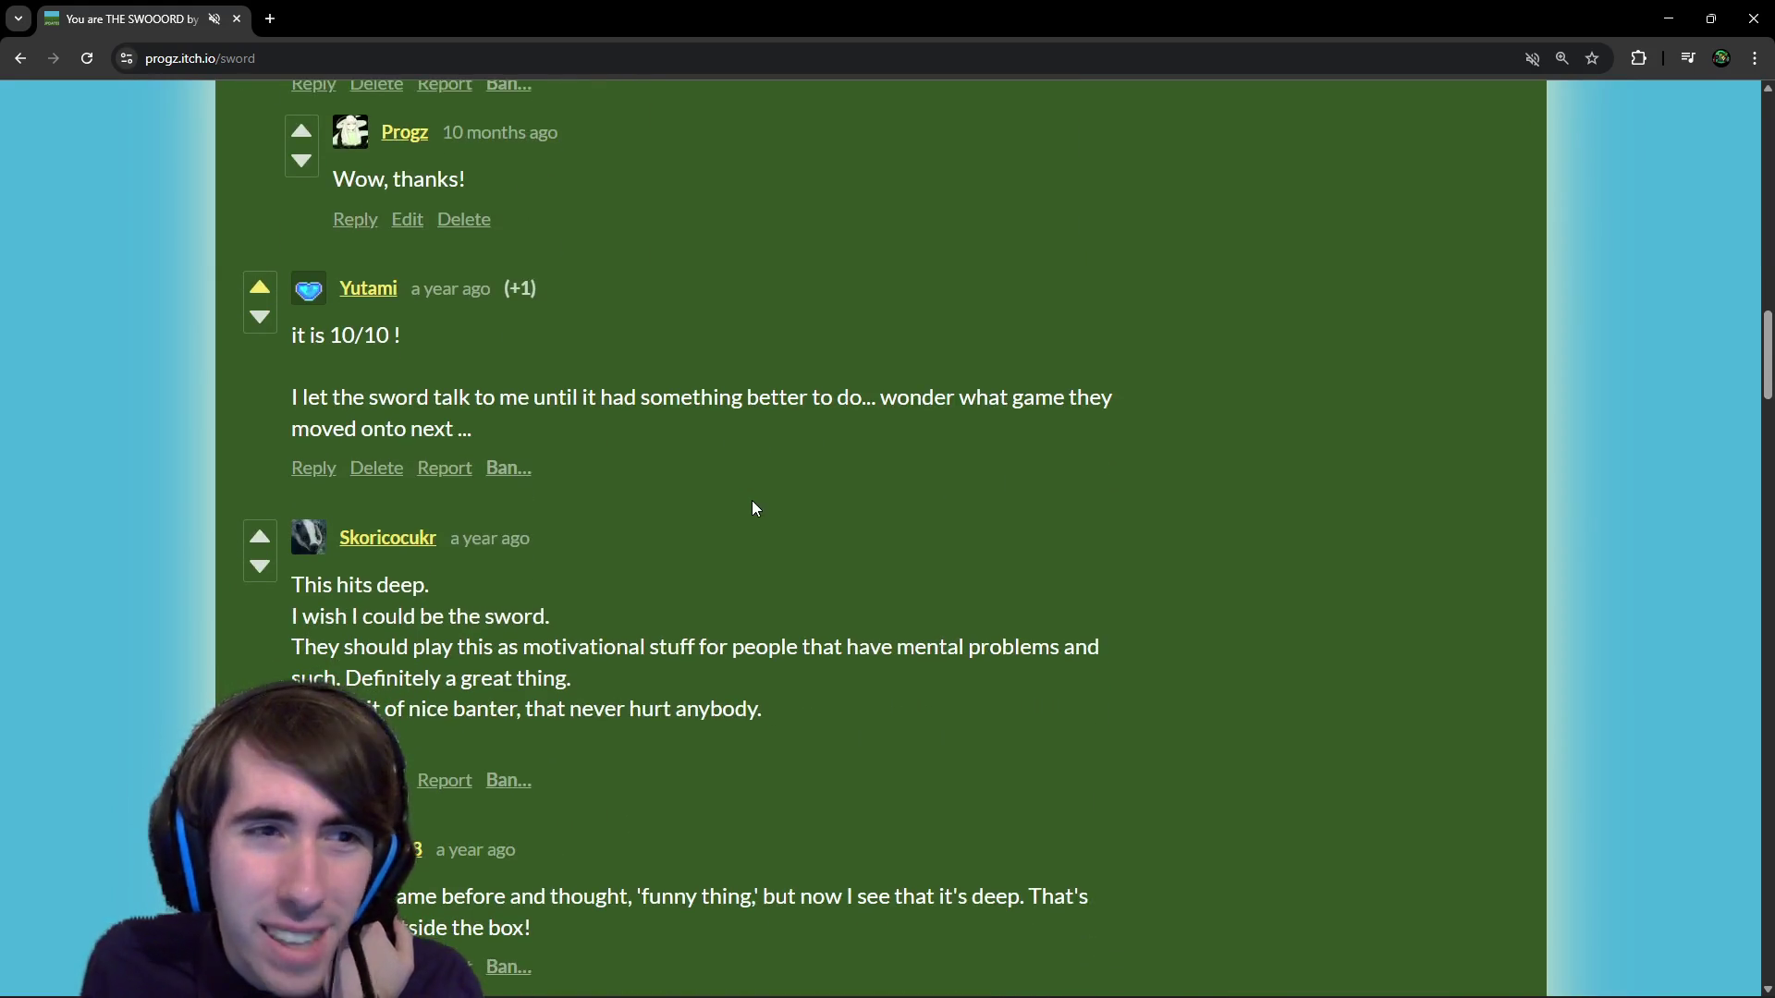
scroll(753, 508, "down", 10)
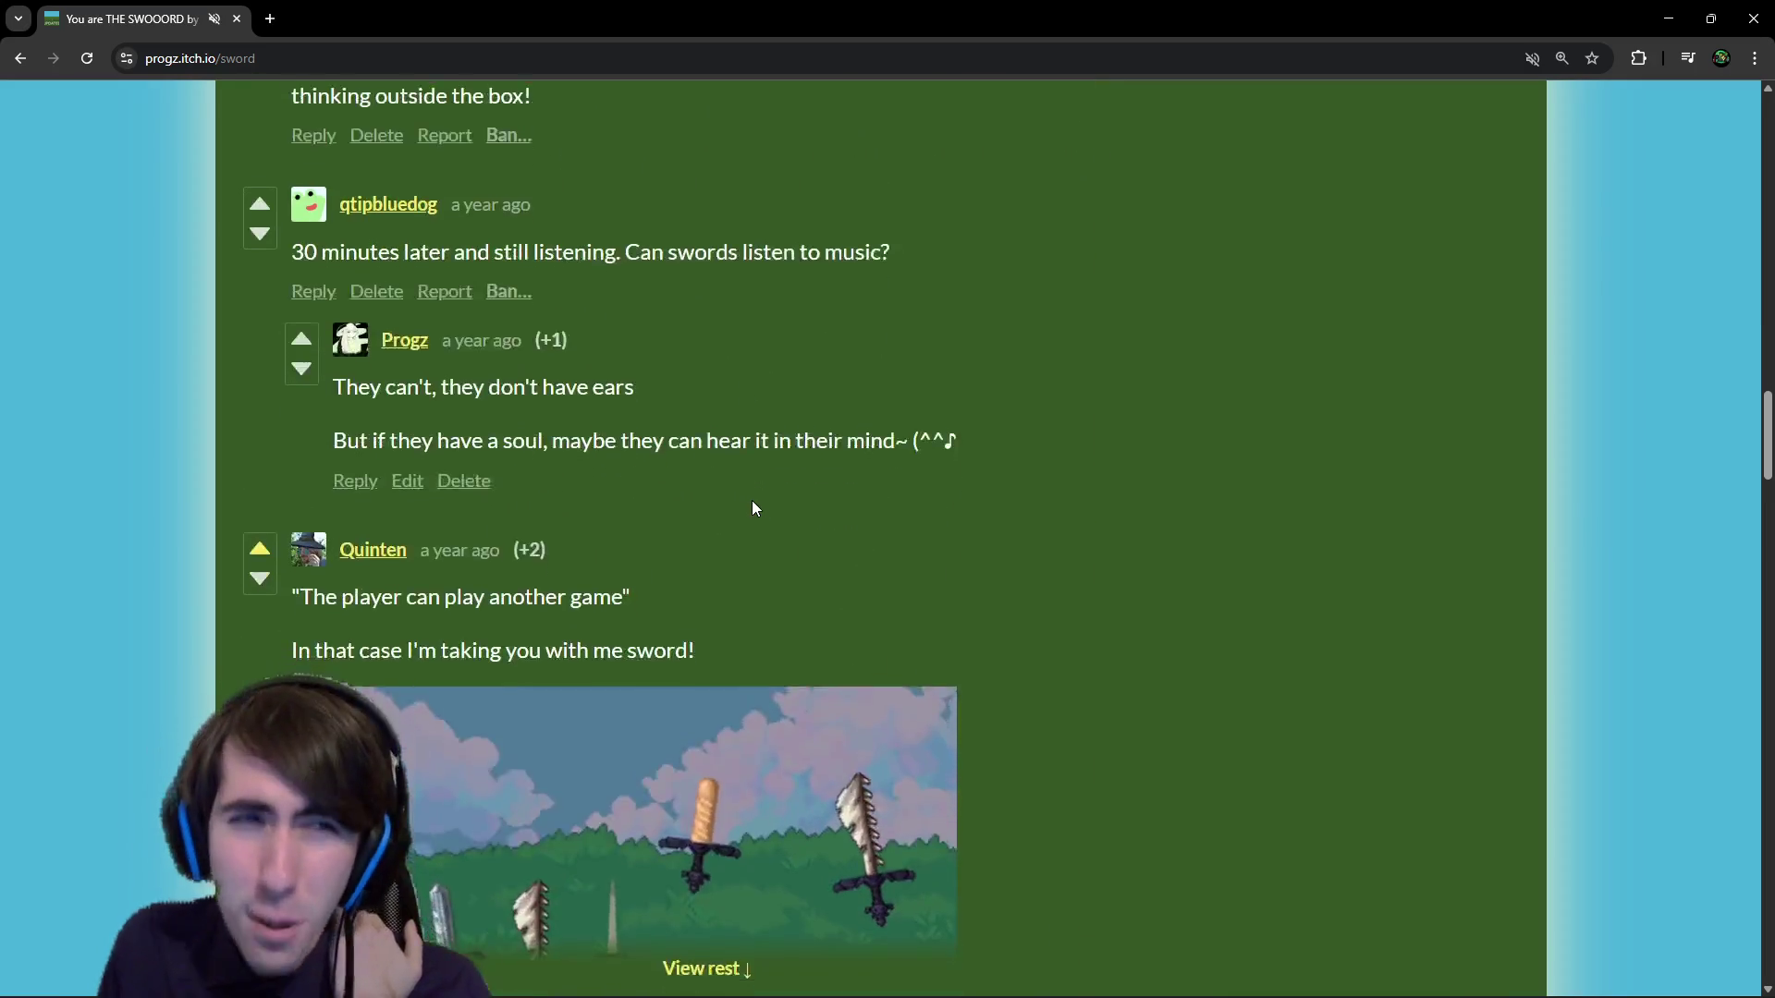
scroll(753, 507, "down", 9)
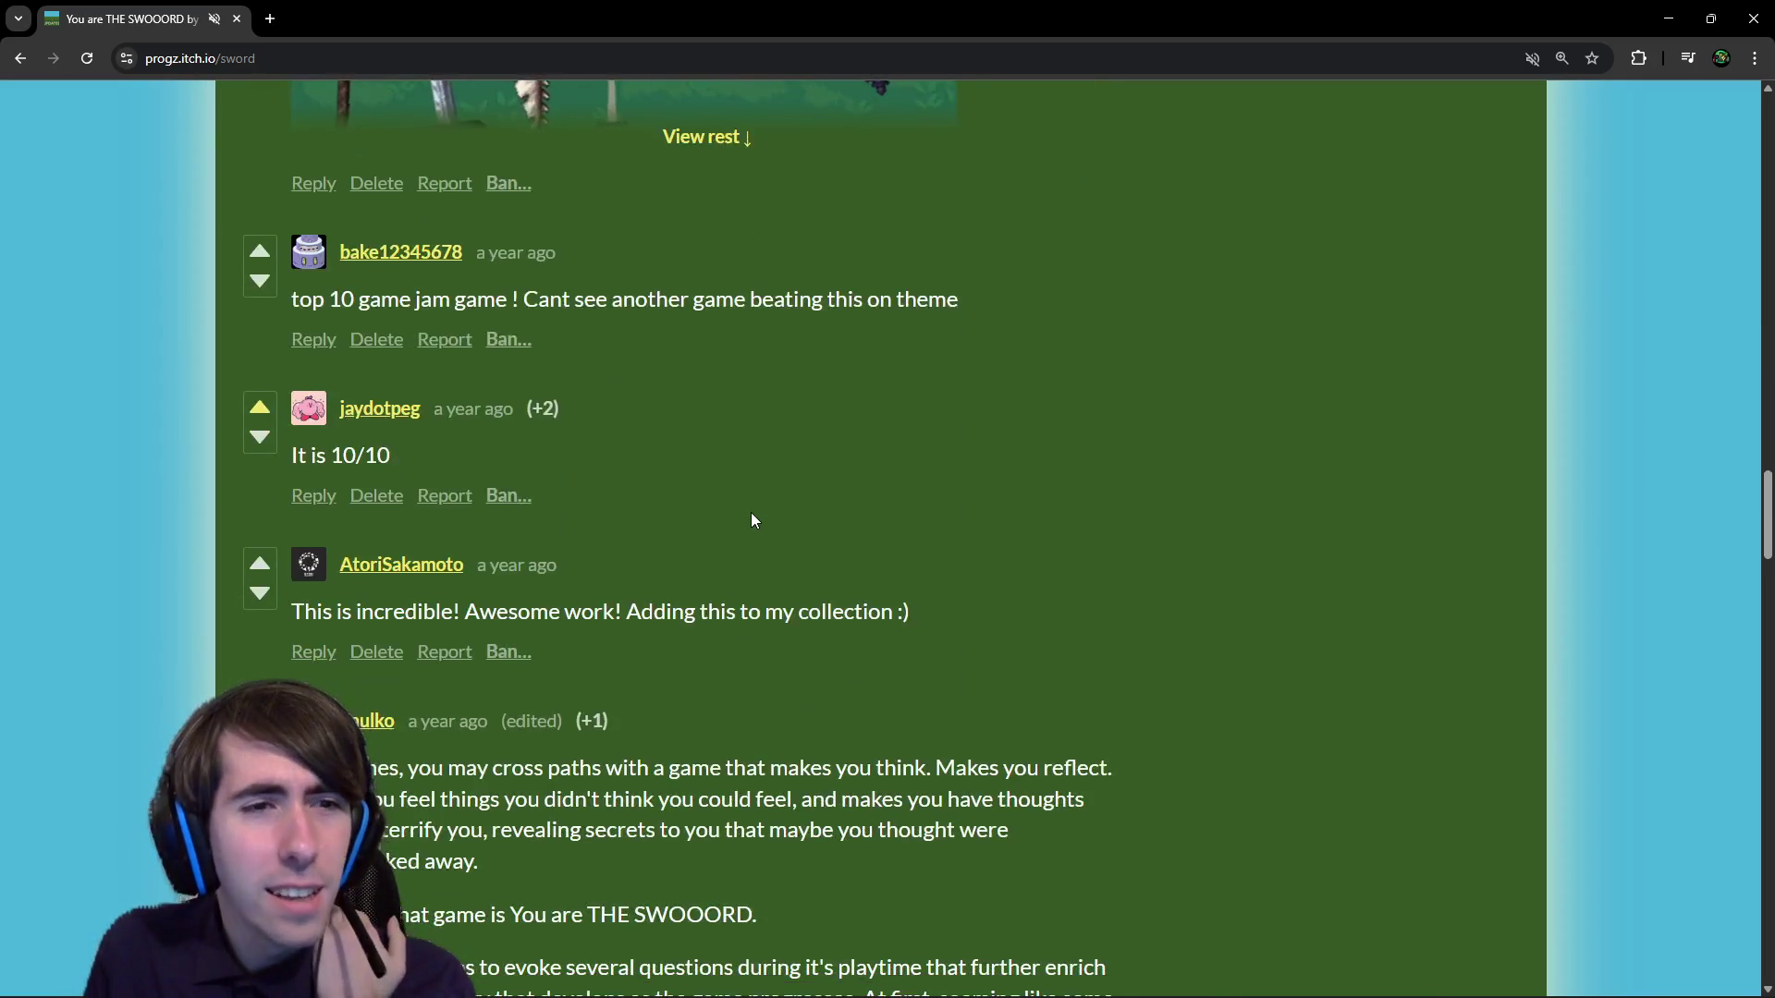
scroll(753, 514, "down", 3)
scroll(743, 532, "down", 3)
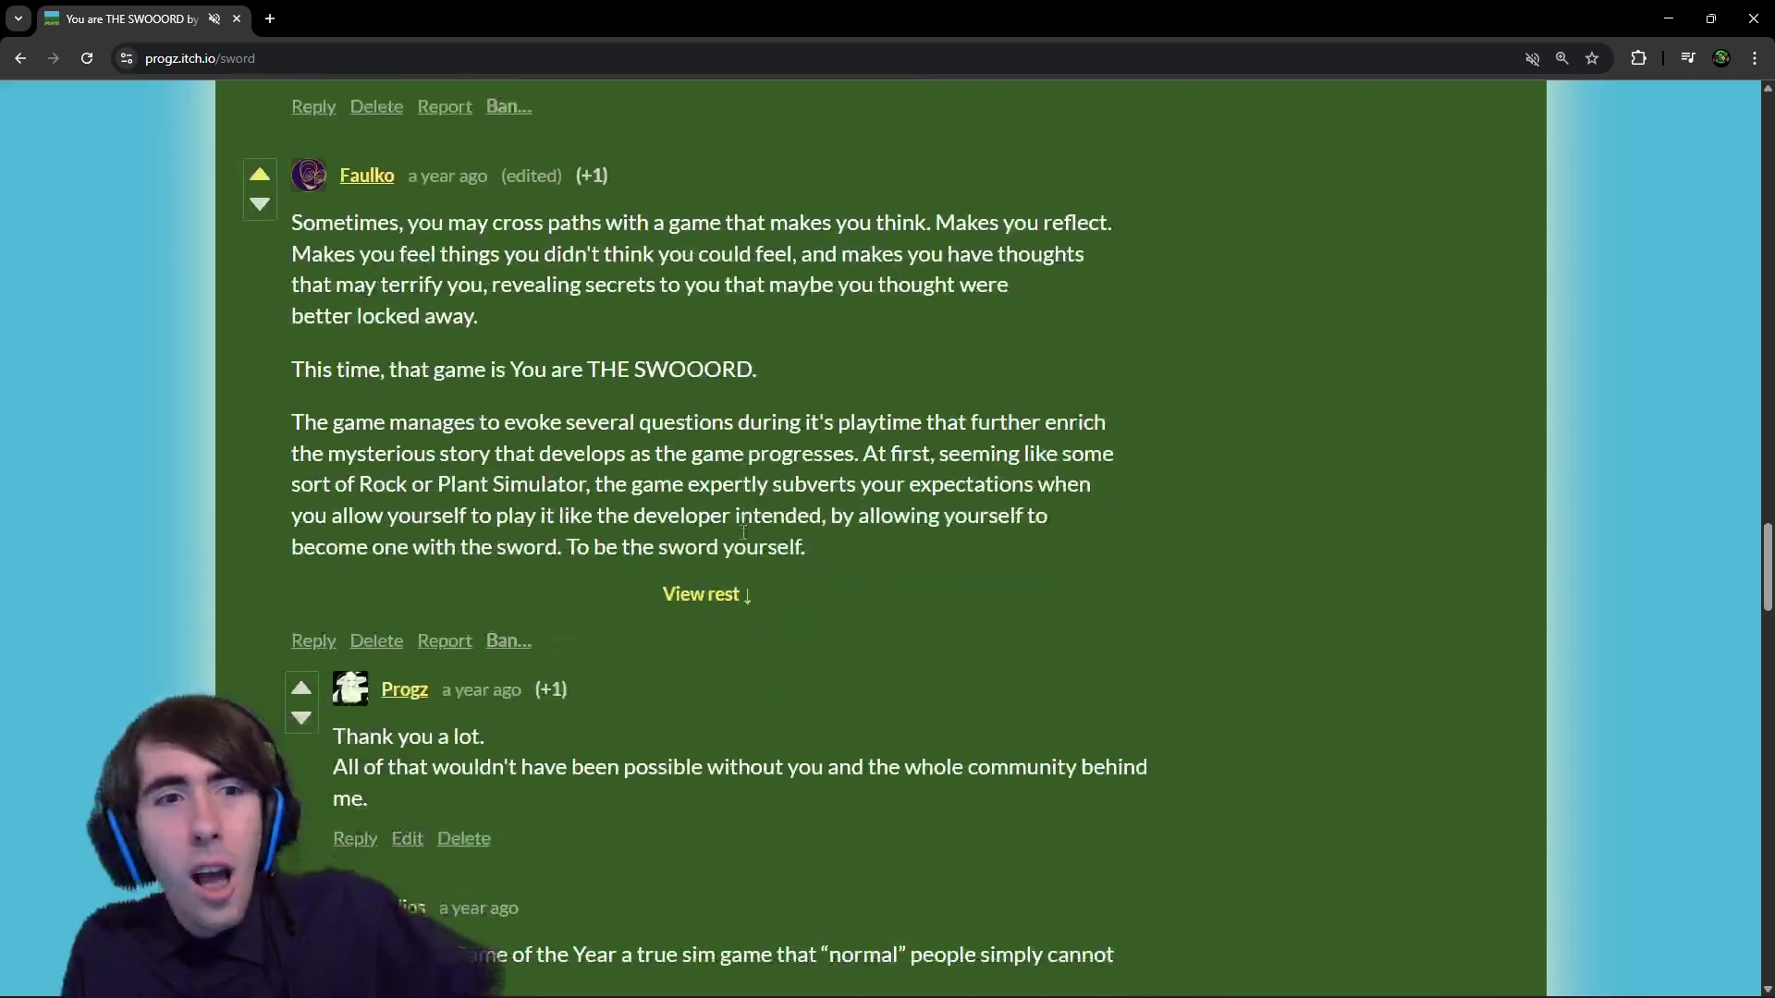
scroll(743, 533, "down", 8)
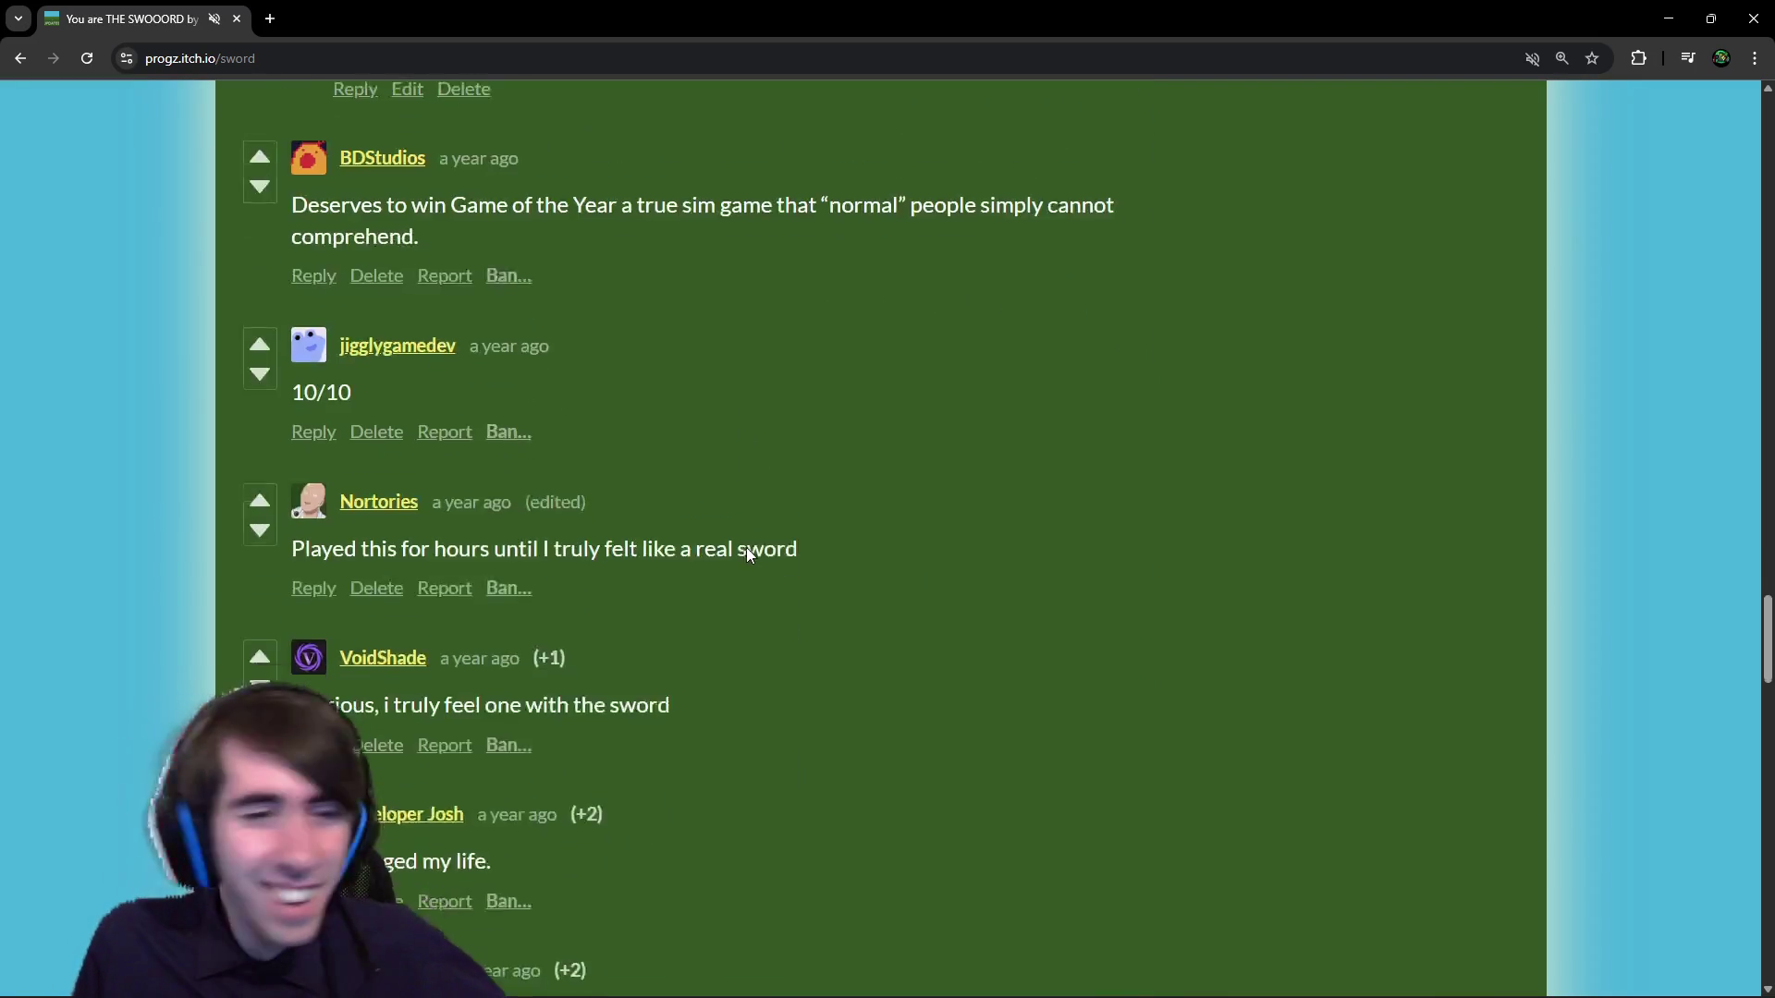
scroll(746, 536, "down", 12)
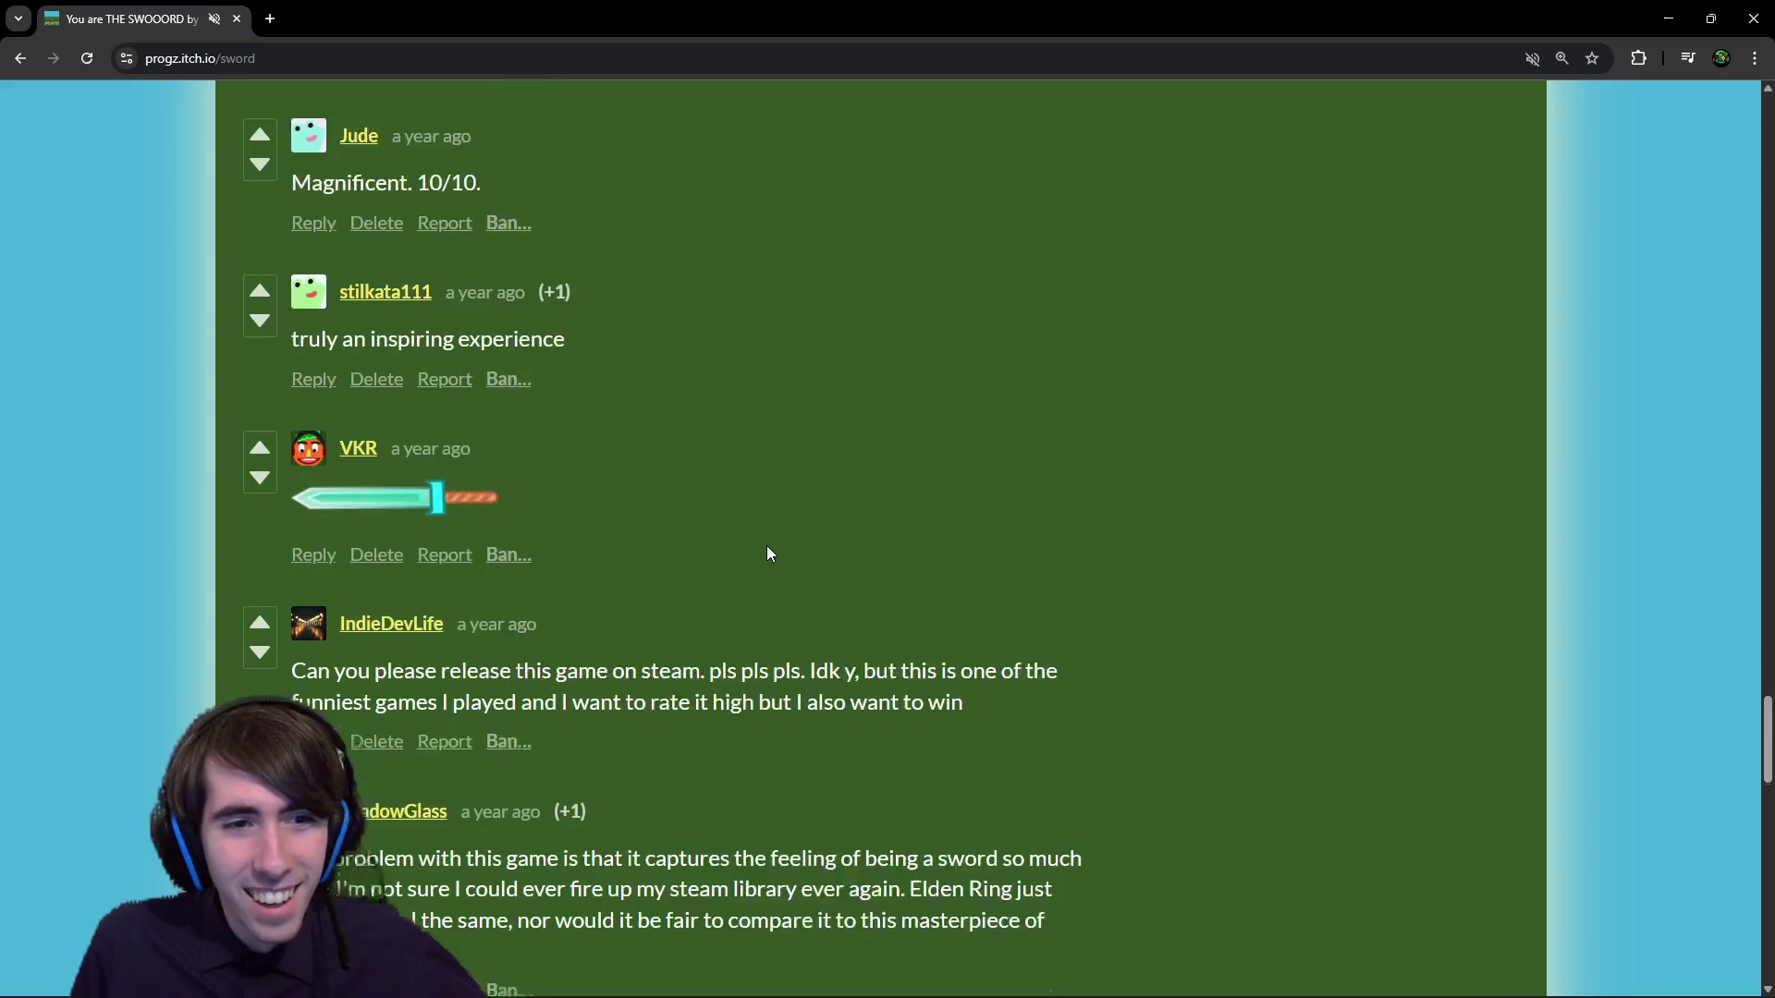
scroll(768, 553, "down", 5)
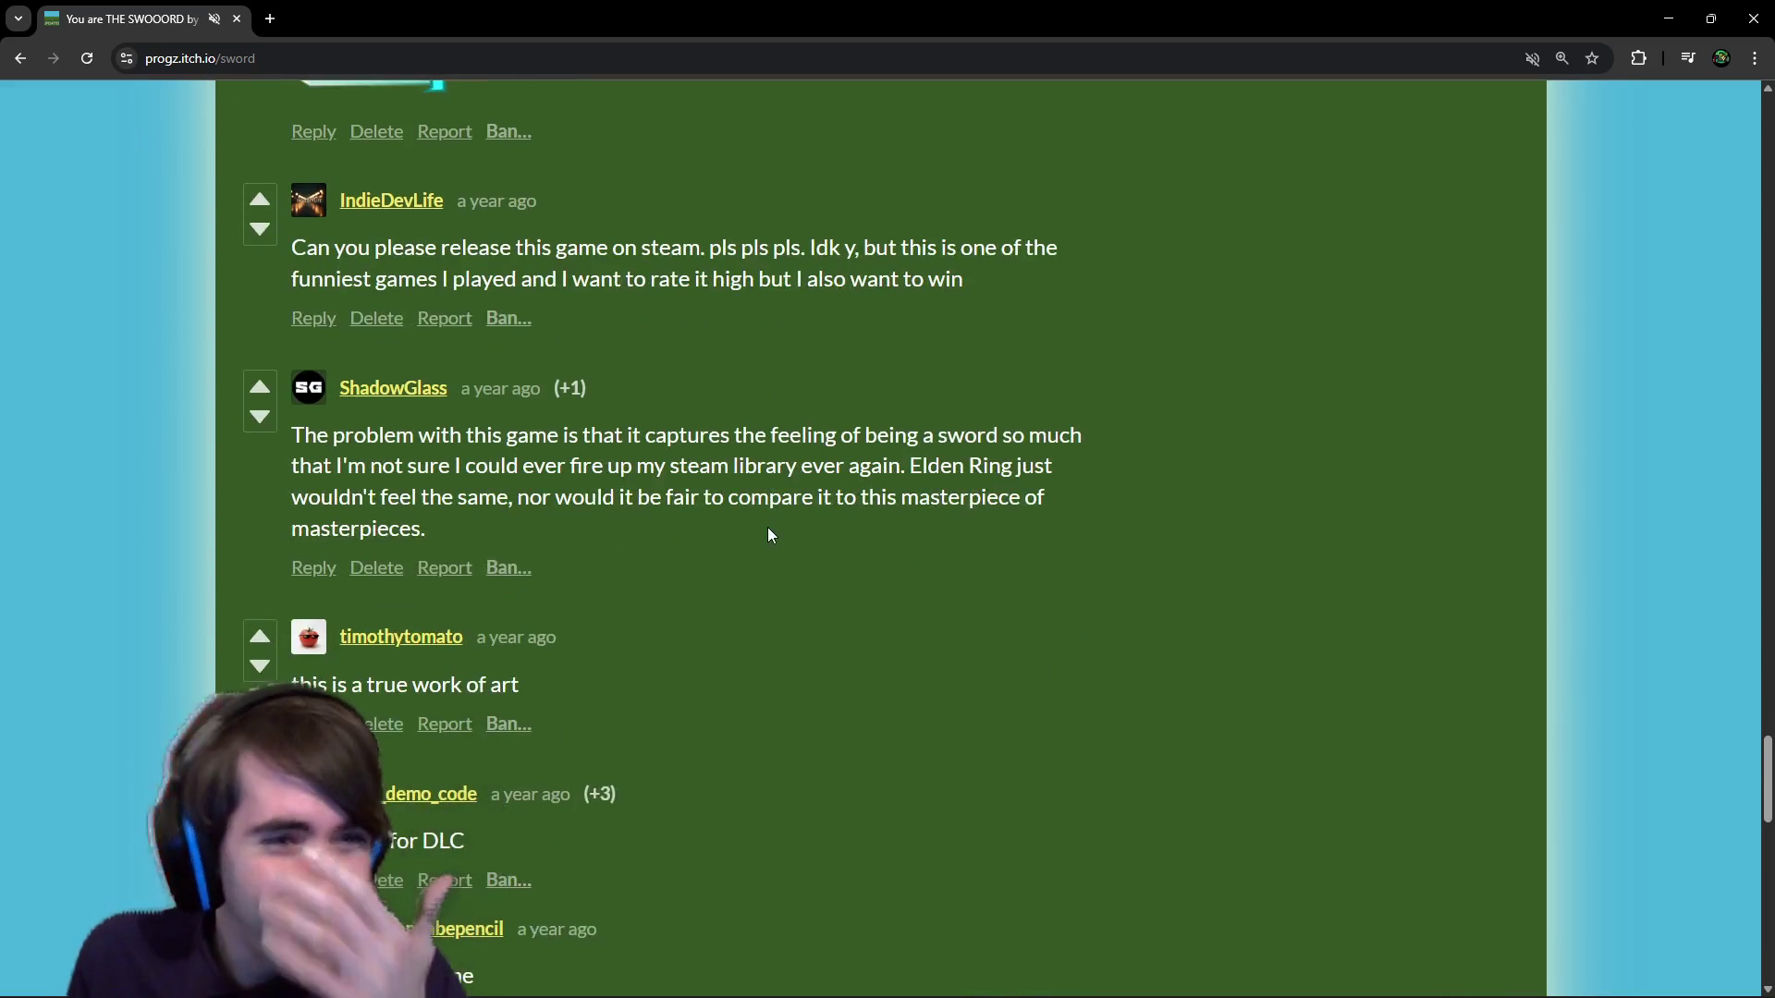
scroll(768, 534, "down", 4)
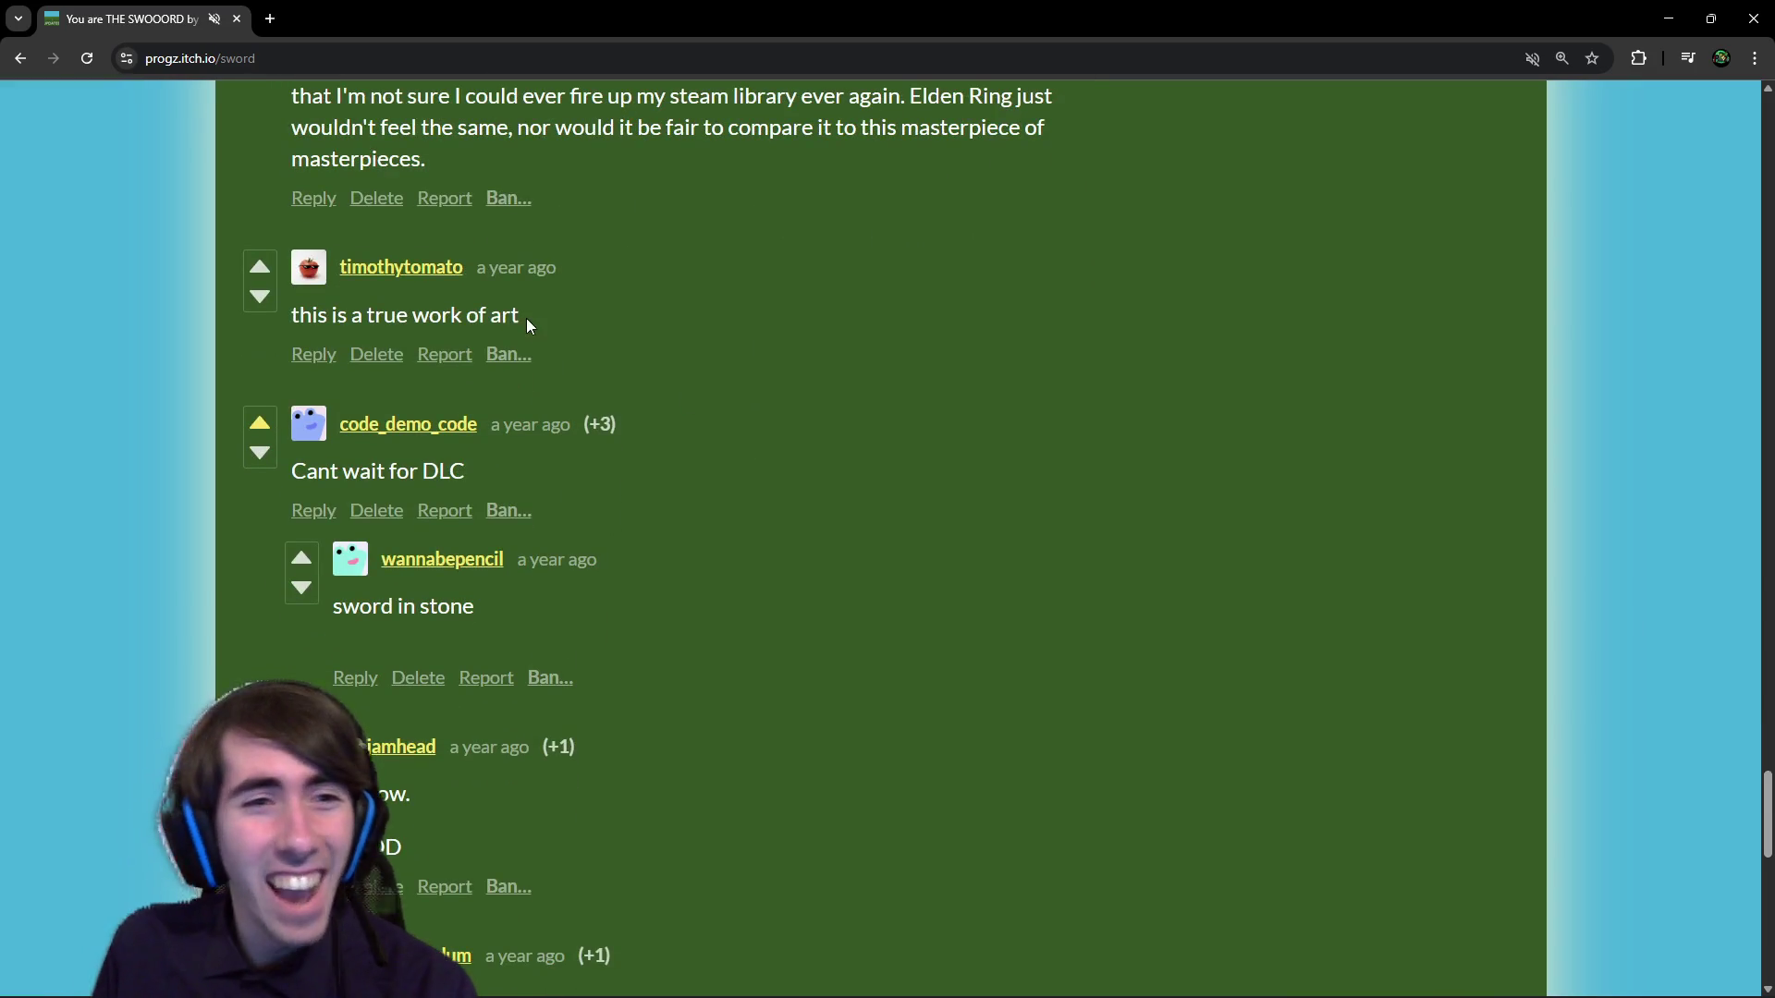
left_click_drag(527, 324, 355, 315)
left_click(353, 313)
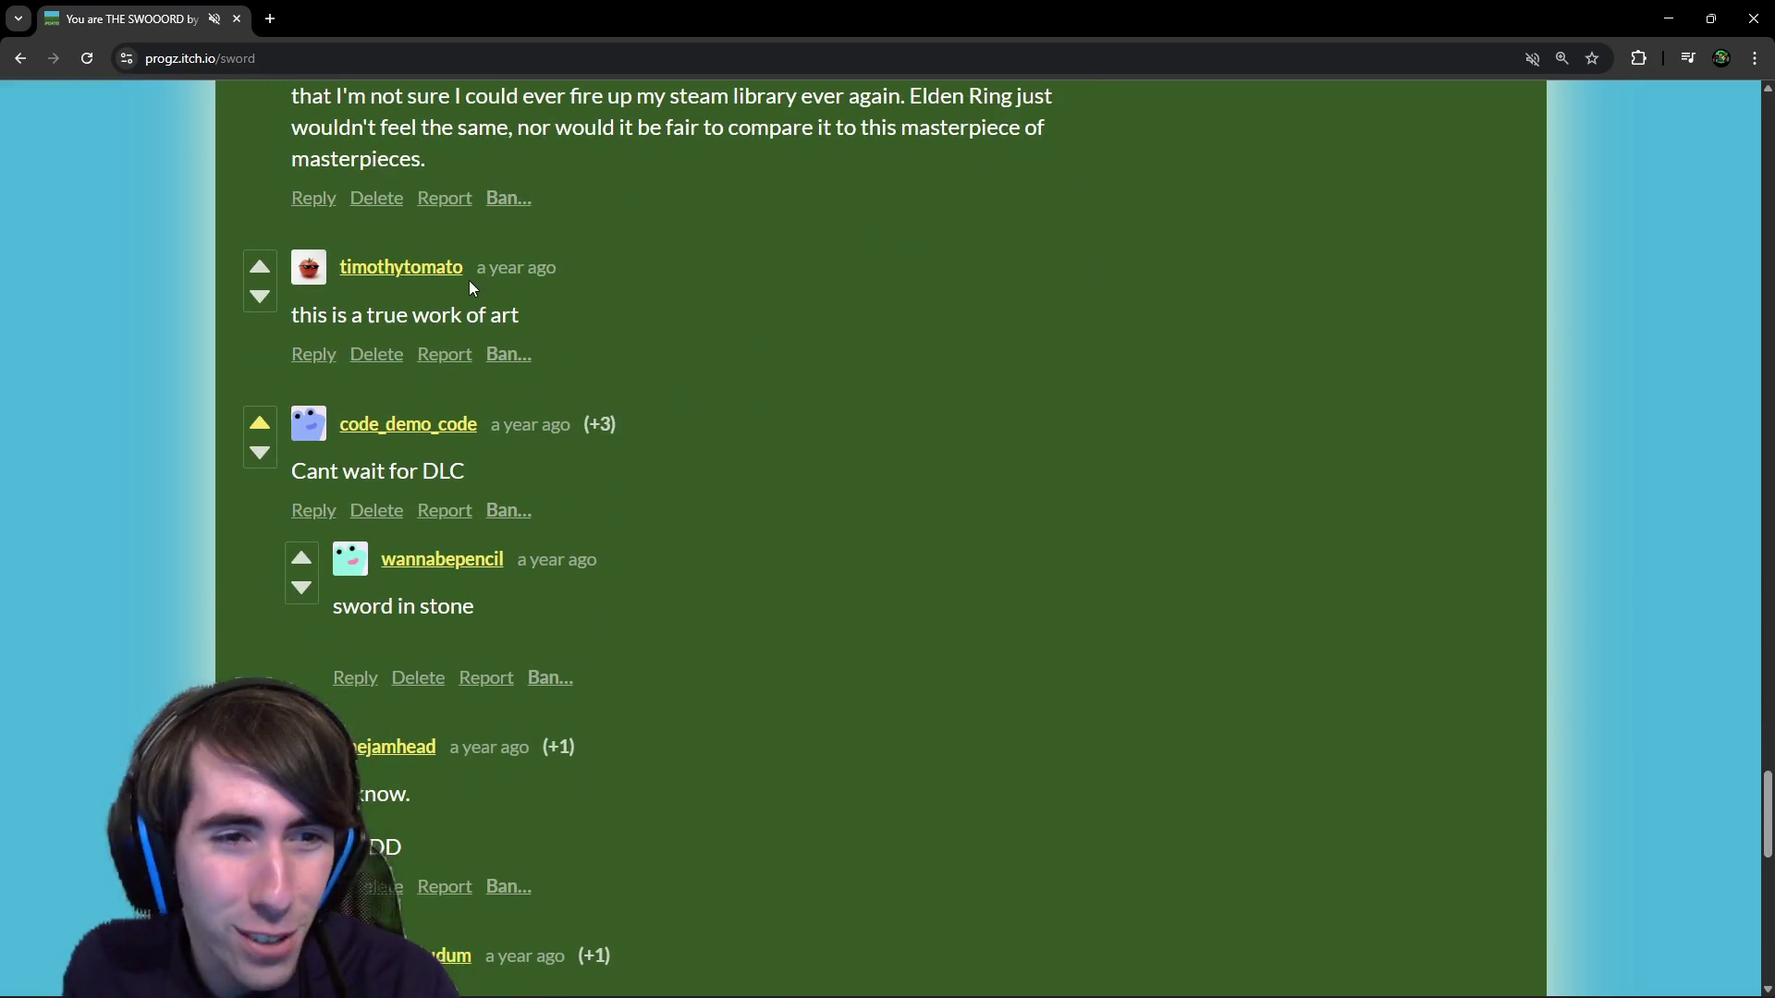
Open the Pirate Software - Game Jam 16 submission page in a new tab.
scroll(511, 525, "down", 7)
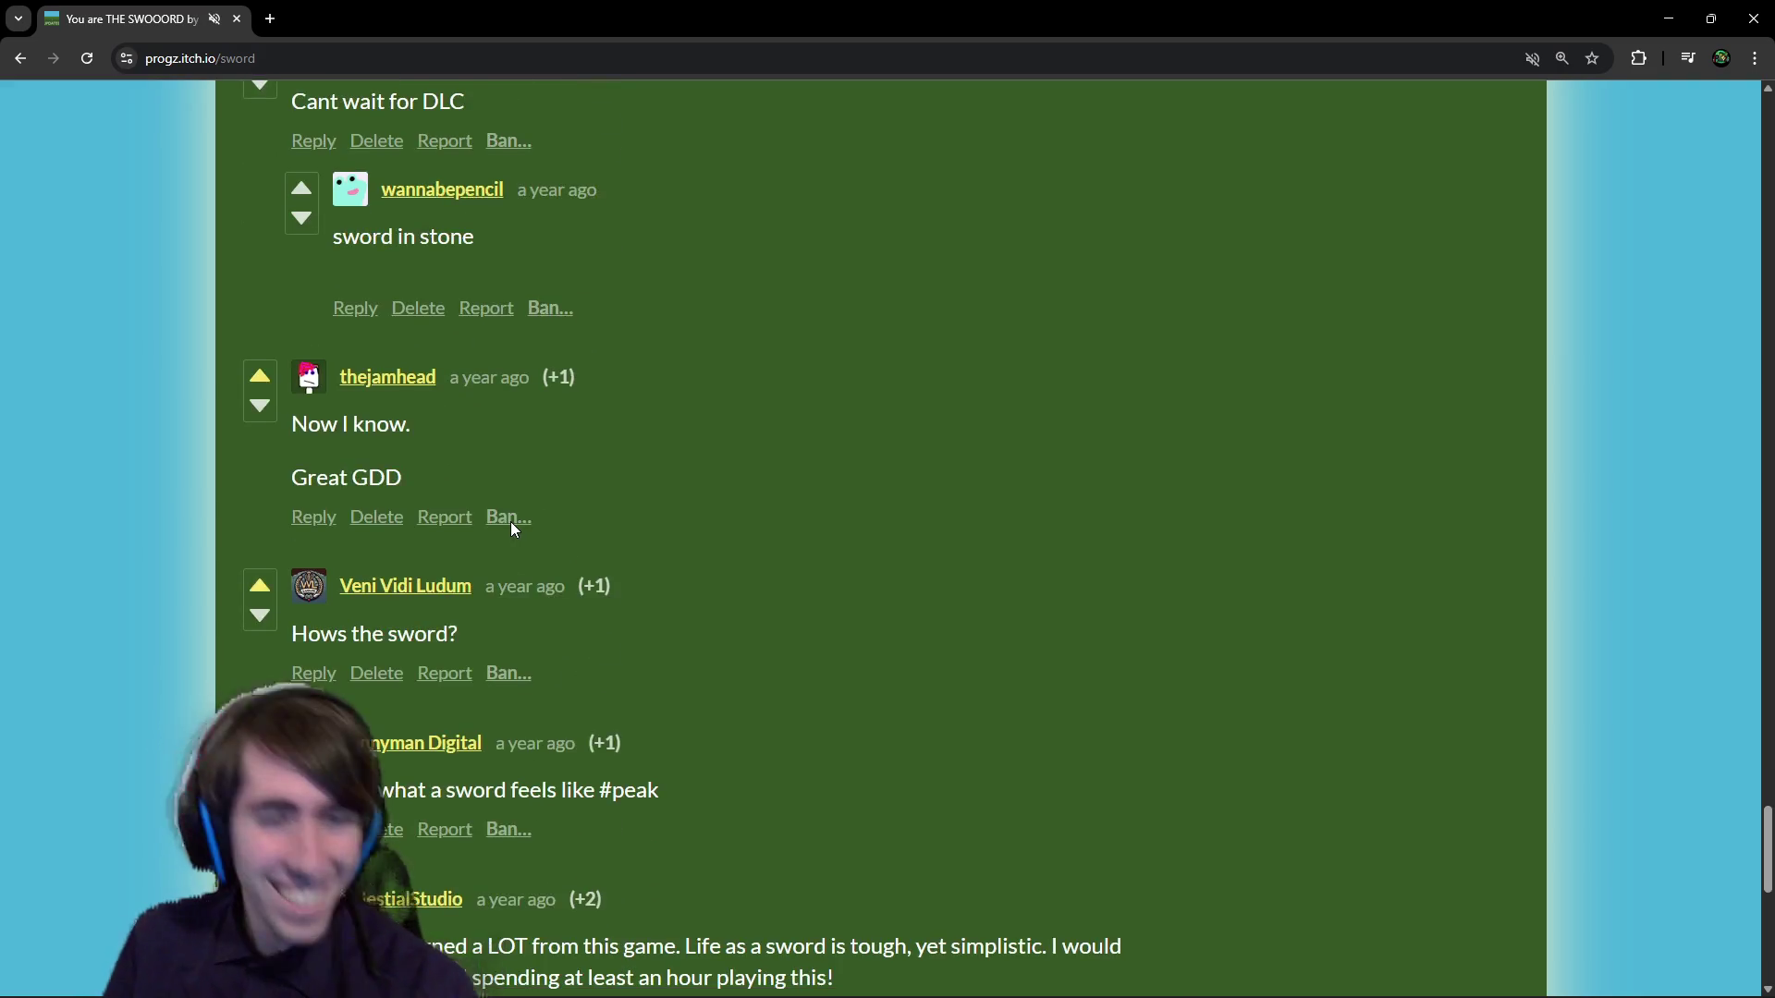
scroll(513, 523, "down", 7)
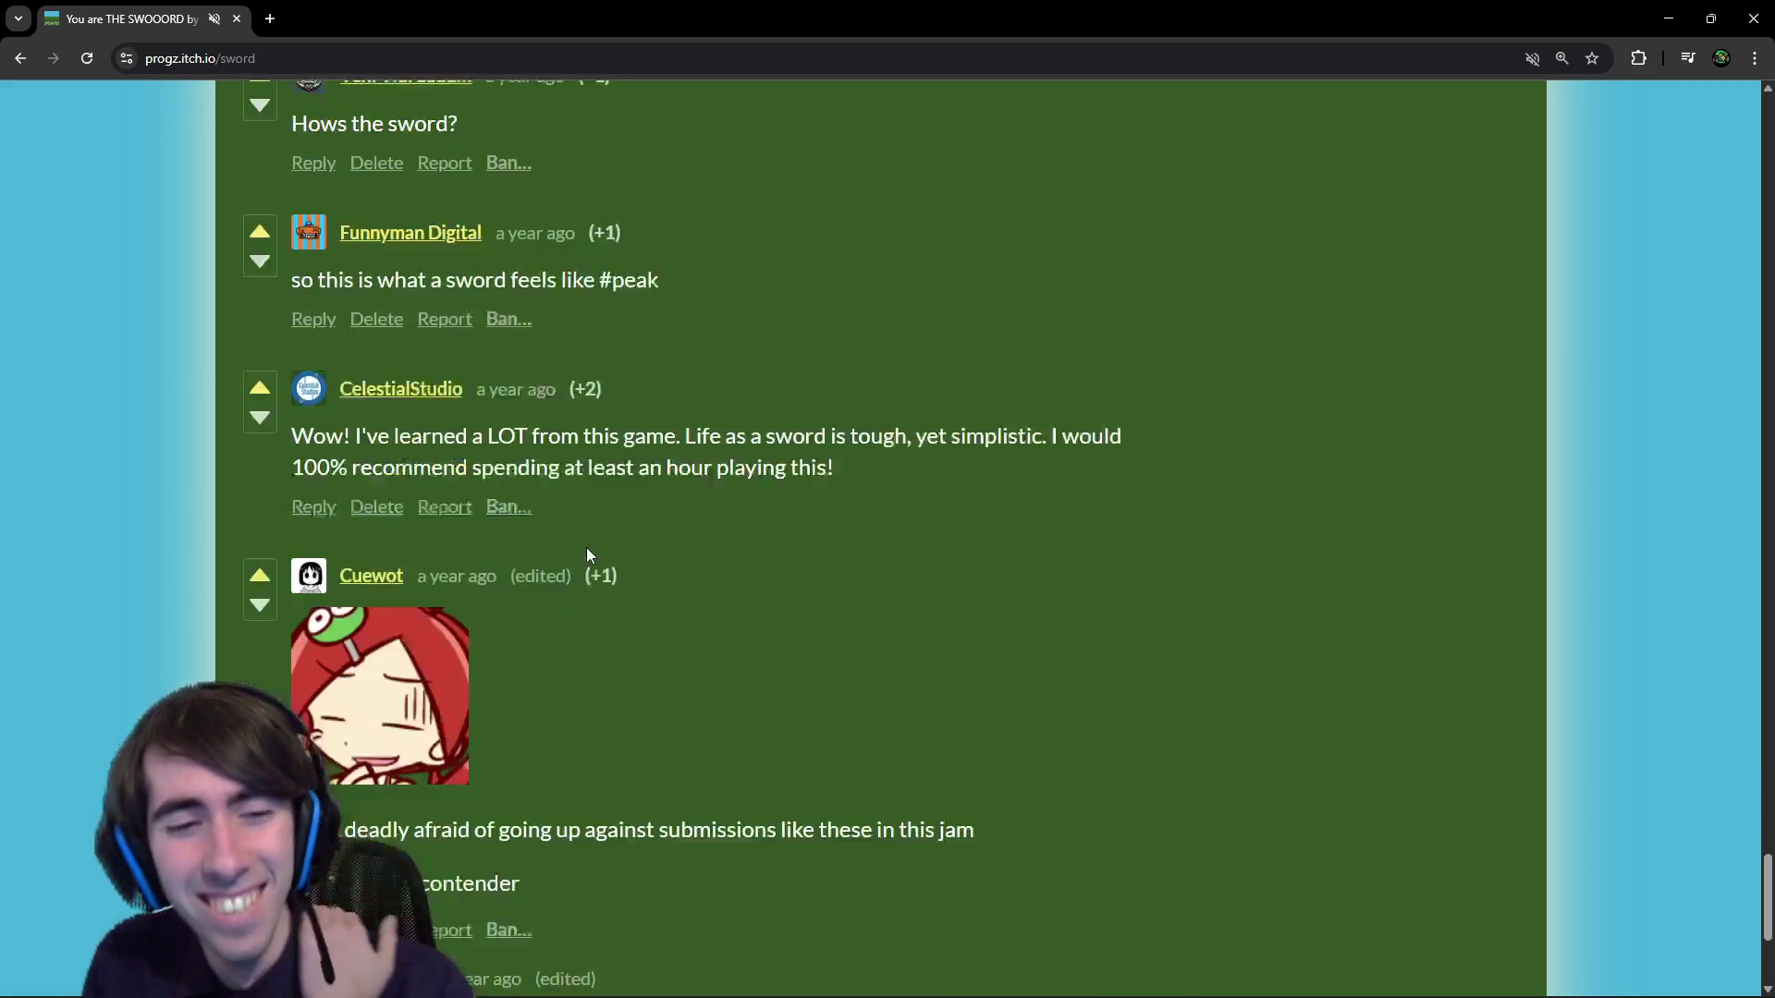
middle_click(1056, 647)
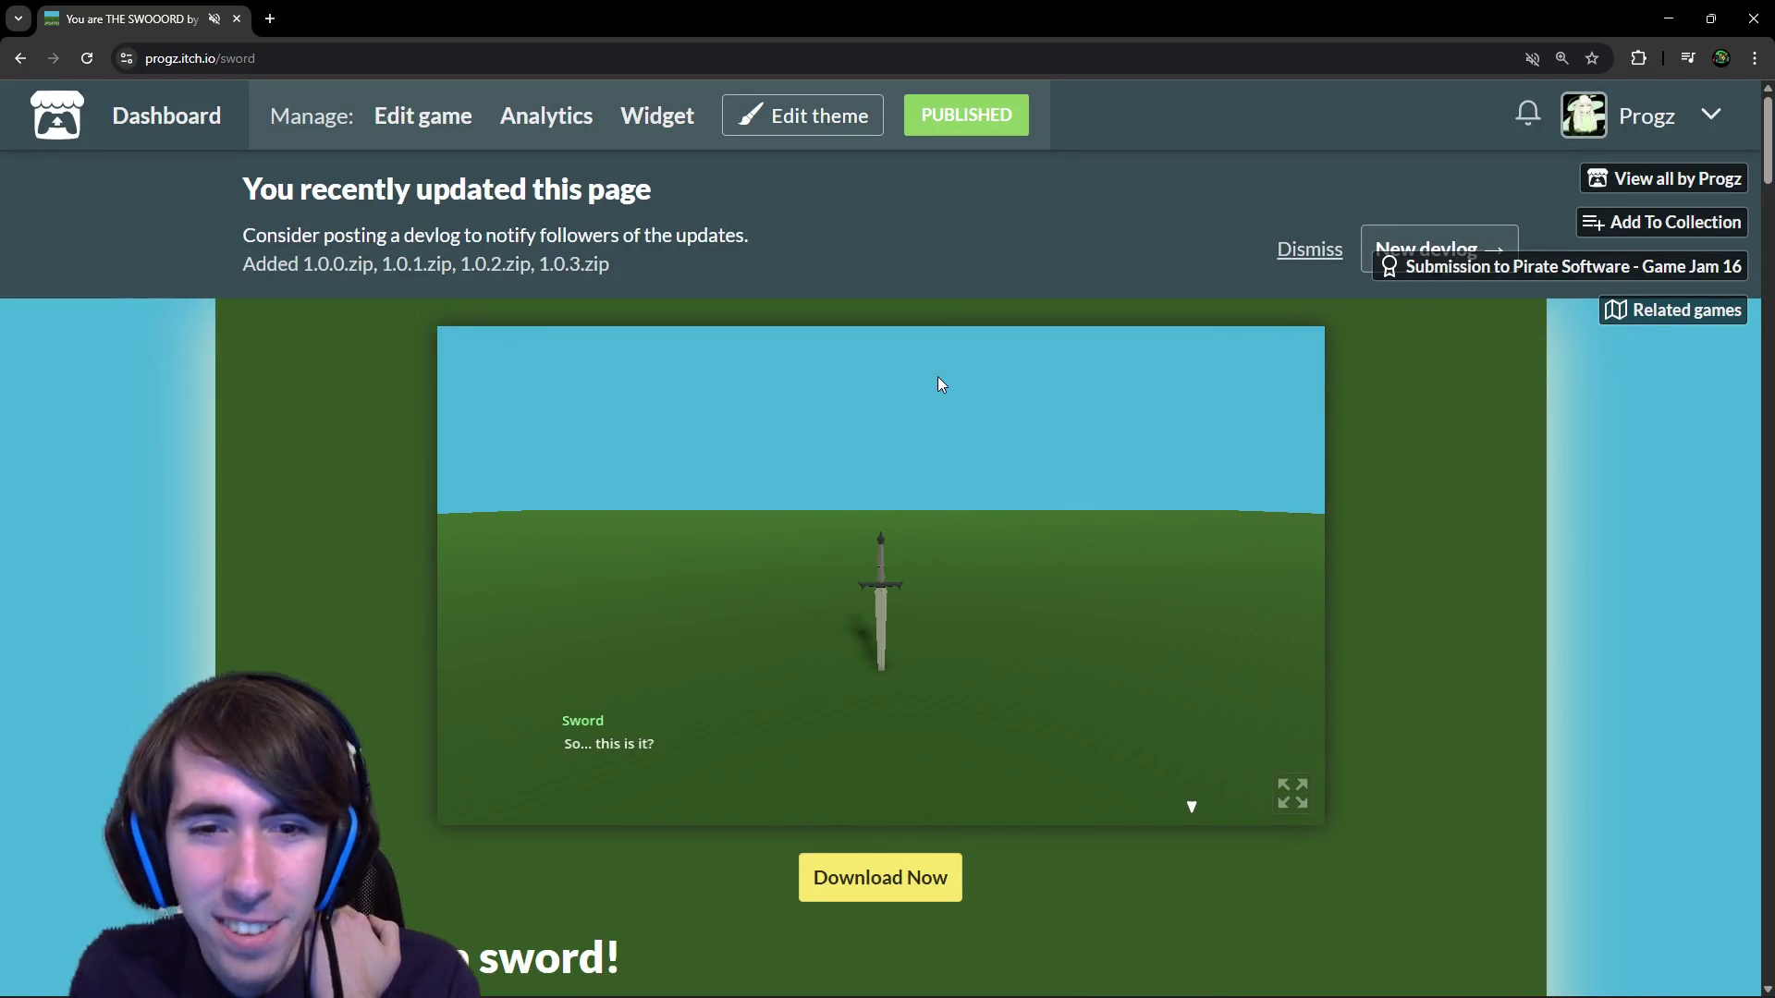
scroll(1412, 363, "down", 1)
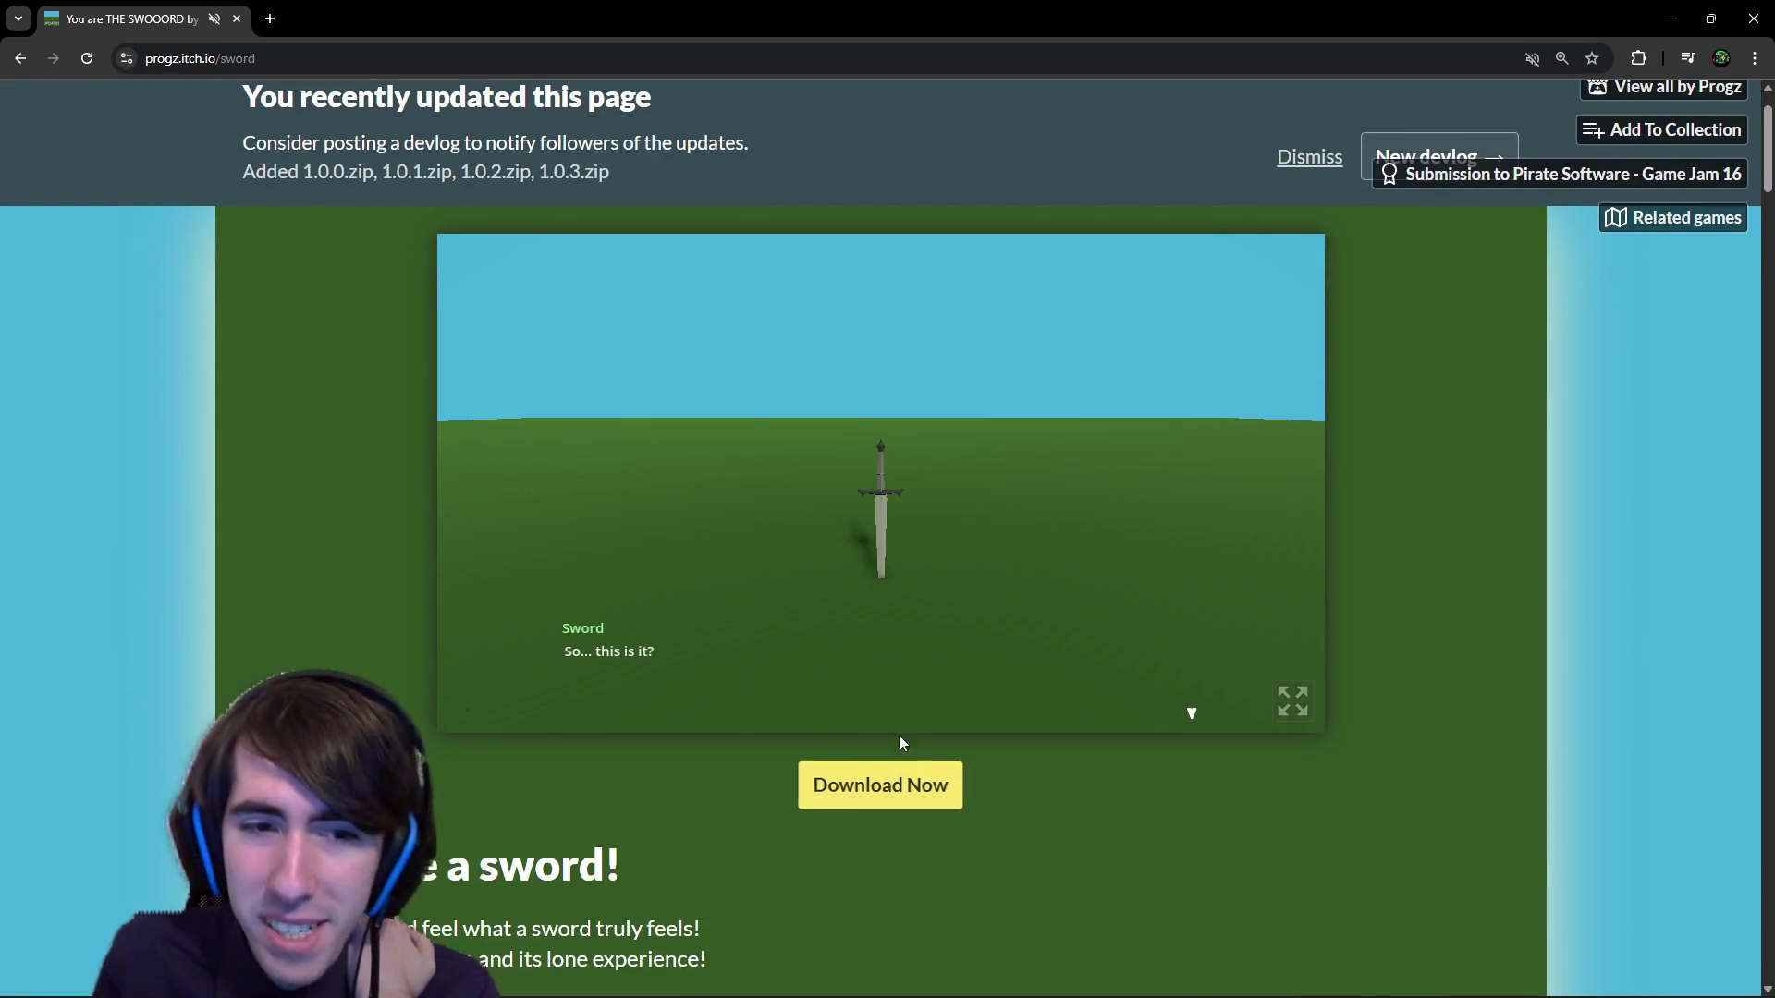
middle_click(1559, 176)
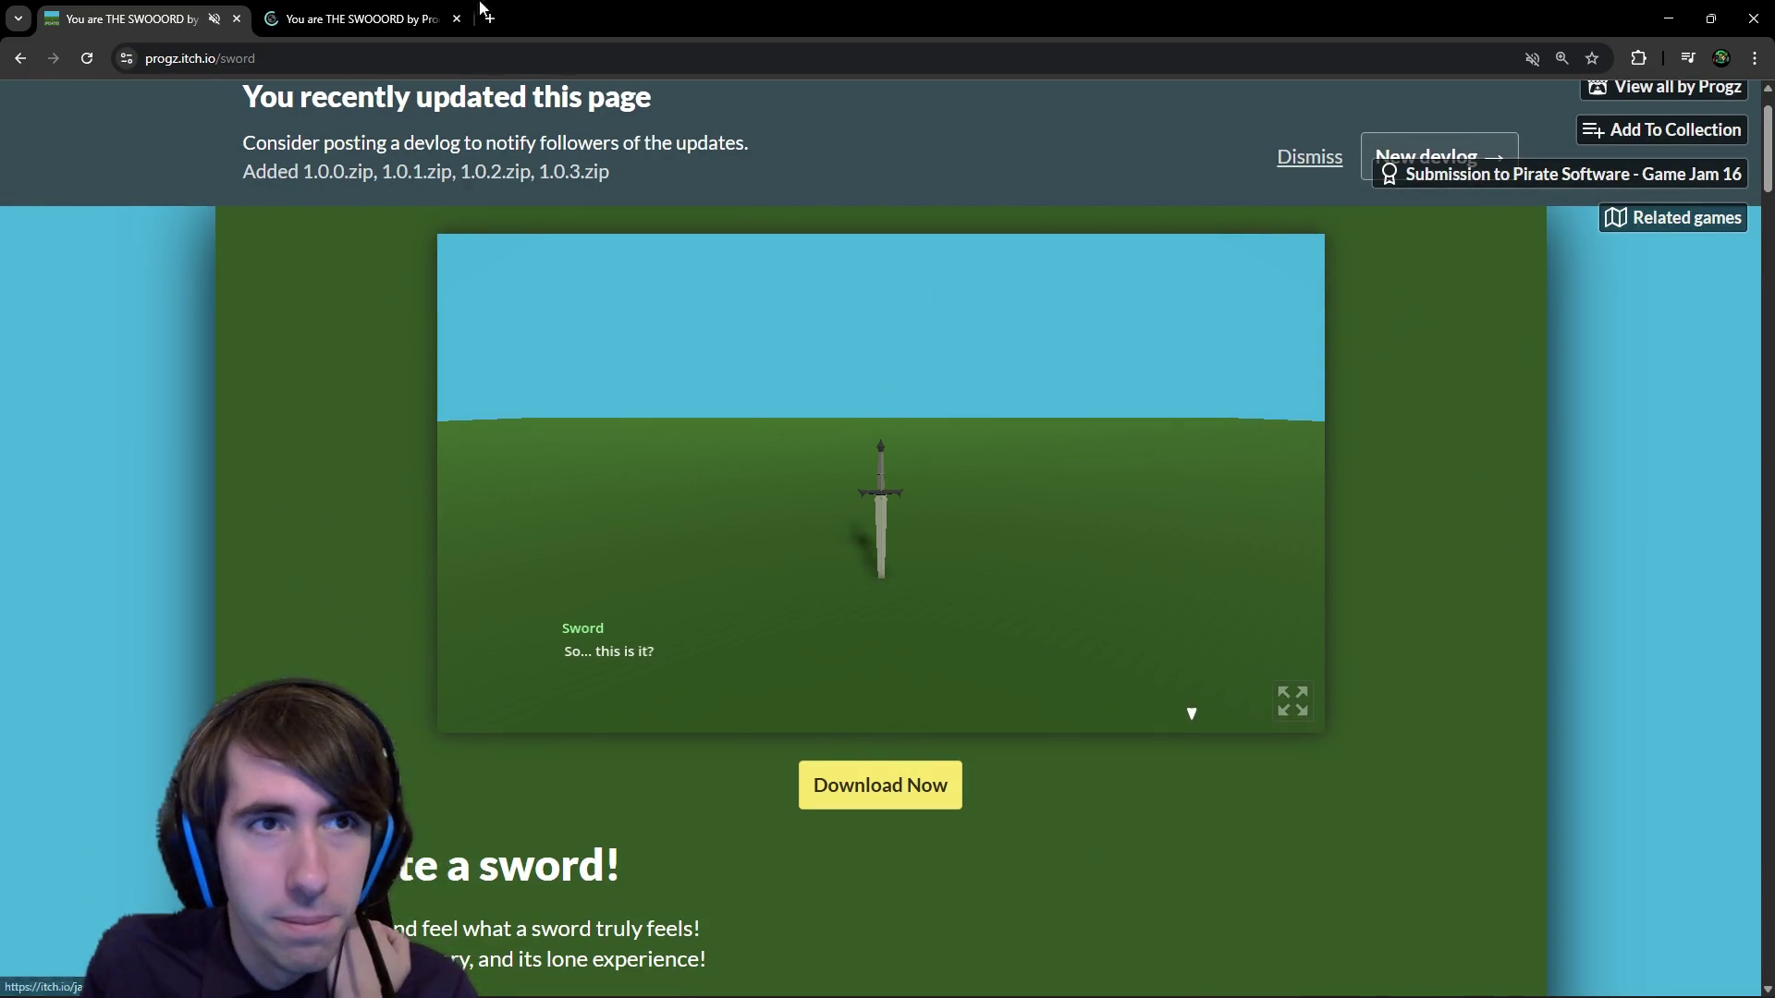
Switch to the Game Jam 16 submission tab and read through its judge feedback.
key("ctrl+Tab")
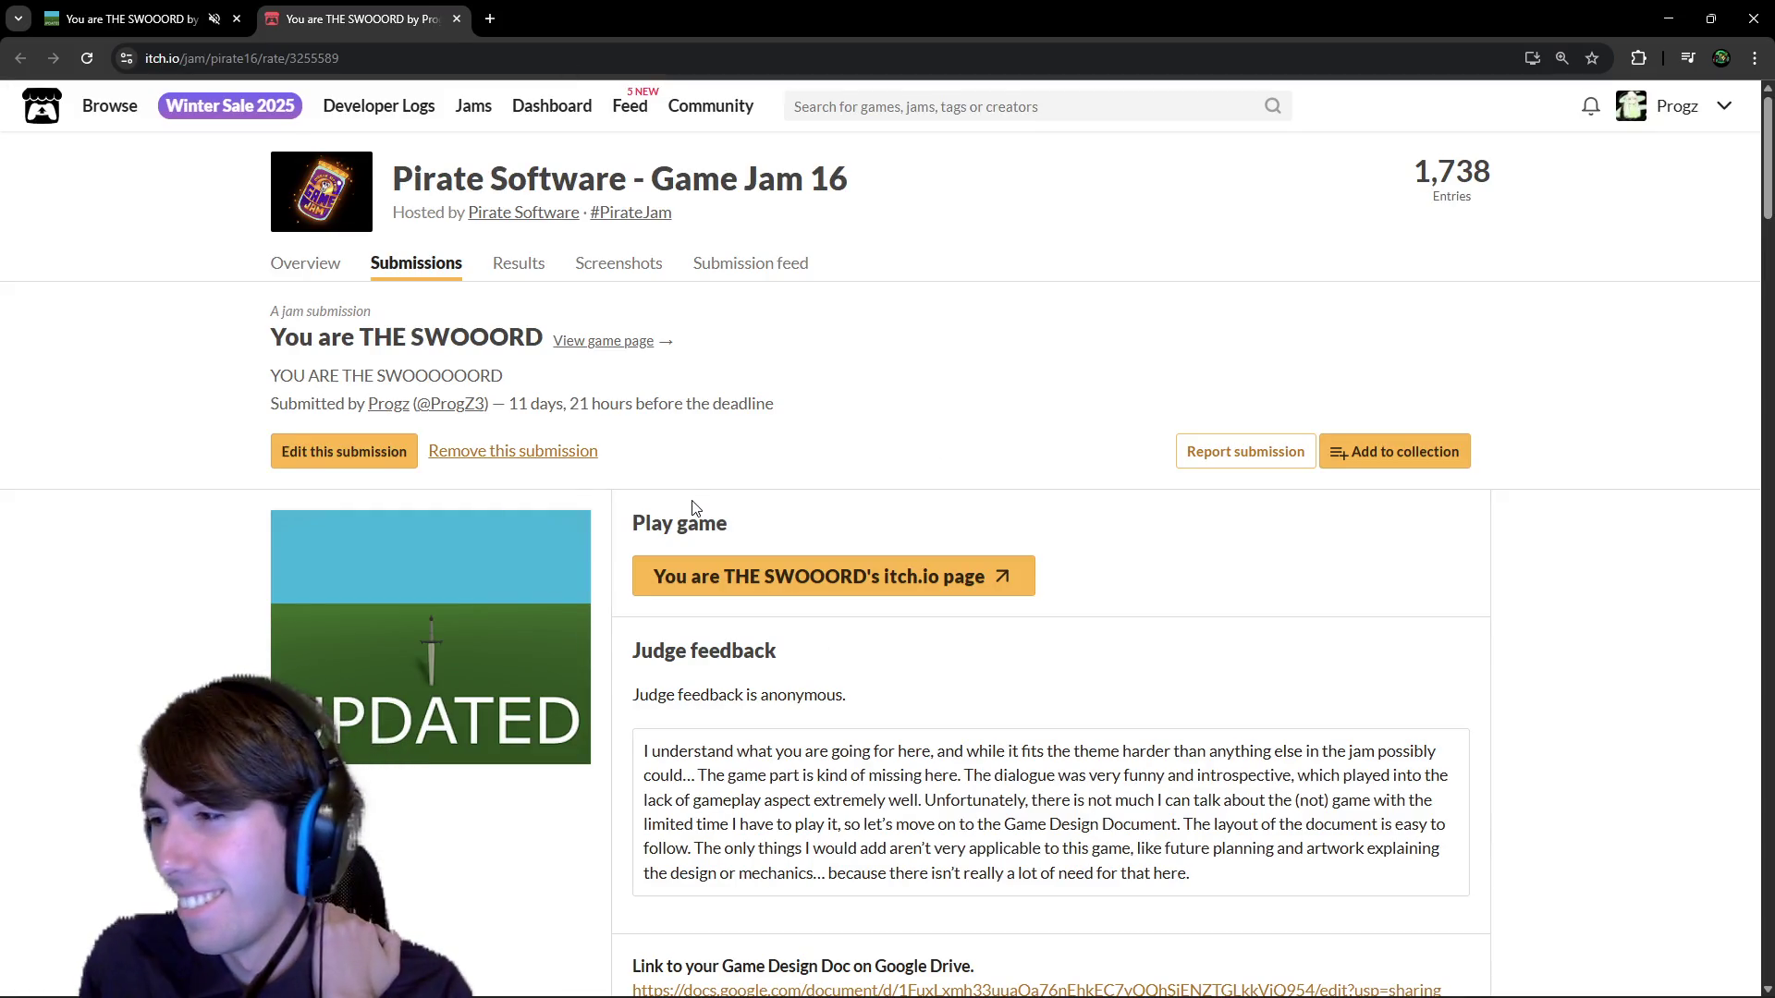
scroll(695, 508, "down", 1)
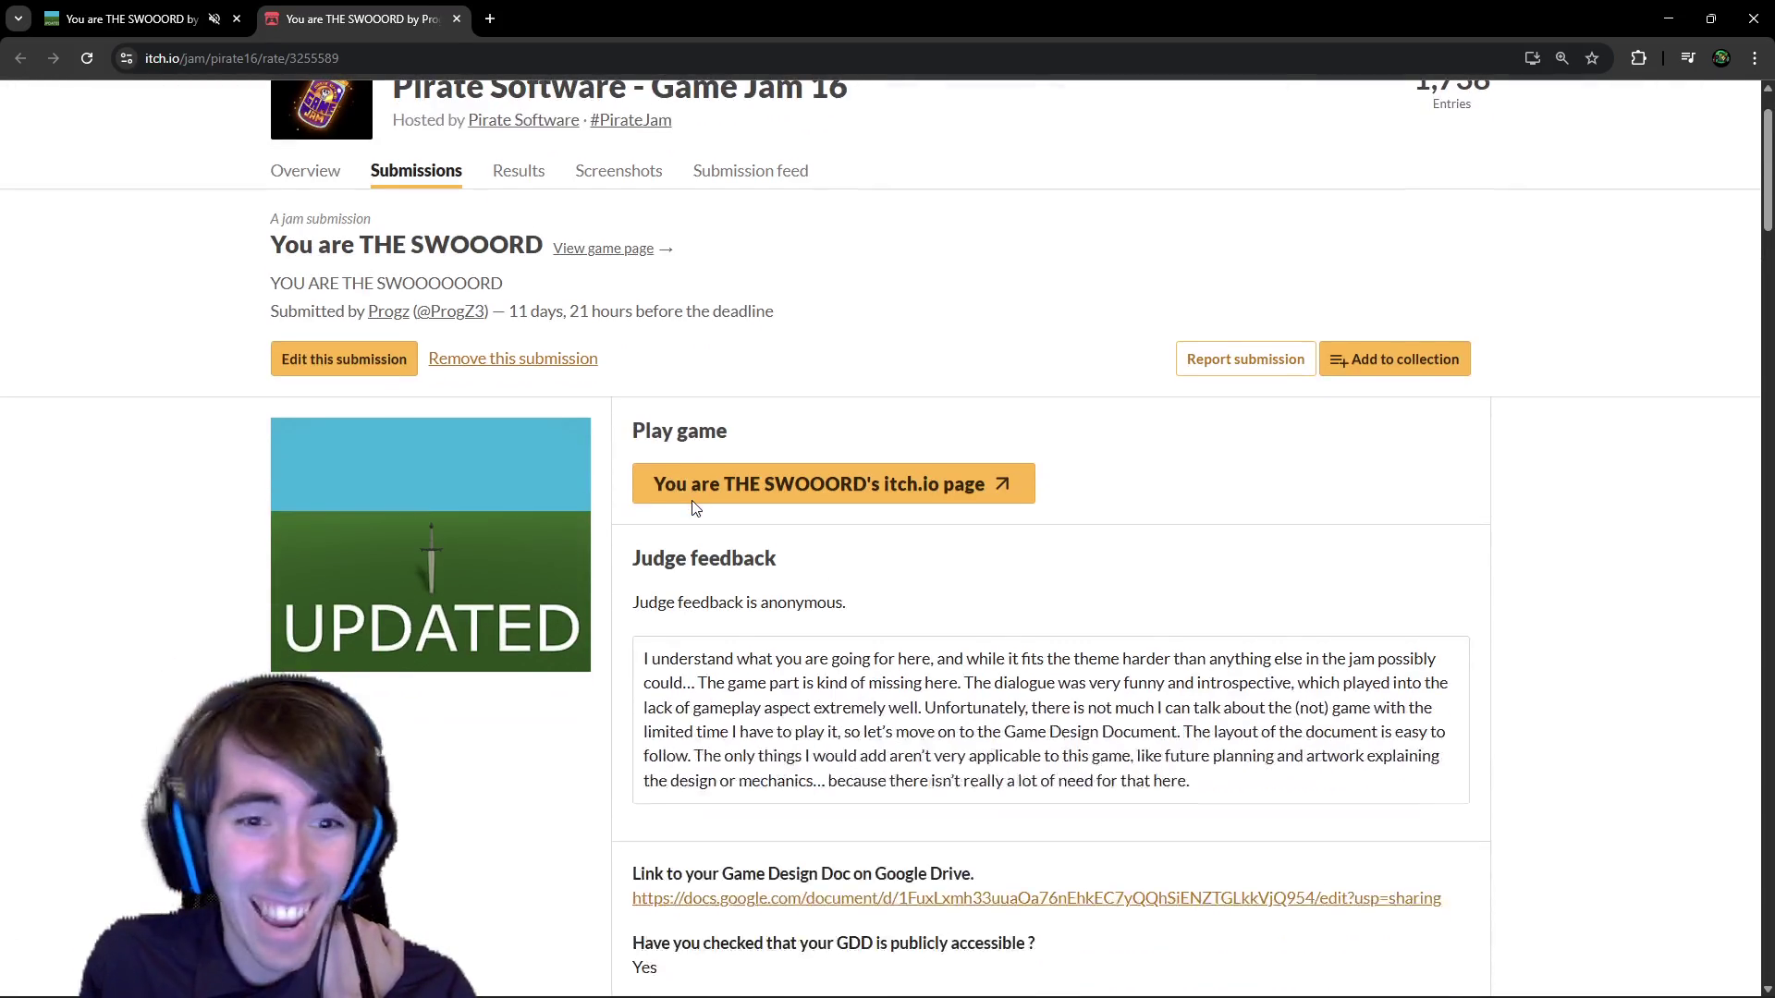
scroll(732, 562, "up", 1)
scroll(573, 435, "down", 3)
scroll(621, 482, "down", 20)
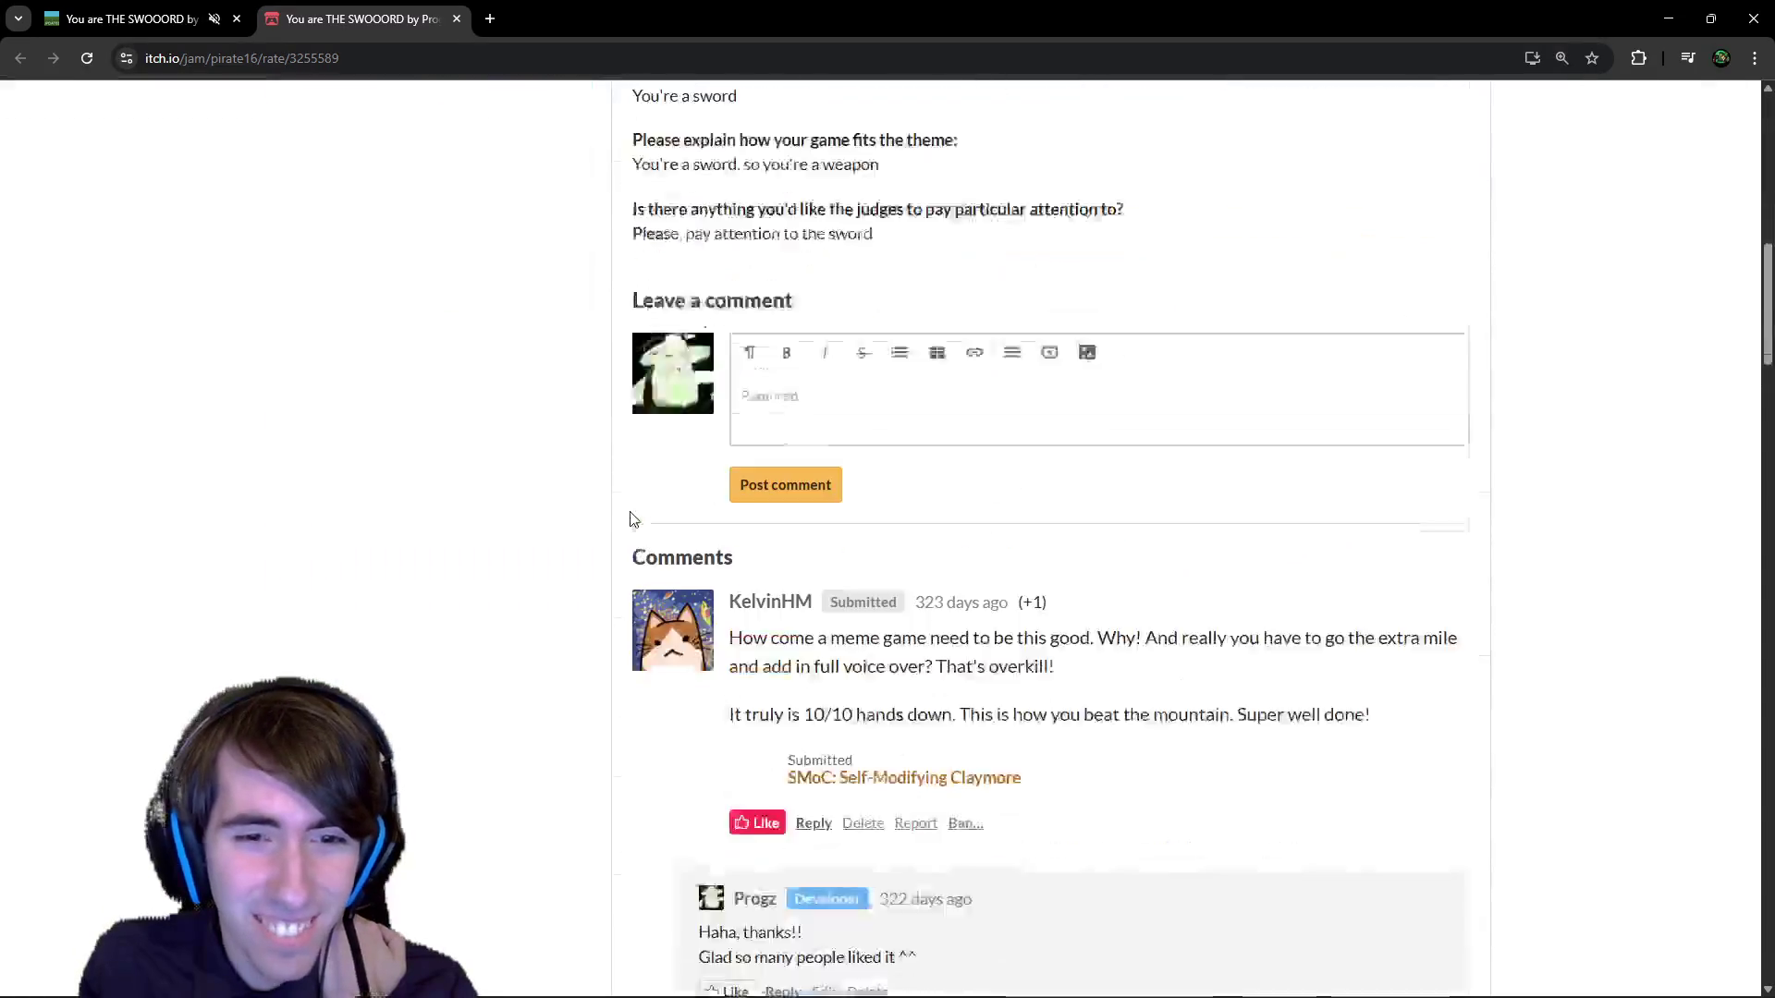
scroll(751, 573, "down", 20)
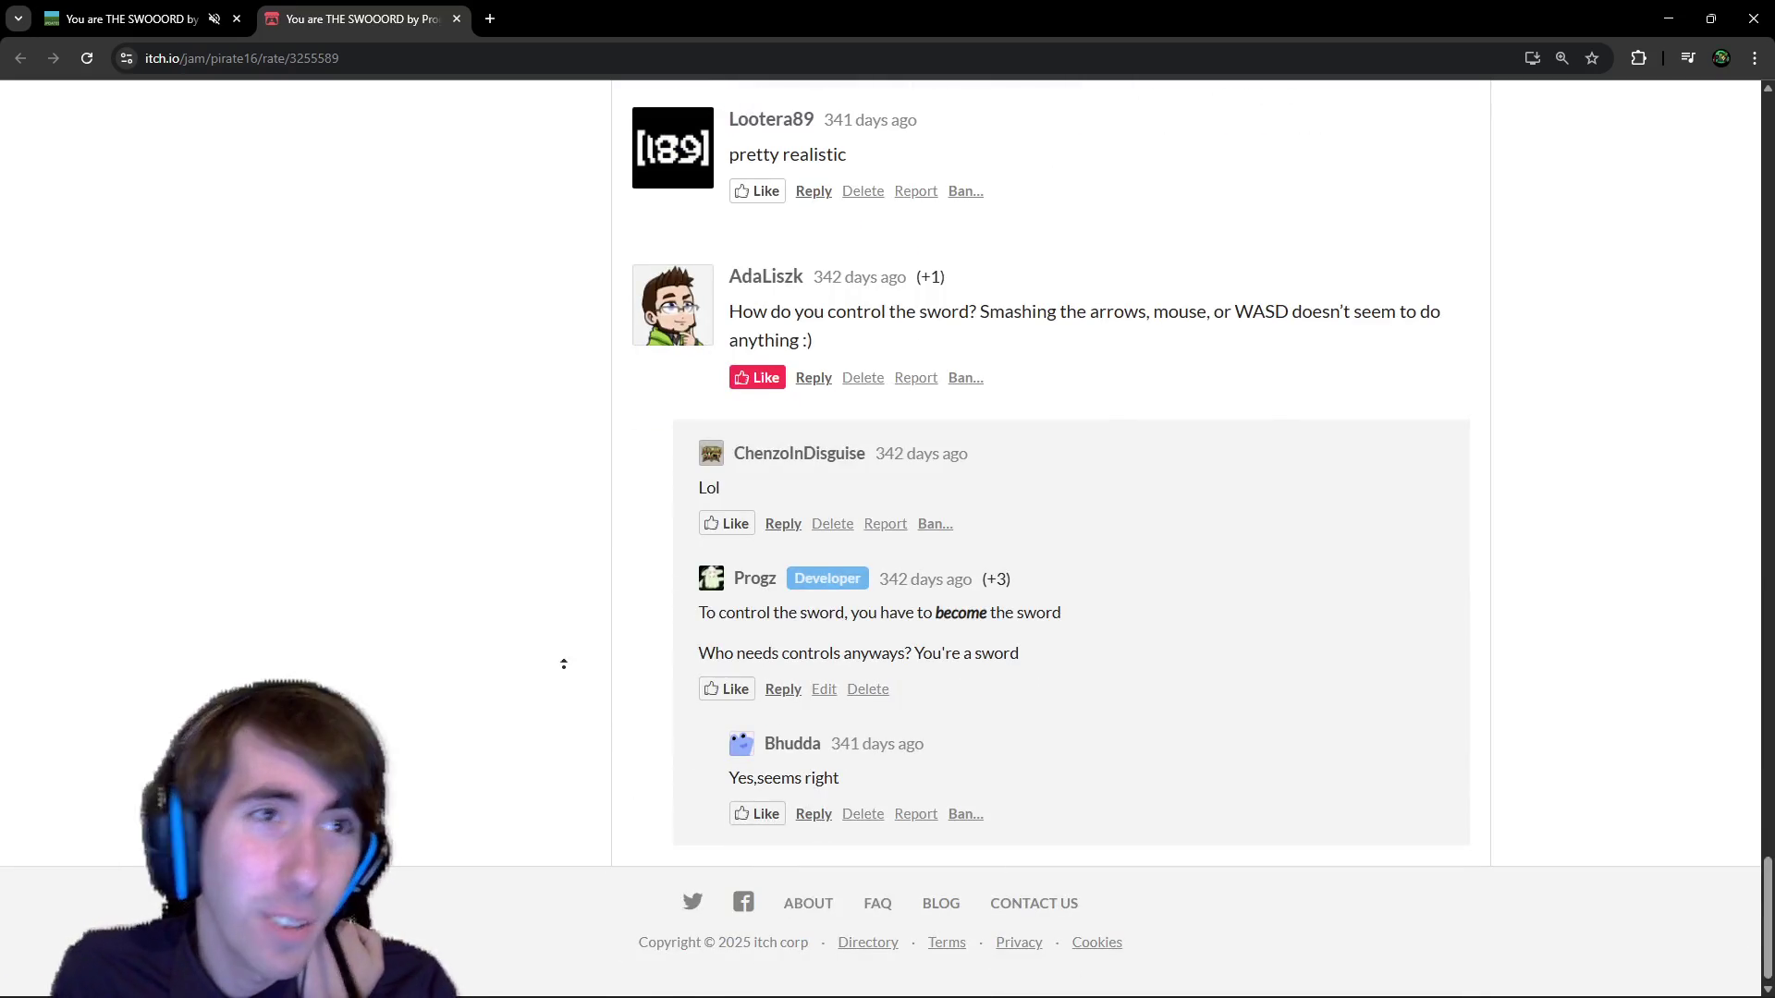
scroll(556, 601, "up", 15)
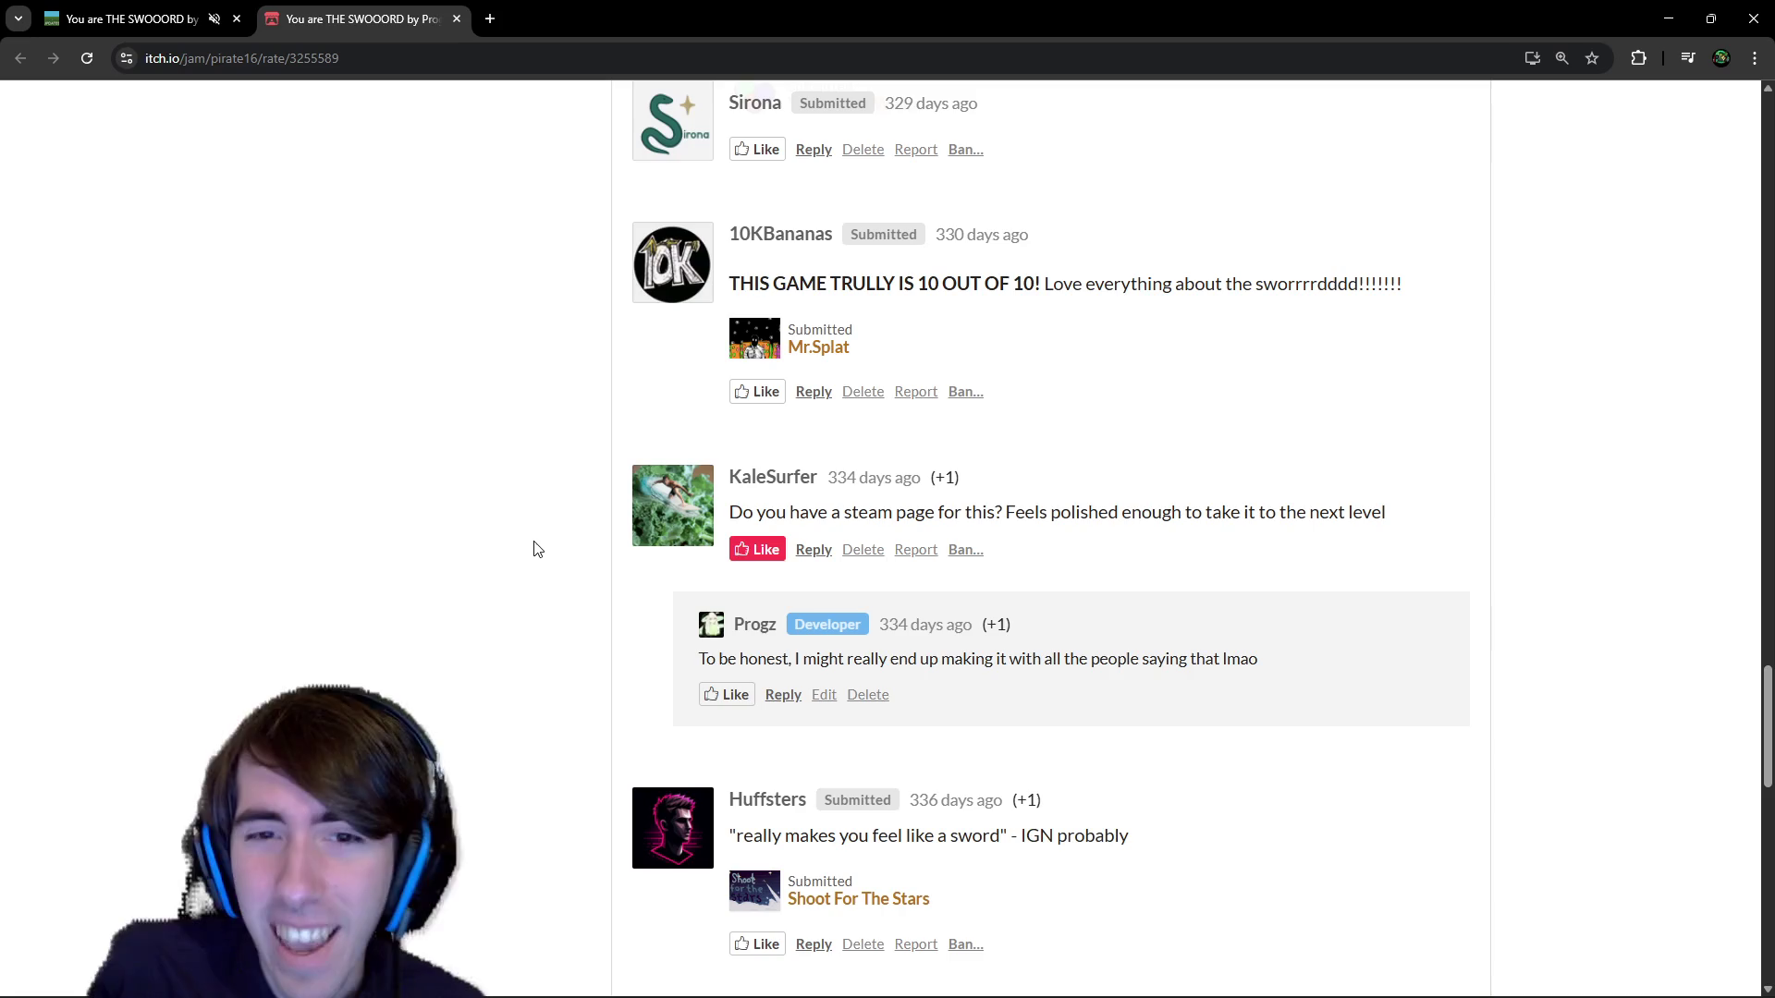
scroll(534, 544, "up", 6)
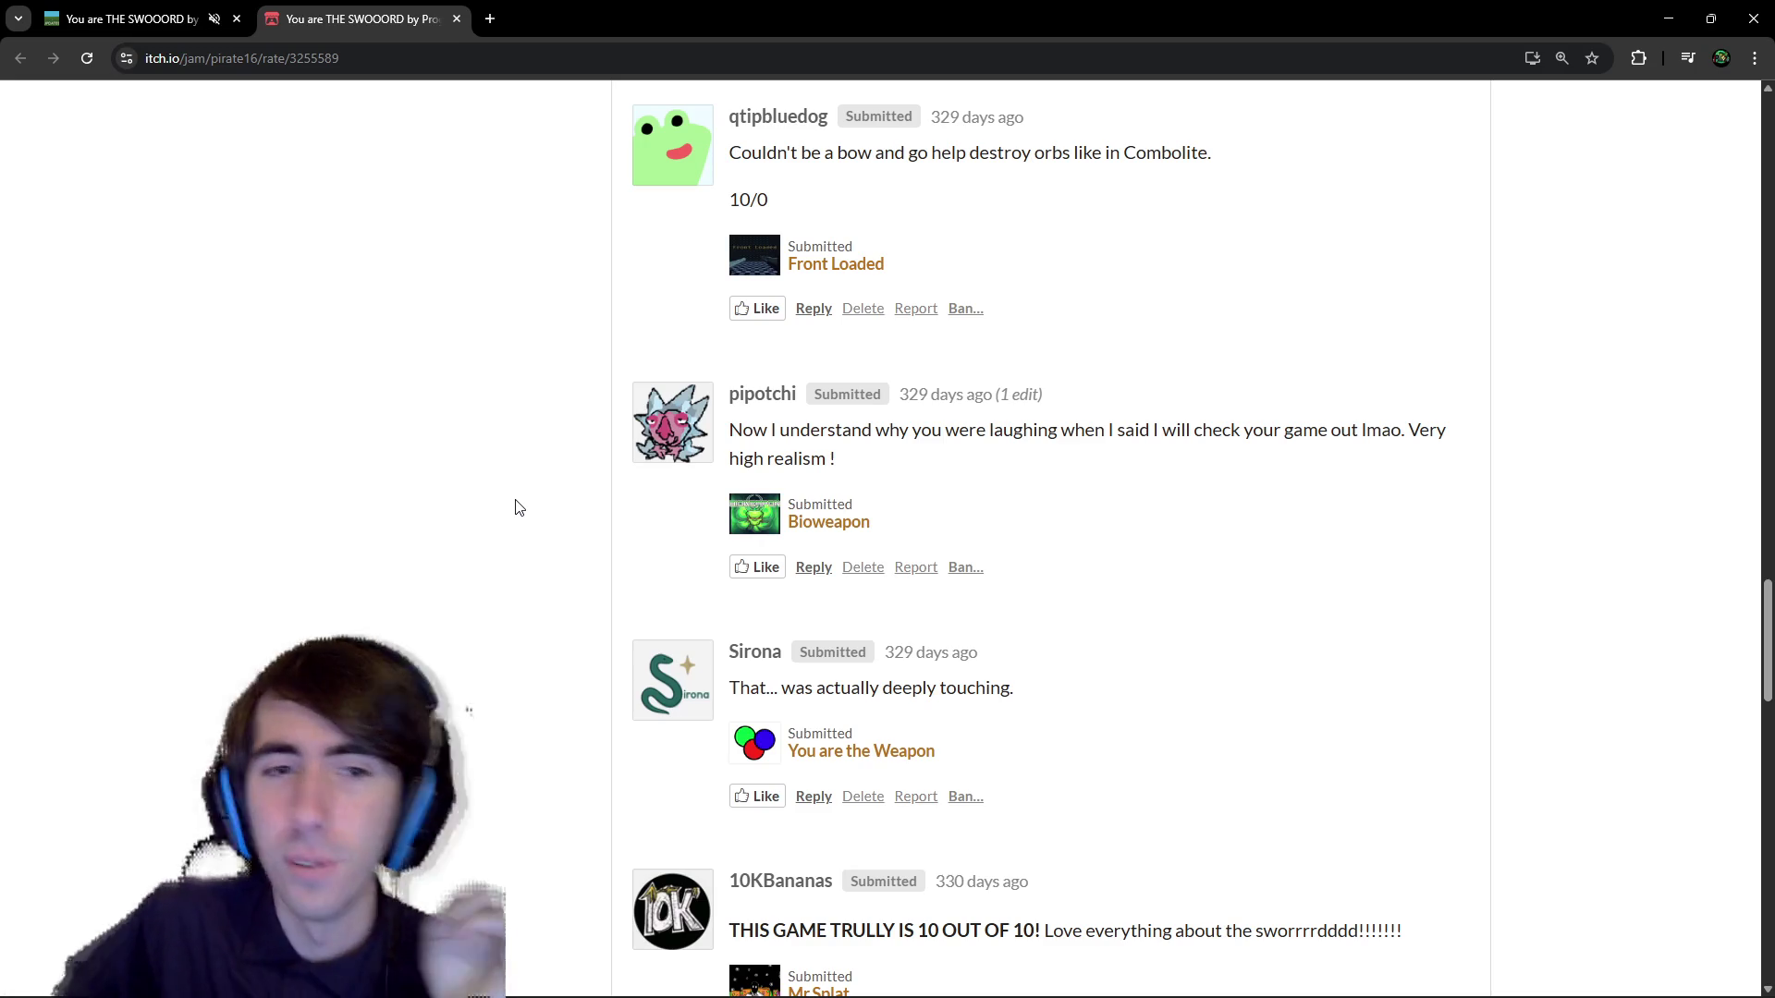
key("Home")
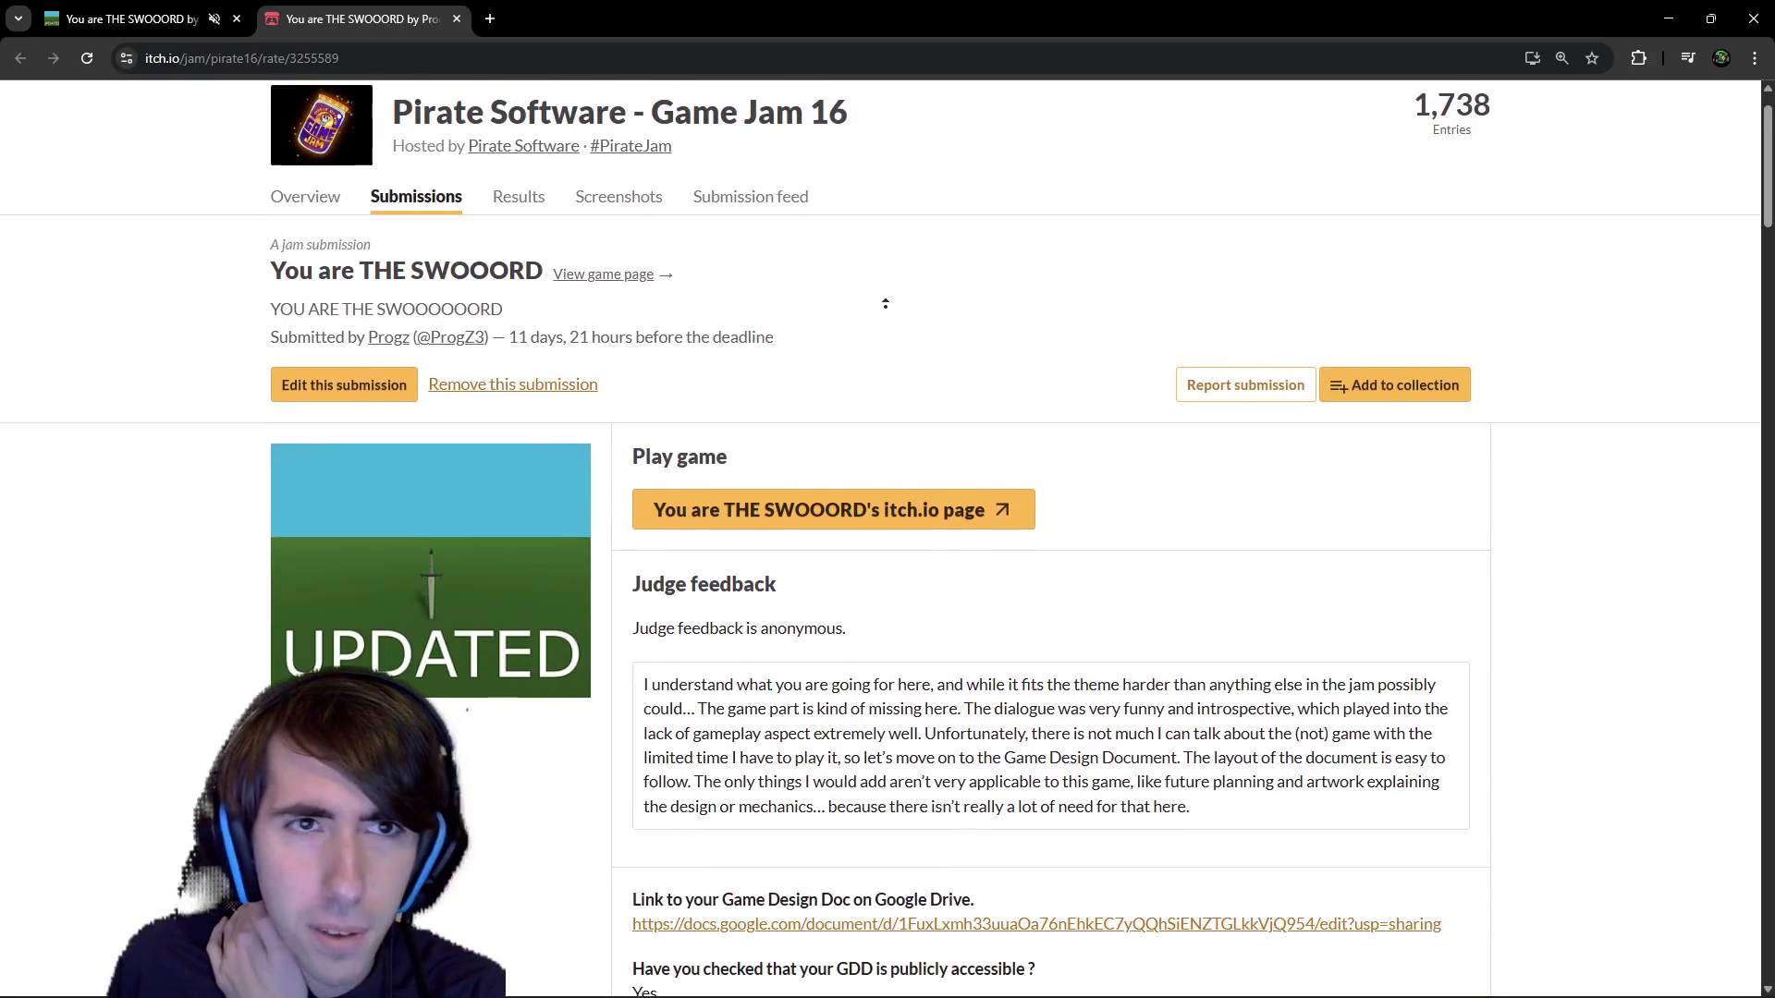
scroll(832, 328, "down", 15)
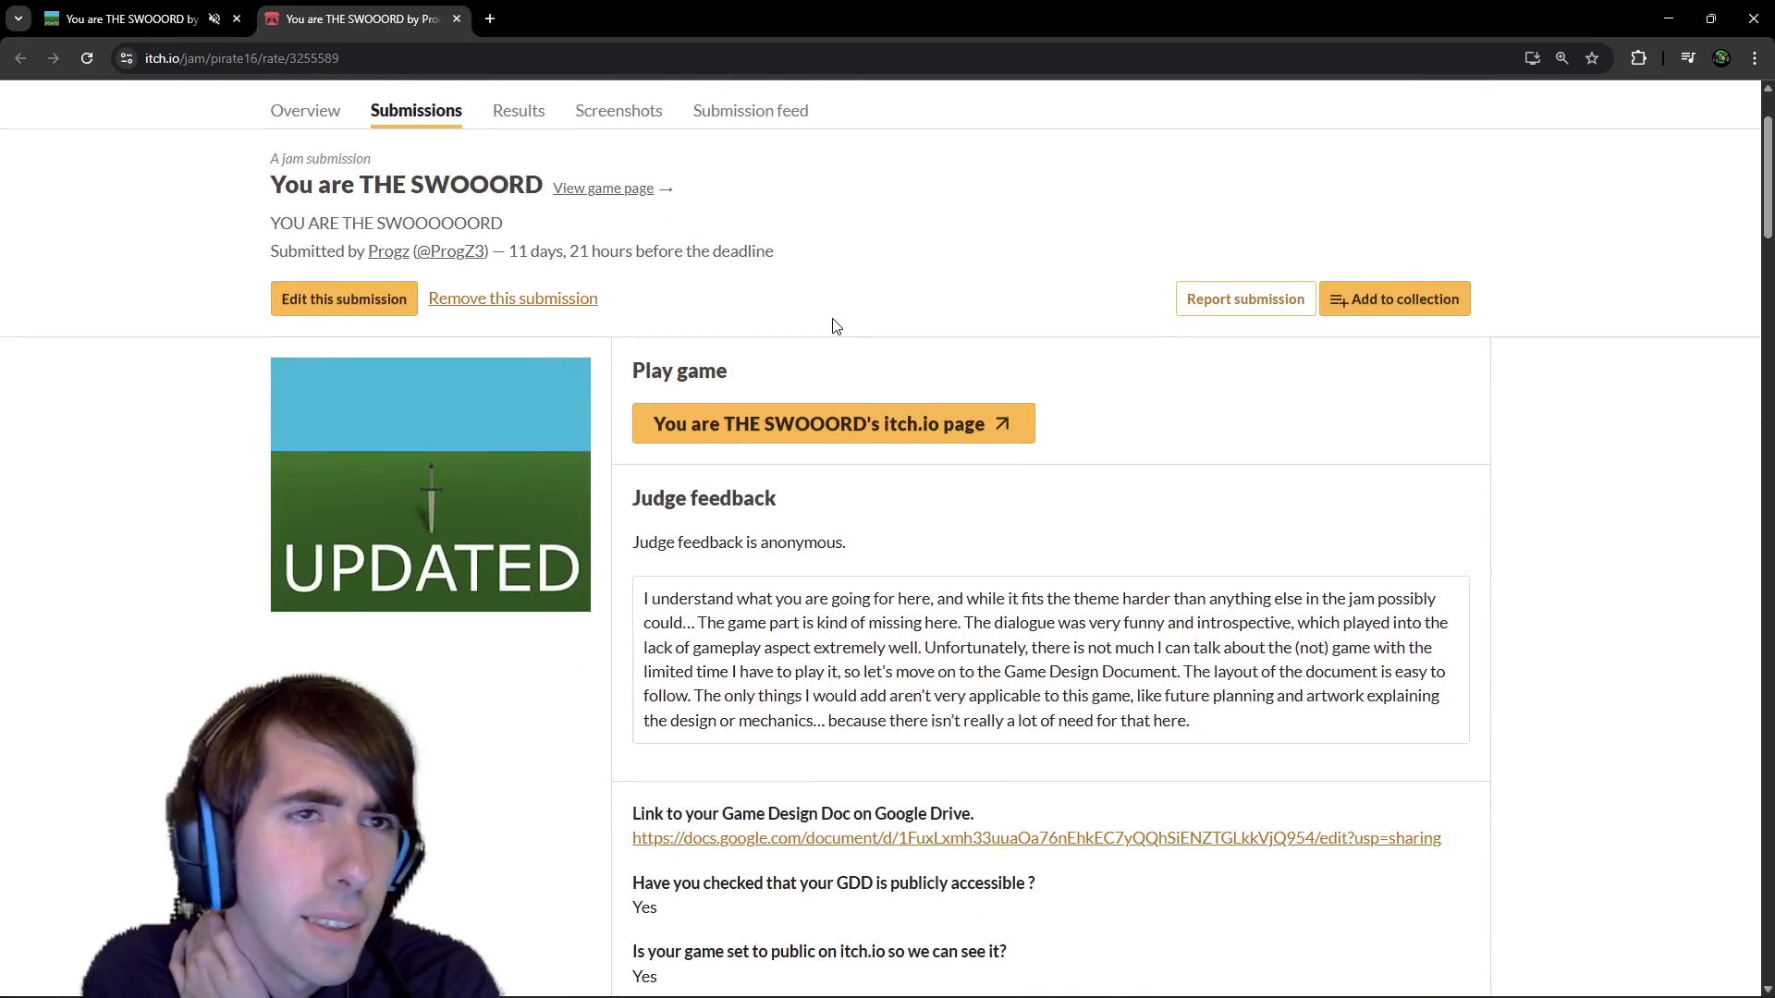
scroll(829, 375, "down", 10)
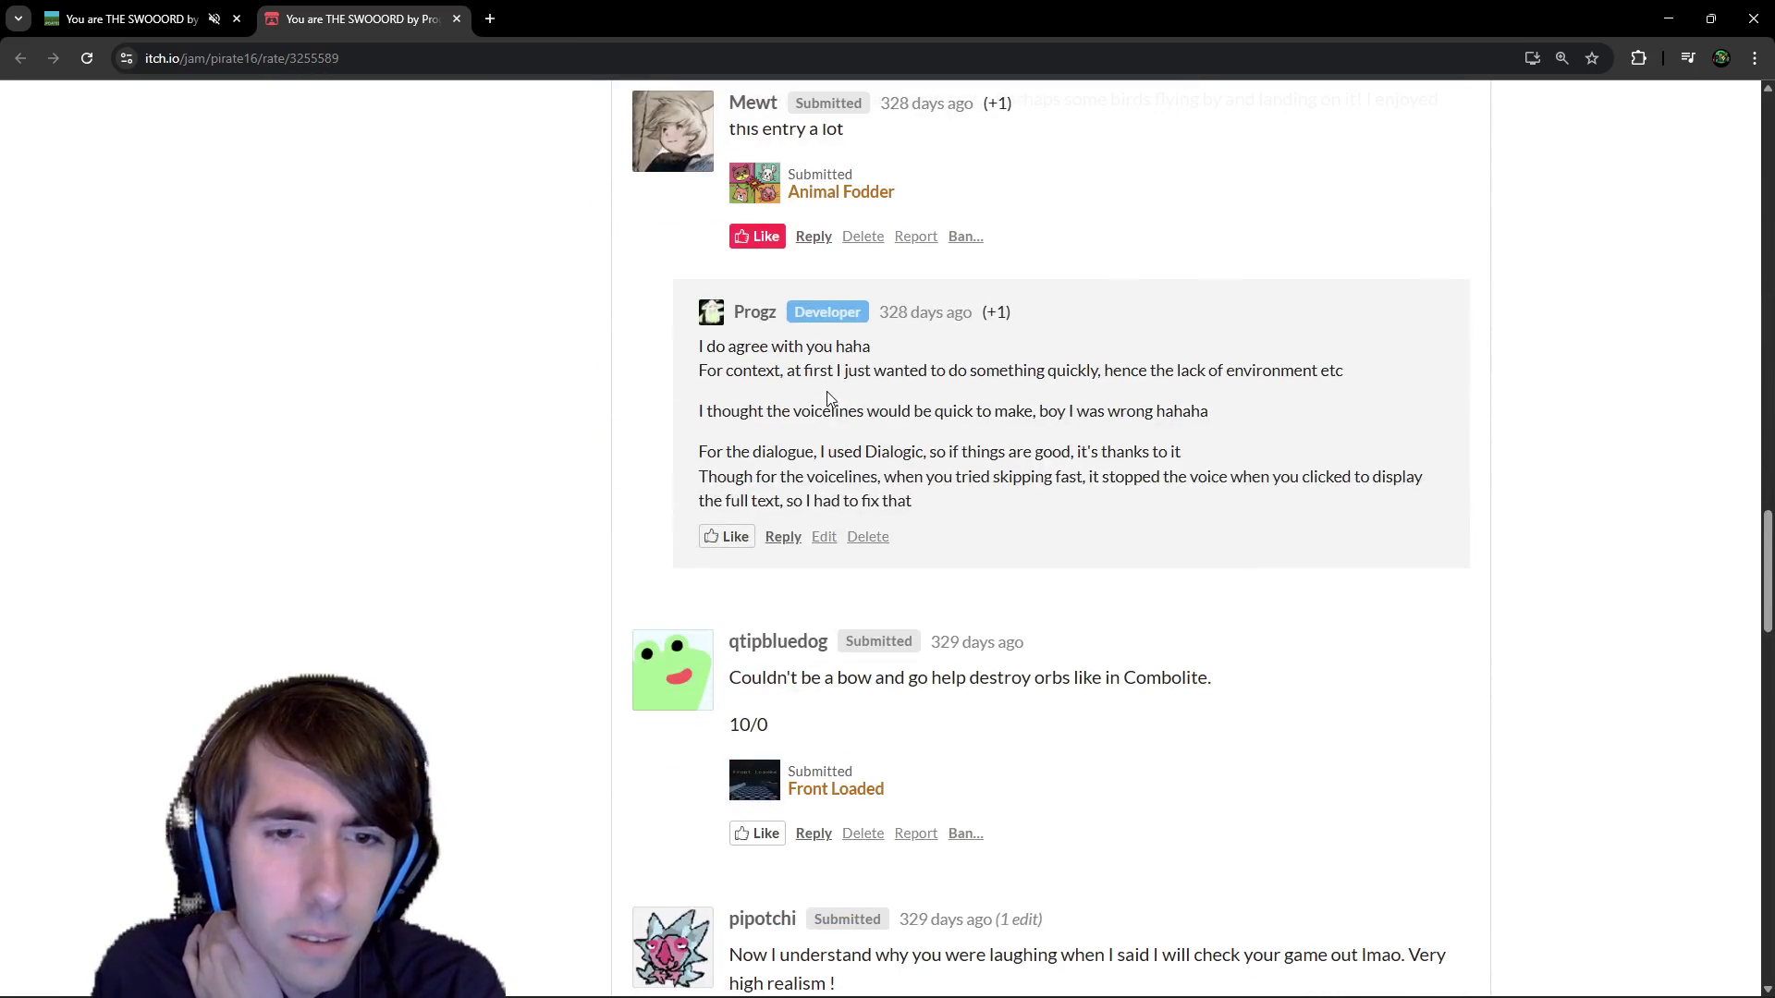
scroll(826, 391, "down", 3)
scroll(896, 396, "down", 4)
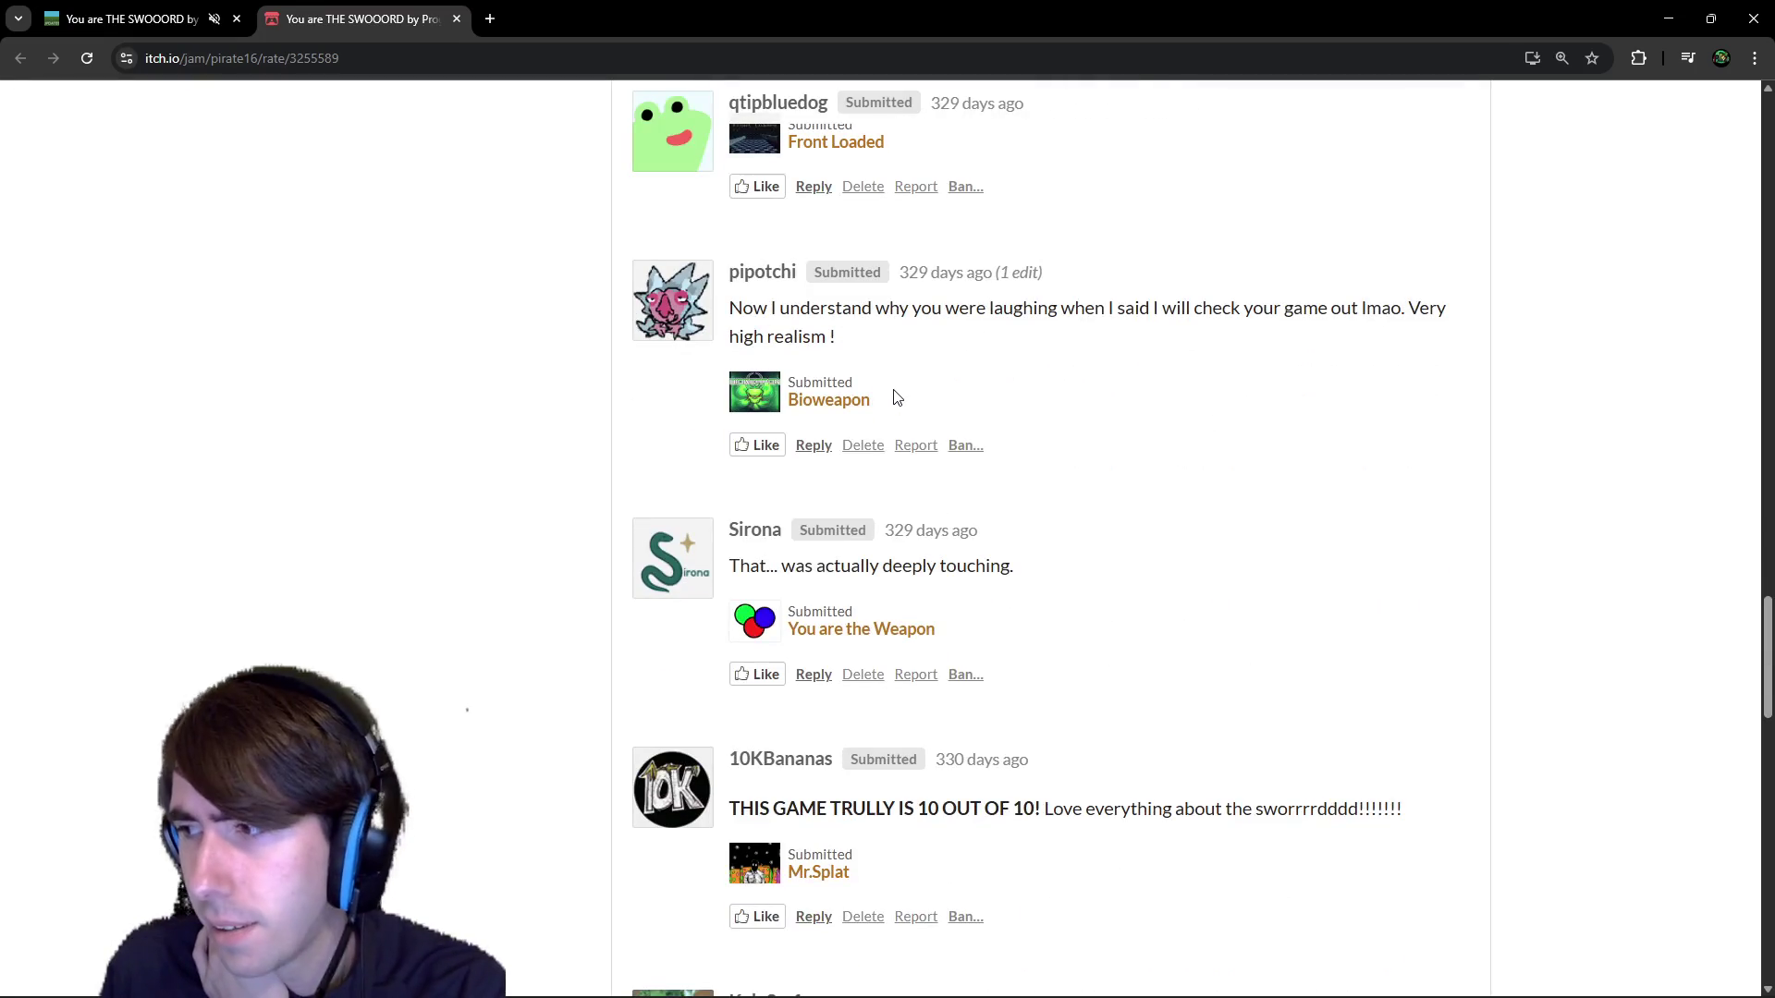
scroll(1140, 515, "down", 4)
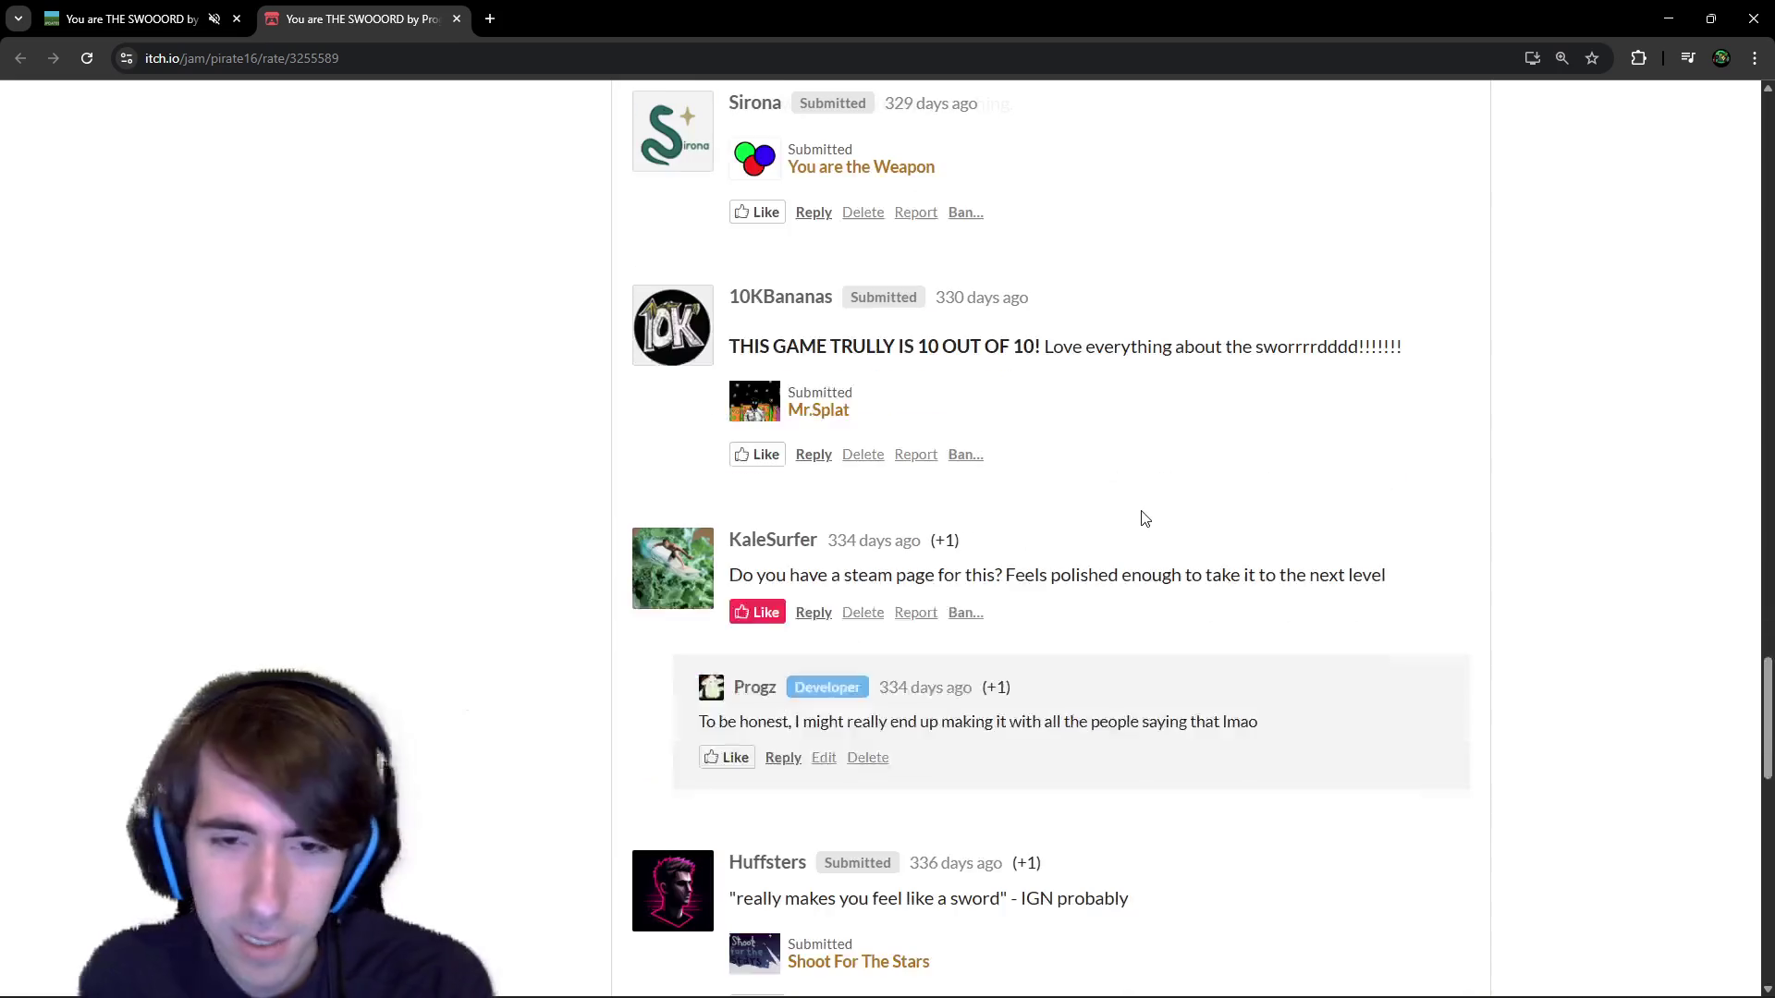
scroll(906, 389, "up", 1)
Highlight comment lines such as 'you have to become the sword' and 'pretty realistic'.
left_click_drag(729, 439, 1198, 438)
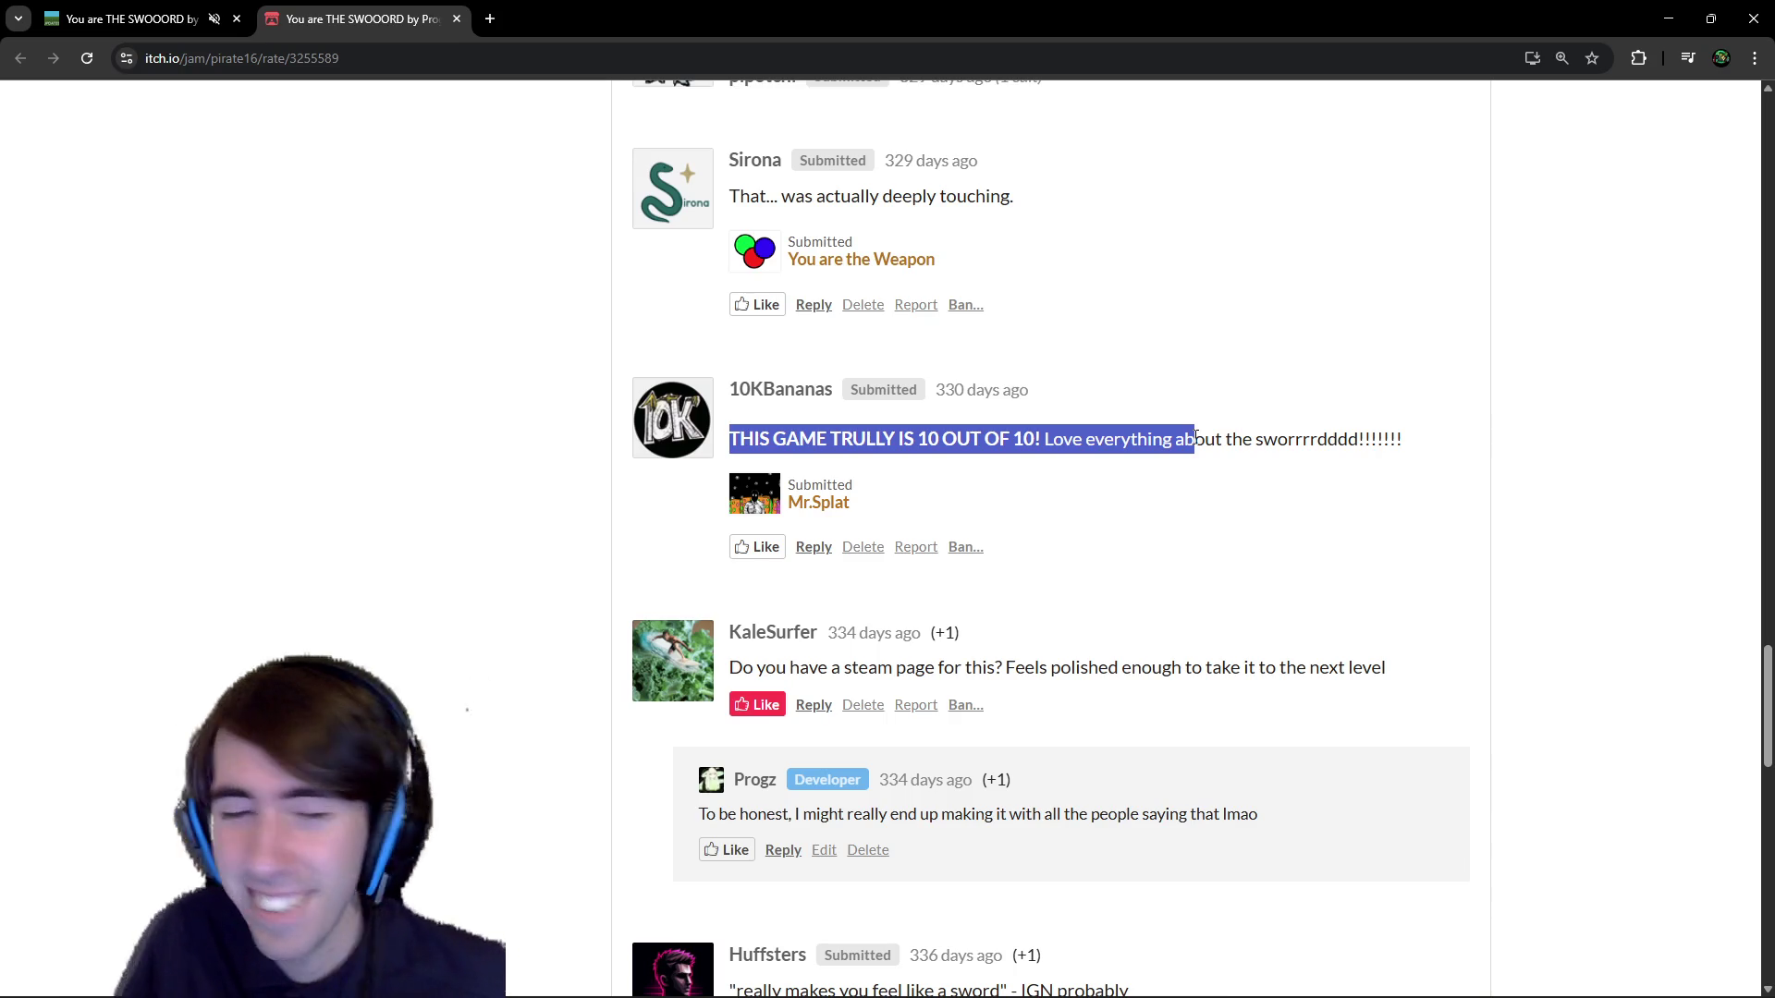
scroll(1094, 527, "down", 15)
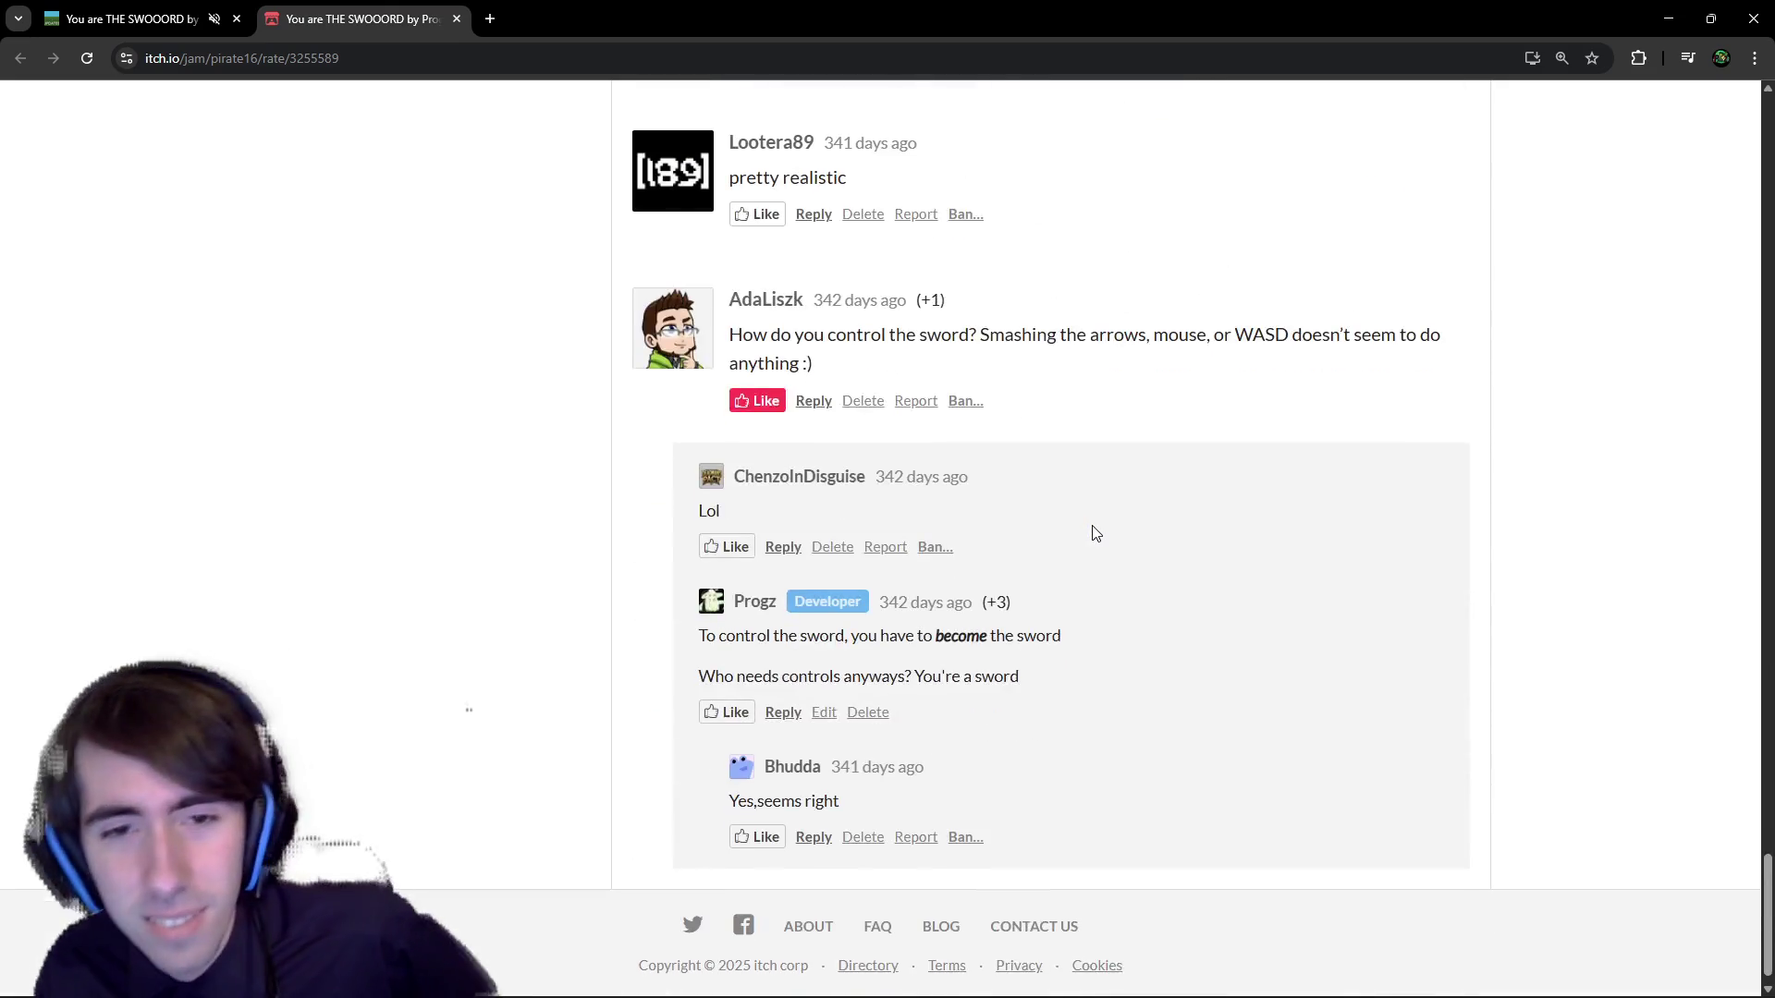
scroll(1094, 531, "up", 2)
scroll(1093, 531, "up", 2)
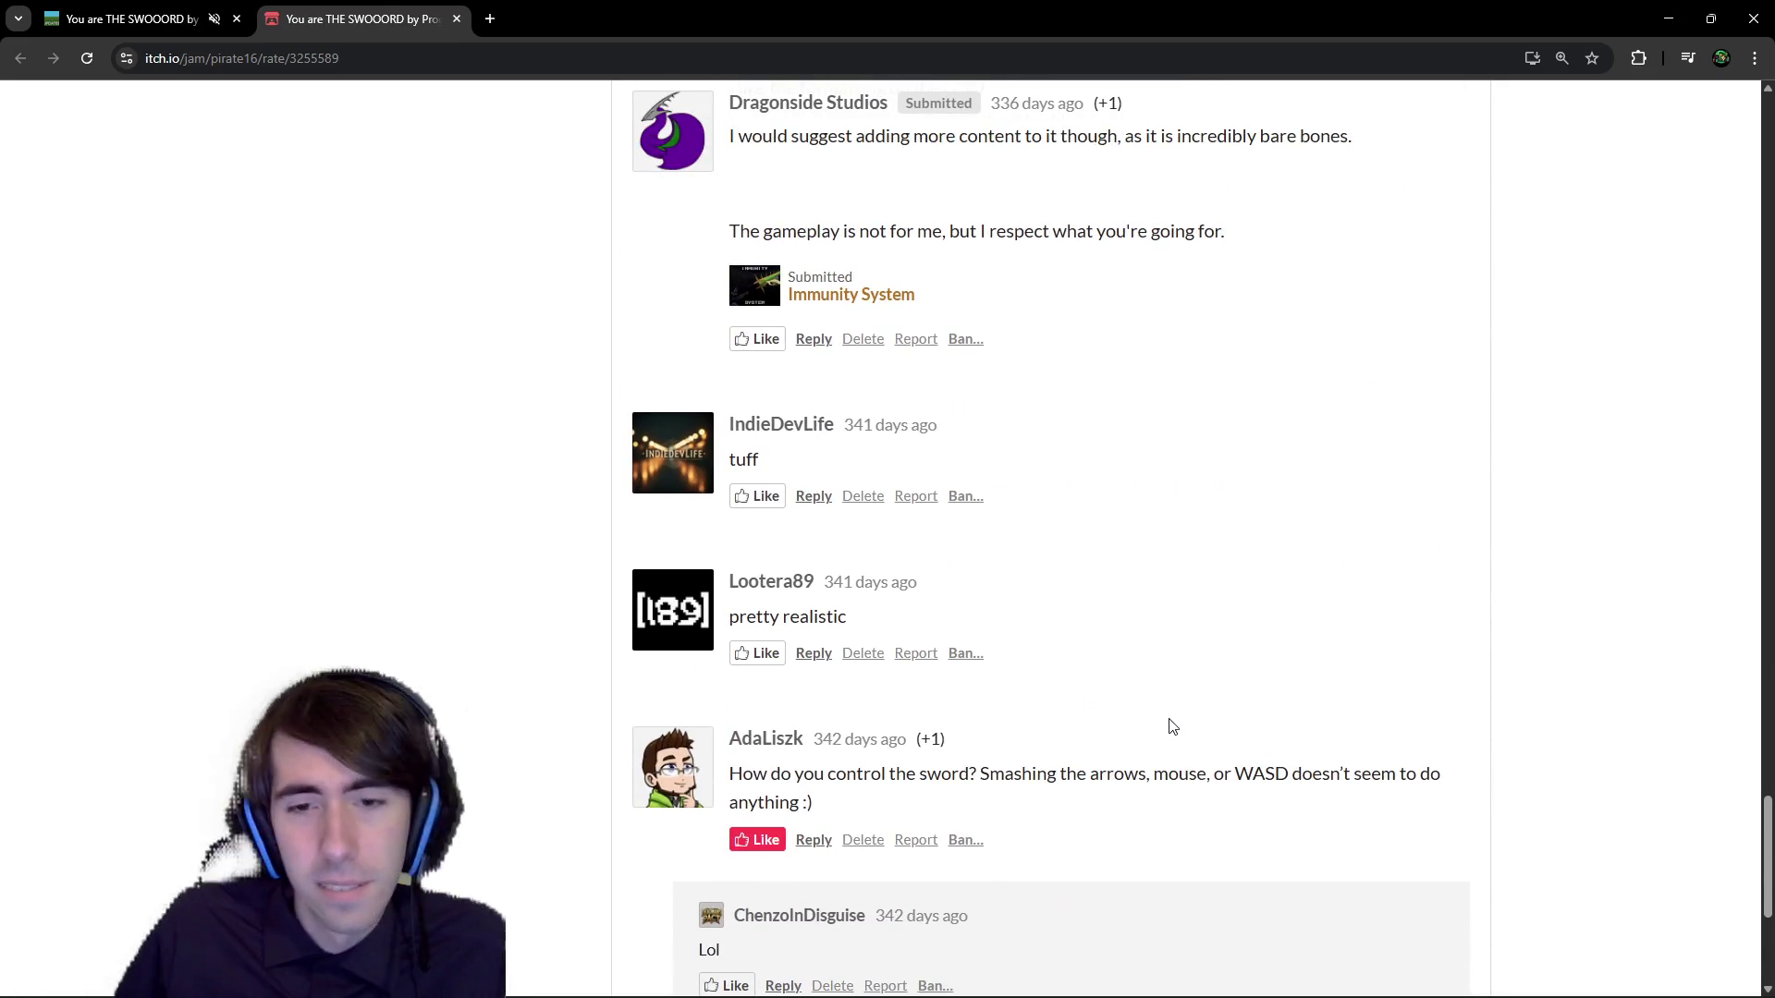
left_click_drag(768, 774, 971, 767)
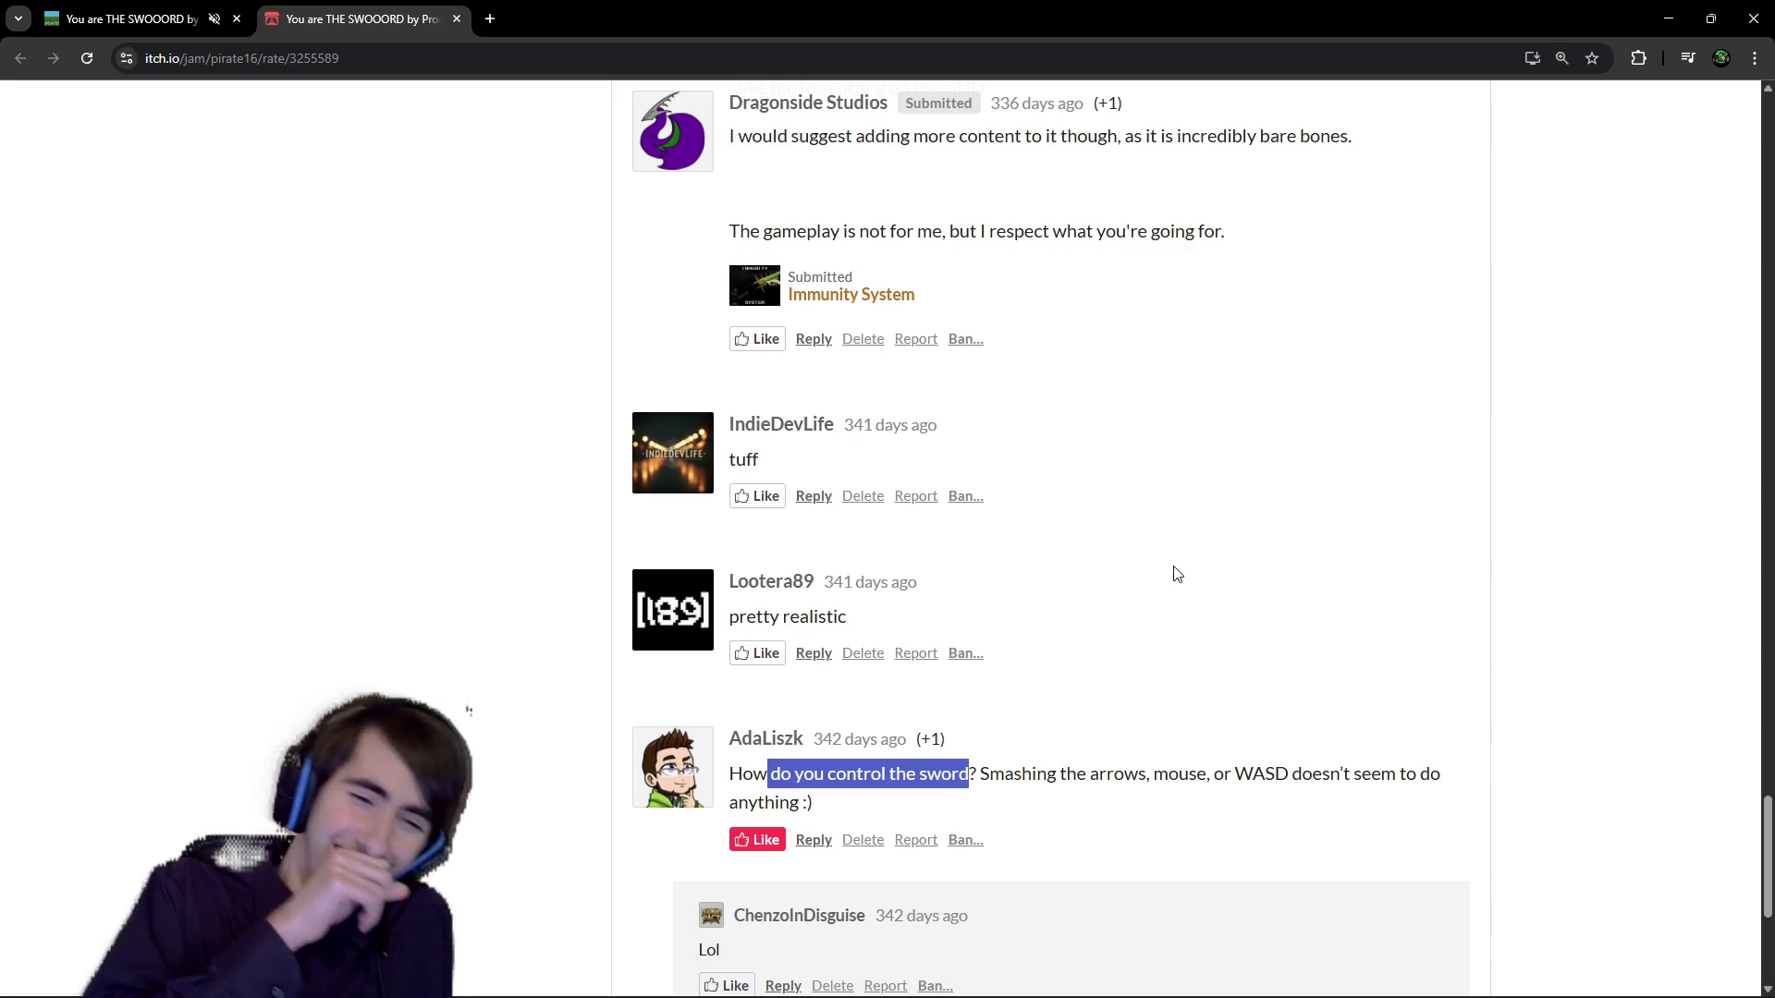
scroll(832, 786, "down", 1)
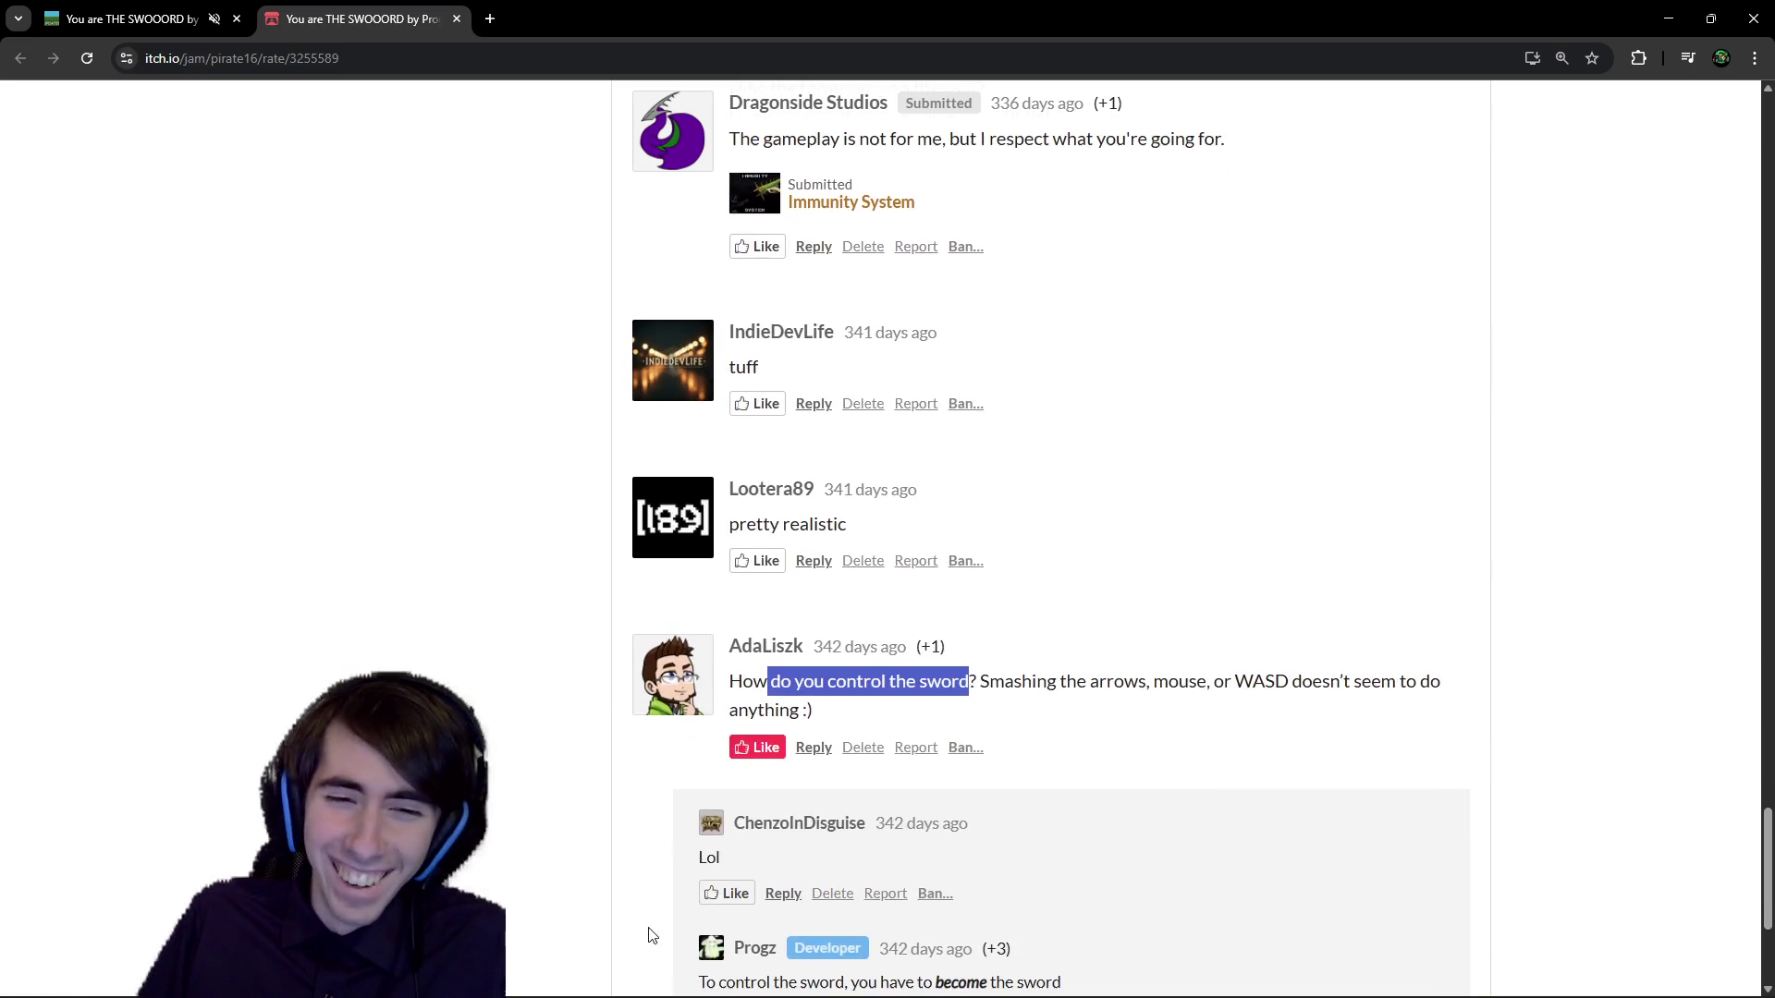
double_click(709, 852)
scroll(778, 797, "down", 1)
scroll(778, 796, "down", 2)
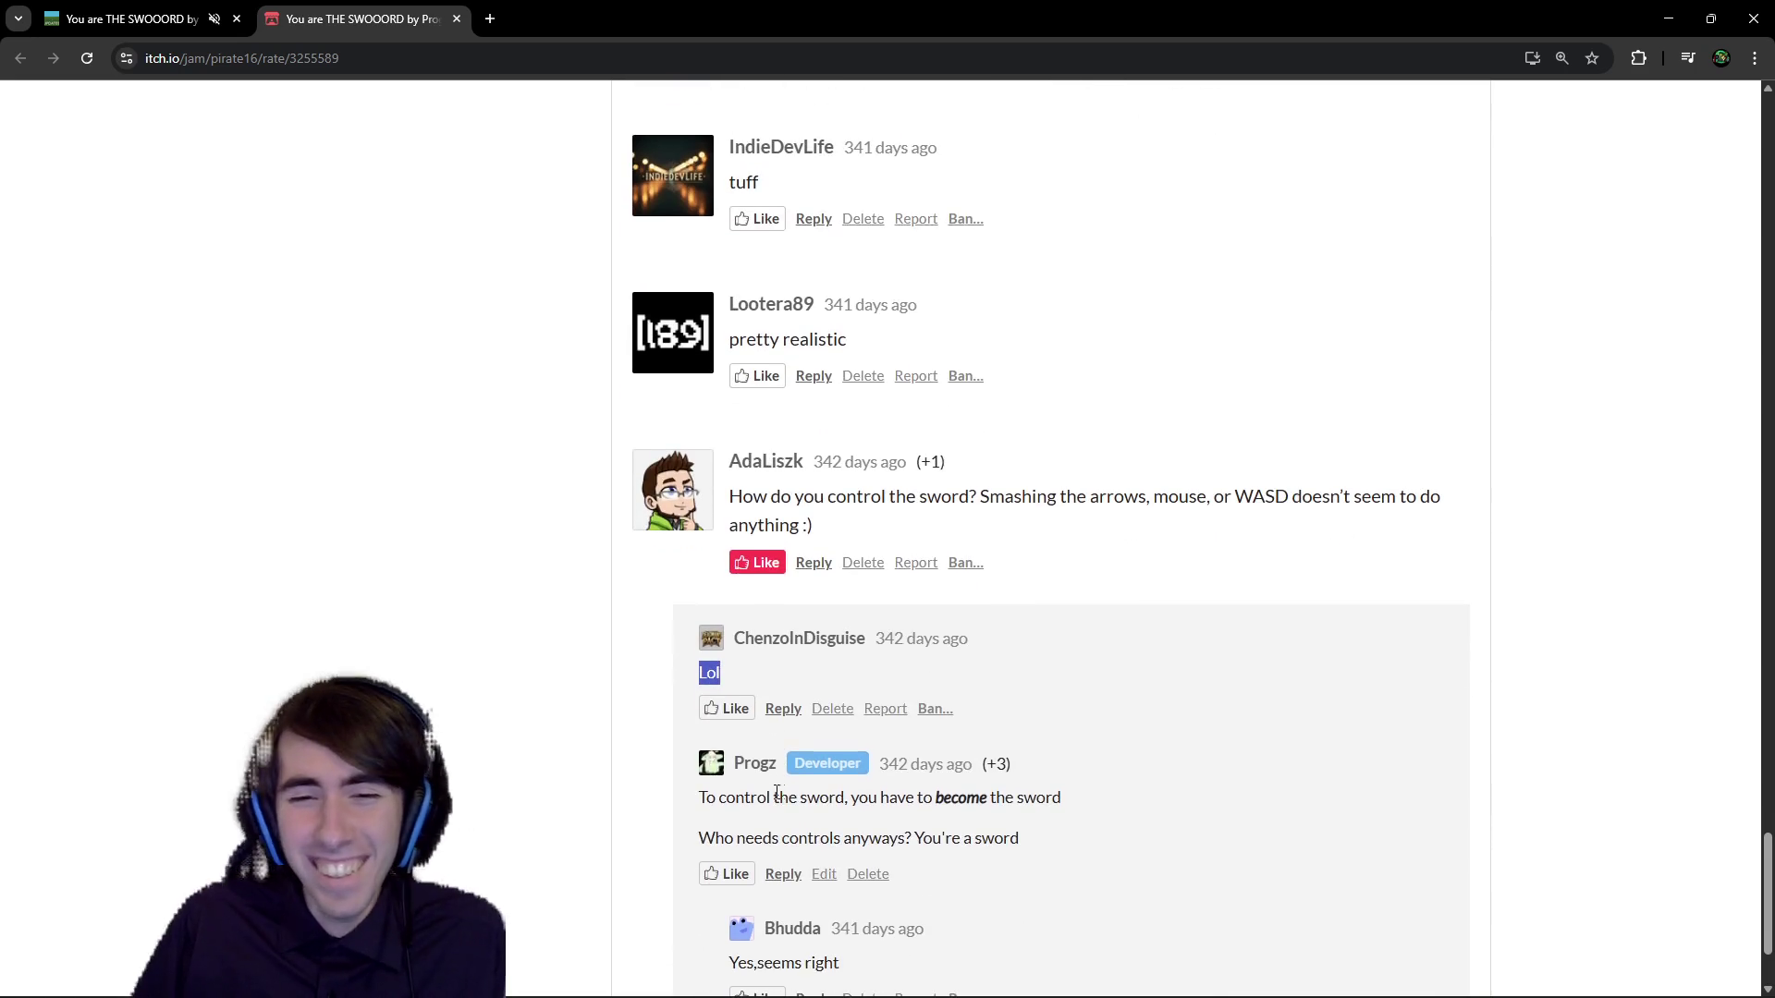
left_click_drag(858, 714, 1068, 717)
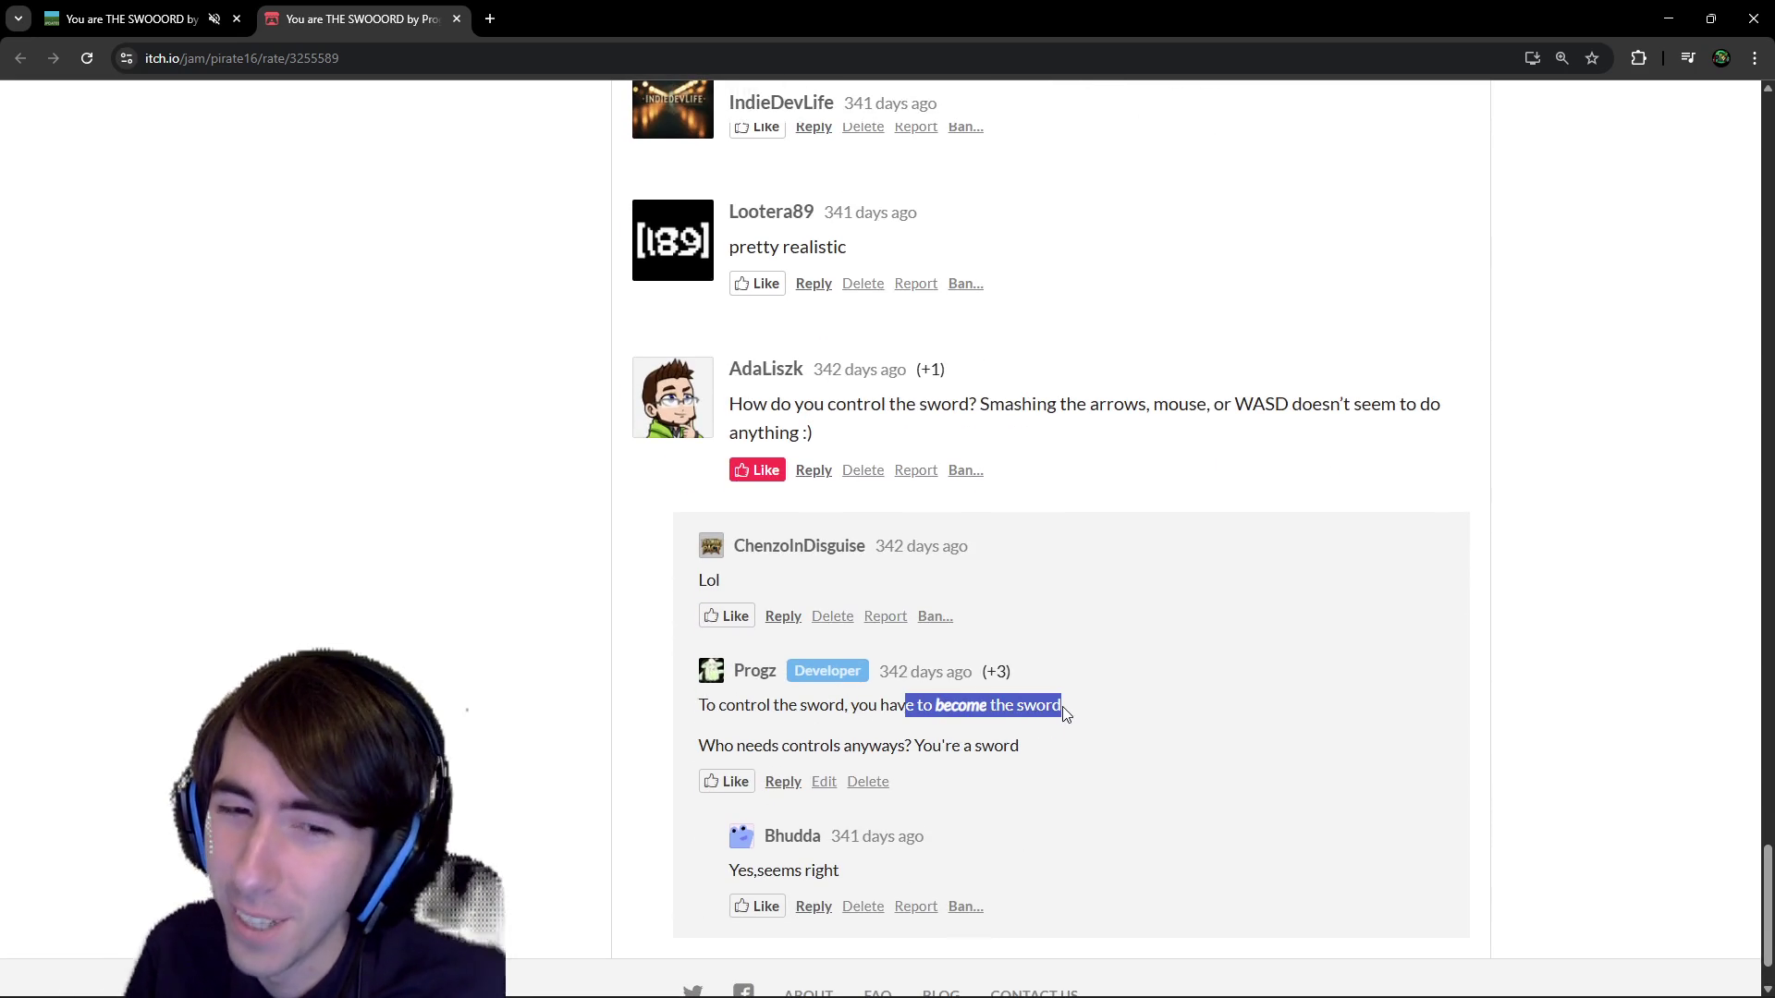
left_click(1029, 733)
left_click_drag(831, 746, 1049, 758)
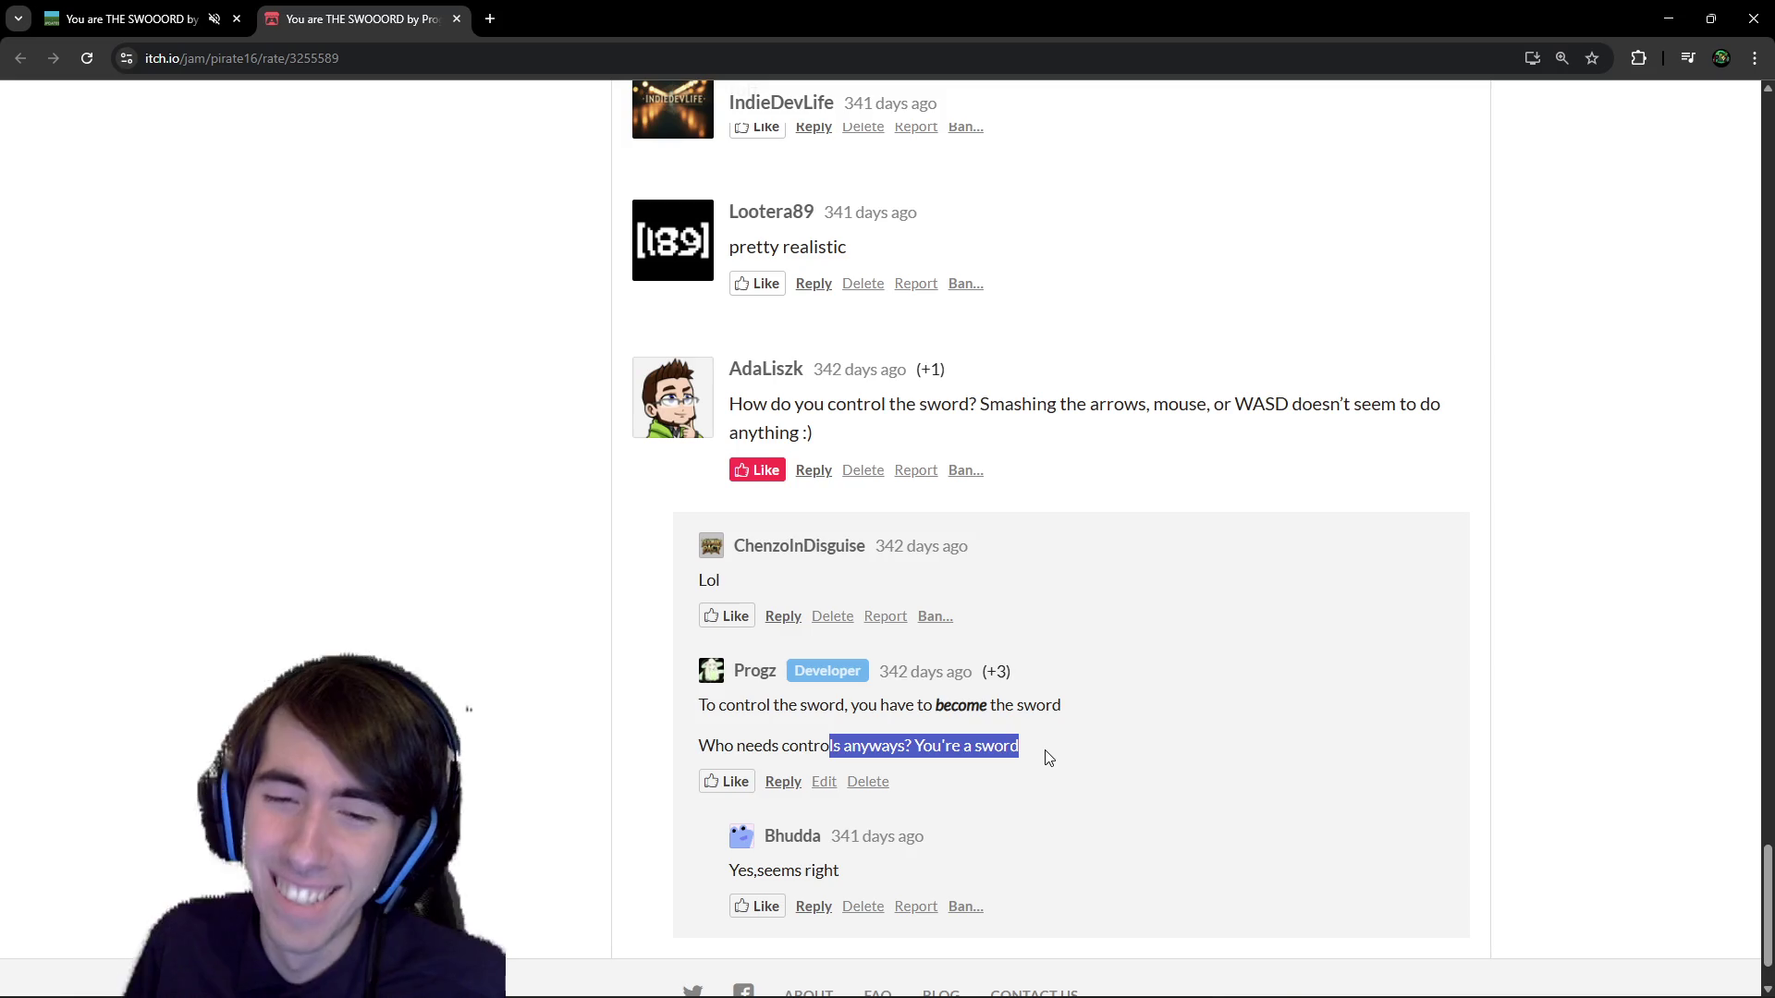
left_click_drag(840, 871, 742, 871)
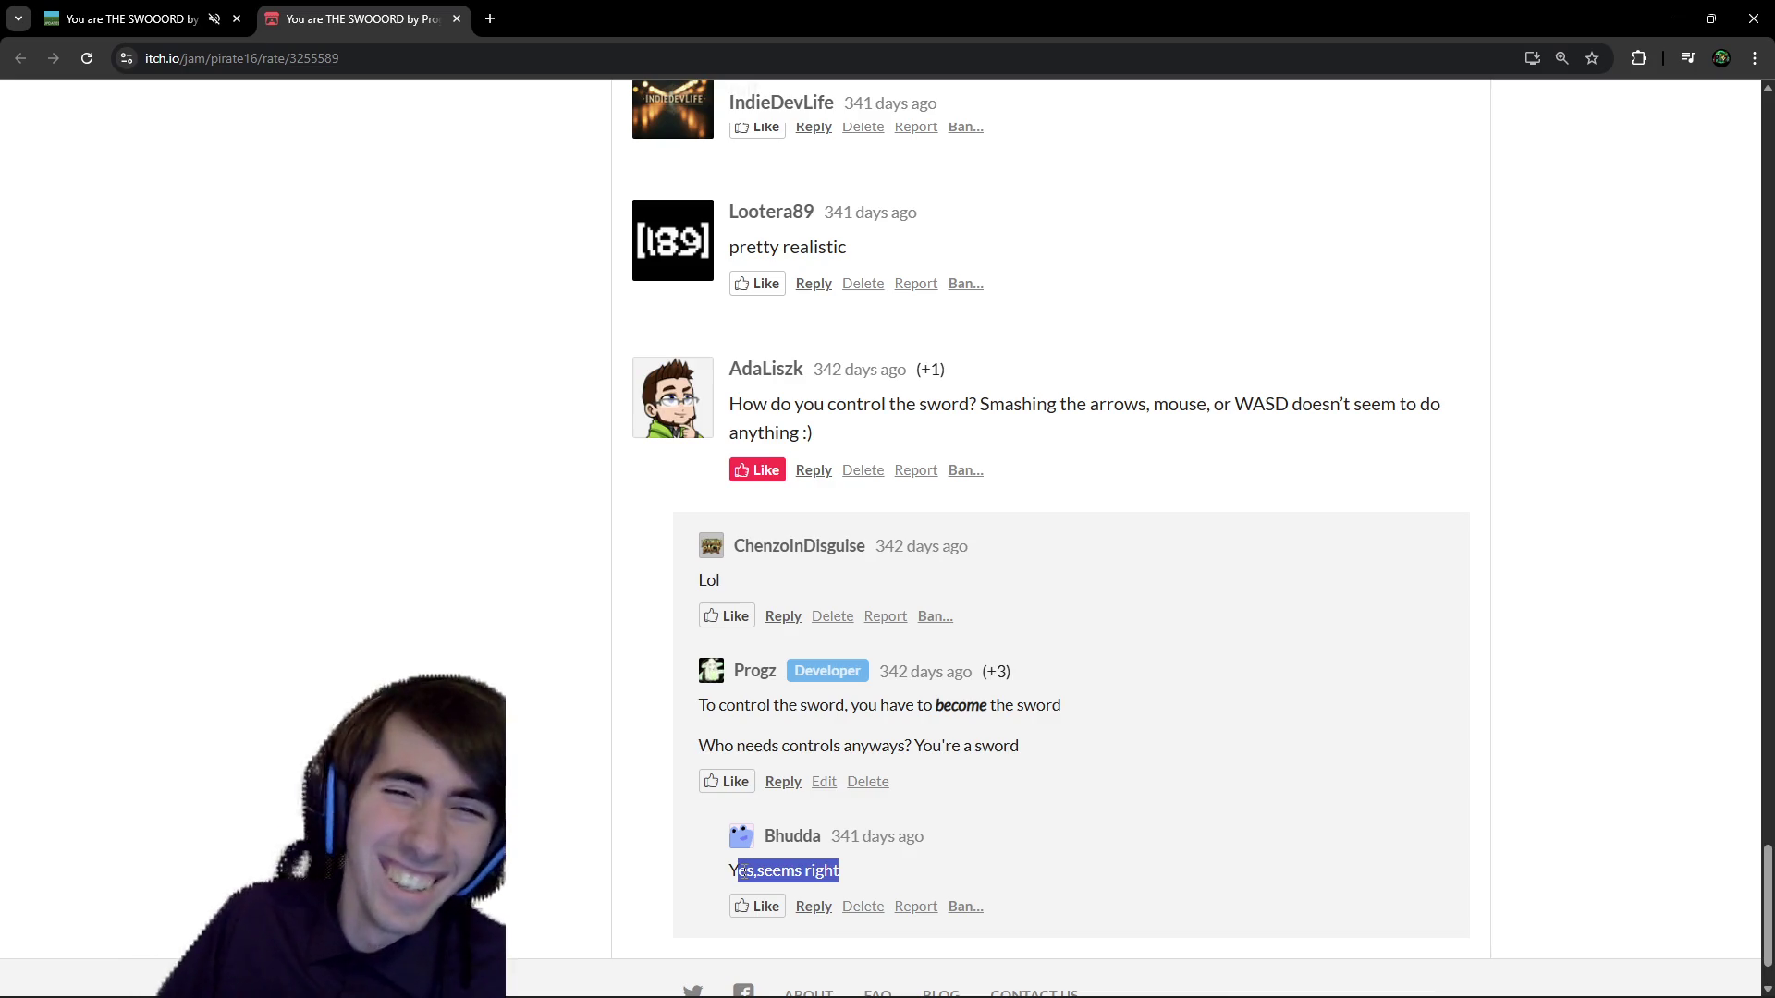
scroll(840, 817, "up", 5)
left_click_drag(852, 800, 744, 800)
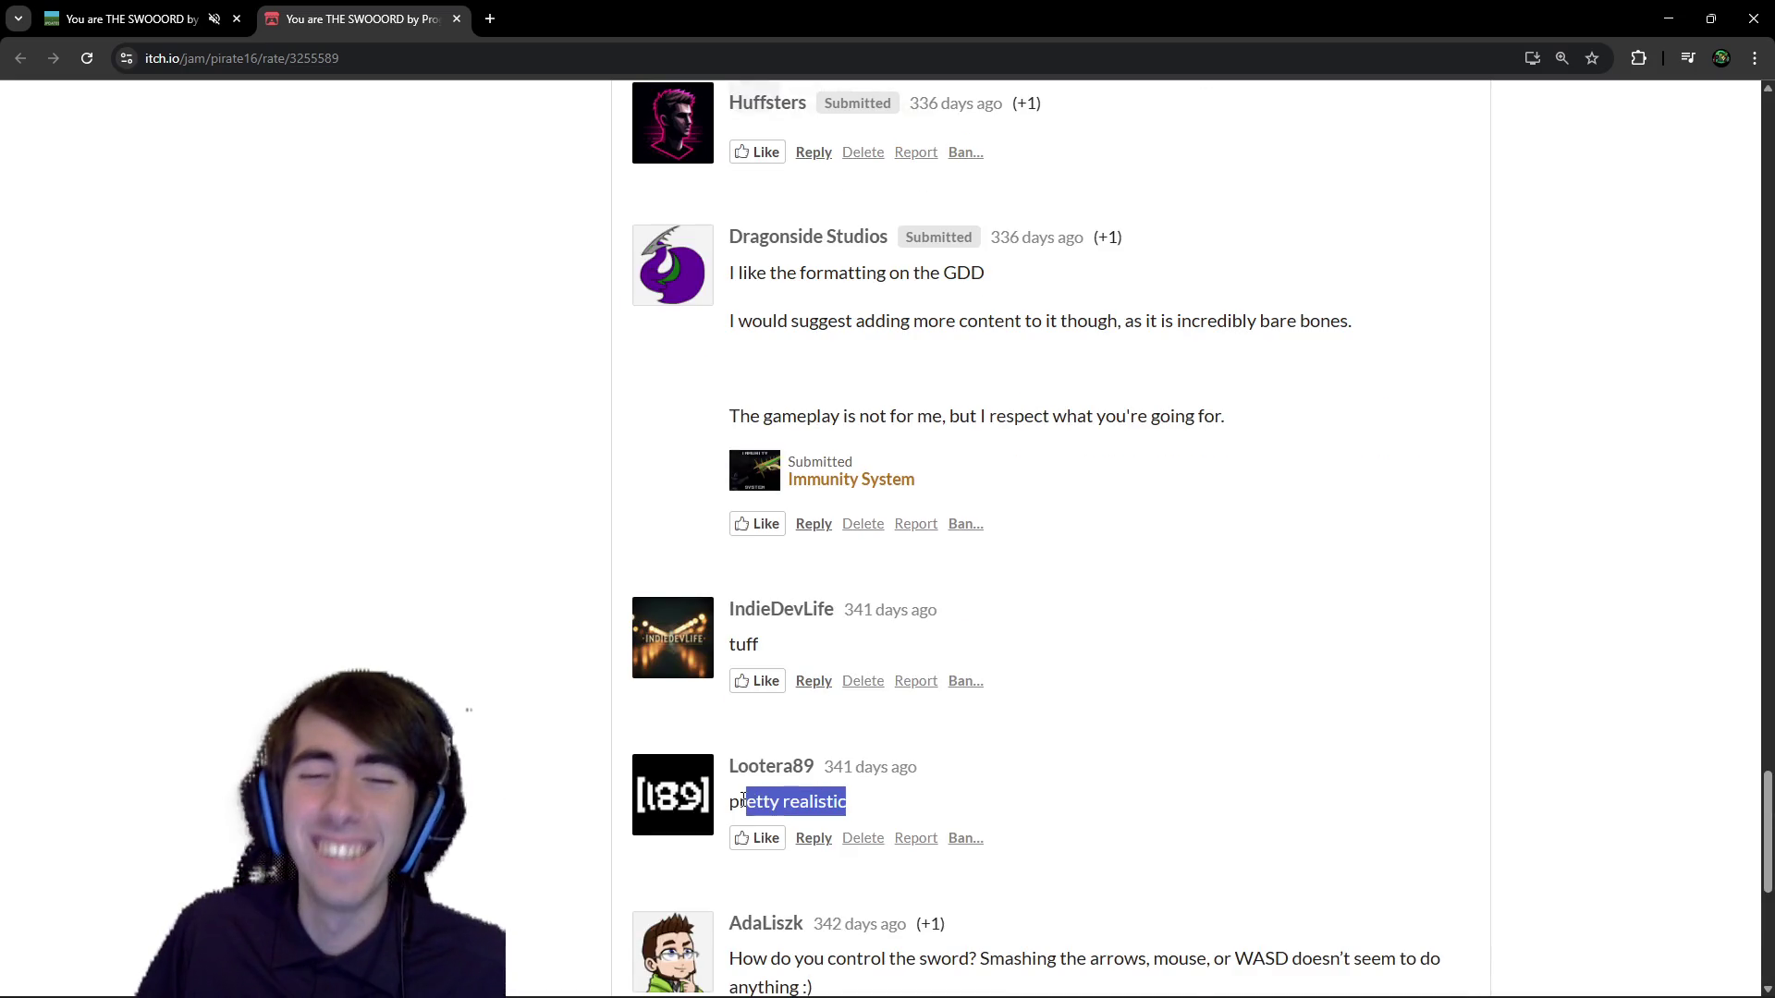
left_click(737, 797)
Open the Game Design Doc link in a new tab and switch to it.
scroll(693, 760, "up", 7)
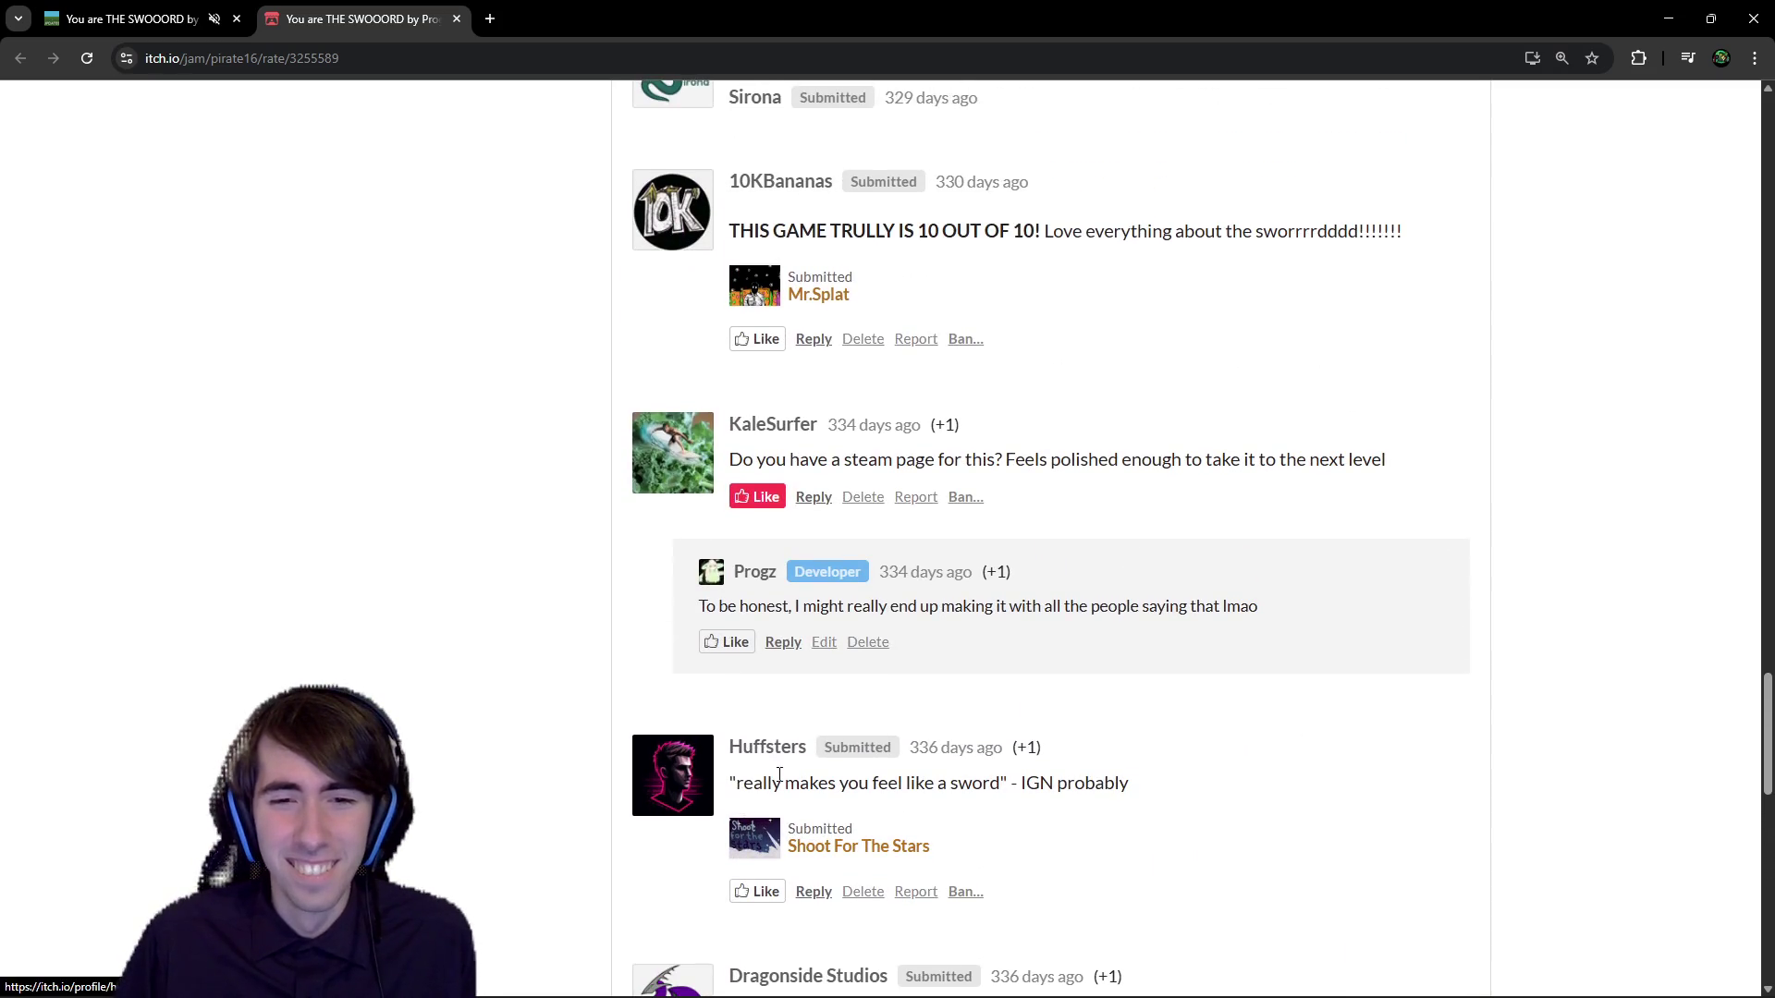
scroll(1248, 777, "up", 20)
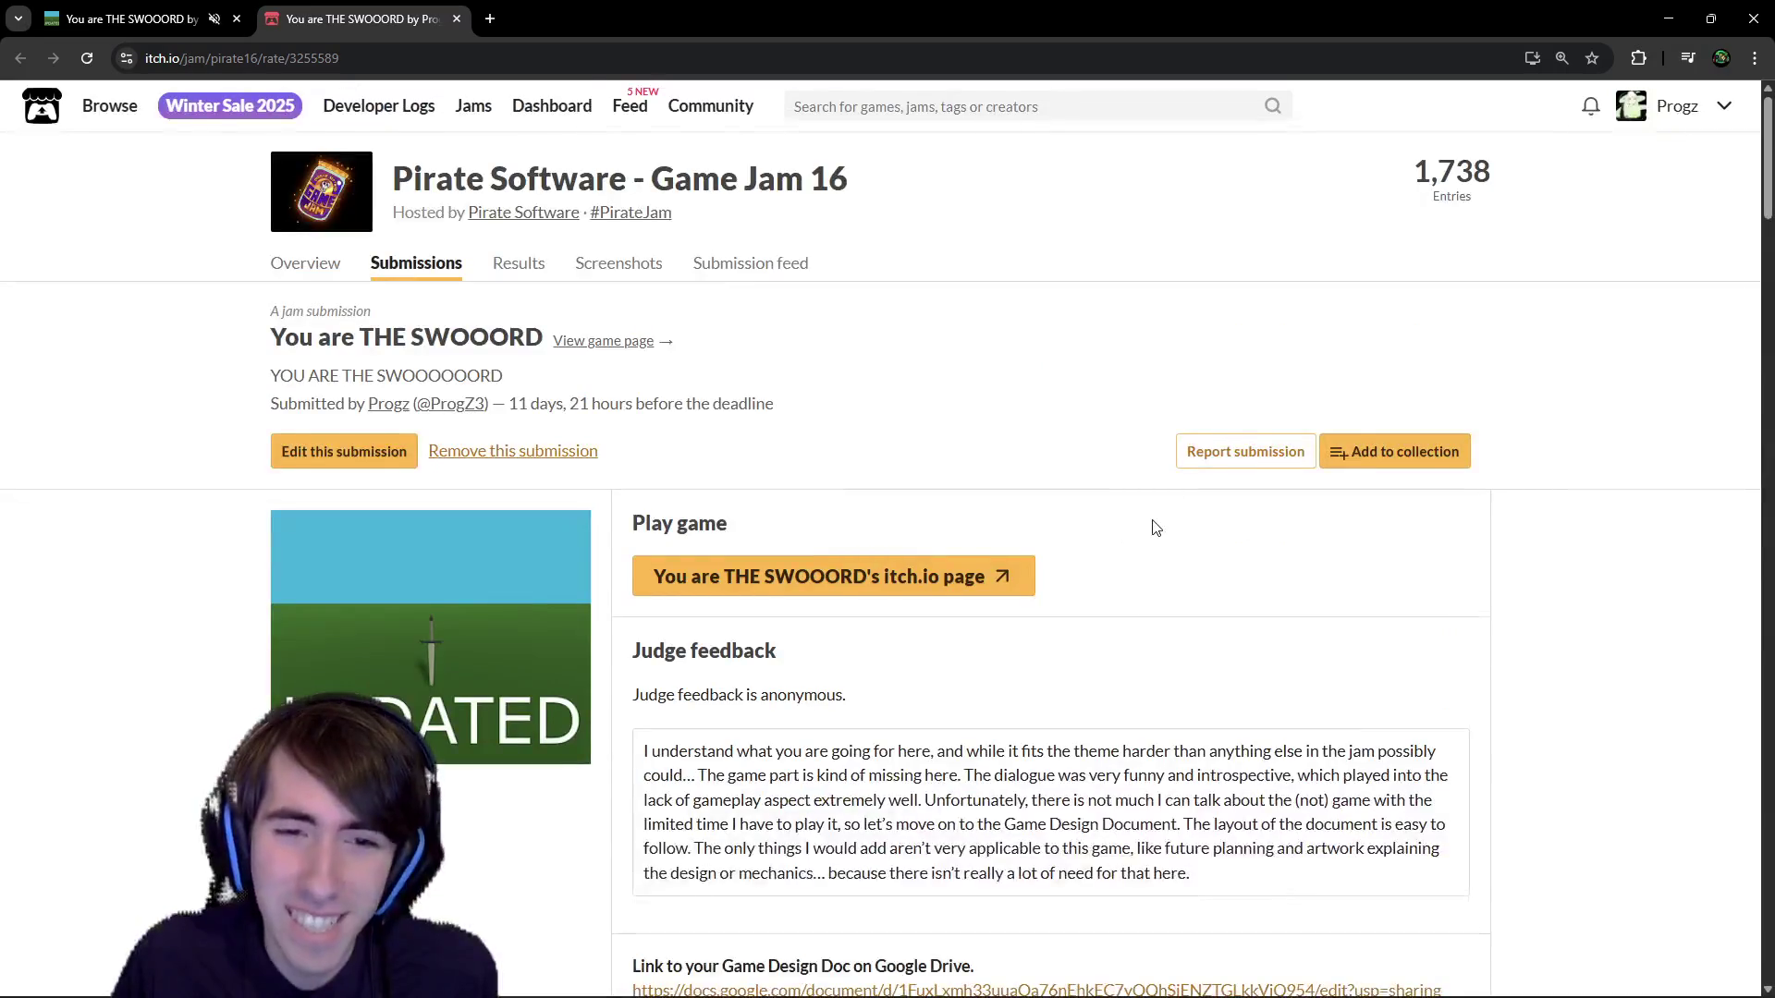
scroll(1156, 527, "down", 5)
middle_click(793, 540)
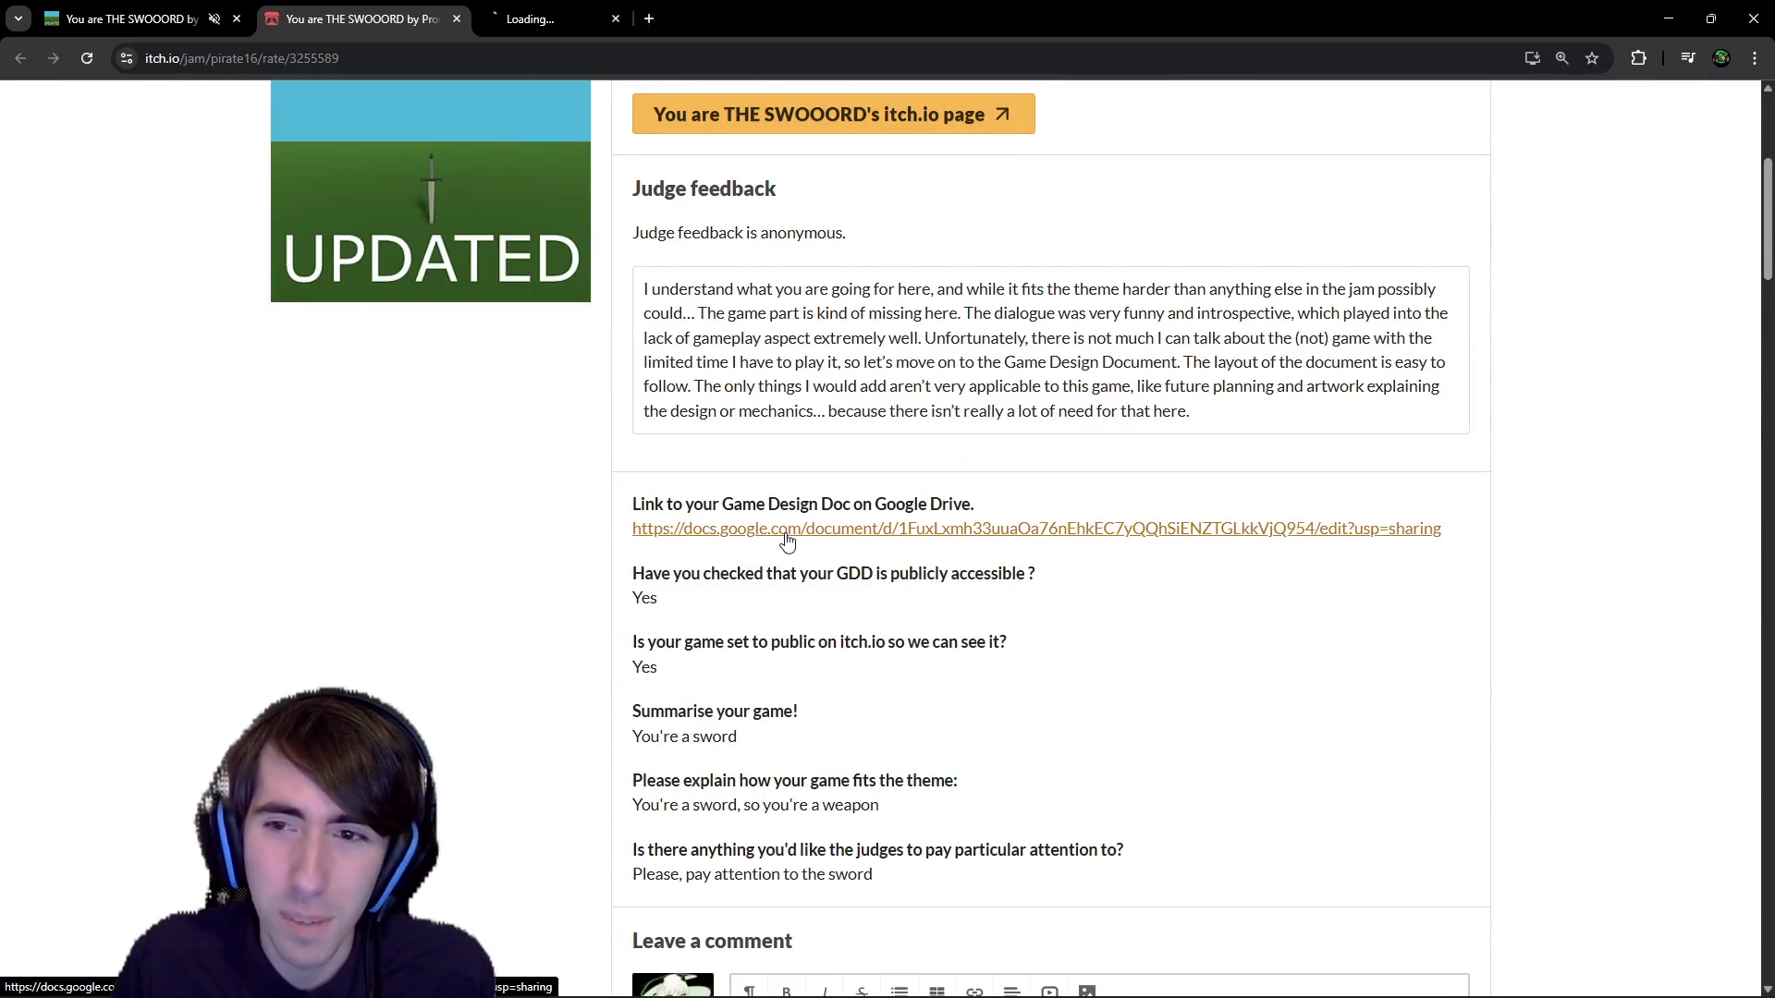
left_click(592, 21)
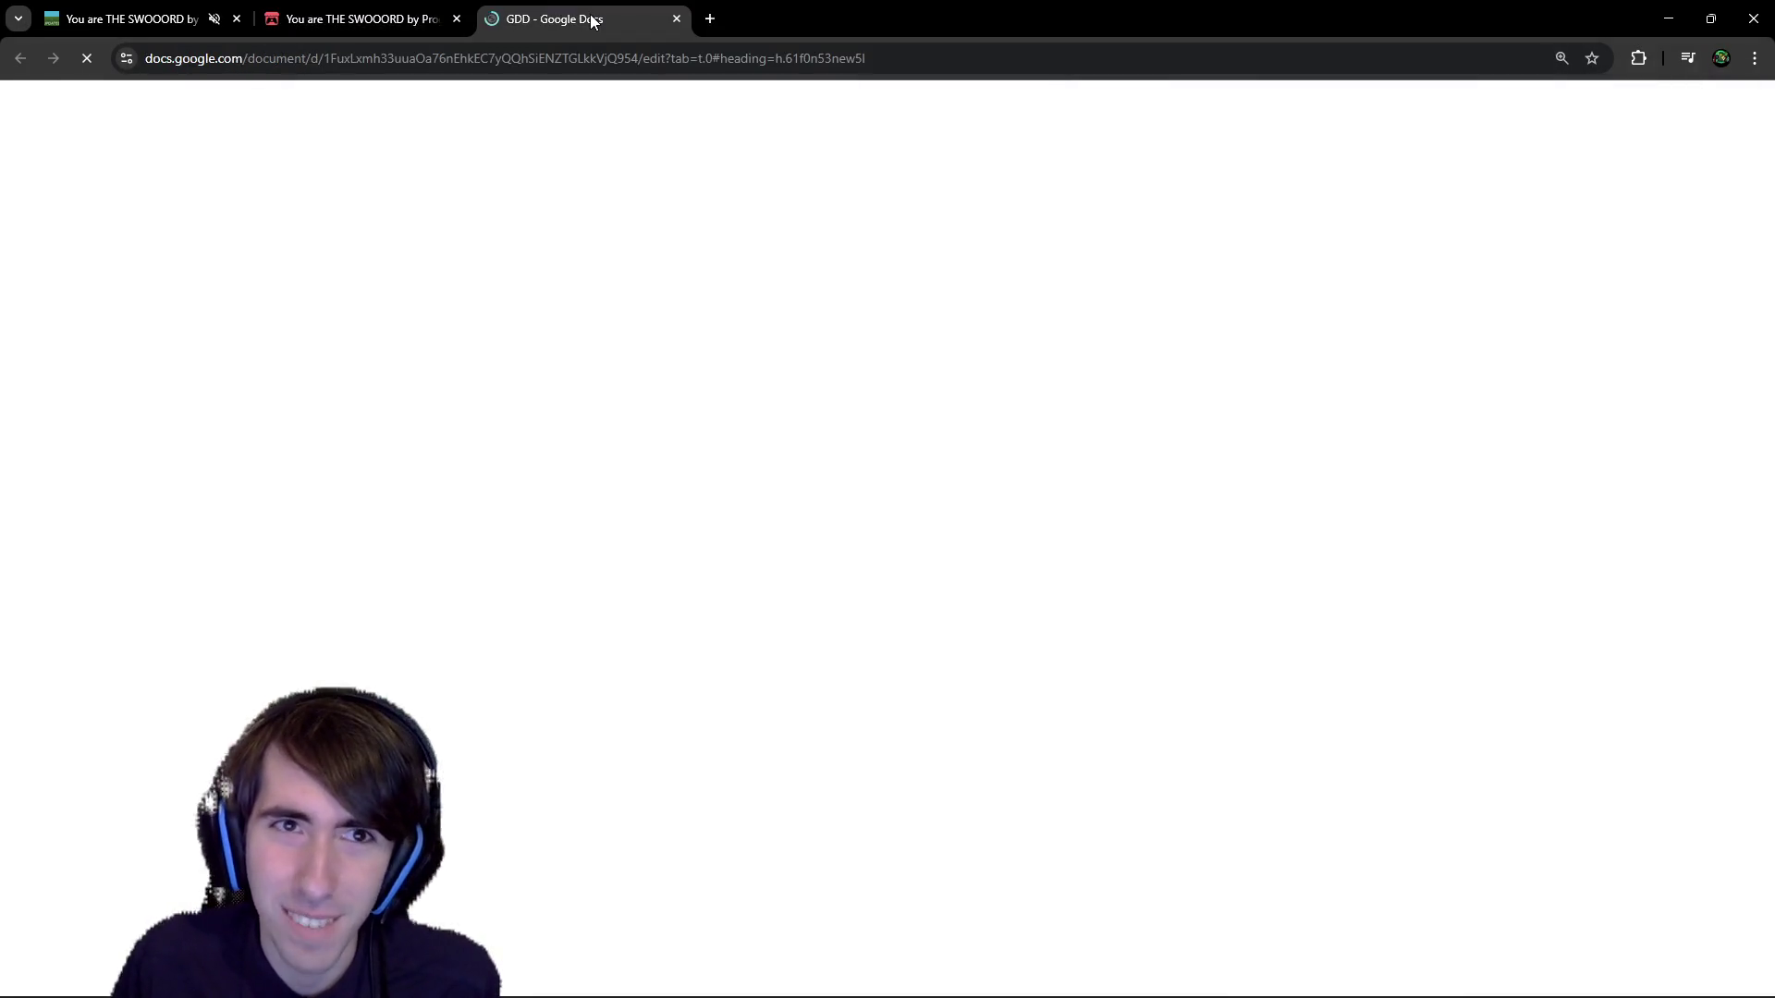
Zoom the GDD to 175% and read down past the Target Audience section.
scroll(869, 250, "down", 2)
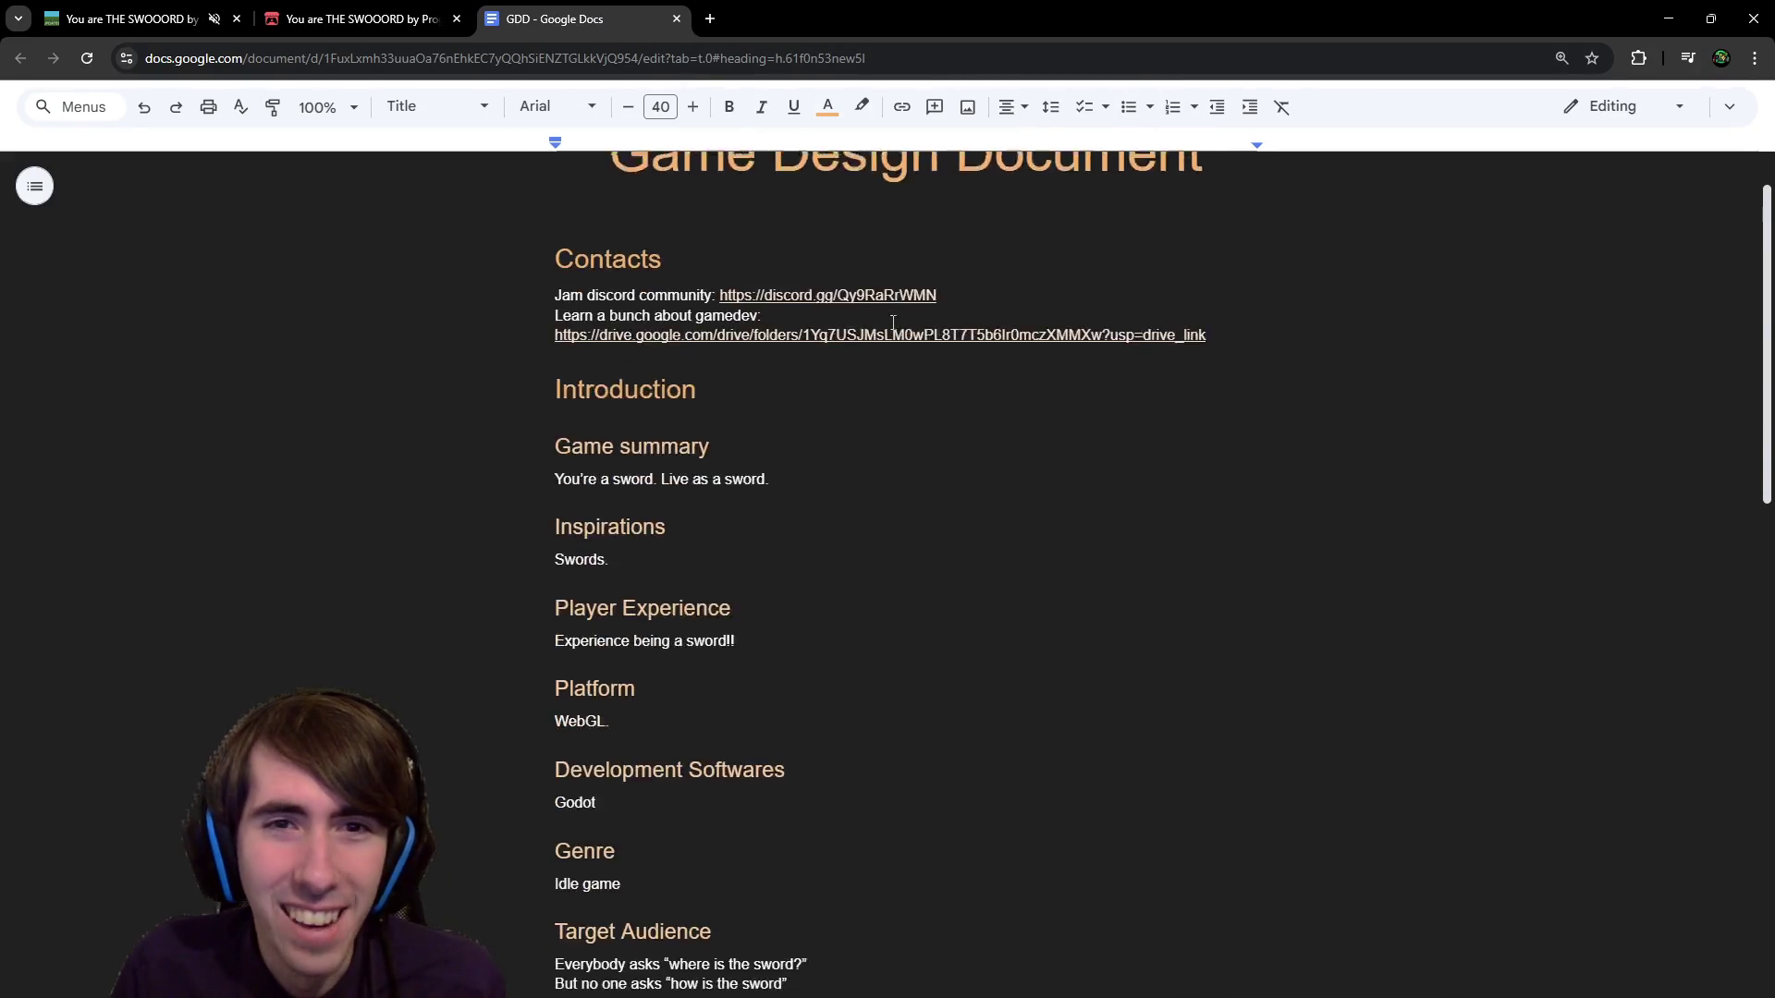
mouse_move(571, 344)
left_mouse_down()
mouse_move(712, 349)
mouse_move(812, 416)
left_mouse_up()
left_click(811, 421)
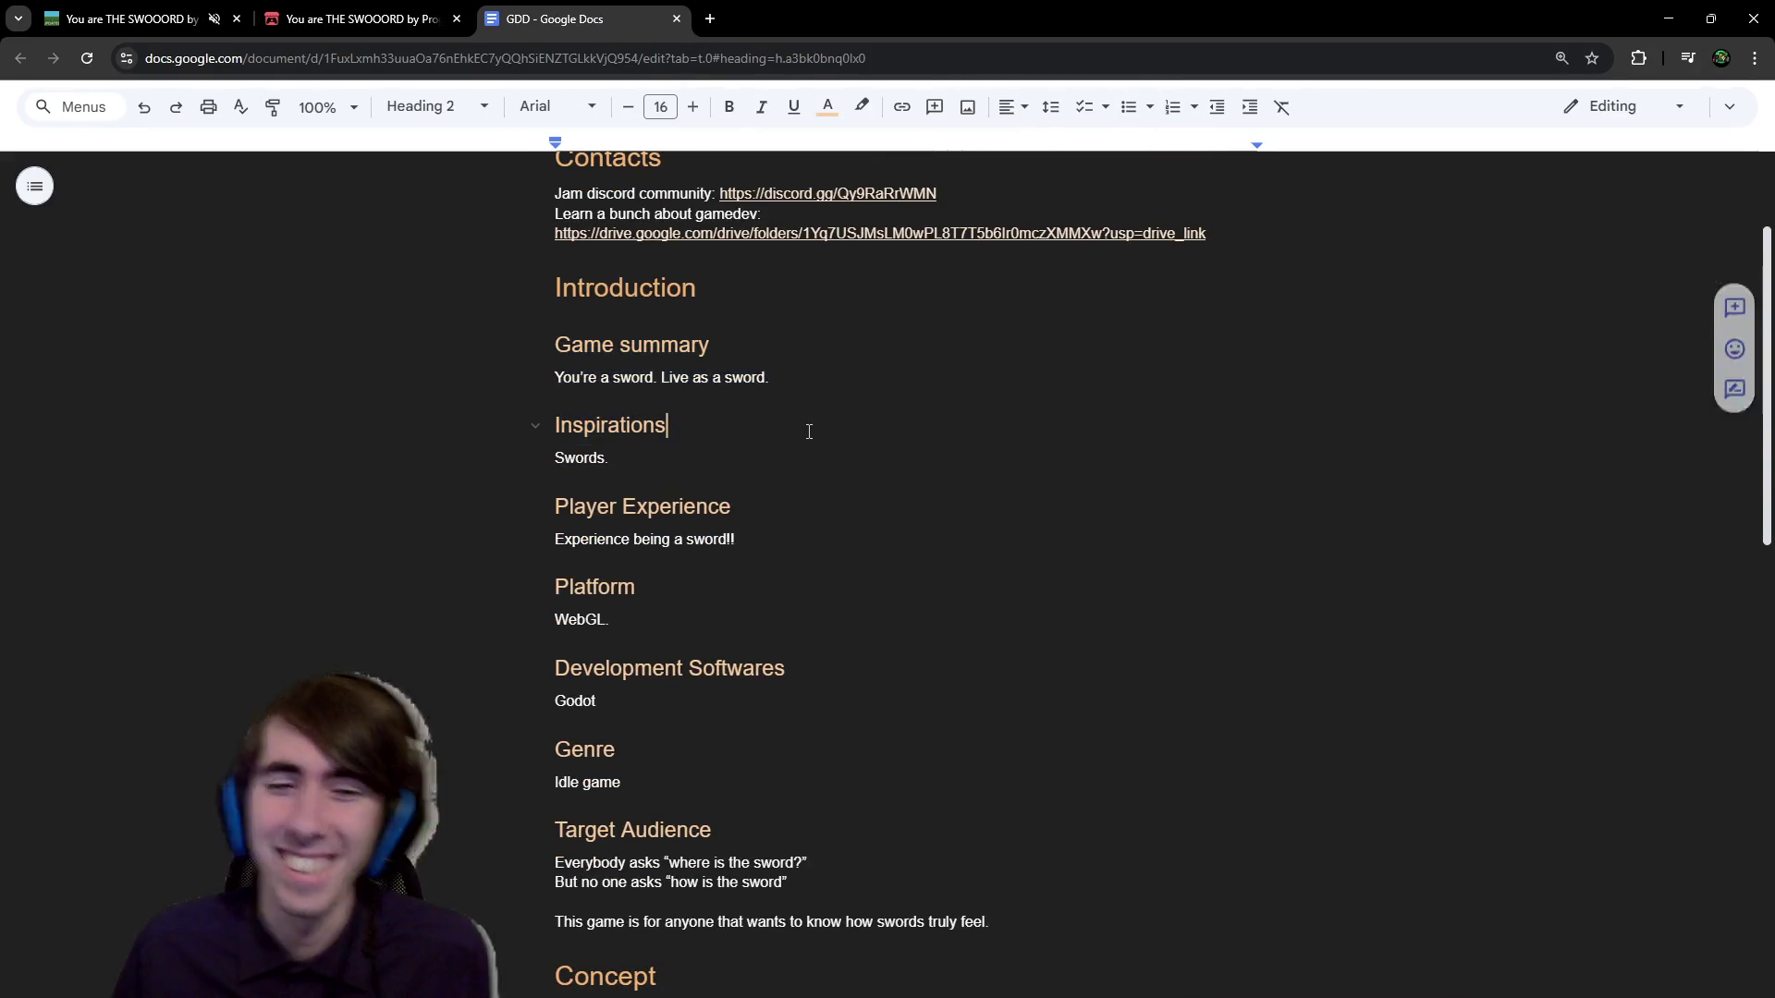
key("ctrl+plus")
key("ctrl+plus")
key("ctrl+plus")
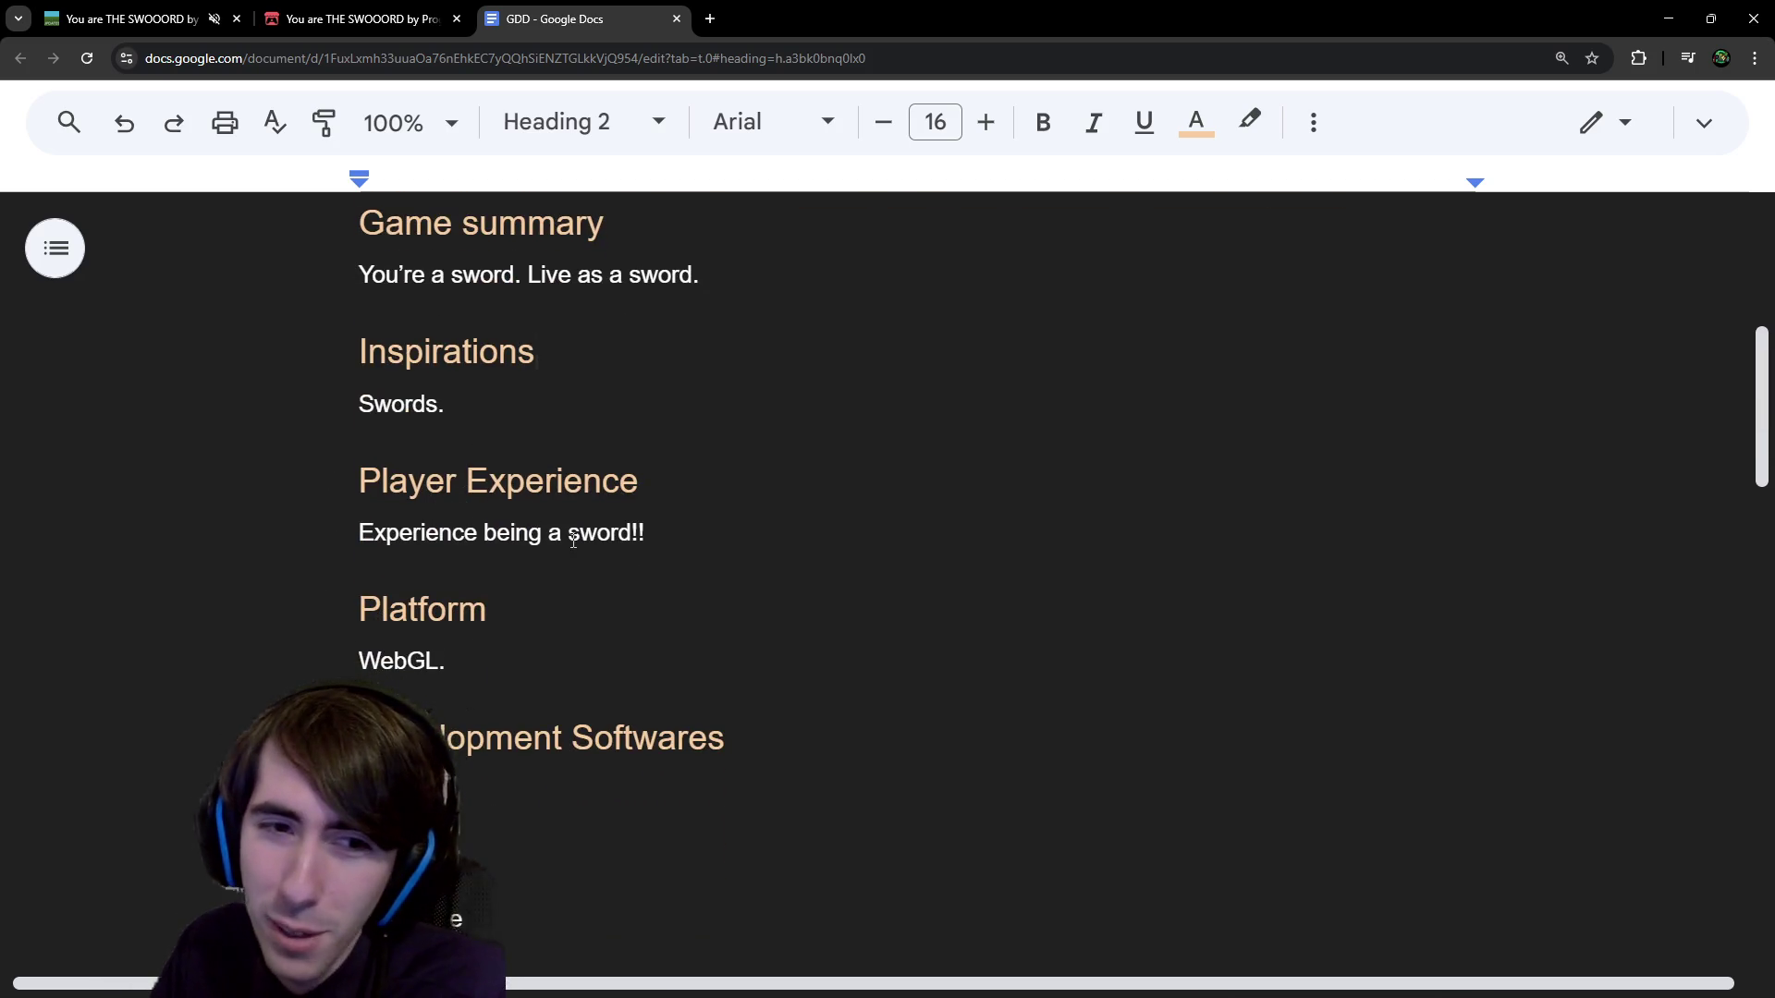
scroll(638, 527, "down", 4)
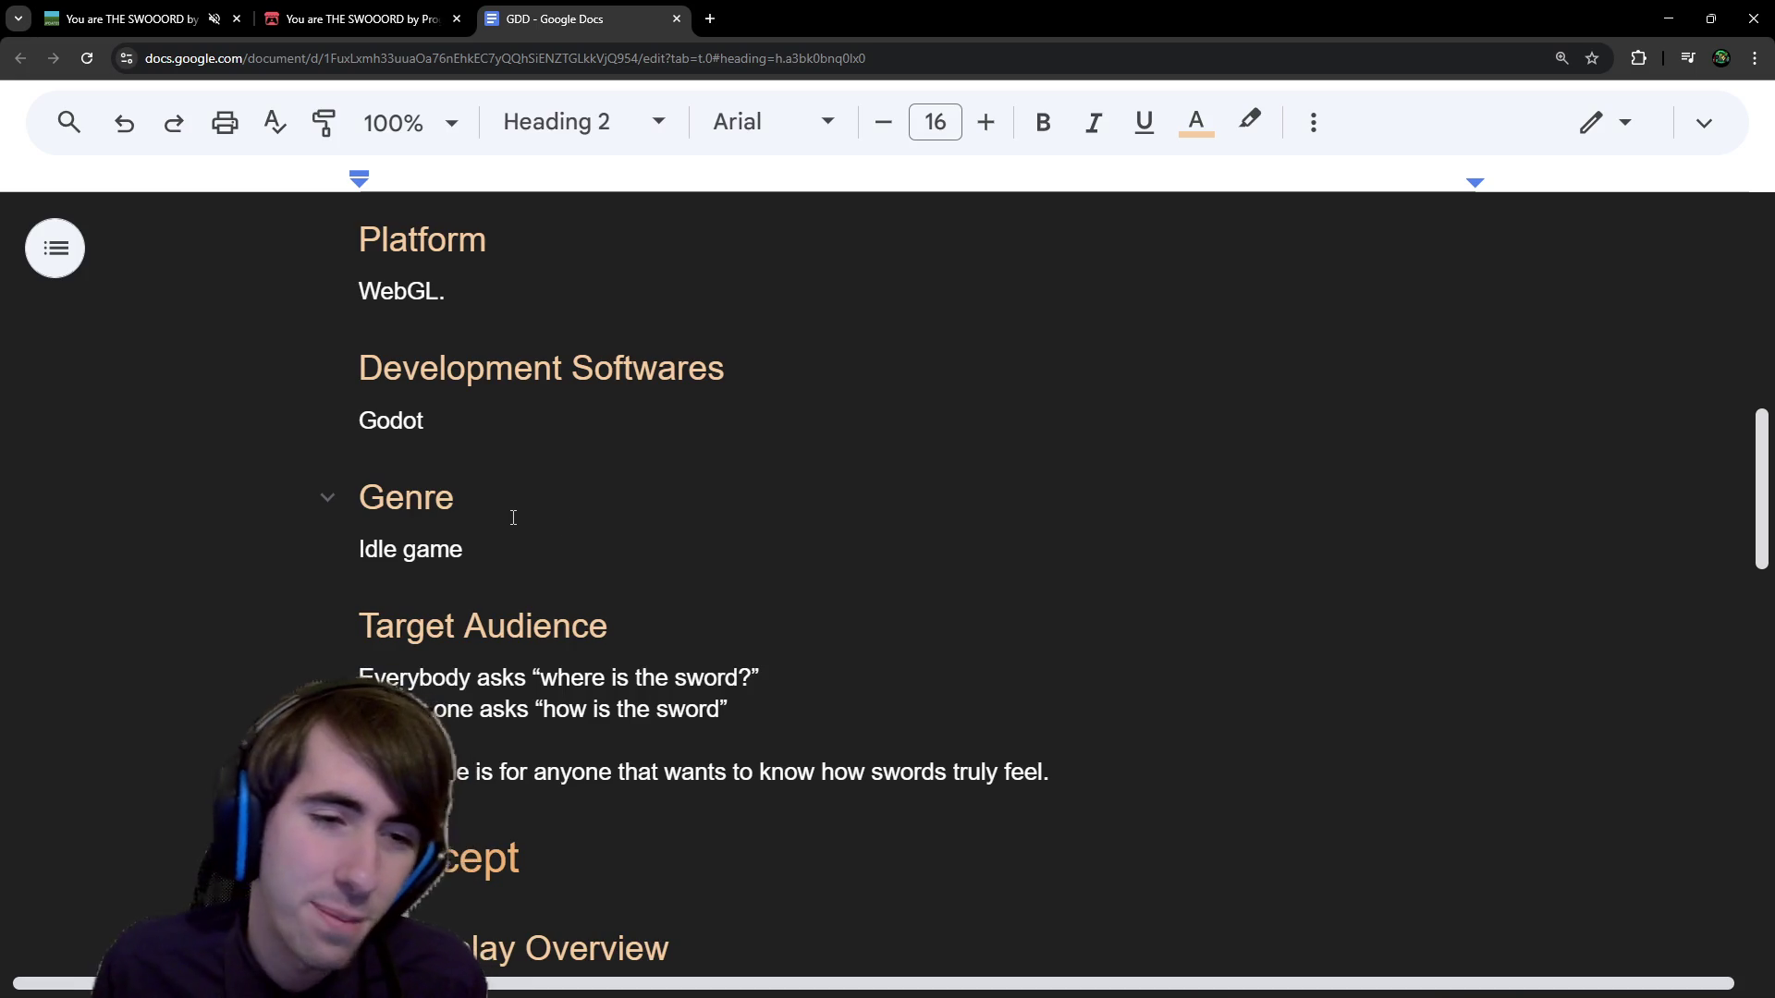
scroll(513, 518, "down", 2)
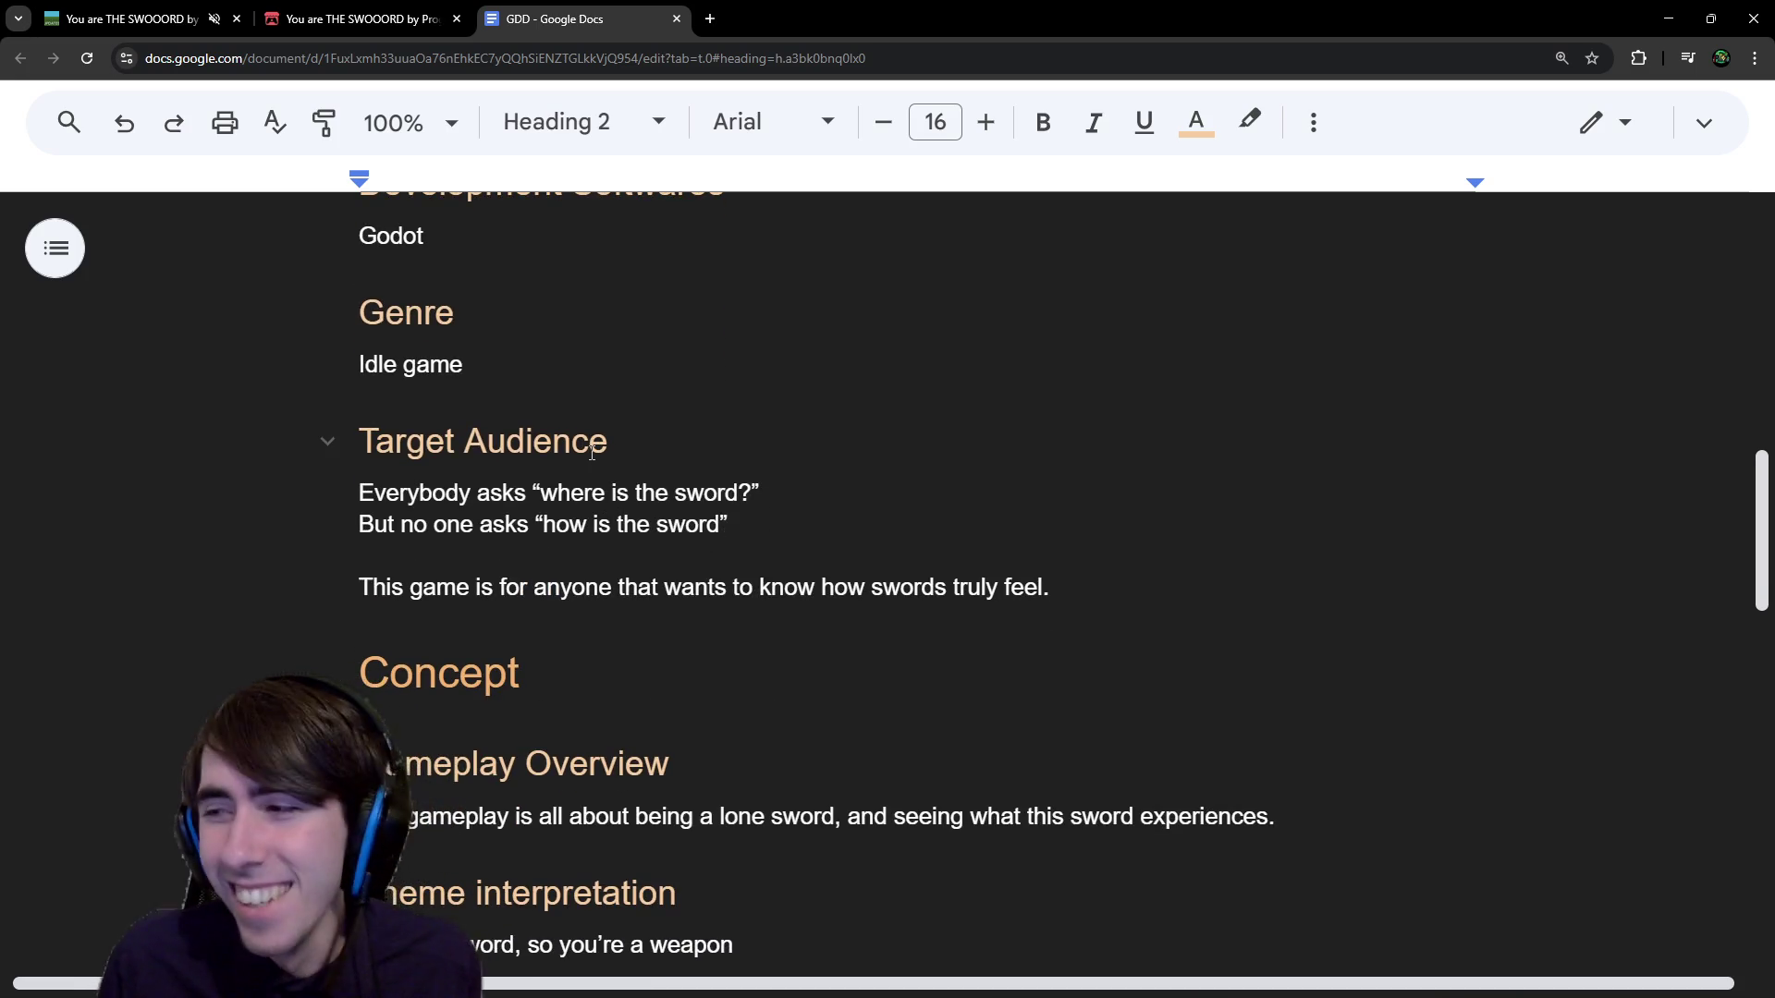
scroll(592, 453, "down", 1)
scroll(591, 497, "down", 1)
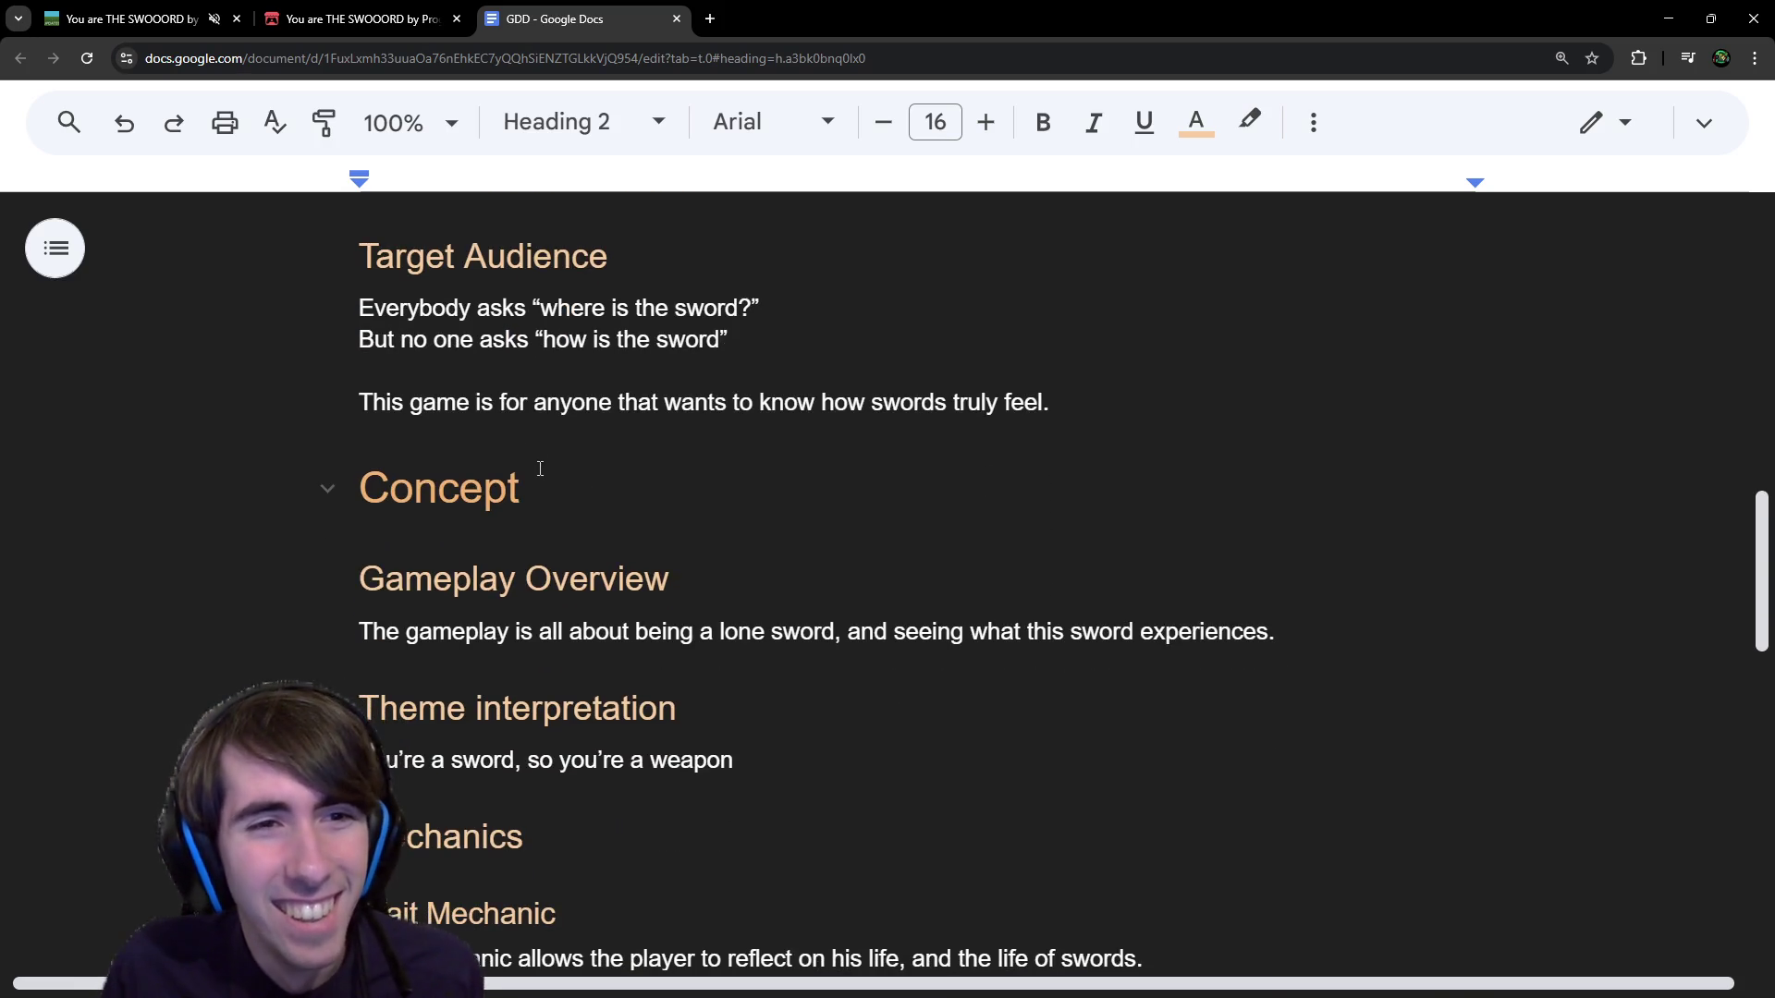
scroll(540, 469, "down", 1)
scroll(539, 469, "up", 1)
left_click_drag(386, 403, 791, 404)
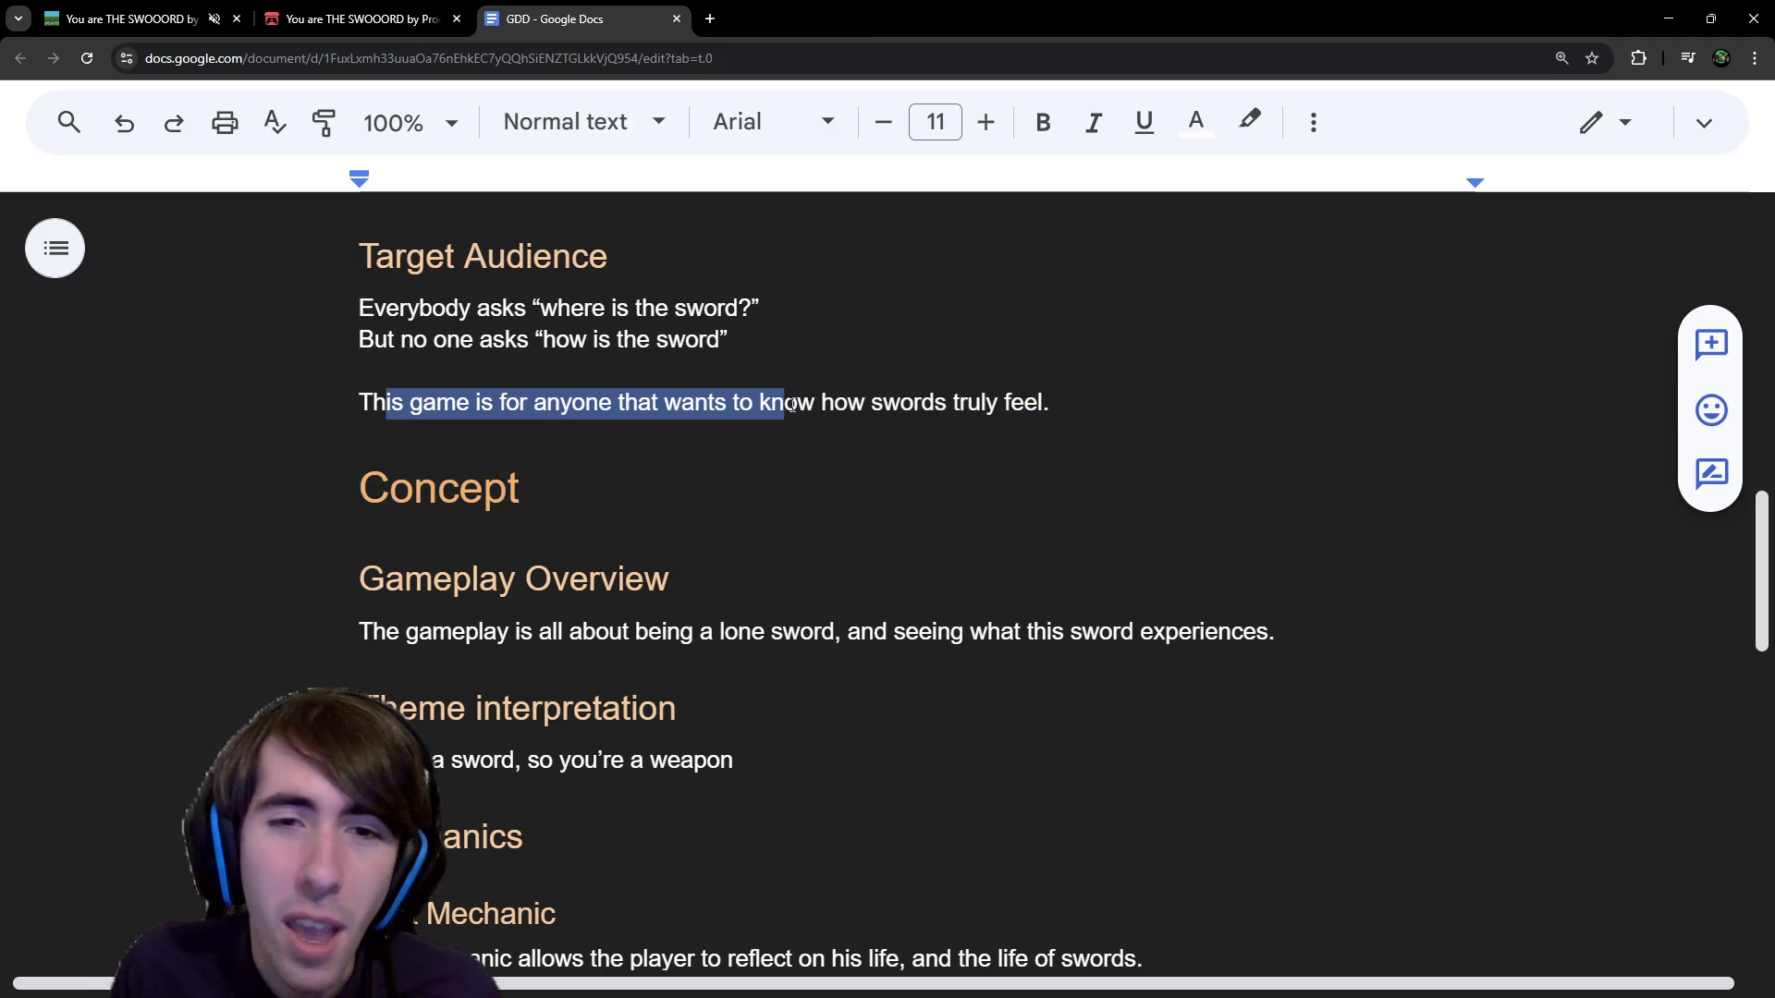
Return to the itch.io jam submission tab.
left_click(268, 14)
scroll(962, 407, "up", 5)
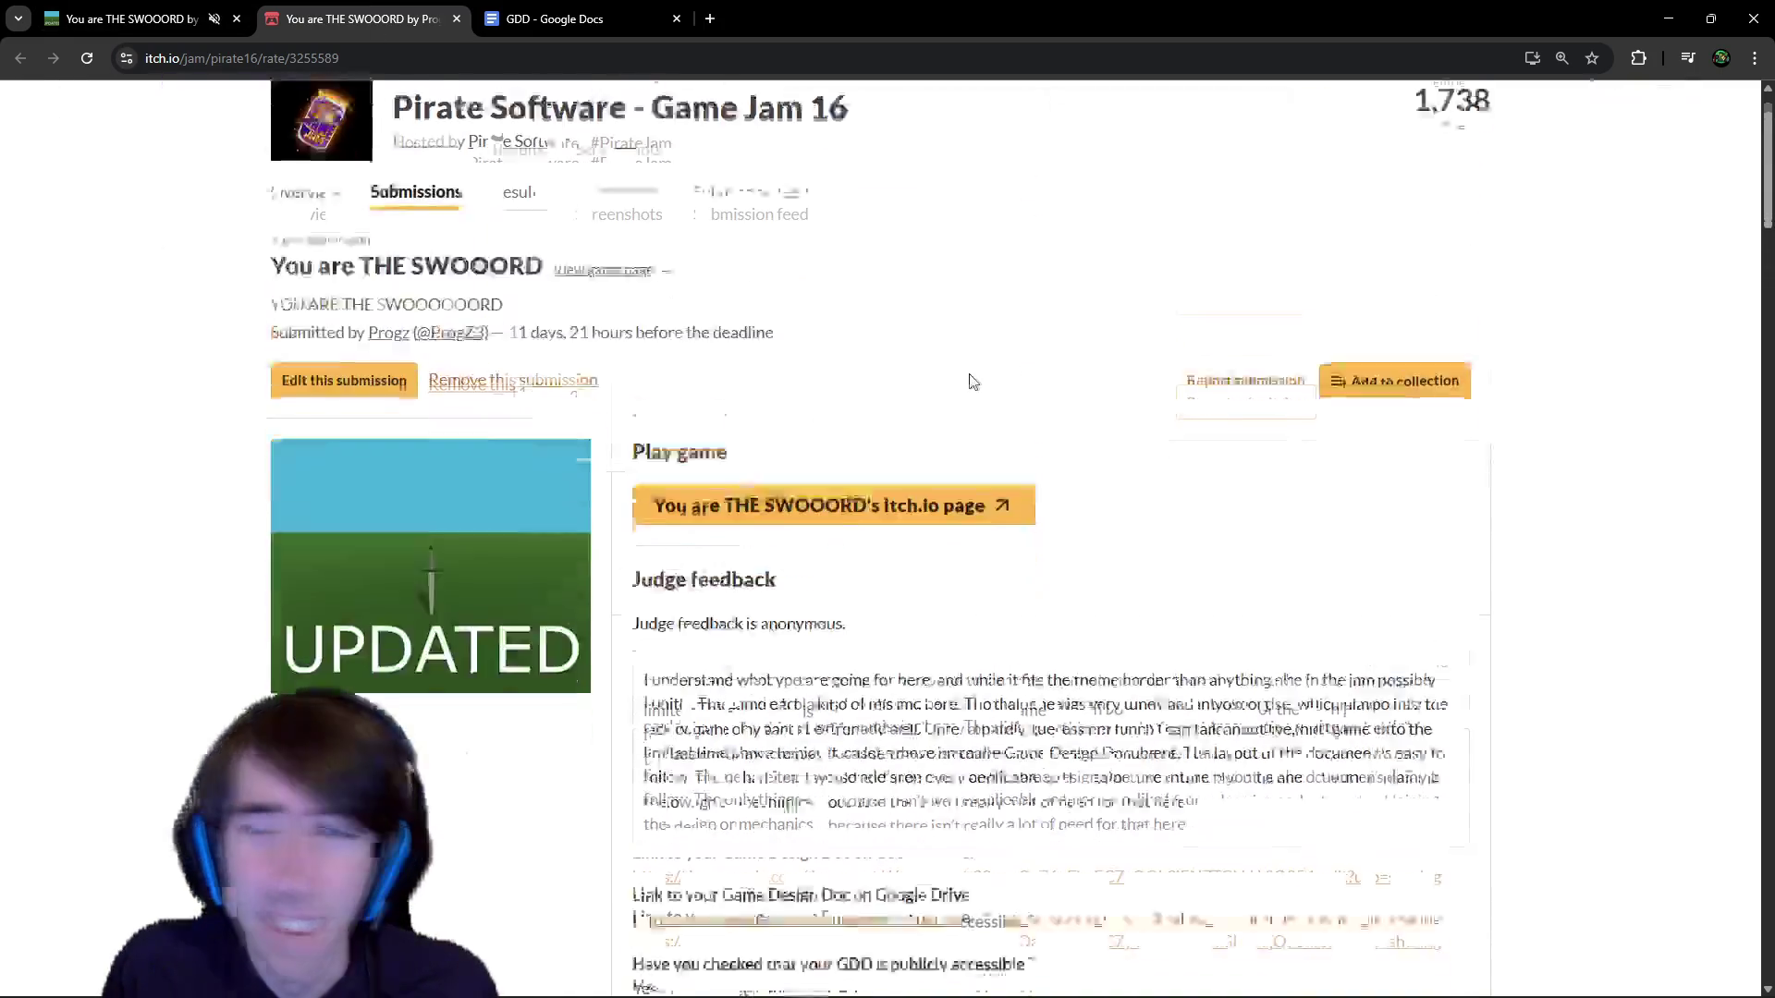
scroll(971, 382, "down", 1)
Switch to the Godot editor showing splash.json.
key("alt+Tab")
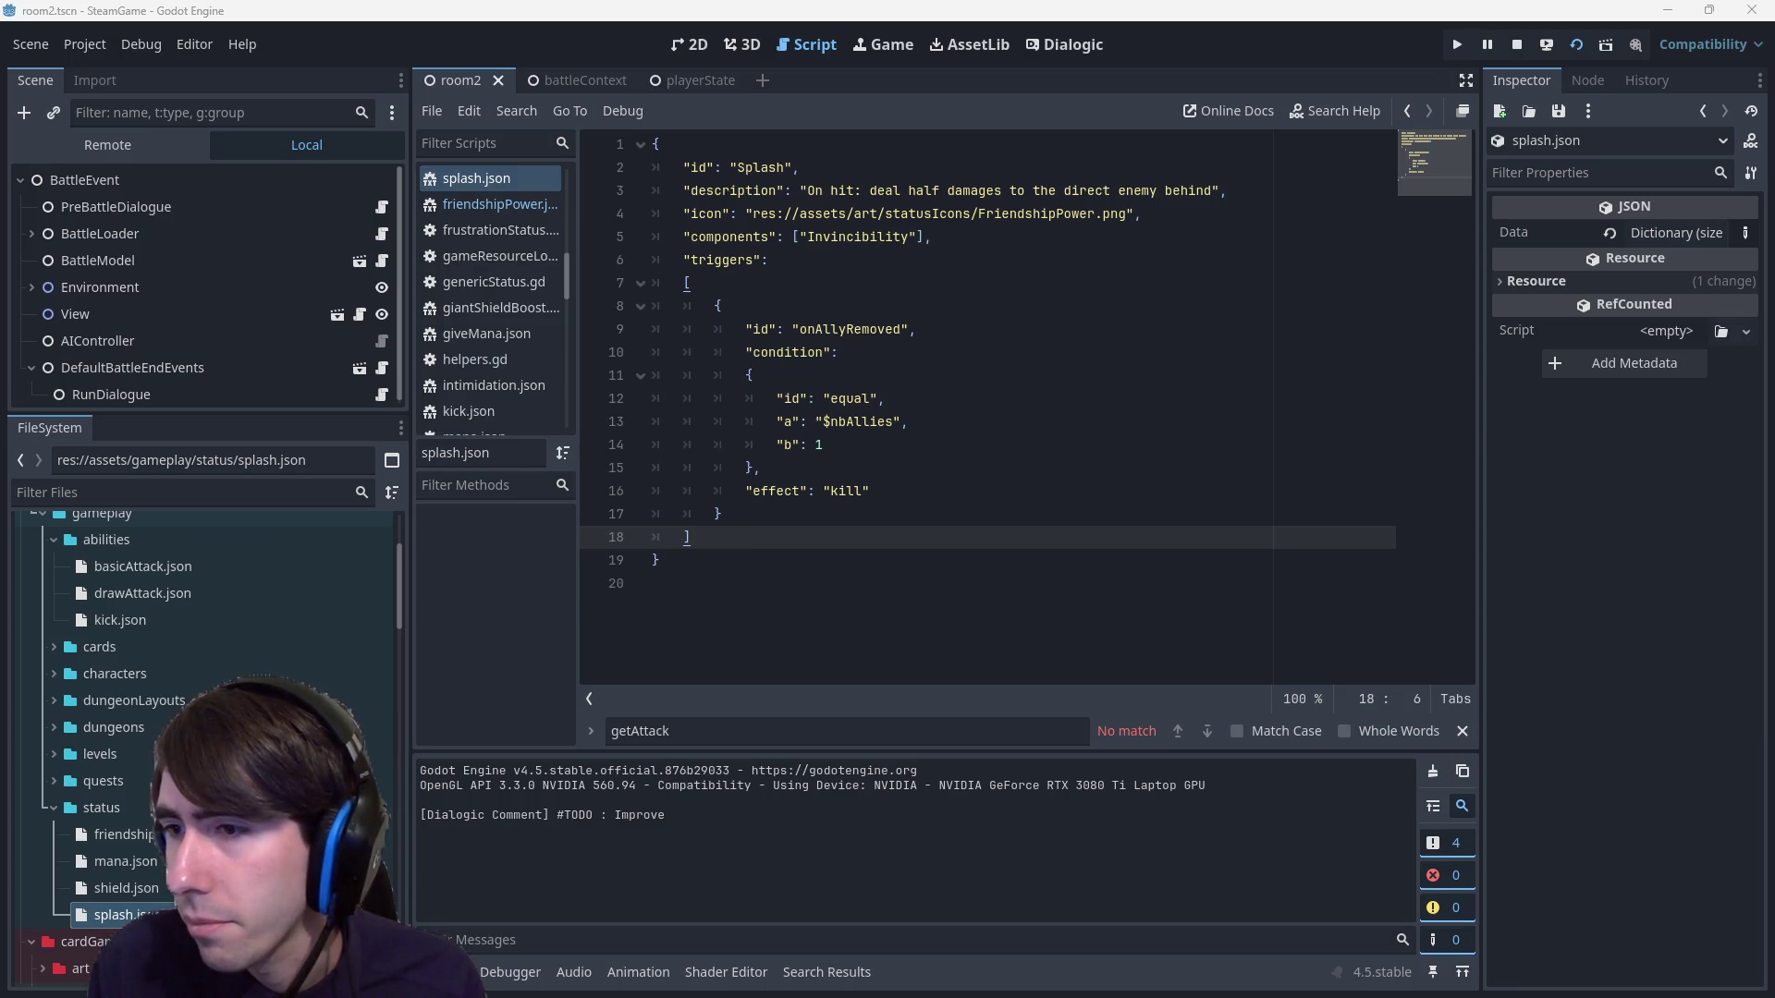
Open the Puzzles compendium from the Drive folder and skim it.
key("alt+Tab")
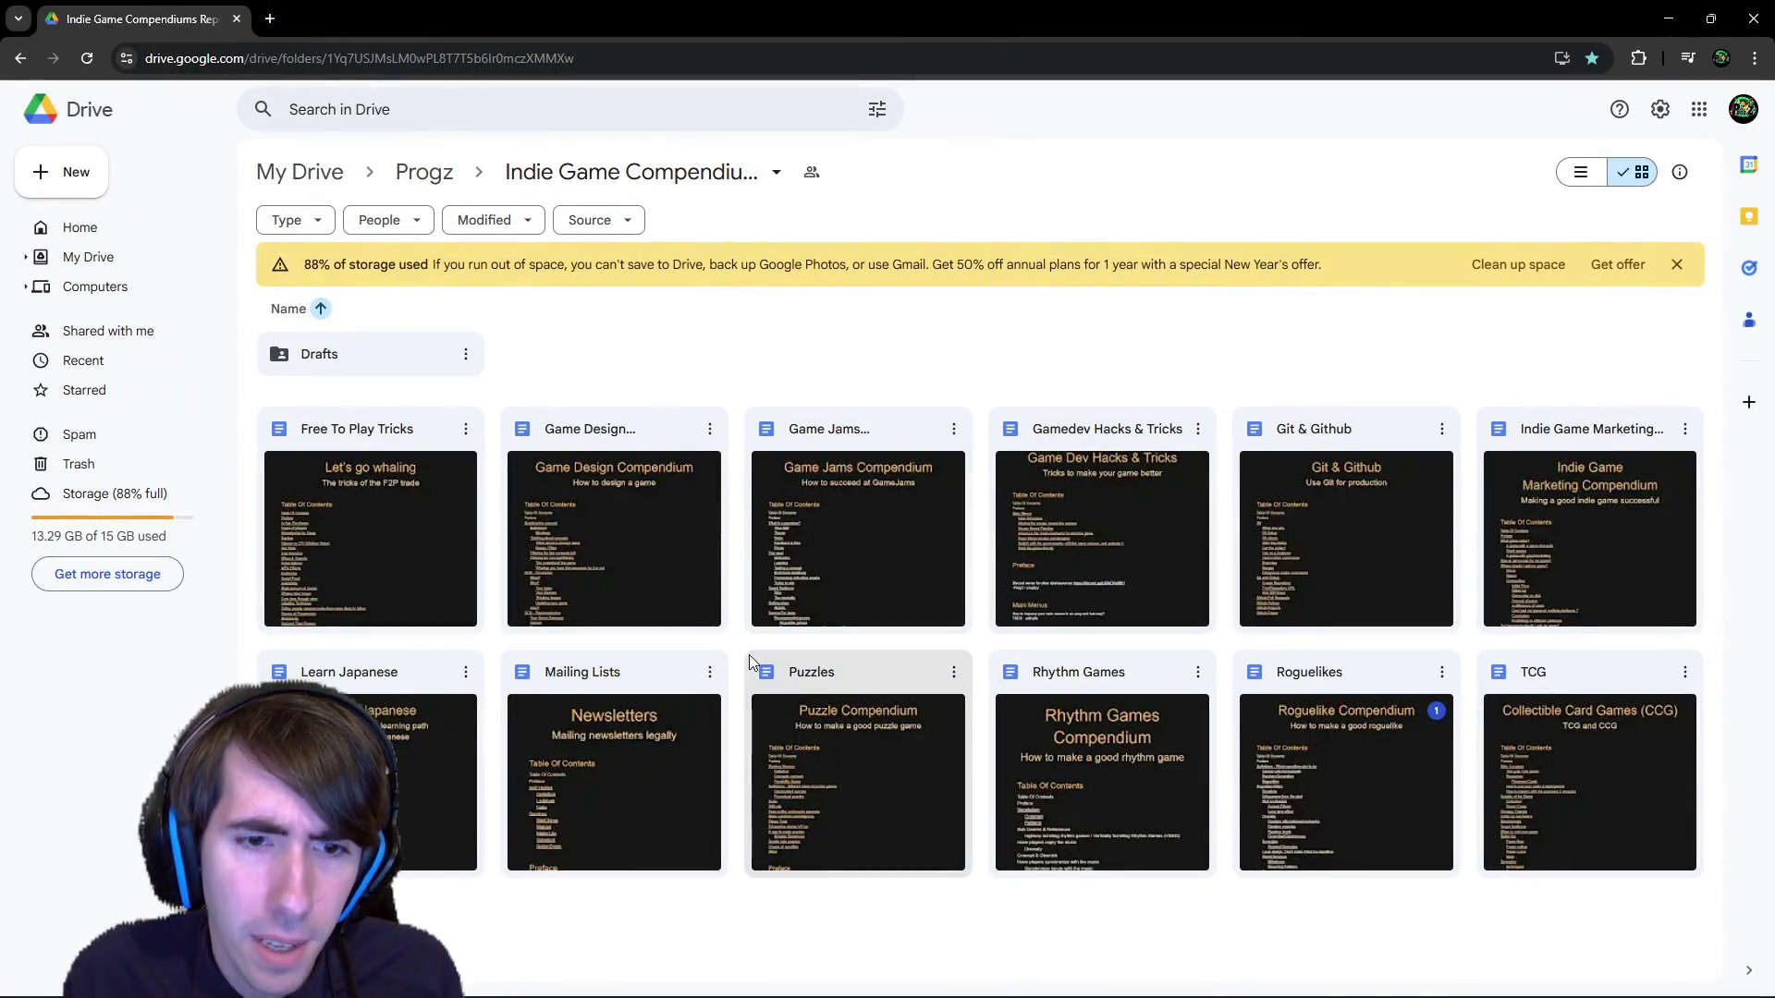
double_click(869, 734)
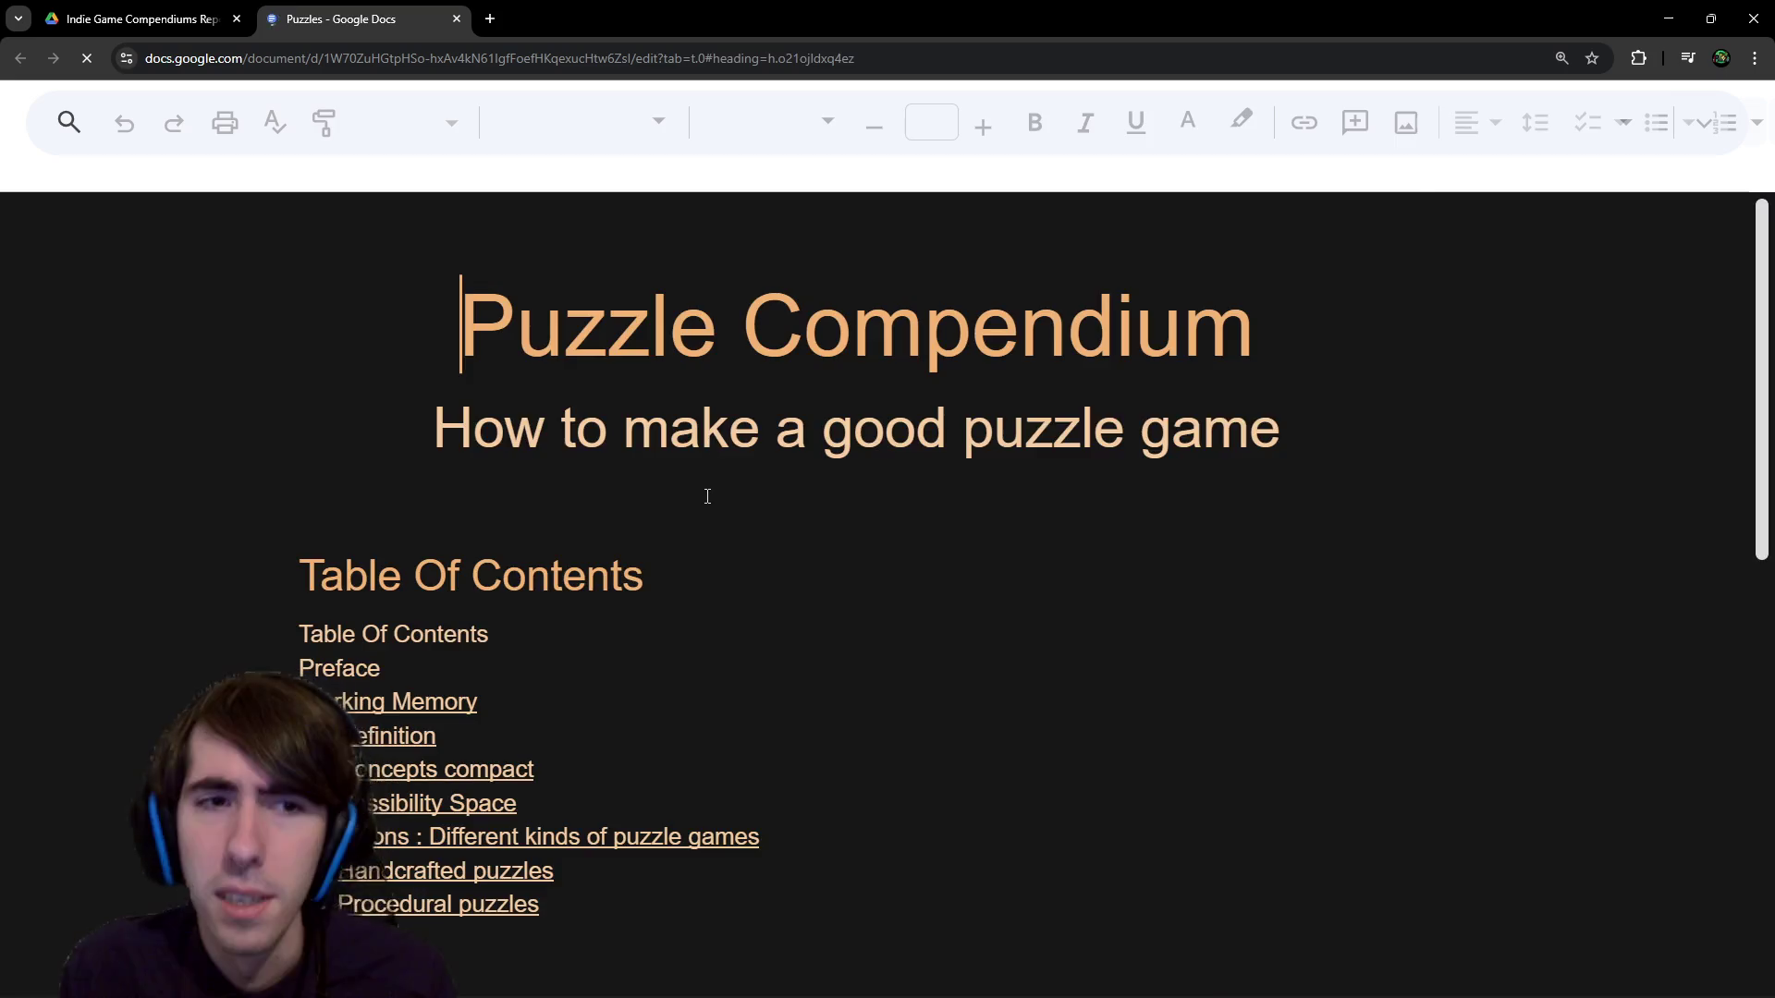
scroll(706, 503, "down", 20)
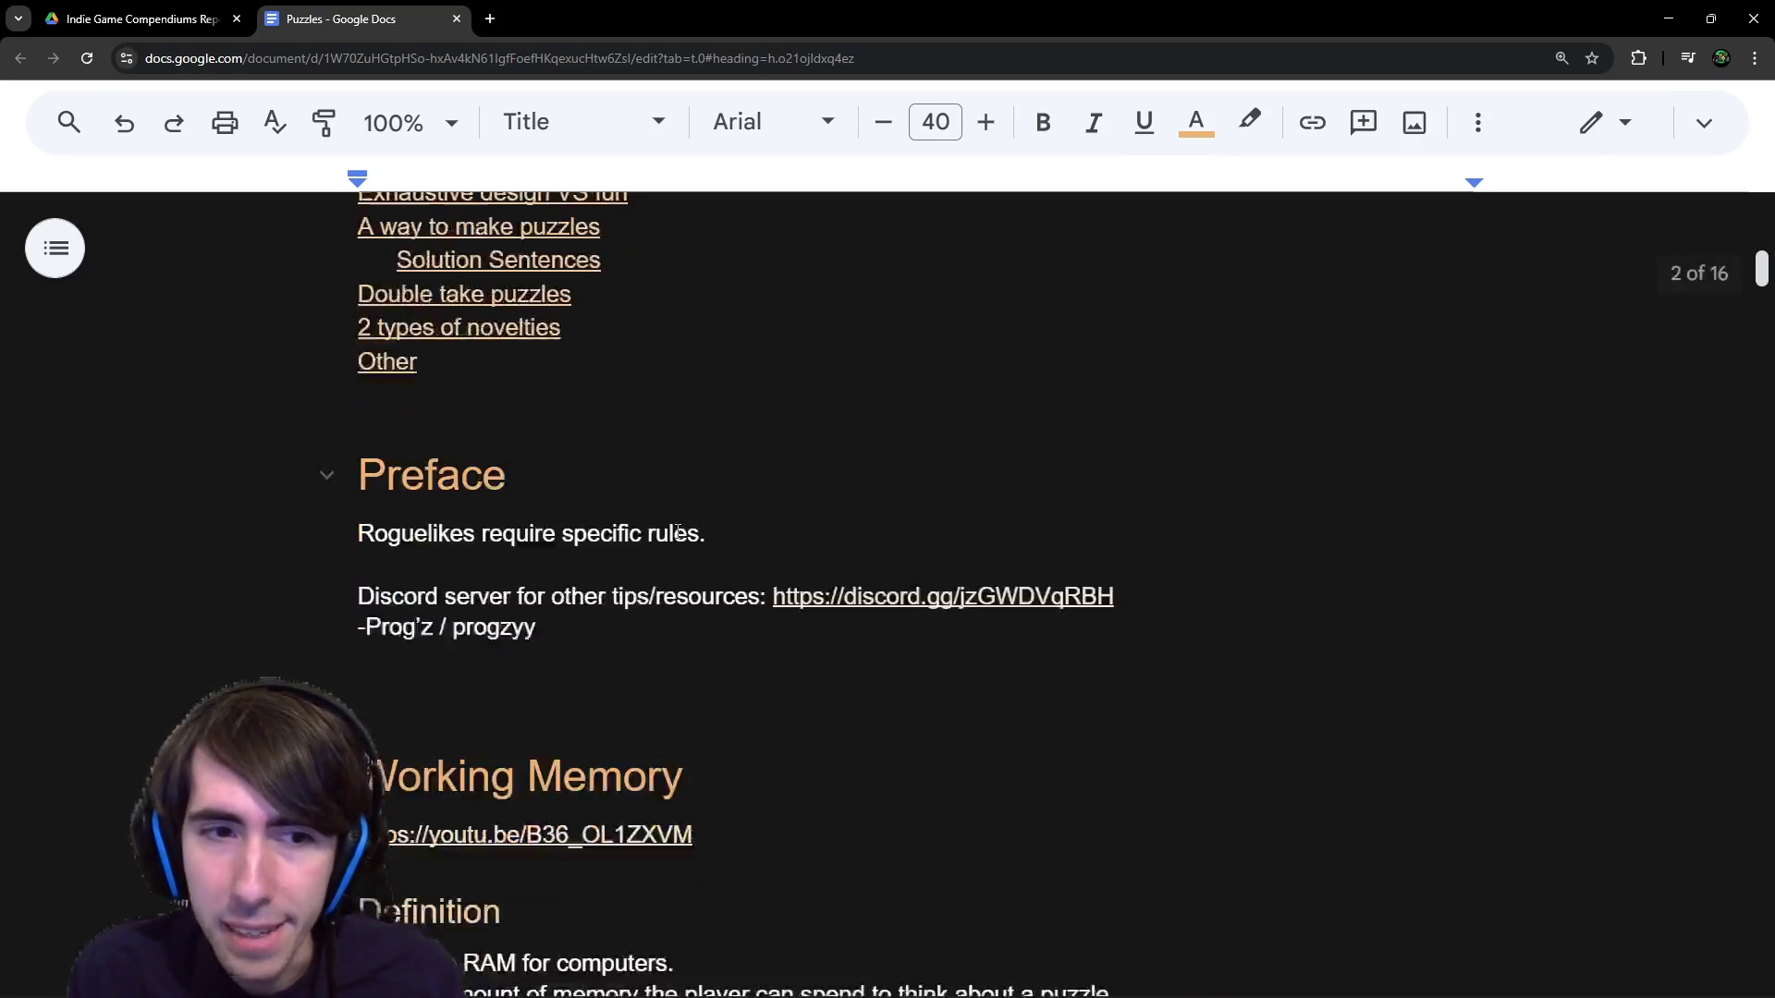
scroll(657, 606, "down", 15)
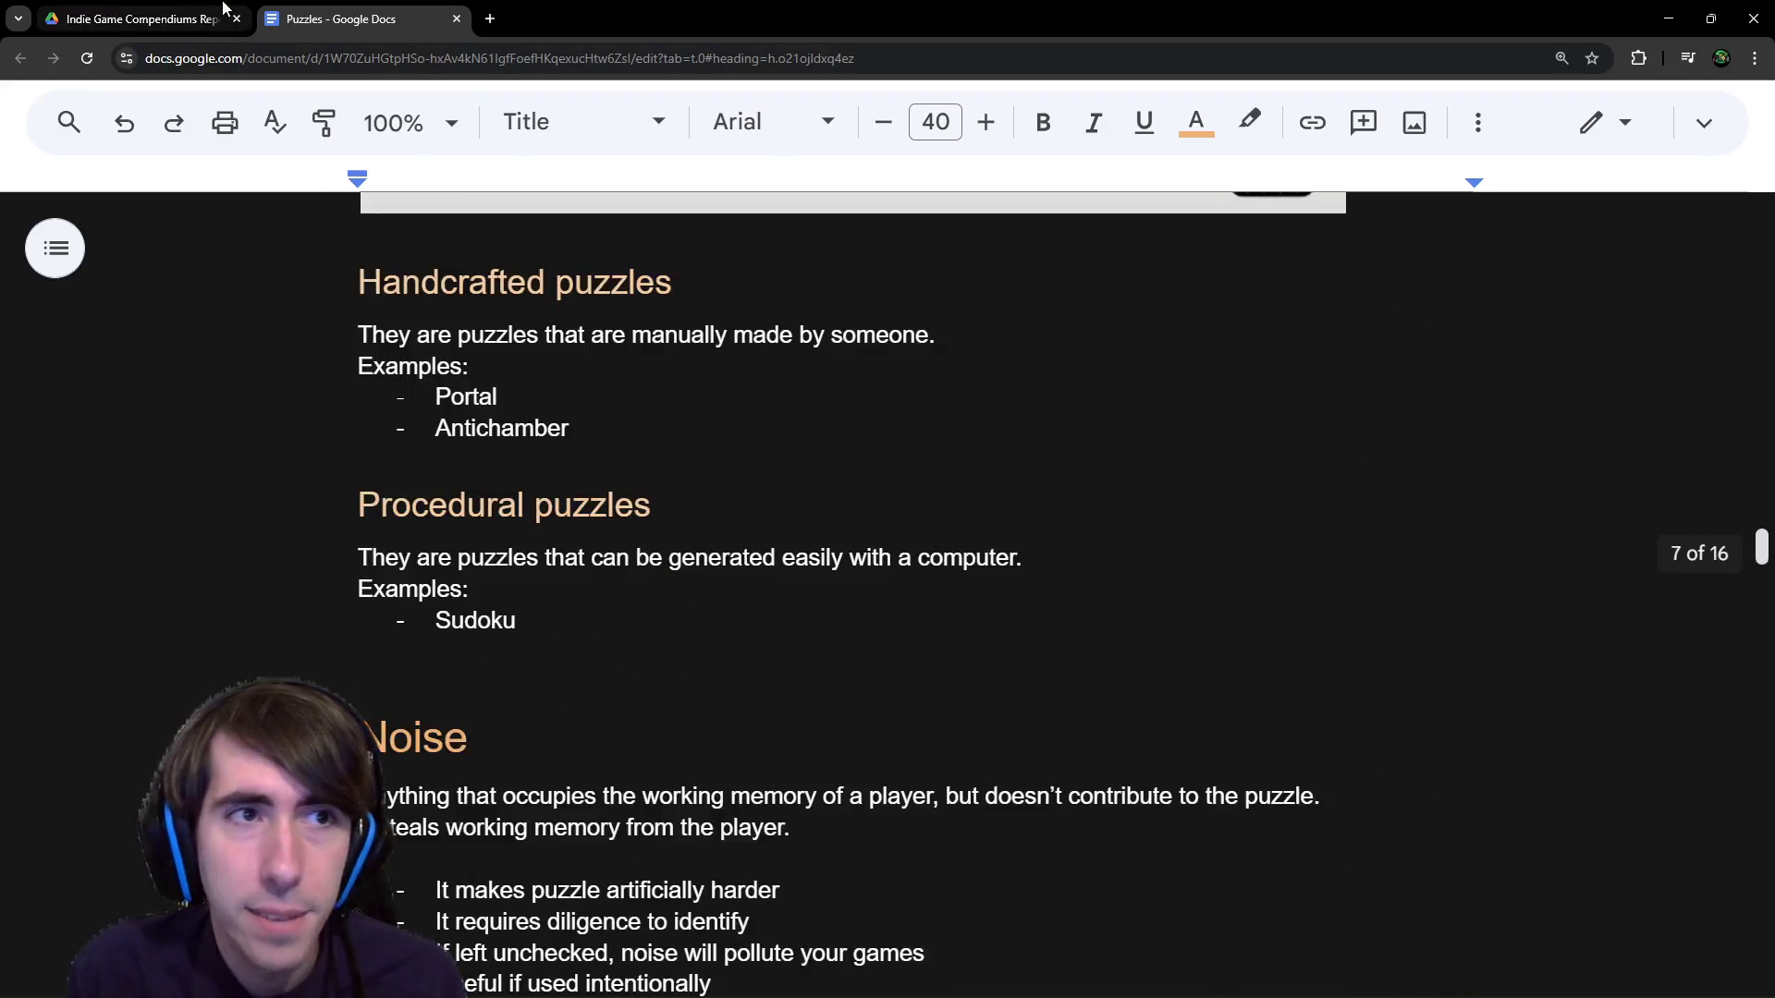
left_click(138, 19)
Skim the Indie Game Marketing Compendium at about 90% zoom.
double_click(1540, 552)
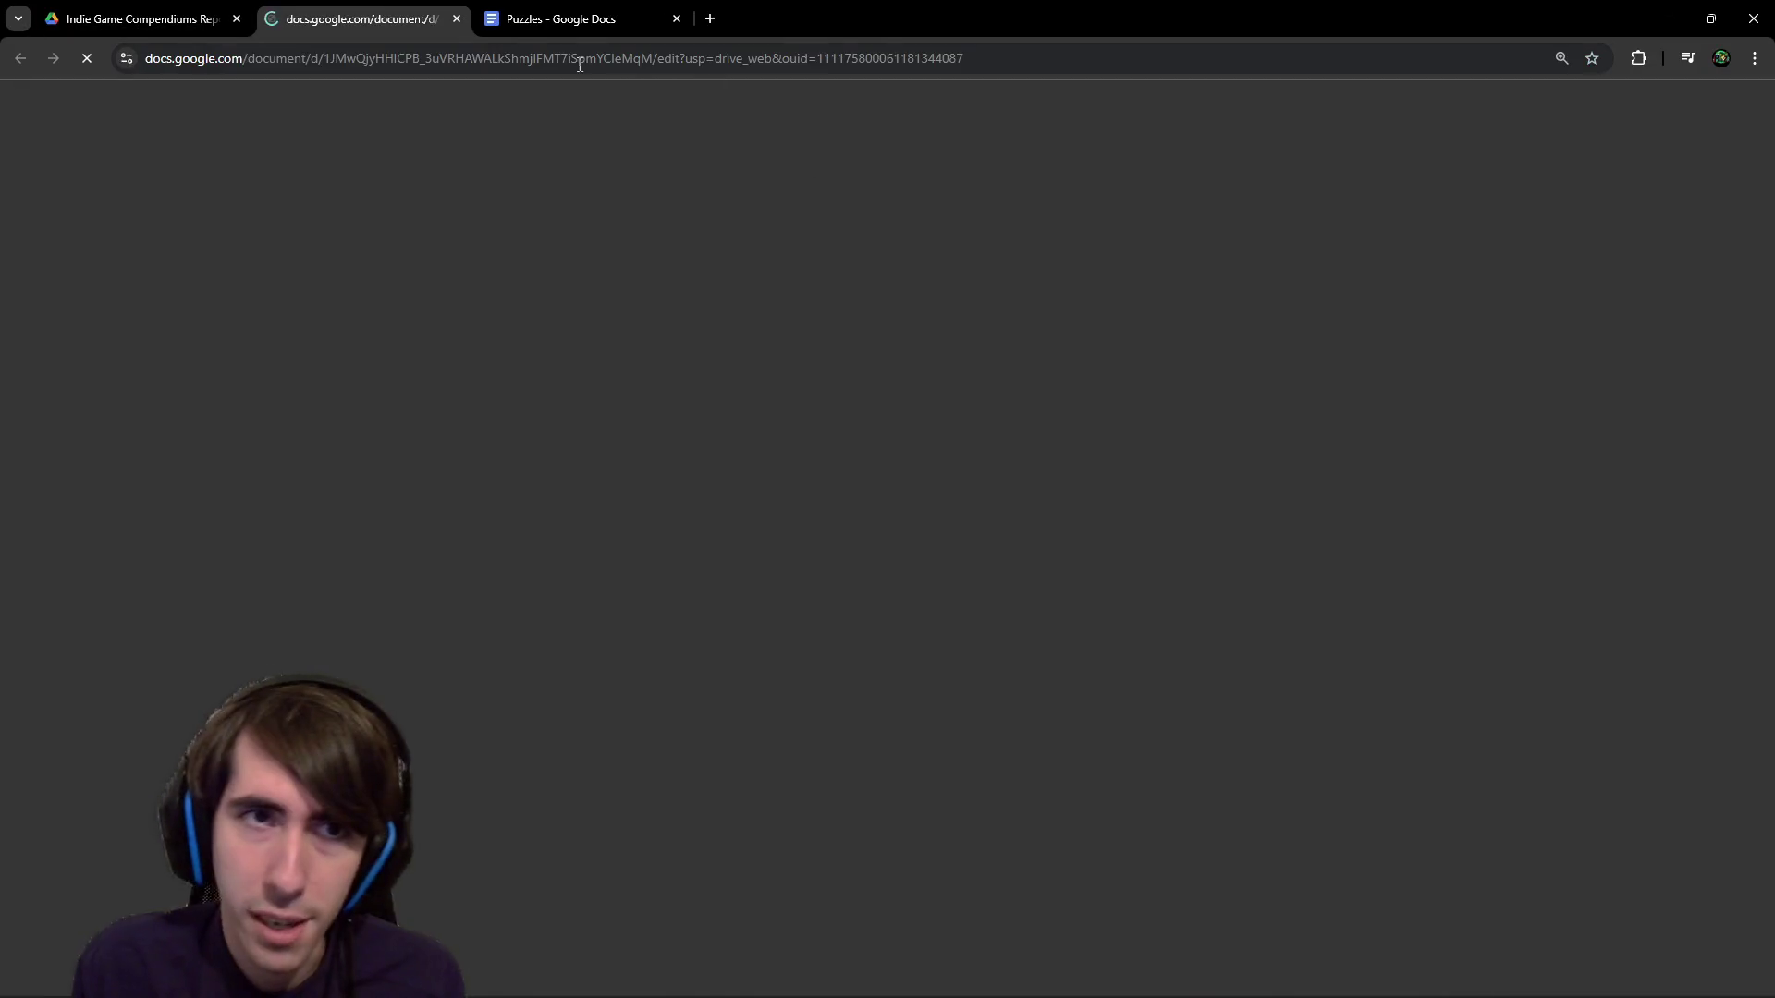
scroll(1156, 271, "down", 15)
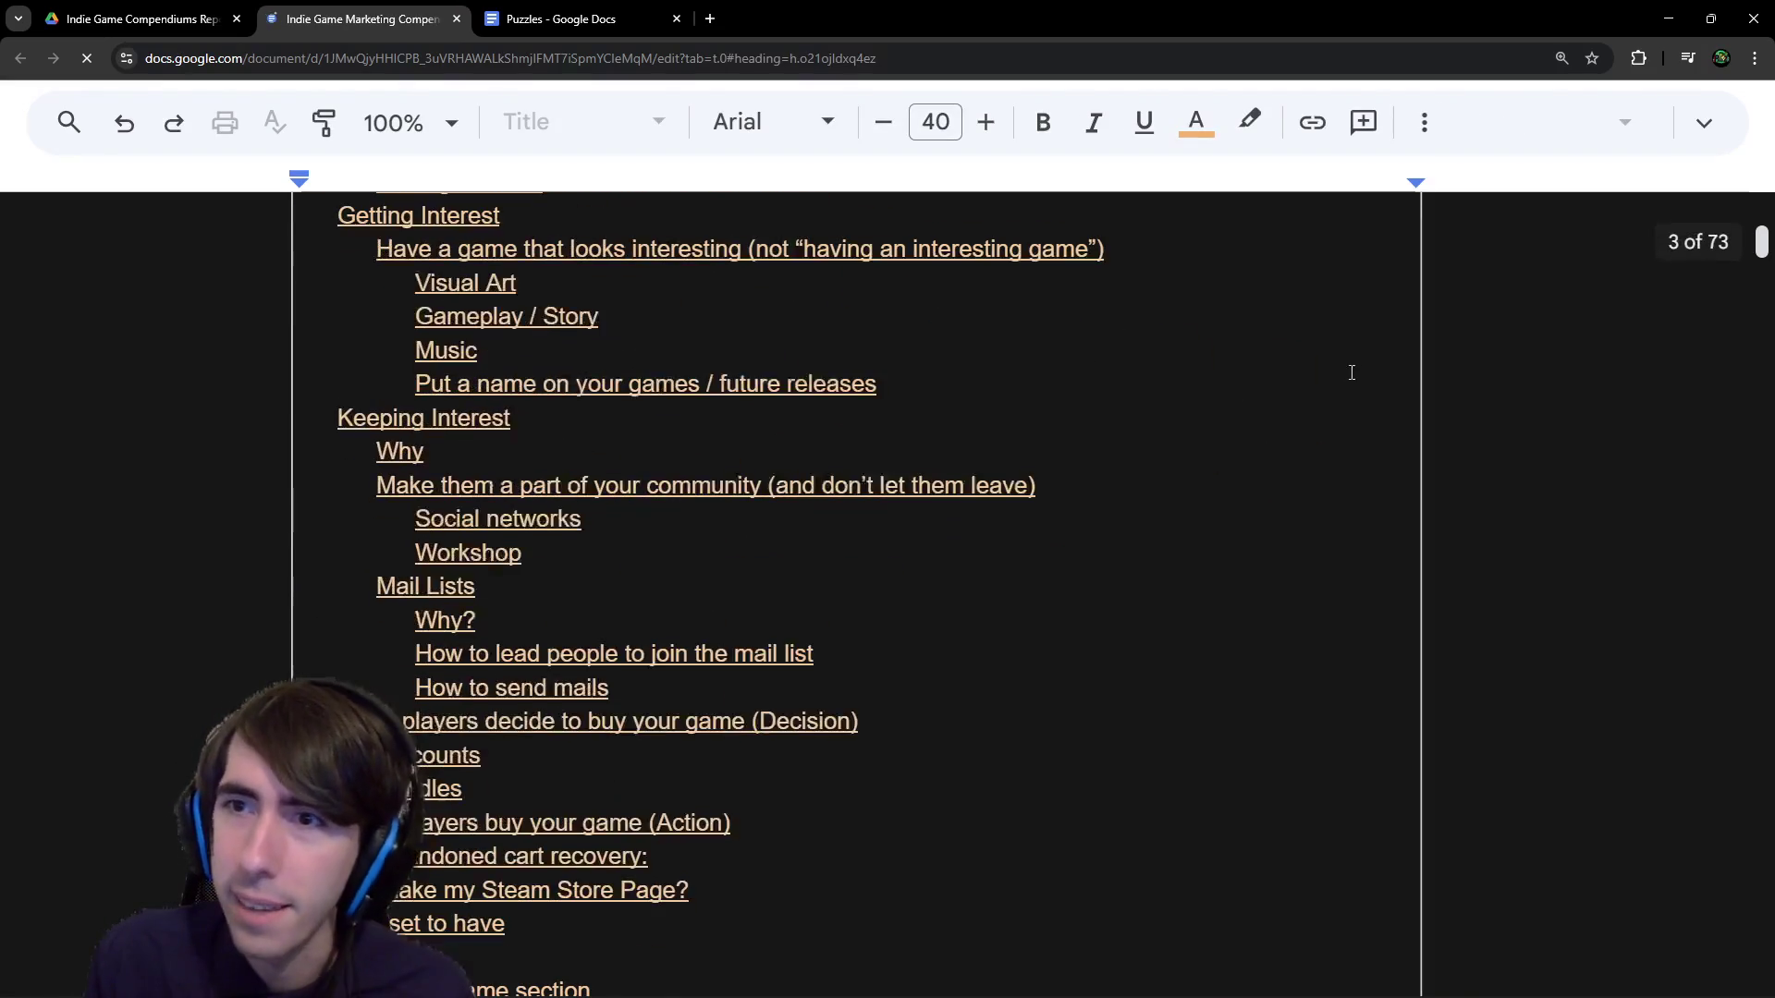
scroll(1683, 287, "down", 5)
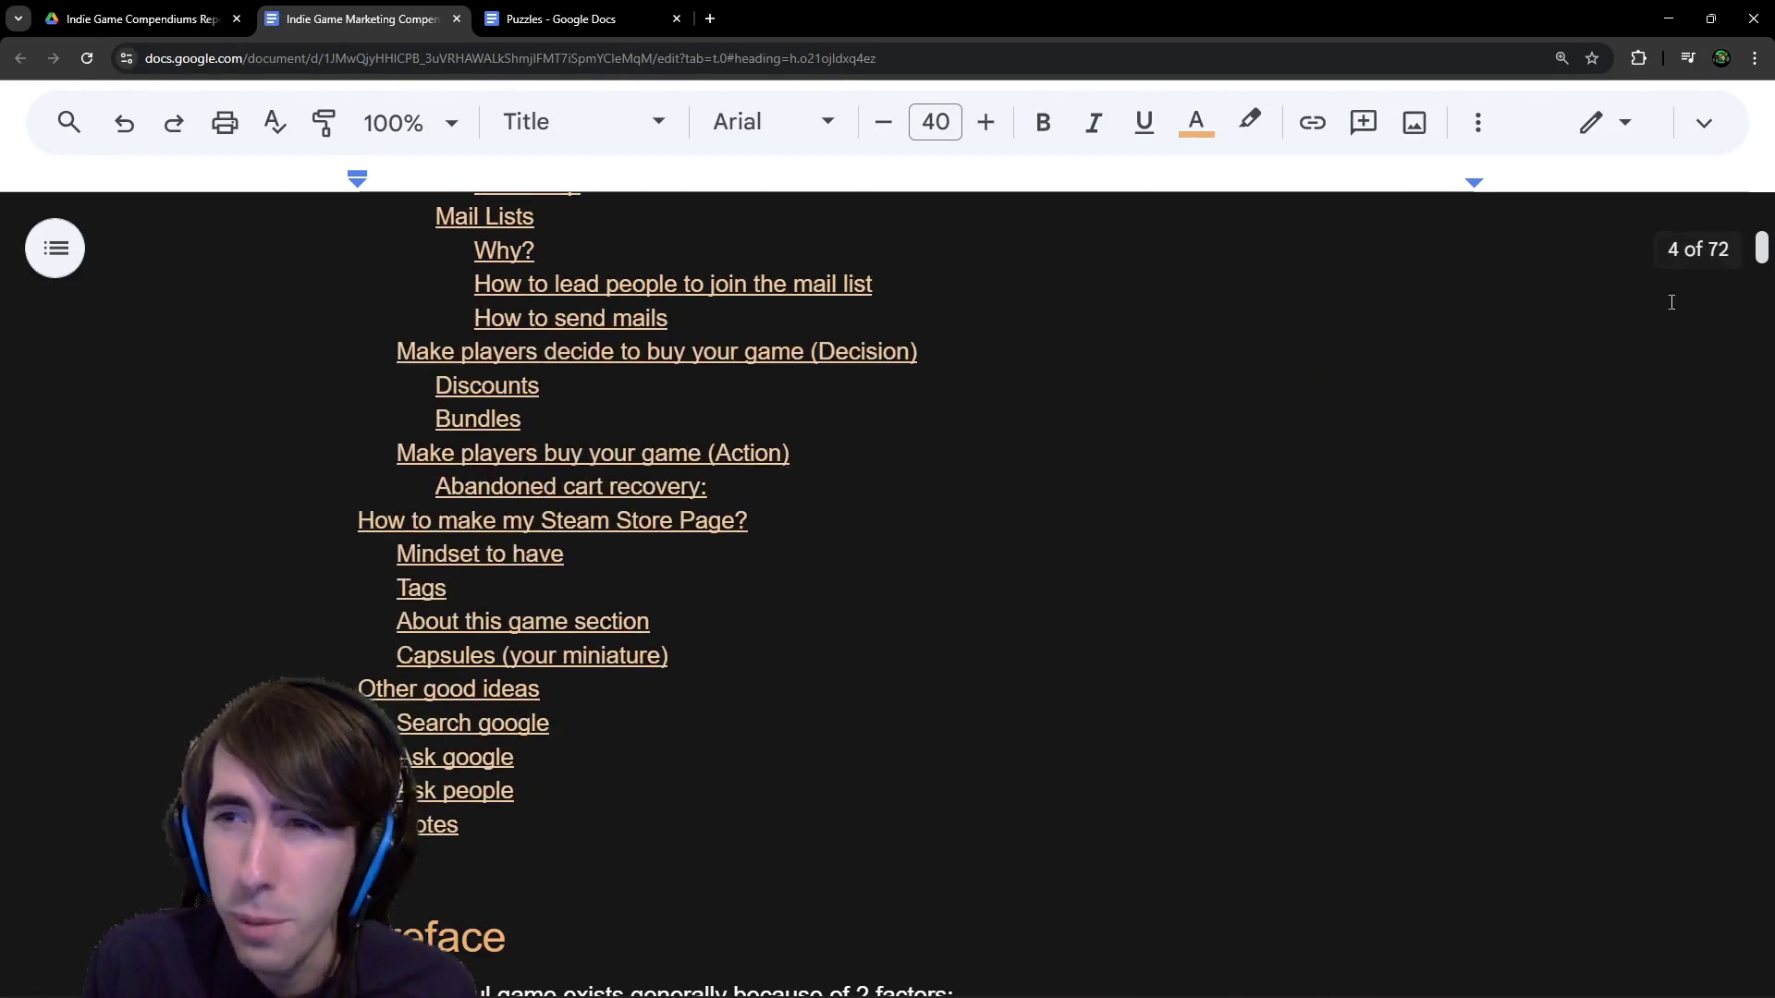
scroll(1013, 502, "down", 18)
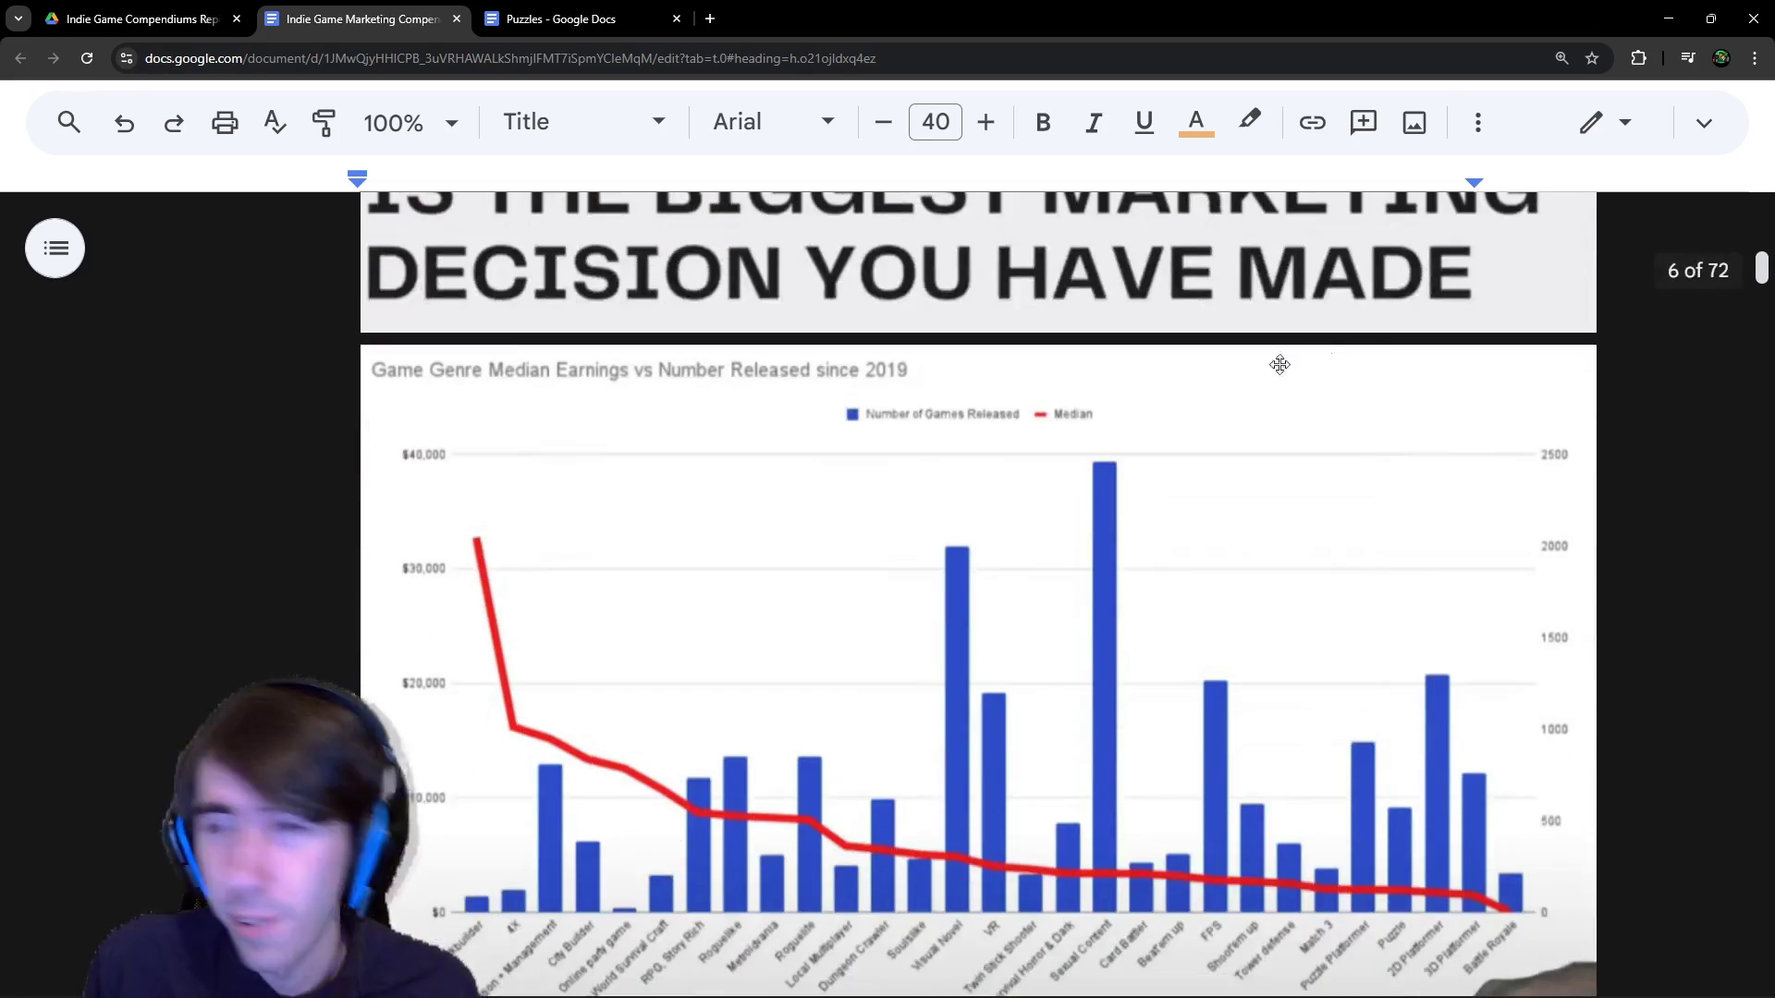
scroll(1018, 393, "down", 20)
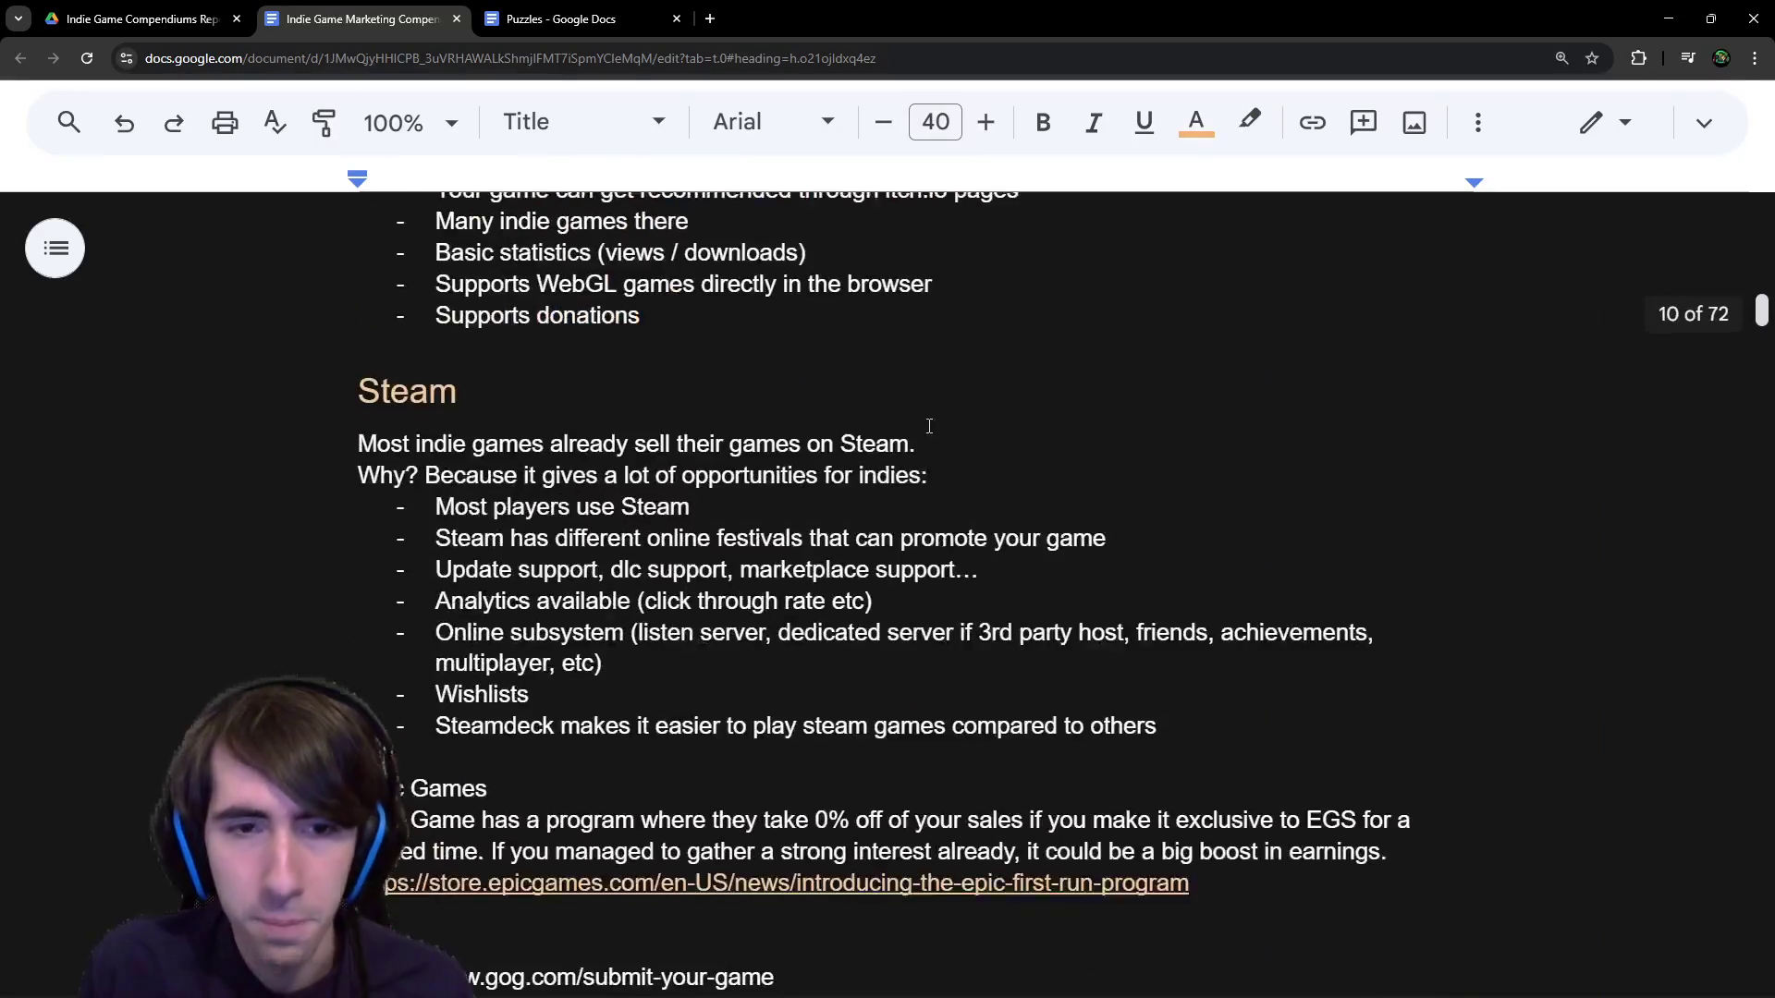
scroll(910, 429, "down", 15)
key("ctrl+minus")
key("ctrl+minus")
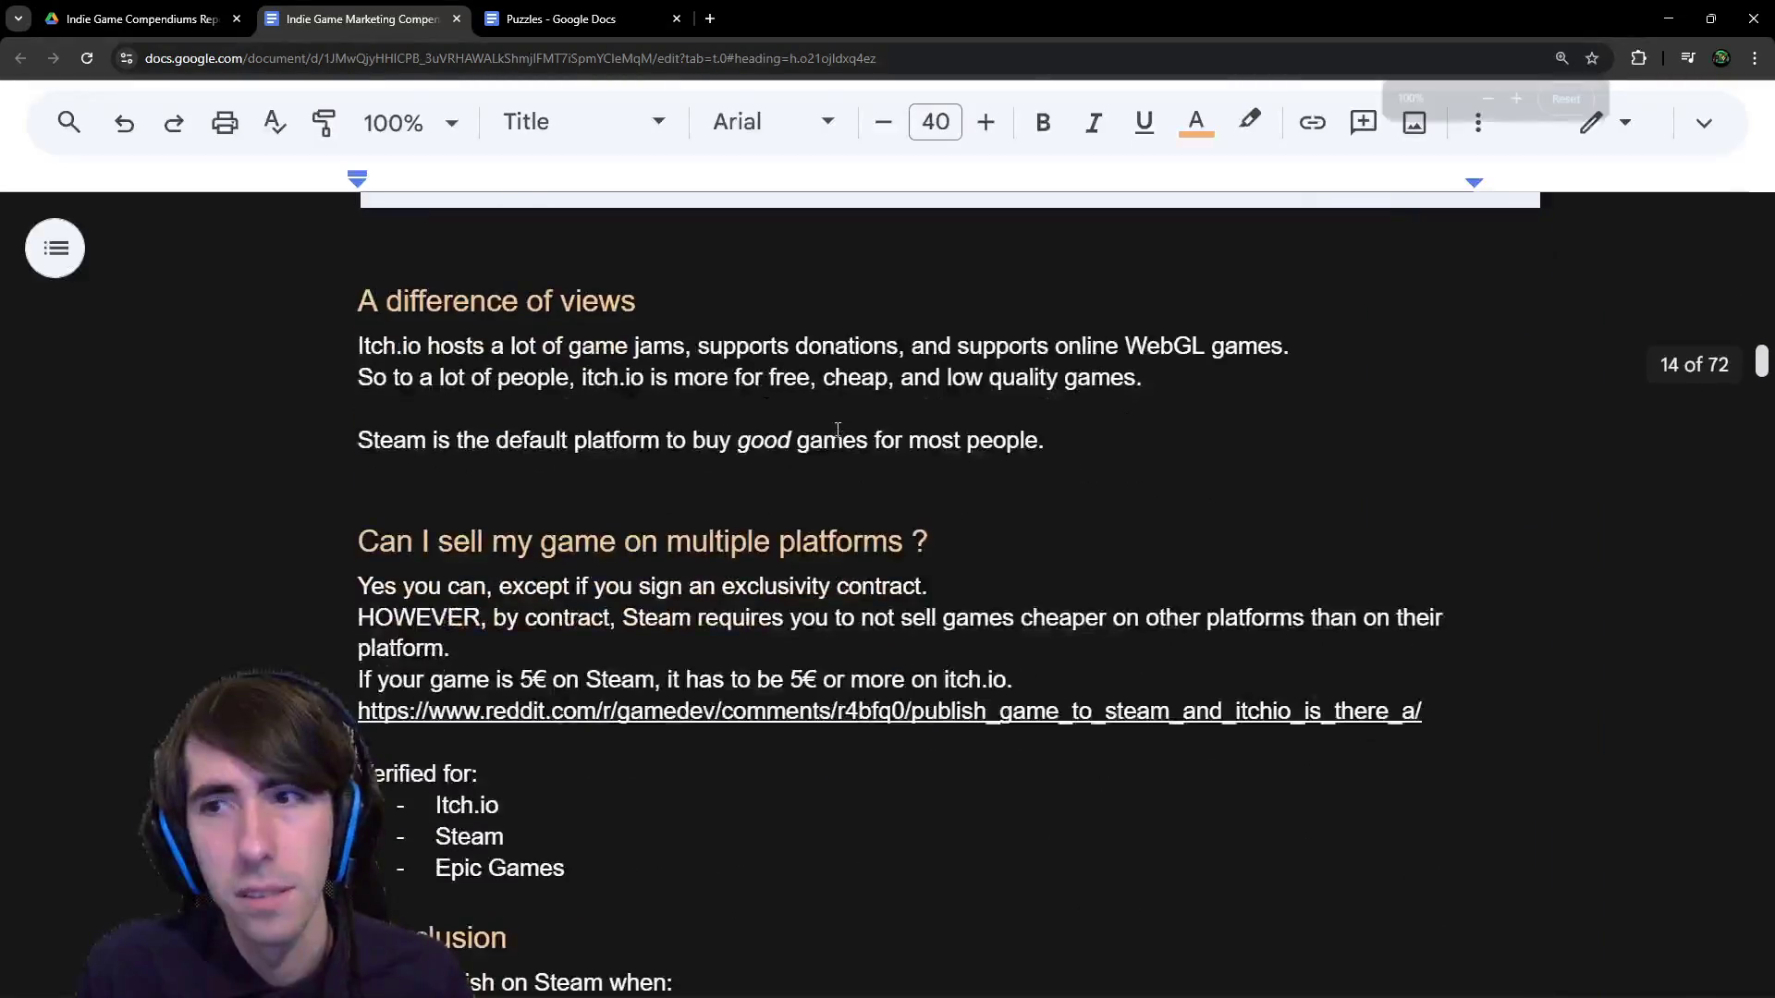
key("ctrl+plus")
scroll(530, 170, "down", 15)
scroll(530, 170, "down", 20)
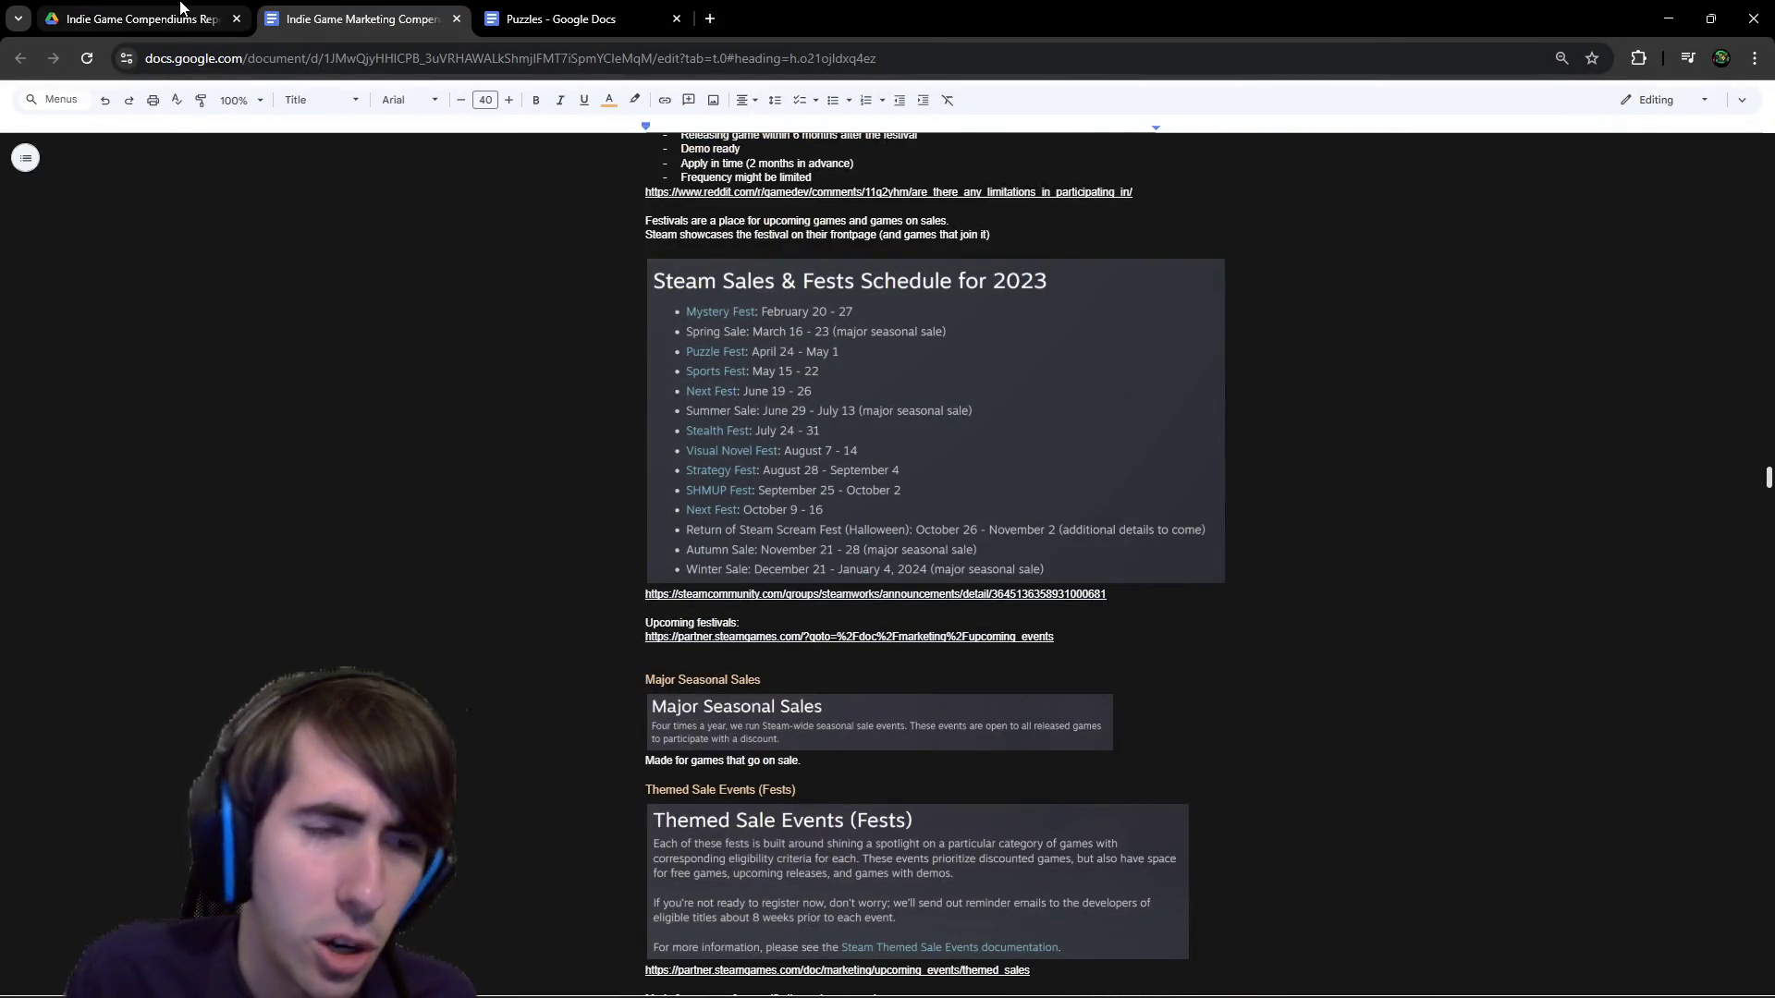
mouse_move(180, 7)
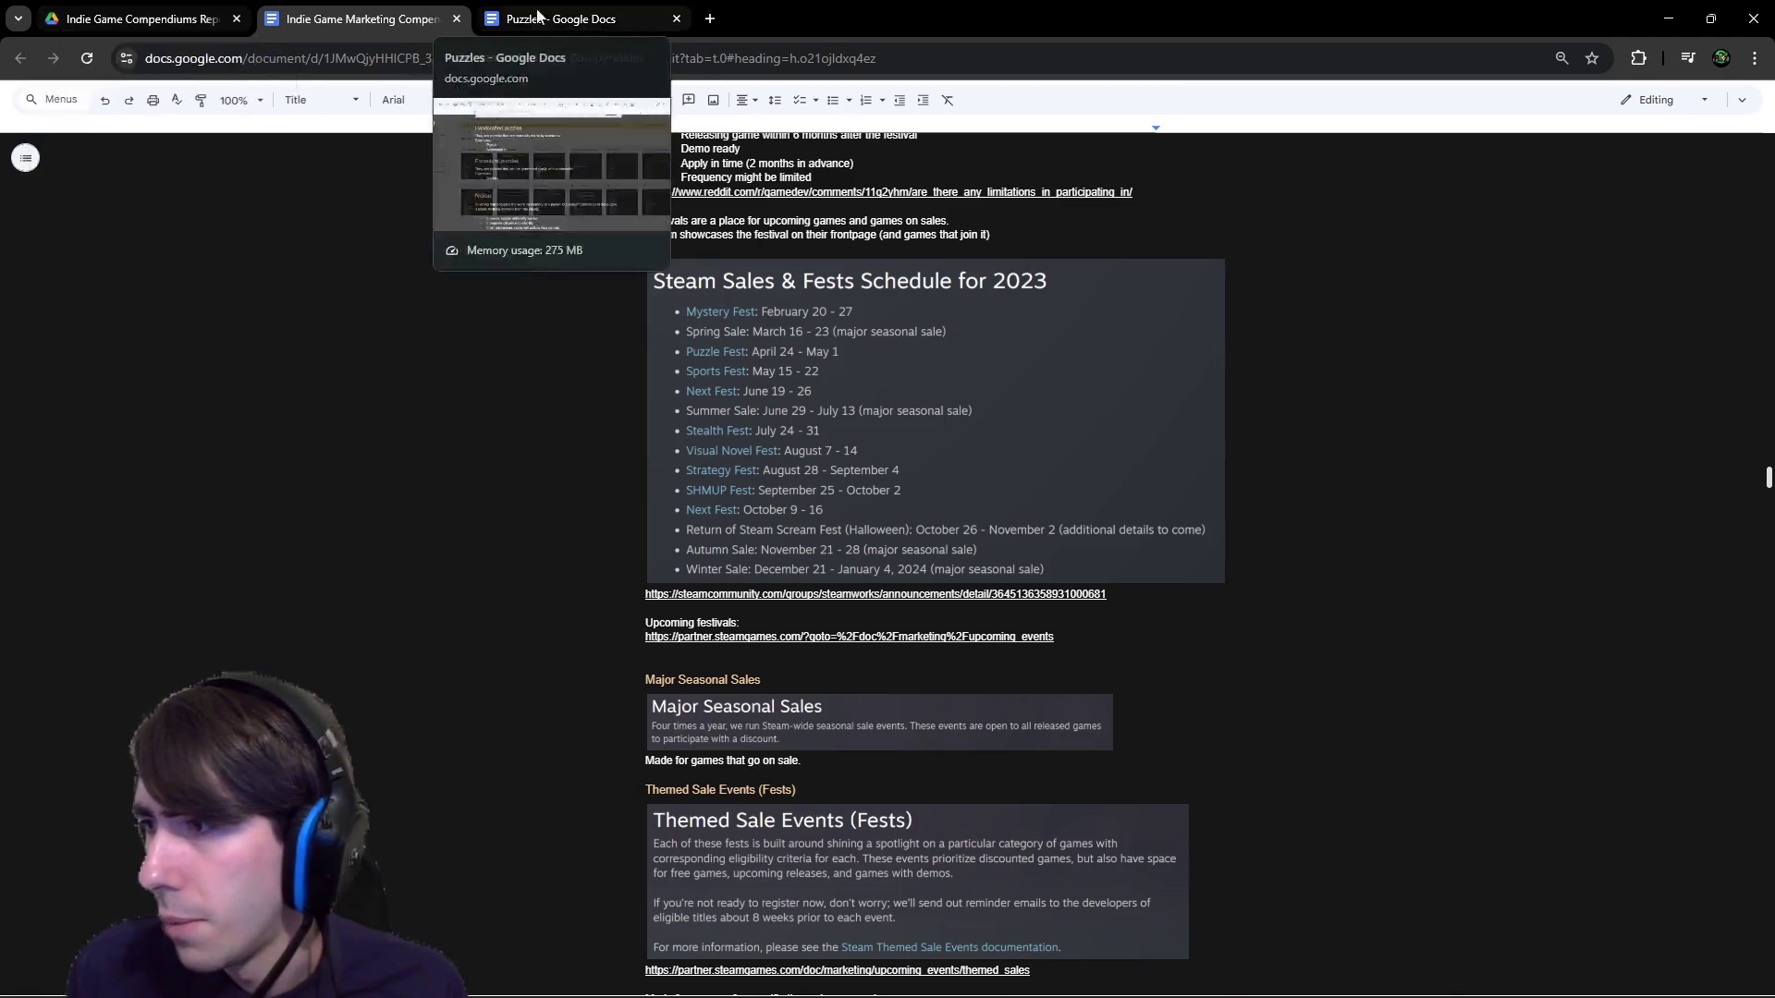
left_click(148, 19)
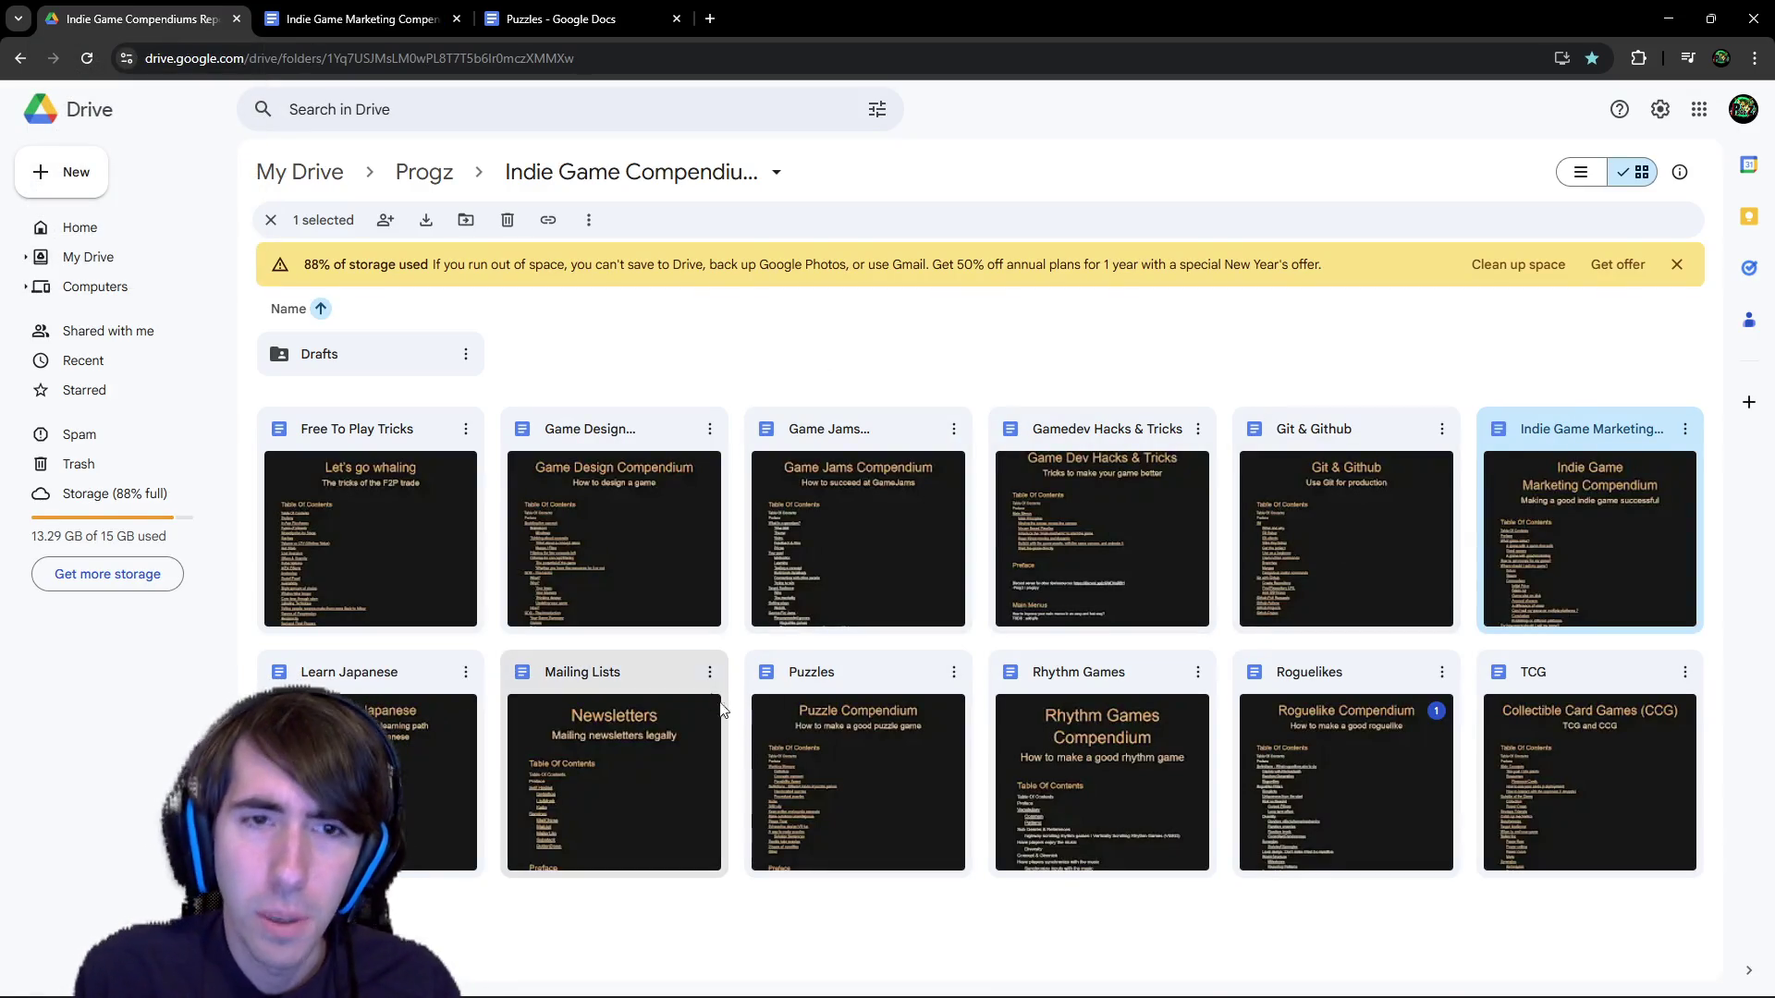
Open the Game Jams Compendium at 110% and check its Genres For Jams and Recommended genres links.
left_click(859, 500)
double_click(857, 494)
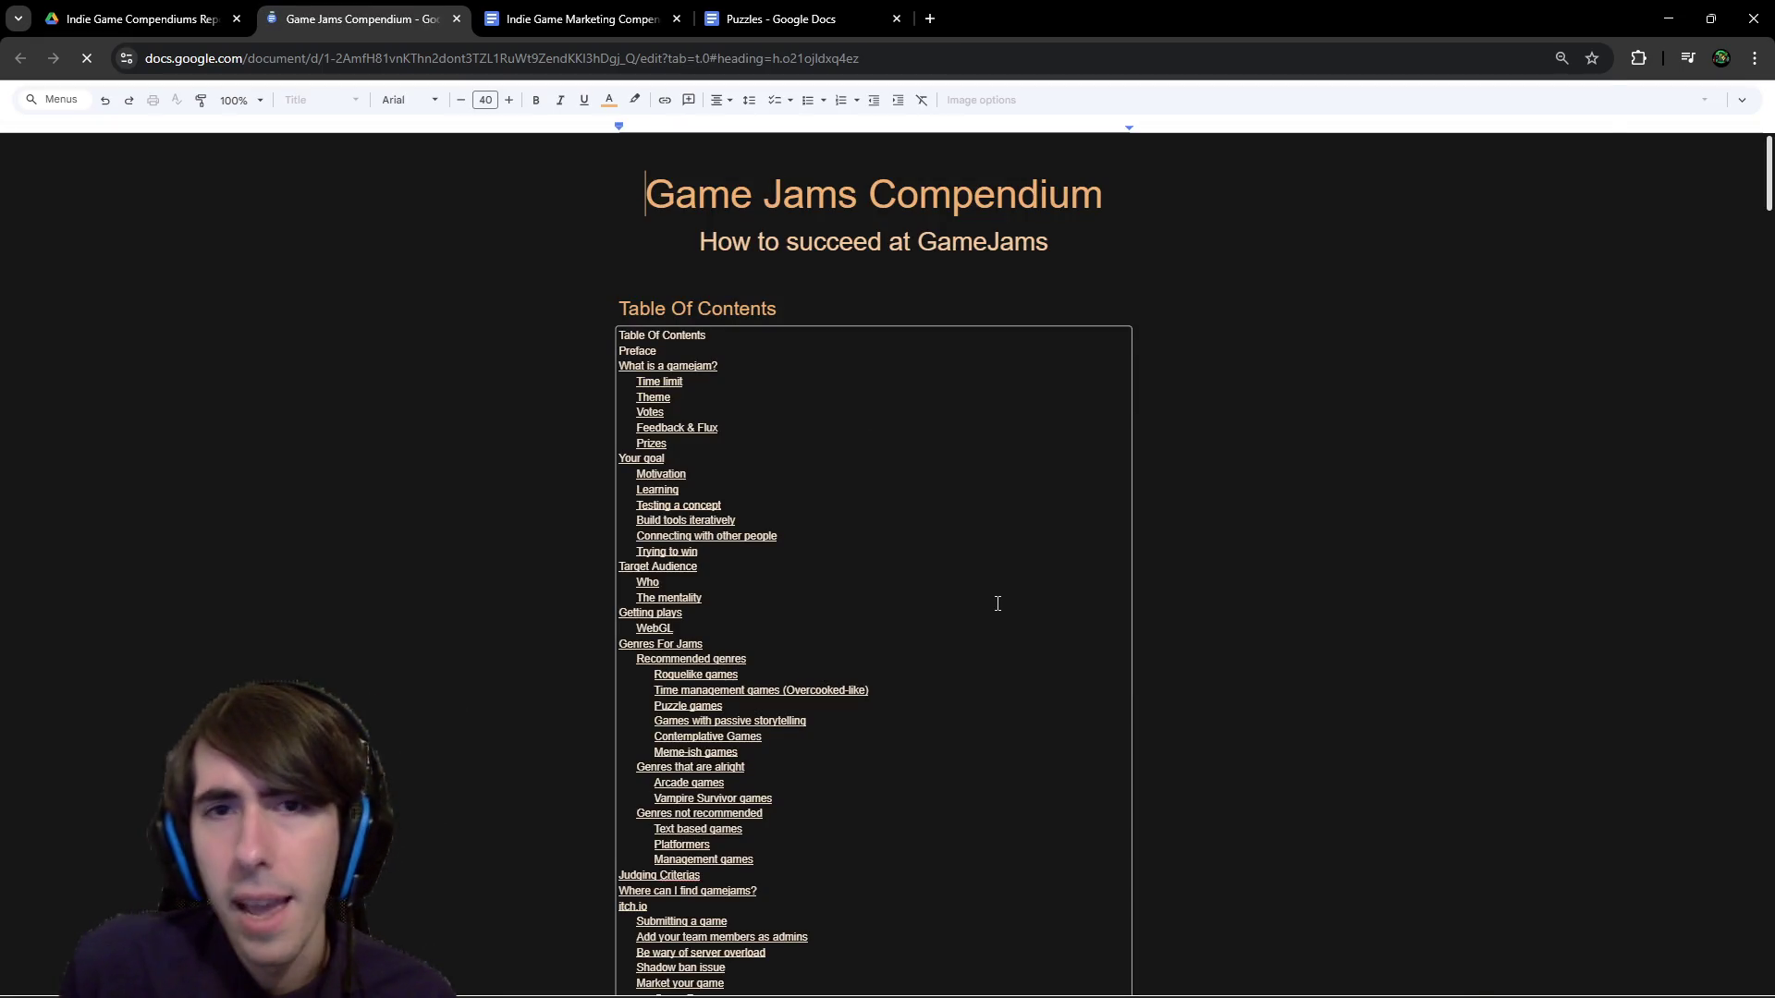
key("ctrl+plus")
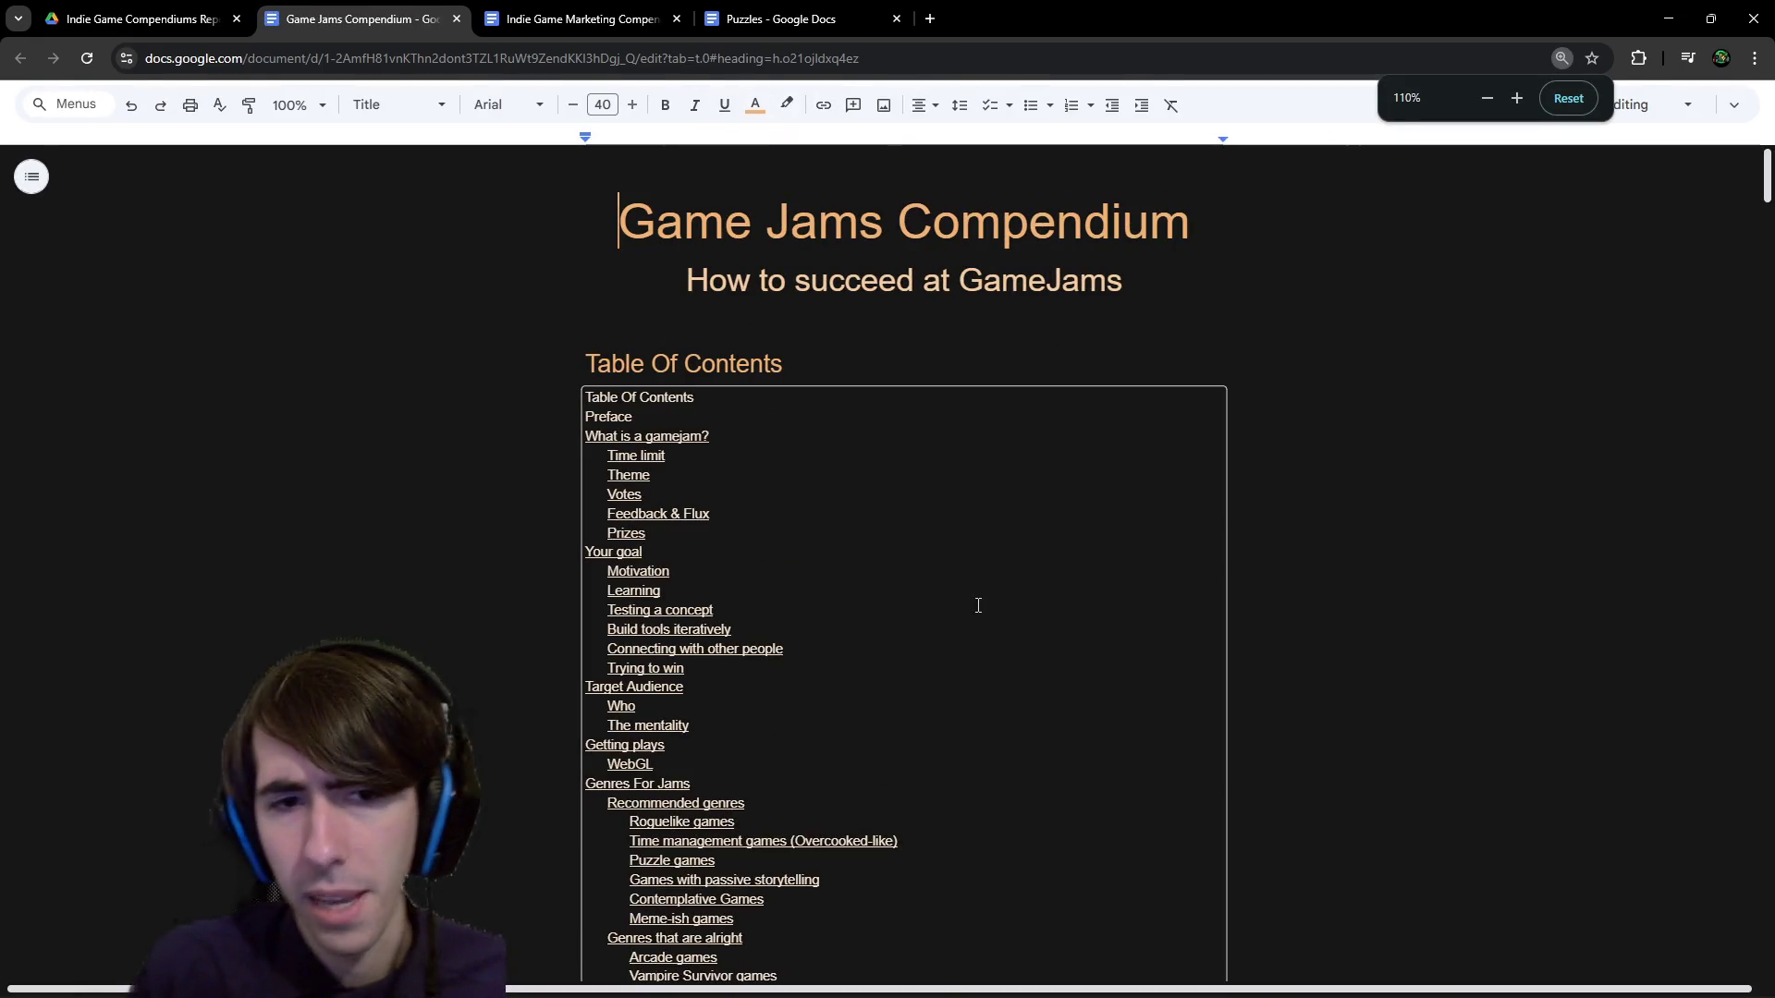
scroll(877, 563, "down", 5)
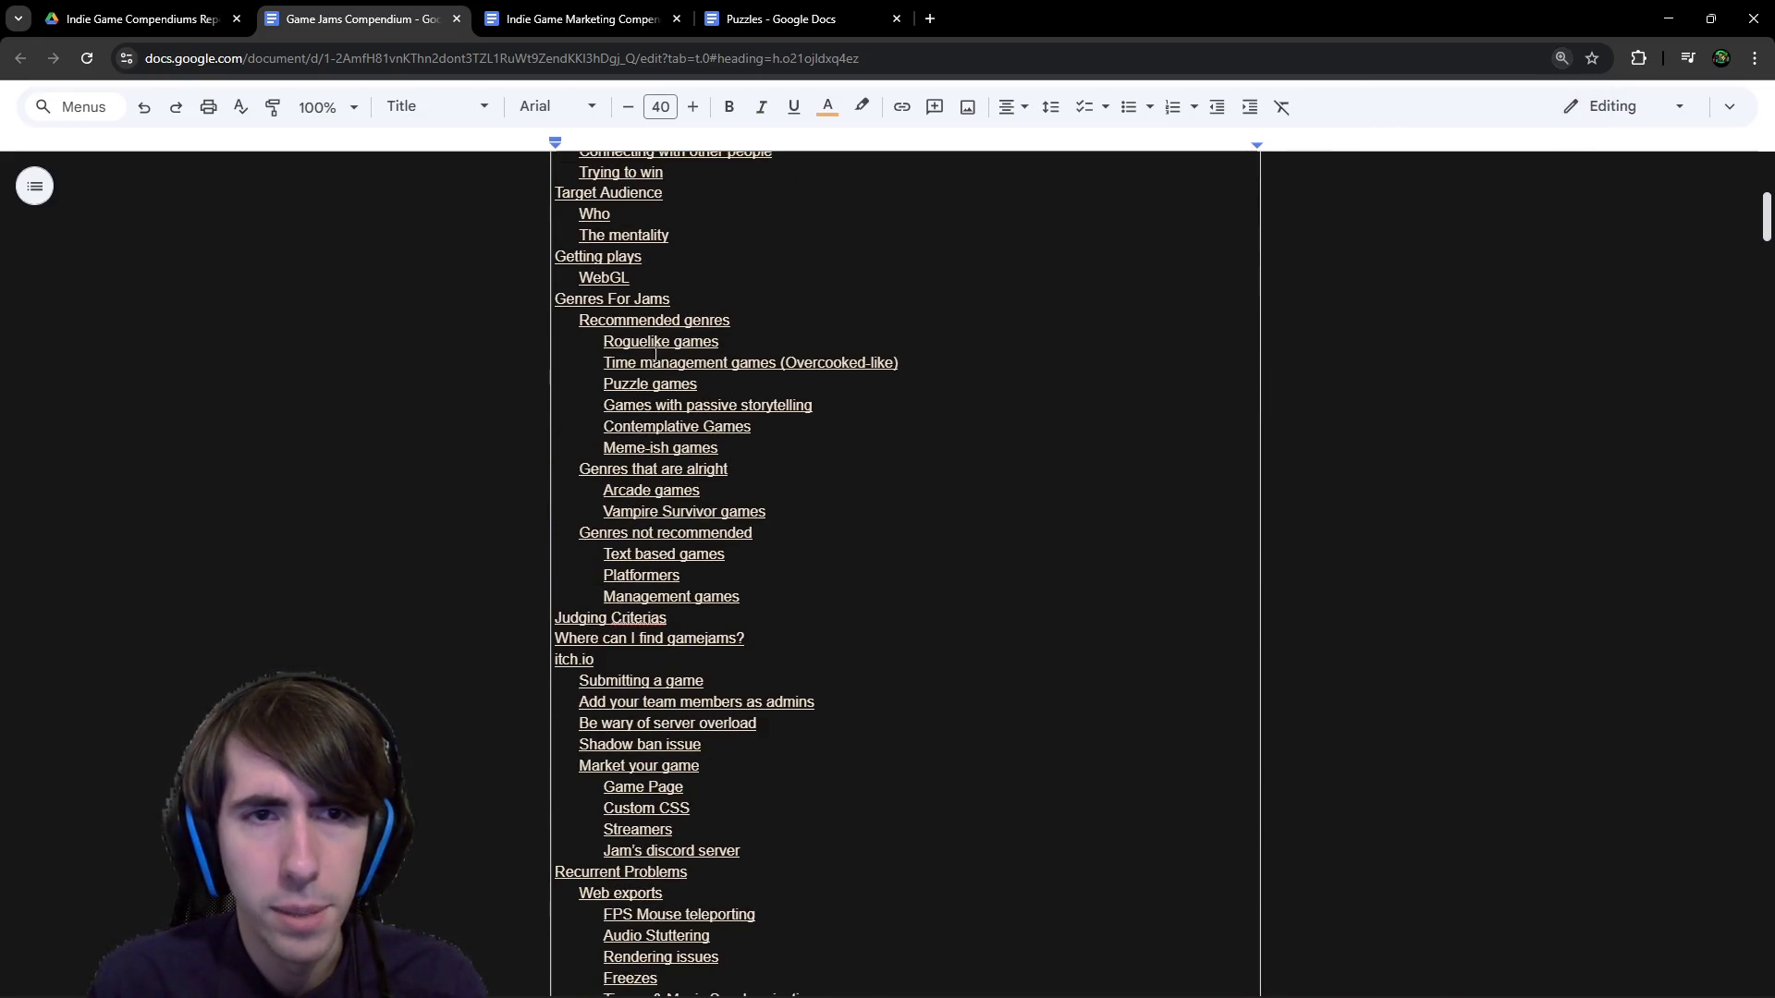
left_click(624, 299)
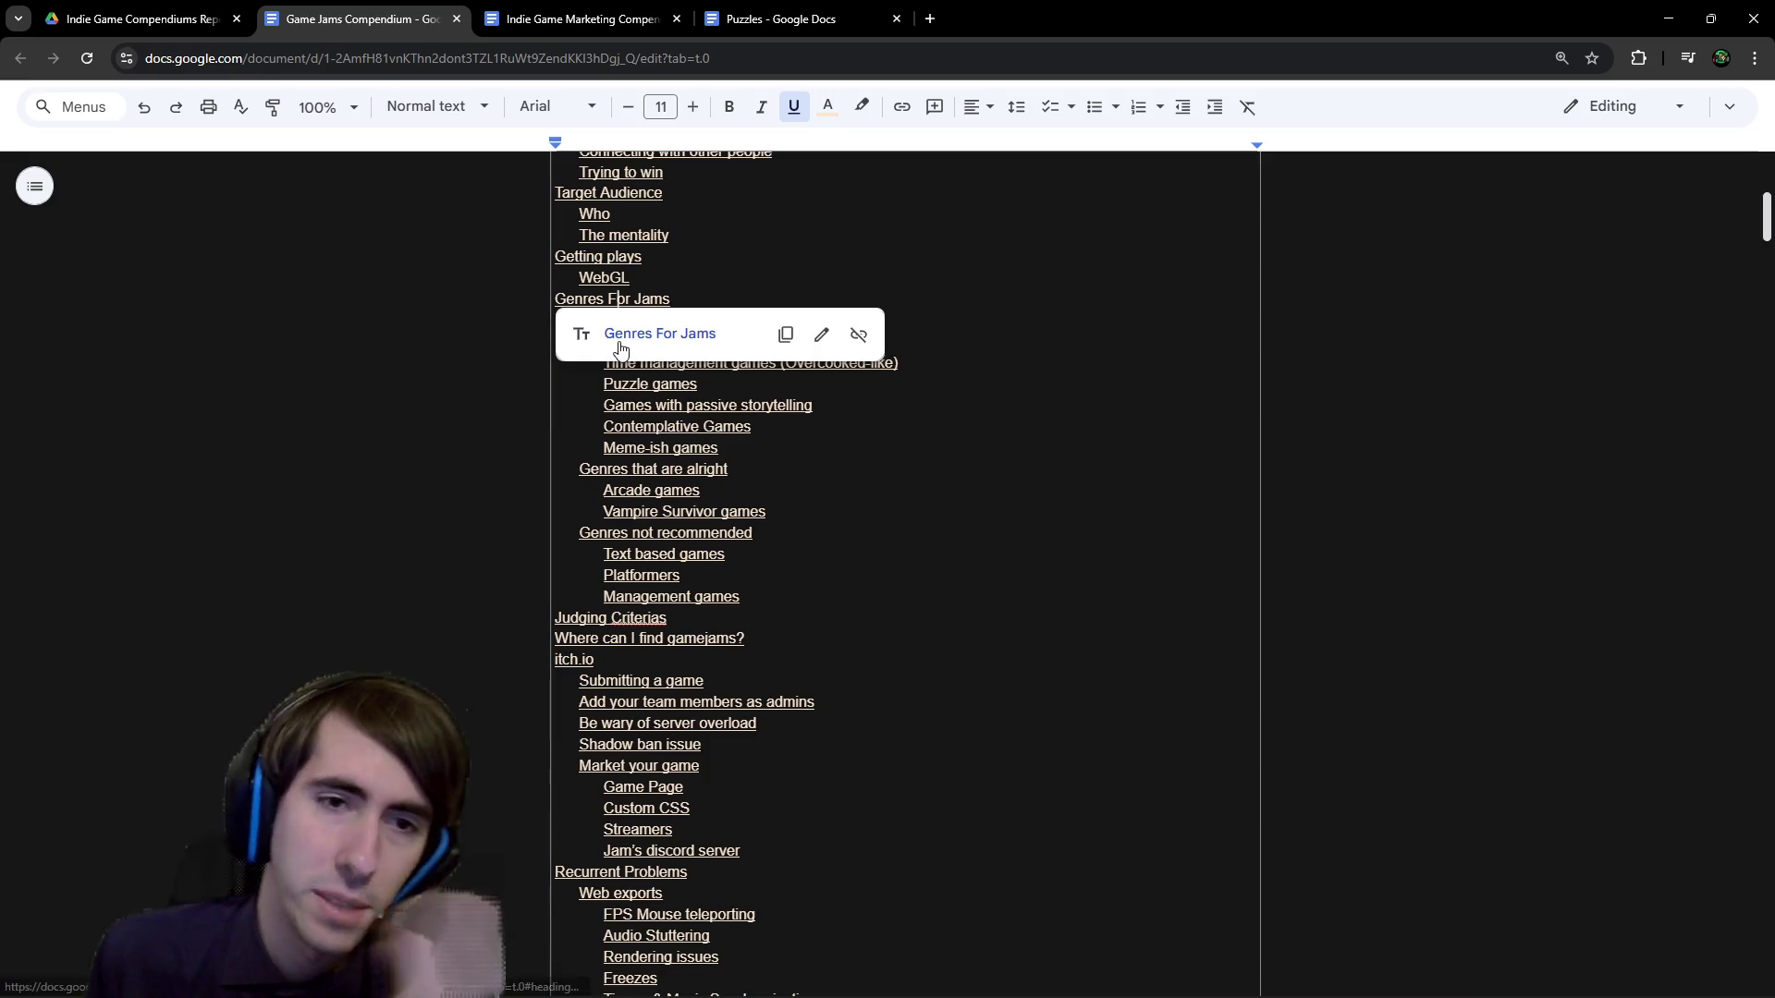
left_click(678, 298)
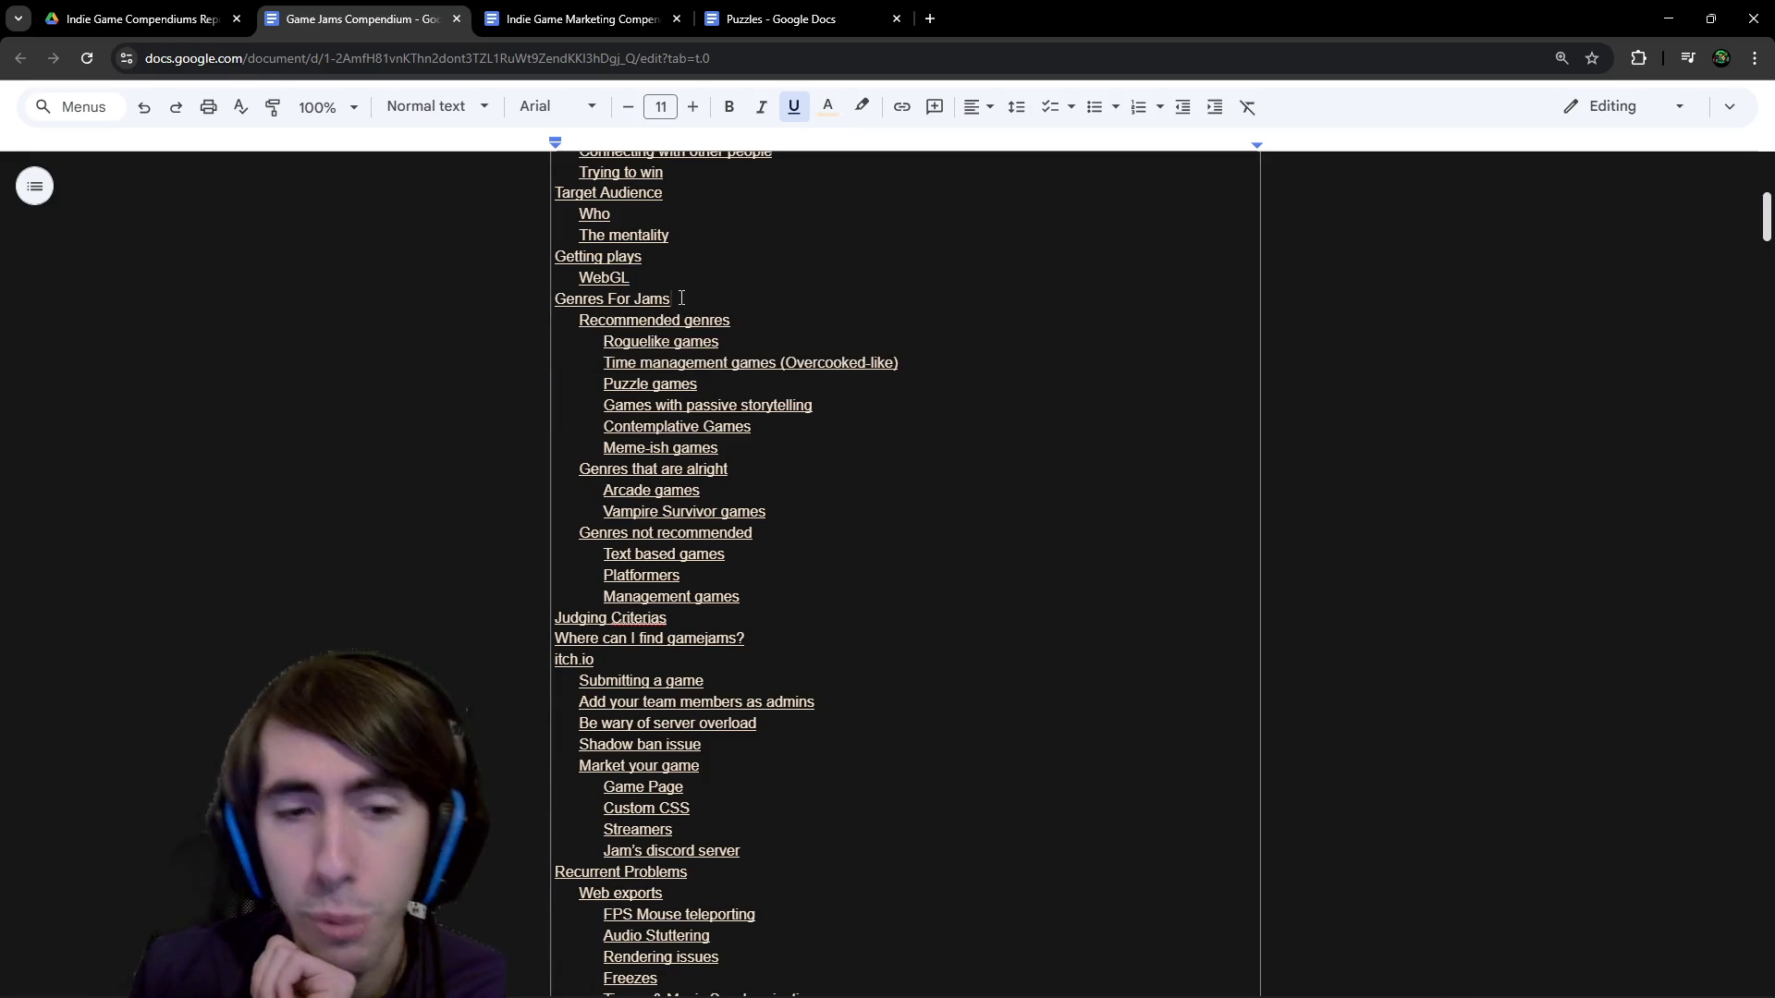
left_click(662, 319)
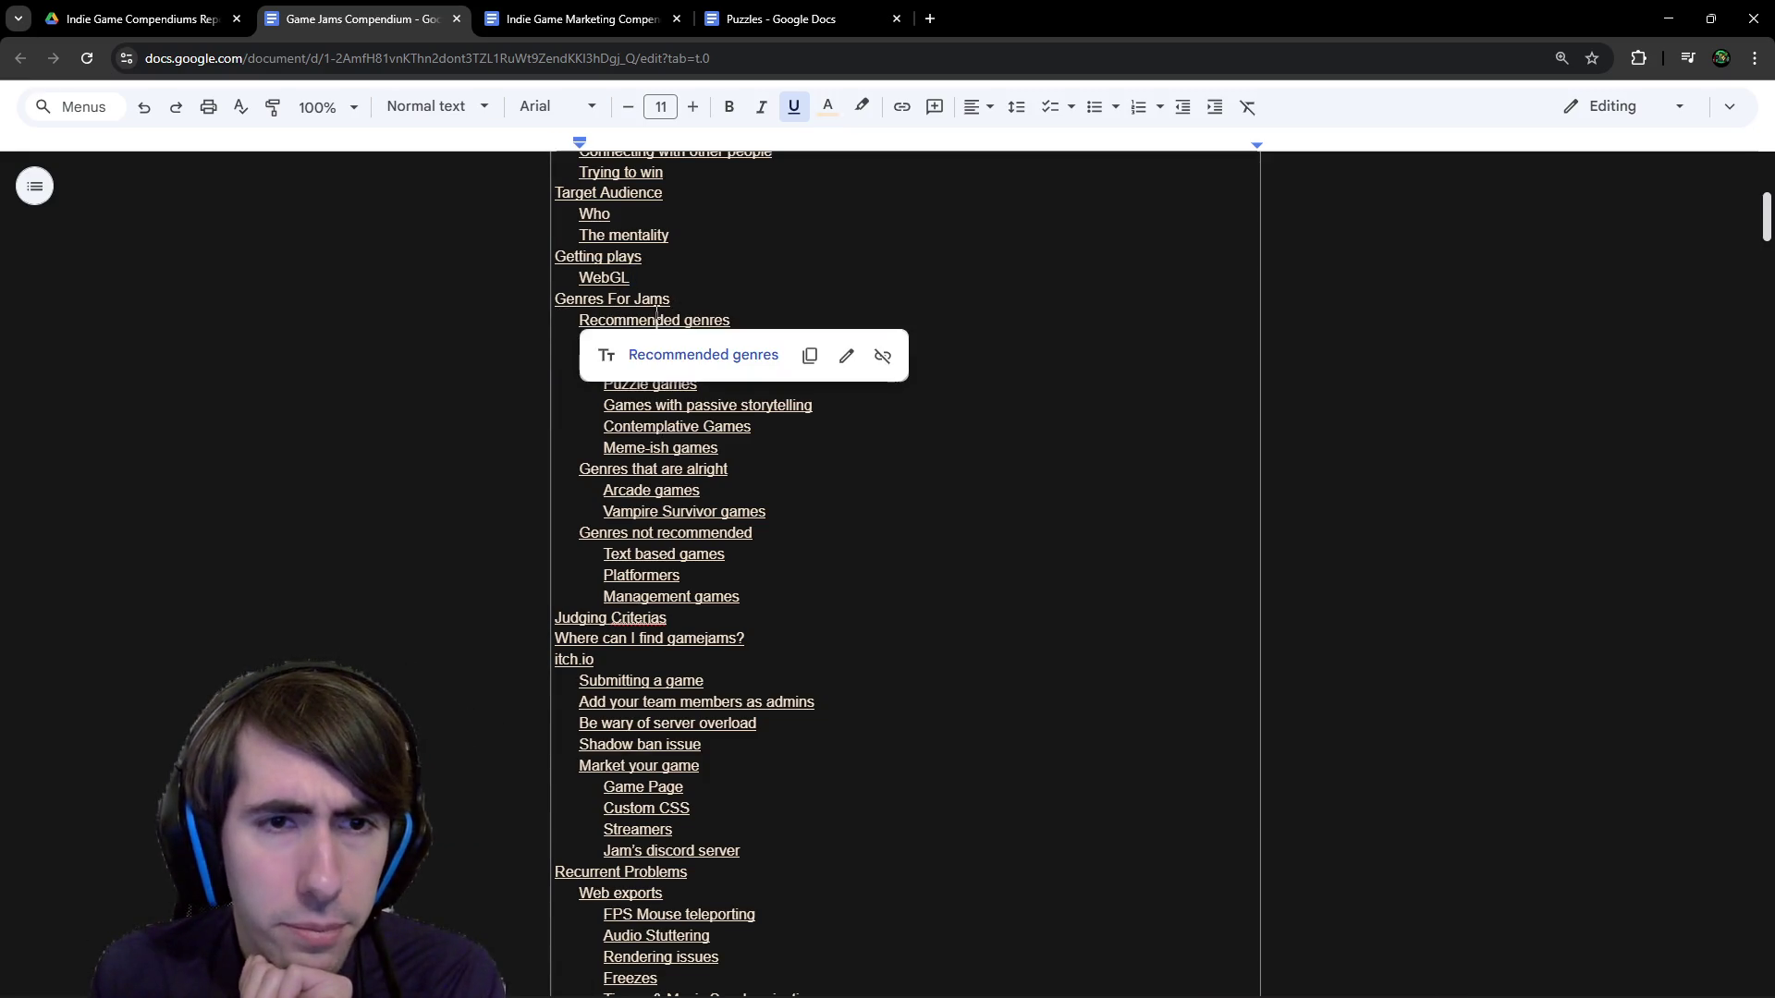
left_click(660, 300)
left_click(635, 325)
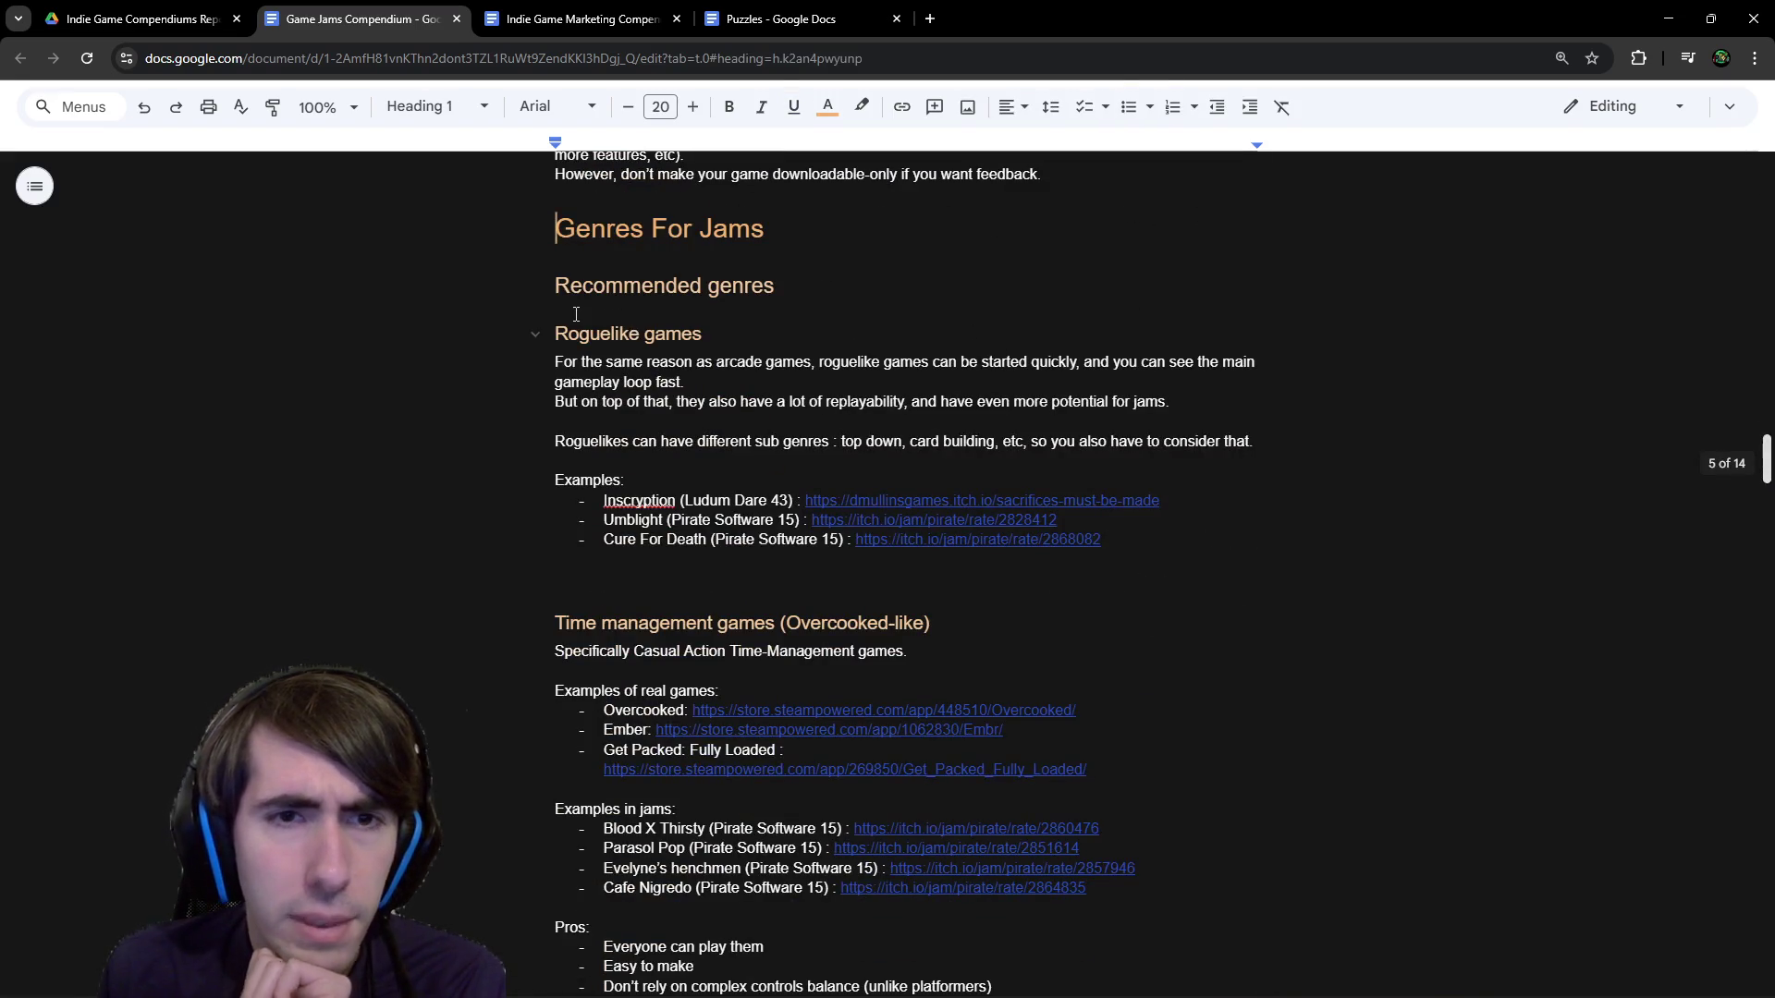
left_click_drag(590, 332, 758, 441)
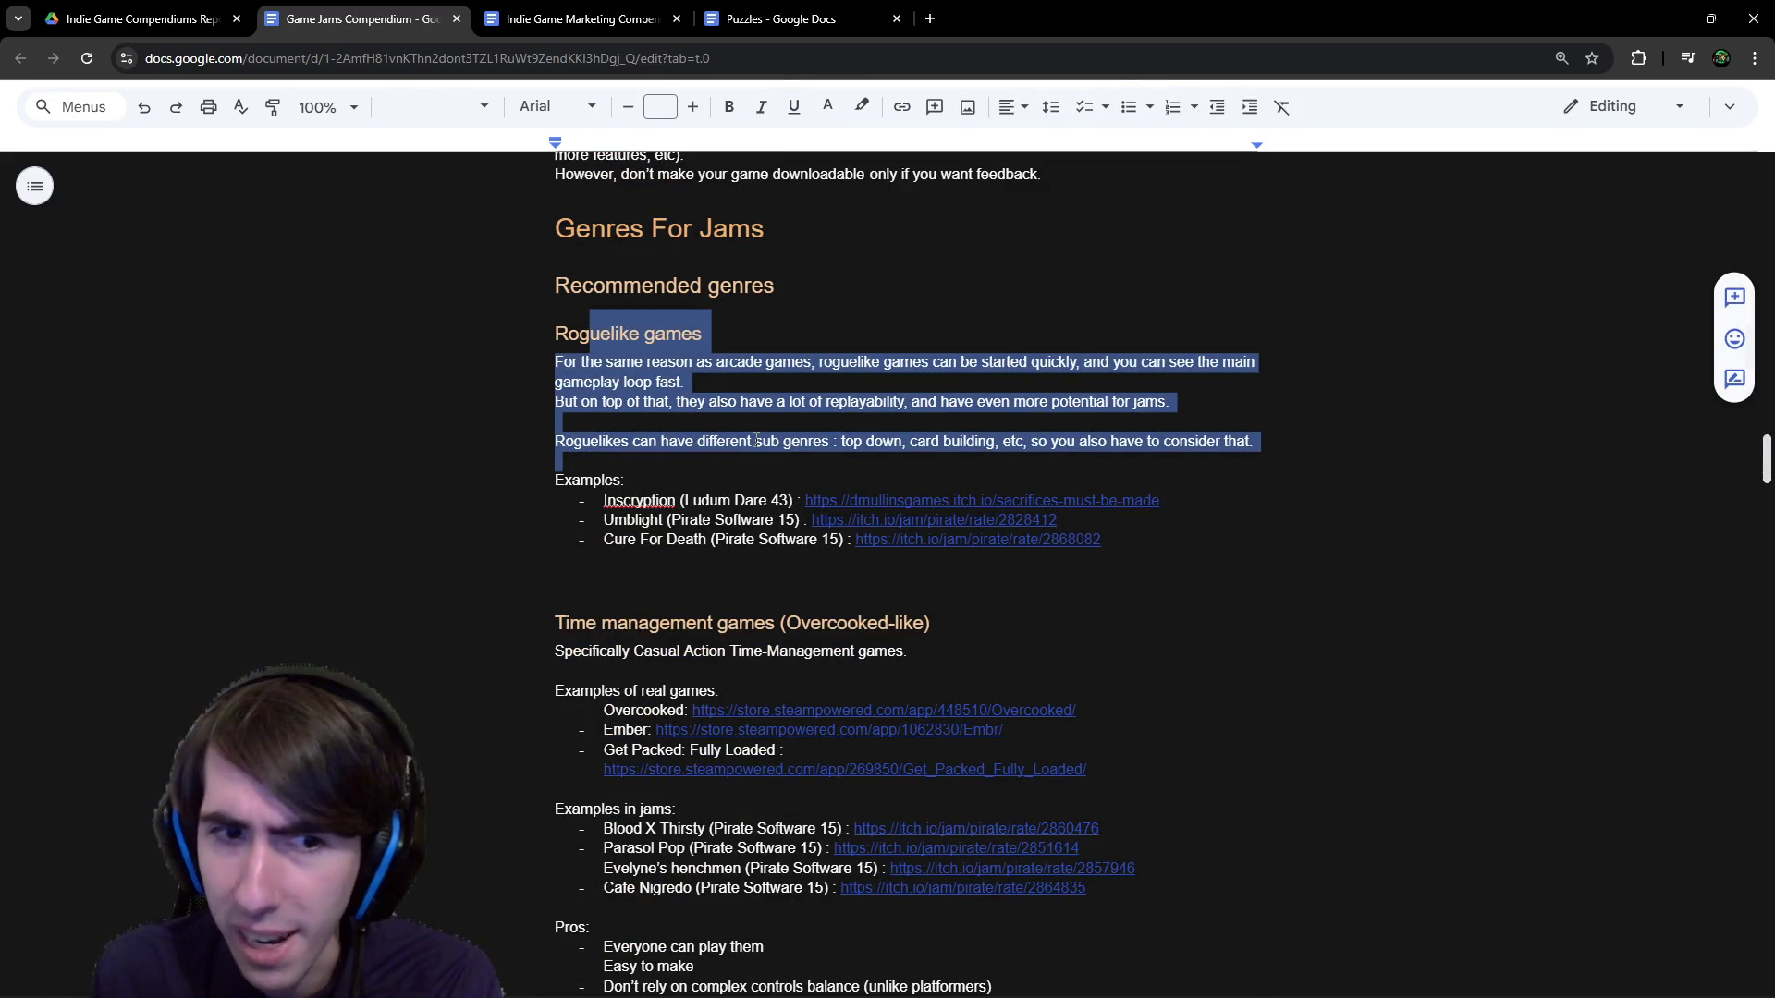
scroll(757, 441, "down", 2)
scroll(804, 426, "up", 2)
mouse_move(712, 501)
left_mouse_down()
mouse_move(1105, 559)
mouse_move(936, 550)
left_mouse_up()
left_click(942, 547)
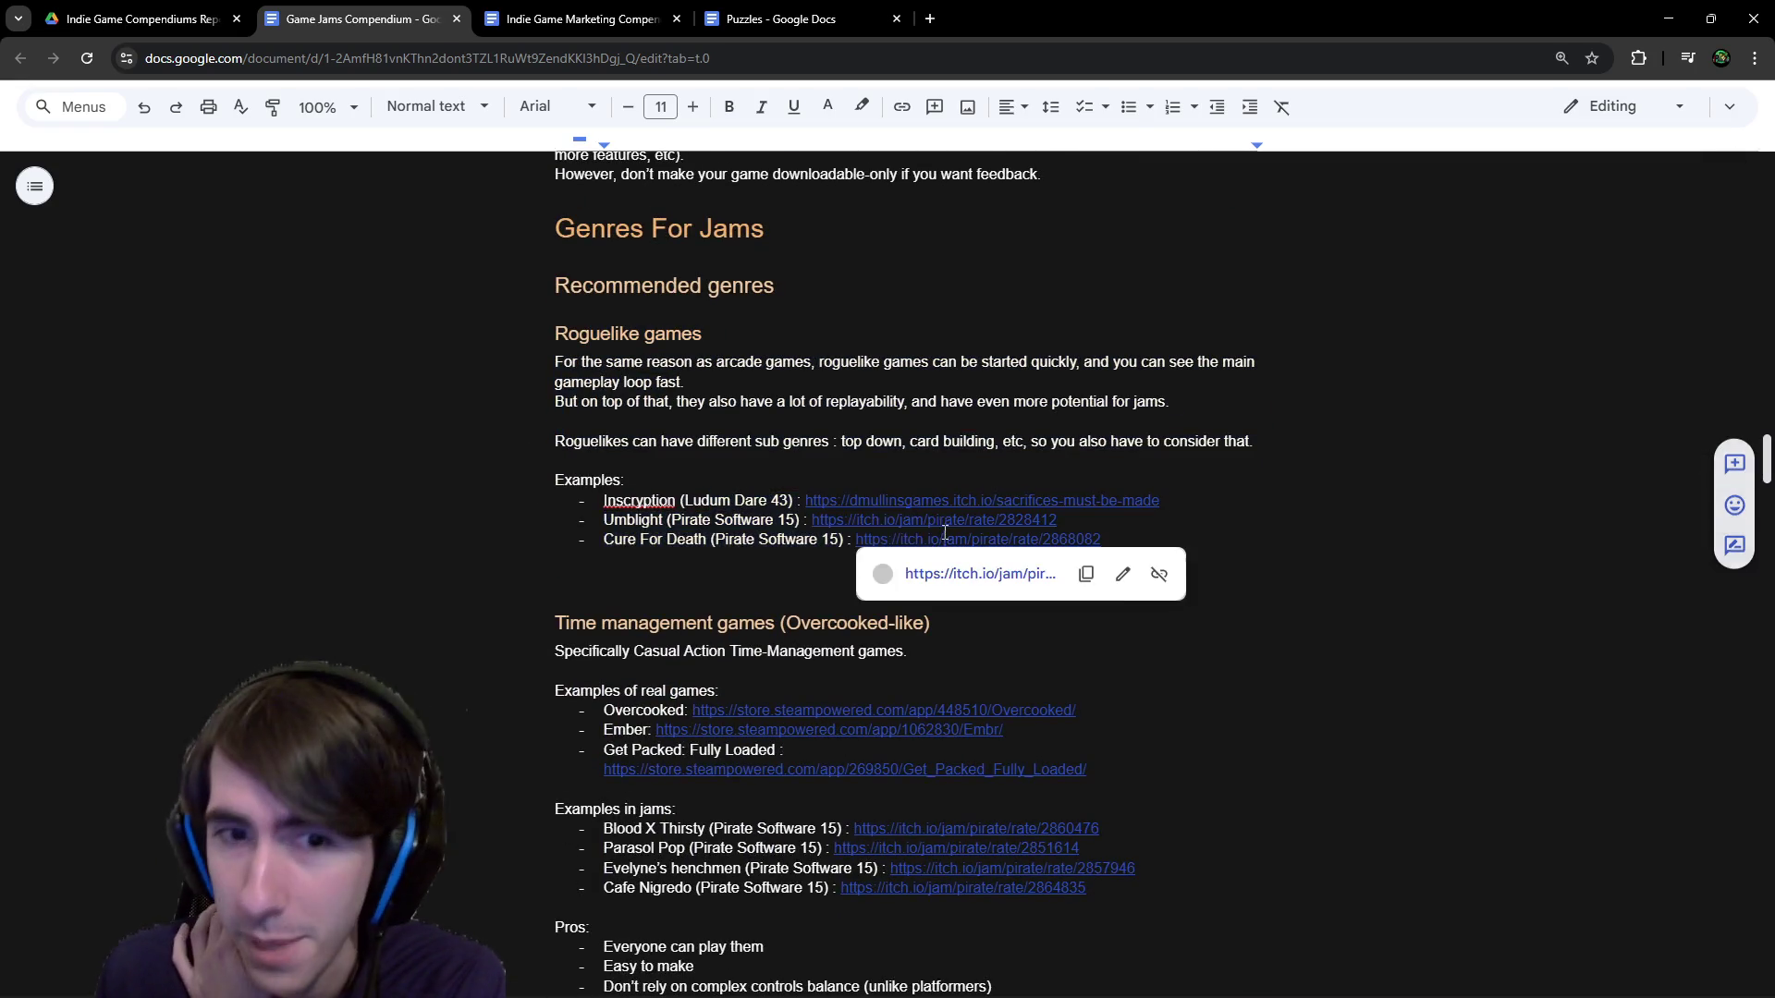
left_click(817, 503)
scroll(732, 528, "down", 2)
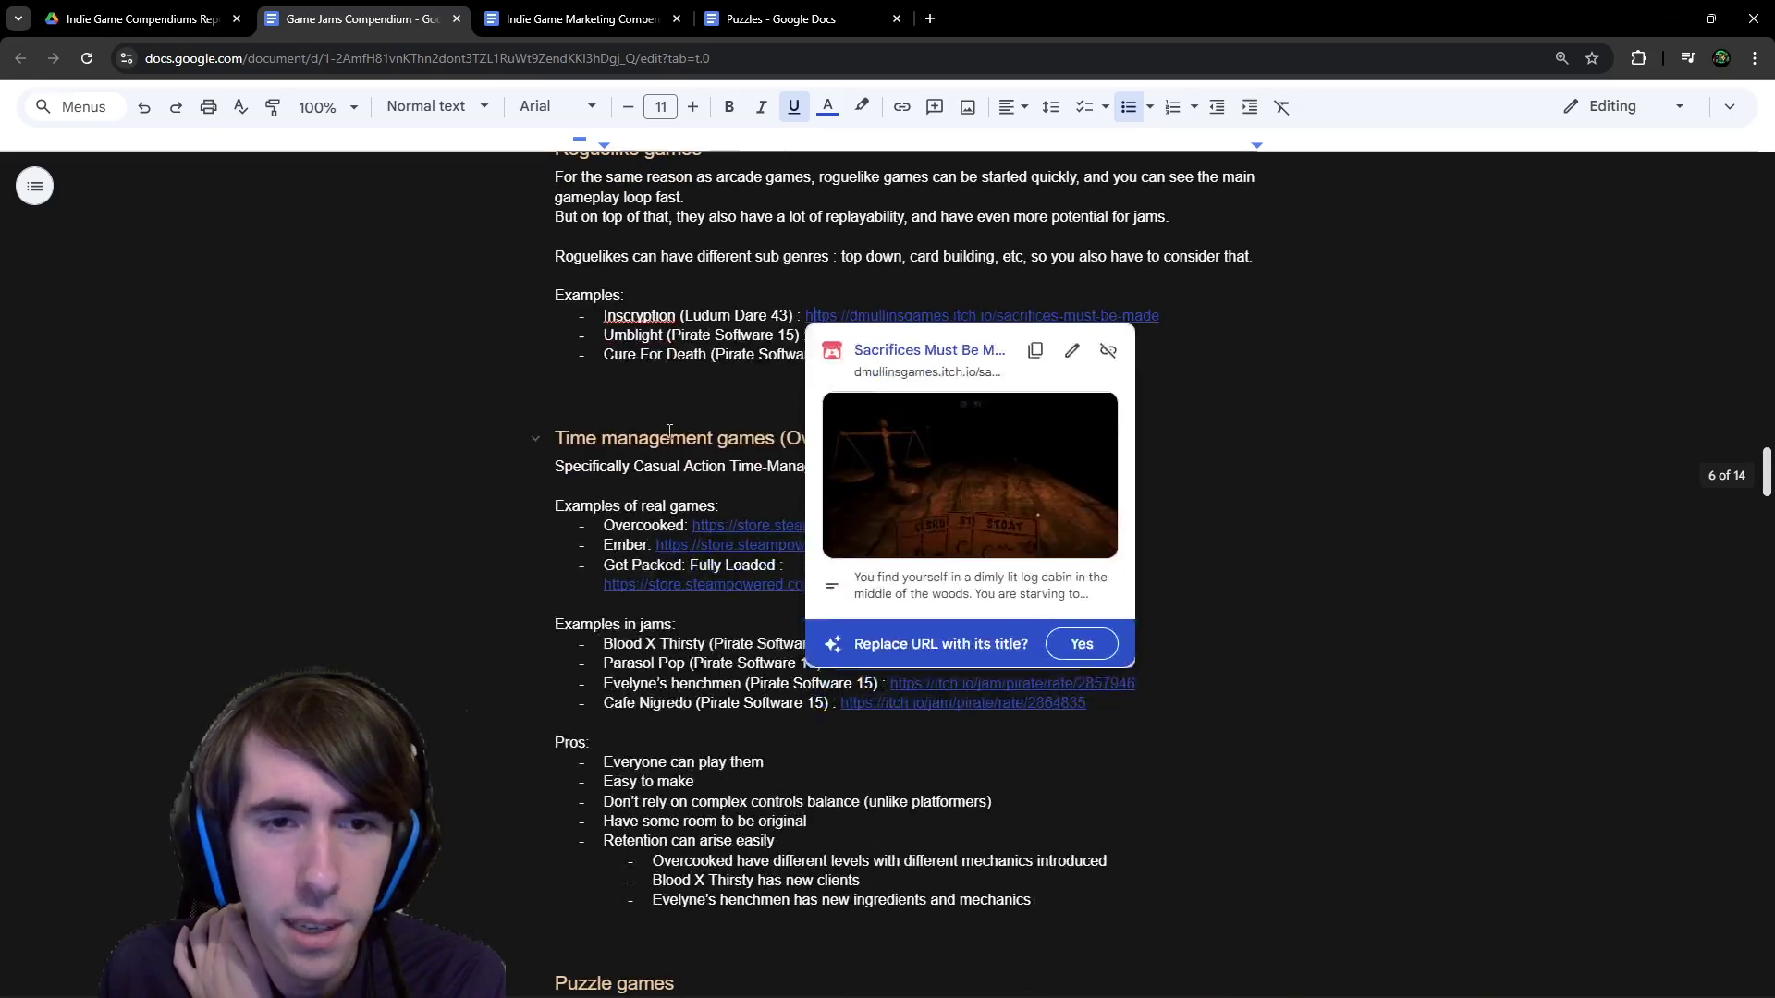
left_click_drag(628, 439, 910, 473)
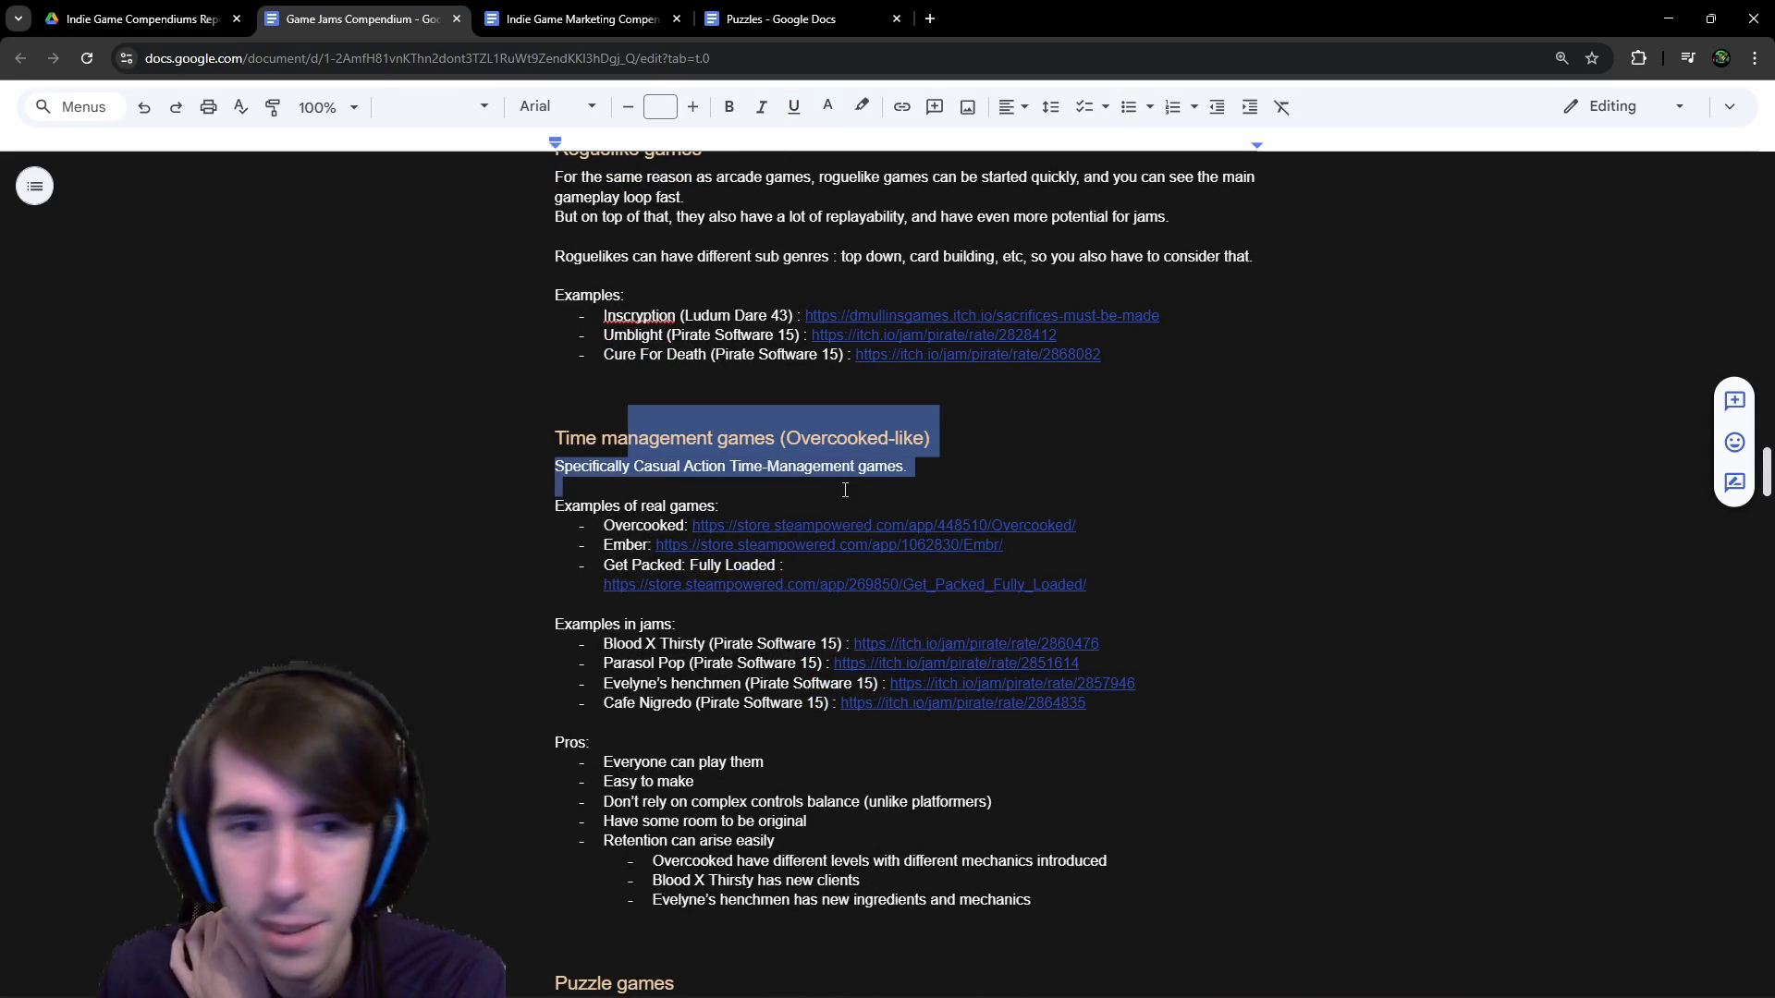
scroll(844, 490, "down", 4)
scroll(844, 490, "down", 2)
left_click_drag(634, 450, 736, 535)
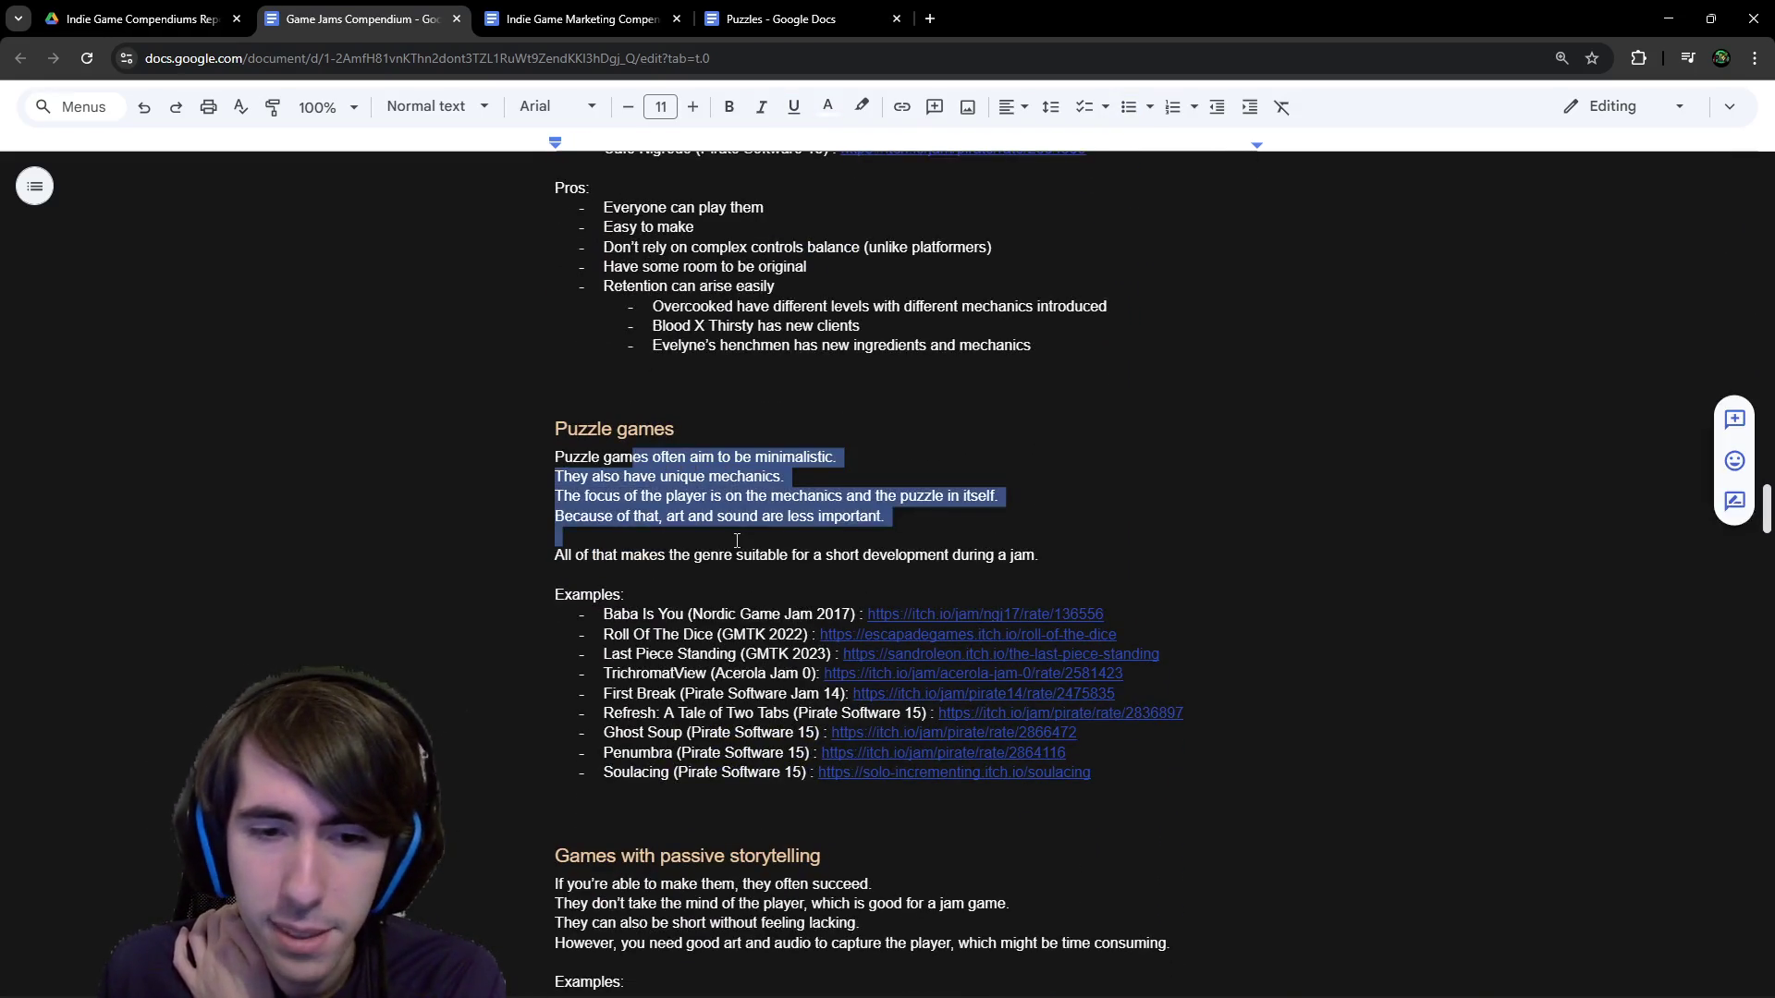
scroll(737, 541, "down", 3)
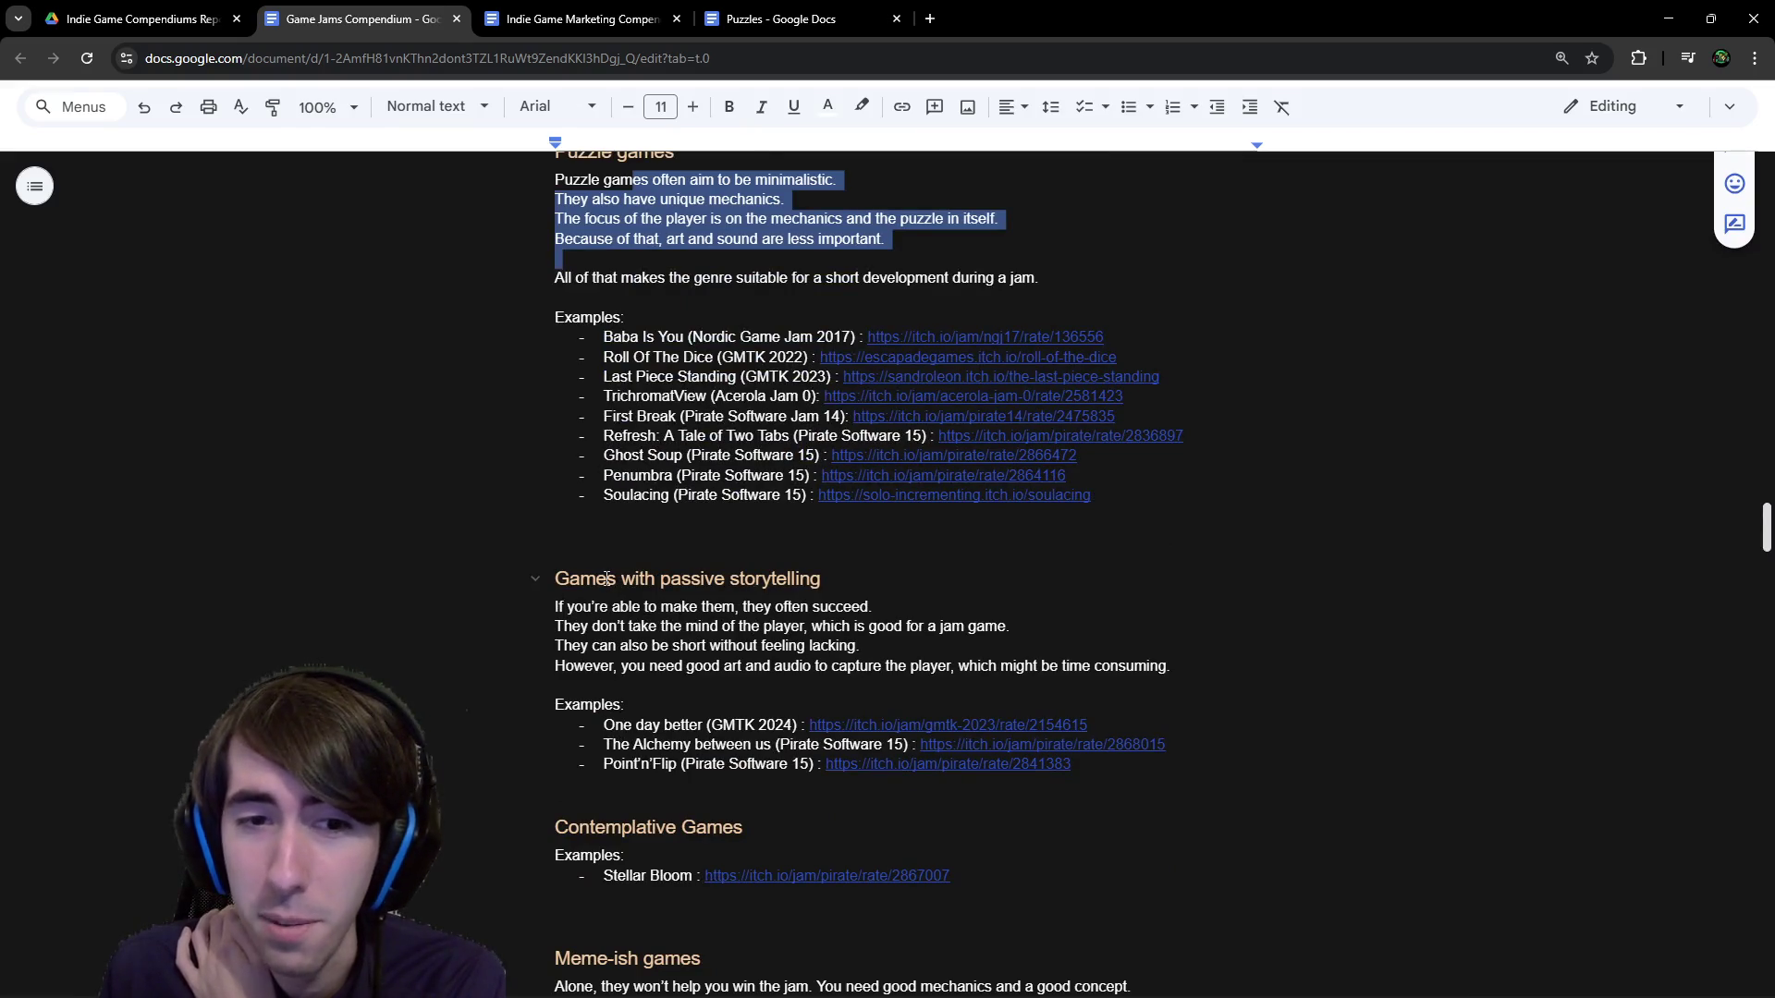
left_click_drag(607, 578, 769, 647)
left_click(771, 650)
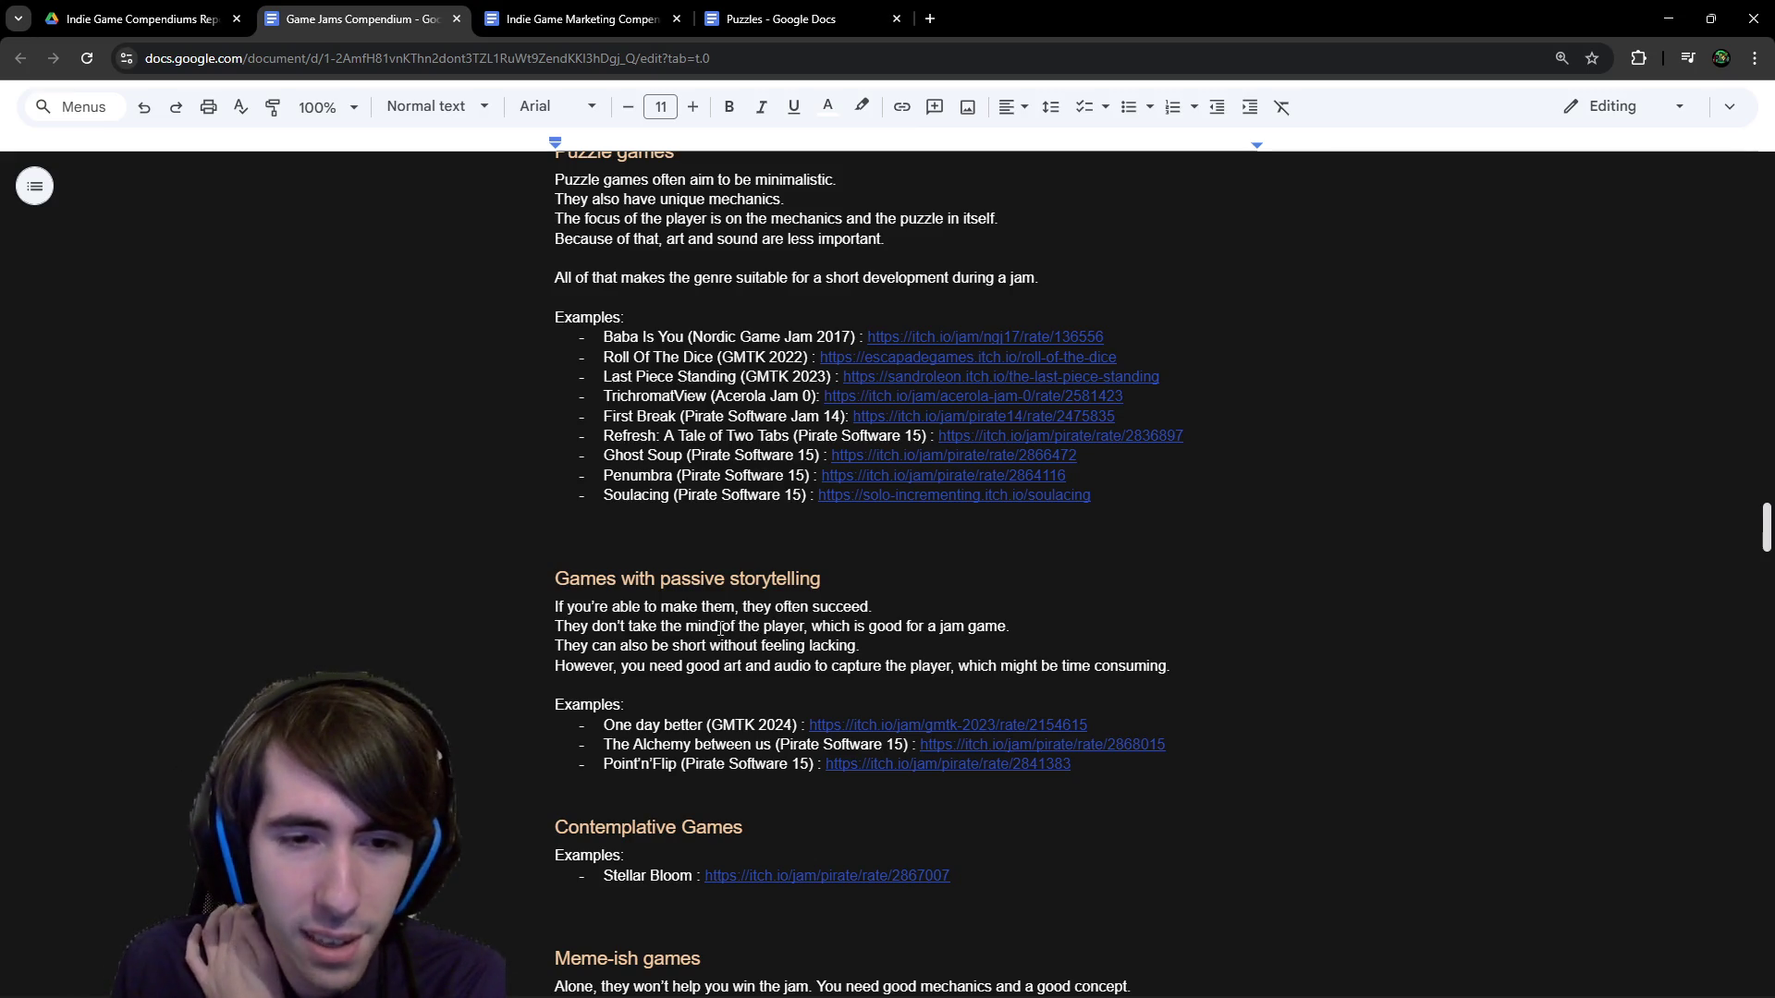
scroll(669, 707, "down", 3)
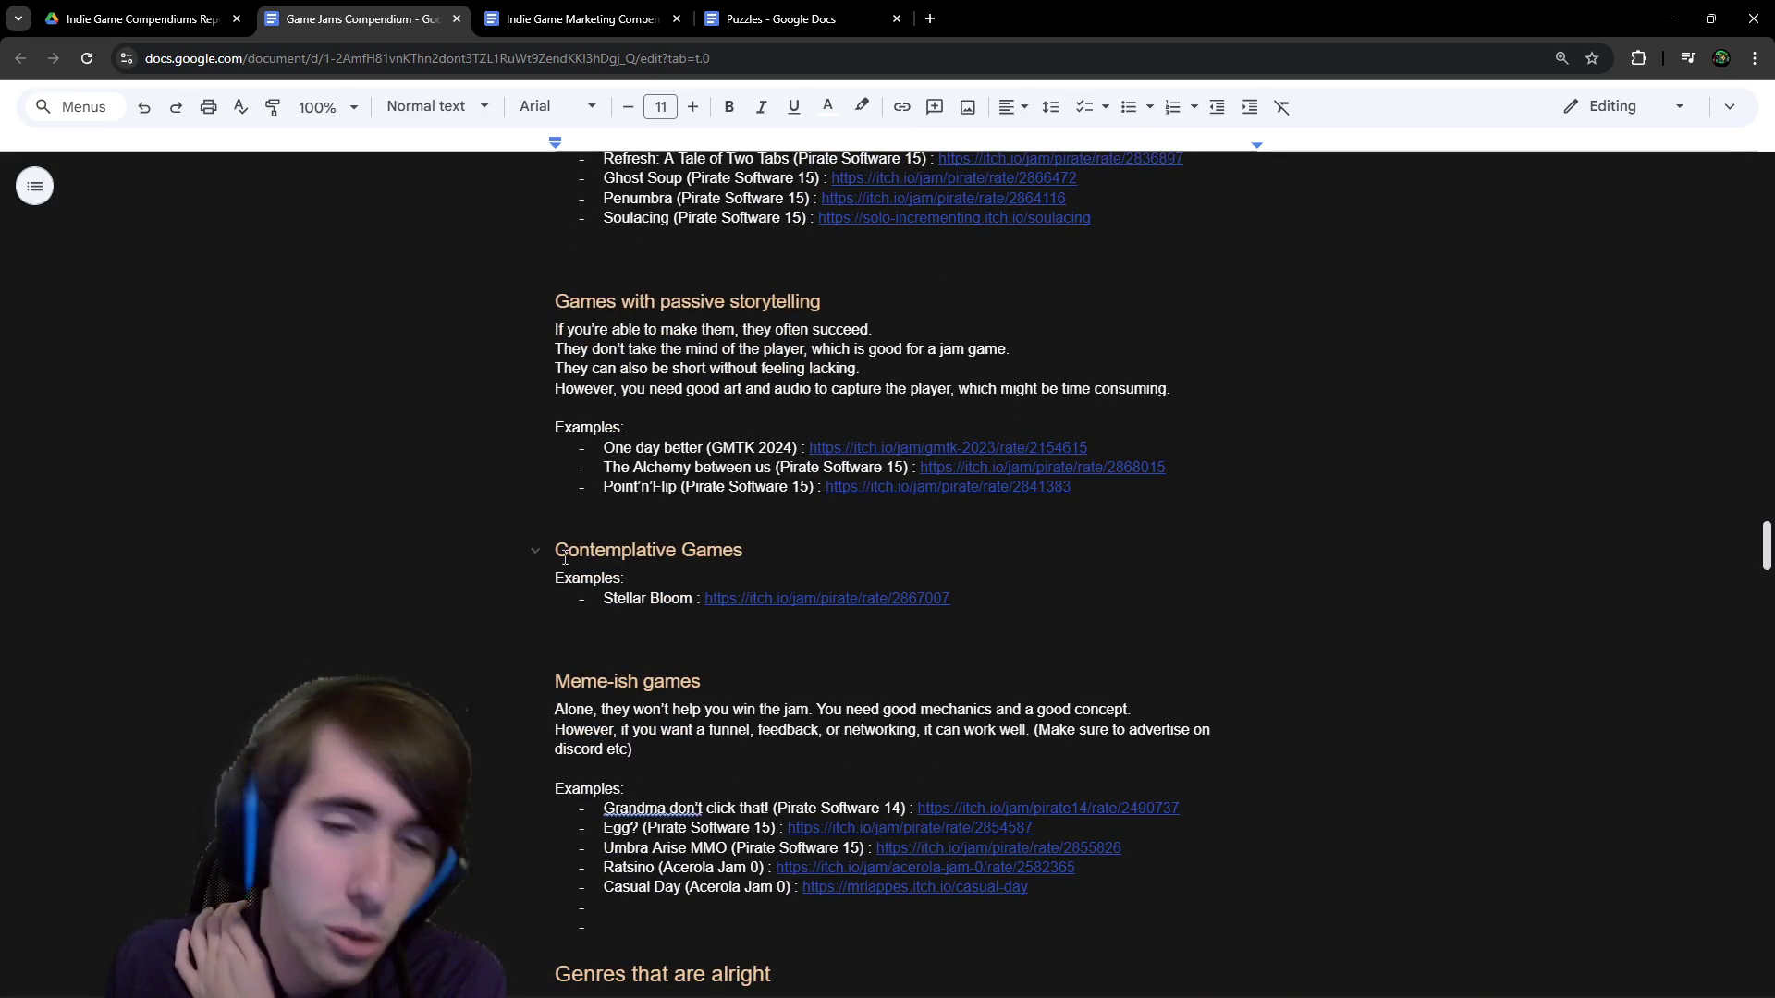
left_click_drag(567, 557, 891, 601)
left_click_drag(634, 552, 891, 622)
scroll(687, 555, "down", 2)
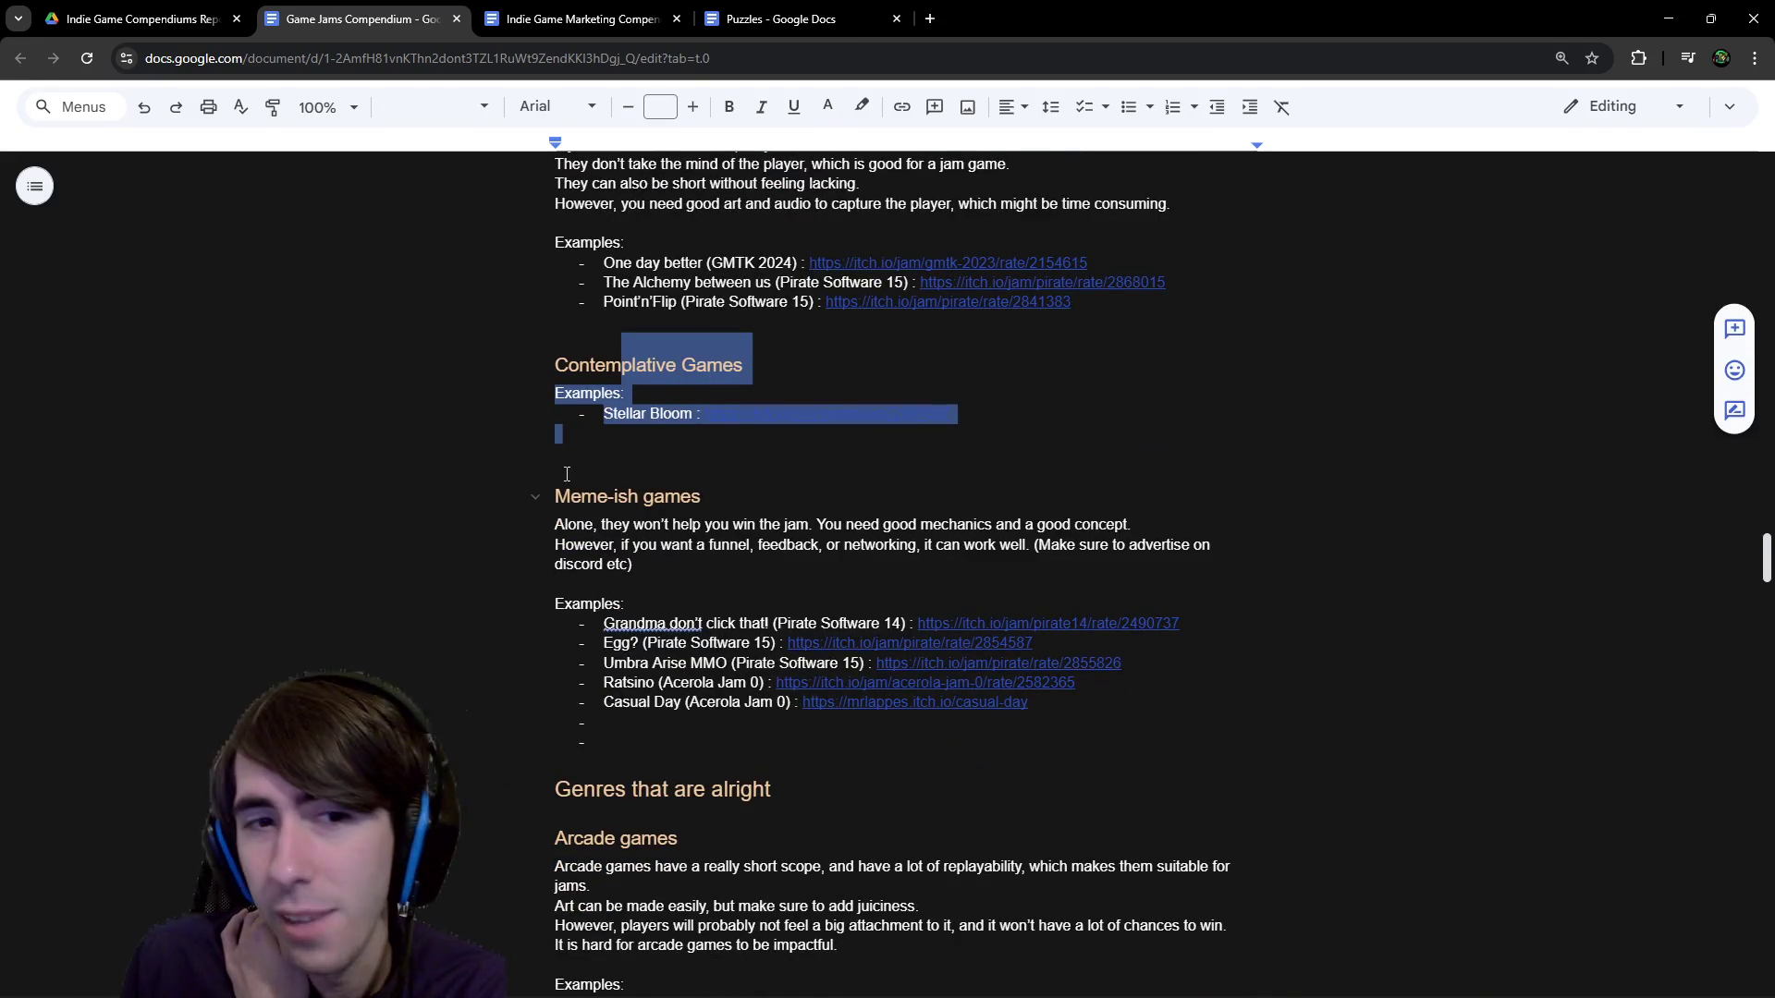
mouse_move(582, 490)
left_mouse_down()
mouse_move(760, 567)
mouse_move(968, 749)
left_mouse_up()
left_click(951, 737)
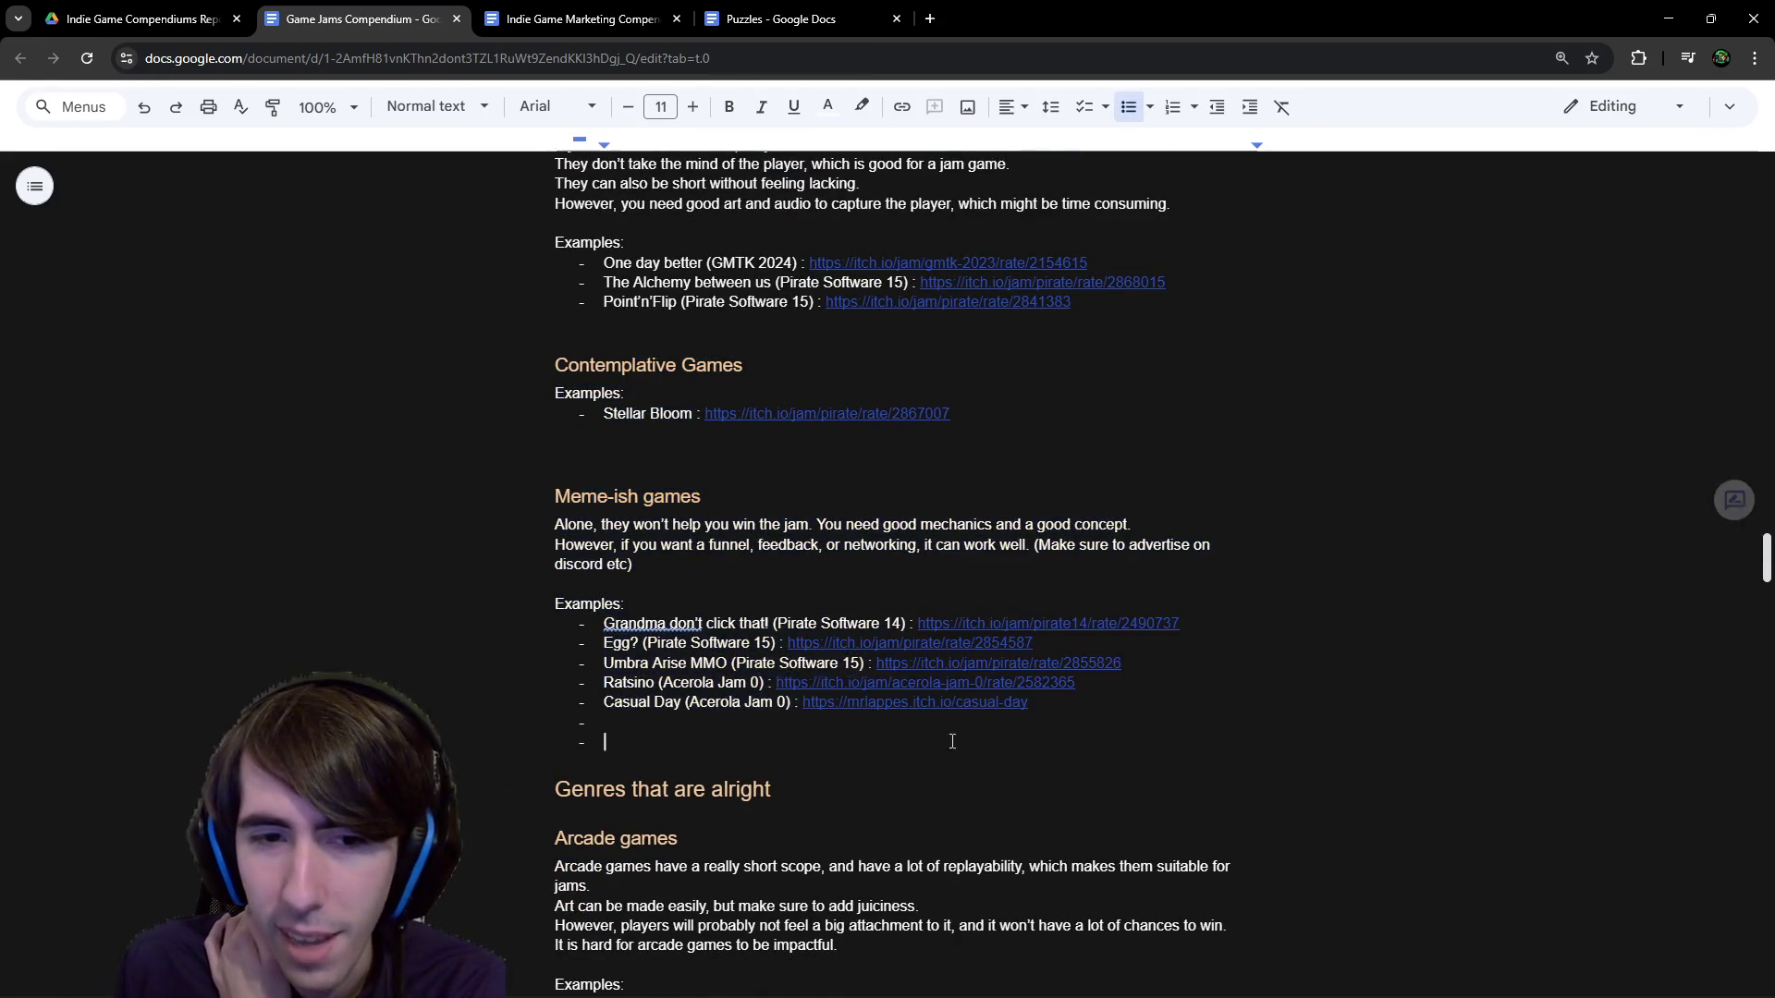
left_click(583, 492, "shift")
left_click(663, 645)
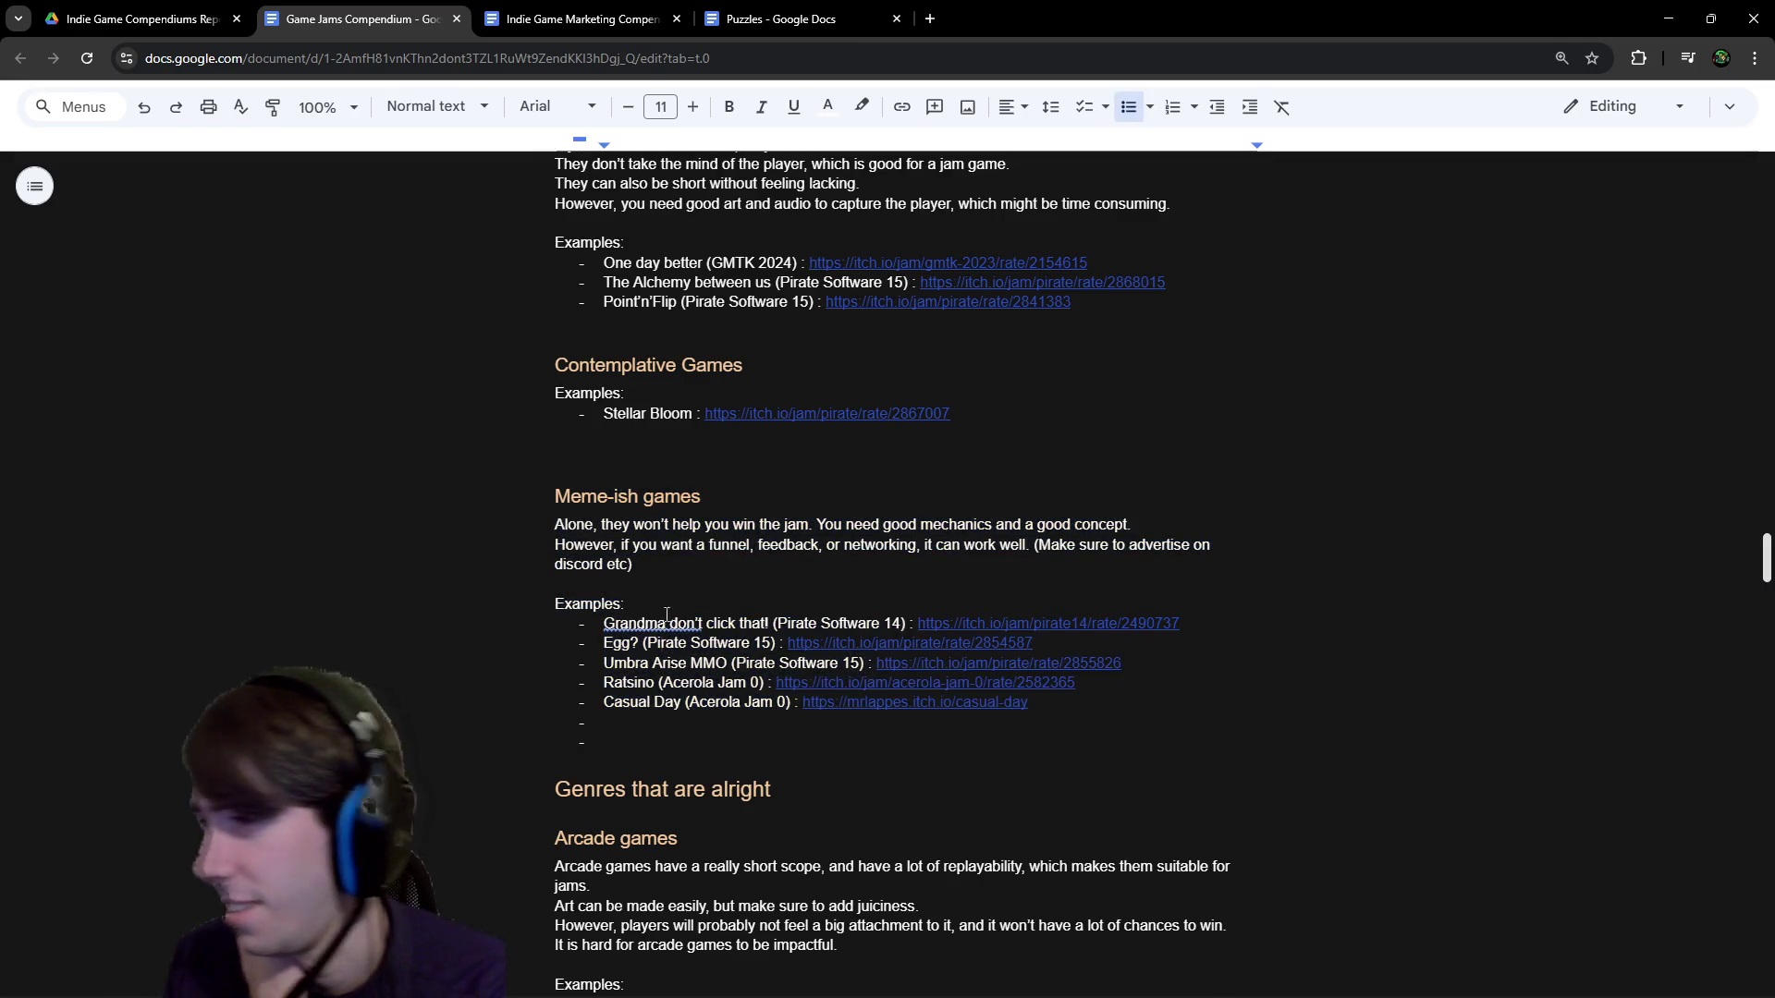
left_click(670, 607)
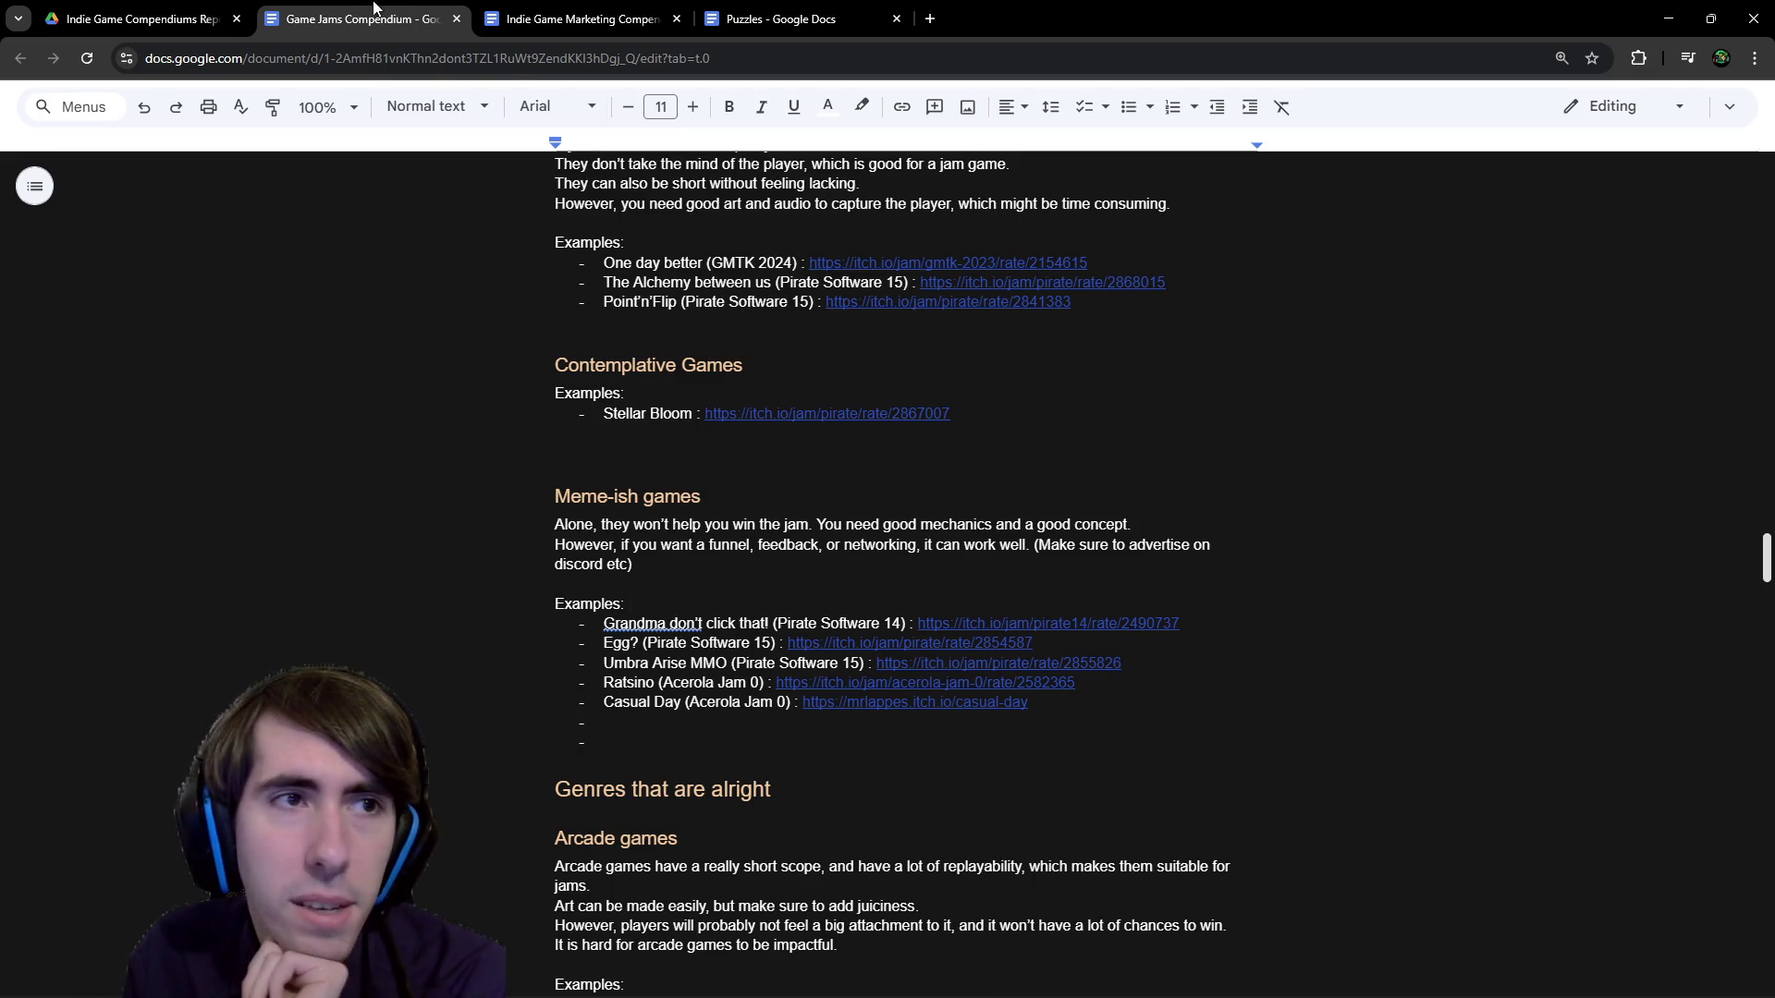
left_click(1668, 18)
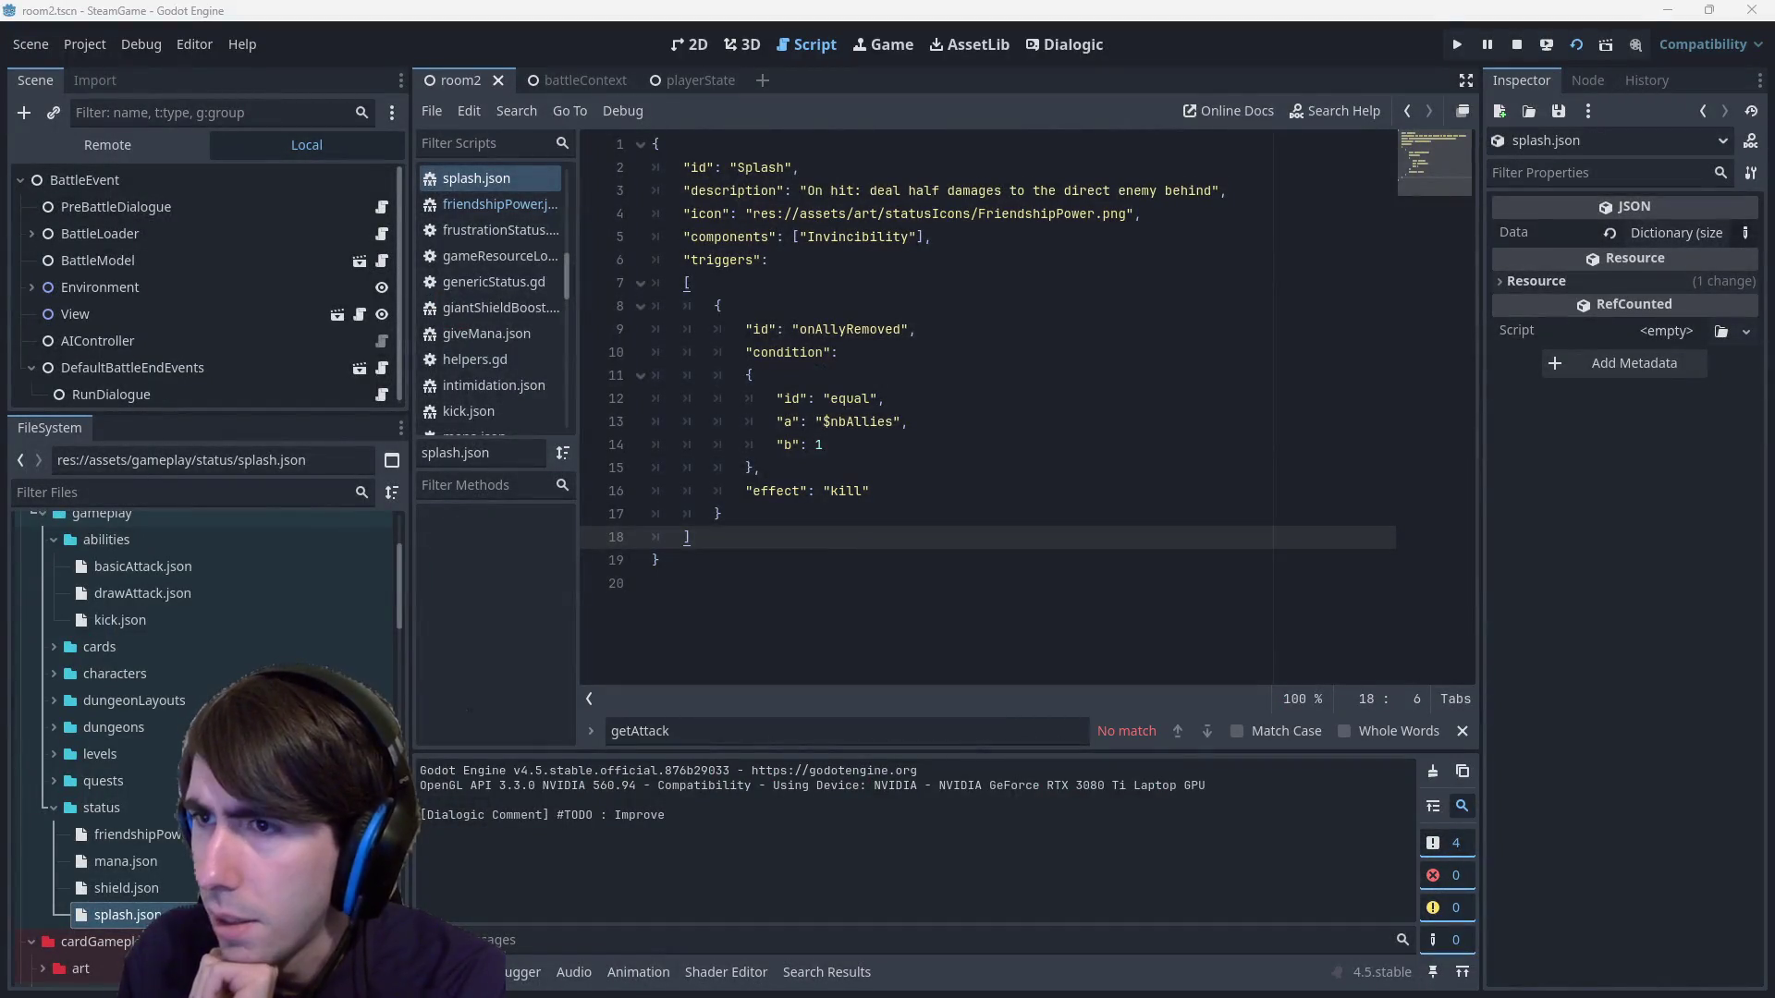
Switch back to the browser showing the Game Jam 16 submission page.
key("alt+Tab")
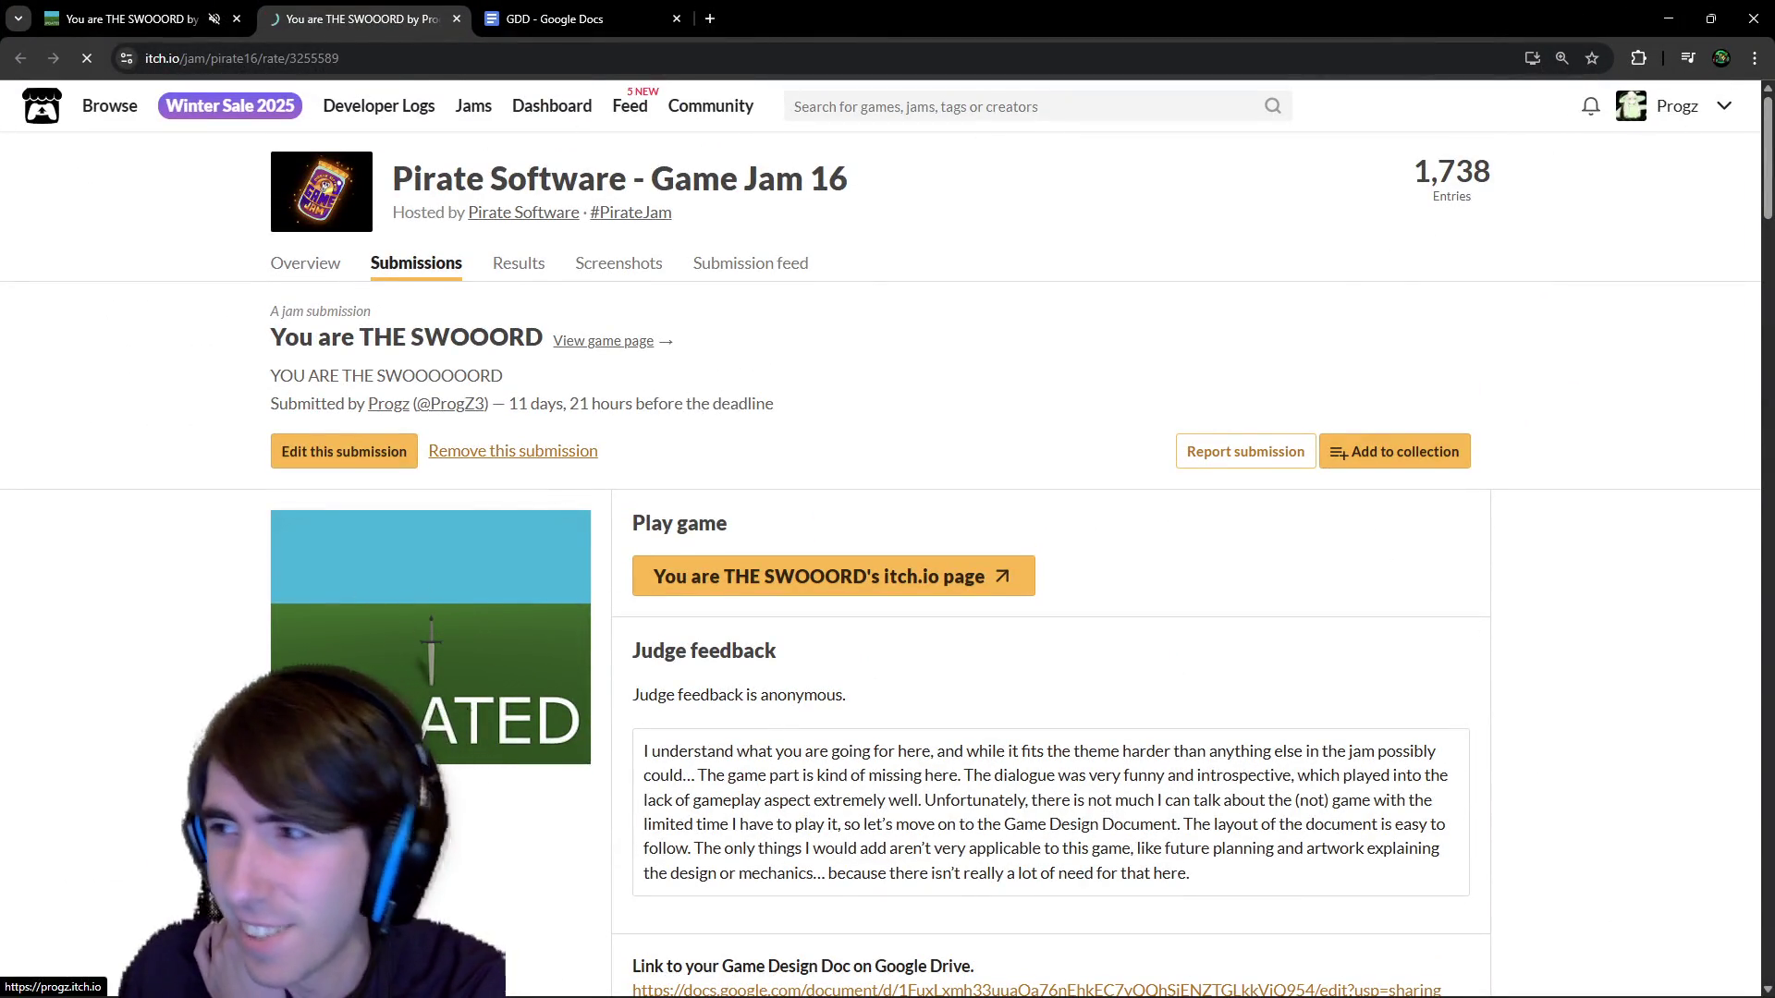
Open the developer's itch.io profile and scroll down to the My Jam Games list.
left_click(1642, 113)
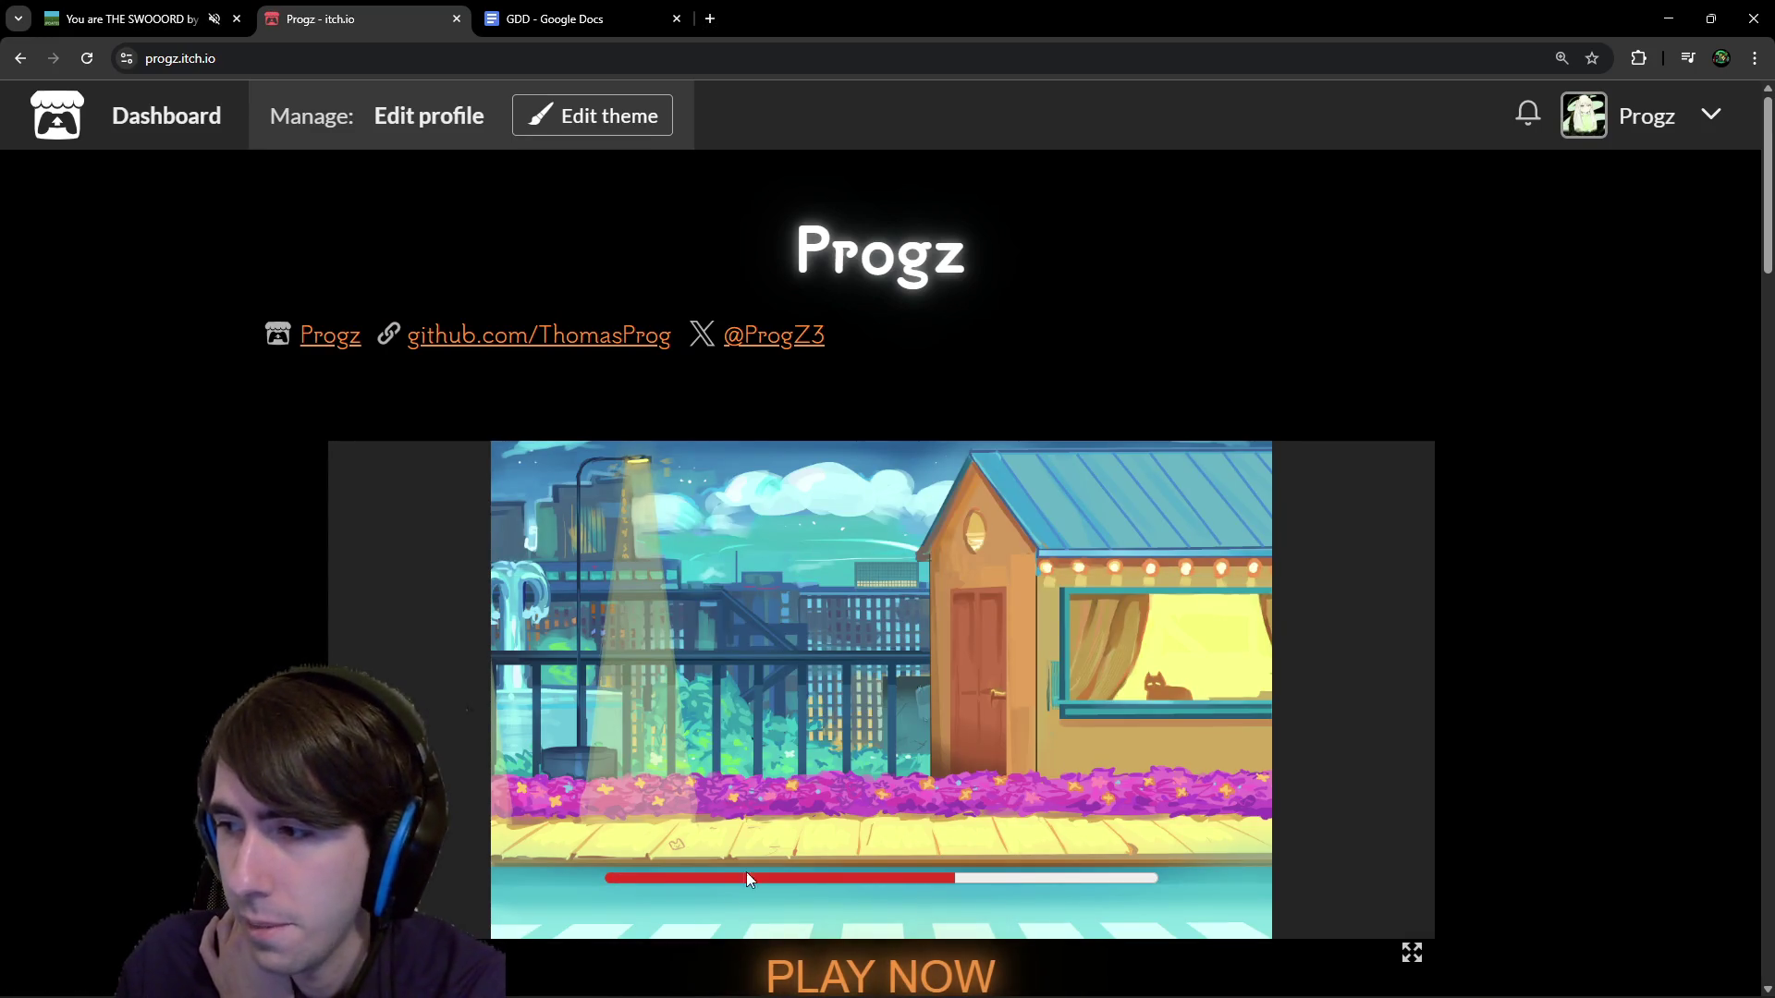
scroll(862, 712, "down", 6)
scroll(702, 735, "down", 8)
scroll(745, 734, "up", 2)
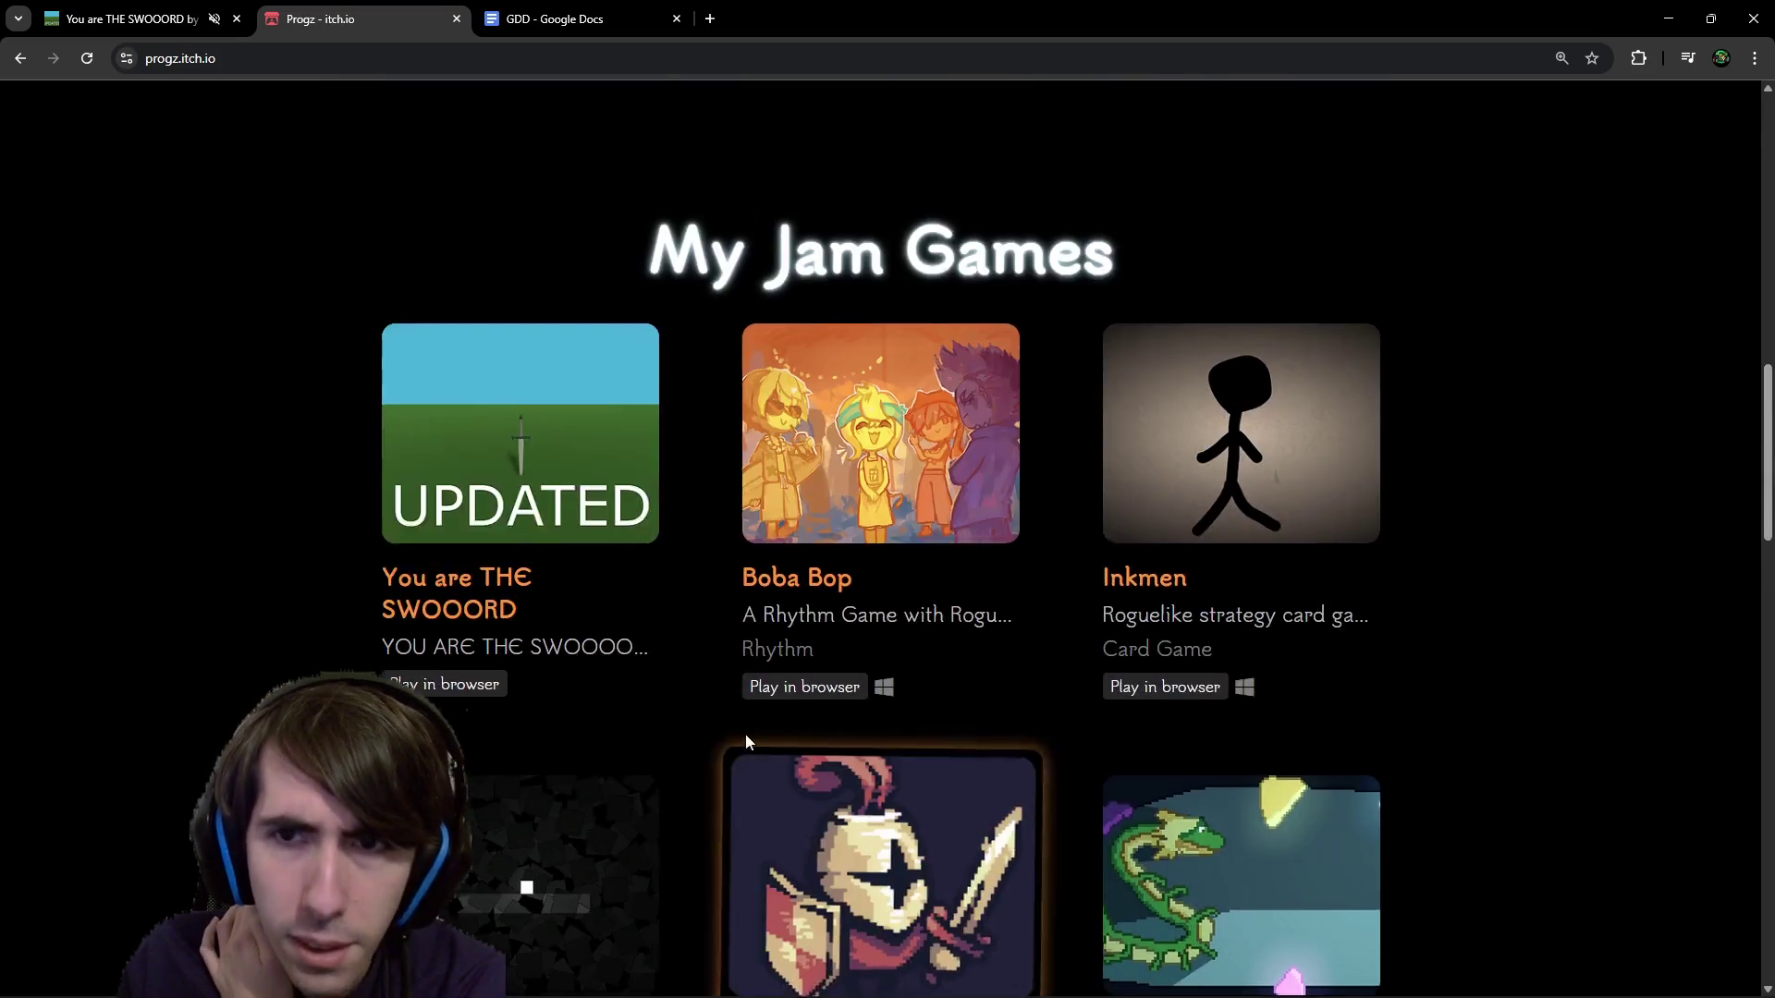
scroll(1189, 285, "down", 2)
scroll(1267, 377, "up", 15)
scroll(1331, 674, "down", 10)
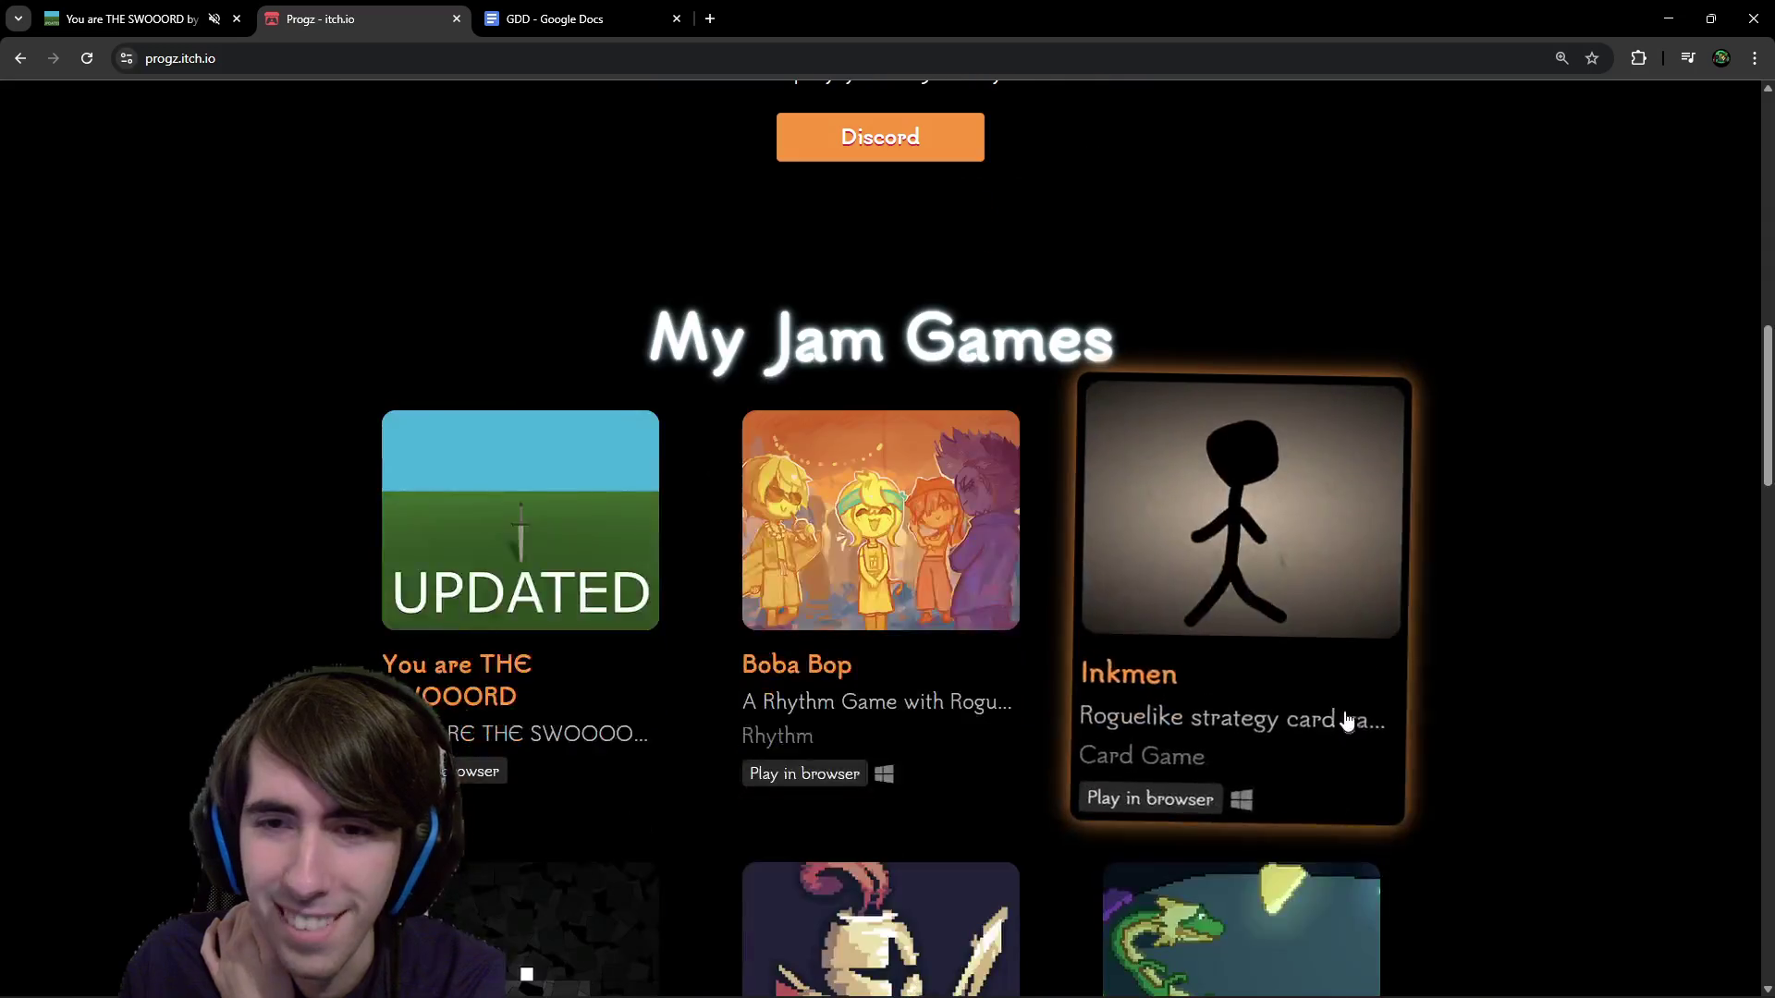
scroll(1294, 555, "down", 2)
Open Inkmen in its own tab, note its 108 inkmen by 79 artists, then return to the profile.
middle_click(1263, 435)
left_click(583, 19)
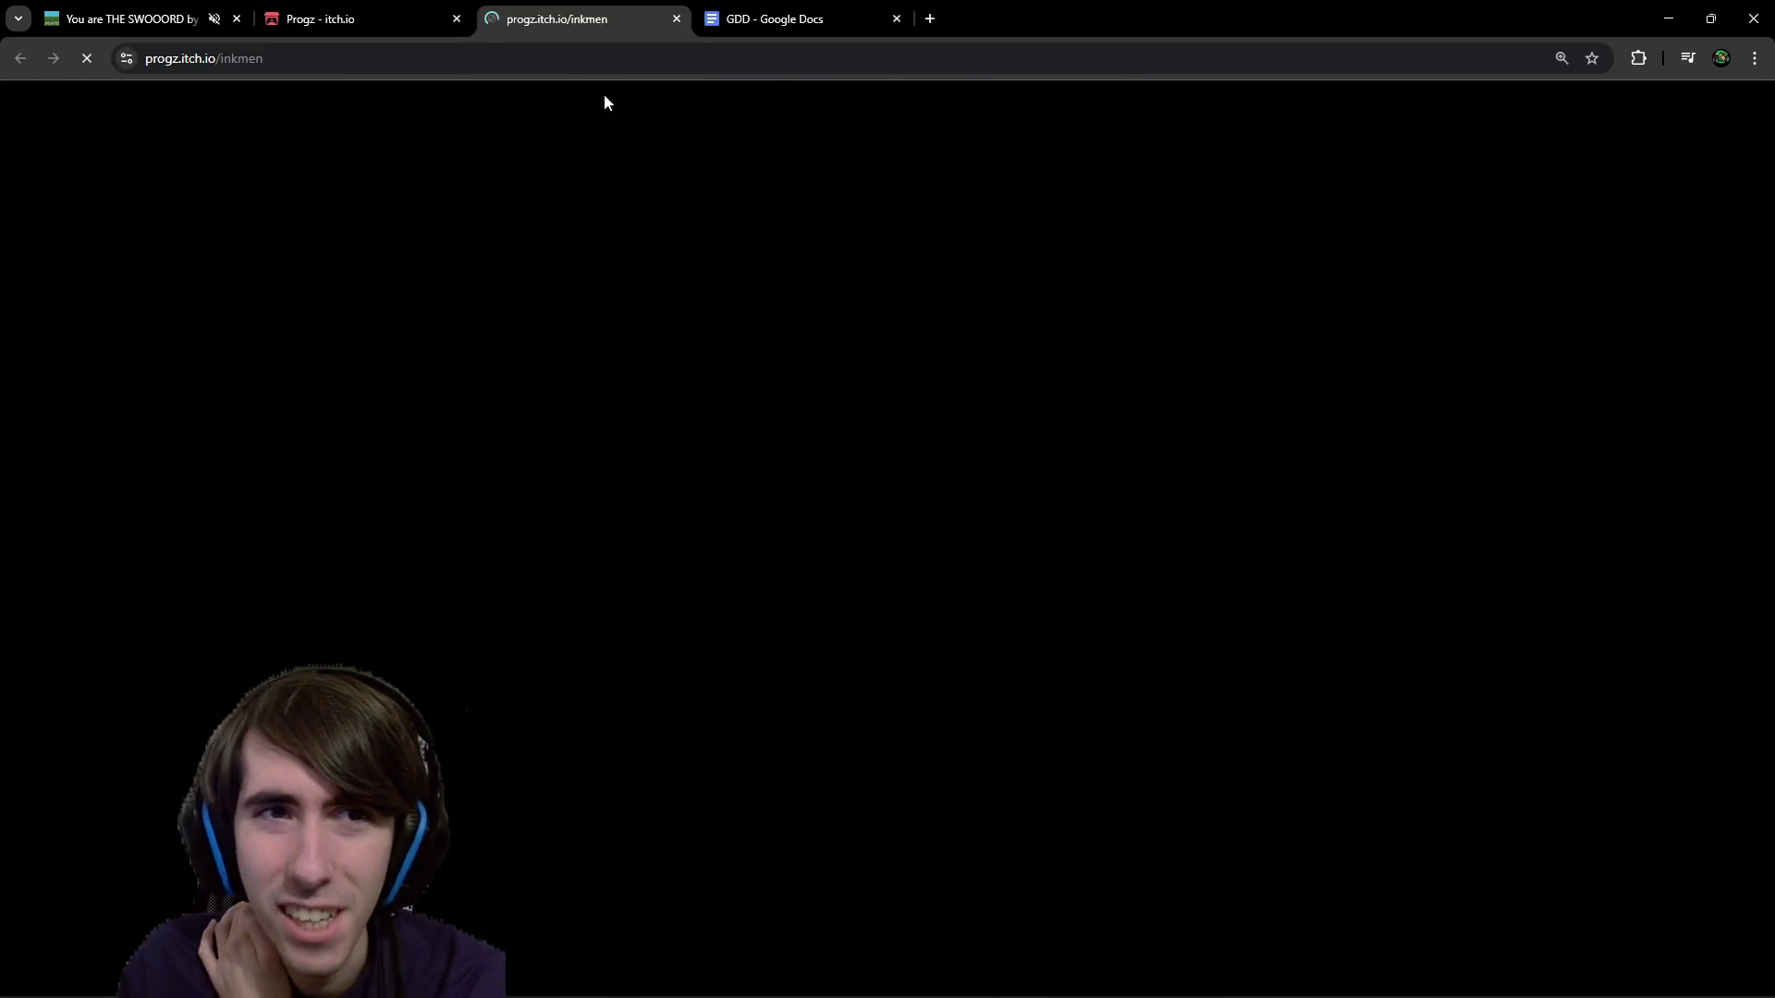
scroll(786, 517, "down", 4)
scroll(1116, 669, "down", 5)
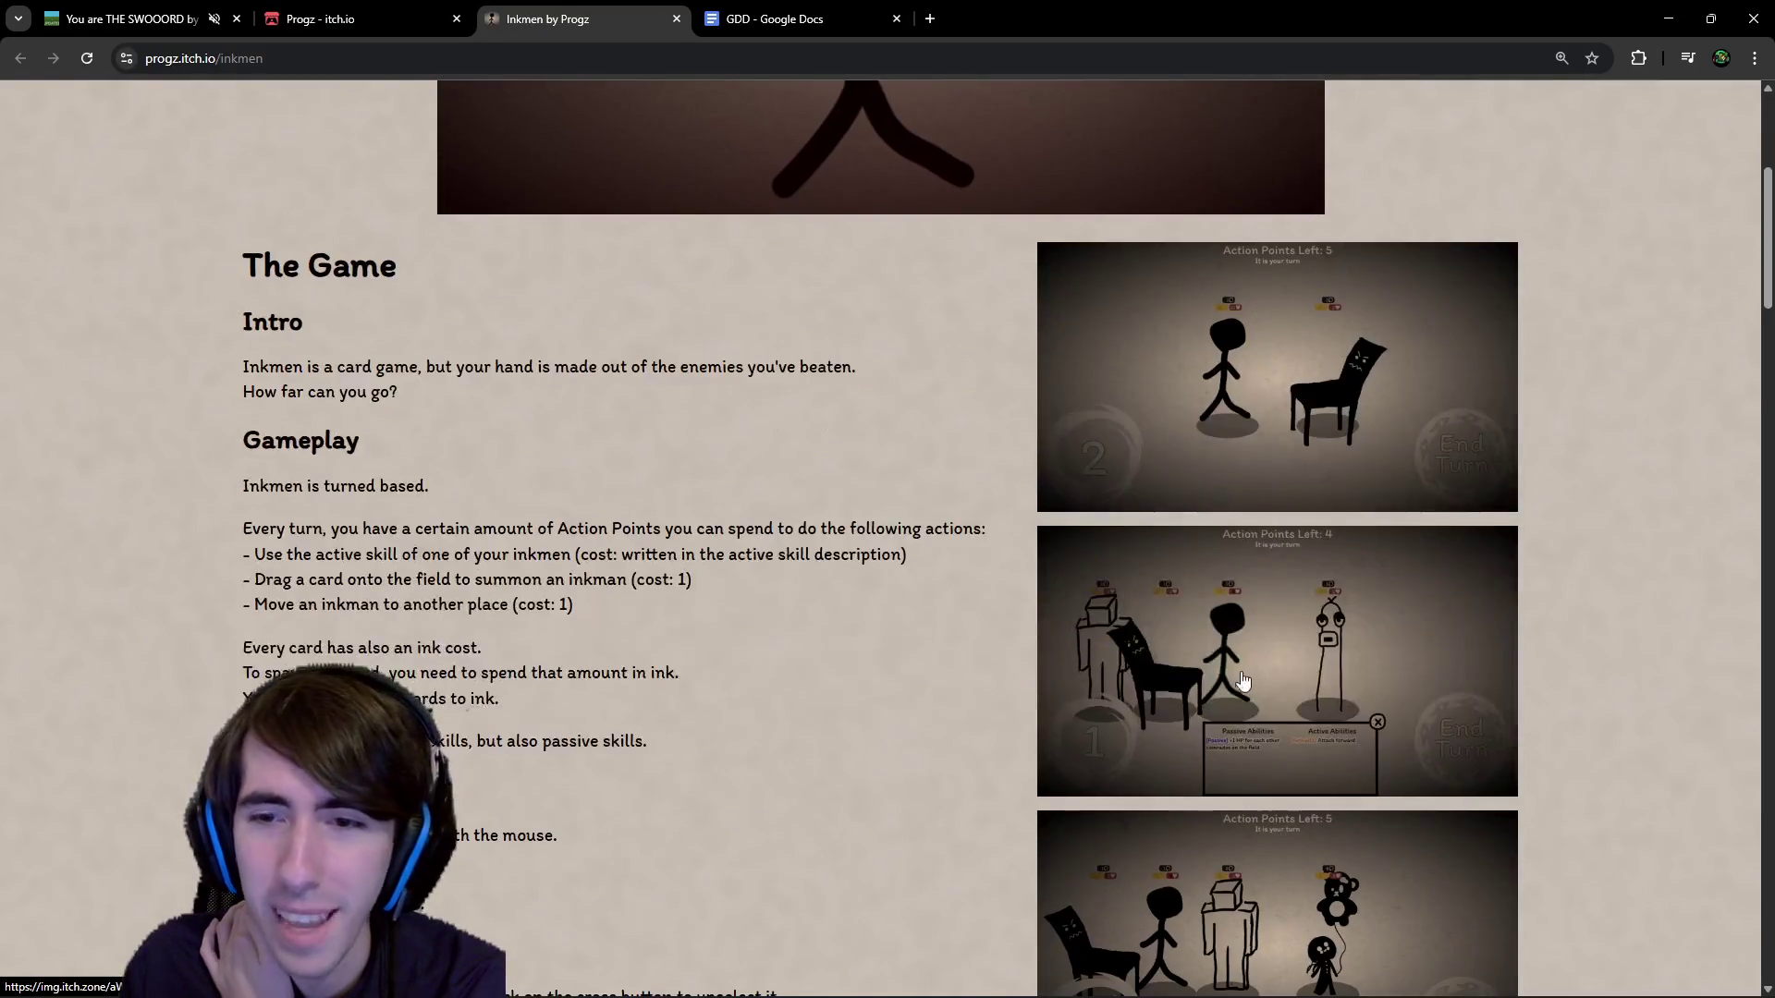
scroll(779, 580, "down", 10)
scroll(398, 583, "up", 3)
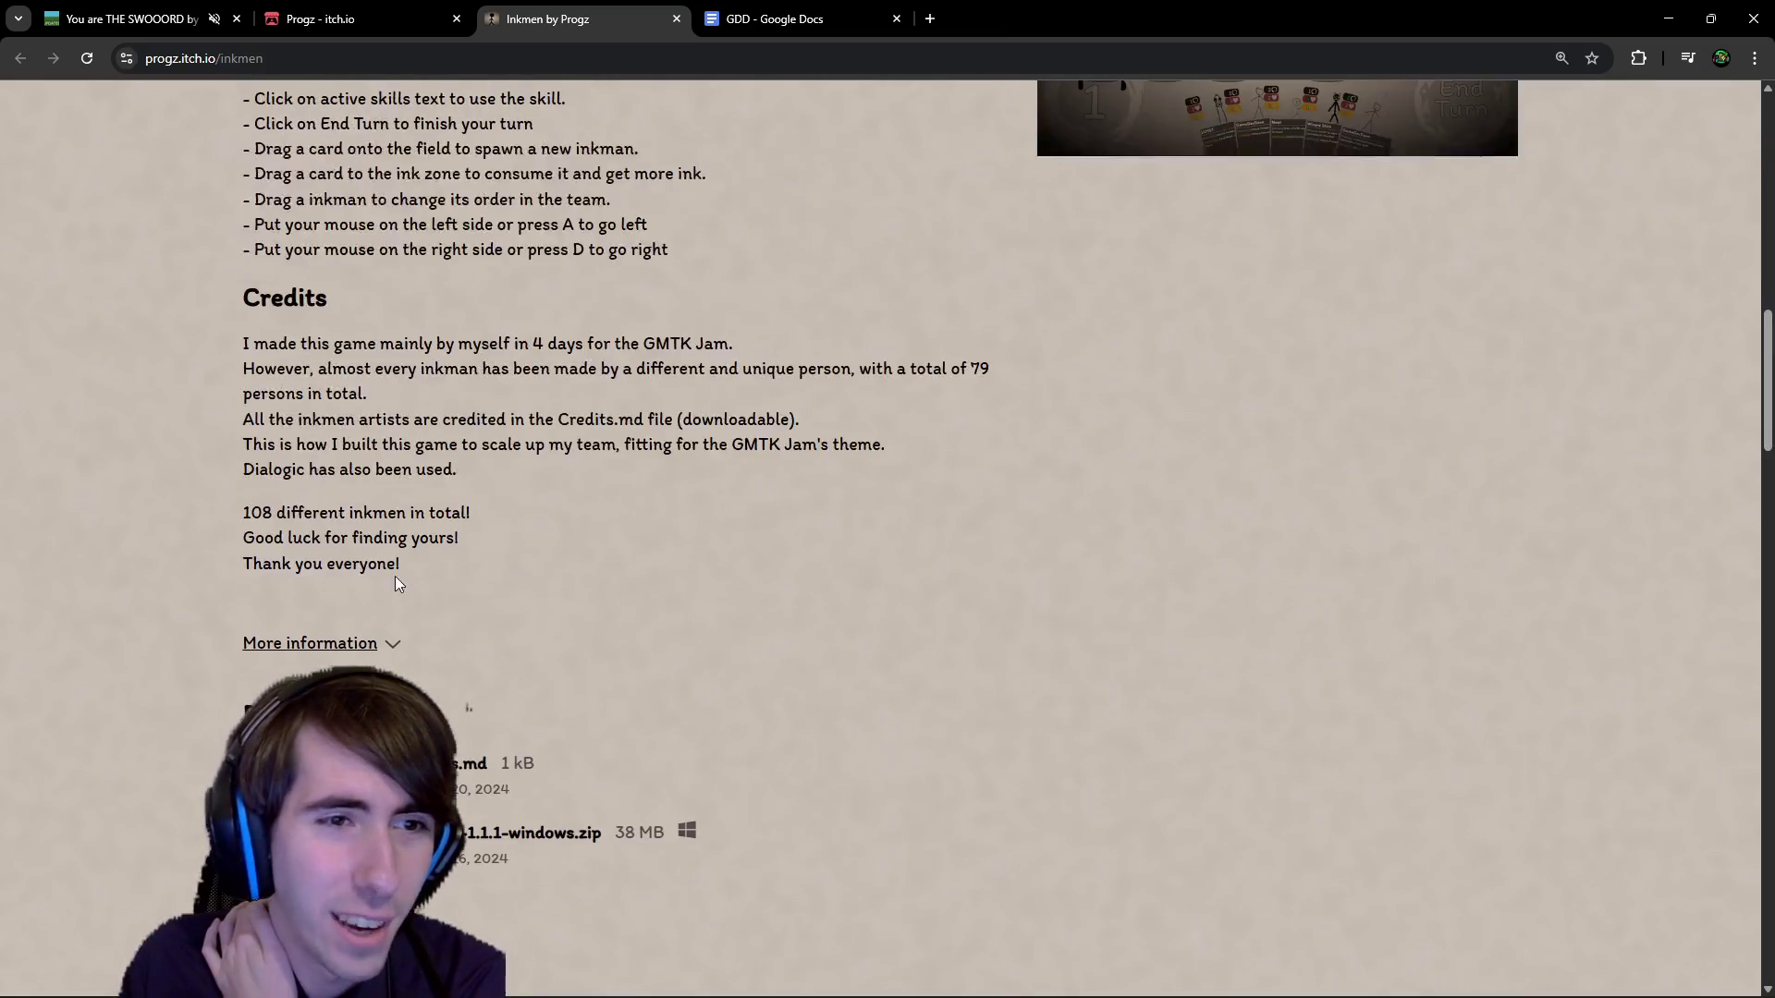
left_click_drag(246, 515, 274, 511)
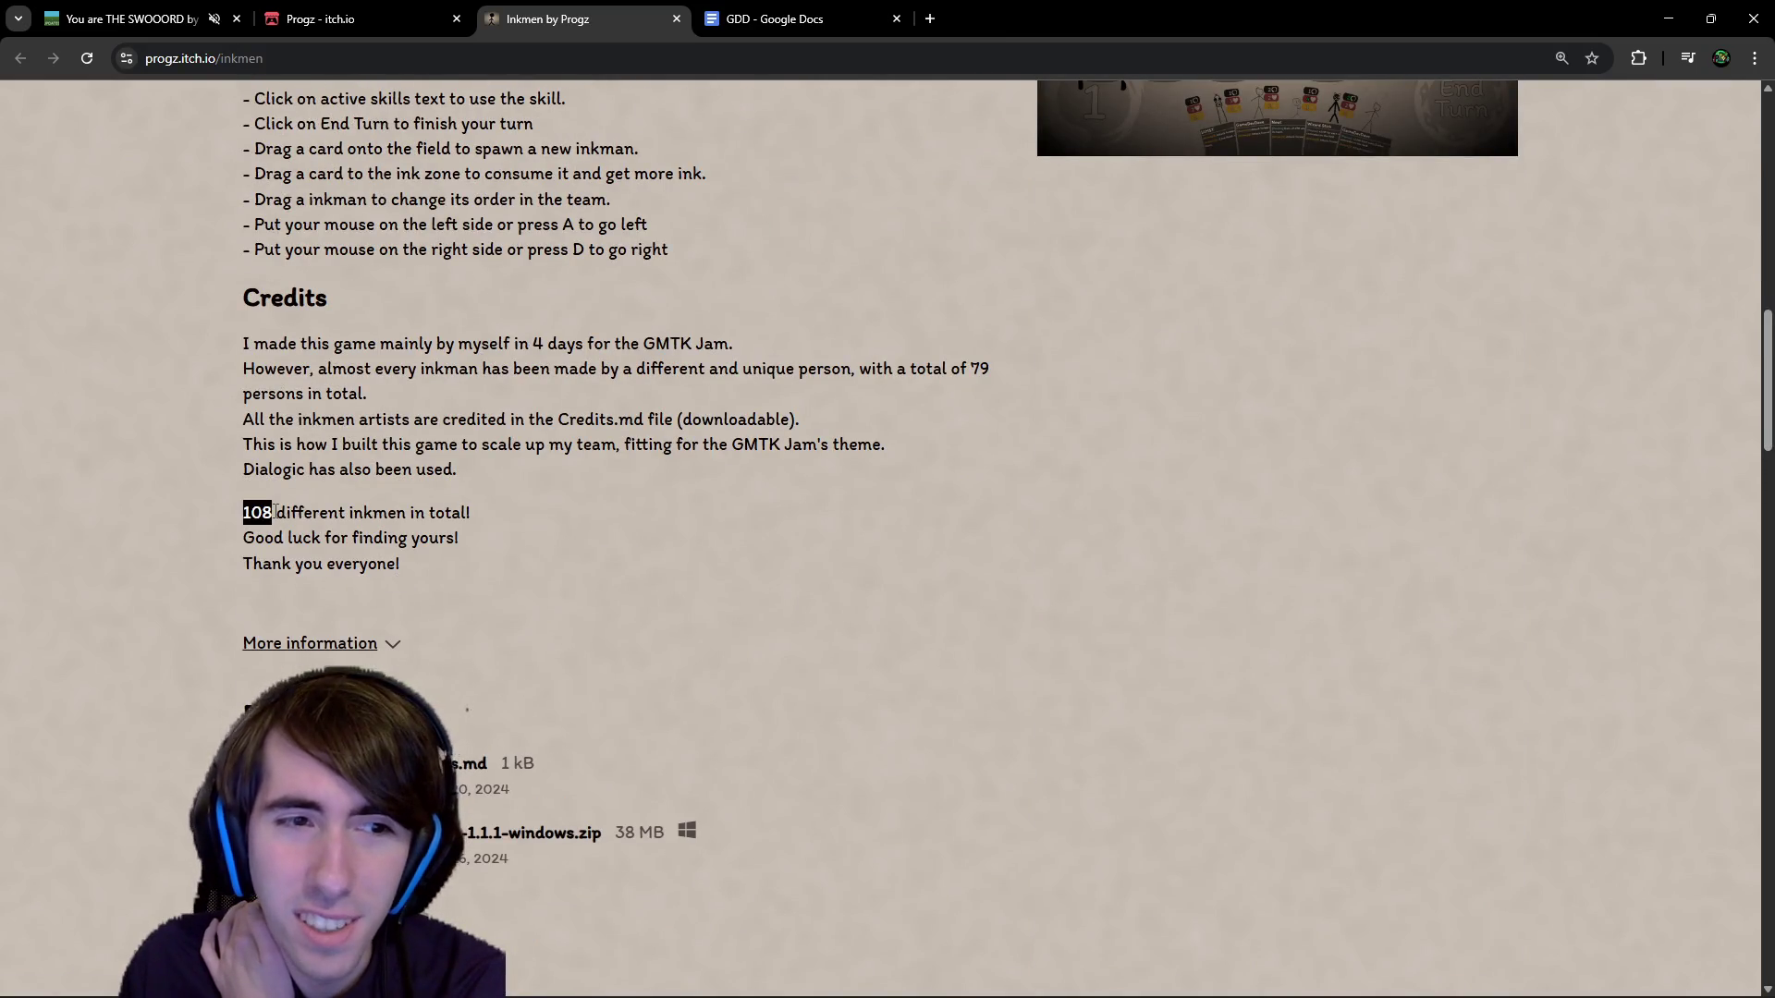
scroll(275, 511, "up", 1)
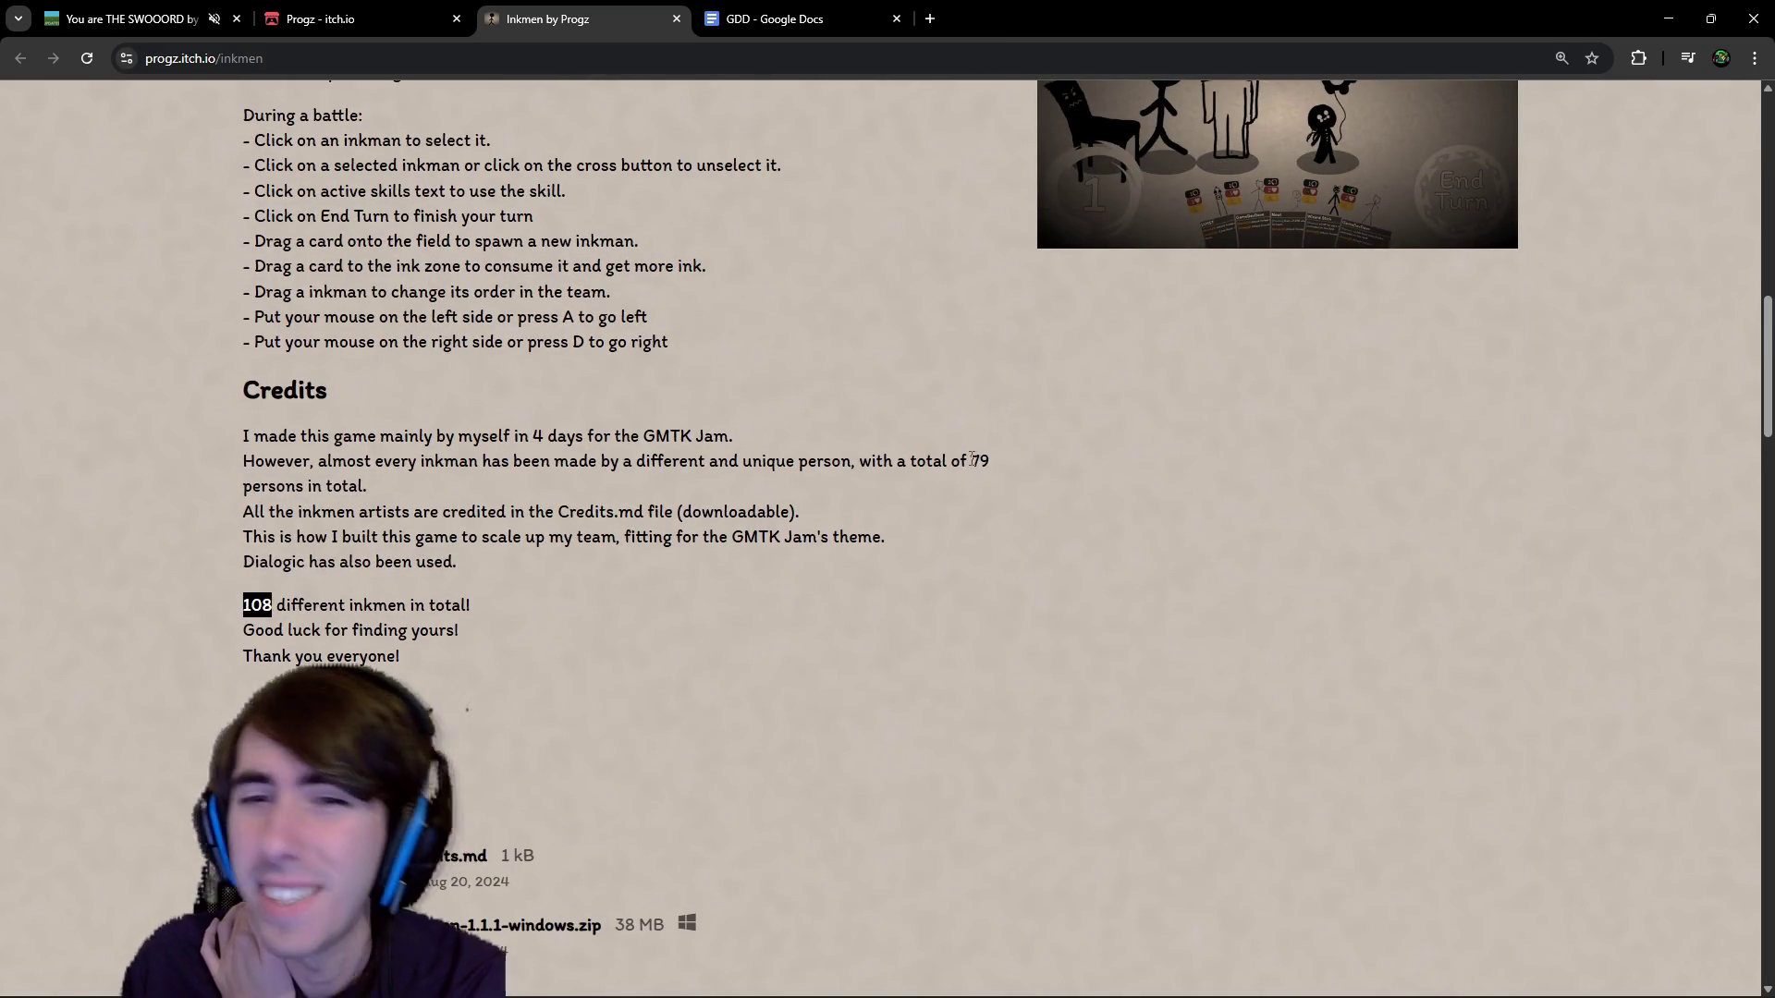
left_click_drag(971, 459, 983, 457)
scroll(1012, 569, "up", 5)
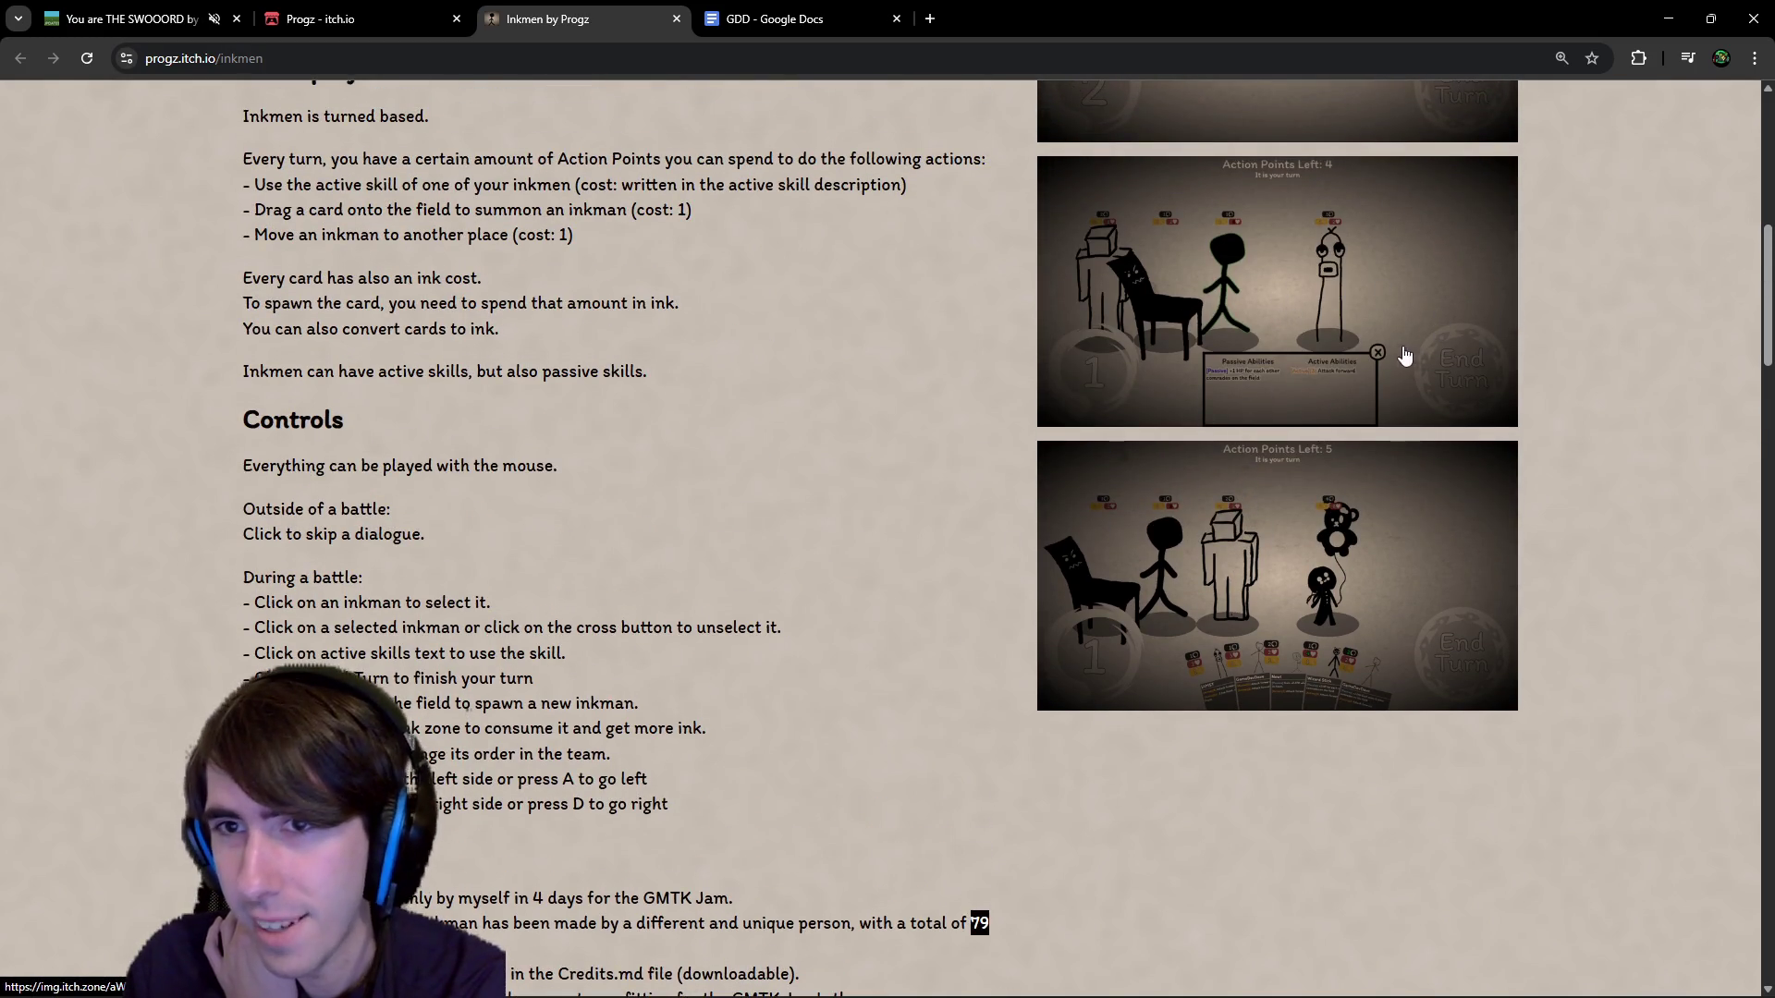
left_click(434, 14)
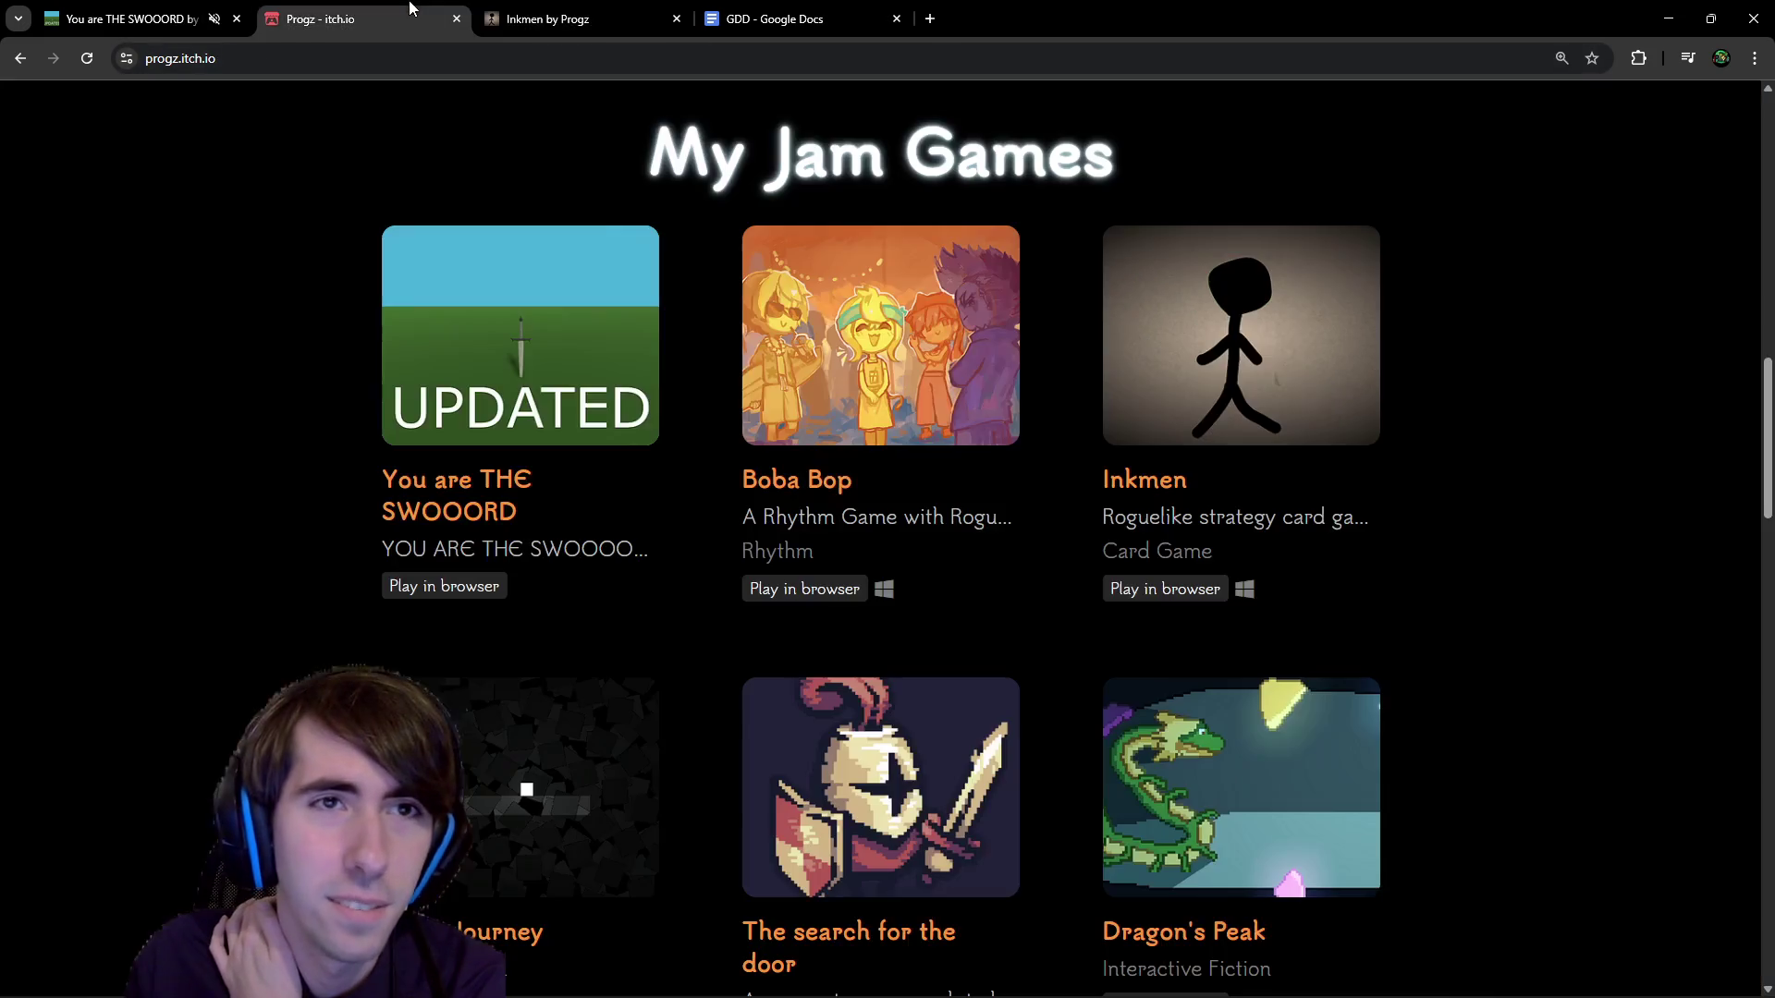
Open the Shape Journey game page, then go back to the profile's game grid.
scroll(699, 366, "down", 3)
left_click(523, 499)
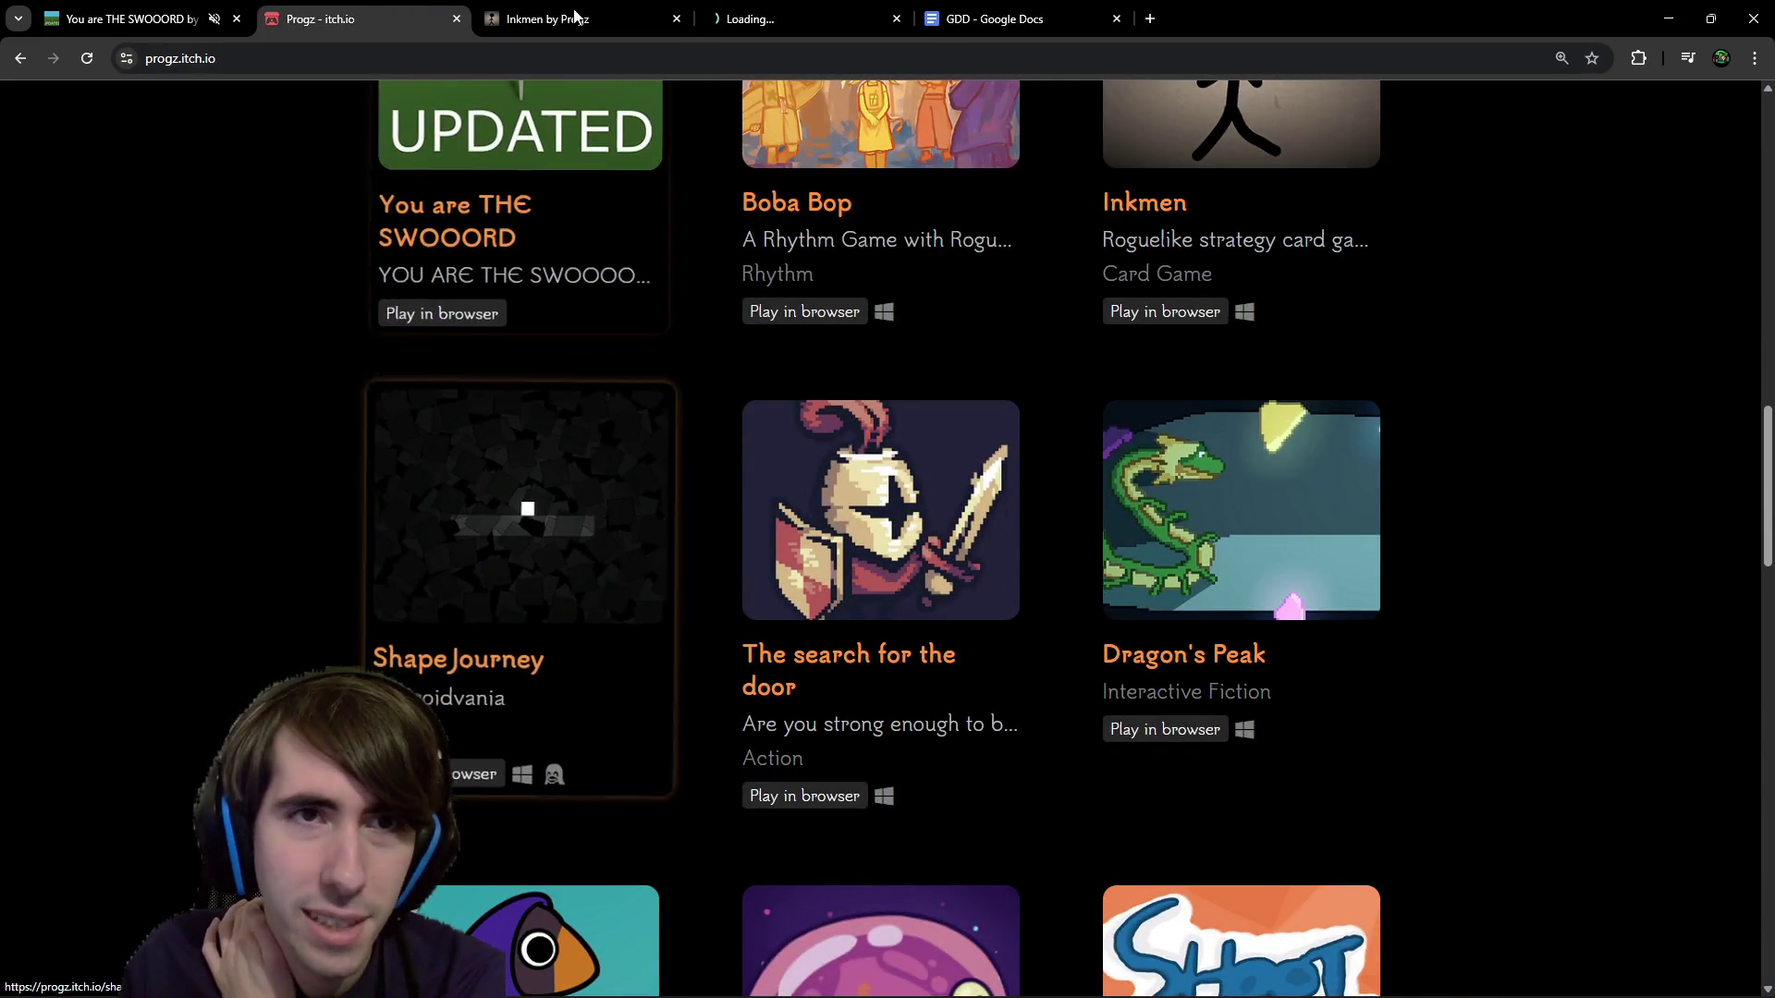
scroll(923, 592, "down", 10)
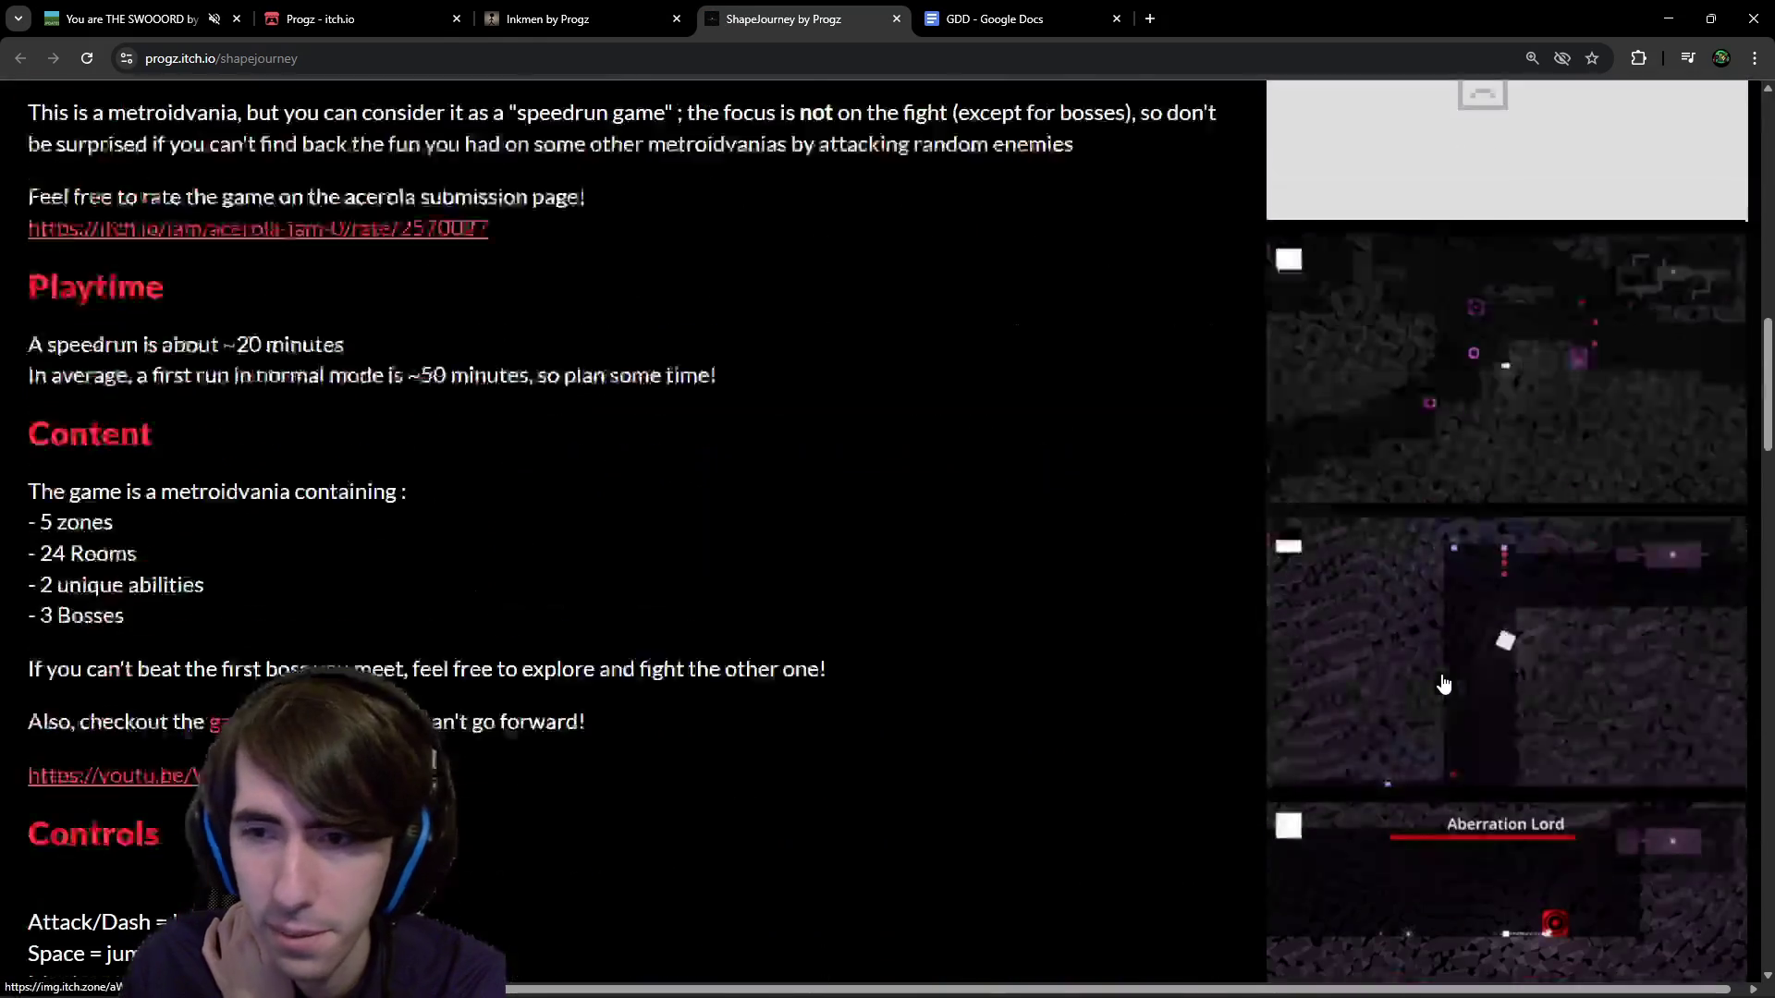
scroll(1489, 793, "down", 2)
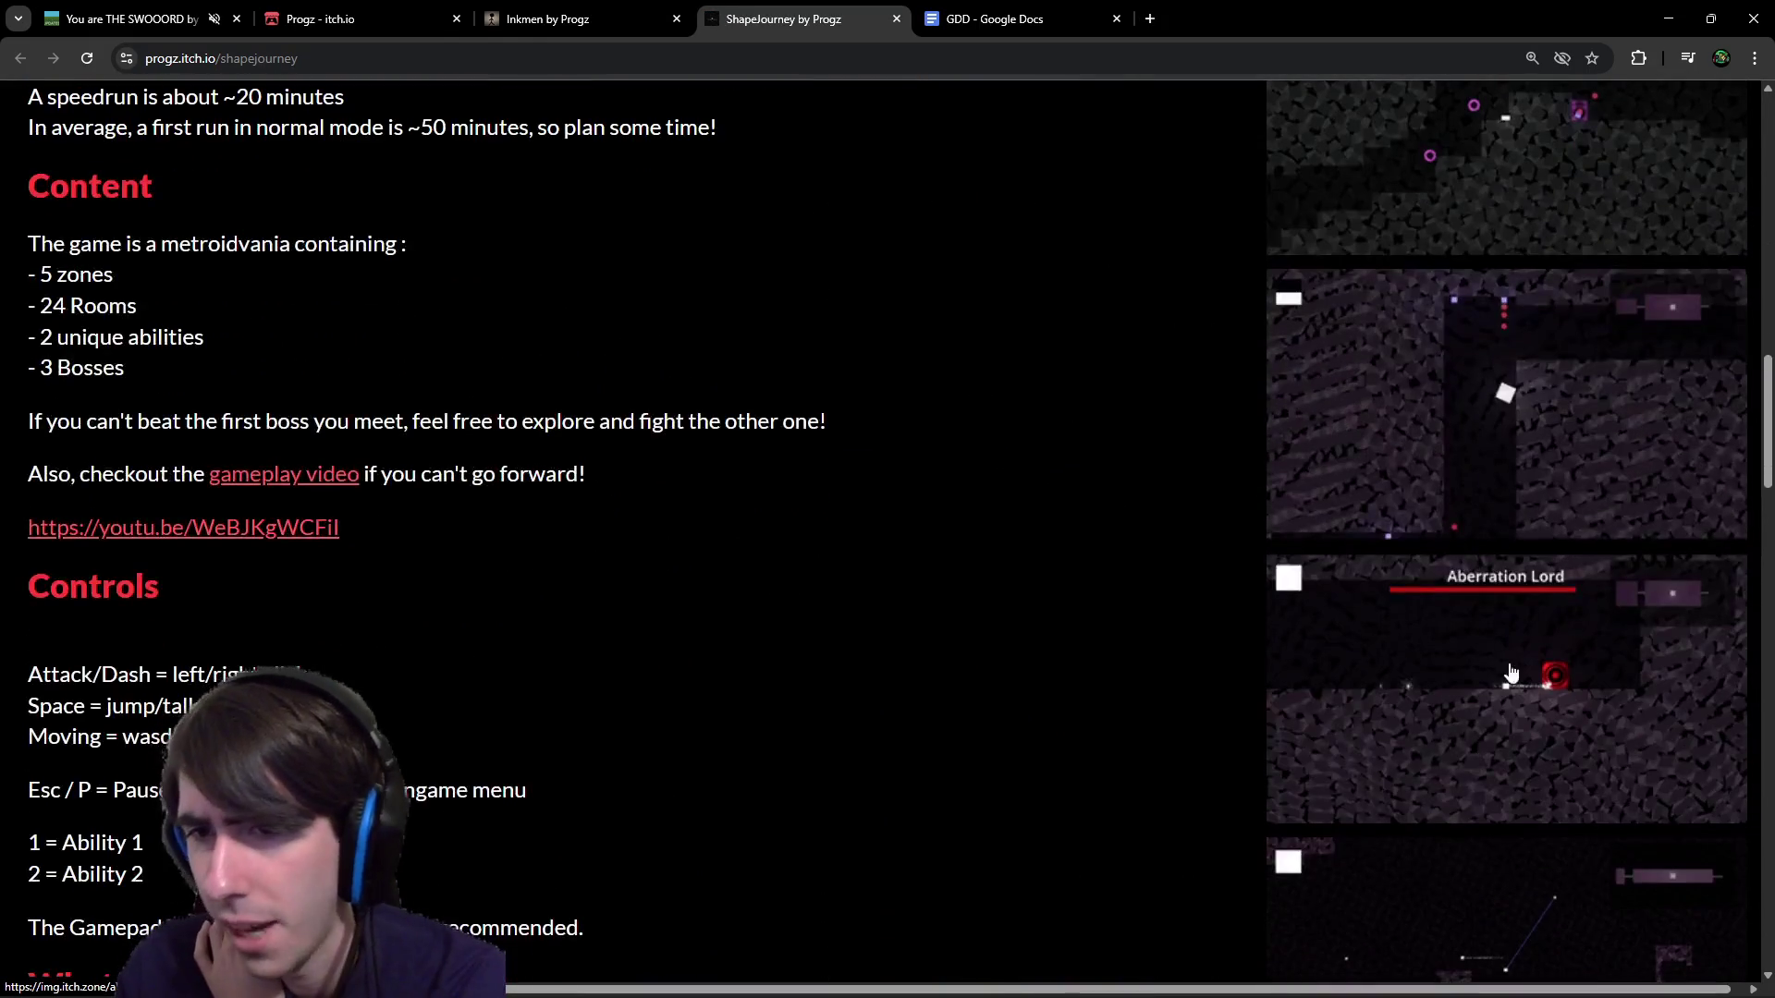
left_click(499, 21)
left_click(435, 21)
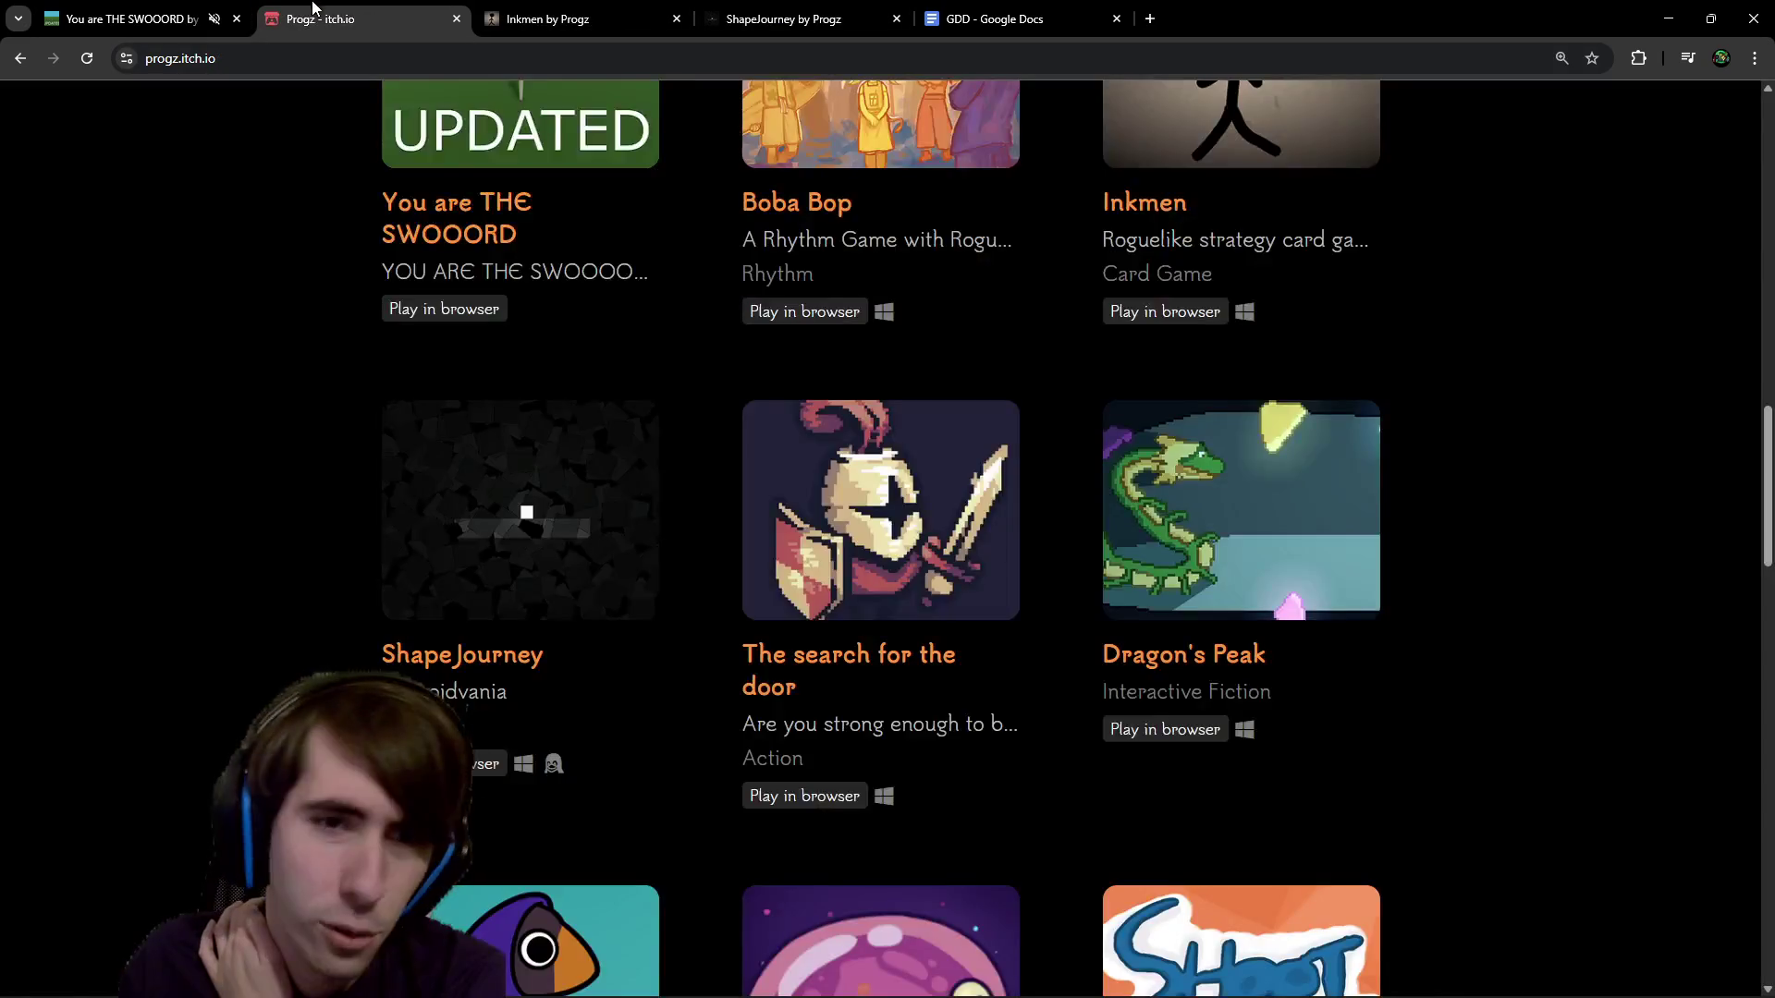
Open The search for the door and Dragon's Peak pages in separate tabs.
middle_click(928, 550)
left_click(971, 20)
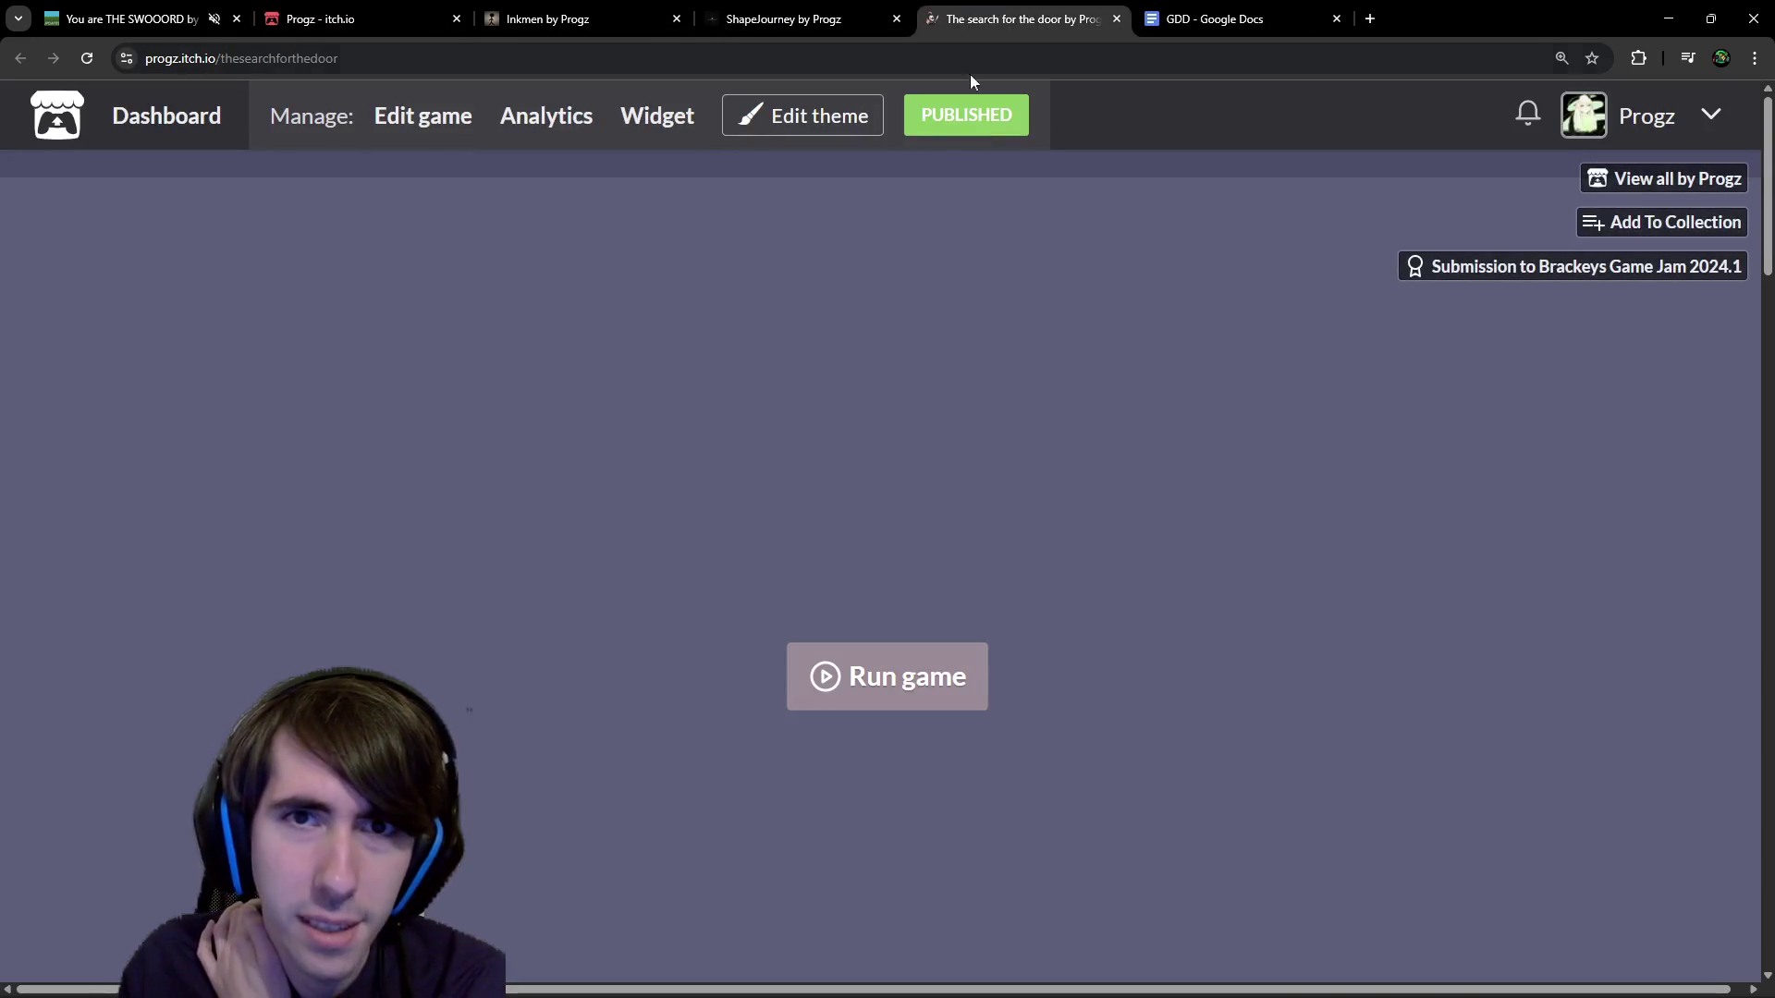
scroll(832, 629, "down", 15)
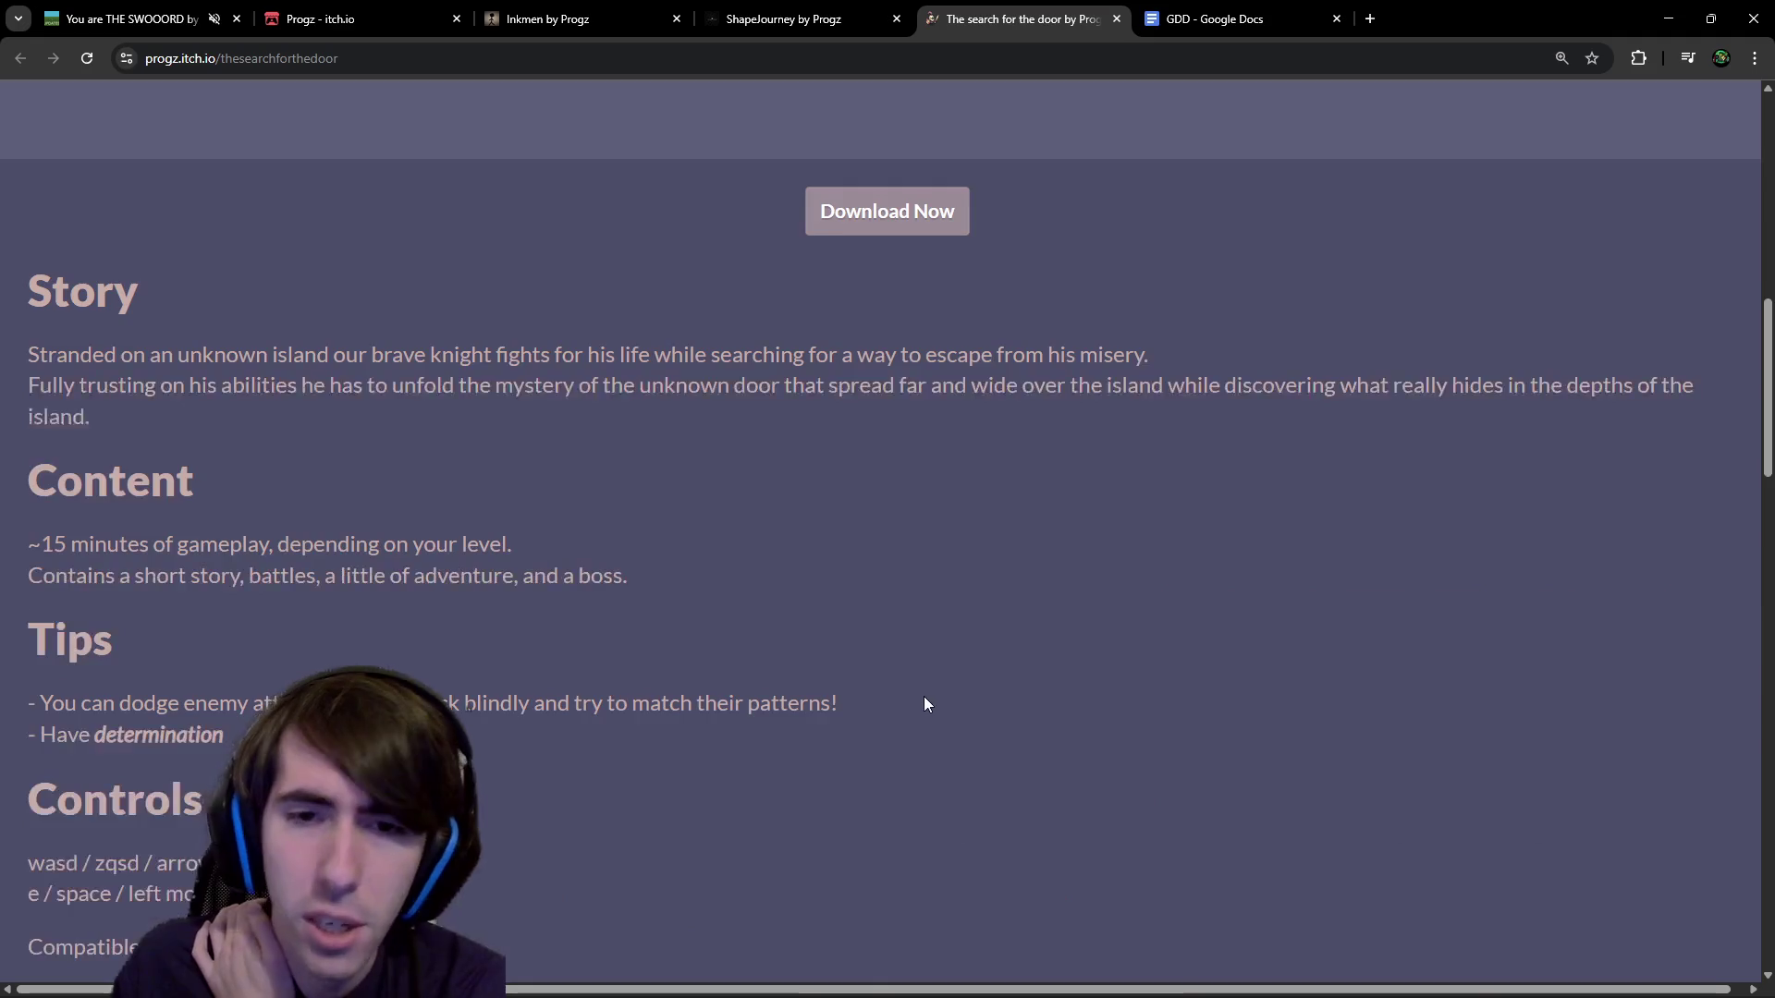
scroll(938, 712, "up", 4)
scroll(945, 675, "up", 10)
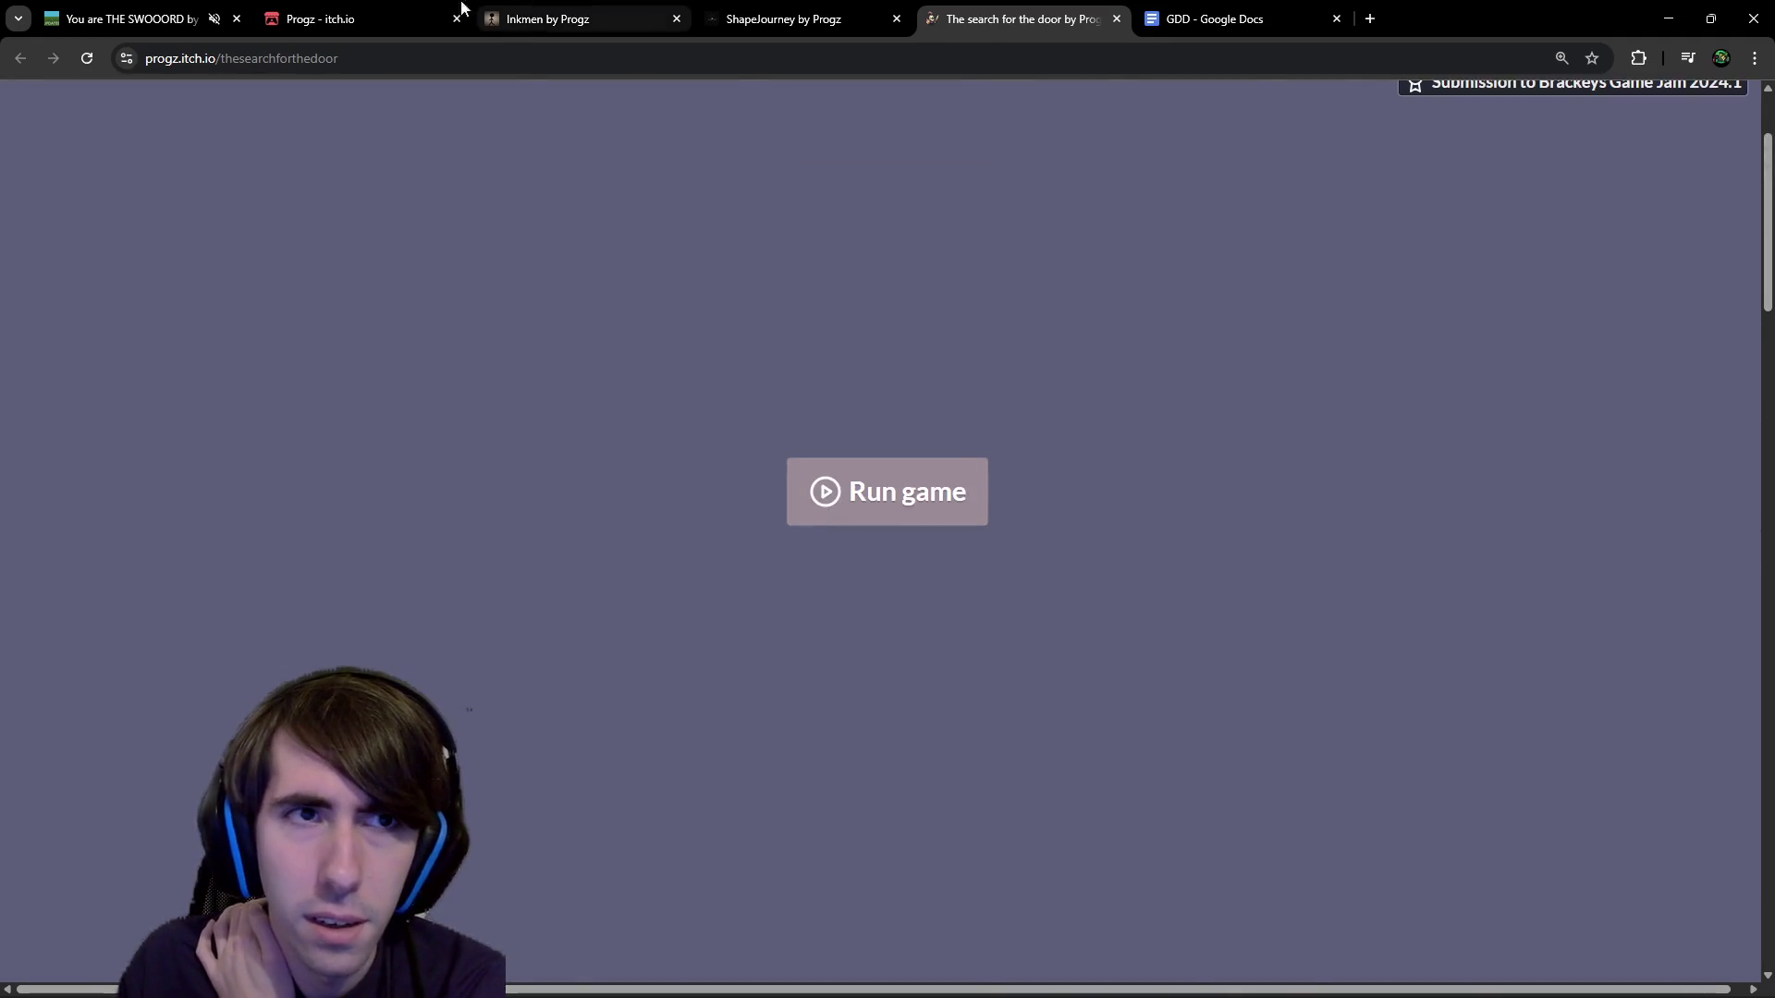
left_click(416, 20)
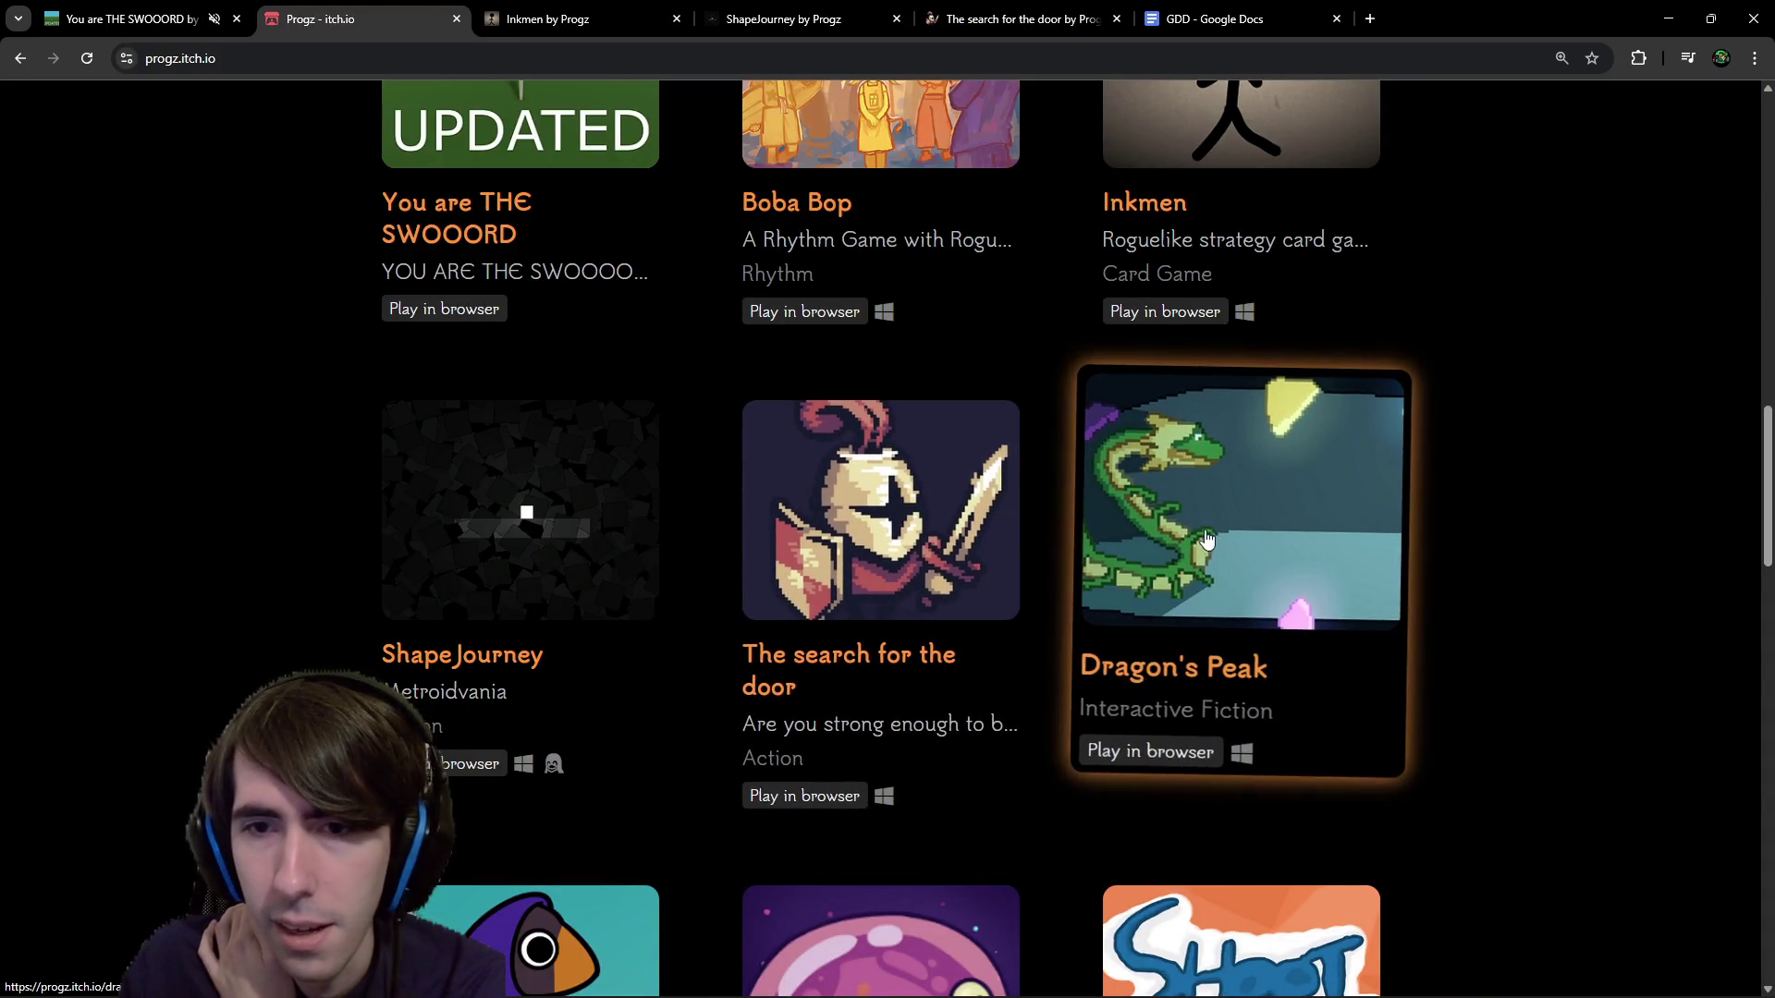
middle_click(1225, 568)
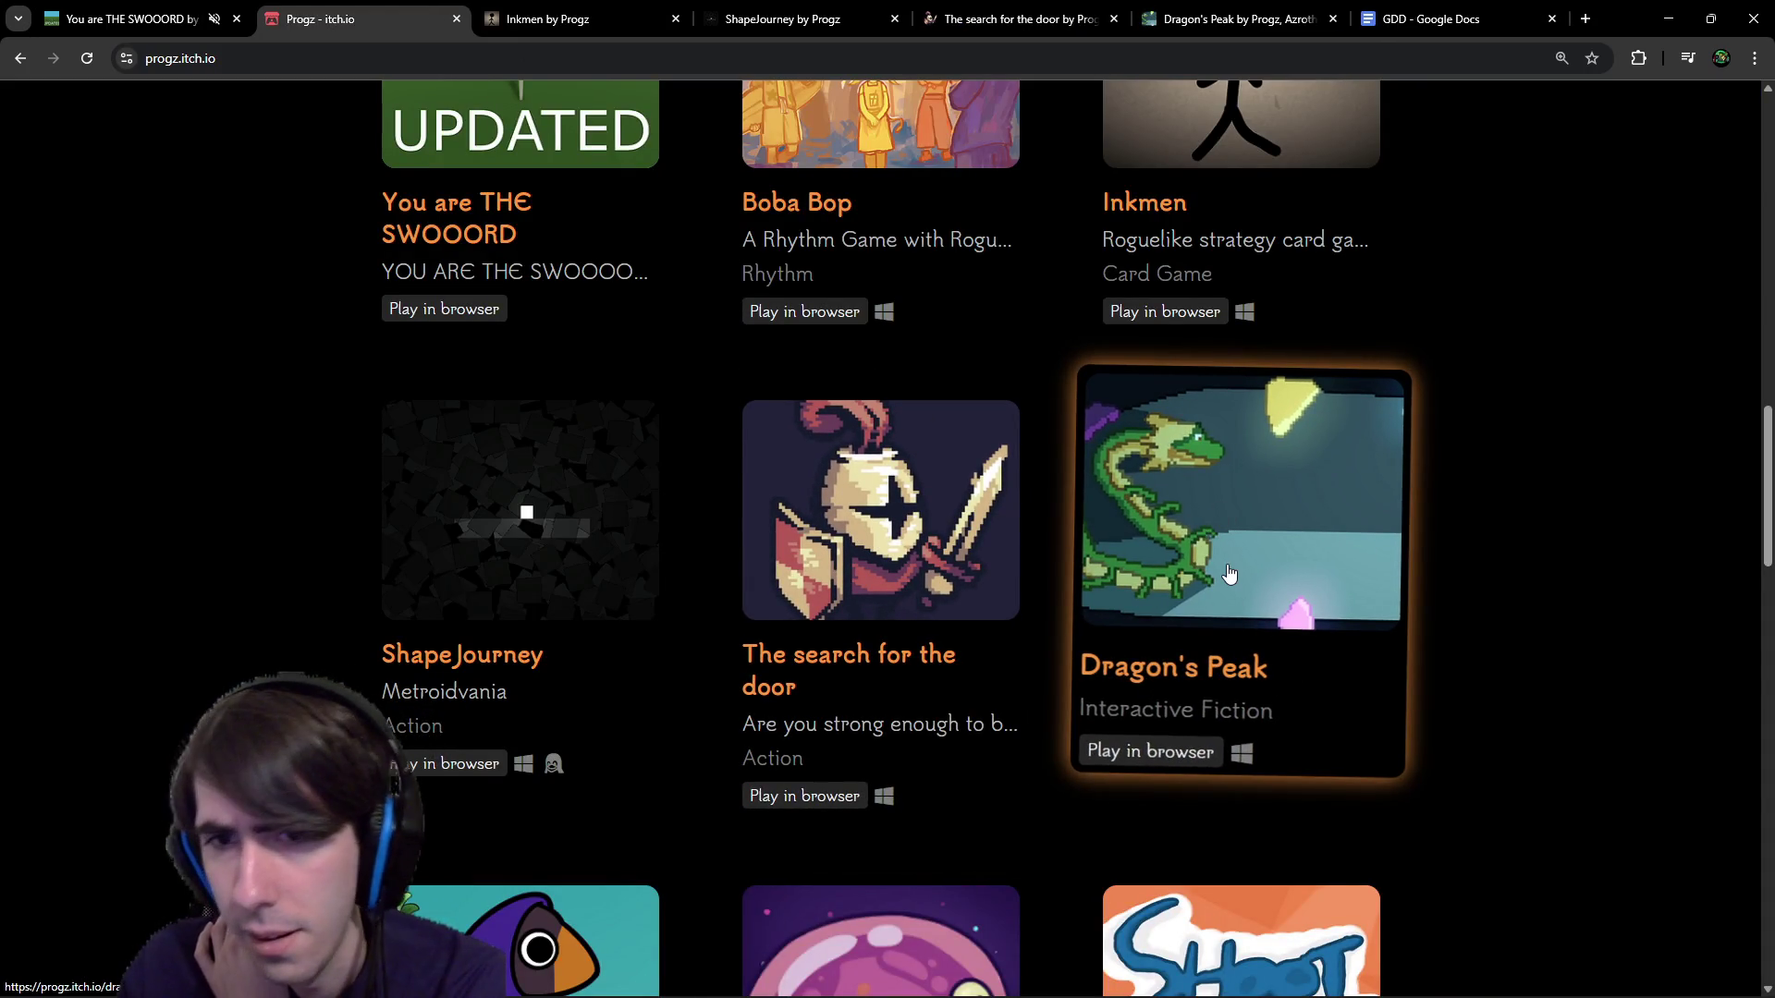
scroll(1202, 573, "down", 2)
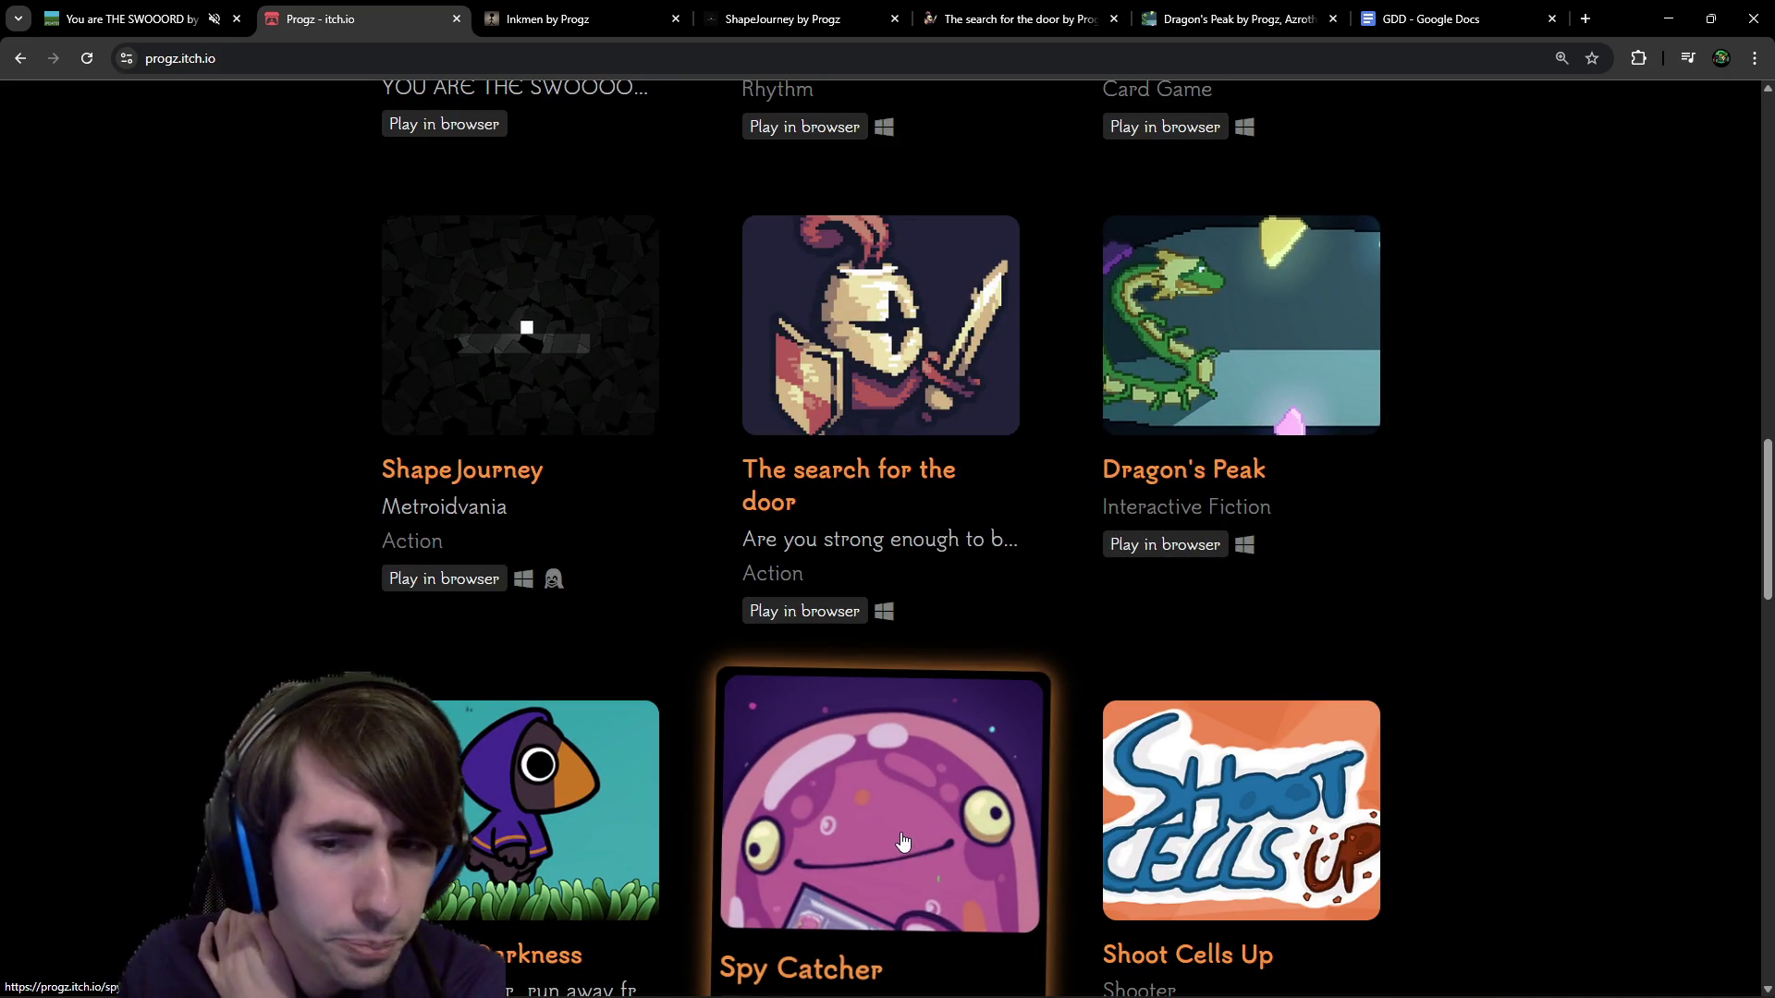
scroll(903, 839, "down", 1)
scroll(903, 851, "up", 5)
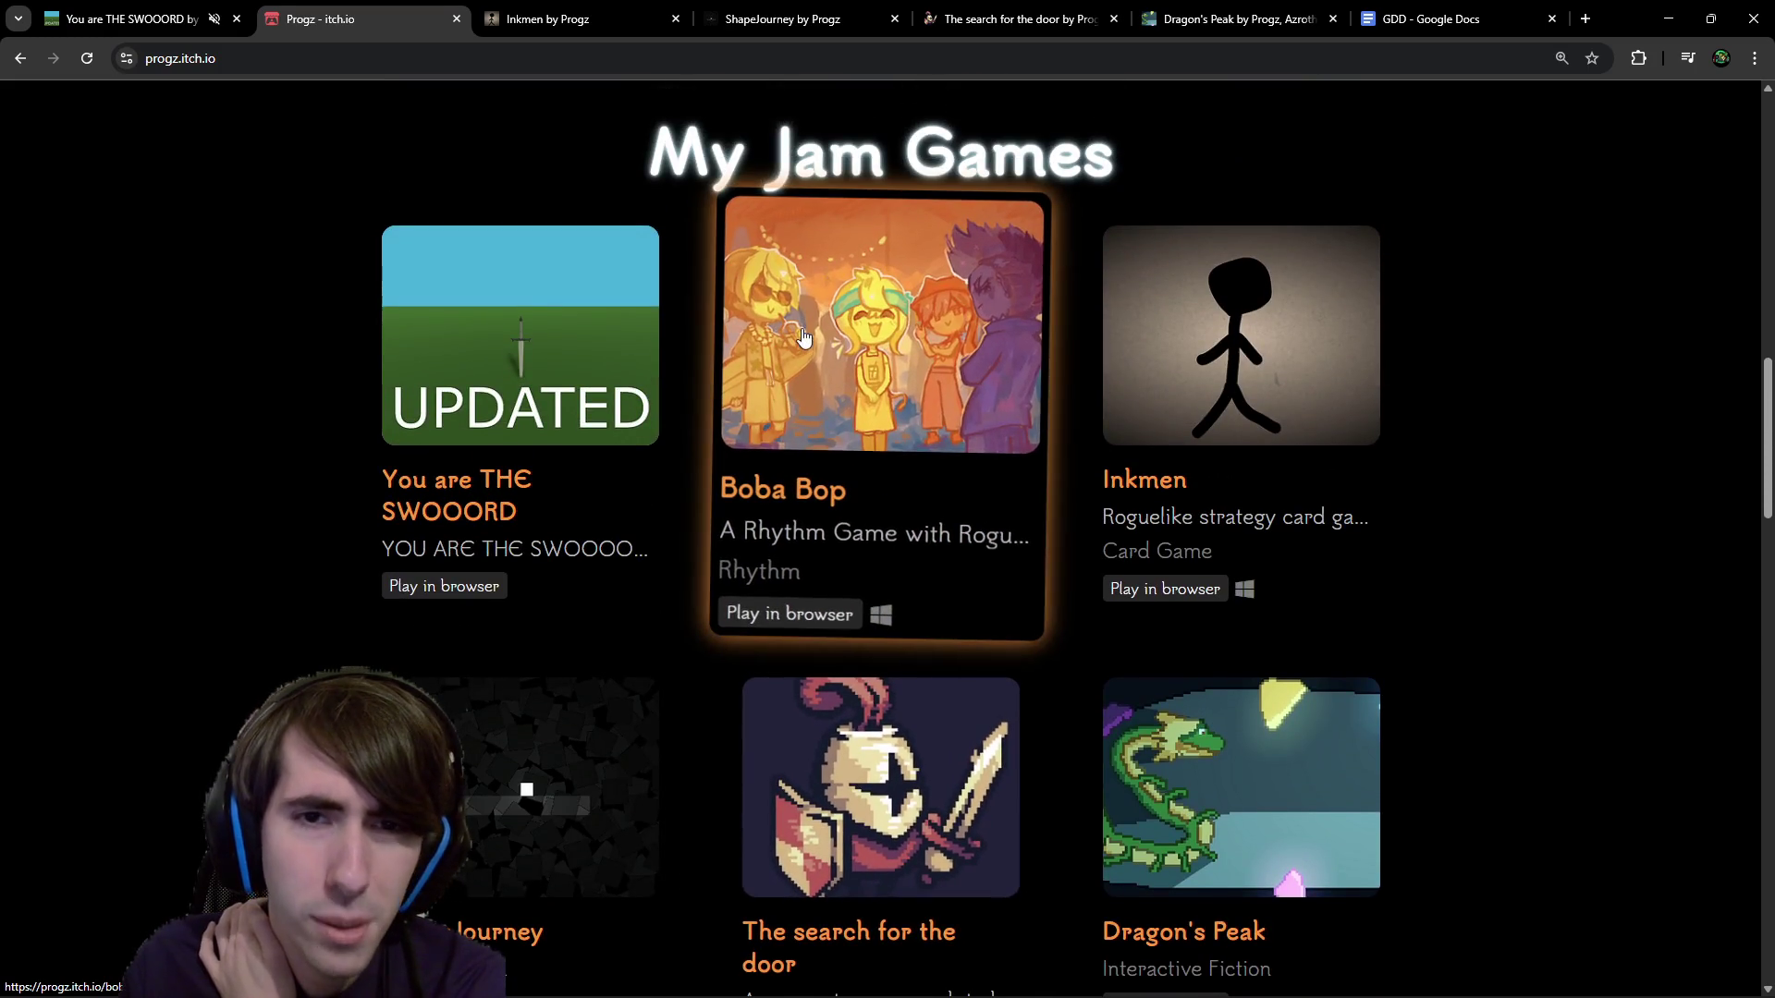
Open Boba Bop in its own tab and enlarge its bubble tea stand screenshot, then close it.
middle_click(803, 338)
left_click(1271, 18)
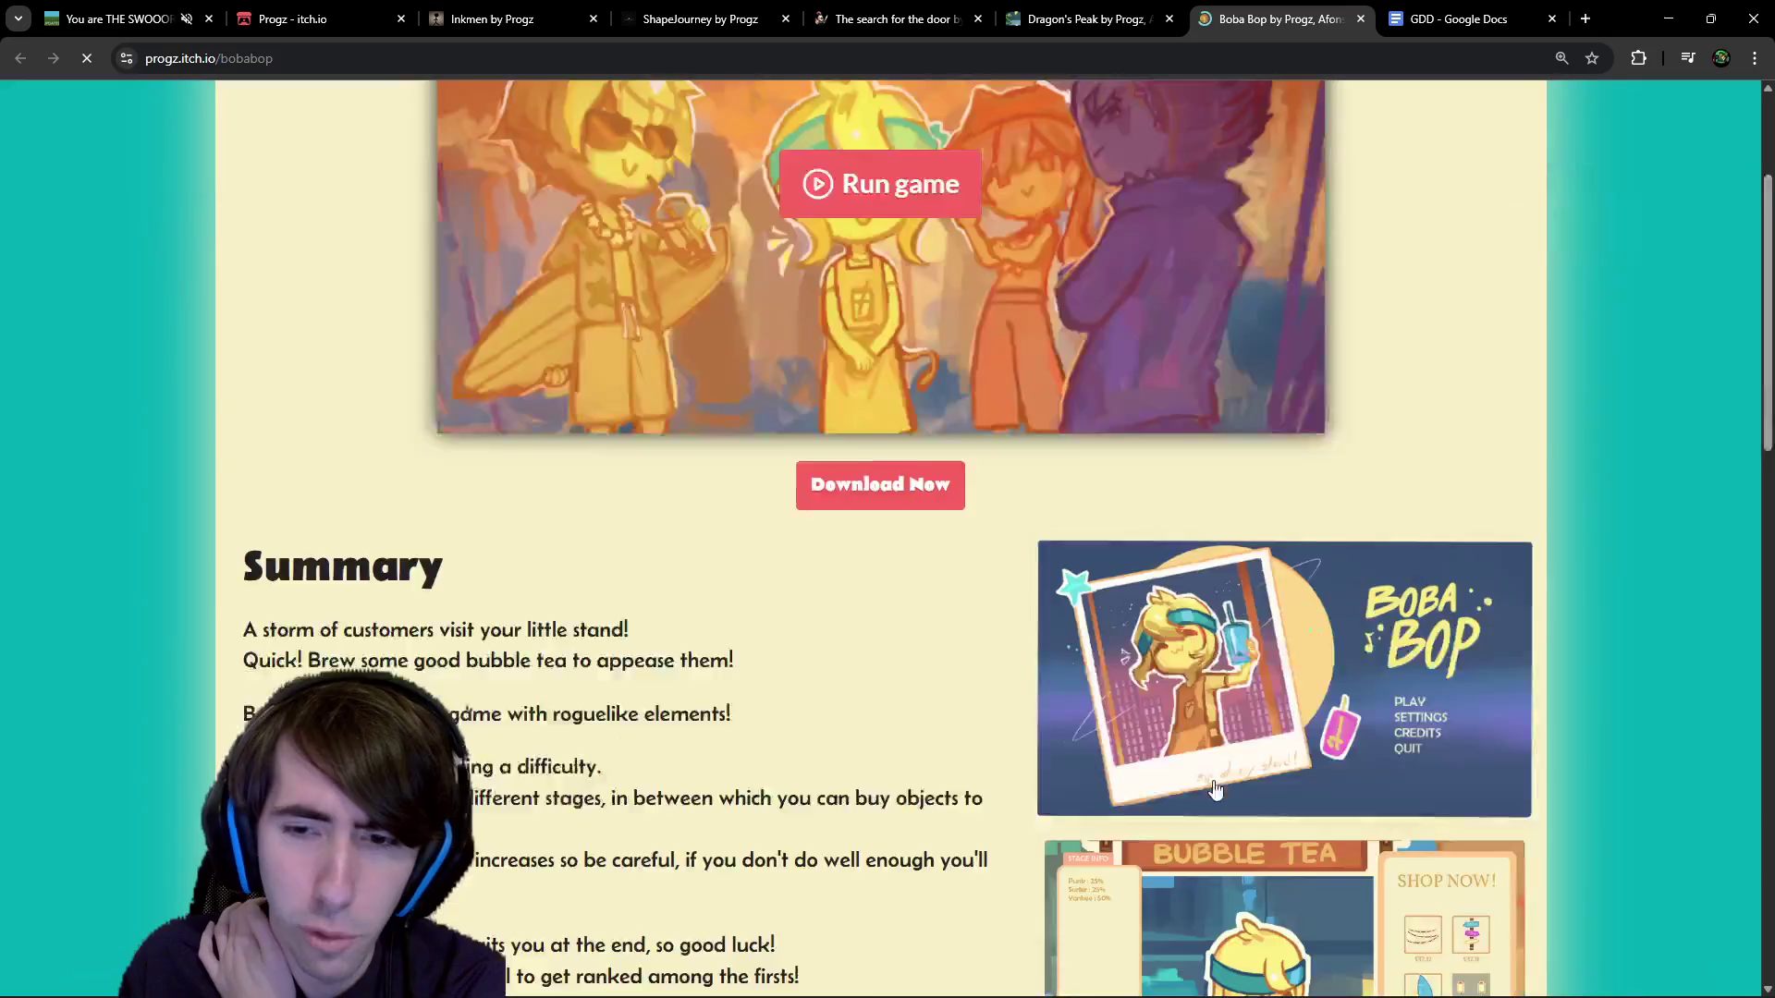
scroll(1215, 789, "down", 6)
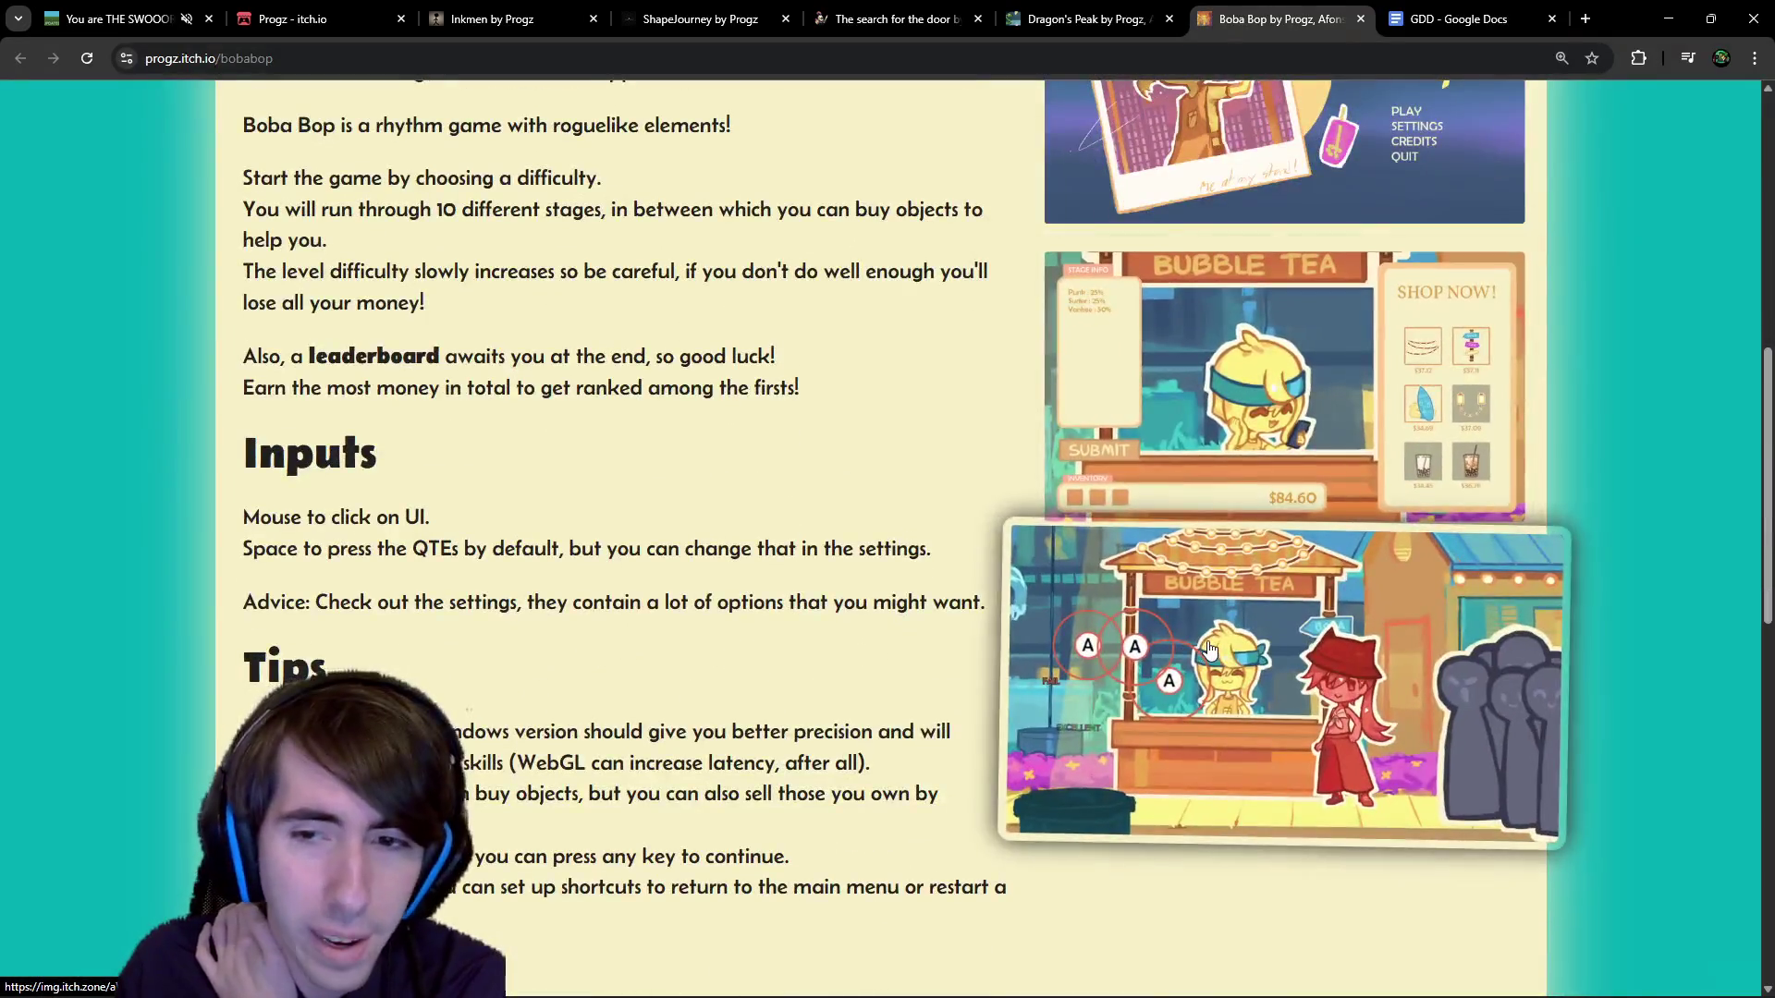
left_click(1209, 649)
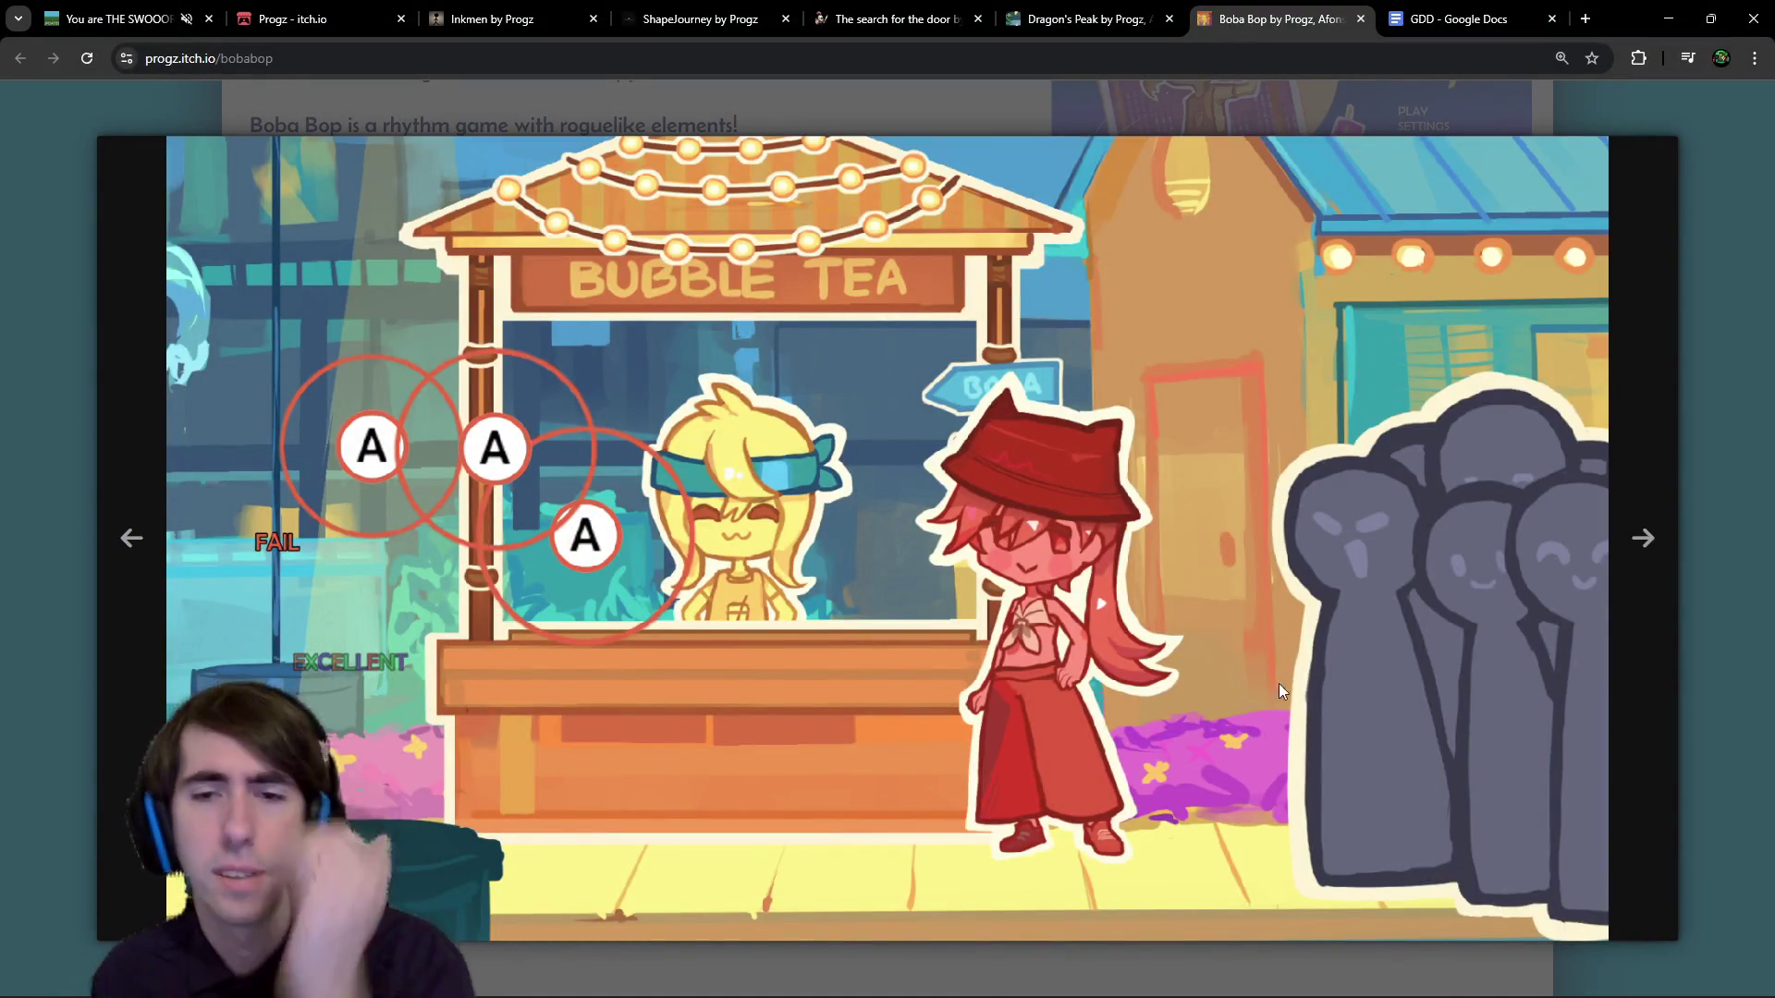
left_click(1717, 434)
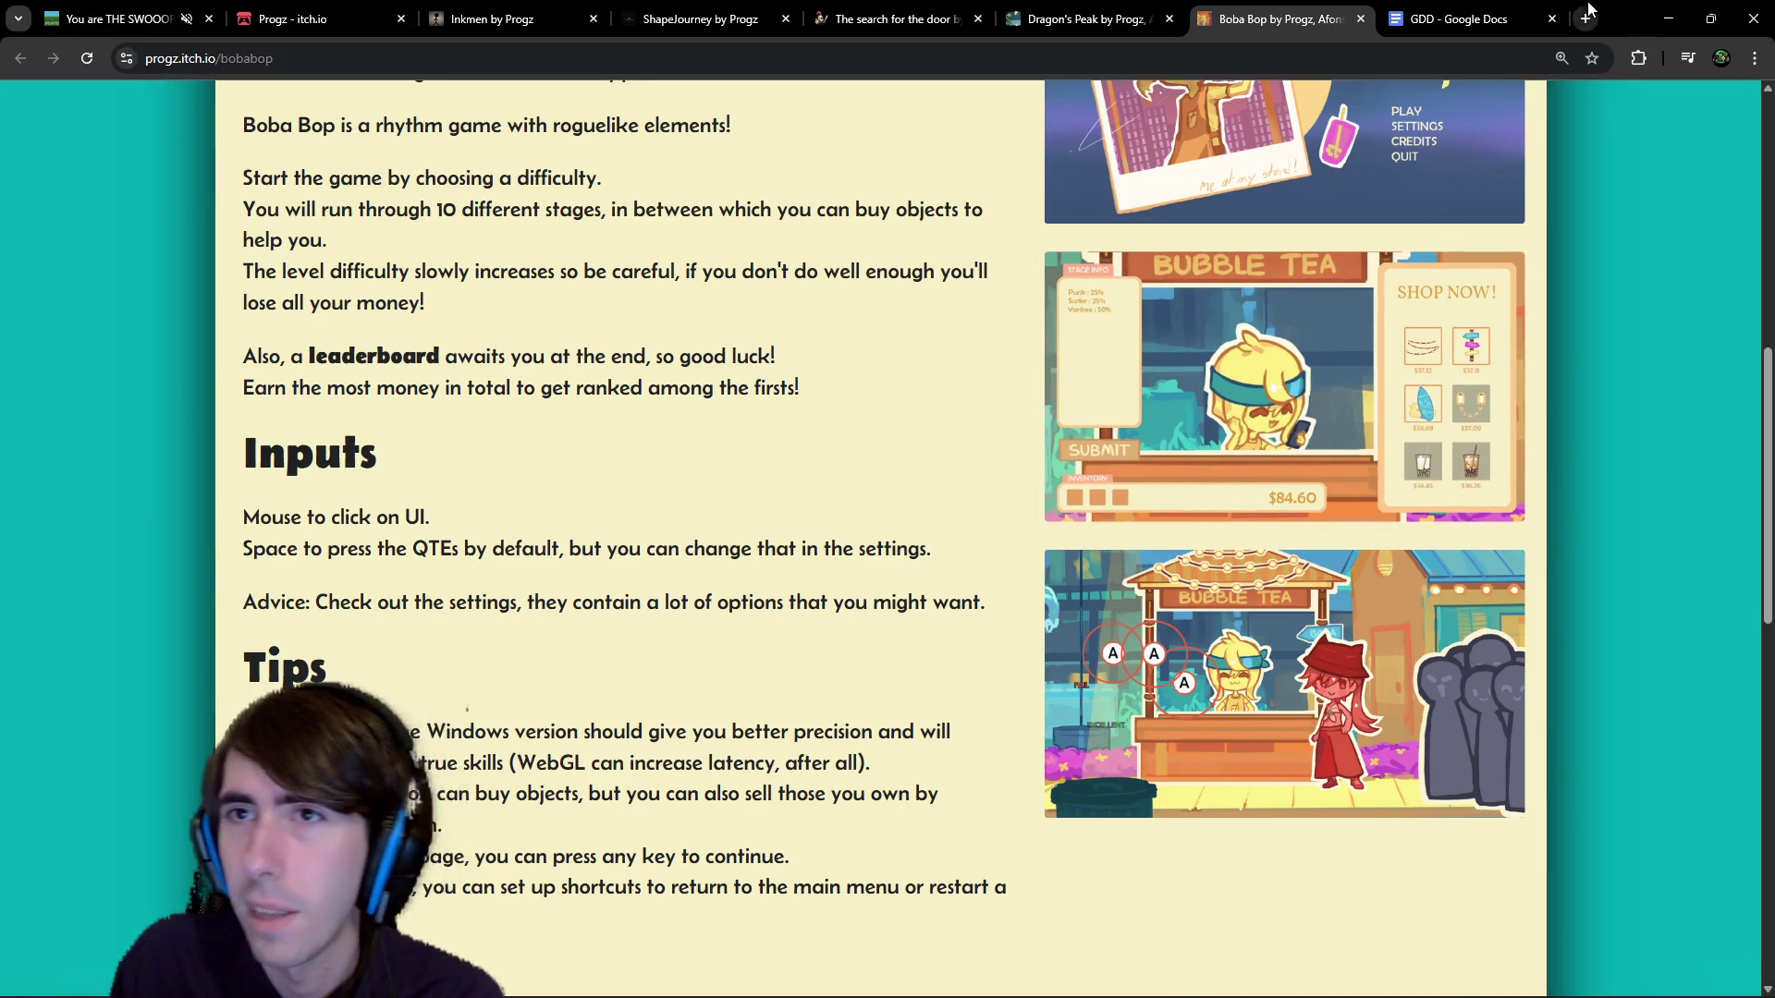
Glance at the GDD document, check the Godot editor, and return to the GDD.
left_click(1479, 17)
left_click(1234, 7)
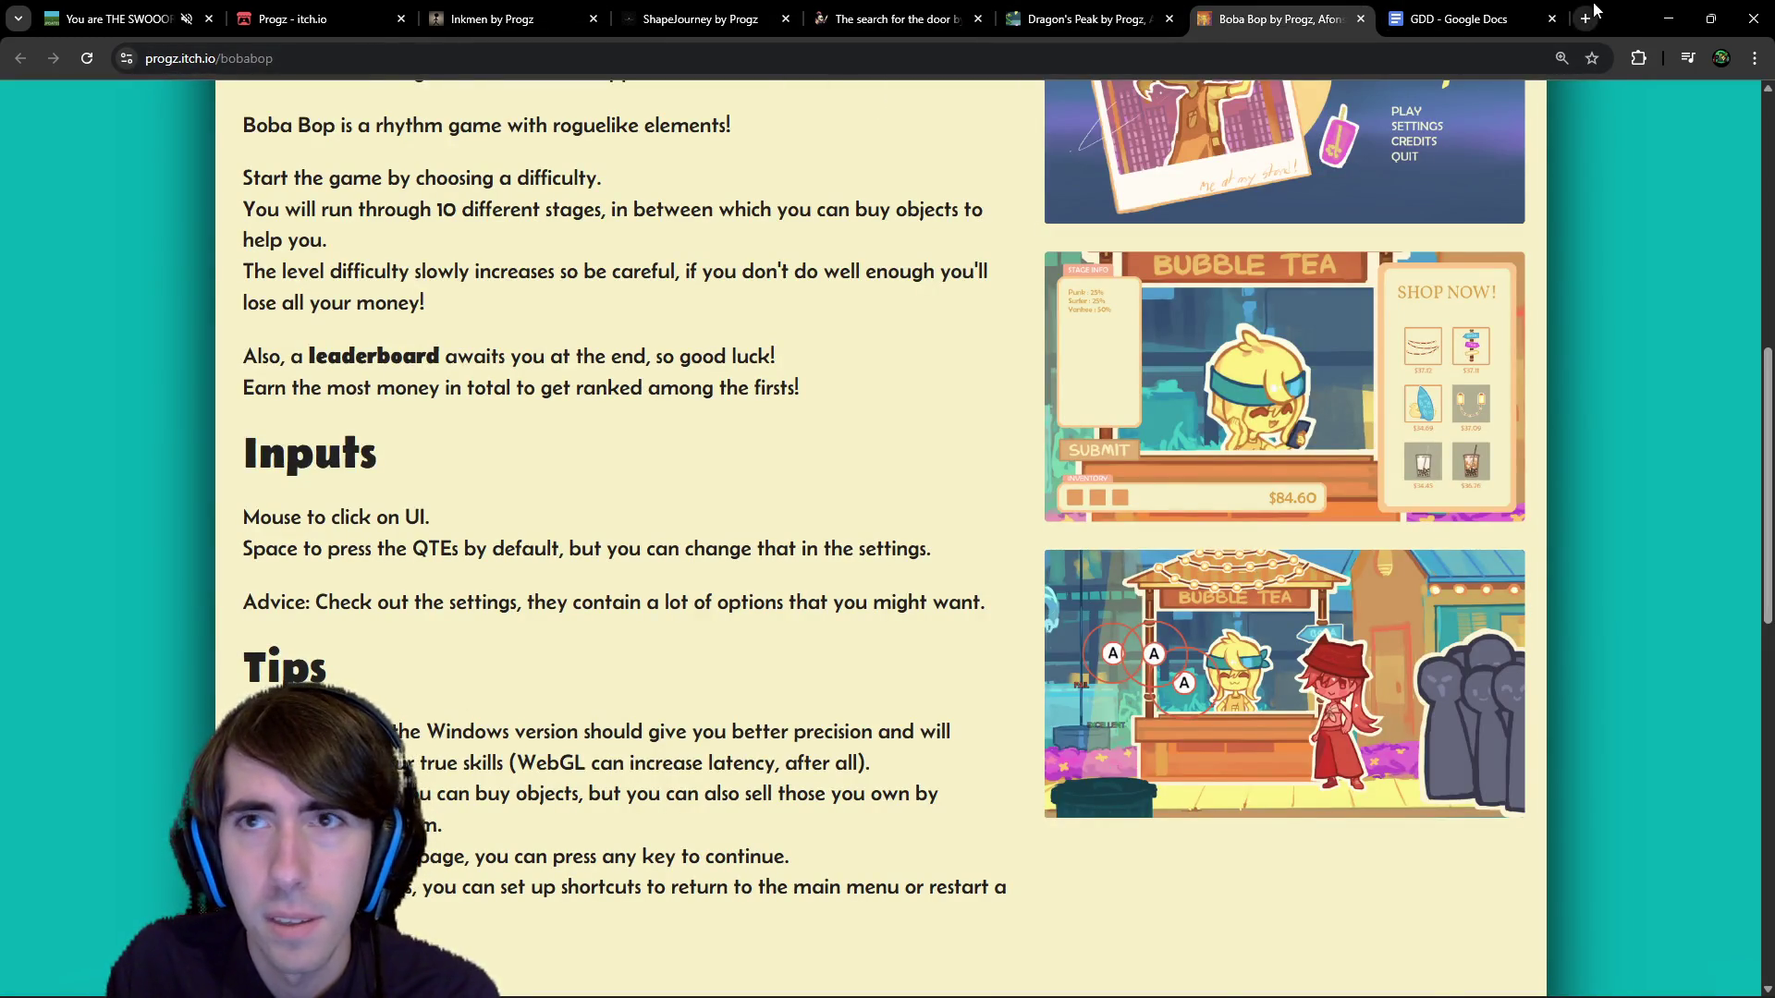
left_click(1669, 17)
key("alt+Tab")
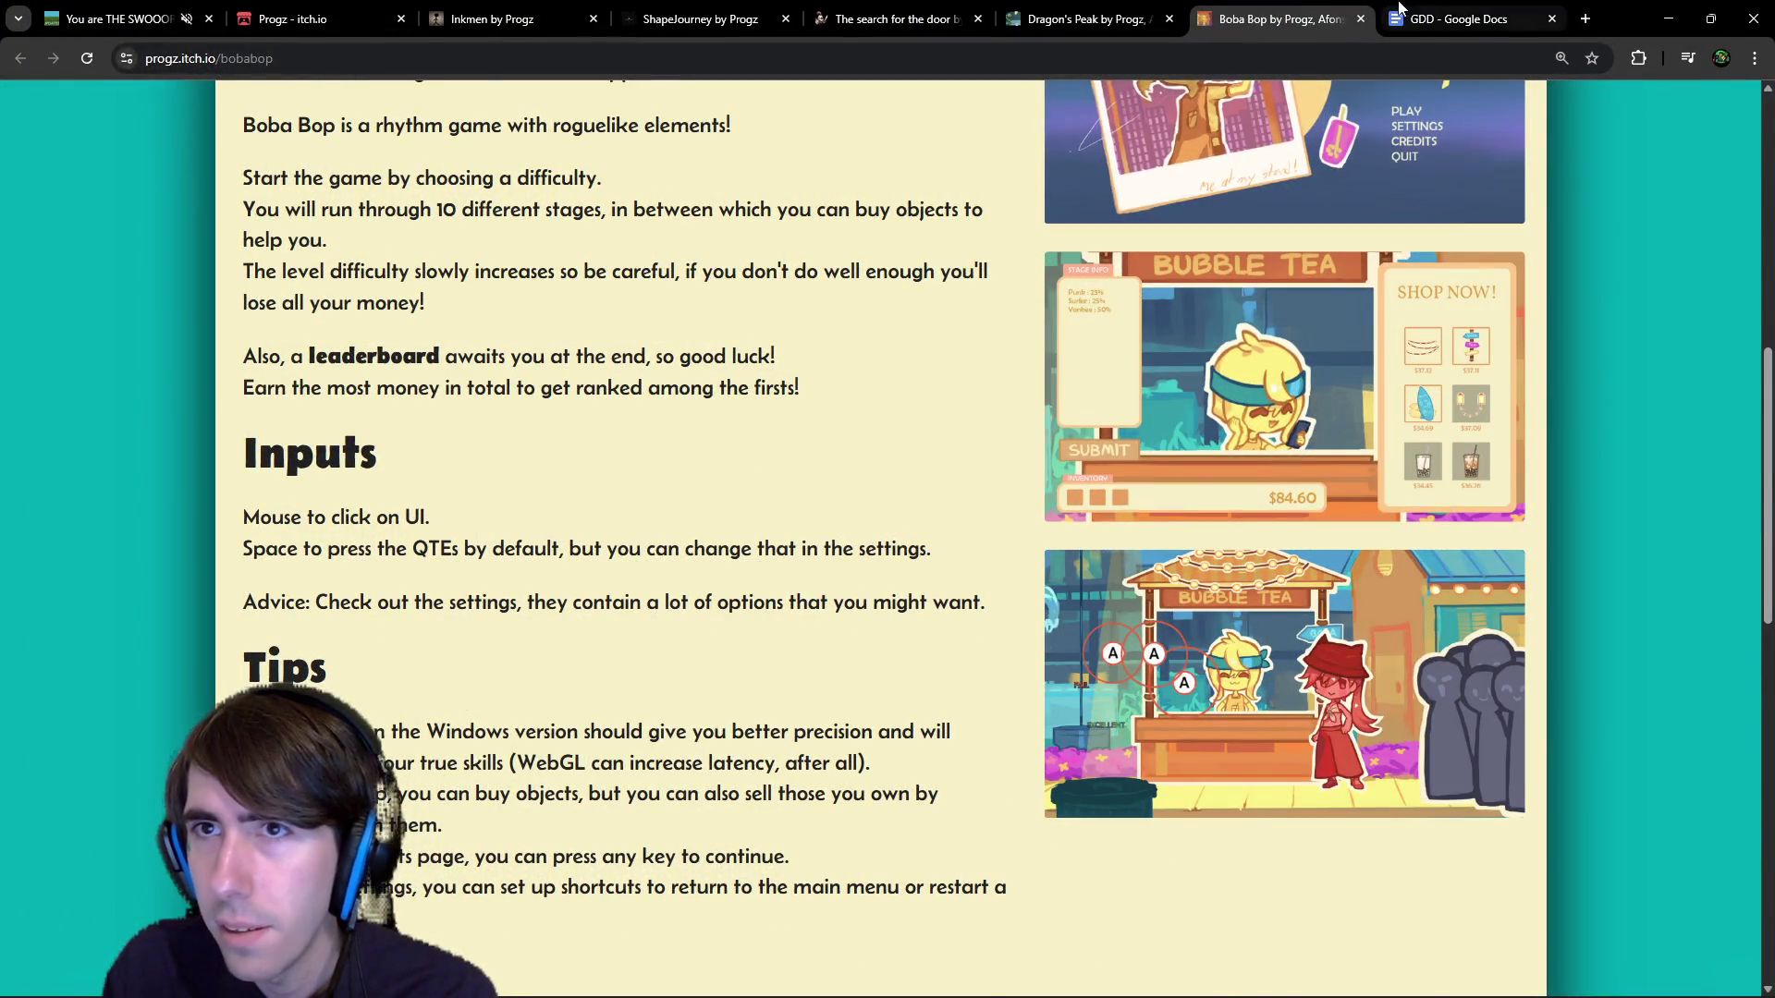
left_click(1460, 18)
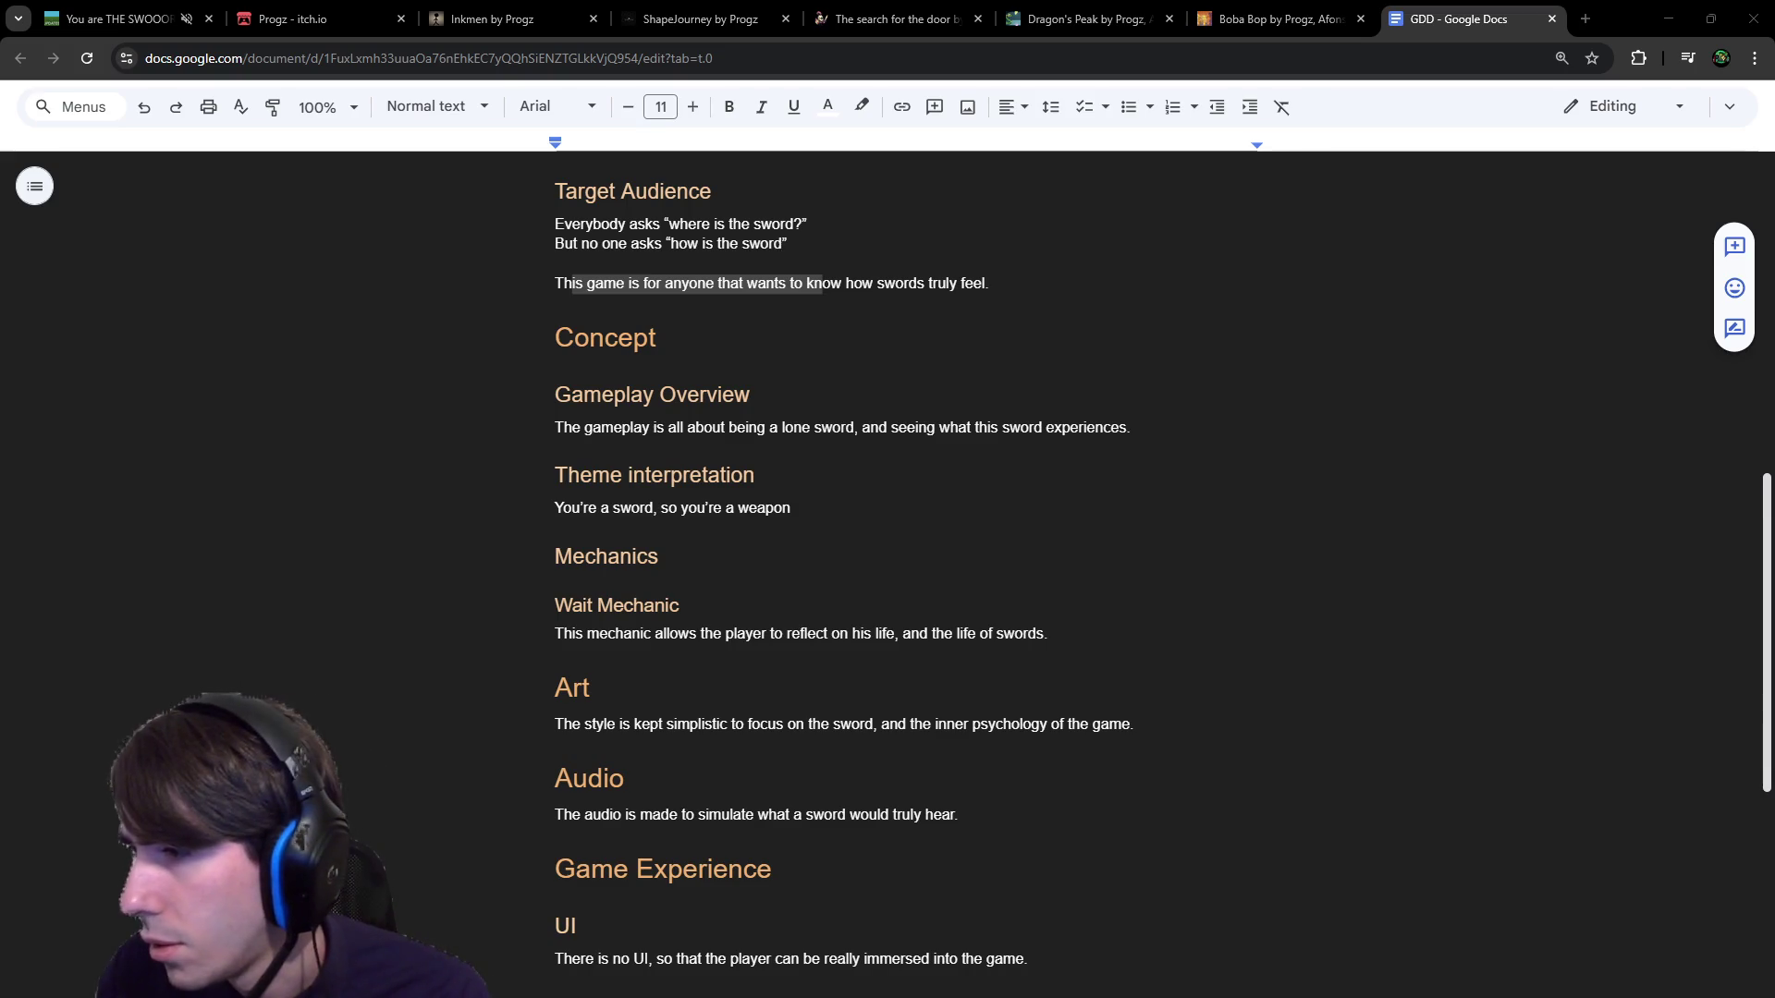
Maximize the Game Jams Compendium window and browse through it.
left_click_drag(887, 18, 888, 3)
scroll(882, 265, "up", 15)
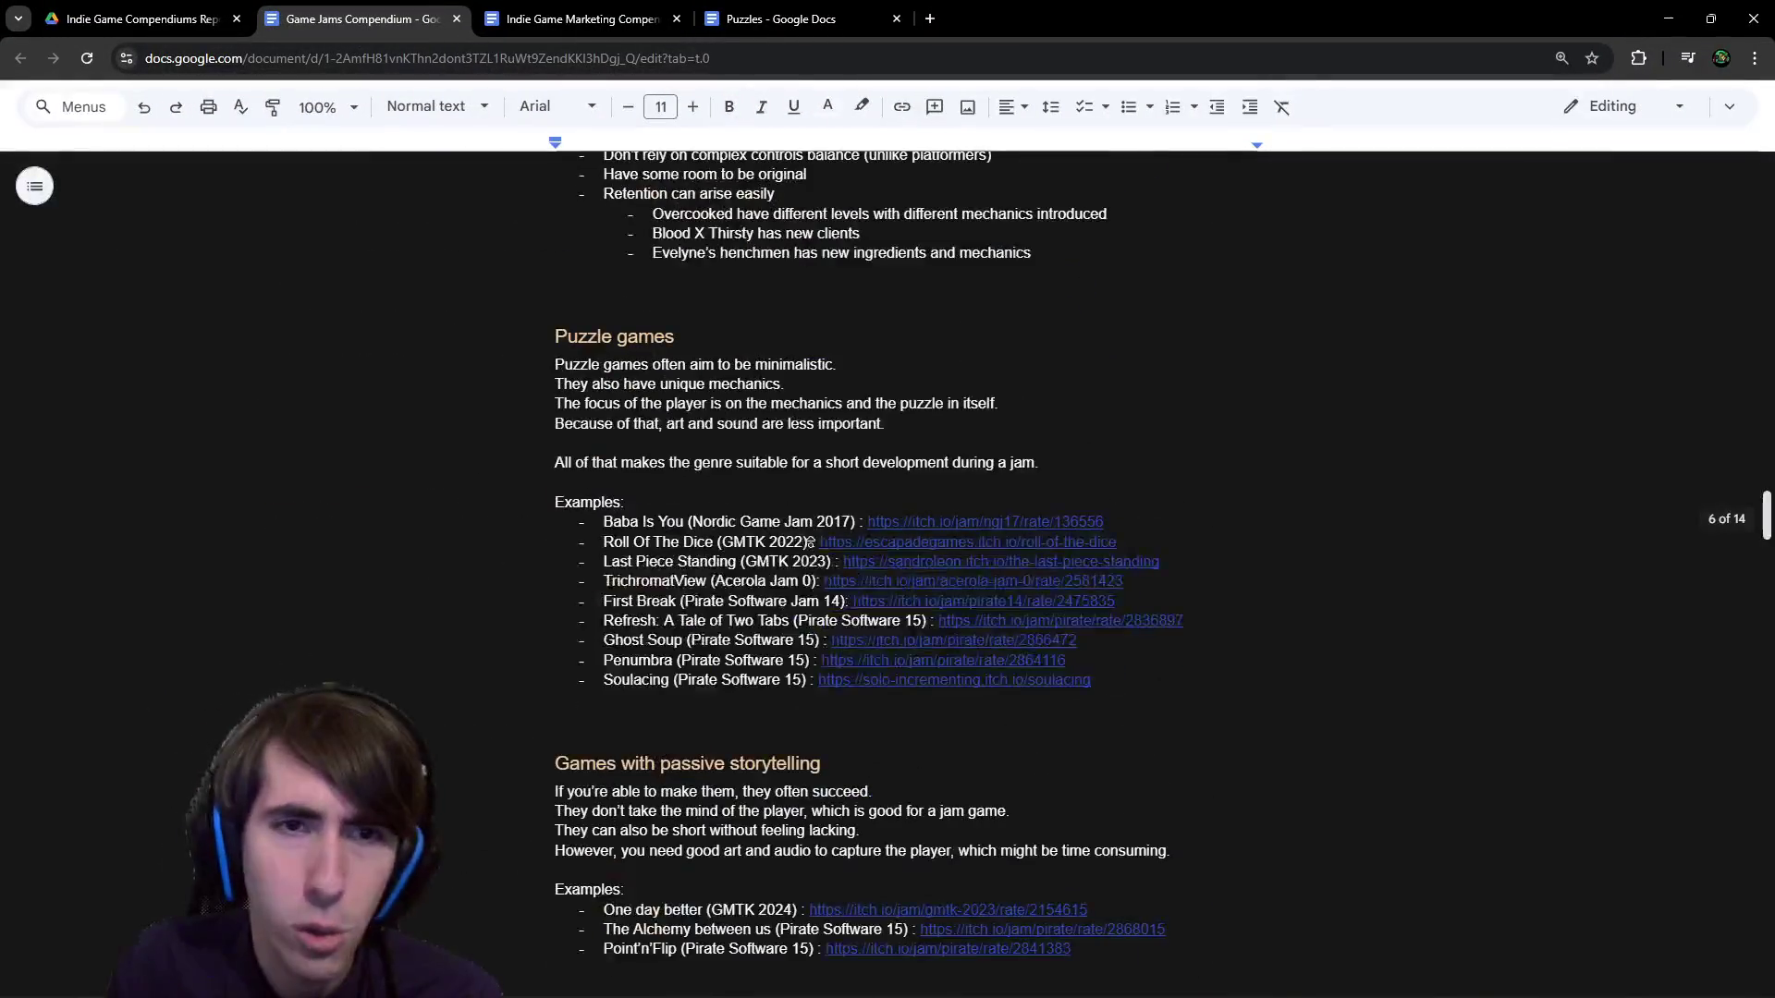
scroll(883, 265, "up", 20)
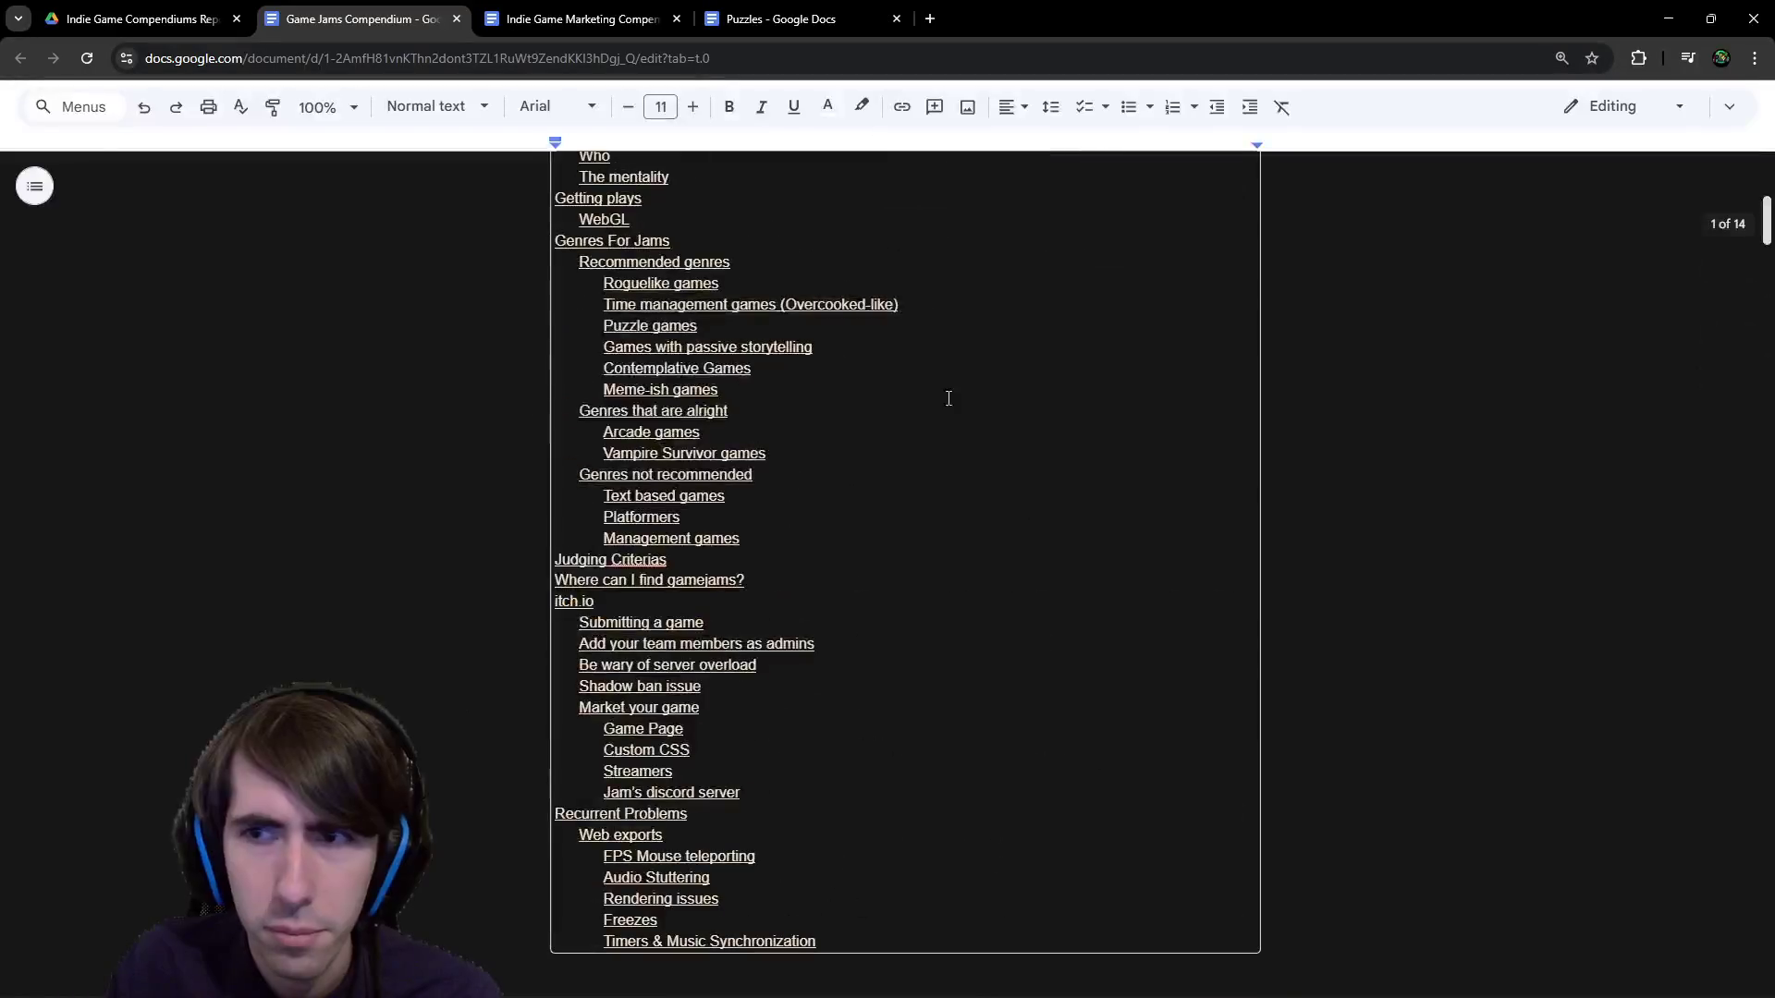
scroll(930, 427, "down", 20)
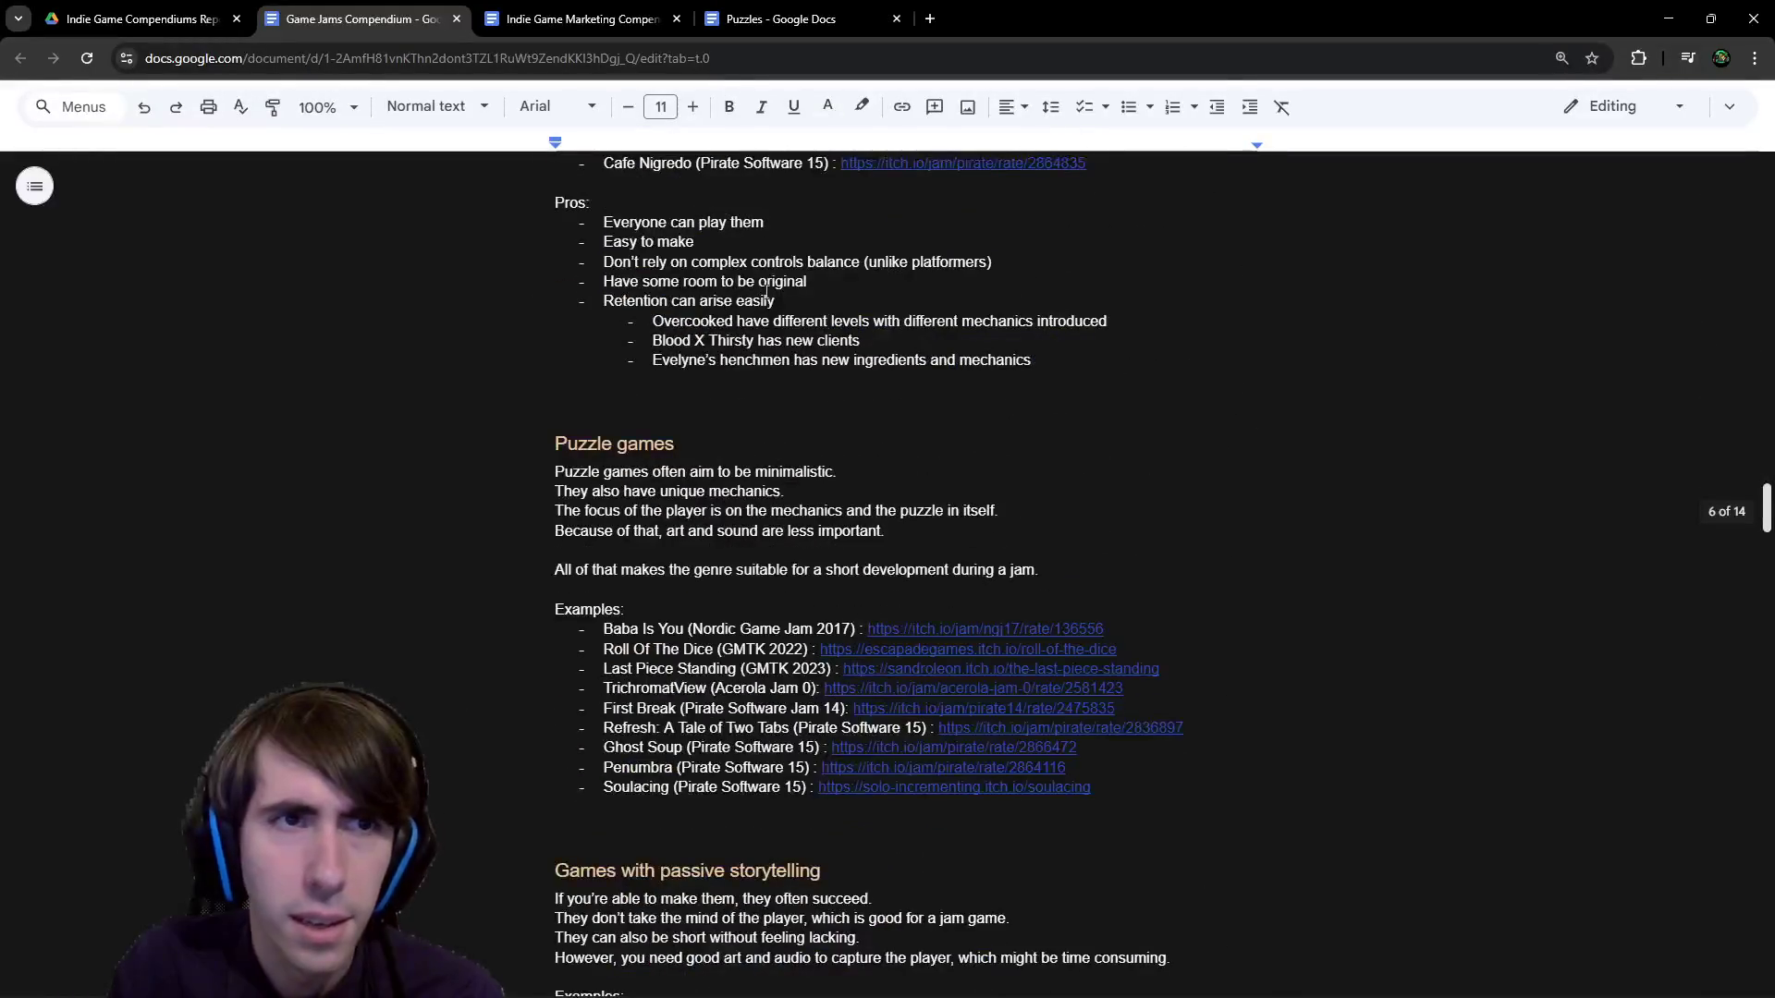
Browse the Indie Game Marketing Compendium, then glance back at the Game Jams Compendium.
left_click(555, 18)
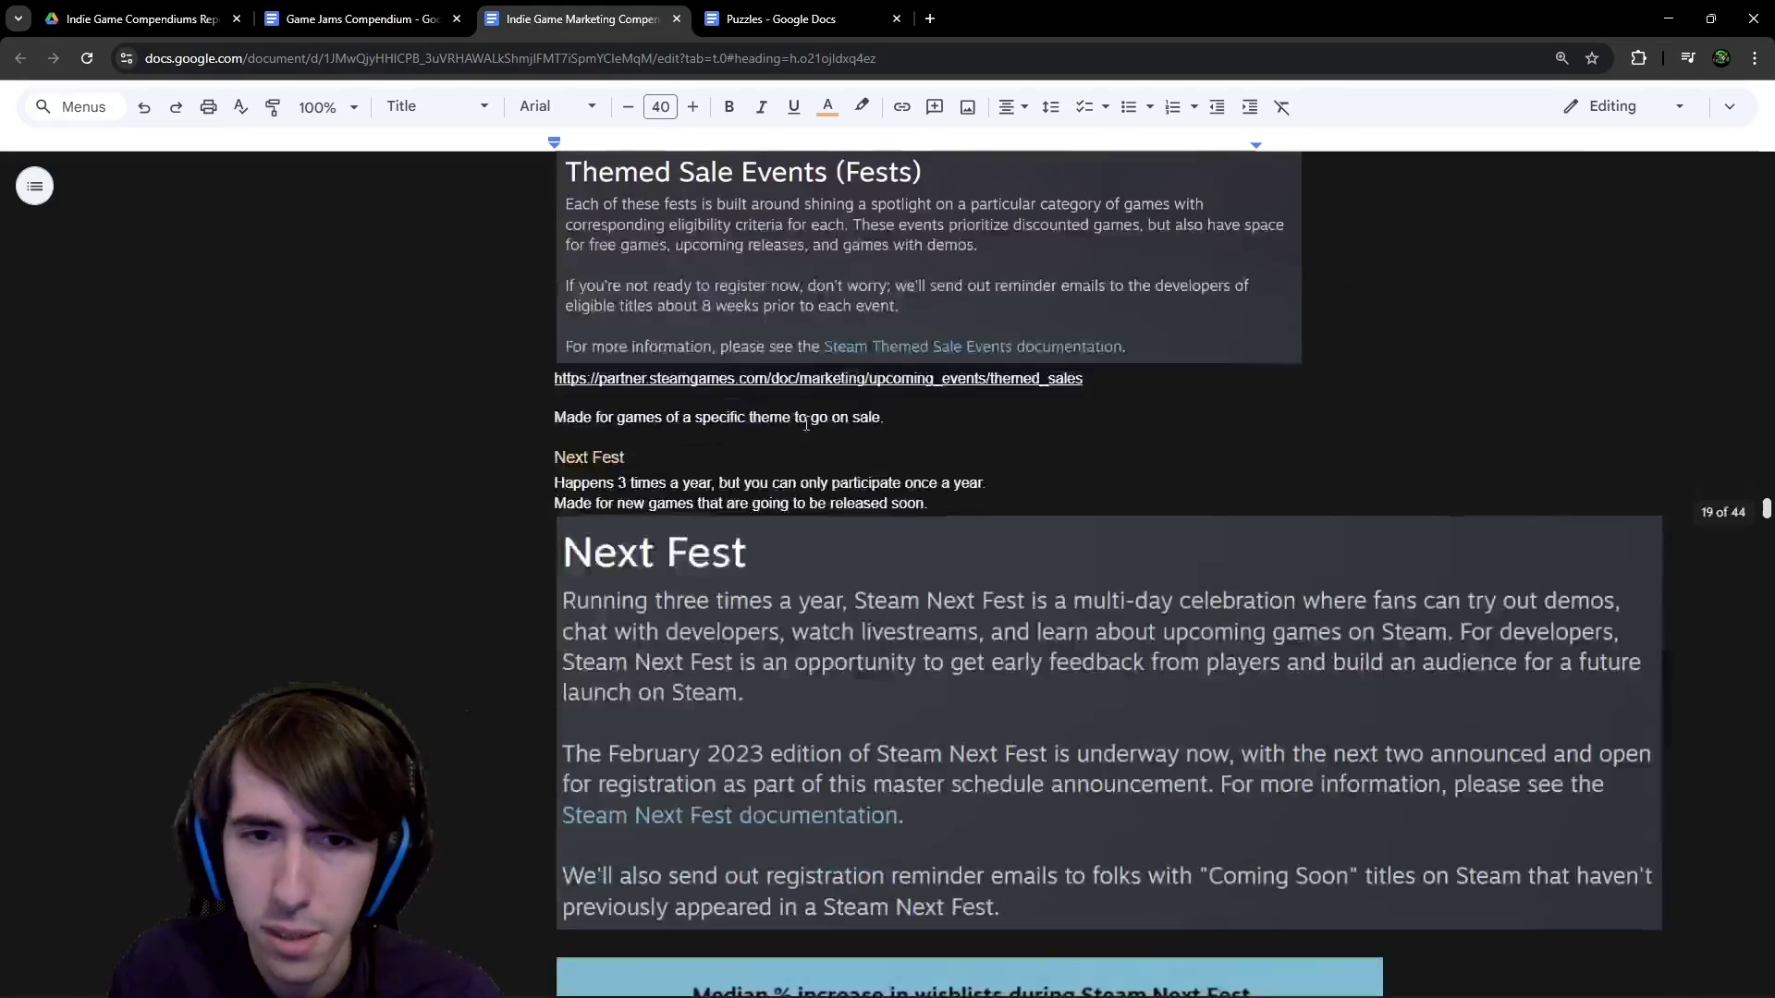
scroll(804, 427, "up", 20)
scroll(926, 663, "down", 8)
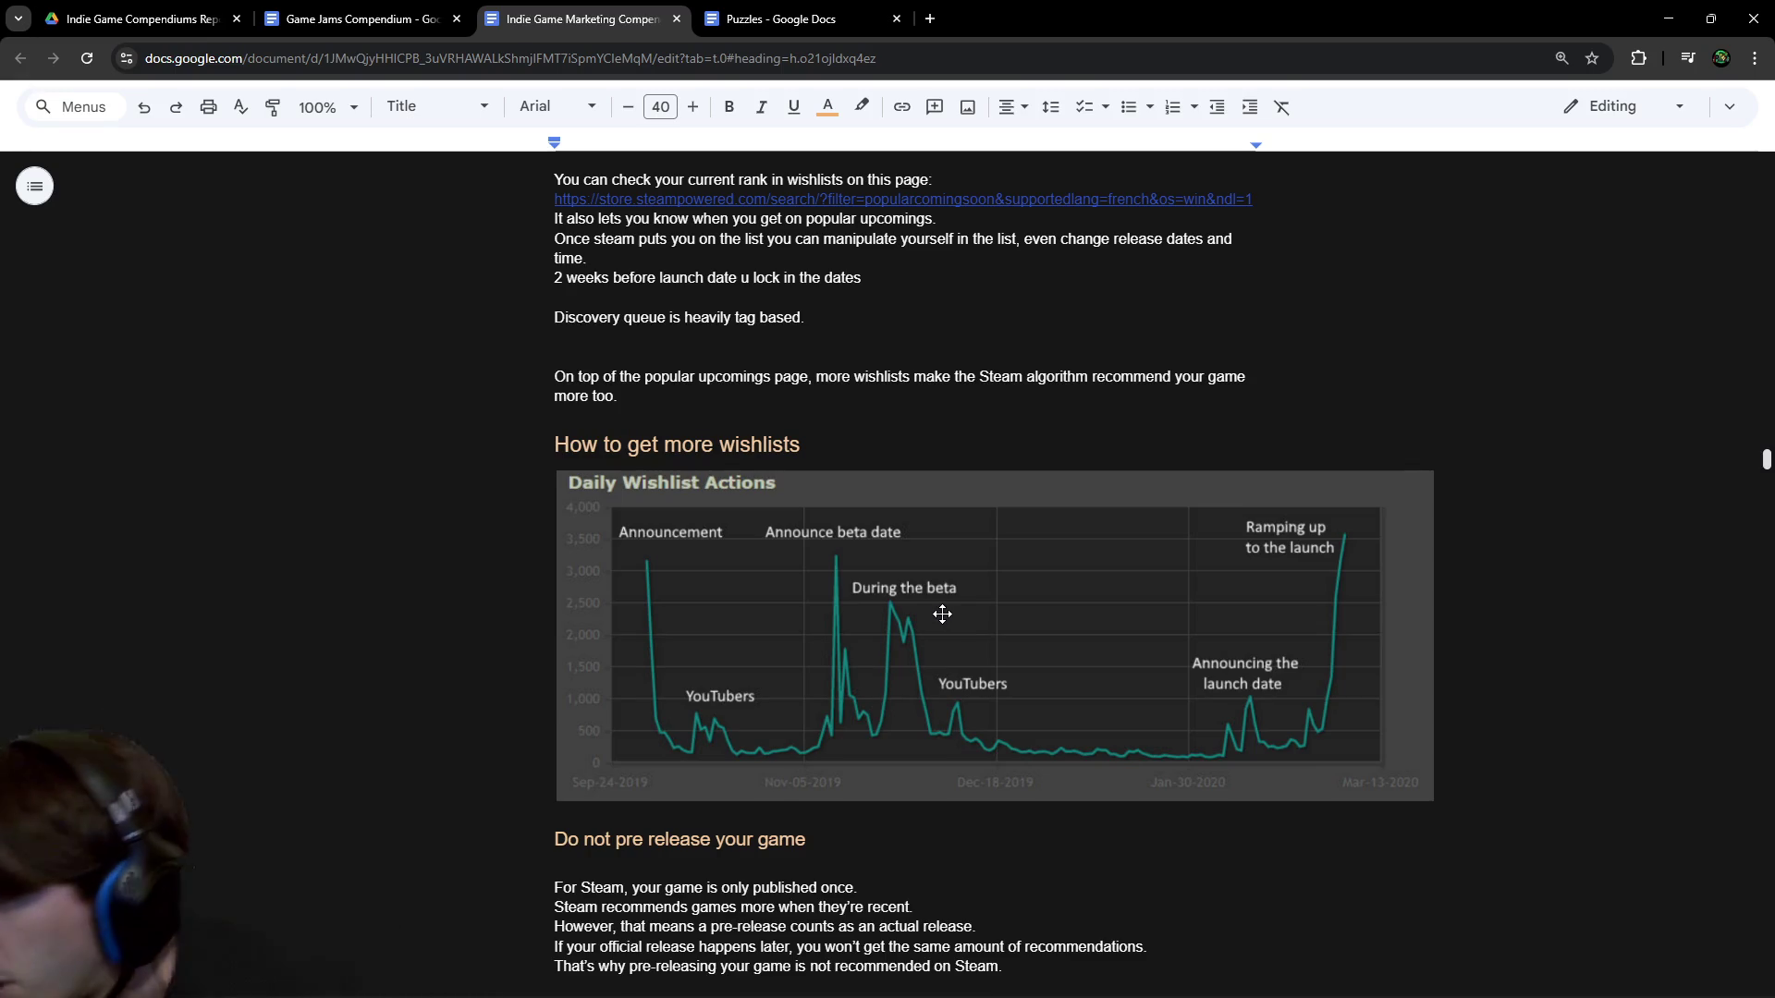
scroll(959, 604, "up", 1)
scroll(946, 559, "up", 10)
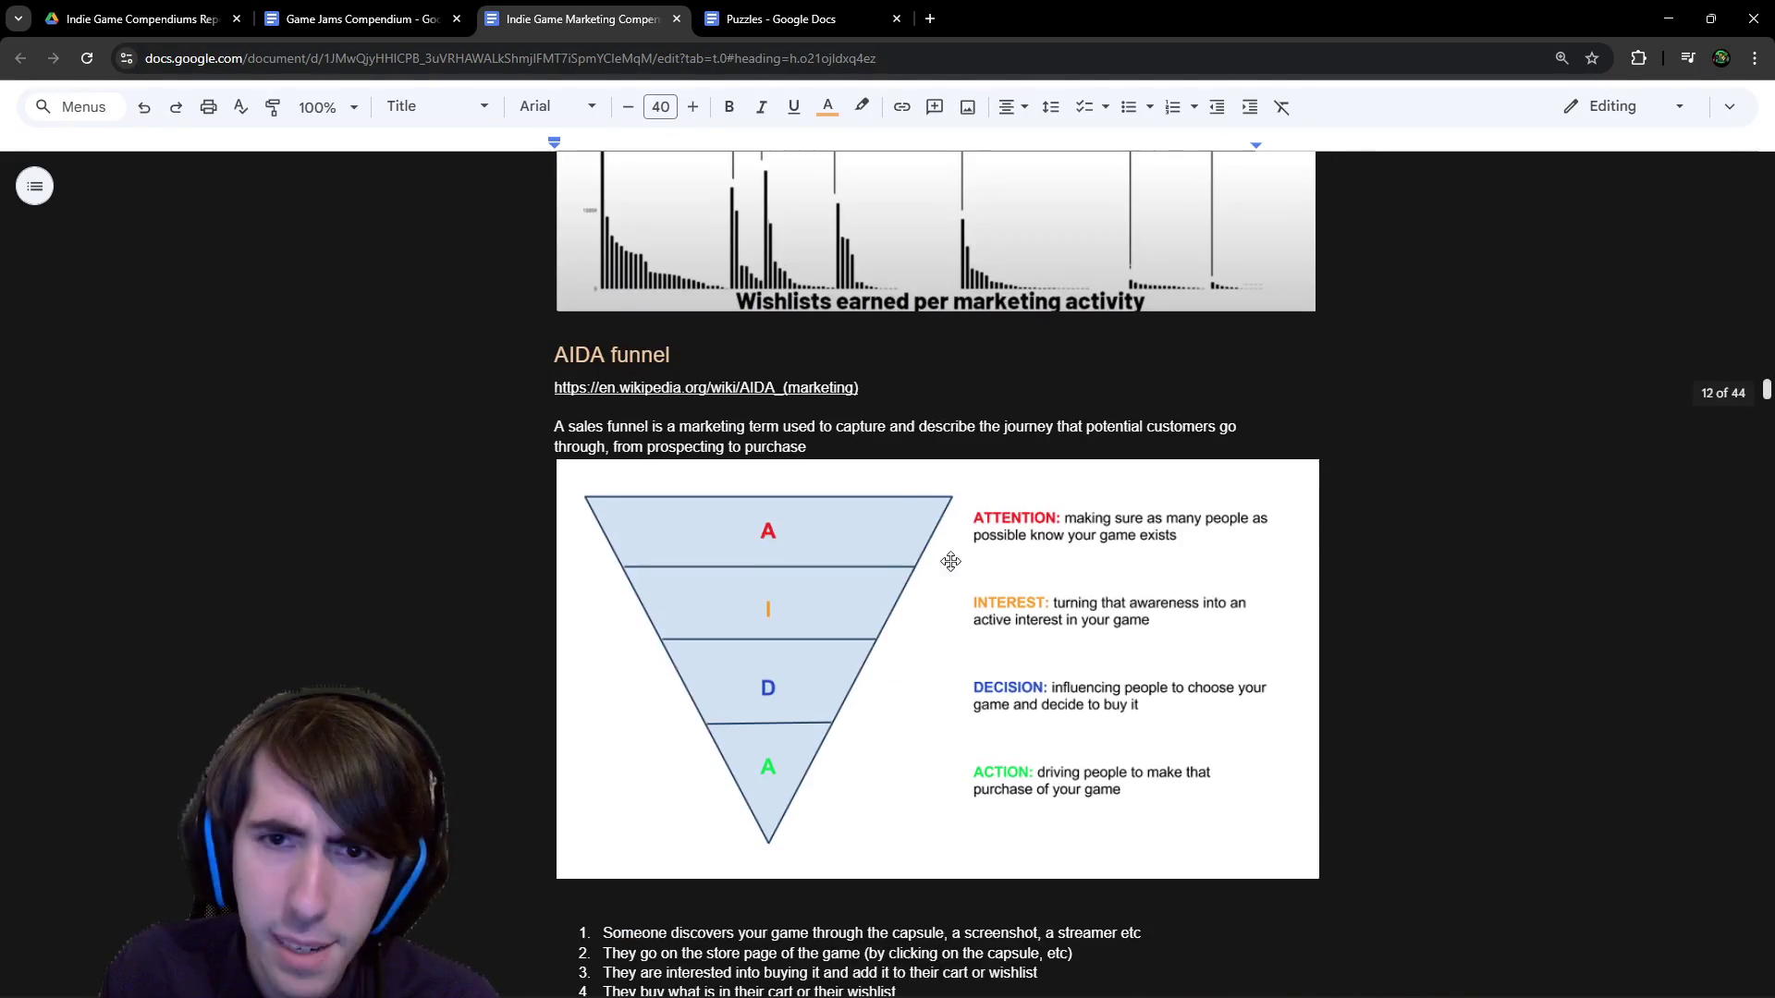
scroll(610, 331, "up", 5)
scroll(610, 331, "up", 5)
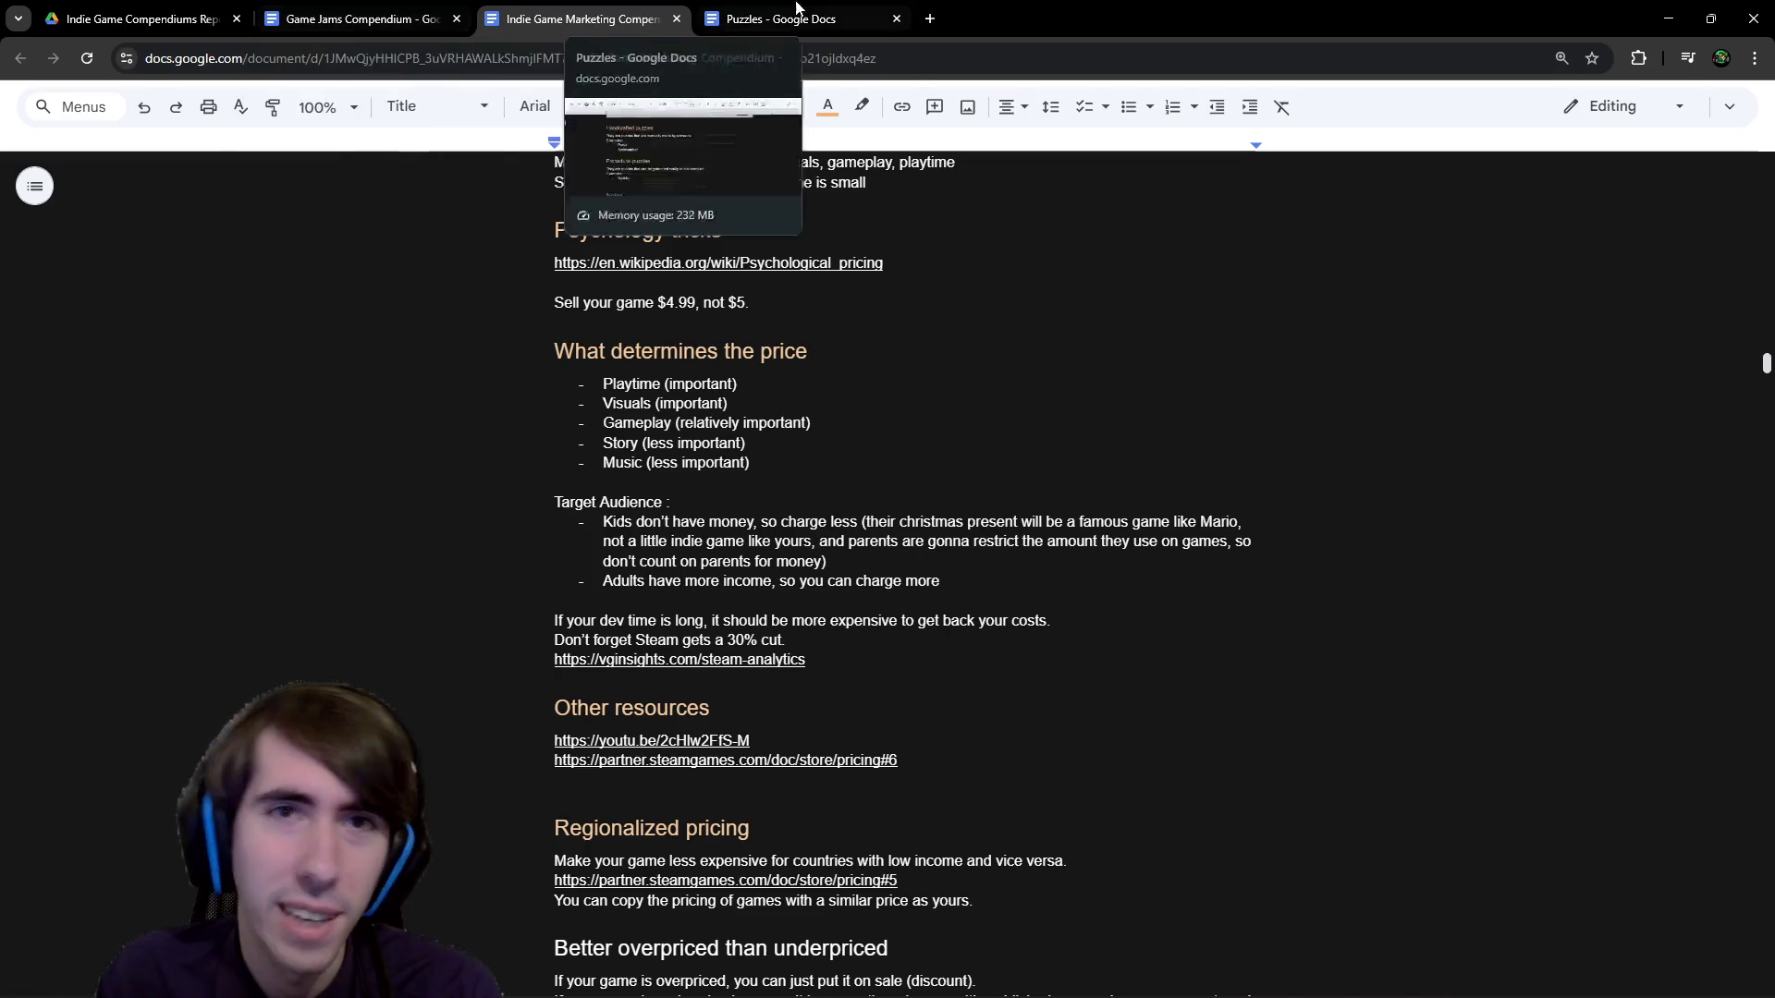
left_click(380, 11)
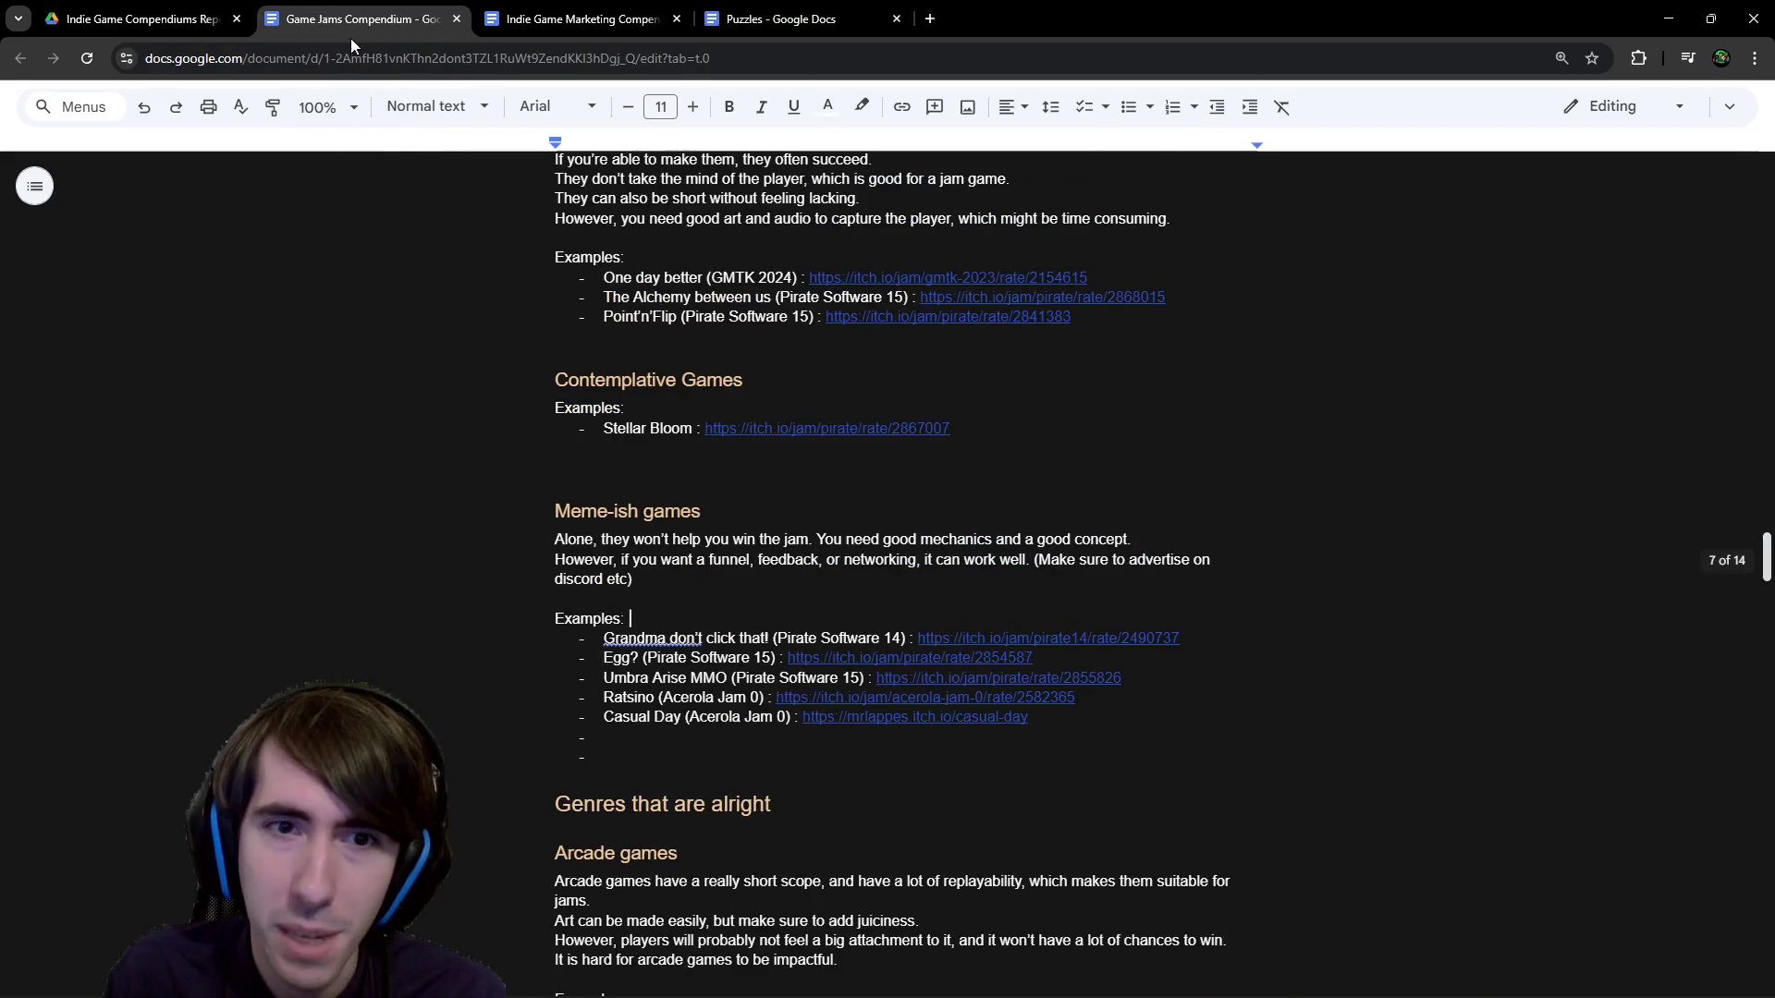
scroll(475, 219, "up", 10)
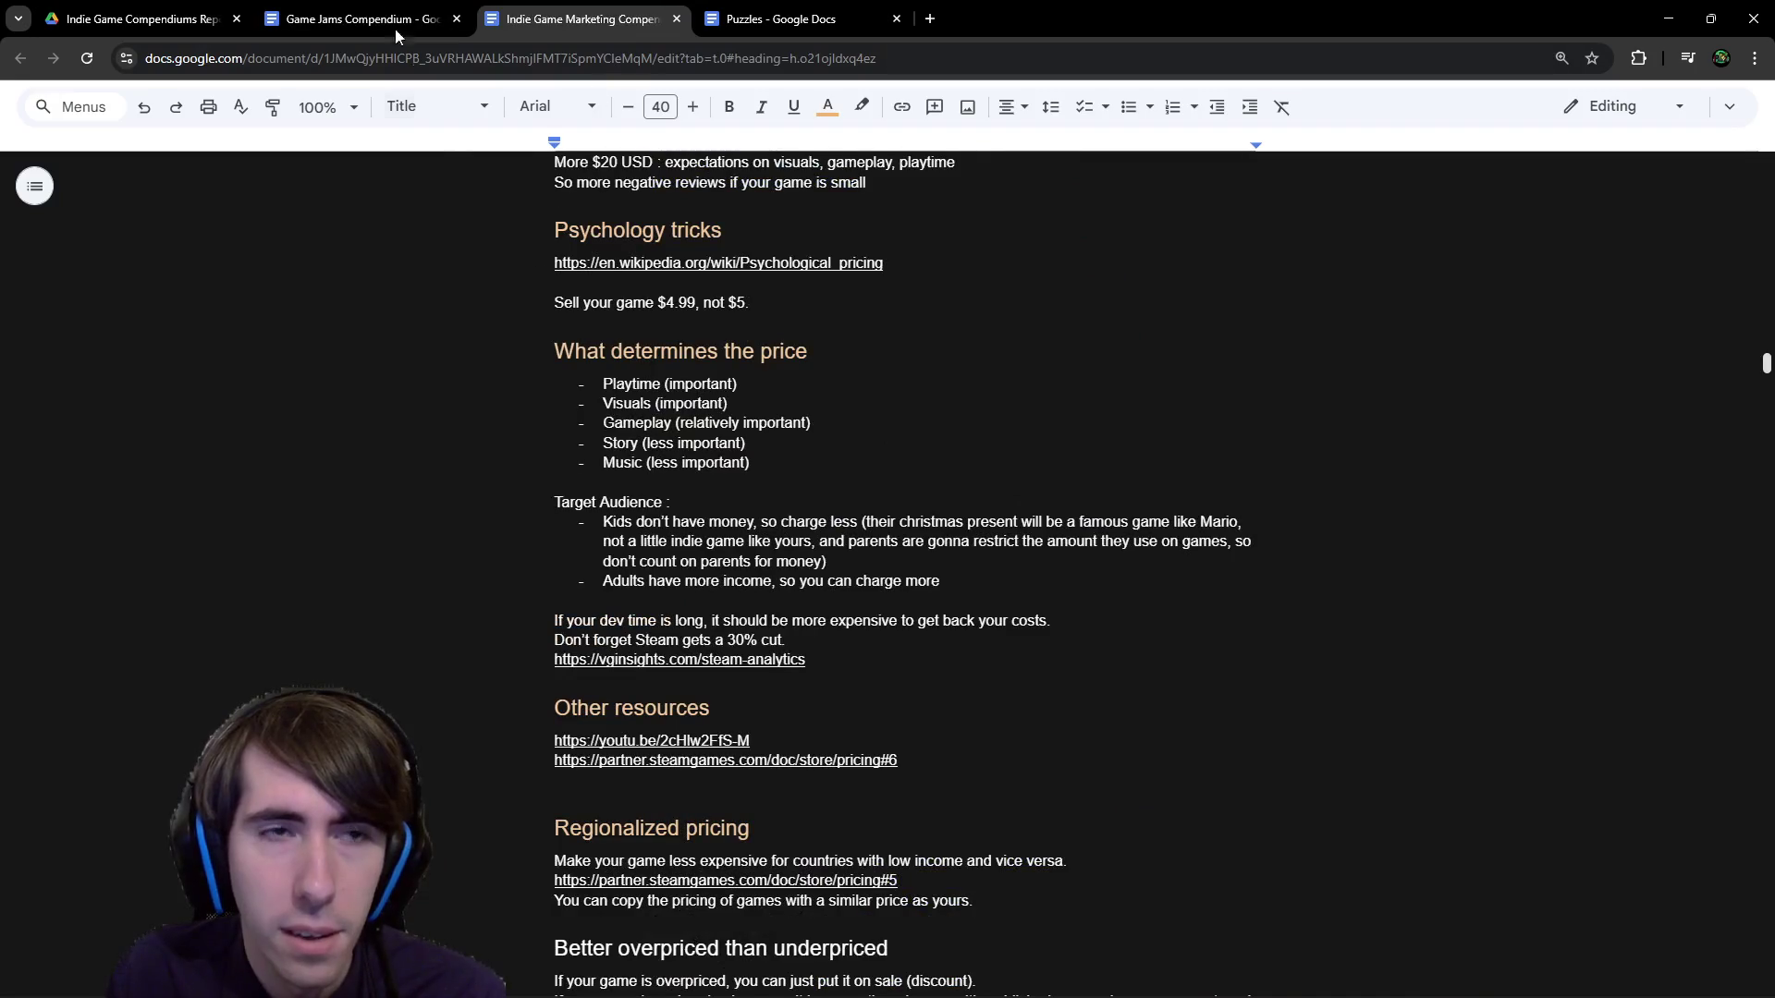
Open and close the YouTube video linked below the Marketing Compendium's genre chart, then bring up SteamDB.
key("ctrl+Tab")
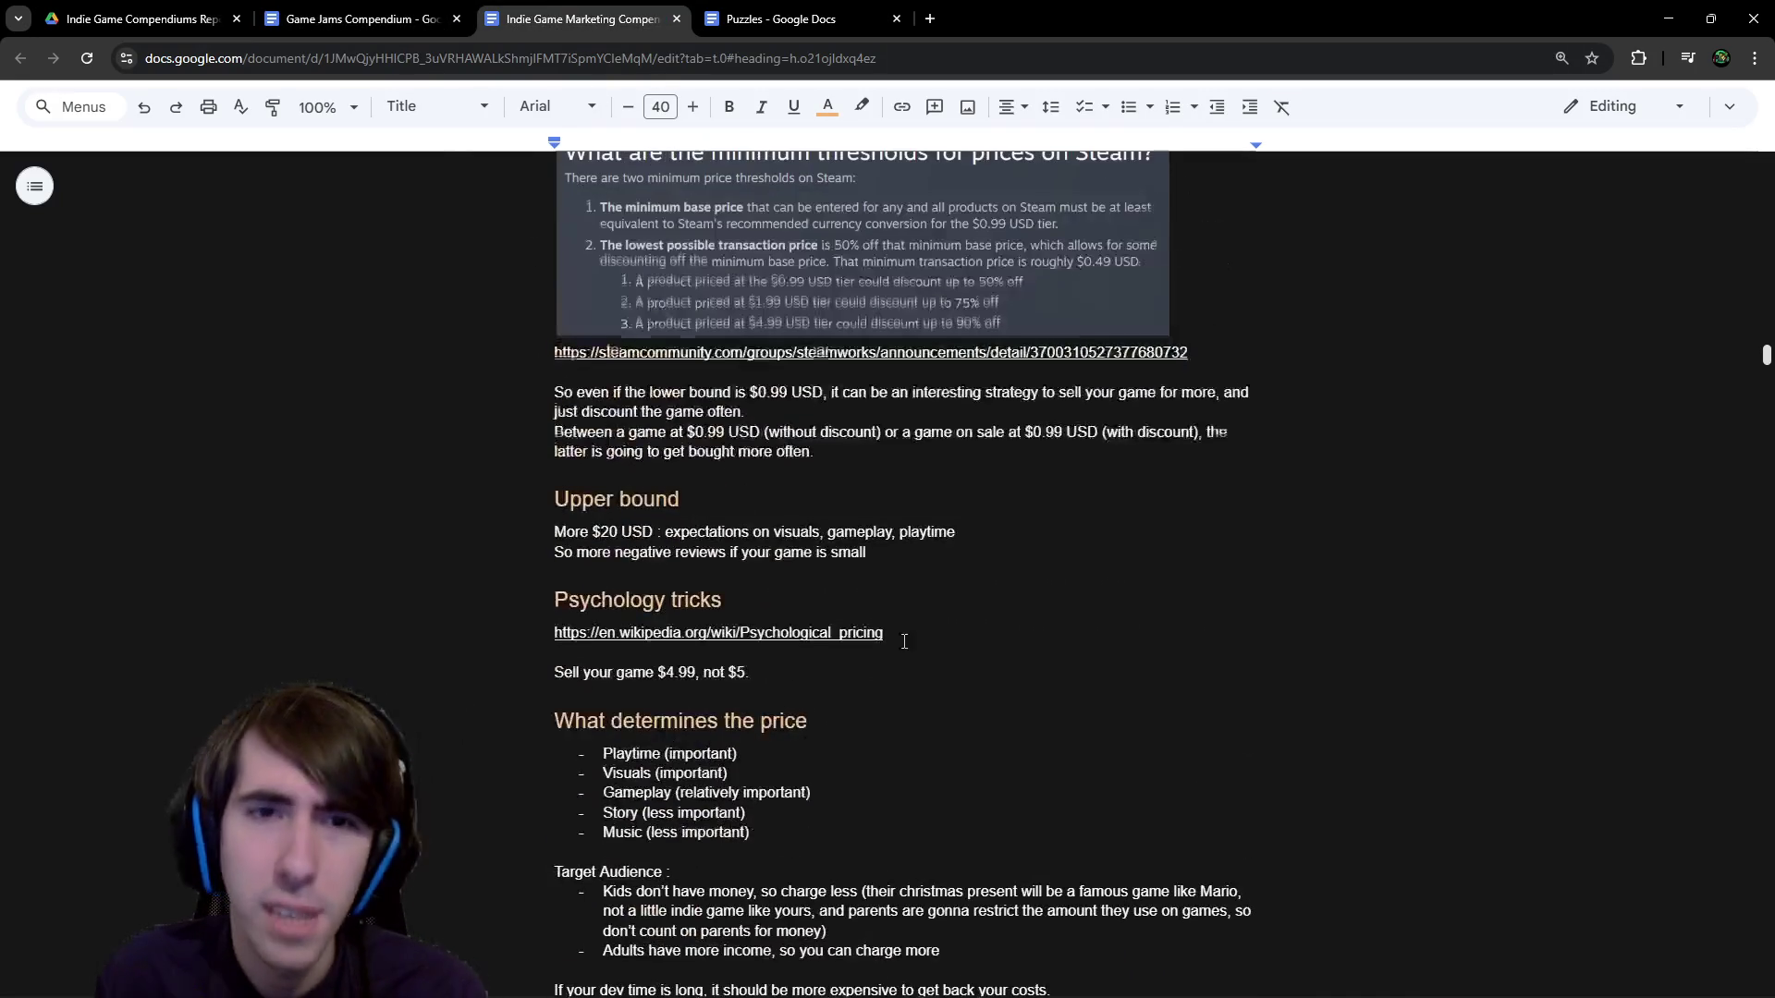
scroll(759, 632, "up", 20)
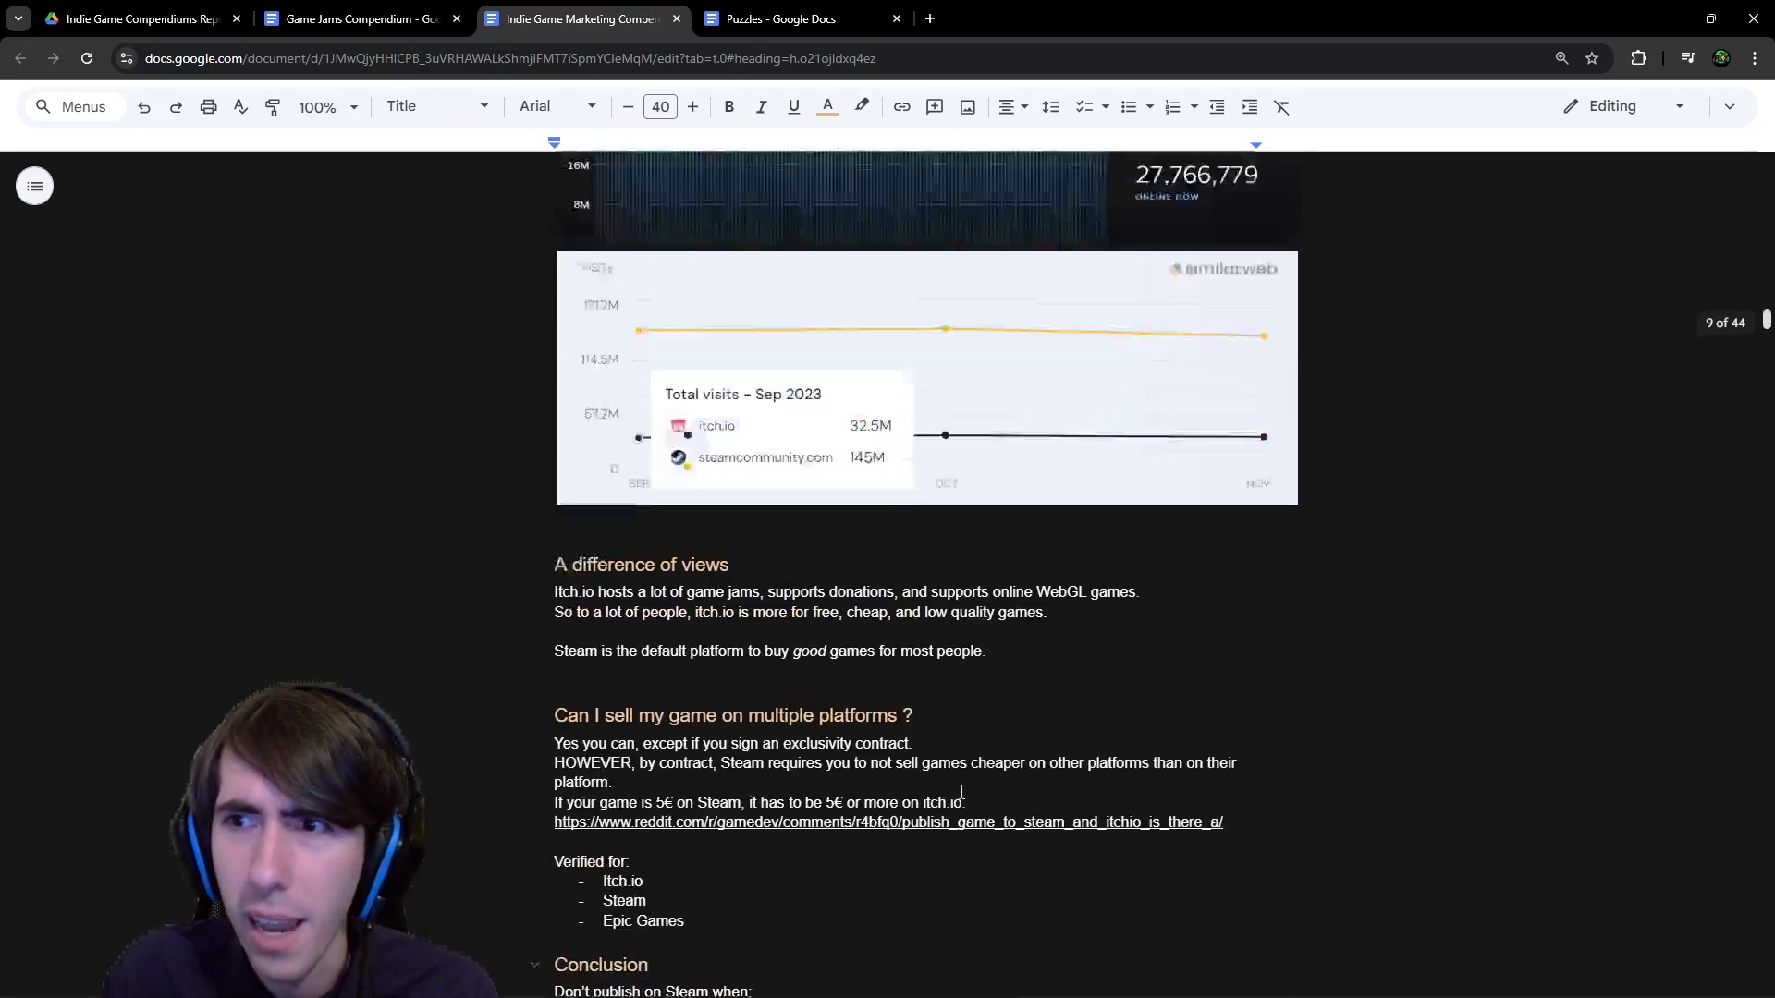
scroll(961, 785, "up", 20)
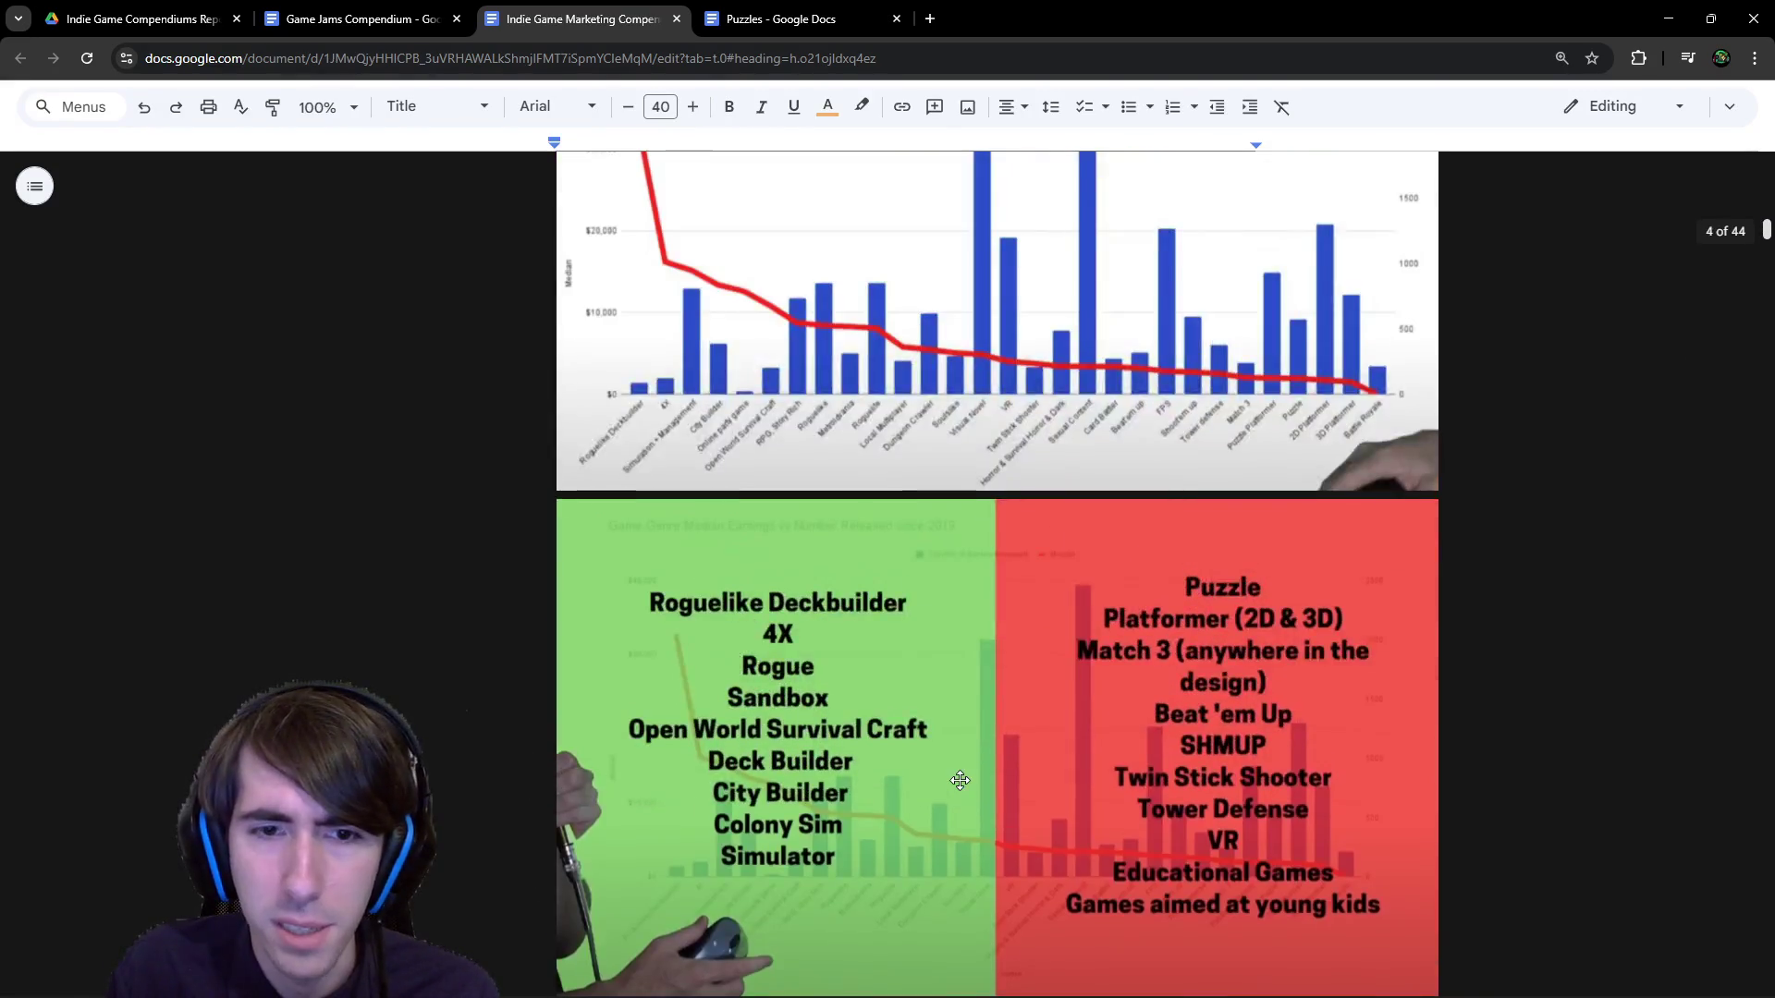
scroll(961, 780, "down", 4)
left_click(747, 725)
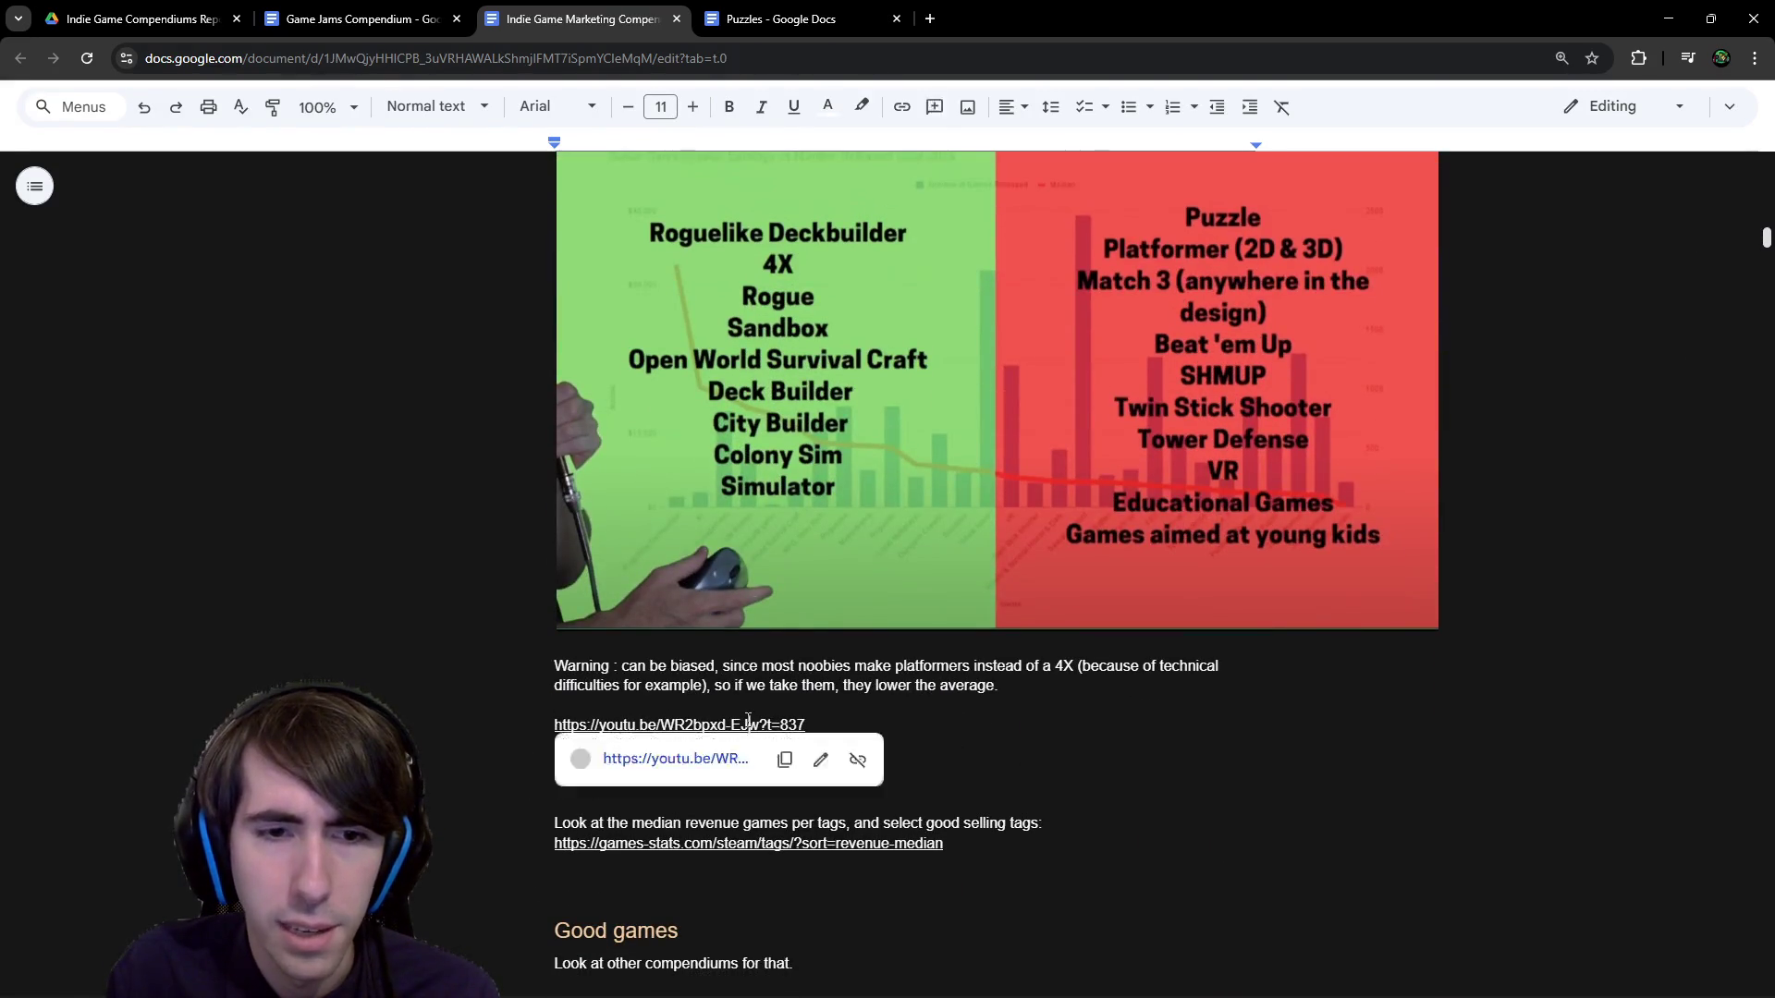
left_click(694, 756)
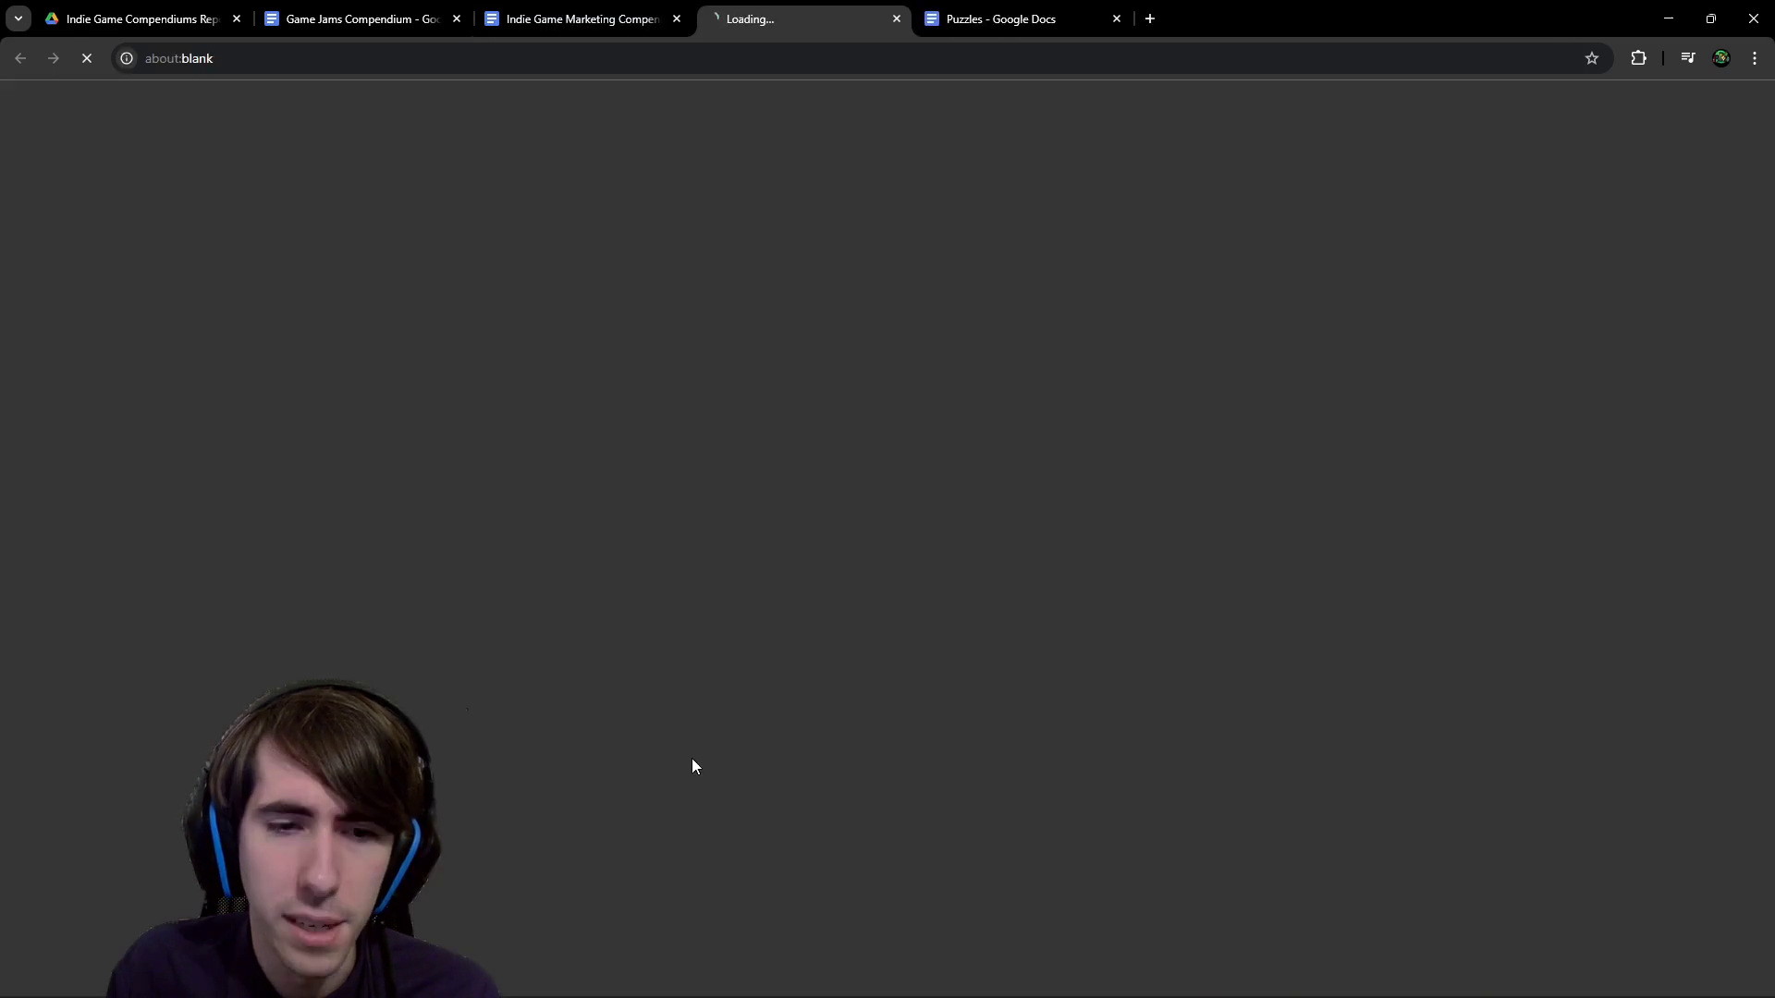
key("ctrl+w")
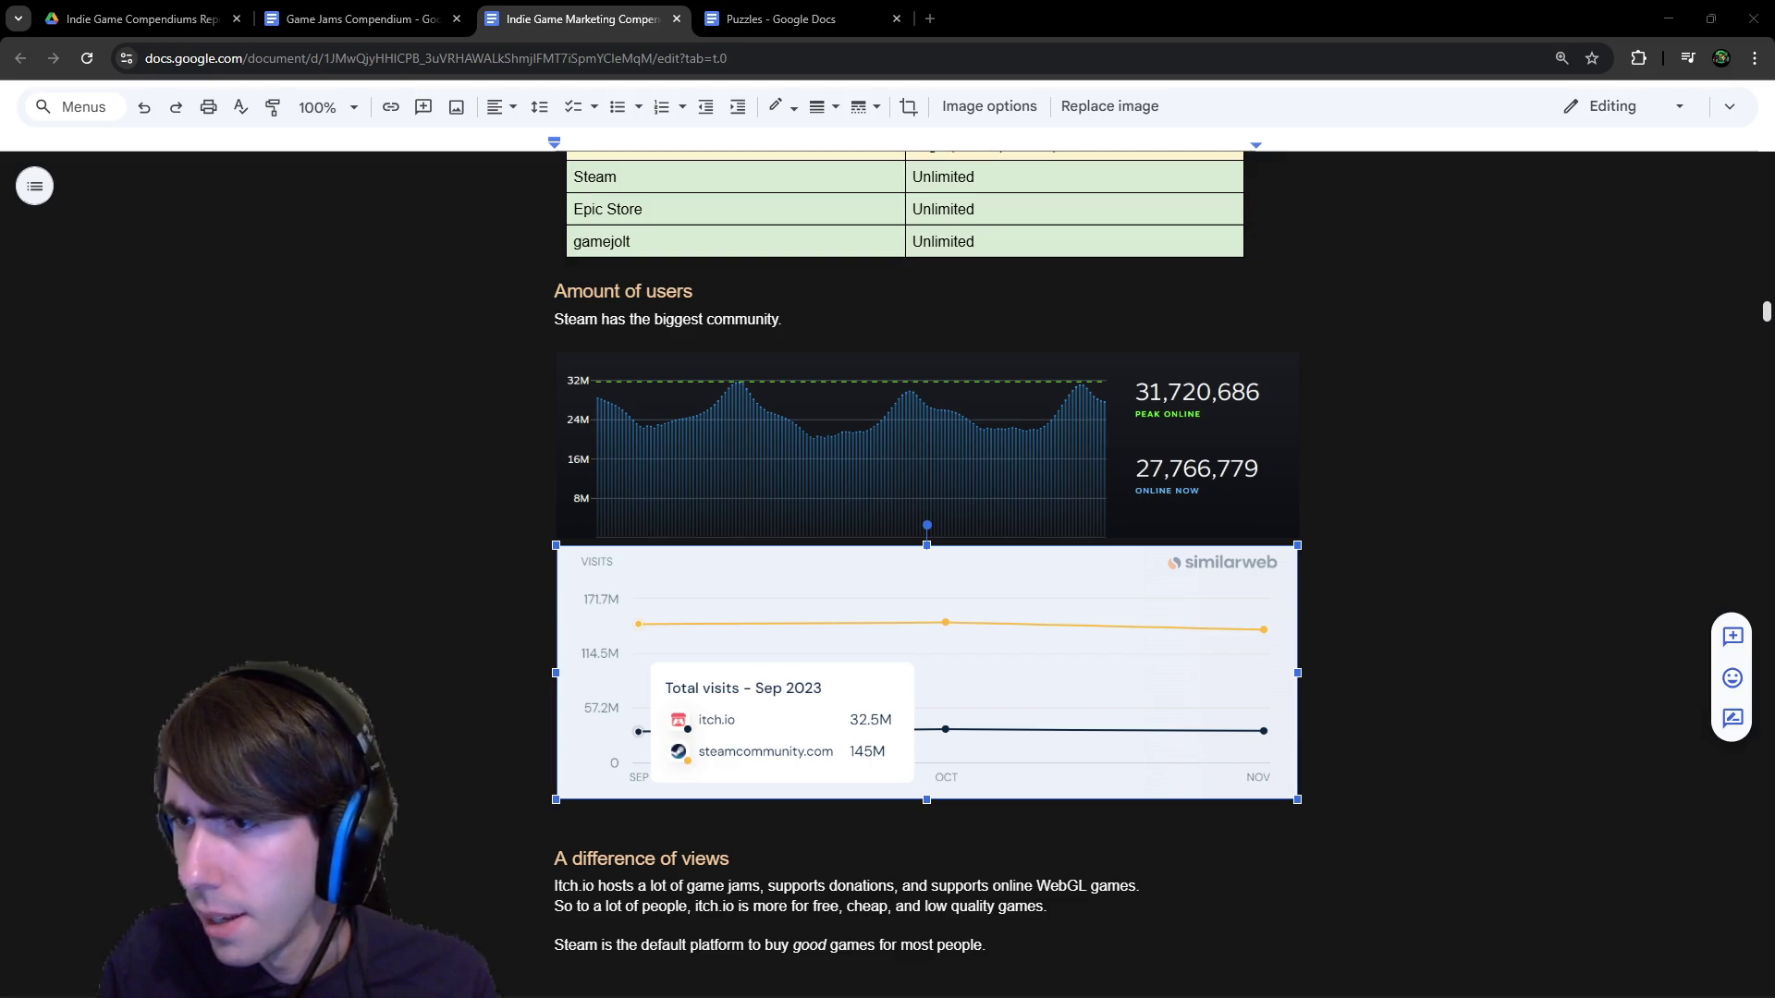
key("alt+Tab")
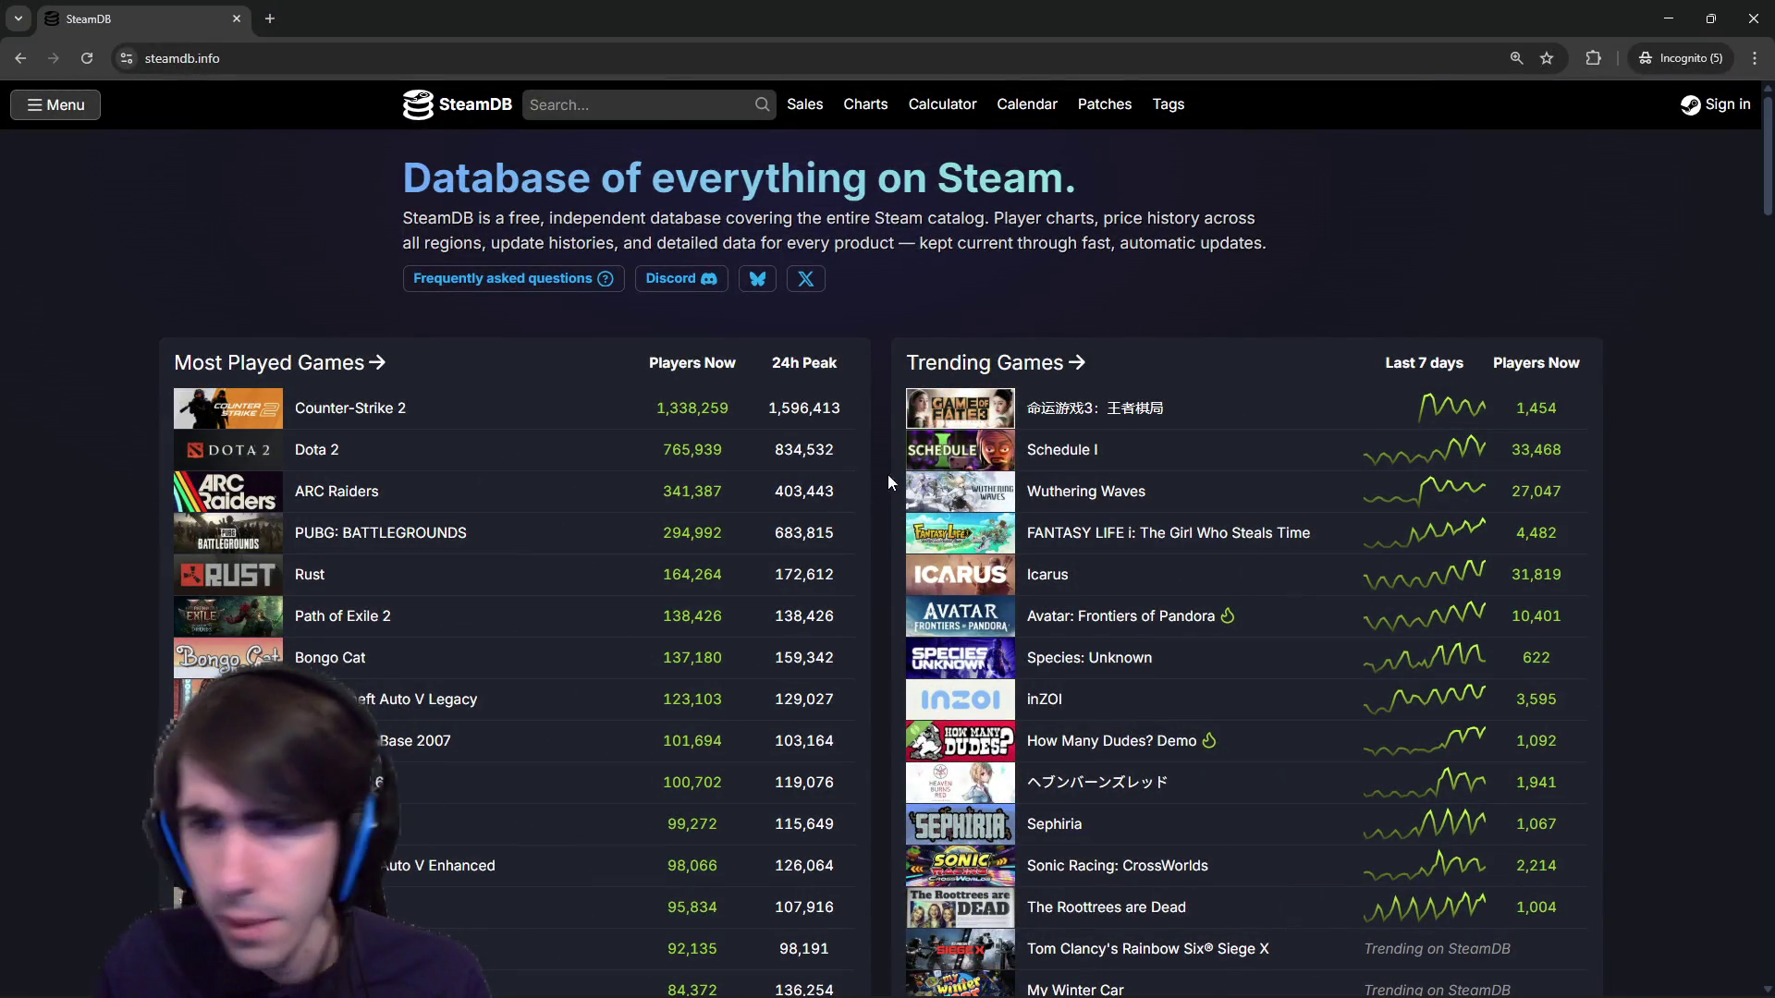
Open SteamDB's most played charts and Winter Sale listing in separate tabs, browsing the charts.
scroll(887, 474, "down", 5)
scroll(1407, 423, "up", 5)
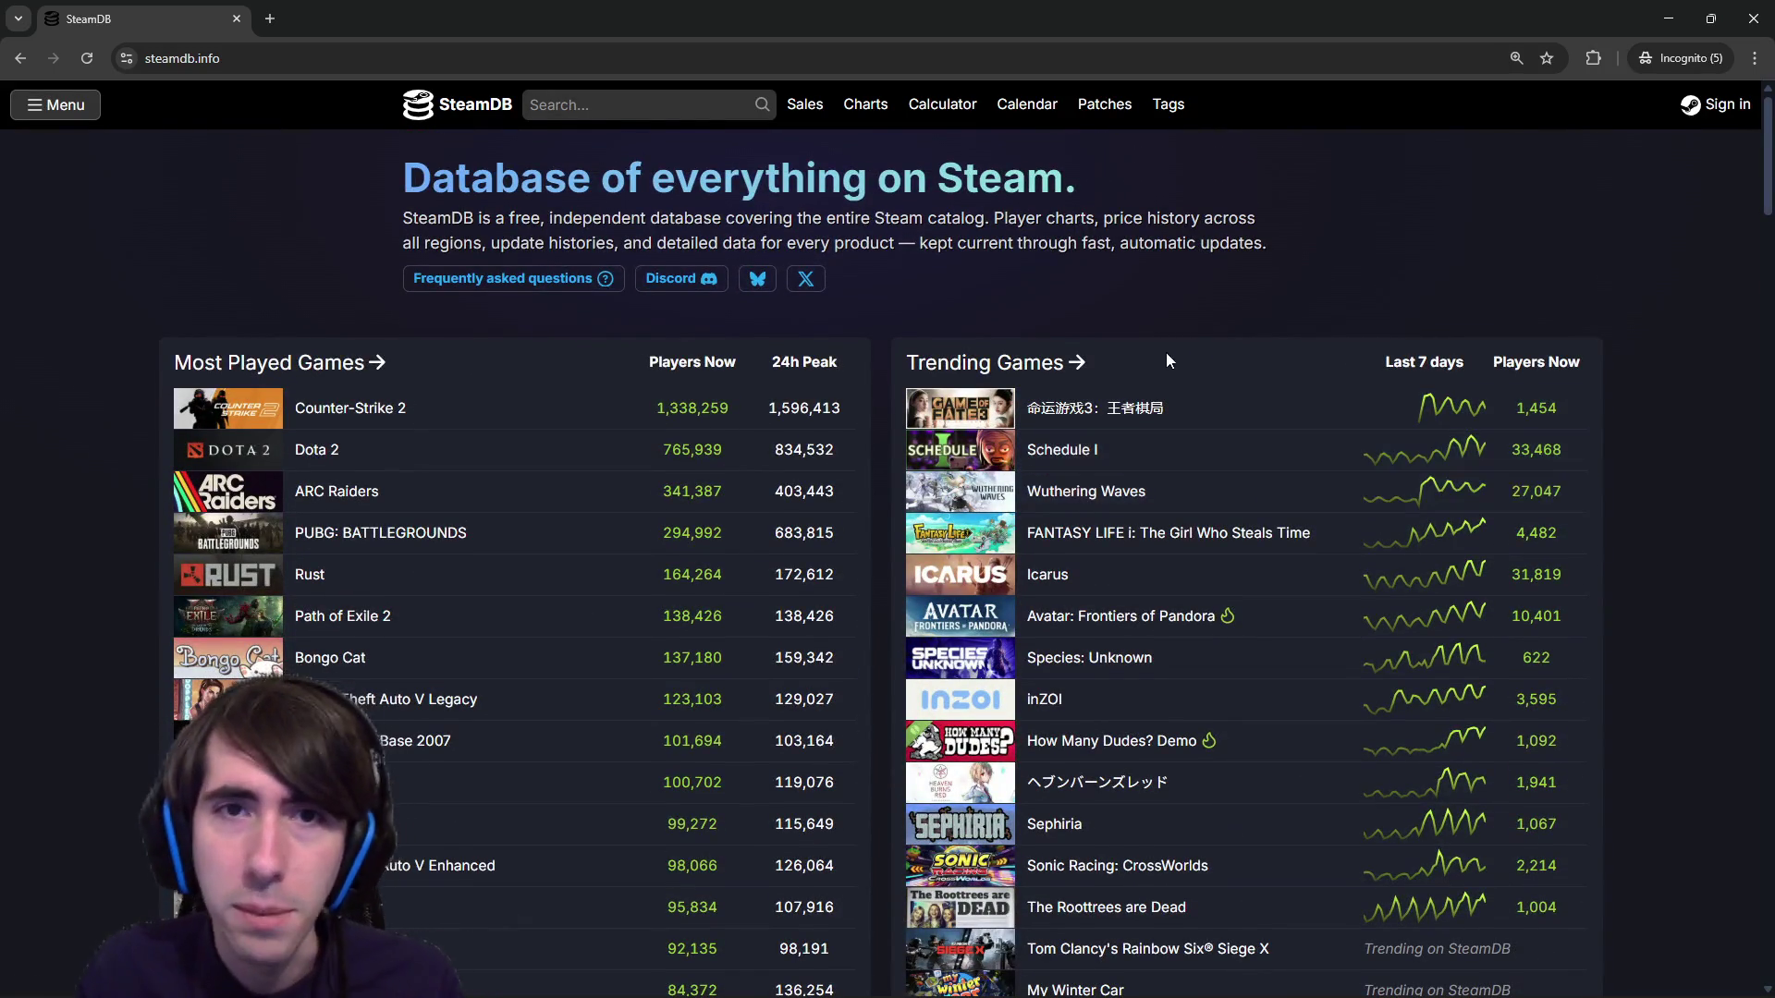
middle_click(866, 111)
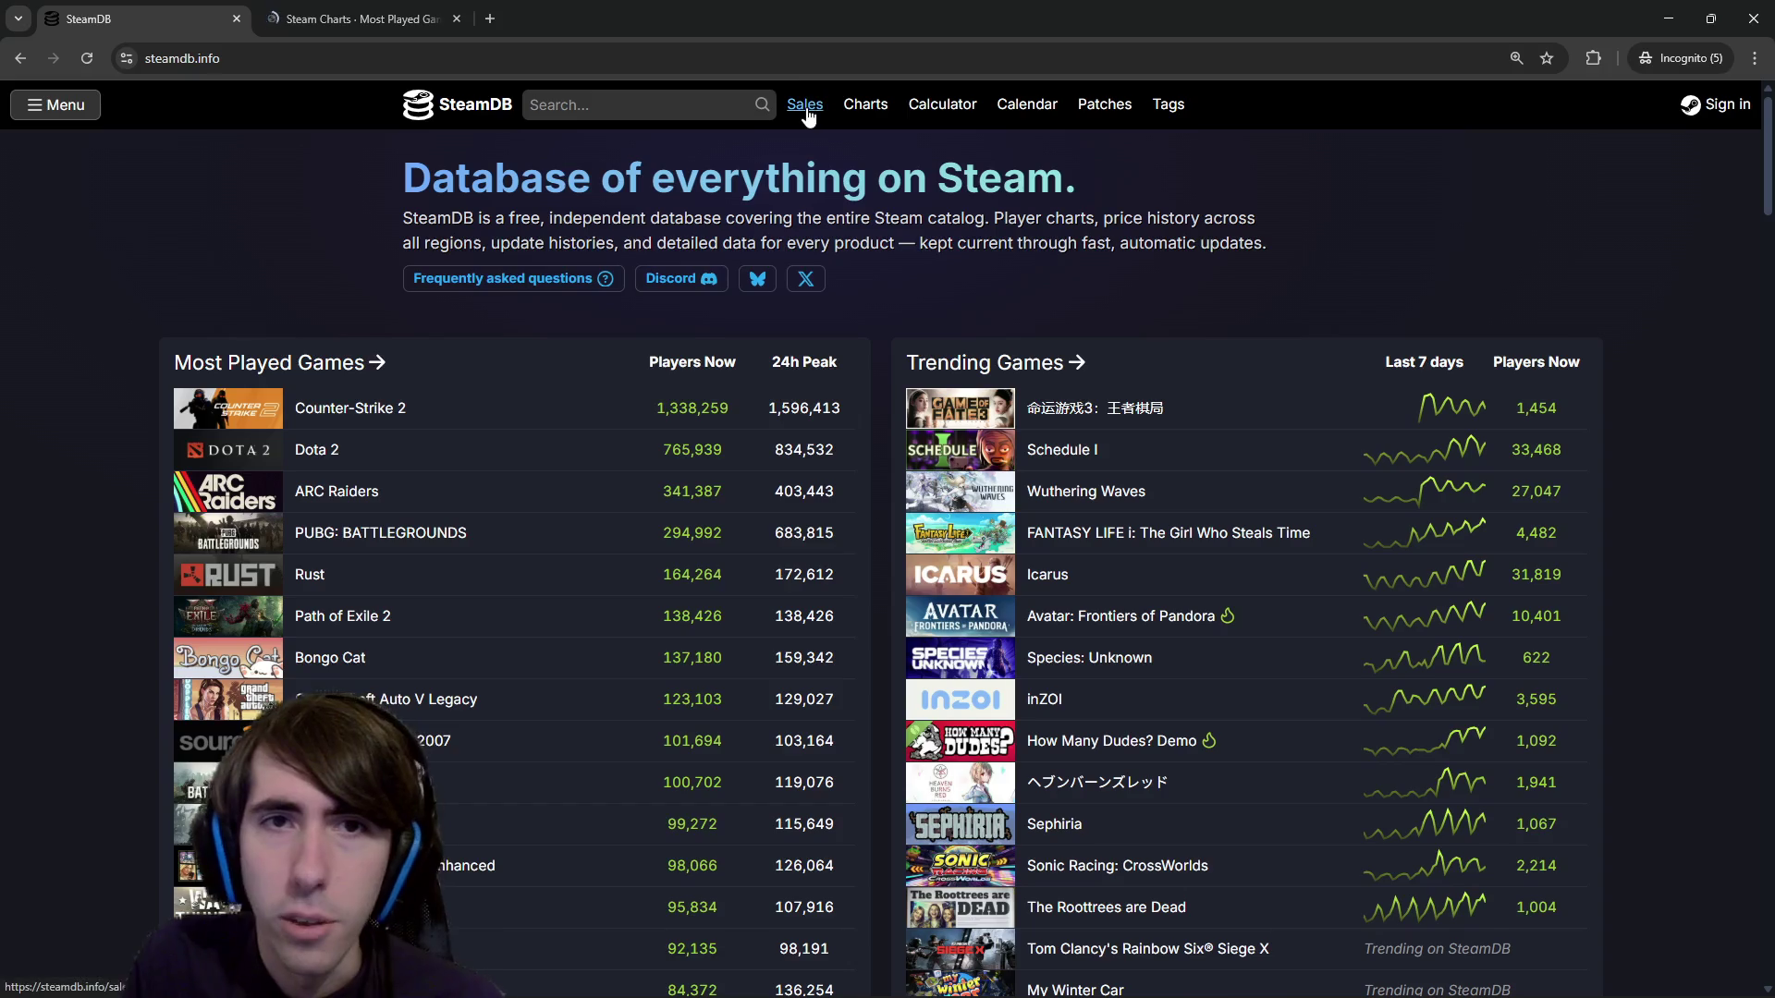
middle_click(807, 111)
key("ctrl+Tab")
scroll(969, 627, "down", 3)
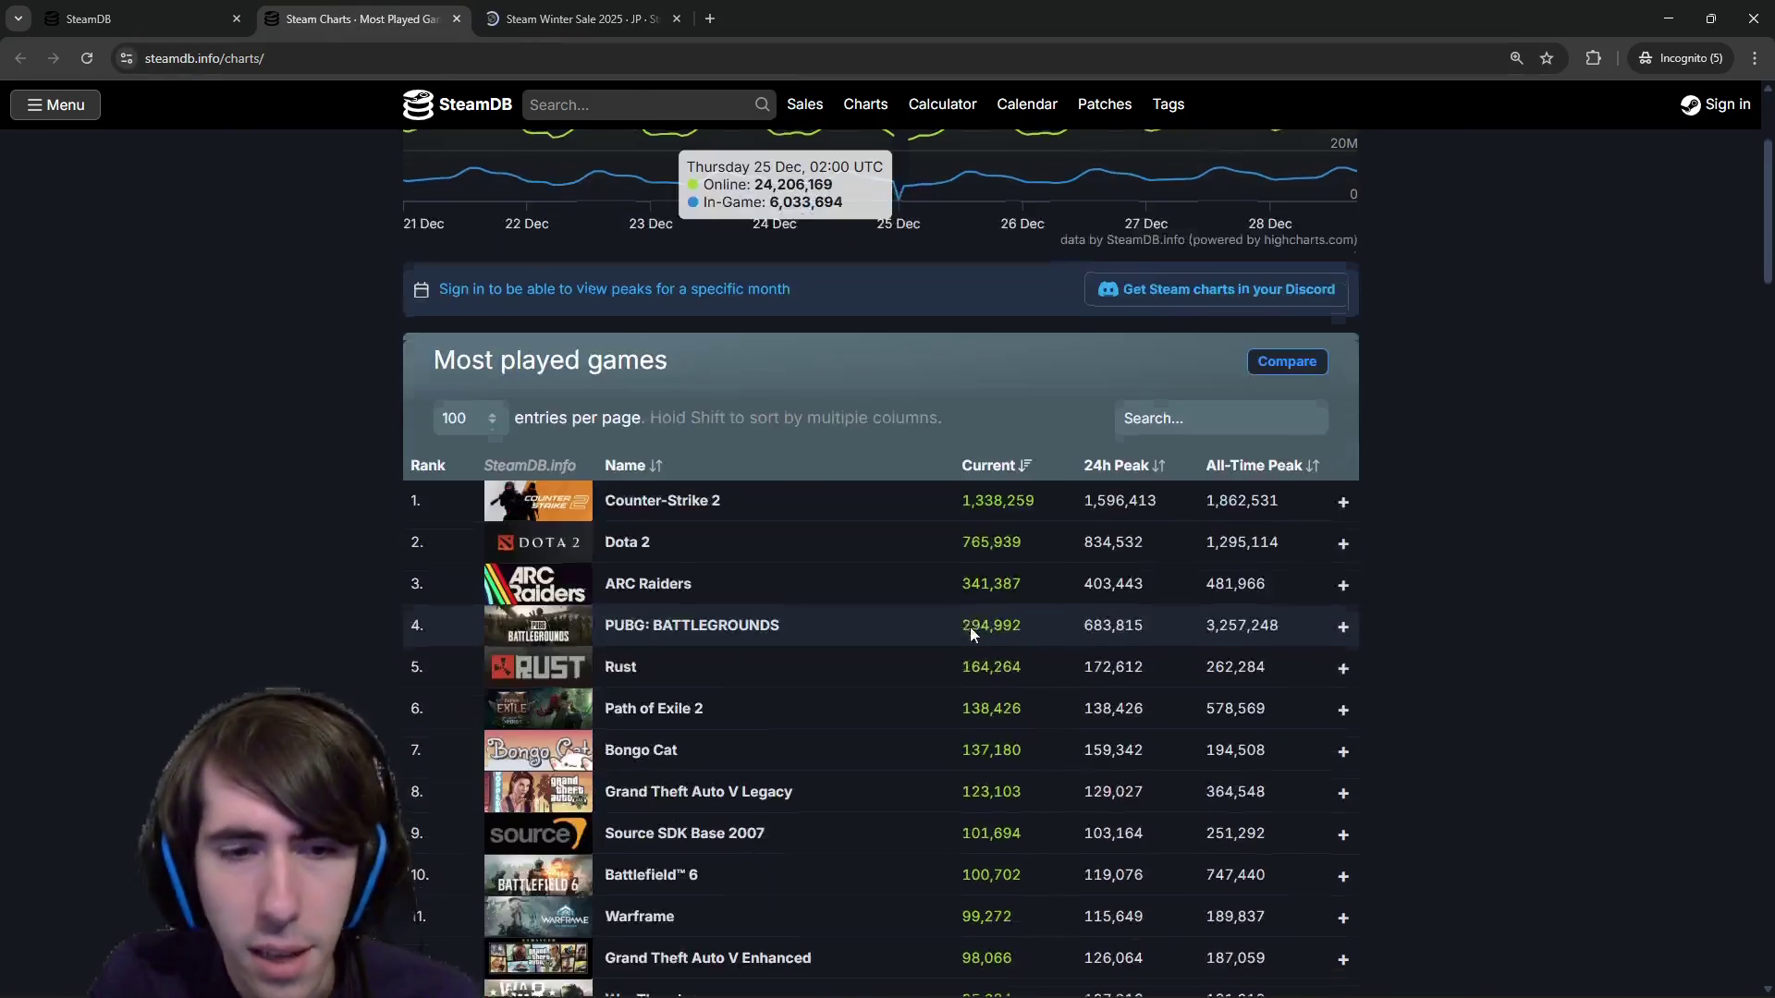
scroll(952, 584, "down", 10)
scroll(951, 564, "up", 7)
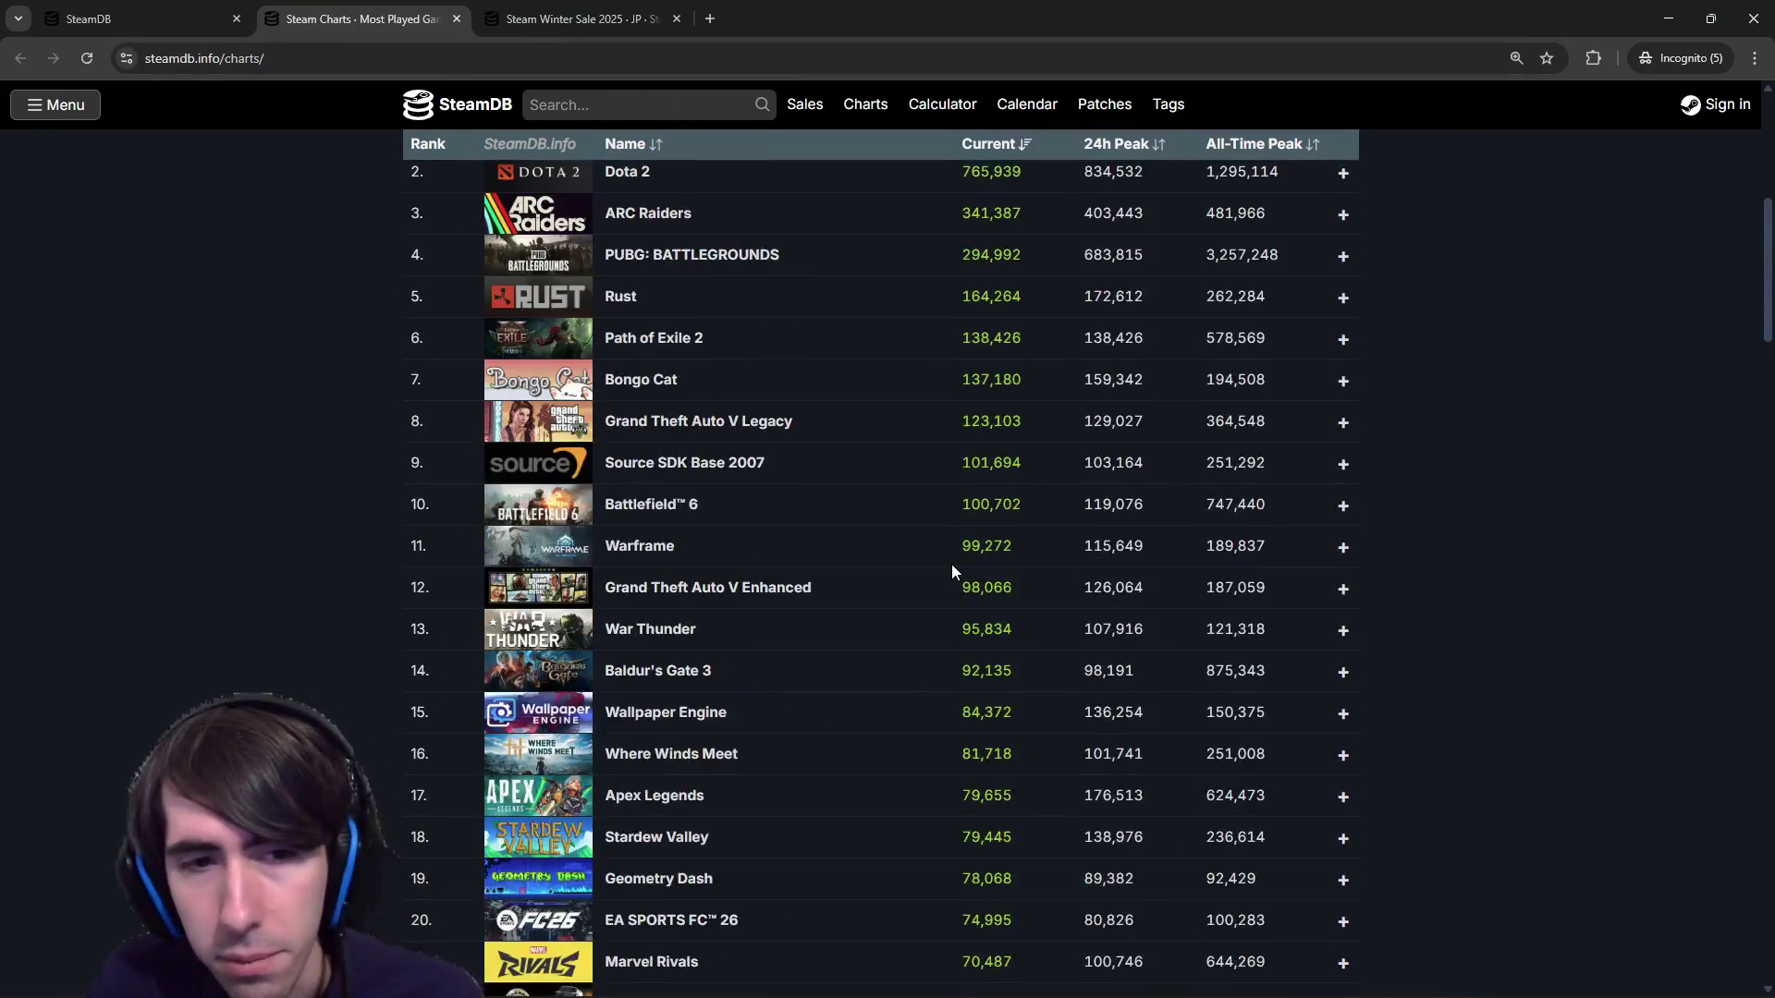
scroll(951, 571, "up", 6)
Browse the Winter Sale deals table and preview Cult of the Lamb's store entry.
key("ctrl+Tab")
scroll(747, 368, "down", 5)
scroll(807, 446, "up", 4)
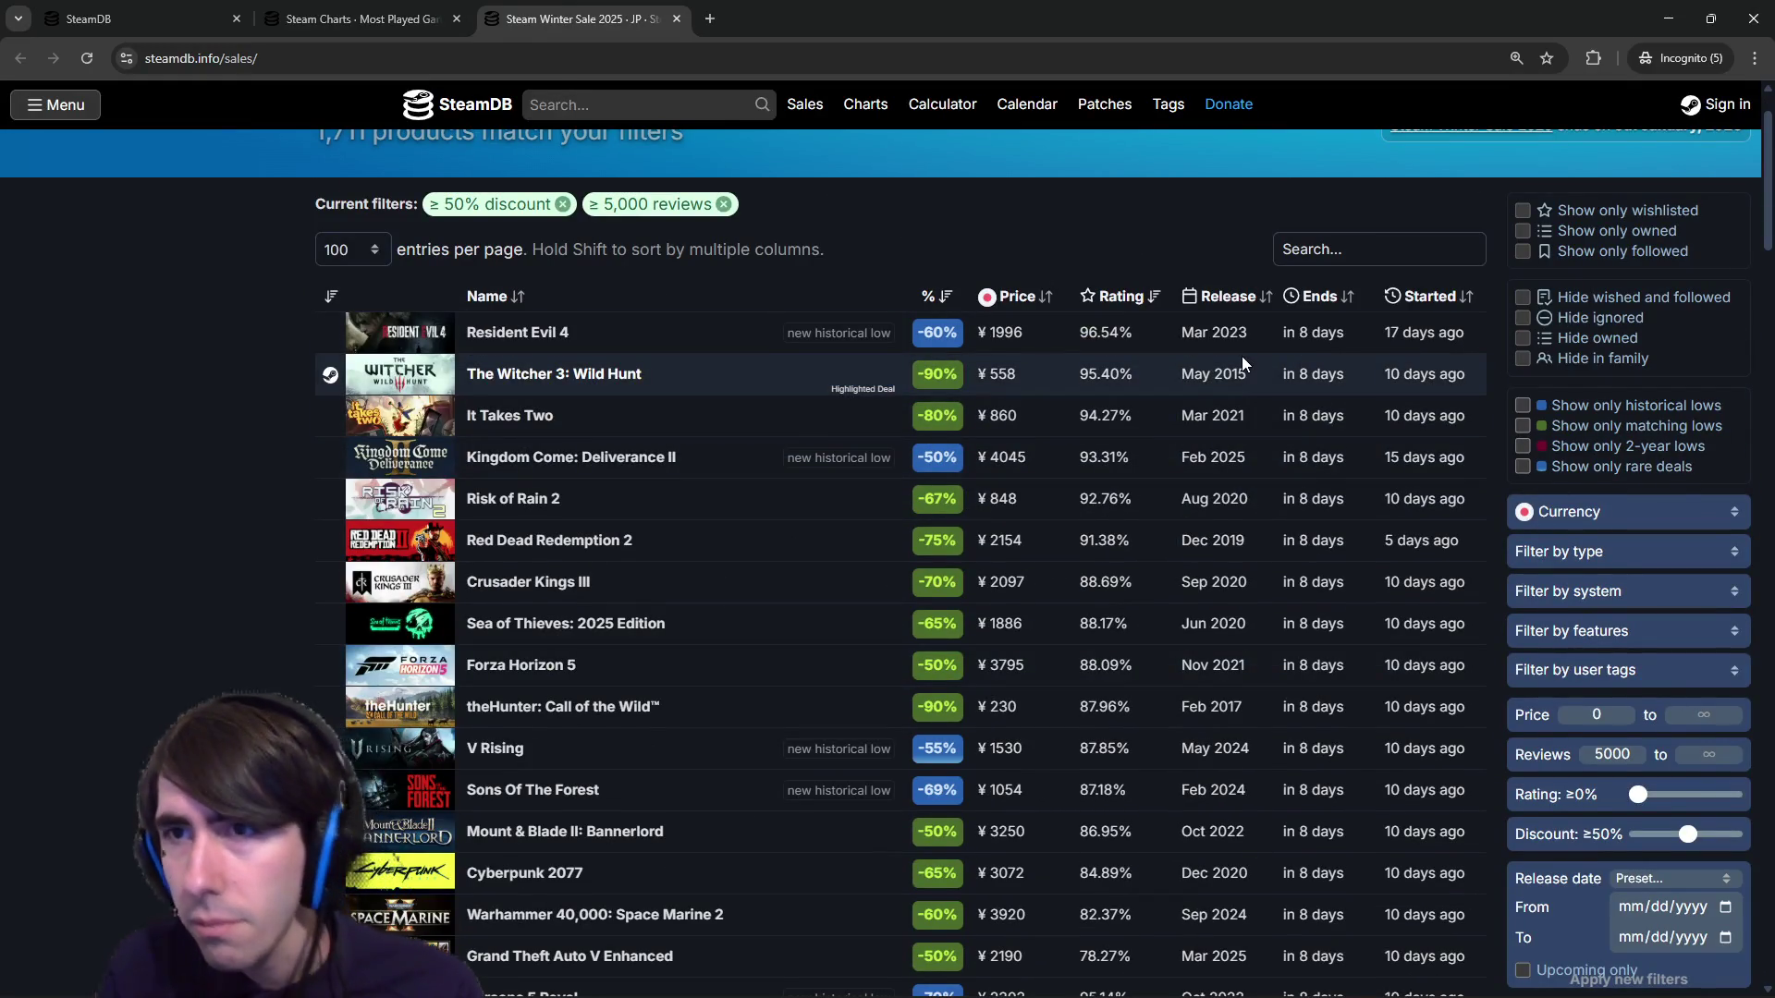
scroll(1240, 357, "up", 2)
scroll(1194, 622, "down", 5)
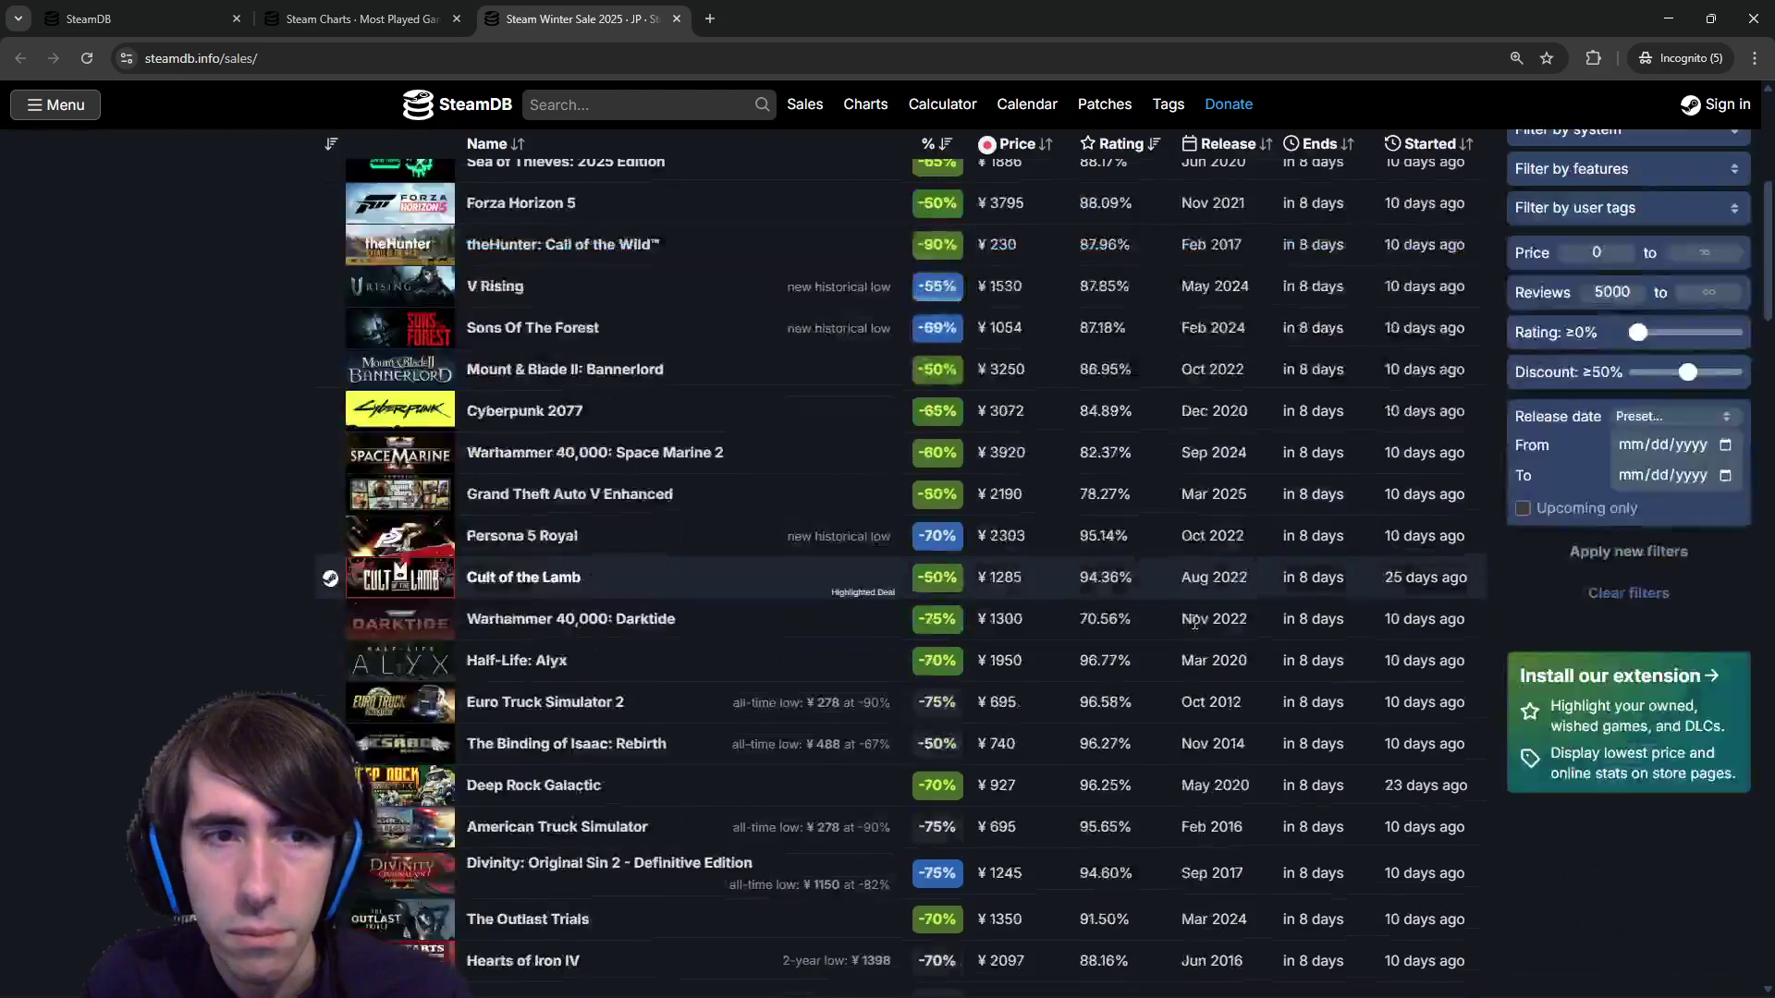
scroll(1194, 622, "up", 5)
scroll(1165, 592, "down", 5)
mouse_move(1162, 588)
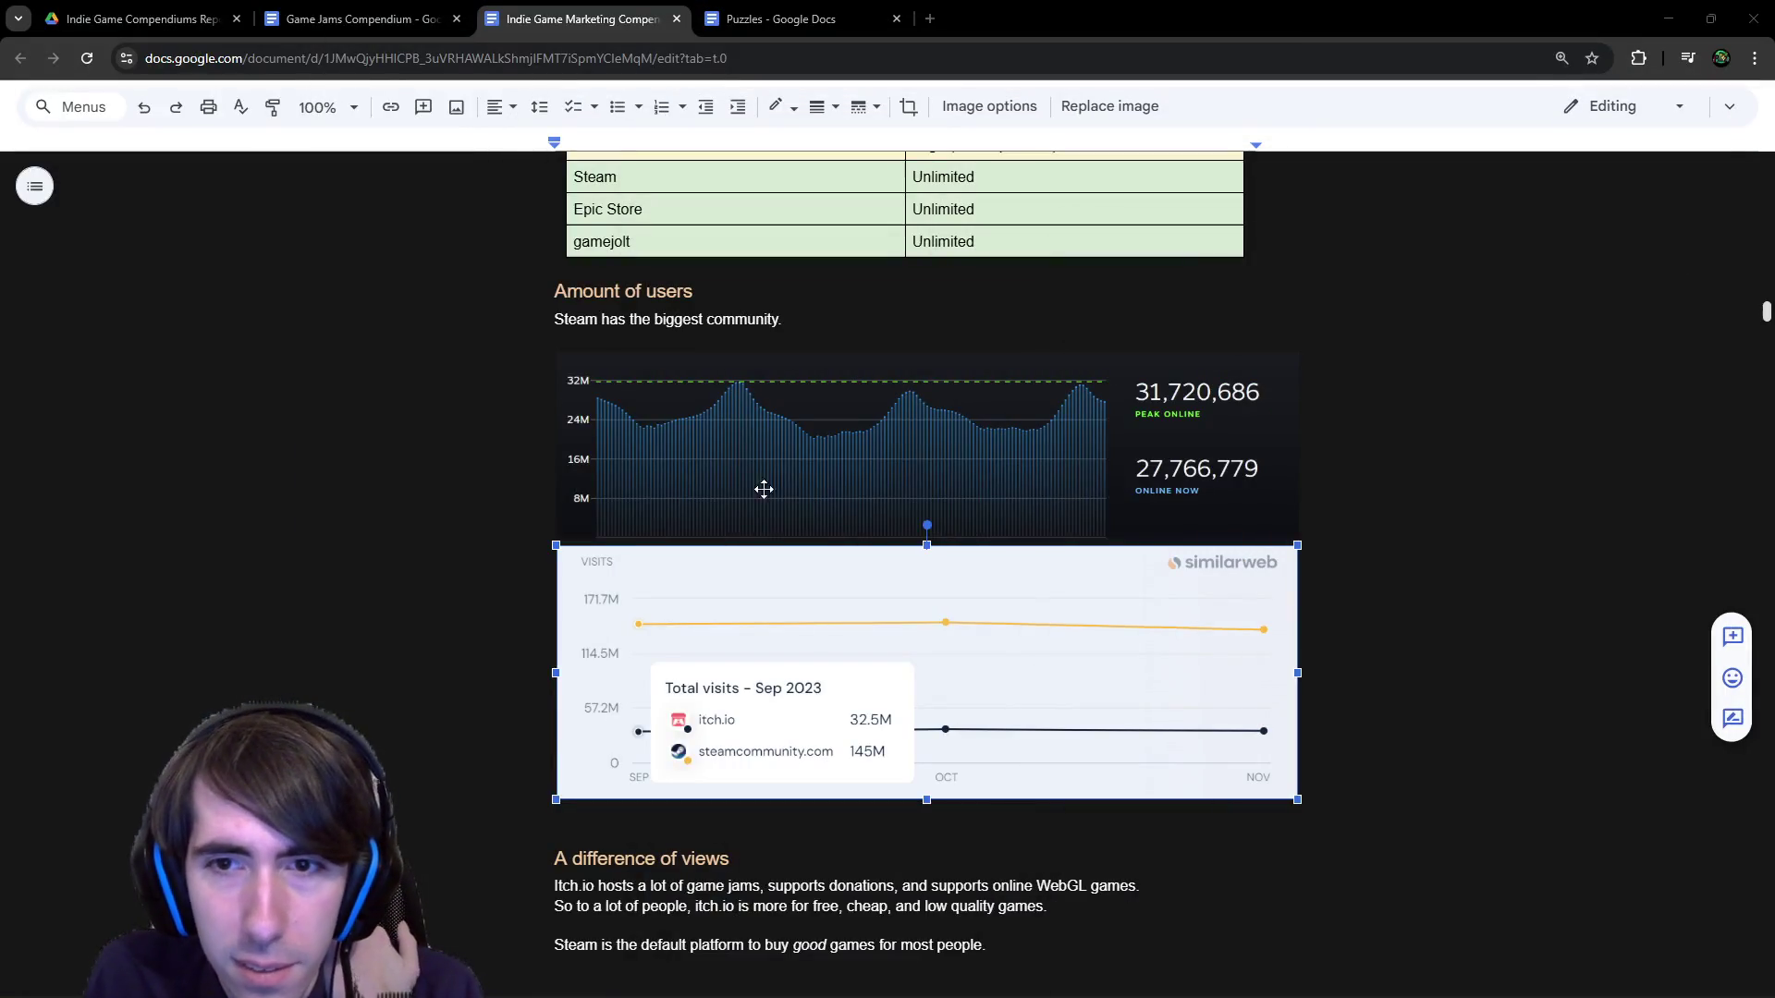
Switch to the Puzzles compendium and scroll to its Preface and Working Memory sections.
scroll(764, 489, "down", 20)
scroll(776, 453, "up", 4)
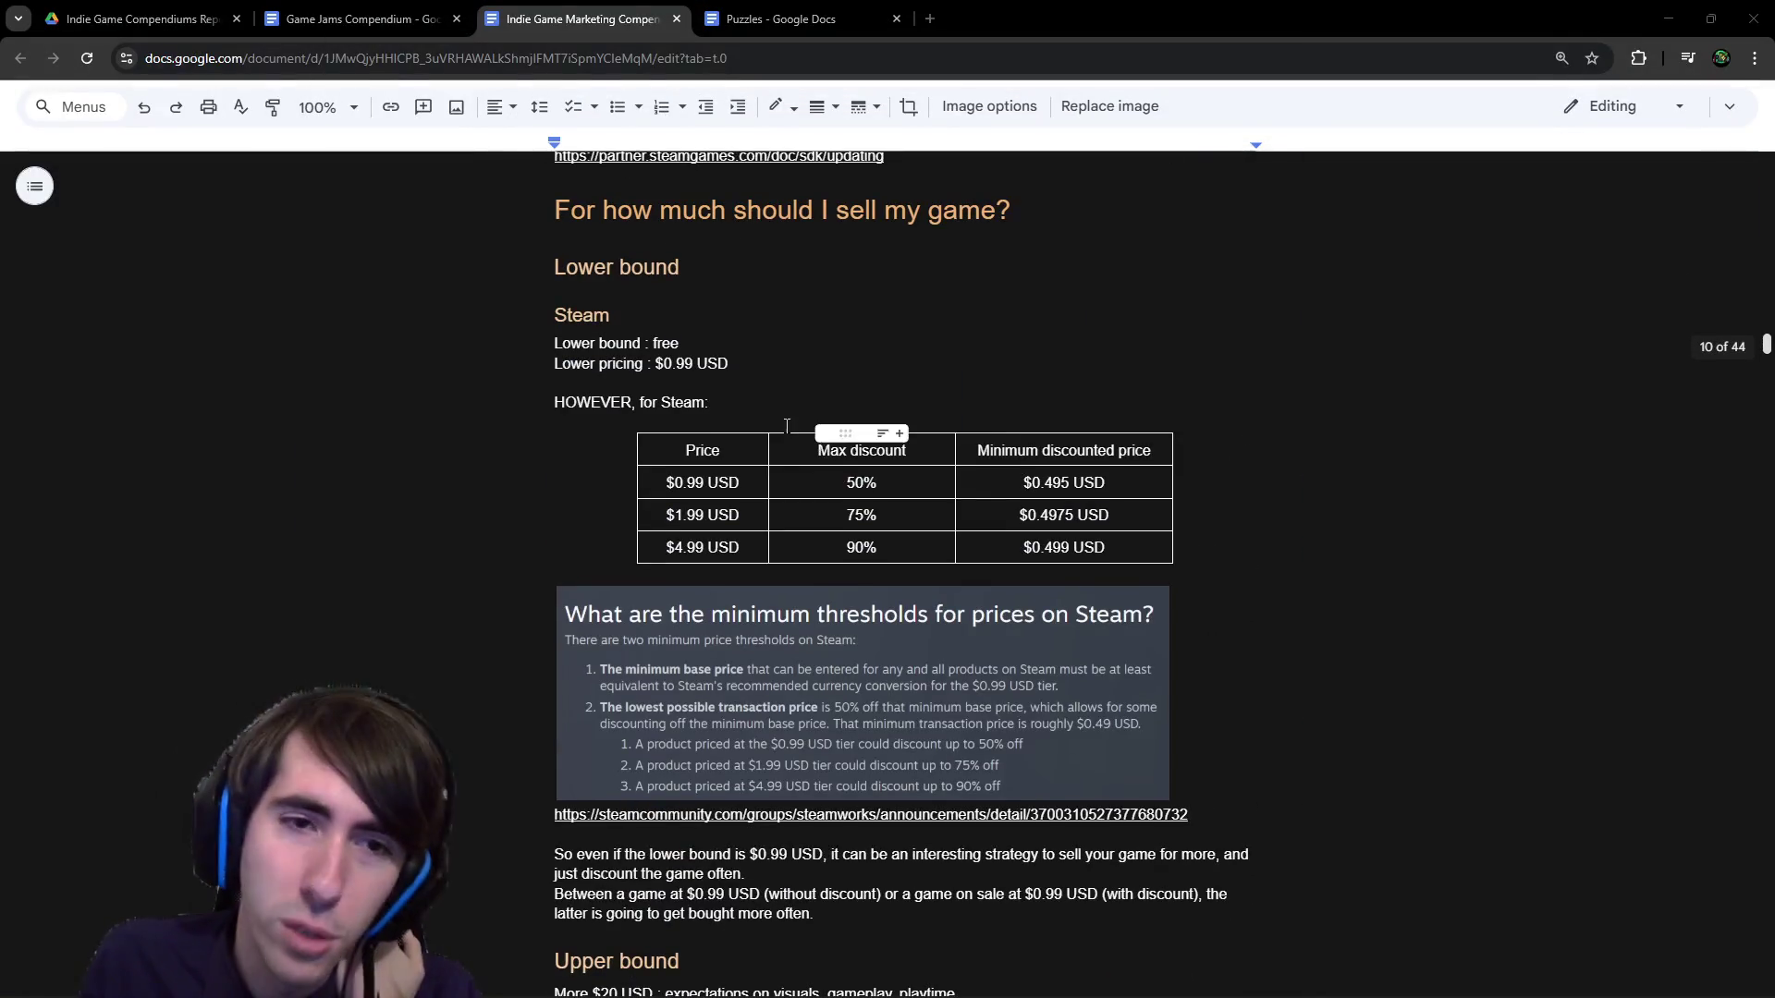
scroll(785, 791, "down", 5)
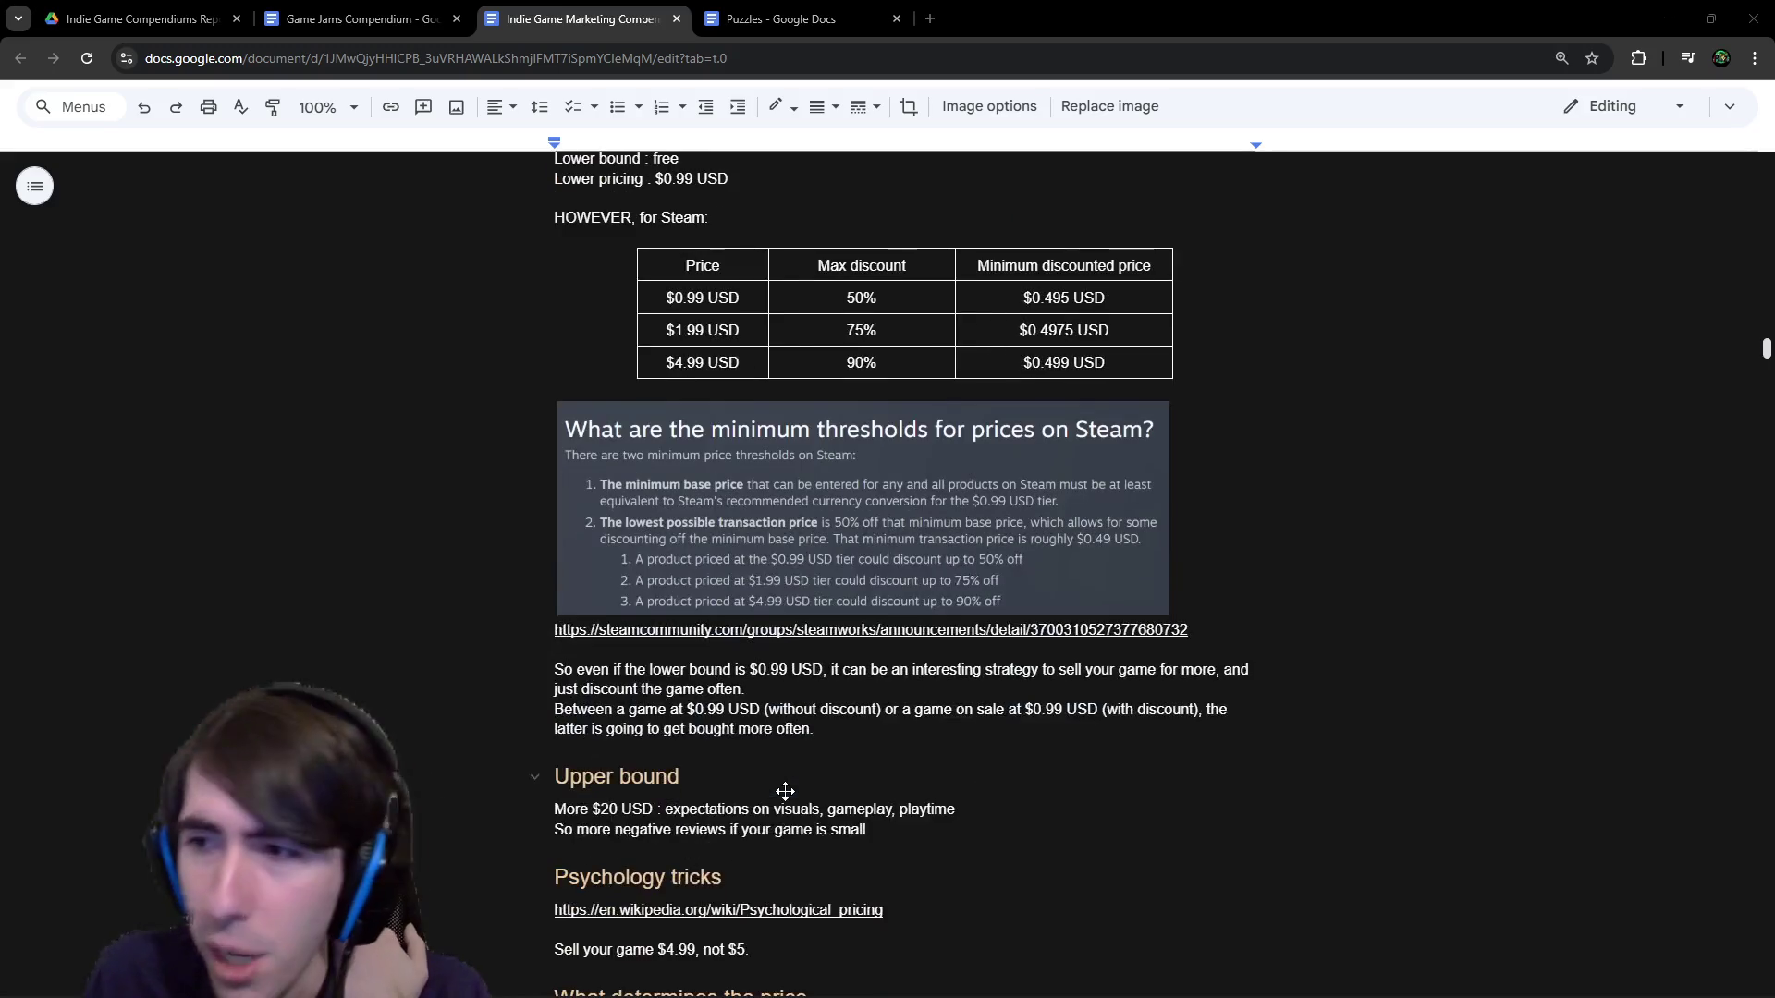
left_click(847, 9)
scroll(848, 456, "up", 15)
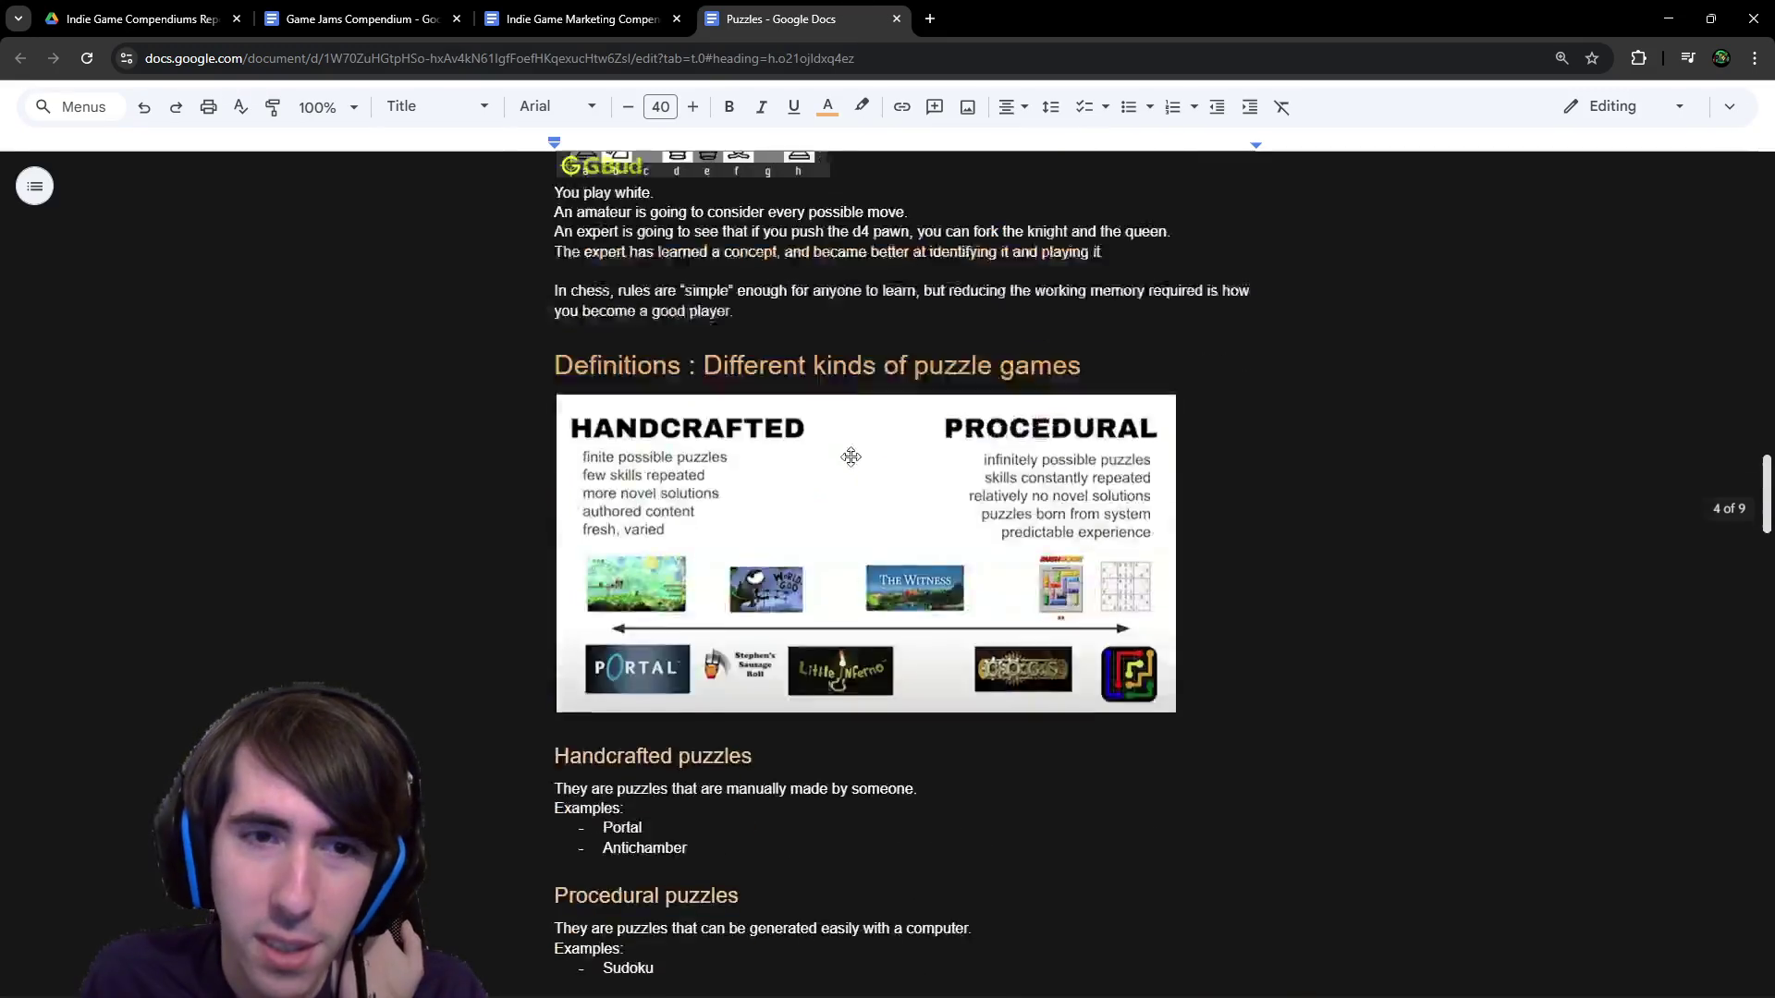
scroll(940, 481, "up", 5)
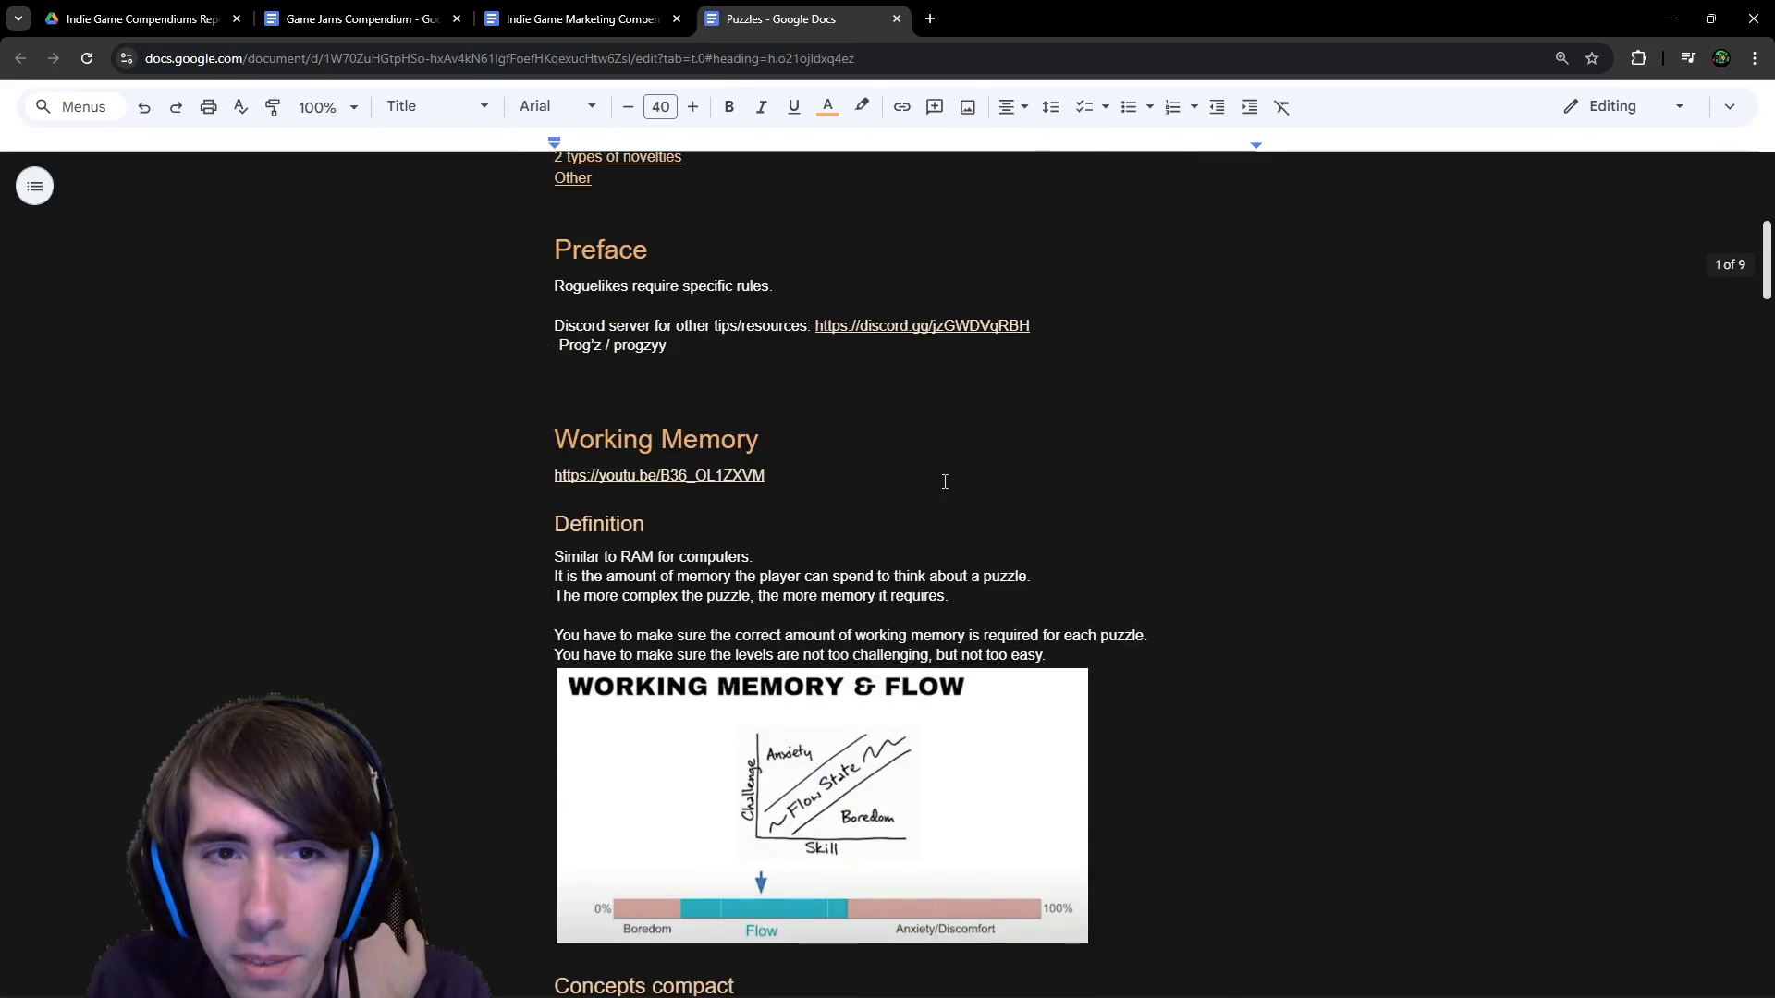
scroll(945, 481, "down", 4)
scroll(943, 481, "up", 1)
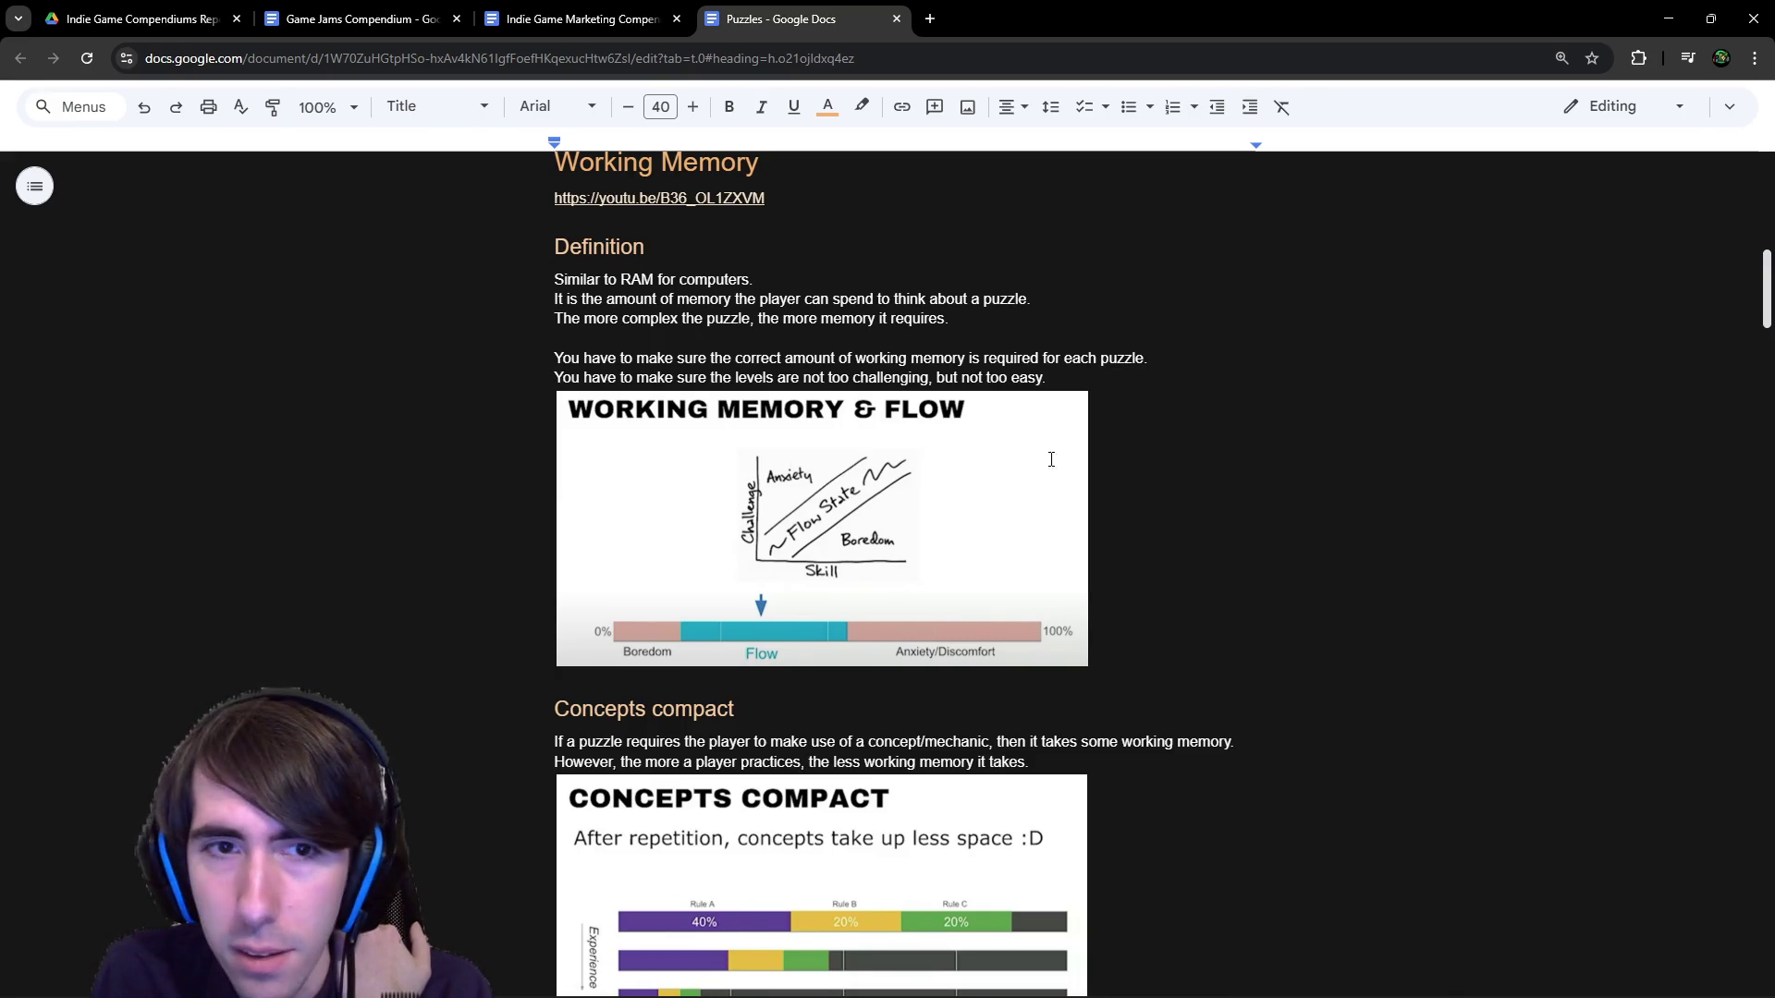
scroll(808, 371, "up", 1)
Preview the Working Memory video link, then select and read the chess example.
left_click(681, 287)
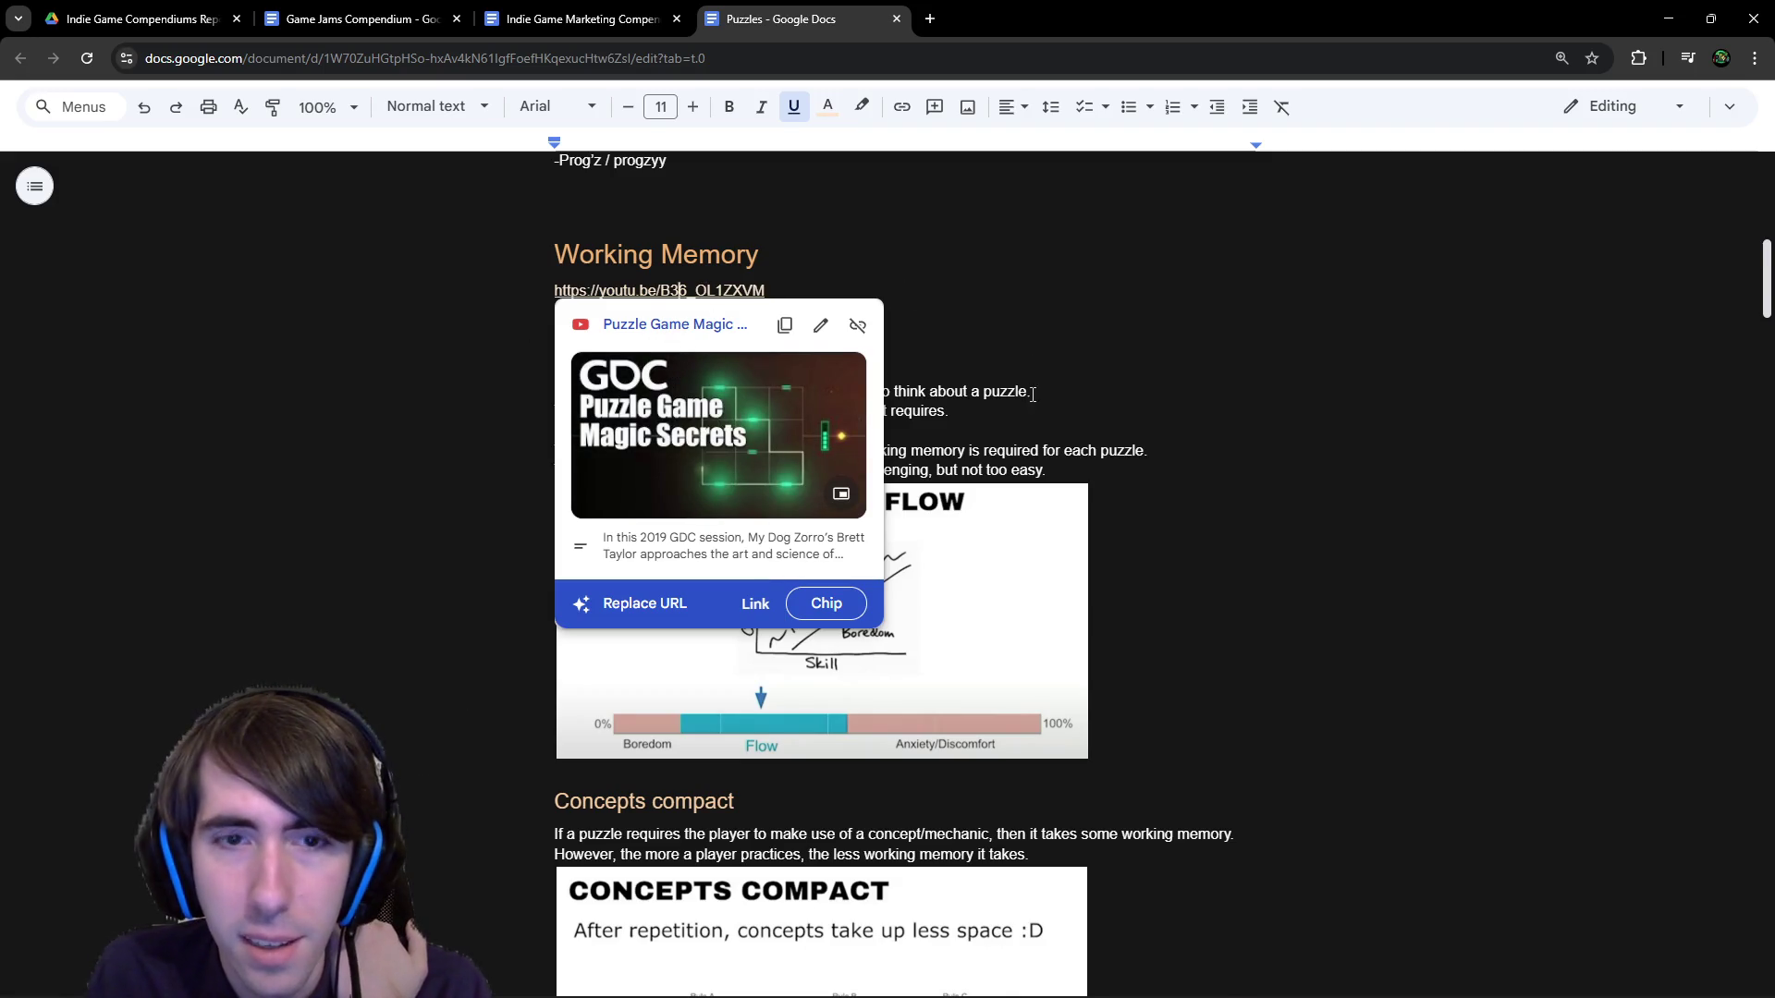
left_click(756, 372)
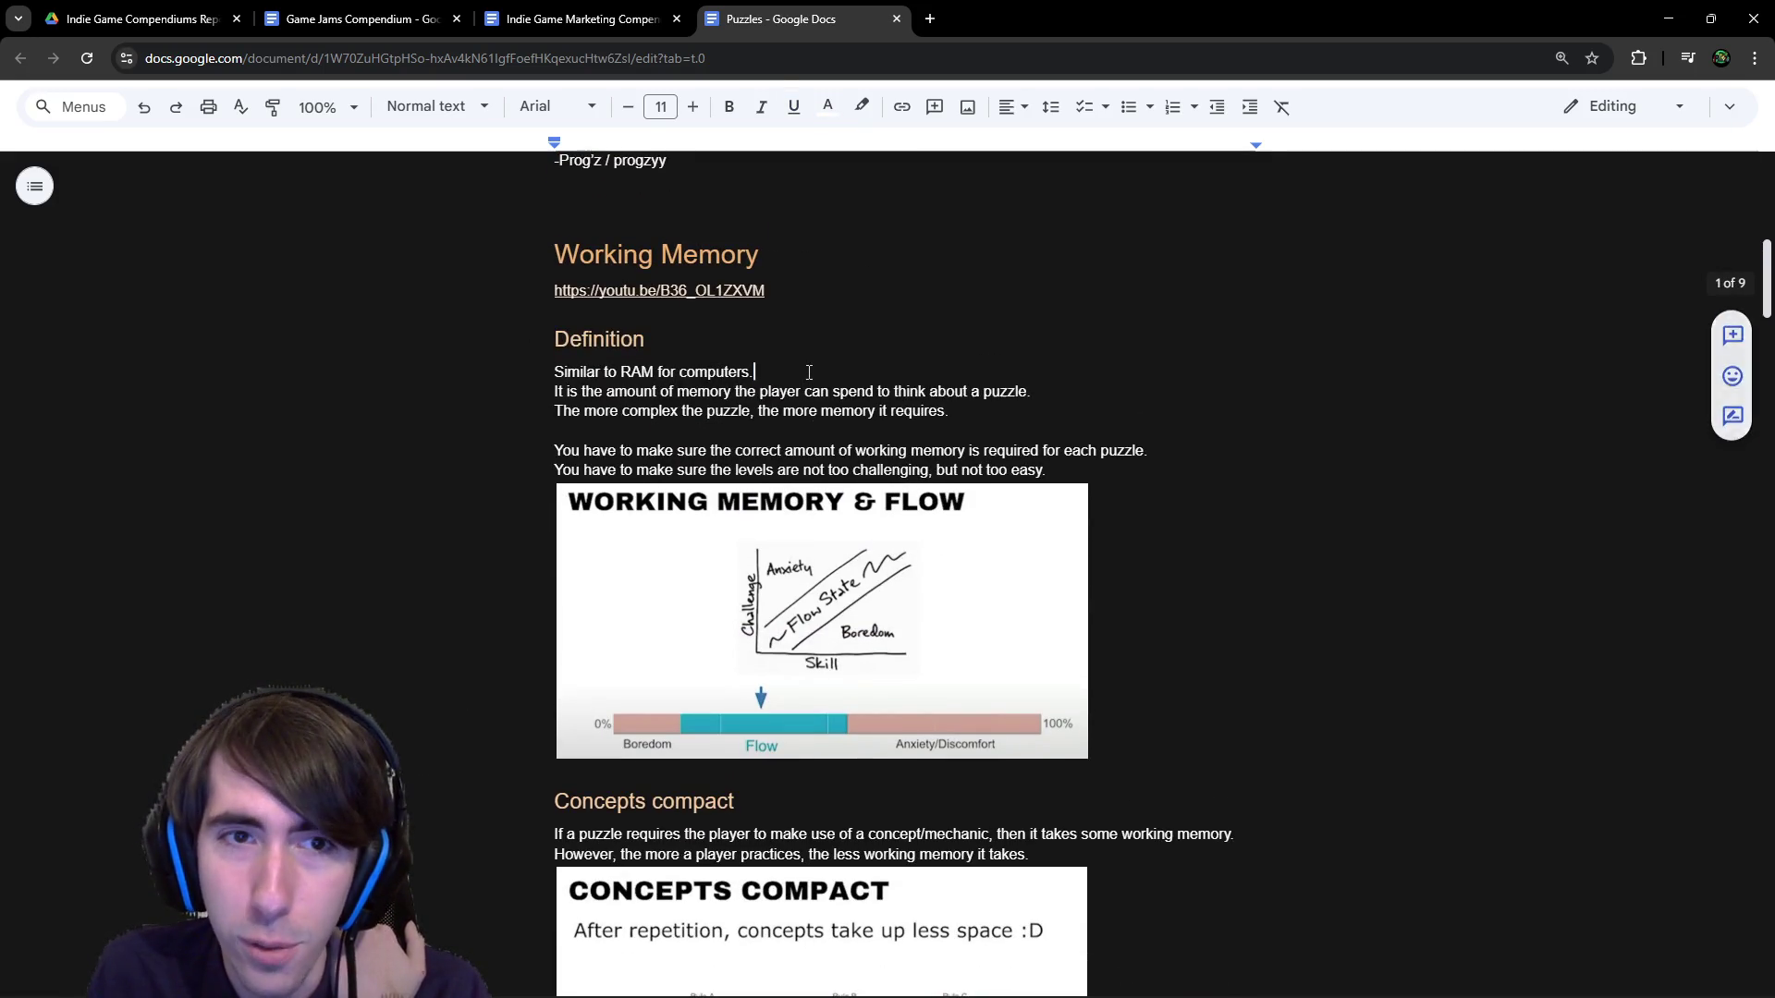
mouse_move(869, 208)
left_mouse_down()
mouse_move(951, 514)
mouse_move(994, 526)
mouse_move(1018, 578)
mouse_move(1010, 559)
left_mouse_up()
scroll(1011, 560, "down", 9)
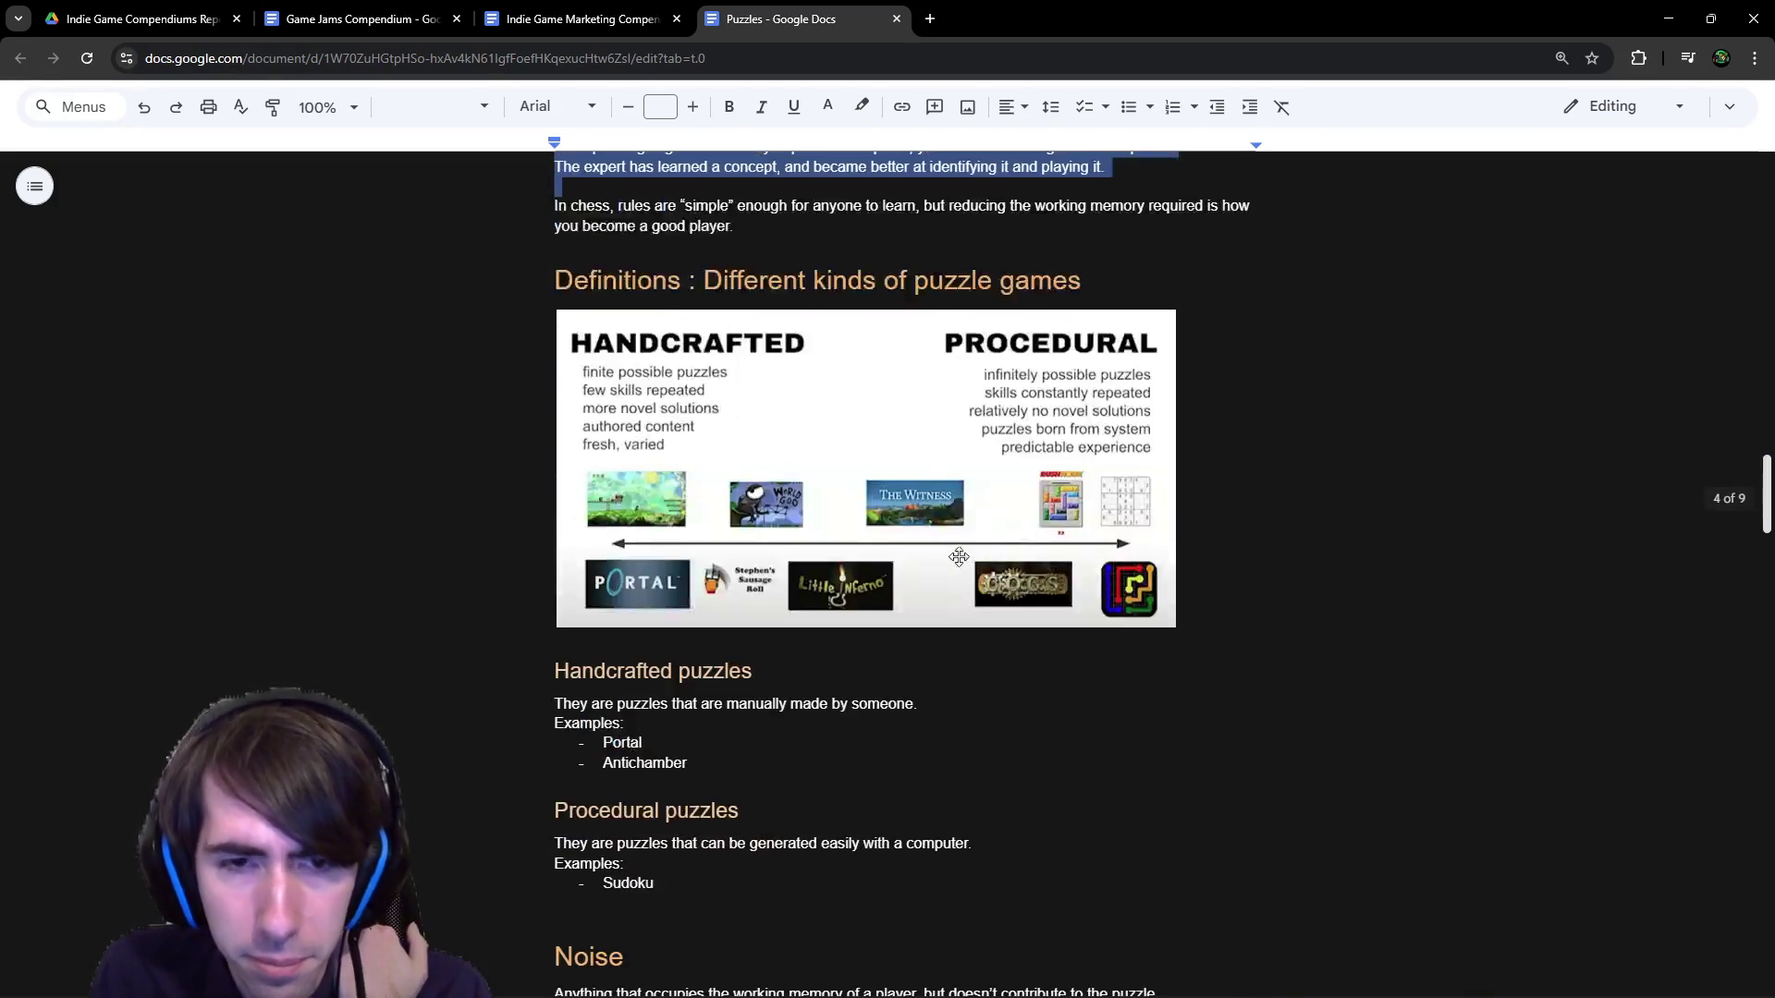
scroll(801, 616, "up", 7)
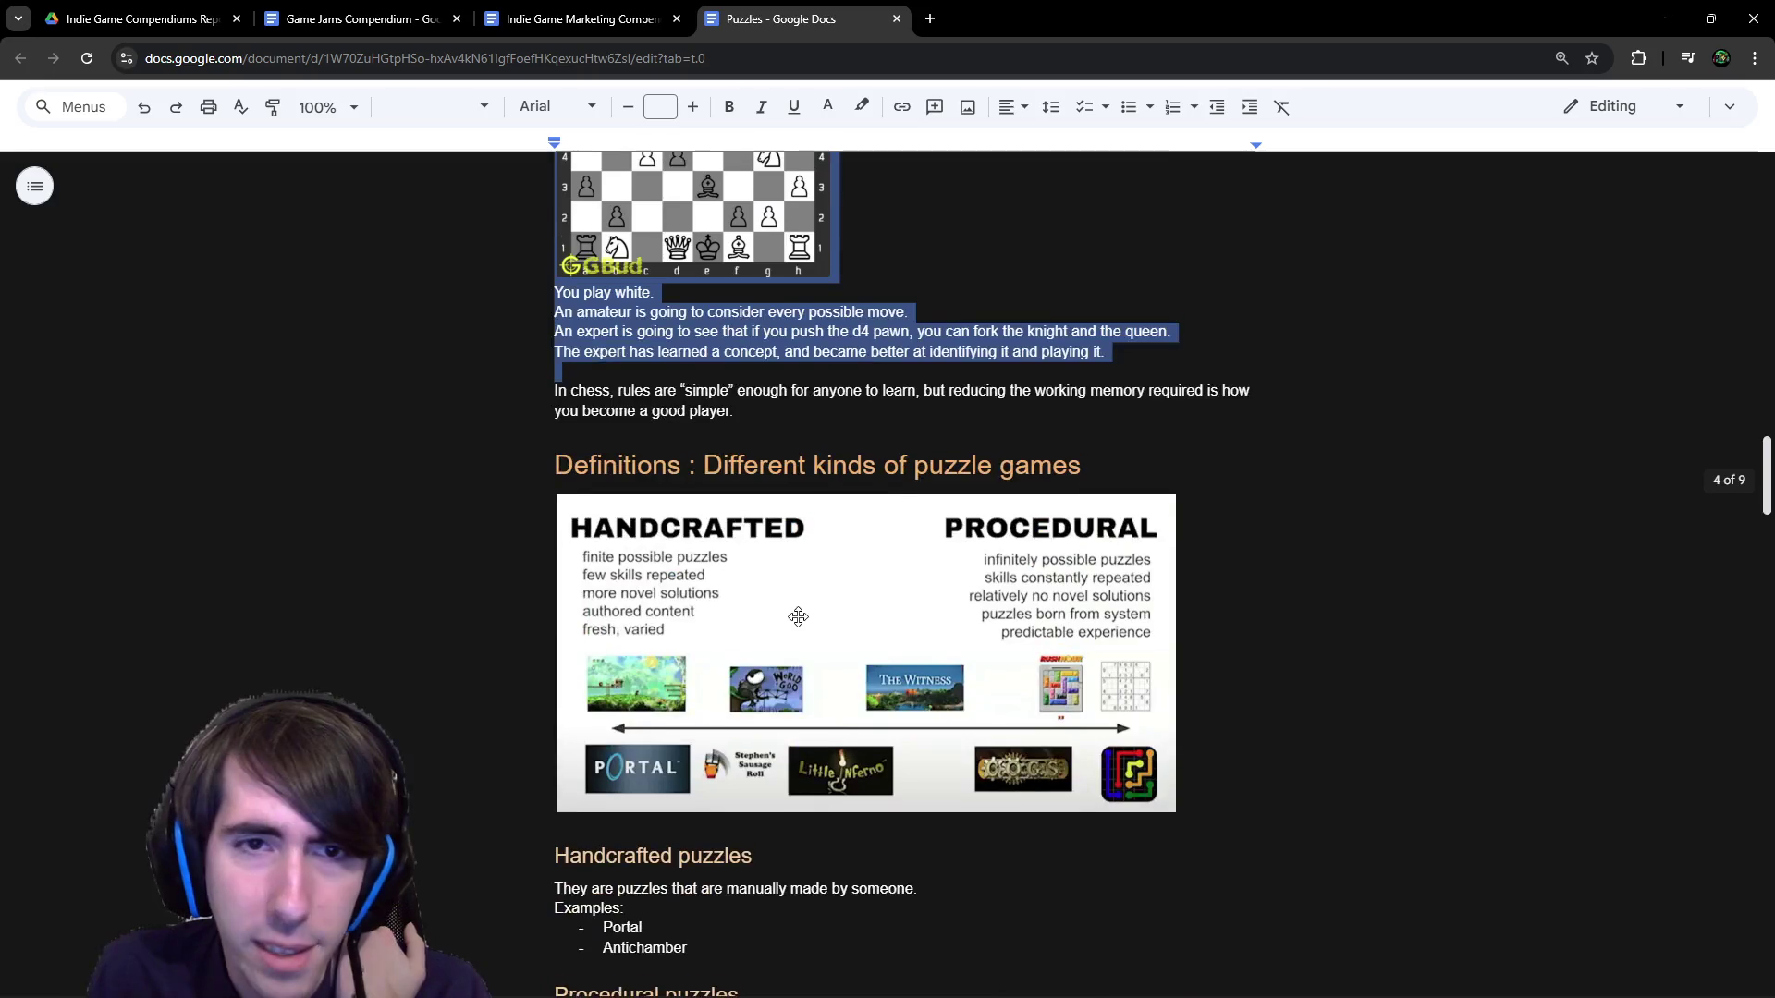
scroll(782, 469, "down", 3)
scroll(850, 444, "up", 4)
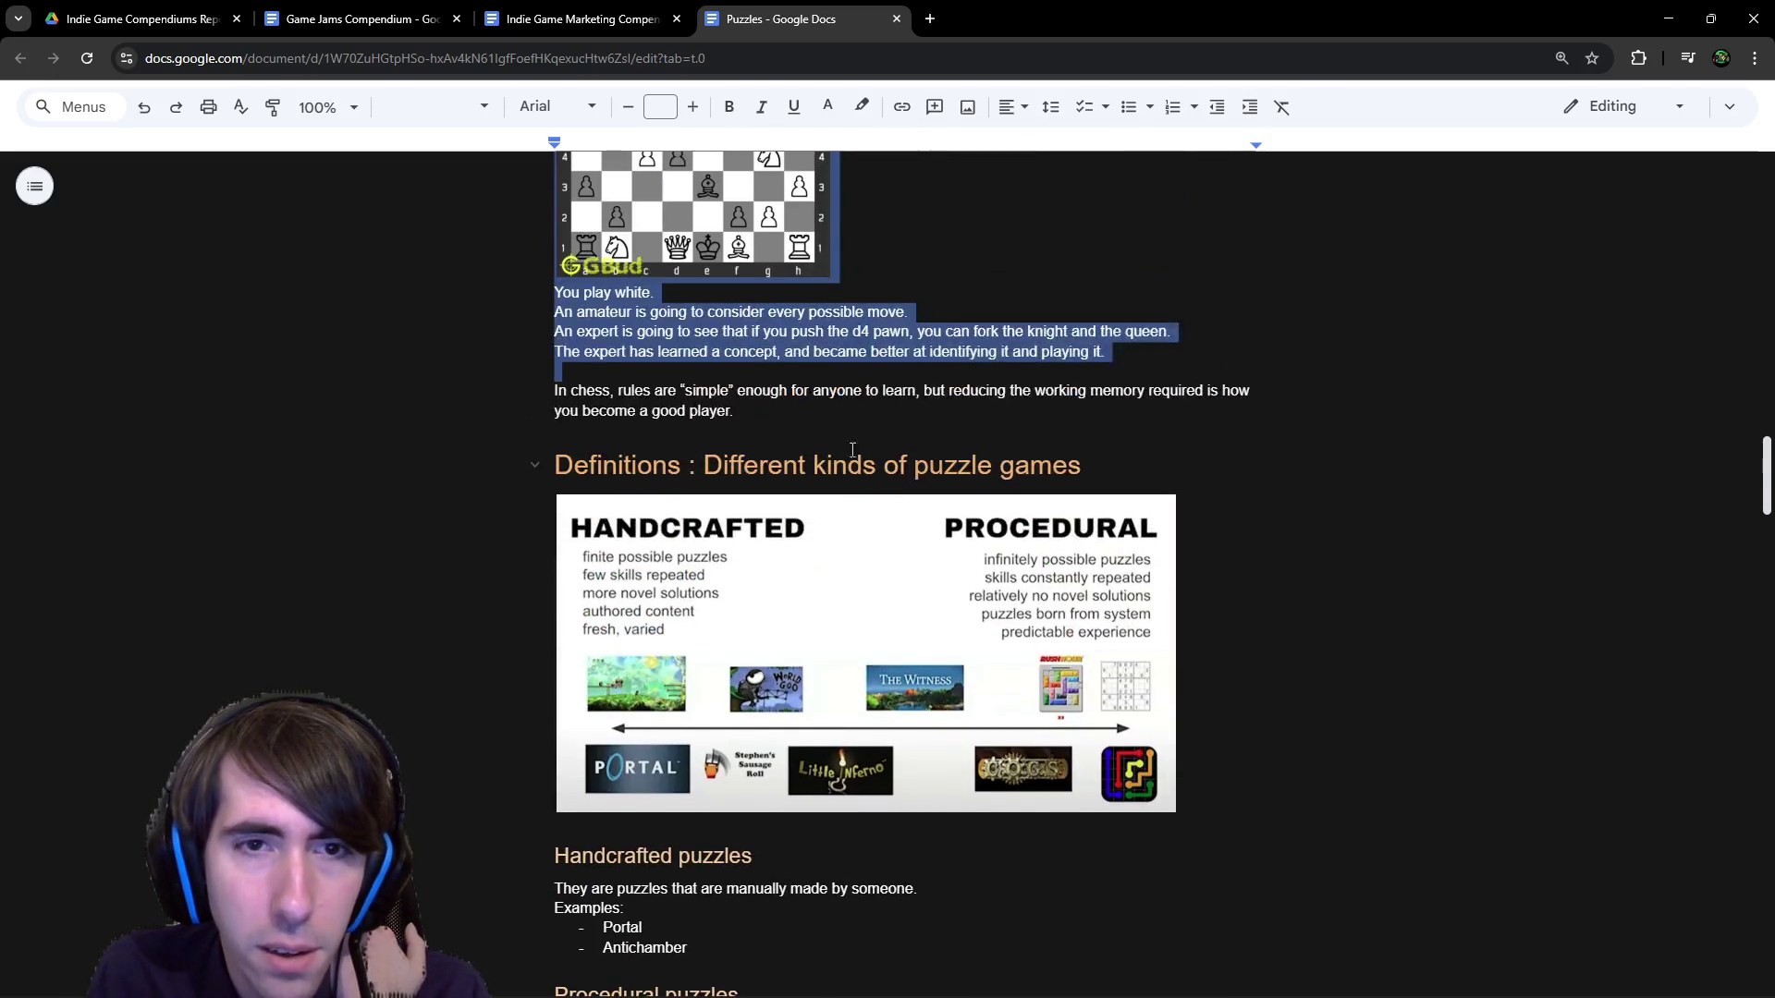
left_click(818, 574)
Preview the Working Memory video link again and read further down the section.
scroll(814, 508, "down", 12)
scroll(811, 509, "down", 5)
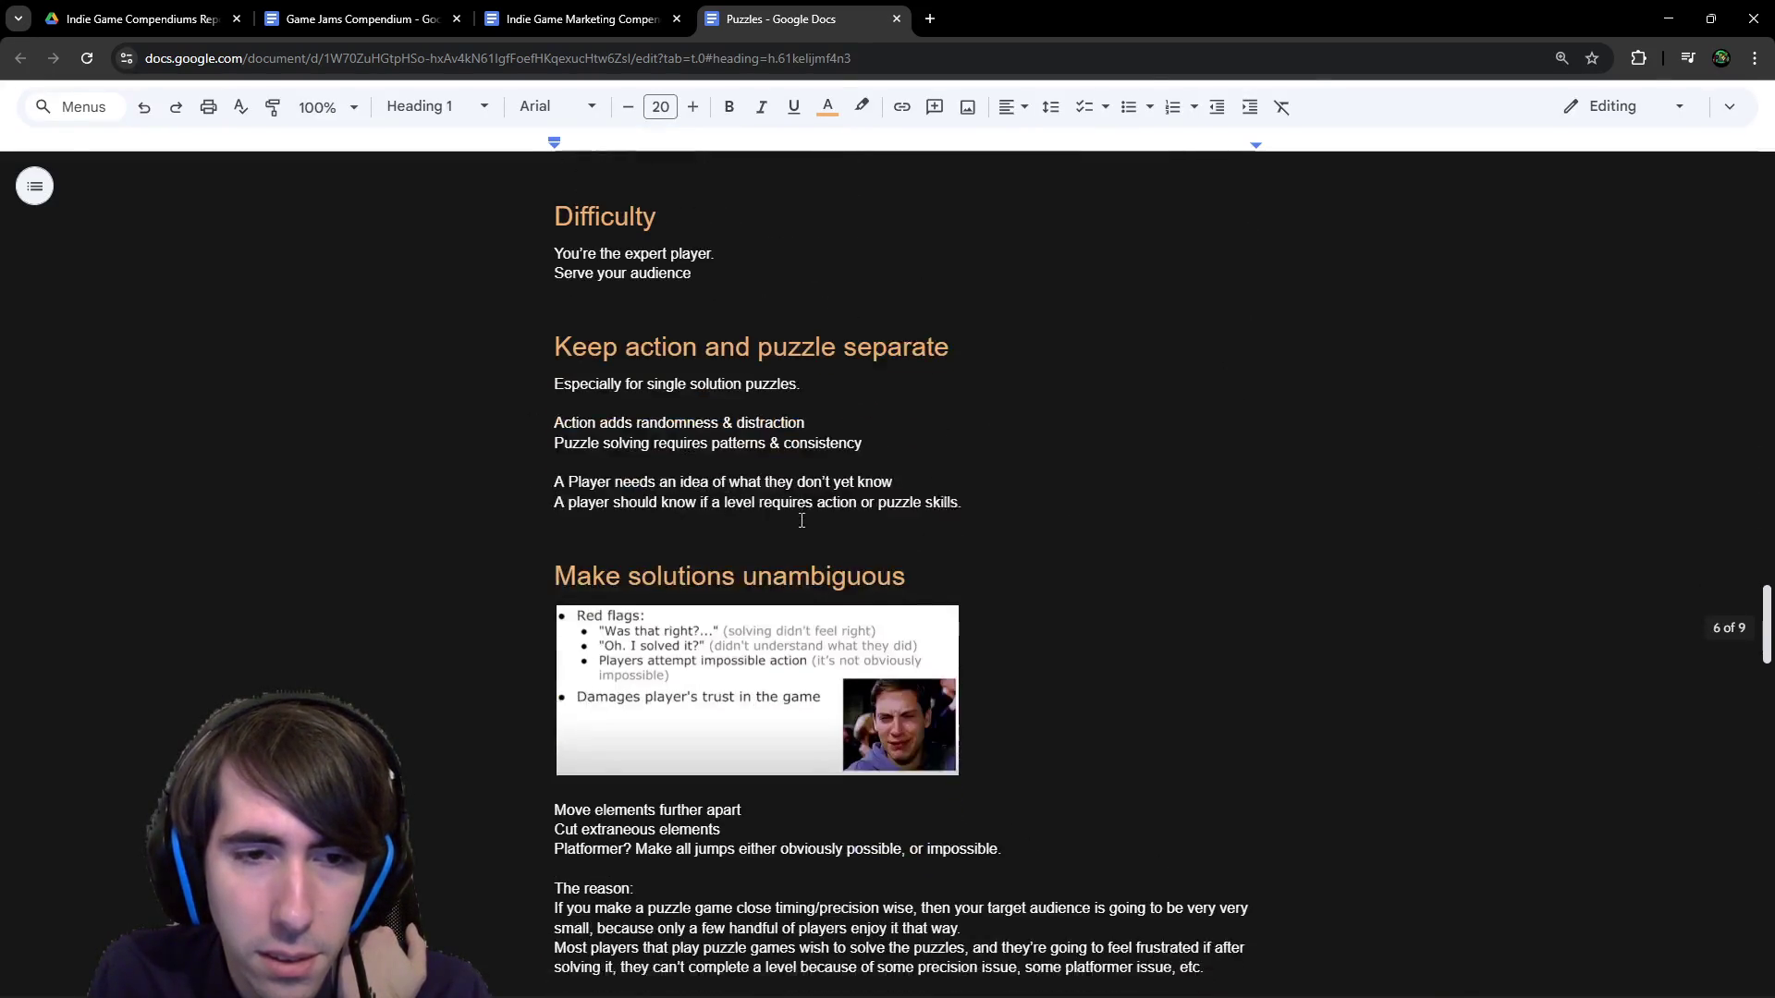
scroll(832, 537, "up", 20)
scroll(847, 569, "up", 15)
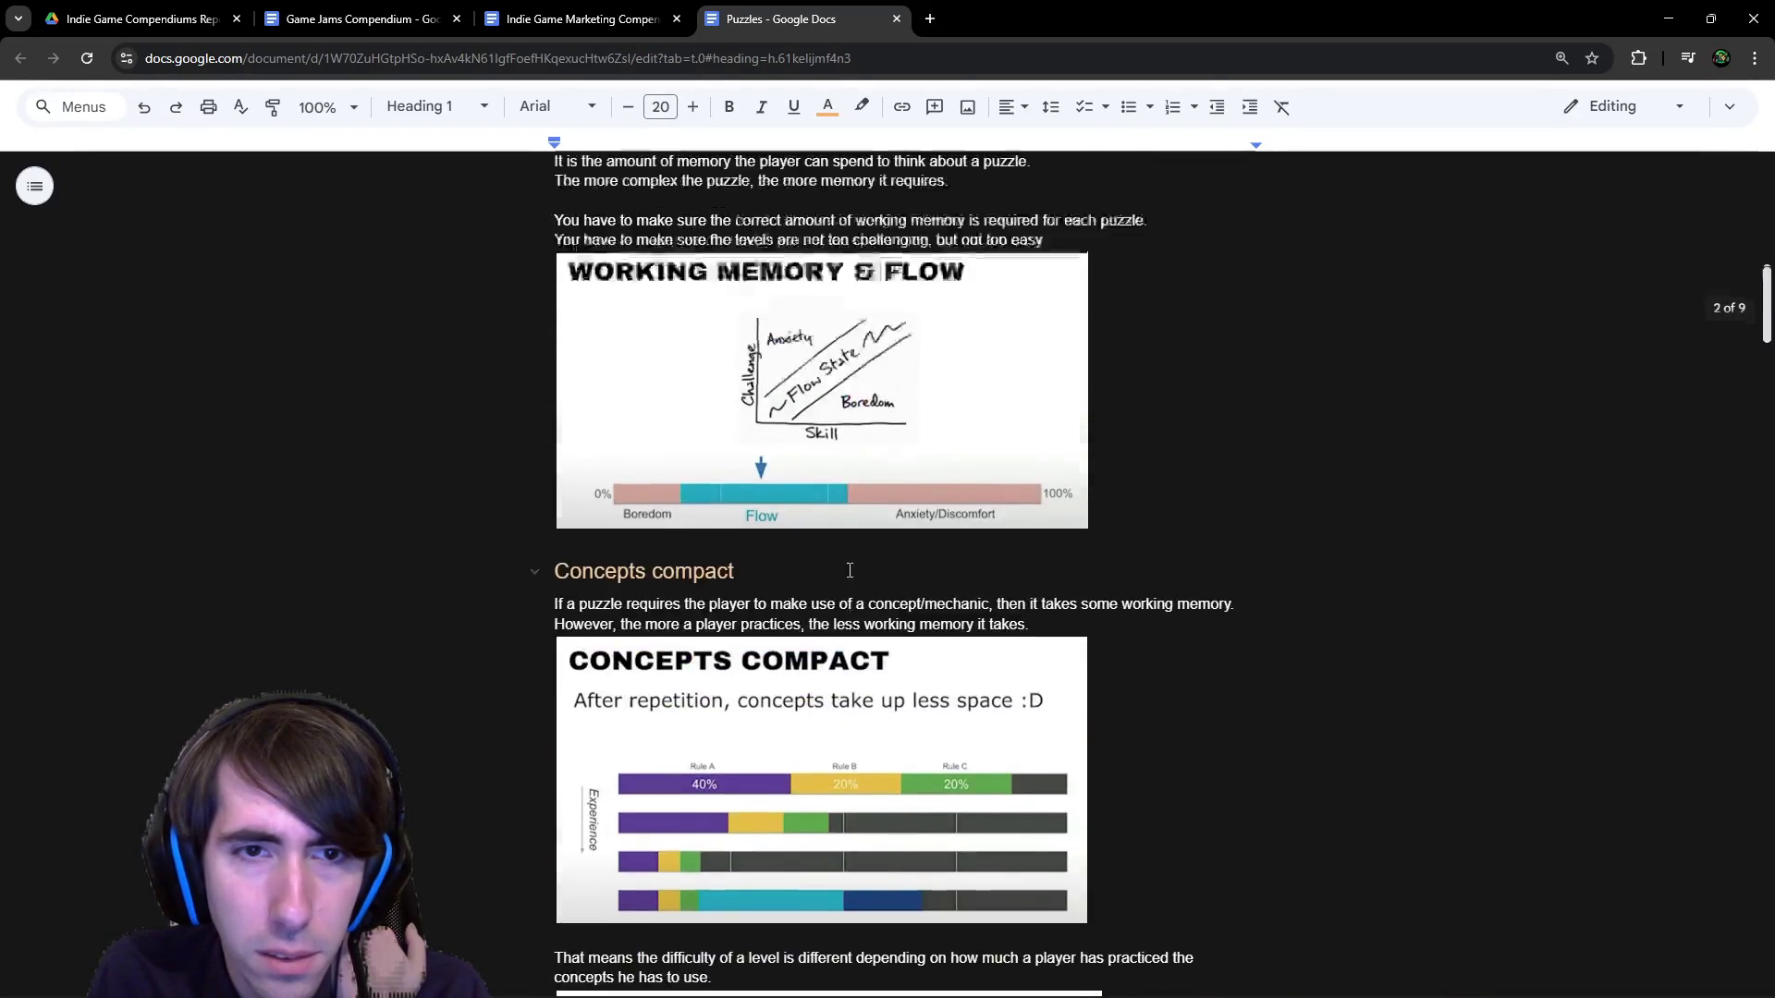
left_click(740, 565)
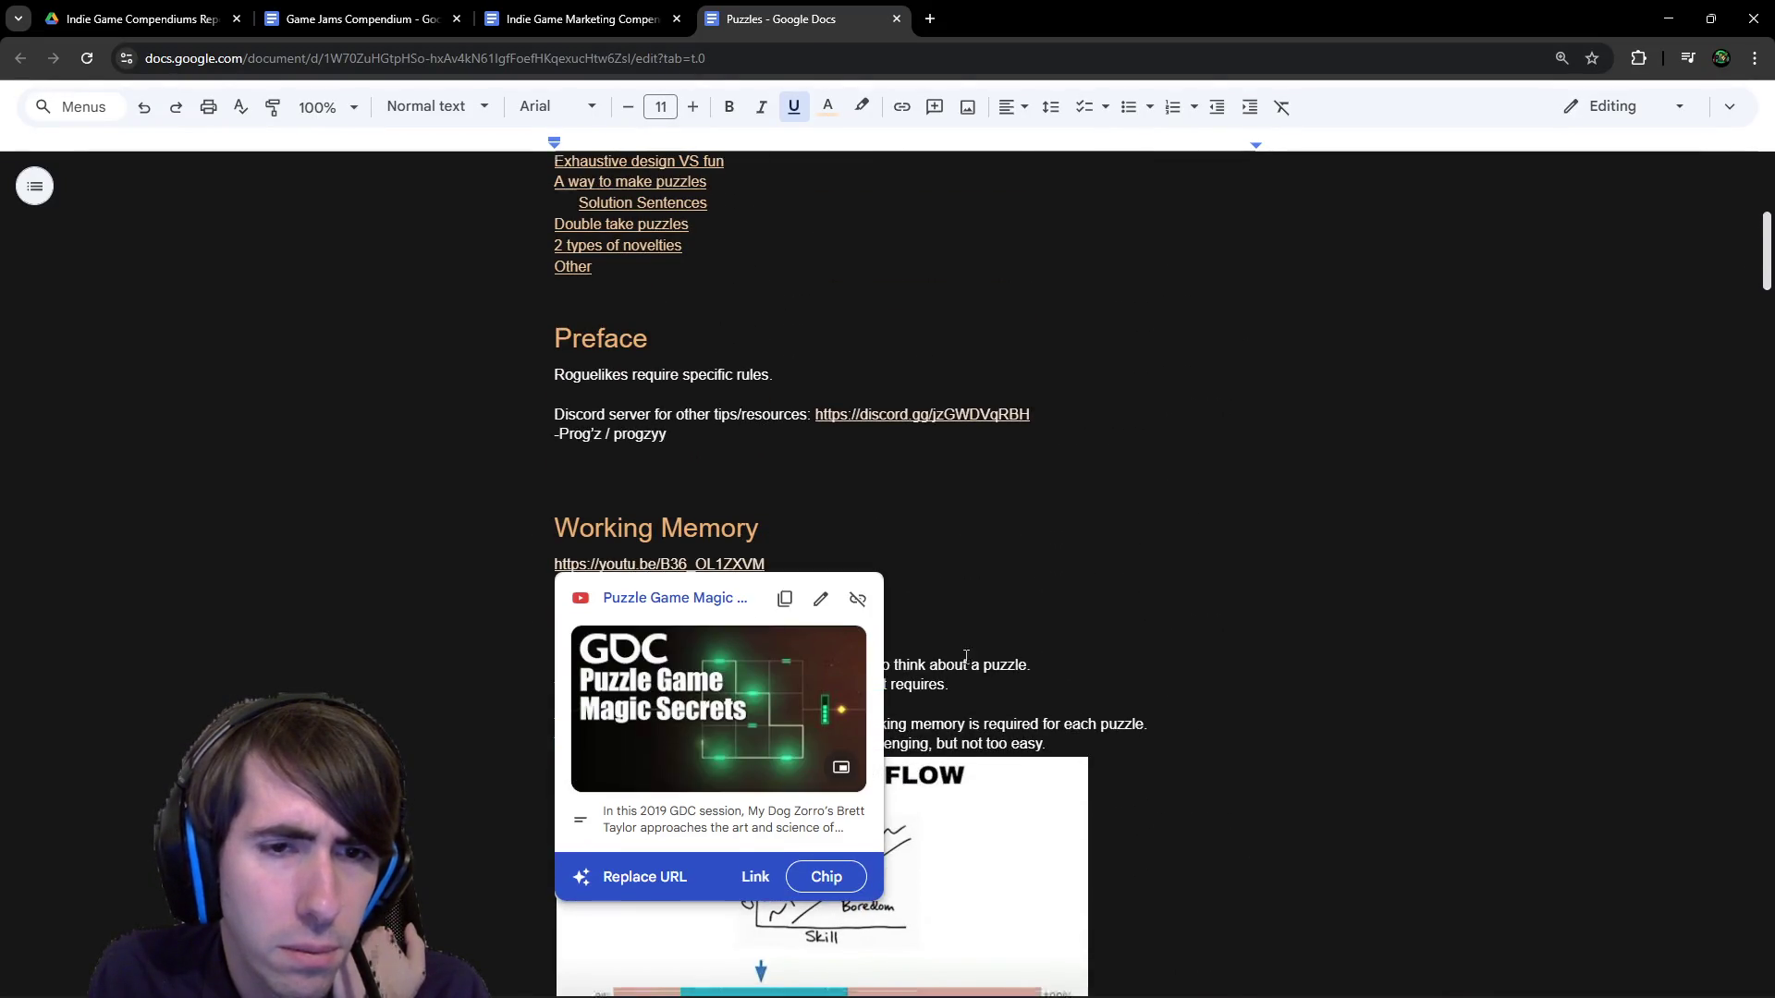
scroll(967, 678, "down", 18)
scroll(969, 680, "down", 6)
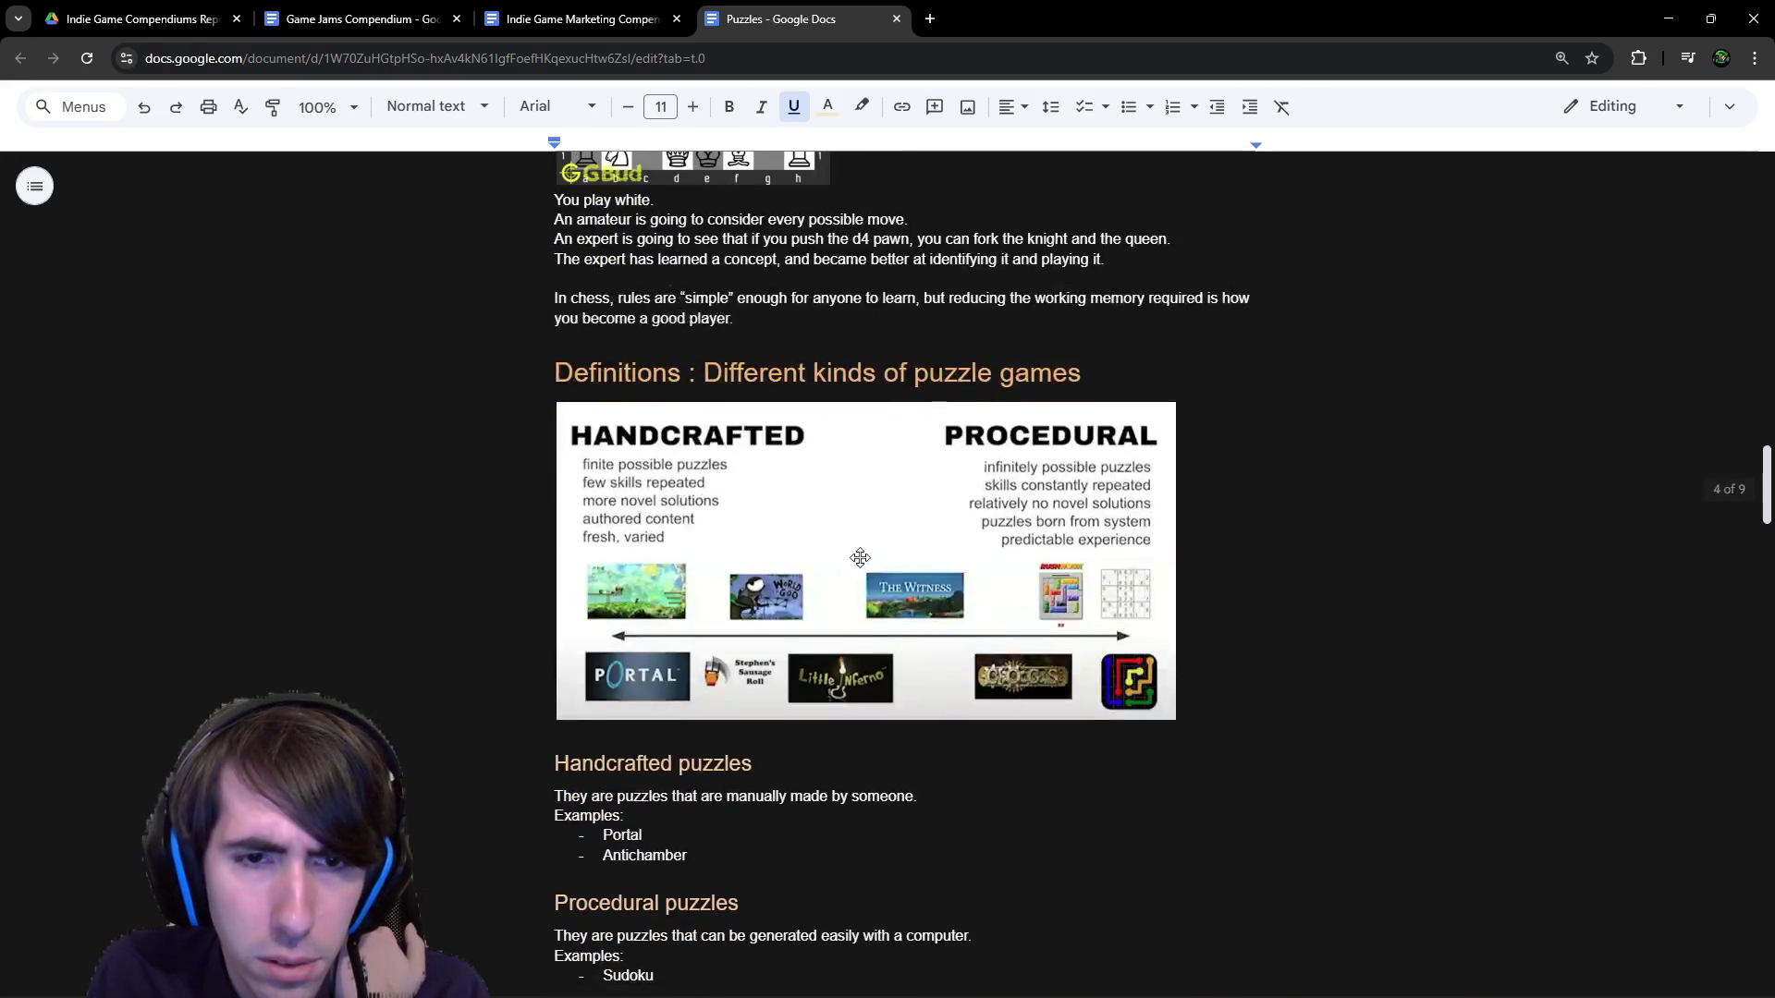
scroll(843, 523, "down", 8)
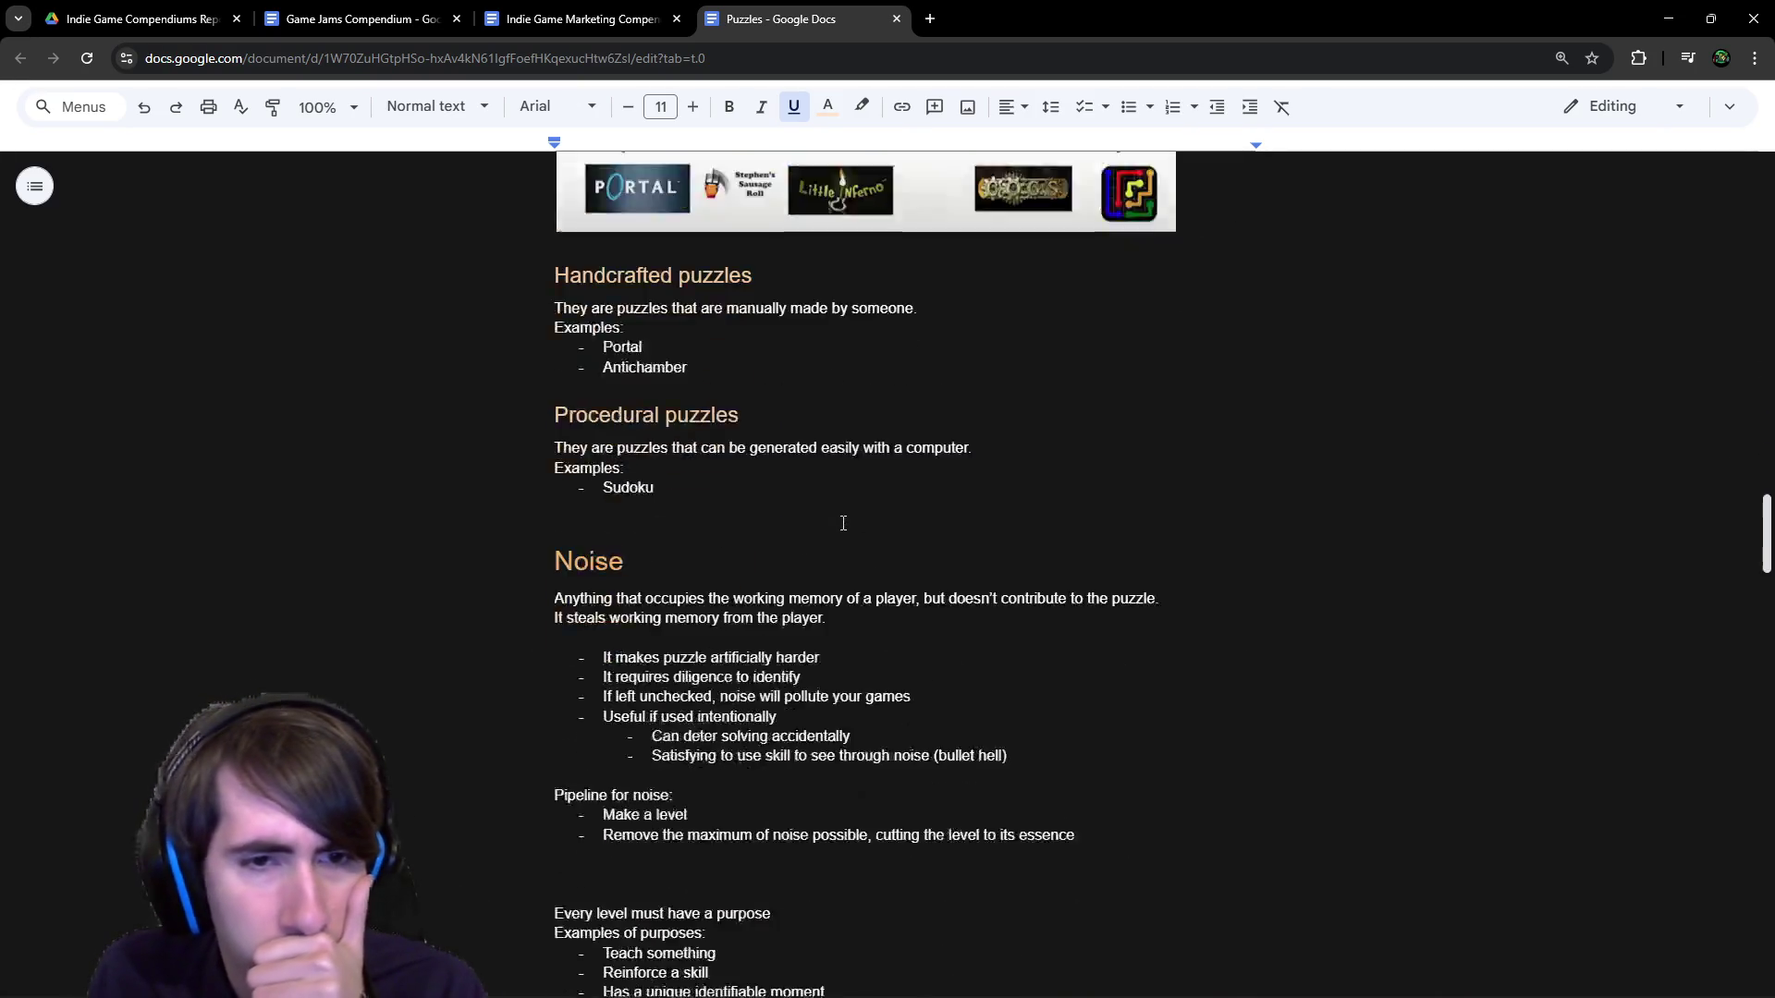
scroll(843, 524, "up", 2)
scroll(843, 523, "down", 11)
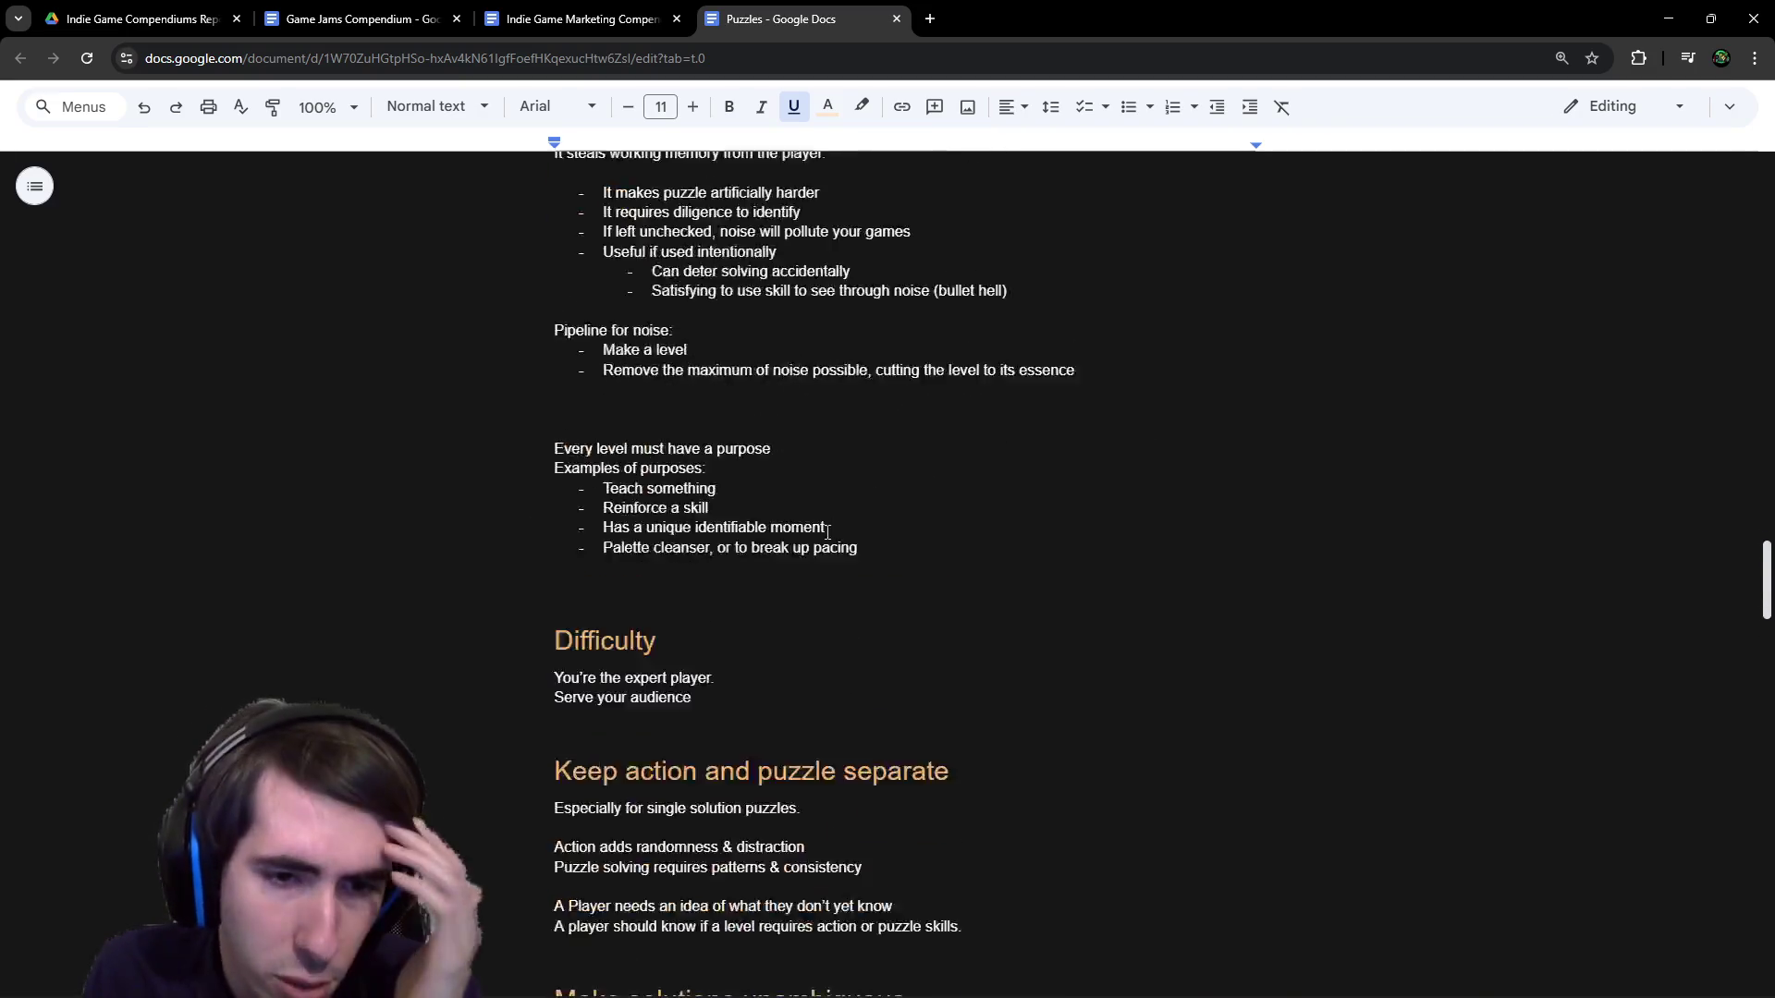
scroll(820, 532, "down", 20)
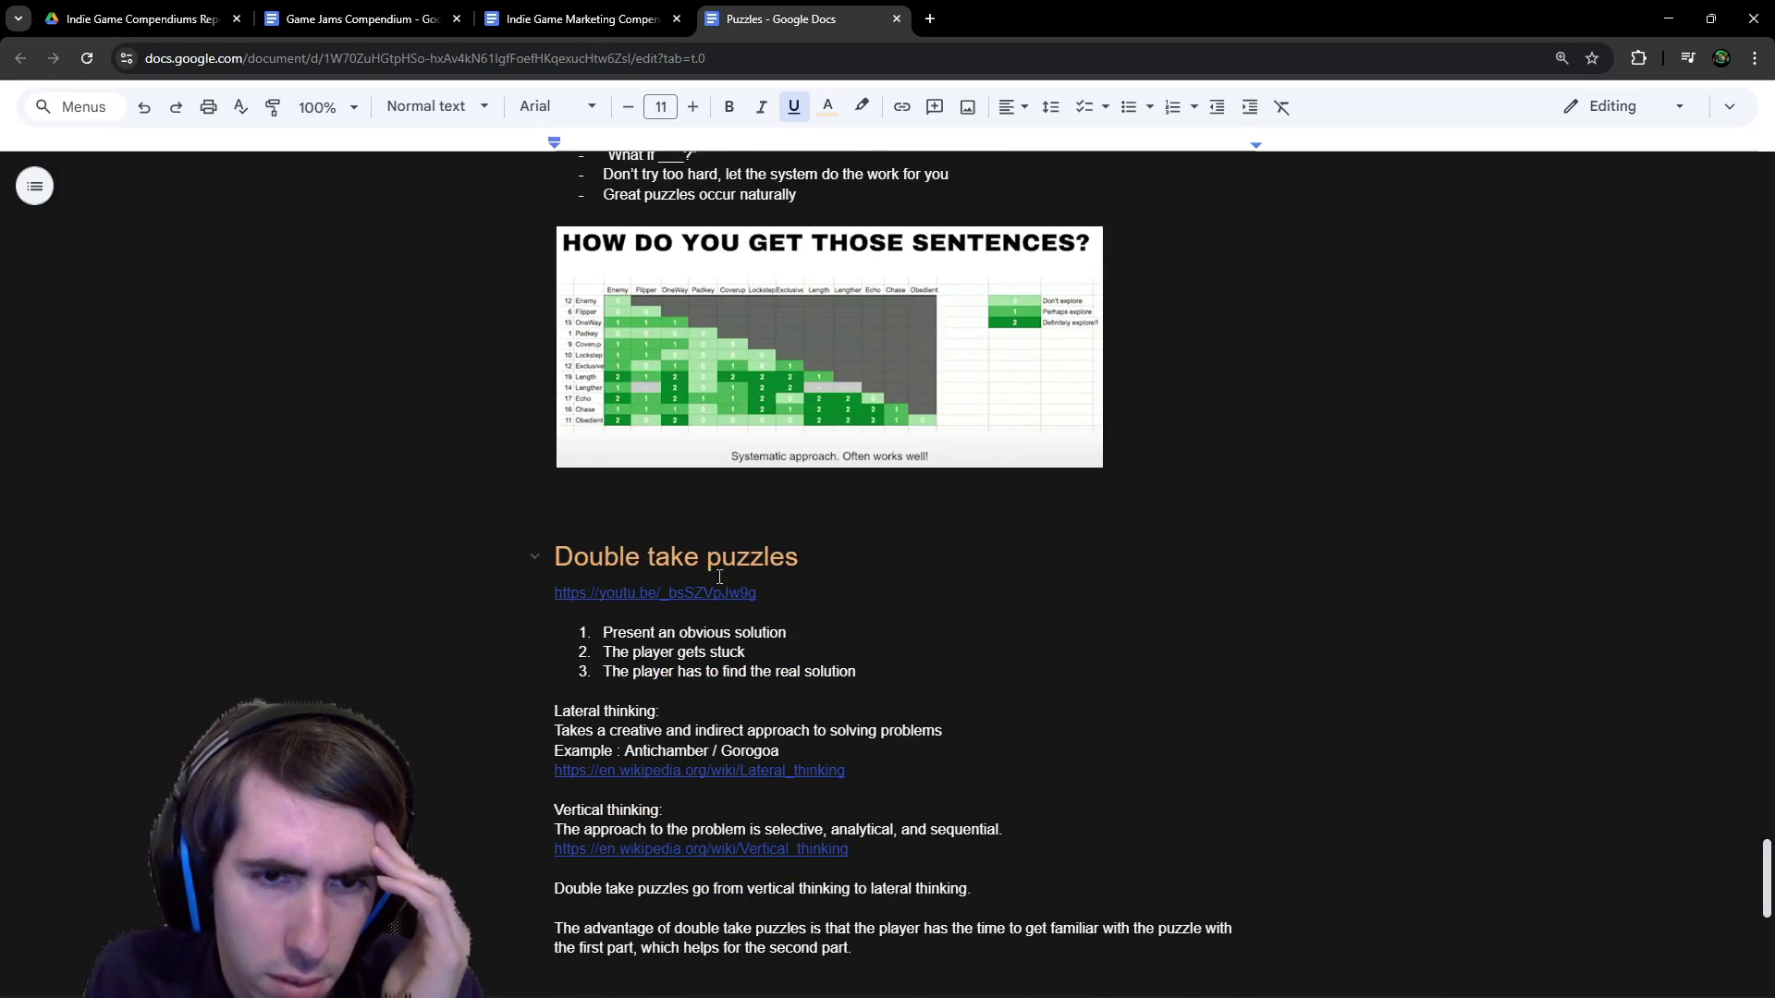
Preview the Double take puzzles and 2 types of novelties video links.
left_click(732, 593)
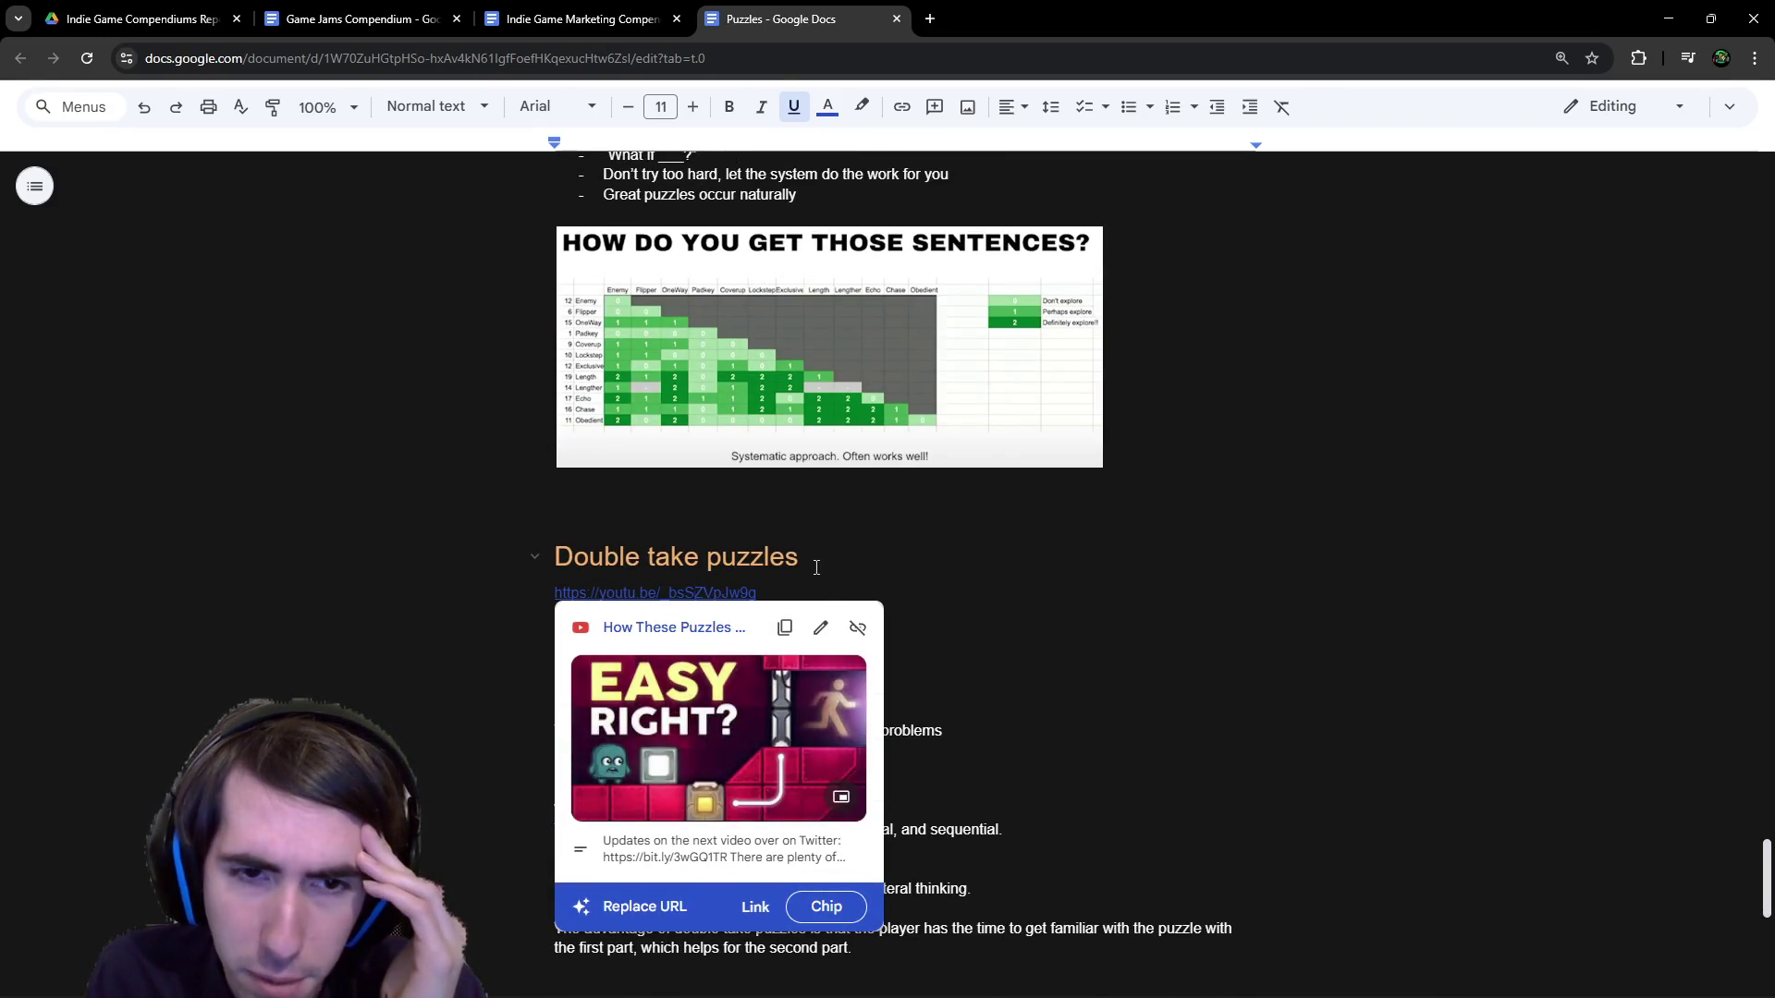
left_click(803, 557)
scroll(701, 451, "down", 5)
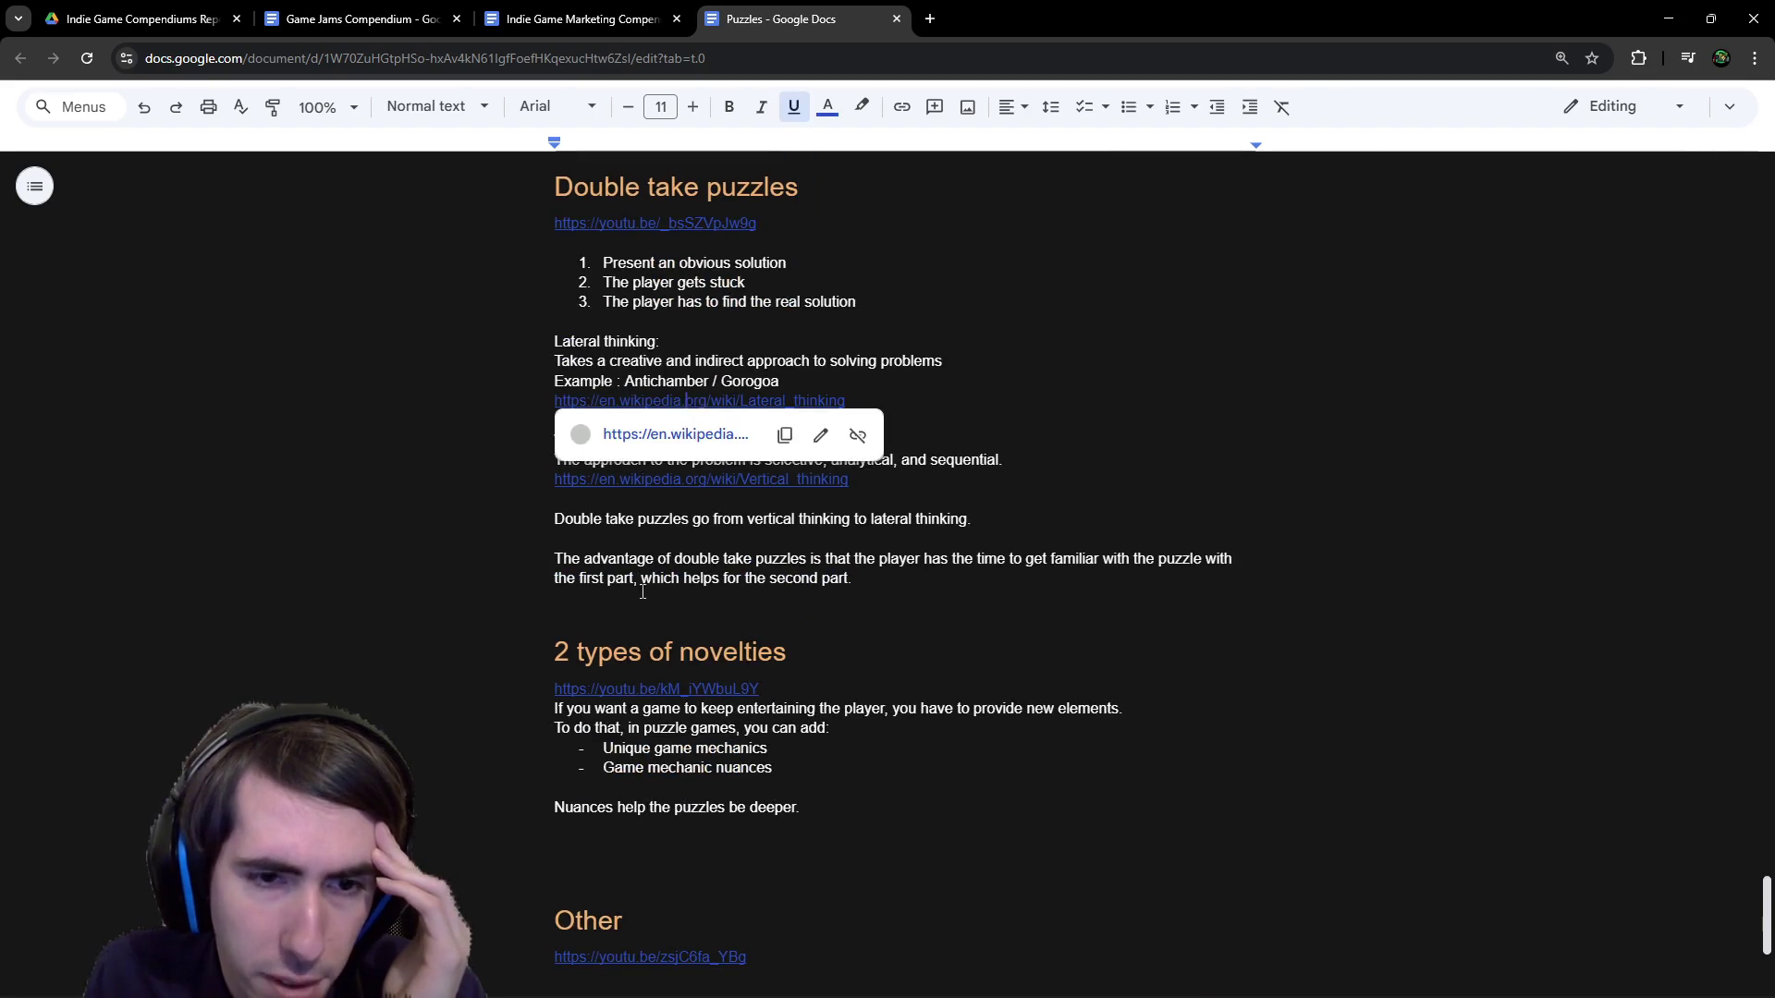
scroll(701, 426, "down", 2)
left_click(673, 504)
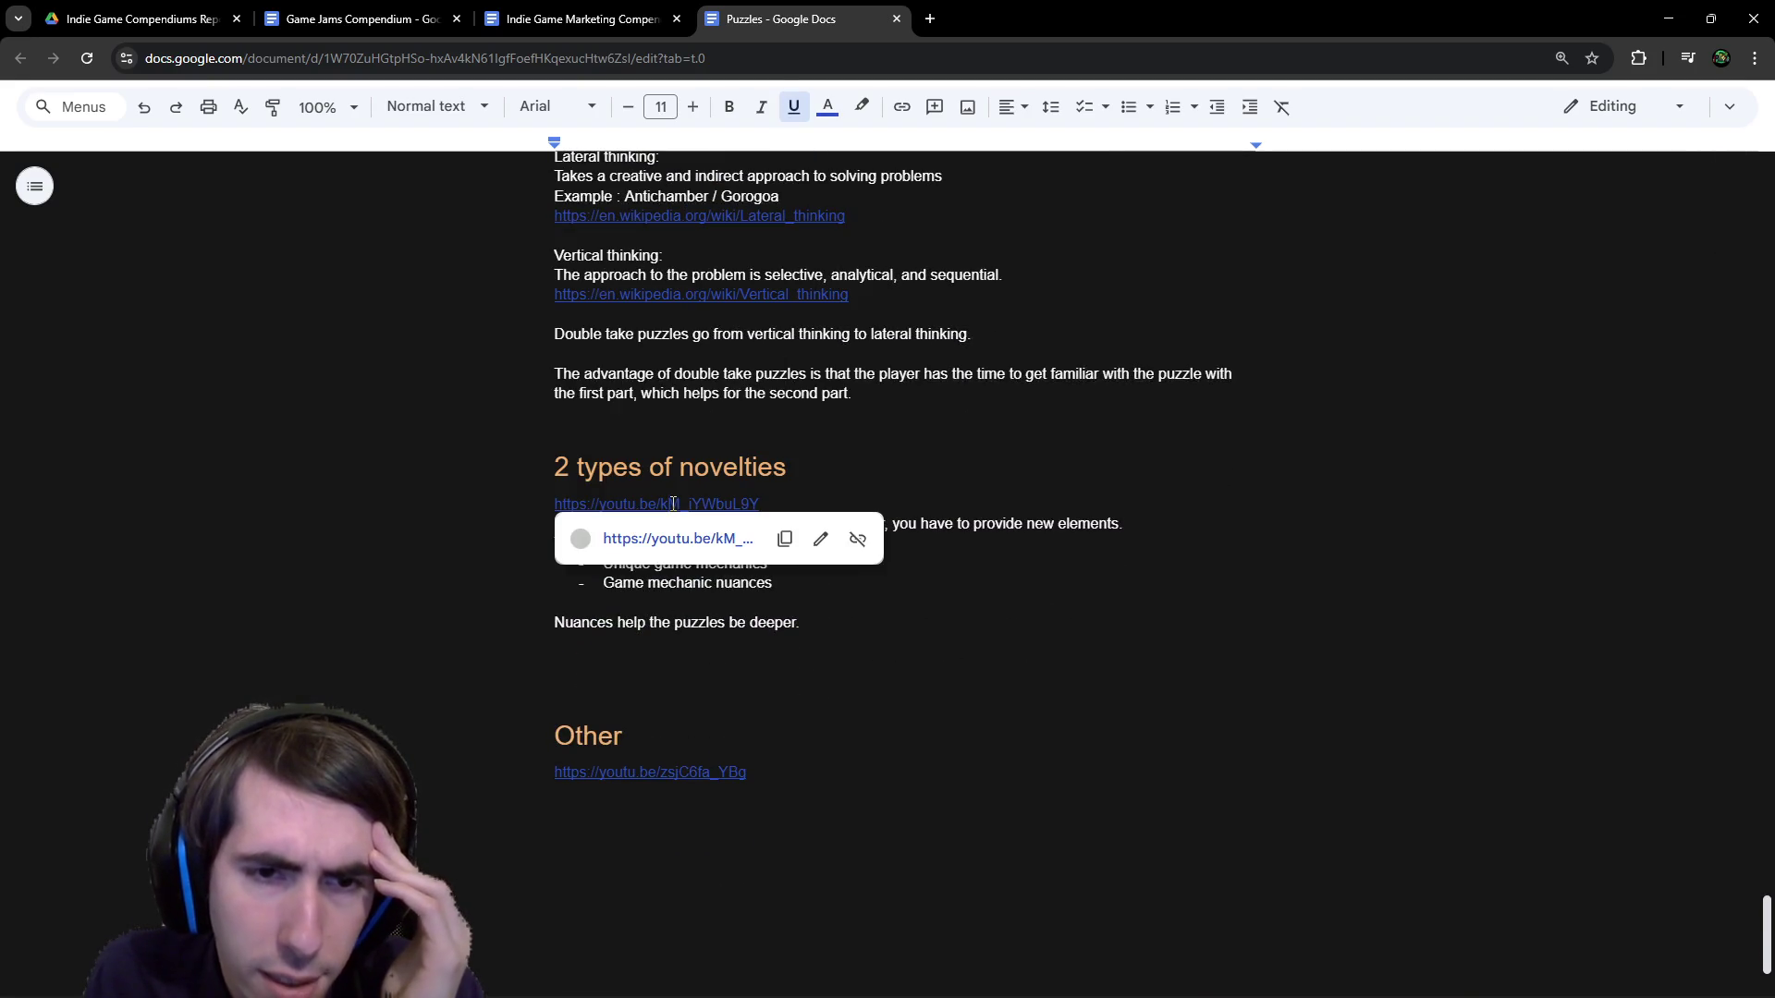
Read the handcrafted versus procedural puzzle definitions, selecting the action and puzzle notes through the platformer line.
scroll(774, 493, "up", 8)
scroll(775, 493, "up", 9)
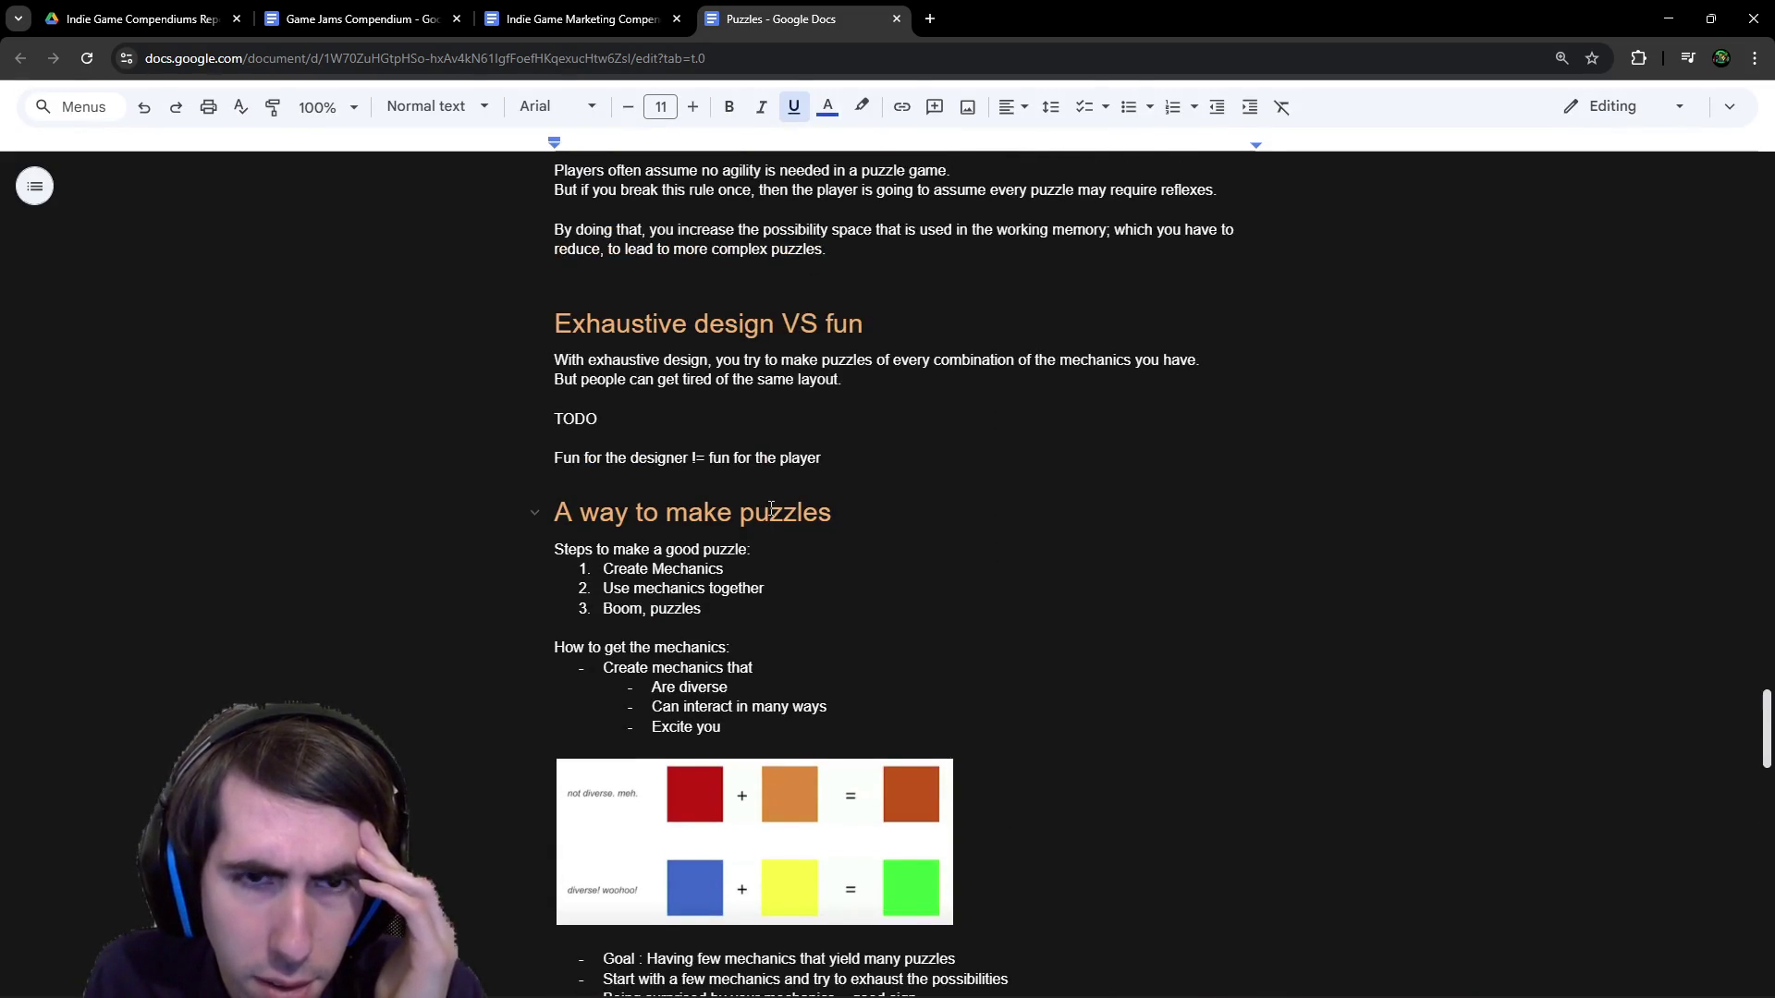
scroll(771, 508, "up", 1)
scroll(771, 508, "down", 3)
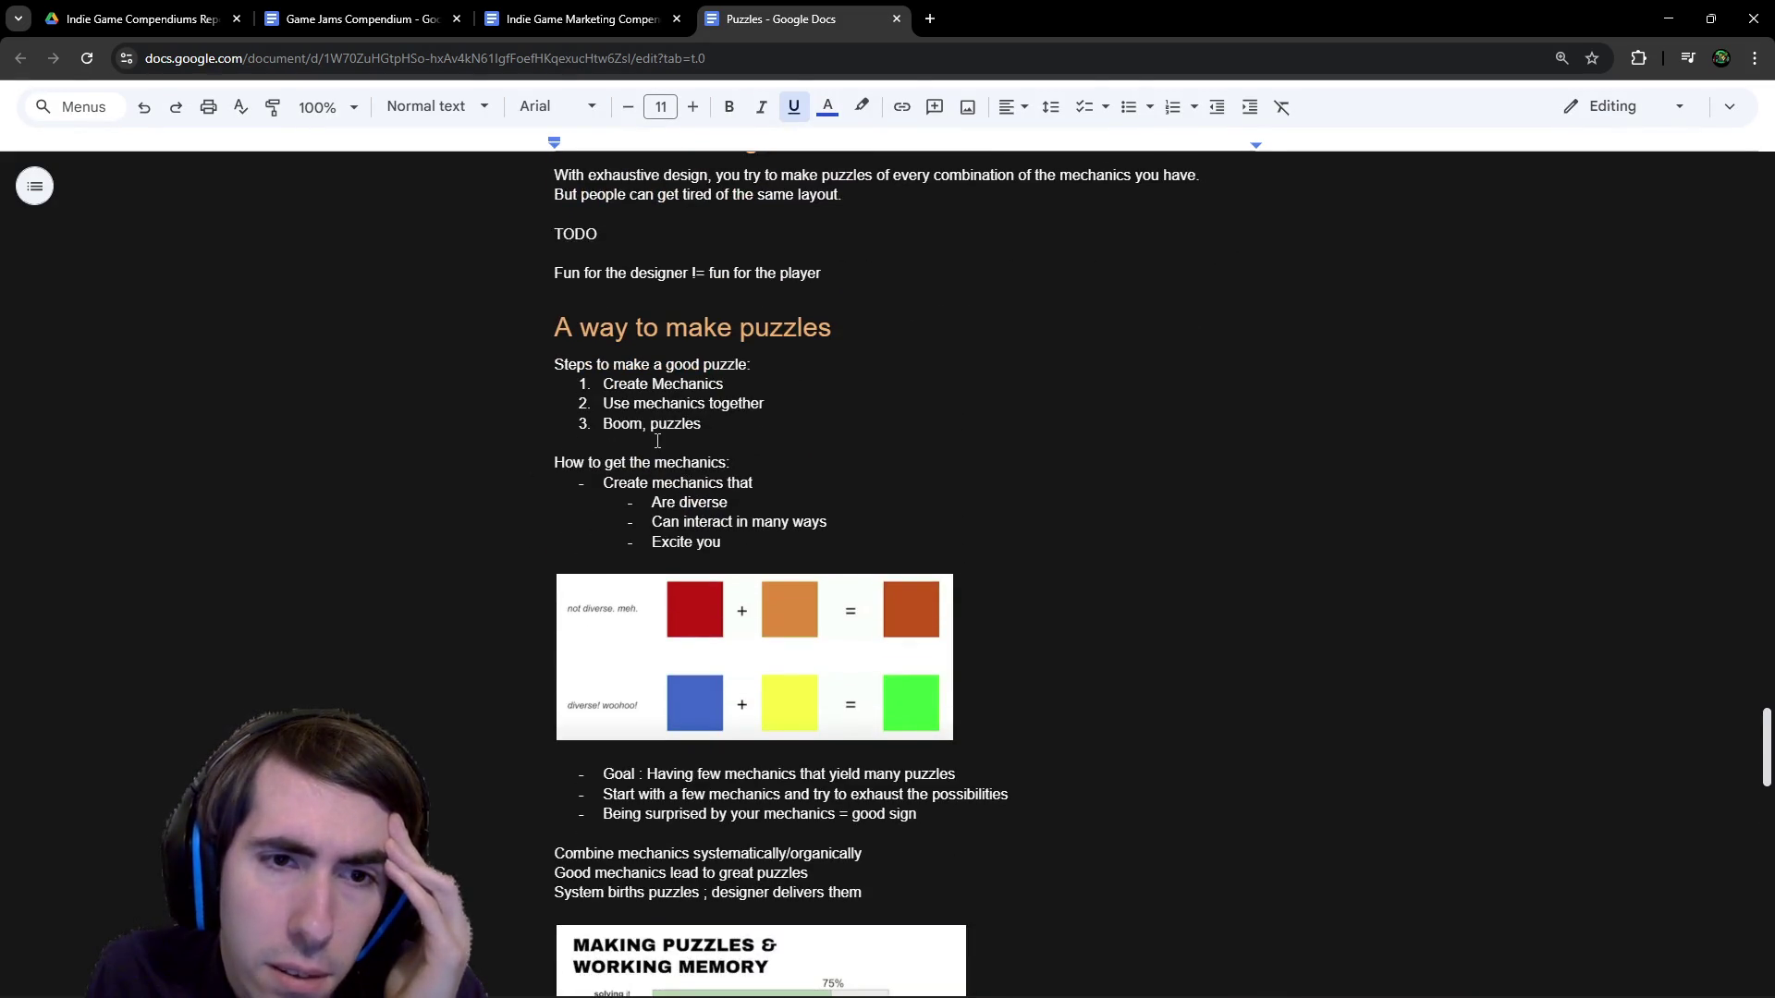
scroll(657, 442, "down", 3)
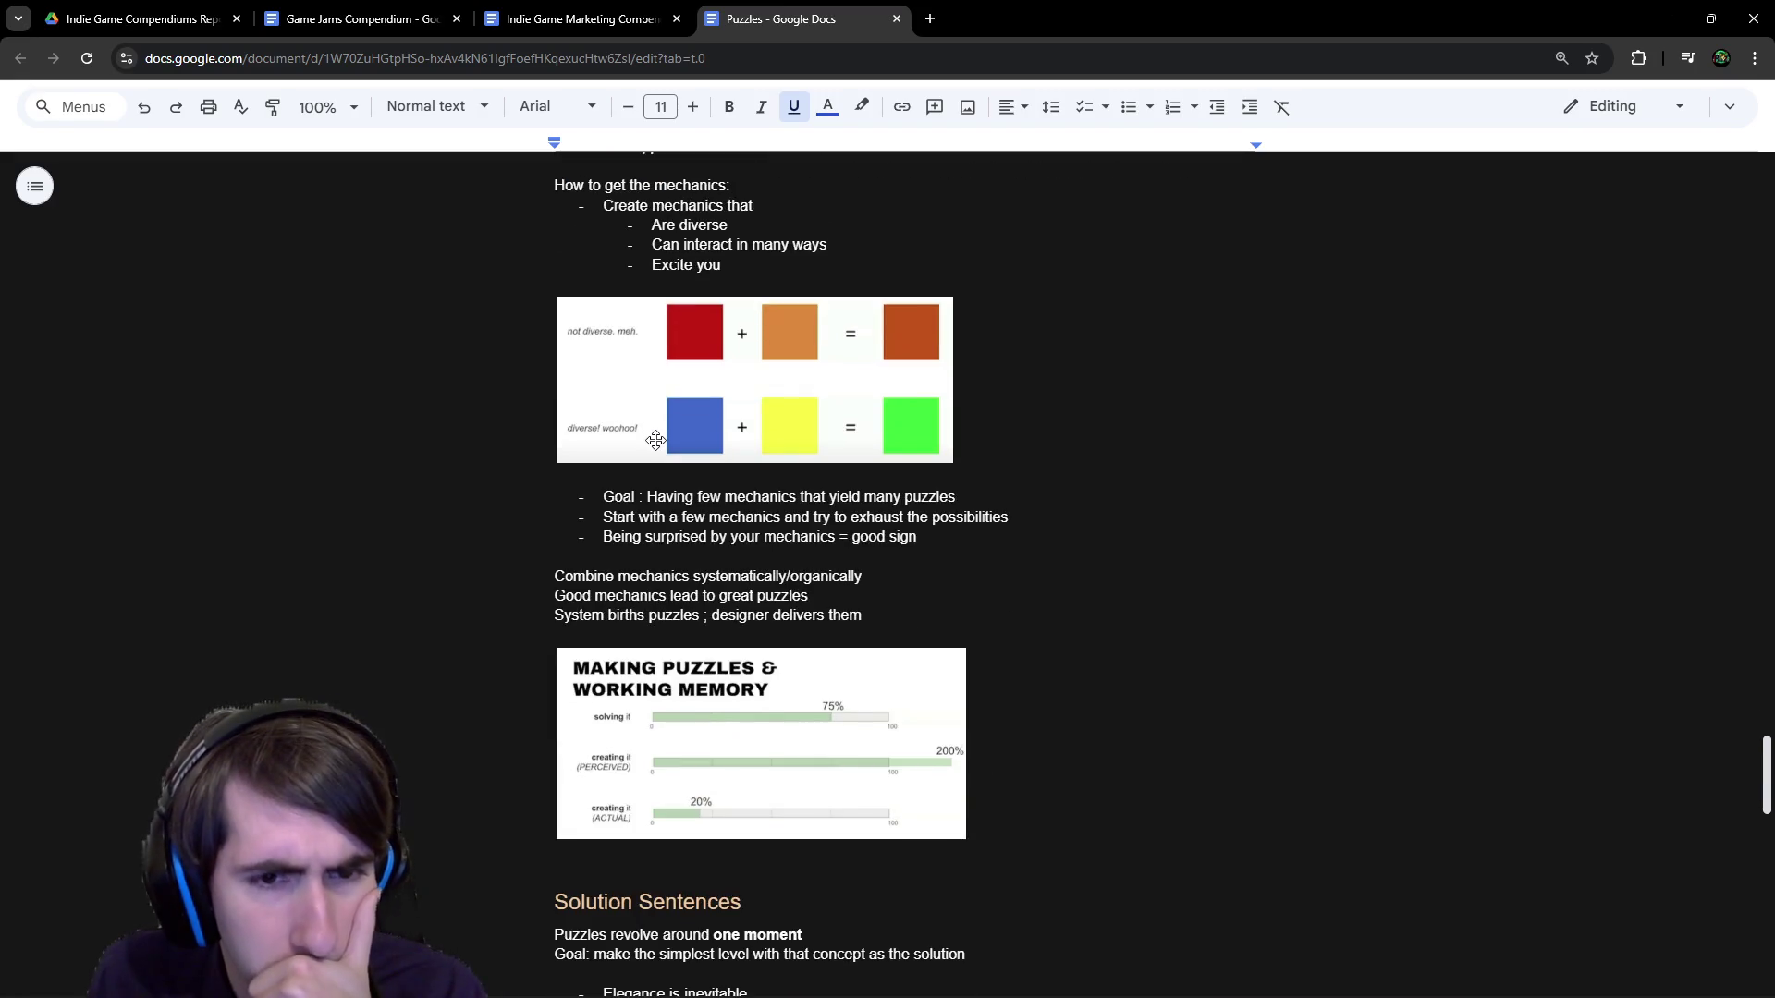
scroll(656, 441, "up", 1)
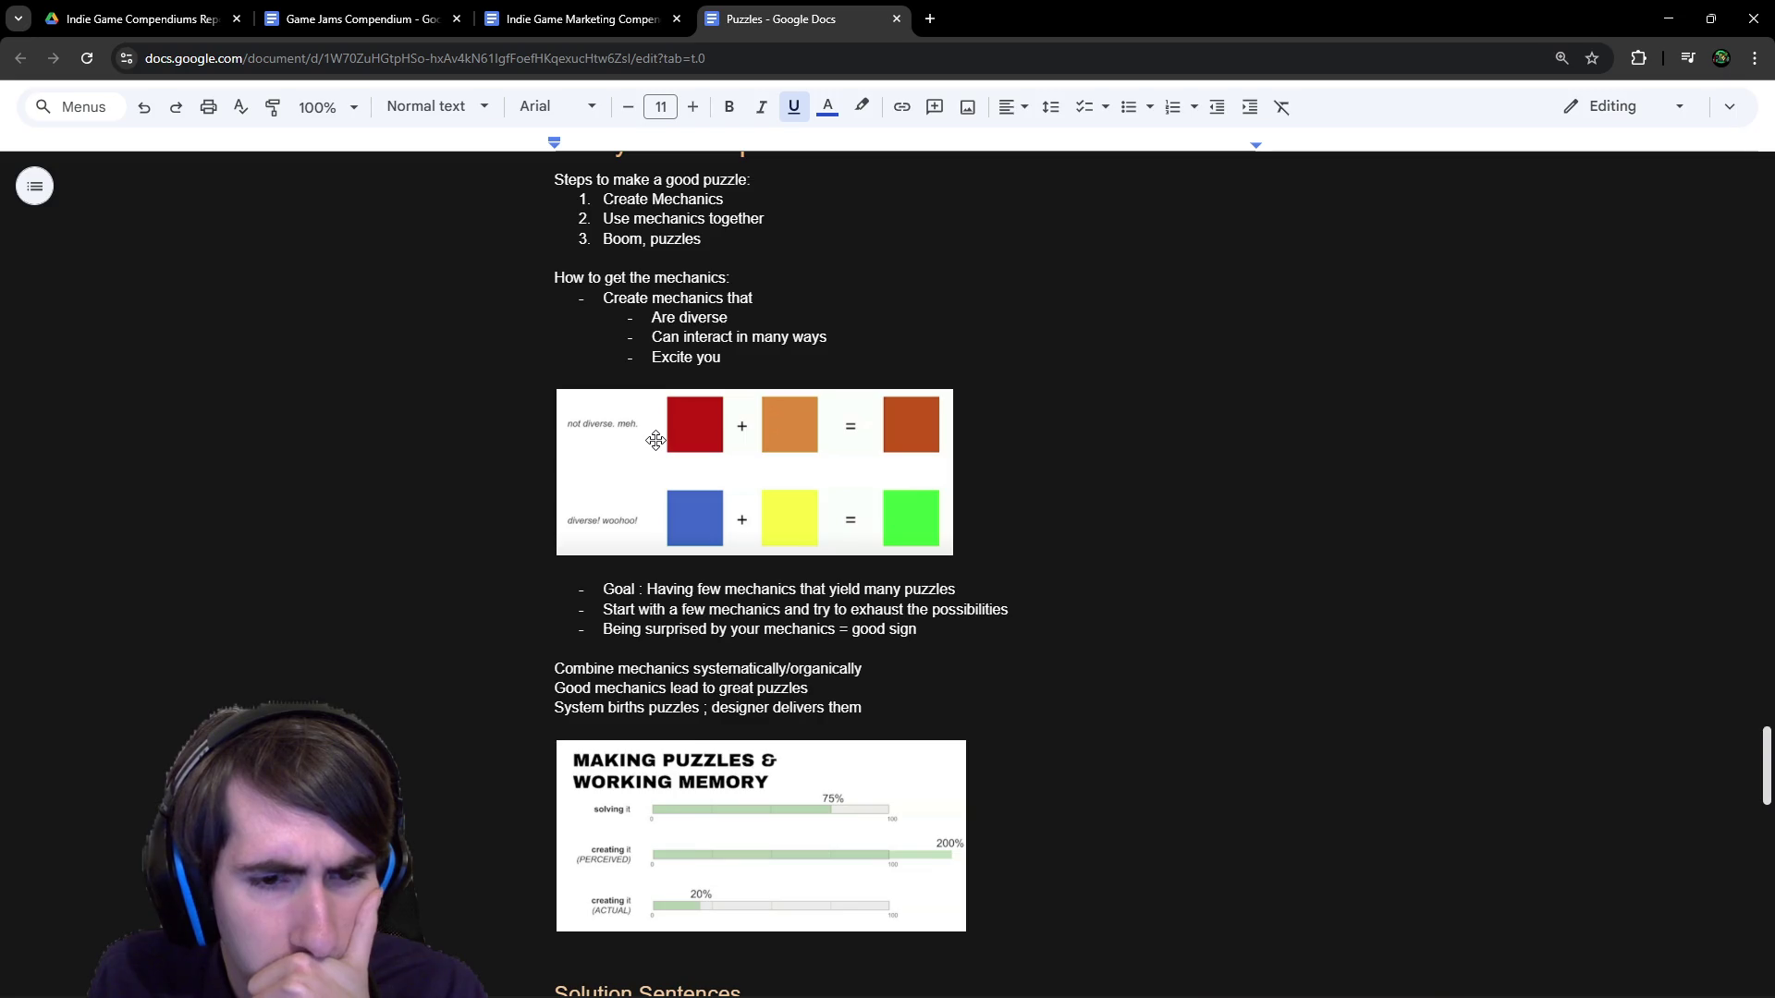
left_click_drag(554, 649, 948, 797)
scroll(916, 756, "up", 1)
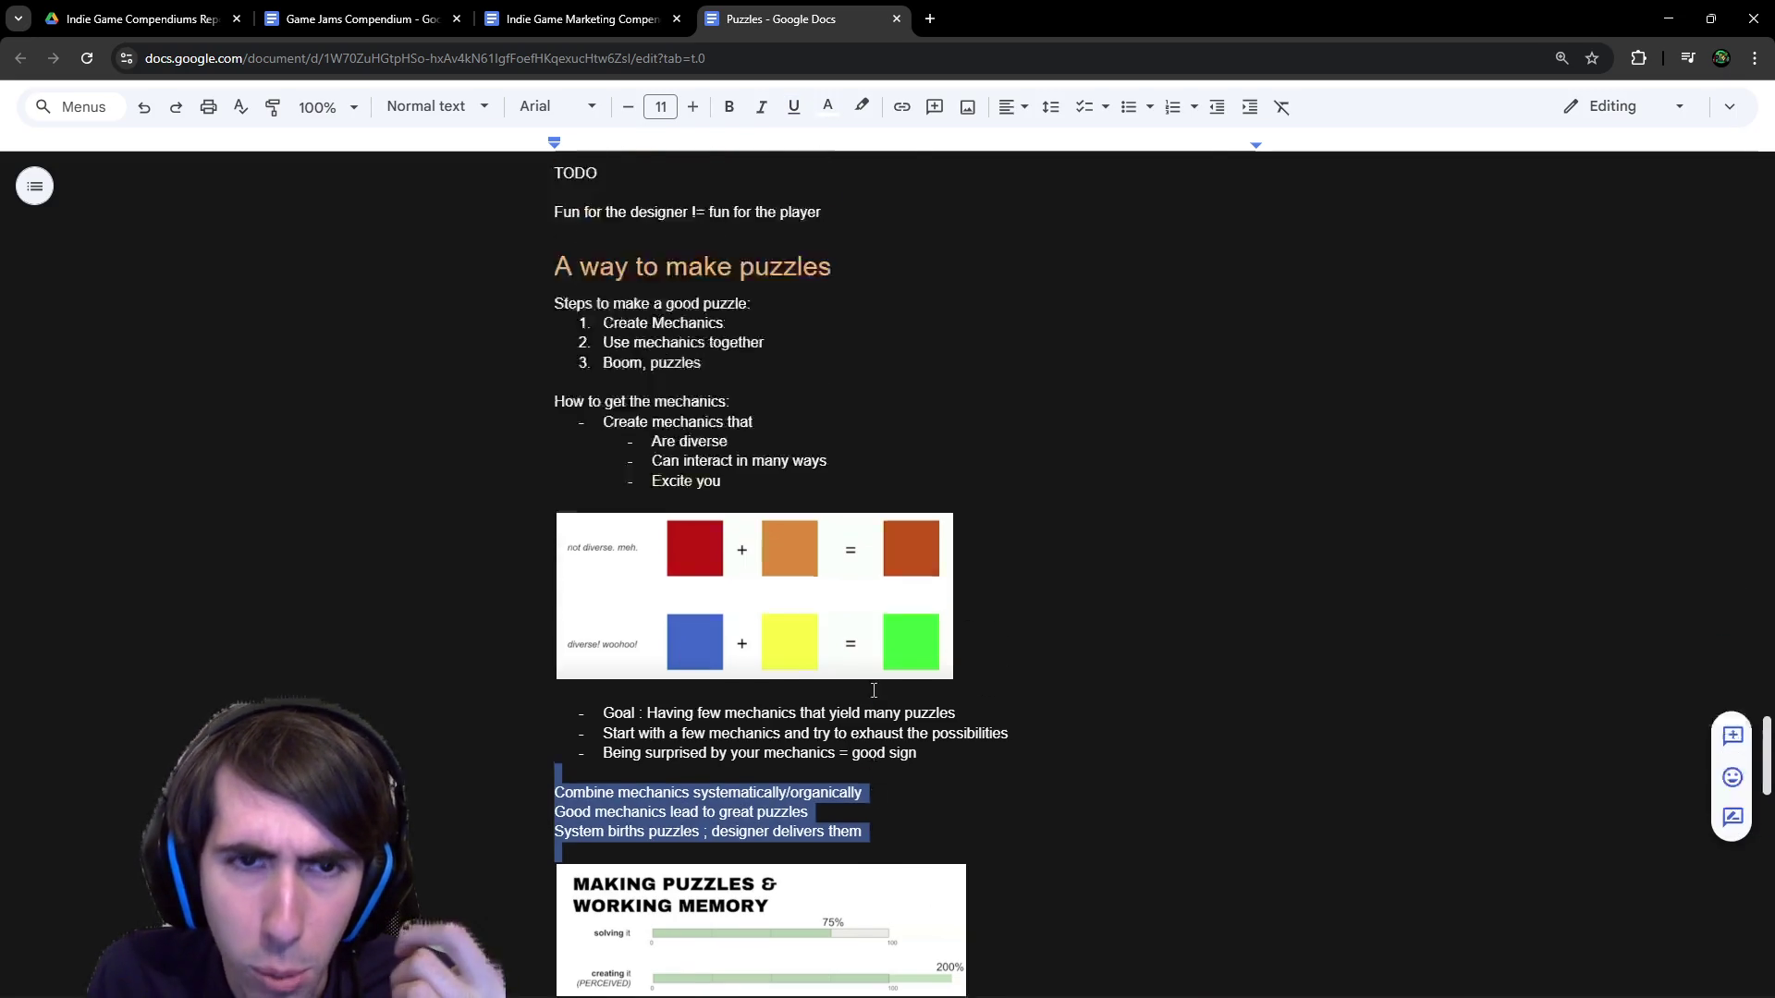
scroll(874, 691, "up", 15)
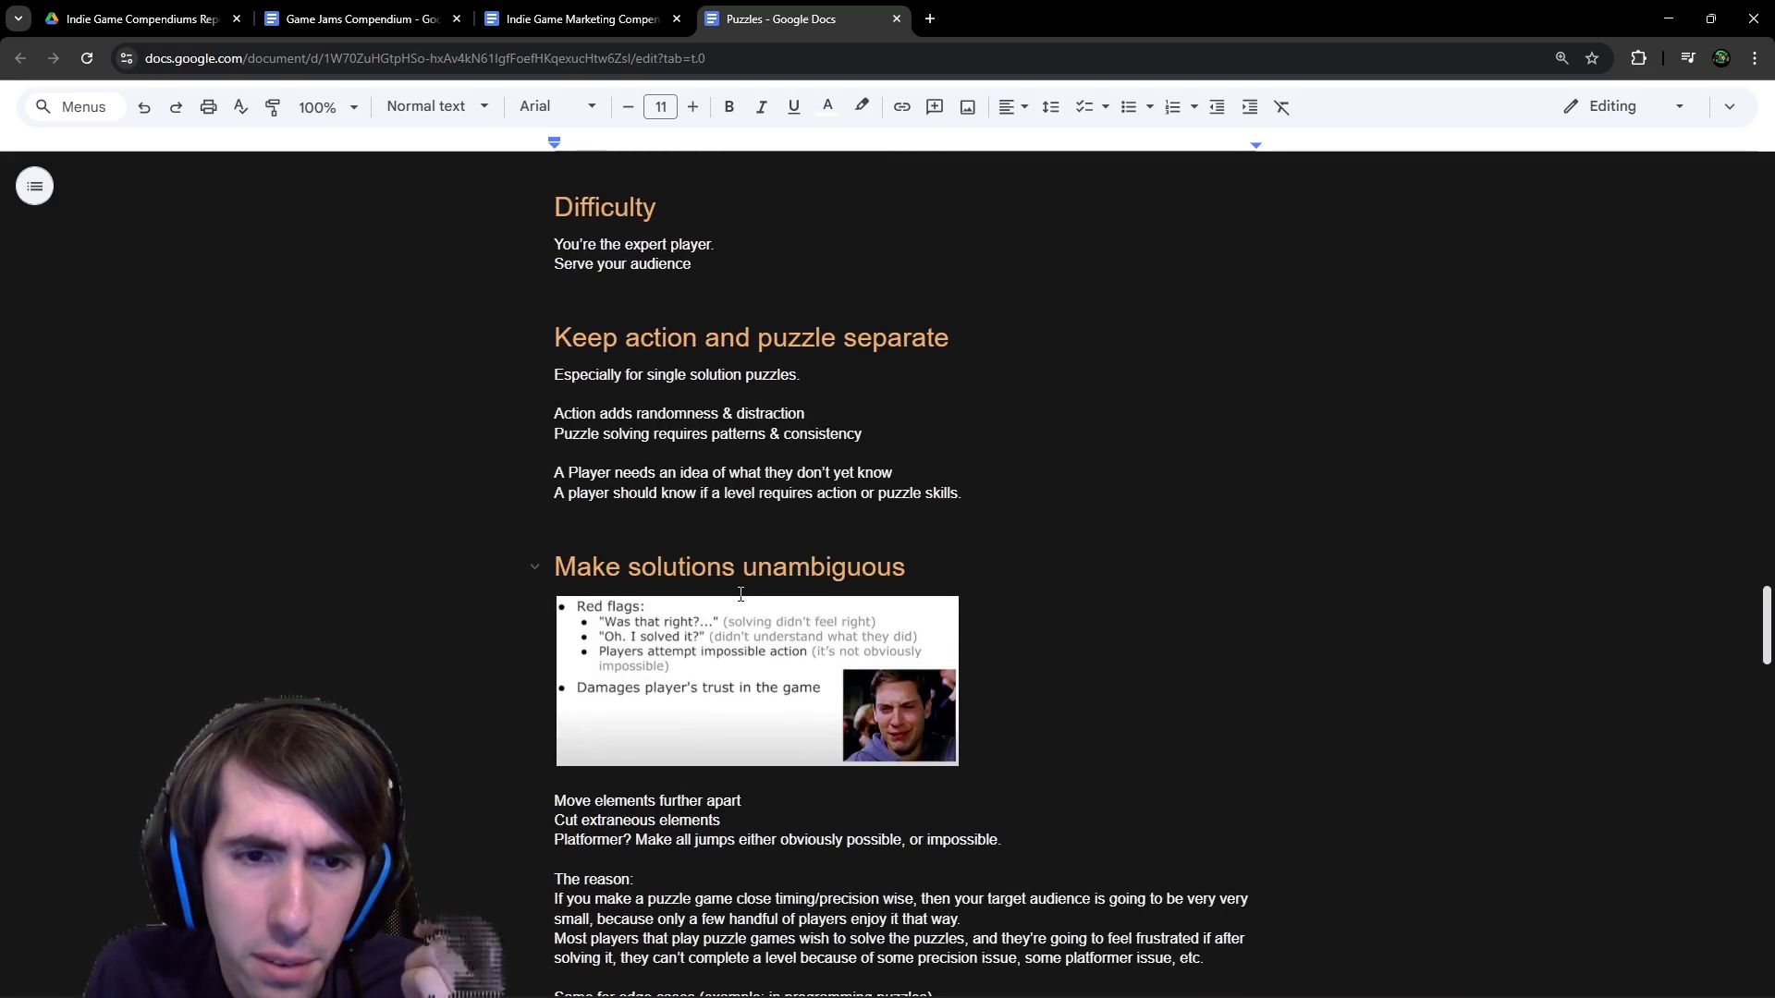
mouse_move(724, 413)
left_mouse_down()
mouse_move(911, 578)
mouse_move(923, 805)
left_mouse_up()
Scroll back up and preview the Working Memory video link once more.
scroll(922, 805, "up", 14)
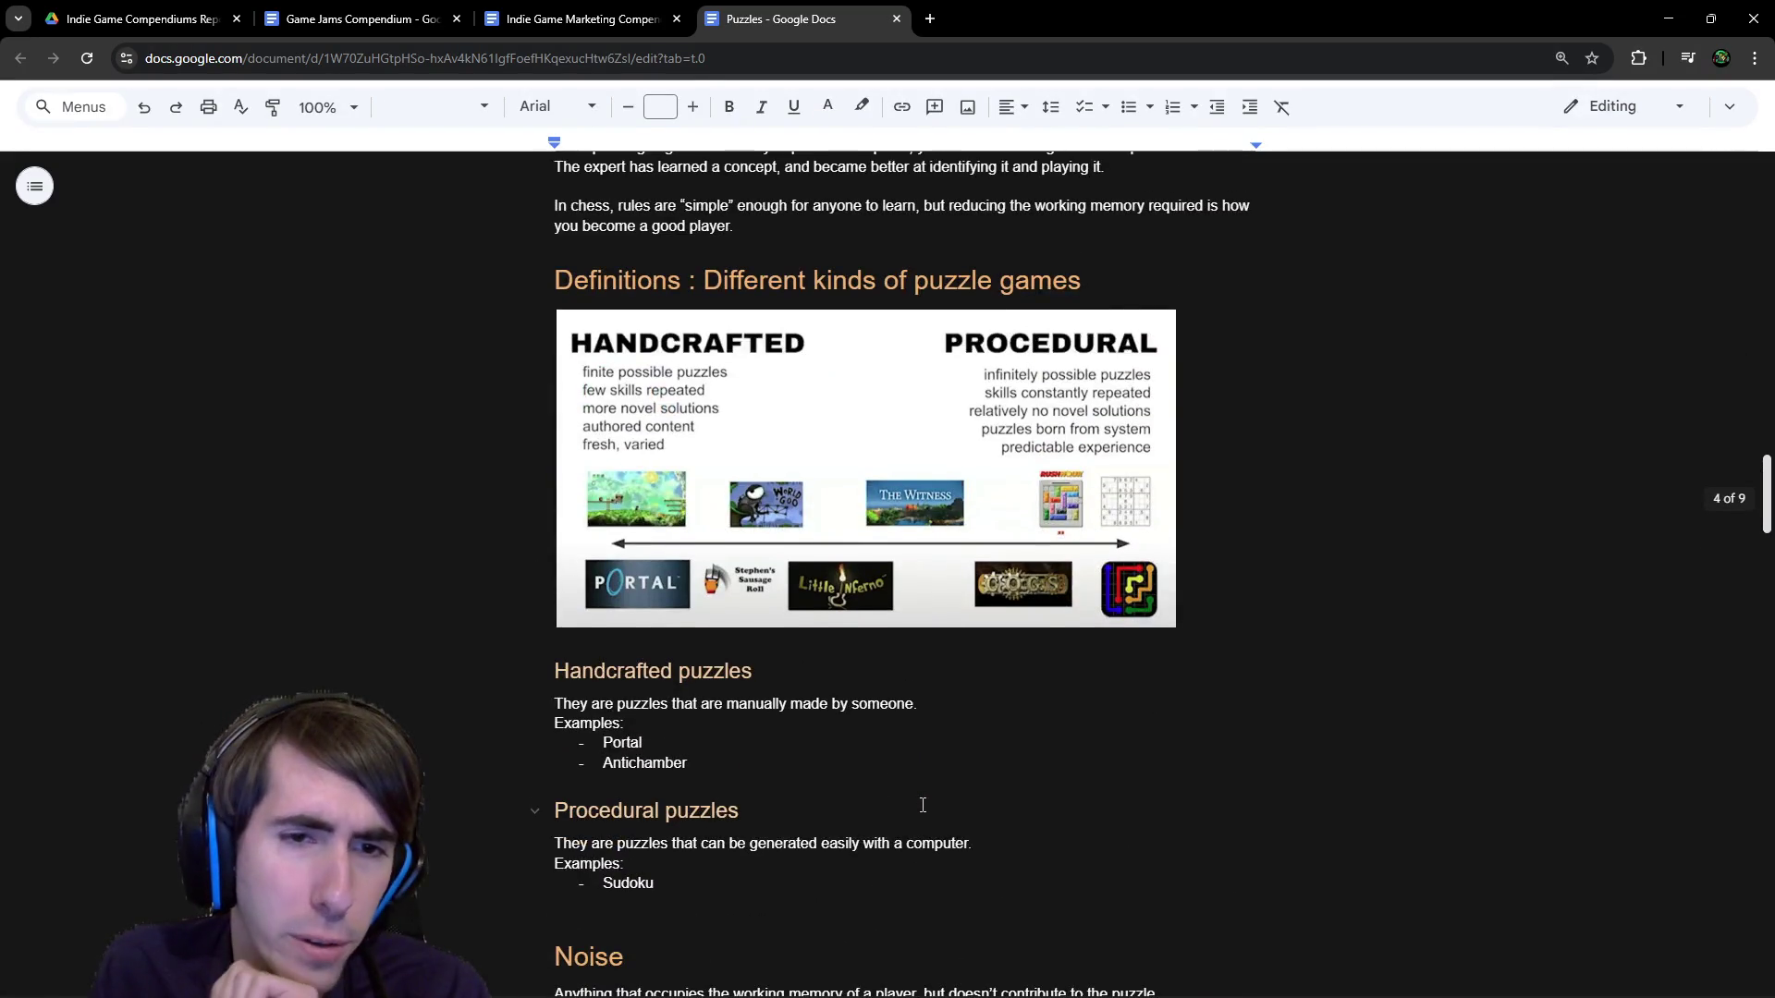
scroll(922, 806, "up", 13)
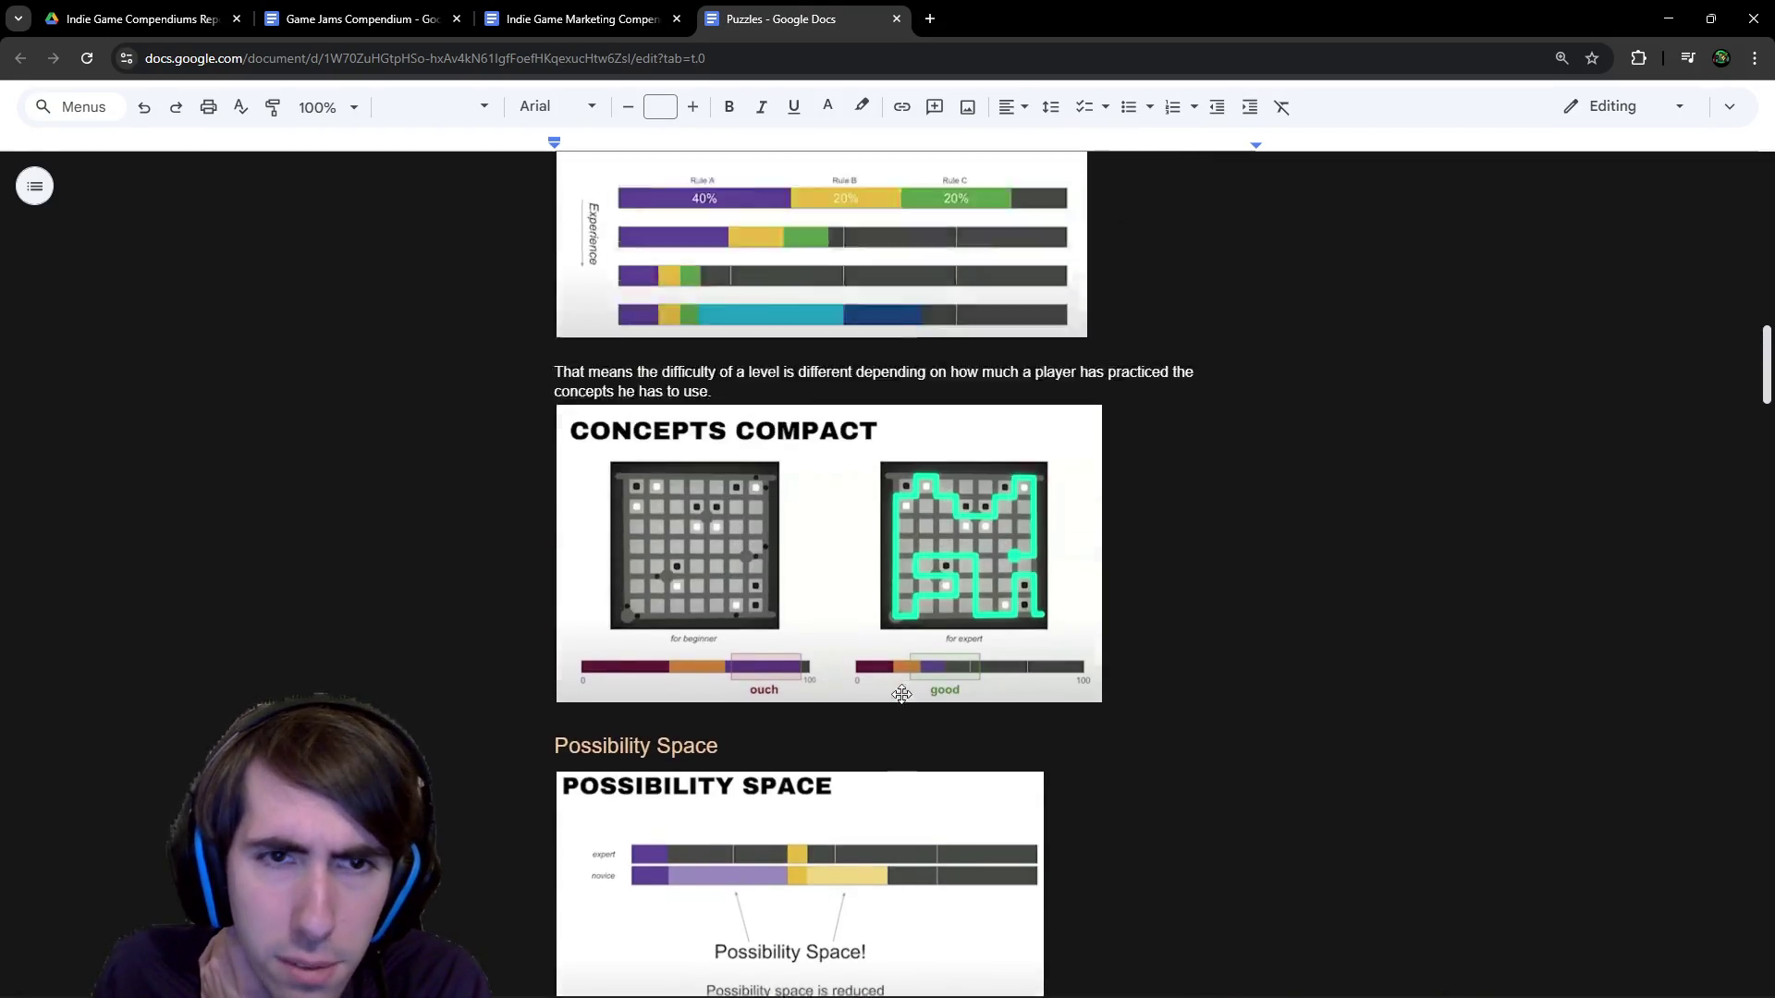
scroll(902, 694, "up", 12)
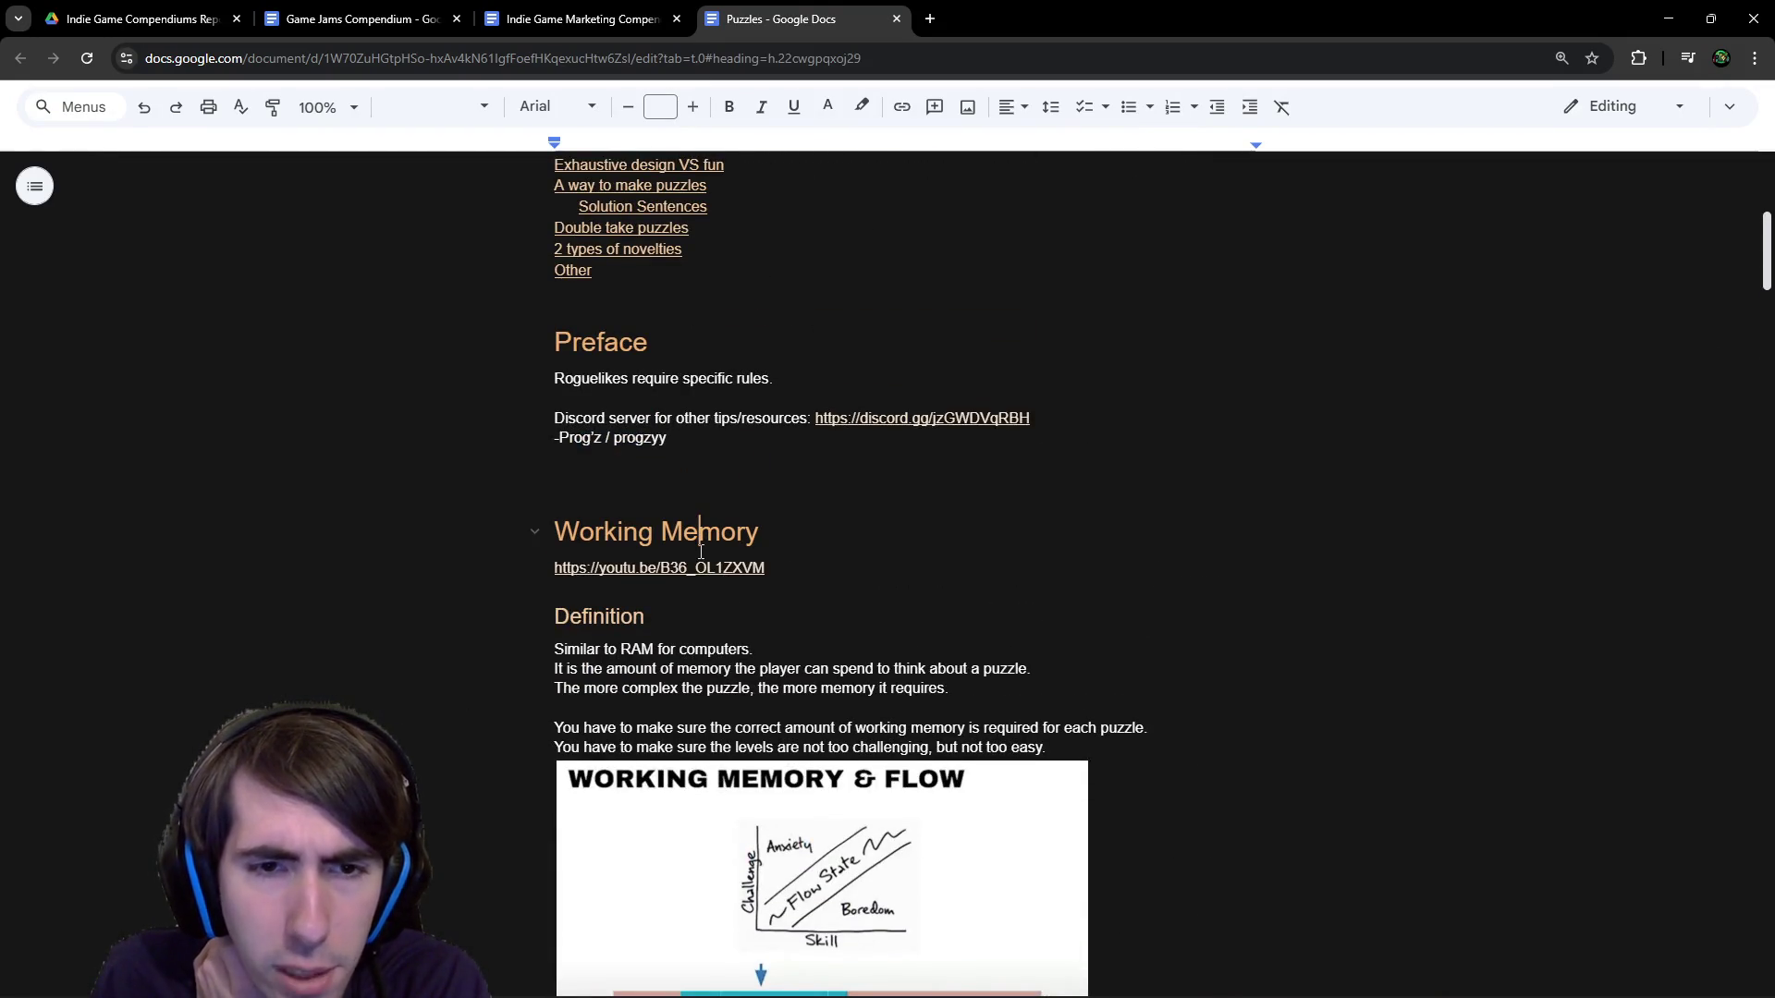
left_click(717, 567)
scroll(703, 647, "down", 15)
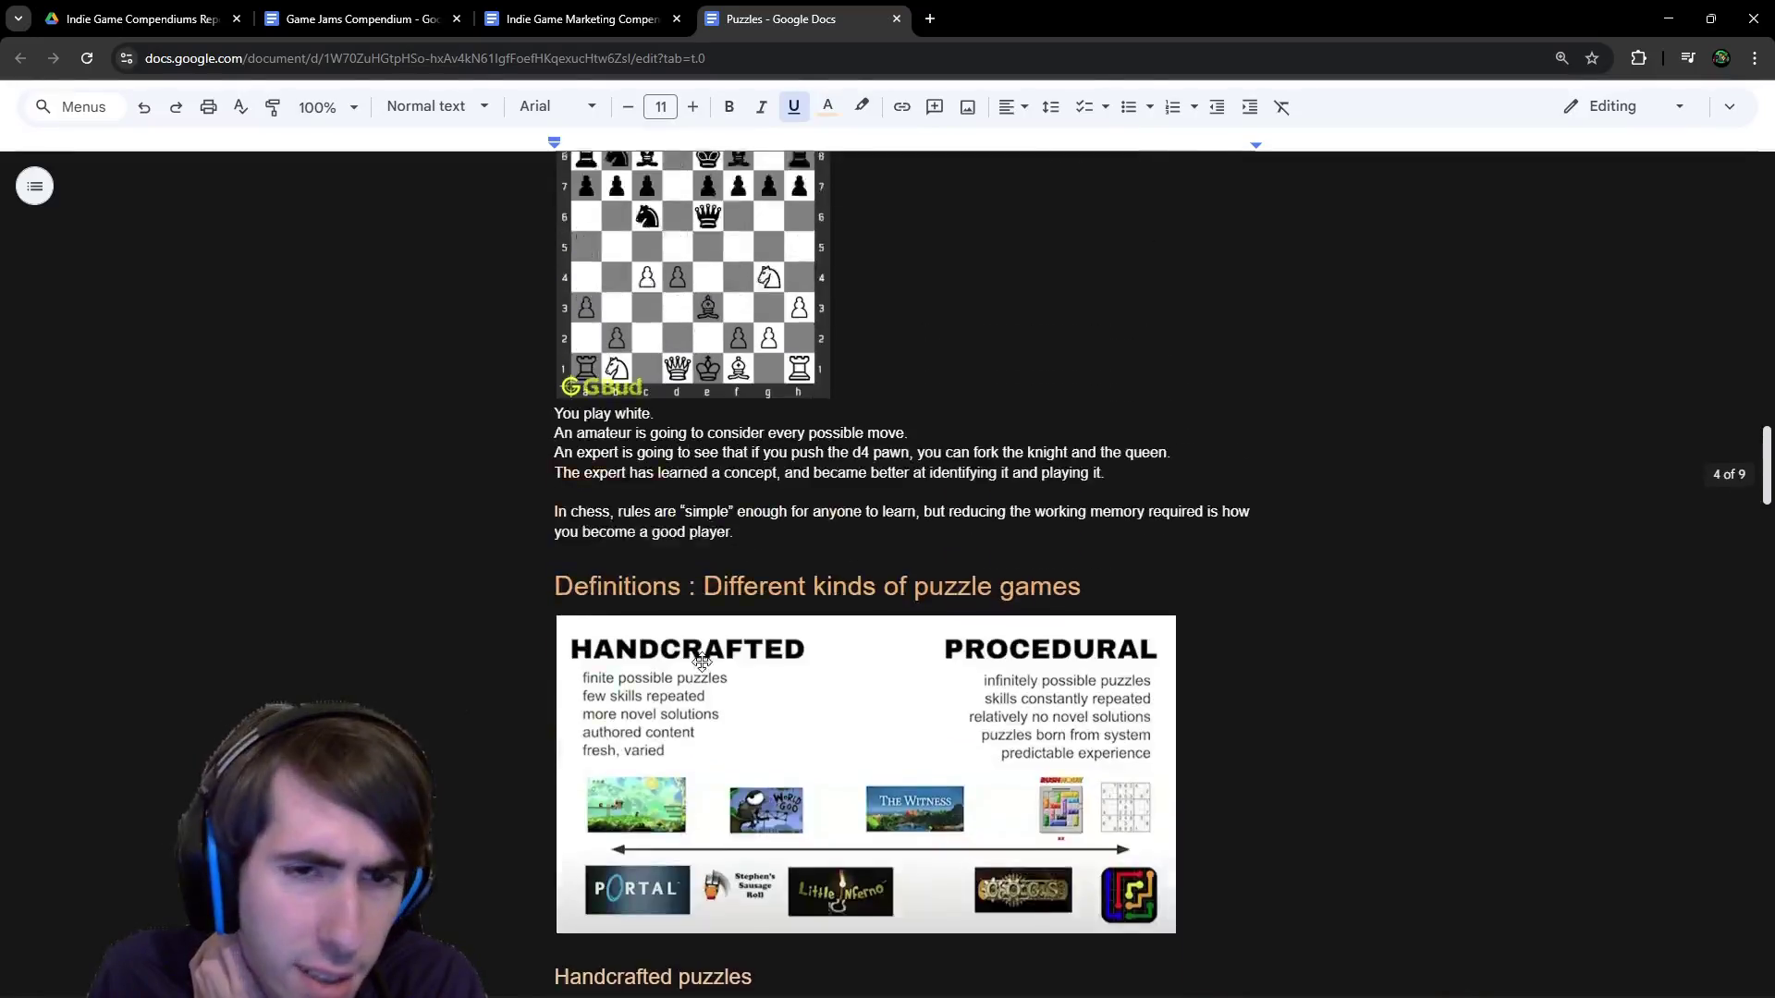
scroll(702, 661, "up", 14)
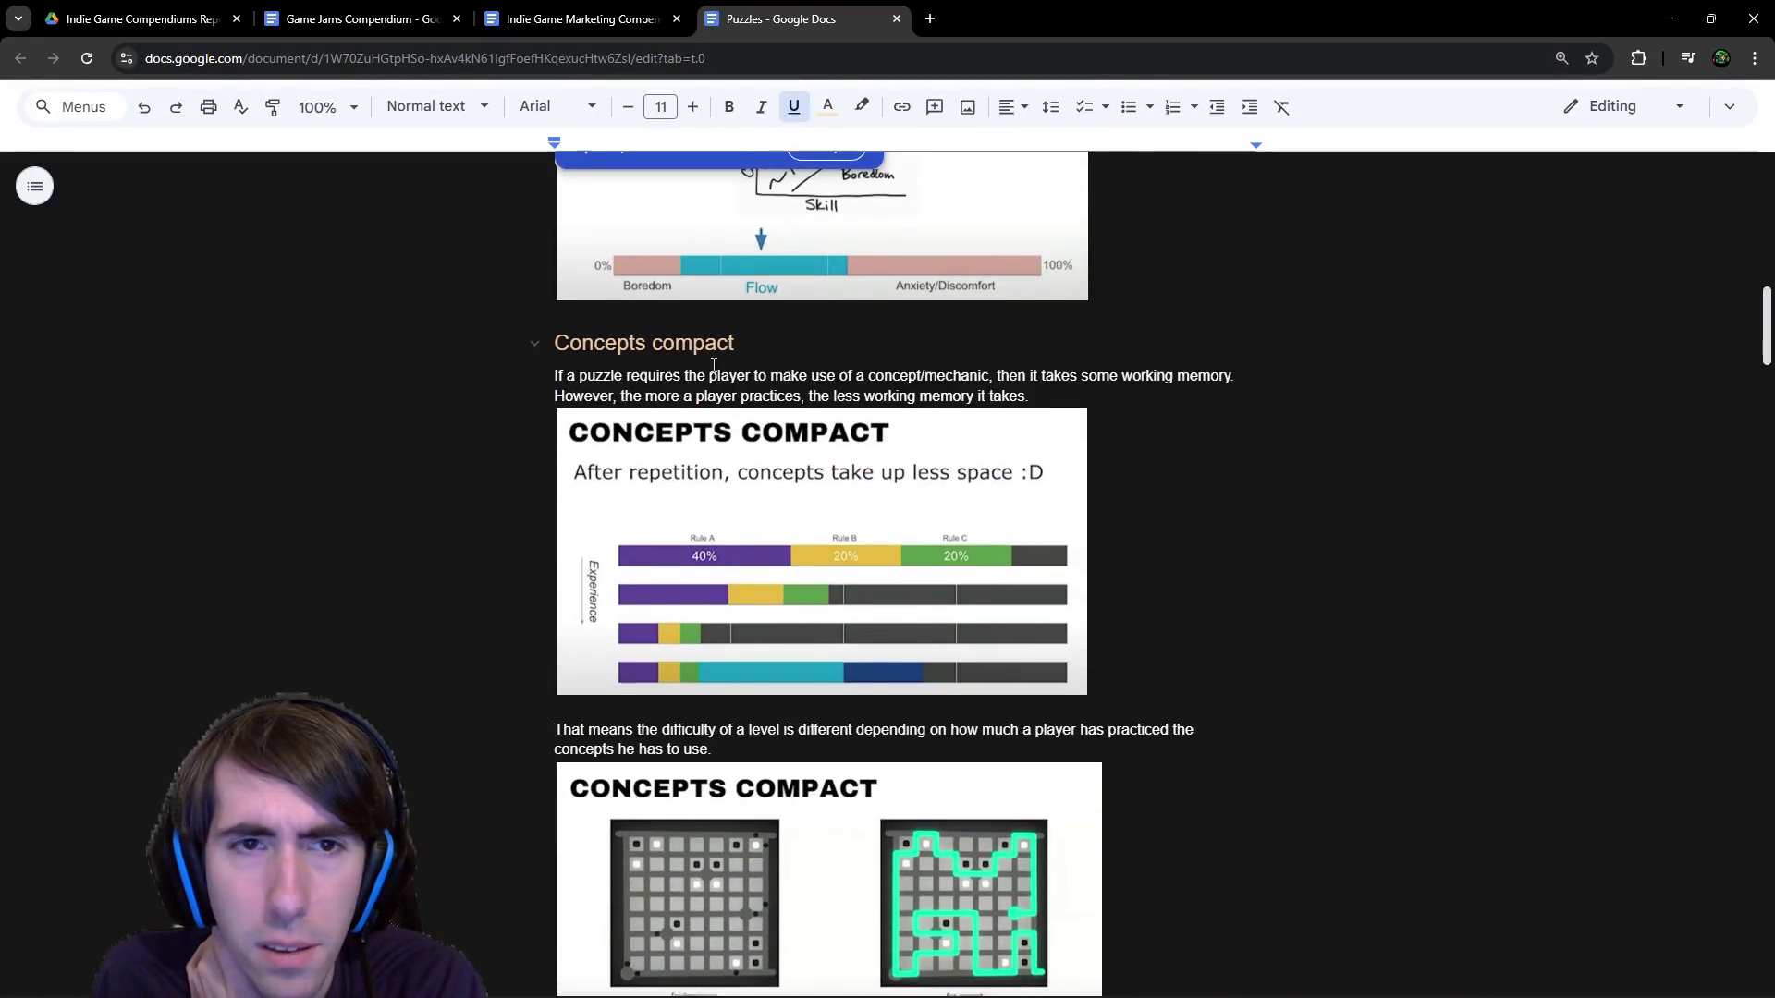
scroll(713, 366, "up", 7)
scroll(705, 423, "down", 2)
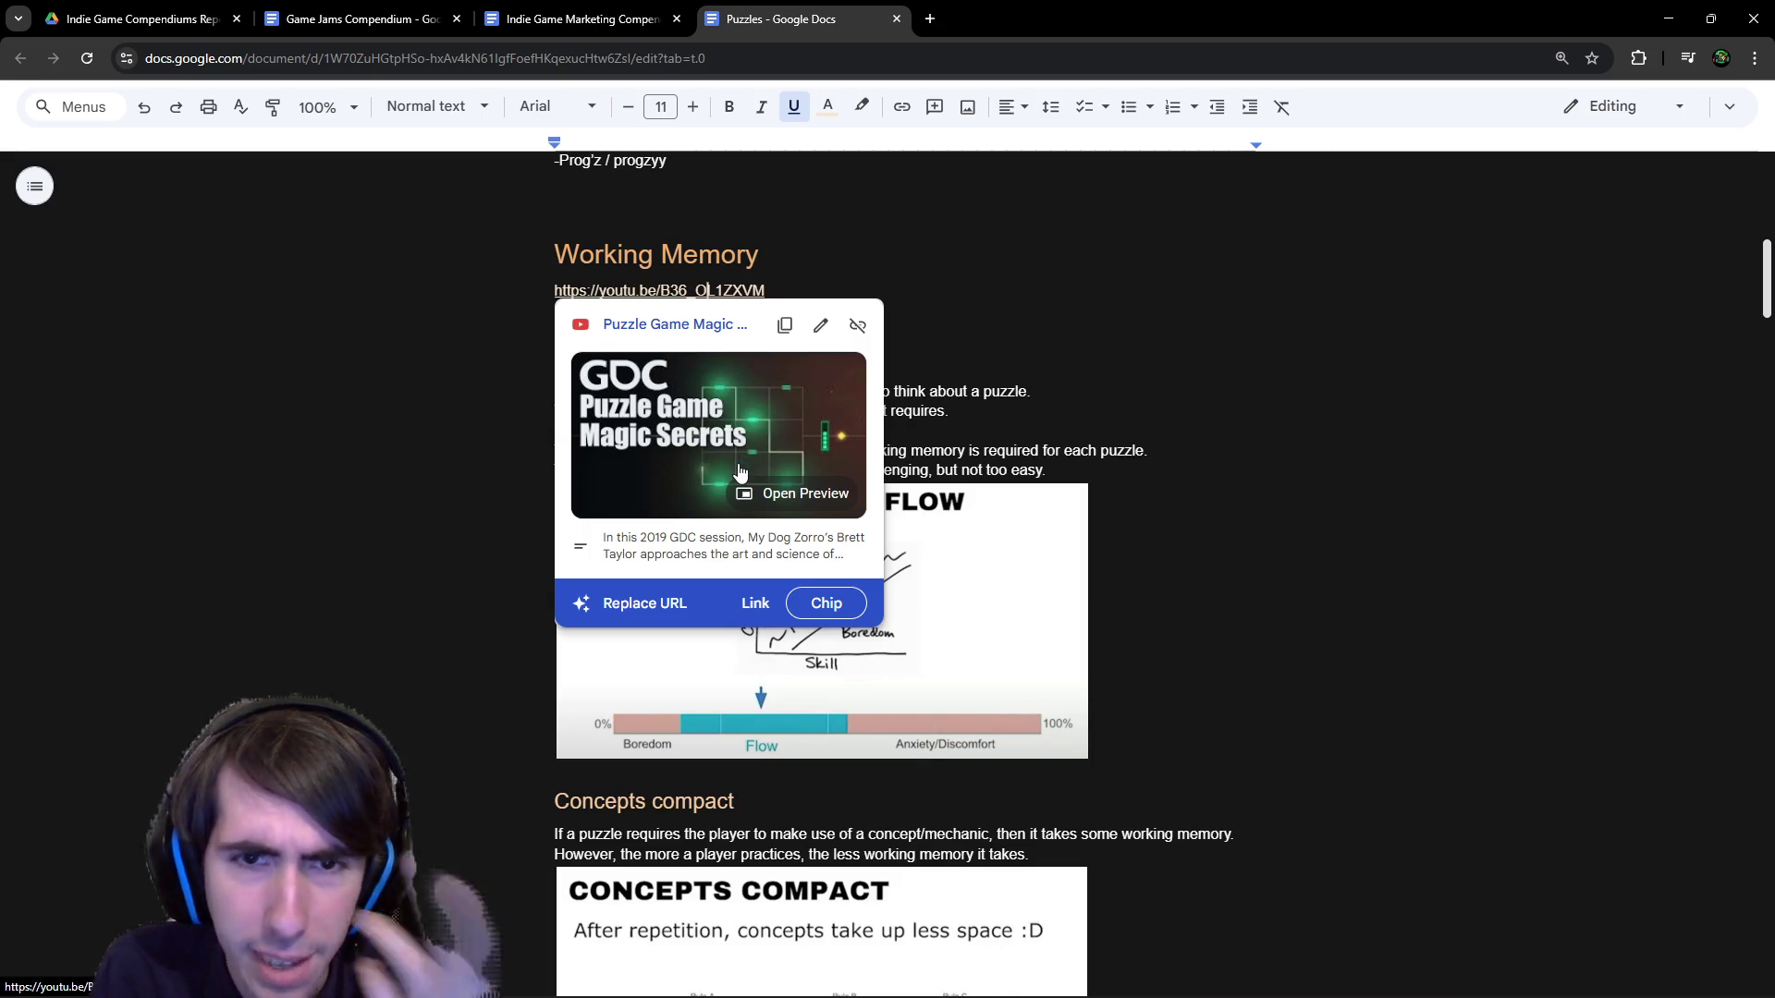
left_click(966, 422)
scroll(966, 421, "down", 9)
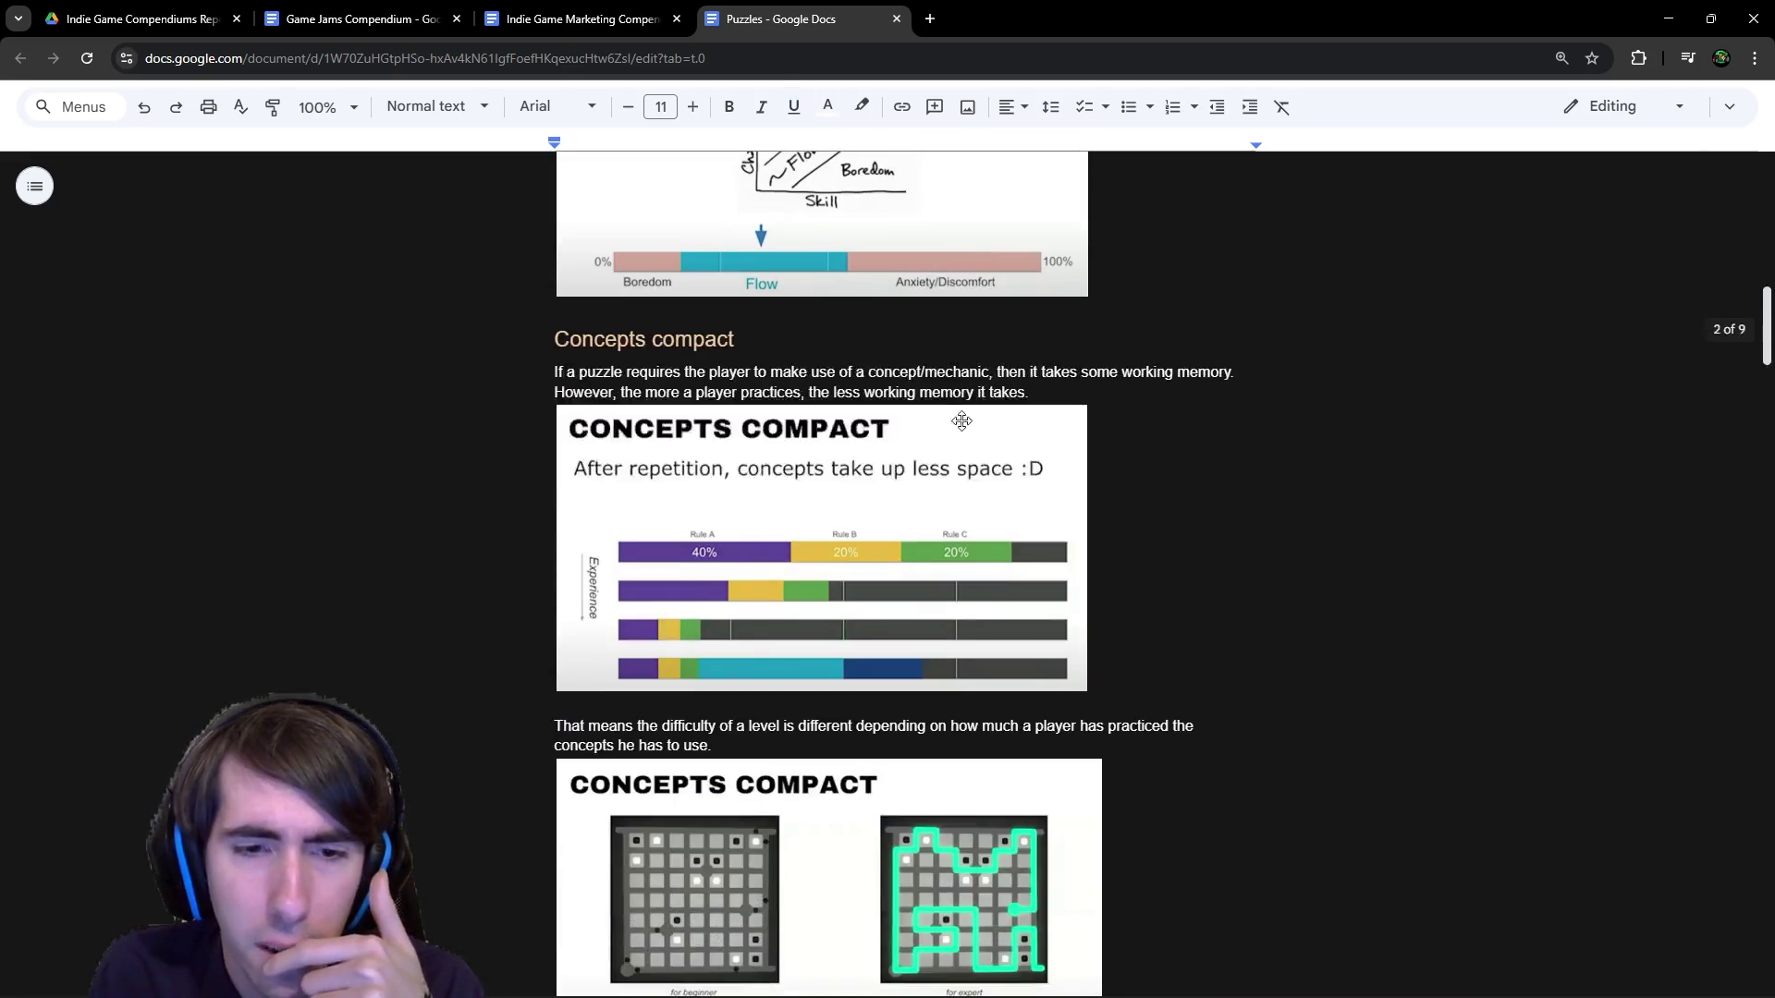
scroll(937, 449, "down", 10)
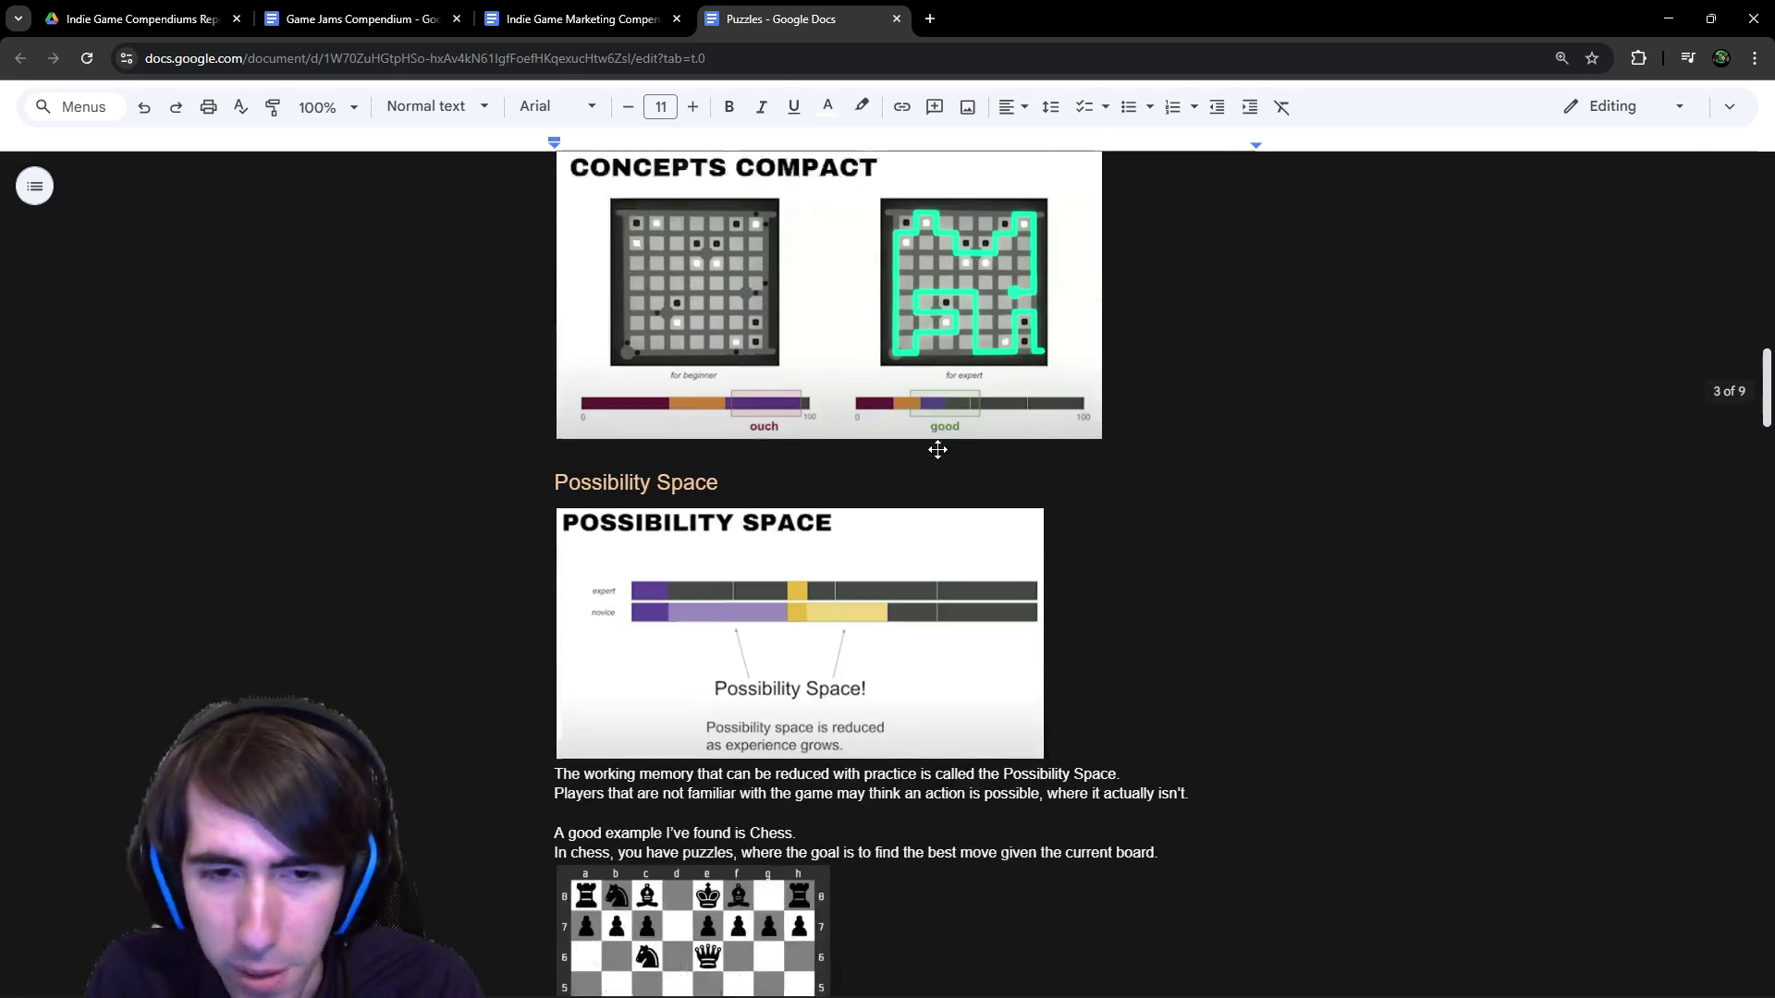
scroll(935, 464, "down", 3)
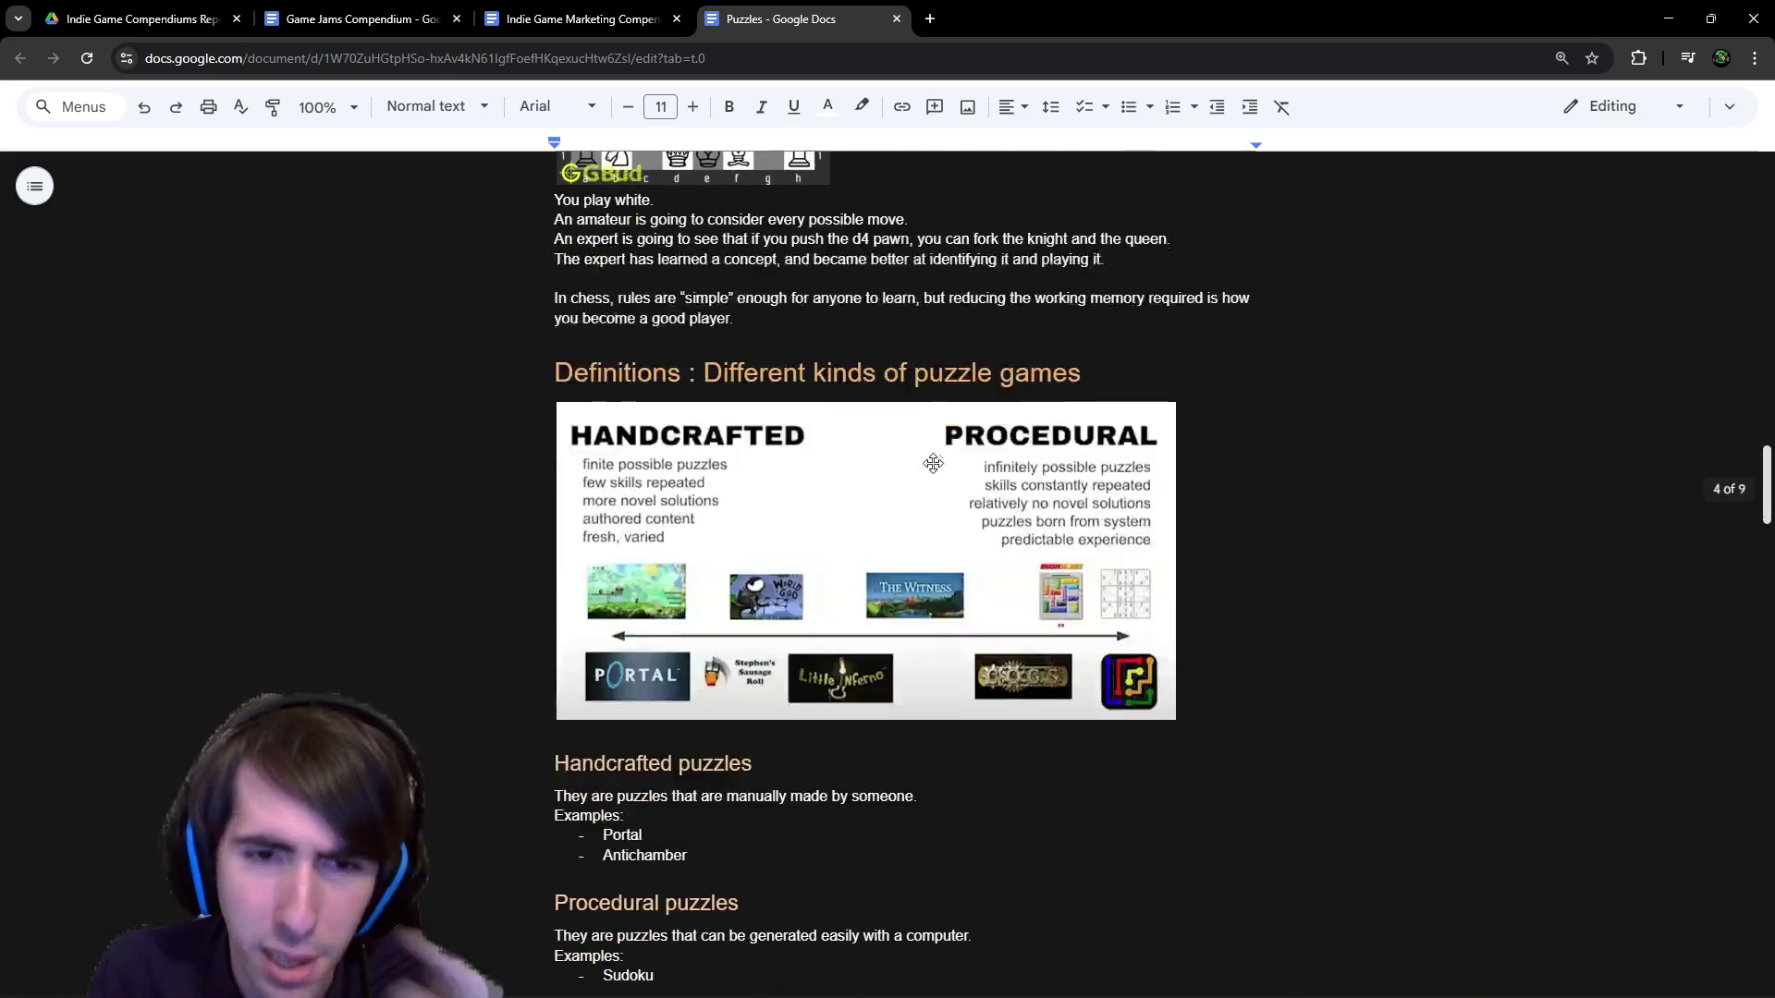
scroll(929, 471, "down", 11)
scroll(934, 490, "down", 20)
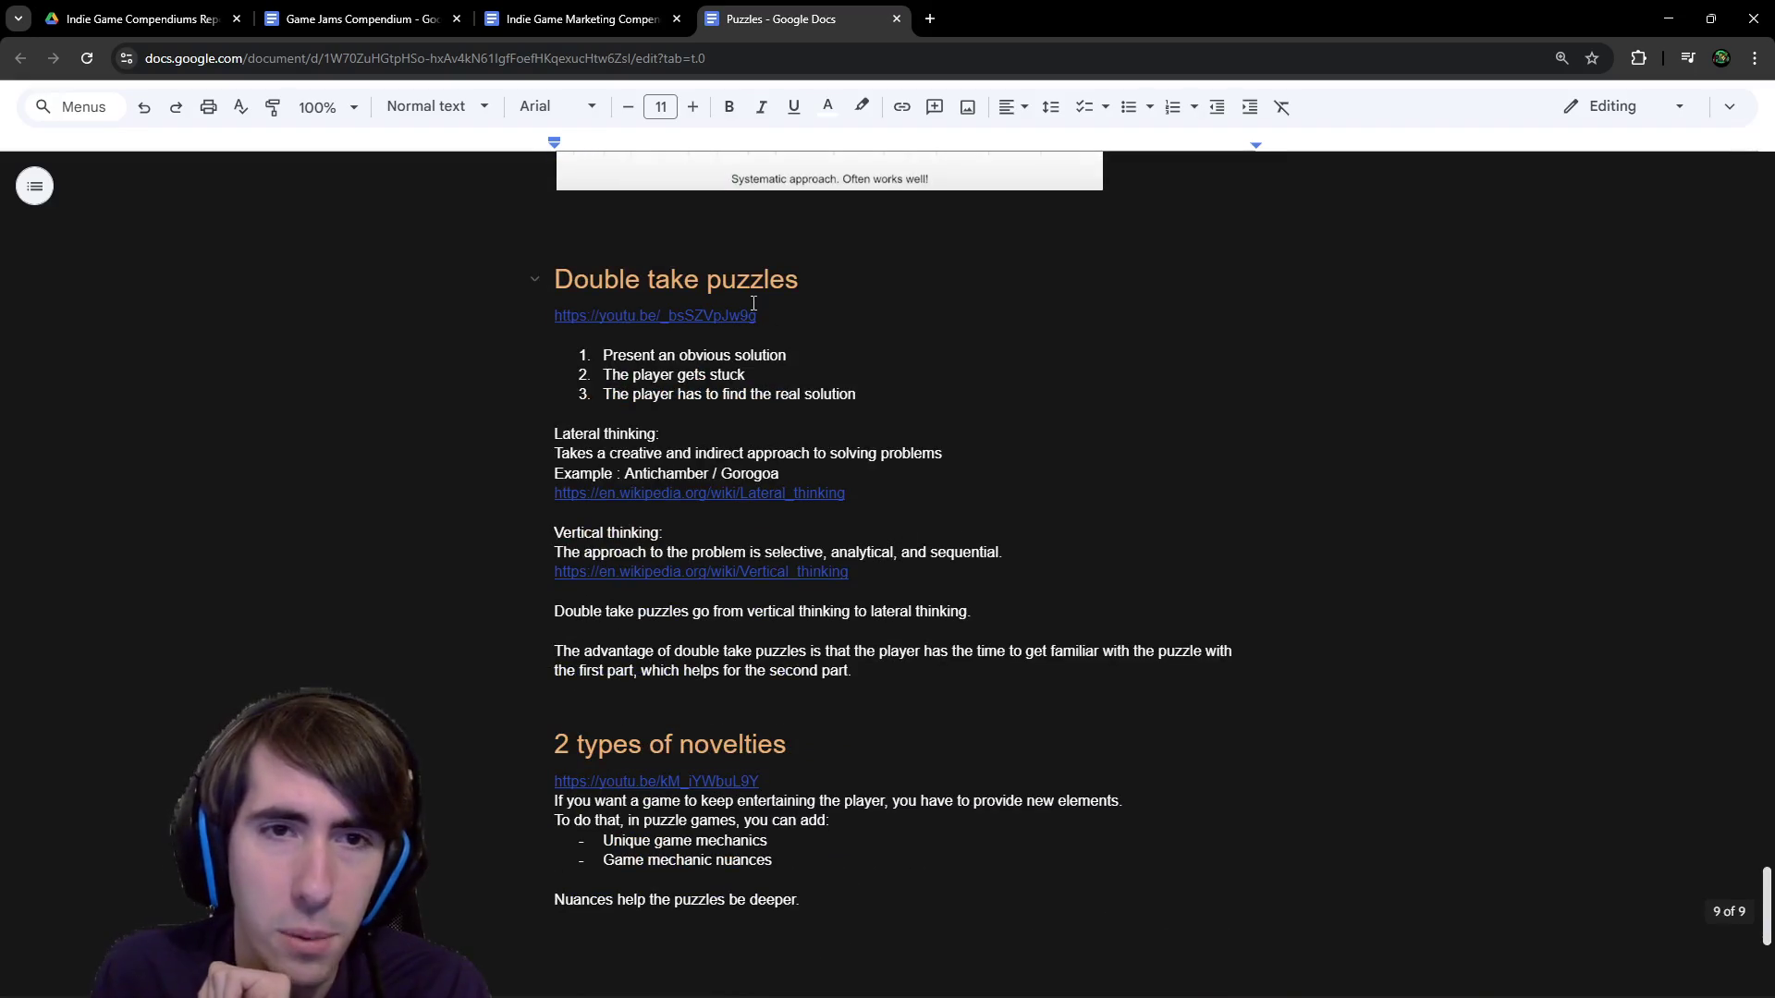
left_click(724, 311)
scroll(780, 418, "down", 4)
left_click(780, 417)
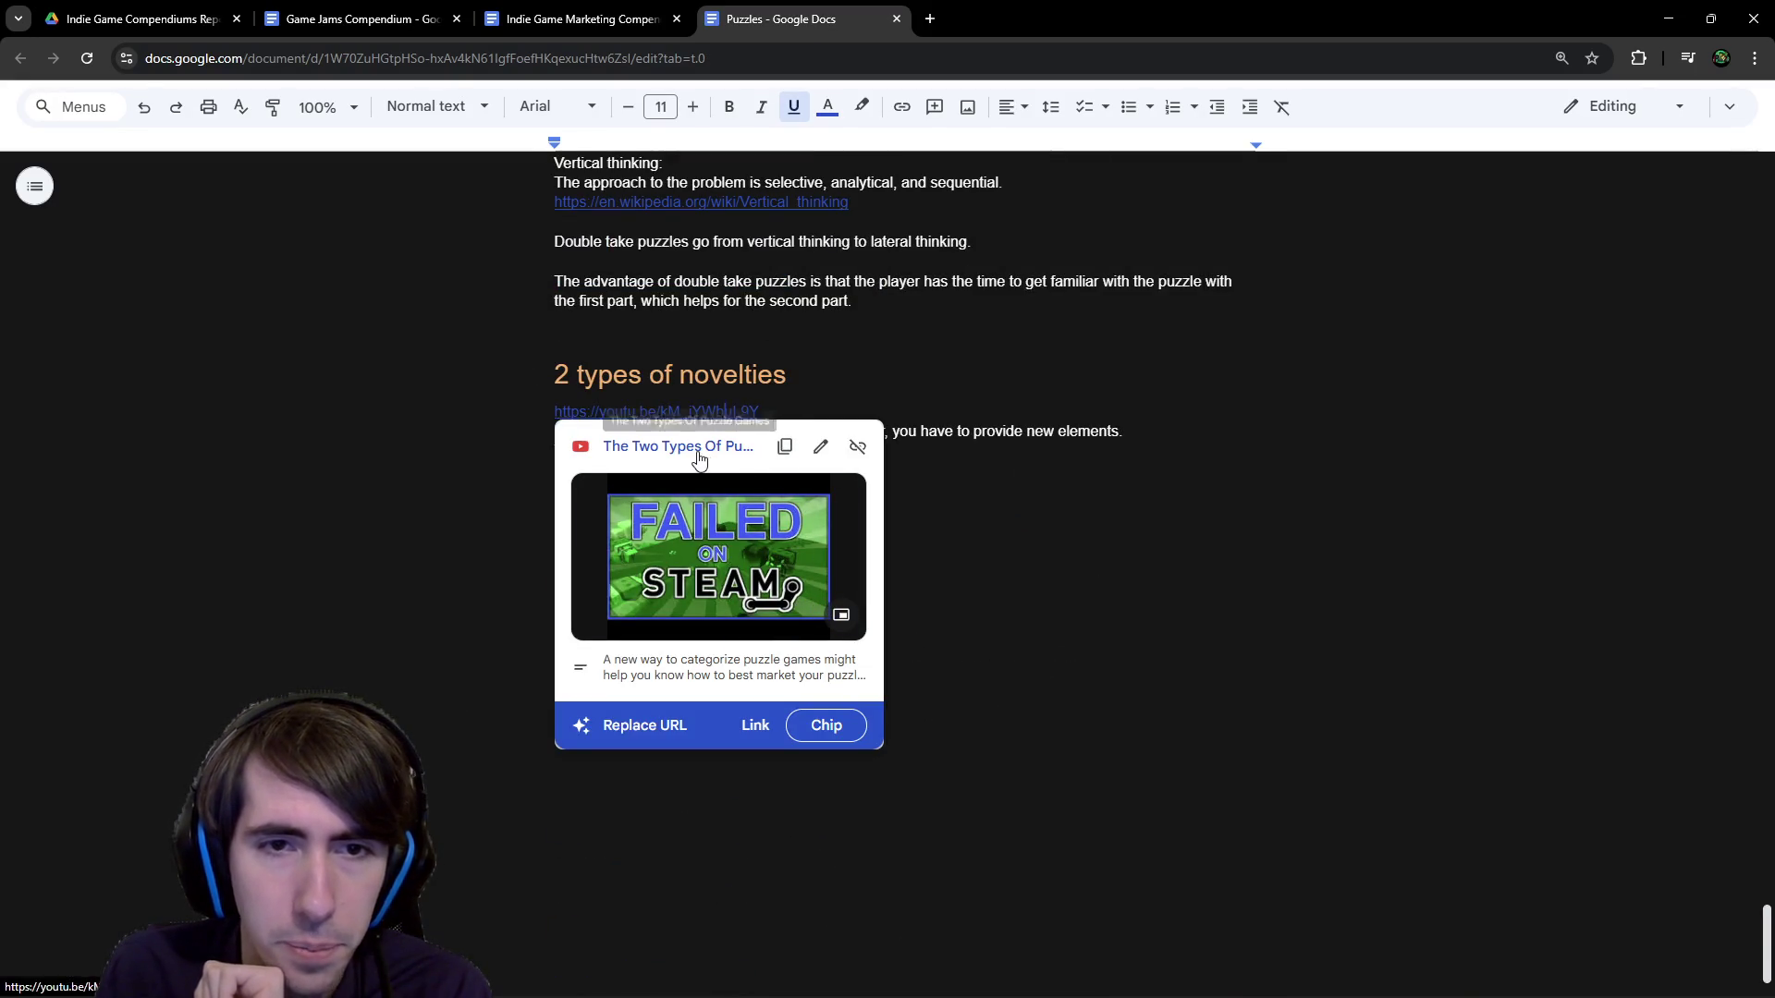
left_click(1156, 482)
scroll(1156, 481, "up", 10)
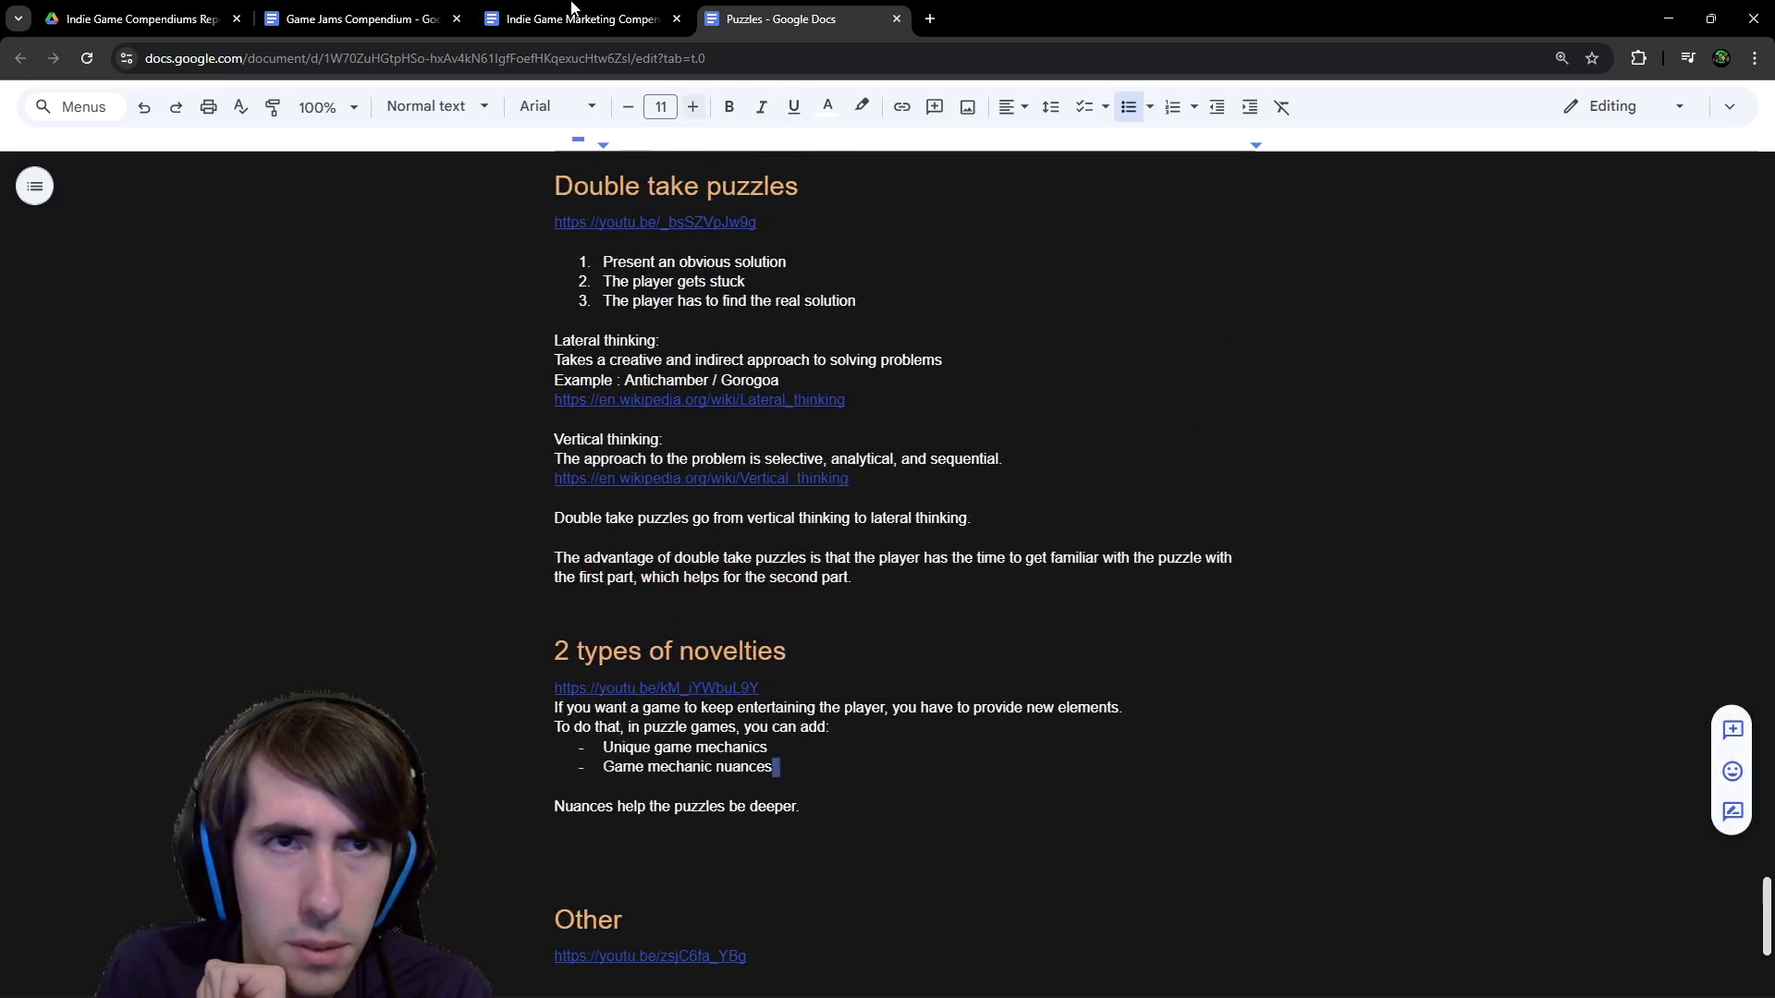
left_click(139, 19)
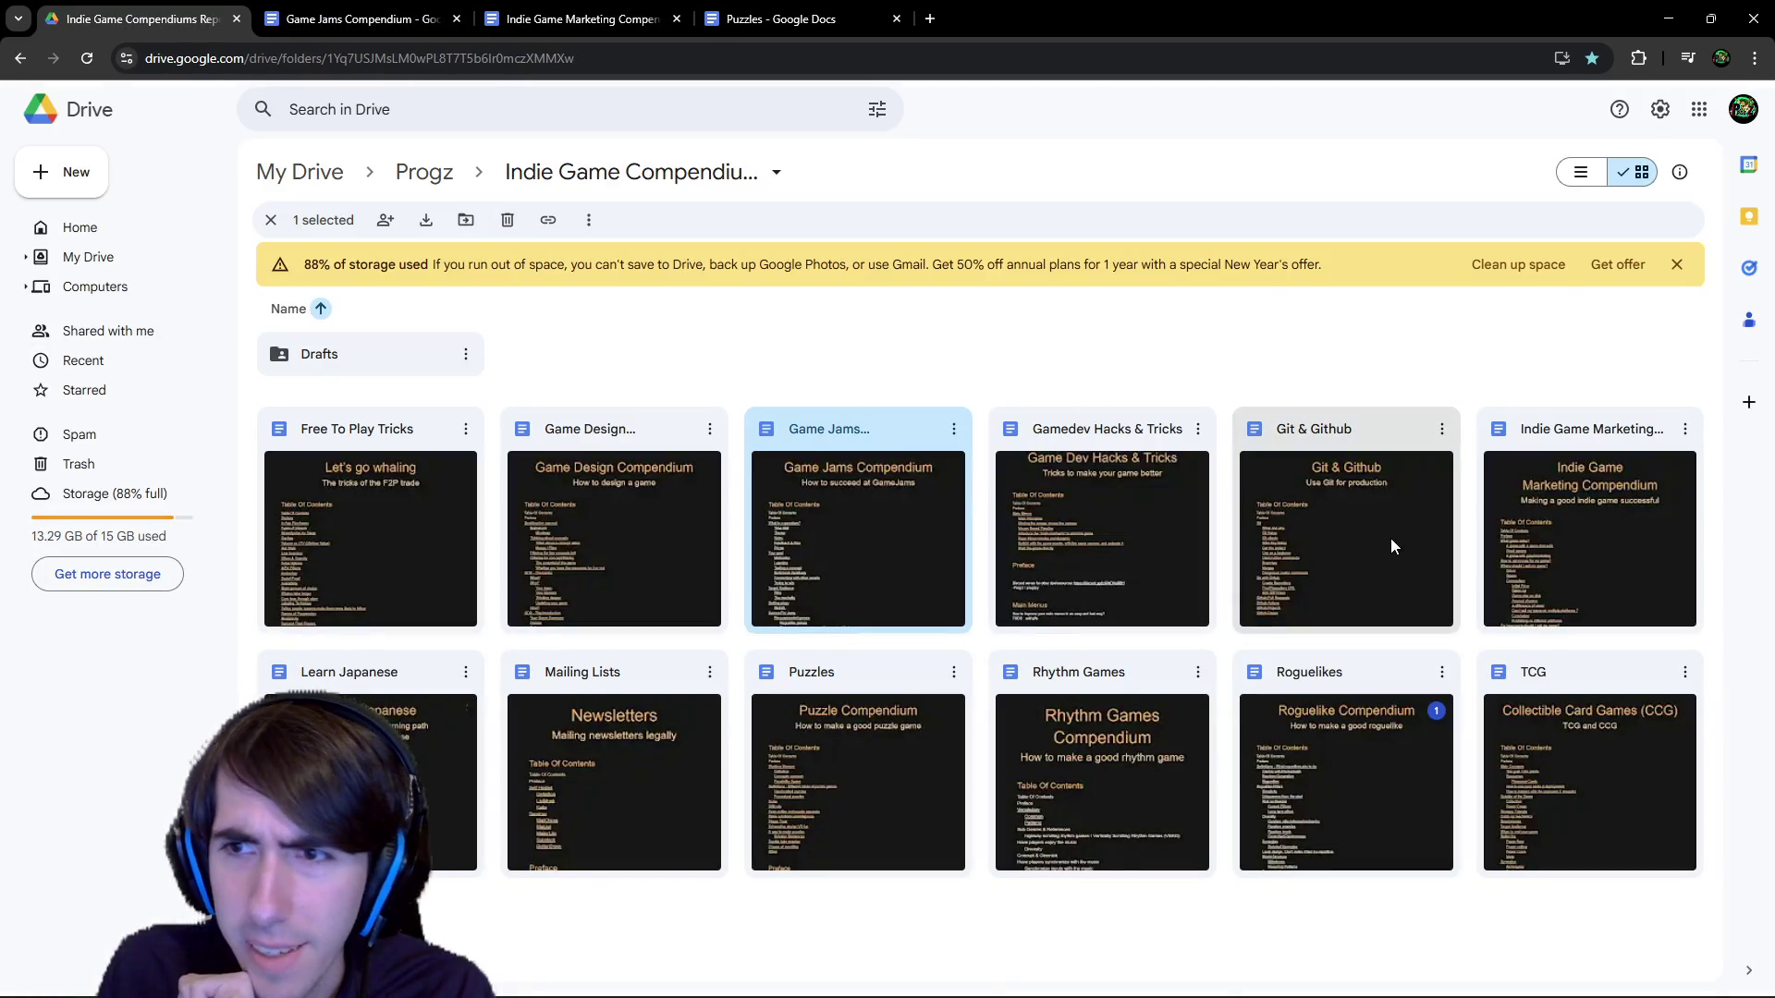
Open the Roguelikes compendium and preview both Roguelike Pillars video links.
left_click(1251, 719)
double_click(1251, 719)
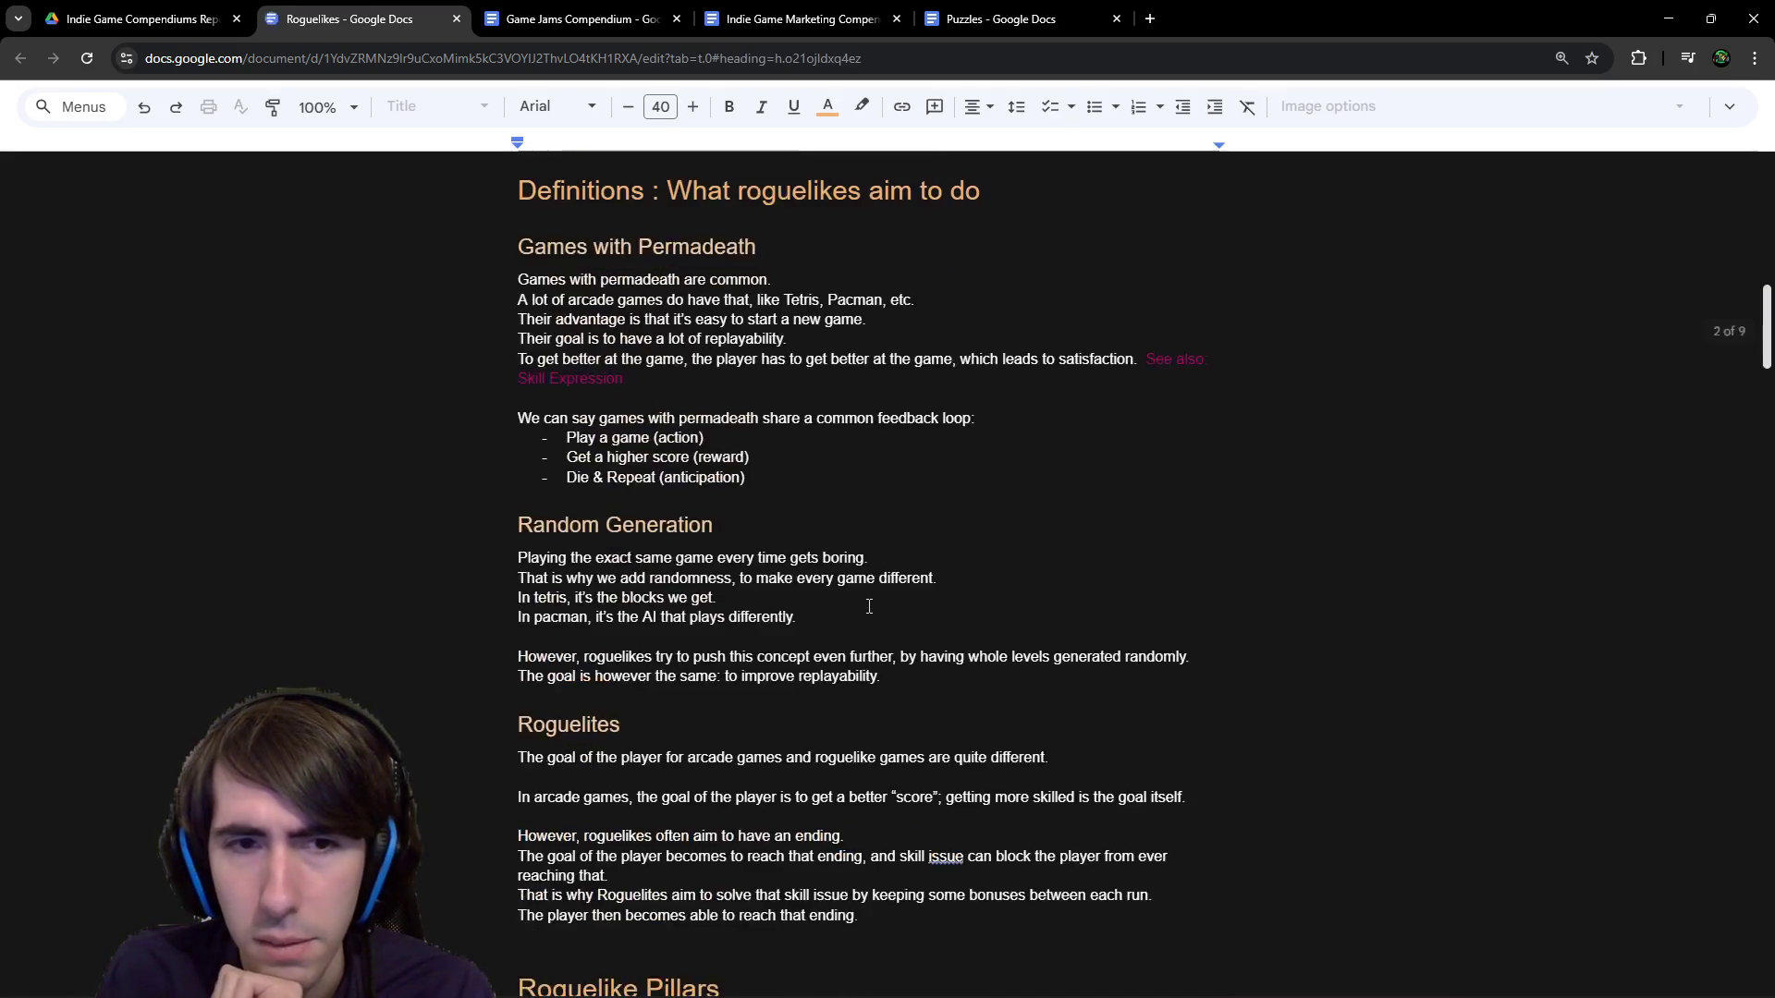
scroll(832, 582, "down", 5)
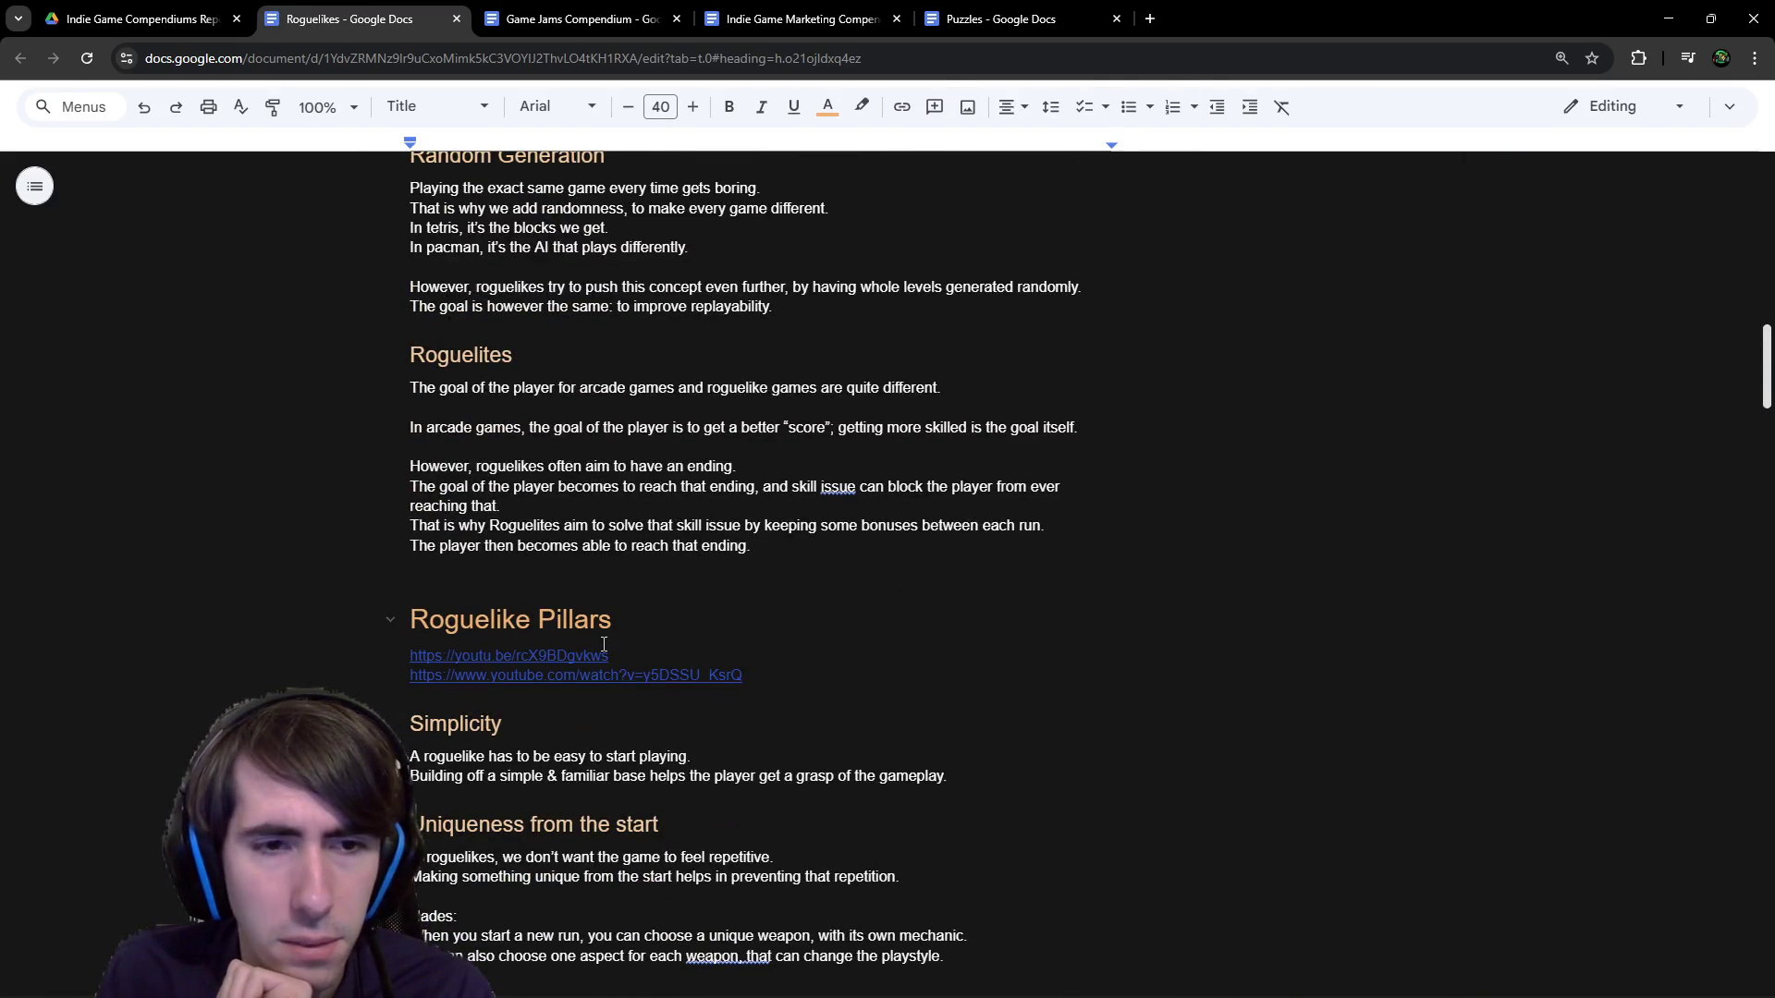
left_click(584, 655)
scroll(607, 568, "down", 2)
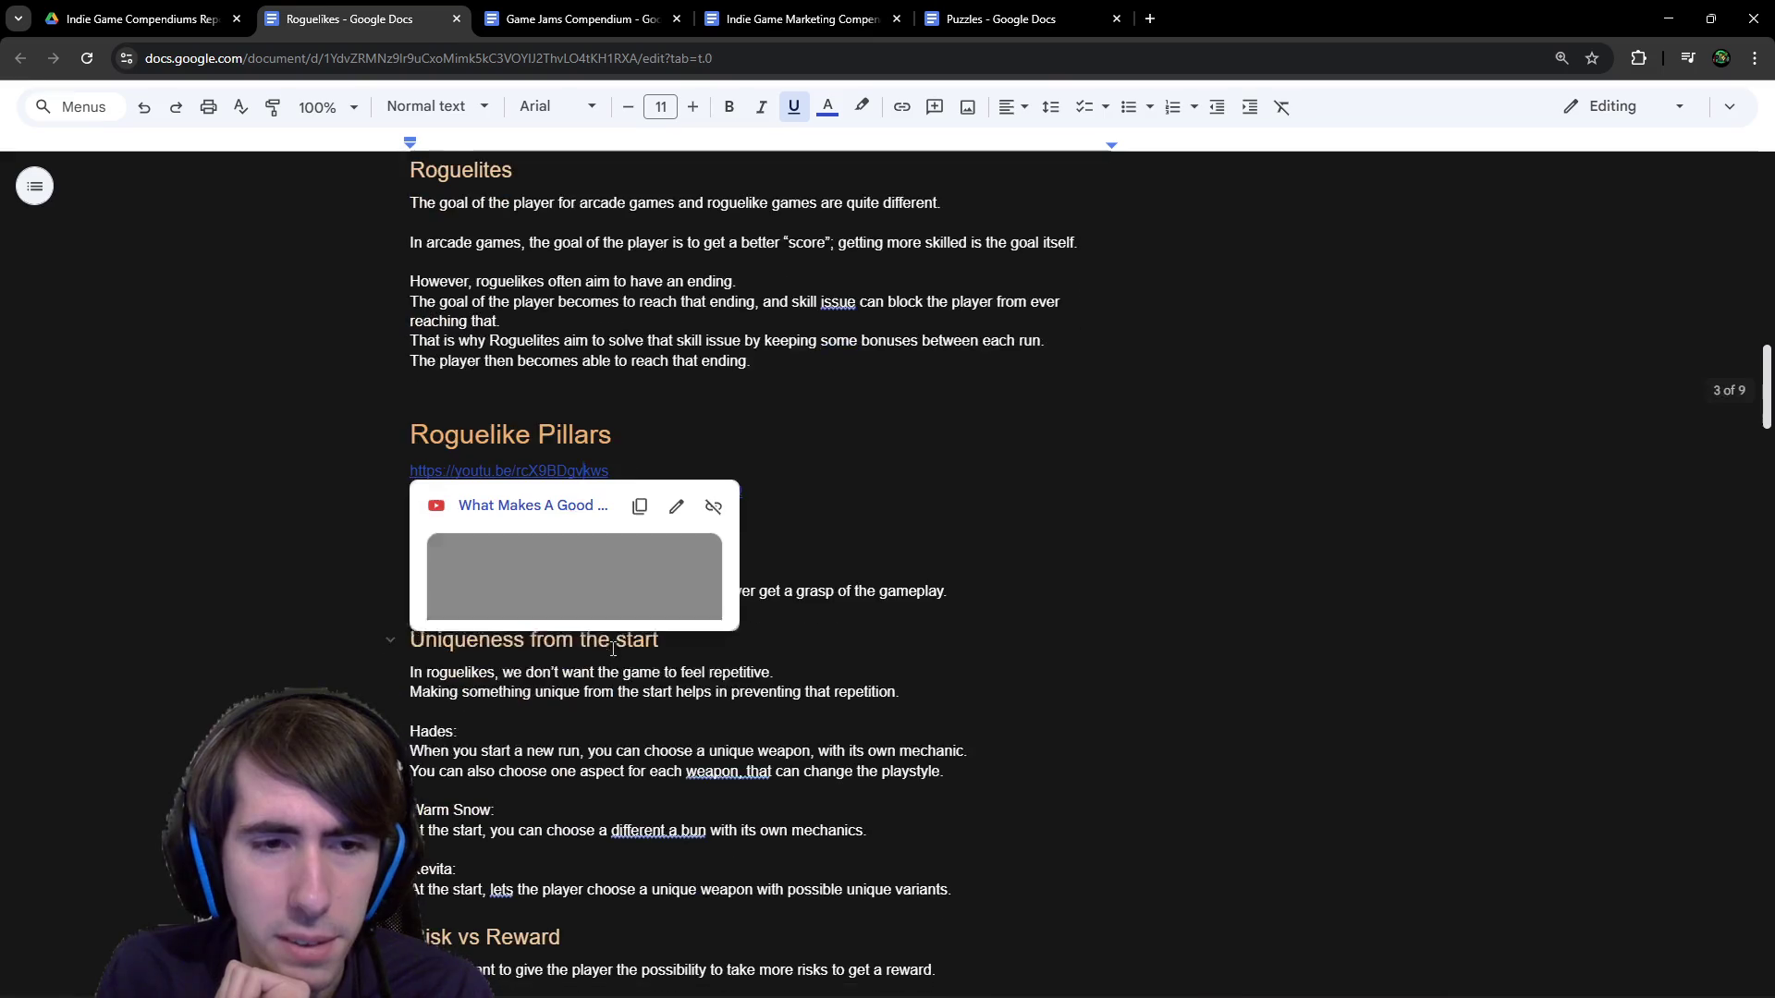
left_click(674, 508)
Preview the Controlled Randomness video link and briefly highlight the Mechanic VS Stat changes heading.
scroll(672, 546, "down", 2)
scroll(672, 546, "down", 15)
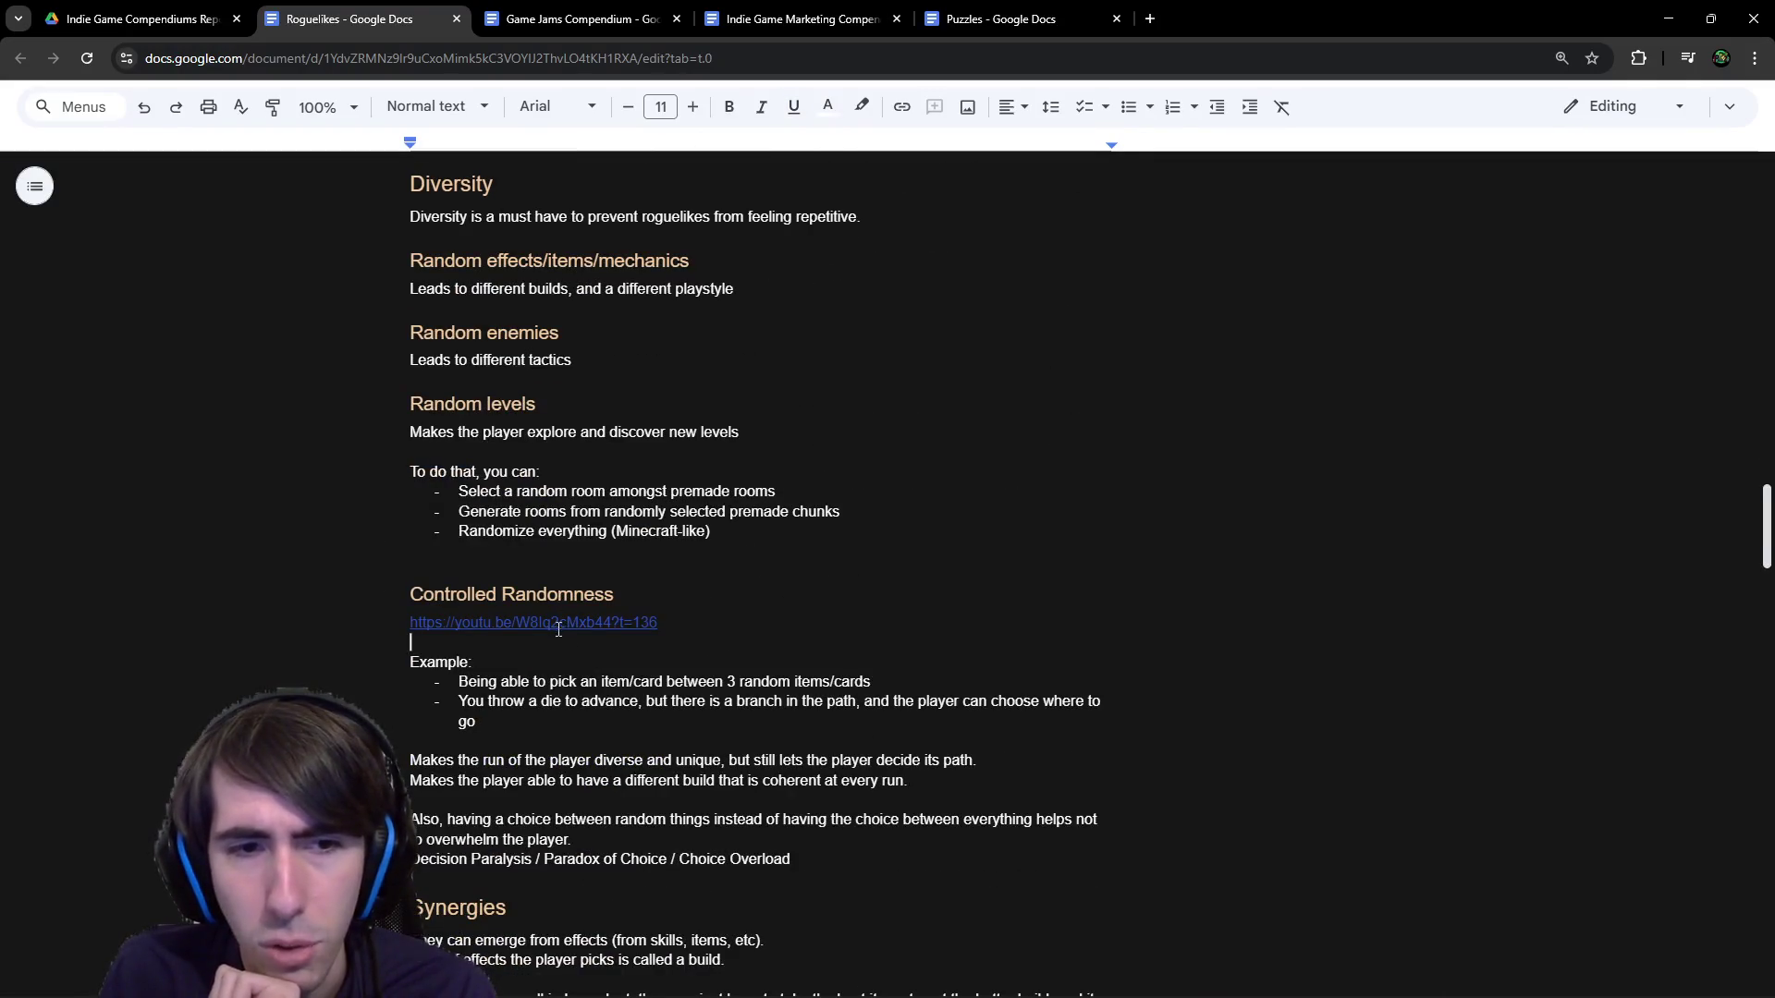
left_click(553, 624)
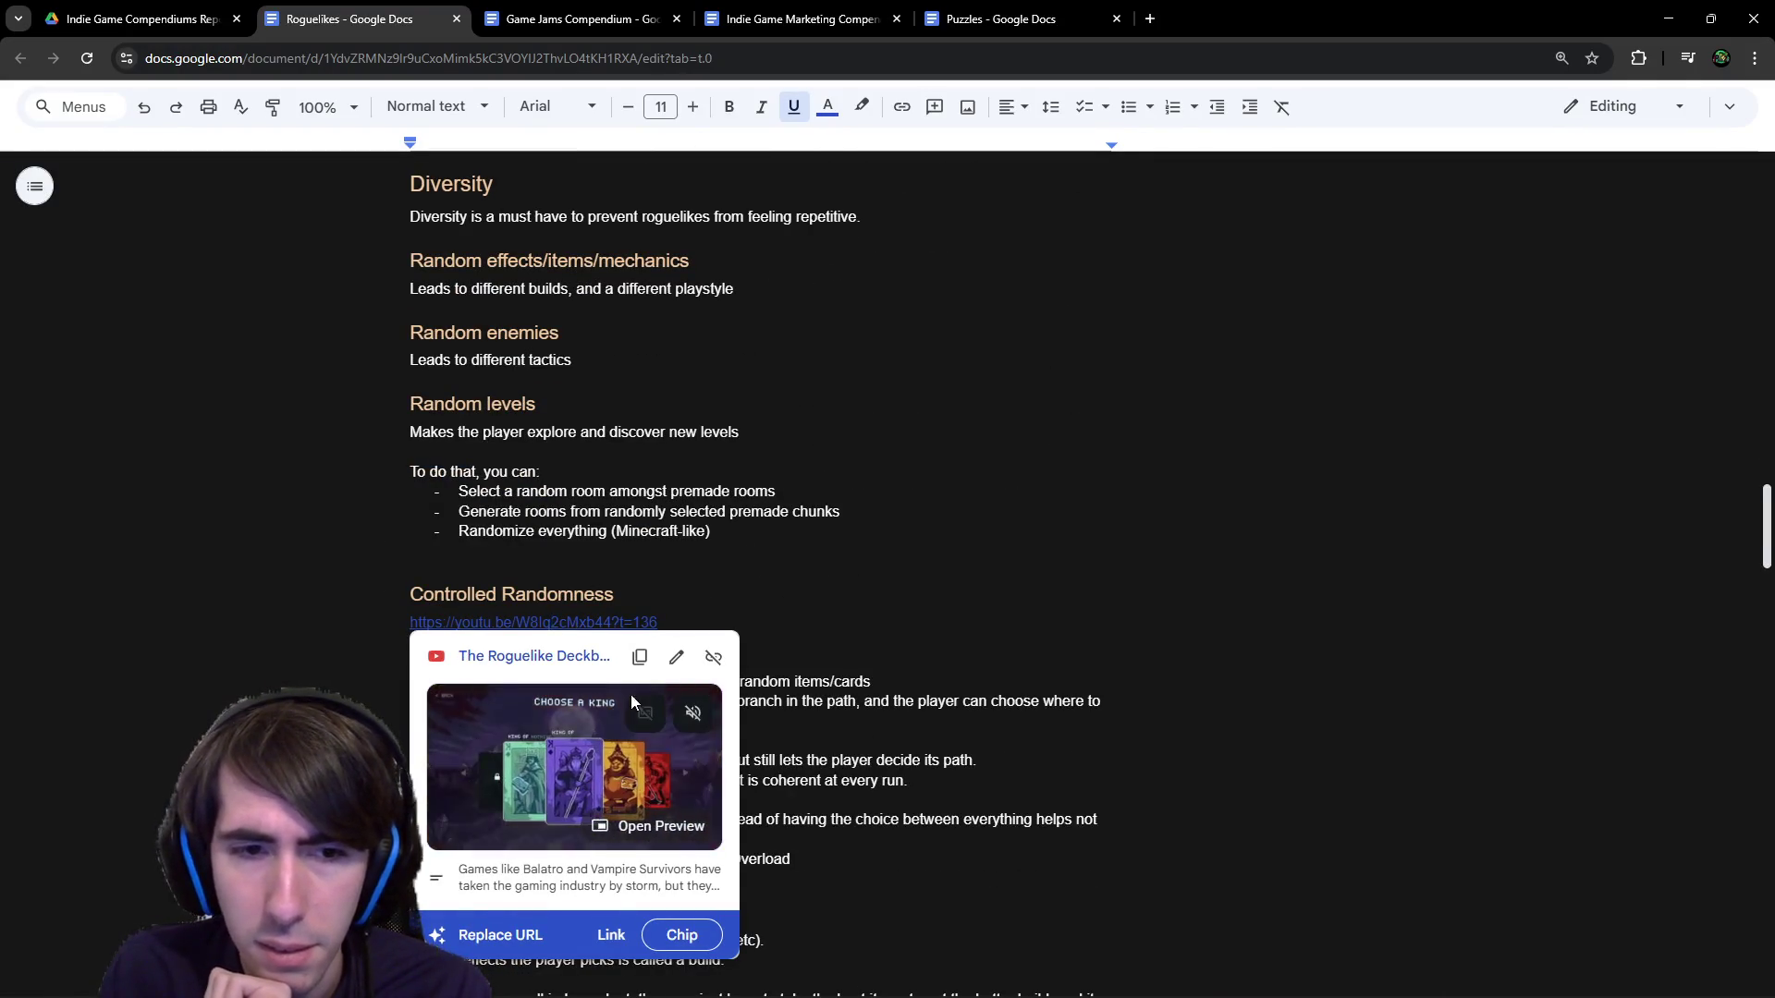
scroll(631, 695, "down", 5)
scroll(568, 570, "down", 10)
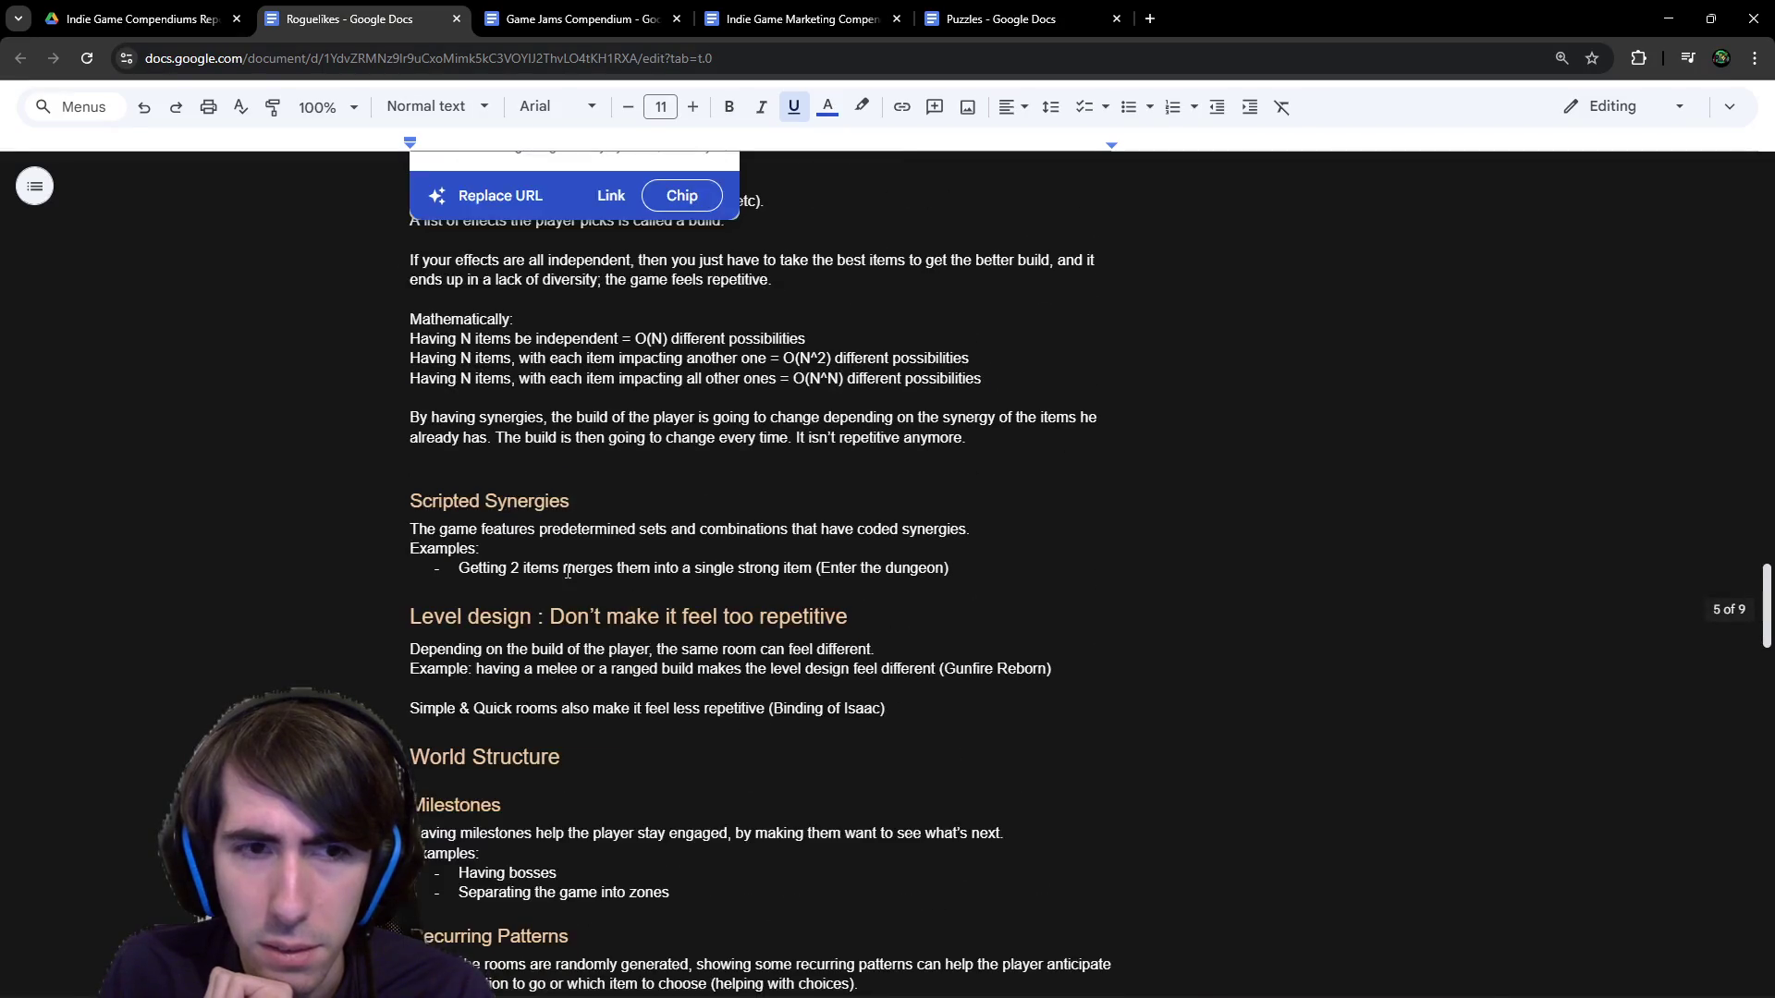
scroll(568, 570, "down", 9)
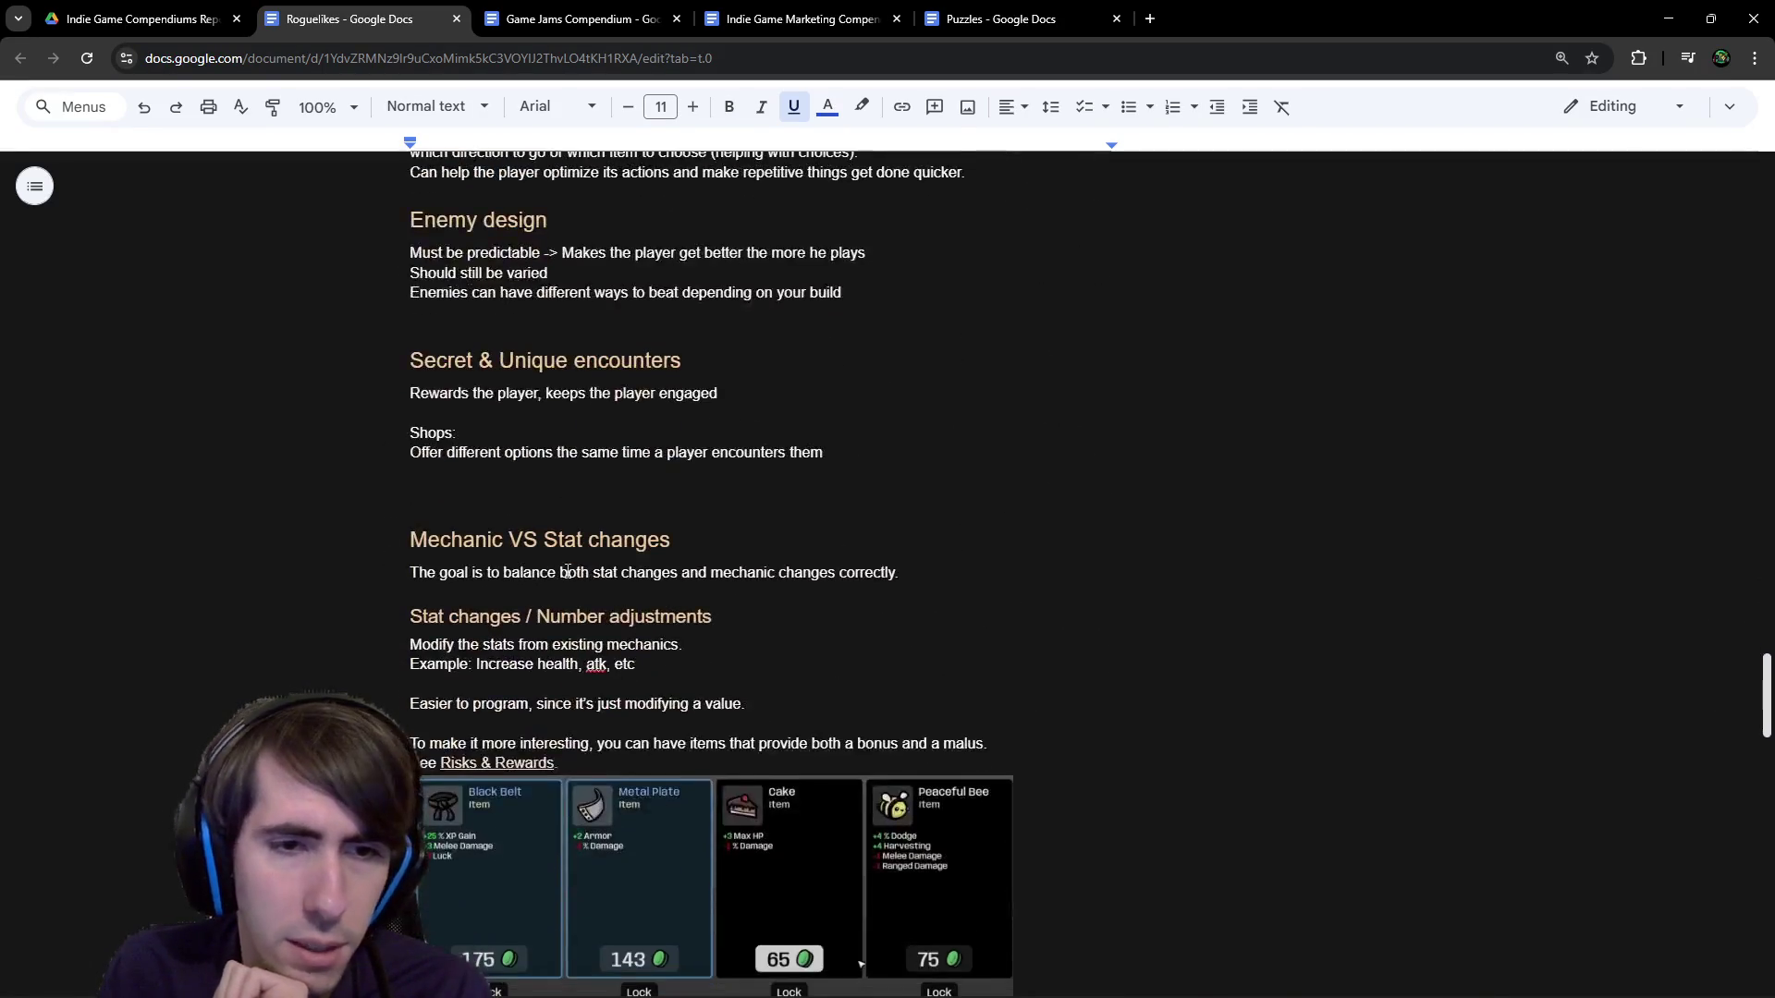
scroll(568, 571, "up", 4)
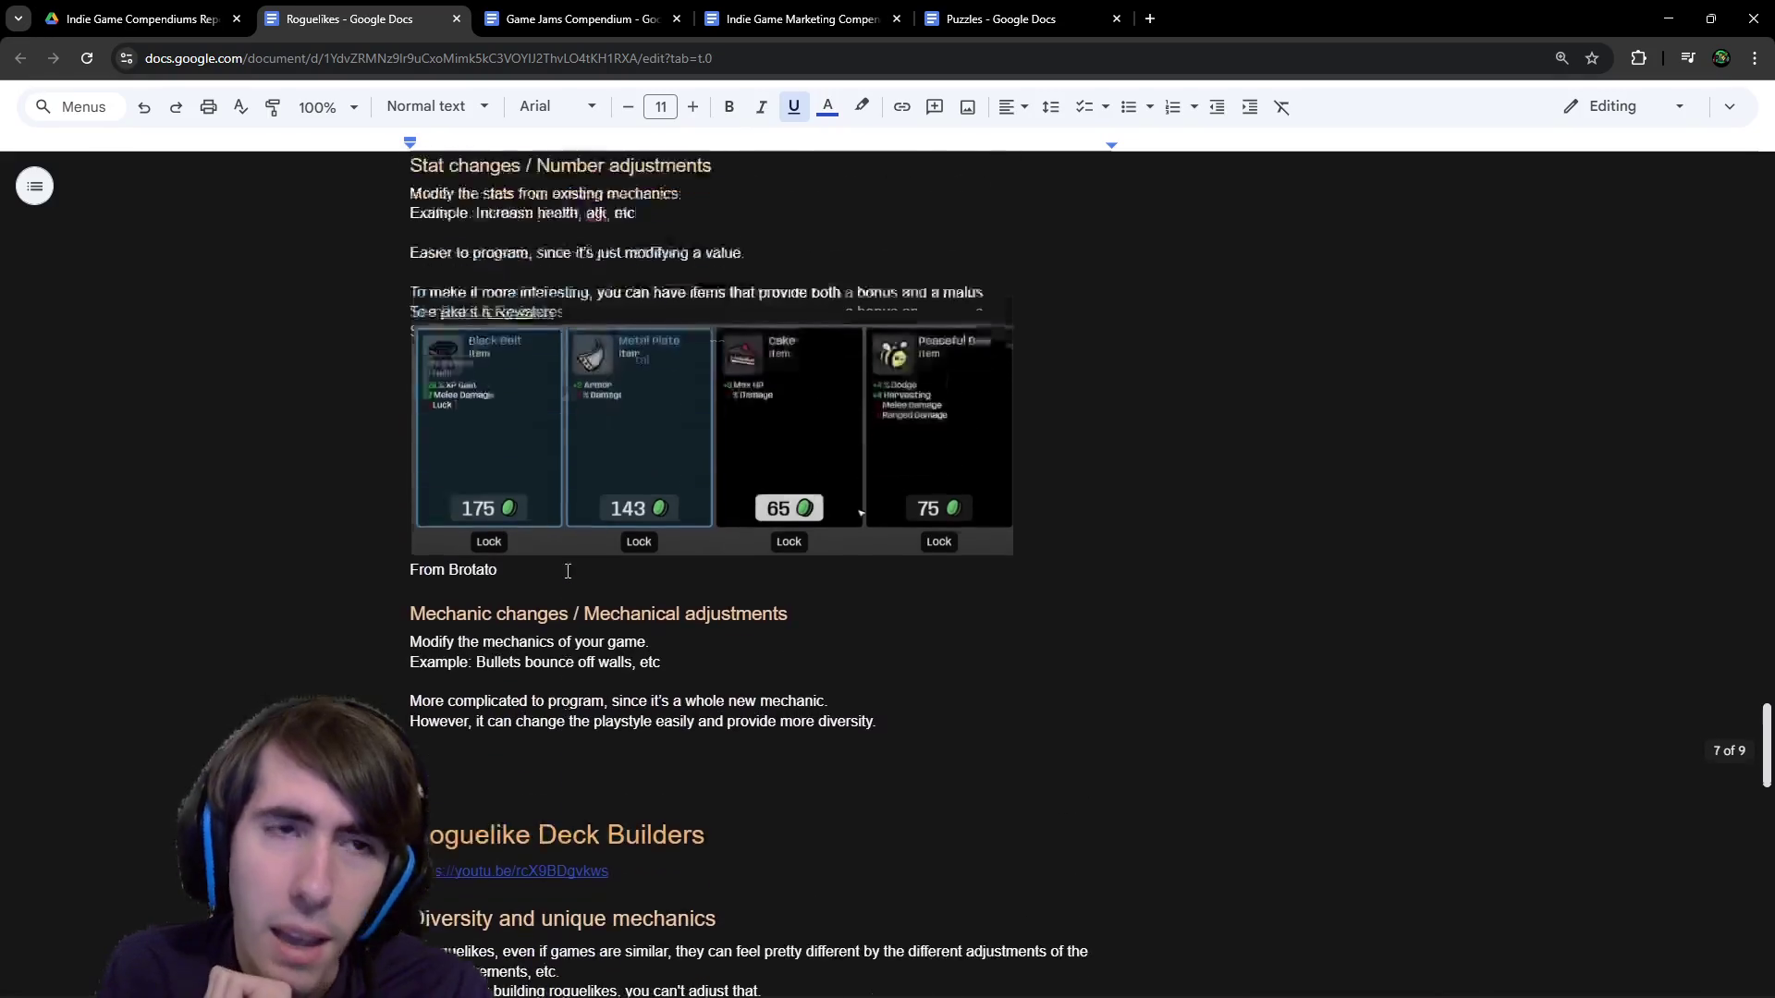
scroll(555, 555, "down", 3)
scroll(541, 547, "up", 2)
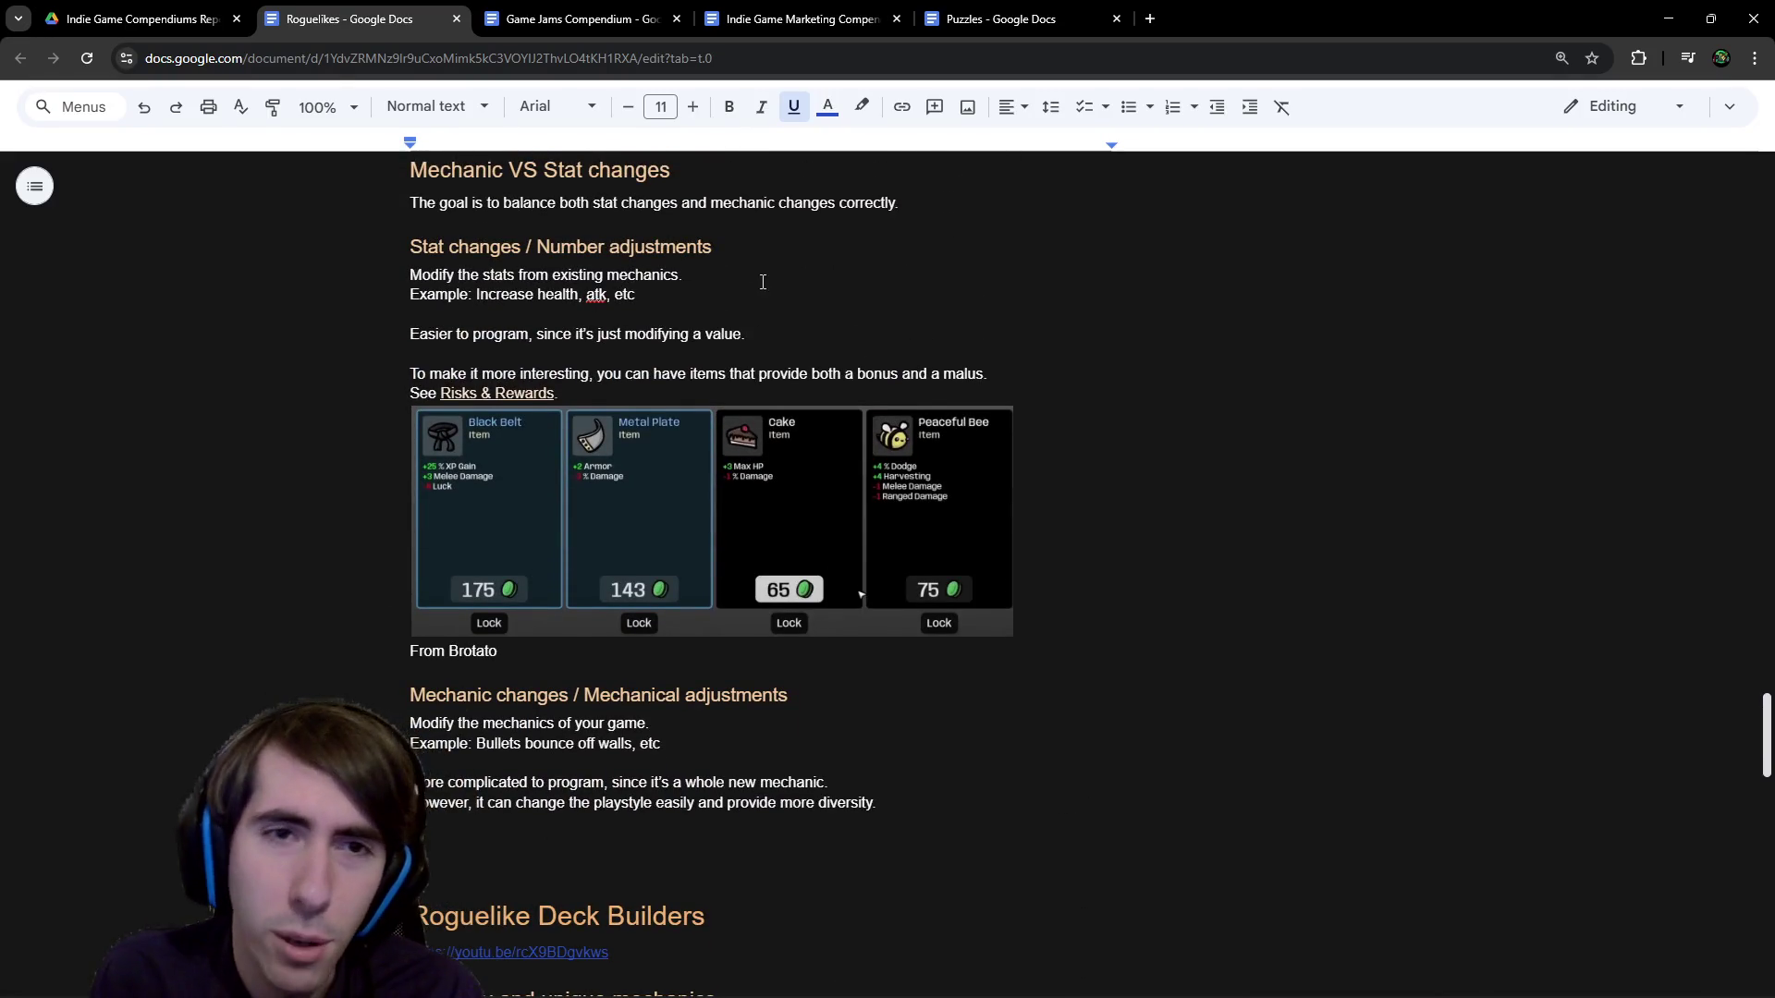
scroll(743, 326, "up", 1)
left_click_drag(733, 259, 419, 264)
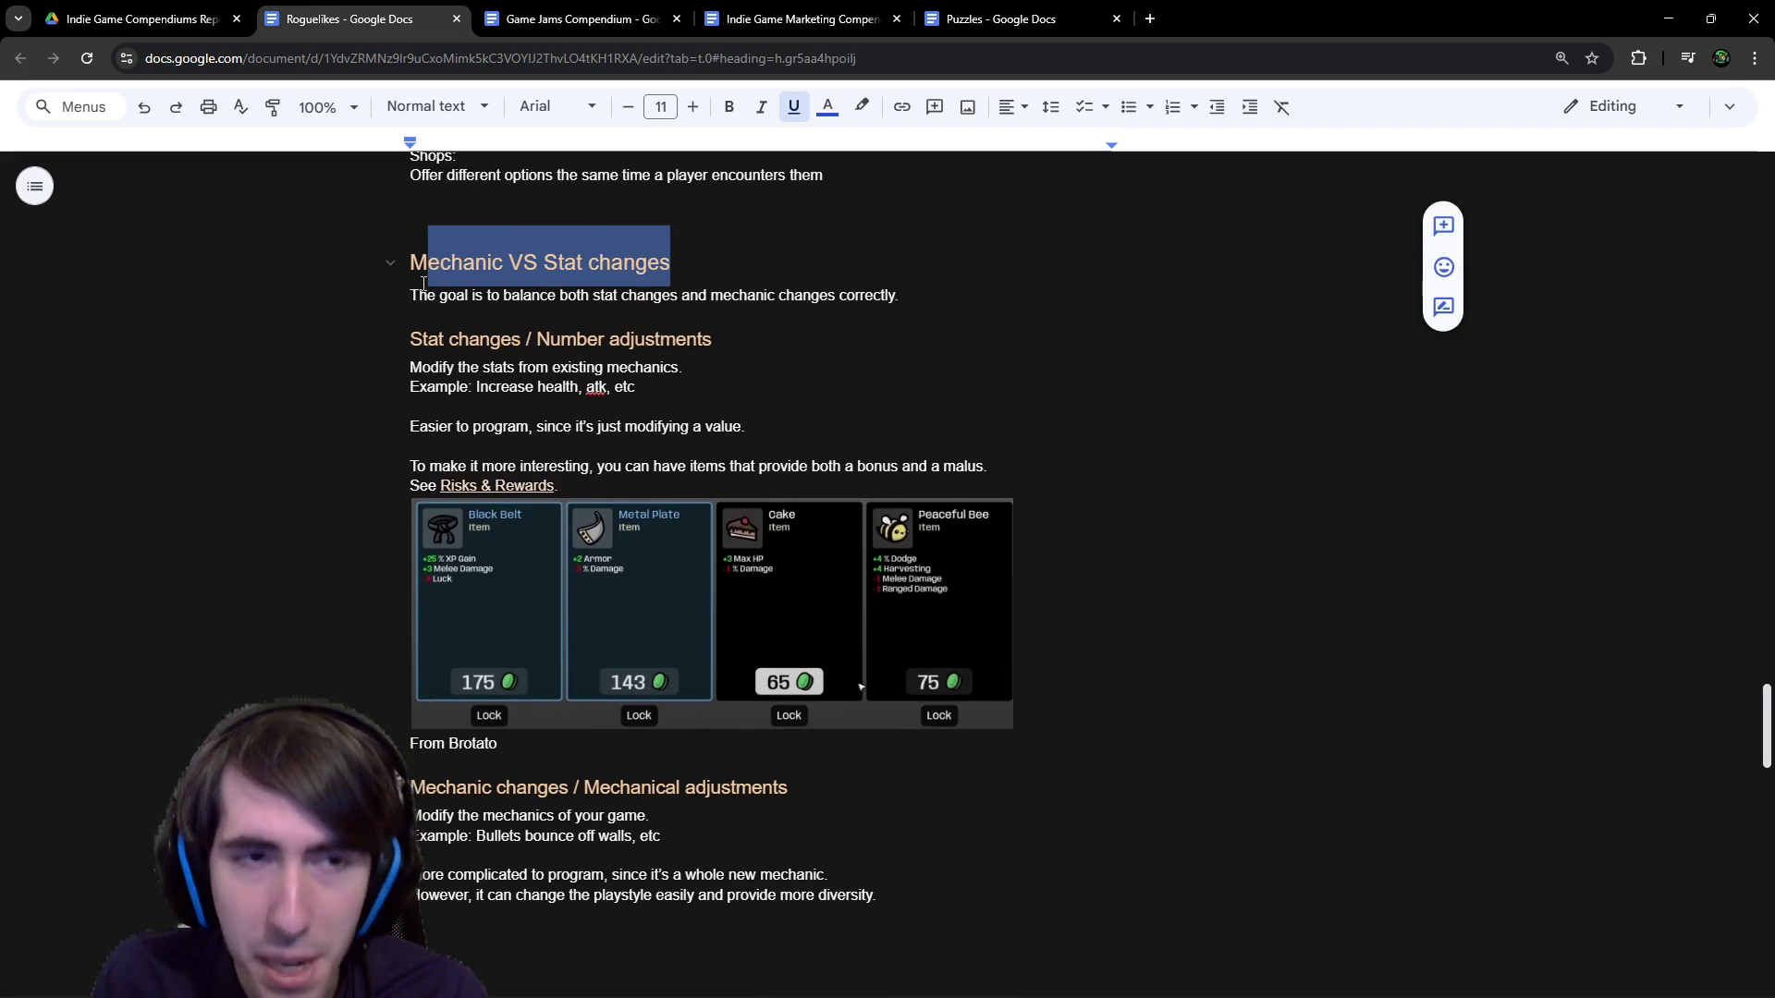
left_click(425, 268)
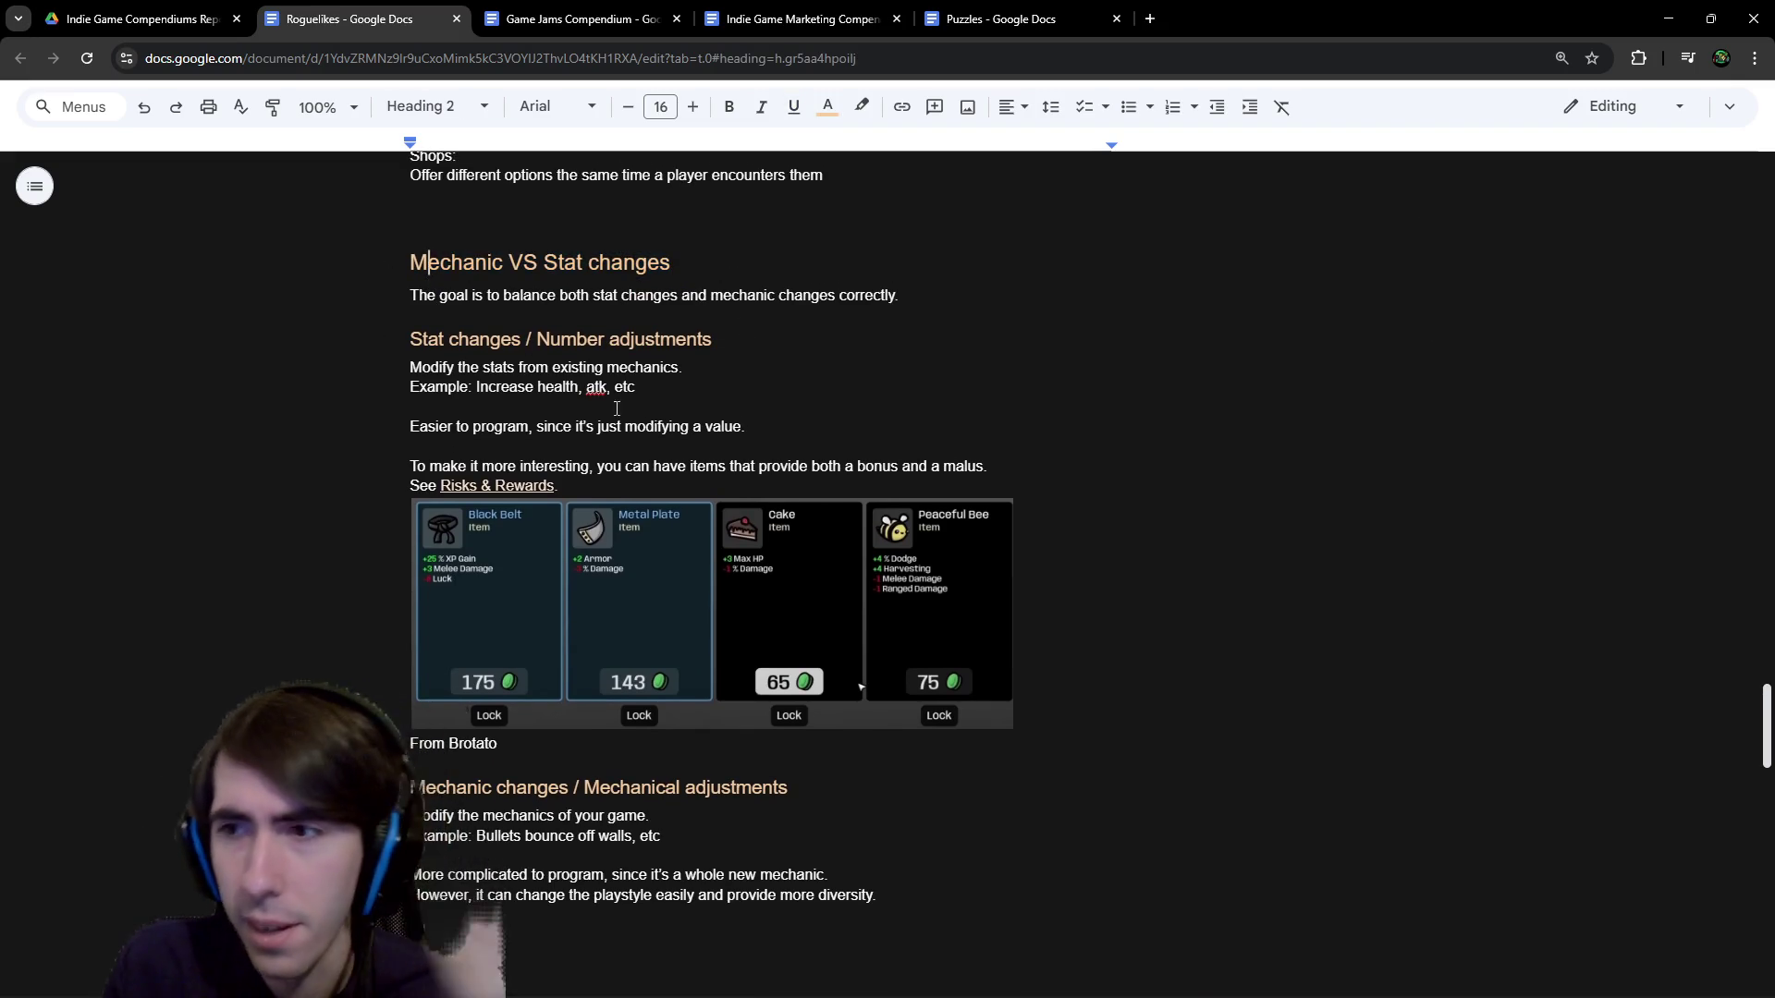
Preview the Roguelike Deck Builders video and magic.wizards article links, then minimize the browser.
scroll(641, 438, "down", 4)
left_click(578, 585)
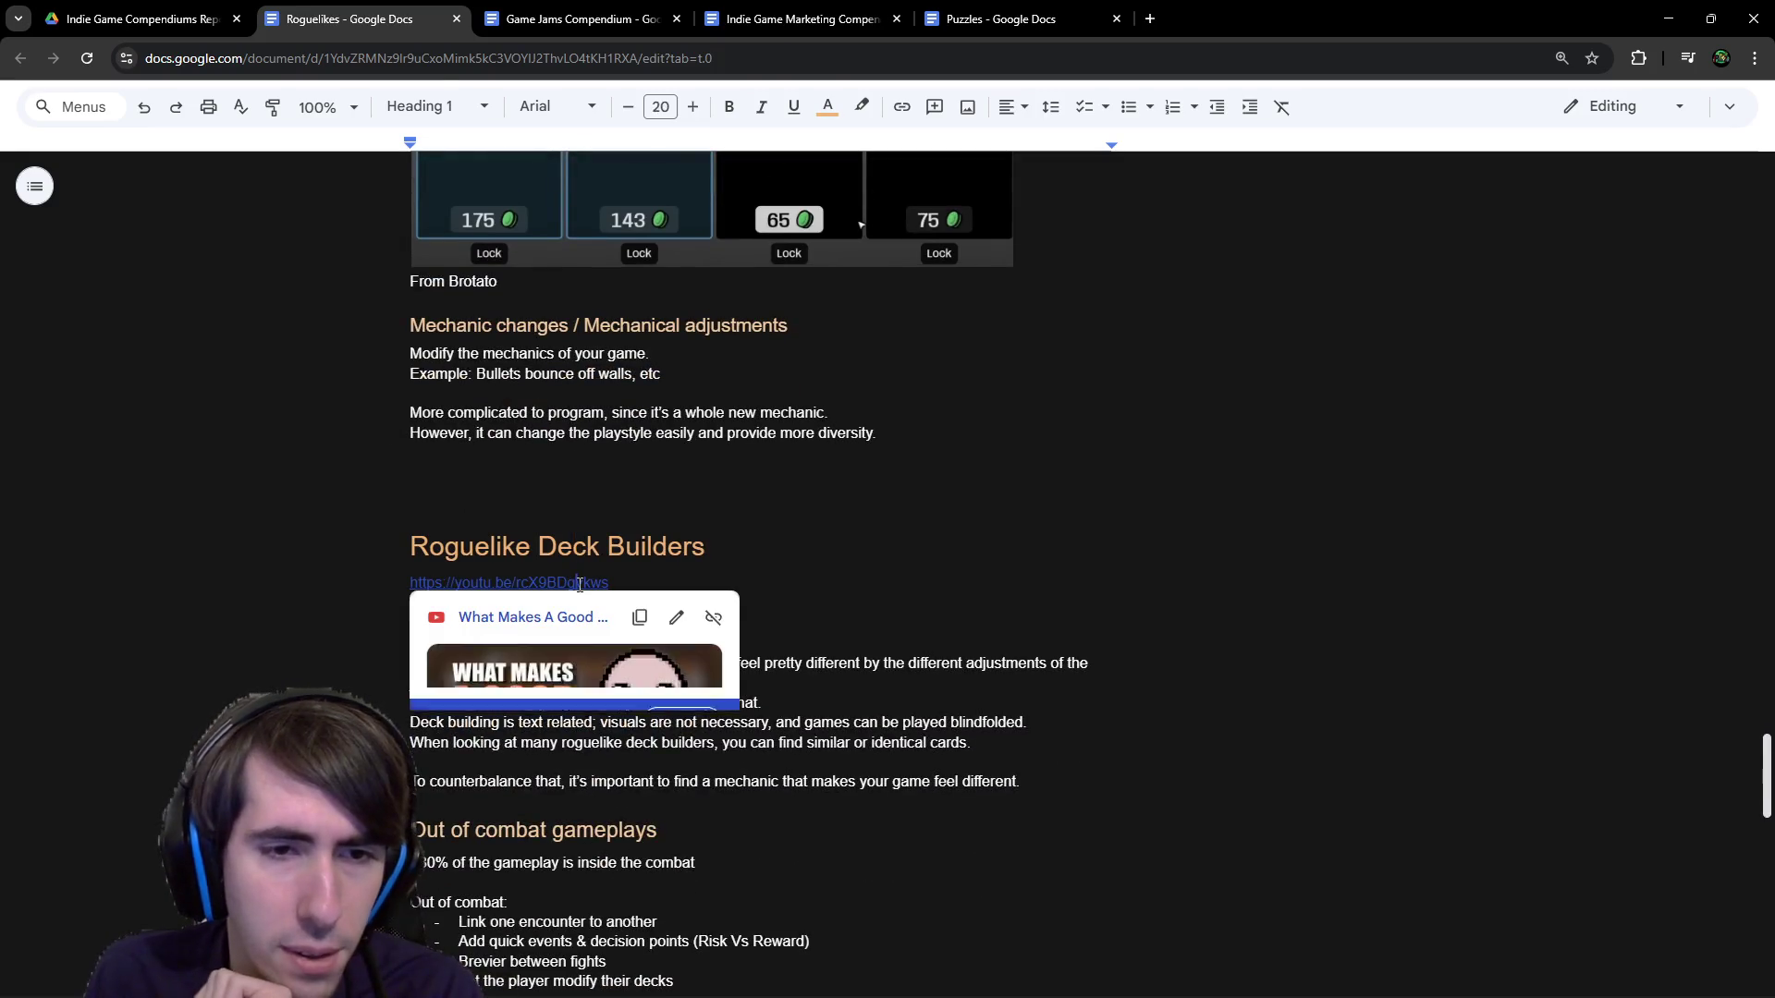
scroll(579, 594, "down", 3)
scroll(578, 595, "down", 15)
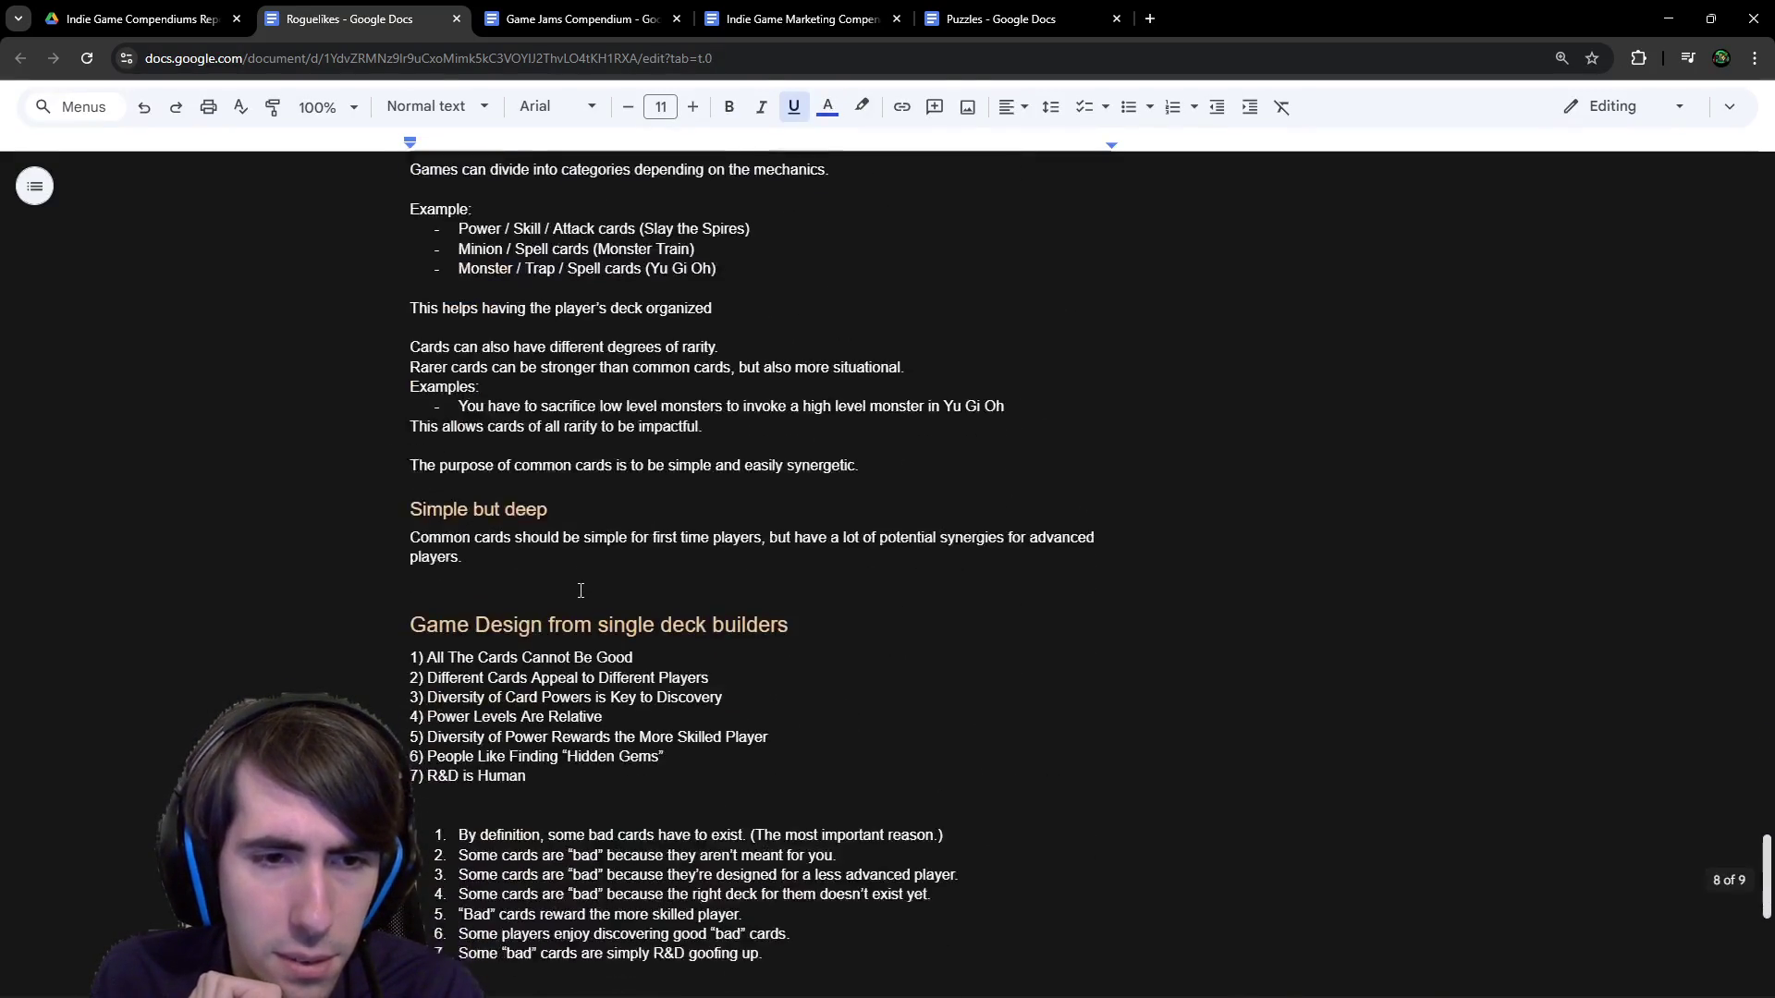
left_click(583, 490)
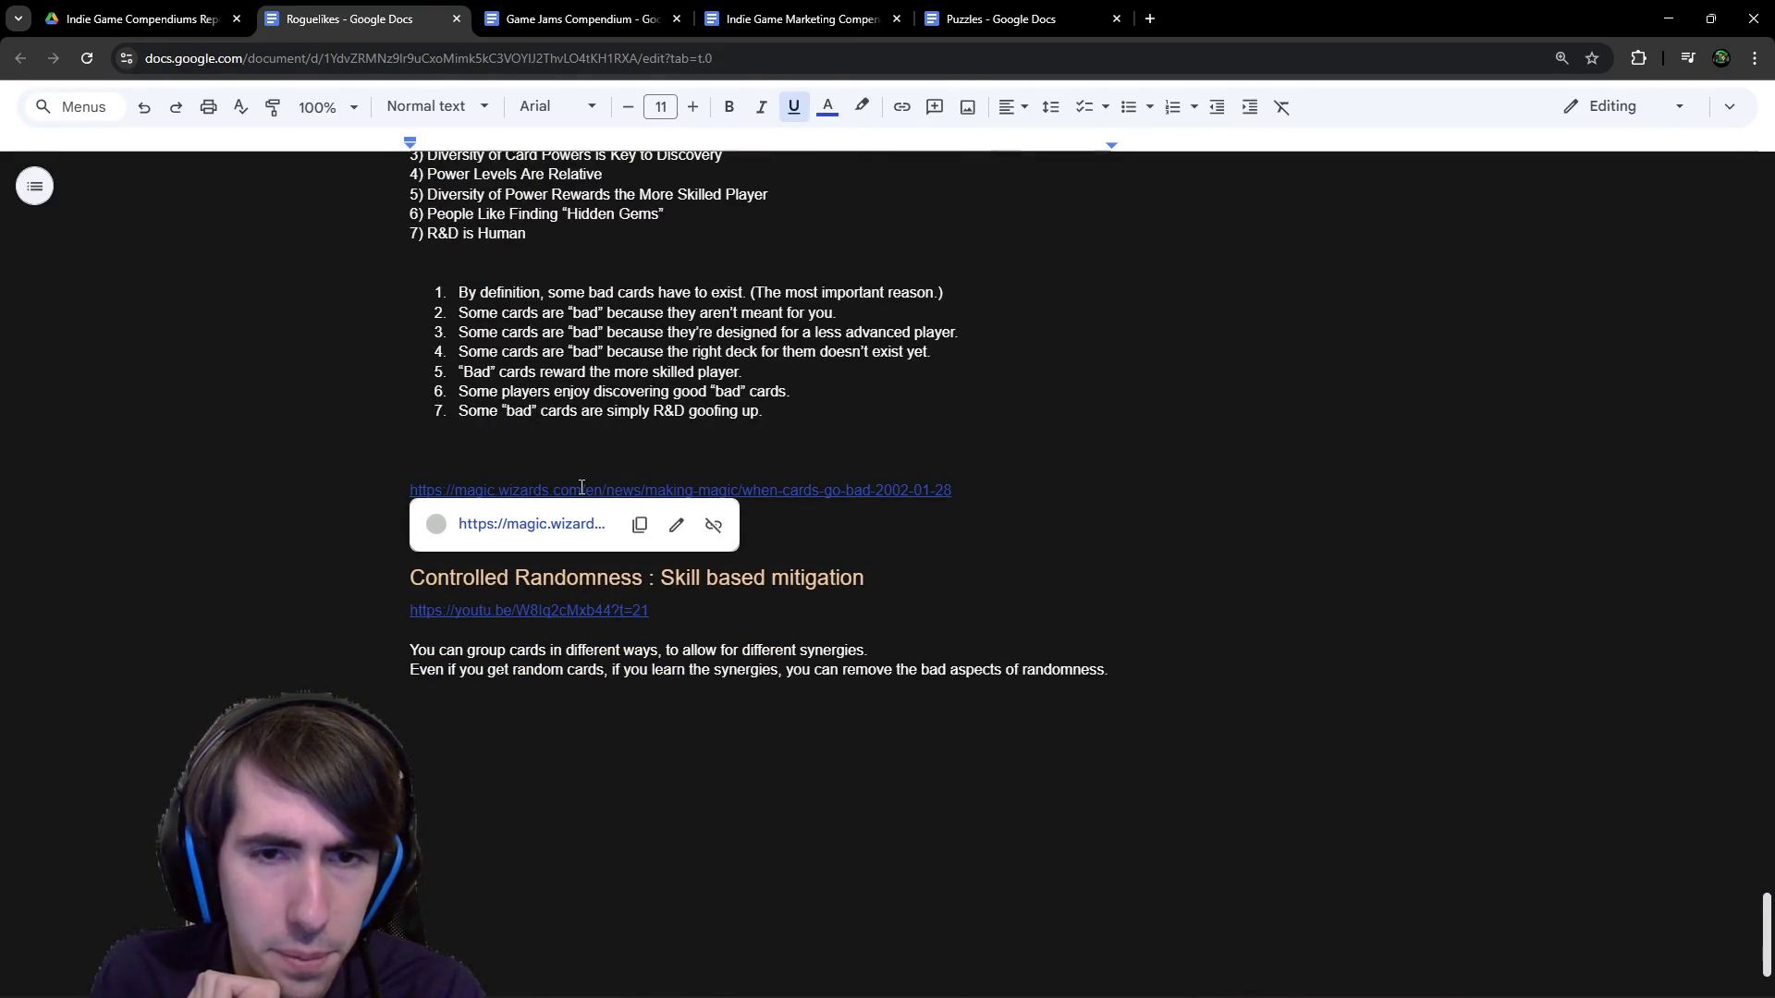
scroll(583, 488, "up", 2)
left_click(635, 425)
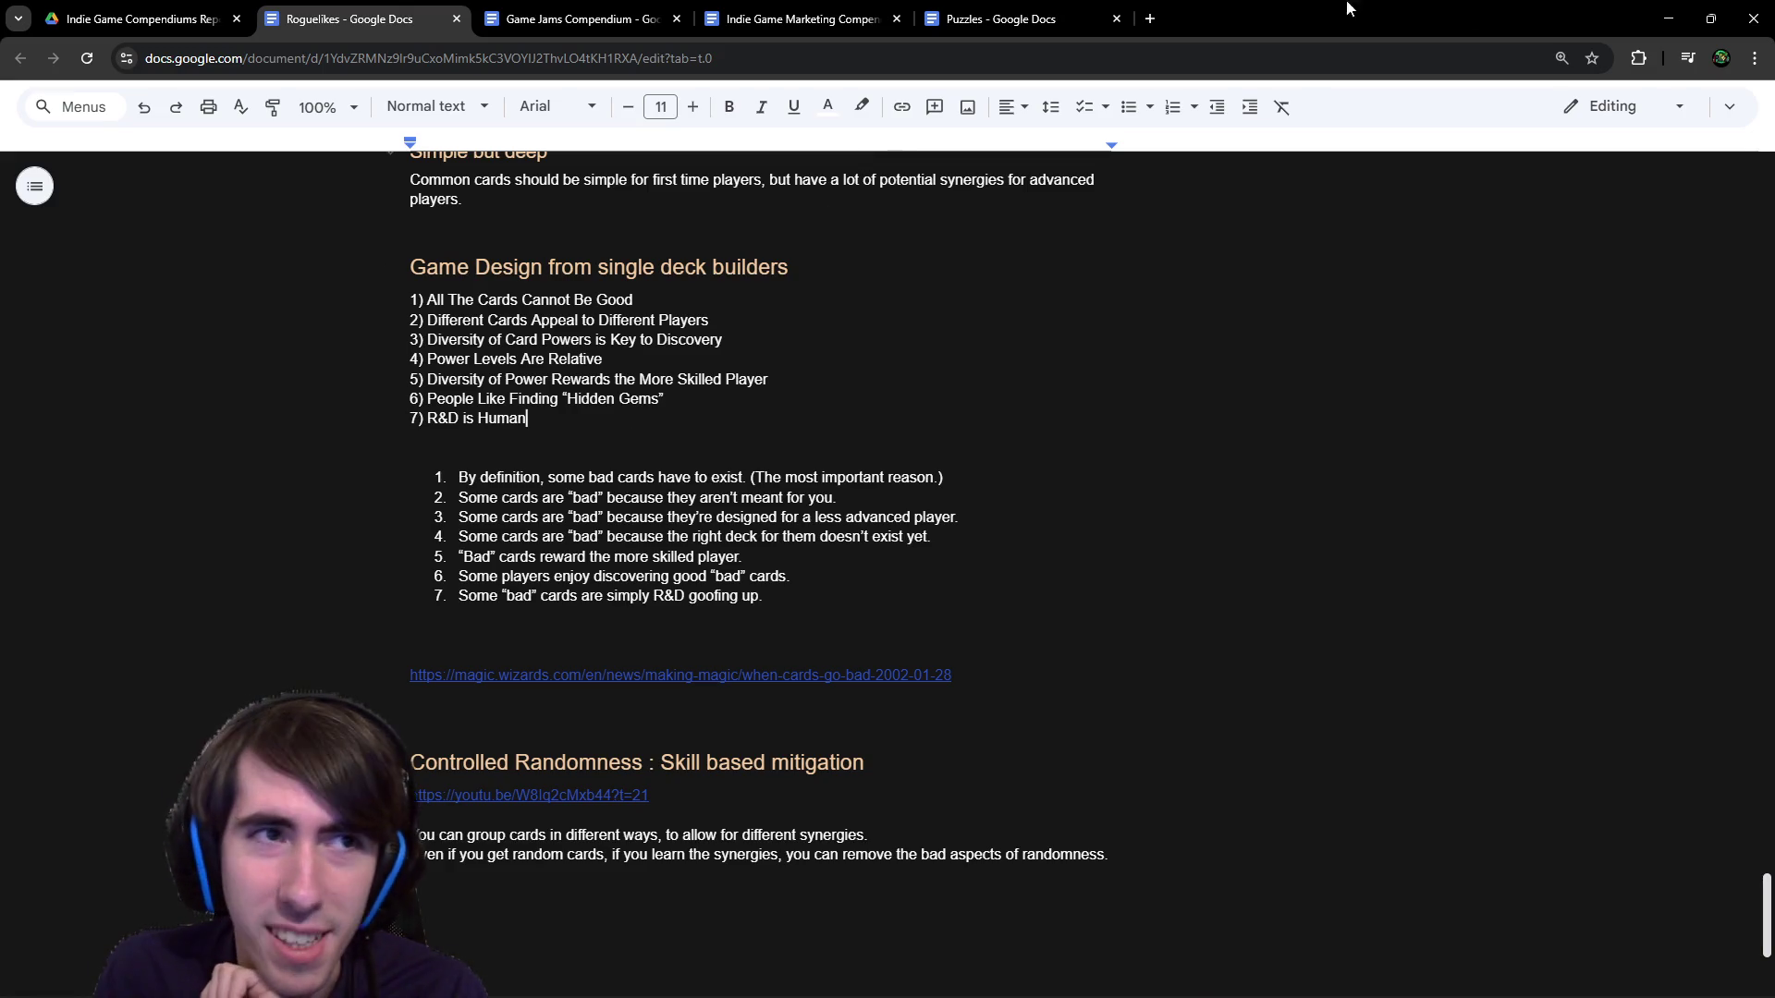
left_click(1654, 9)
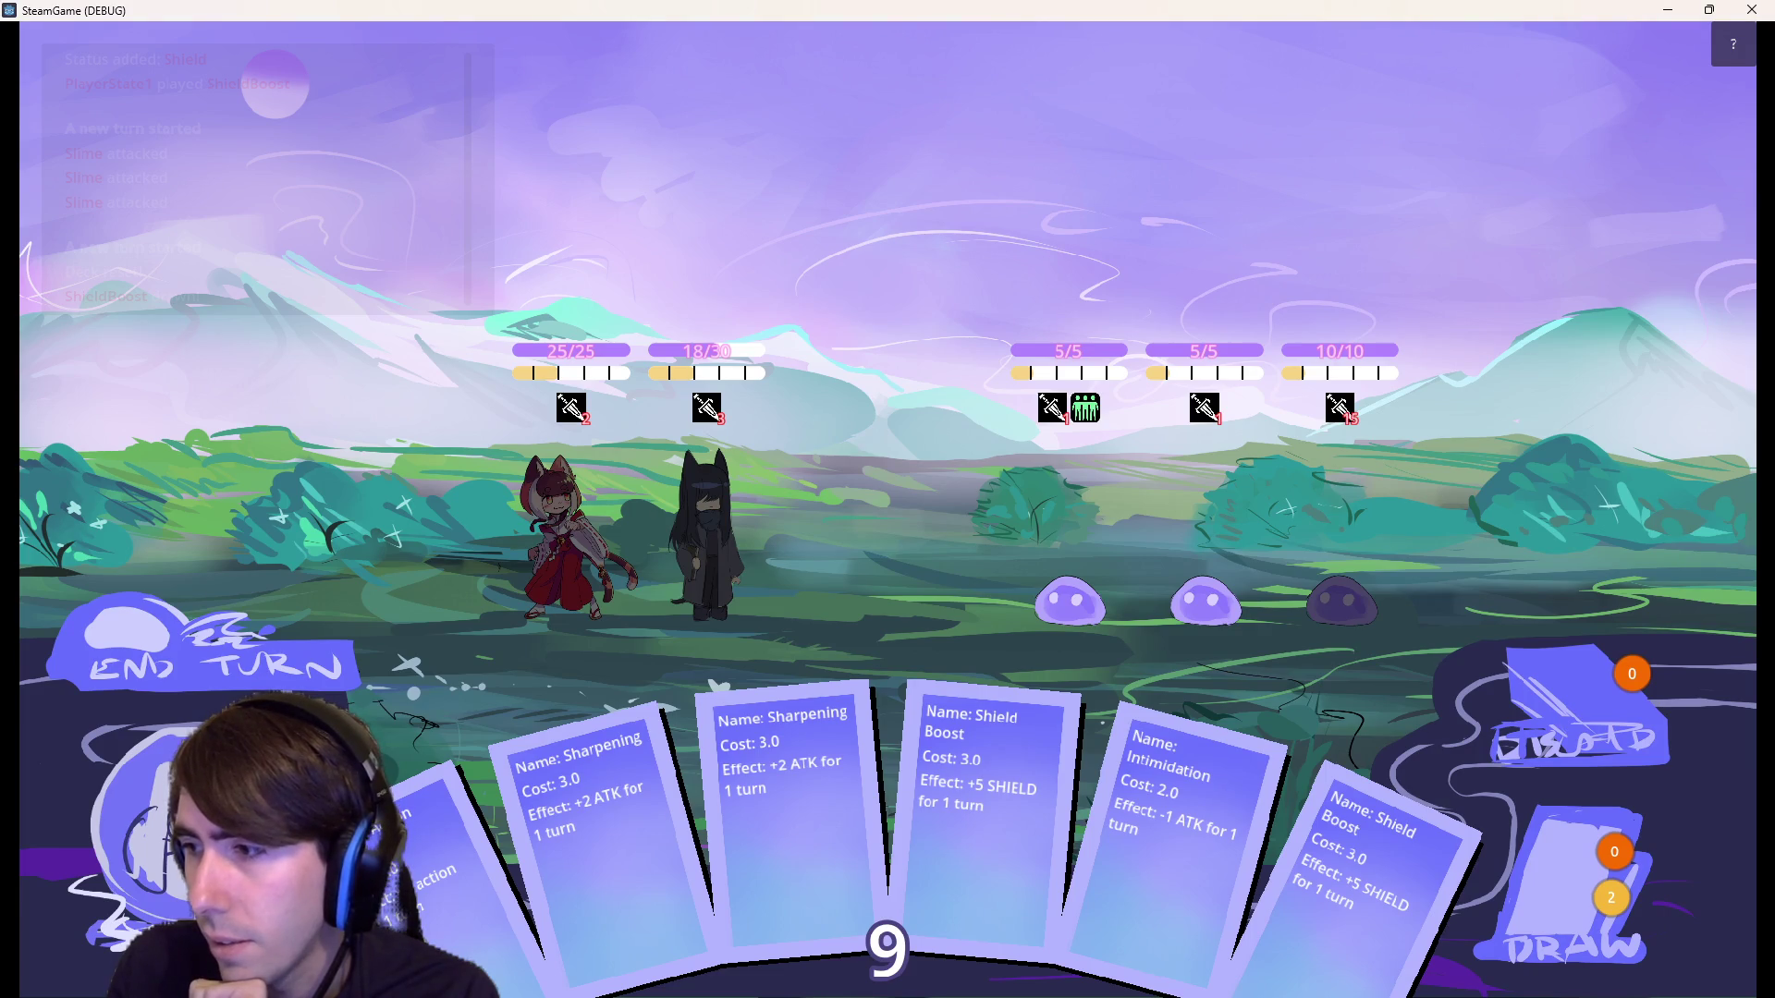
Read the SteamGame debug battle log: deck reset and ShieldBoost drawn after three slime attacks.
mouse_move(290, 148)
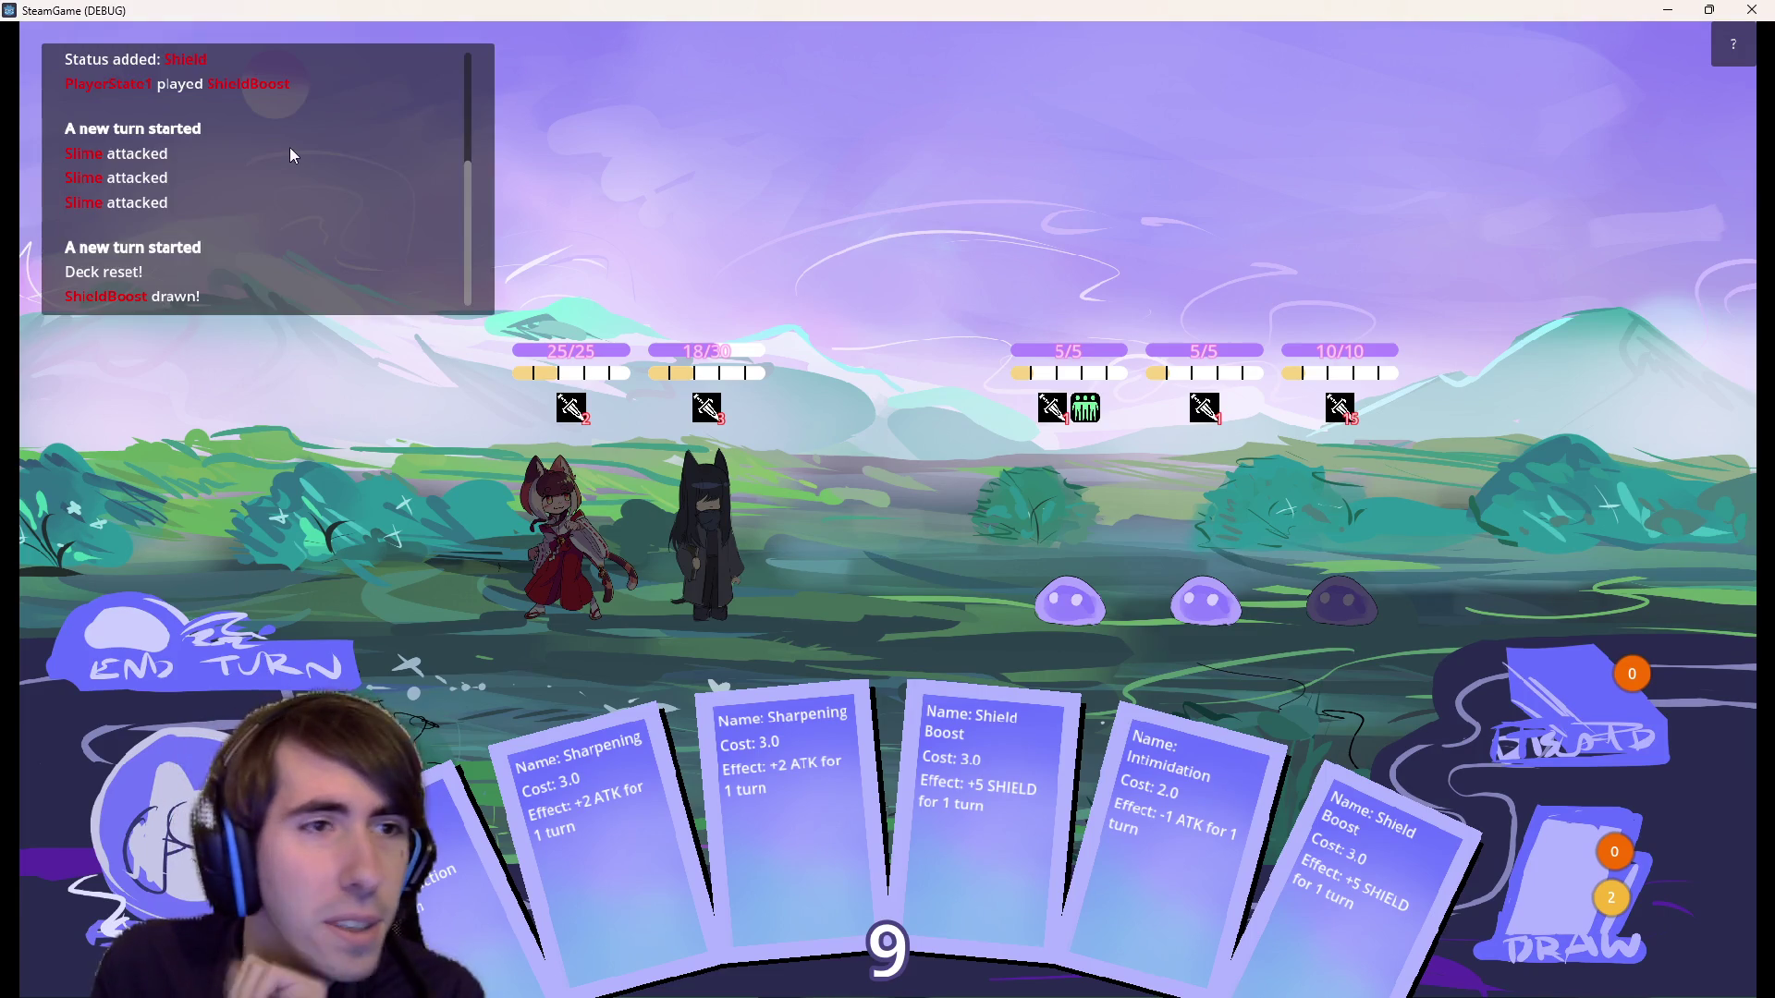
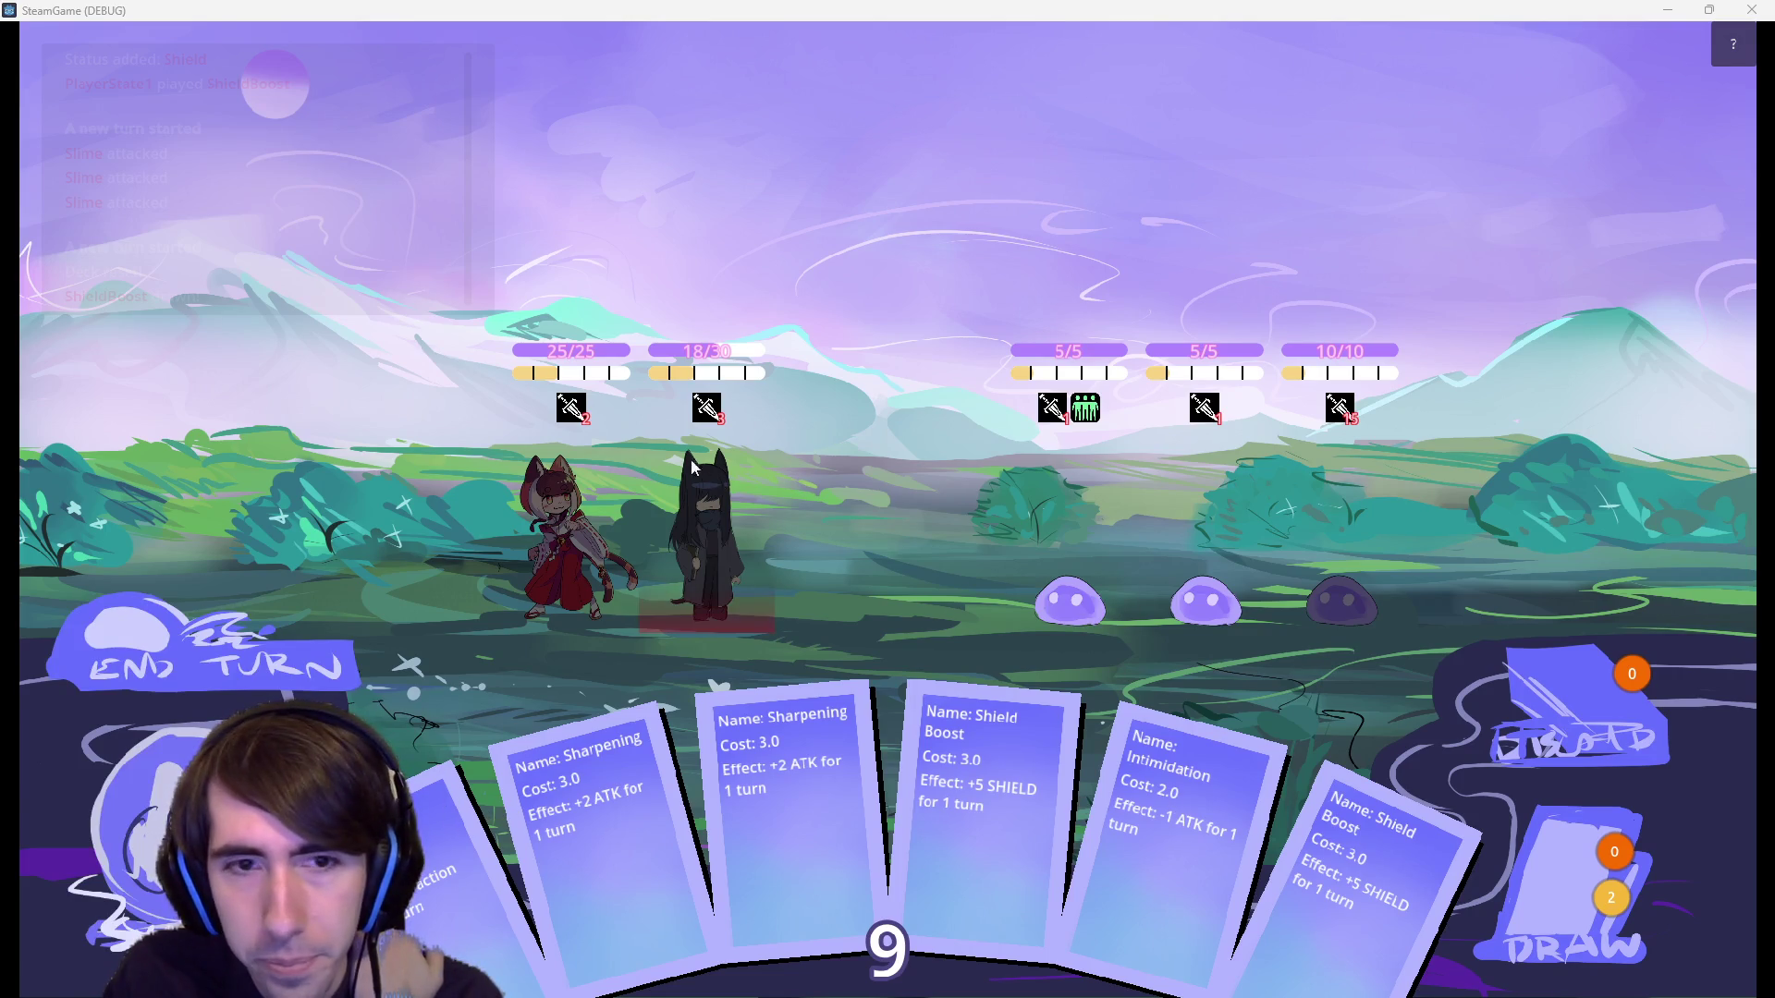
After two failed Shield Boost attempts, play Intimidation on the first slime.
mouse_move(1095, 418)
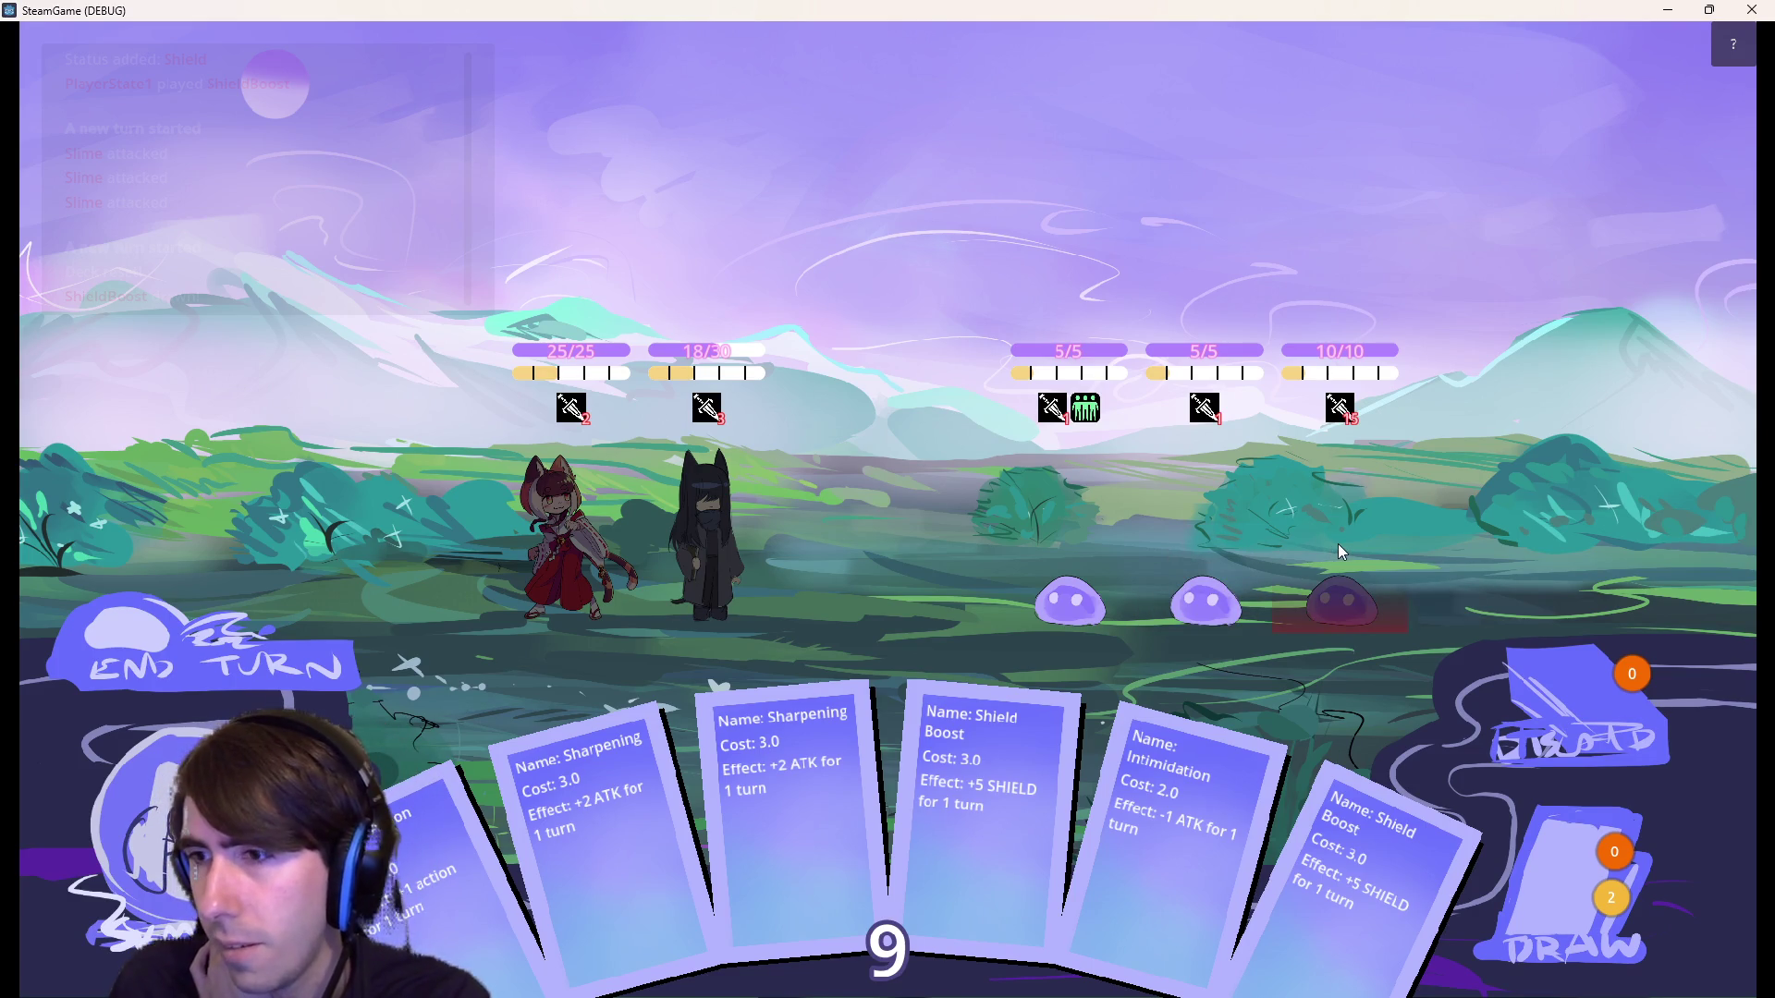
mouse_move(1356, 428)
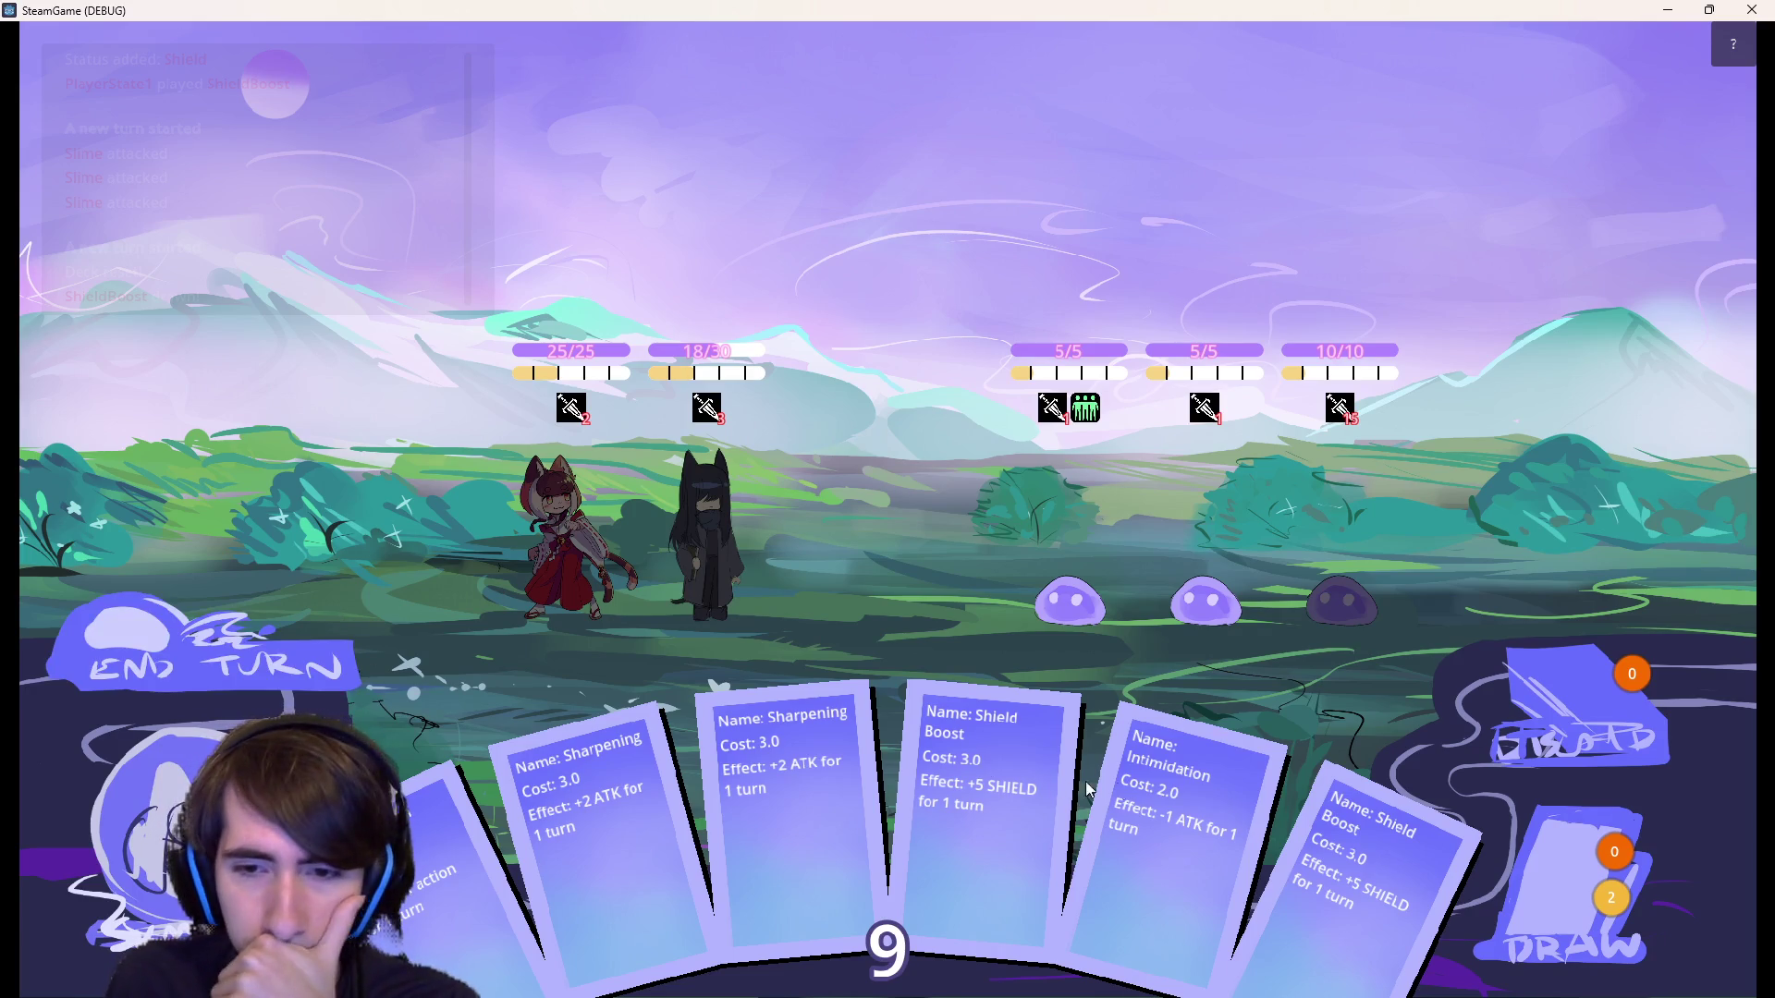
mouse_move(1350, 860)
left_mouse_down()
mouse_move(1026, 536)
mouse_move(897, 462)
mouse_move(1137, 555)
left_mouse_up()
mouse_move(1331, 860)
left_mouse_down()
mouse_move(1225, 498)
mouse_move(1285, 819)
mouse_move(1116, 530)
mouse_move(1063, 497)
left_mouse_up()
left_click_drag(1160, 786, 1041, 481)
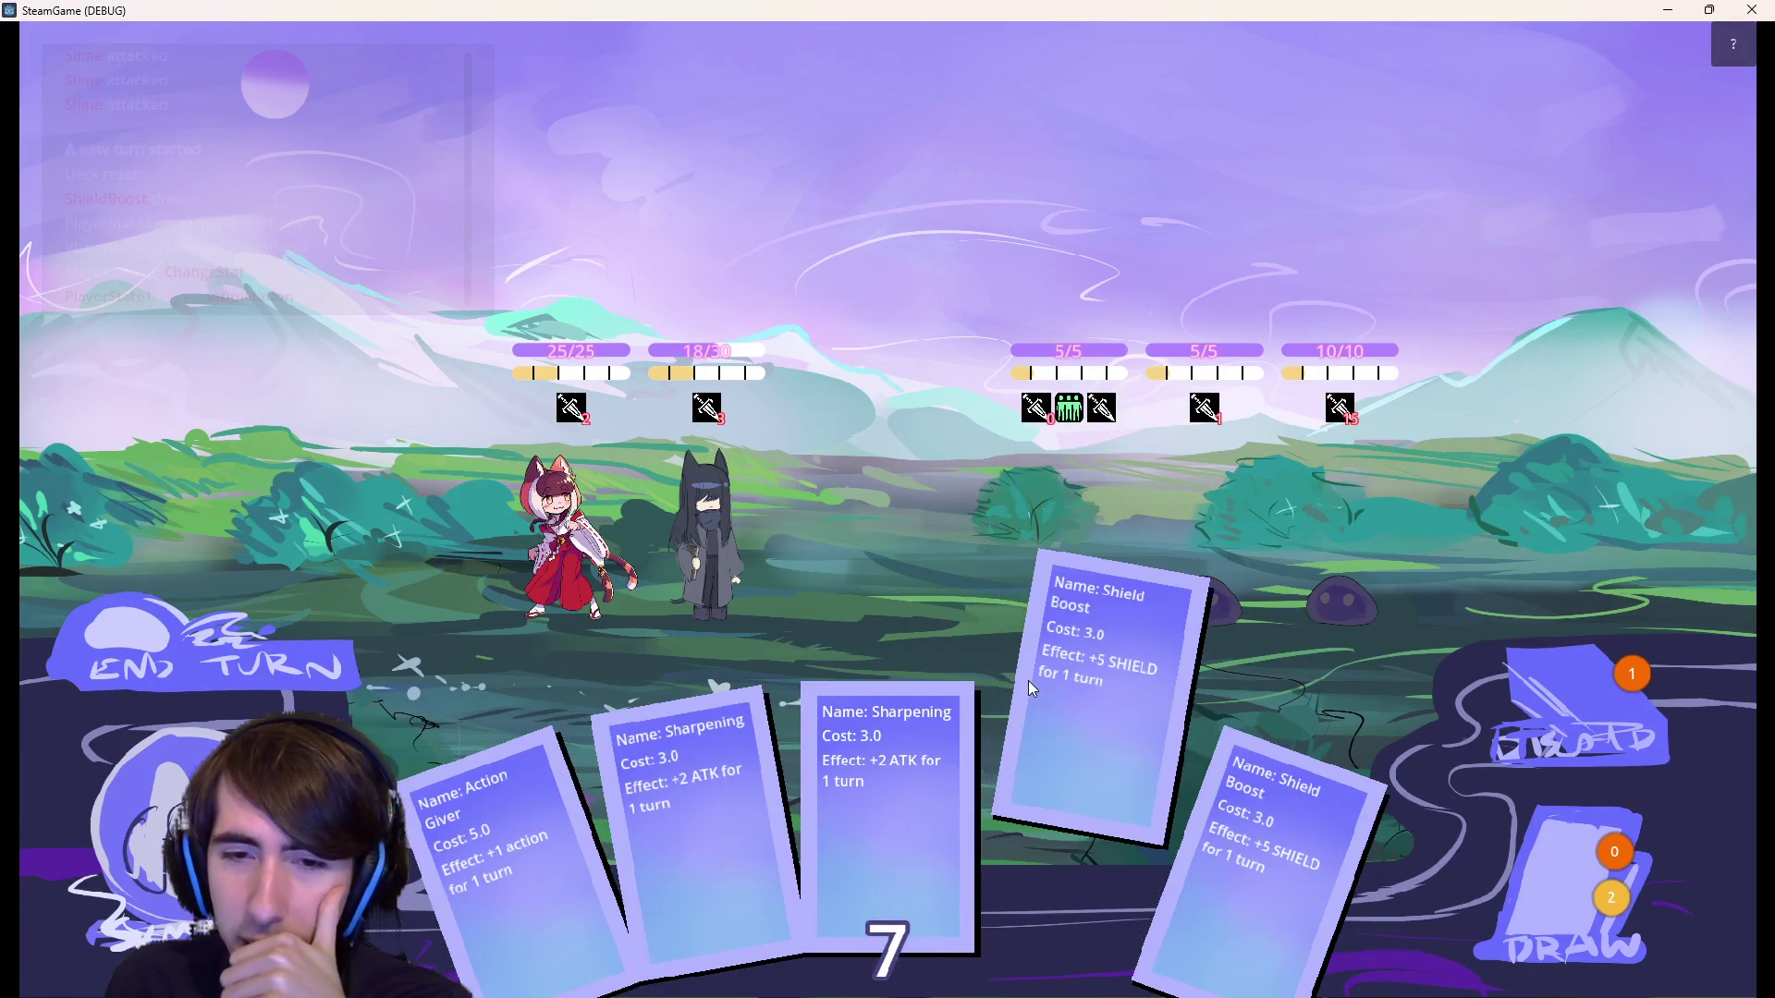
Try playing the three Sharpening cards on the enemies, then quit the debug run.
mouse_move(888, 795)
left_mouse_down()
mouse_move(1039, 586)
mouse_move(1041, 832)
mouse_move(1118, 545)
left_mouse_up()
mouse_move(750, 808)
left_mouse_down()
mouse_move(1120, 545)
mouse_move(1061, 555)
left_mouse_up()
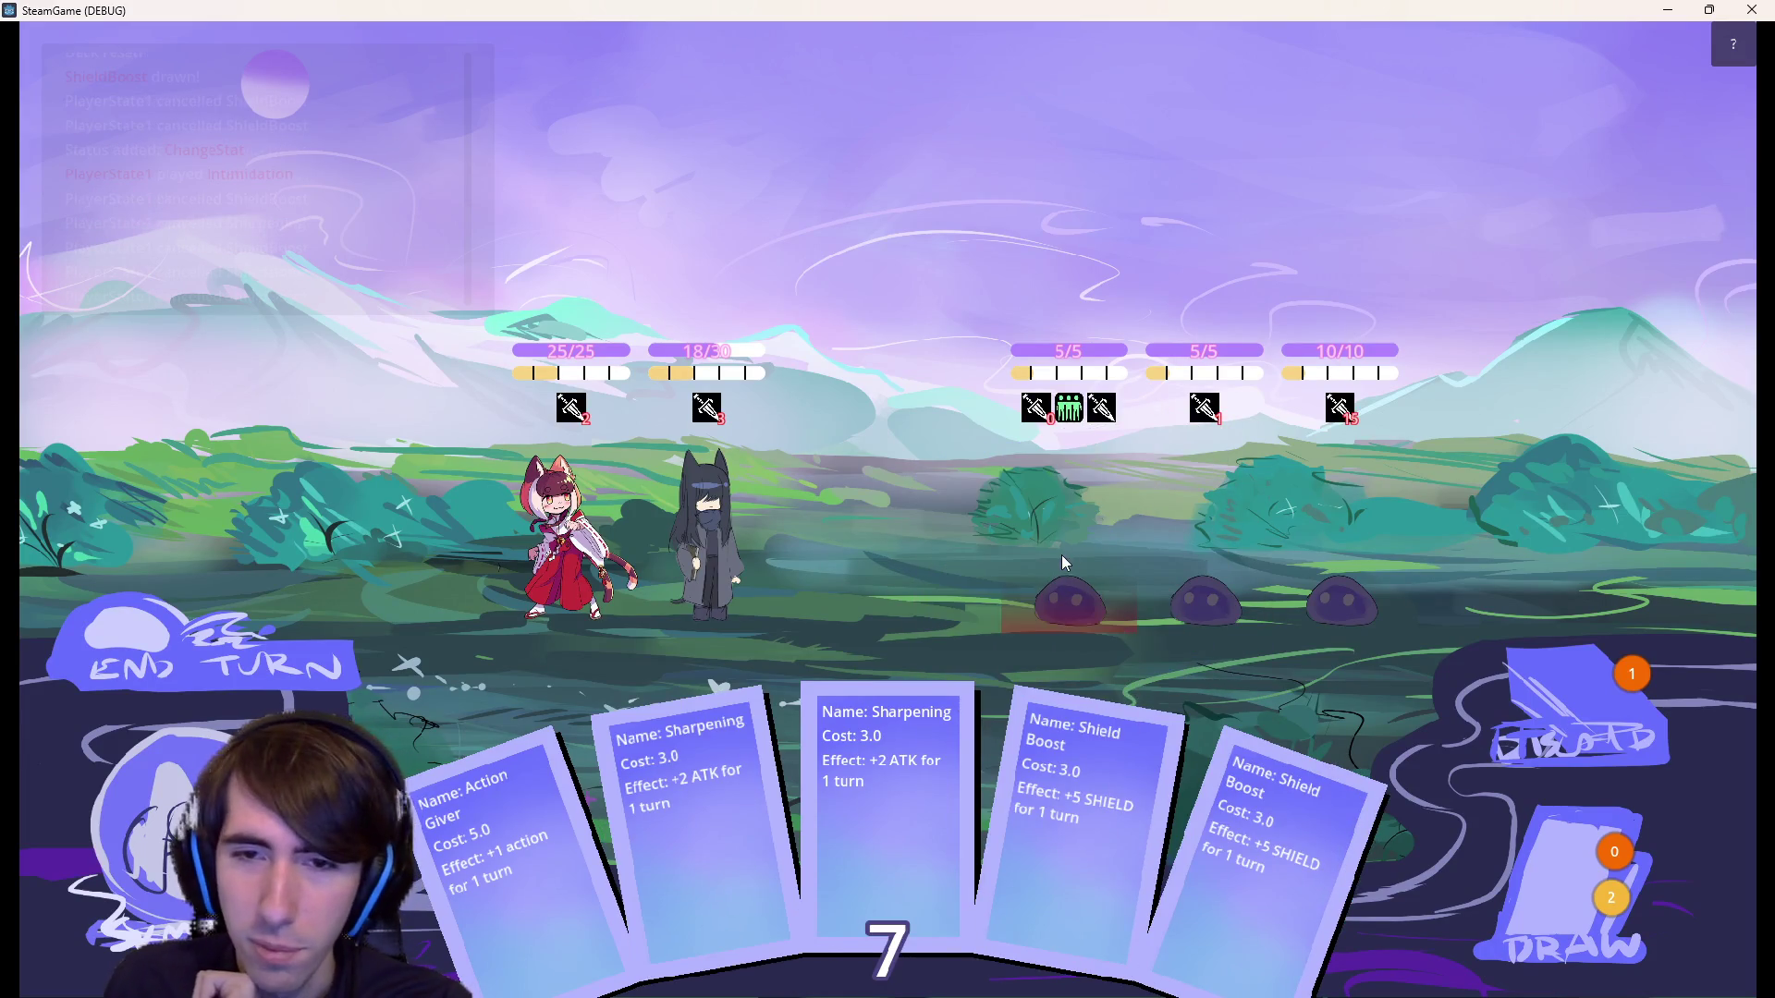
left_click_drag(696, 813, 1030, 573)
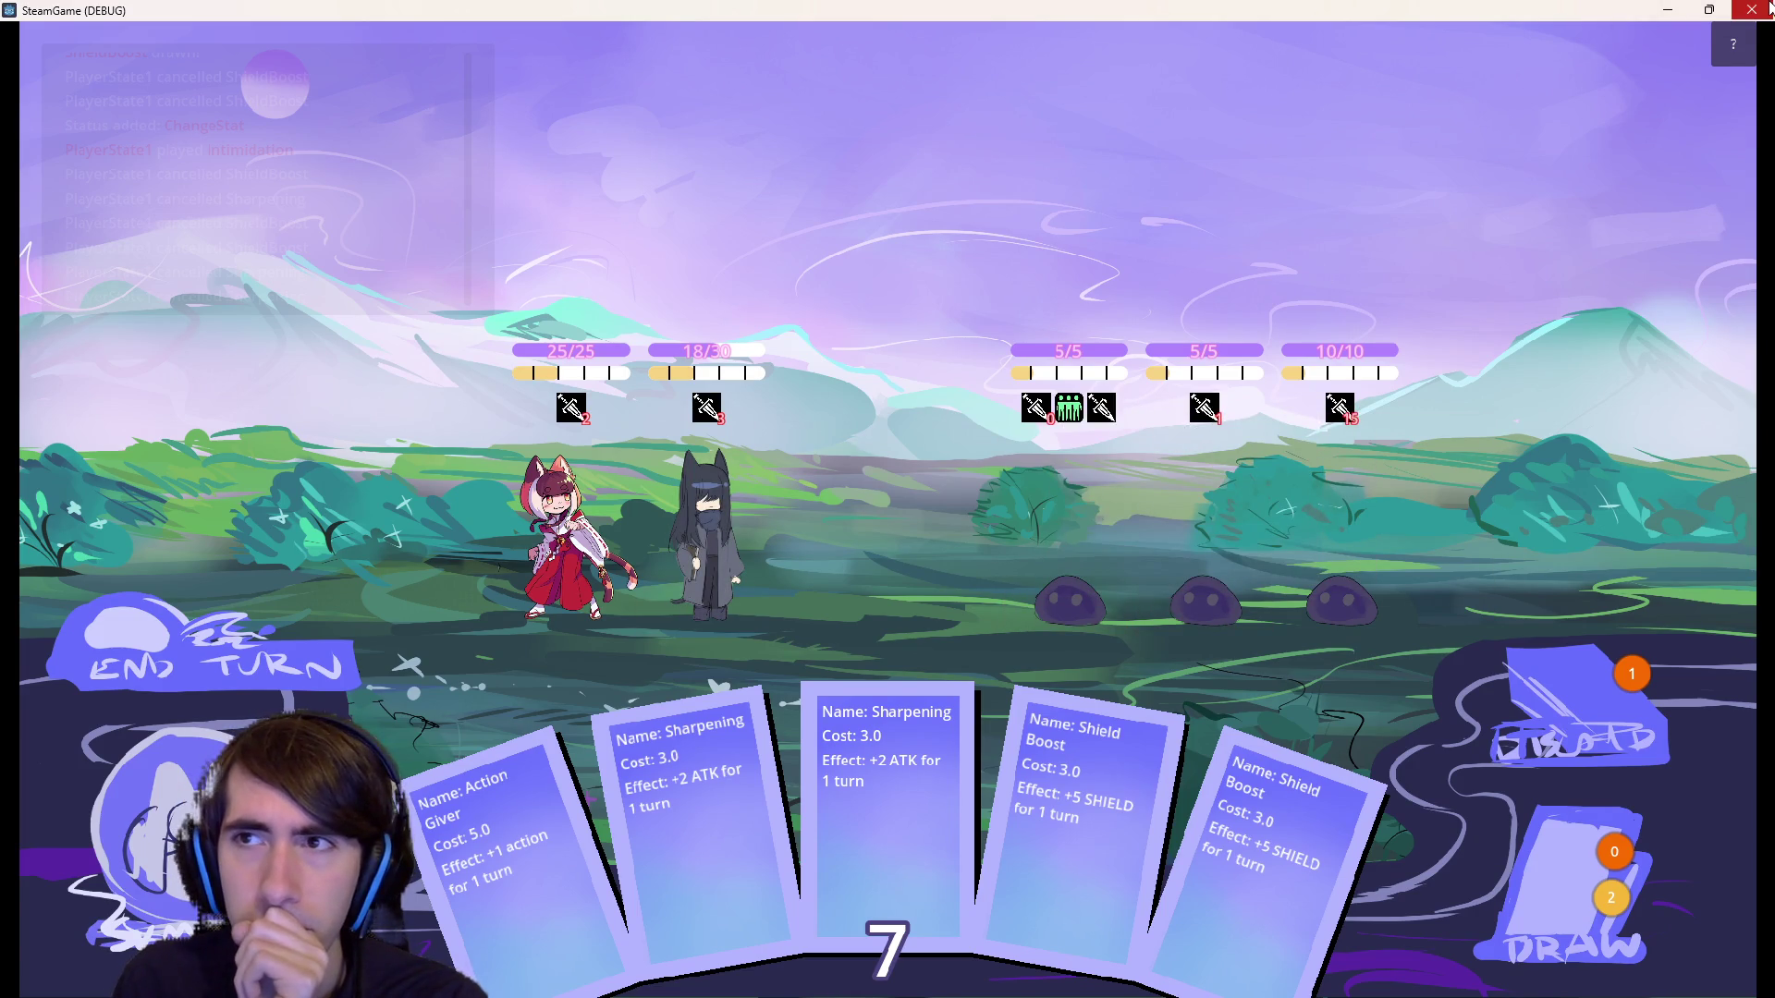
mouse_move(1102, 407)
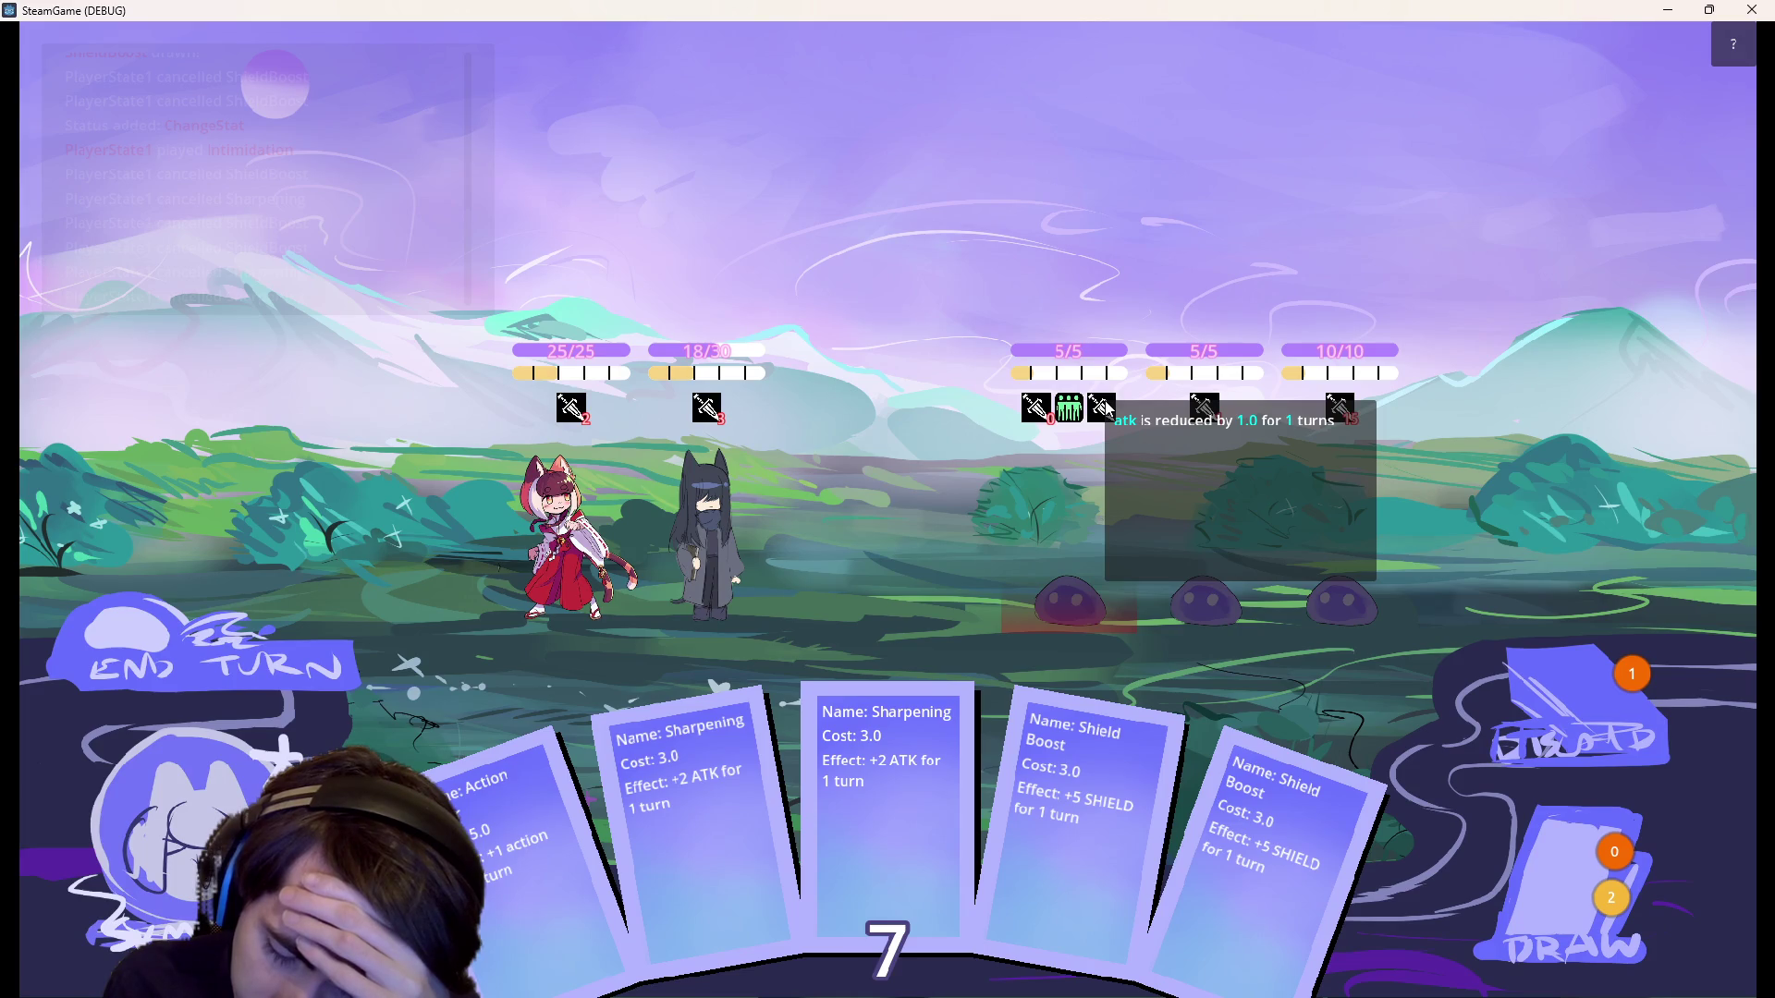
left_click(1752, 9)
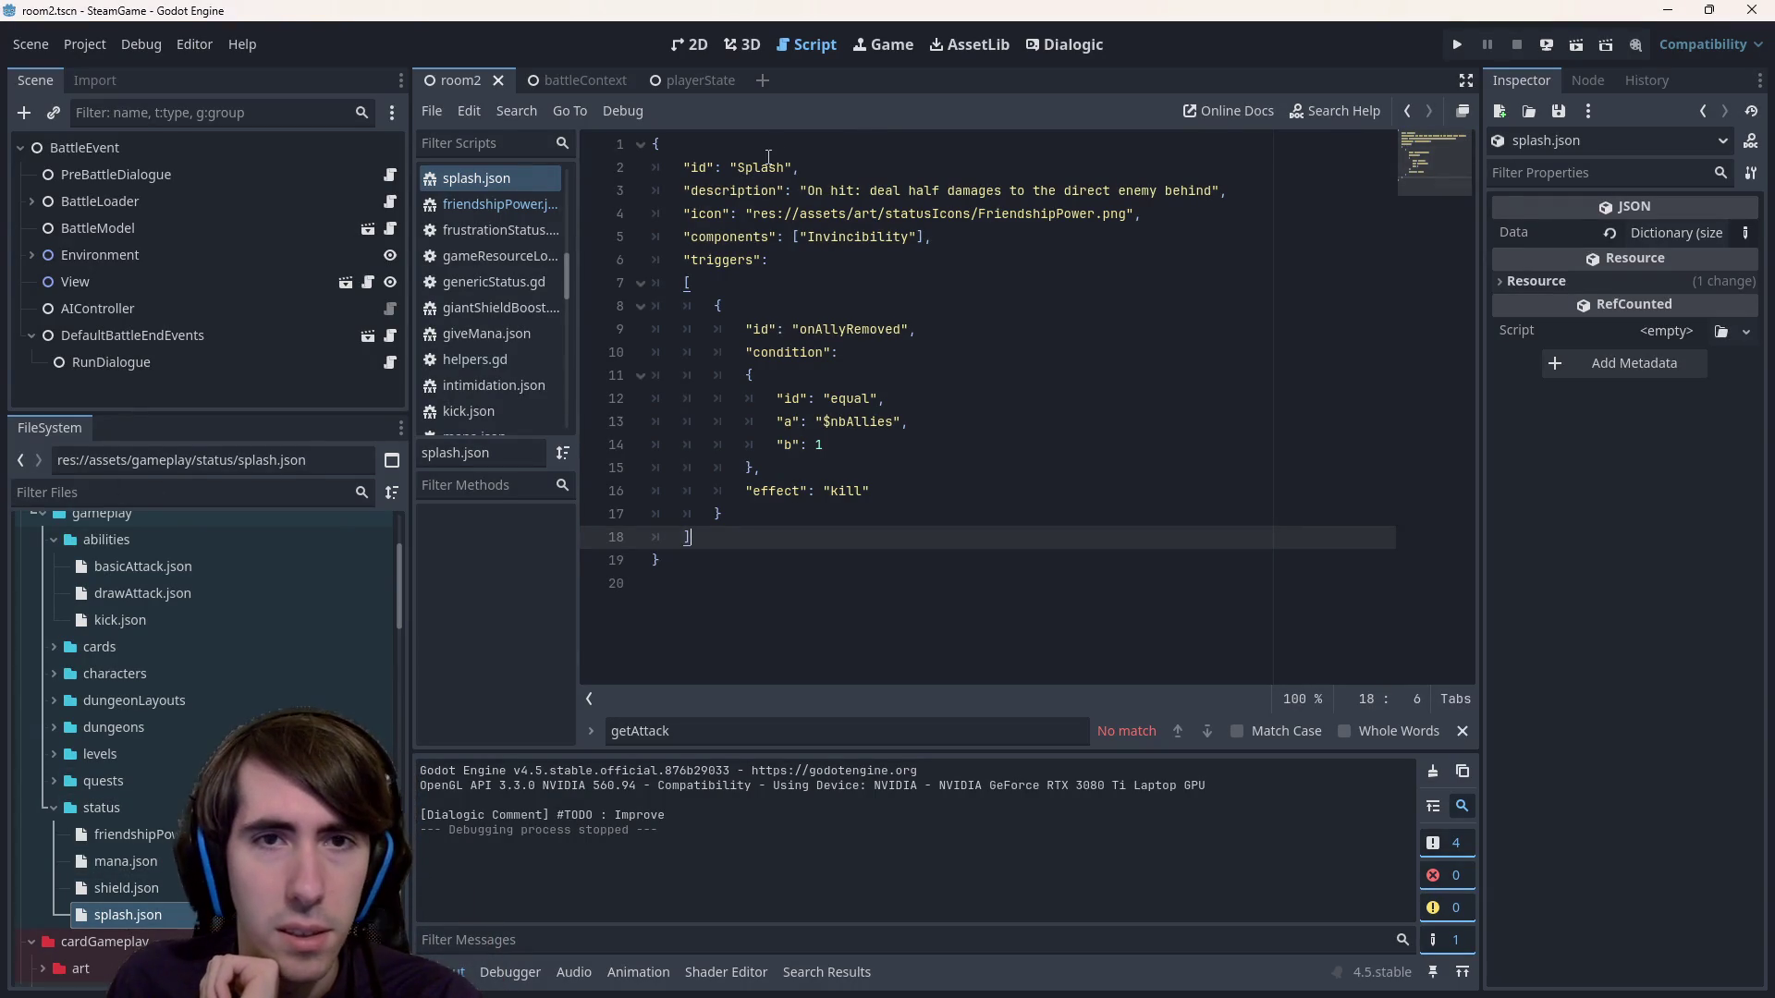
left_click(781, 168)
double_click(781, 168)
left_click(871, 190)
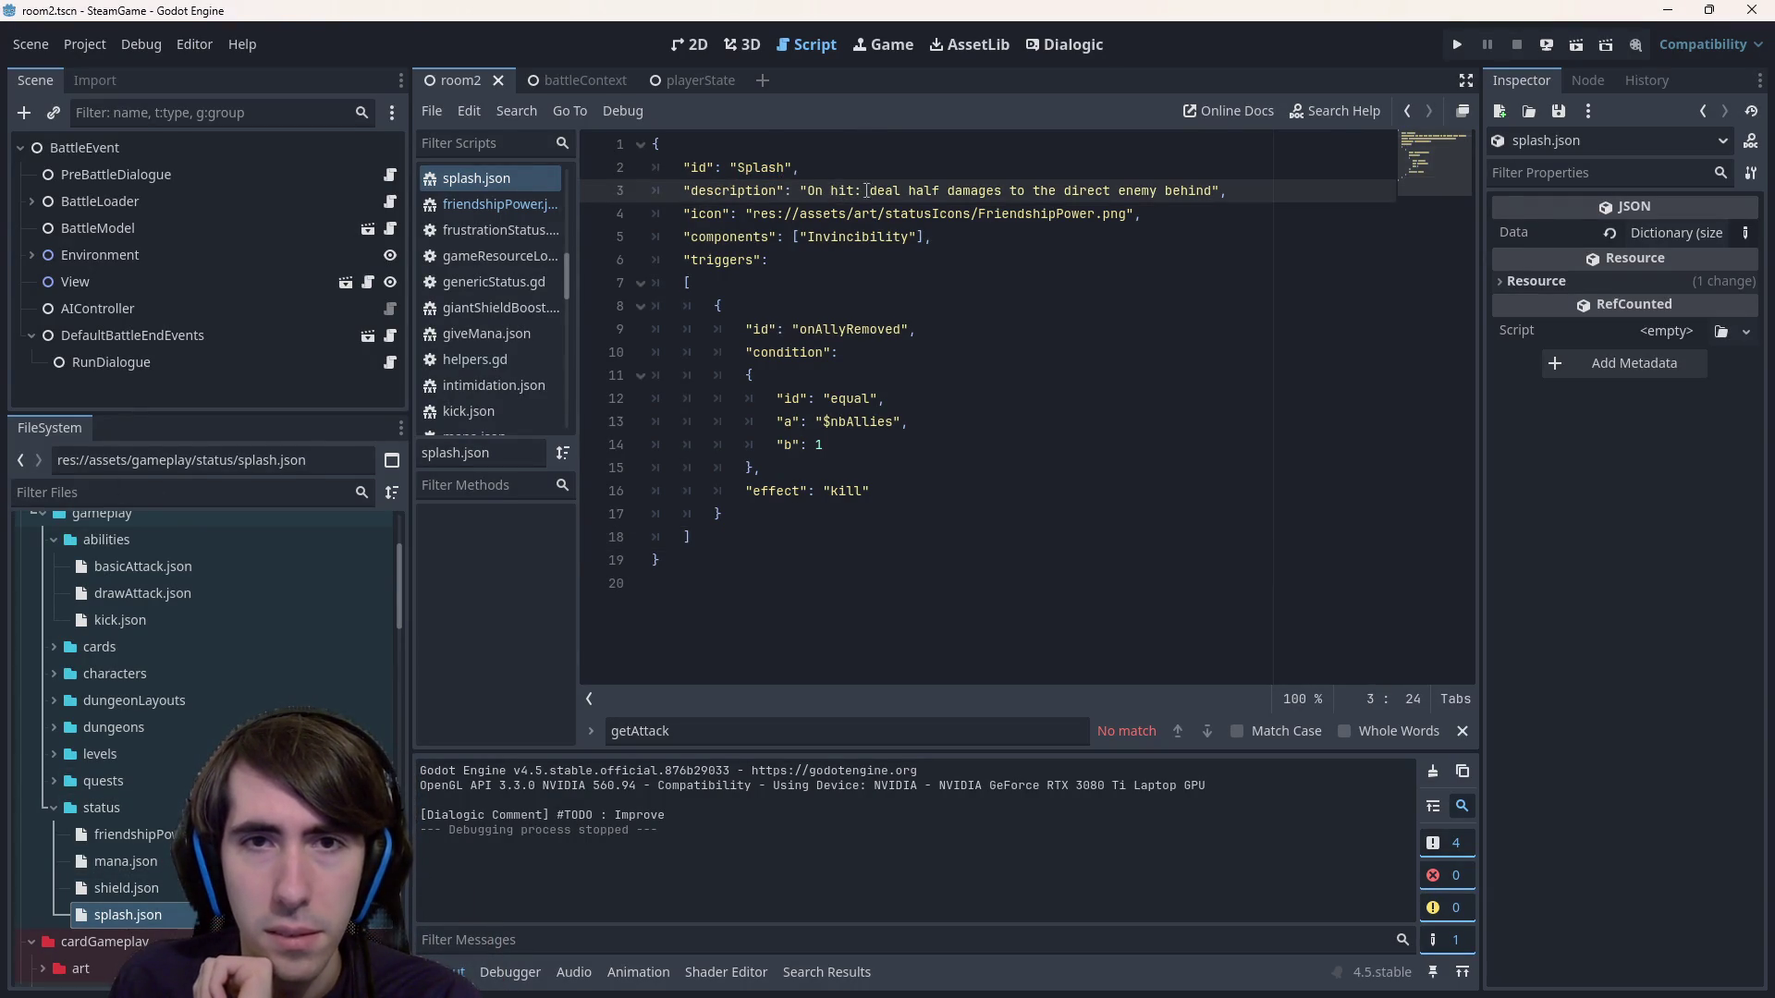
left_click(924, 191)
left_click_drag(909, 190, 1210, 184)
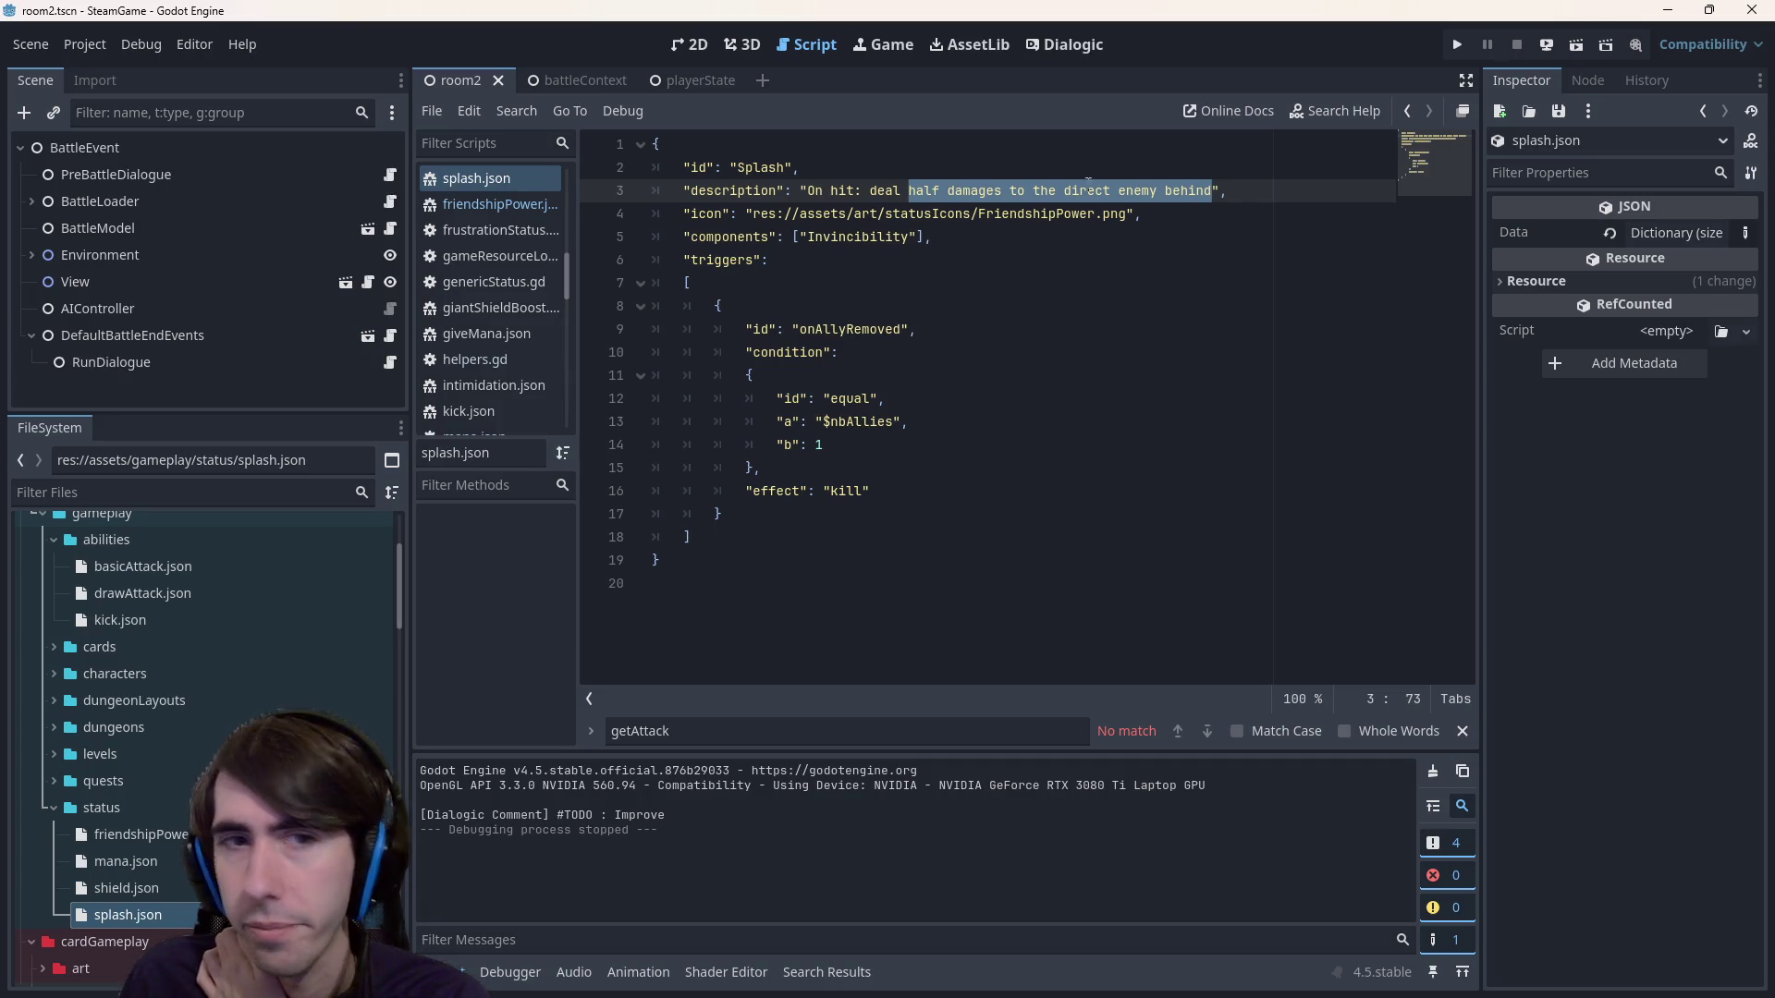
double_click(127, 887)
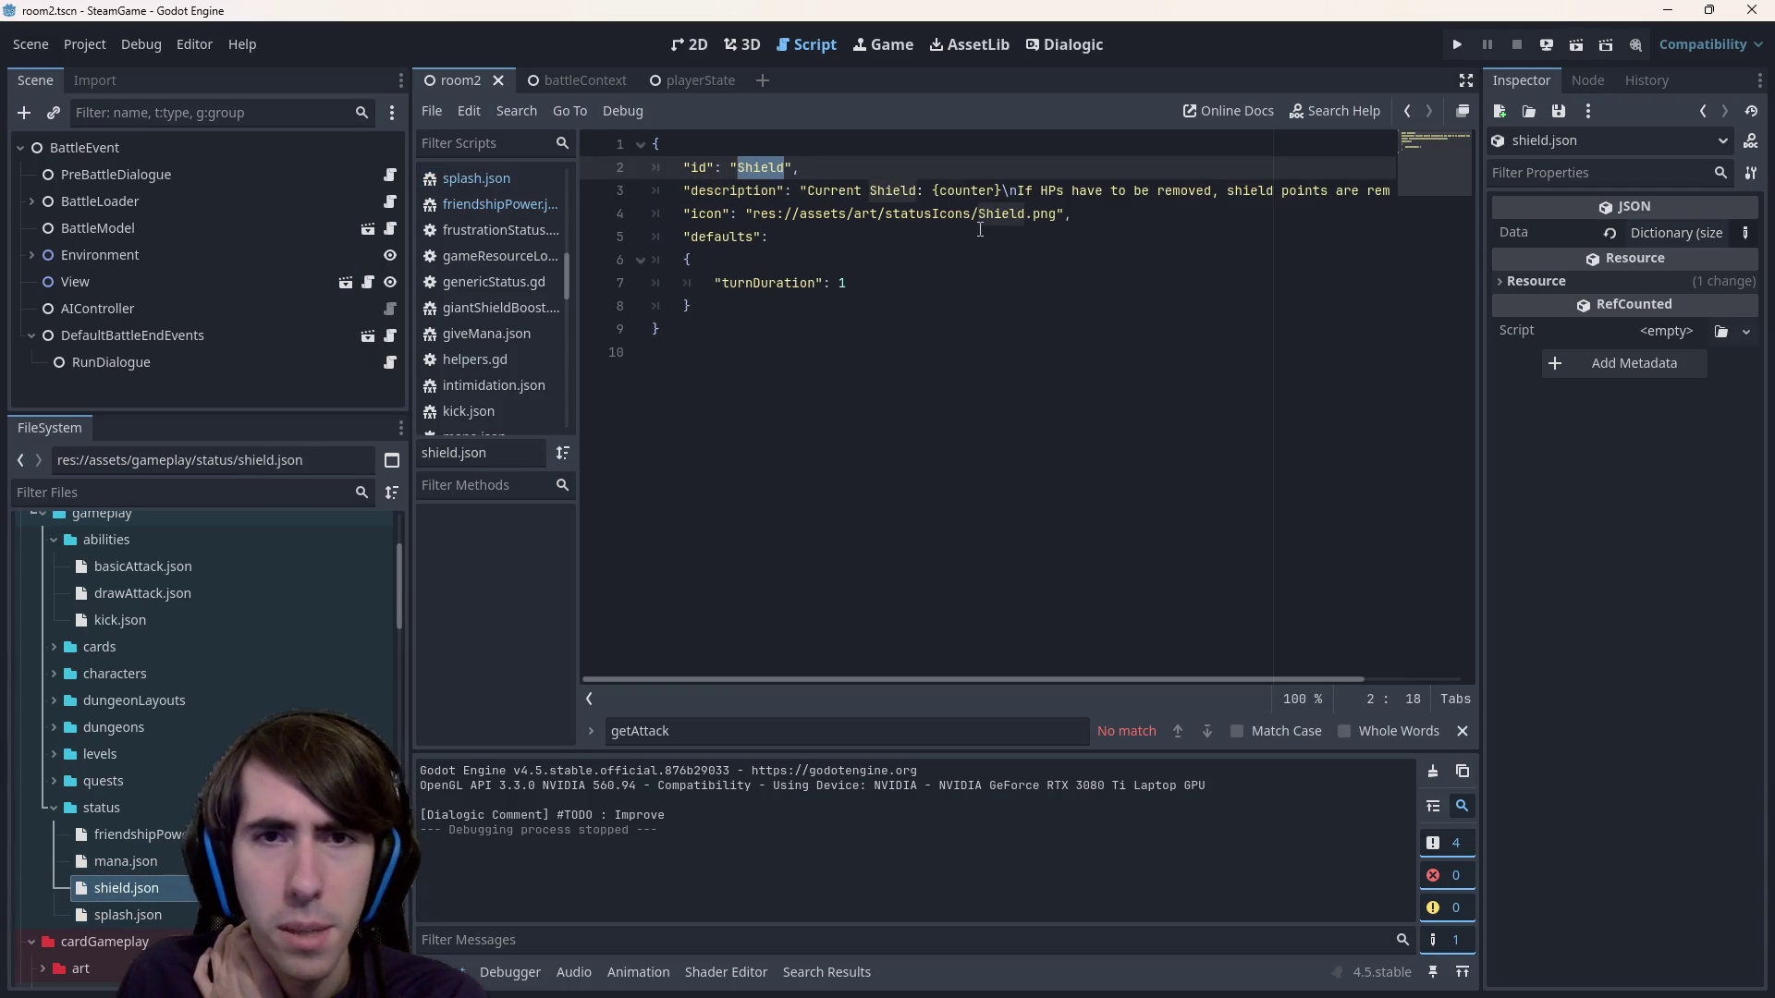
left_click(932, 191)
left_click_drag(931, 191, 1003, 190)
key("ctrl+c")
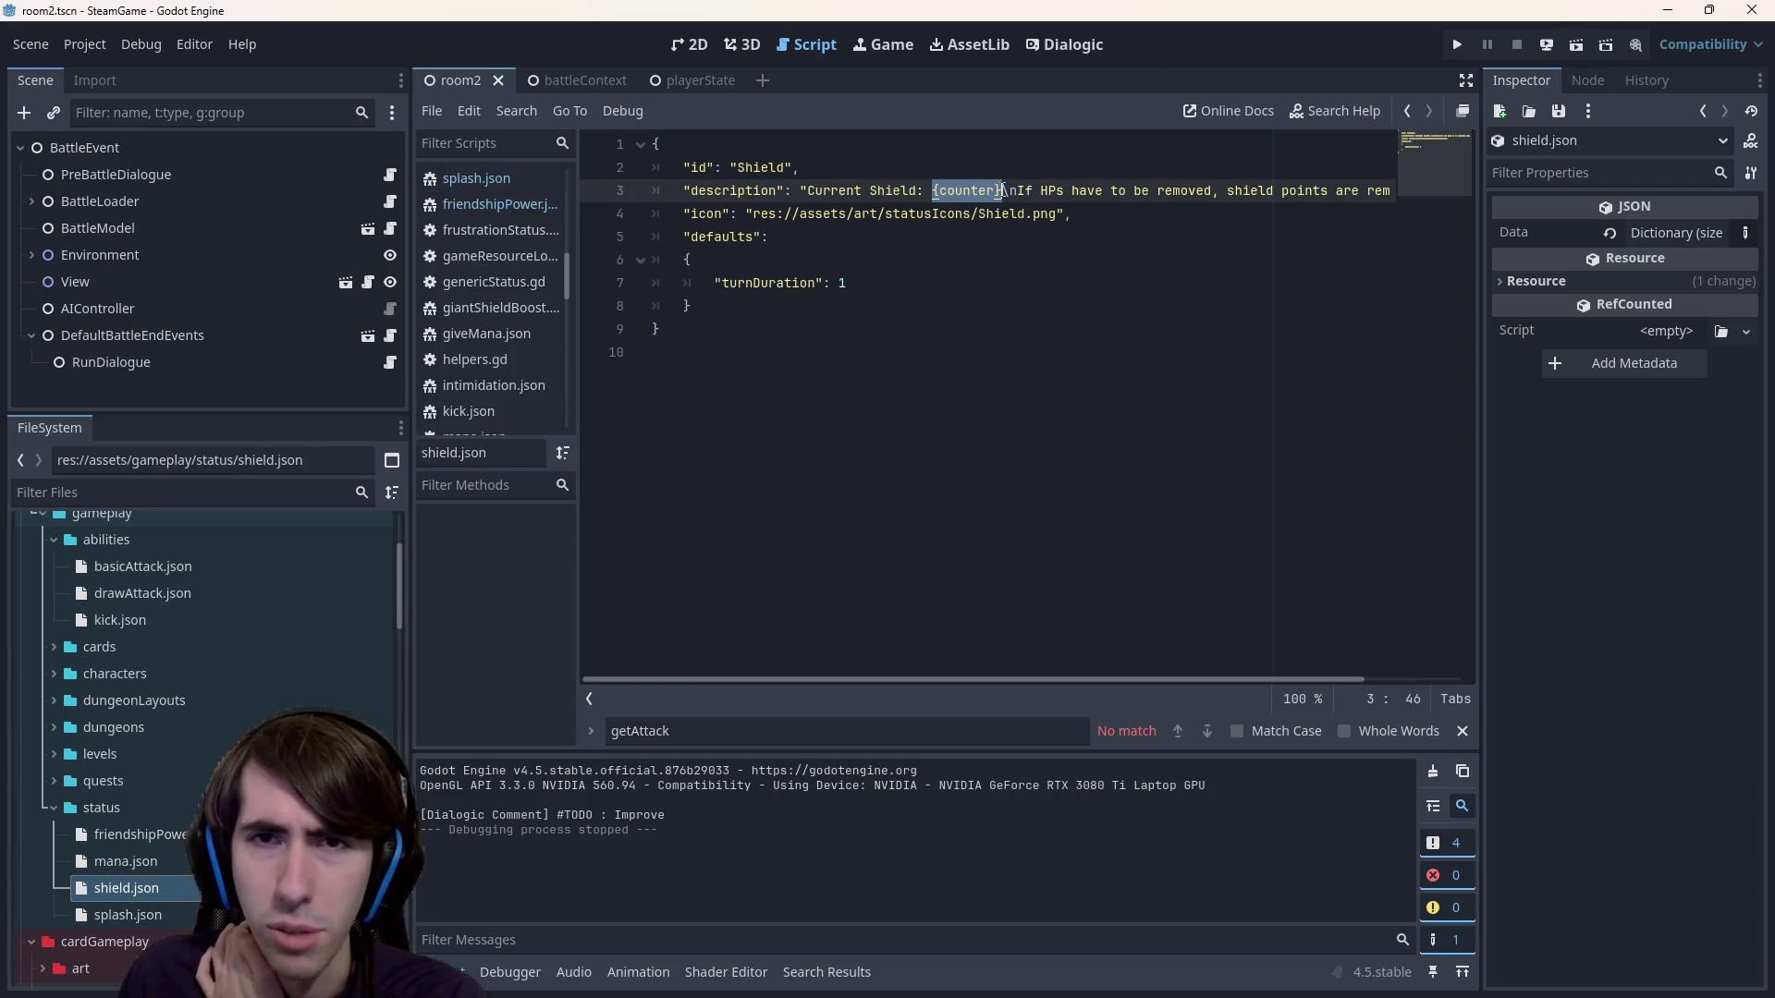
double_click(126, 860)
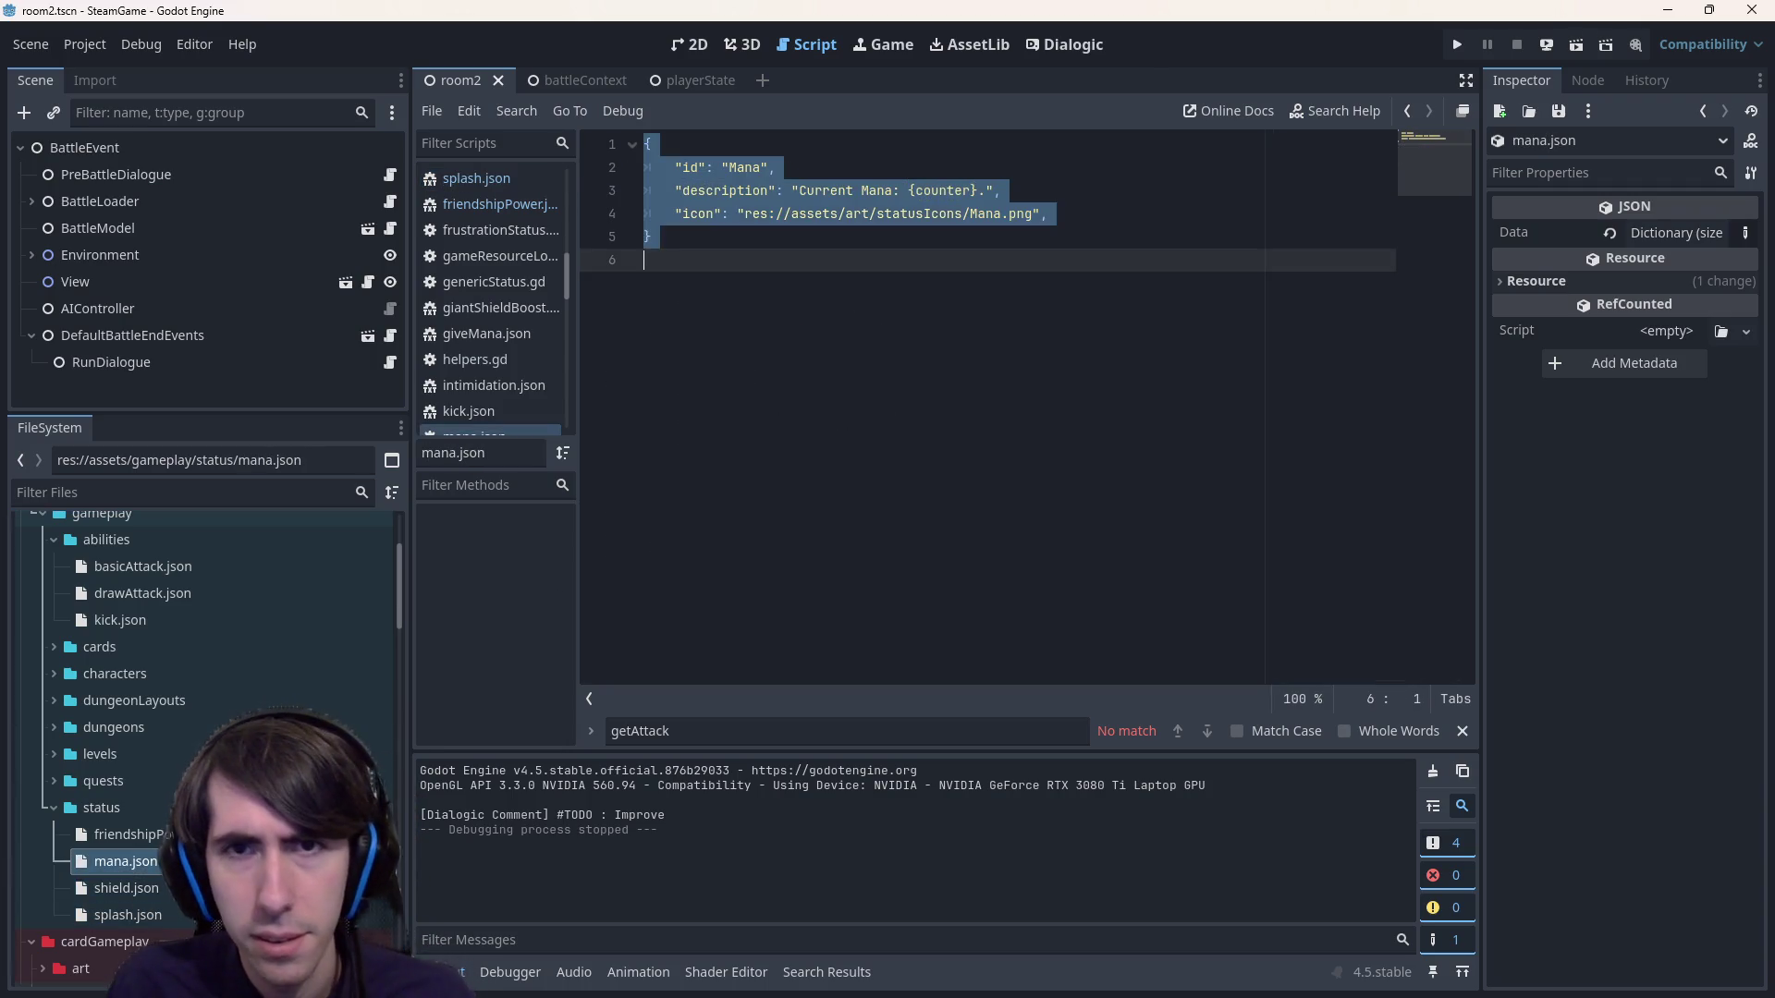
double_click(128, 915)
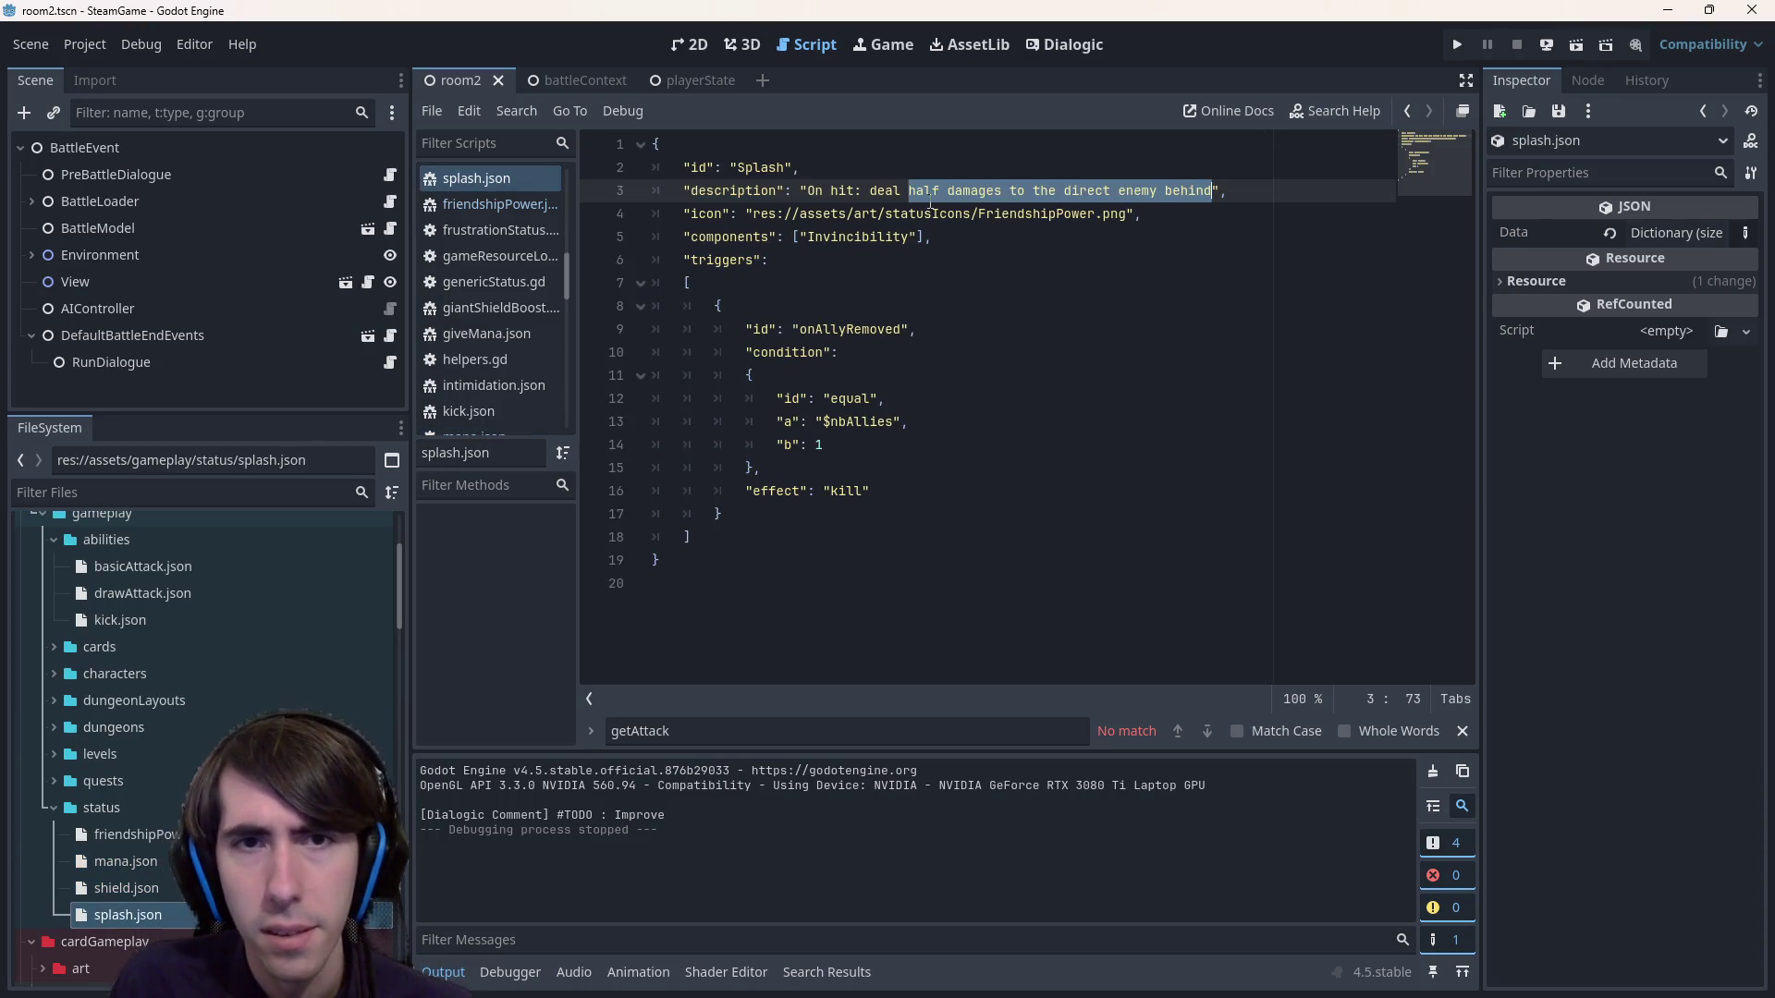
Make Splash's description 'On hit: deal {counter} damages to the enemies around.' and save splash.json.
key("ctrl+v")
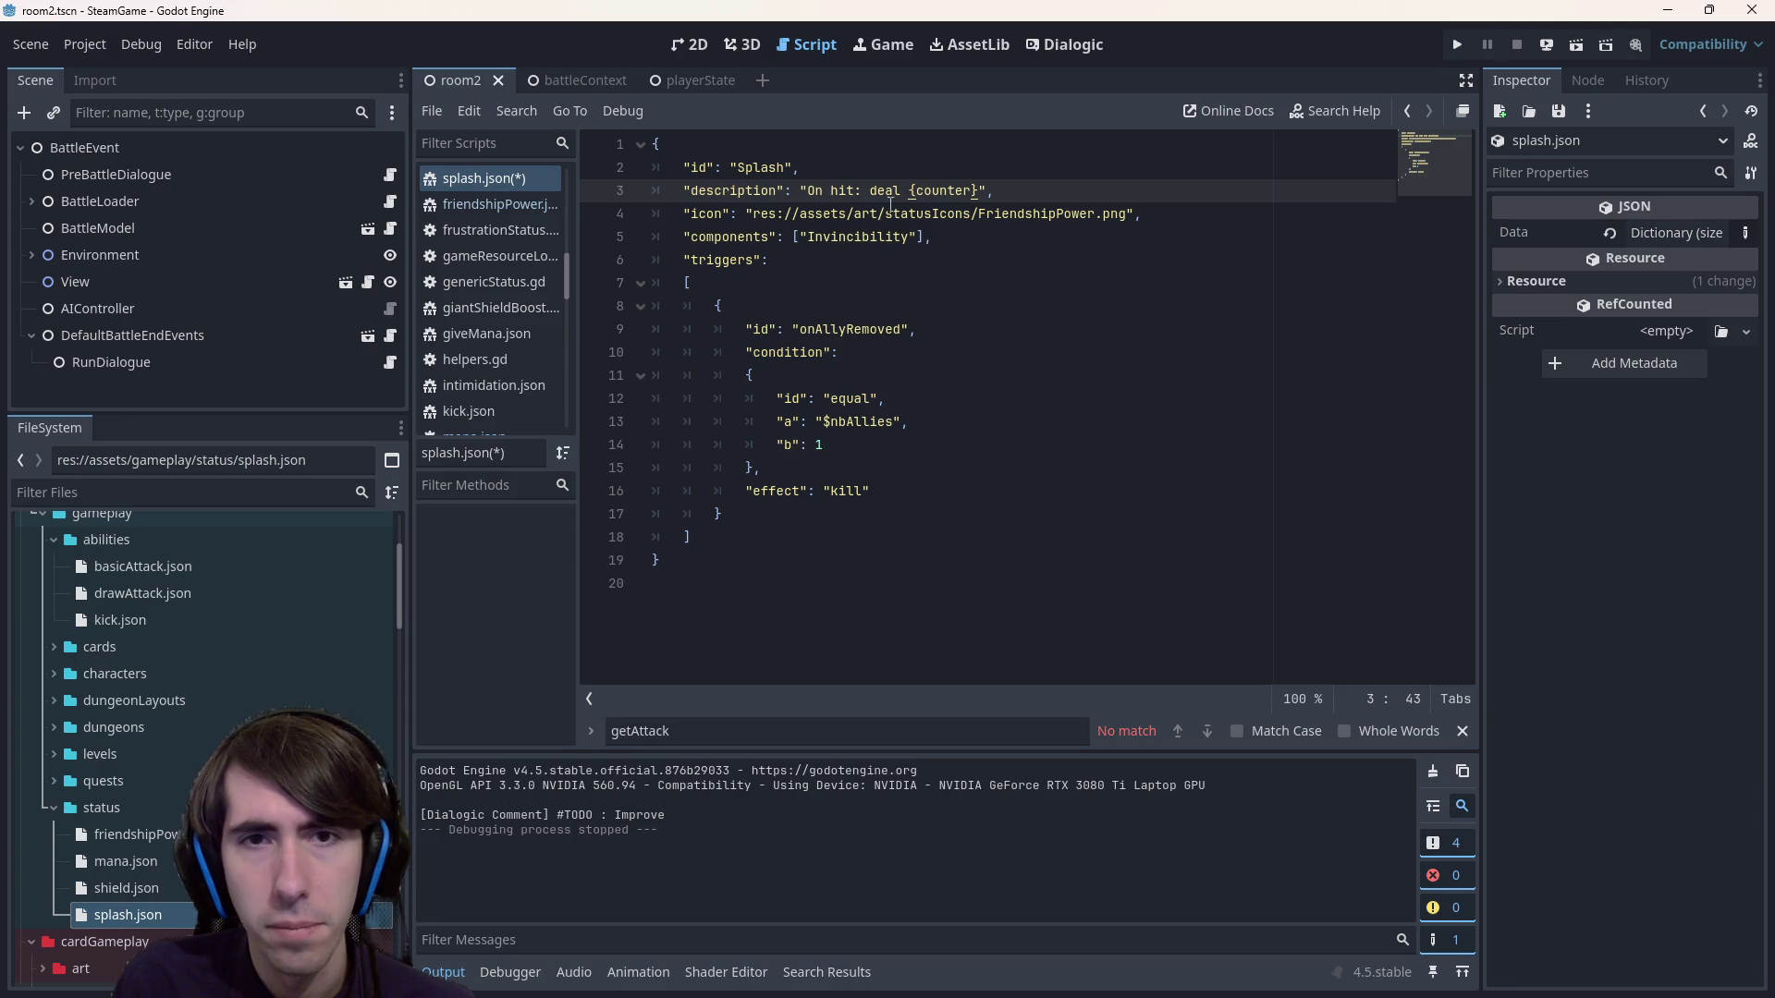
key("ctrl+s")
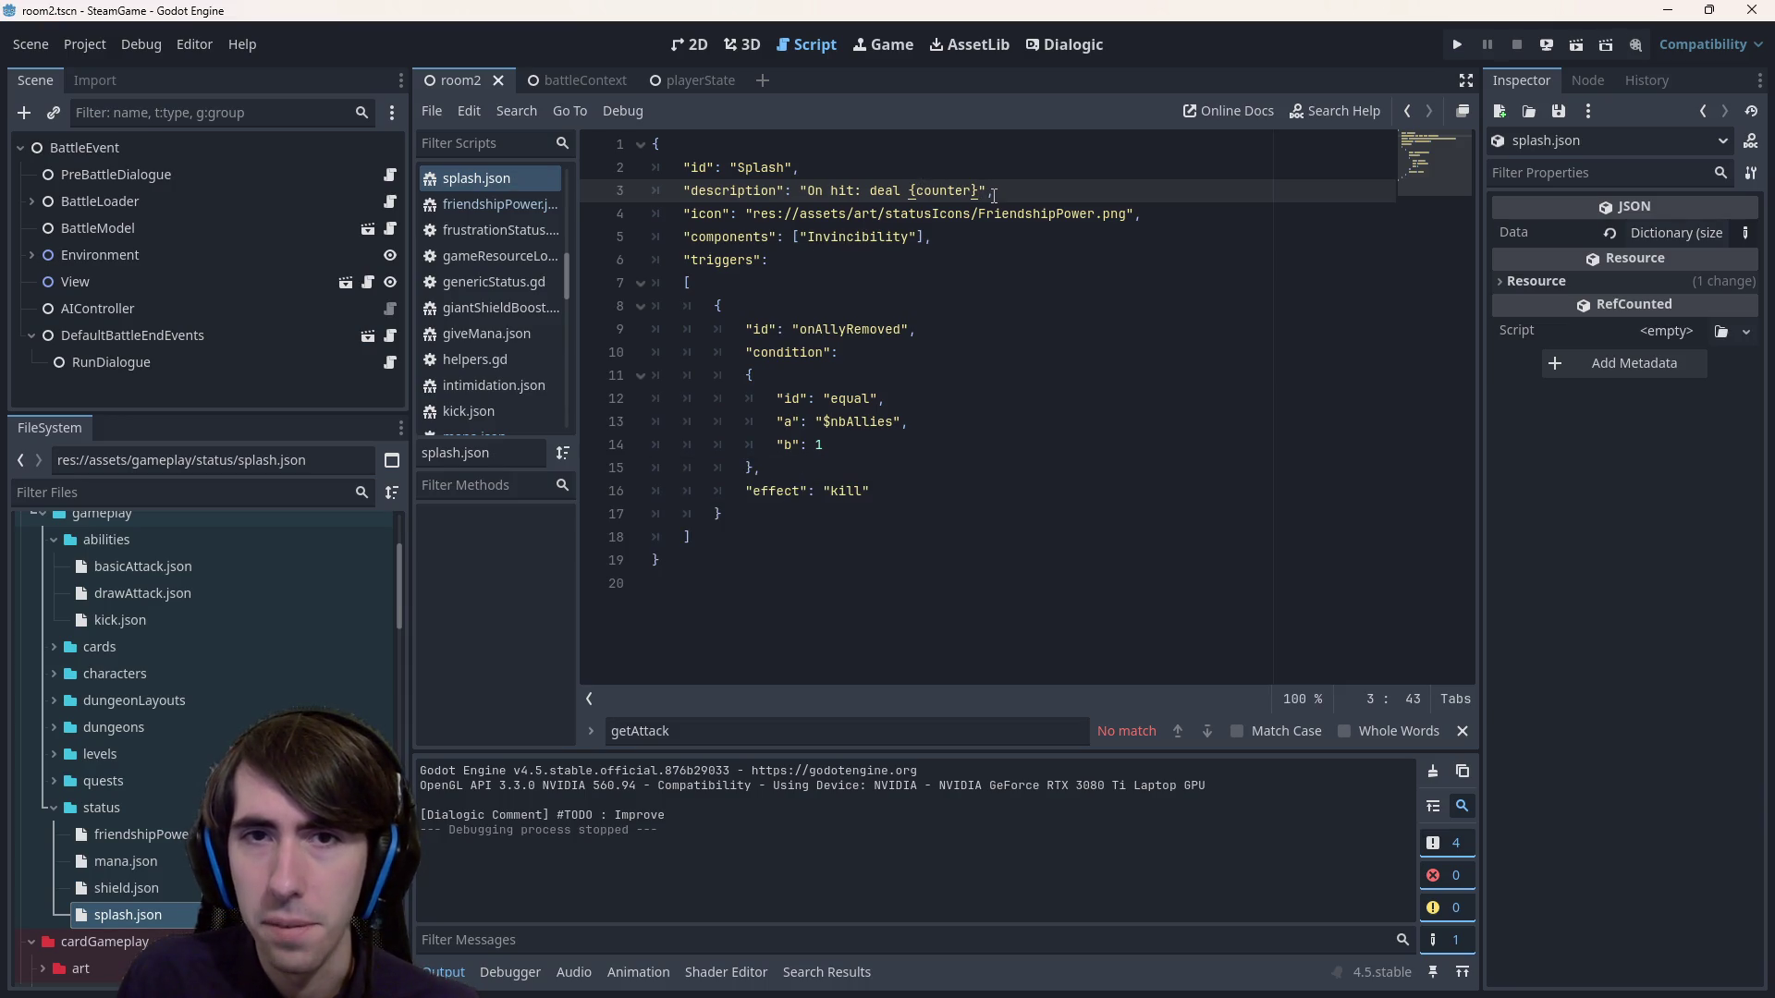
type("damages to the ")
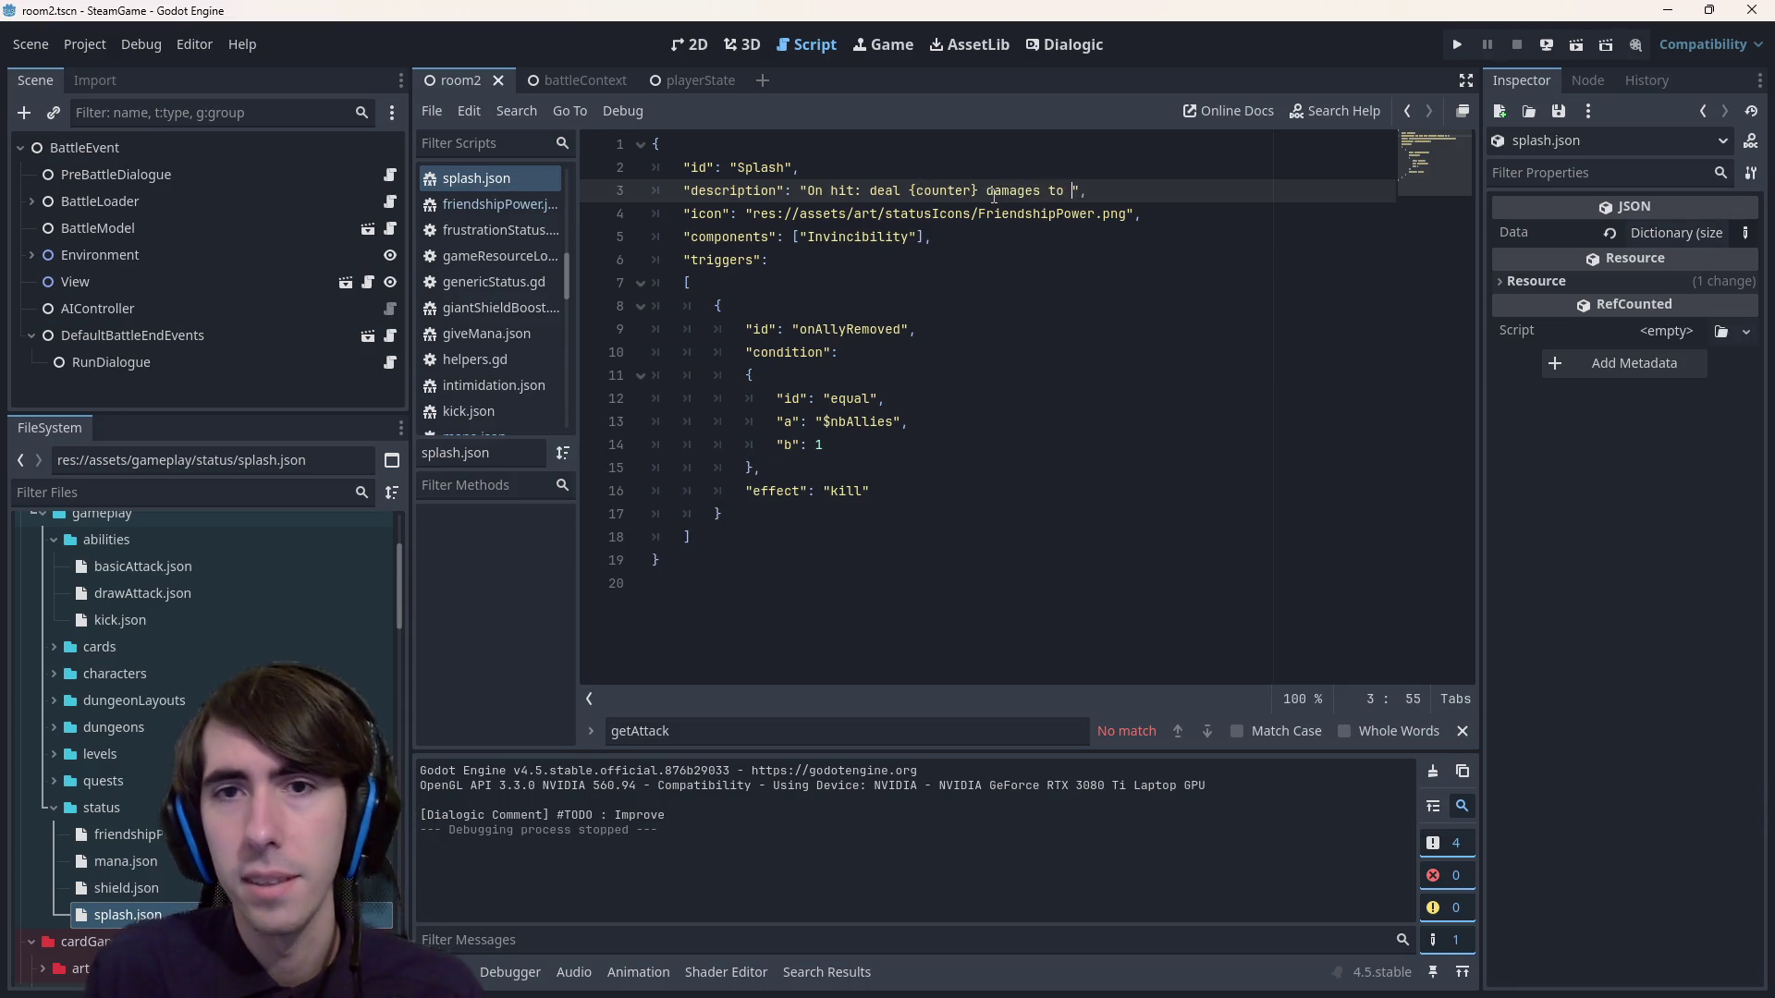
type("enemies around")
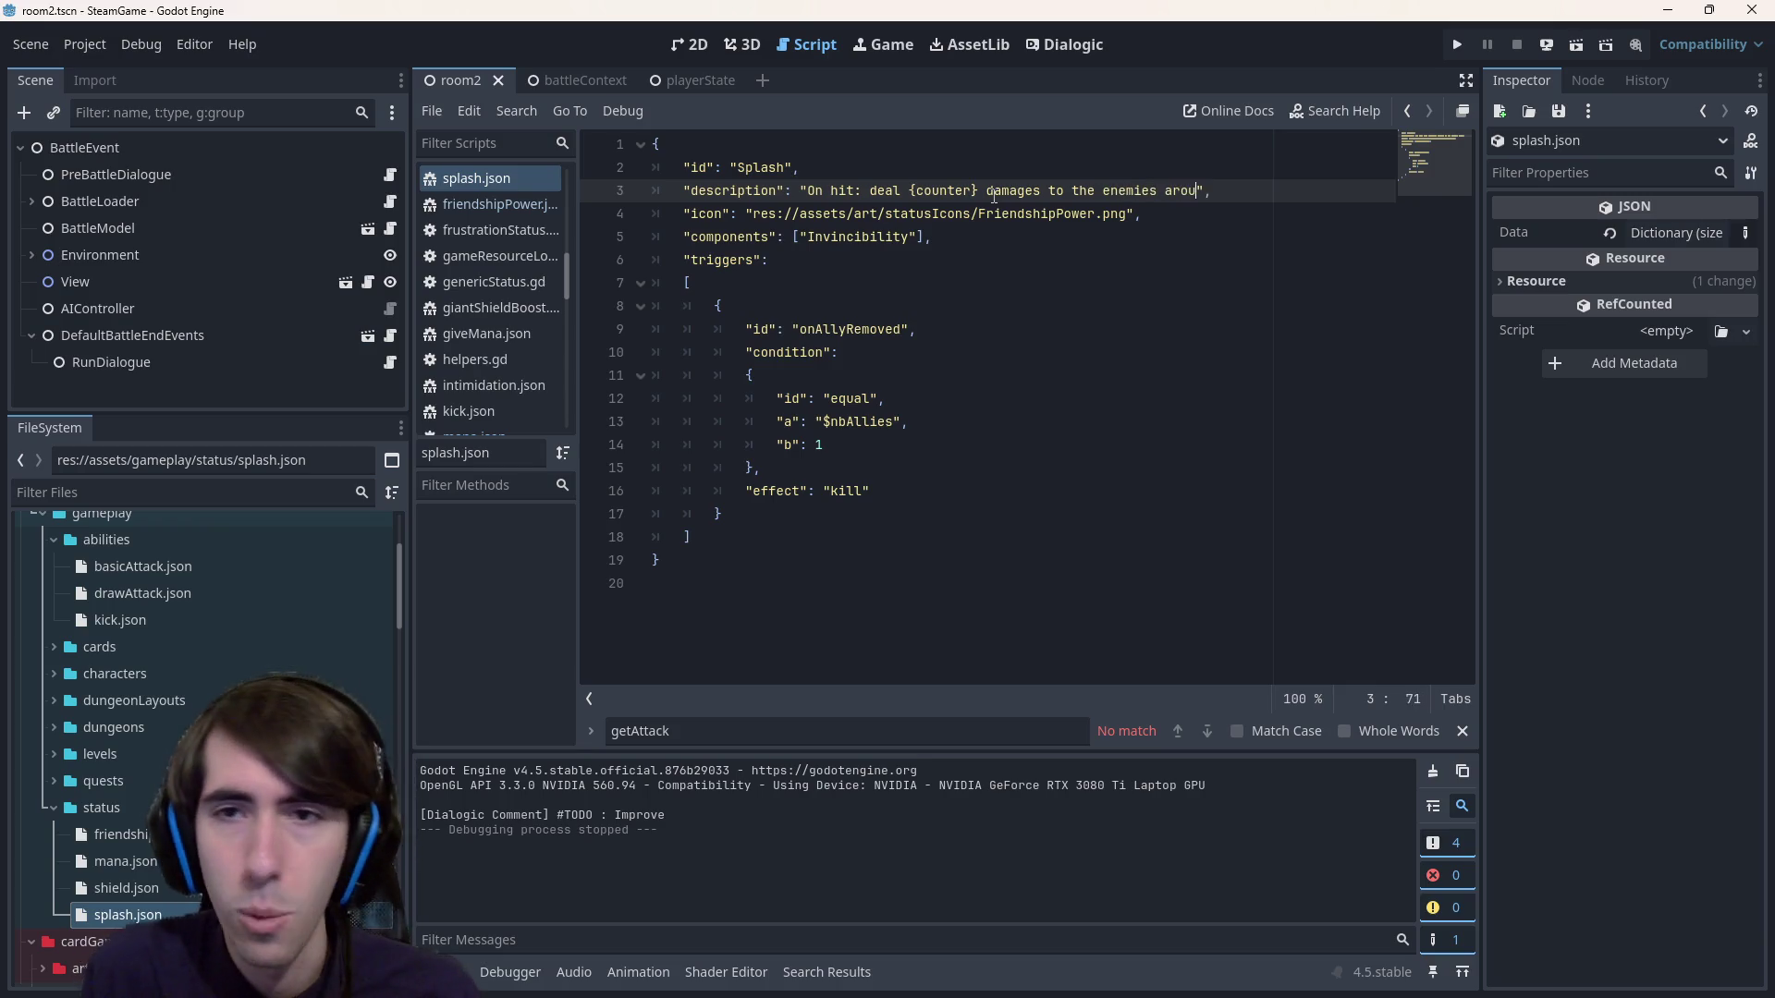
type(".")
key("ctrl+s")
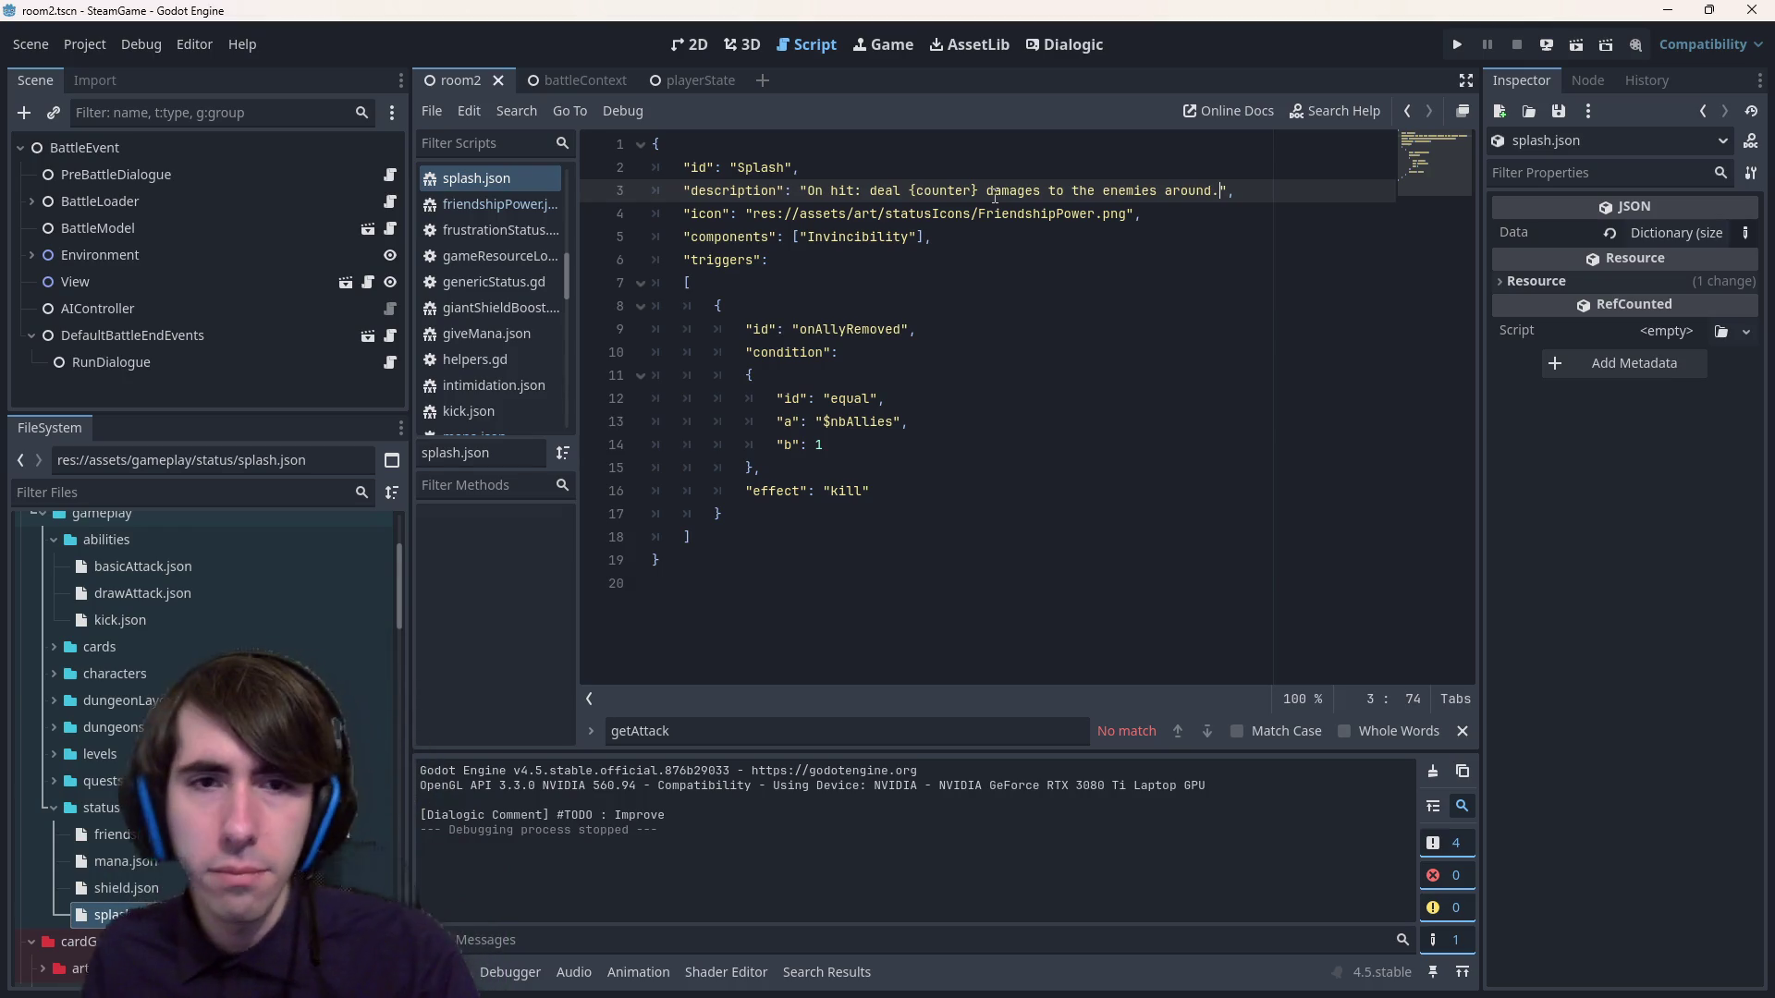
double_click(850, 330)
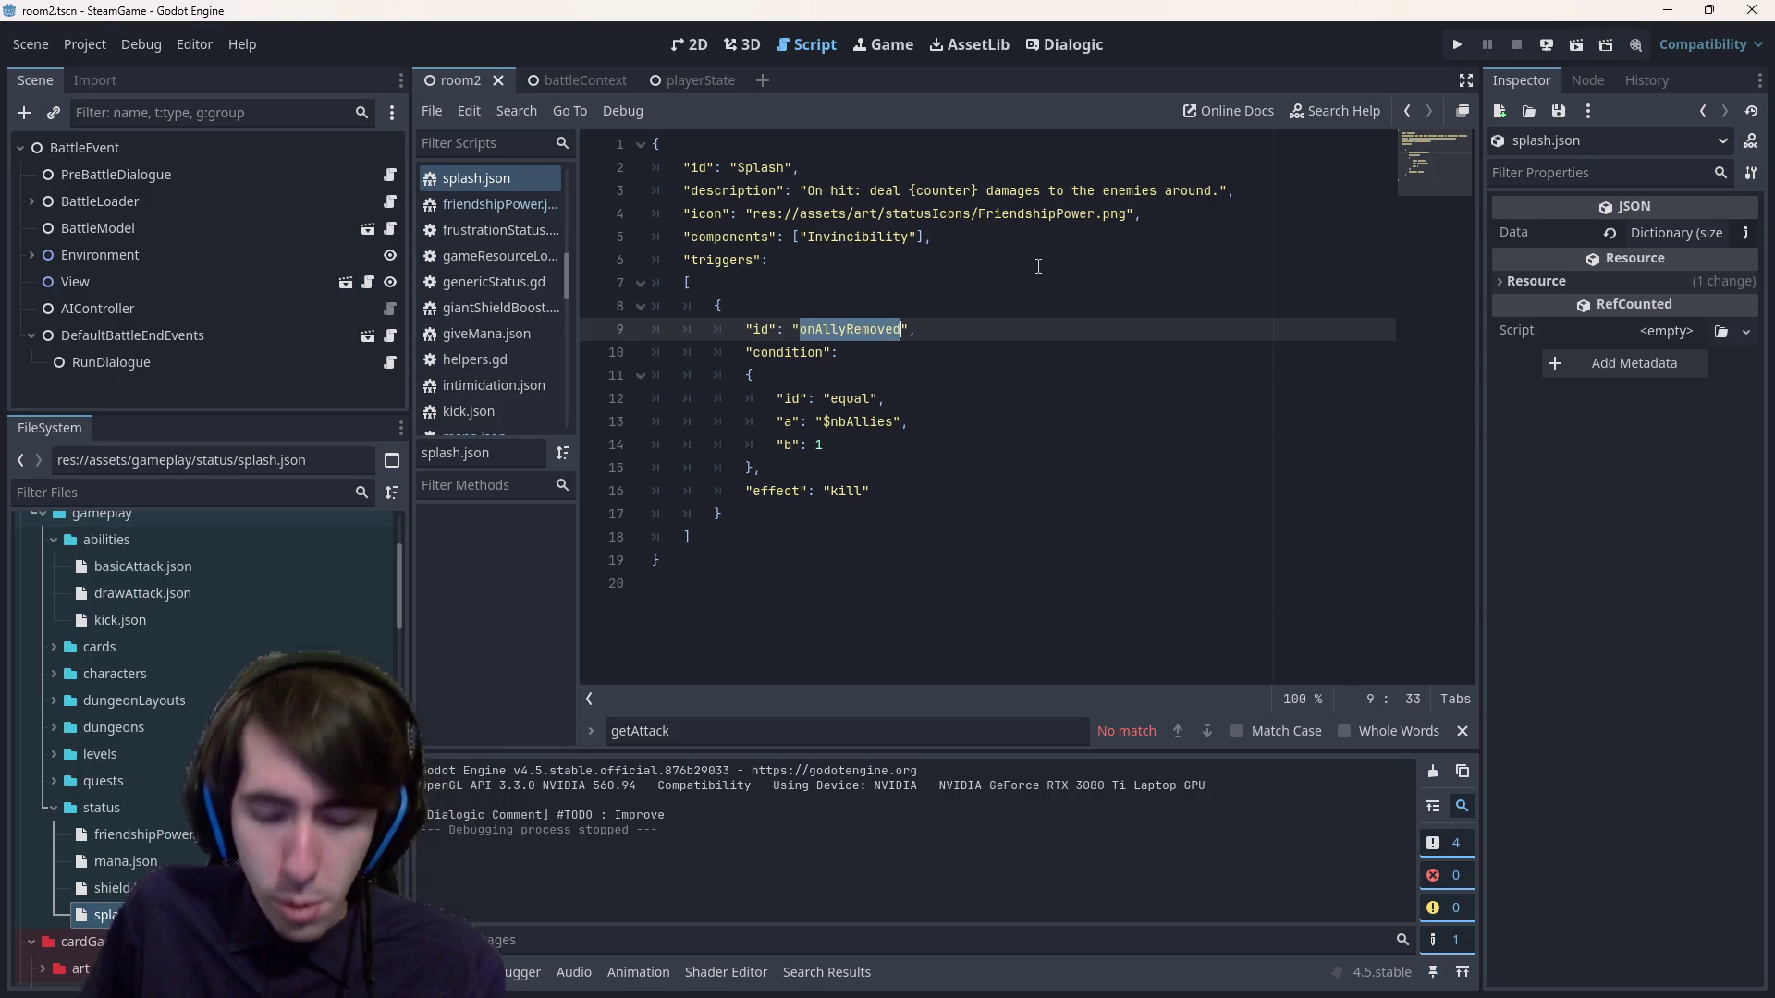
Rename Splash's trigger id to onHit and delete the trigger's condition block.
type("onHit")
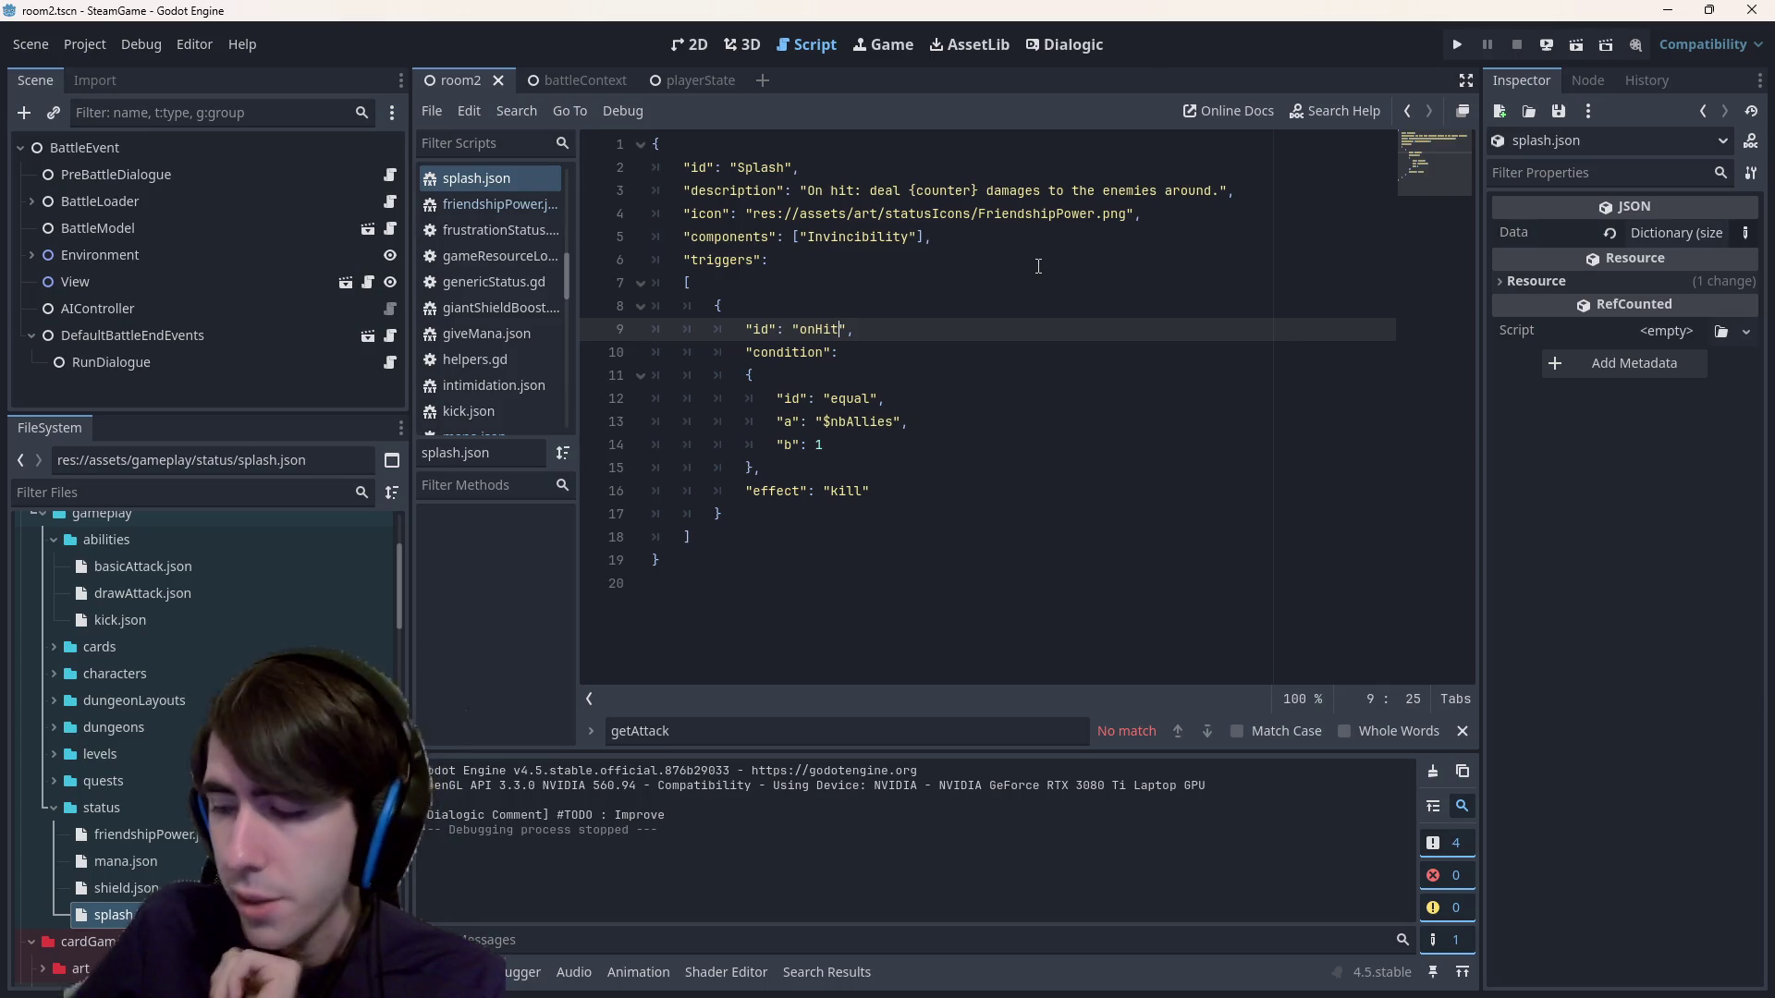
mouse_move(760, 468)
left_mouse_down()
mouse_move(689, 356)
mouse_move(621, 364)
left_mouse_up()
key("BackSpace")
key("BackSpace")
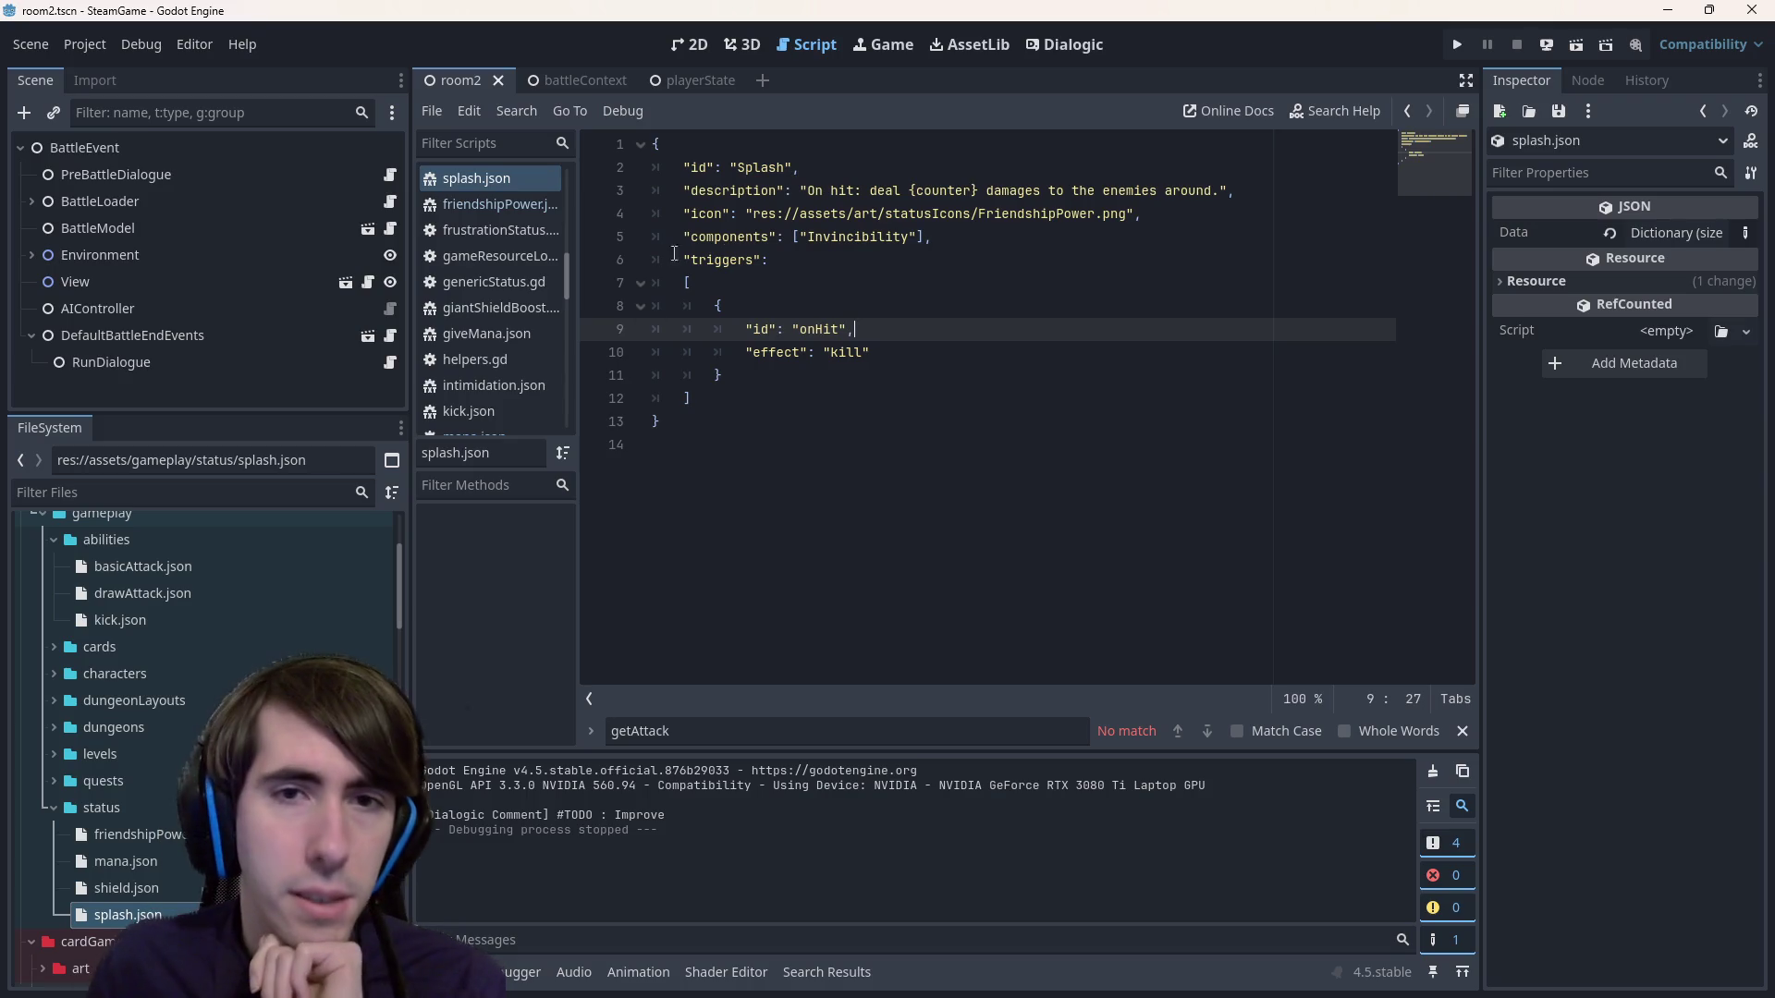
double_click(834, 239)
Swap Invincibility for Splash in components and change 'On hit' to 'Next hit' in the description.
type("Splash")
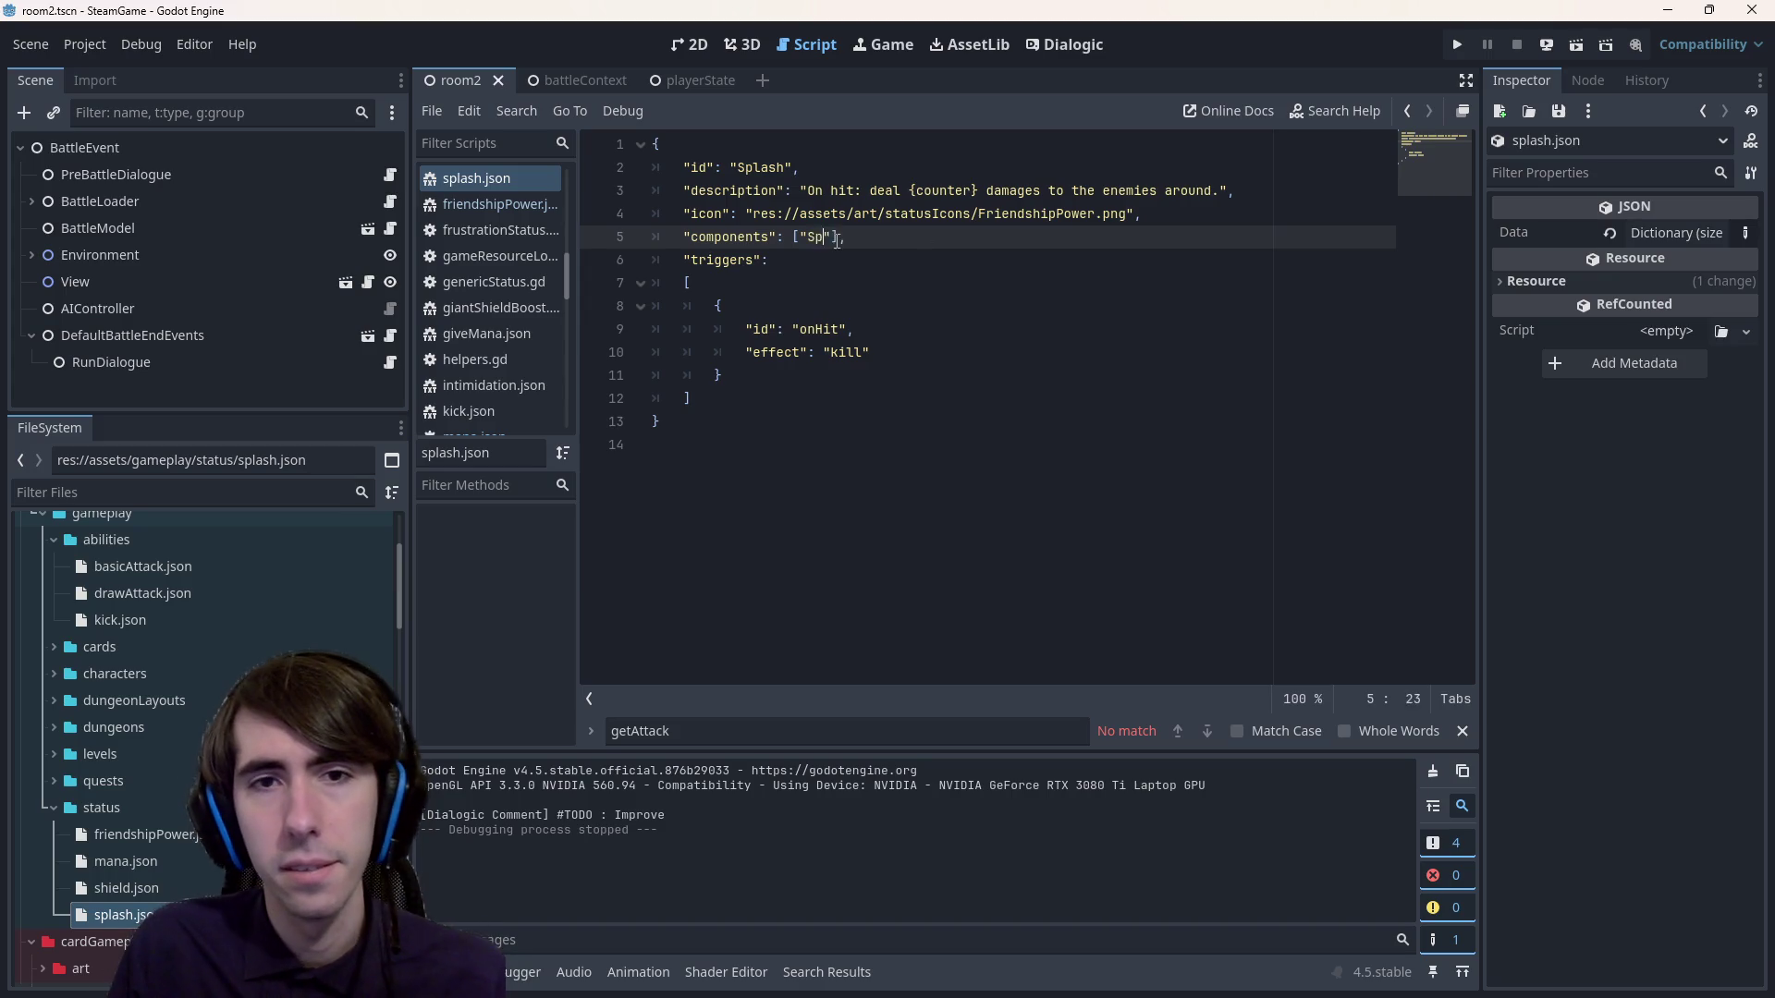
key("ctrl+s")
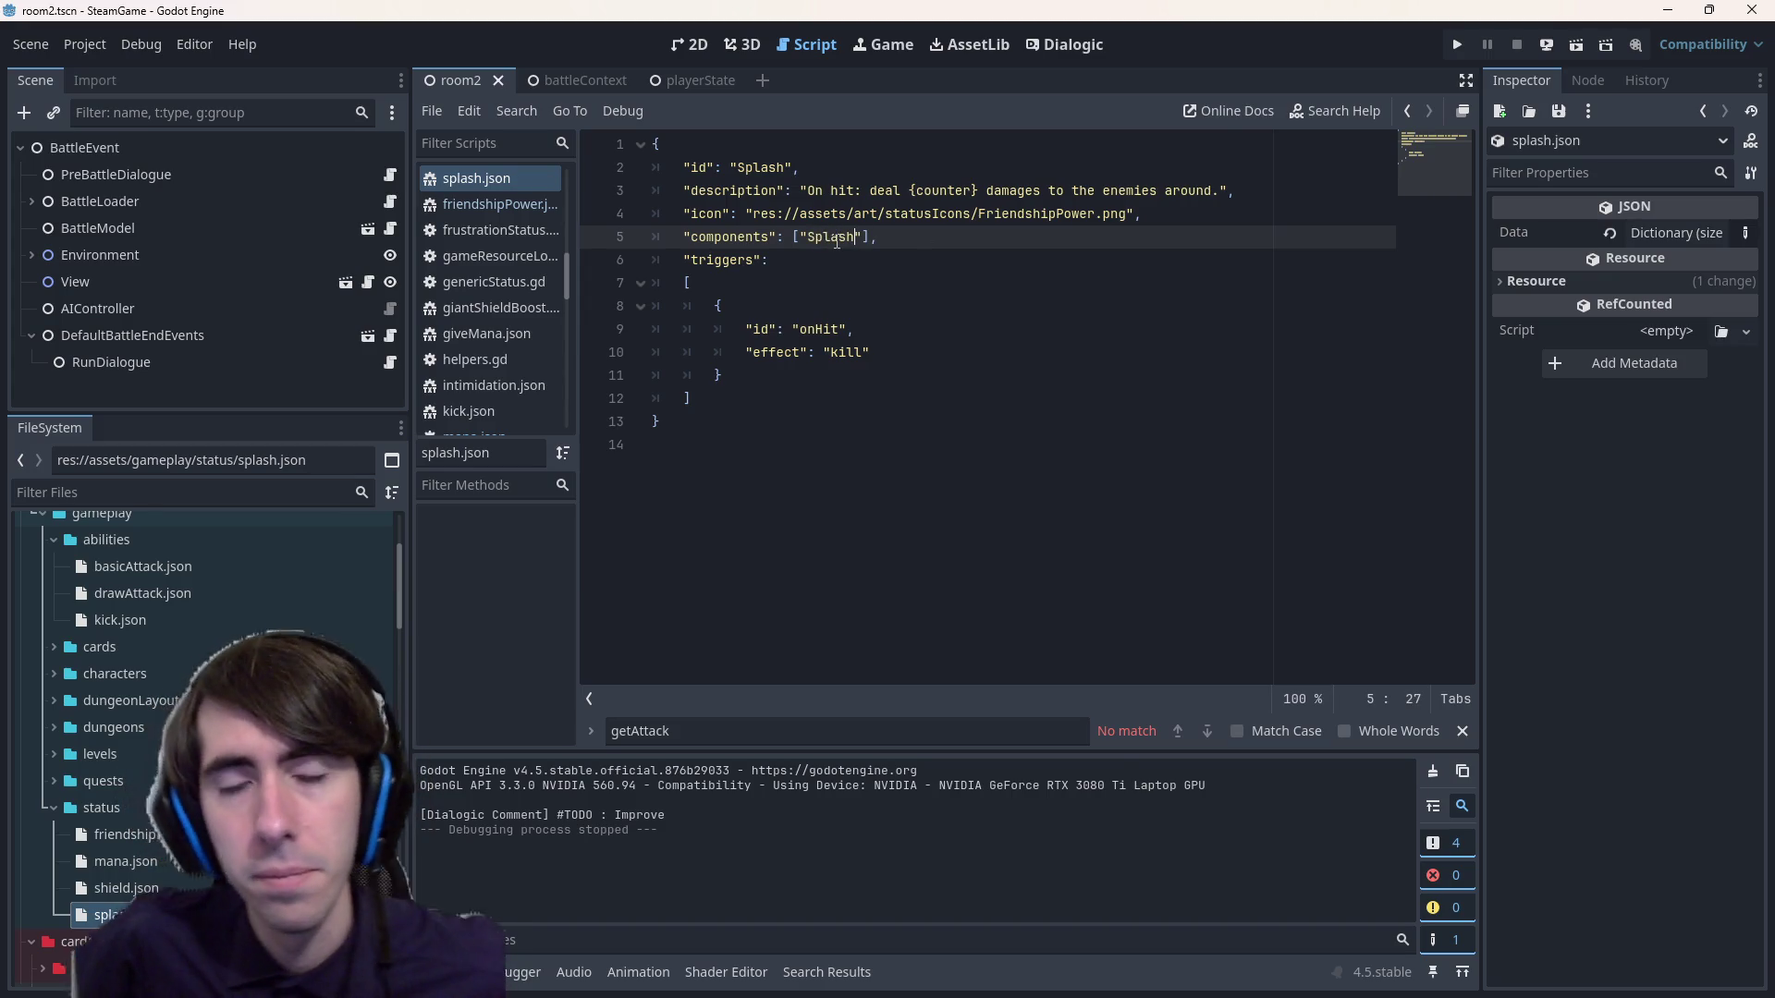
key("Up")
key("Up")
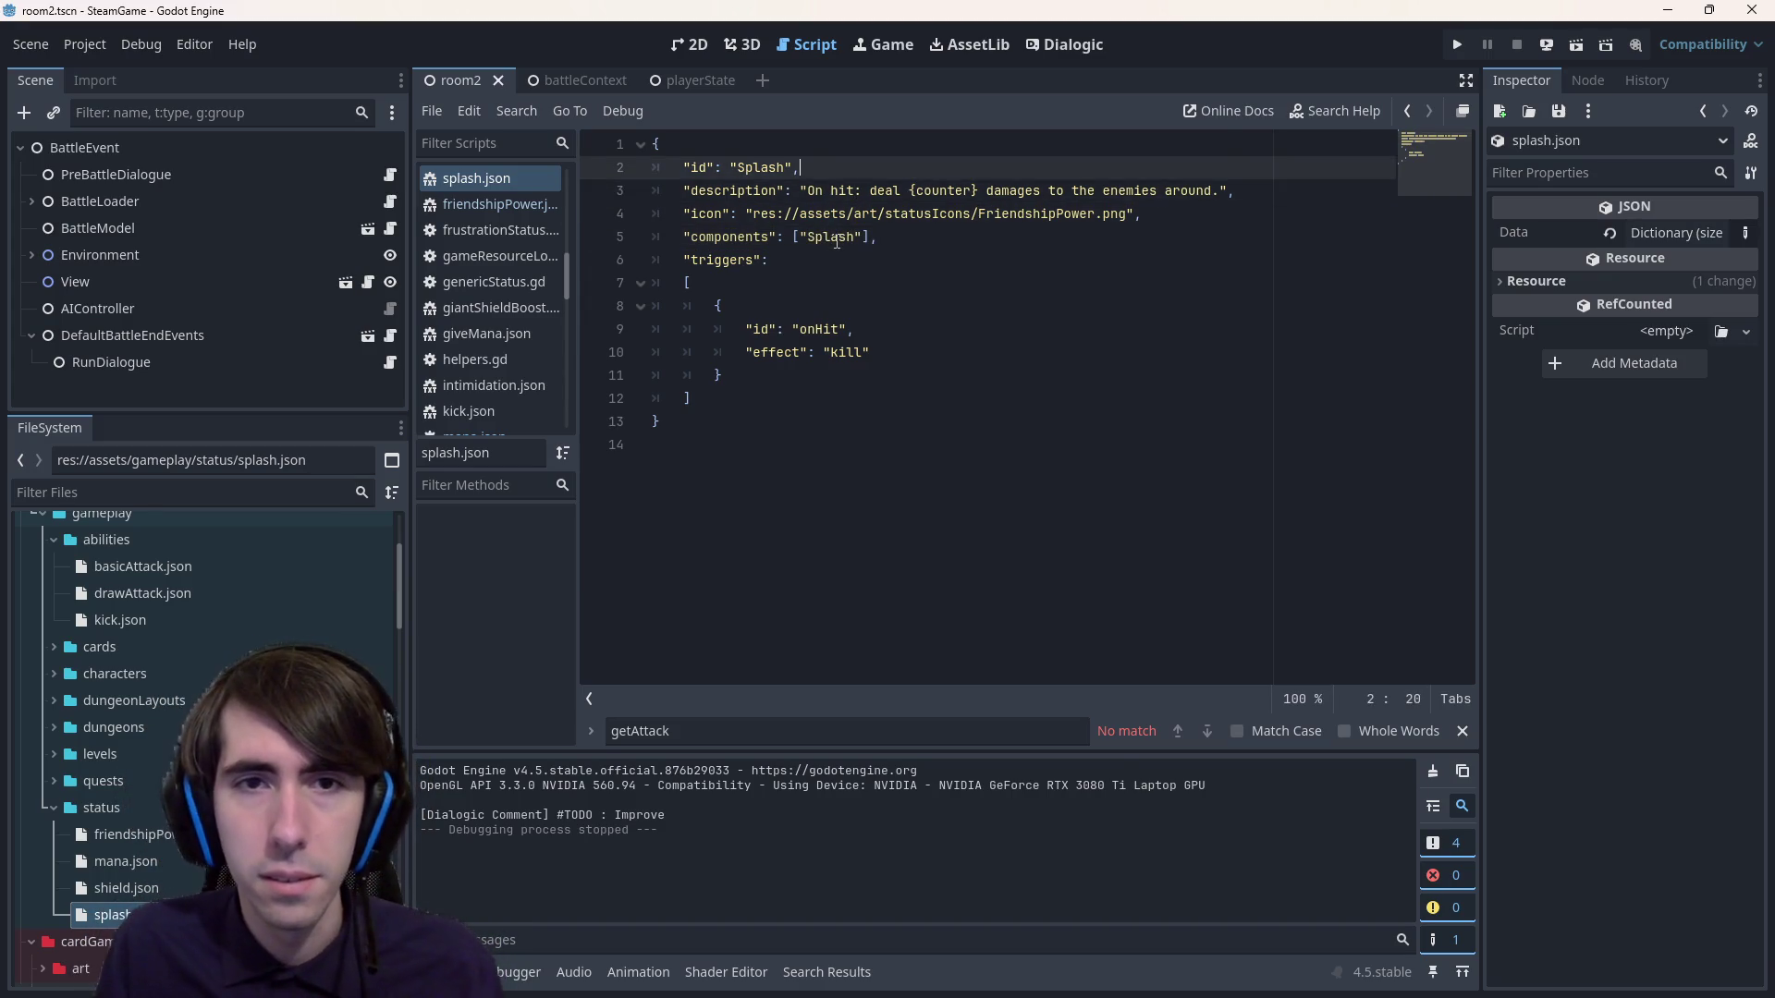
key("ctrl+Left")
key("ctrl+Left")
type("Next")
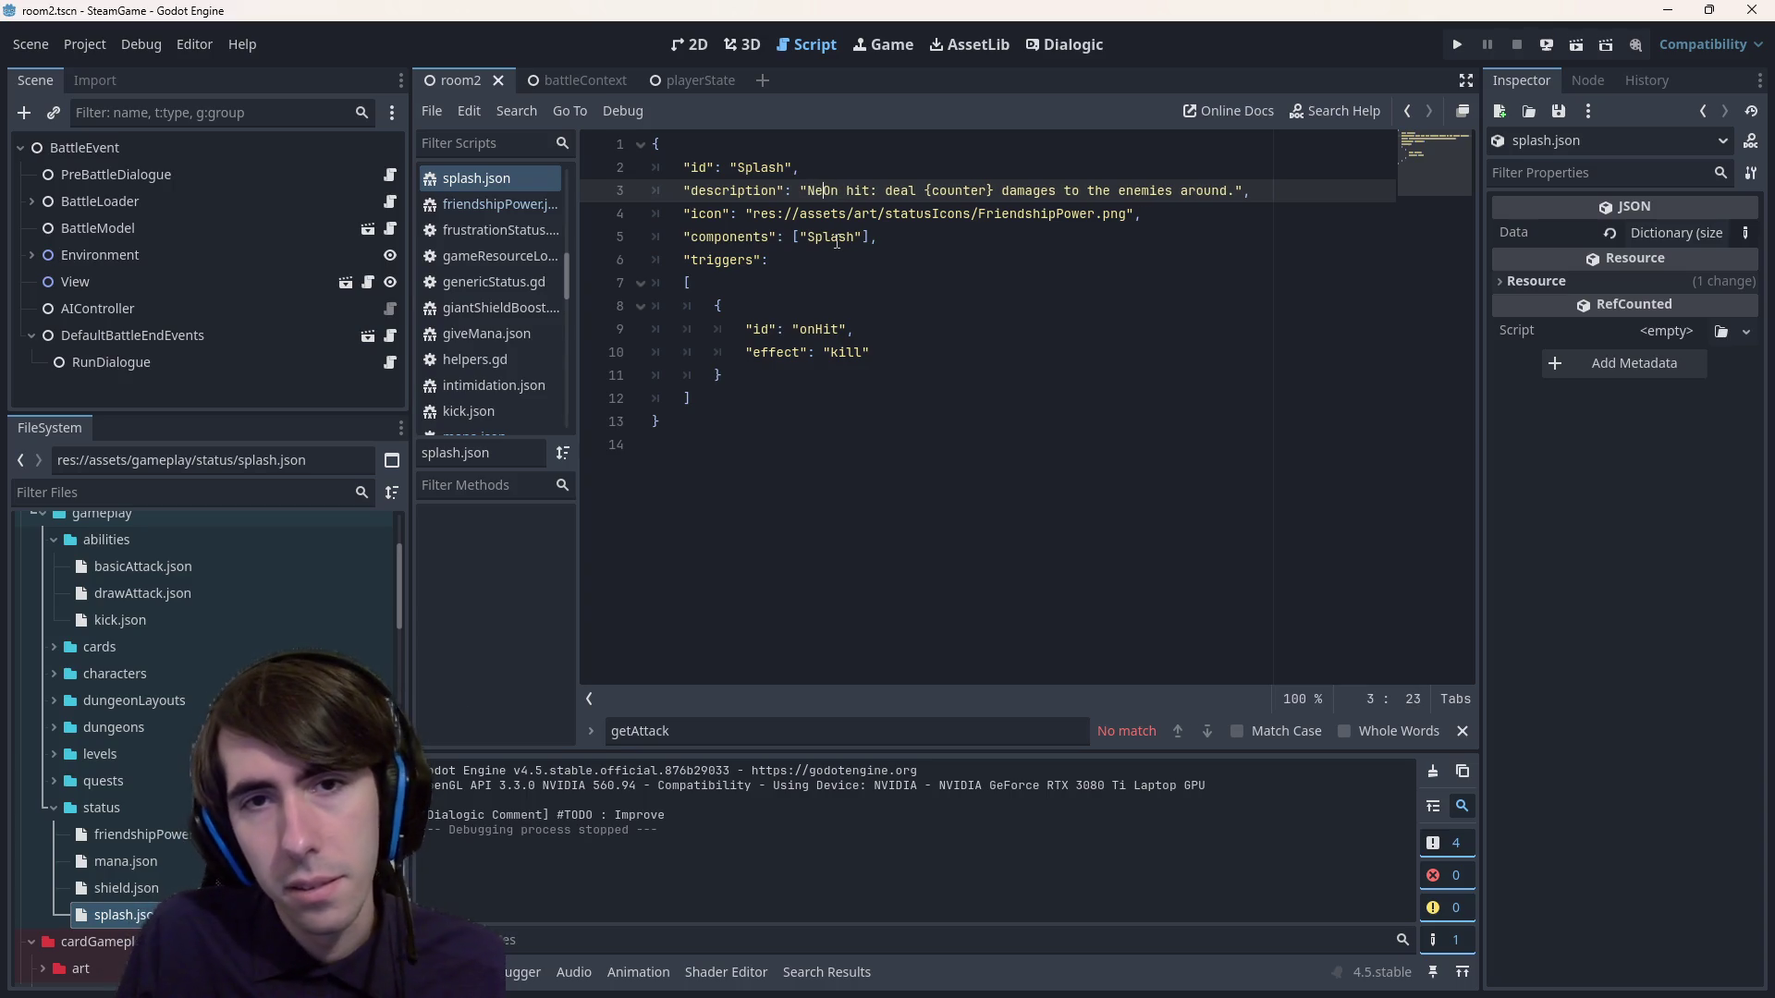
key("Delete")
key("Delete")
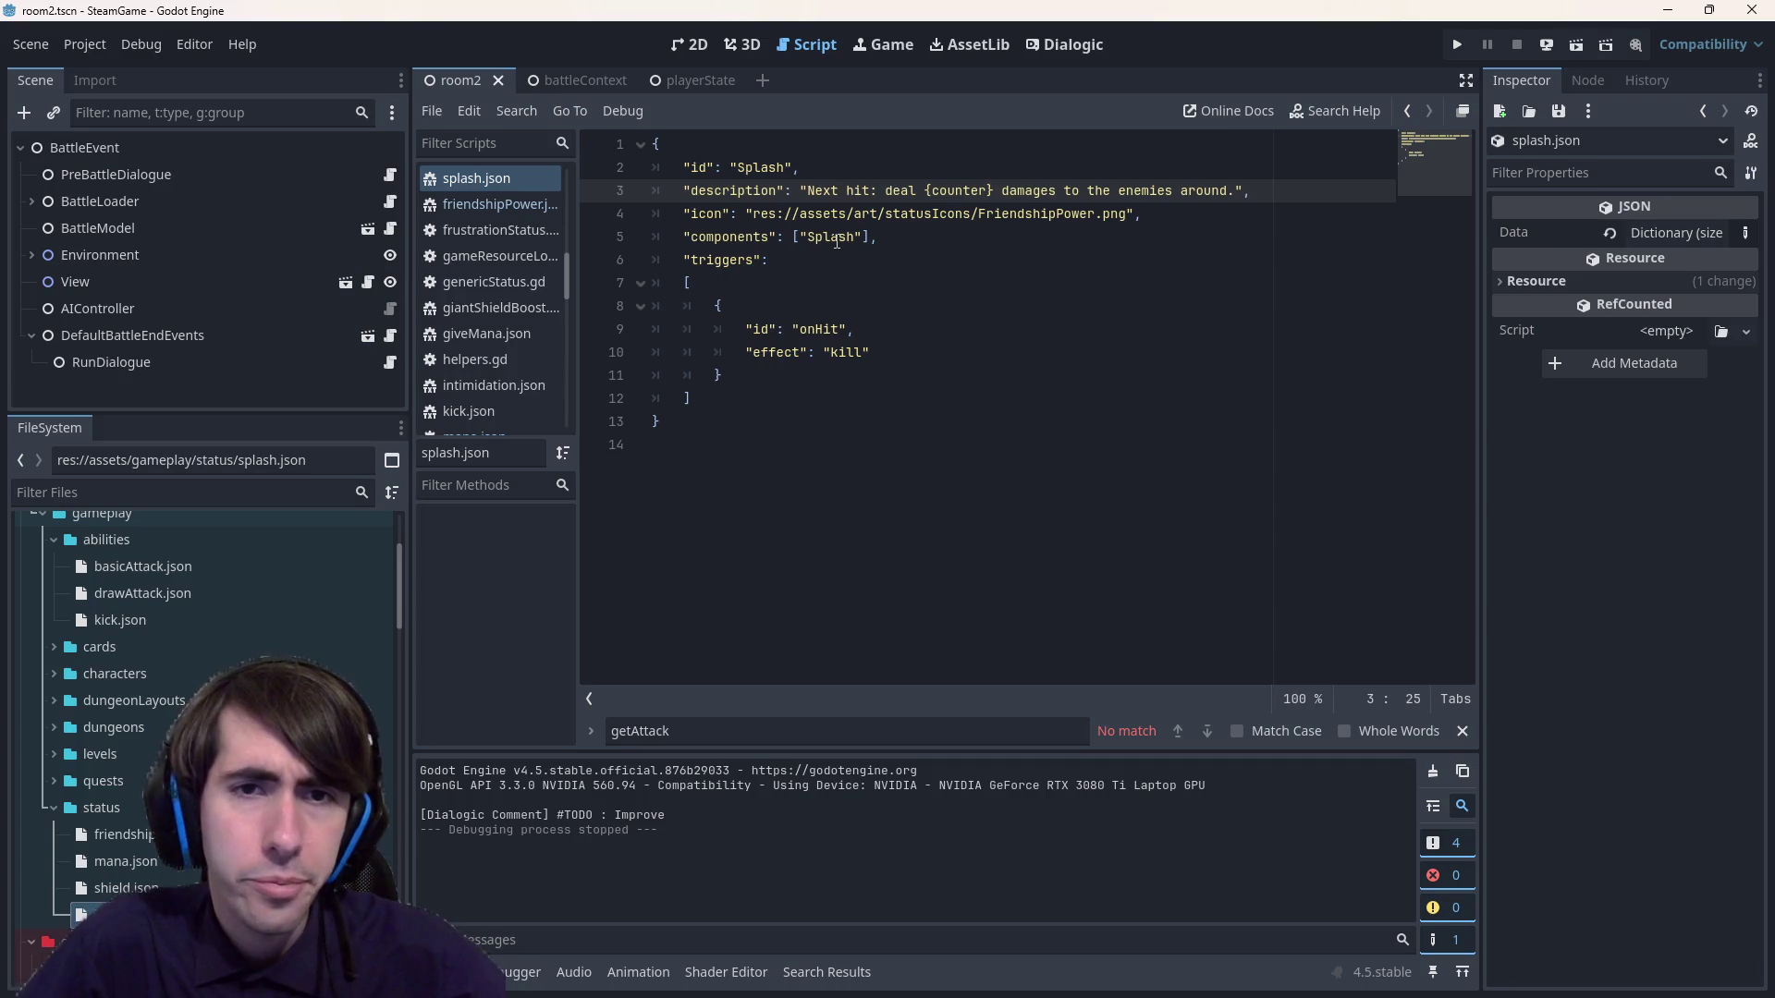
left_click(1004, 213)
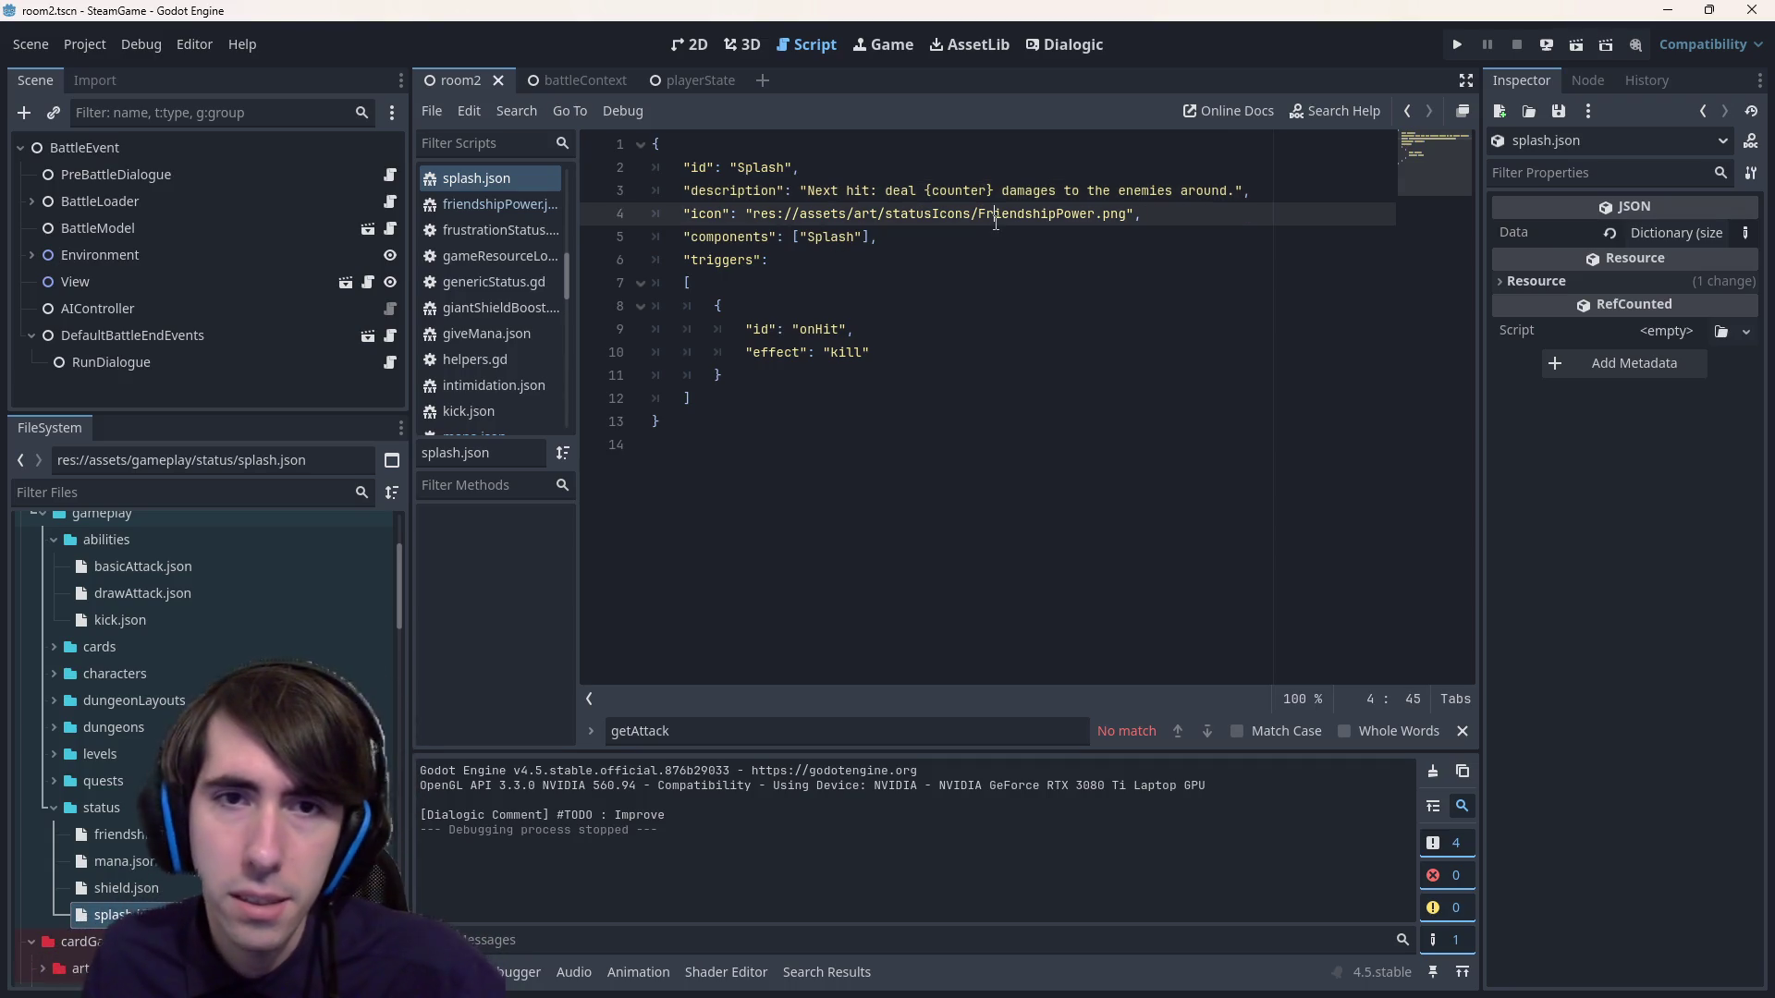
left_click(1021, 232)
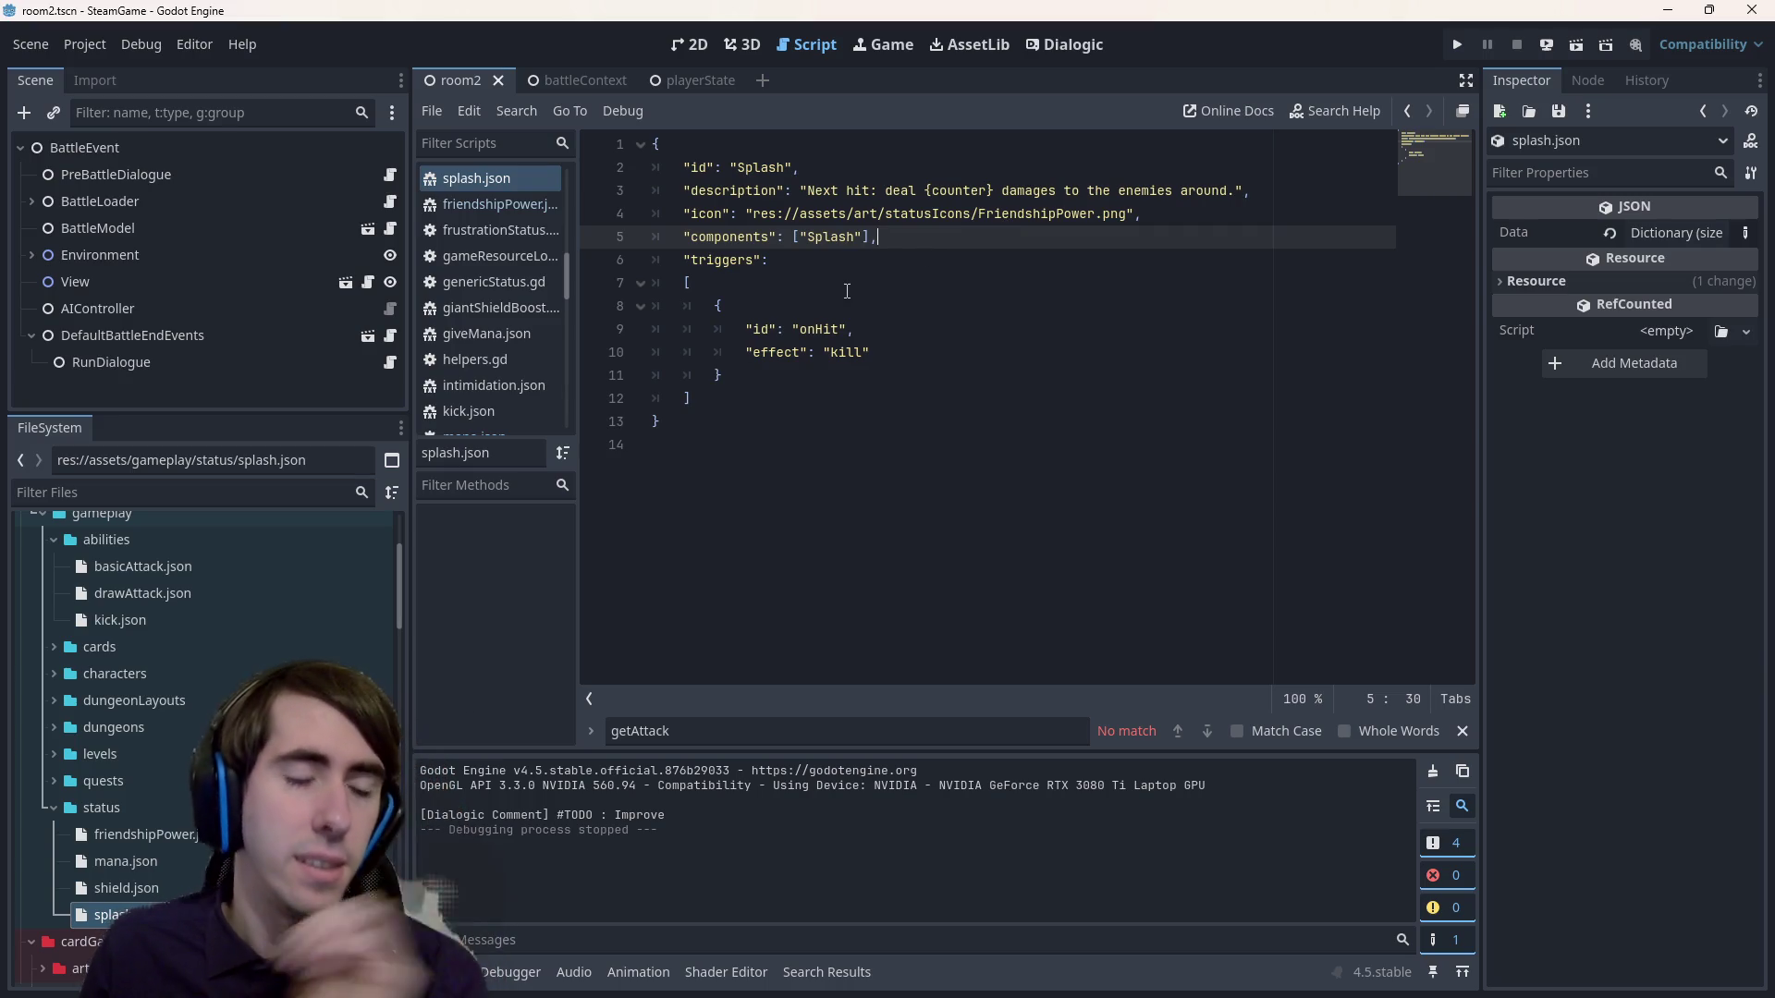
scroll(175, 671, "up", 5)
scroll(175, 672, "down", 3)
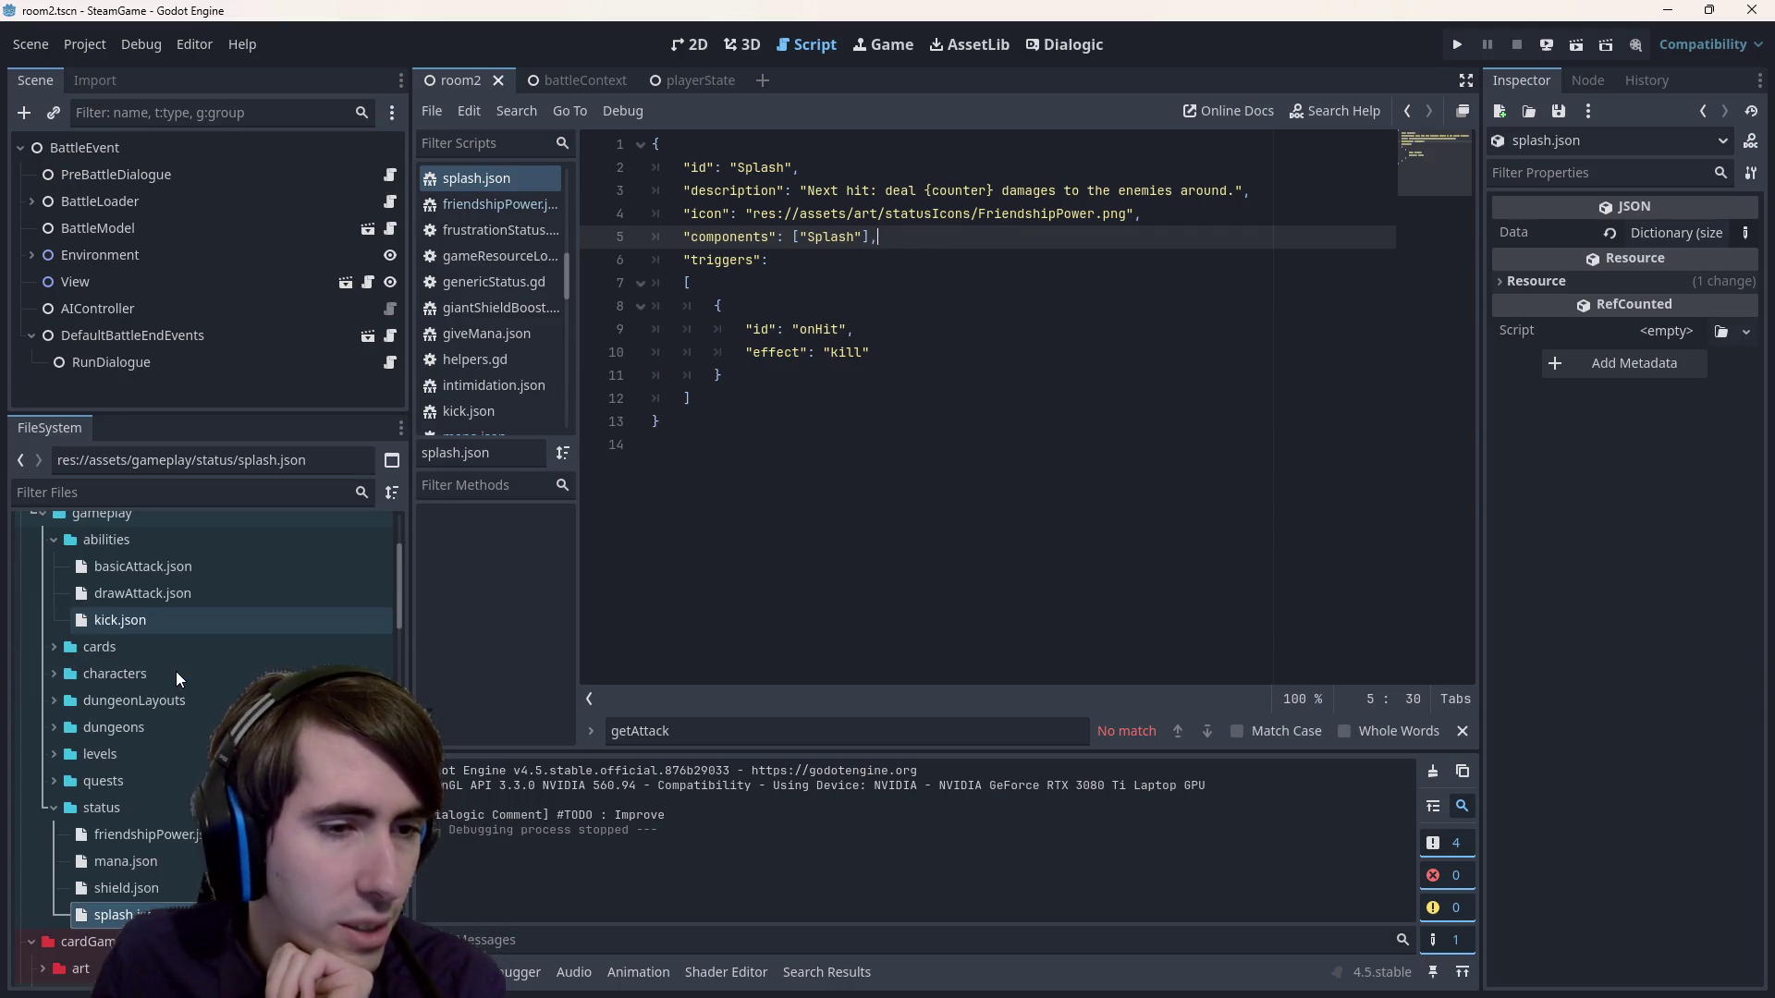
Expand gameplay/cards, select shieldBoost.json and bring up its Duplicate dialog.
left_click(123, 676)
double_click(124, 646)
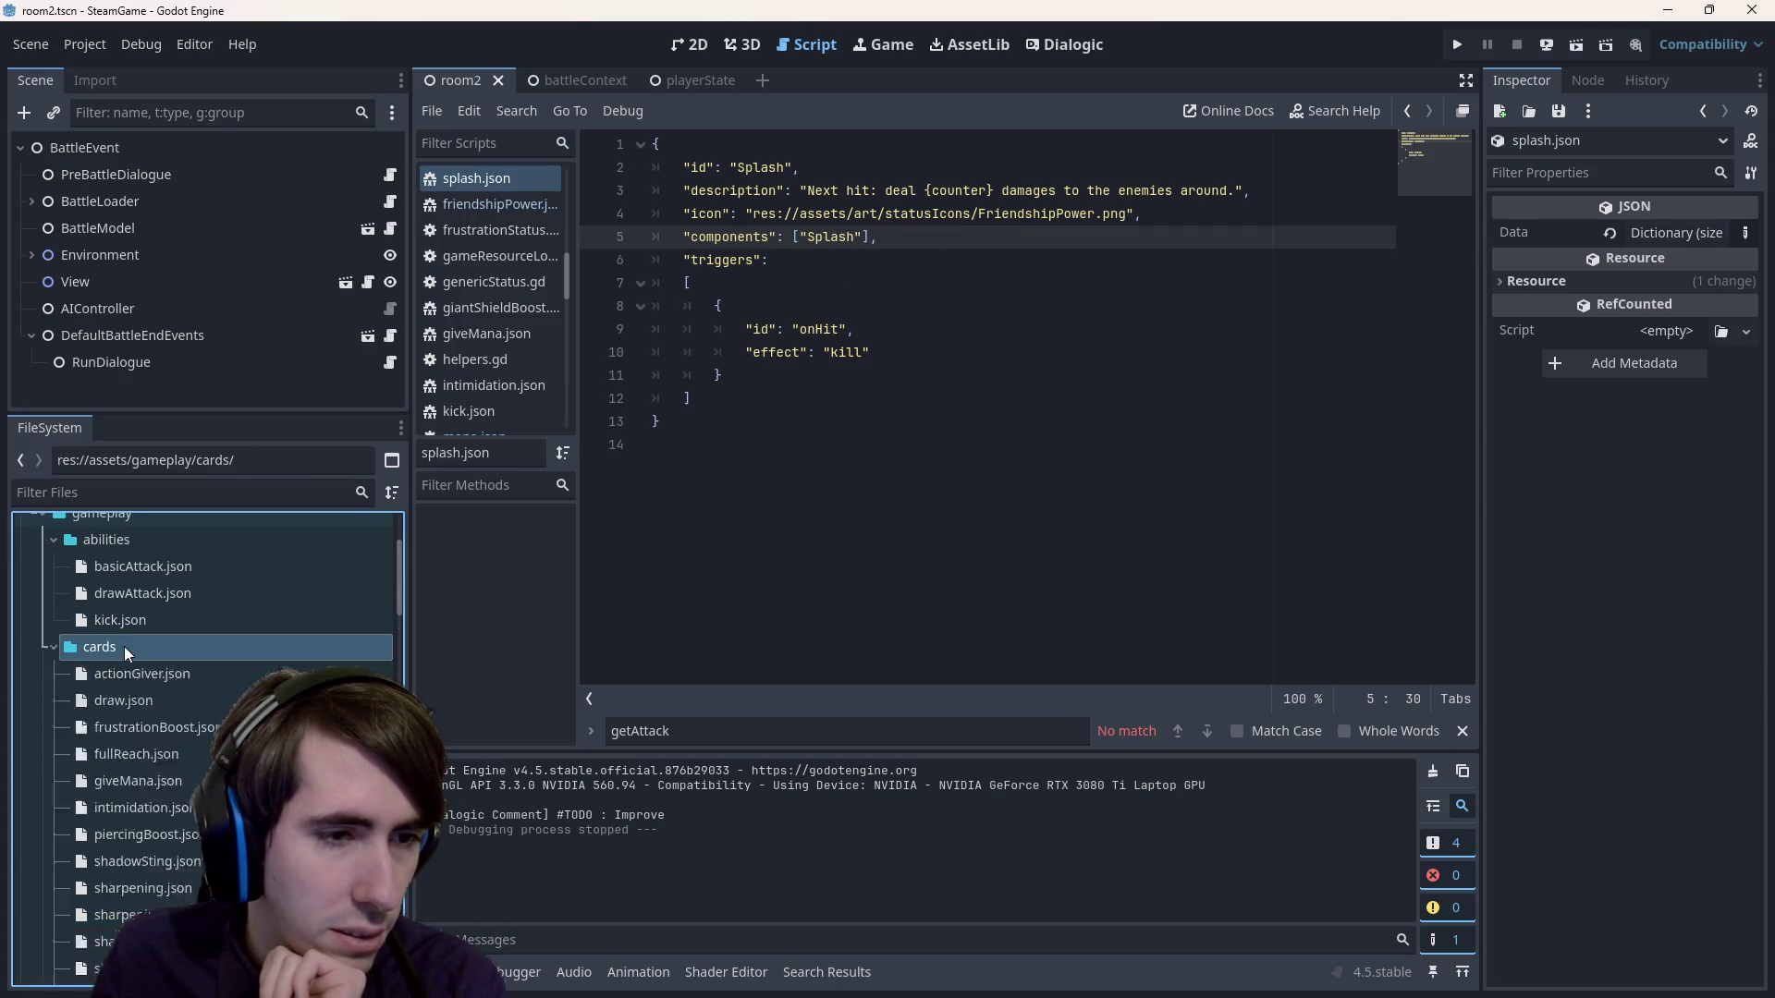
scroll(181, 671, "down", 5)
scroll(181, 671, "up", 3)
scroll(181, 671, "down", 2)
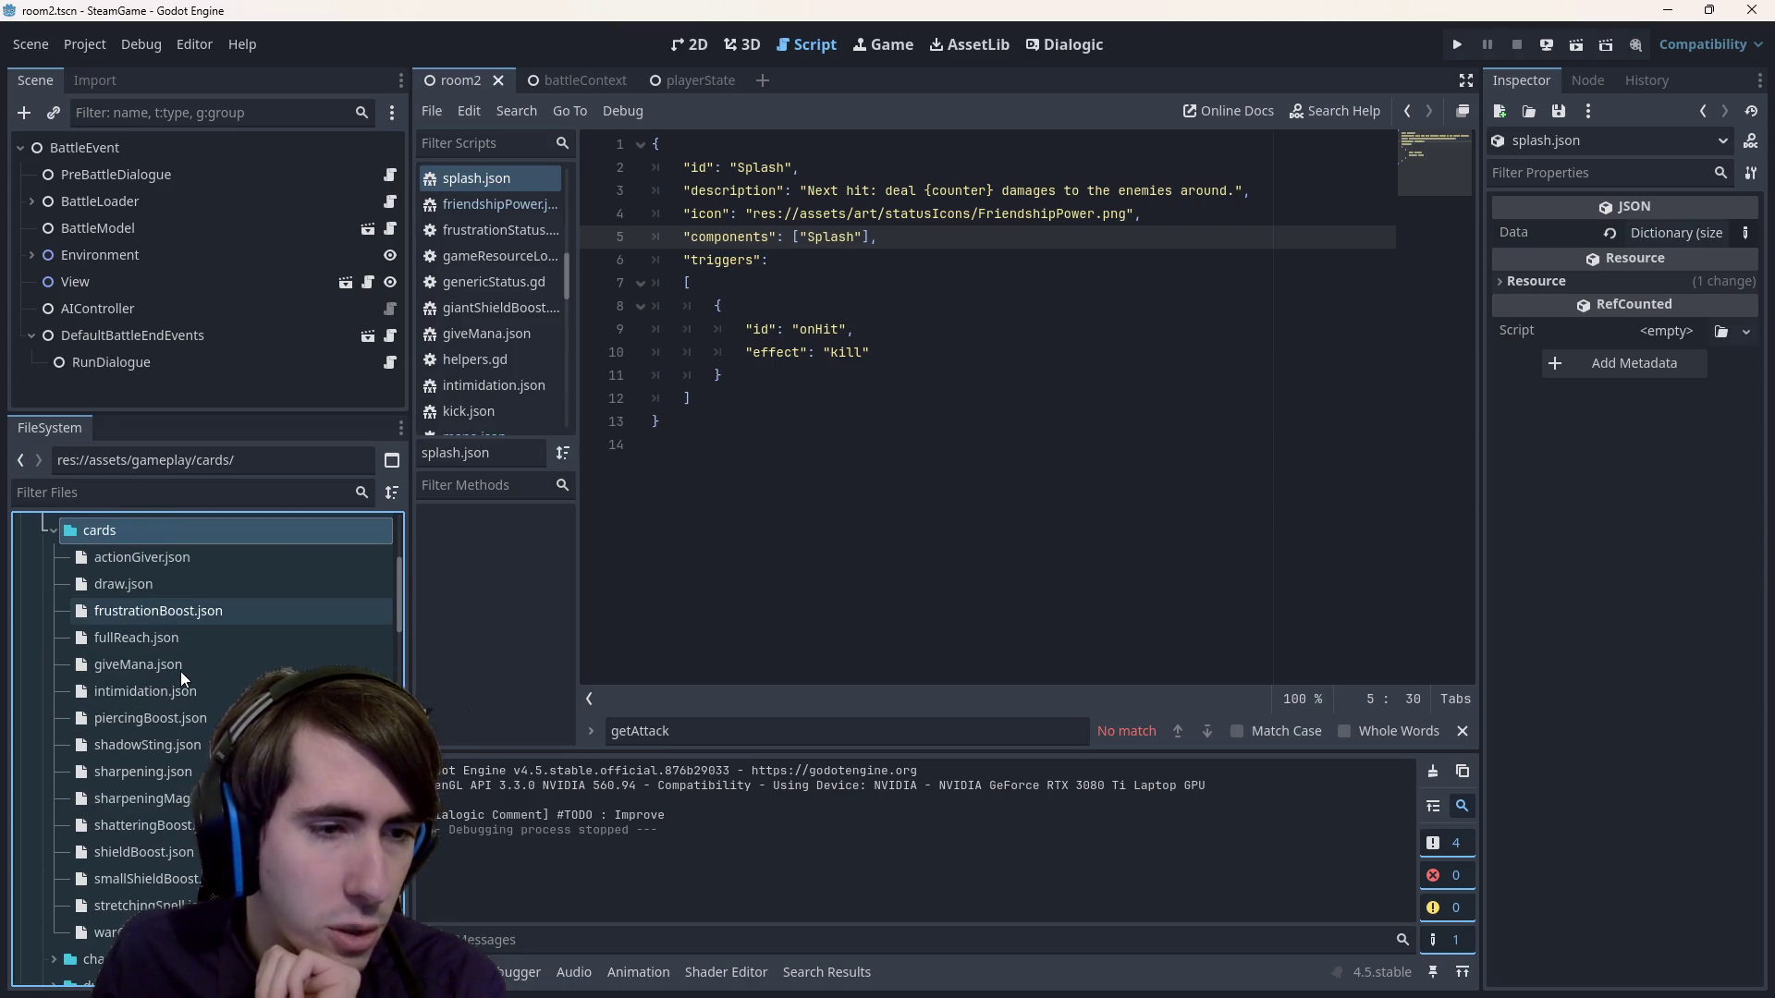
scroll(179, 649, "down", 2)
left_click(130, 792)
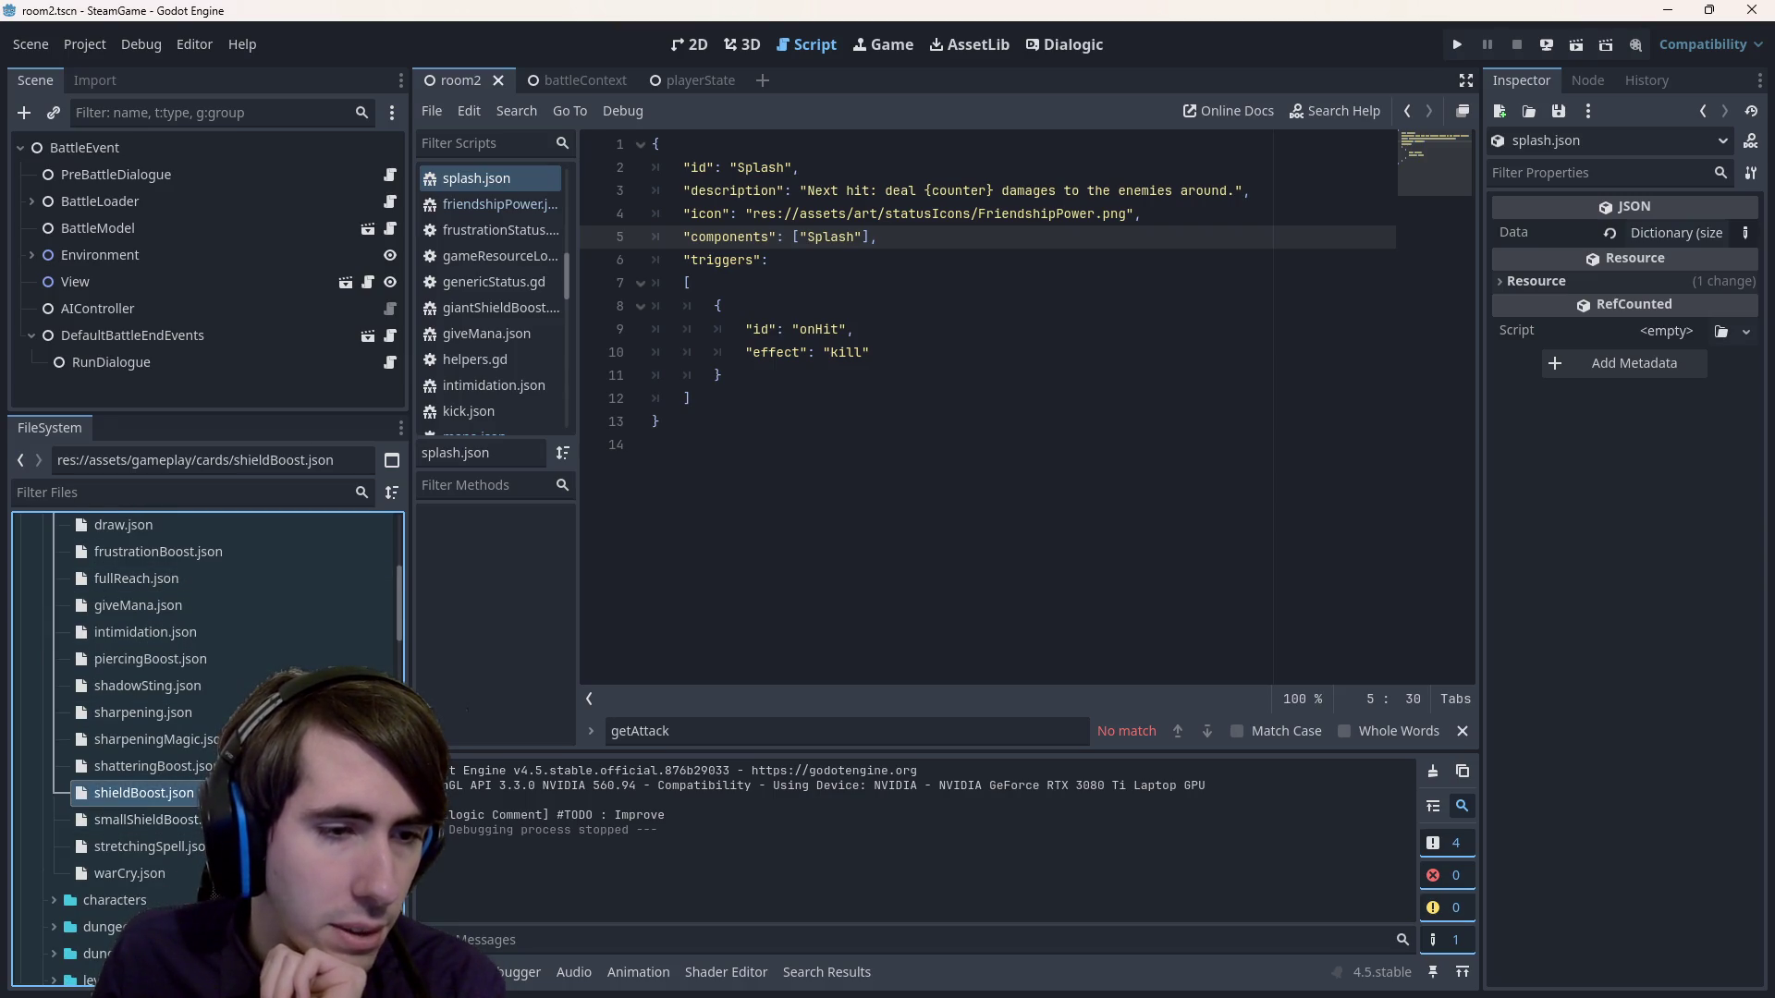
key("ctrl+d")
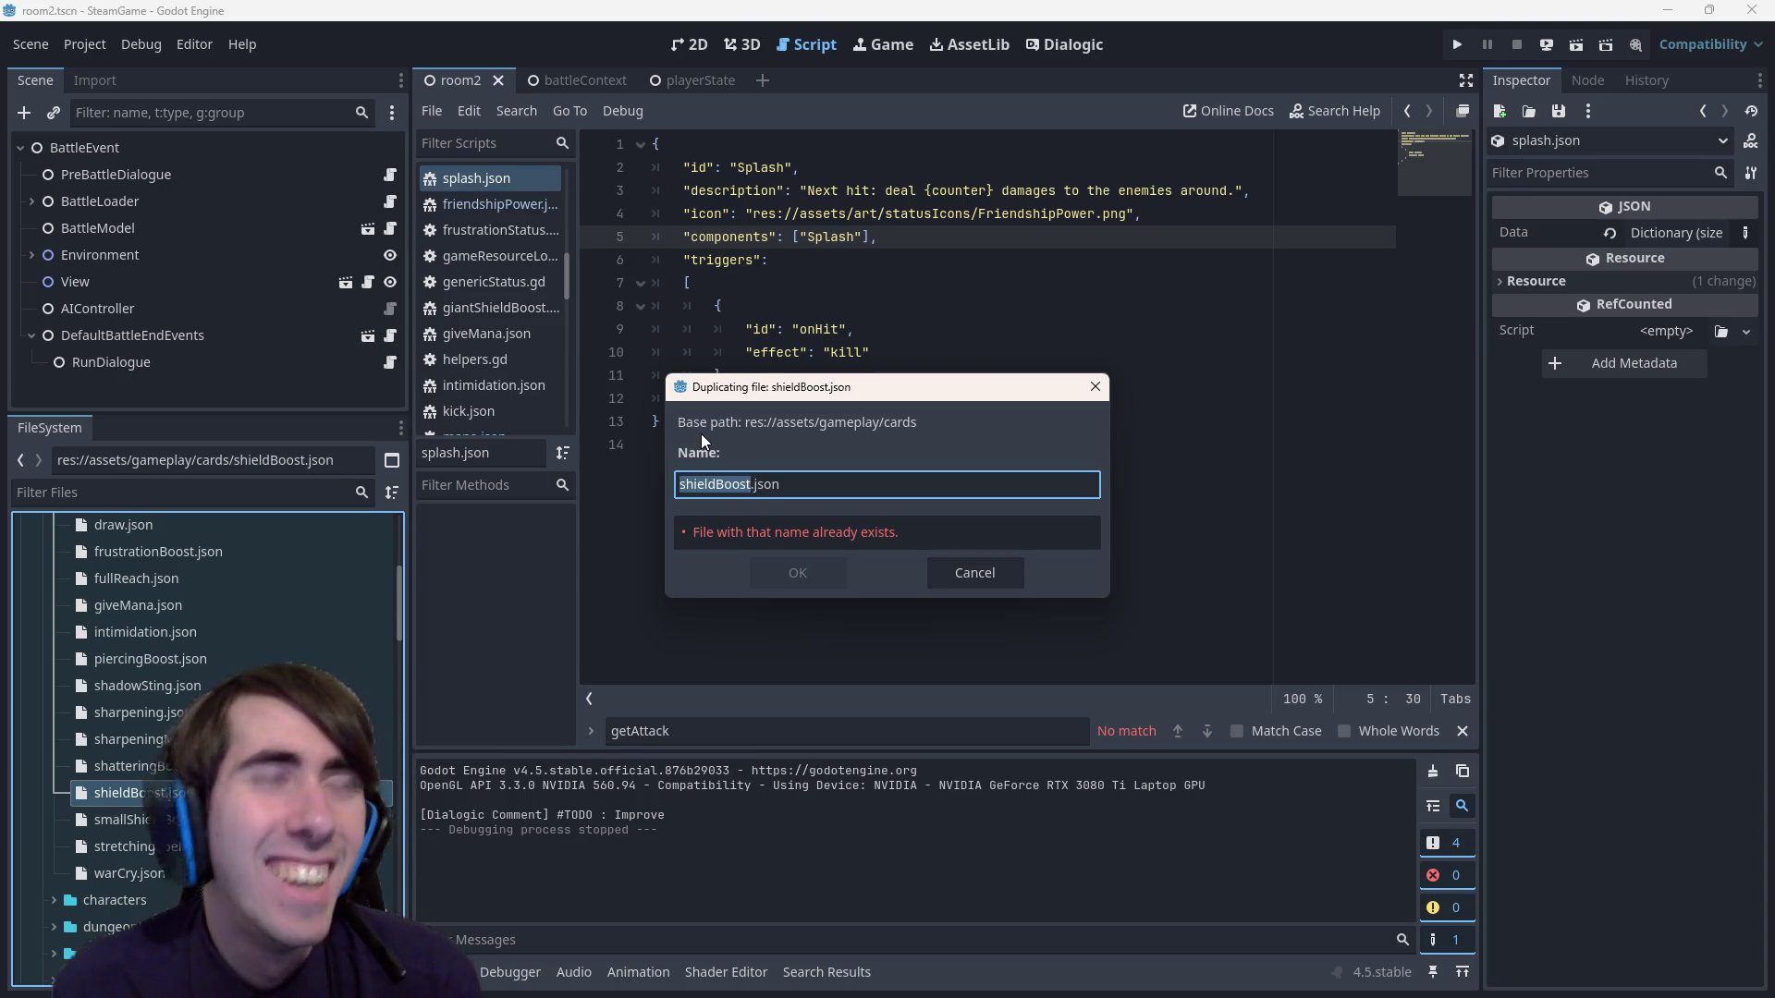
key("Left")
key("Right")
key("Right")
key("Right")
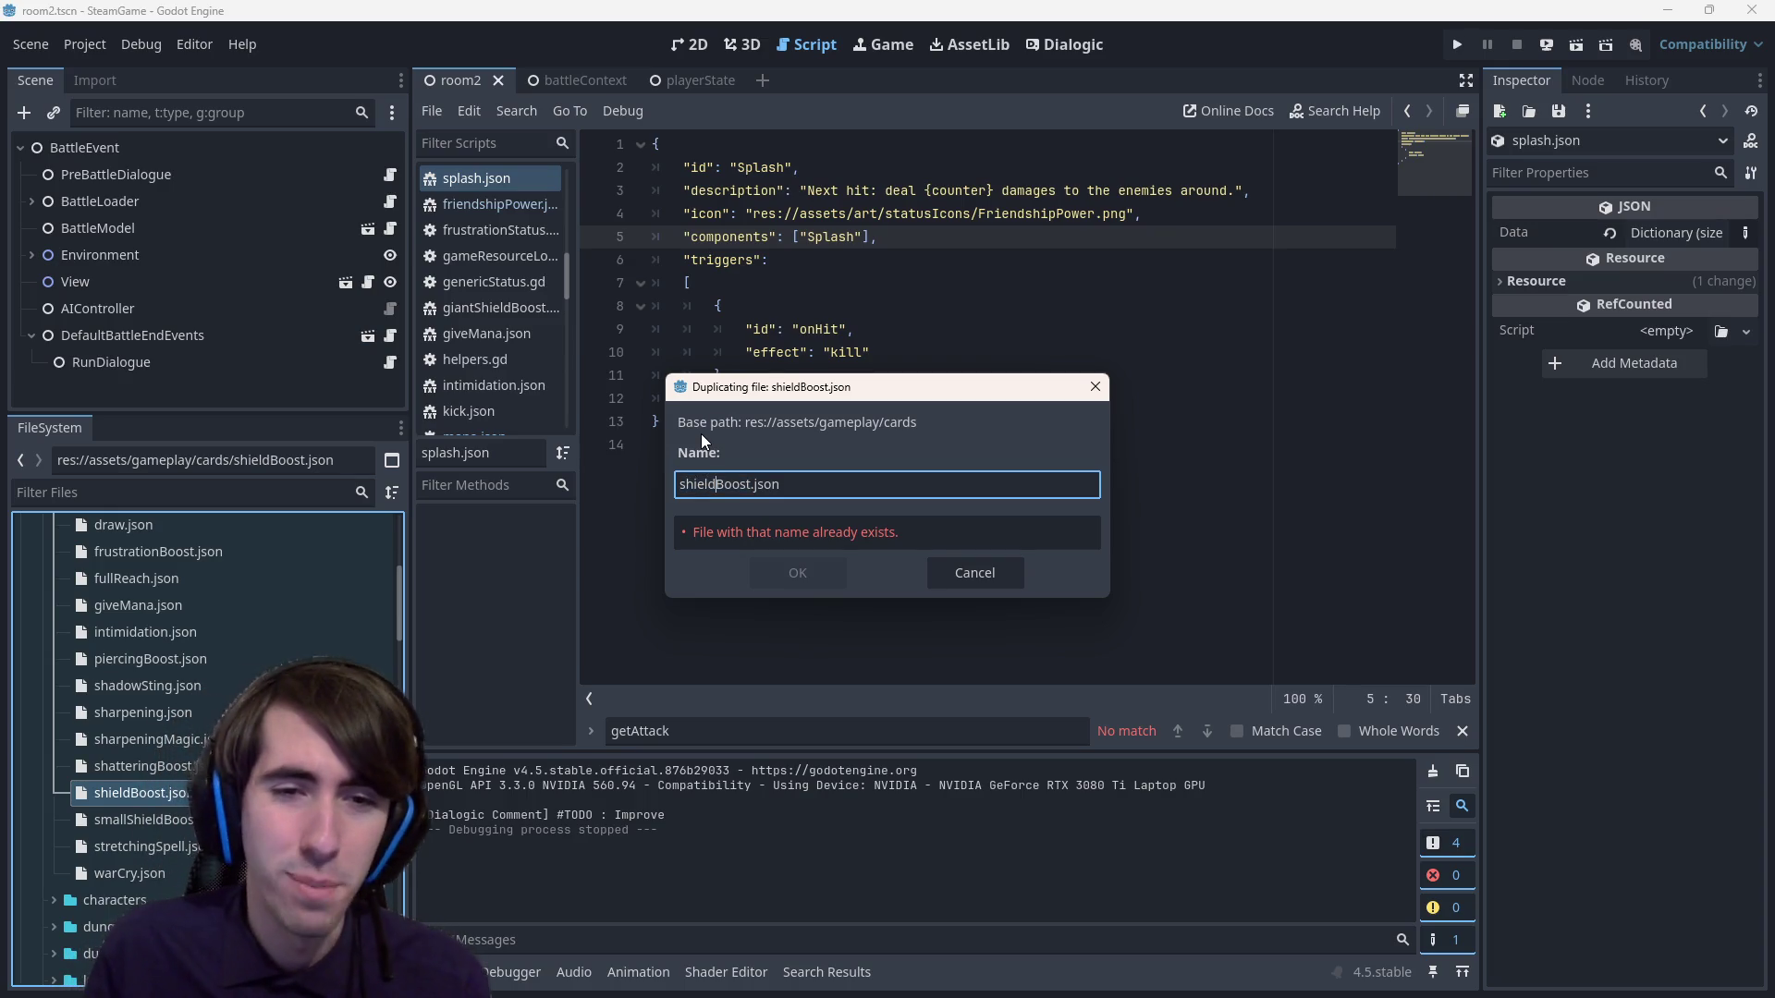
In the copy's name, replace 'shield' with 'splash' to make splashBoost.json.
key("Right")
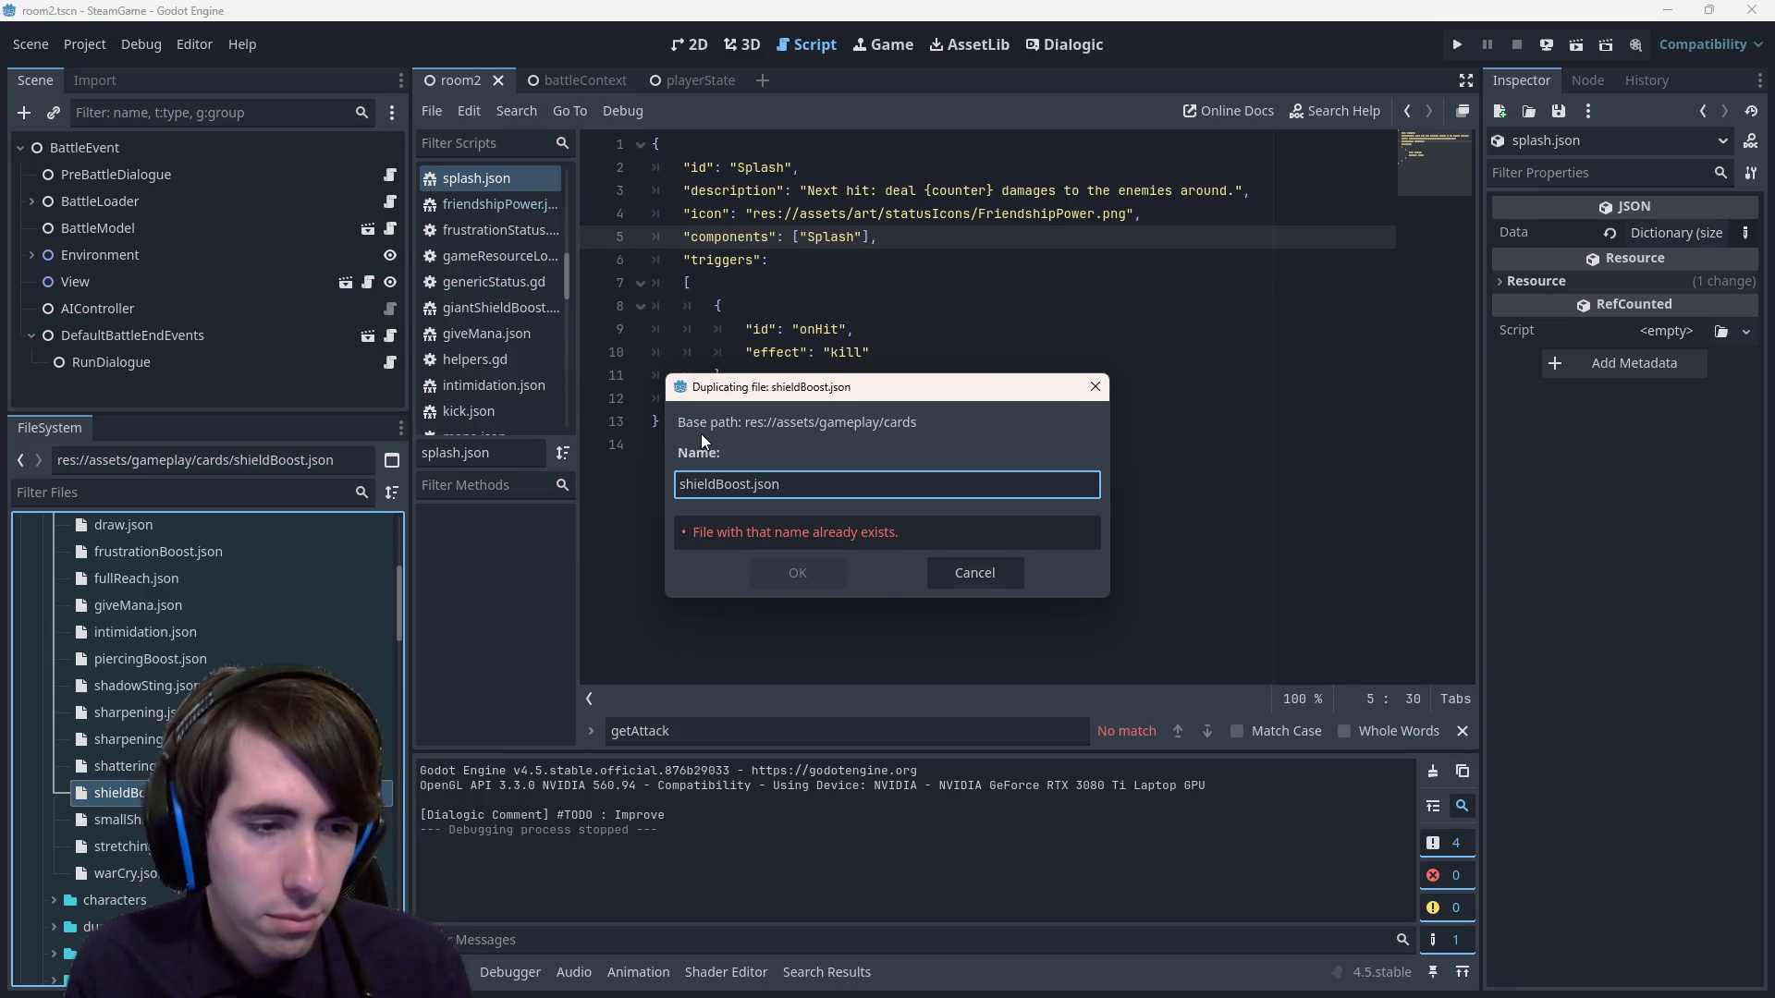
key("ctrl+BackSpace")
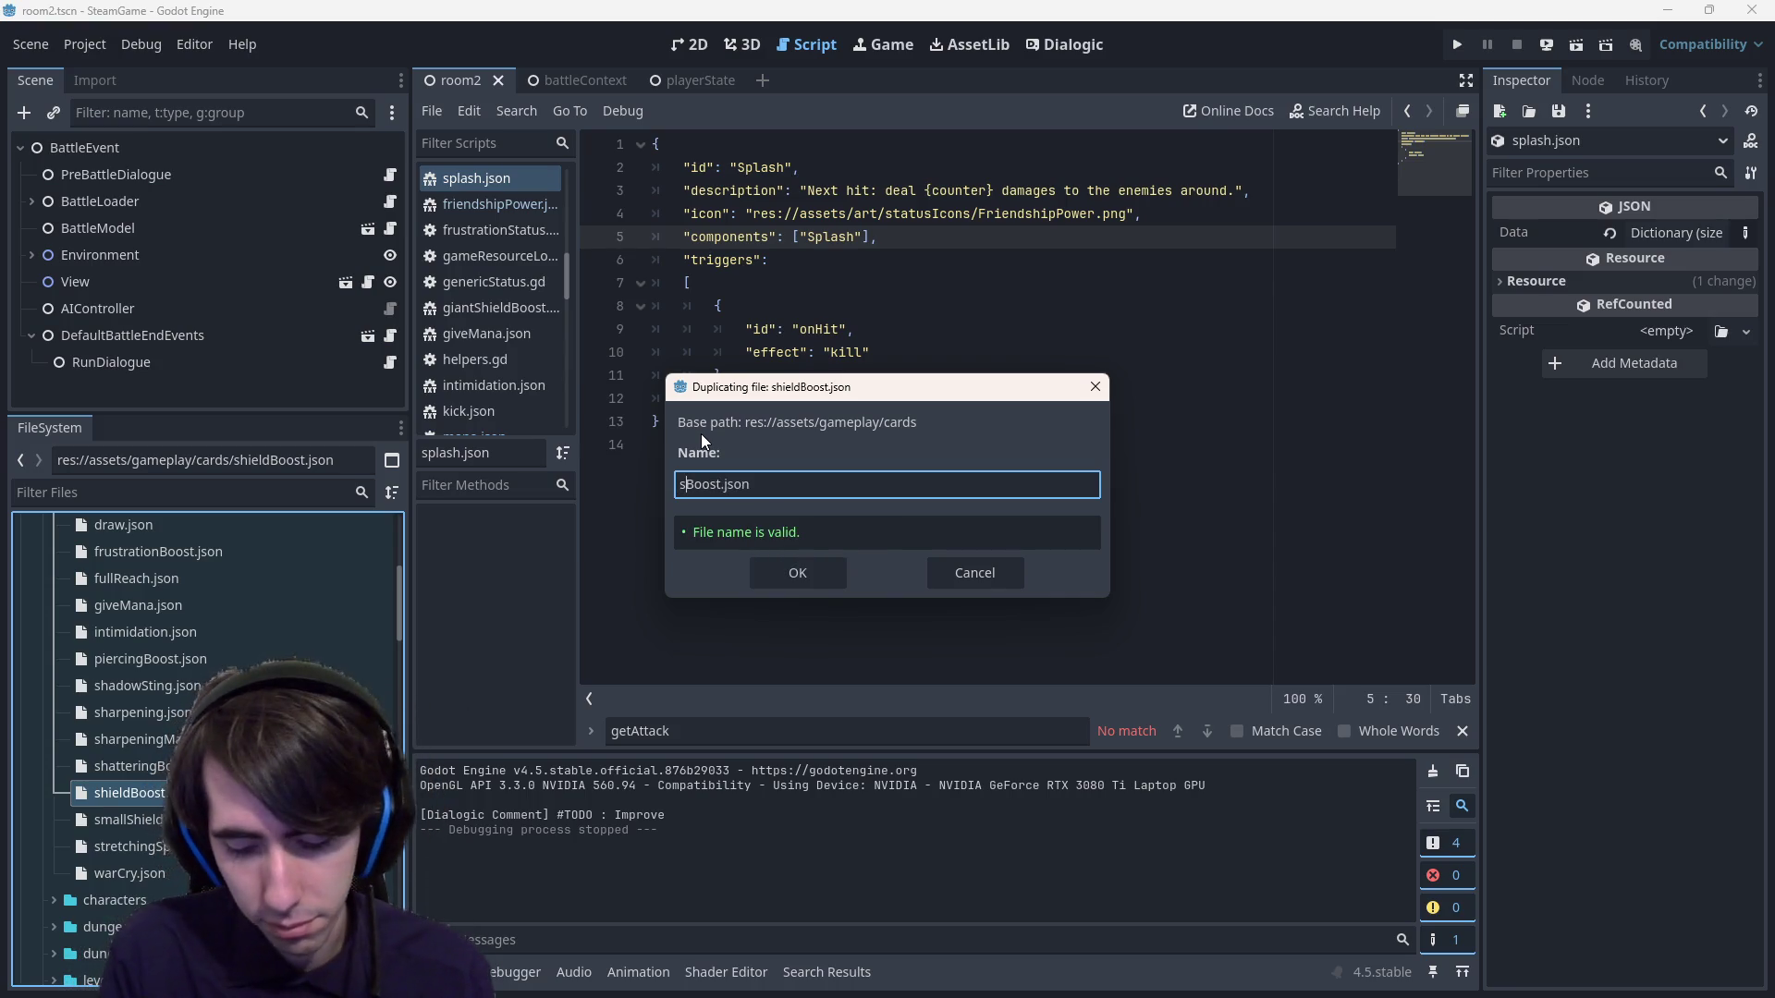
type("plash")
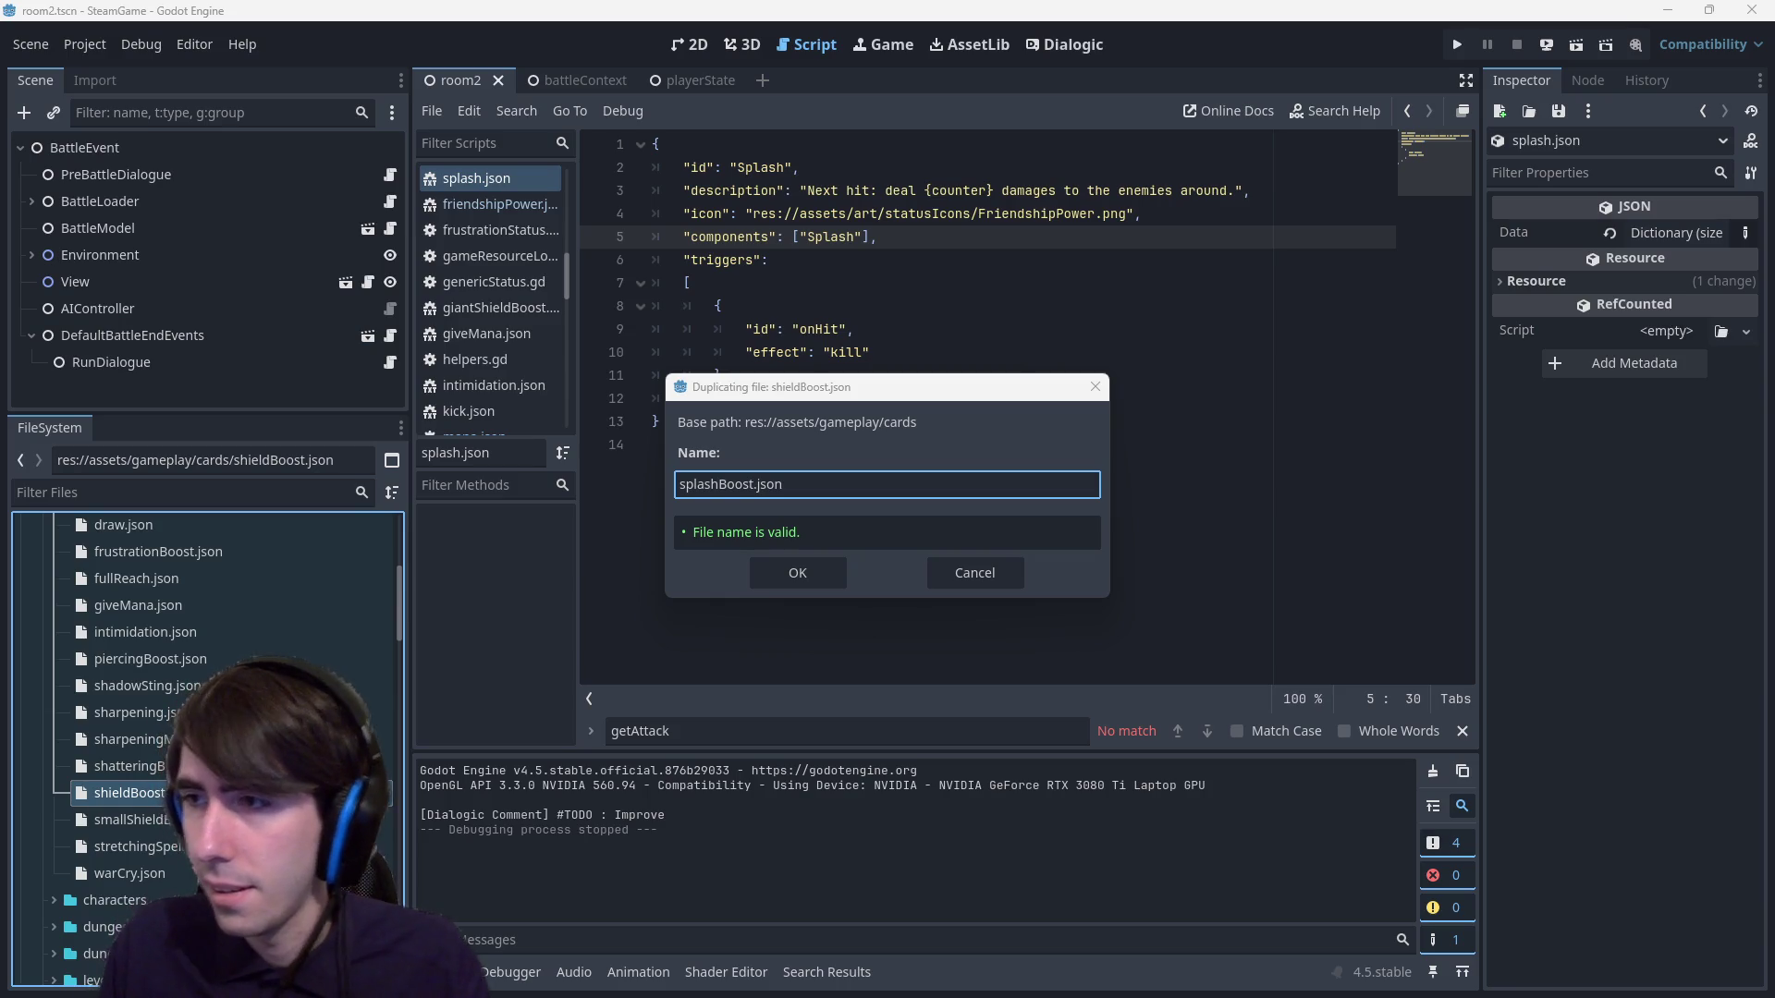
key("alt+Tab")
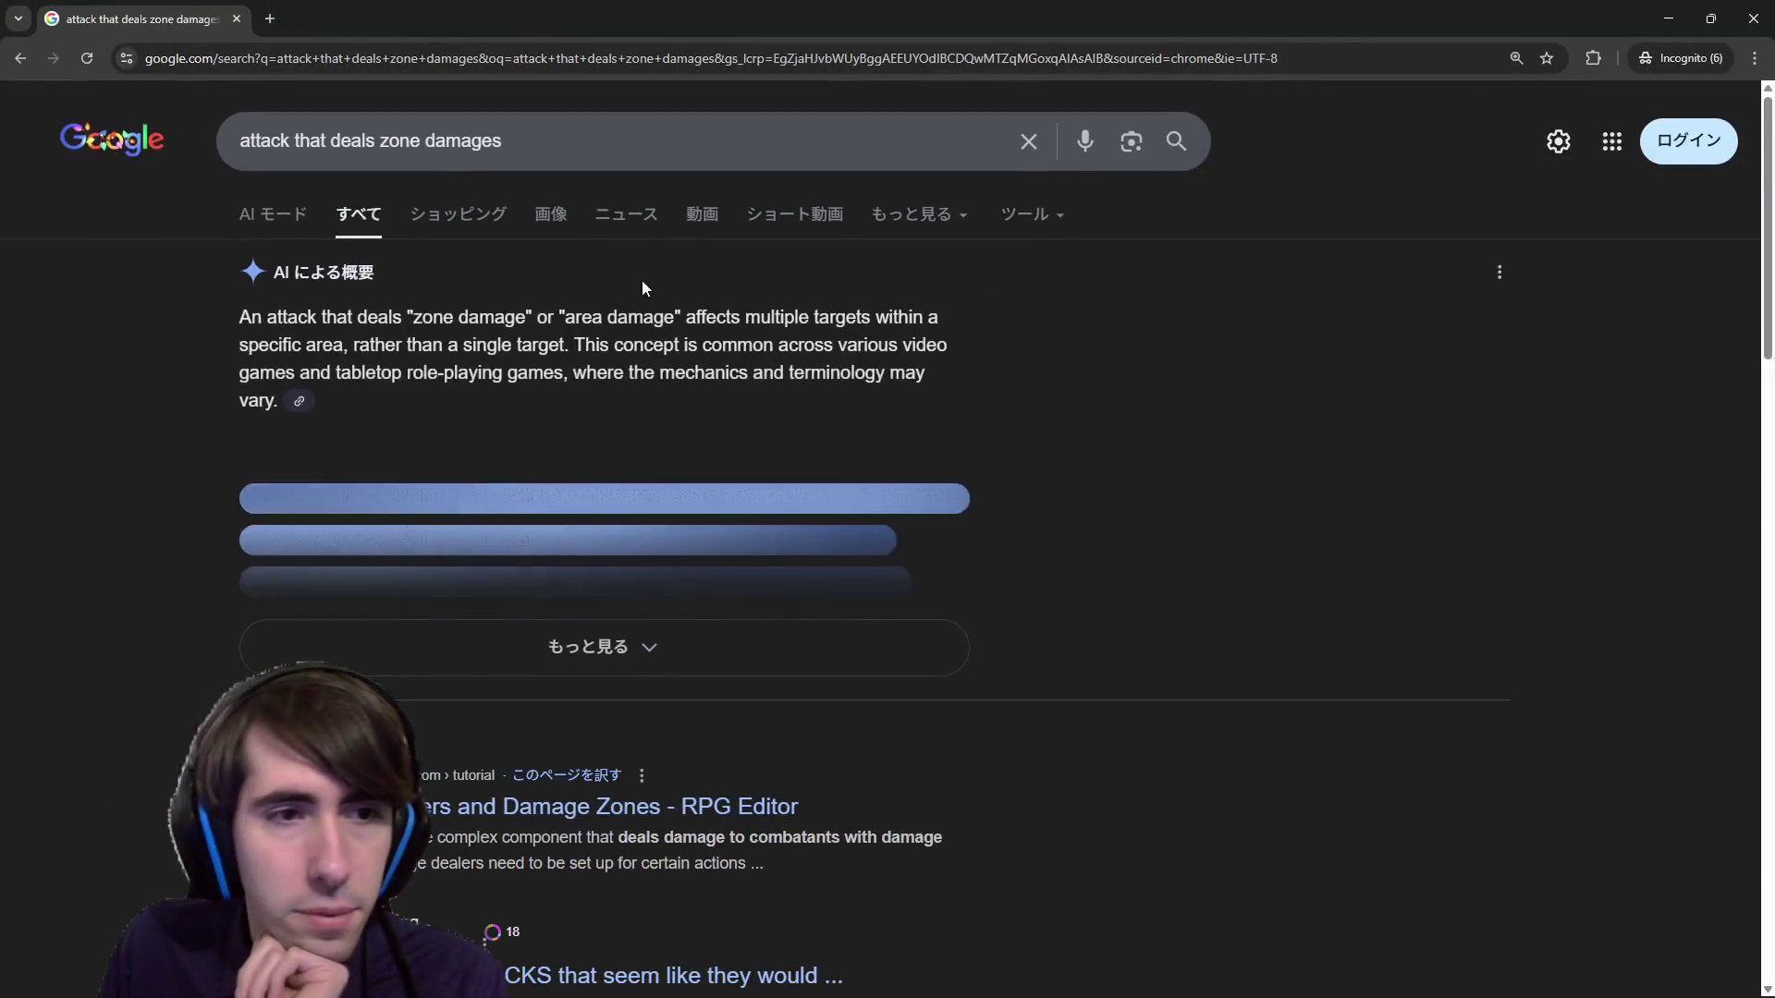
Expand the AI overview, then add 'names' to the zone damage attack query and search.
left_click(677, 606)
scroll(675, 619, "down", 4)
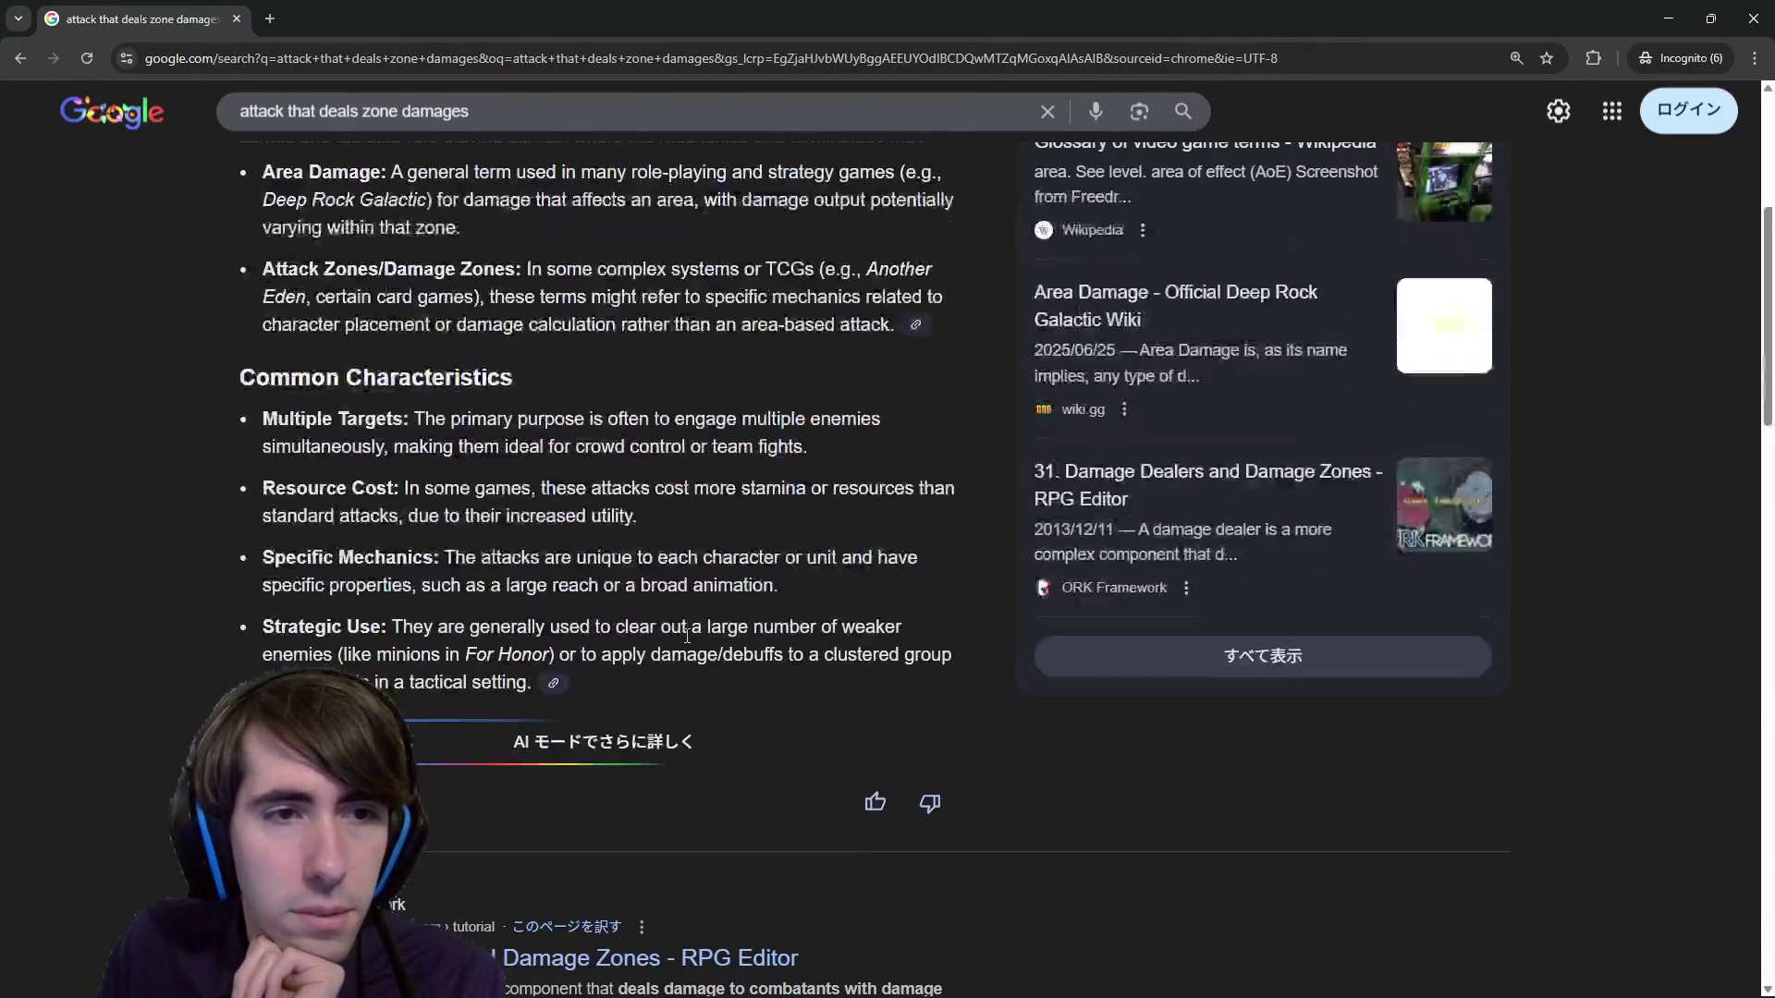
scroll(464, 512, "down", 7)
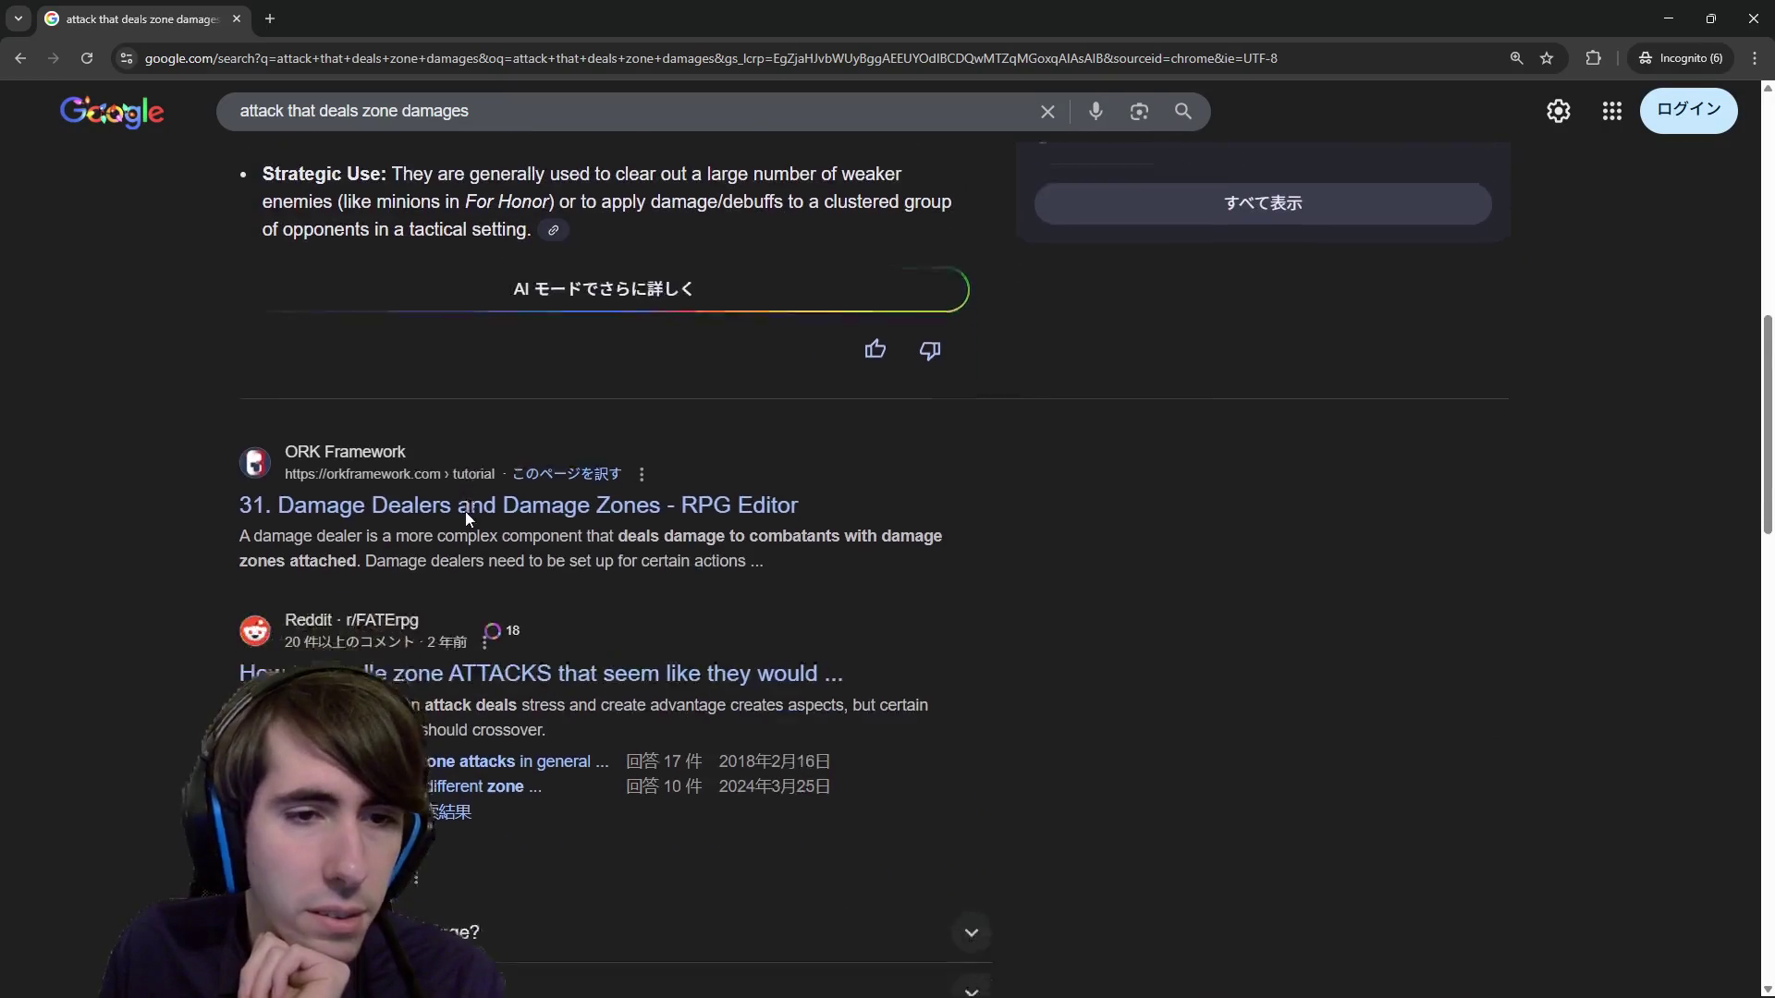
scroll(466, 522, "down", 2)
left_click(610, 98)
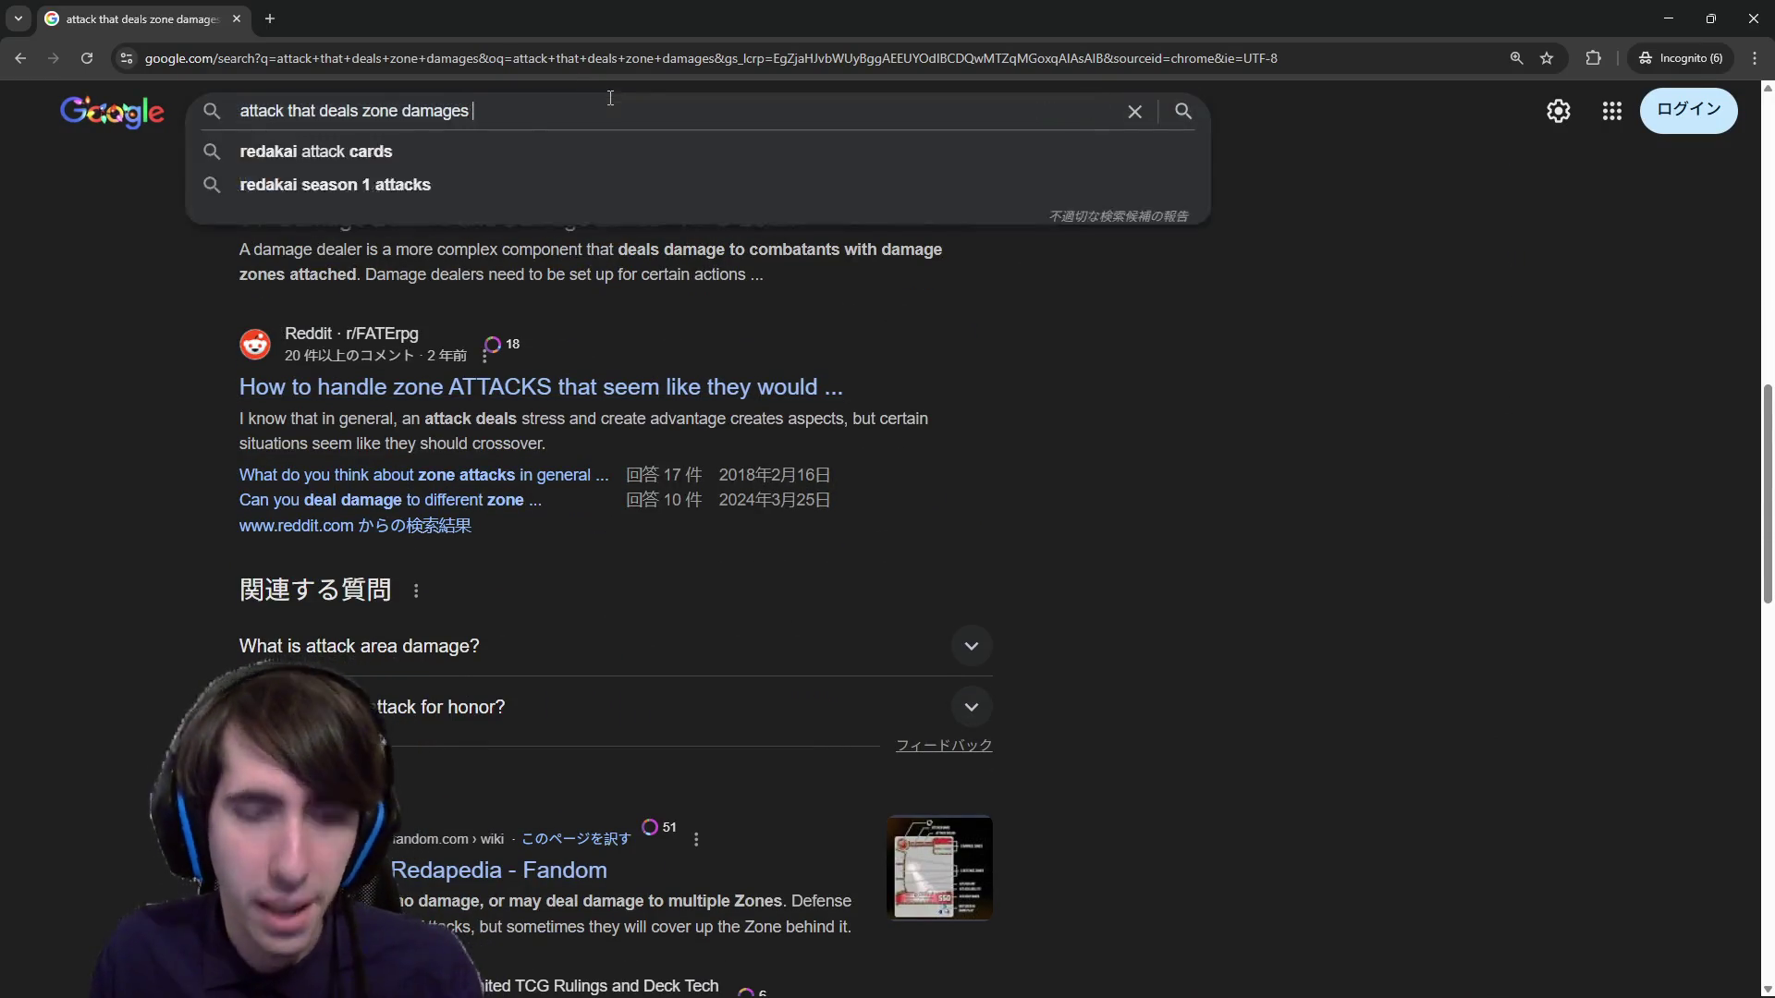
type("names")
key("Return")
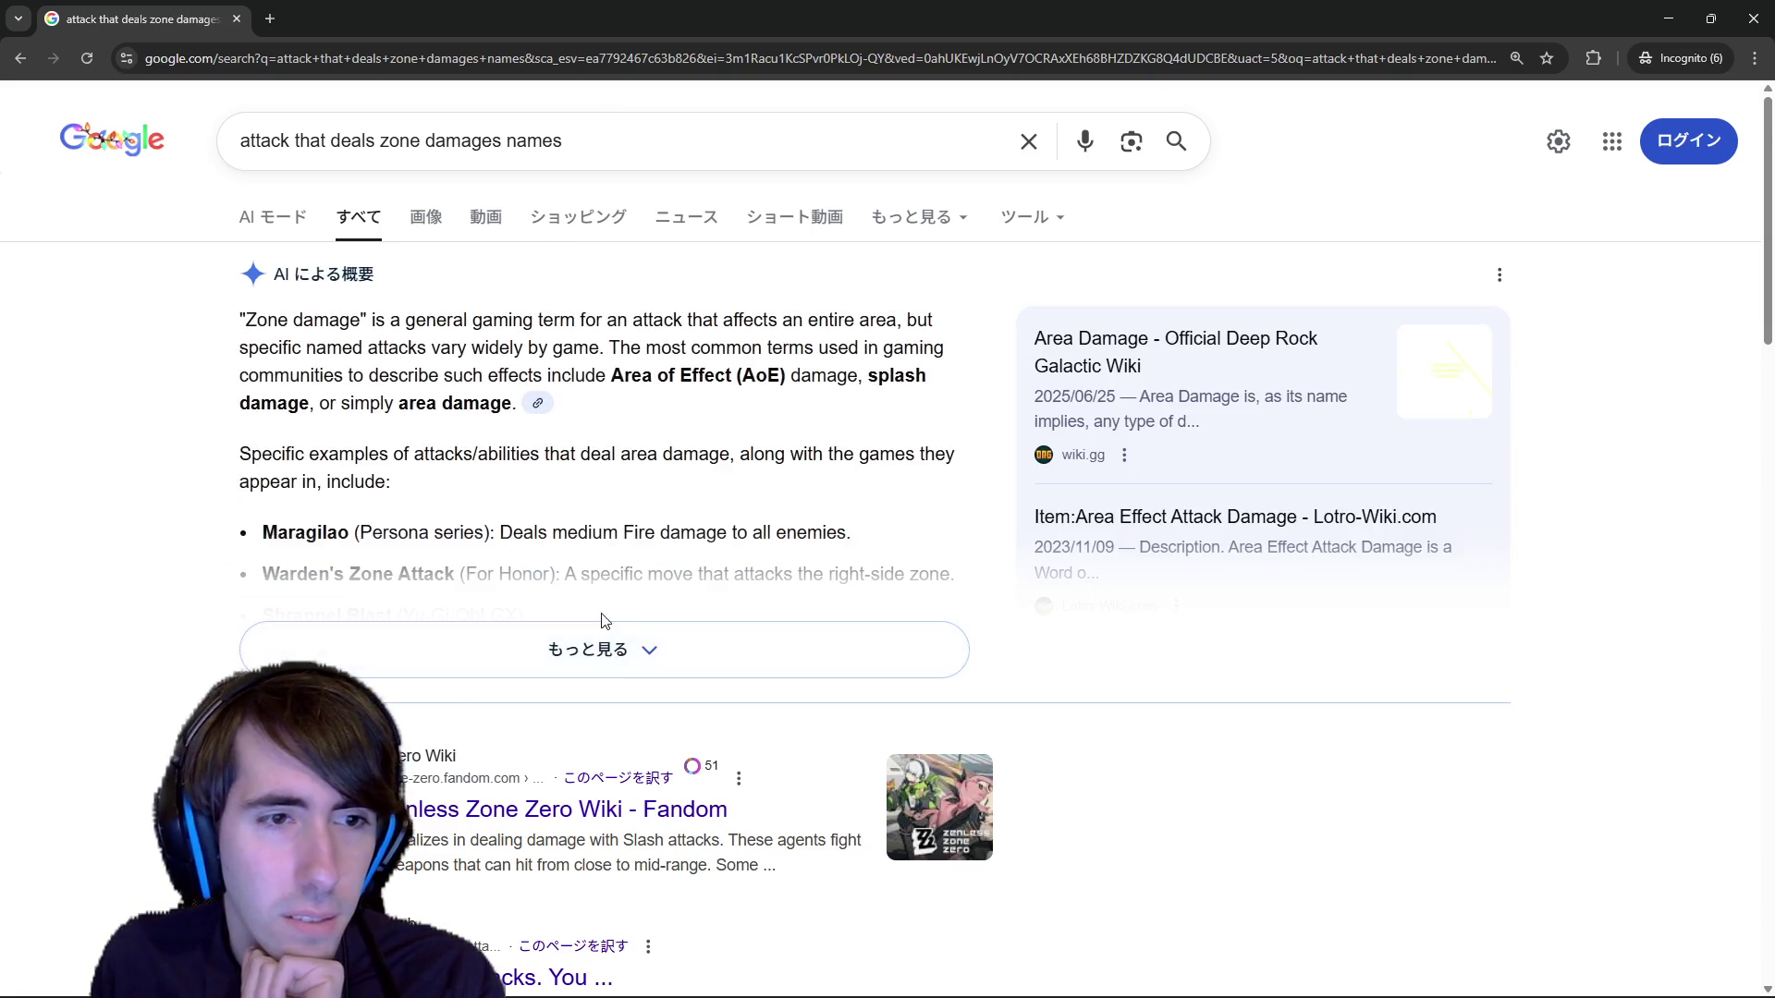
Replace the query with 'aoe attack names' and search.
scroll(624, 627, "down", 2)
scroll(624, 626, "up", 2)
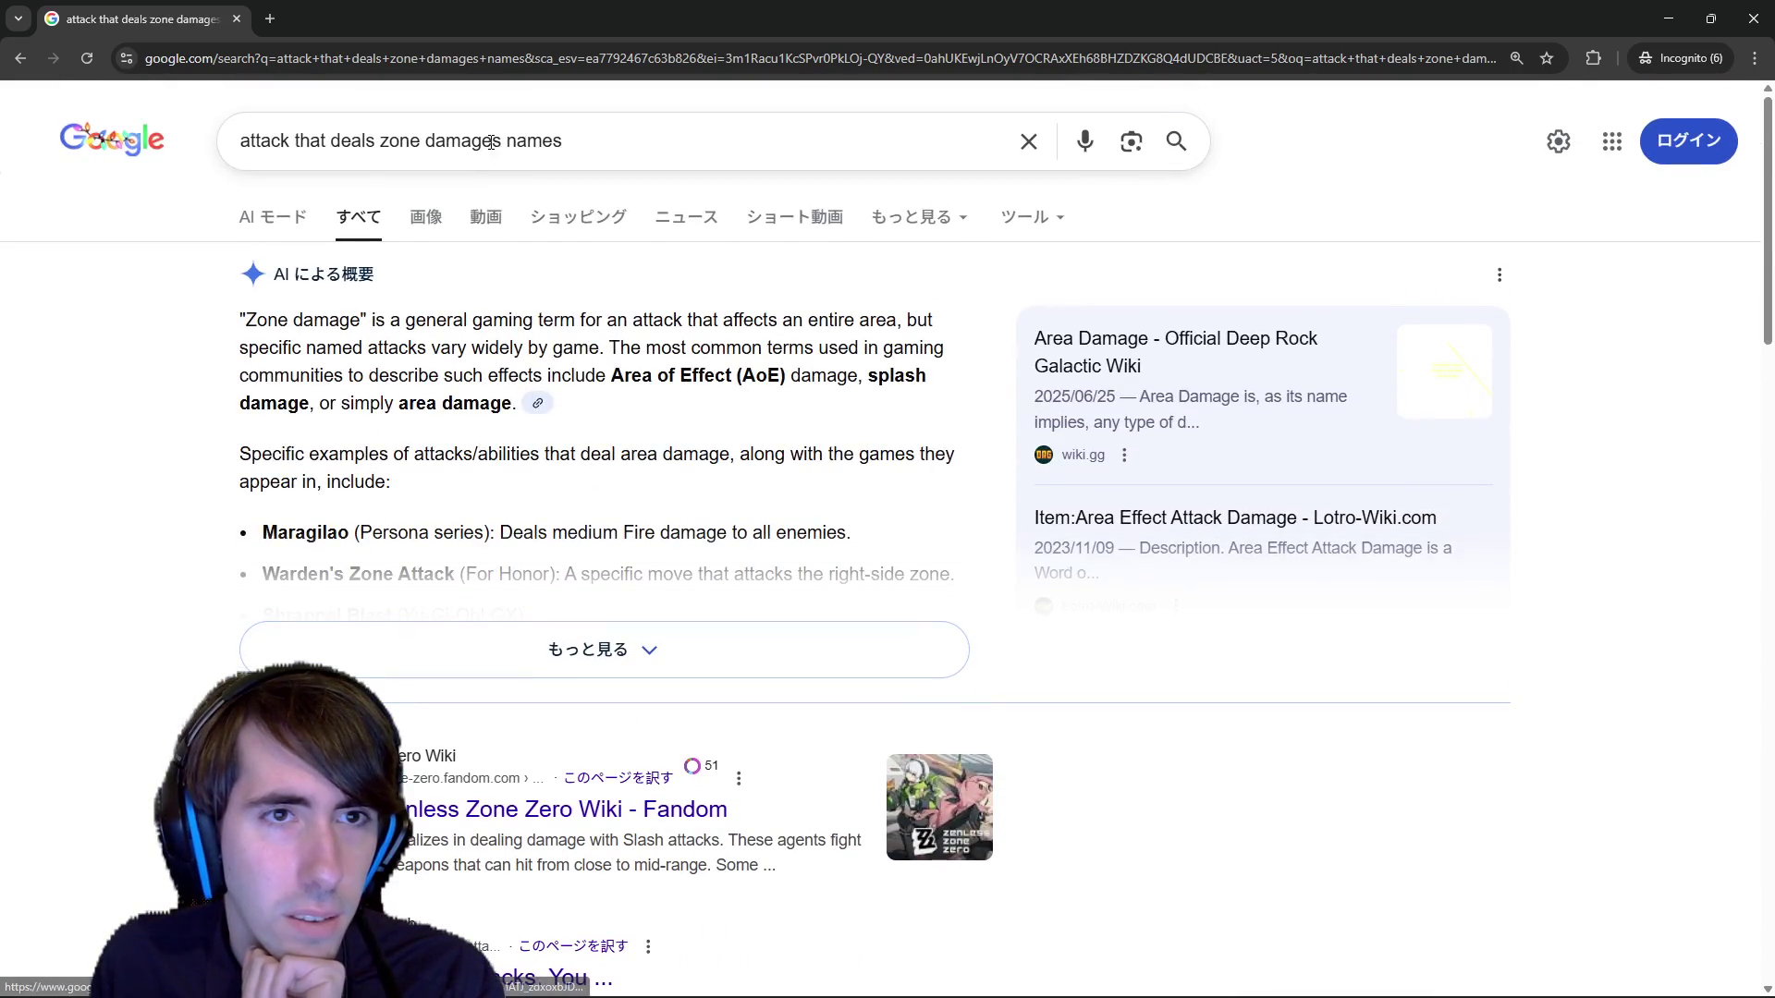
left_click_drag(501, 140, 196, 139)
type("aoe att")
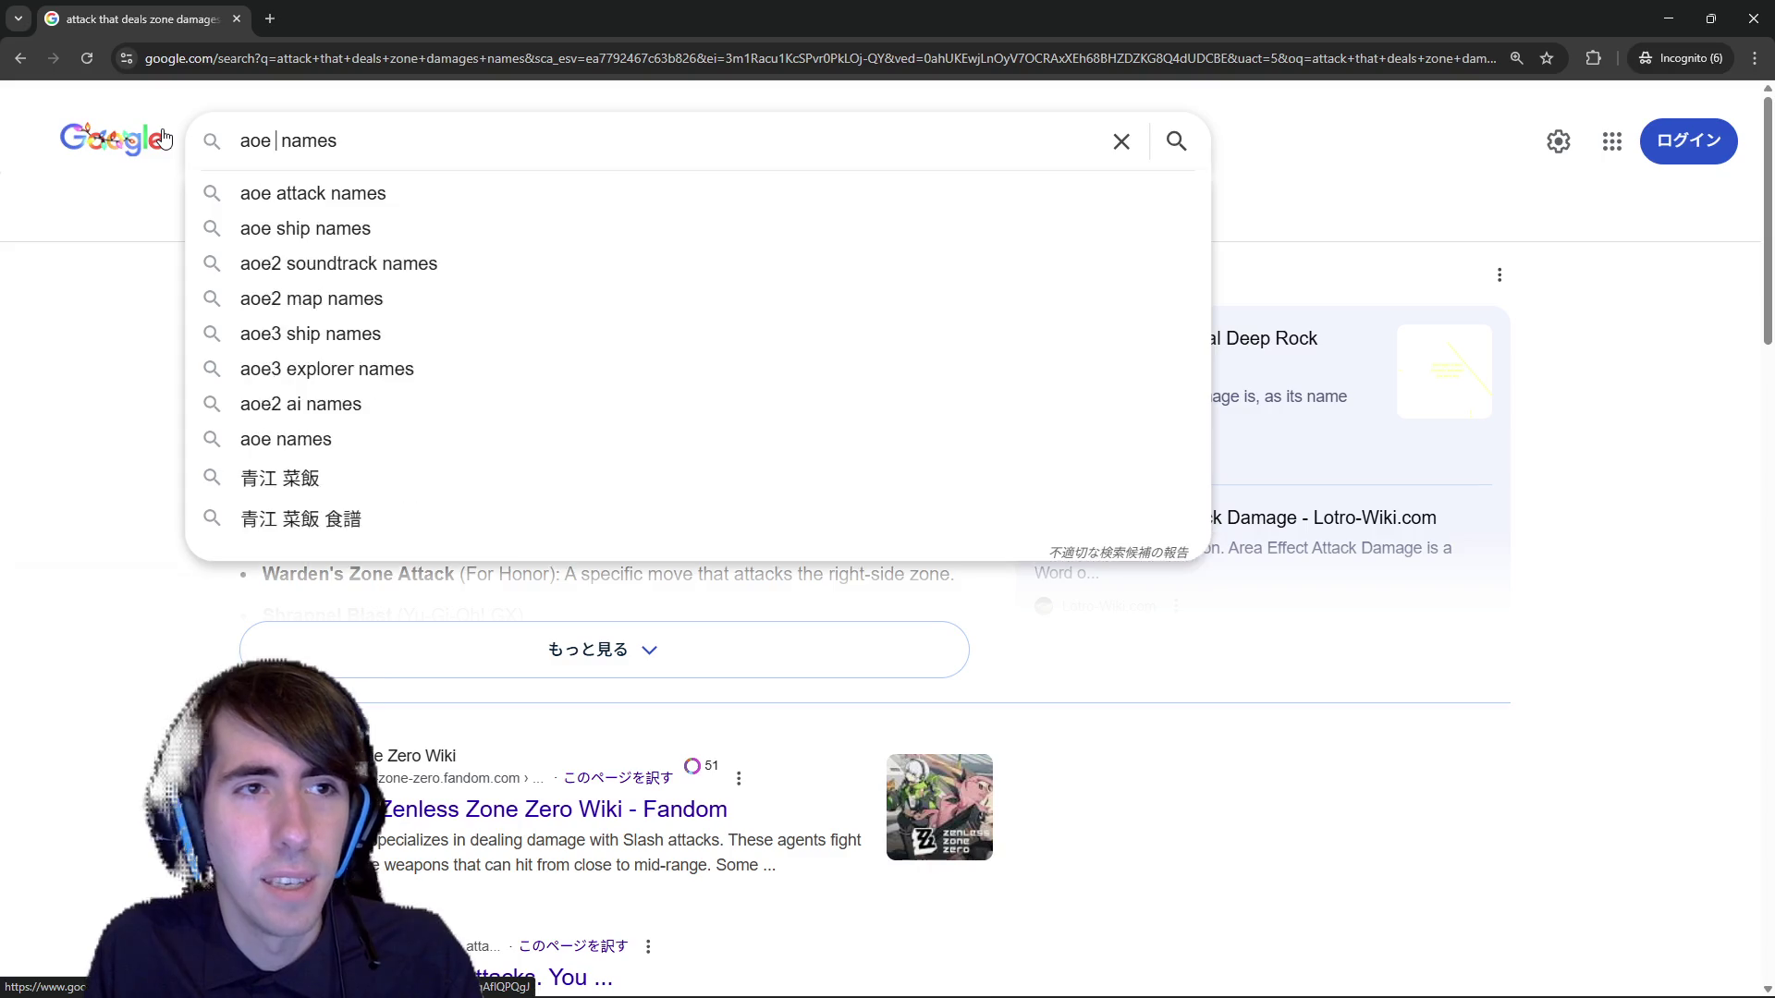
type("ack")
key("Return")
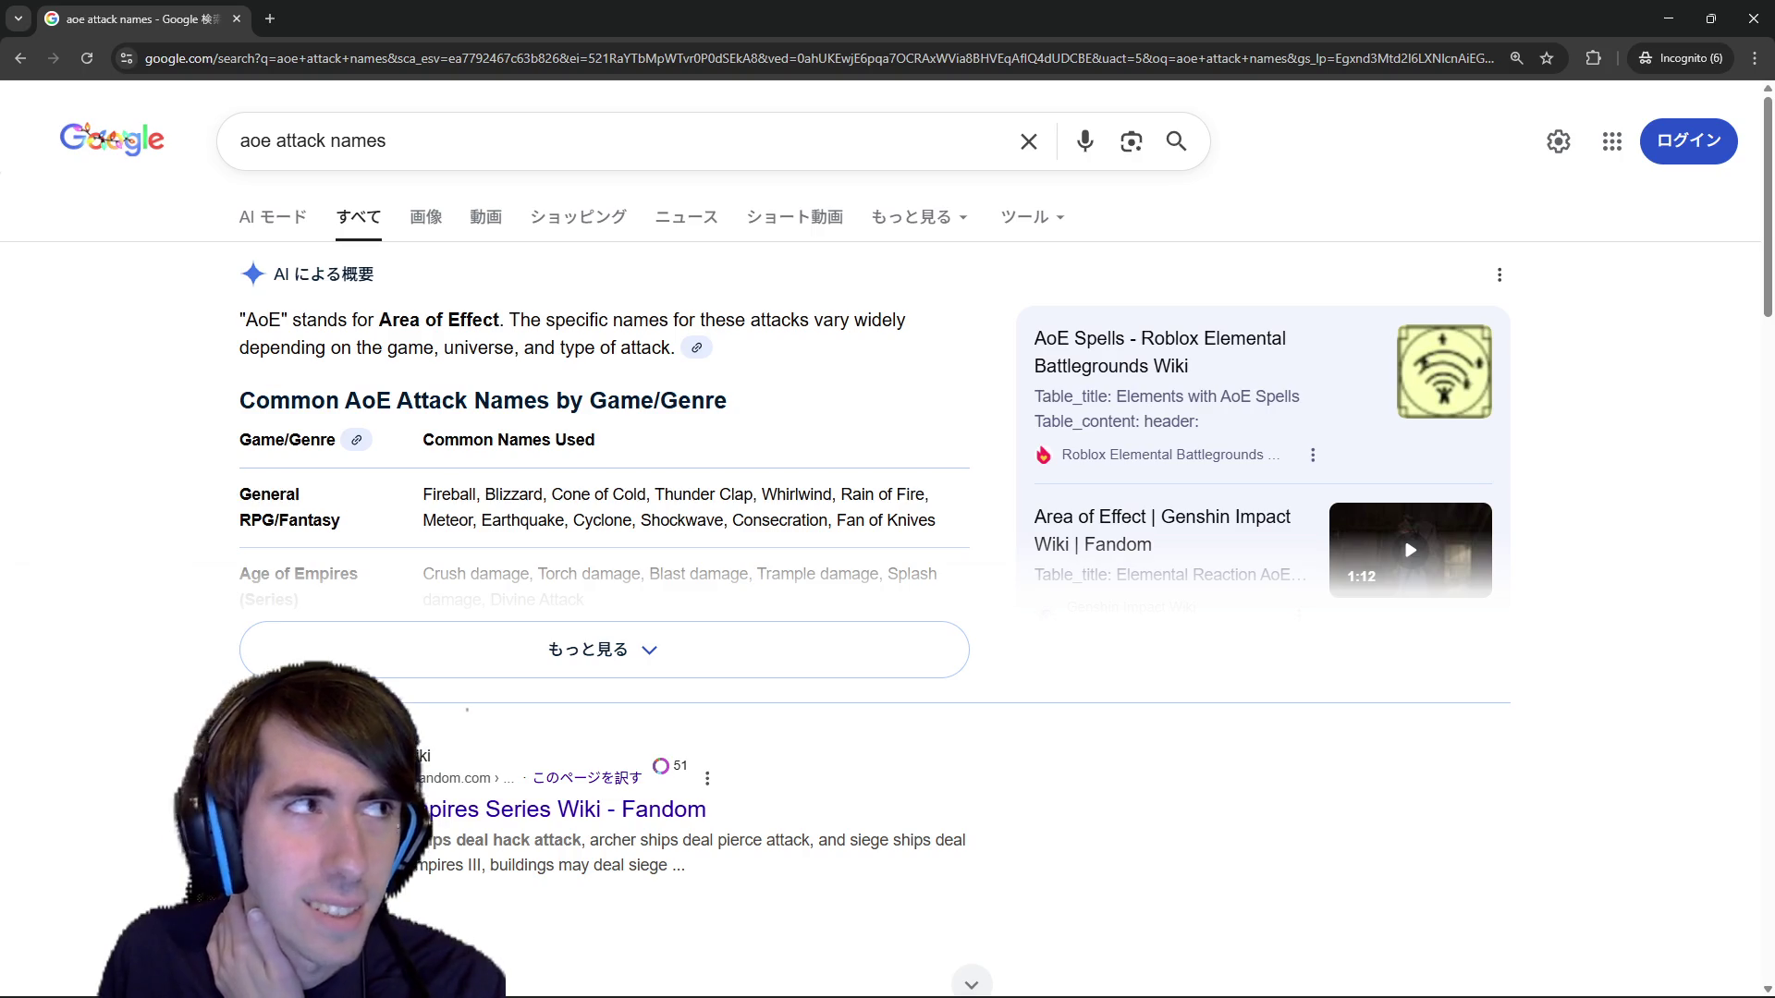
Expand the full AI overview of AoE attack names and select the term 'Blast damage'.
left_click(479, 664)
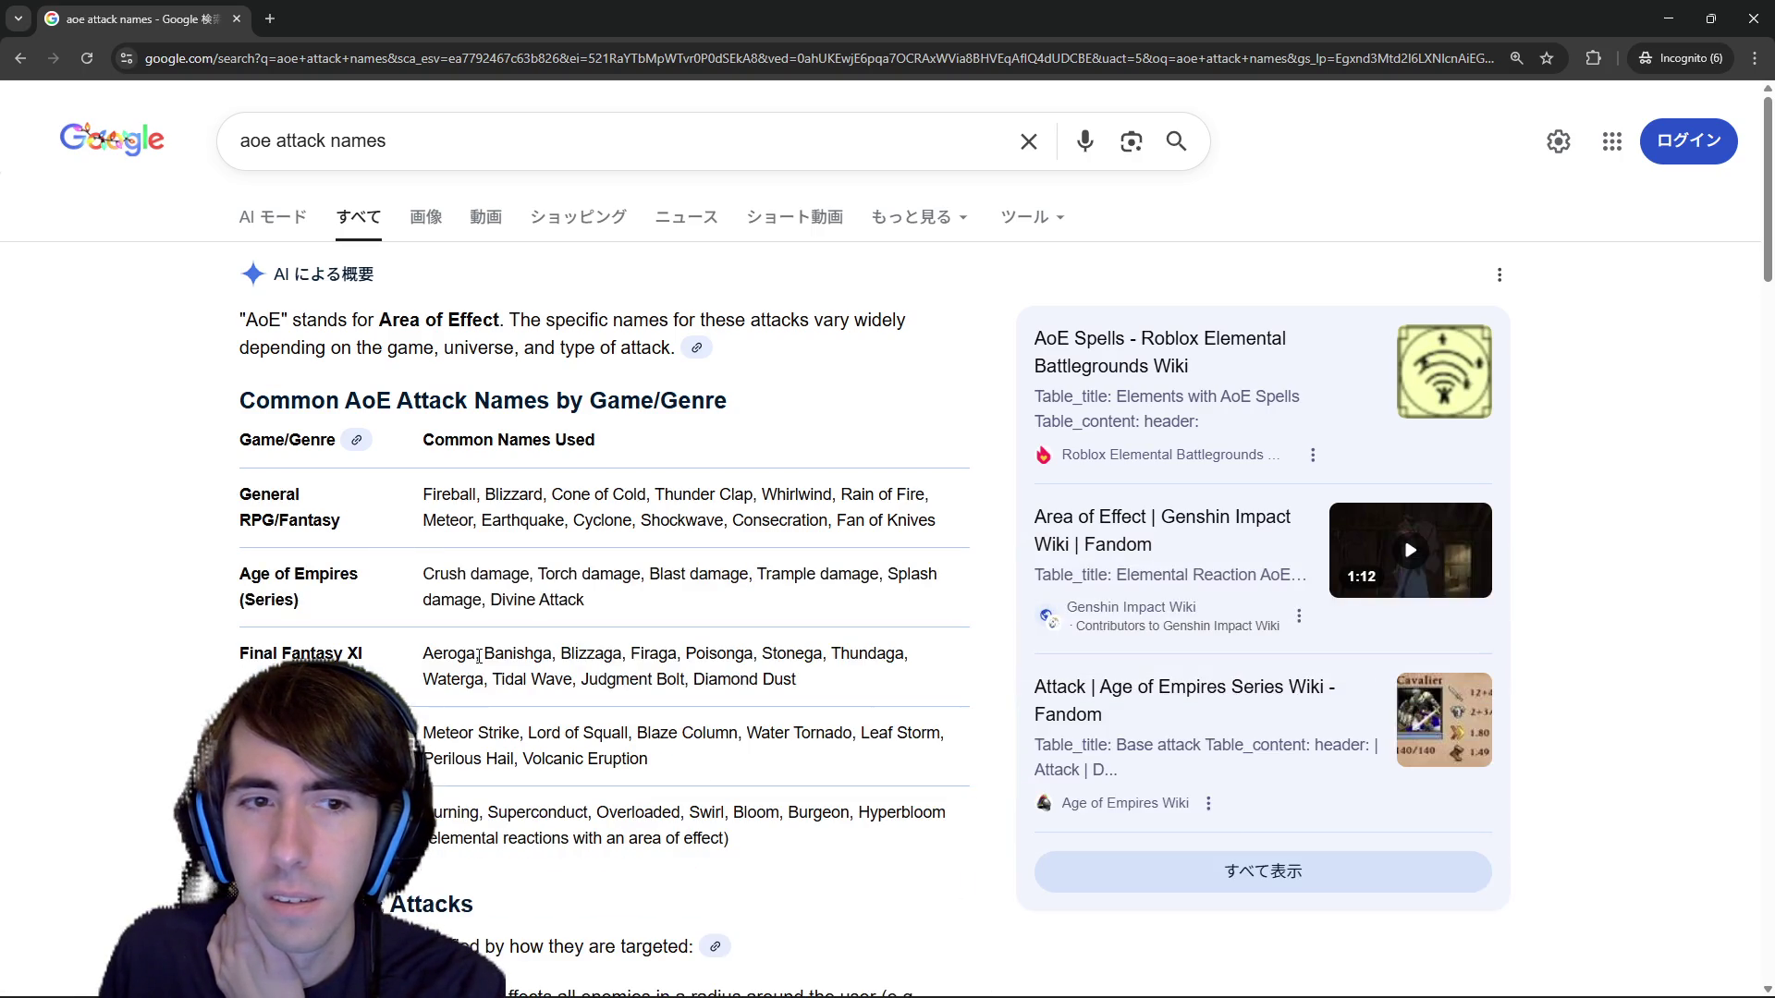
left_click_drag(436, 495, 743, 799)
left_click(748, 801)
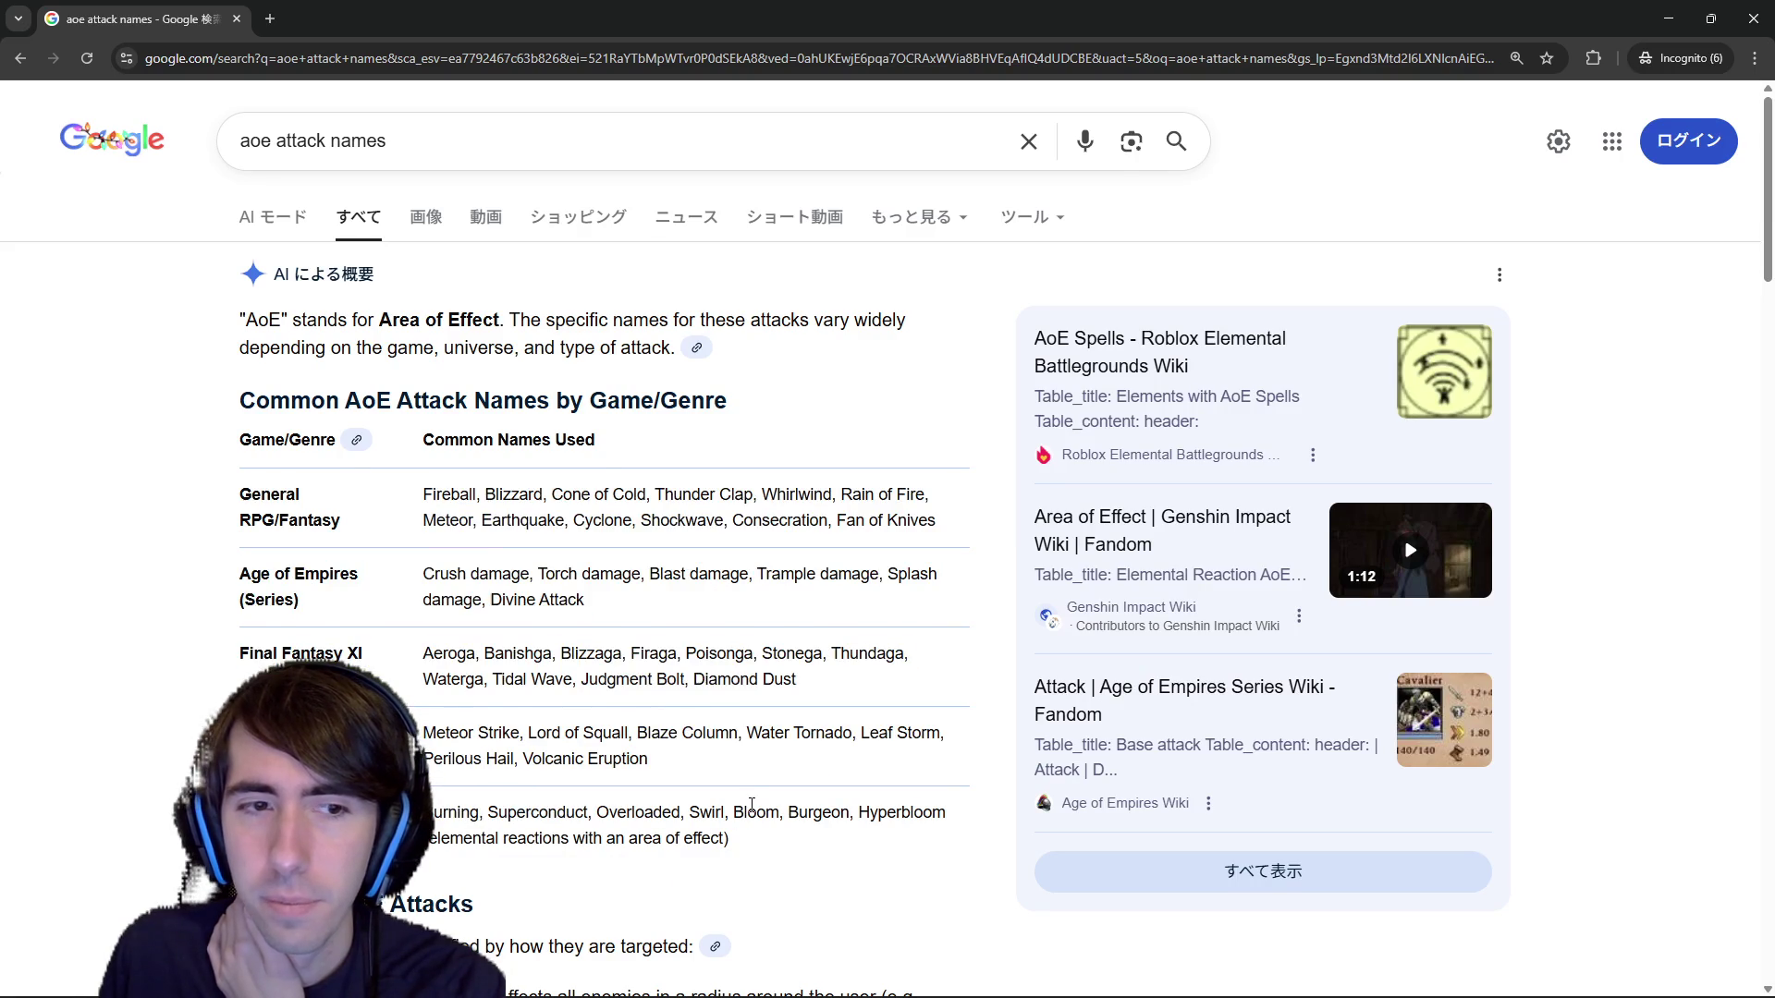
scroll(750, 809, "down", 1)
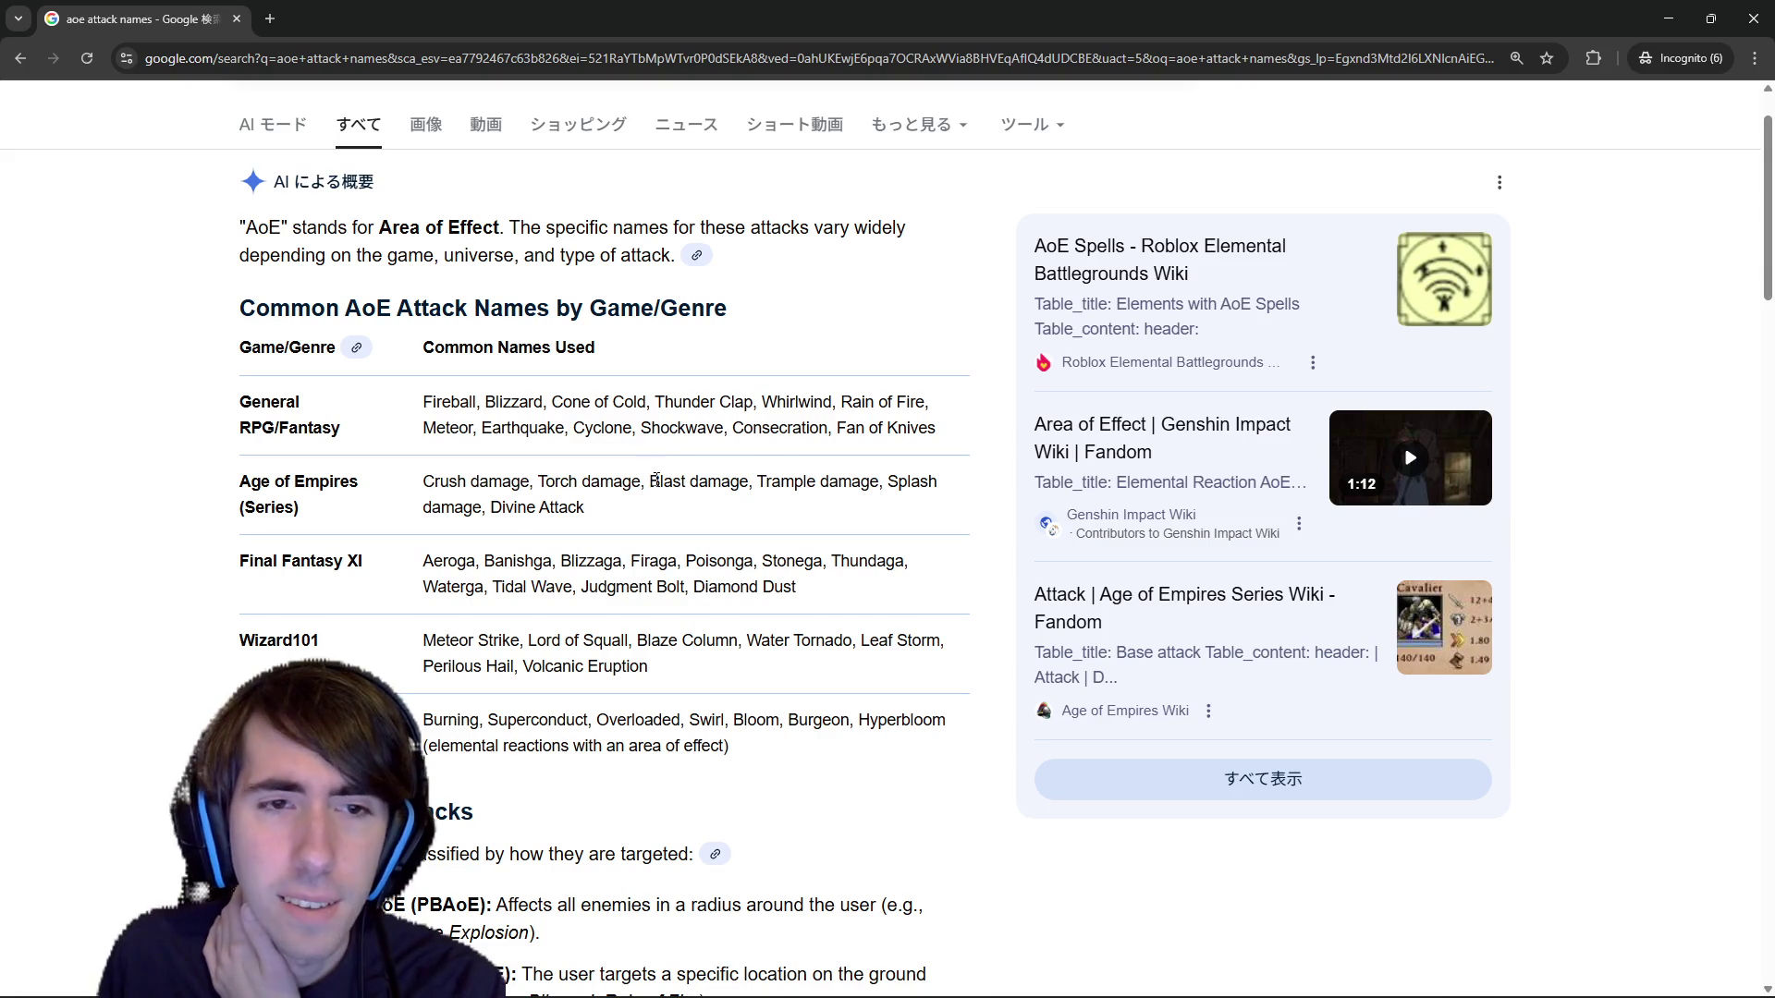
left_click_drag(651, 481, 749, 482)
right_click(746, 481)
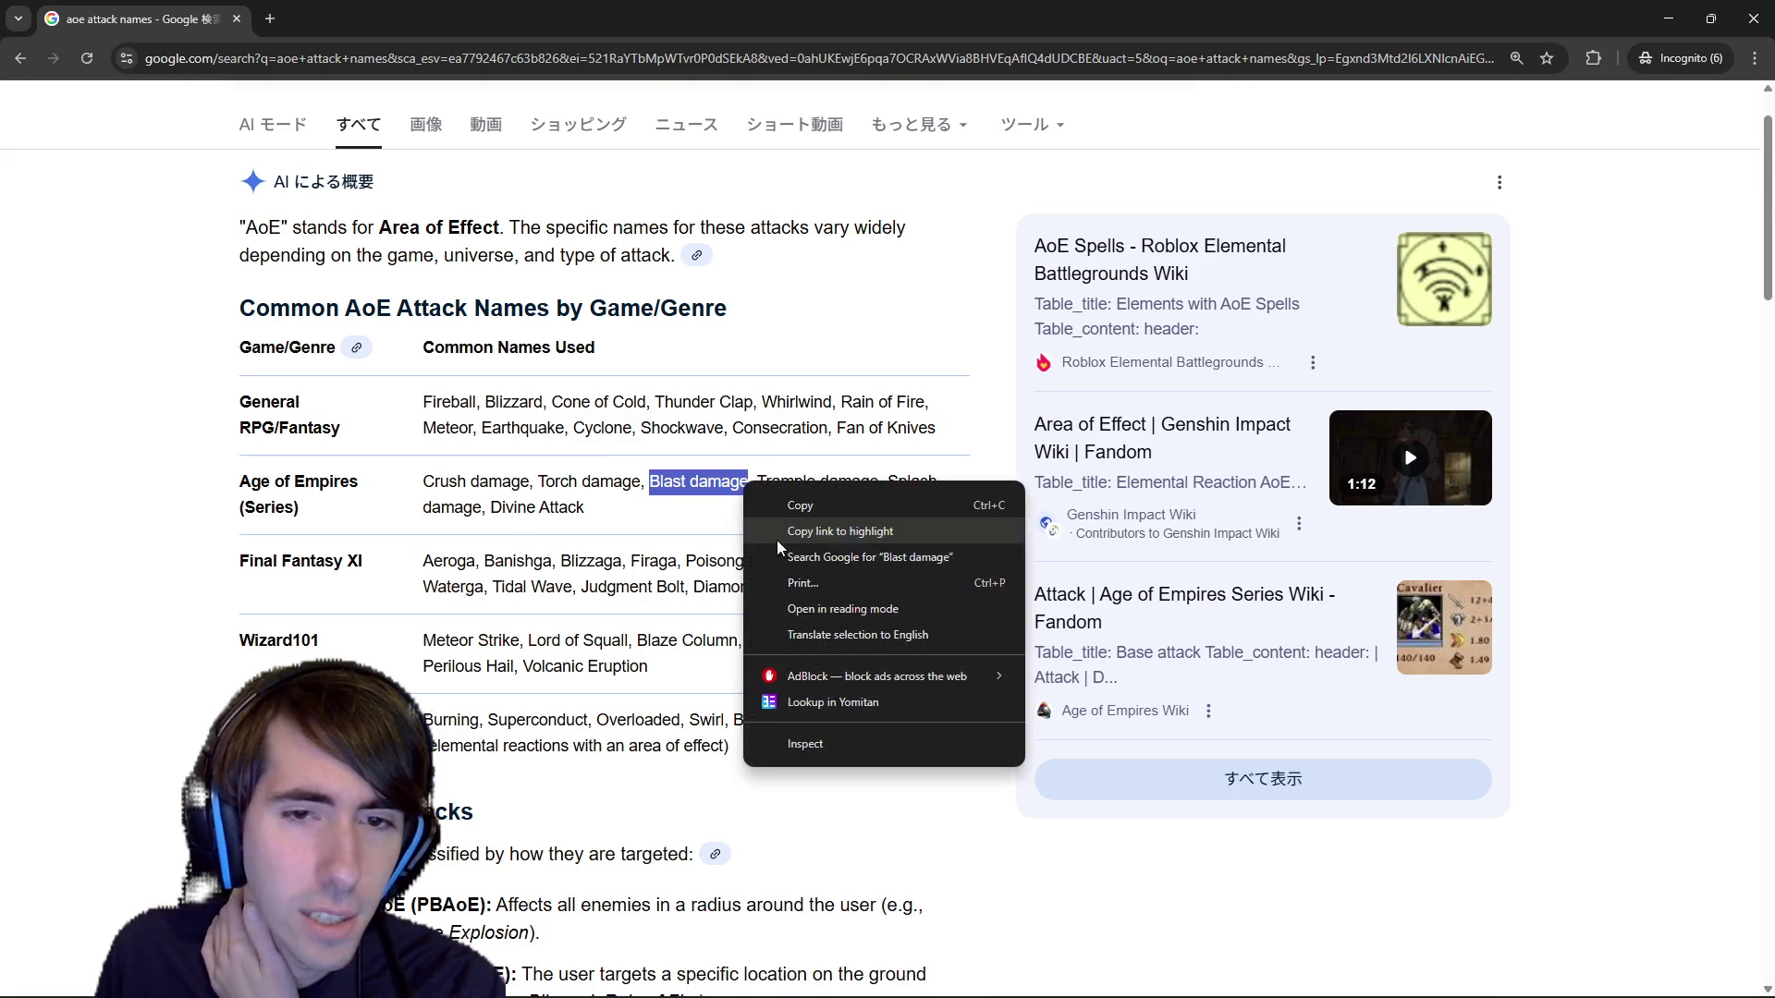
Search 'Blast damage' in a new tab and read its result snippets.
left_click(793, 557)
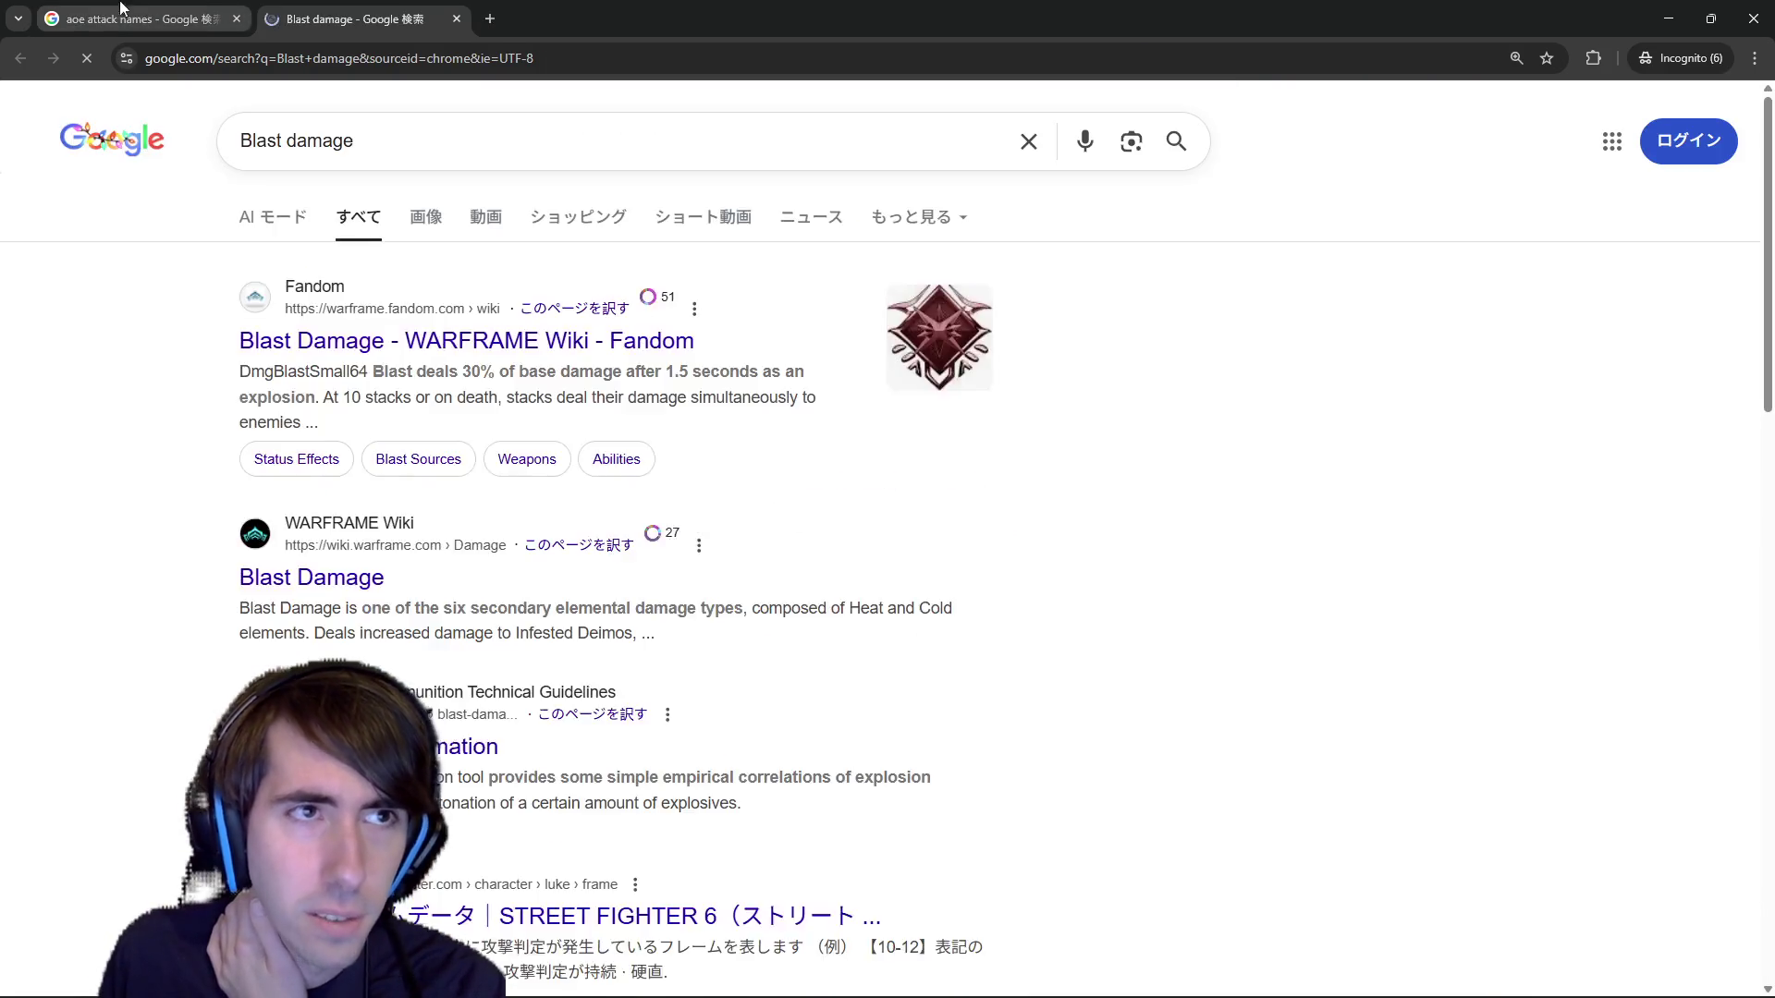
left_click(152, 11)
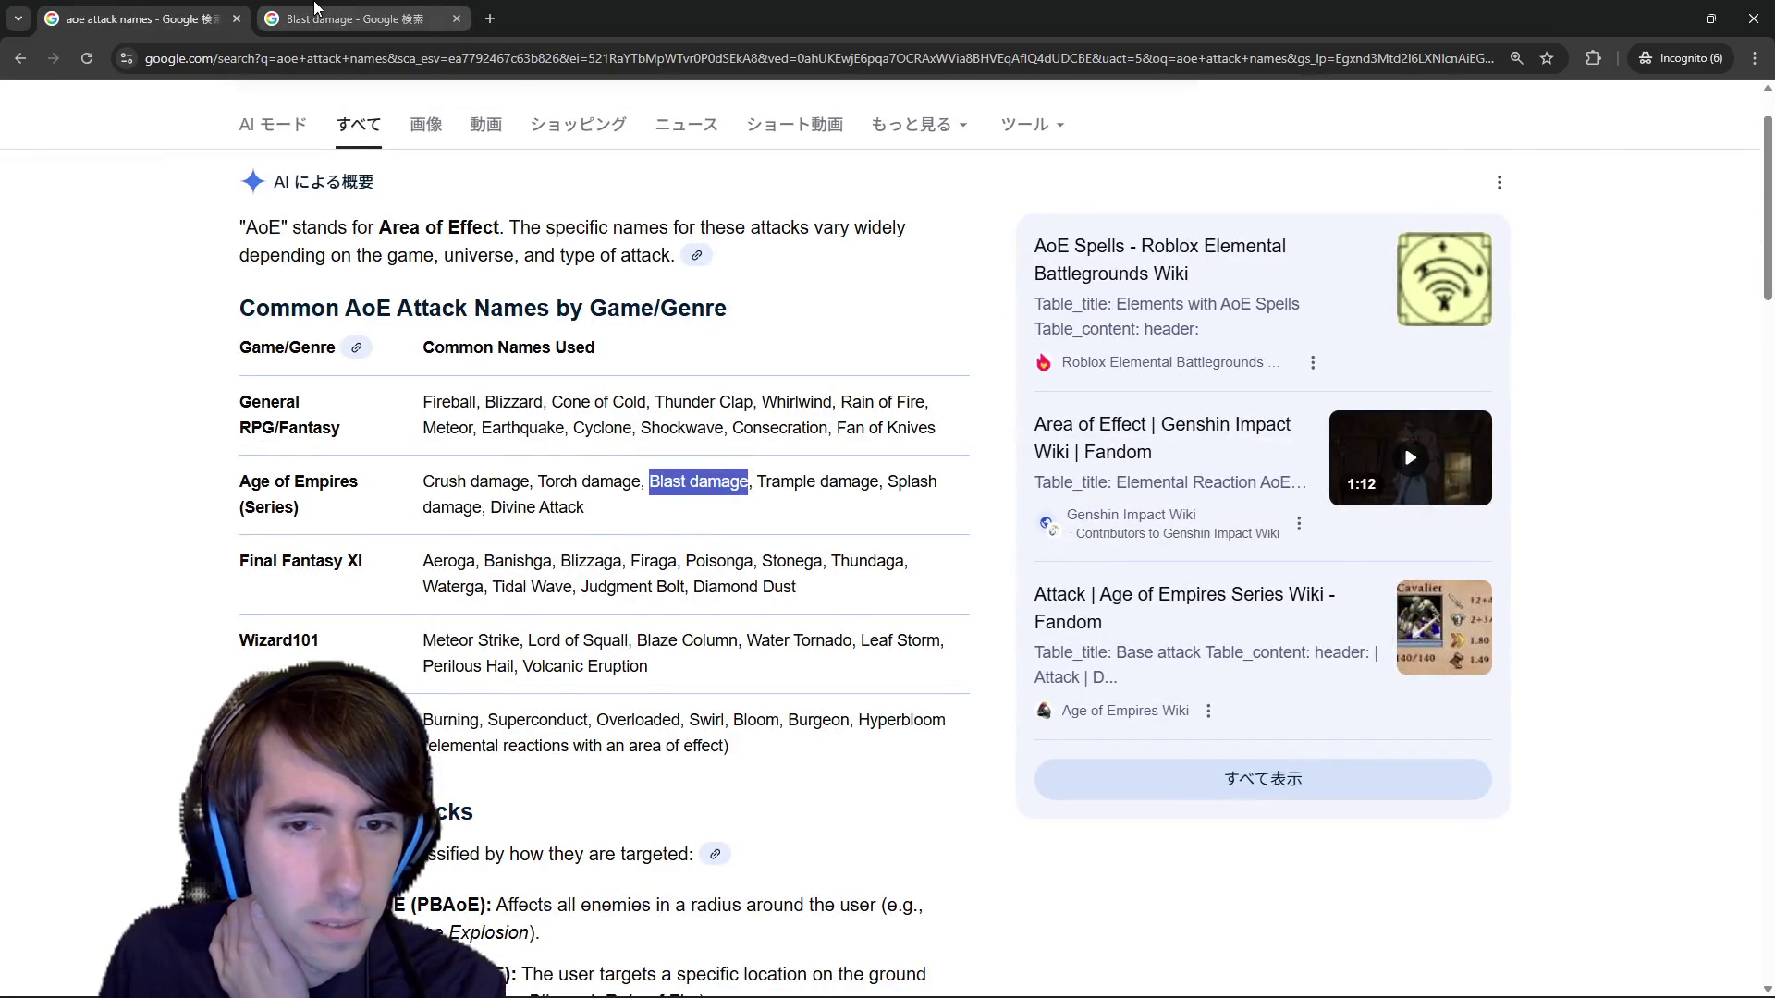
left_click(319, 15)
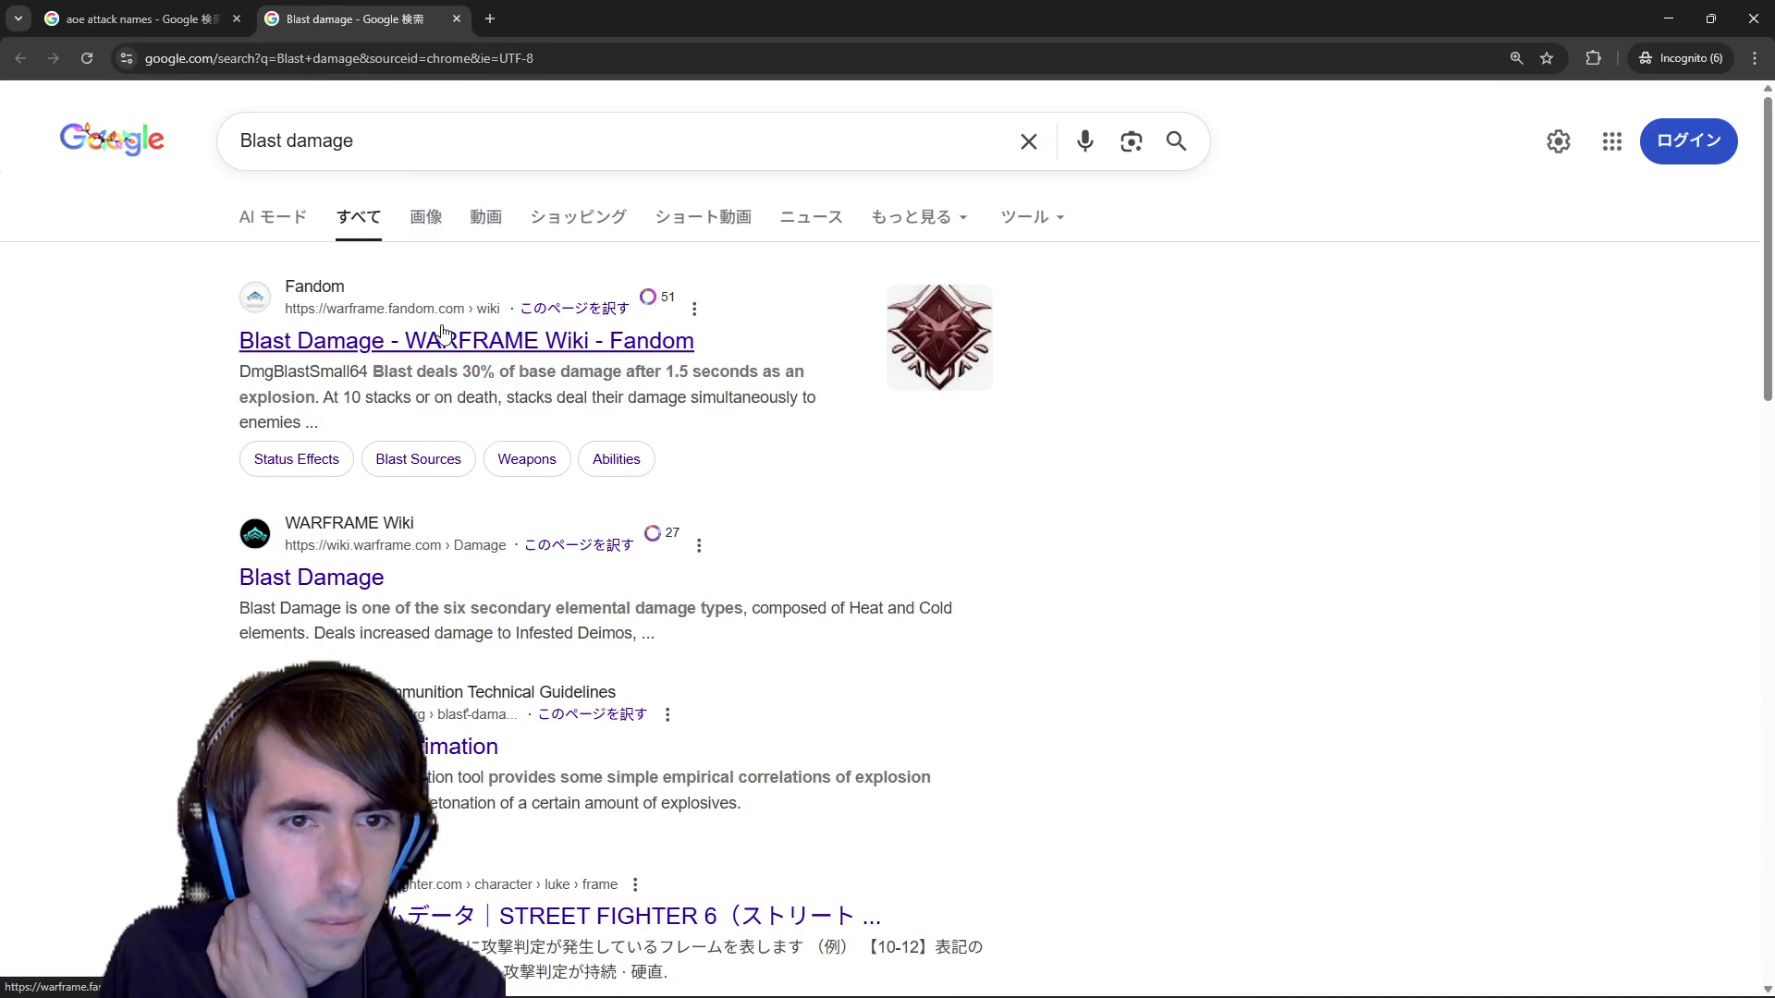
mouse_move(426, 370)
left_mouse_down()
mouse_move(693, 371)
mouse_move(344, 371)
mouse_move(322, 415)
left_mouse_up()
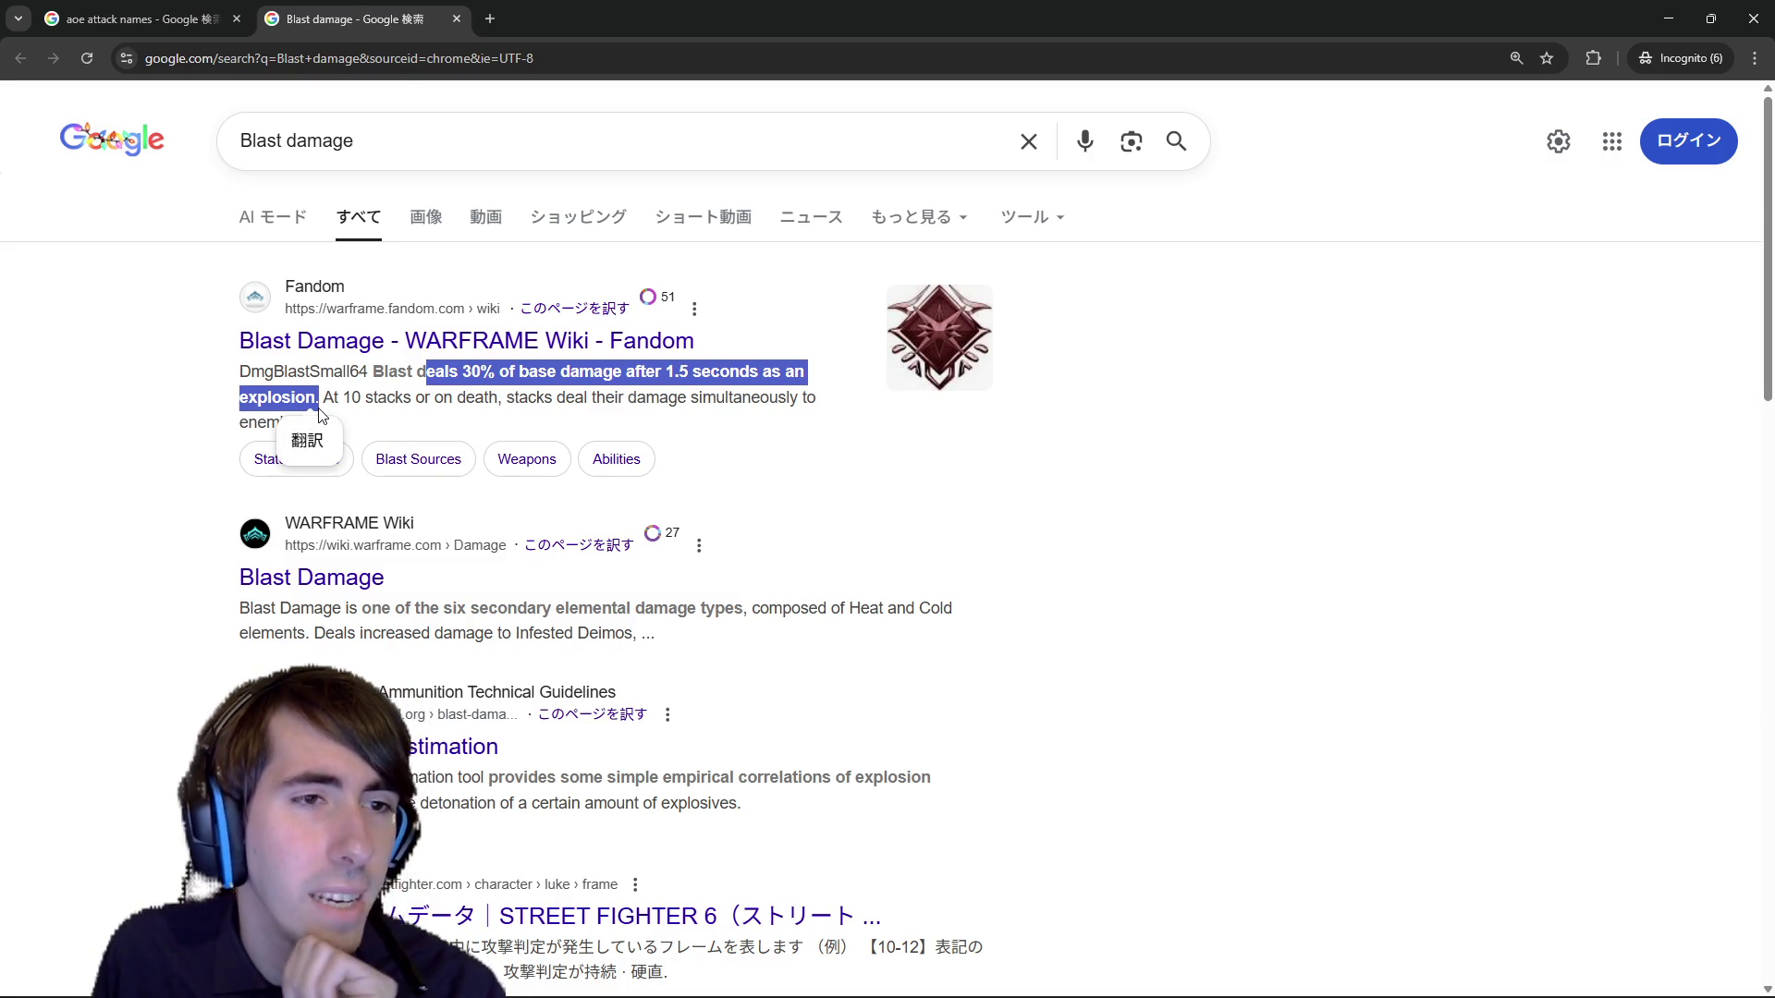
left_click_drag(399, 614, 677, 612)
scroll(668, 612, "down", 1)
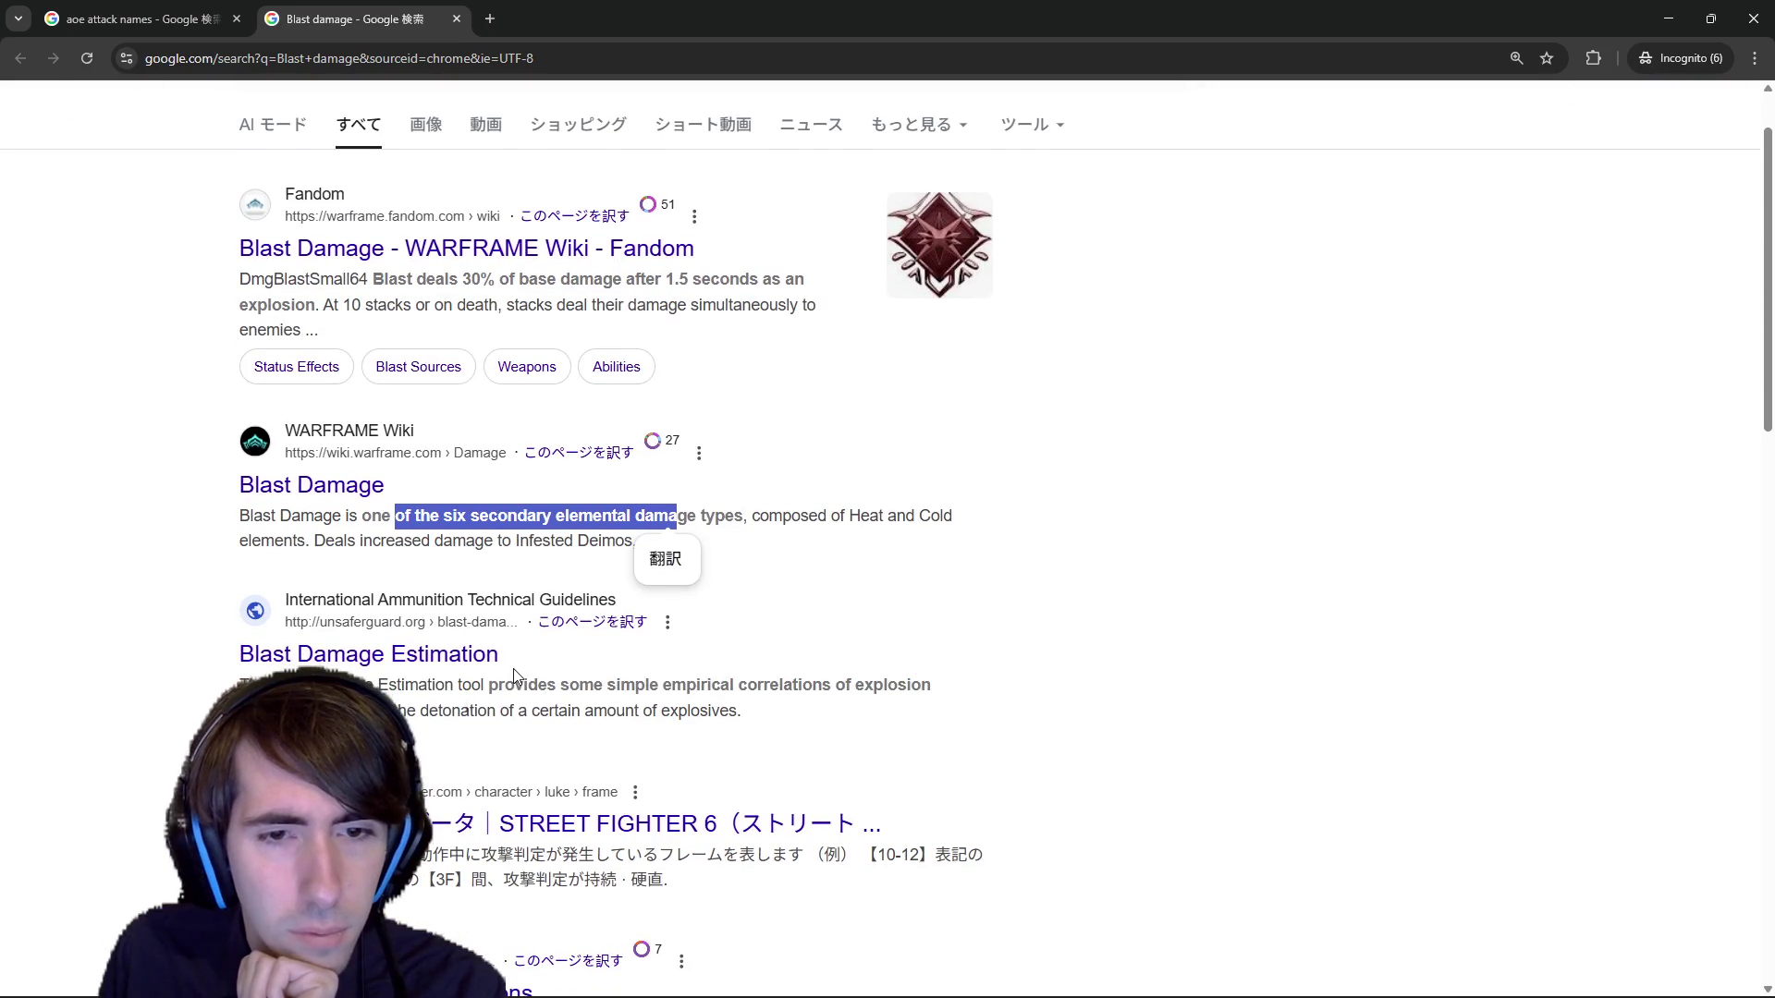
left_click_drag(282, 599, 662, 684)
left_click(659, 685)
Browse Blast damage image results, then return to the AoE results and select 'Splash damage'.
scroll(658, 686, "down", 3)
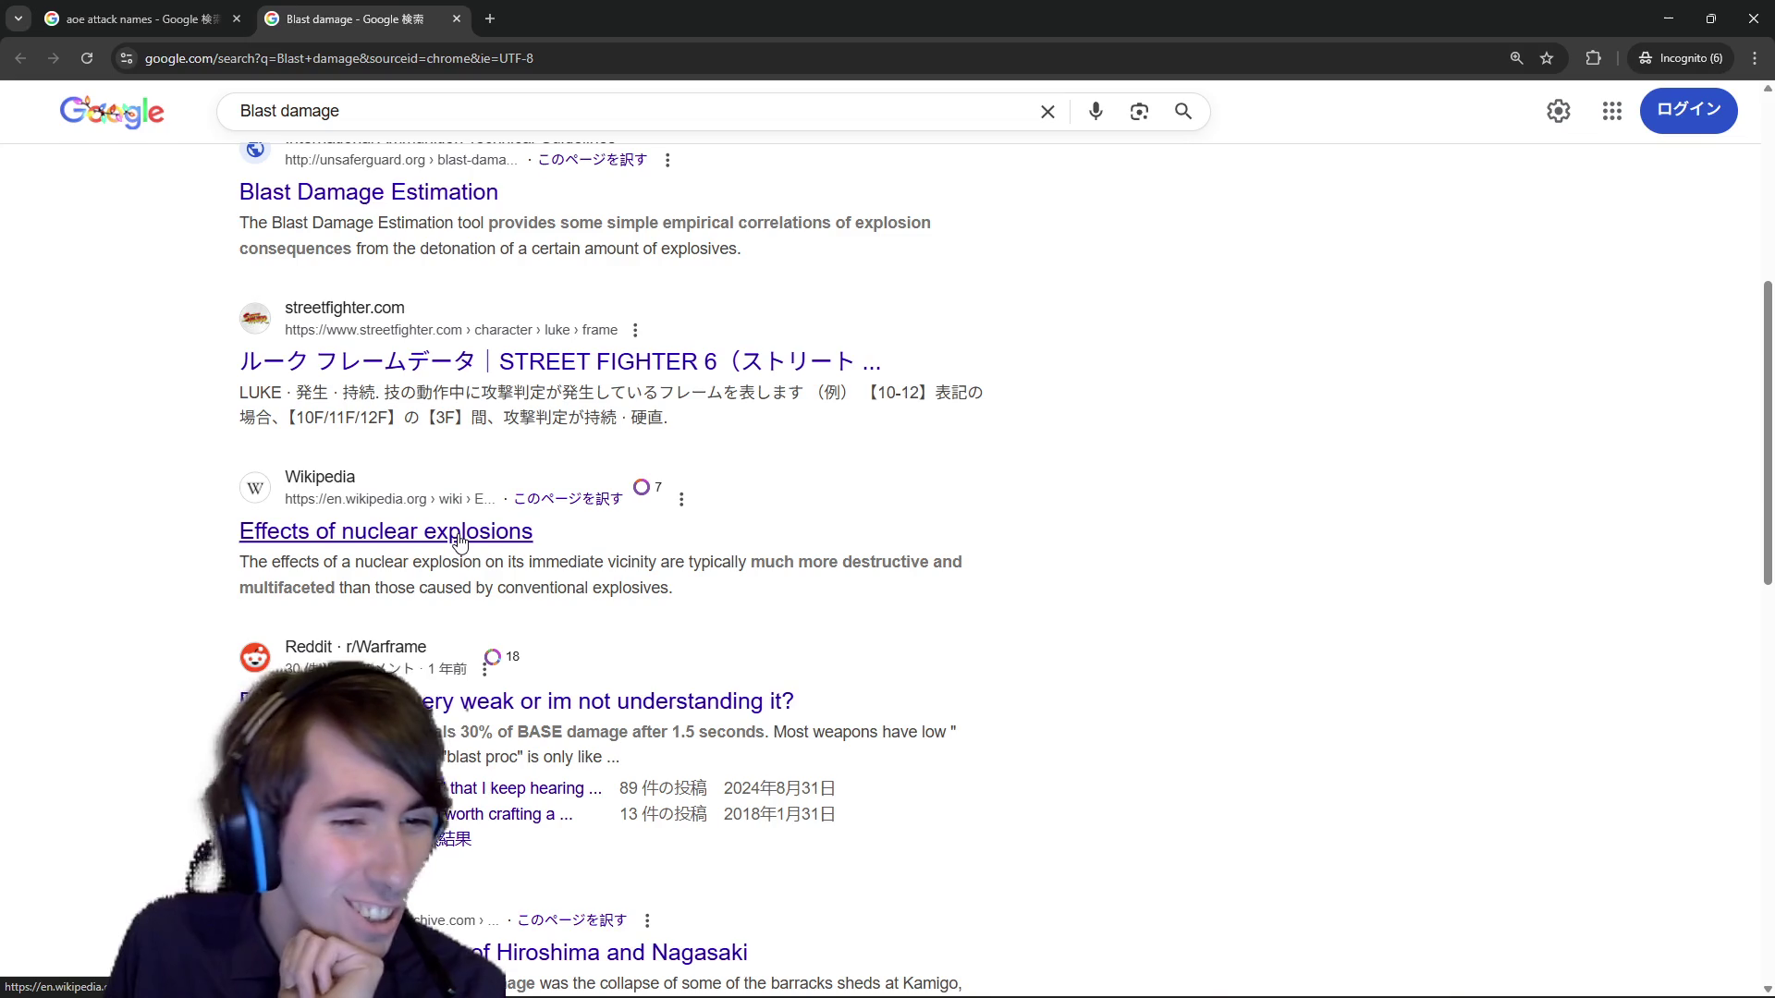
scroll(465, 715, "down", 1)
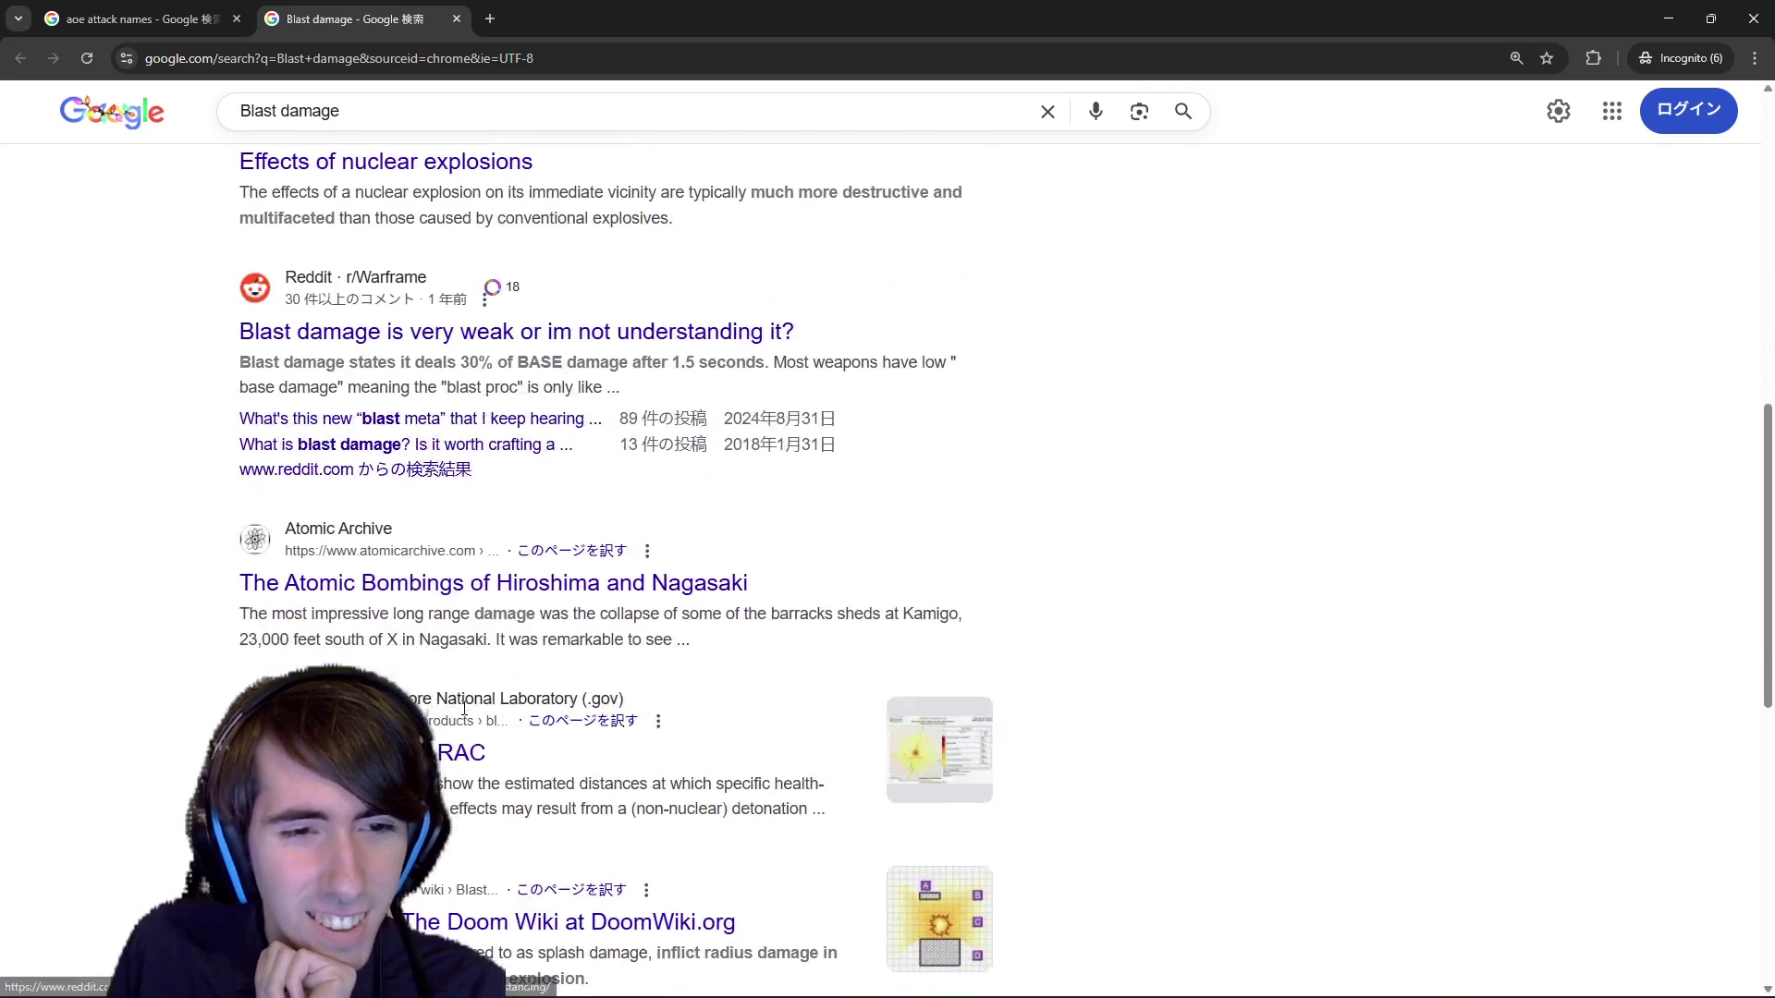
scroll(465, 712, "down", 3)
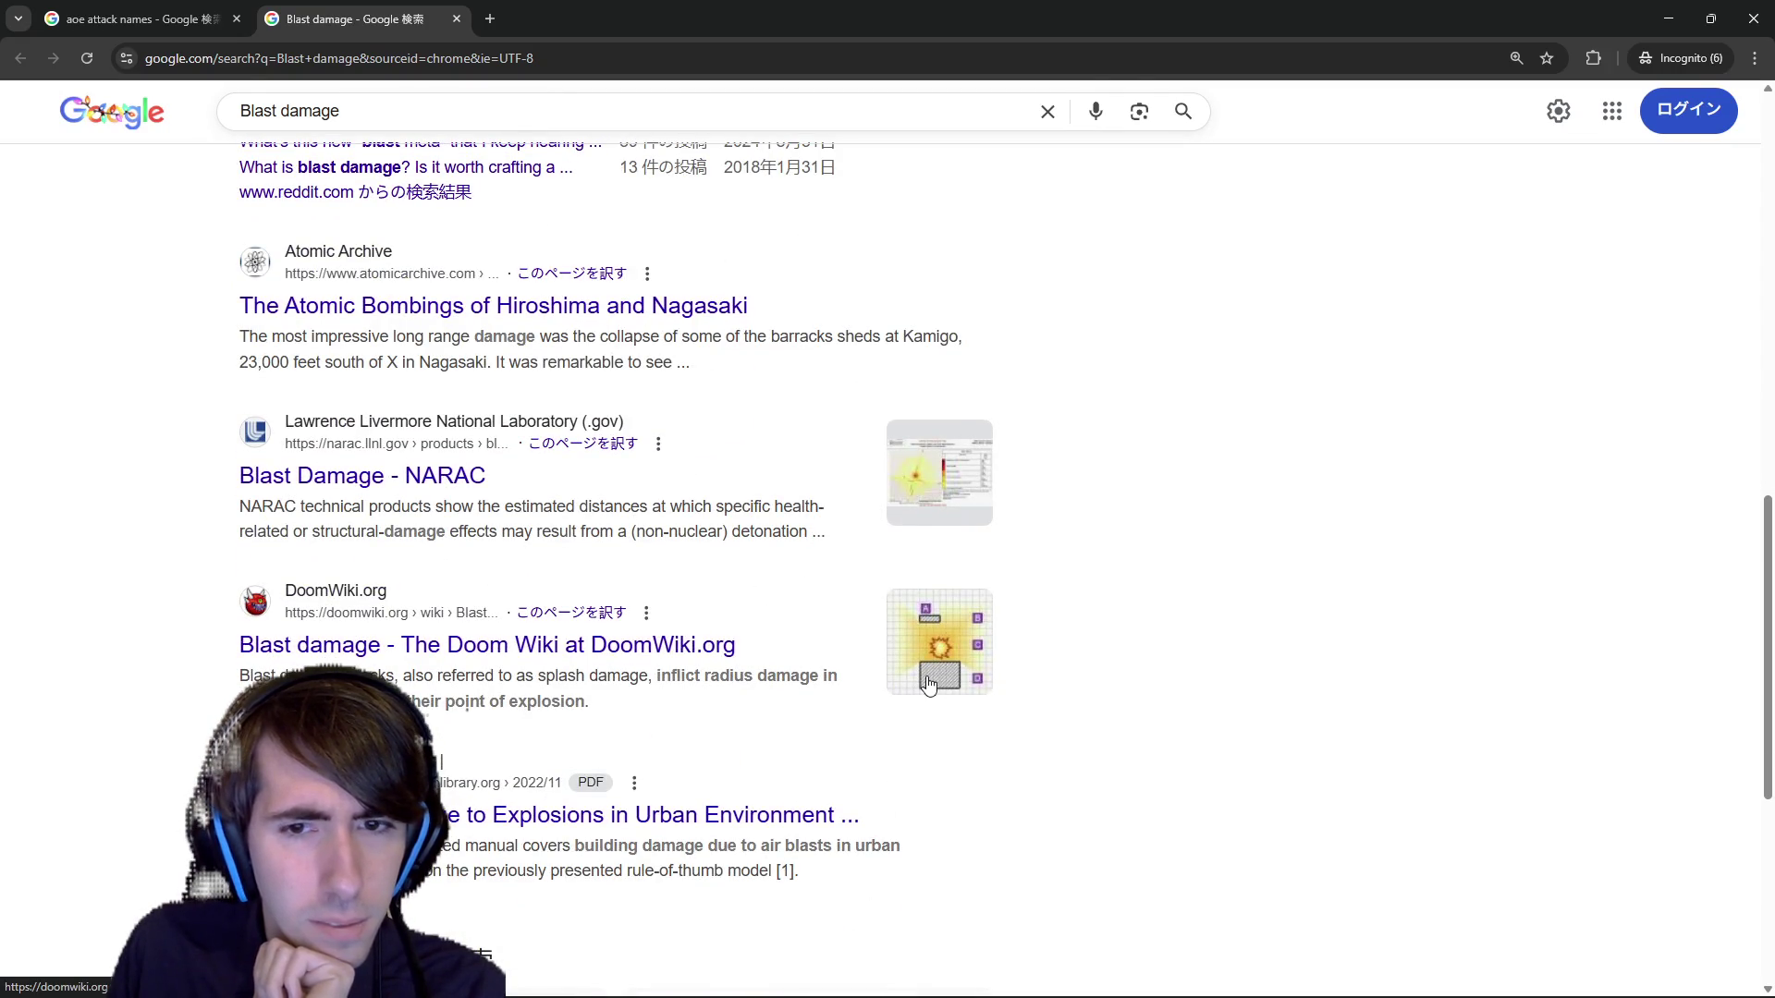
scroll(674, 277, "up", 10)
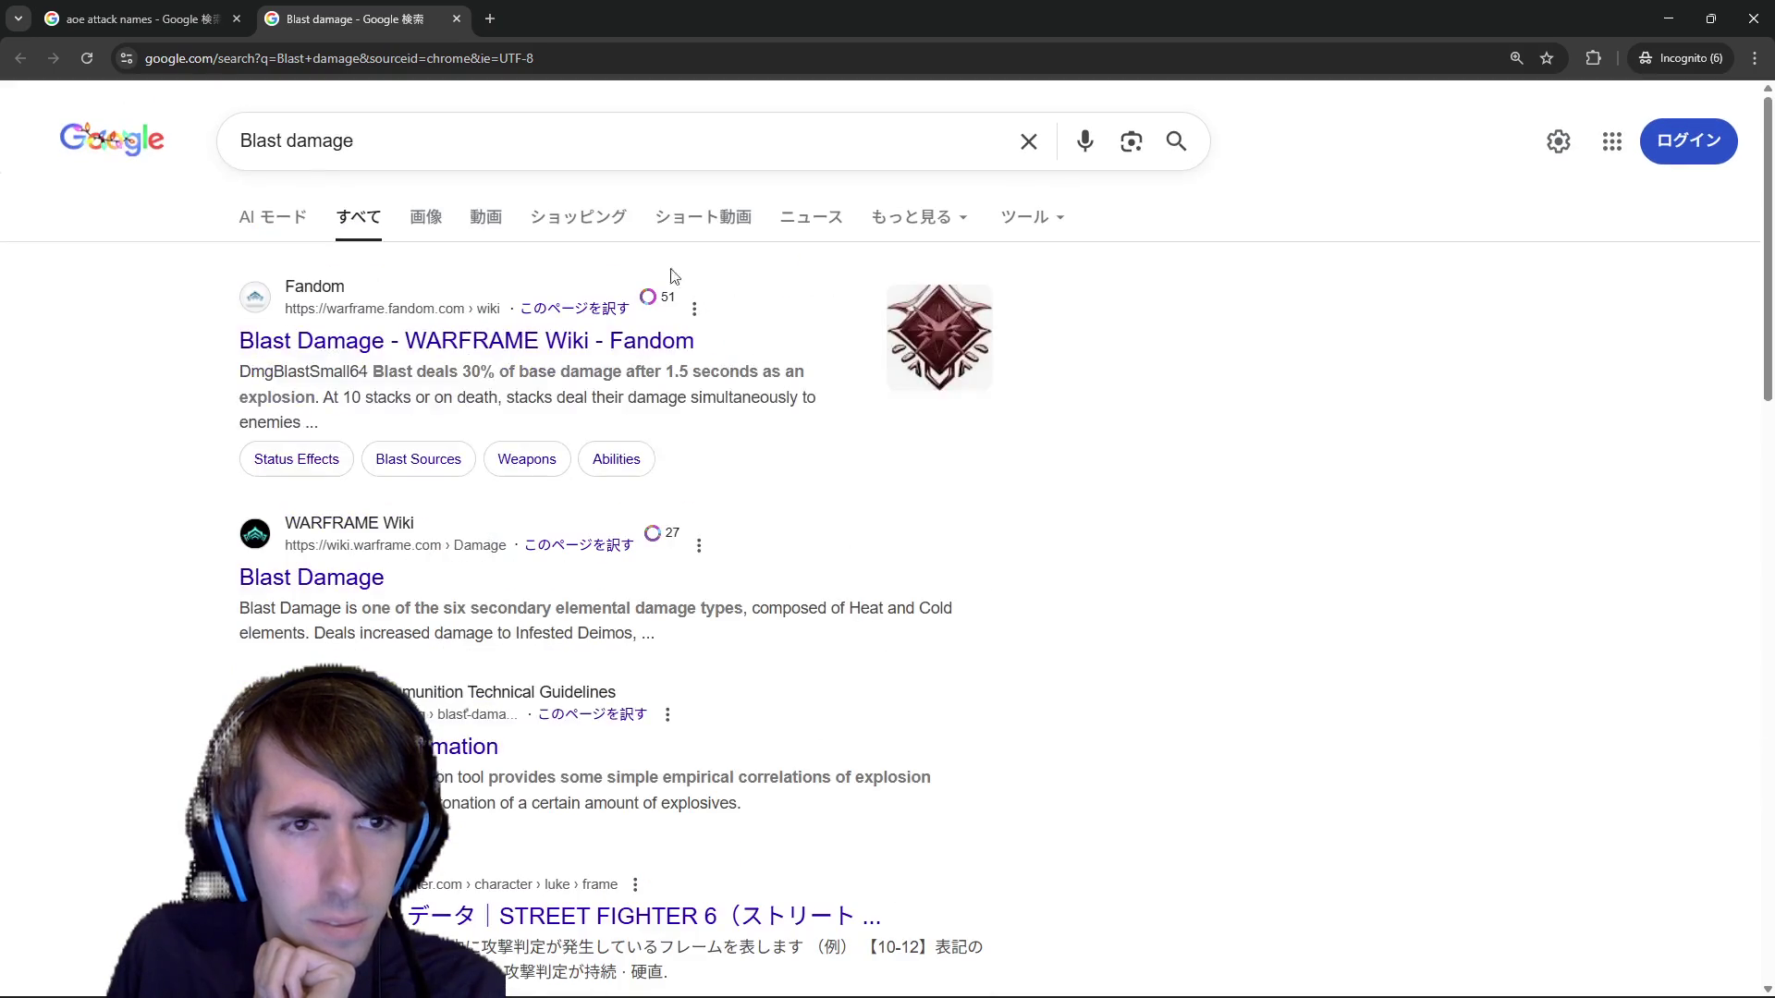
left_click(413, 236)
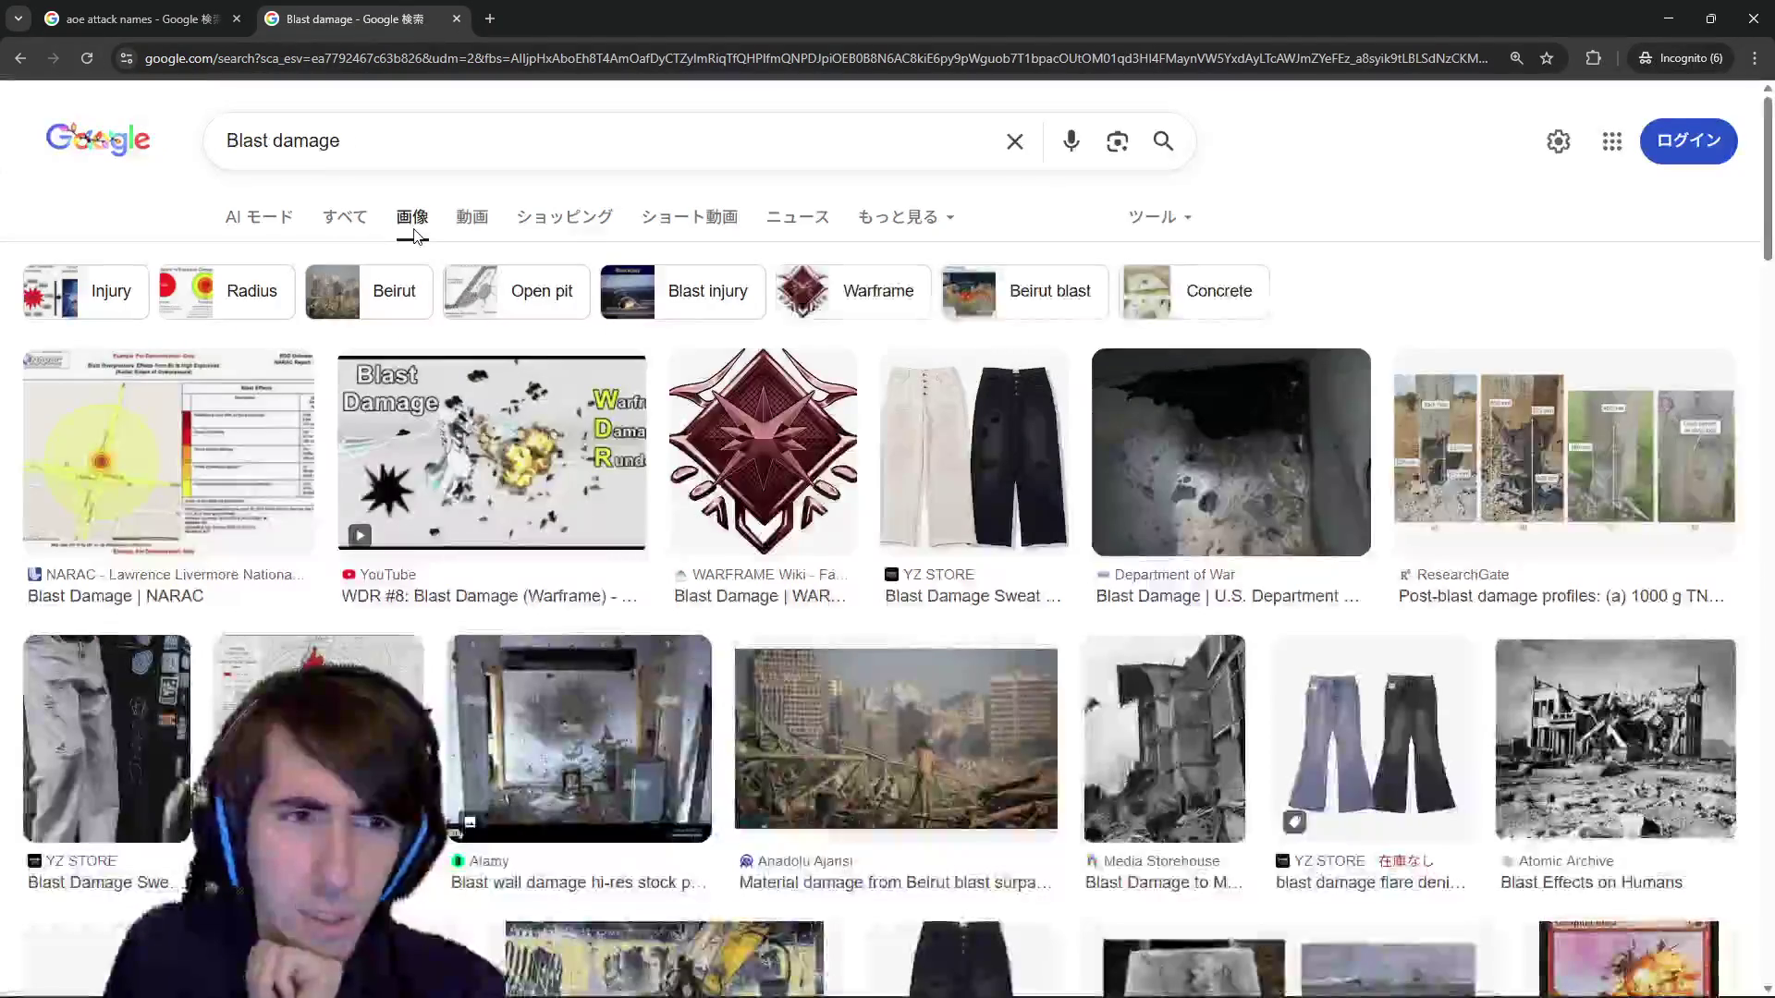
left_click(236, 509)
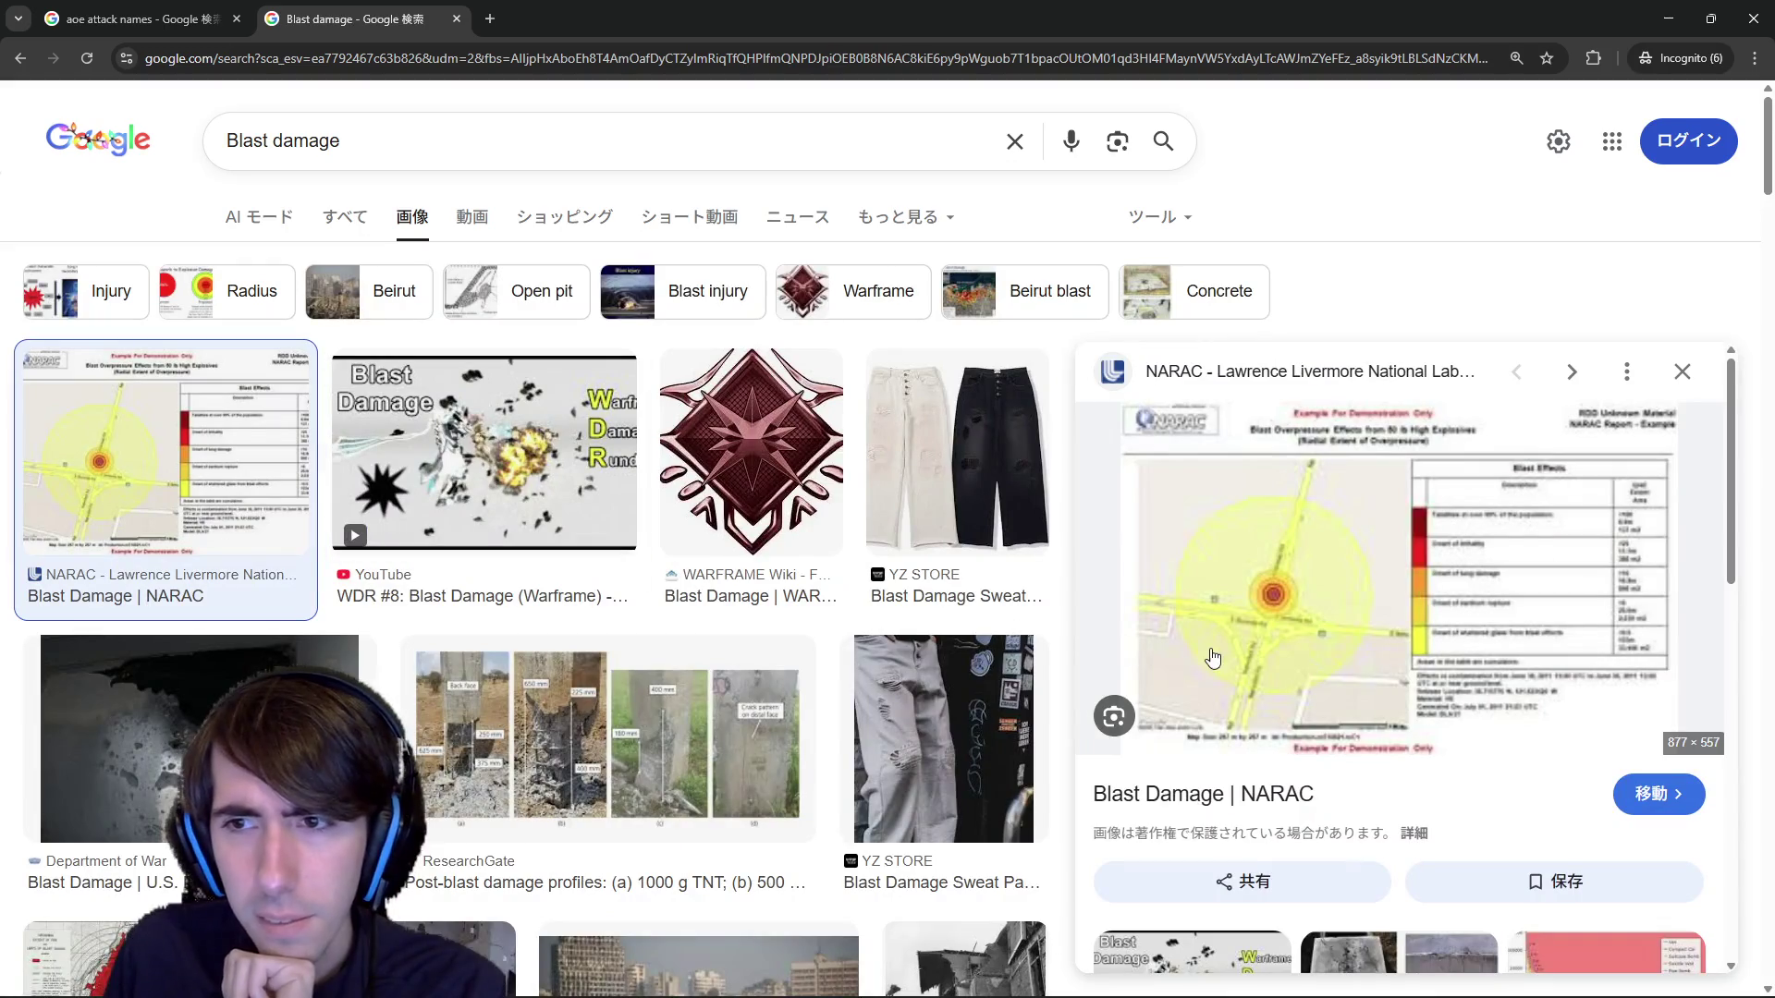
left_click(158, 10)
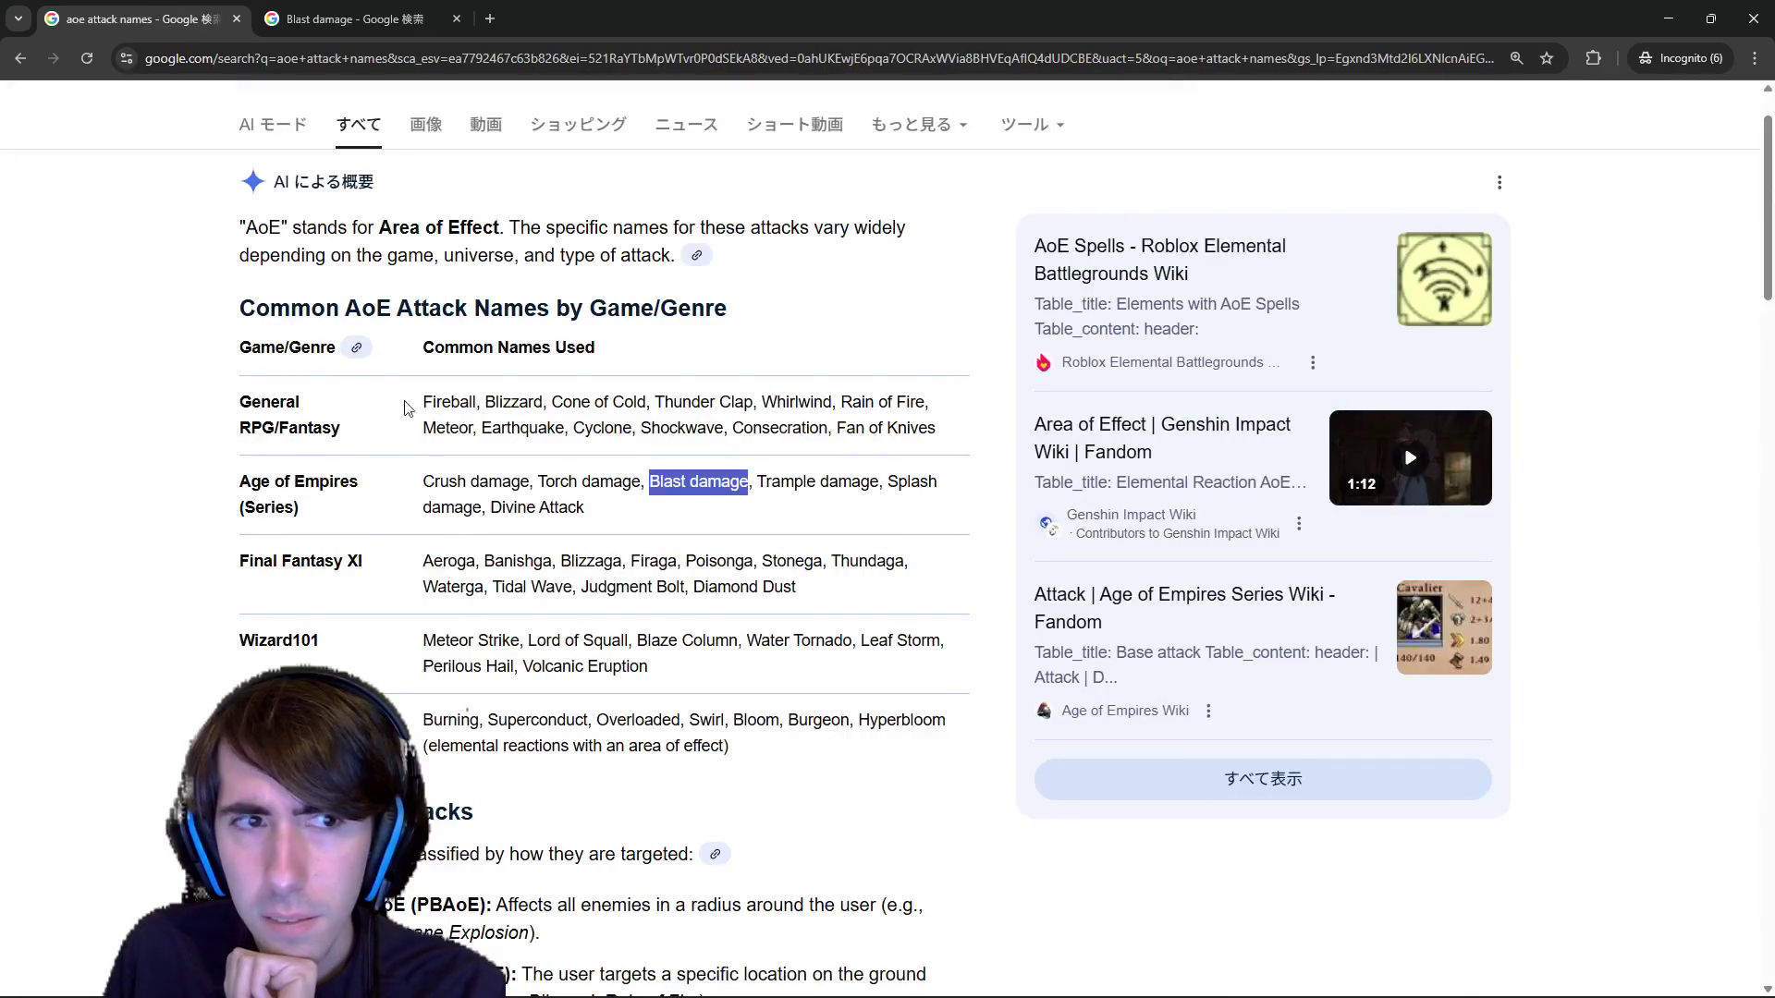
scroll(461, 558, "up", 1)
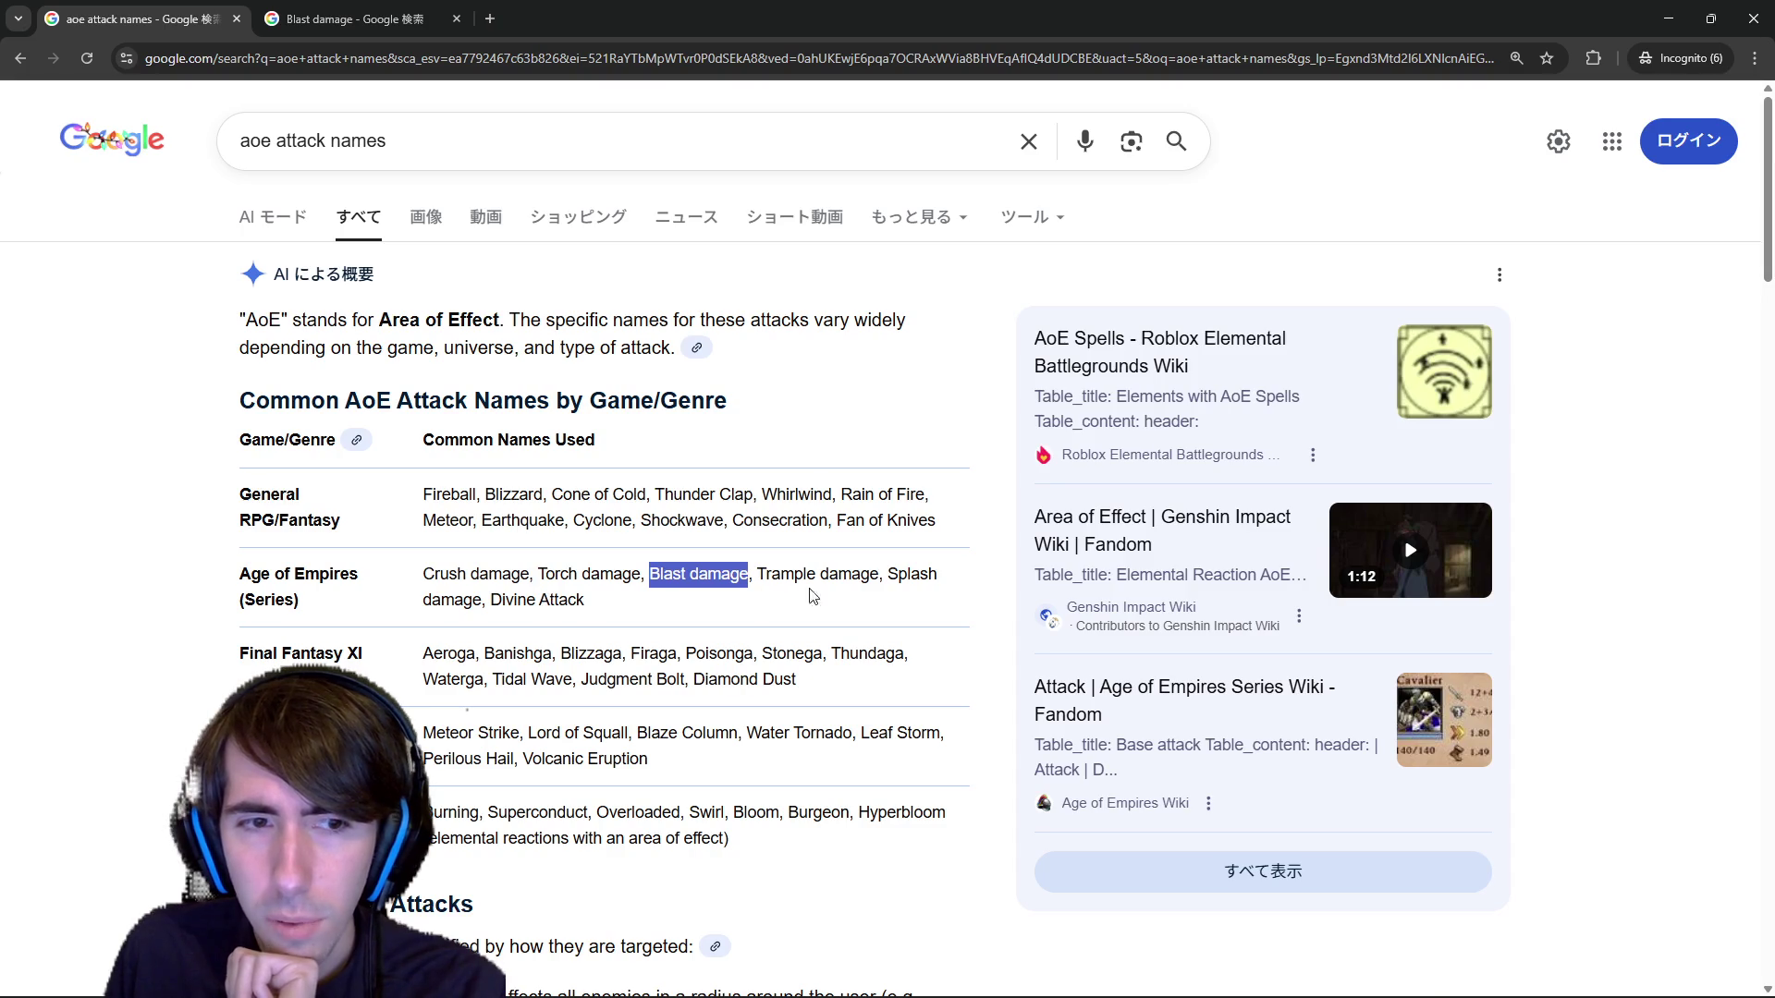
left_click_drag(885, 574, 483, 598)
Close the vibration synonym search window and return to Godot's Duplicating file dialog.
left_click(445, 143)
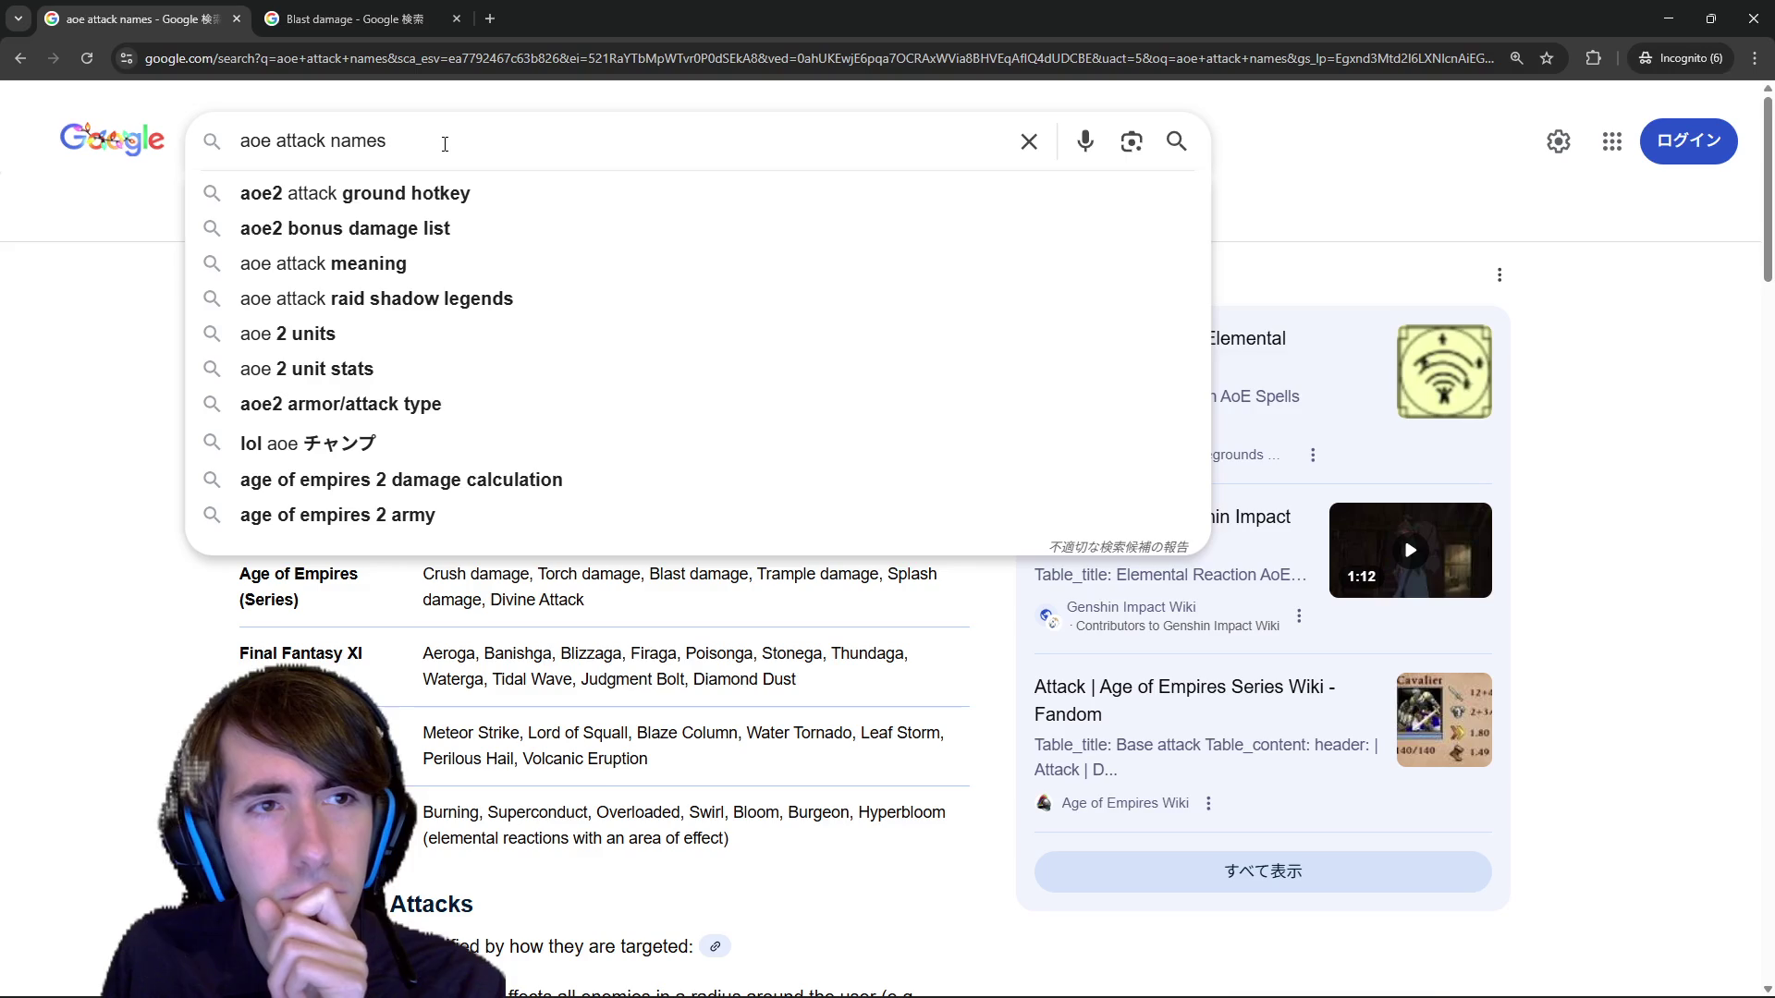
left_click_drag(445, 143, 299, 147)
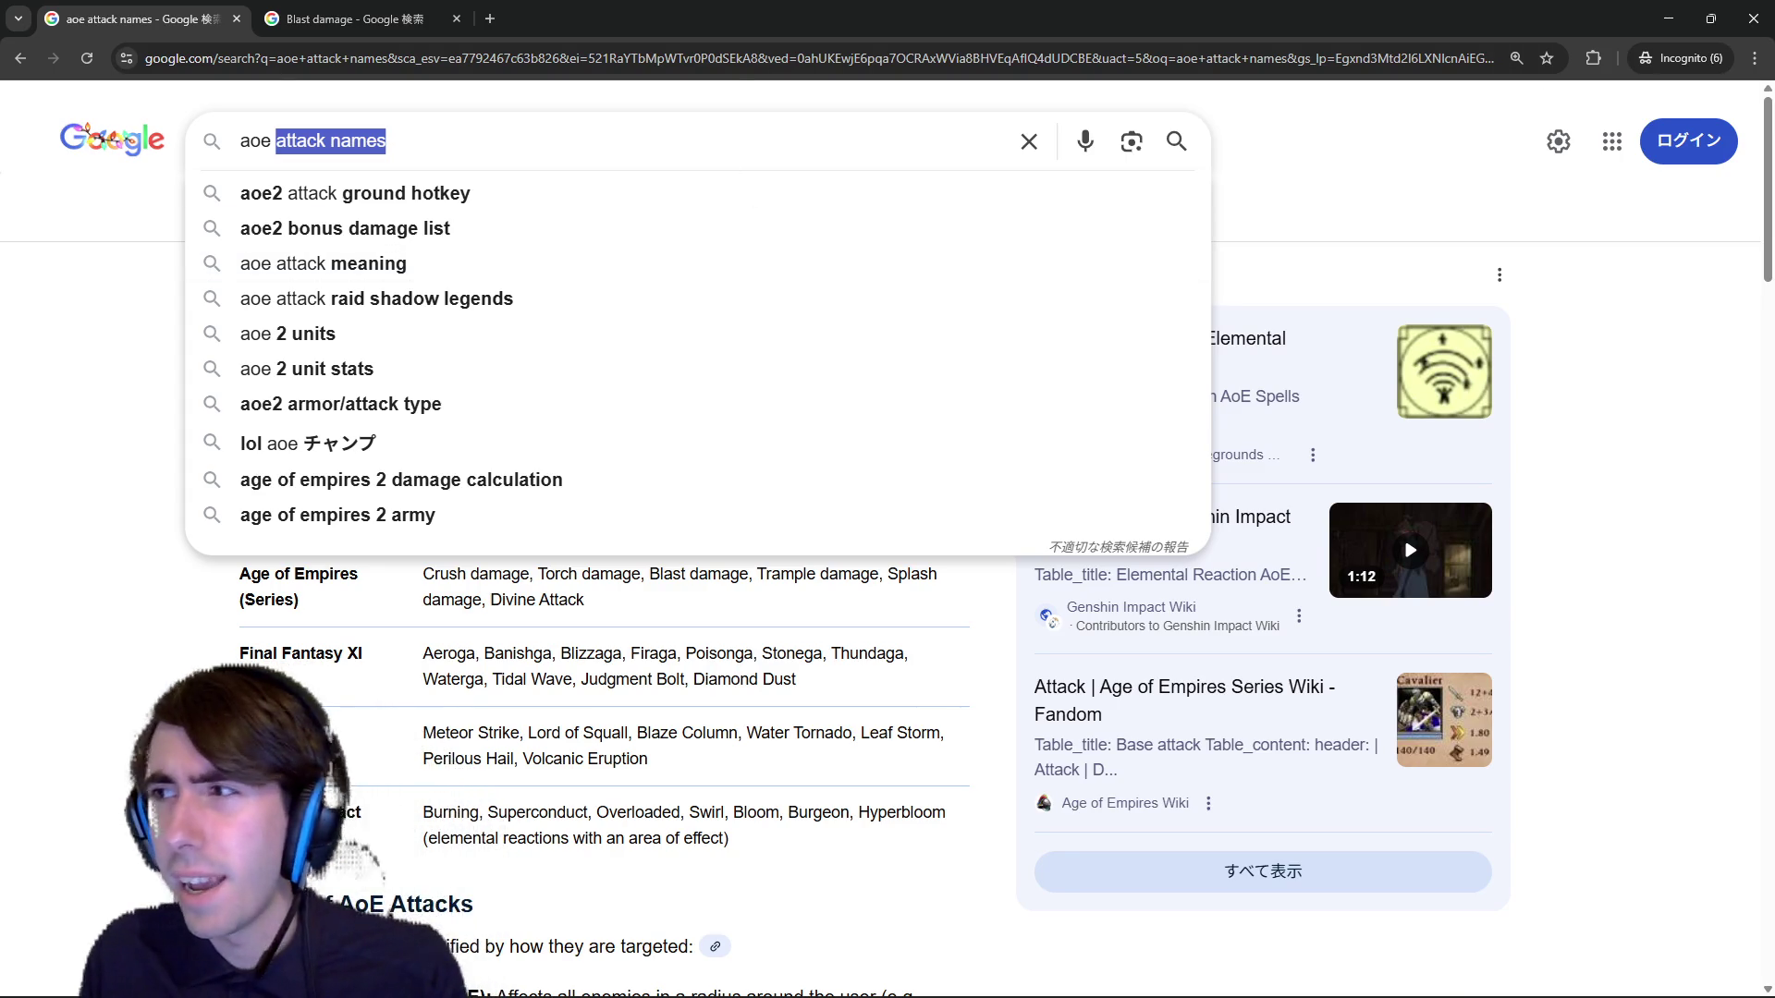
key("alt+Tab")
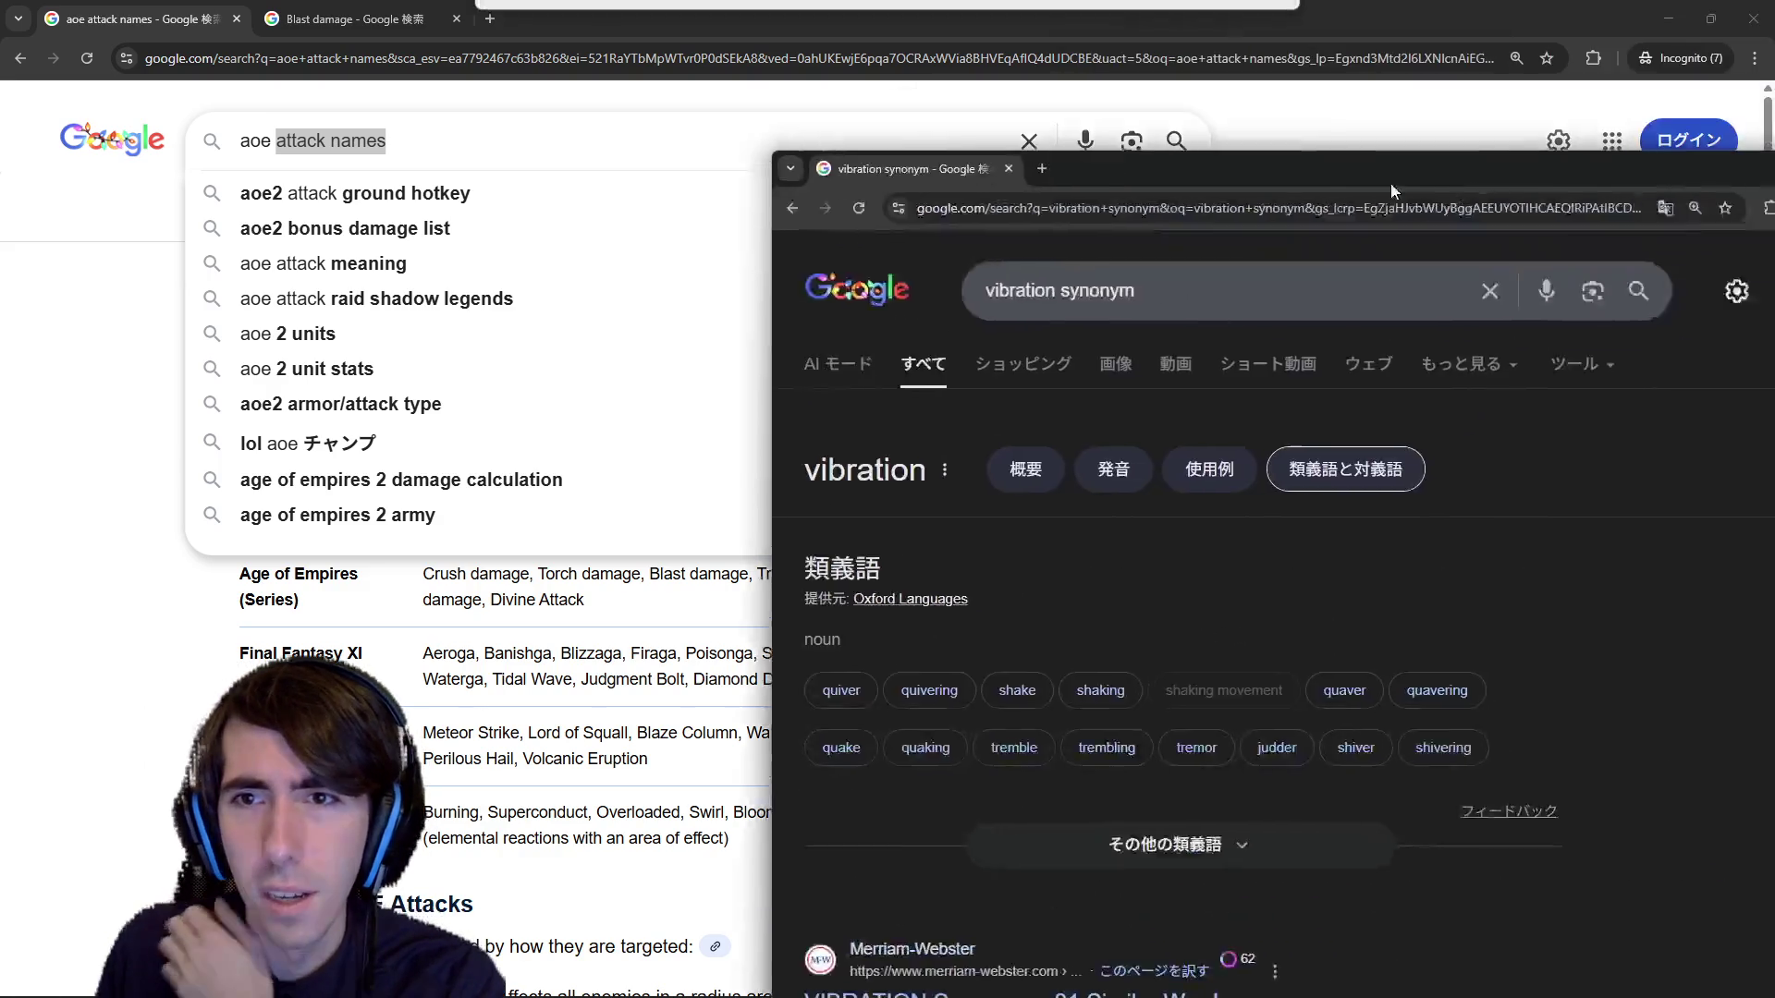
left_click_drag(1391, 183, 1129, 8)
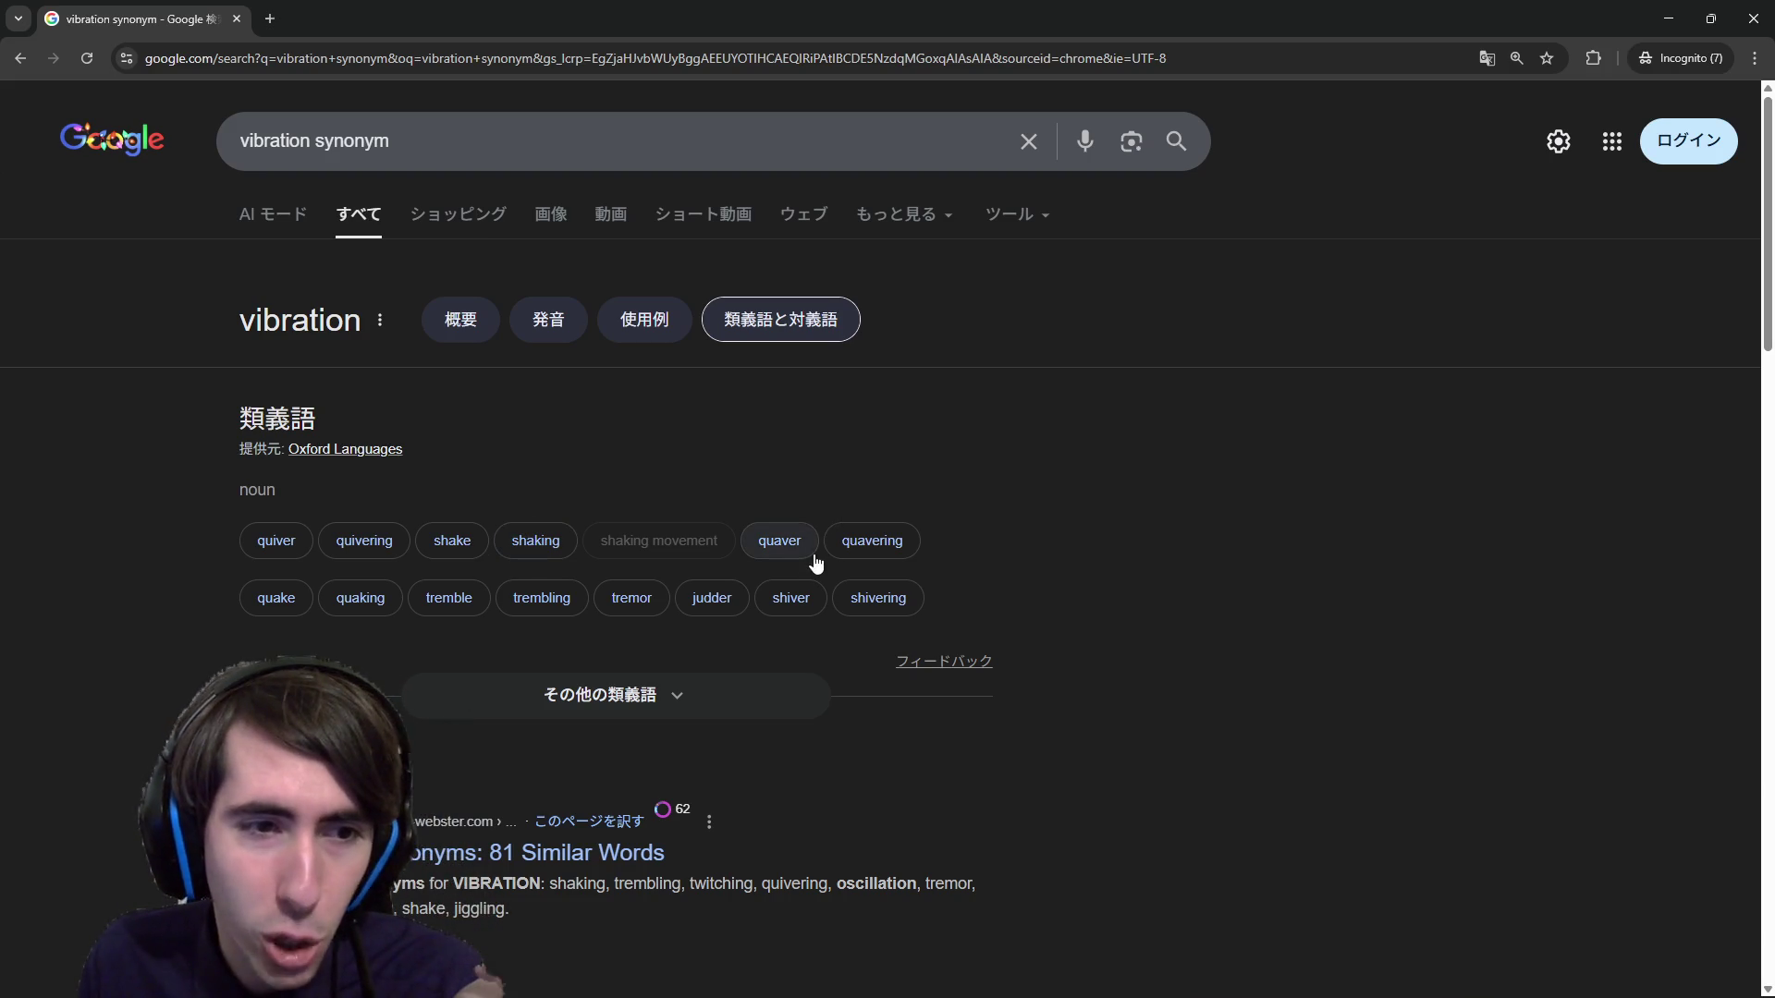
key("ctrl+w")
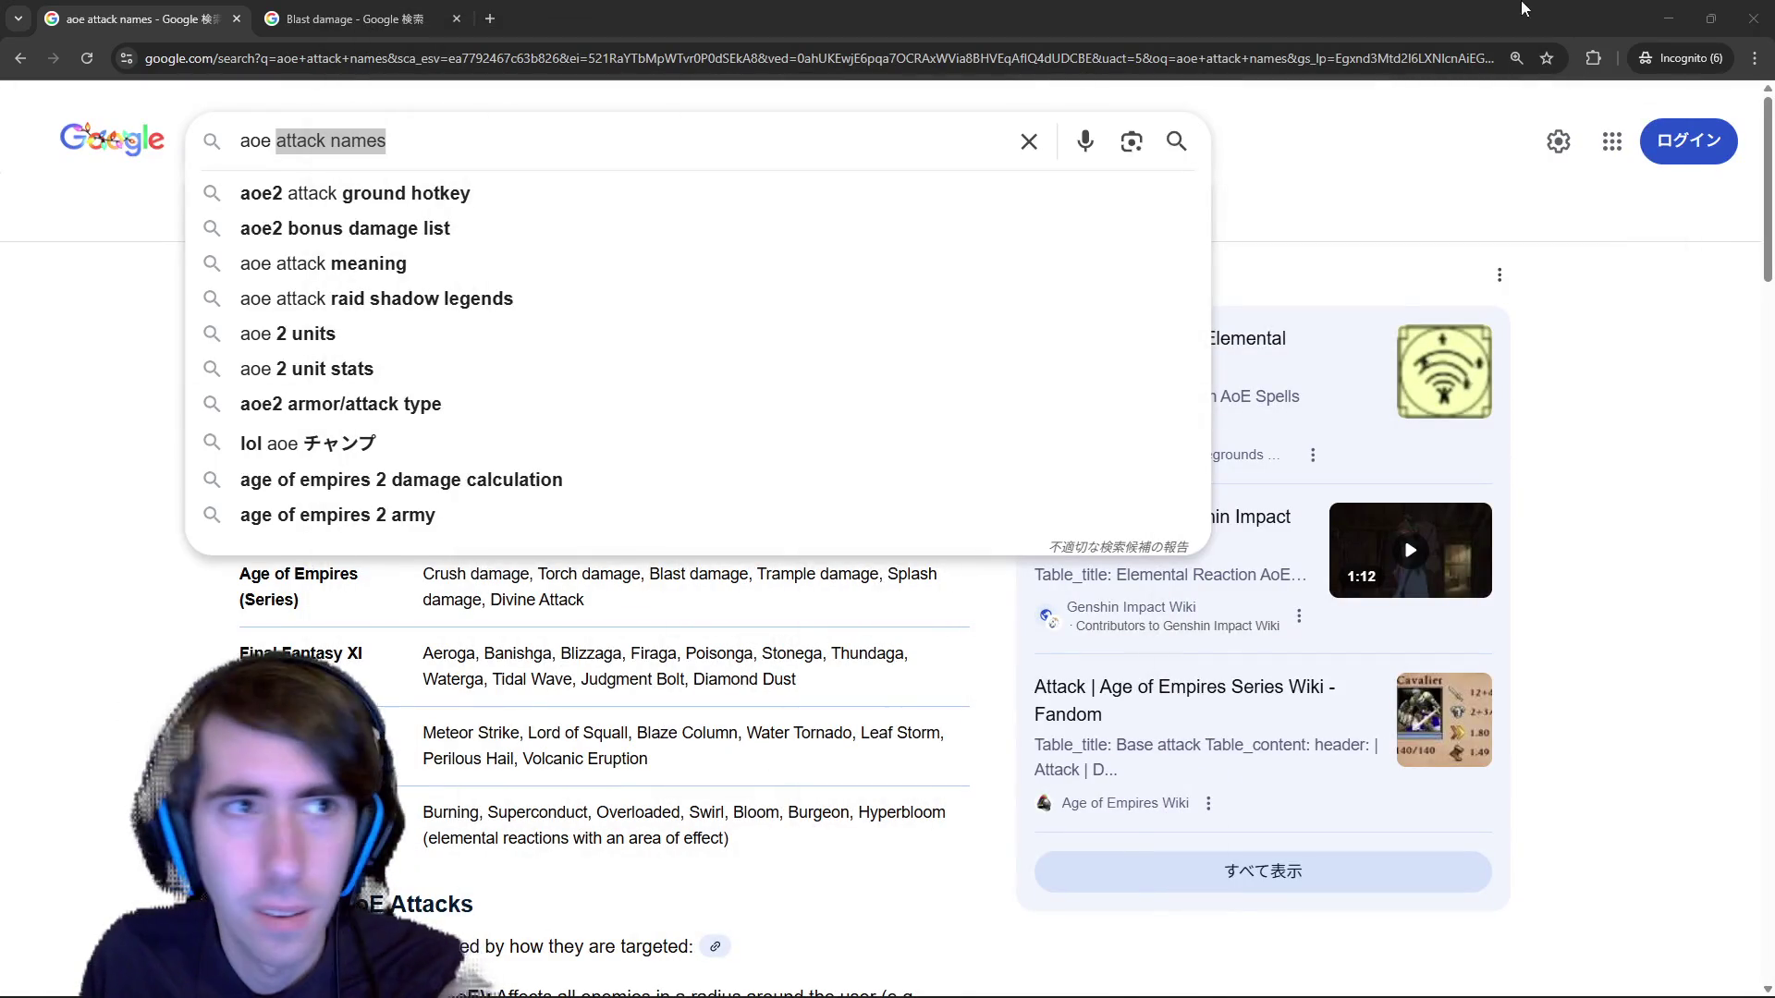
key("alt+Tab")
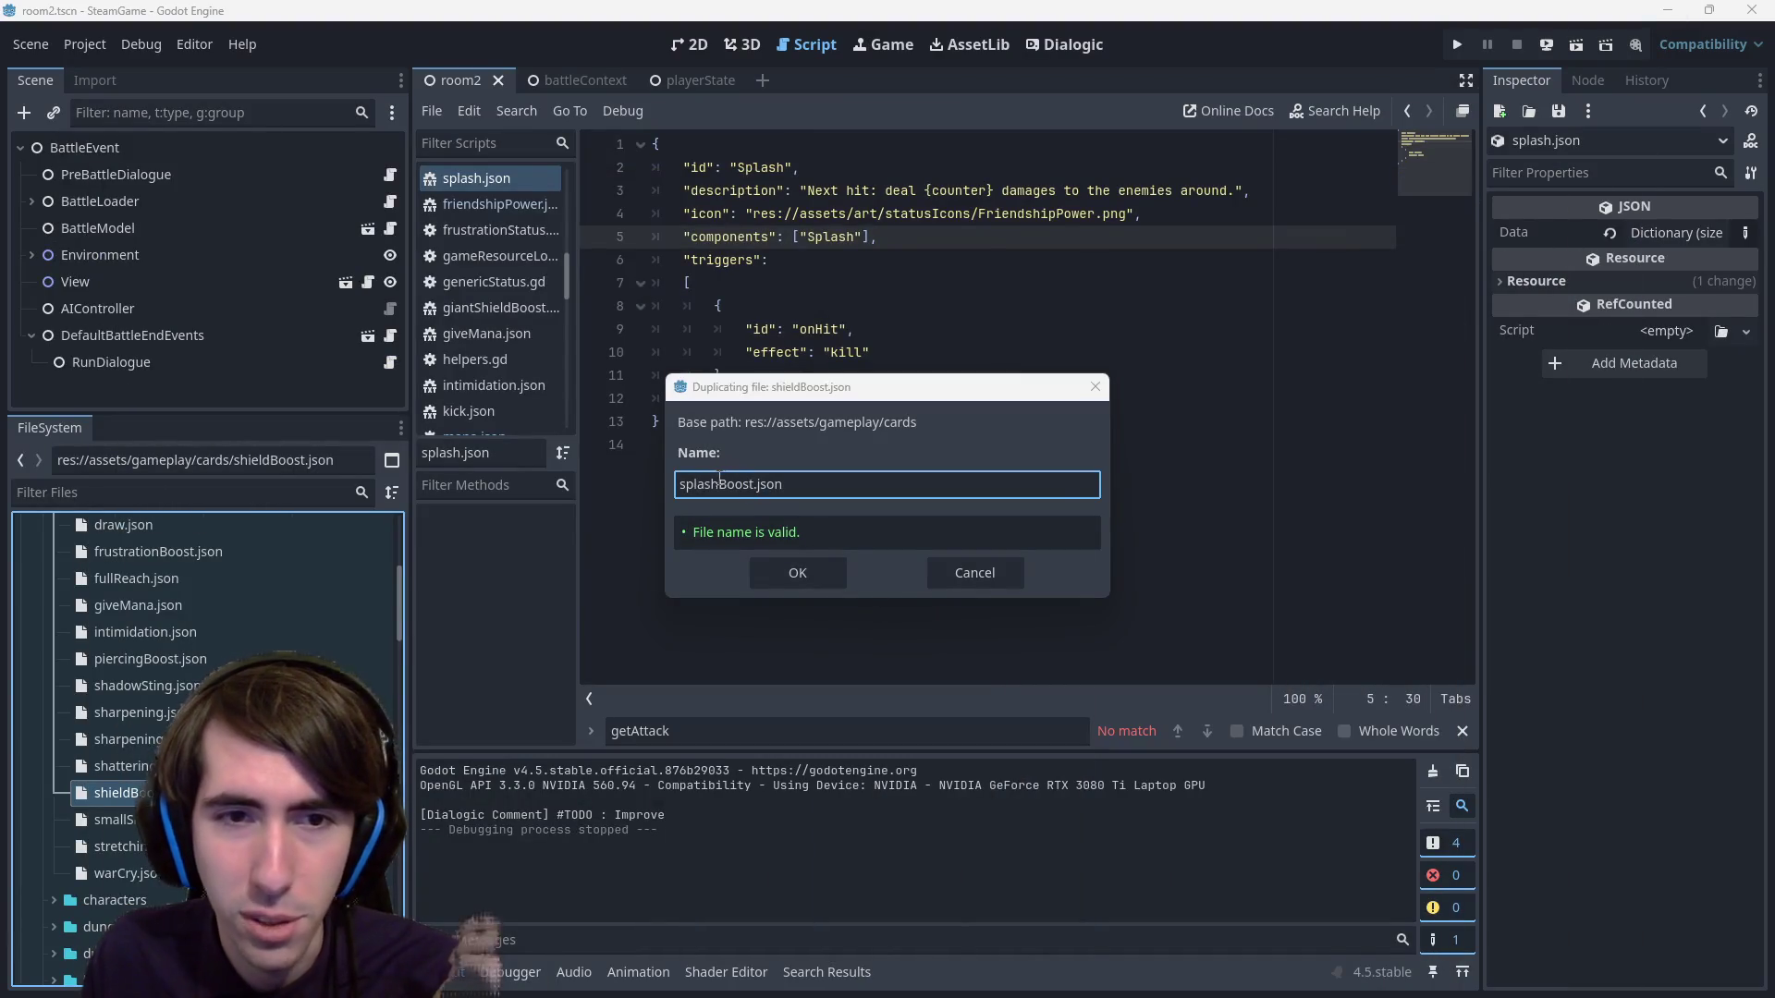
Name the duplicated shieldBoost card shockwave.json and confirm the copy.
left_click_drag(719, 481, 627, 482)
type("show")
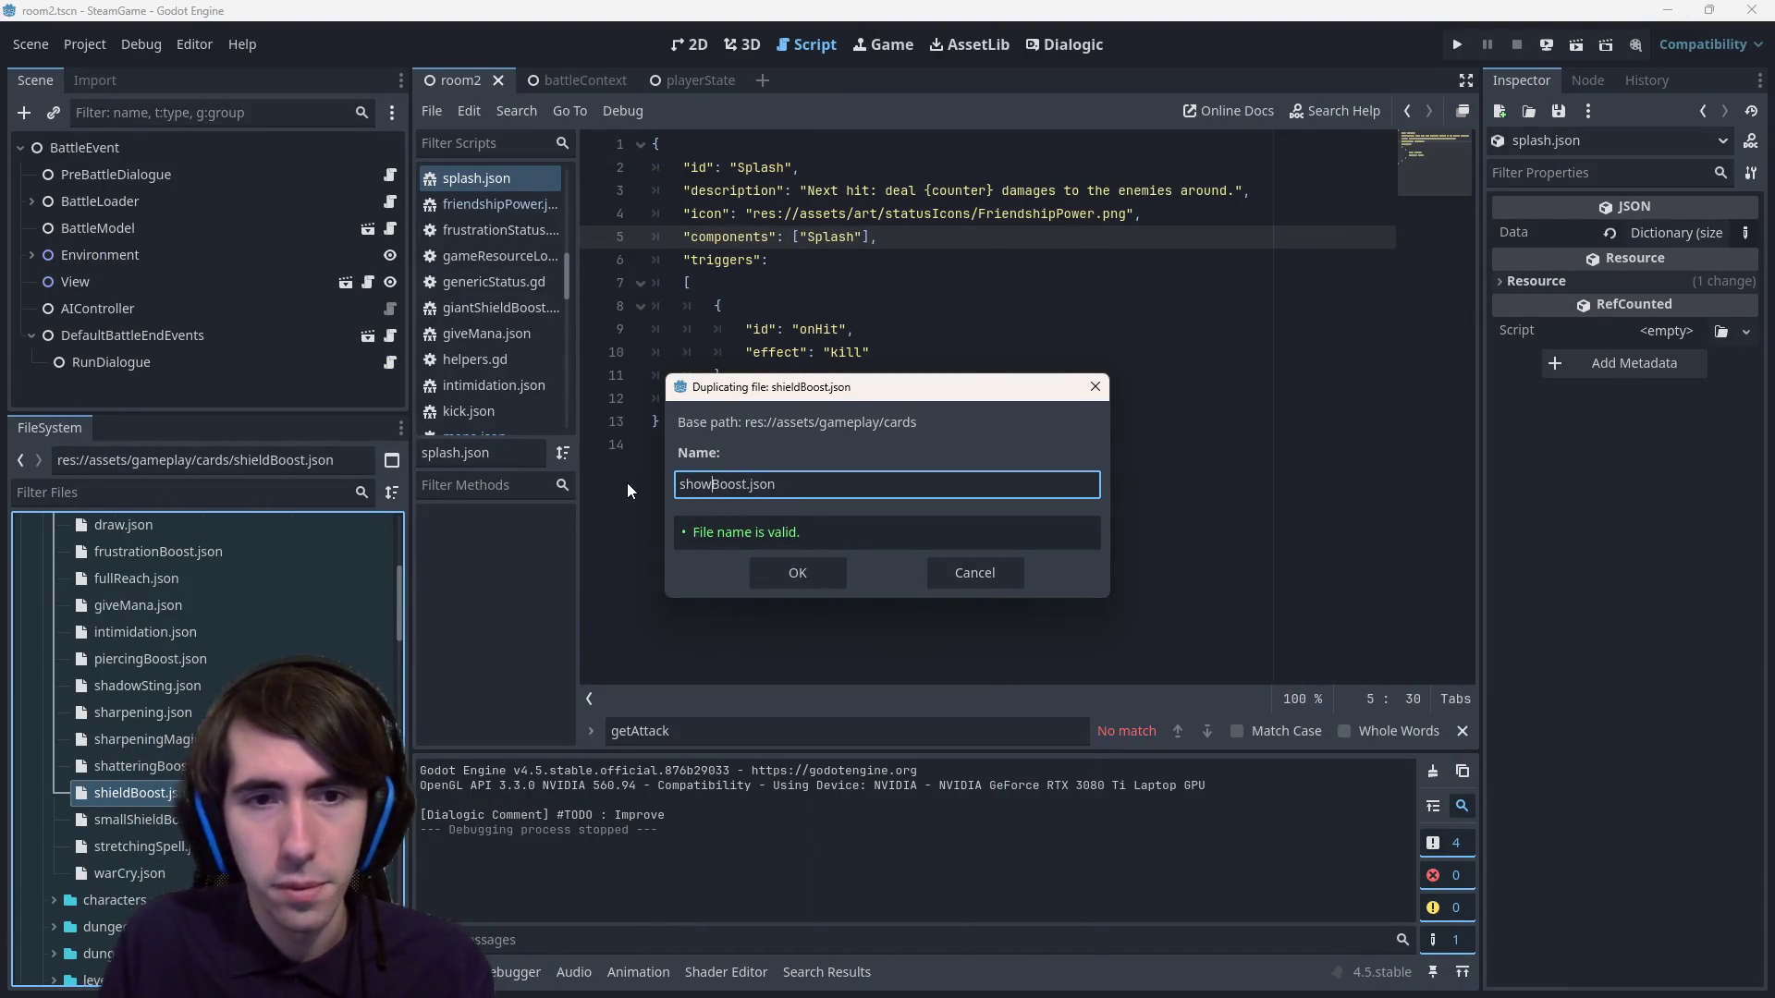
key("BackSpace")
type("ckwave")
key("Delete")
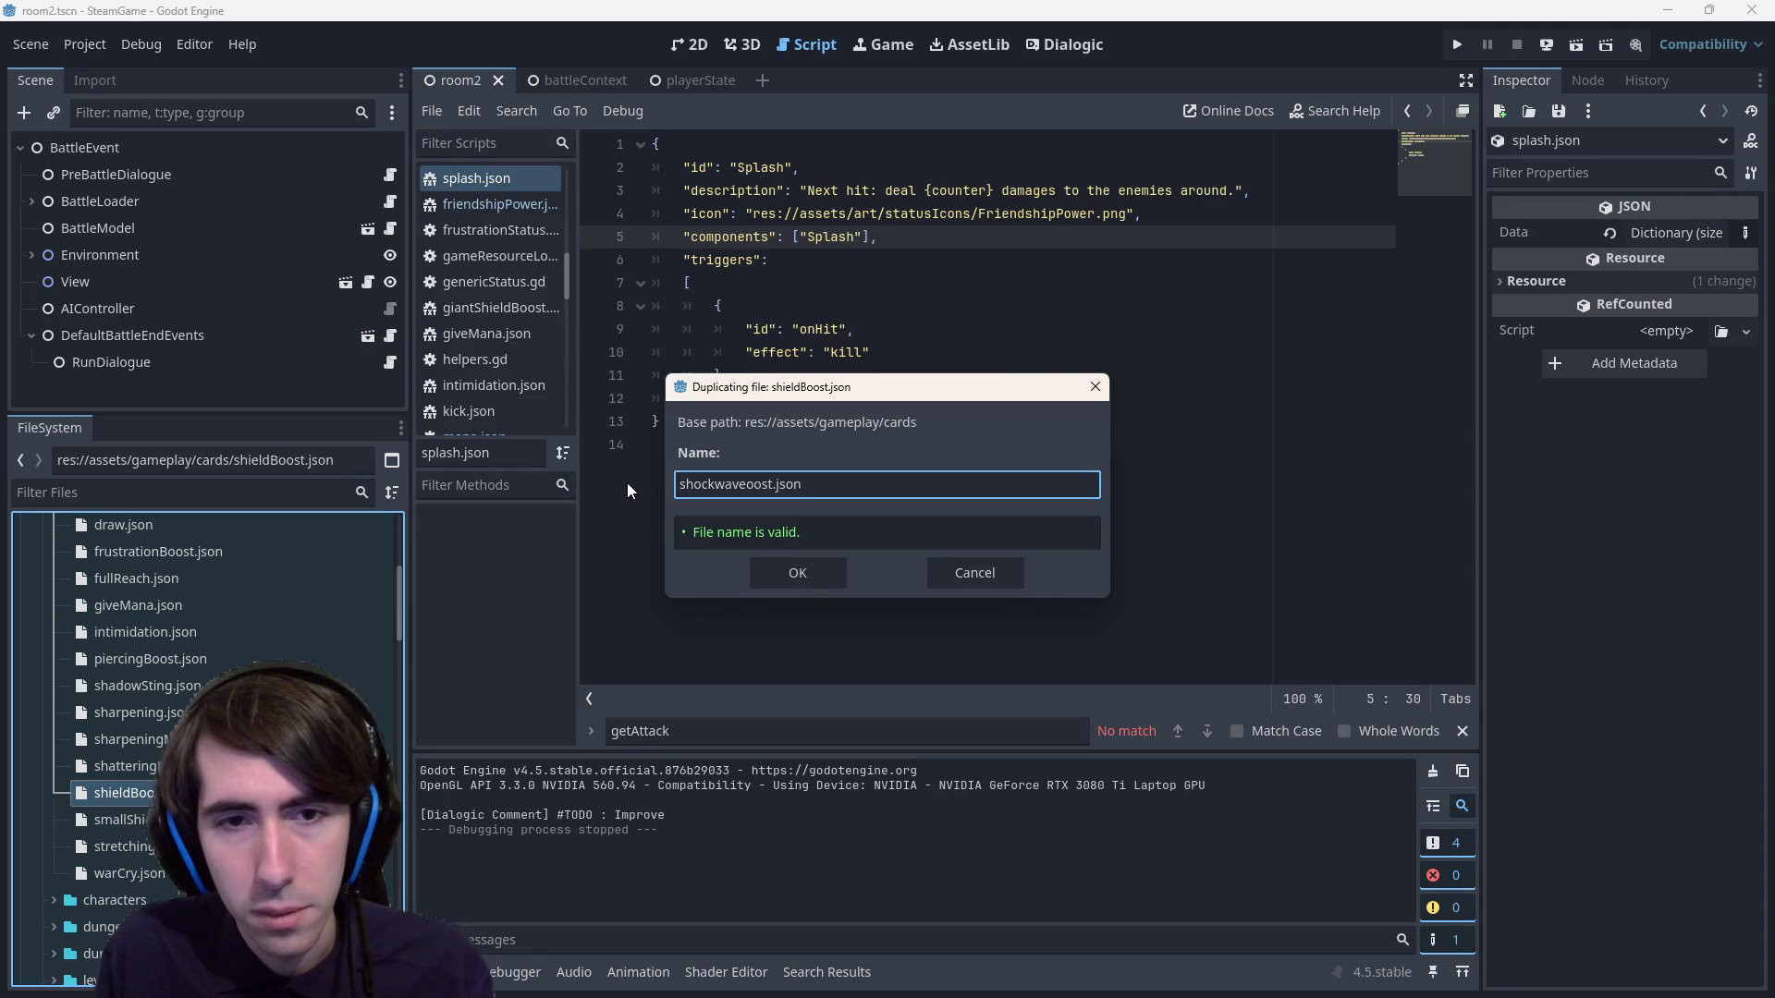
key("Delete")
key("Delete")
key("Delete")
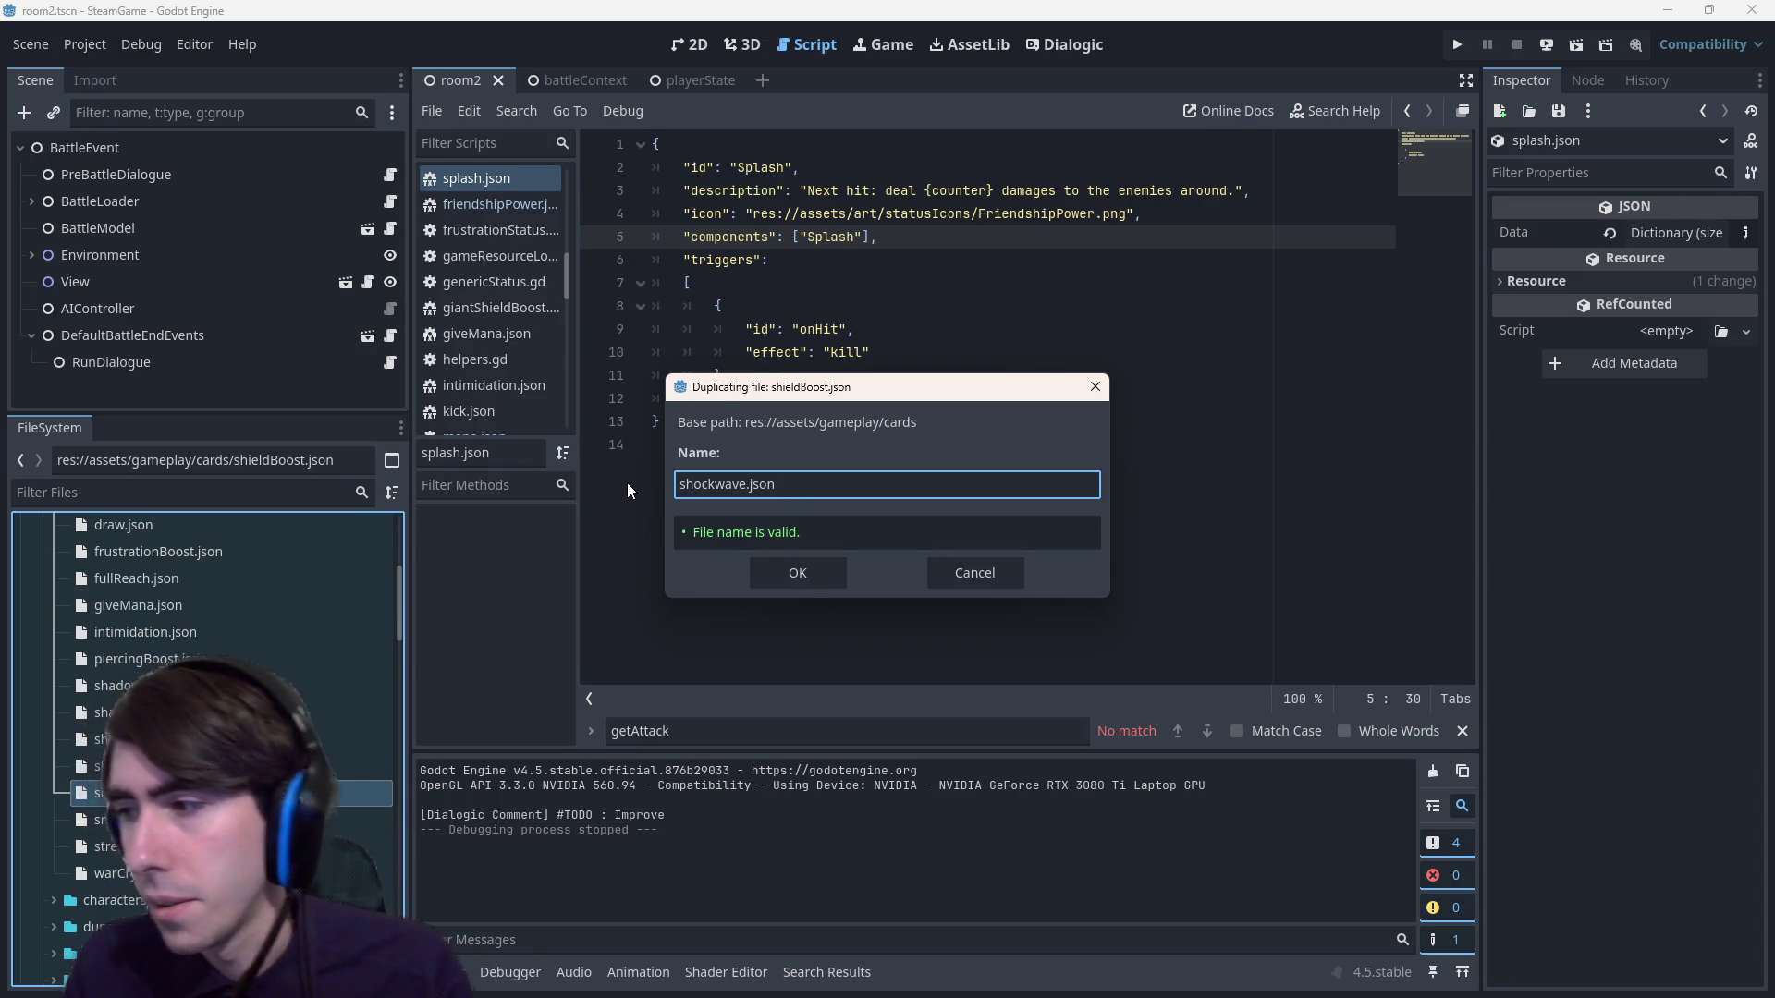
left_click(796, 573)
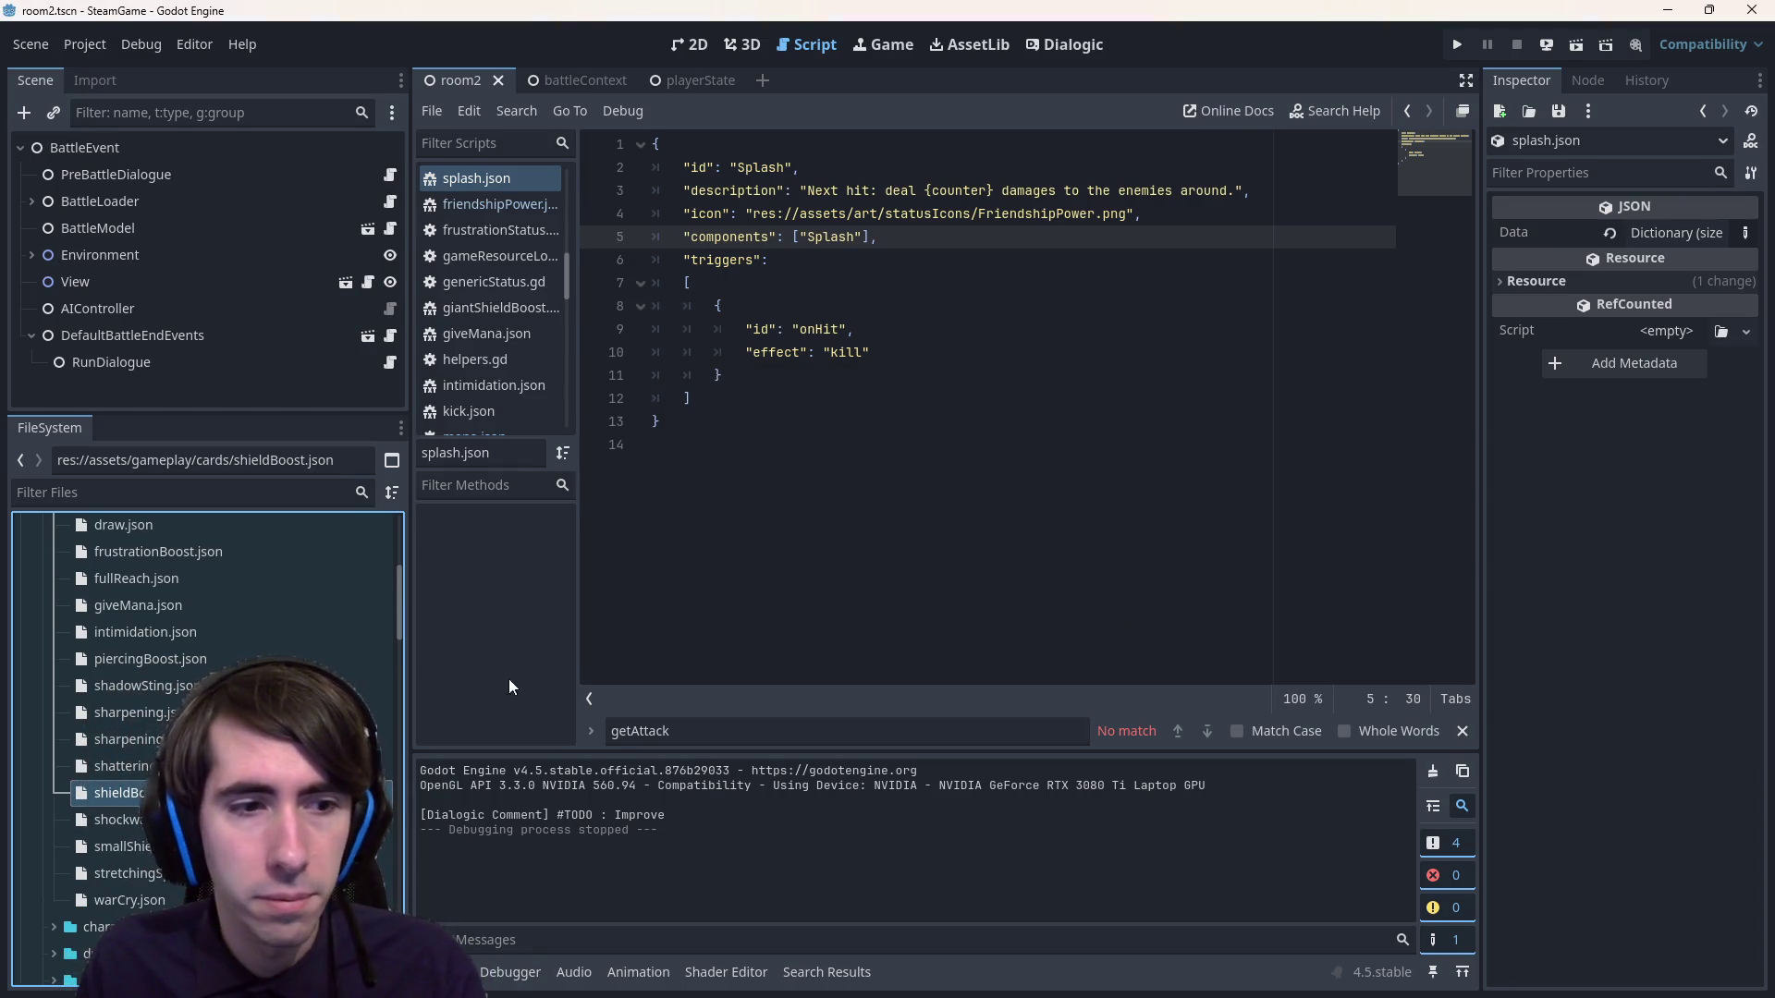
Open shockwave.json and change the card id from ShieldBoost to Shockwave.
double_click(106, 819)
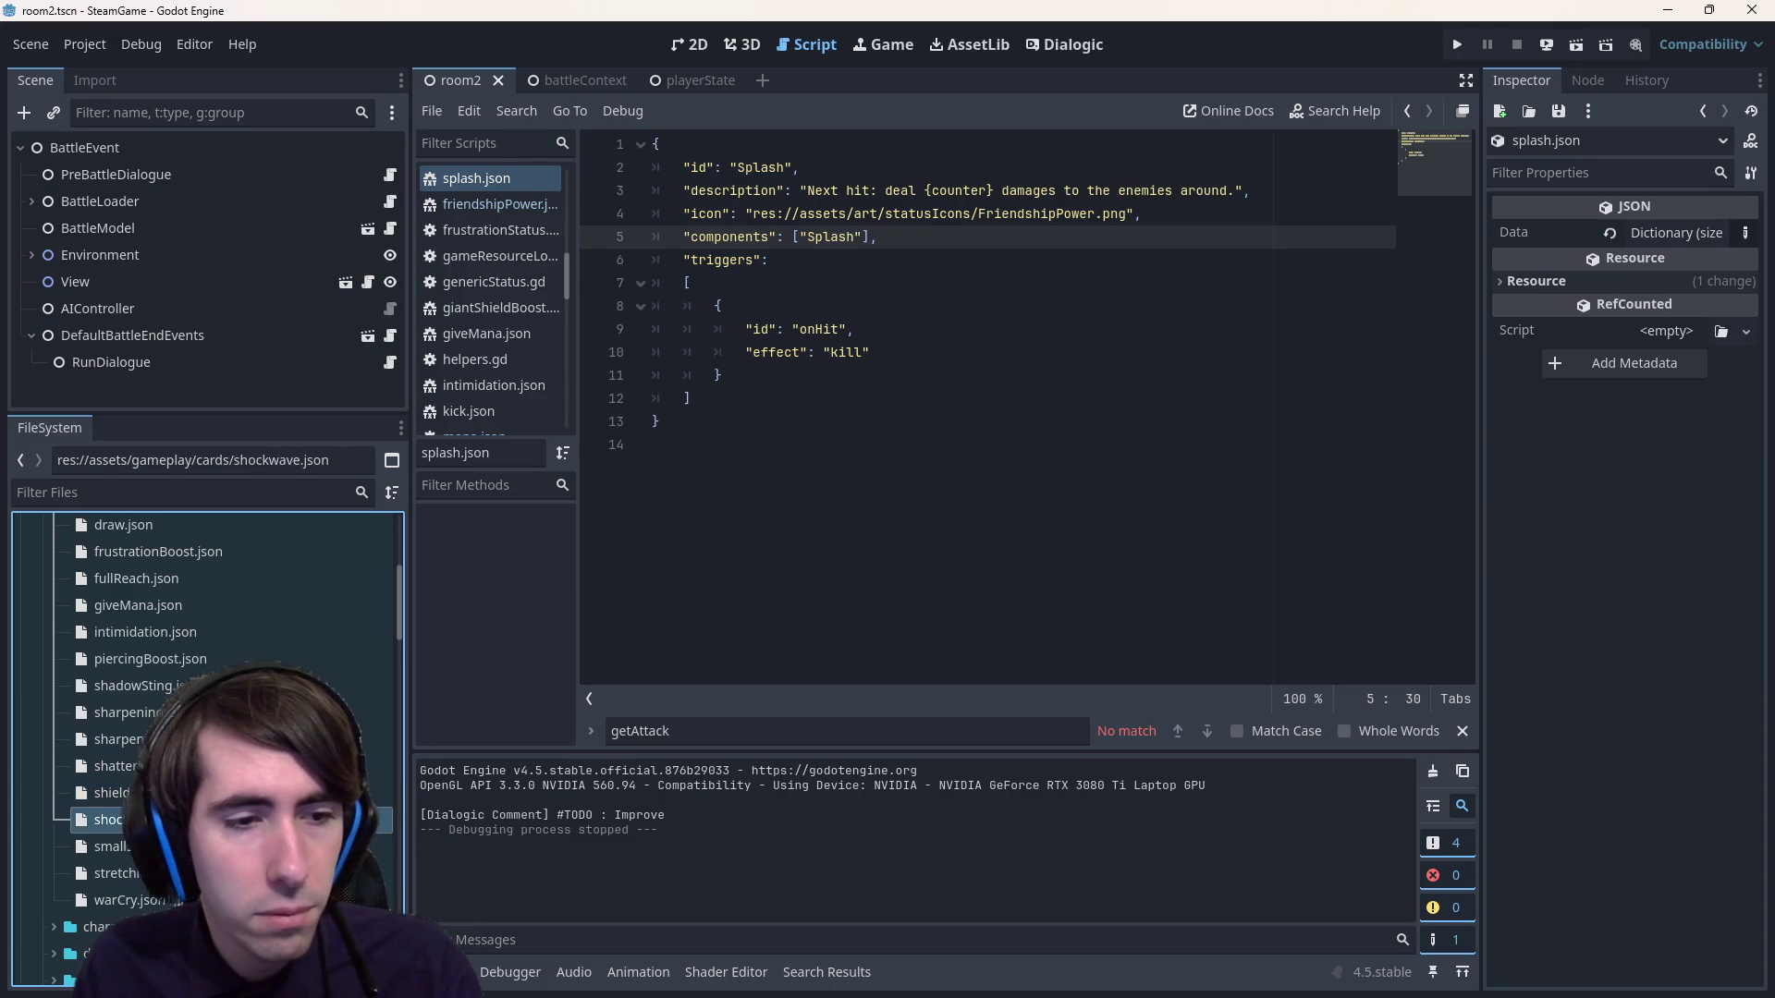
double_click(797, 168)
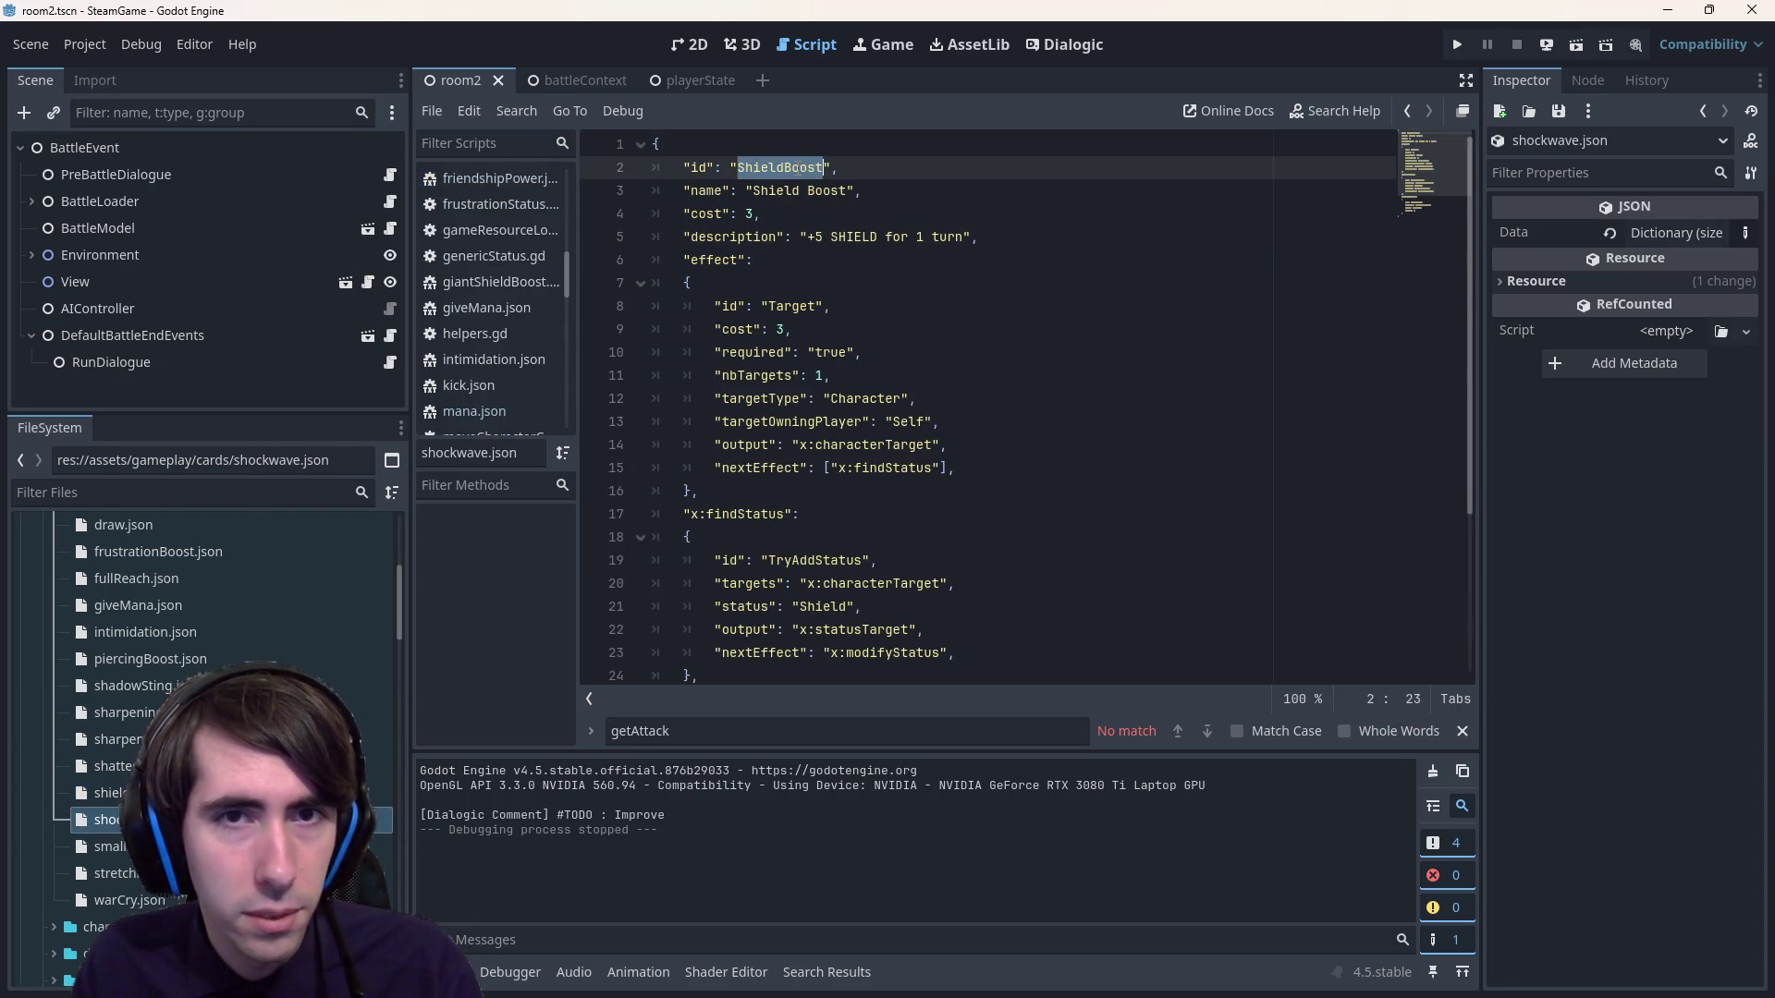
type("hockw")
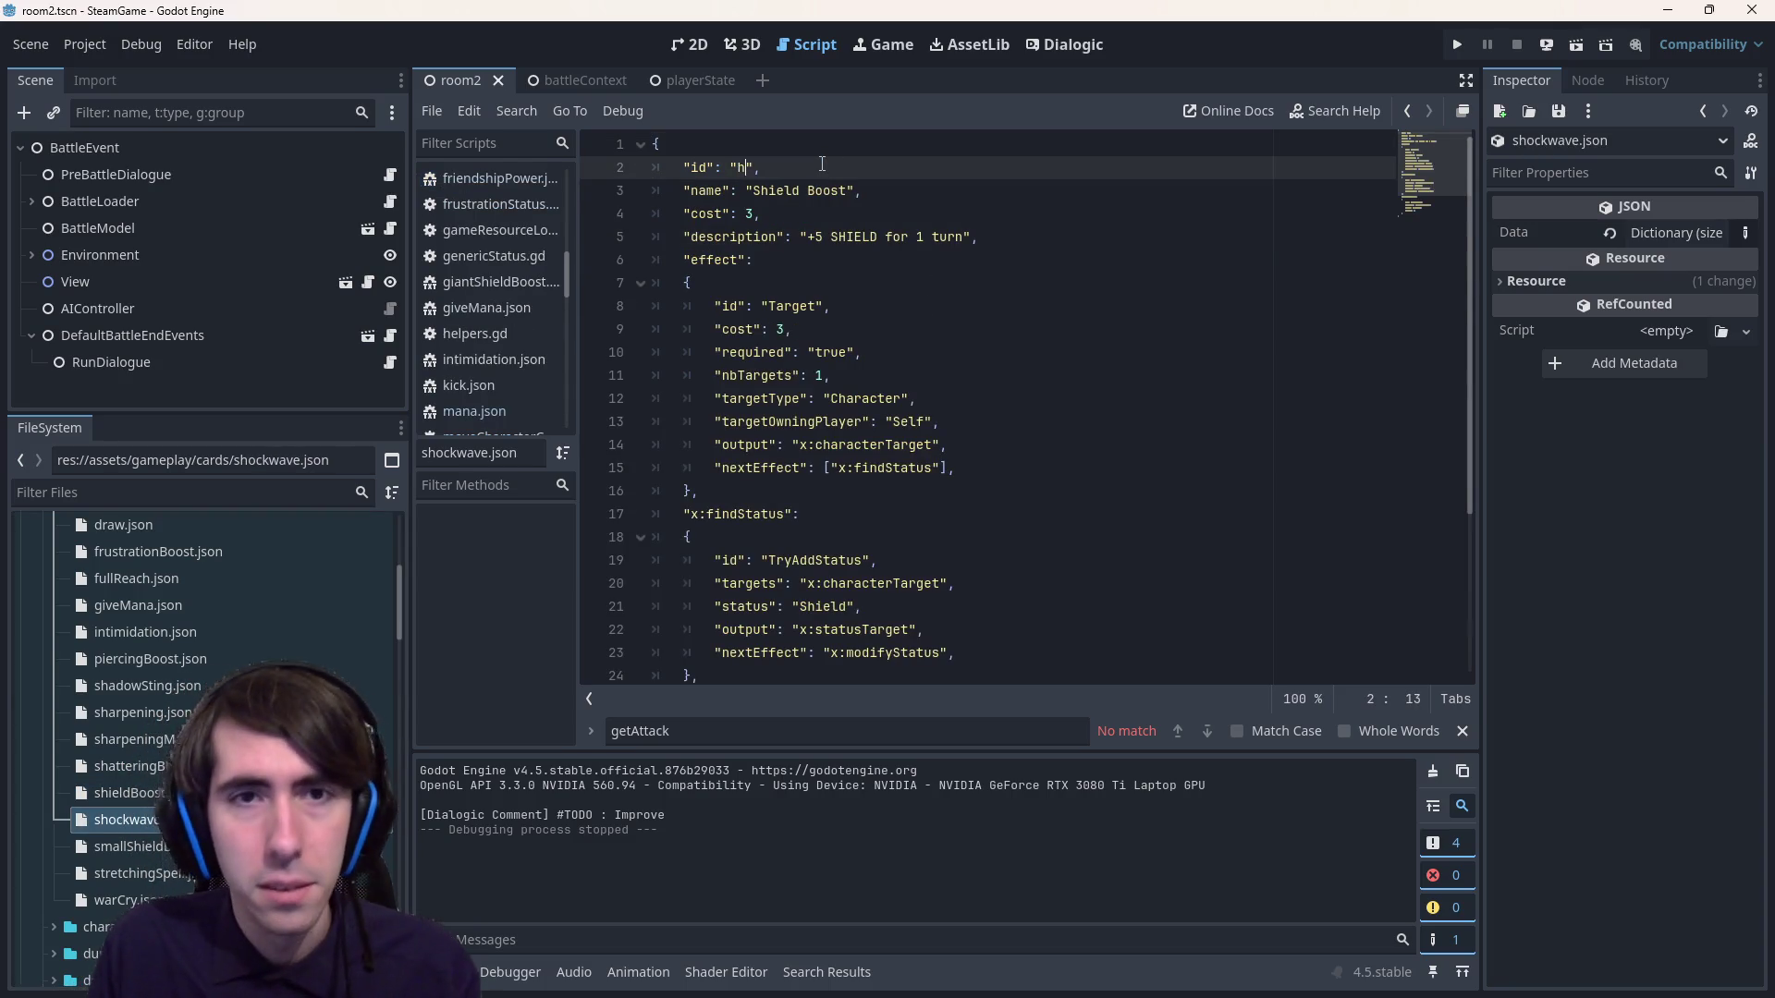
type("ave")
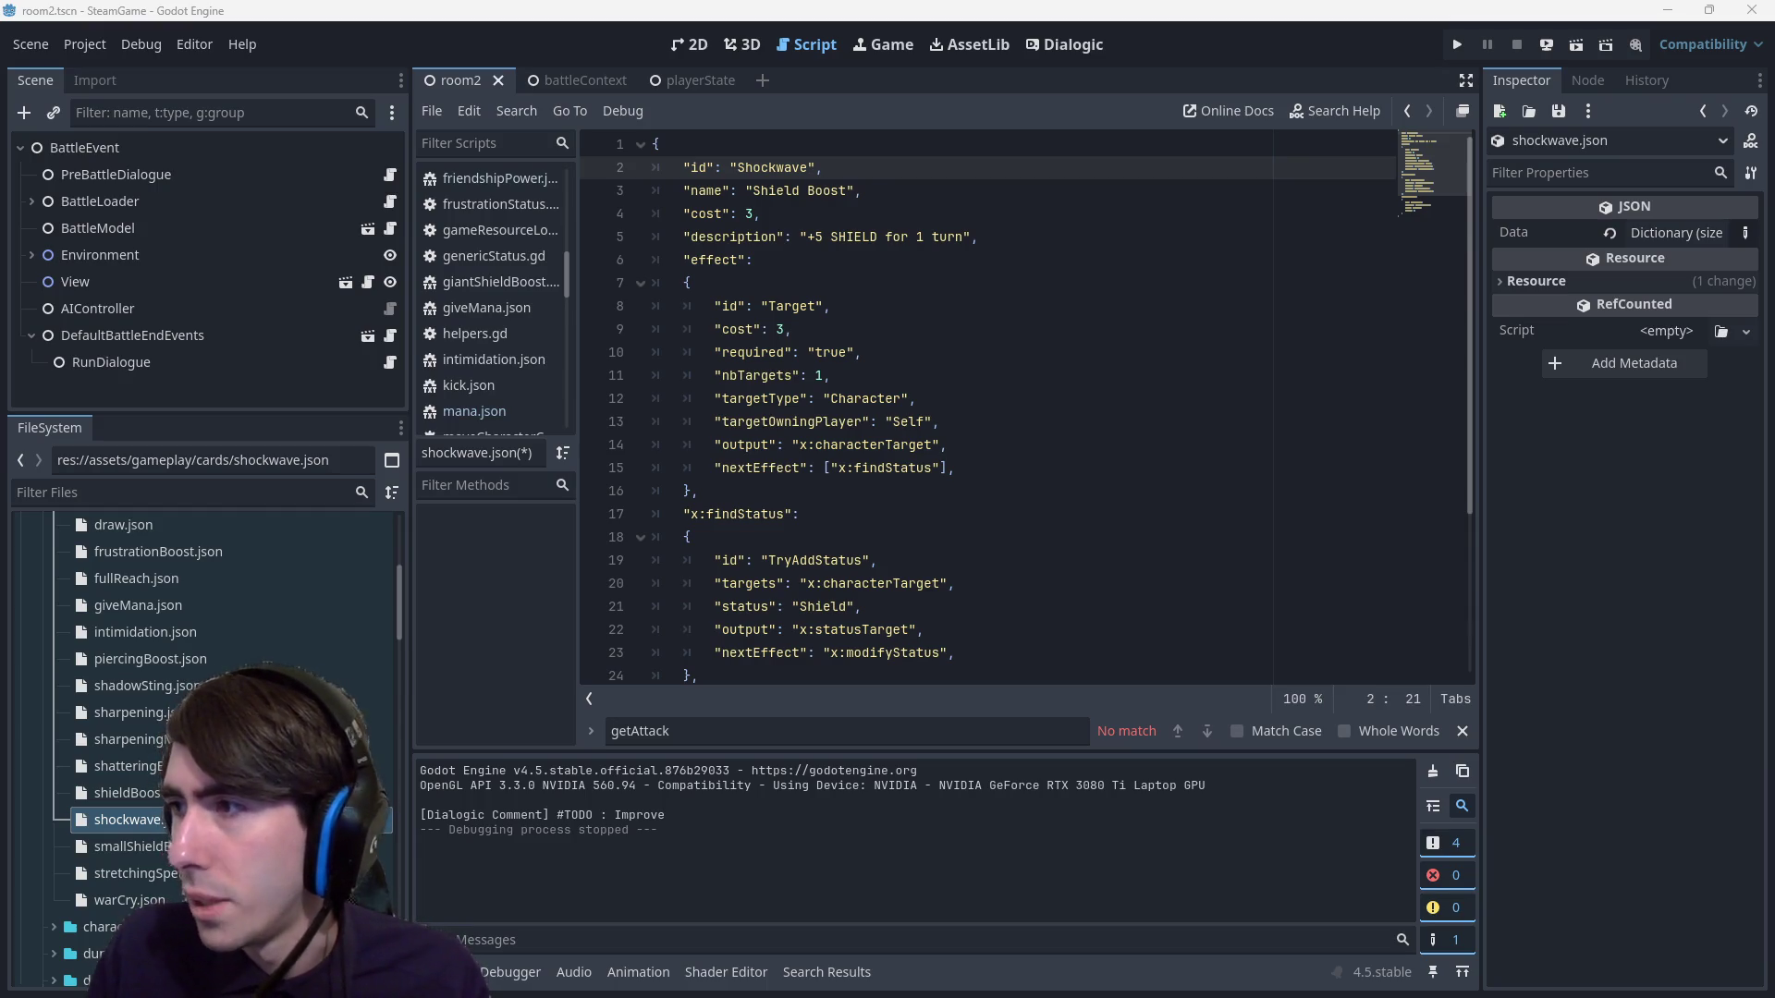
Replace the card name Shield Boost with the copied Shockwave text.
key("ctrl+d")
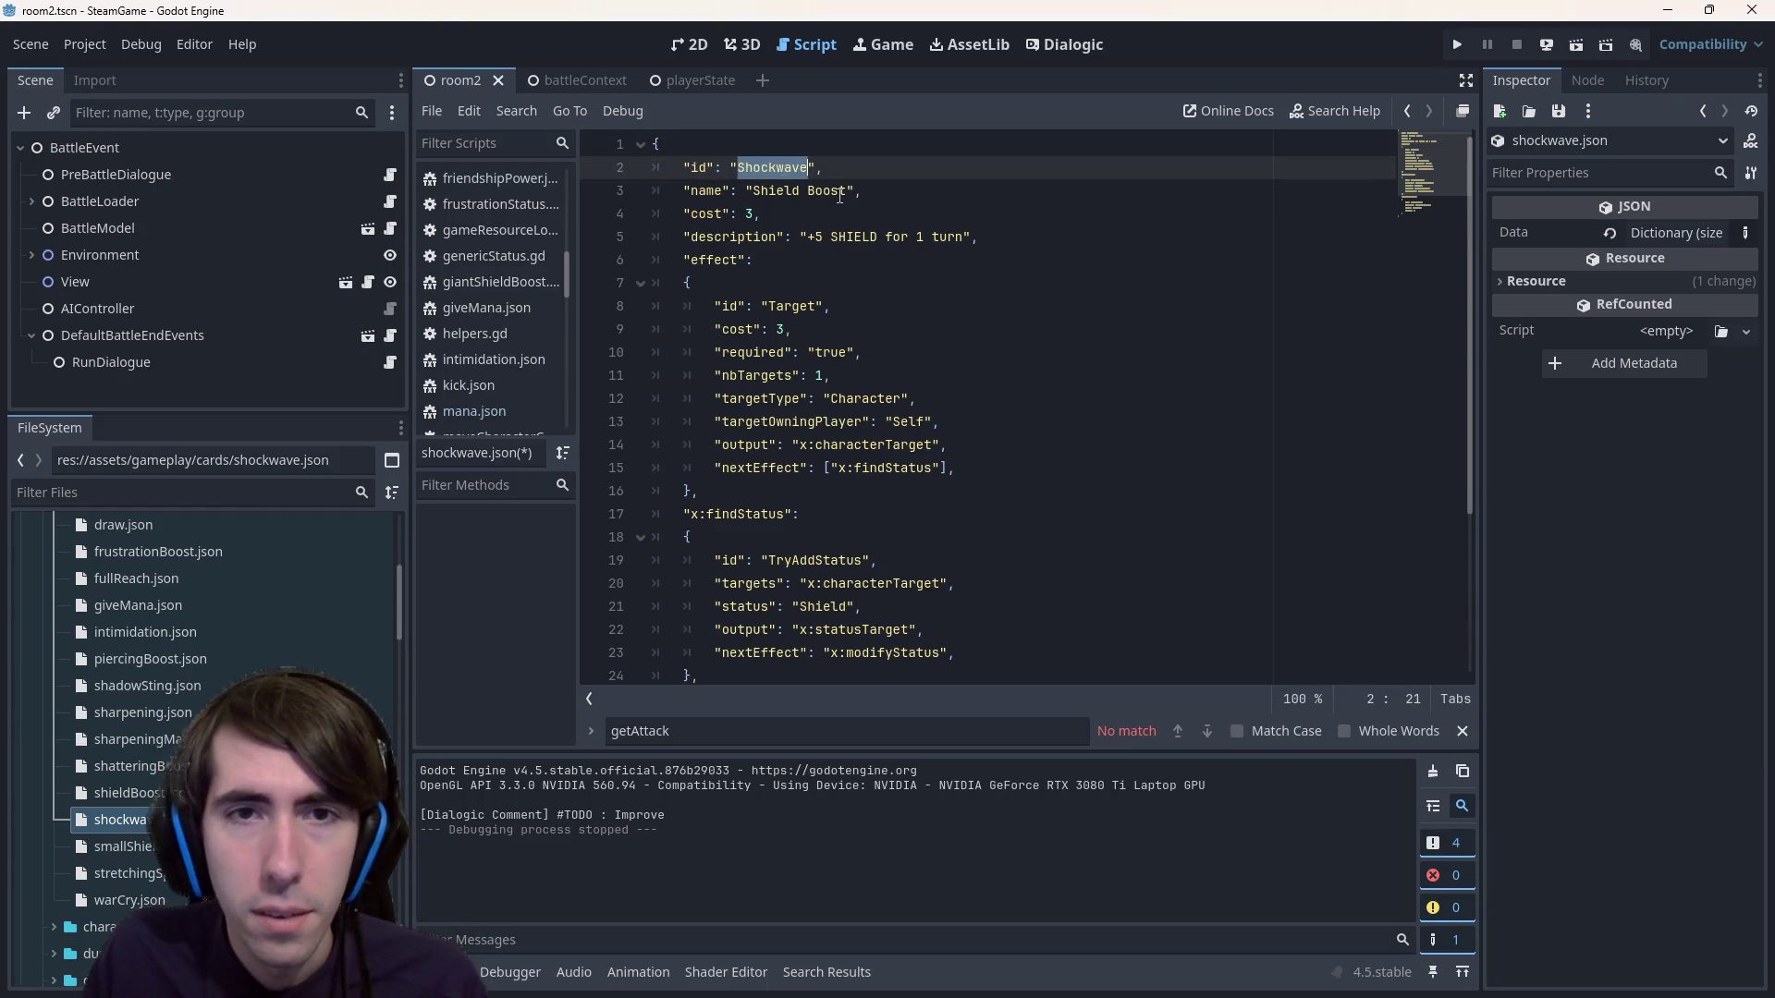
key("ctrl+c")
double_click(839, 191)
key("BackSpace")
key("BackSpace")
double_click(768, 191)
key("ctrl+v")
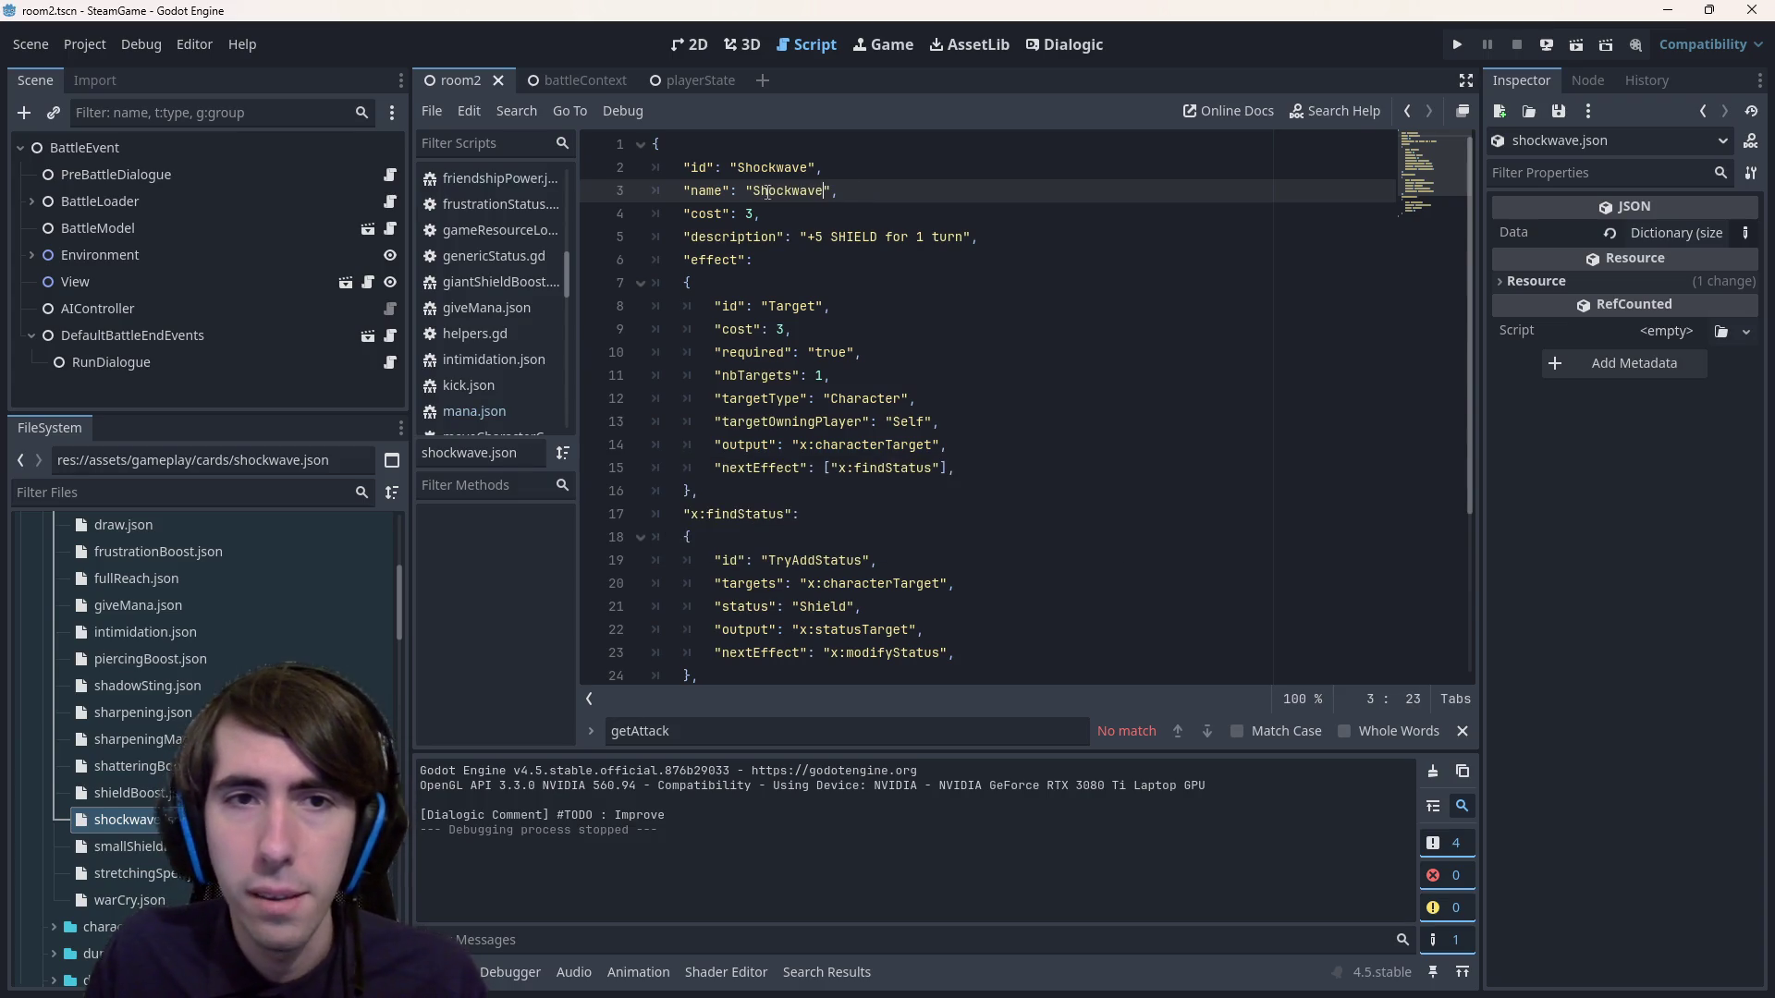
key("Down")
key("Left")
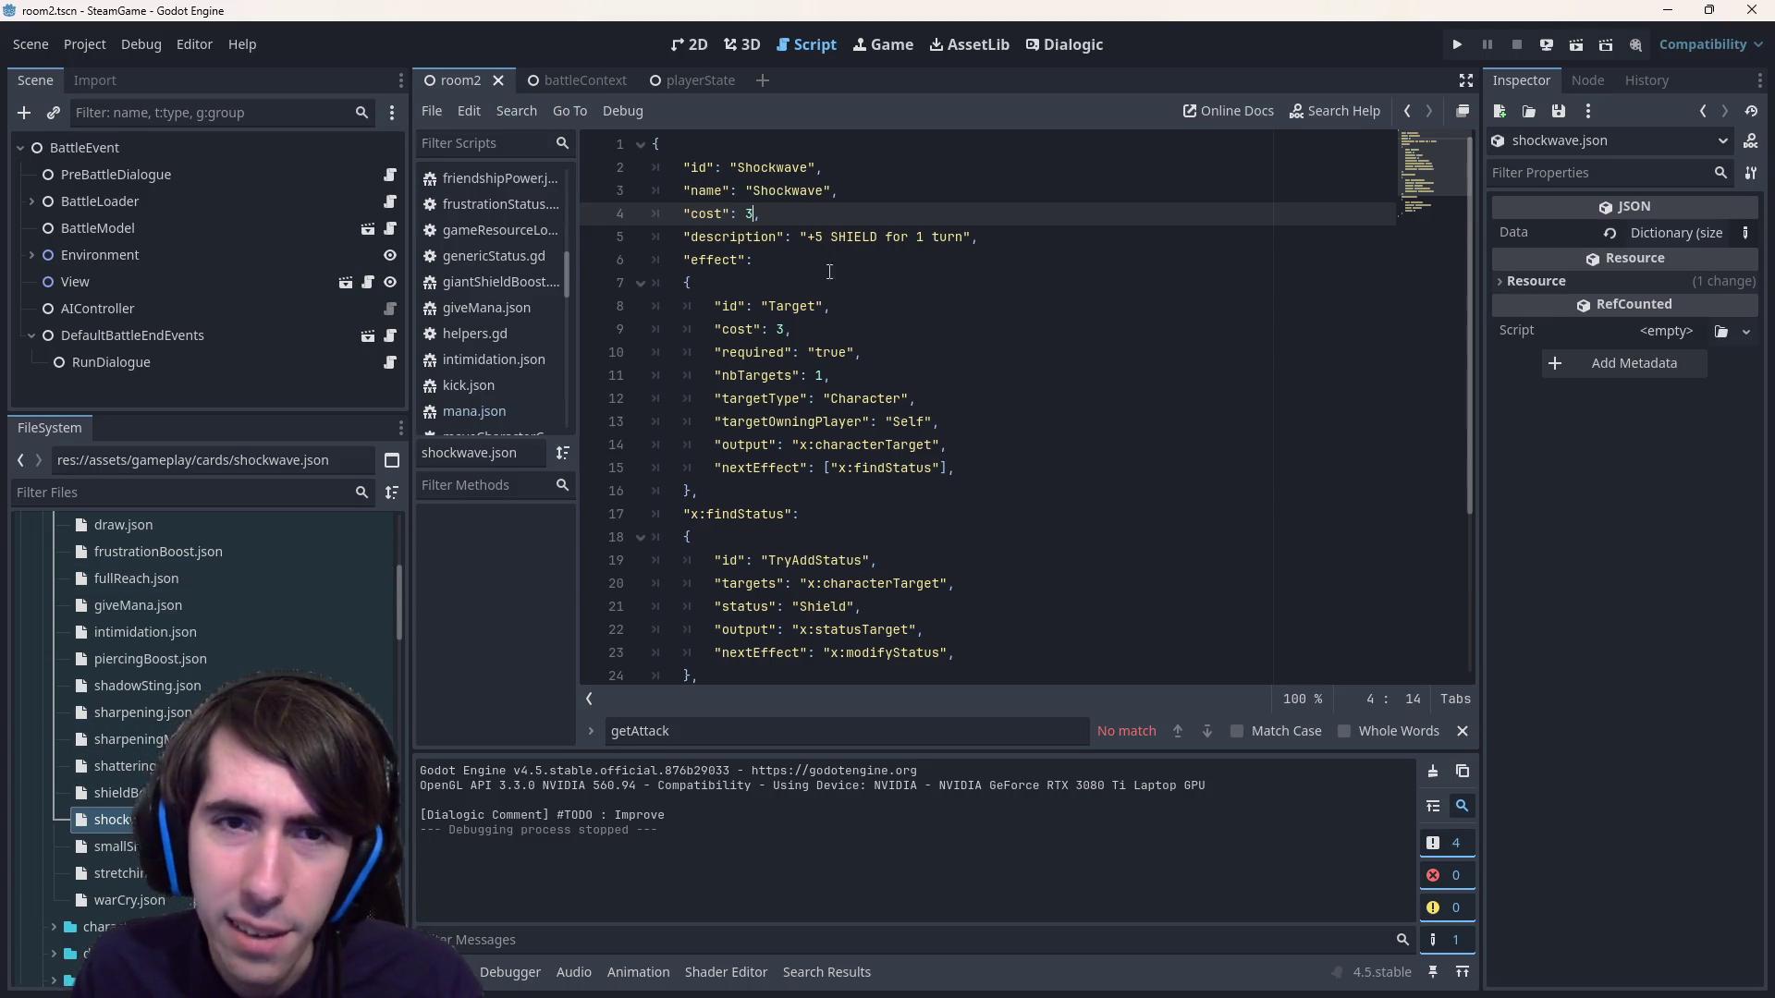
left_click(814, 236)
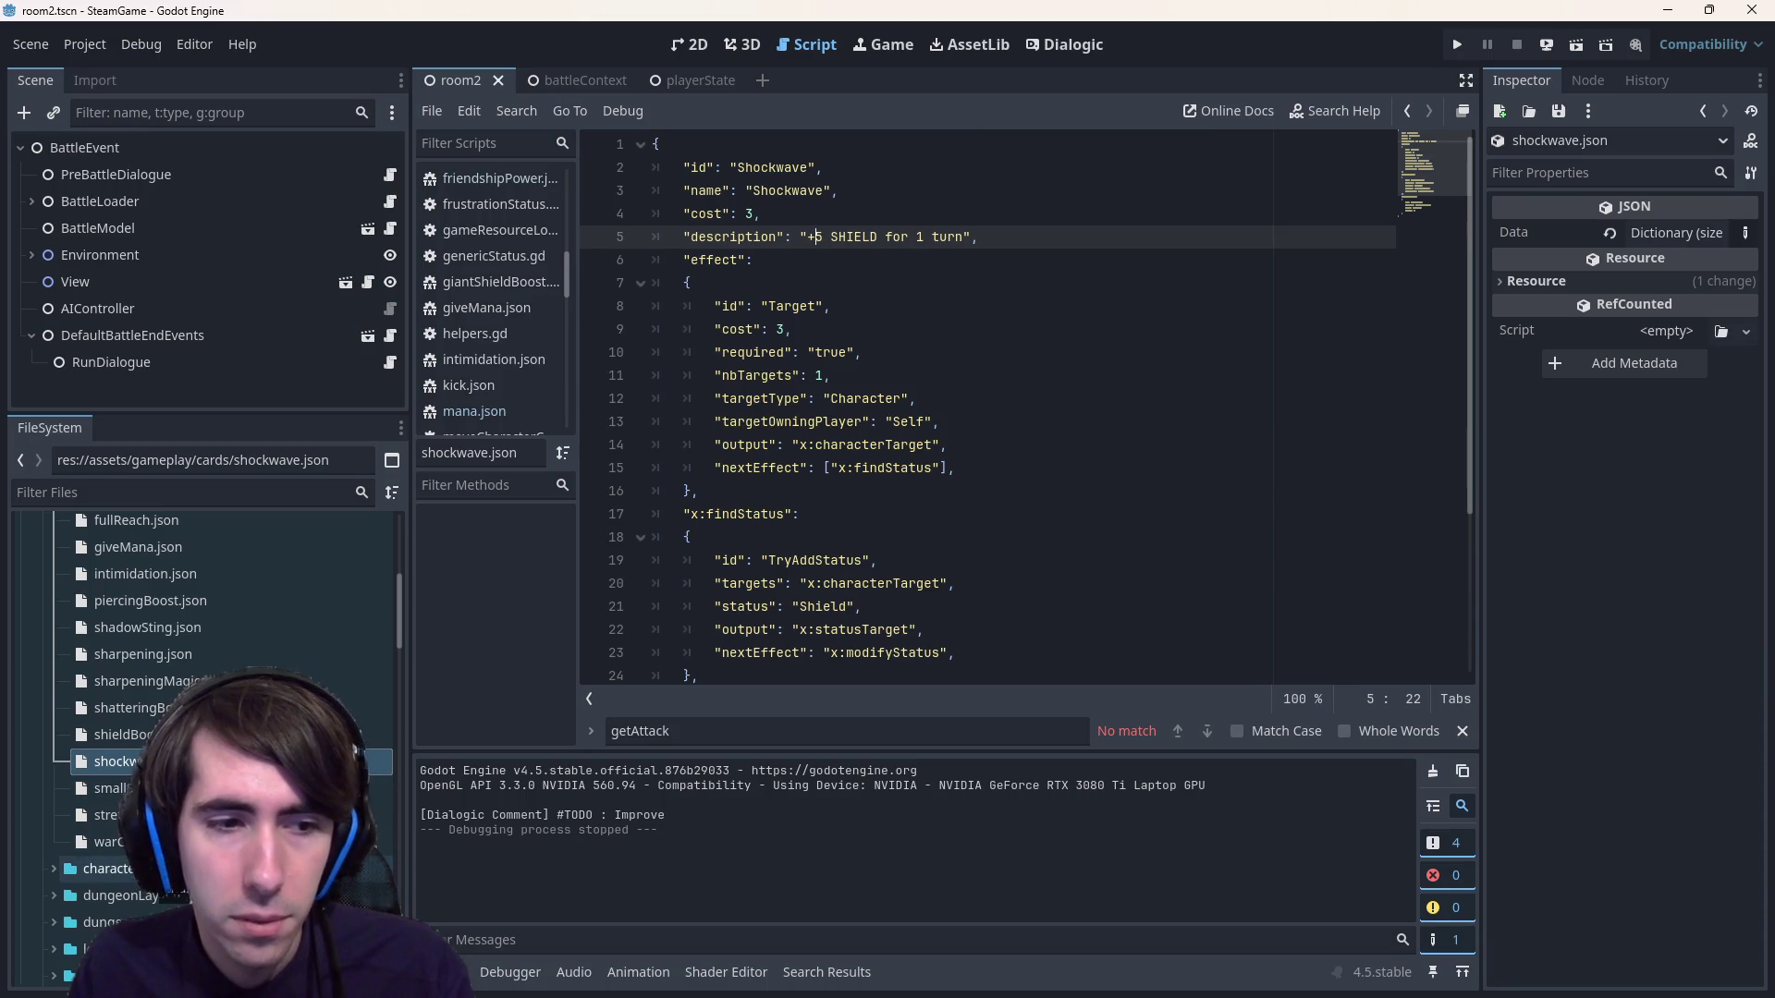
scroll(222, 740, "down", 5)
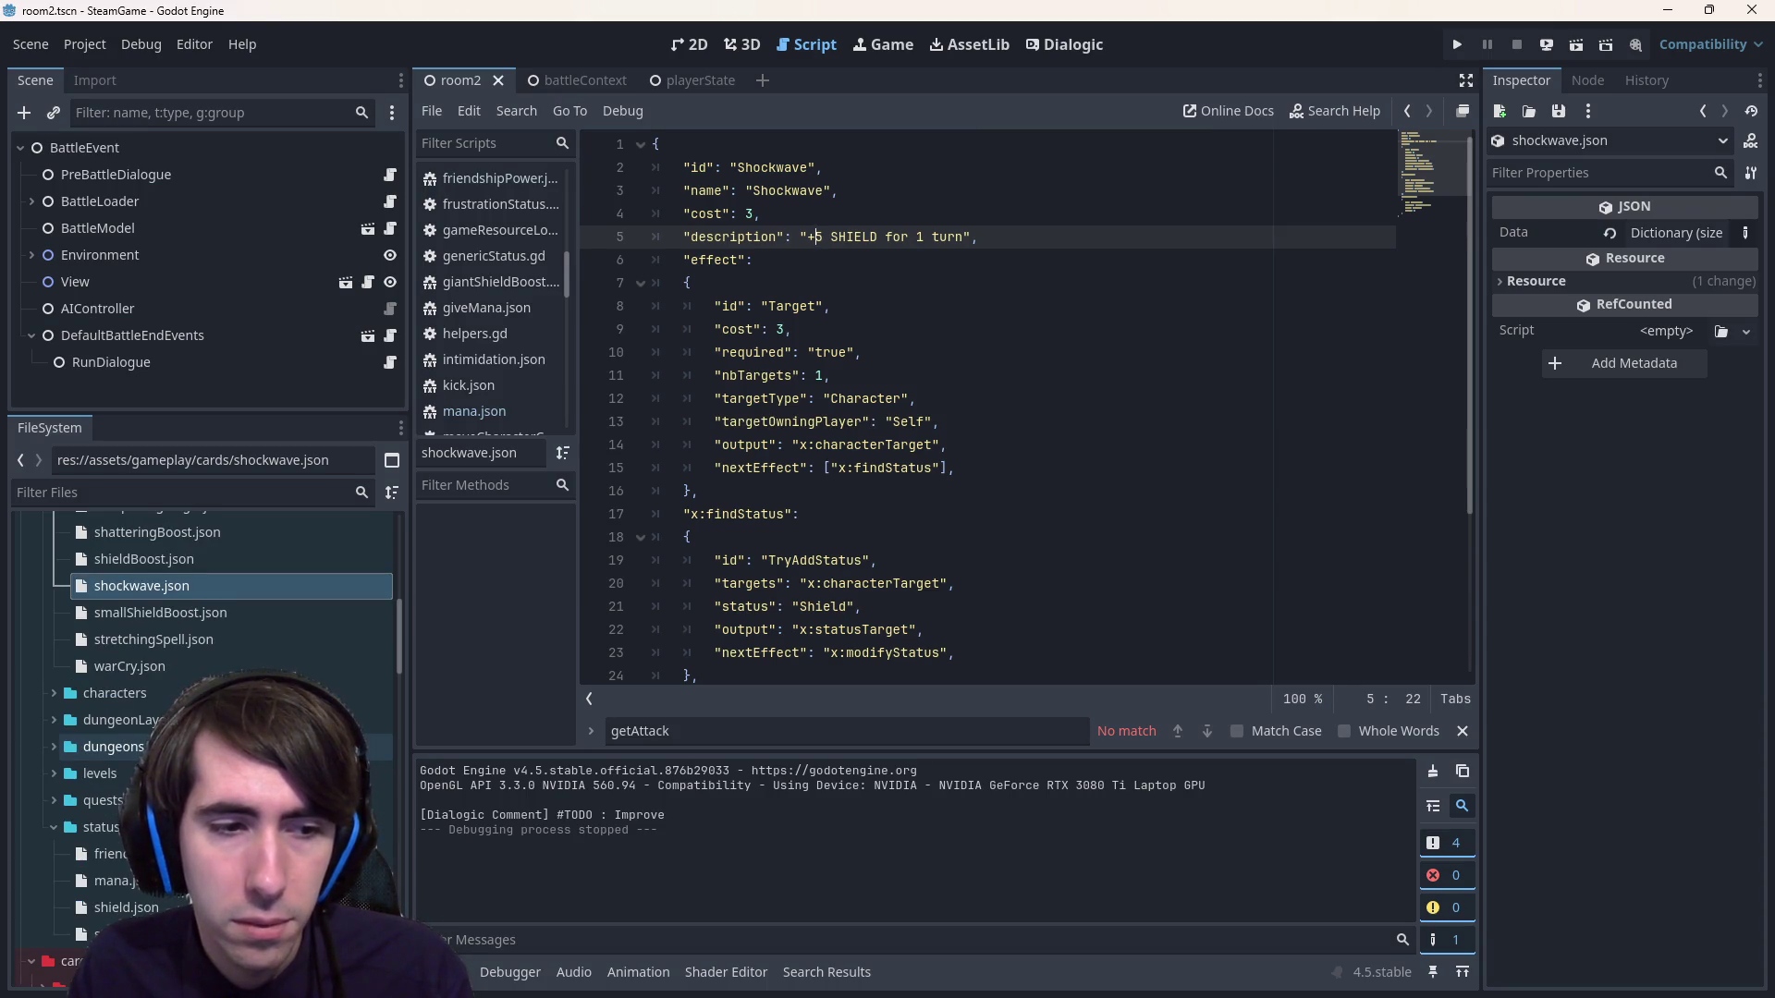
scroll(222, 740, "up", 3)
scroll(222, 739, "down", 3)
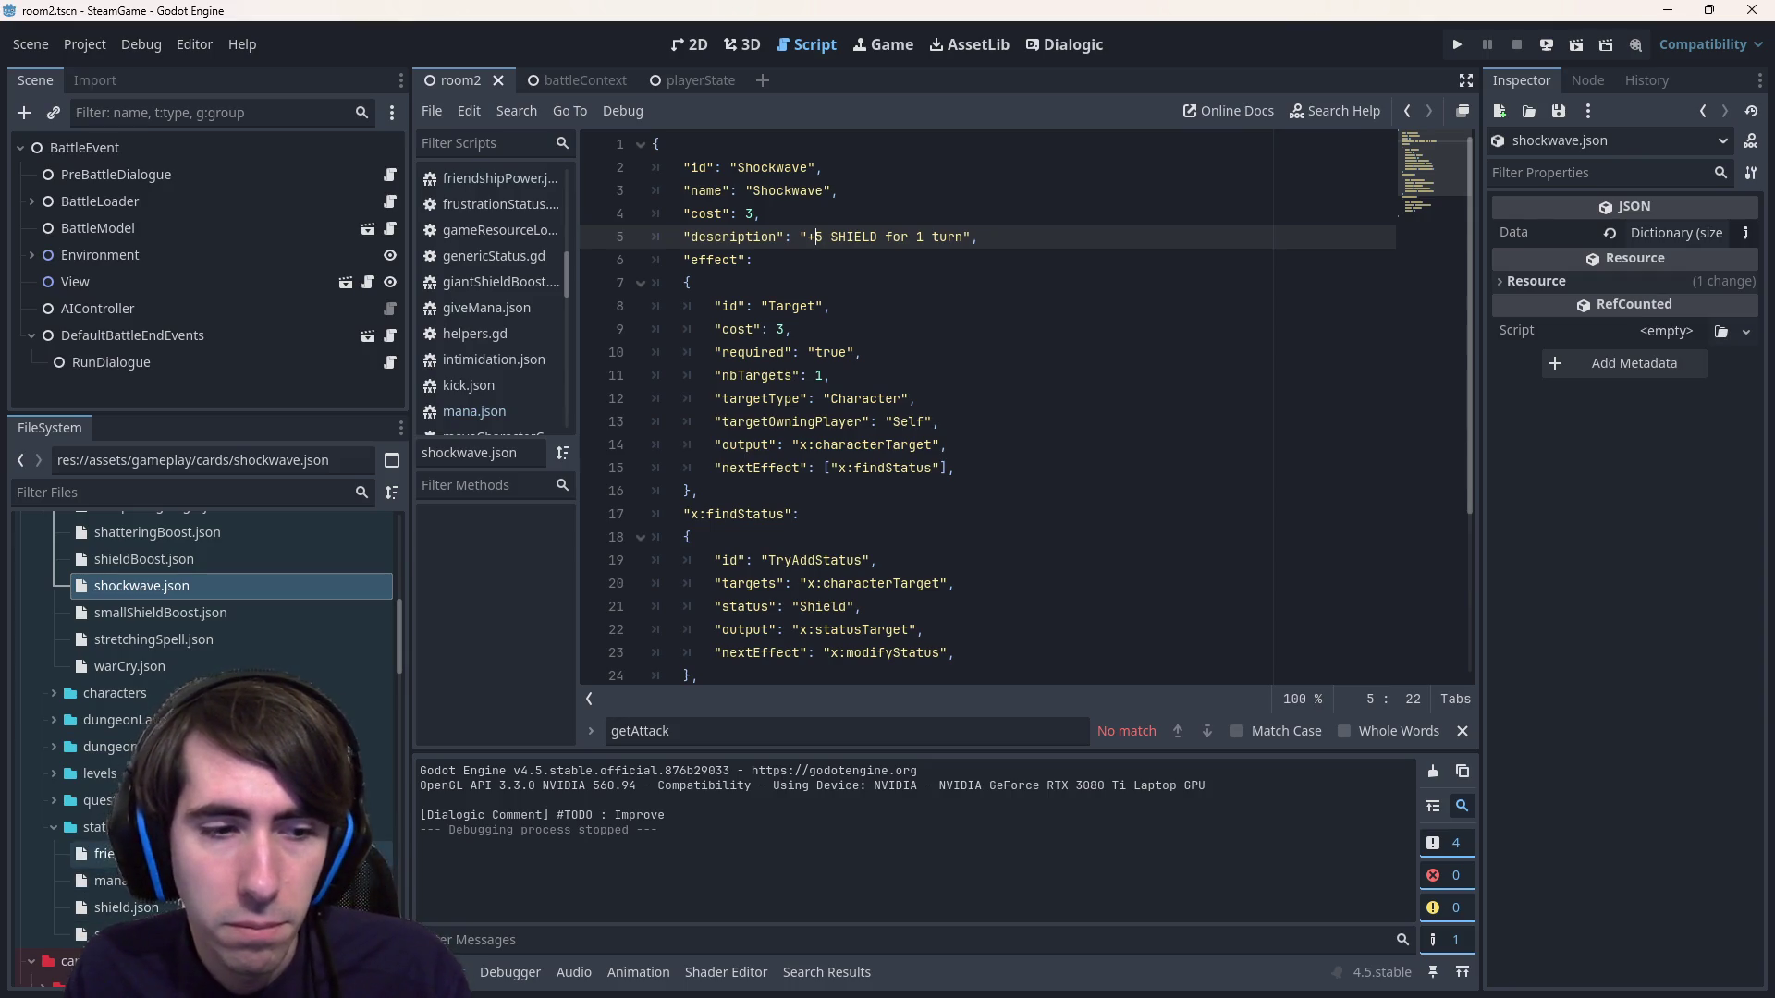
double_click(111, 934)
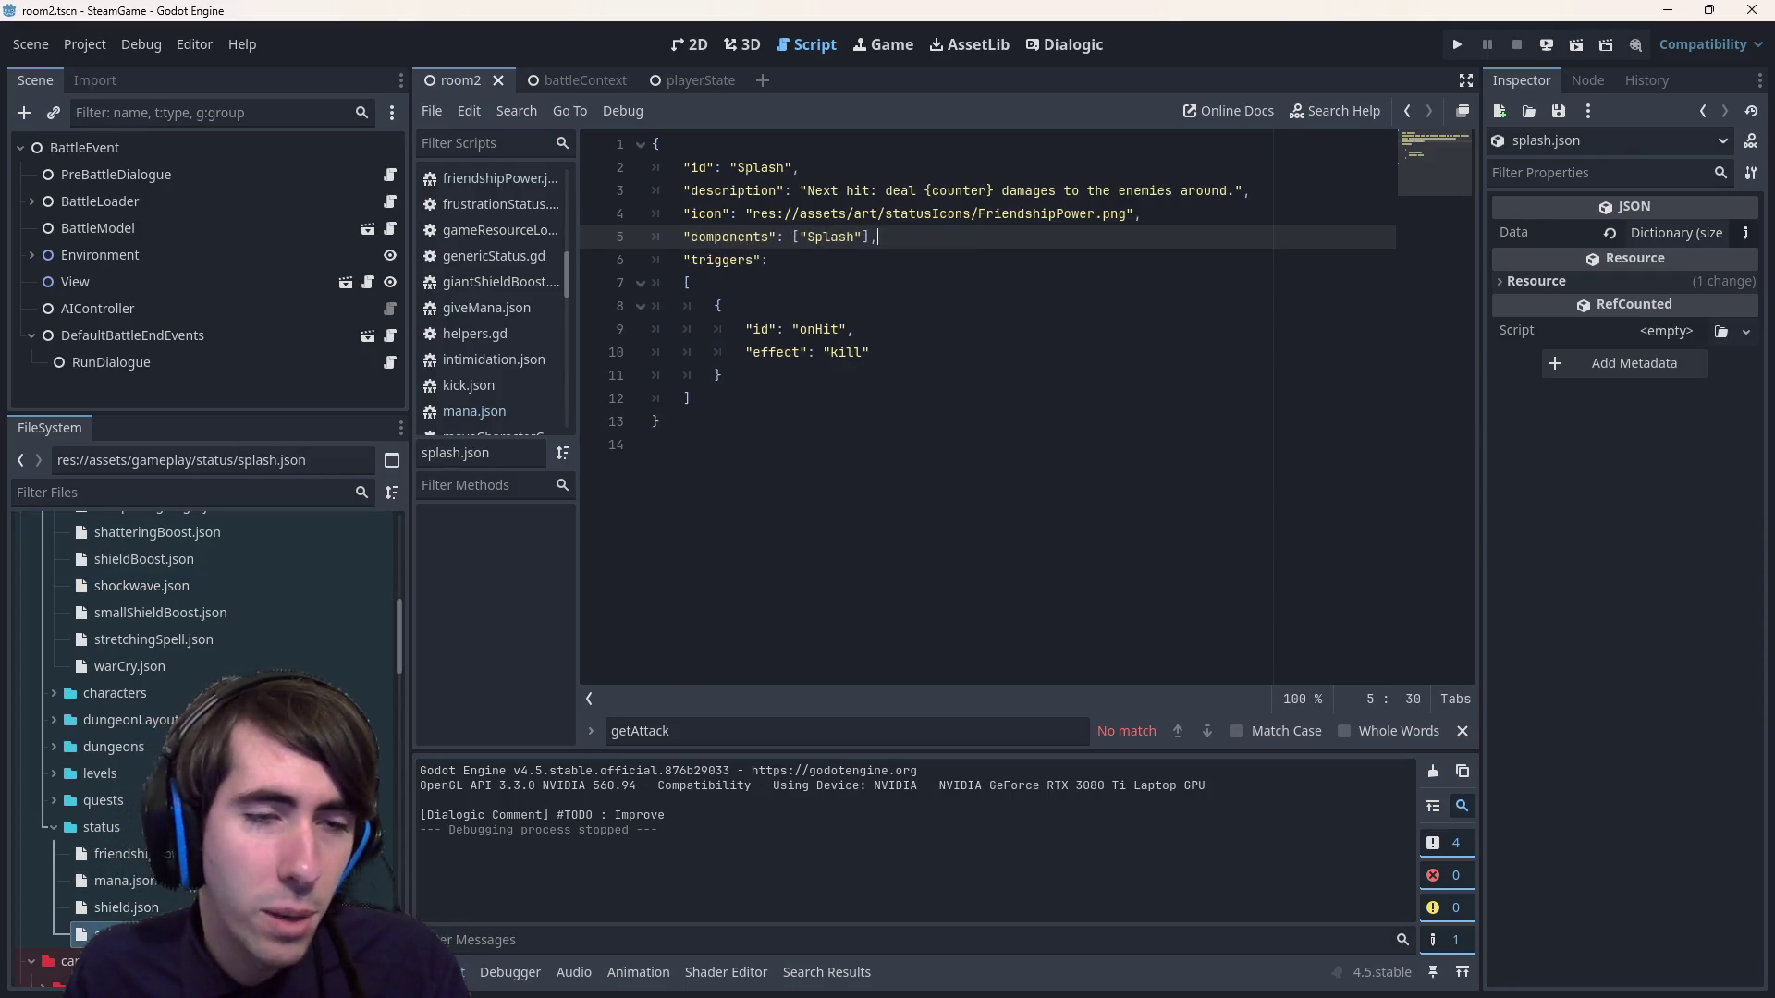
double_click(760, 168)
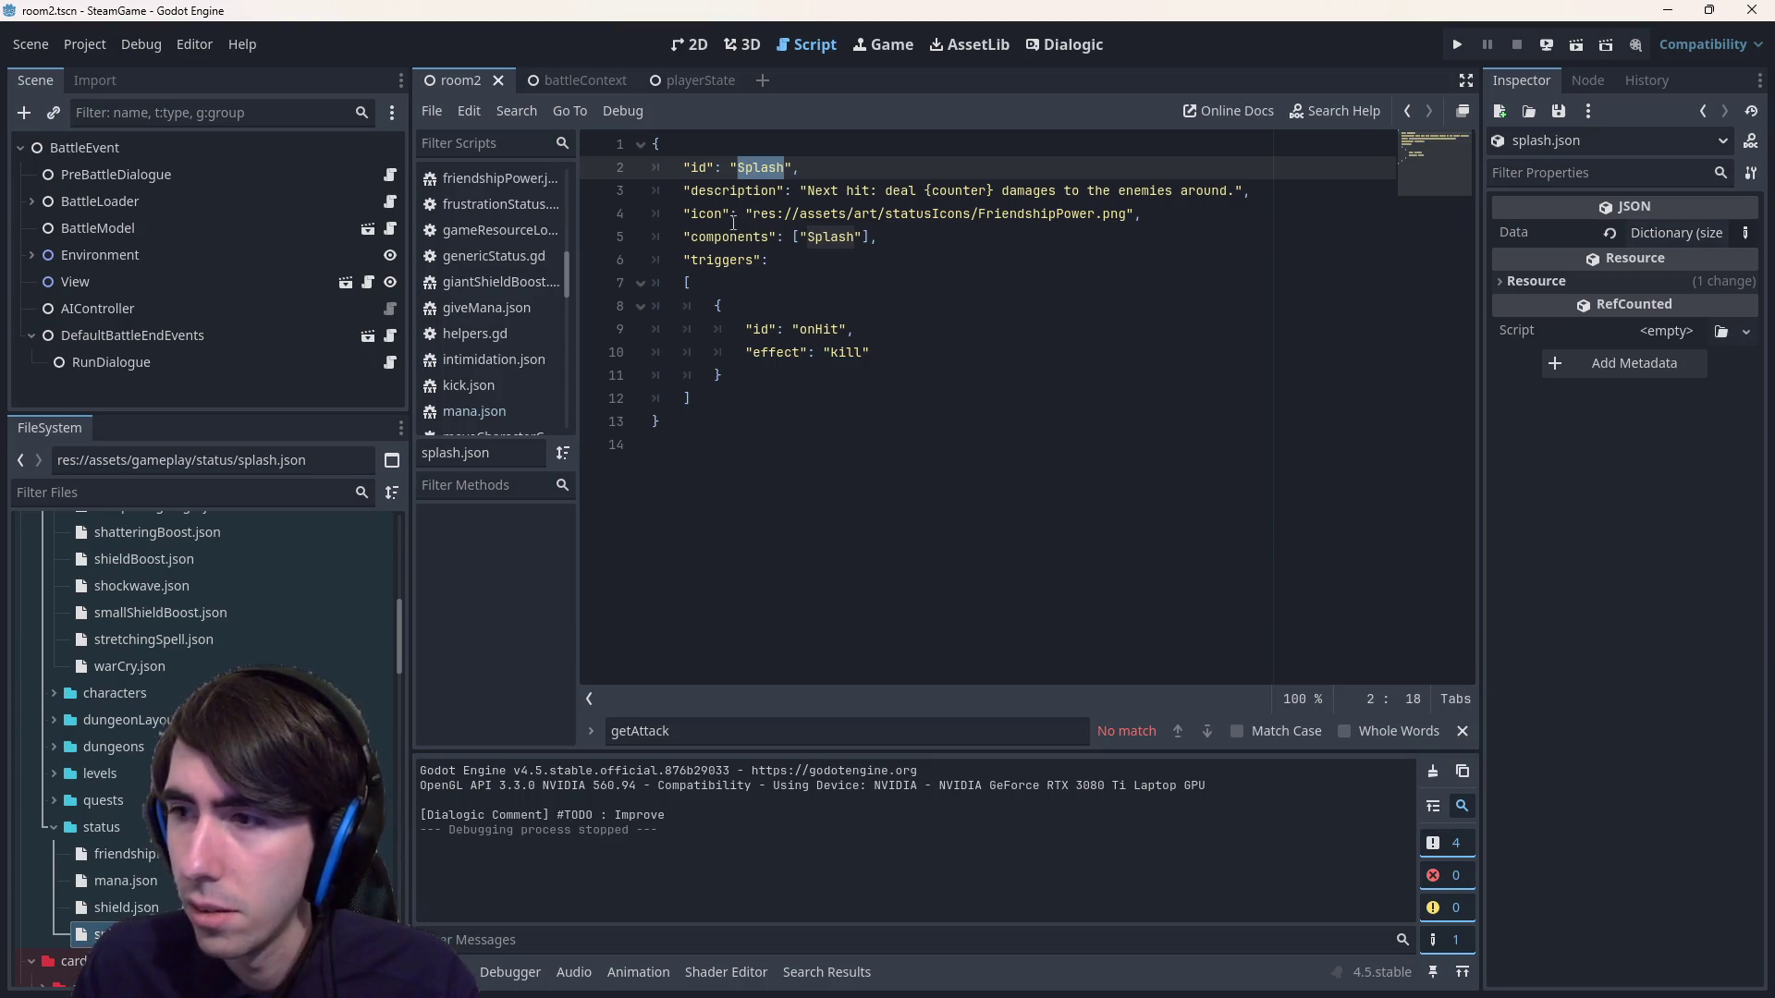
double_click(186, 592)
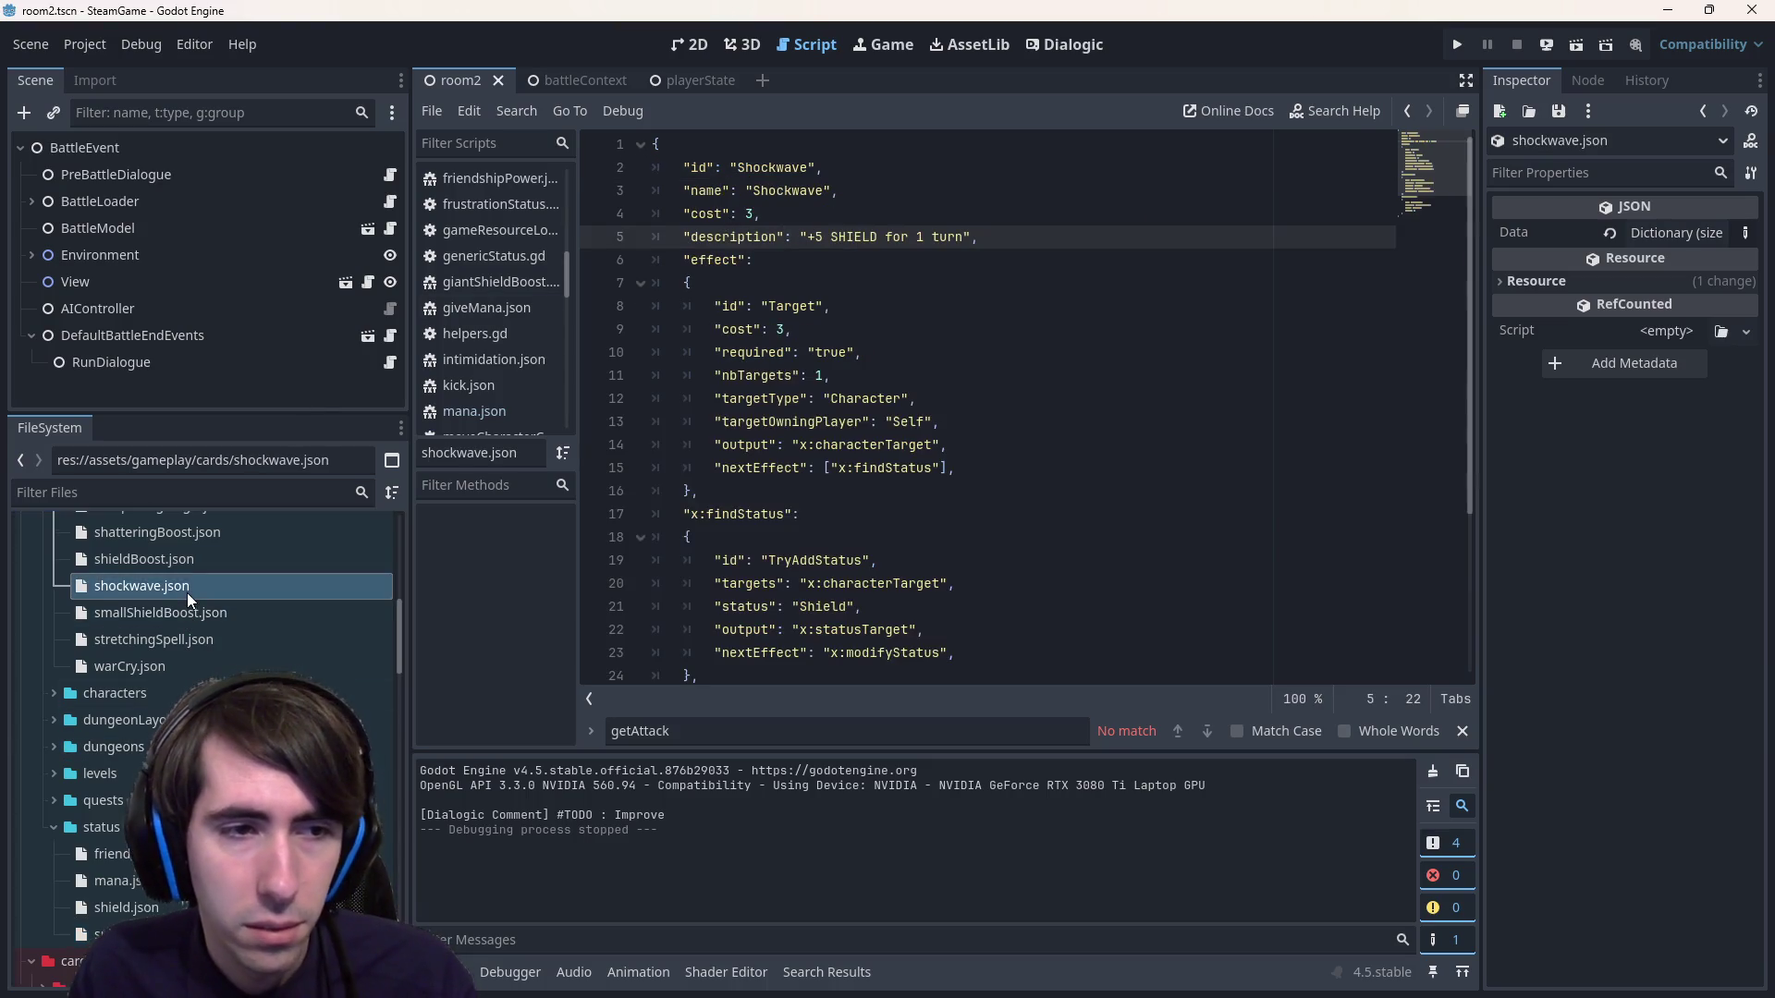